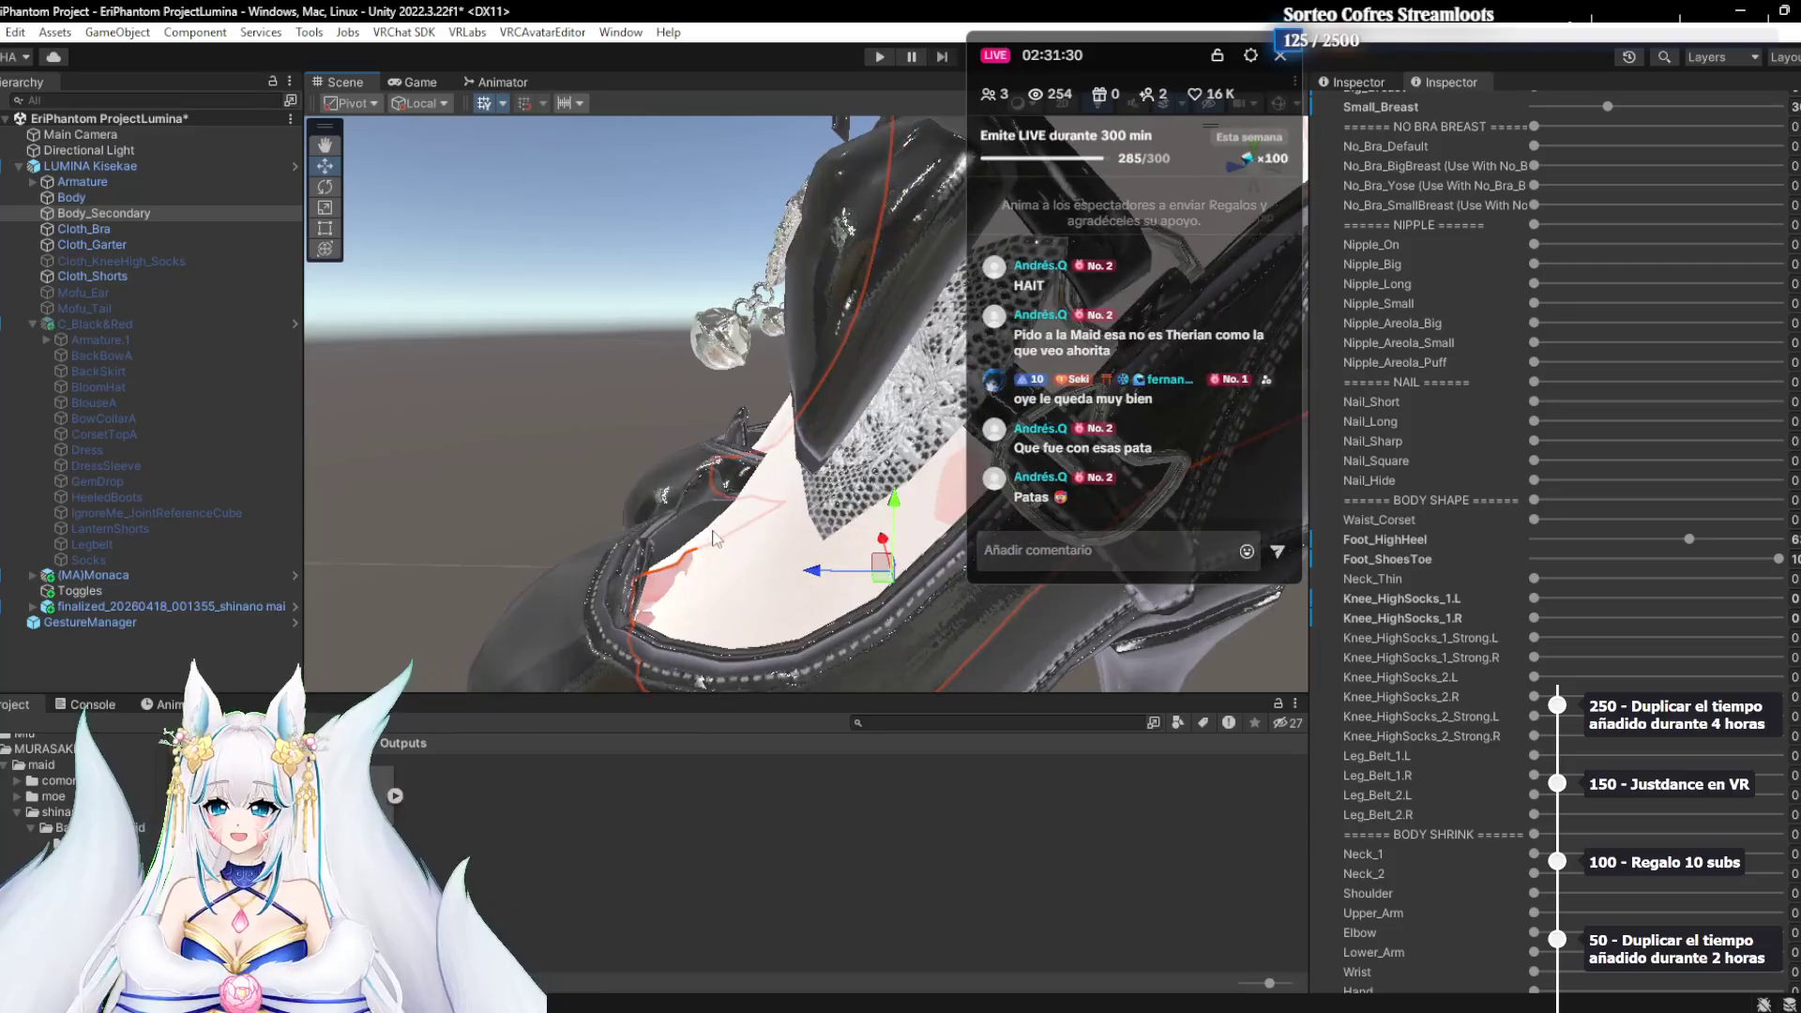
Raise Body_Secondary's BODY SHRINK Foot blendshape to 100 for the high-heel foot shape
scroll(1370, 627, down, 3)
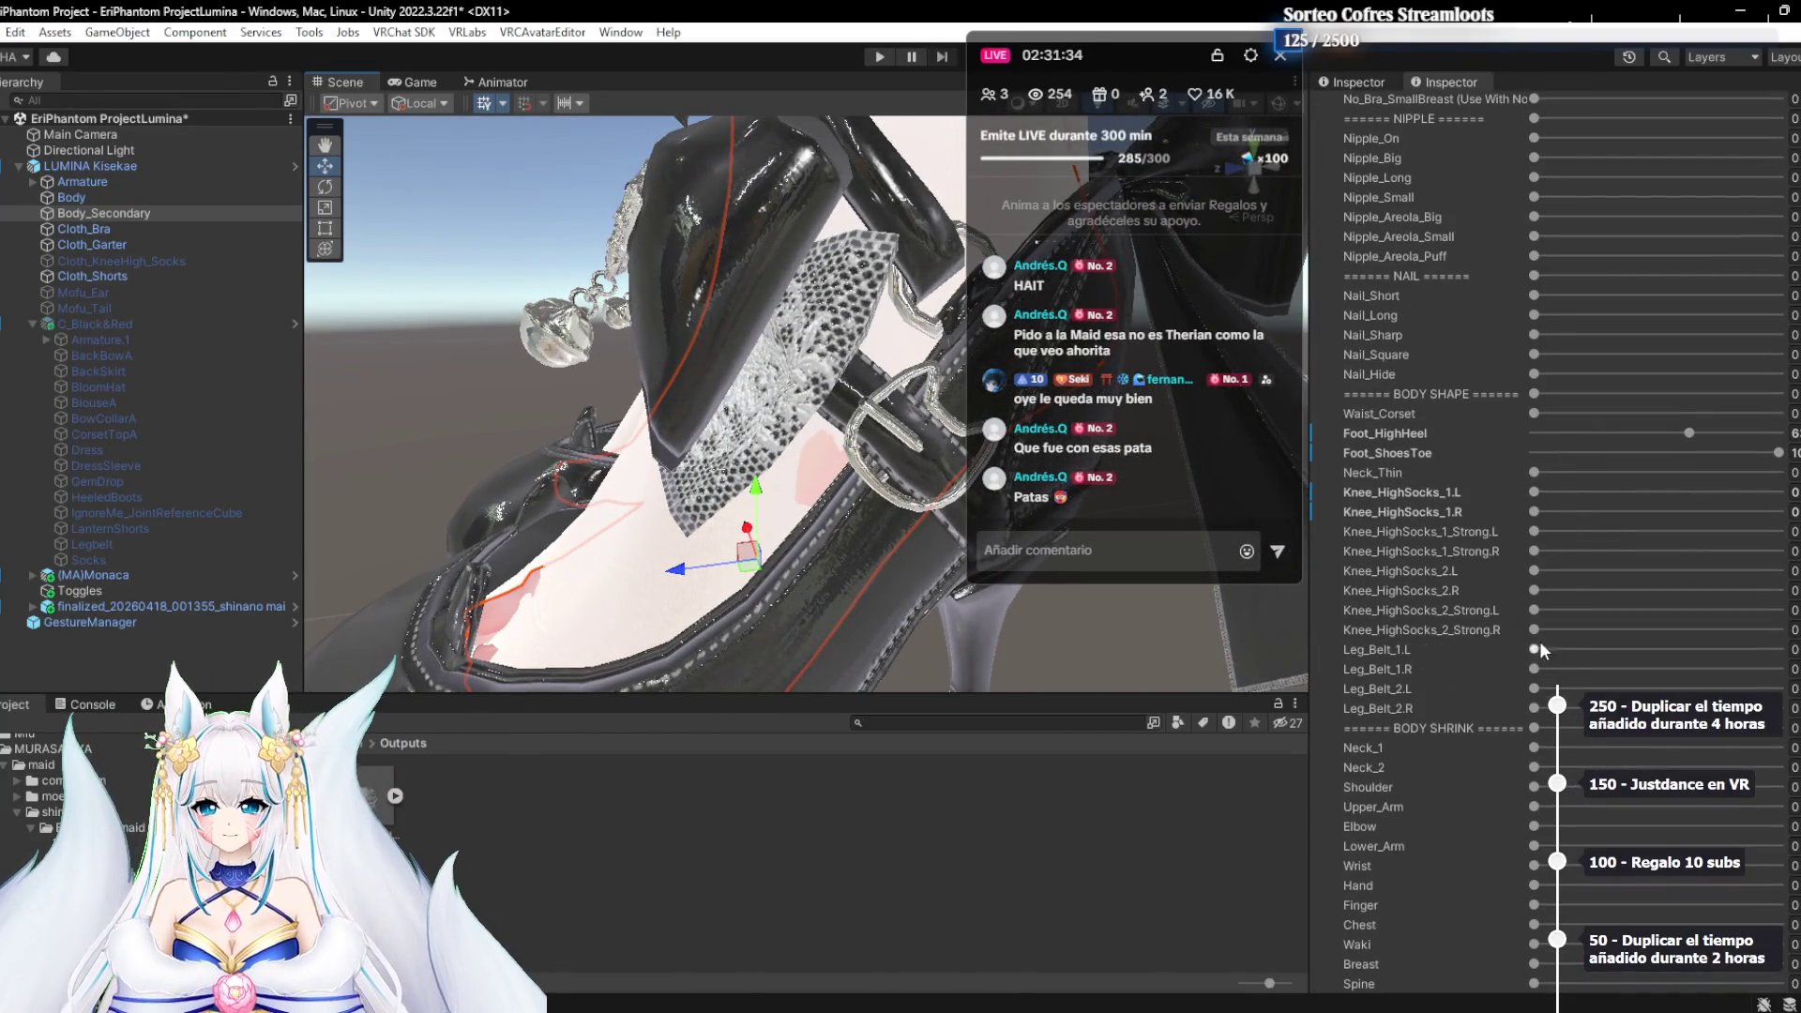
drag(950, 563, 1294, 628)
scroll(1417, 629, up, 1)
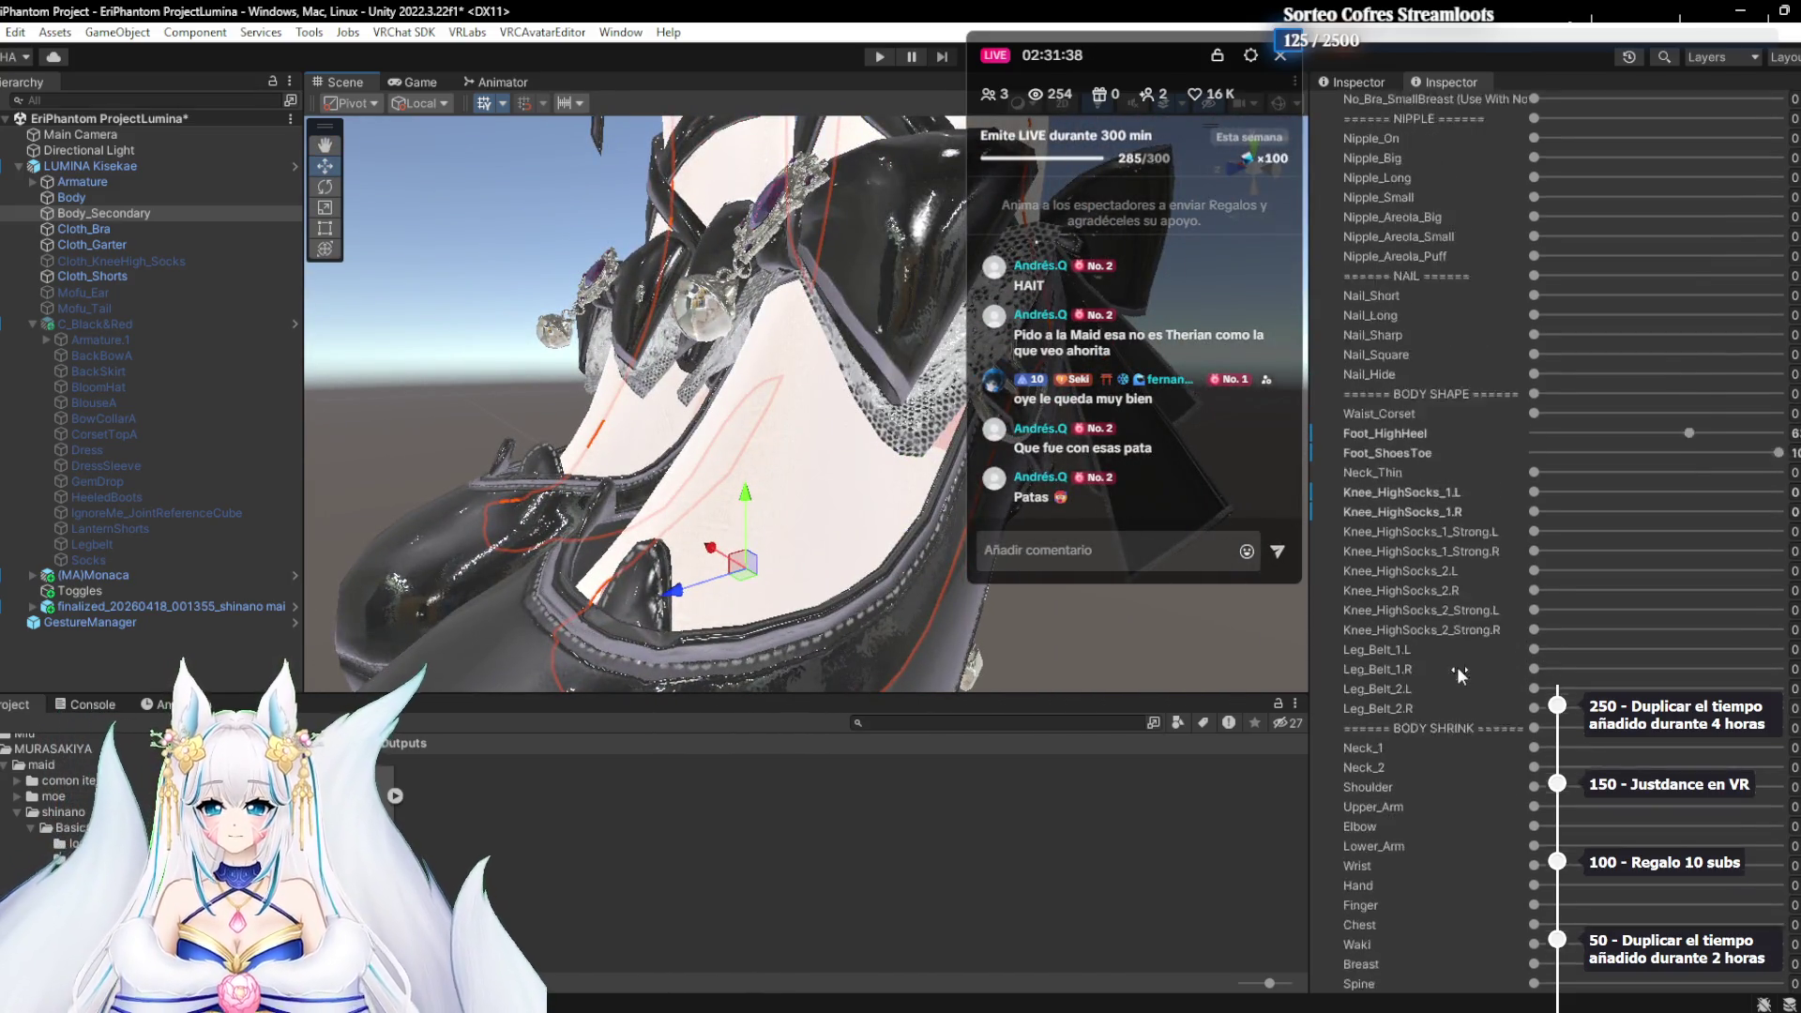
scroll(1463, 380, down, 6)
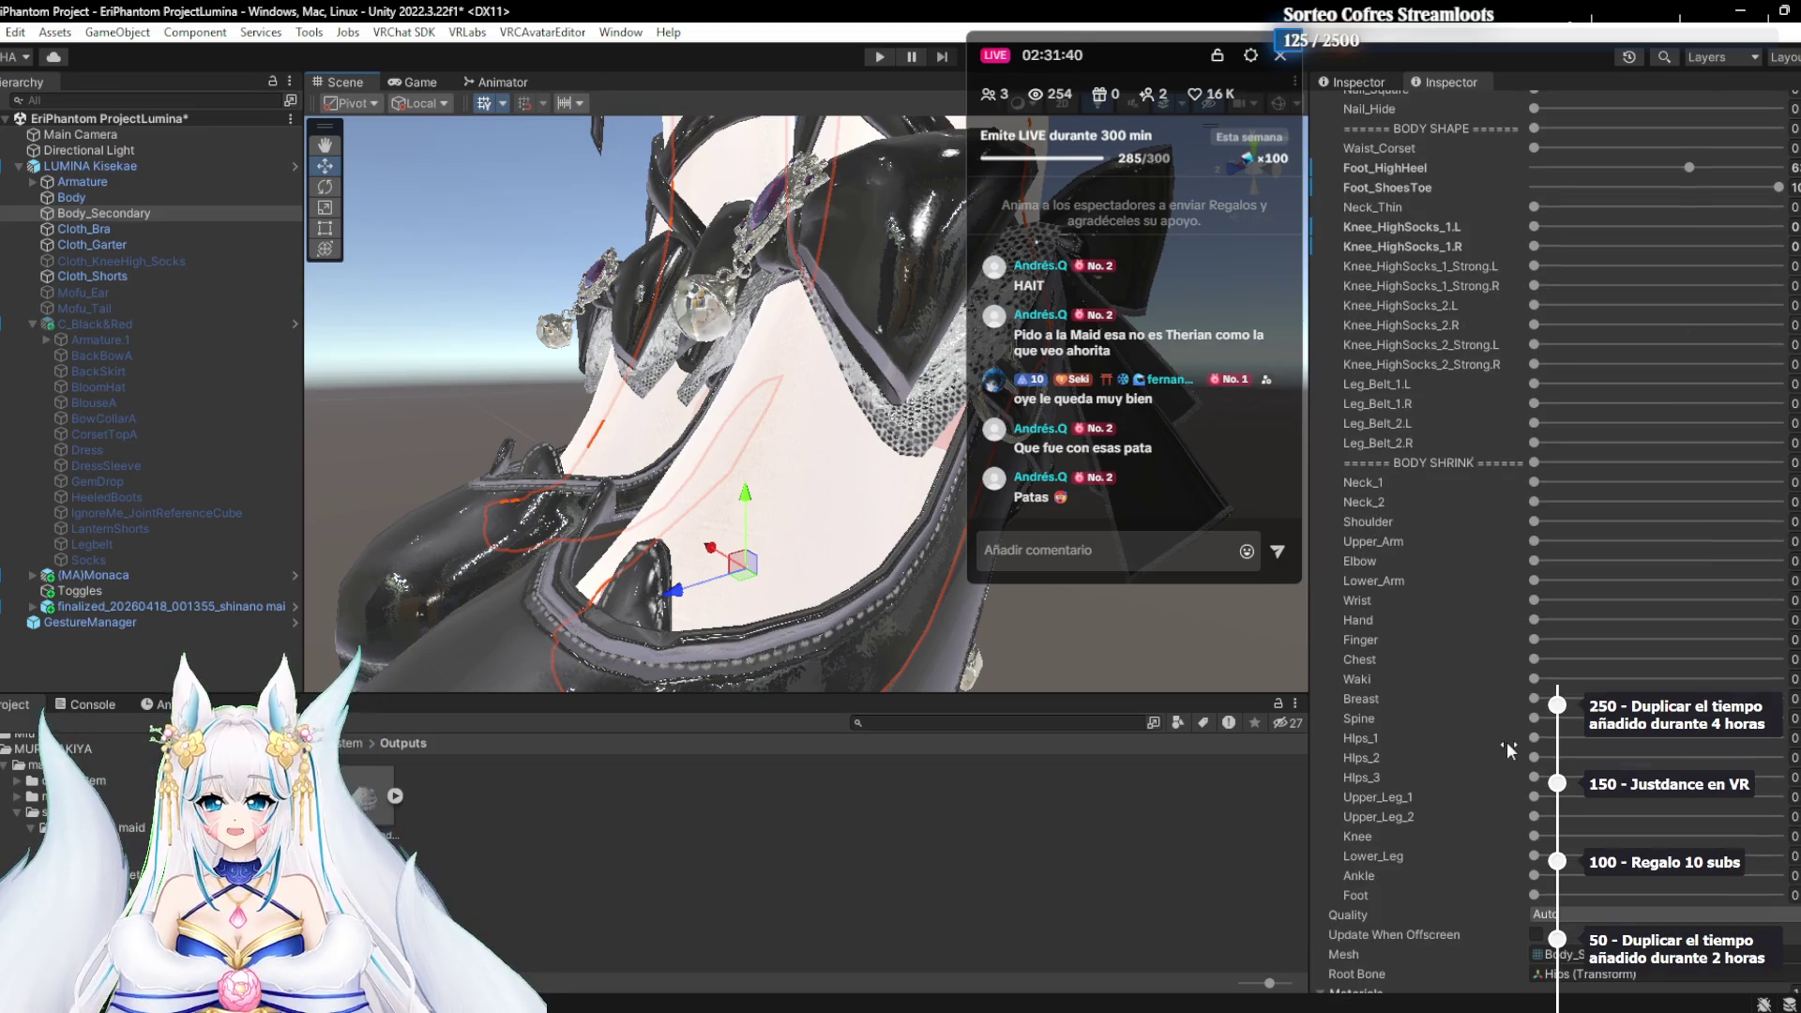
scroll(1508, 751, down, 1)
drag(1535, 843, 1779, 843)
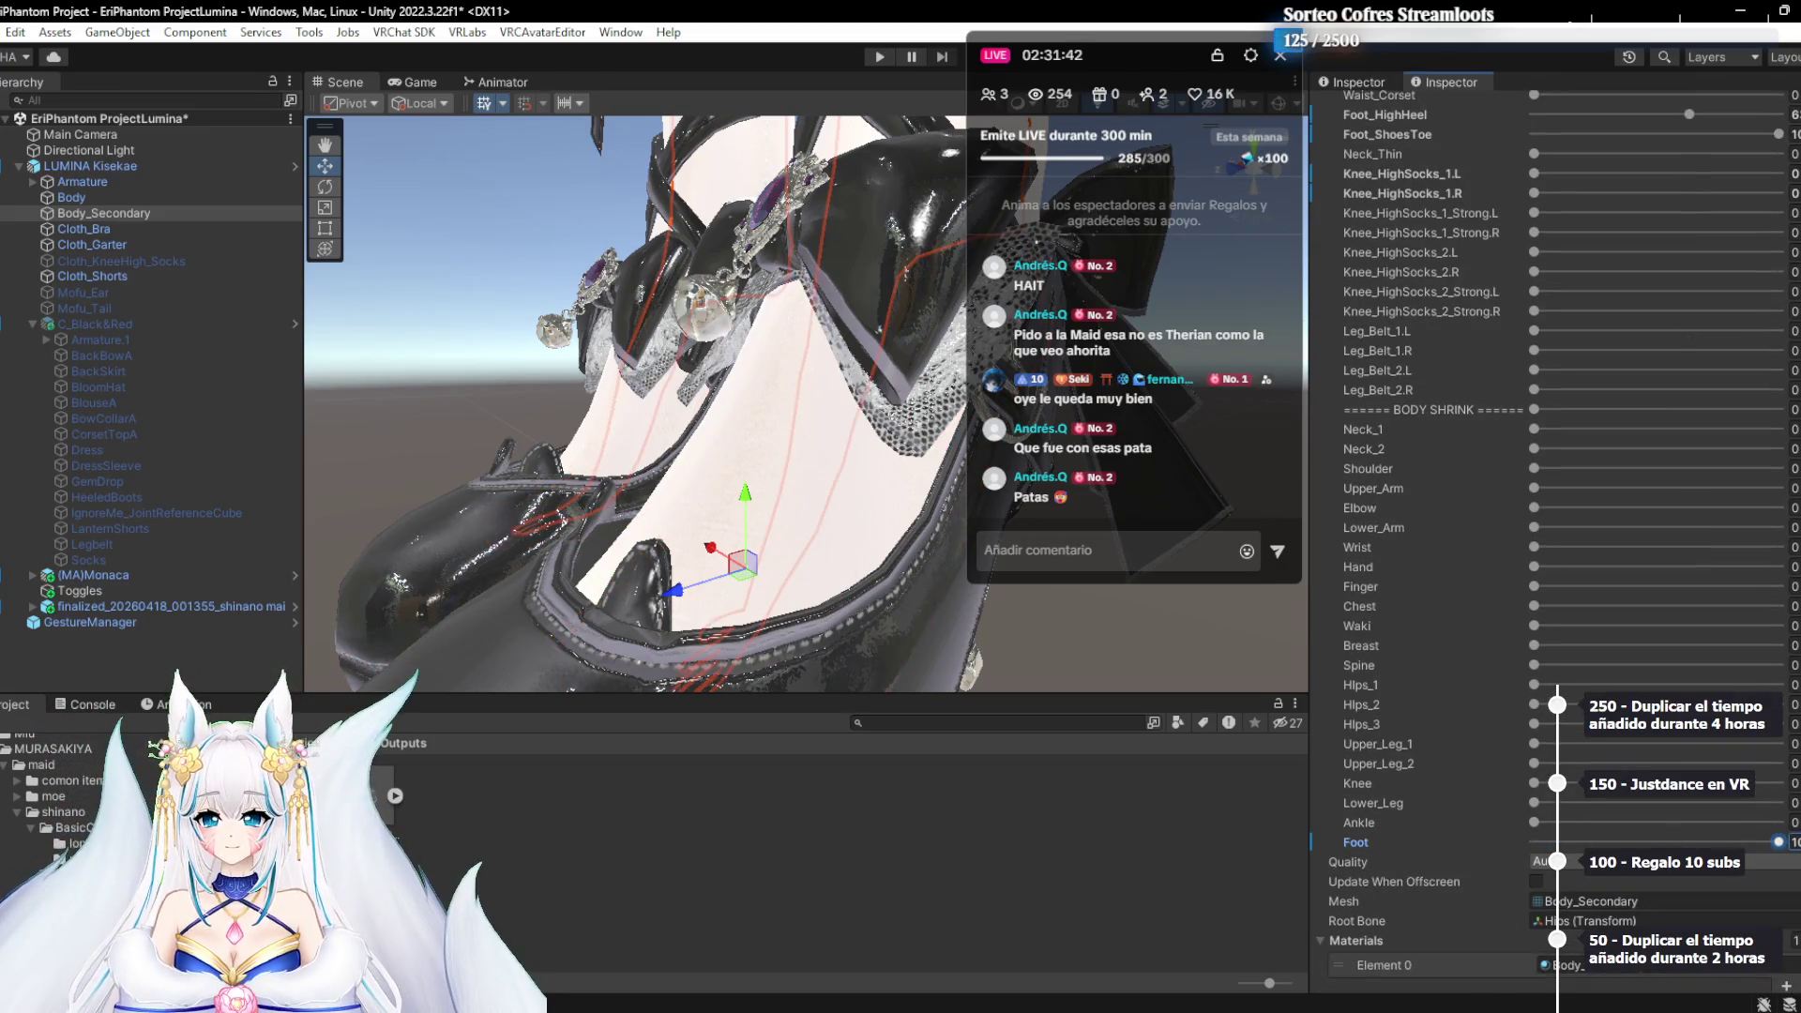
mouse_move(664, 435)
mouse_down()
mouse_move(639, 560)
mouse_move(830, 654)
mouse_move(889, 610)
mouse_move(752, 522)
mouse_move(775, 514)
mouse_move(743, 477)
mouse_move(590, 563)
mouse_move(563, 556)
mouse_move(690, 533)
mouse_move(705, 392)
mouse_move(694, 444)
mouse_move(742, 429)
mouse_up()
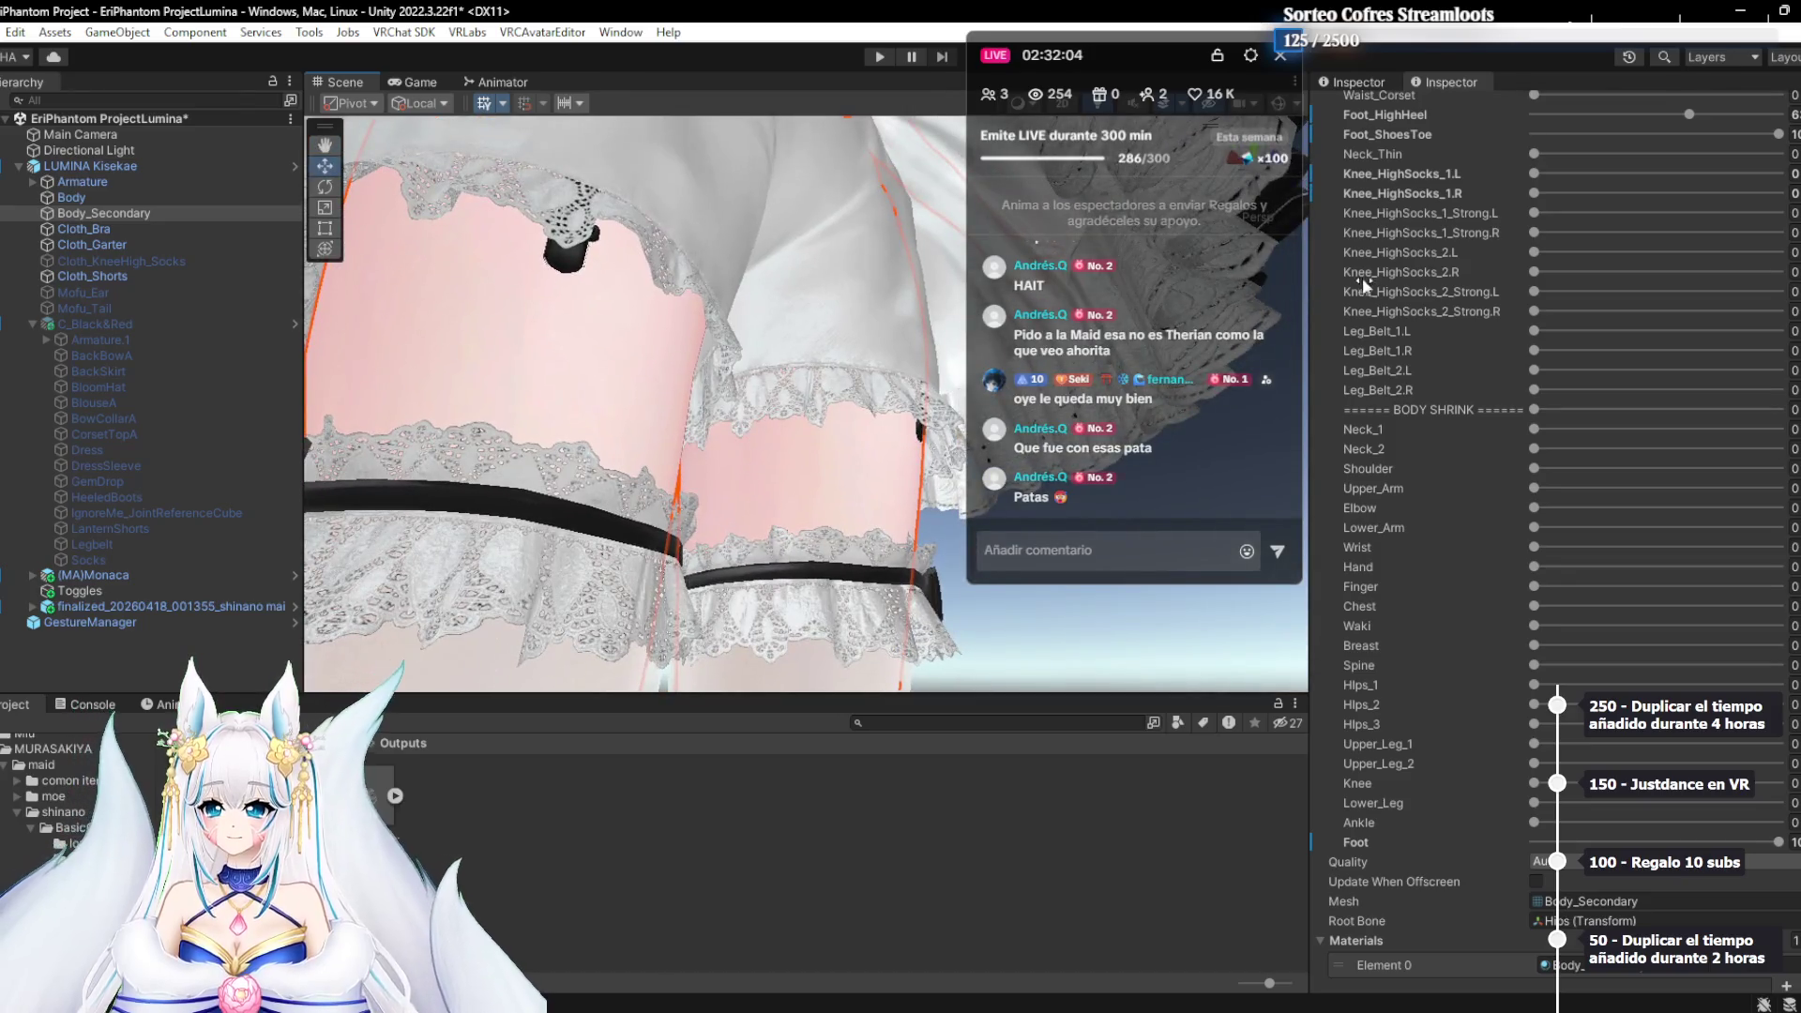
Check the socks, shorts, Mofu_Ear and Mofu_Tail objects, then deactivate Cloth_Garter
scroll(1491, 279, up, 10)
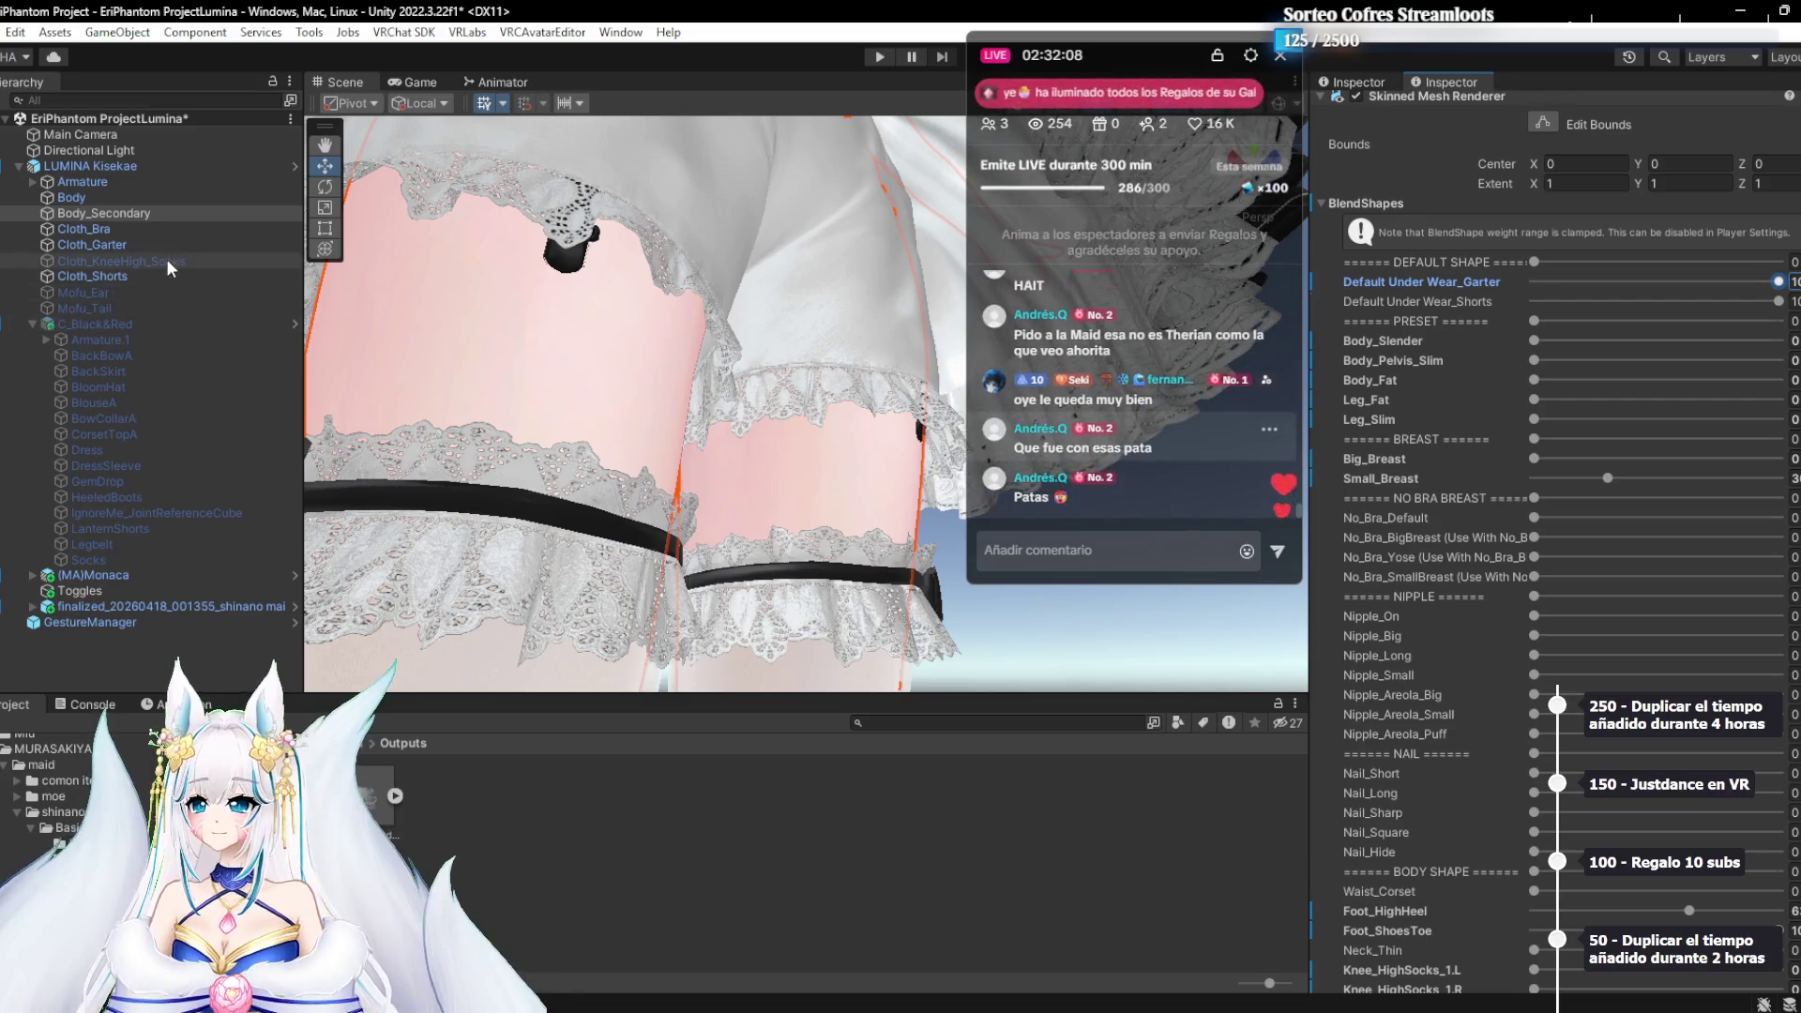
scroll(628, 418, down, 5)
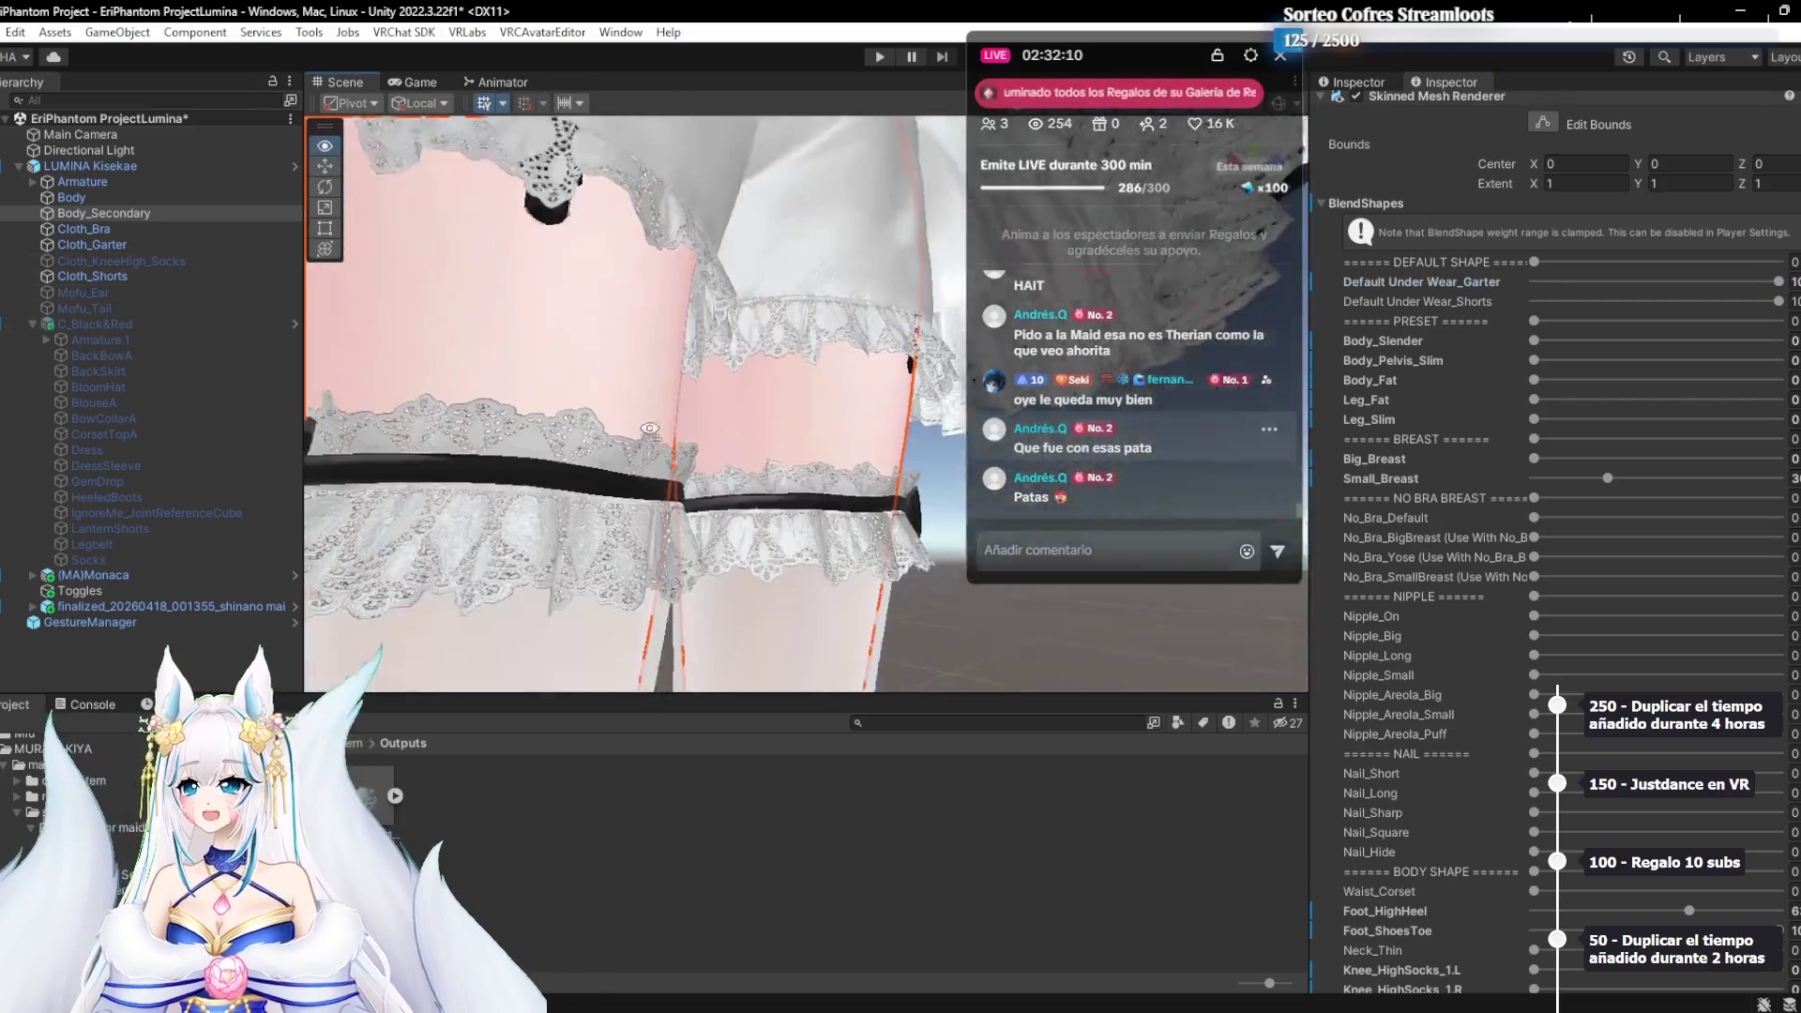
scroll(629, 418, down, 3)
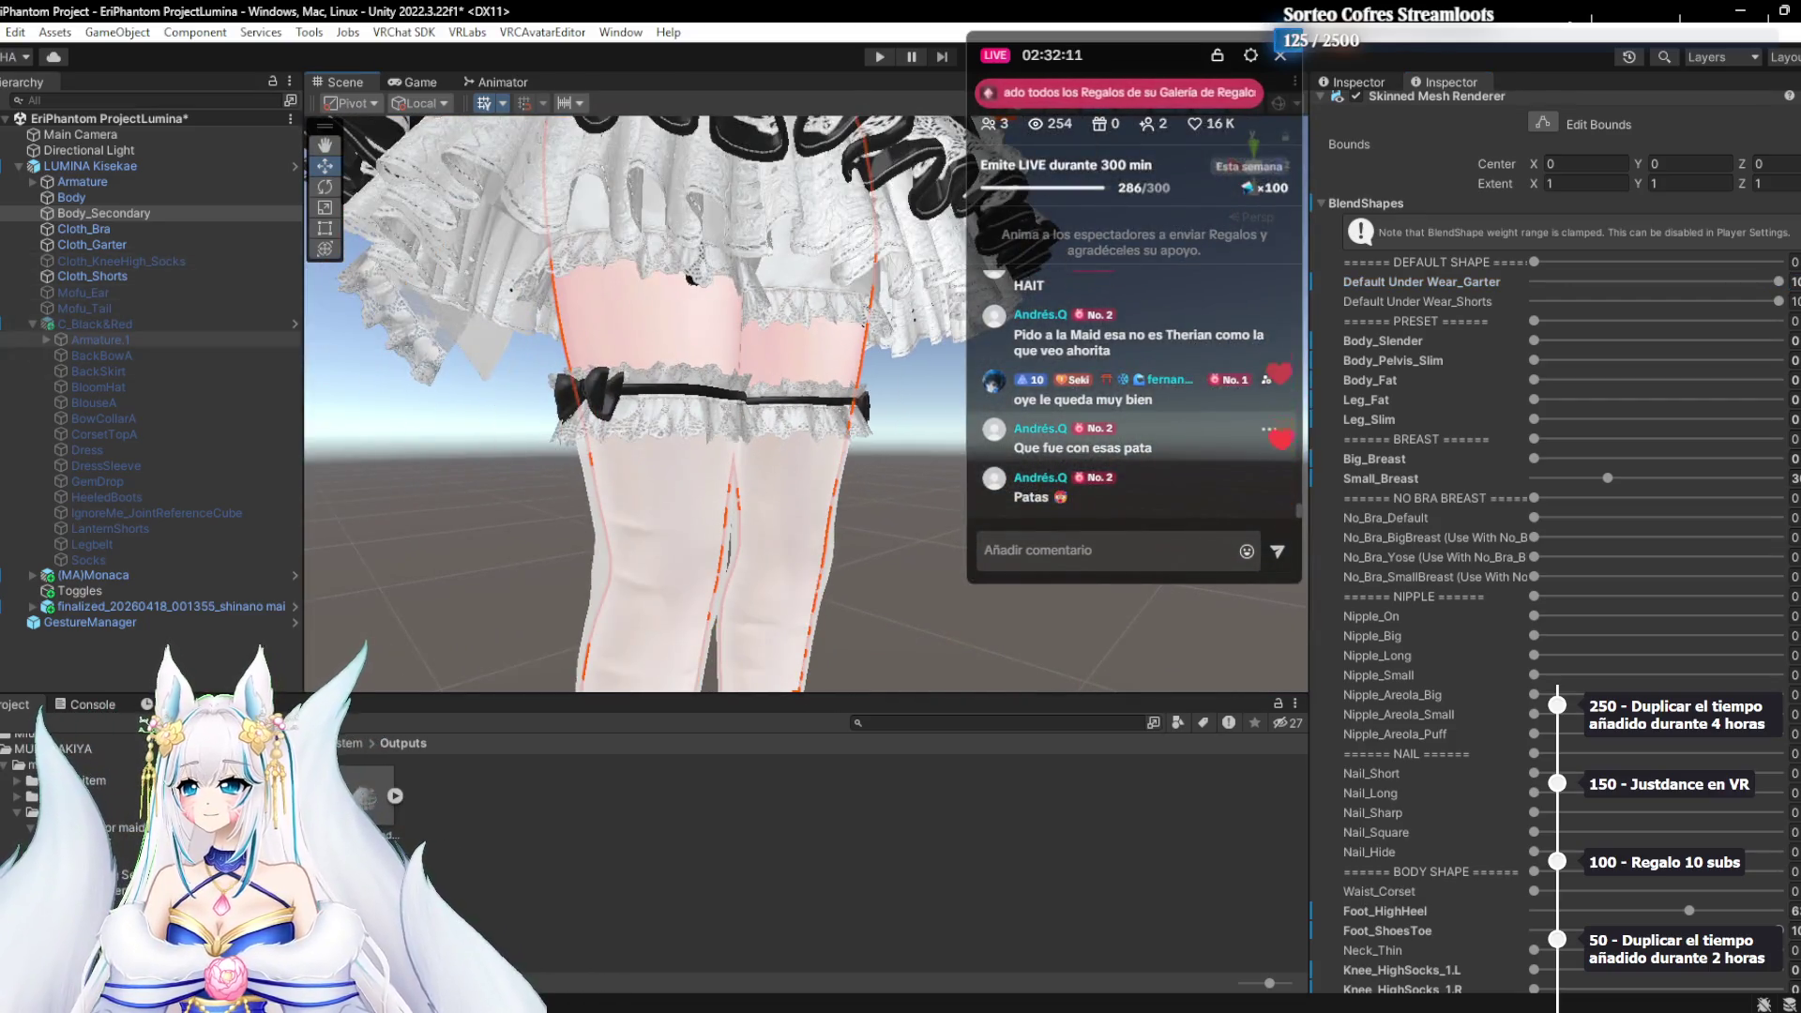
click(141, 264)
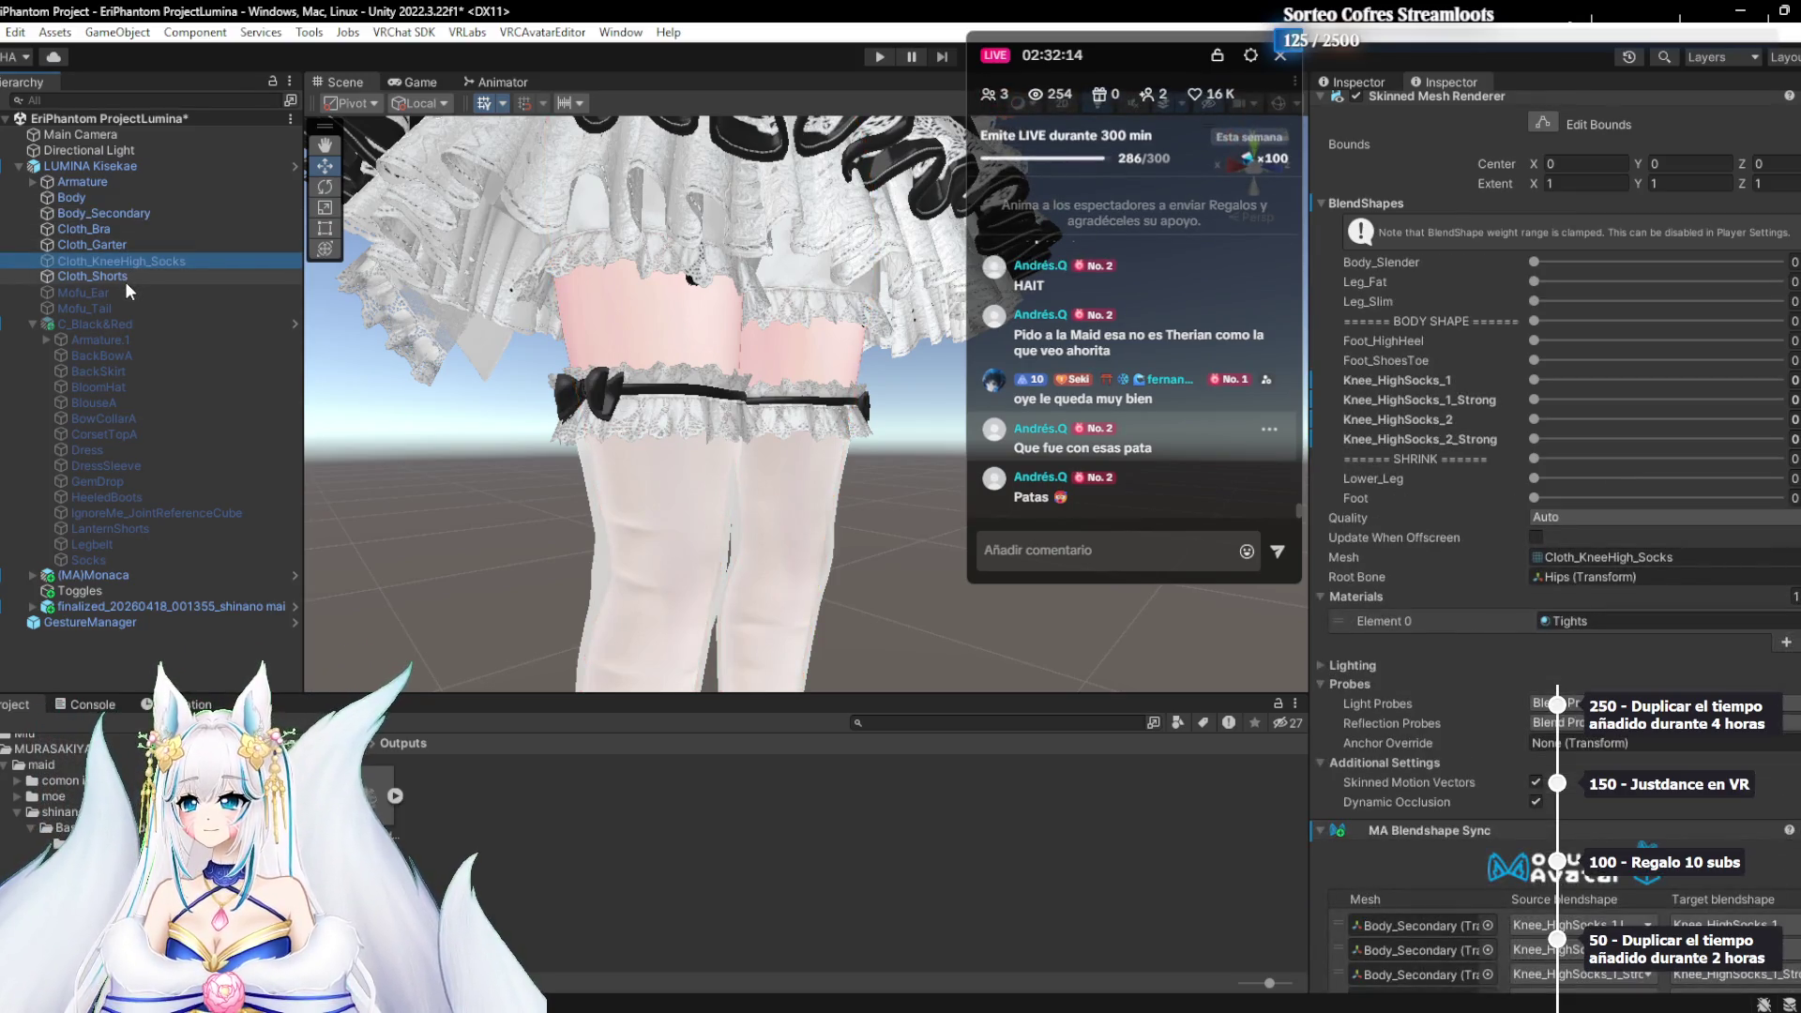
click(126, 278)
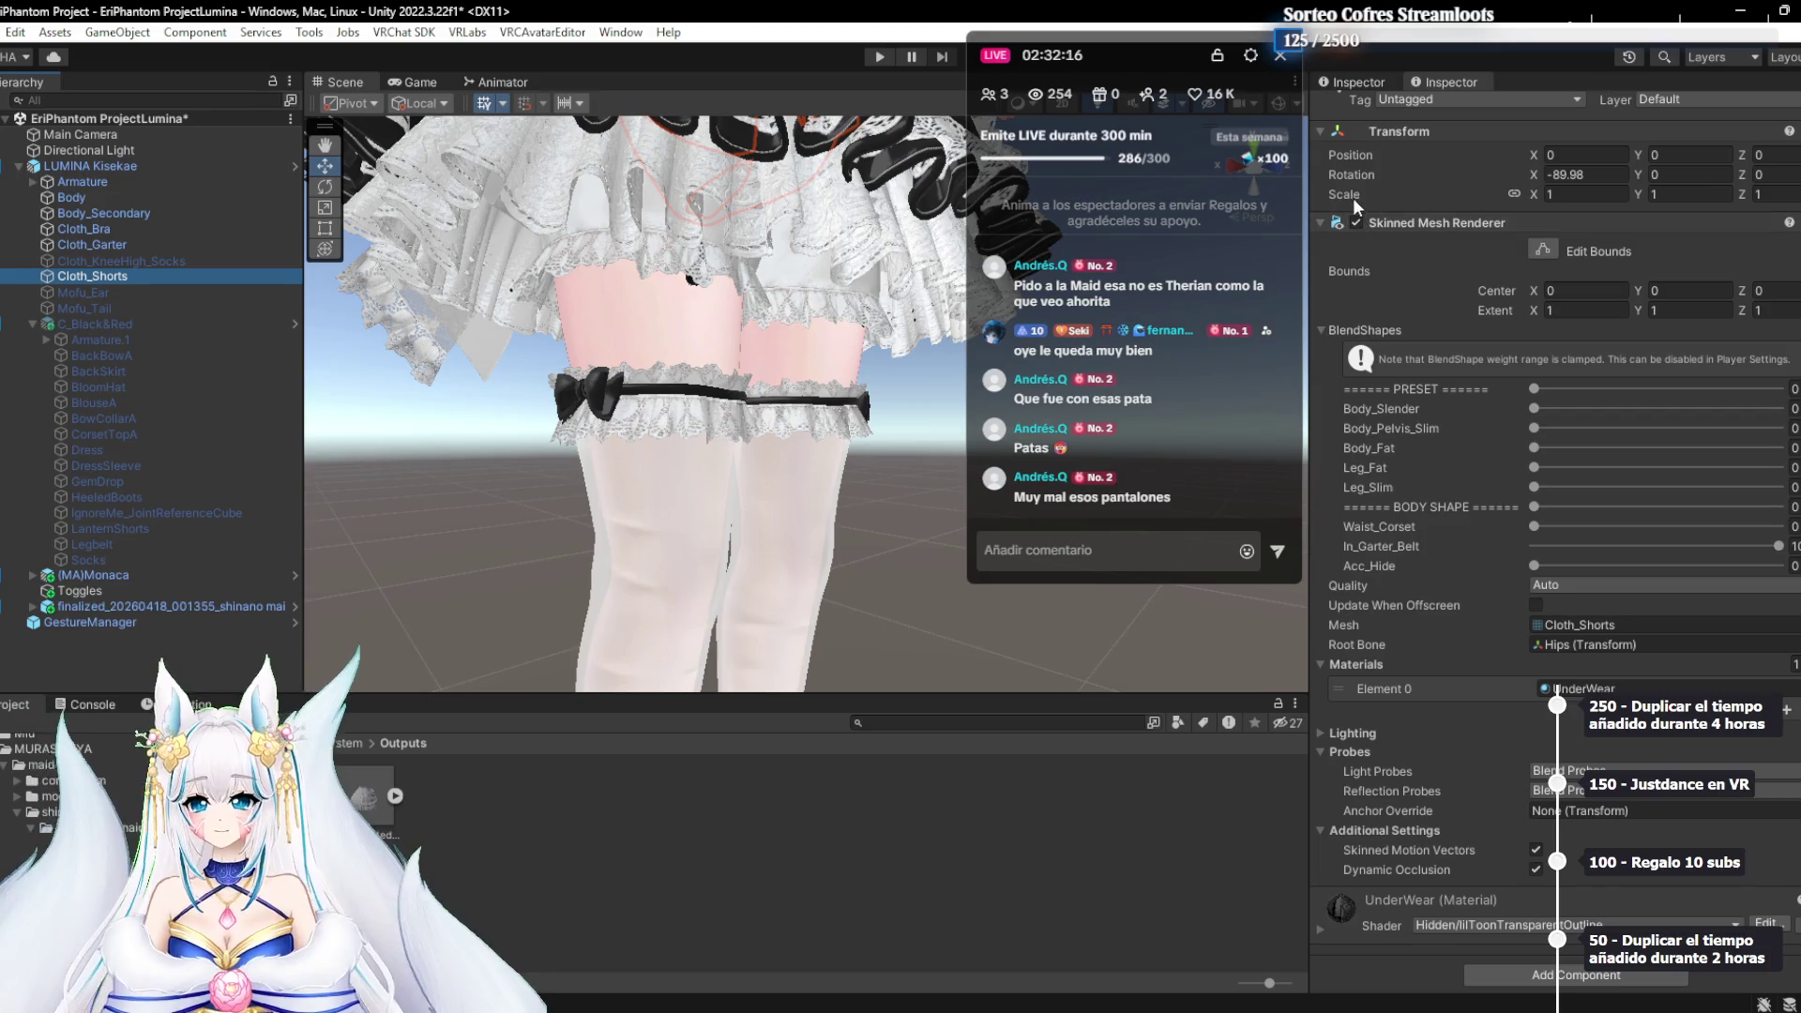
scroll(854, 287, down, 3)
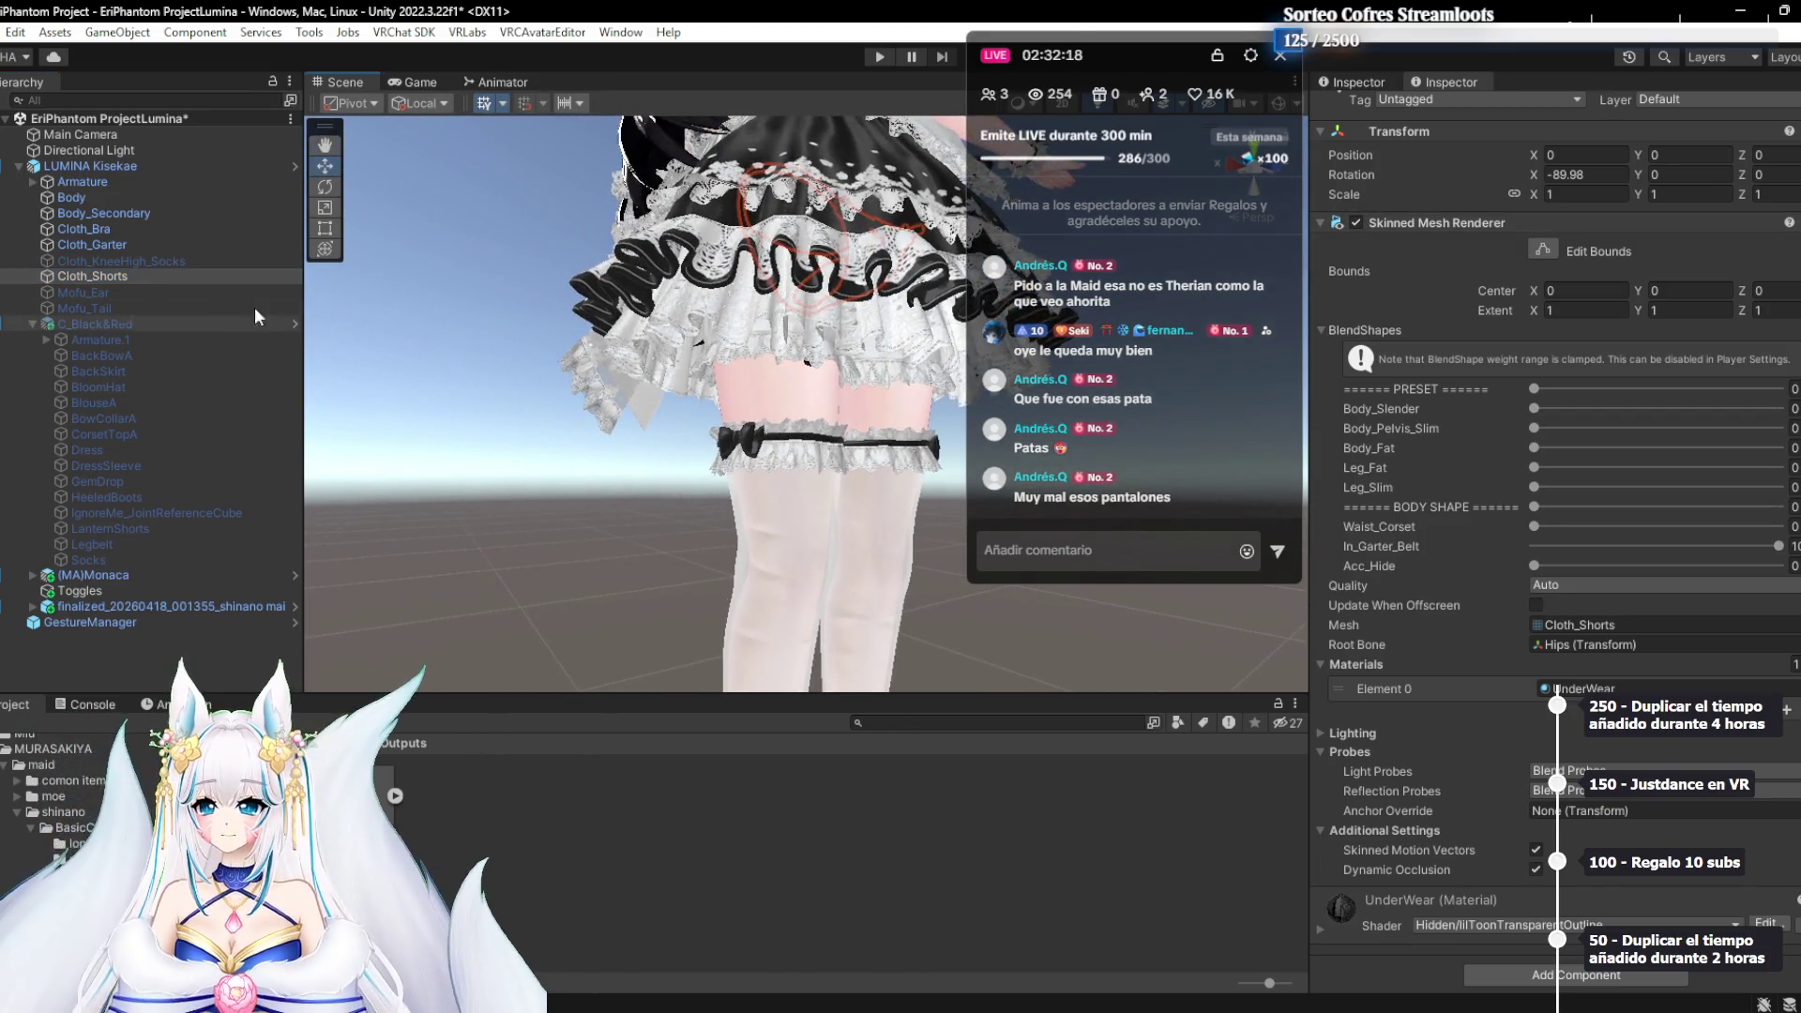
click(150, 293)
click(124, 306)
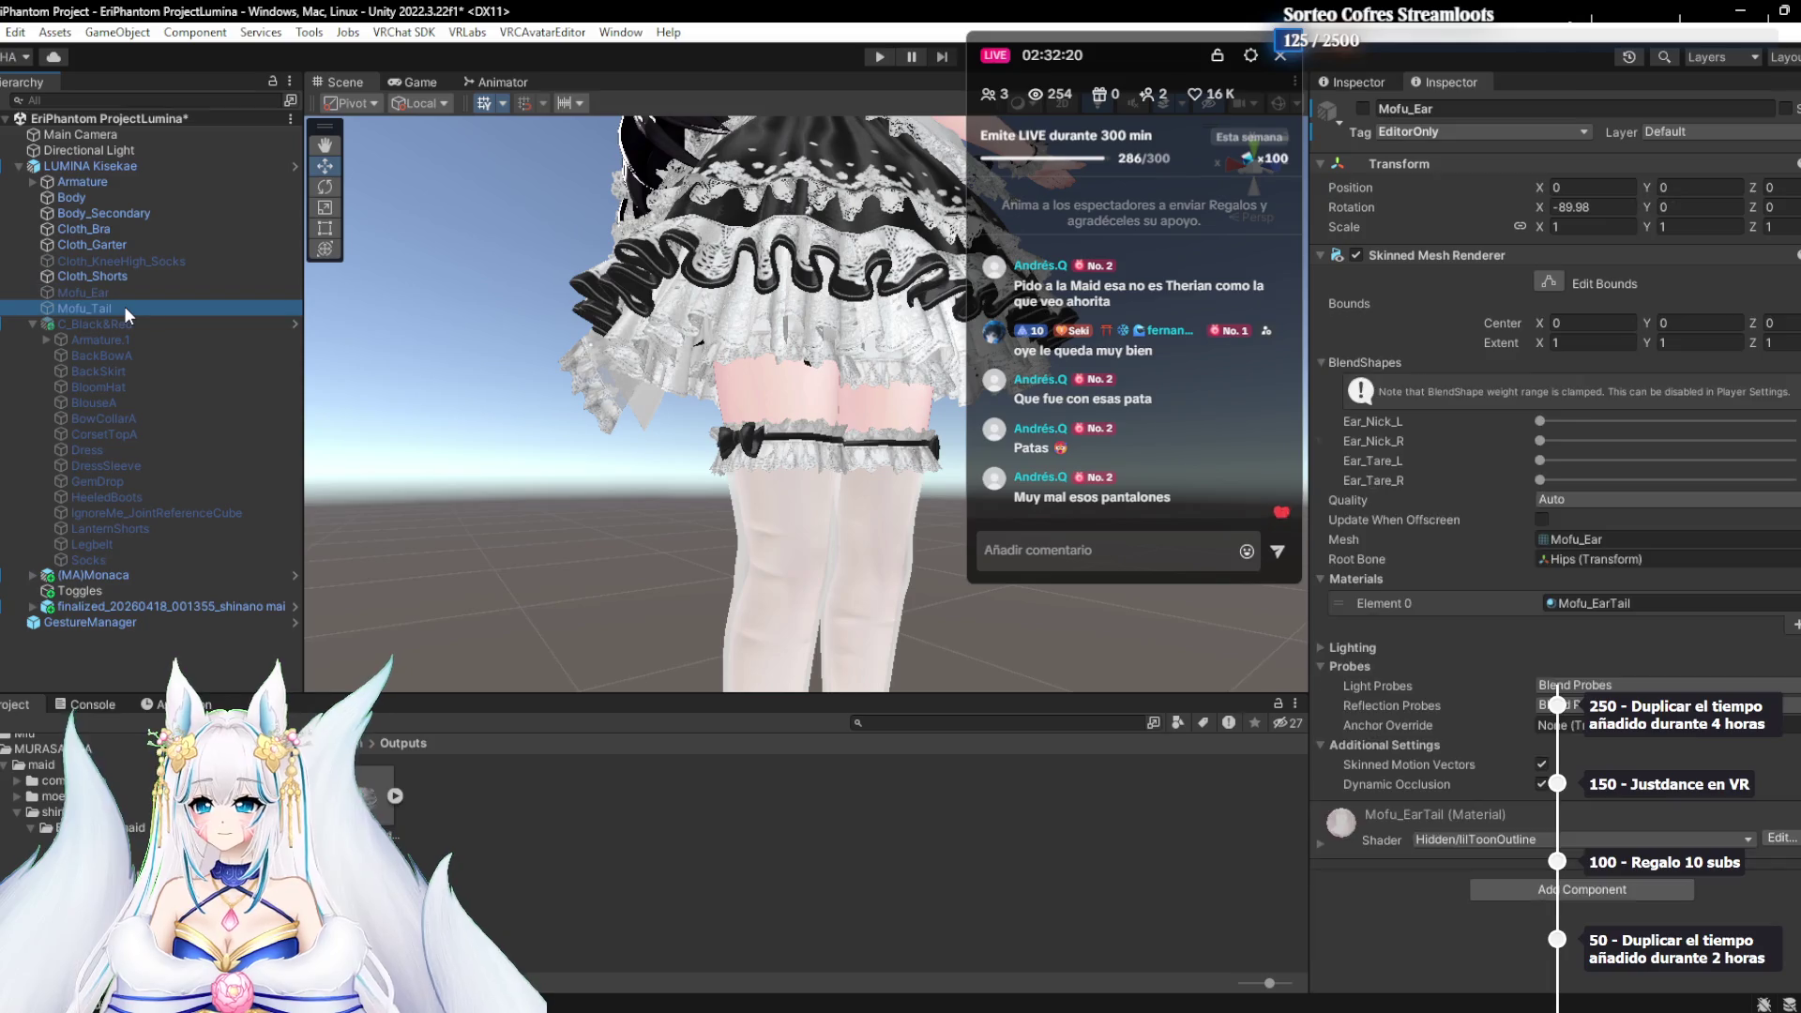
click(136, 244)
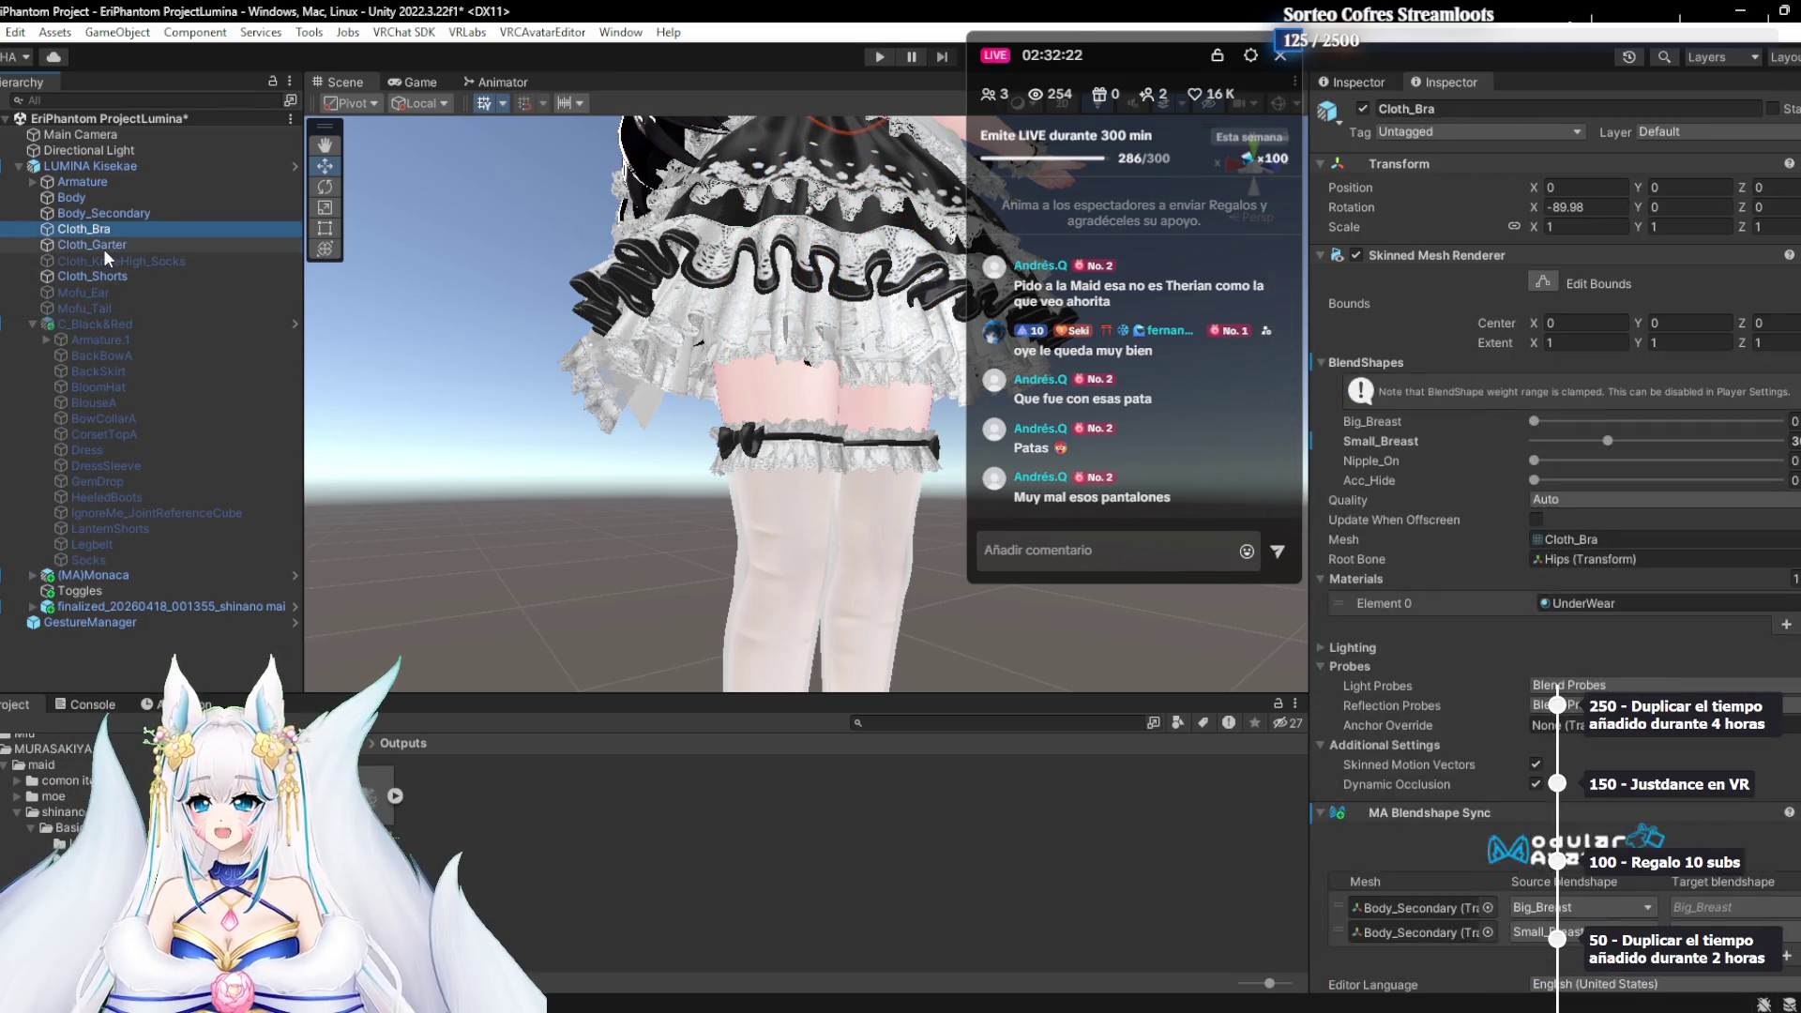
click(1363, 109)
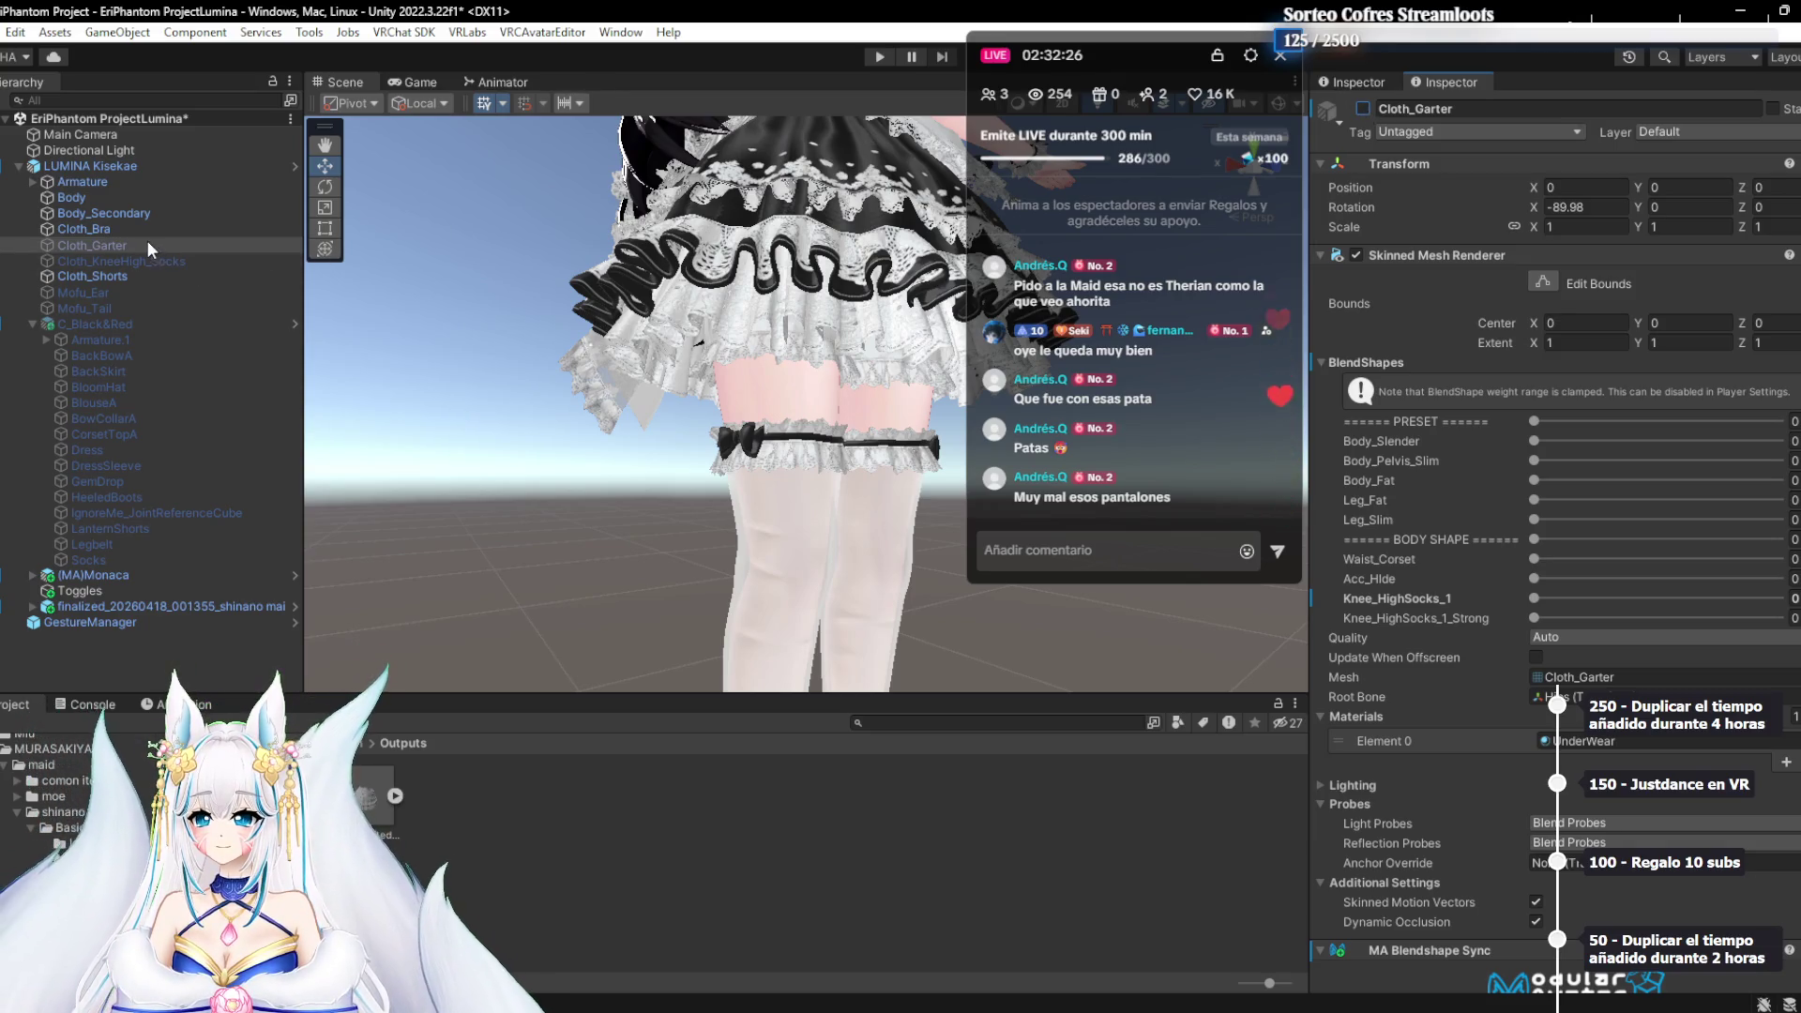
Inspect Cloth_Bra and the Toggles object, and expand the finalized outfit's children
drag(745, 159, 751, 435)
scroll(741, 441, up, 5)
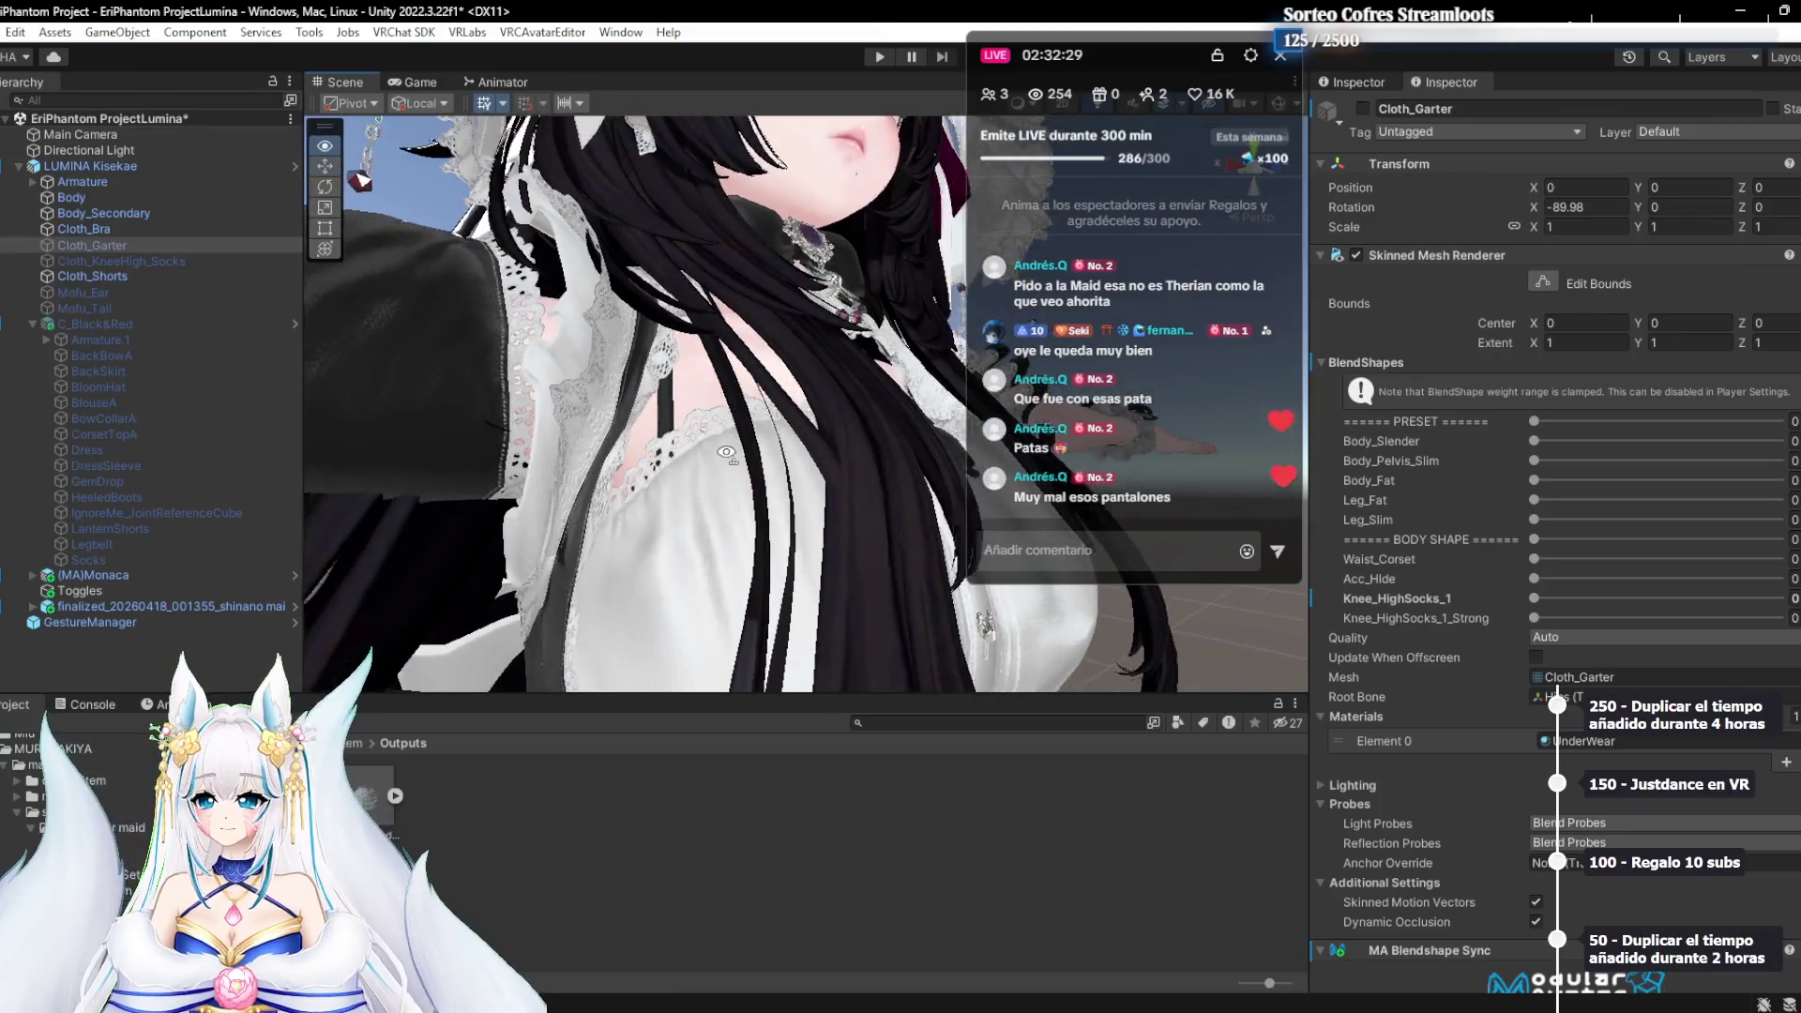
drag(726, 453, 648, 436)
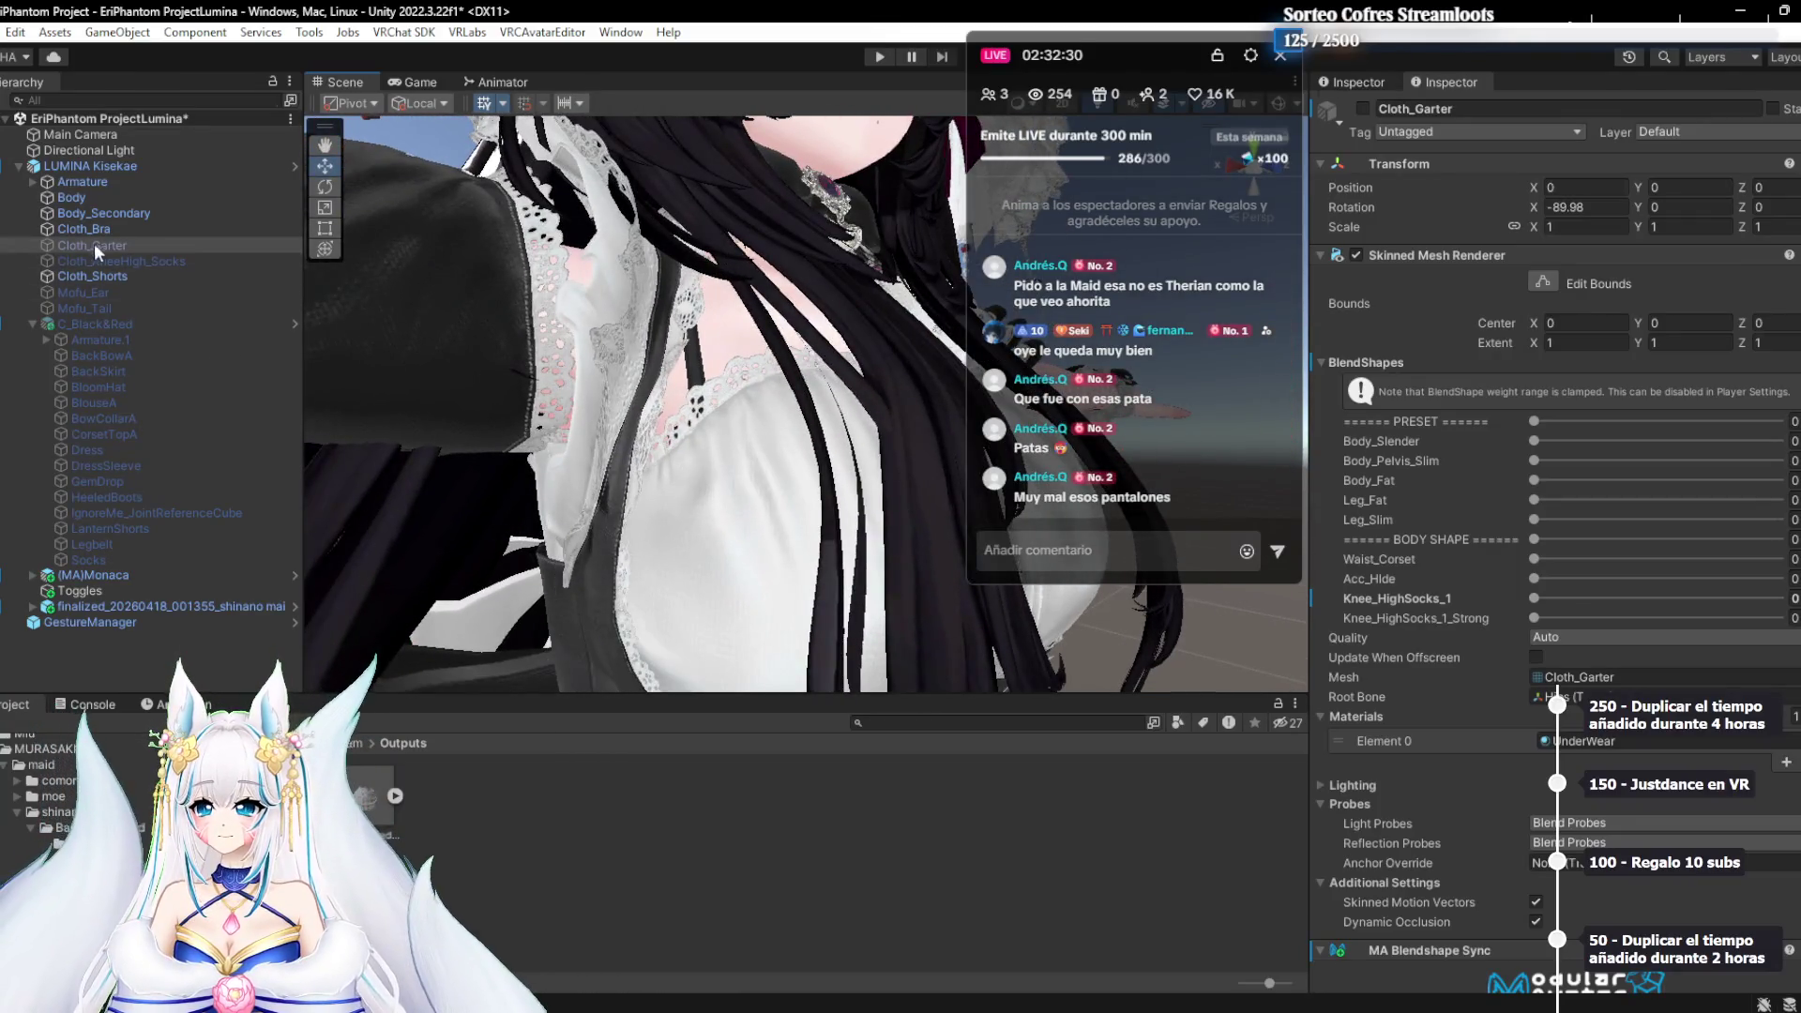
click(83, 229)
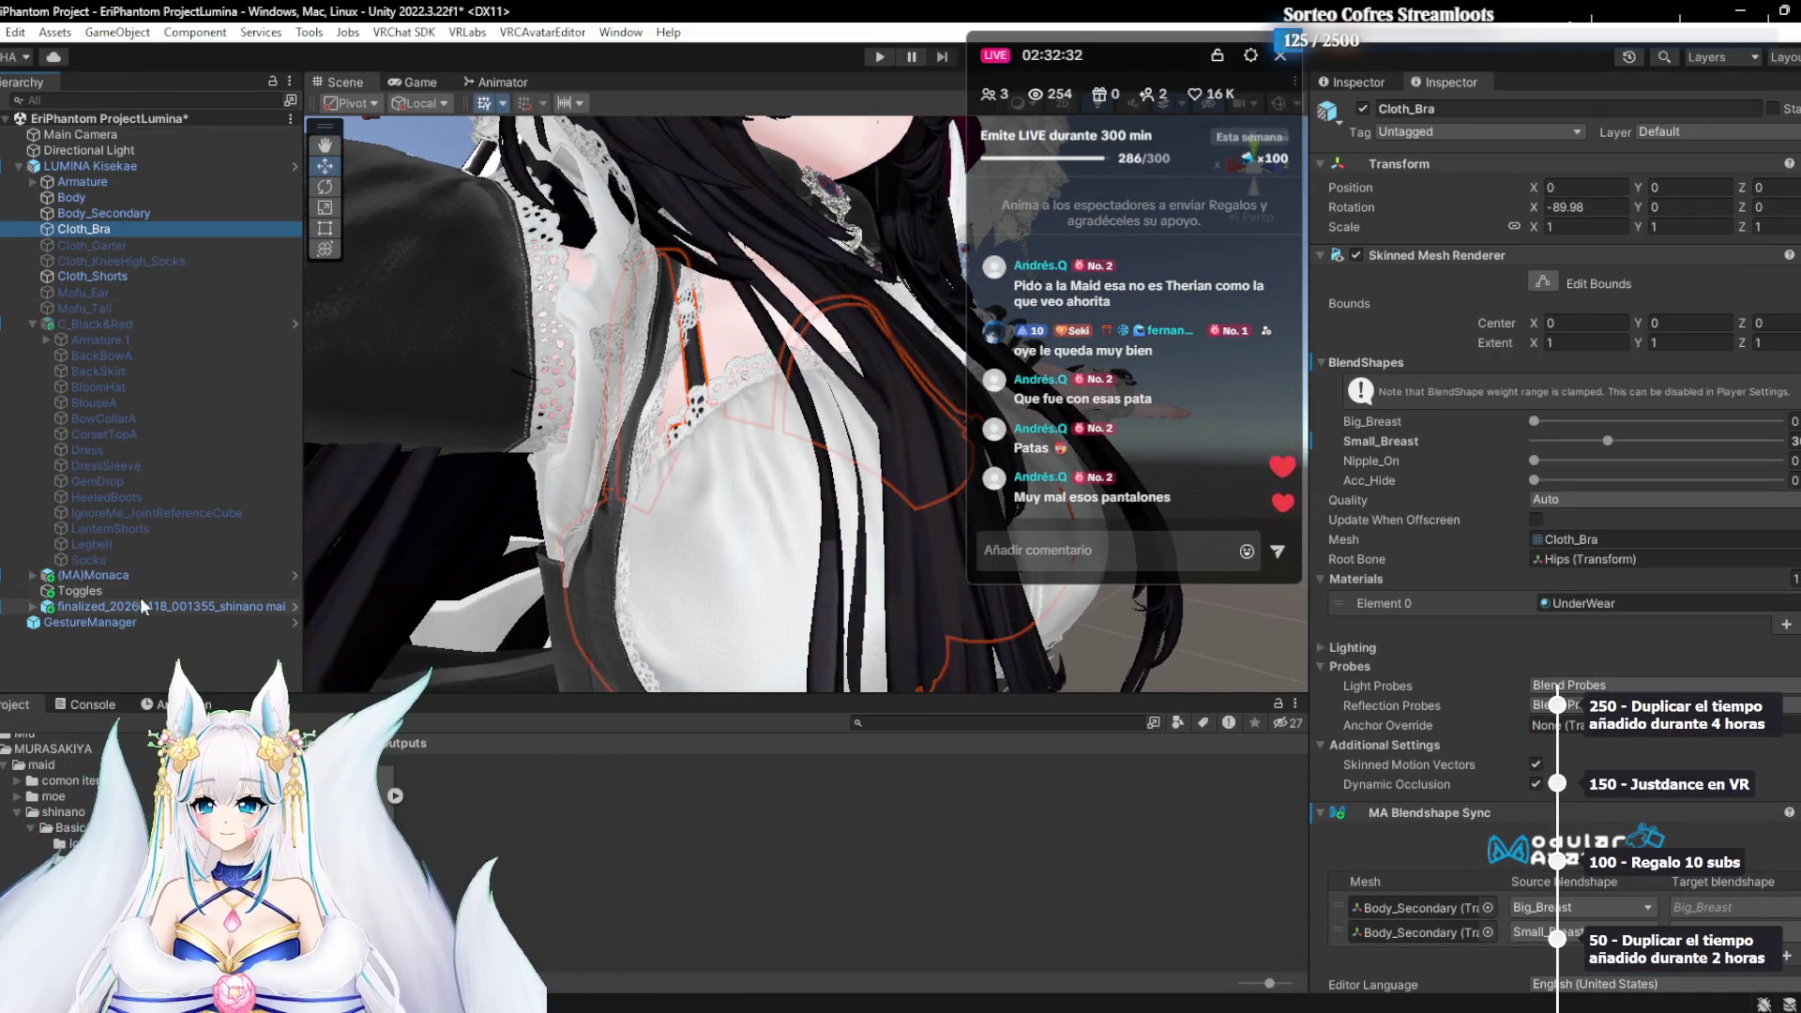
click(112, 589)
click(34, 607)
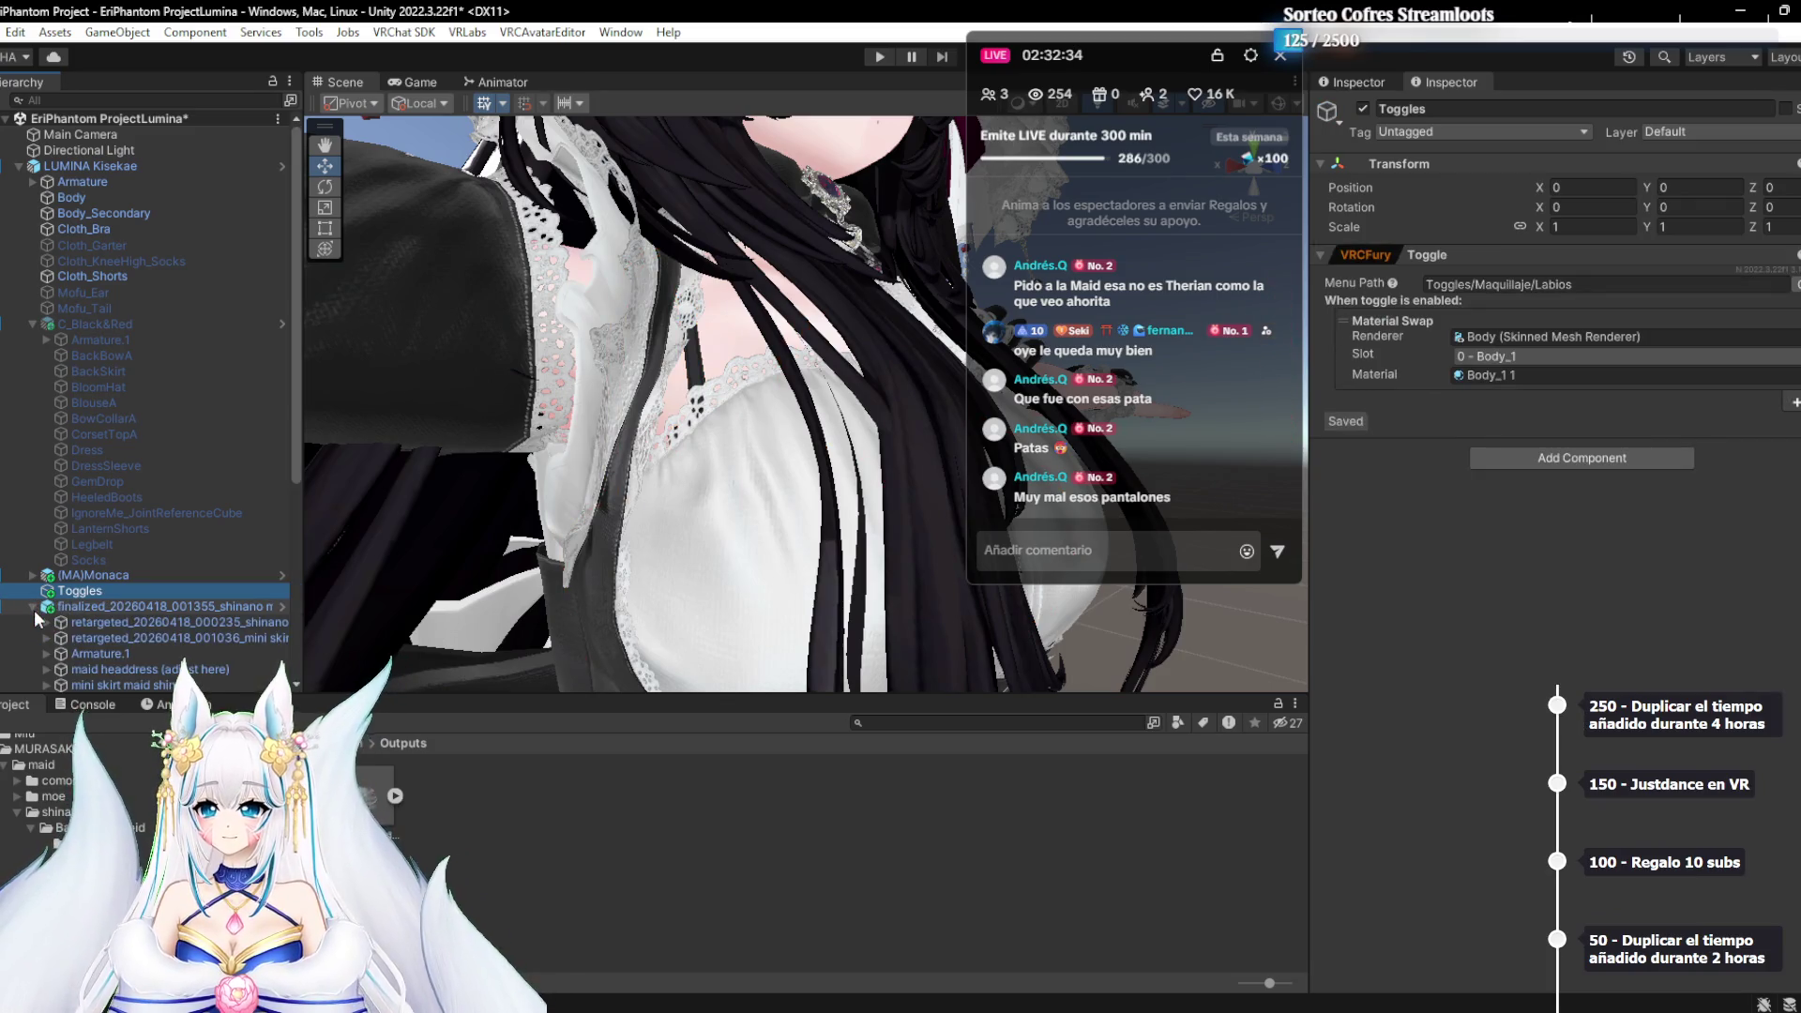
Rename the retargeted maid base object by mistake, then undo that rename
click(34, 607)
key(Up)
click(34, 607)
scroll(141, 563, down, 3)
click(182, 504)
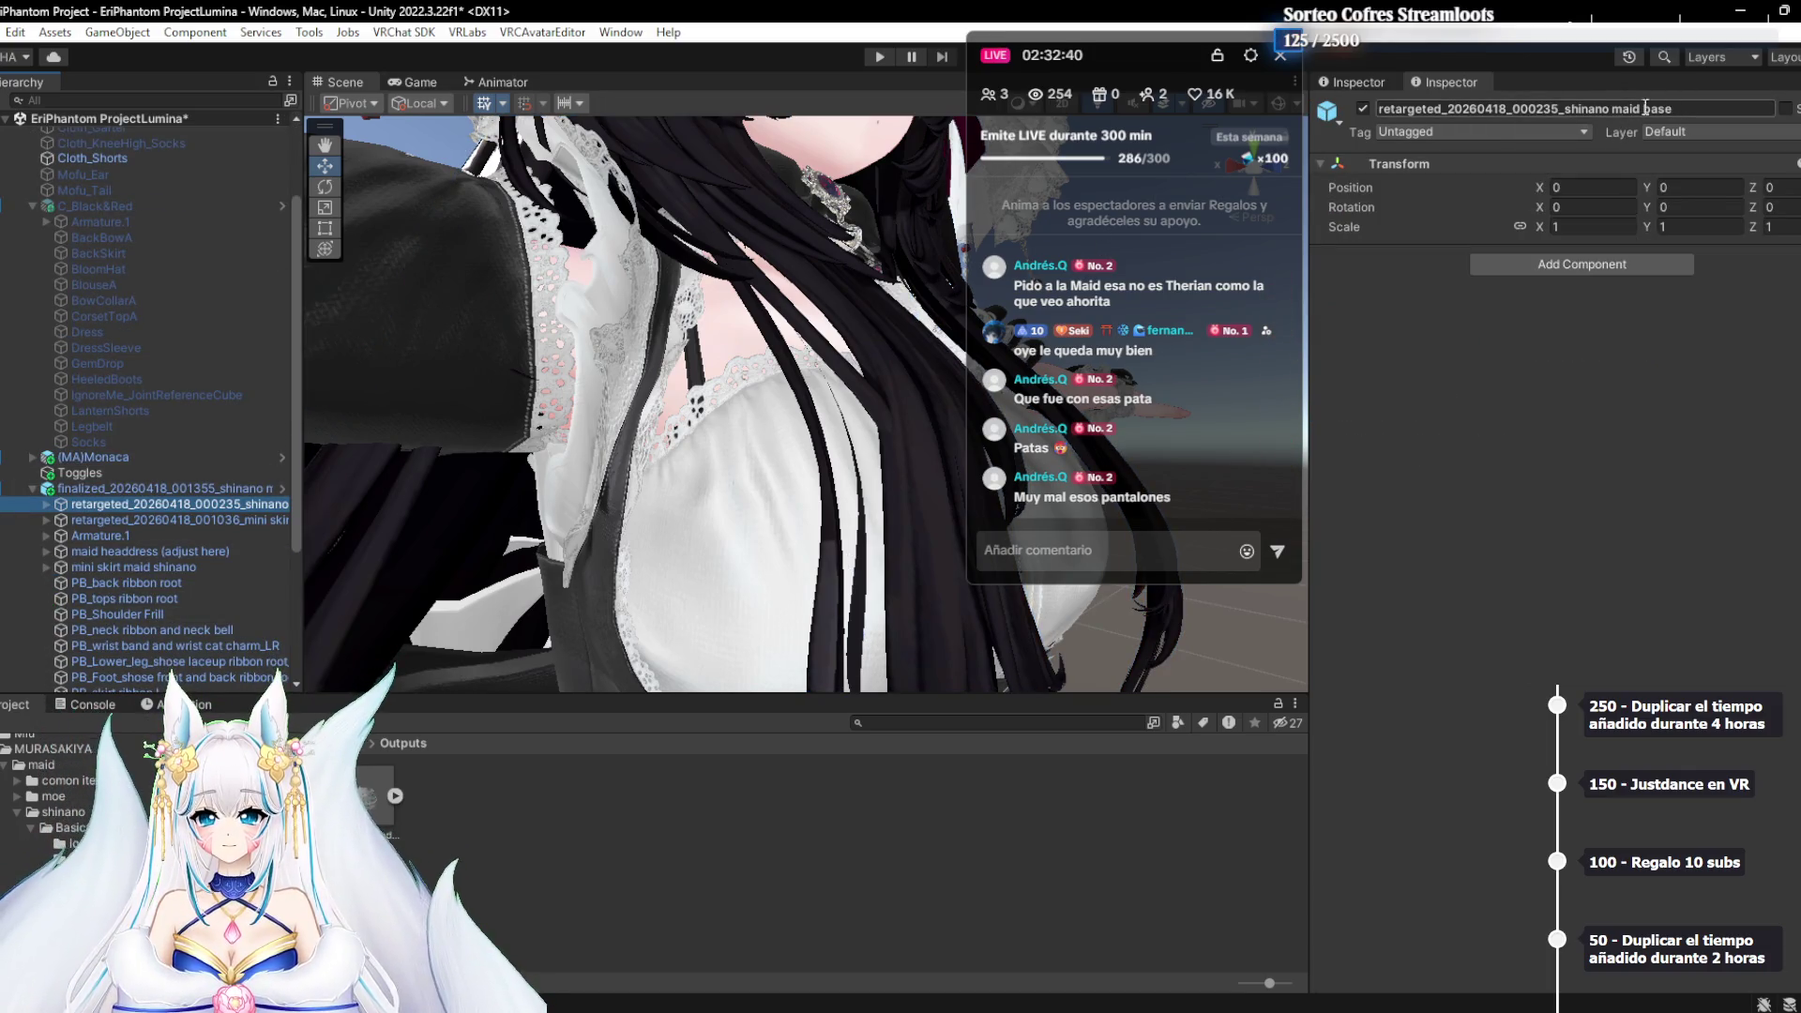
click(1466, 110)
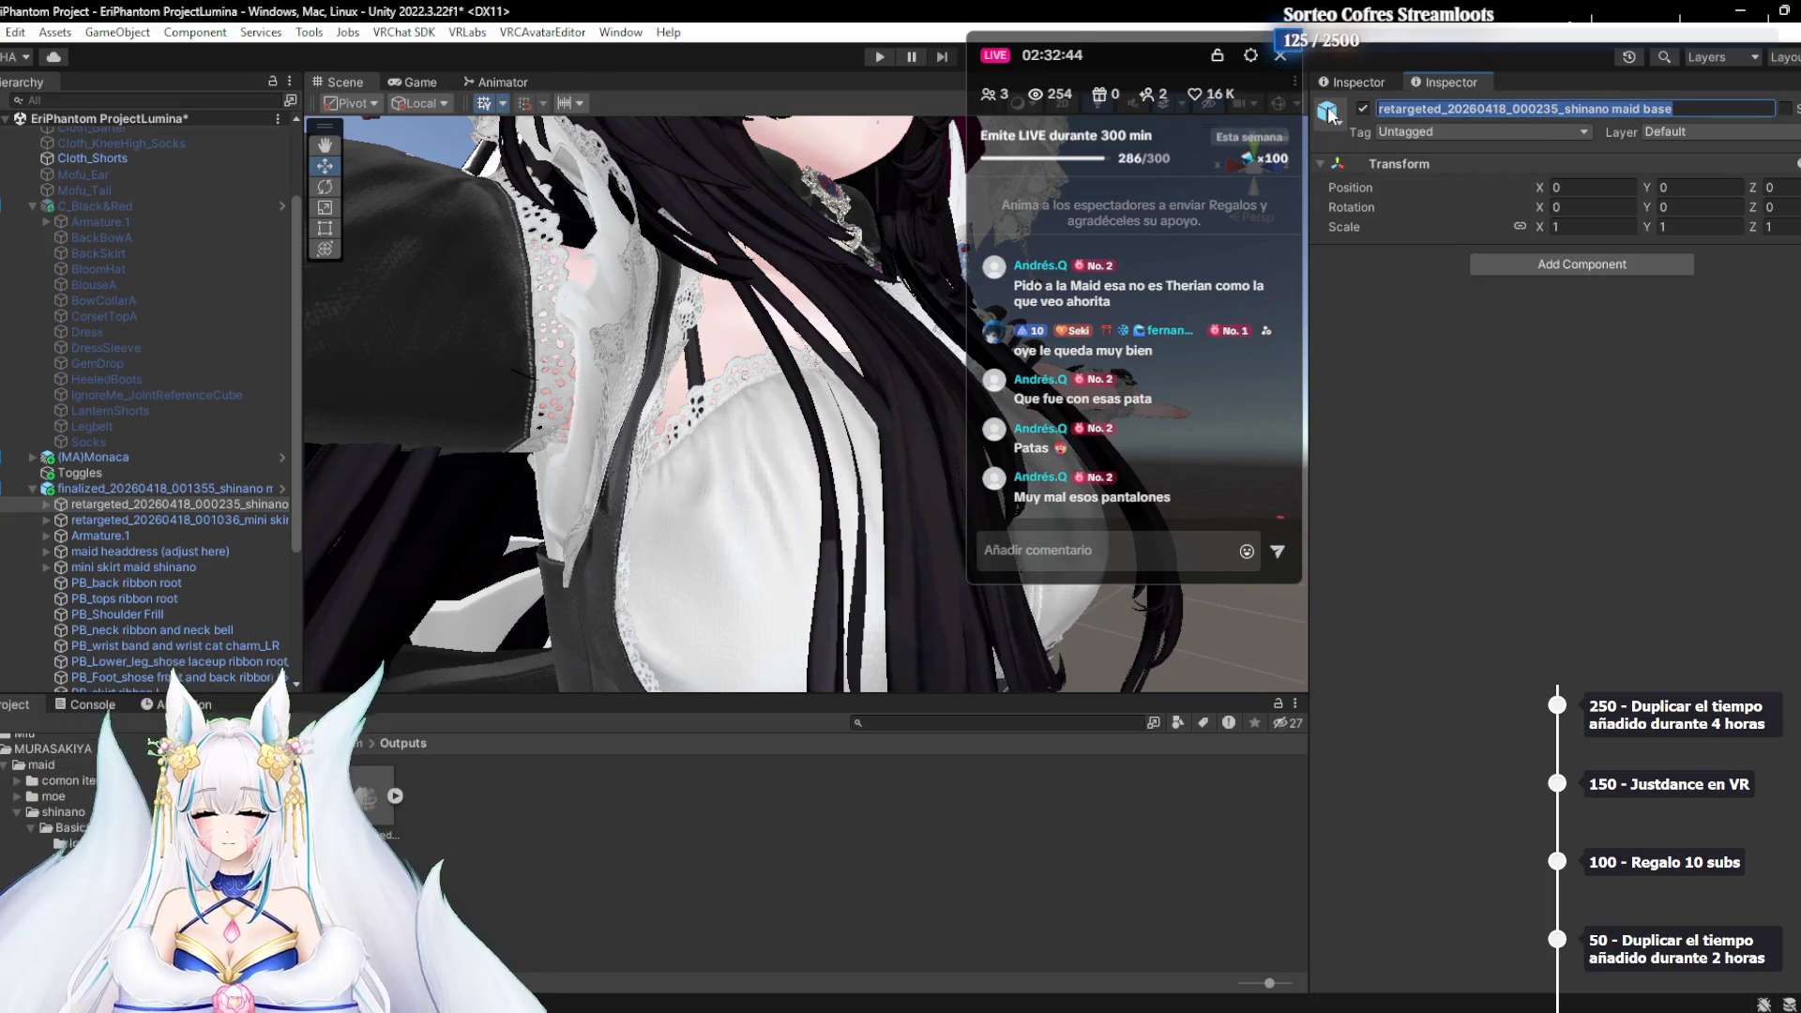
text(Er)
key(Return)
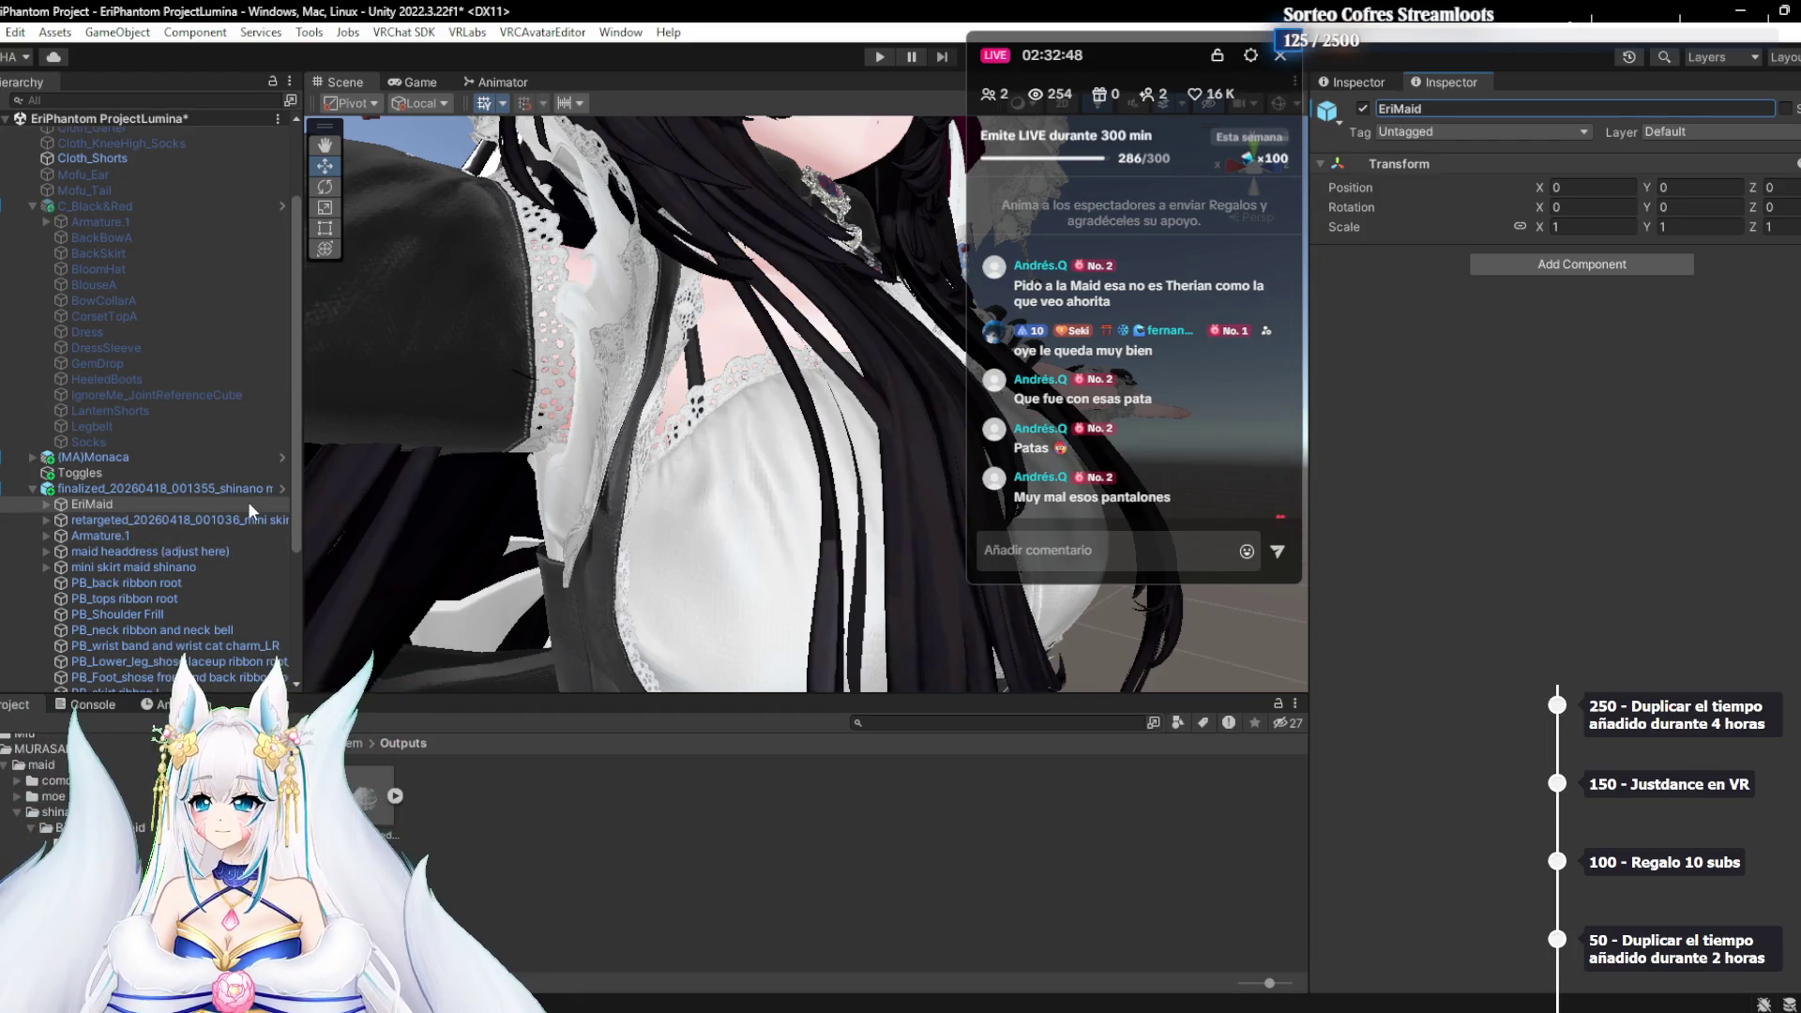
key(ctrl+z)
Rename the finalized maid outfit object to EriMaid
click(130, 490)
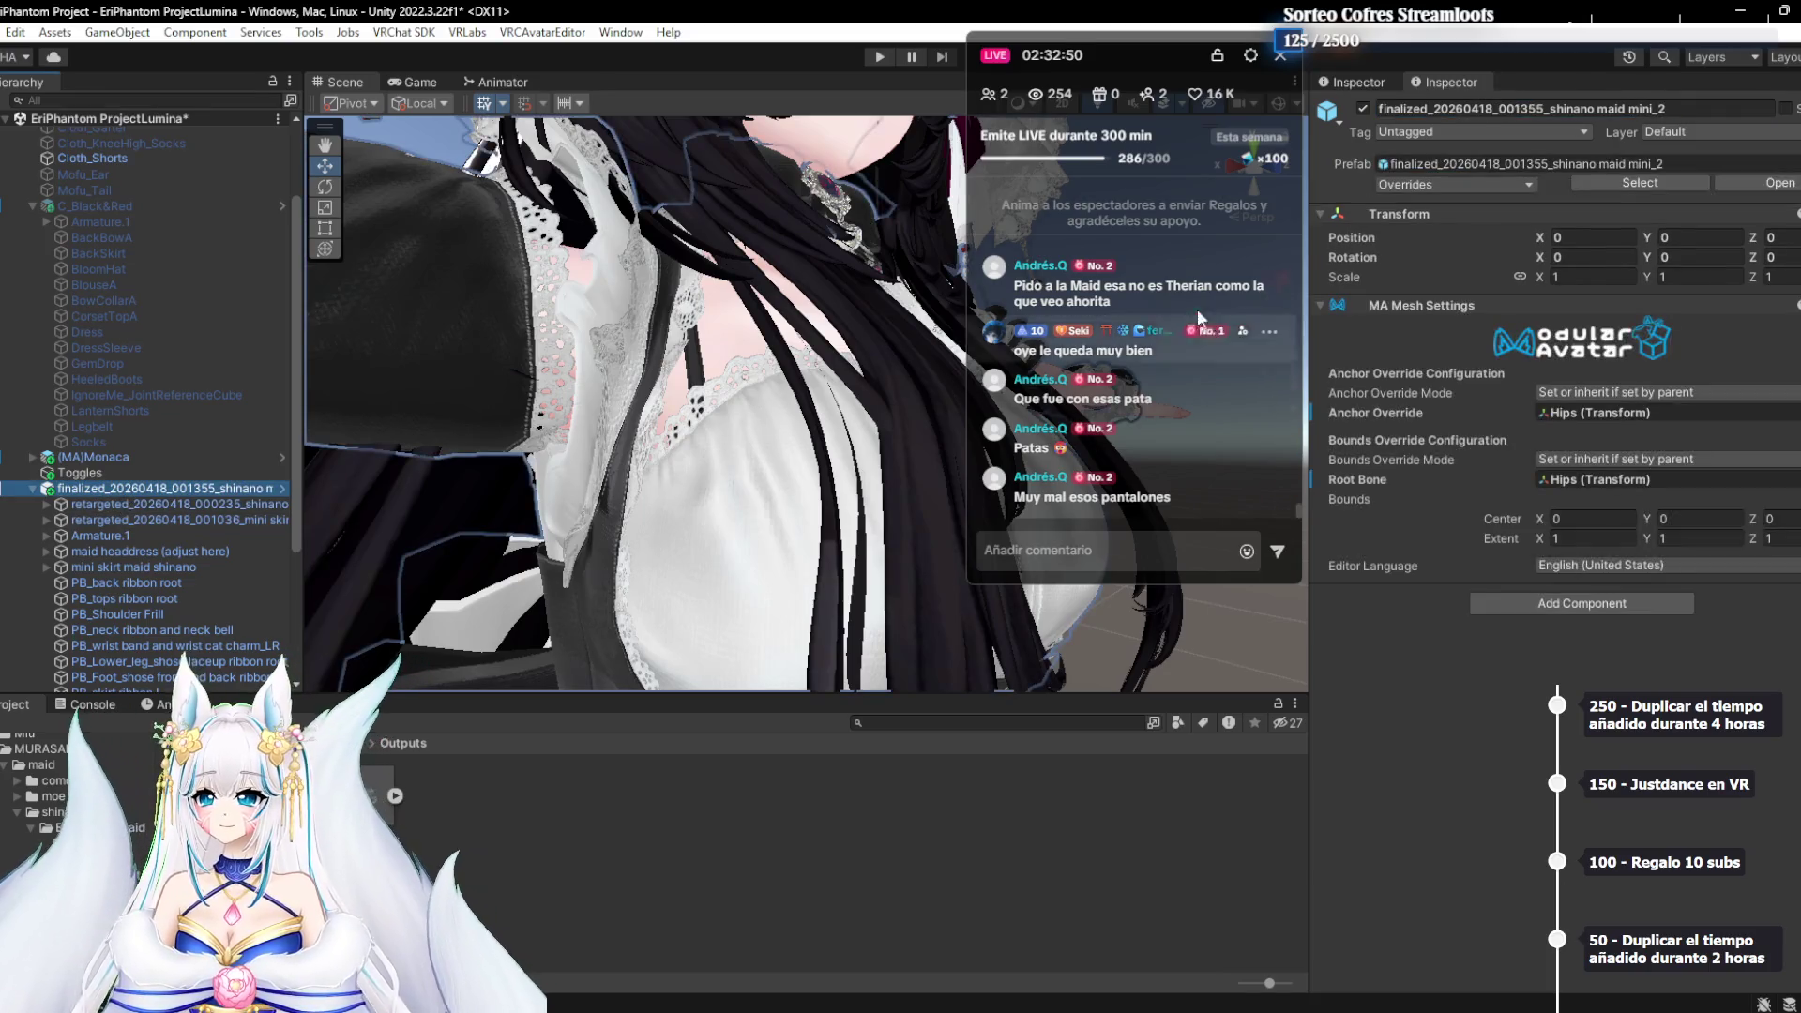
click(1457, 109)
text(EriMaid)
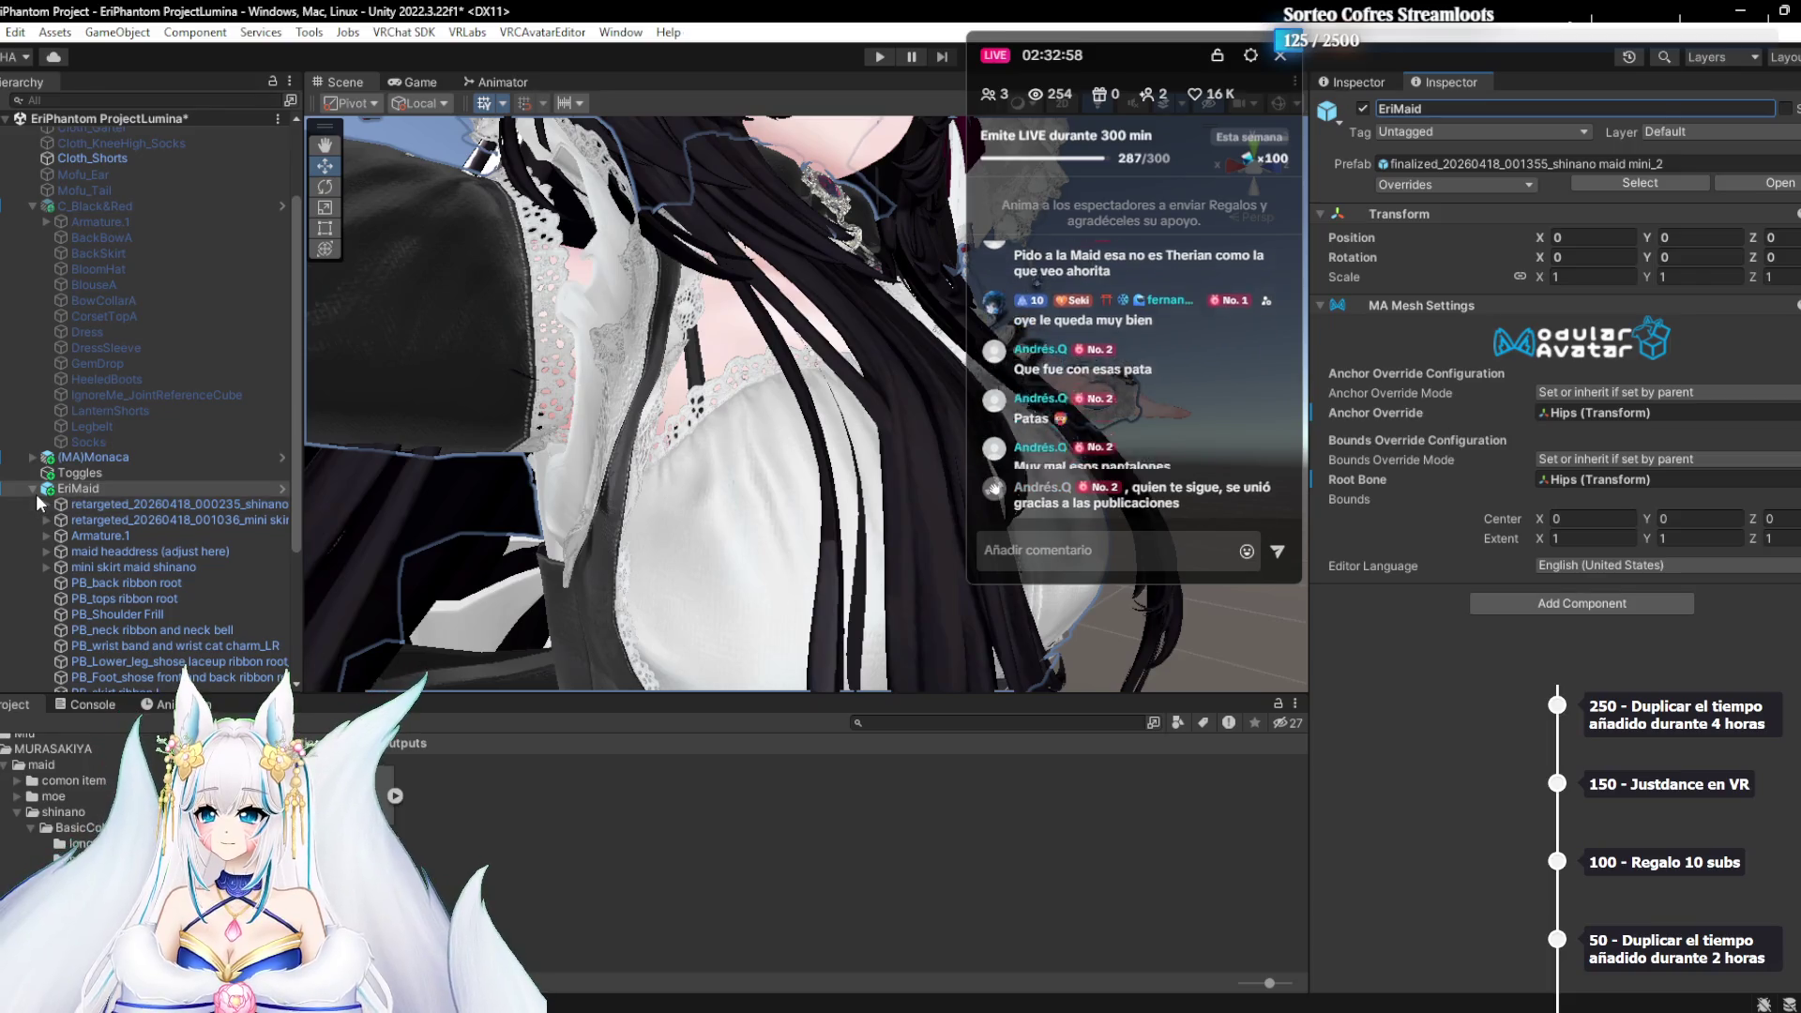
click(112, 555)
Bring the avatar's head into view and select the maid headdress object
click(127, 570)
click(150, 583)
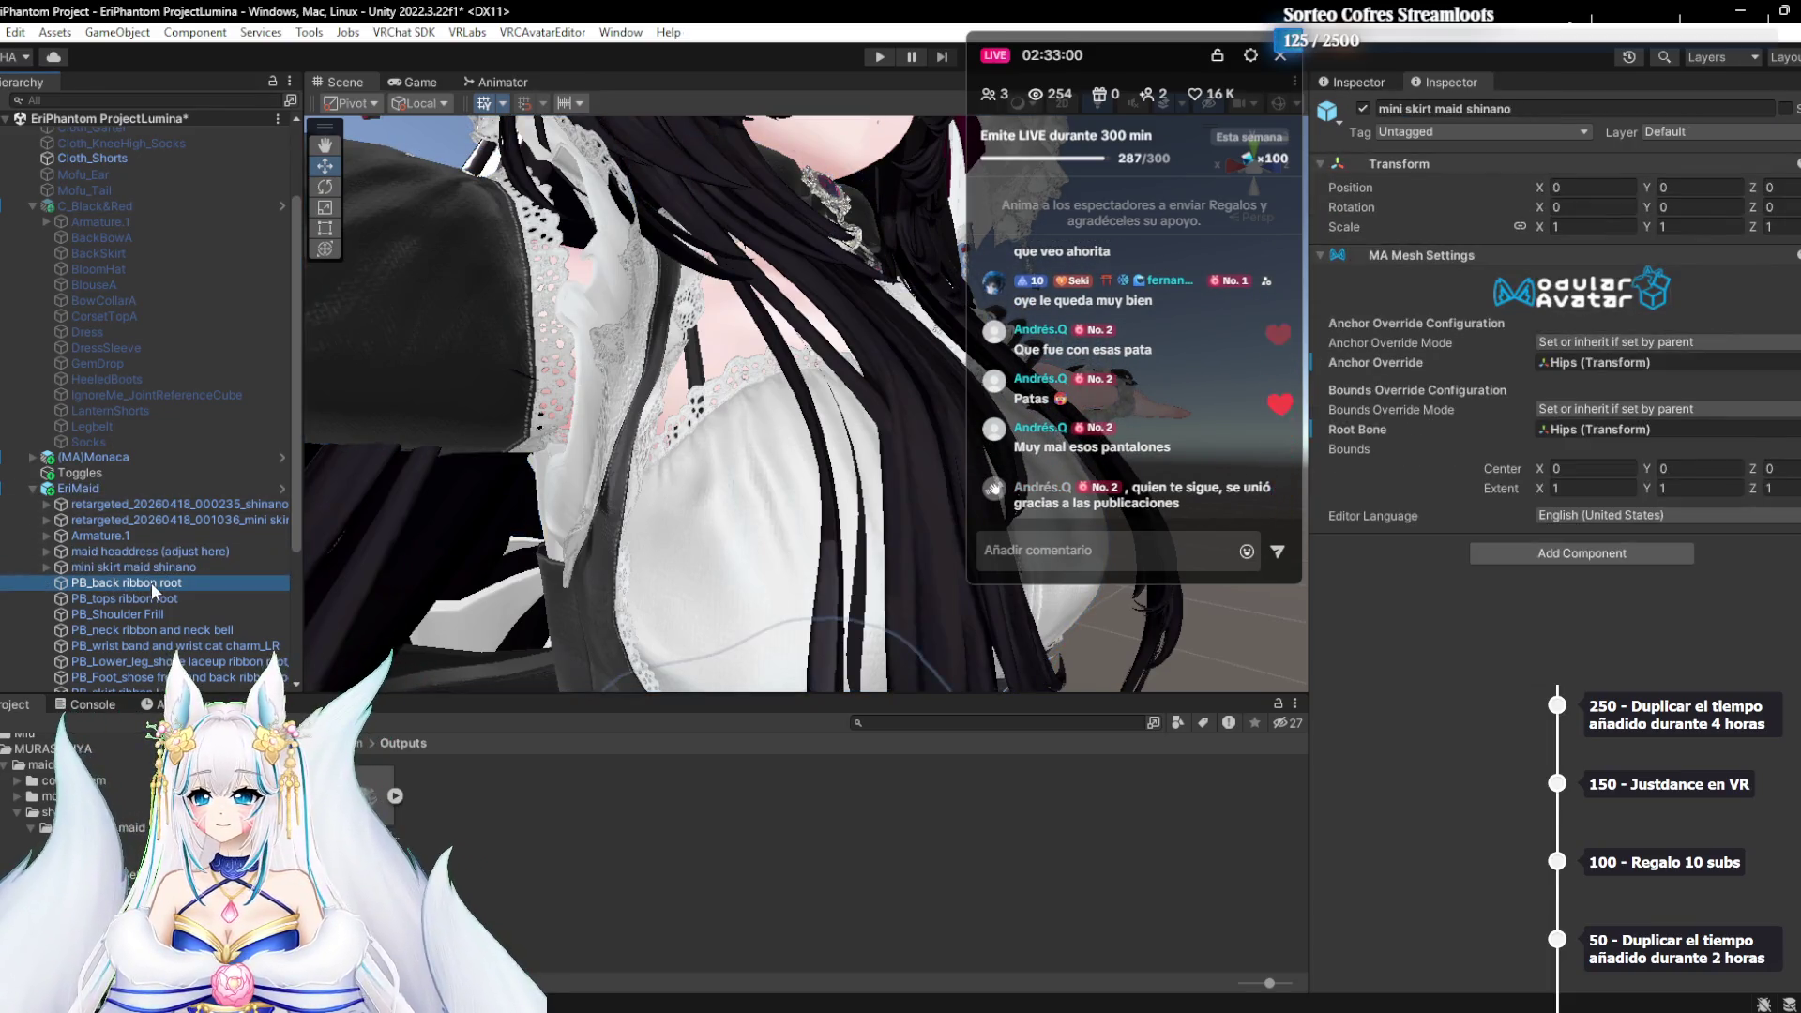
scroll(769, 544, down, 5)
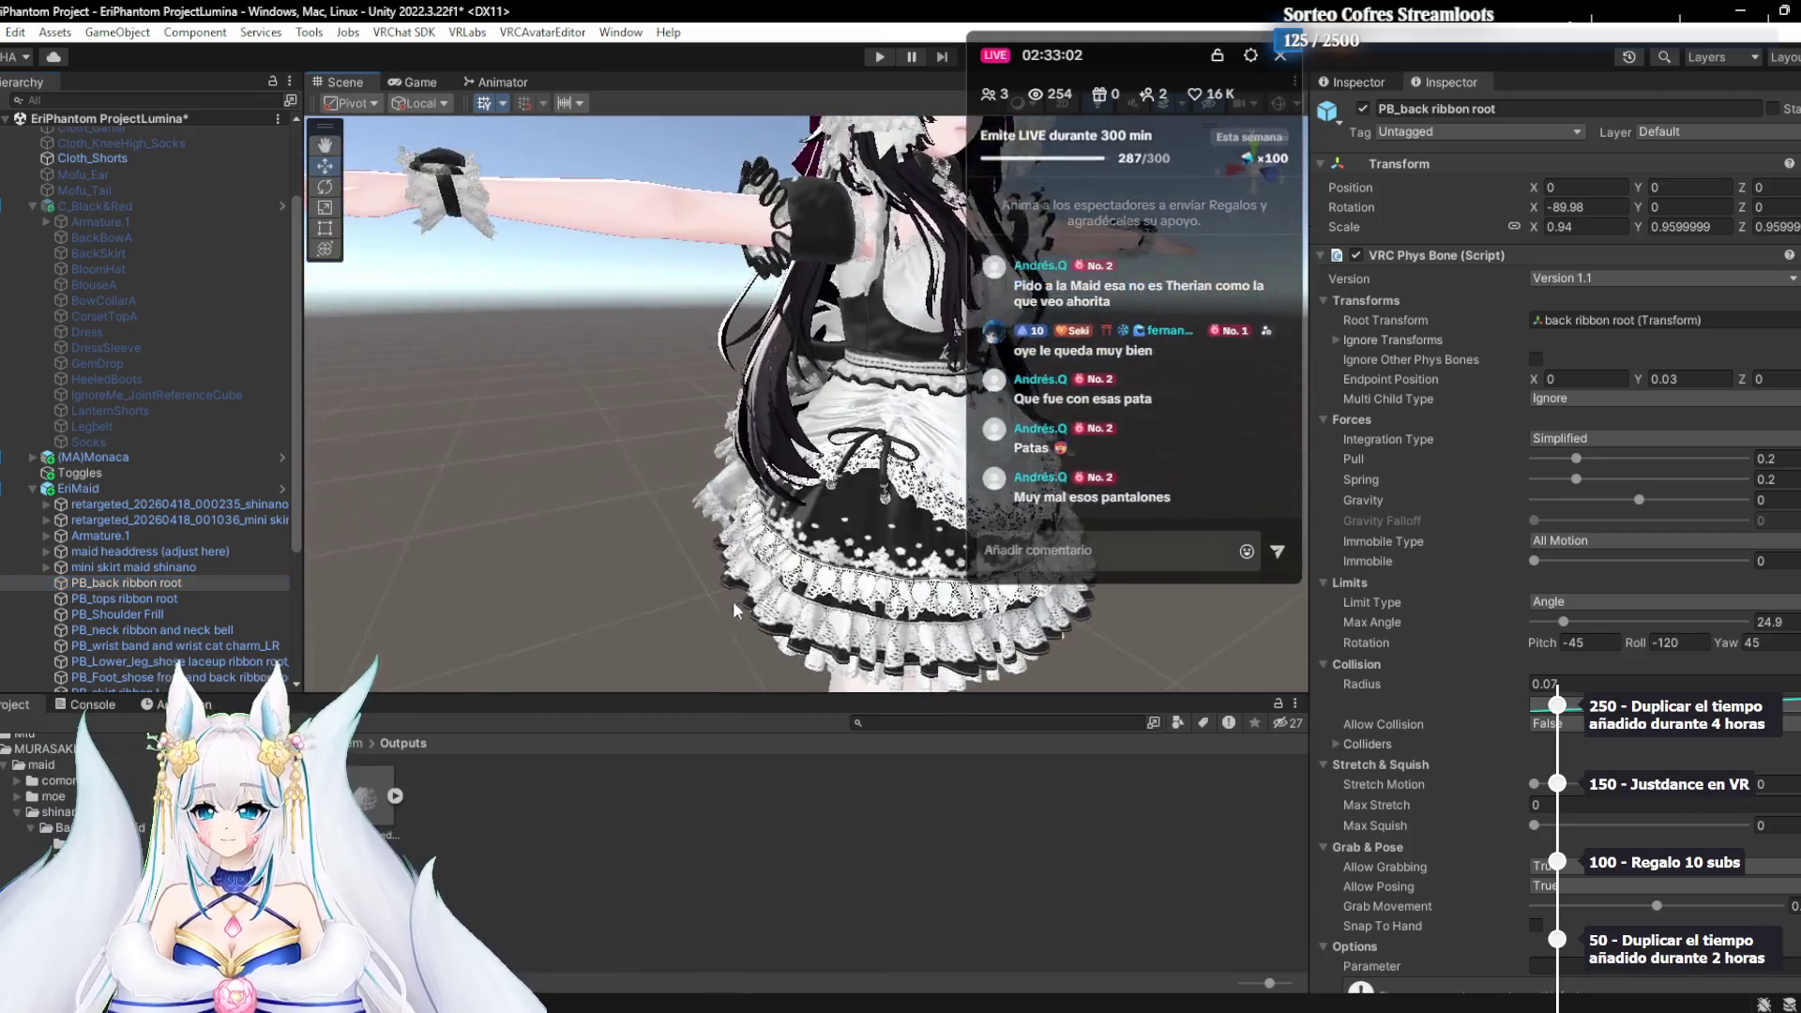
drag(769, 544, 519, 542)
scroll(519, 543, up, 5)
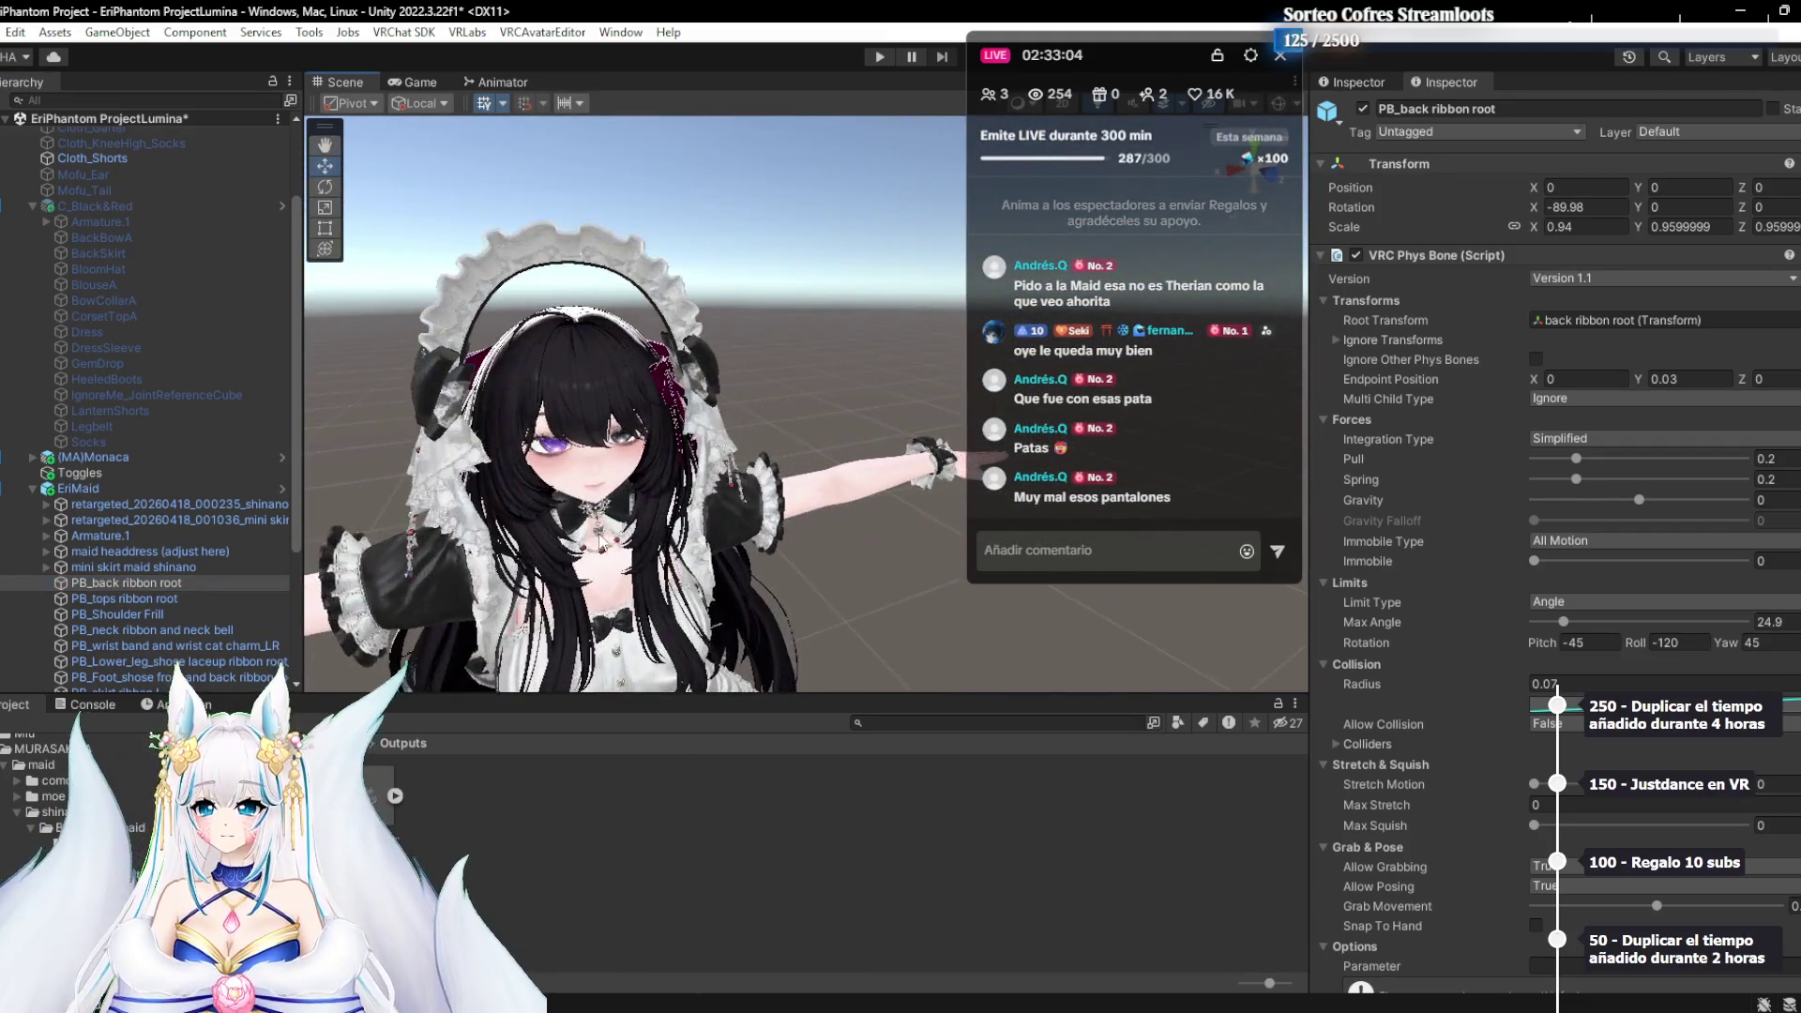
scroll(519, 542, up, 3)
drag(519, 542, 432, 546)
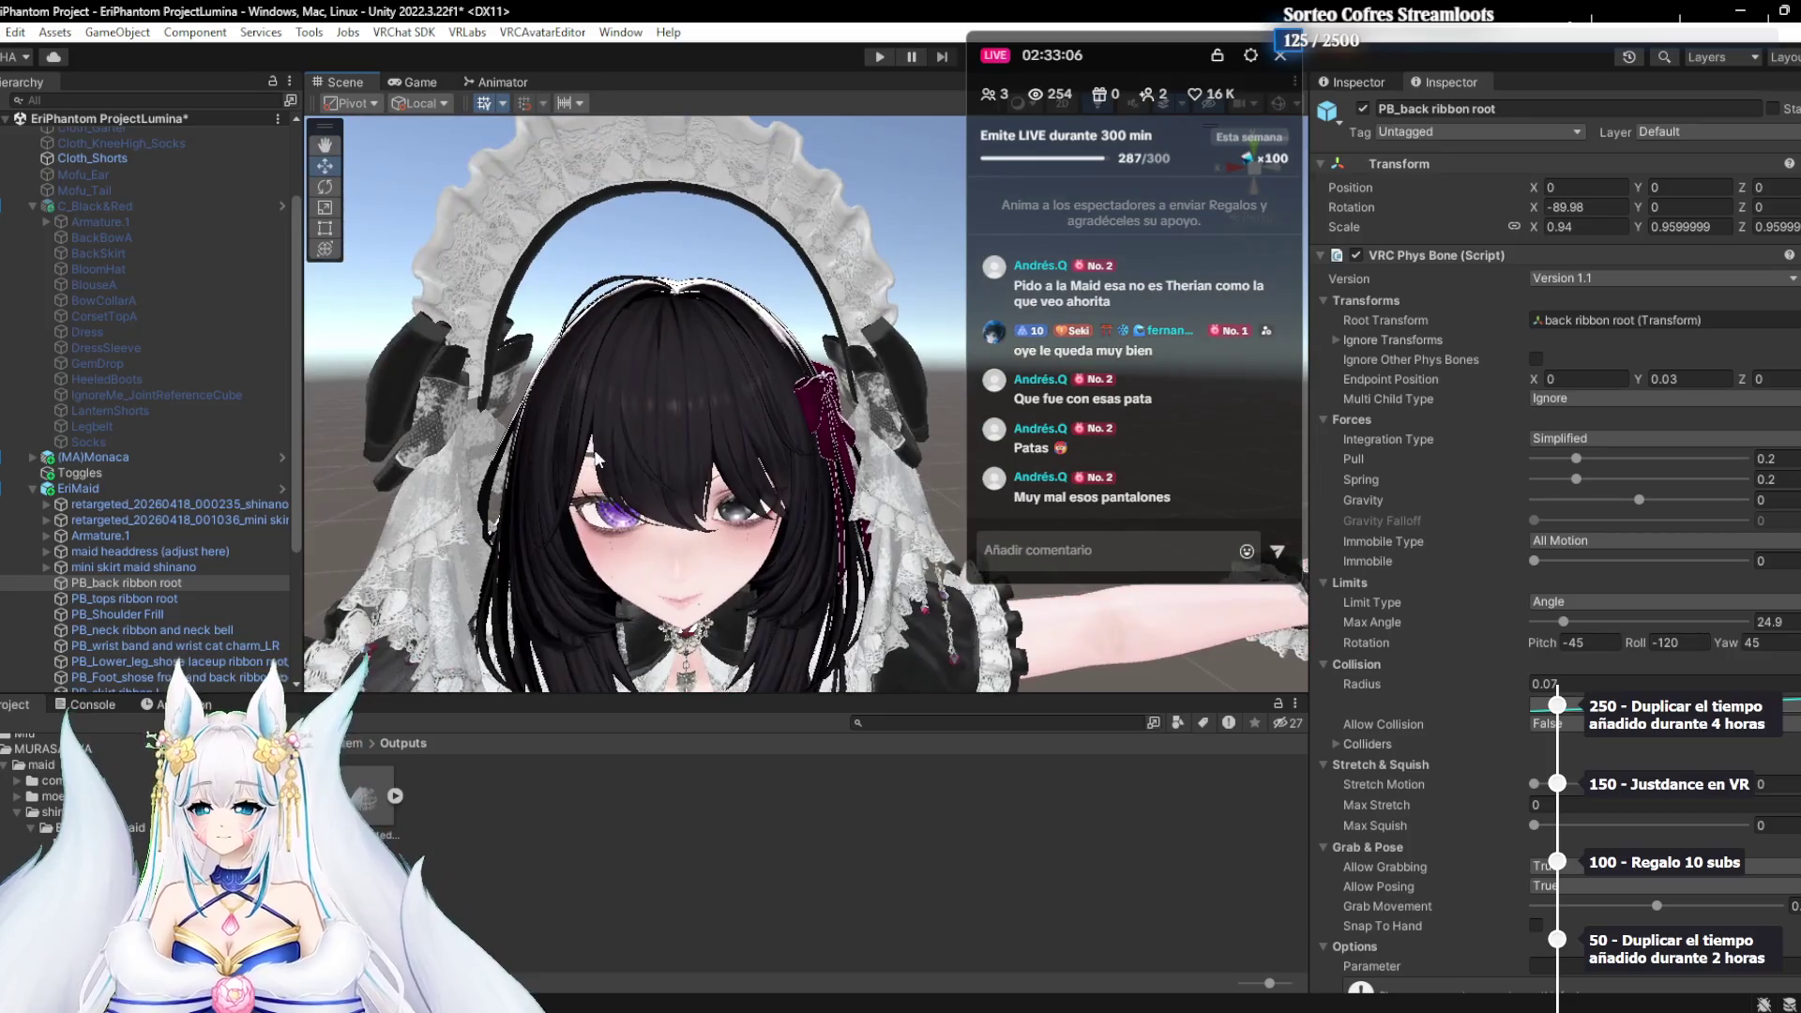
scroll(210, 548, down, 2)
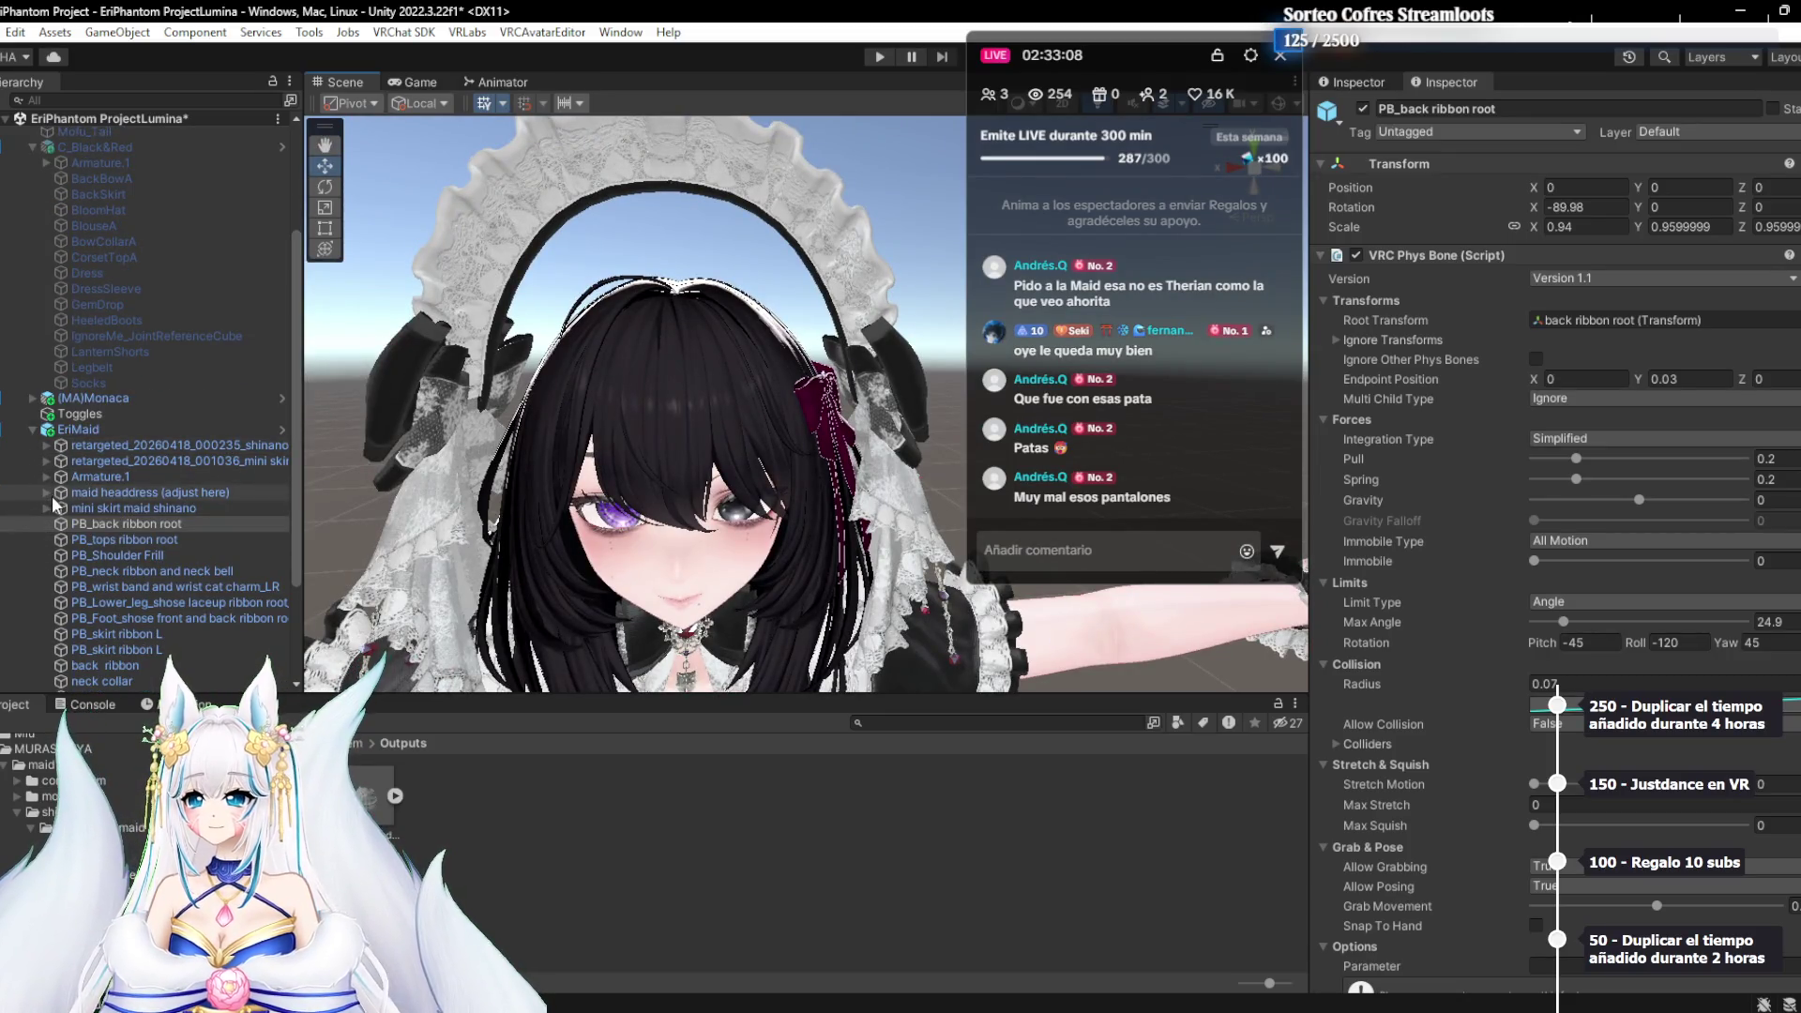
click(120, 507)
click(129, 493)
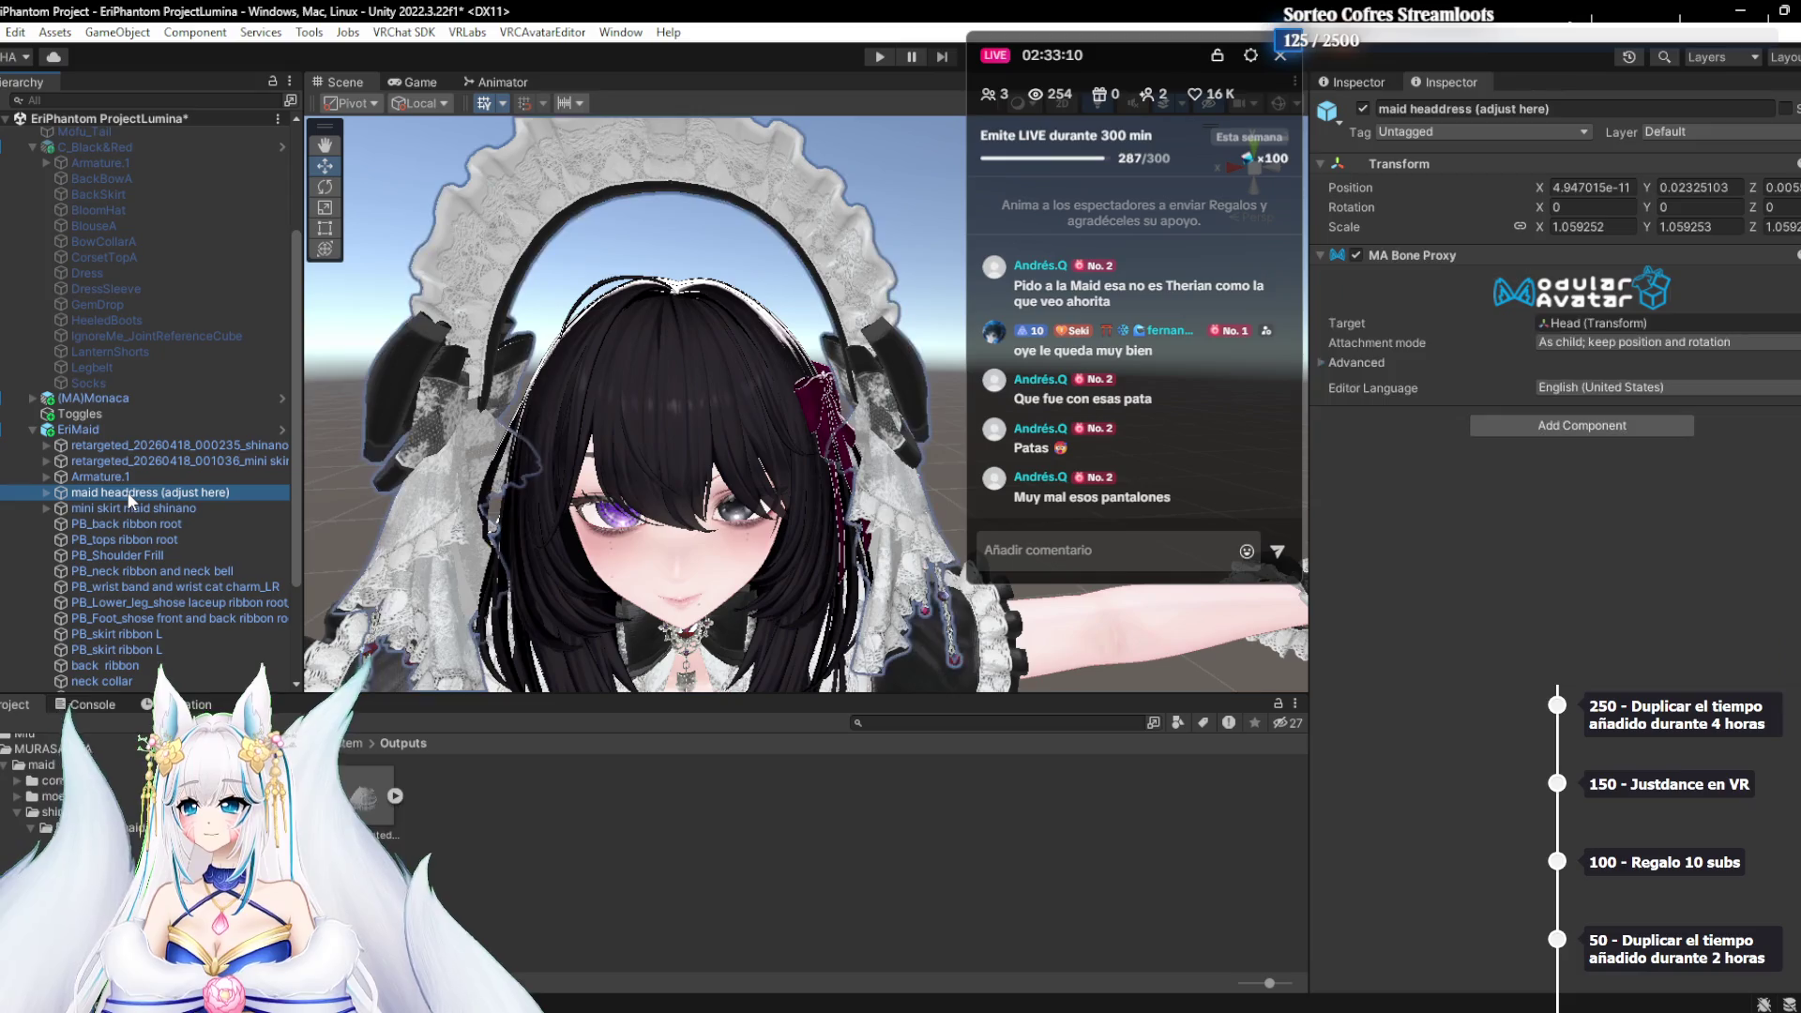
scroll(133, 492, down, 4)
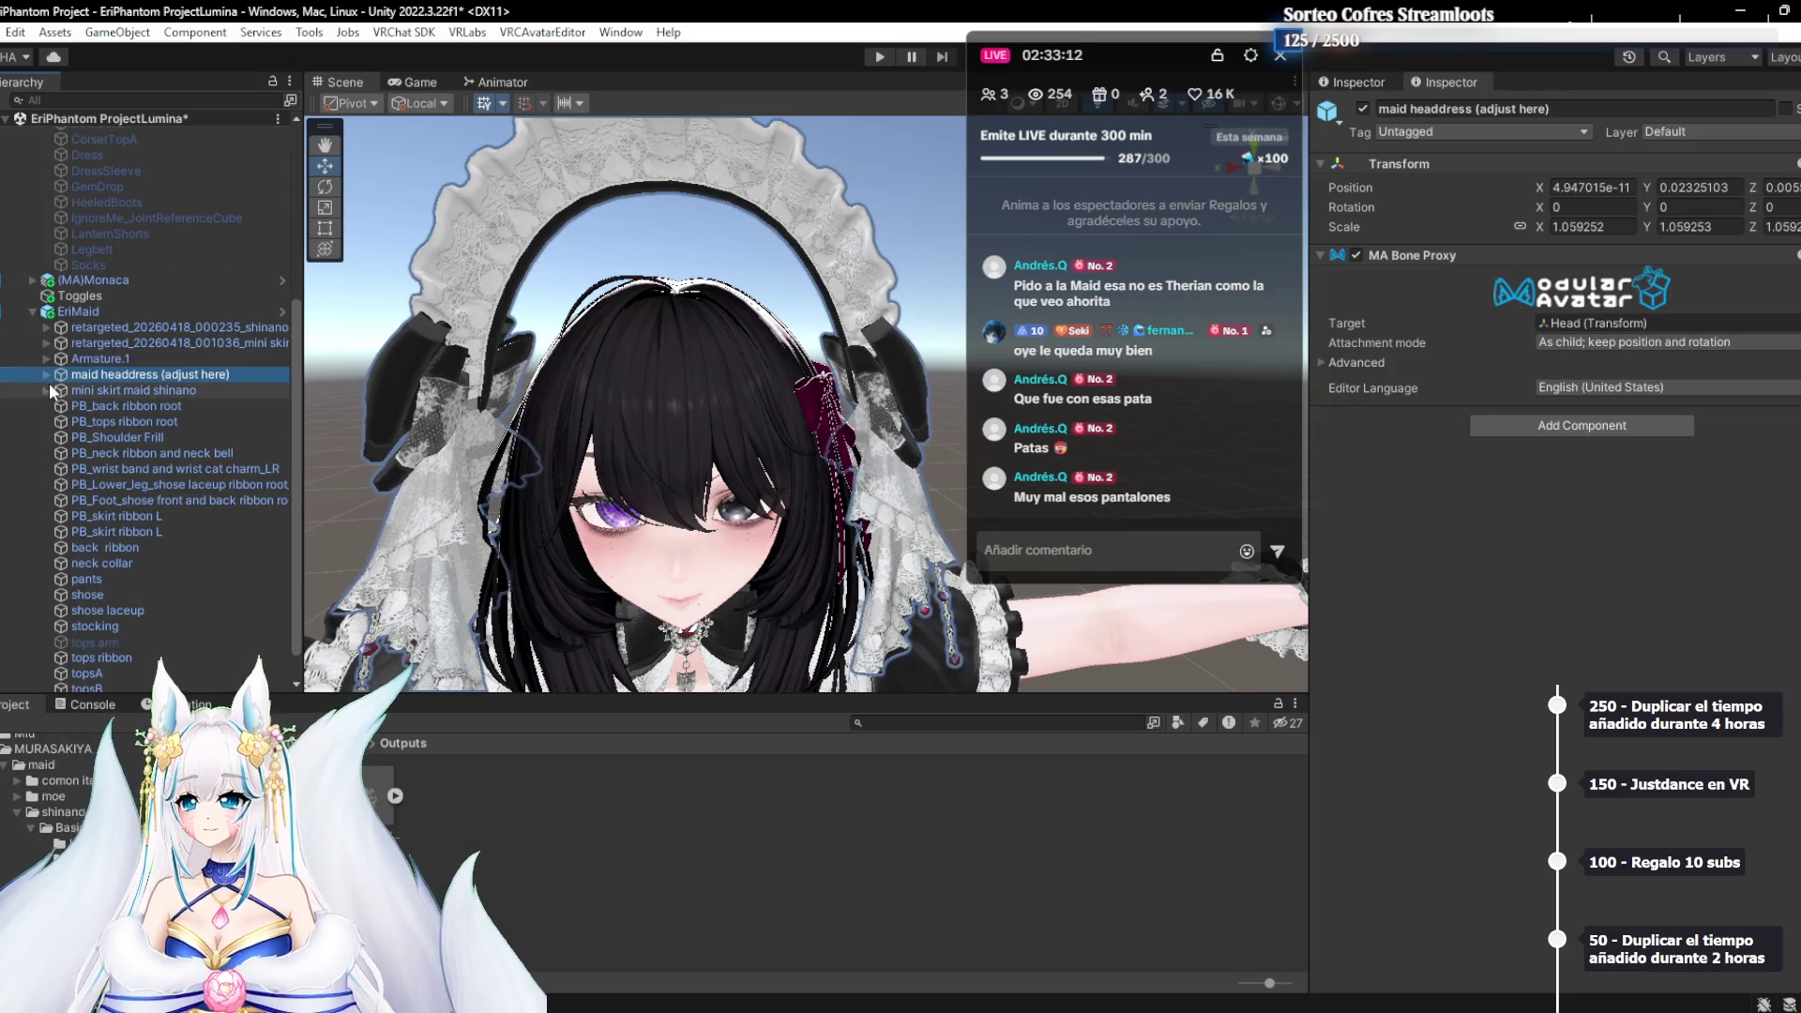
Lower the maid headdress on the head to Position Y -0.025
click(45, 374)
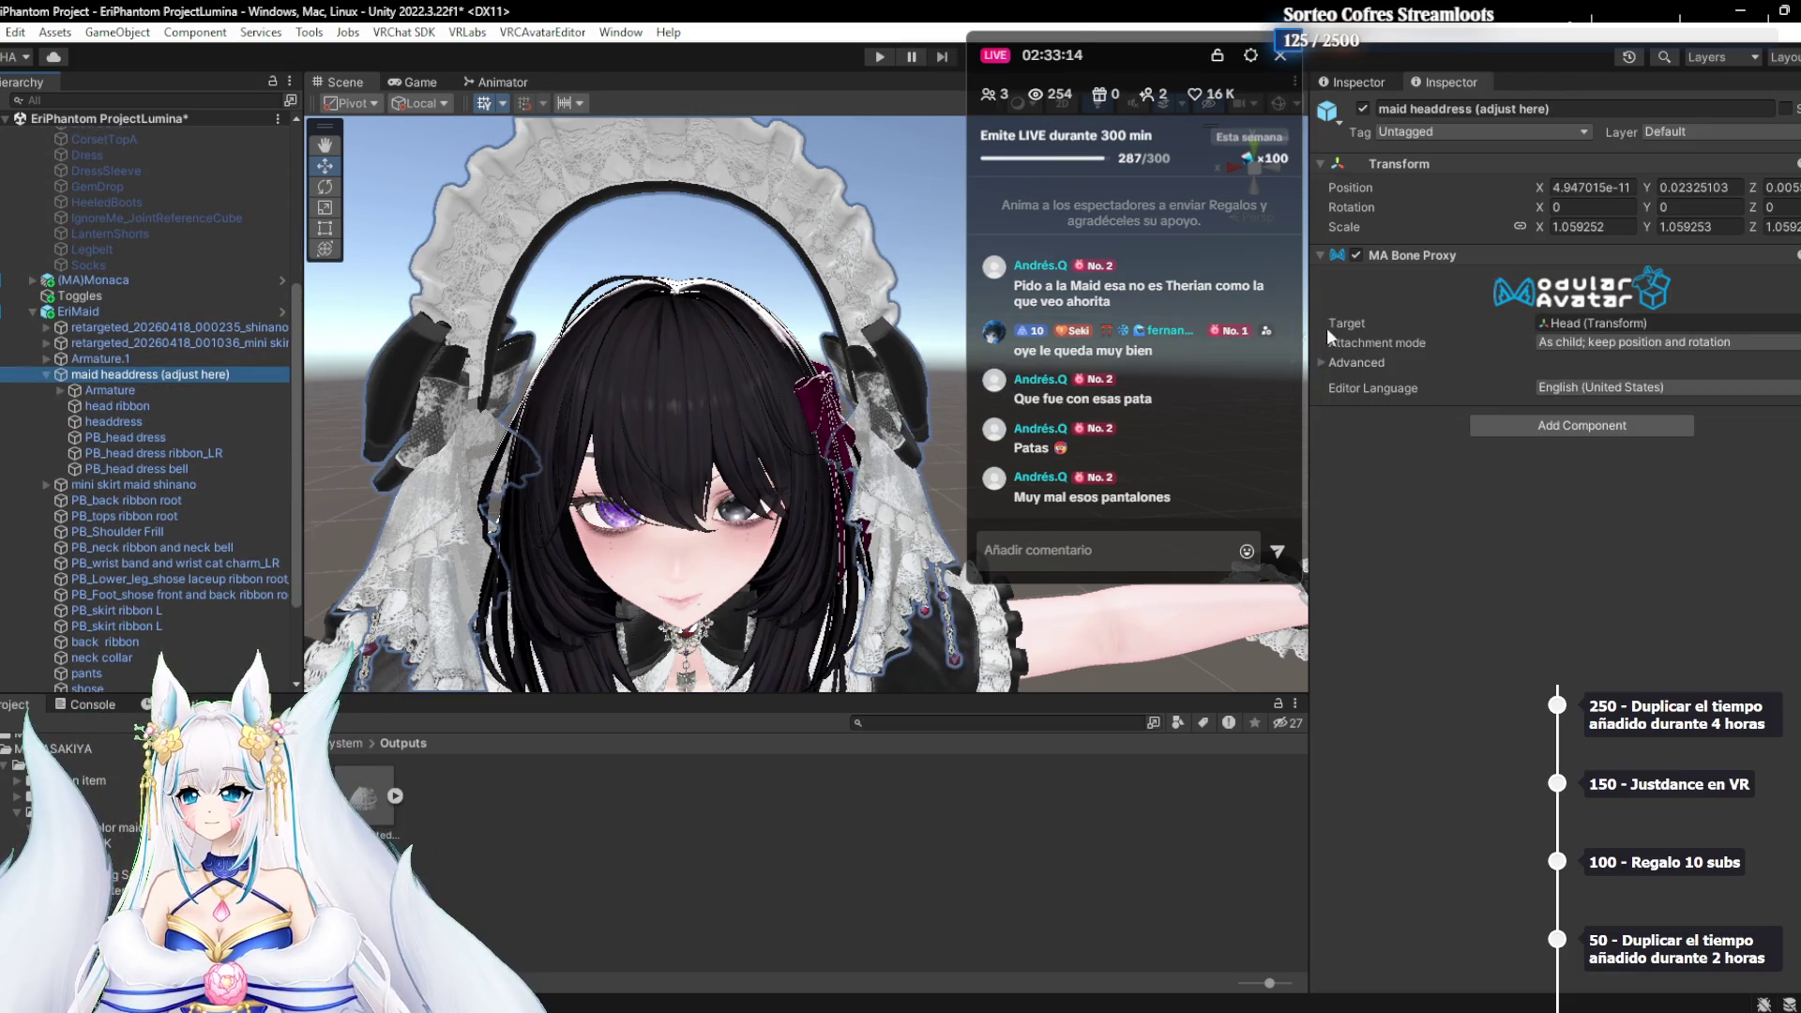
mouse_move(796, 332)
mouse_down()
mouse_move(740, 376)
mouse_move(753, 312)
mouse_up()
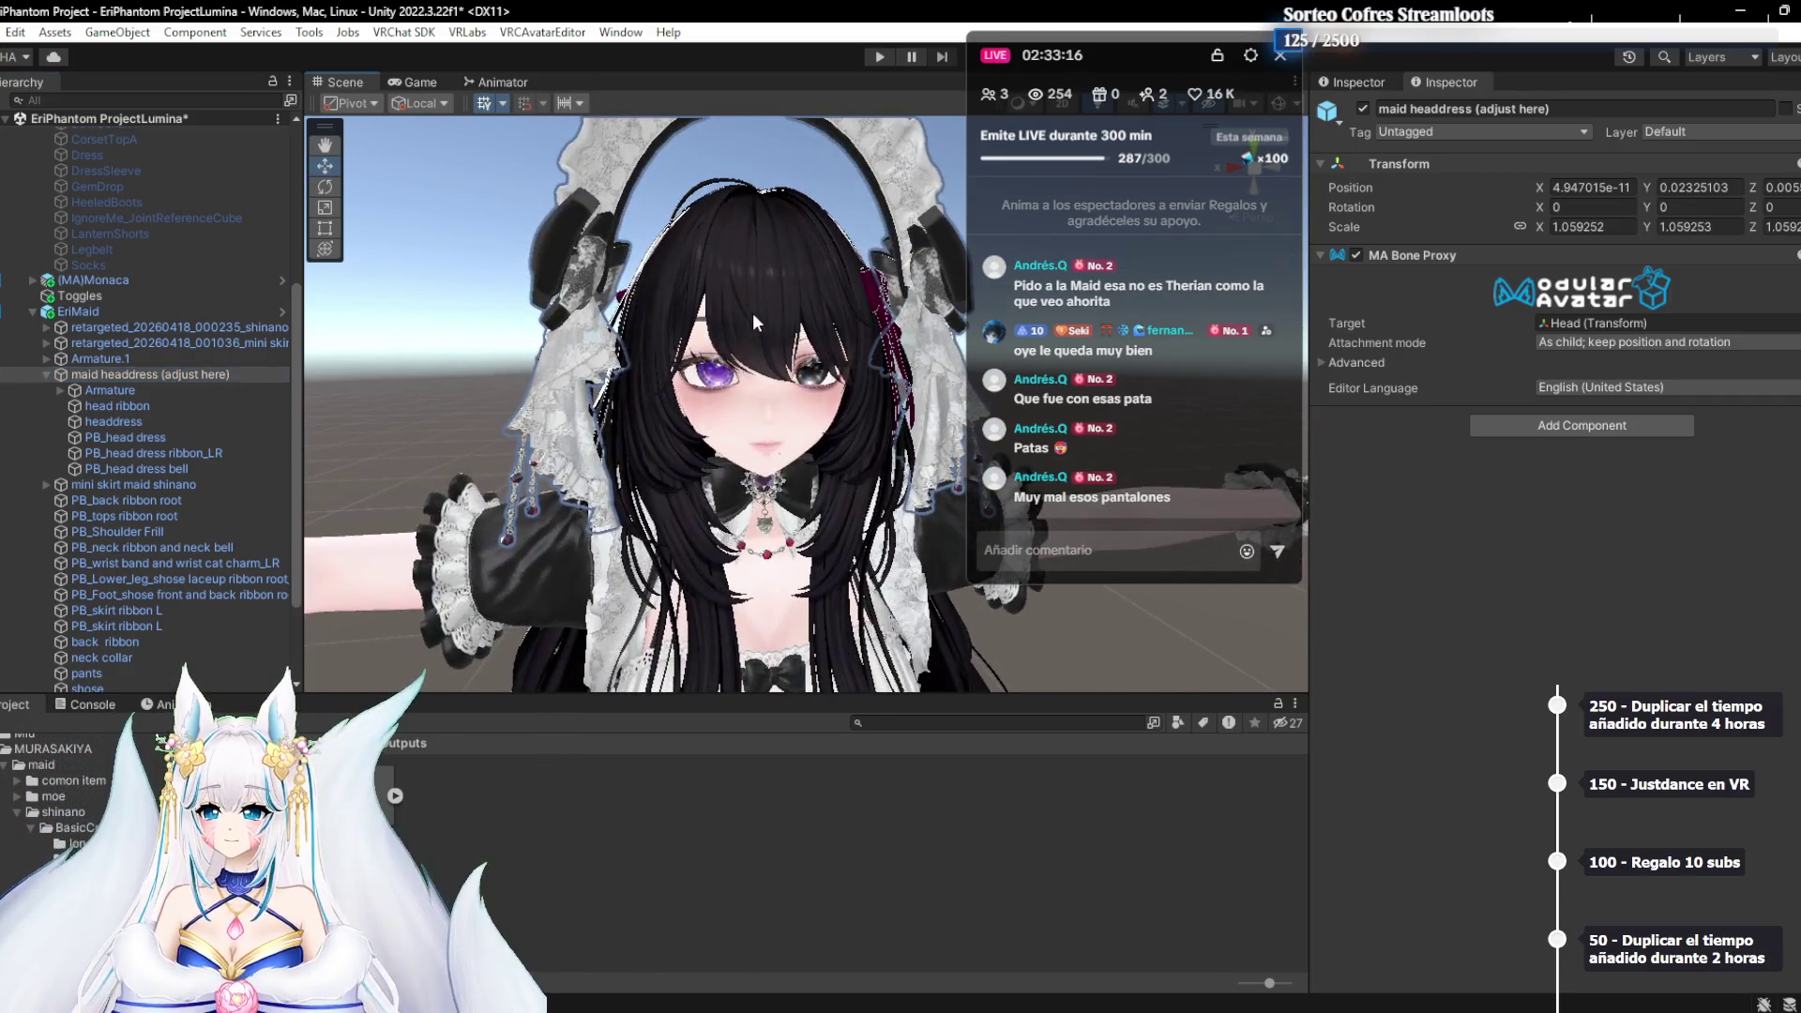
scroll(656, 404, down, 5)
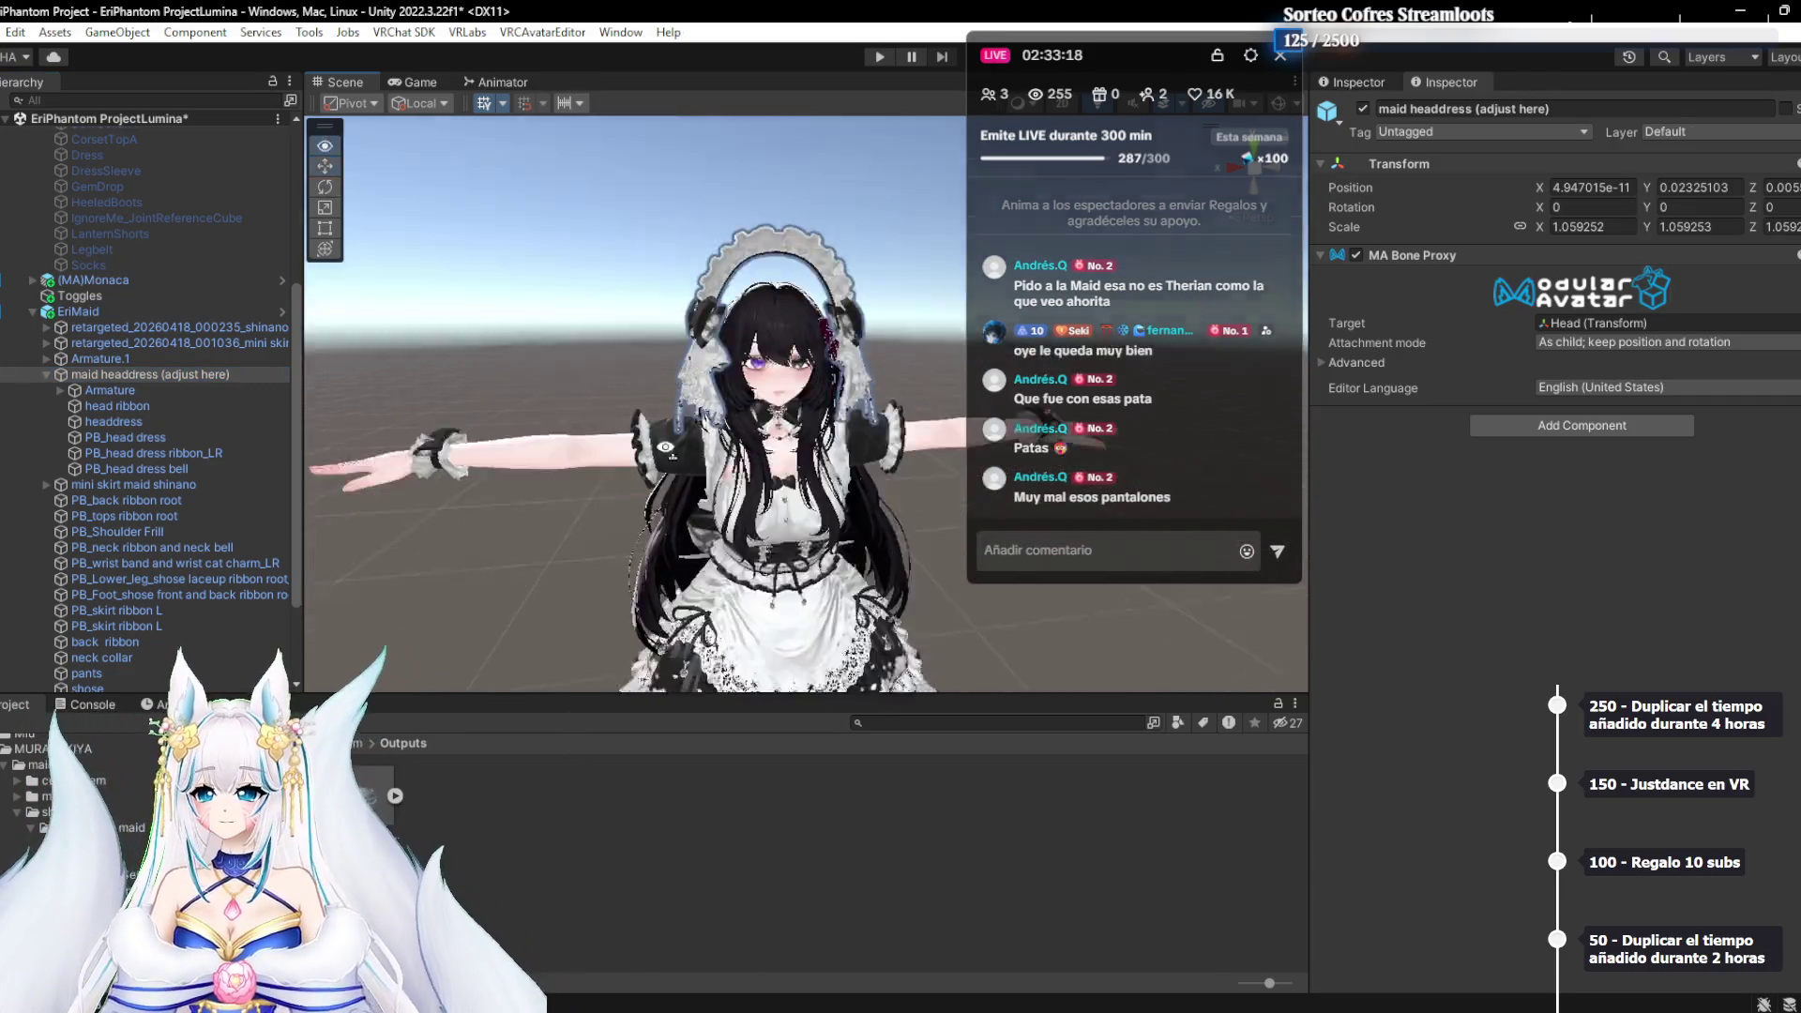
drag(735, 648, 735, 668)
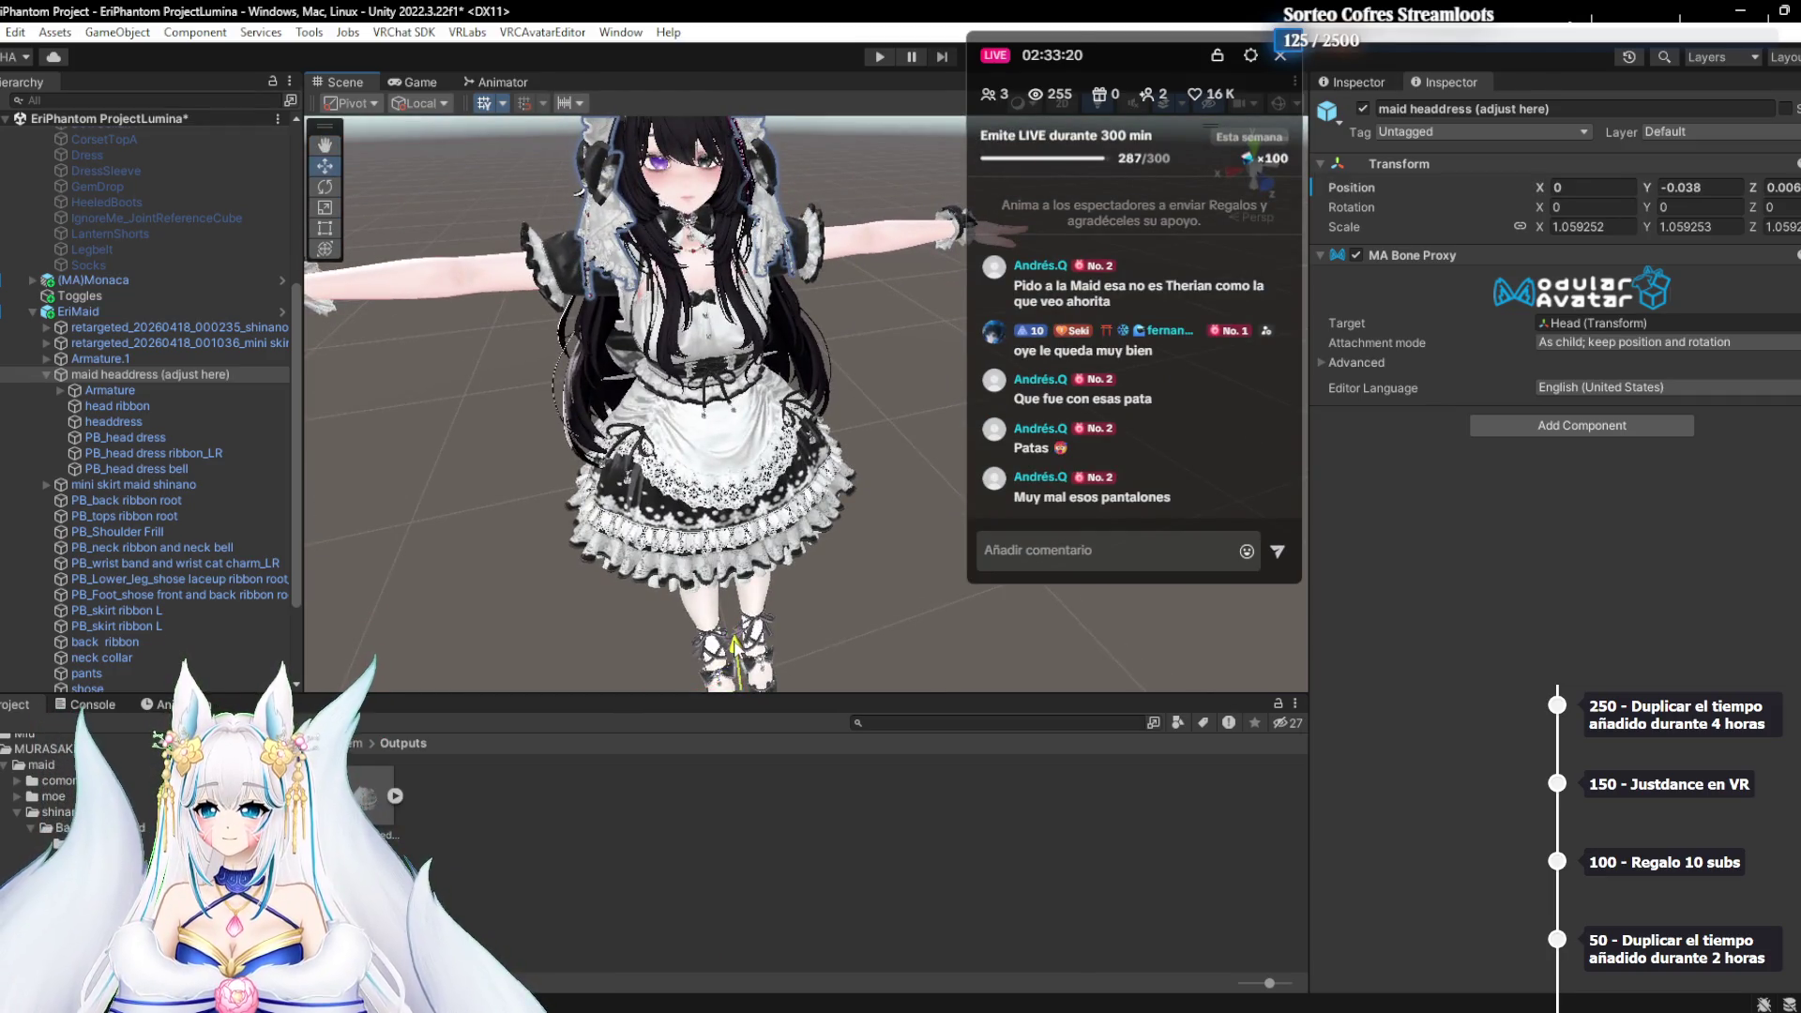
mouse_move(735, 563)
mouse_down()
mouse_move(689, 487)
mouse_move(559, 460)
mouse_move(774, 430)
mouse_move(674, 461)
mouse_move(798, 462)
mouse_up()
mouse_move(760, 558)
mouse_down()
mouse_move(728, 670)
mouse_move(790, 663)
mouse_up()
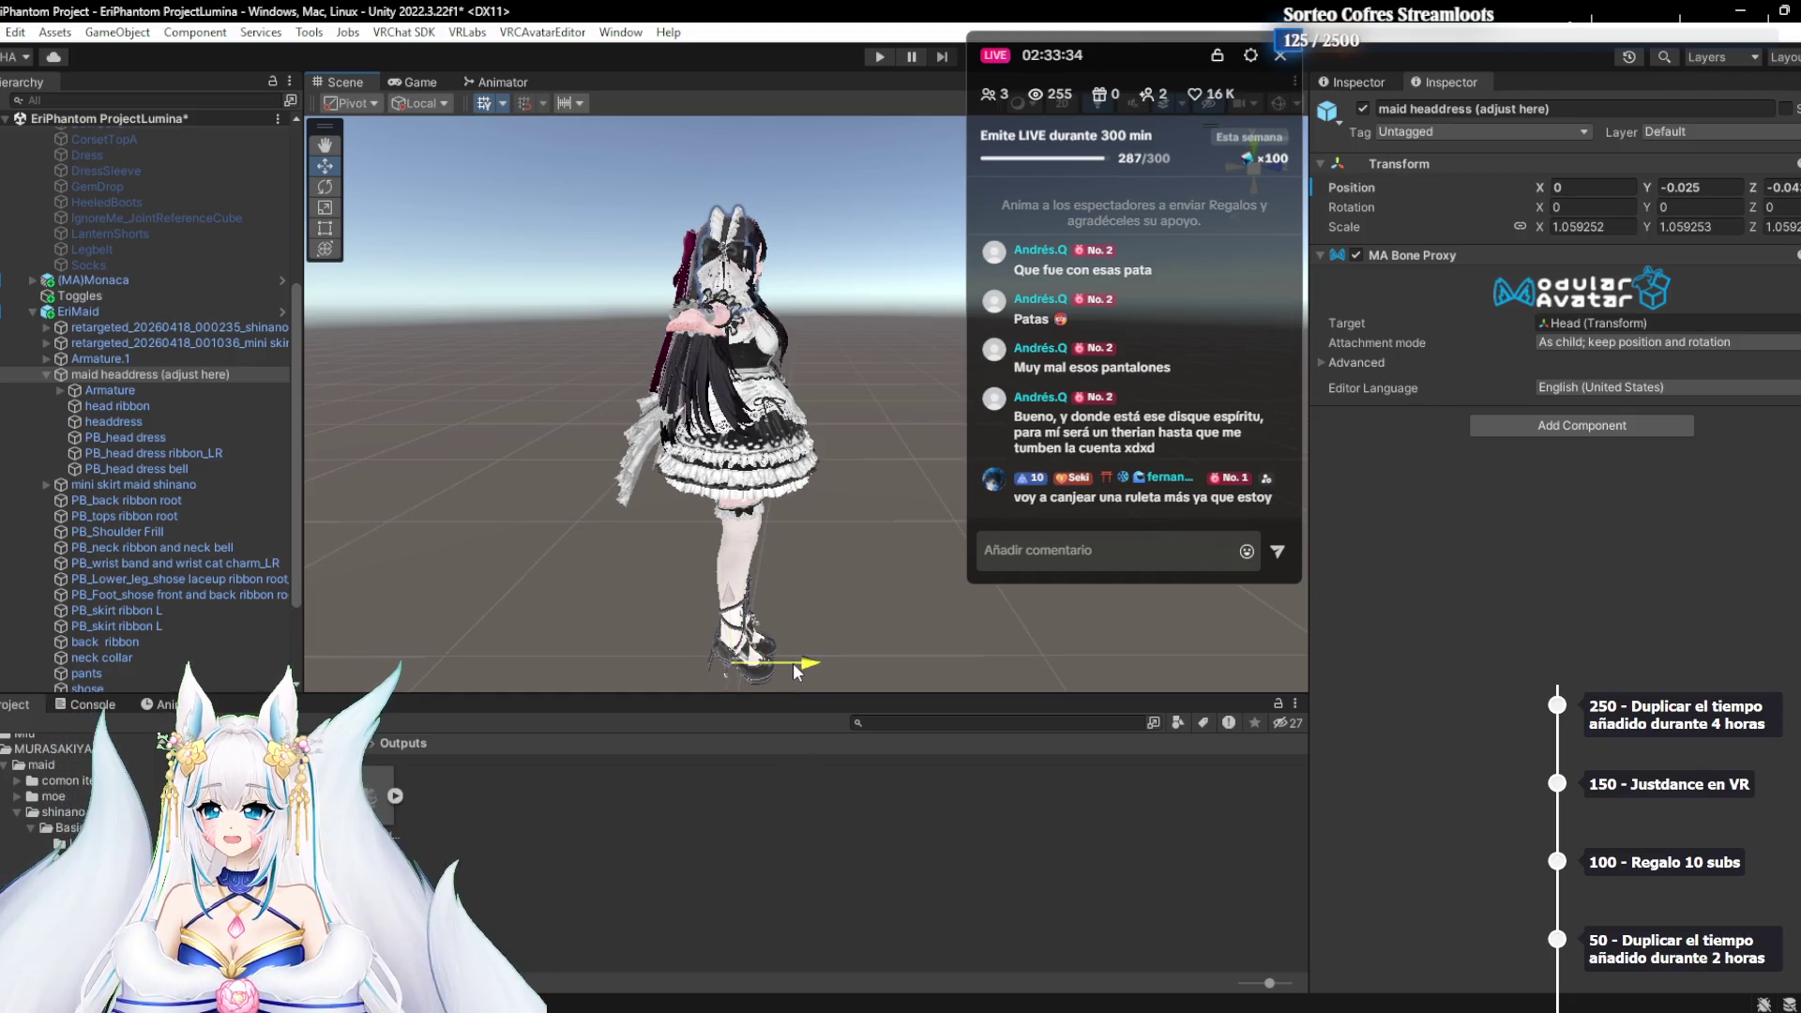
Nudge the headdress along its depth and Y axes to sit snugly at Position Y -0.015
scroll(792, 662, up, 5)
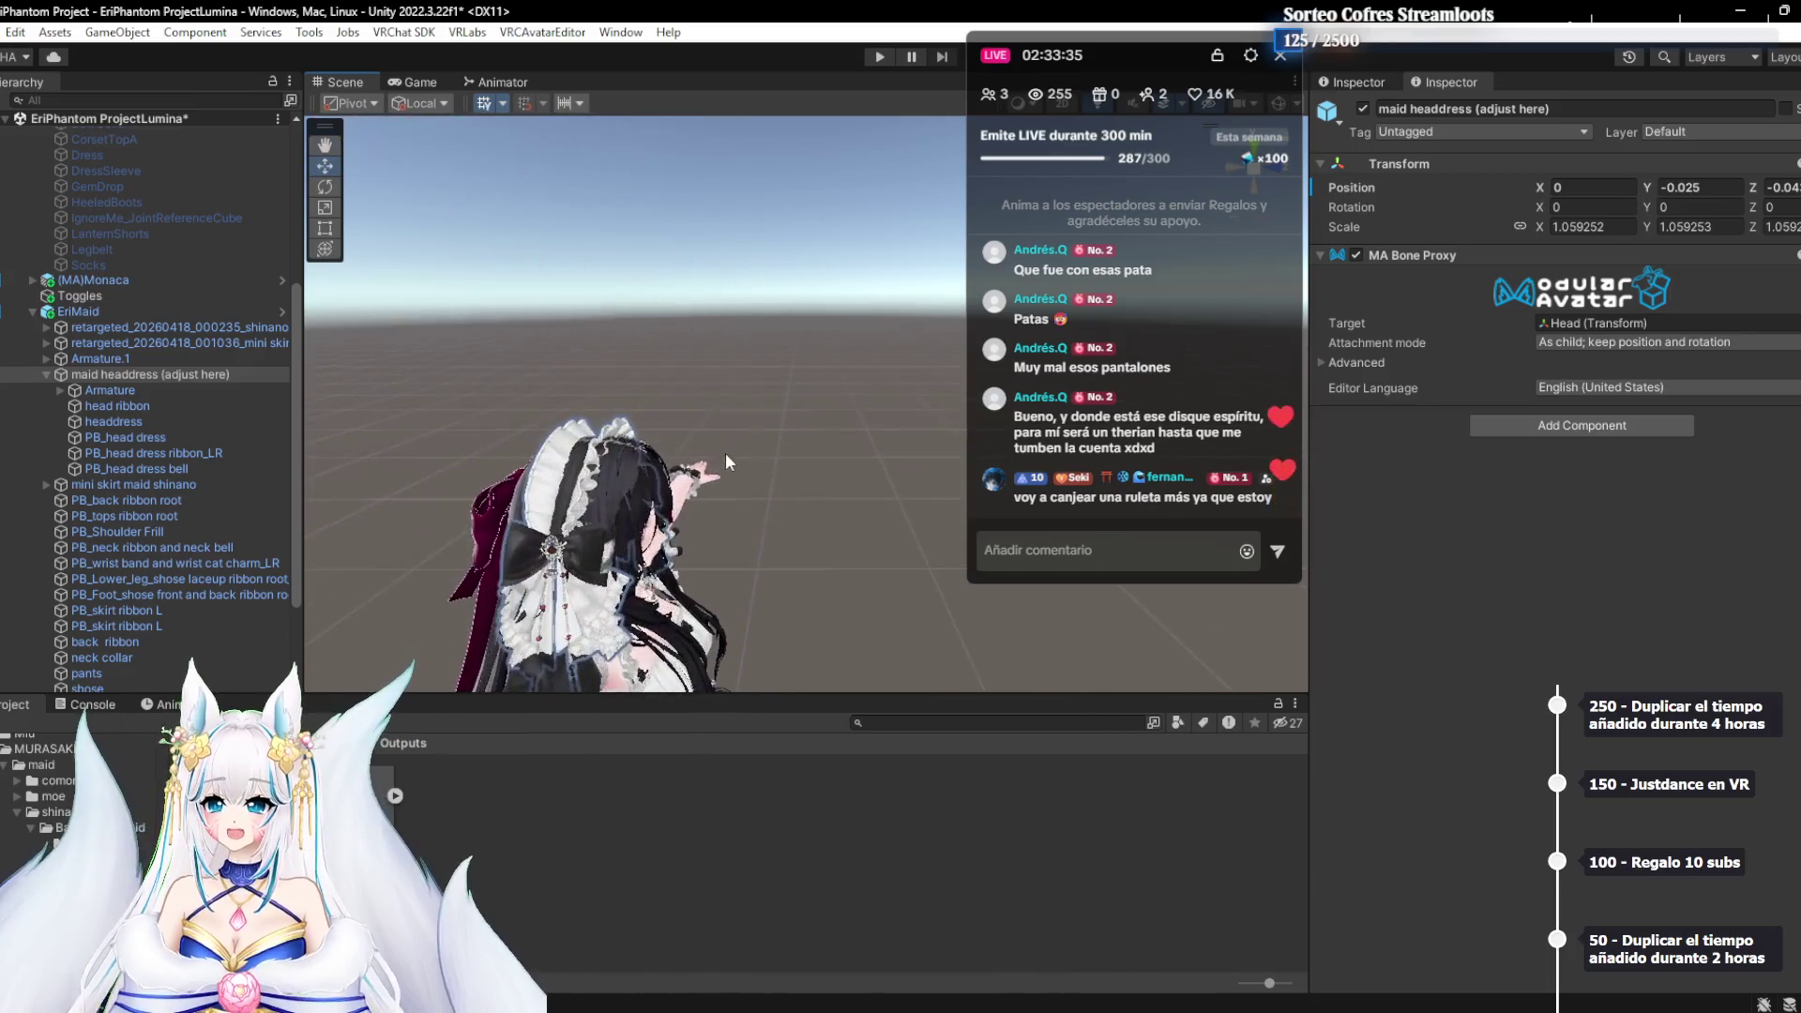
scroll(727, 461, up, 5)
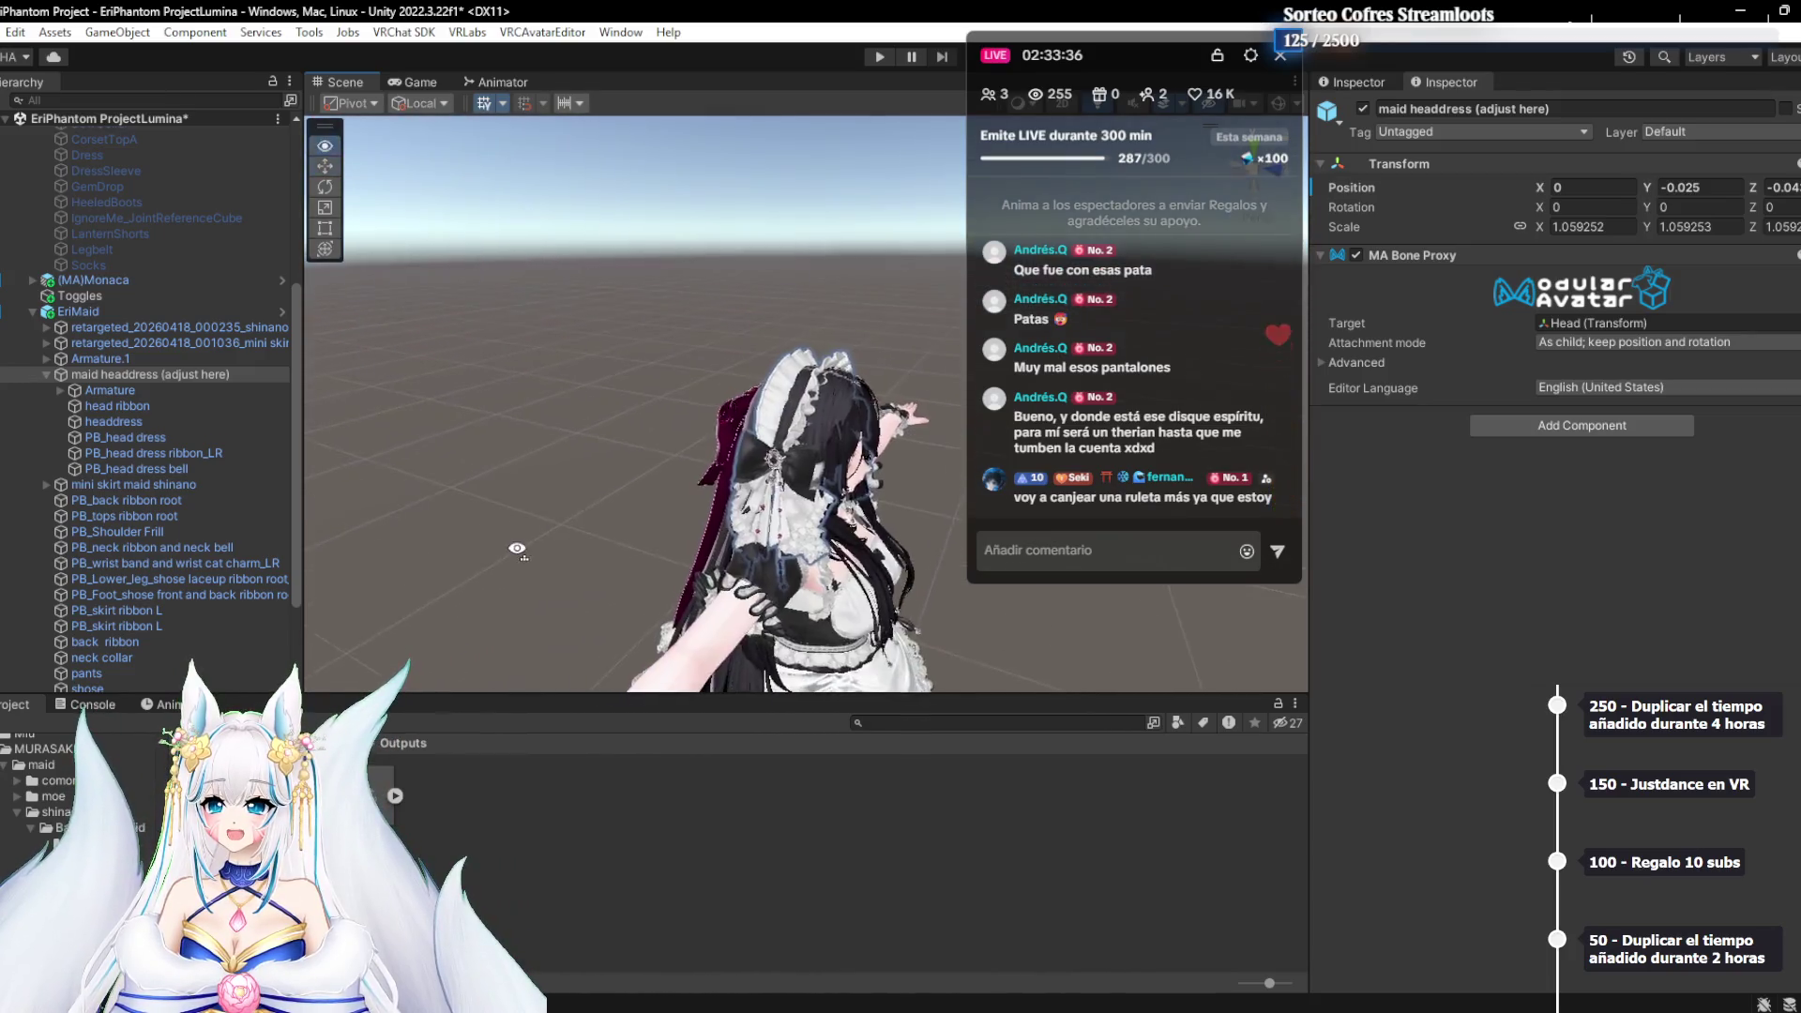
mouse_move(497, 485)
mouse_down()
mouse_move(674, 448)
mouse_move(644, 492)
mouse_move(544, 413)
mouse_move(504, 442)
mouse_move(626, 418)
mouse_move(610, 486)
mouse_move(525, 516)
mouse_up()
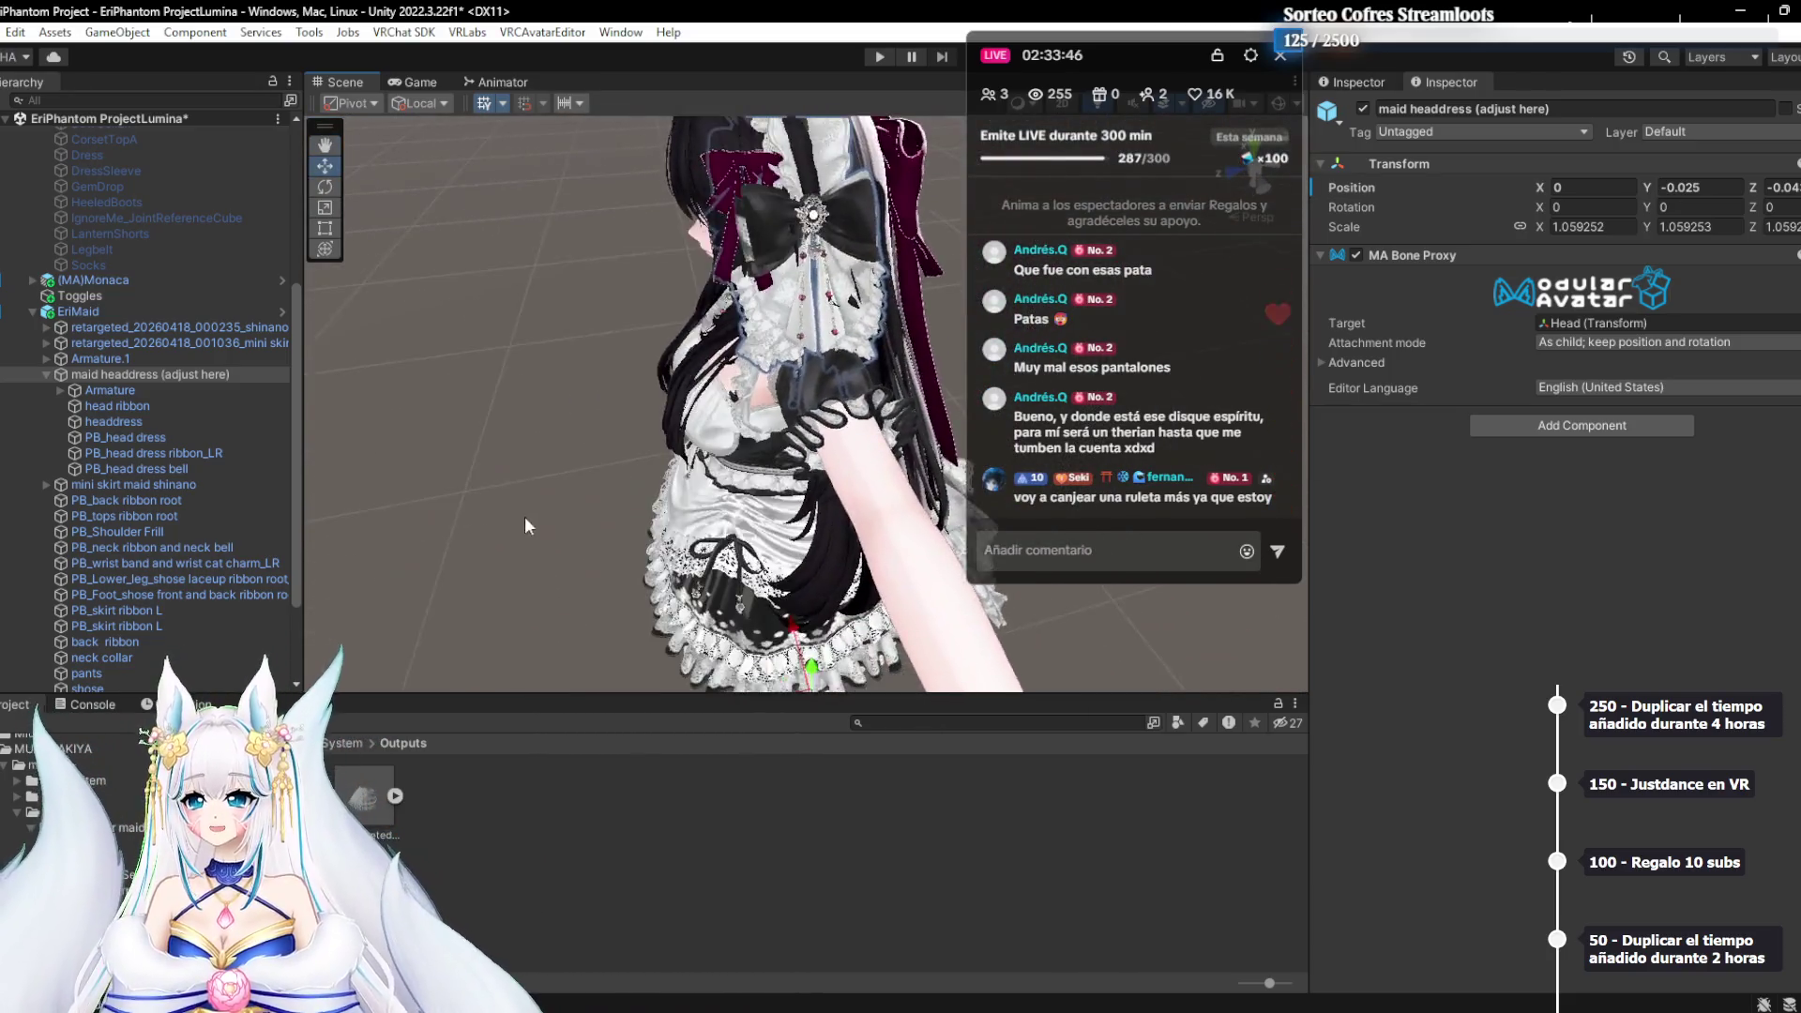
scroll(623, 604, down, 5)
drag(730, 647, 739, 651)
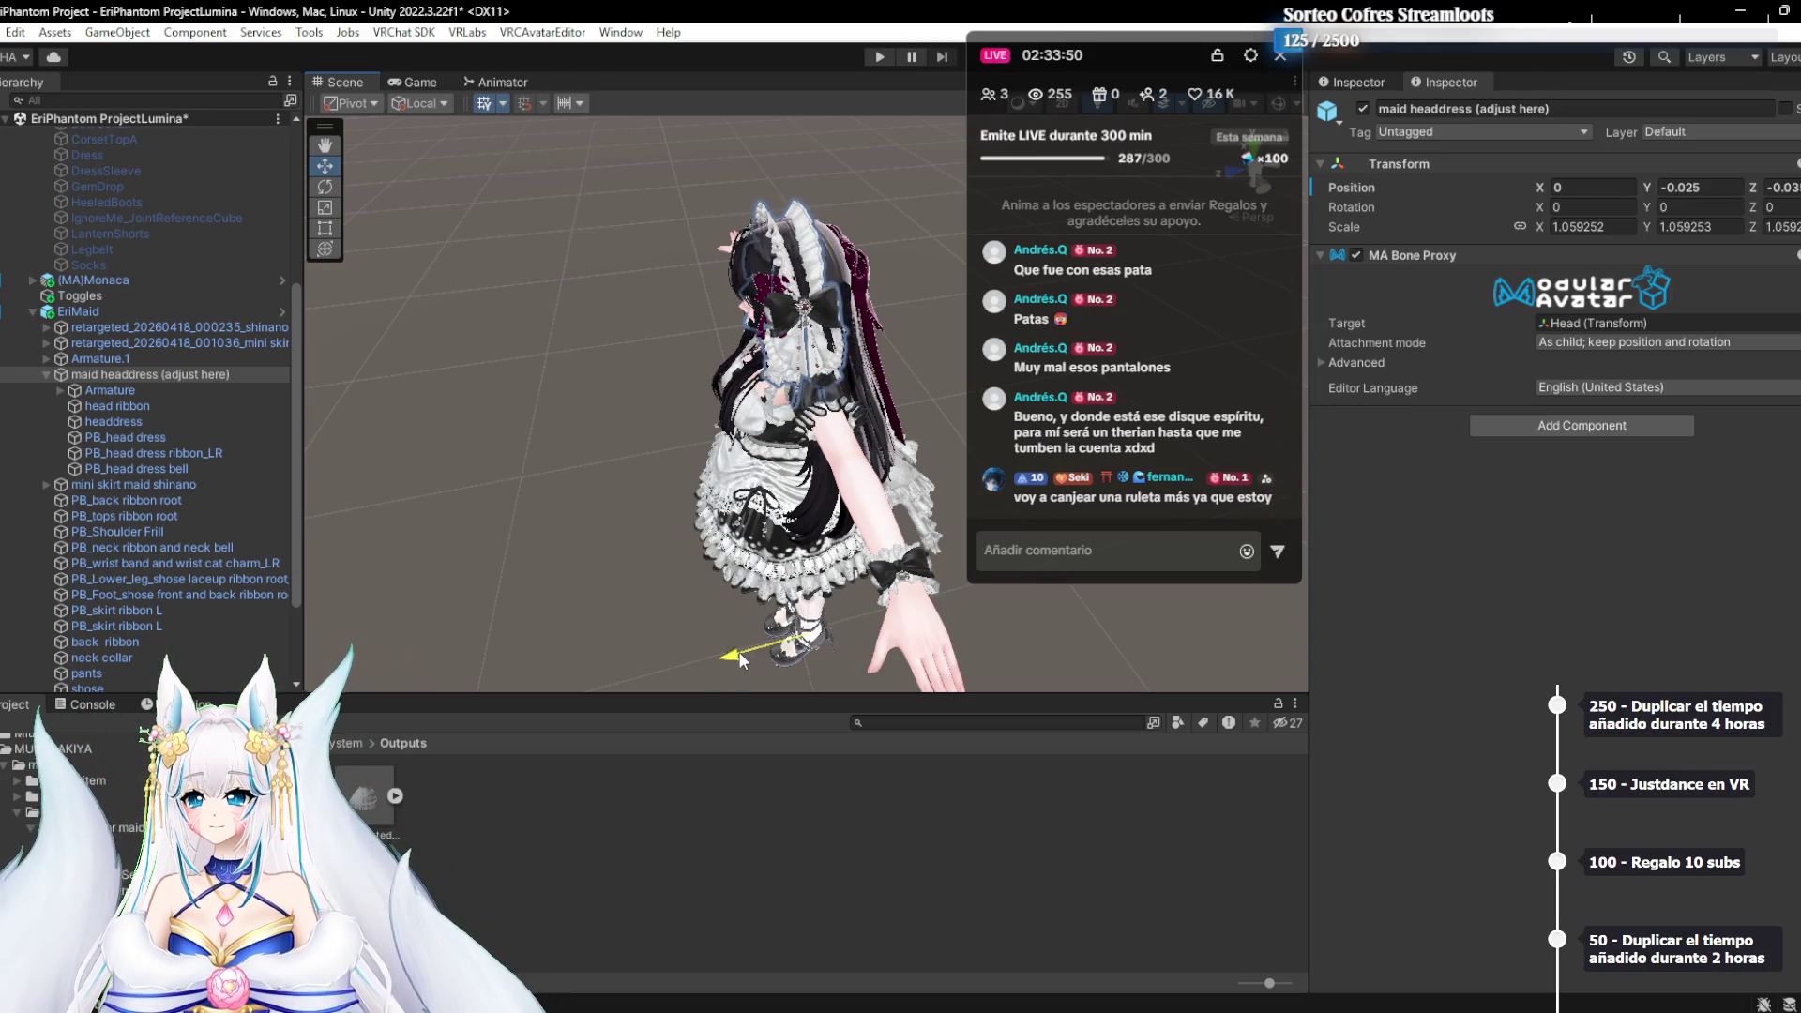
scroll(775, 319, up, 3)
scroll(775, 319, up, 5)
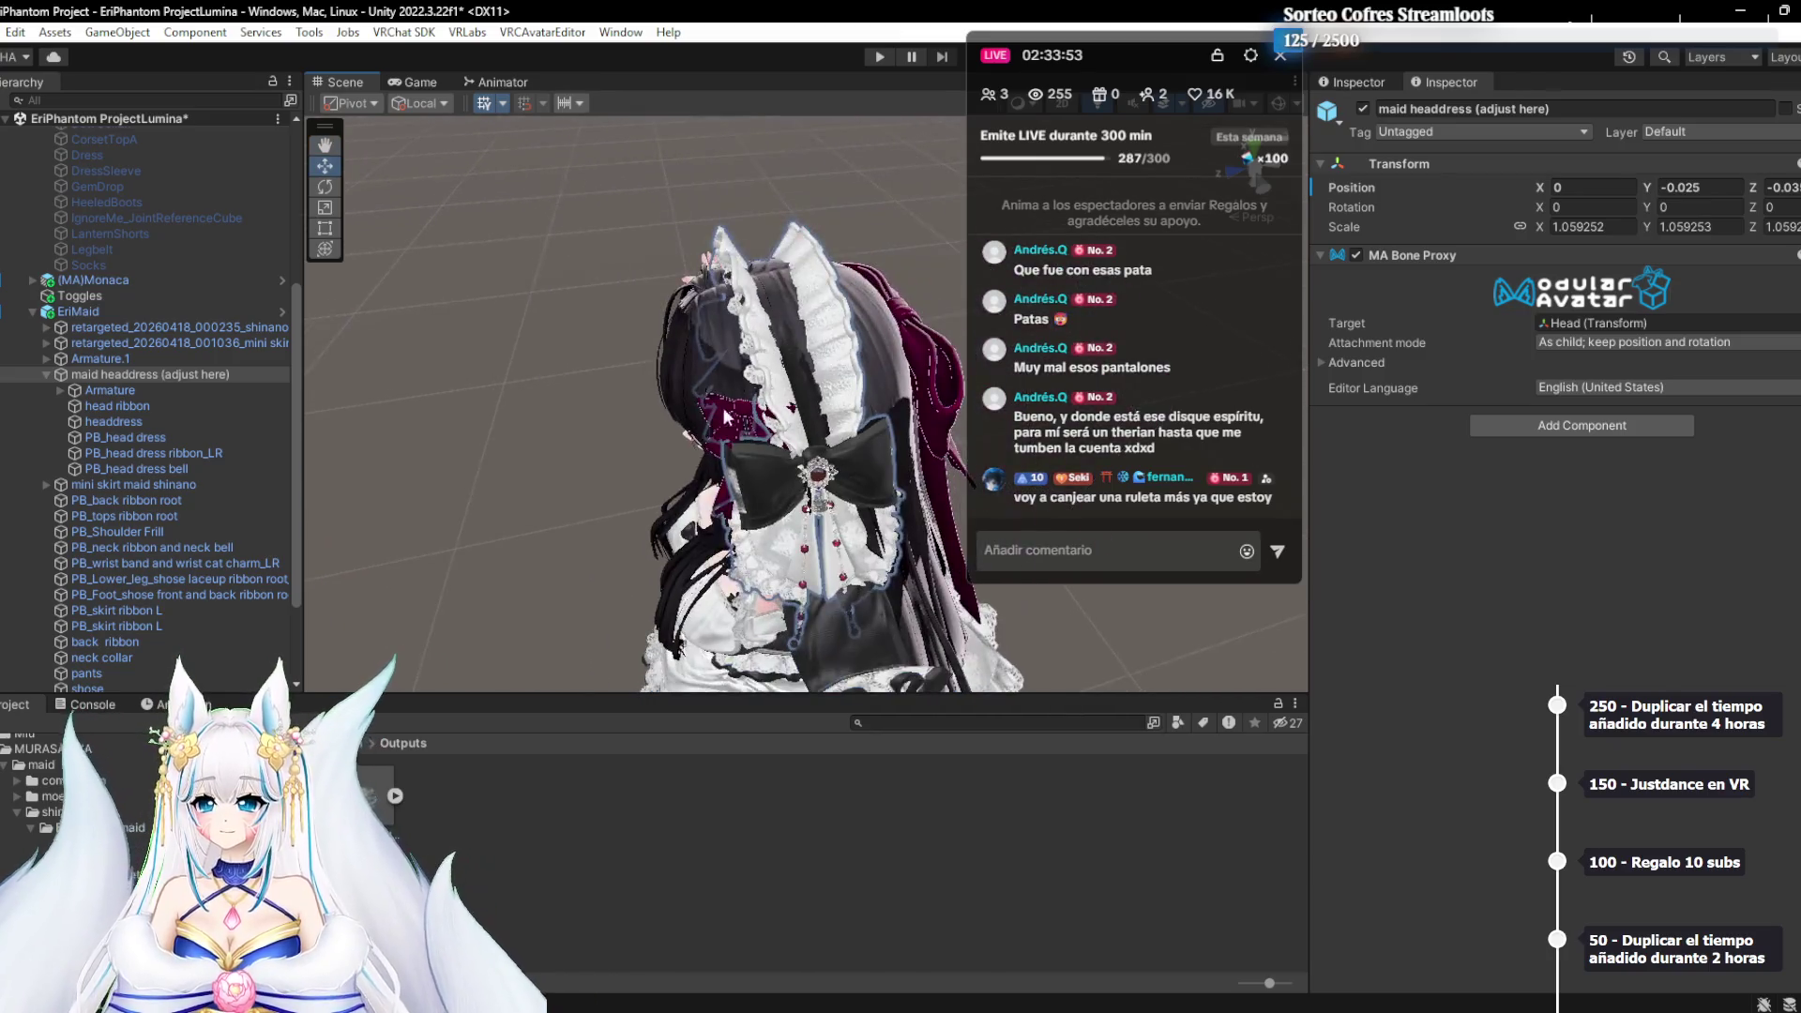
mouse_move(724, 417)
mouse_down()
mouse_move(821, 624)
mouse_move(713, 371)
mouse_move(859, 294)
mouse_move(831, 401)
mouse_move(762, 480)
mouse_move(825, 432)
mouse_move(748, 432)
mouse_up()
scroll(849, 410, up, 2)
scroll(697, 441, up, 3)
mouse_move(646, 454)
mouse_down()
mouse_move(879, 538)
mouse_move(751, 490)
mouse_up()
Max out the head ribbon's wide small blendshape and check the other headdress parts
click(154, 407)
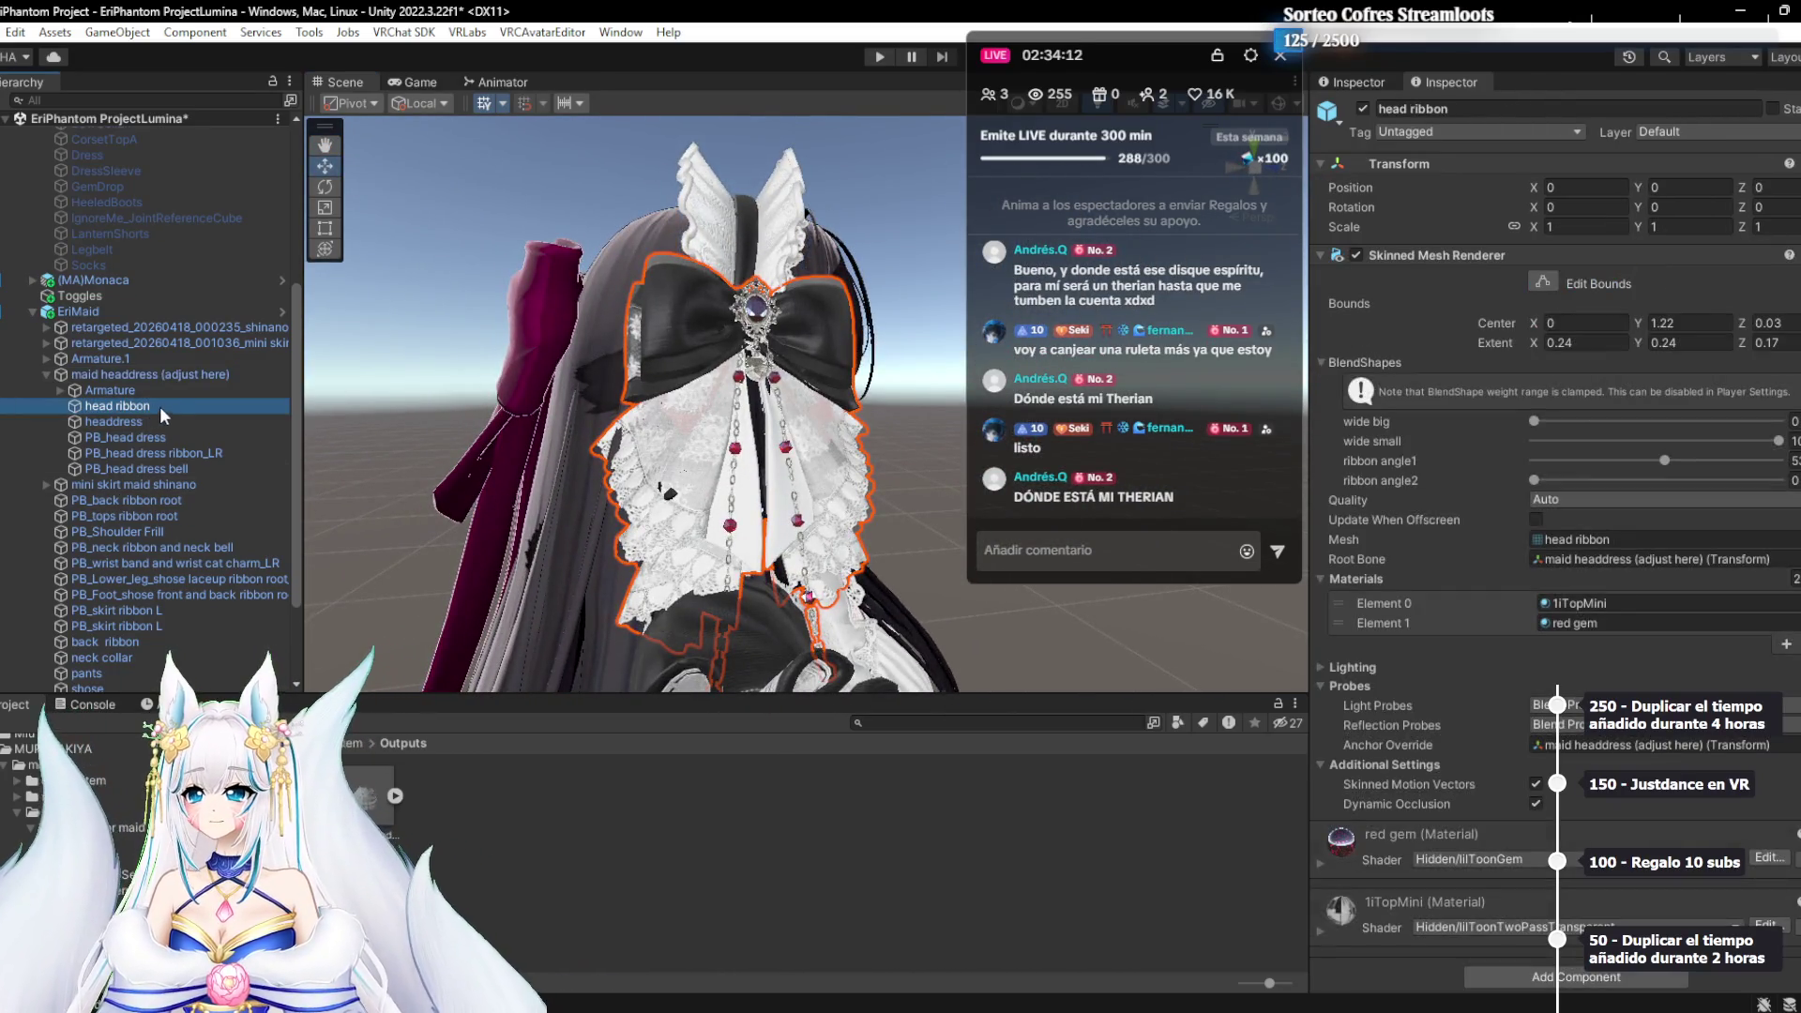
drag(1642, 441, 1782, 441)
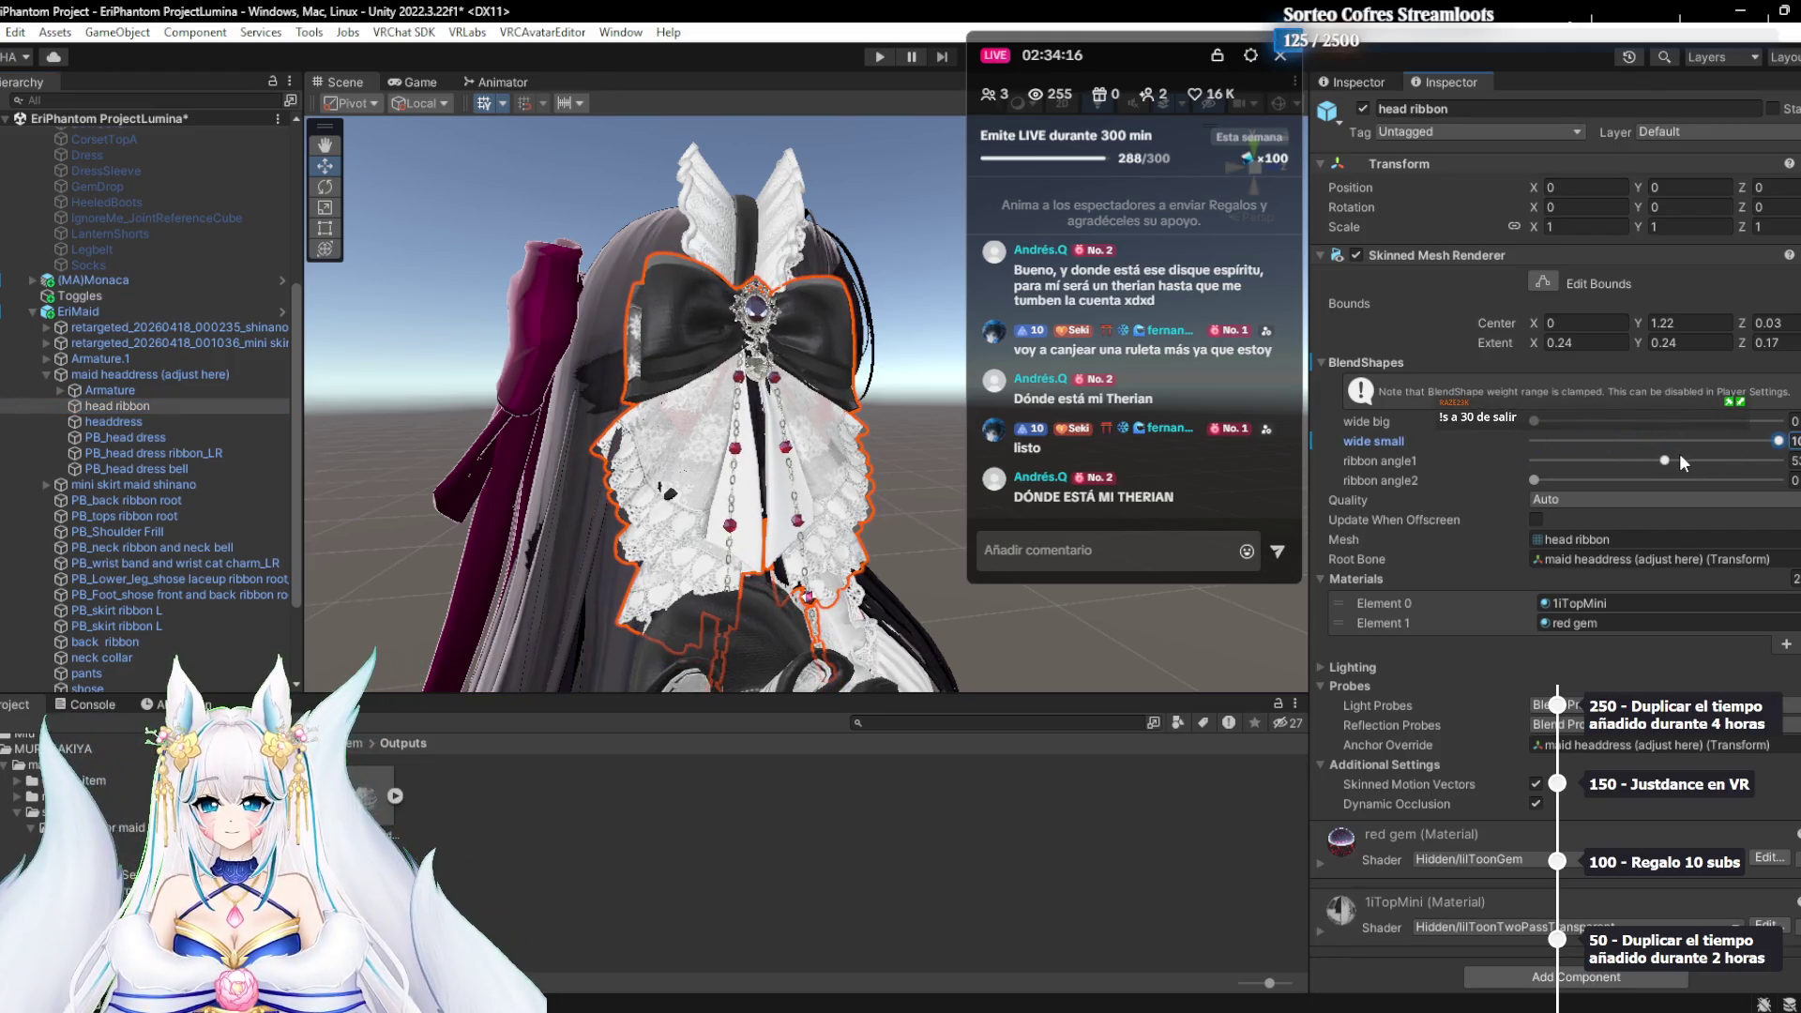
click(112, 419)
click(125, 436)
click(144, 454)
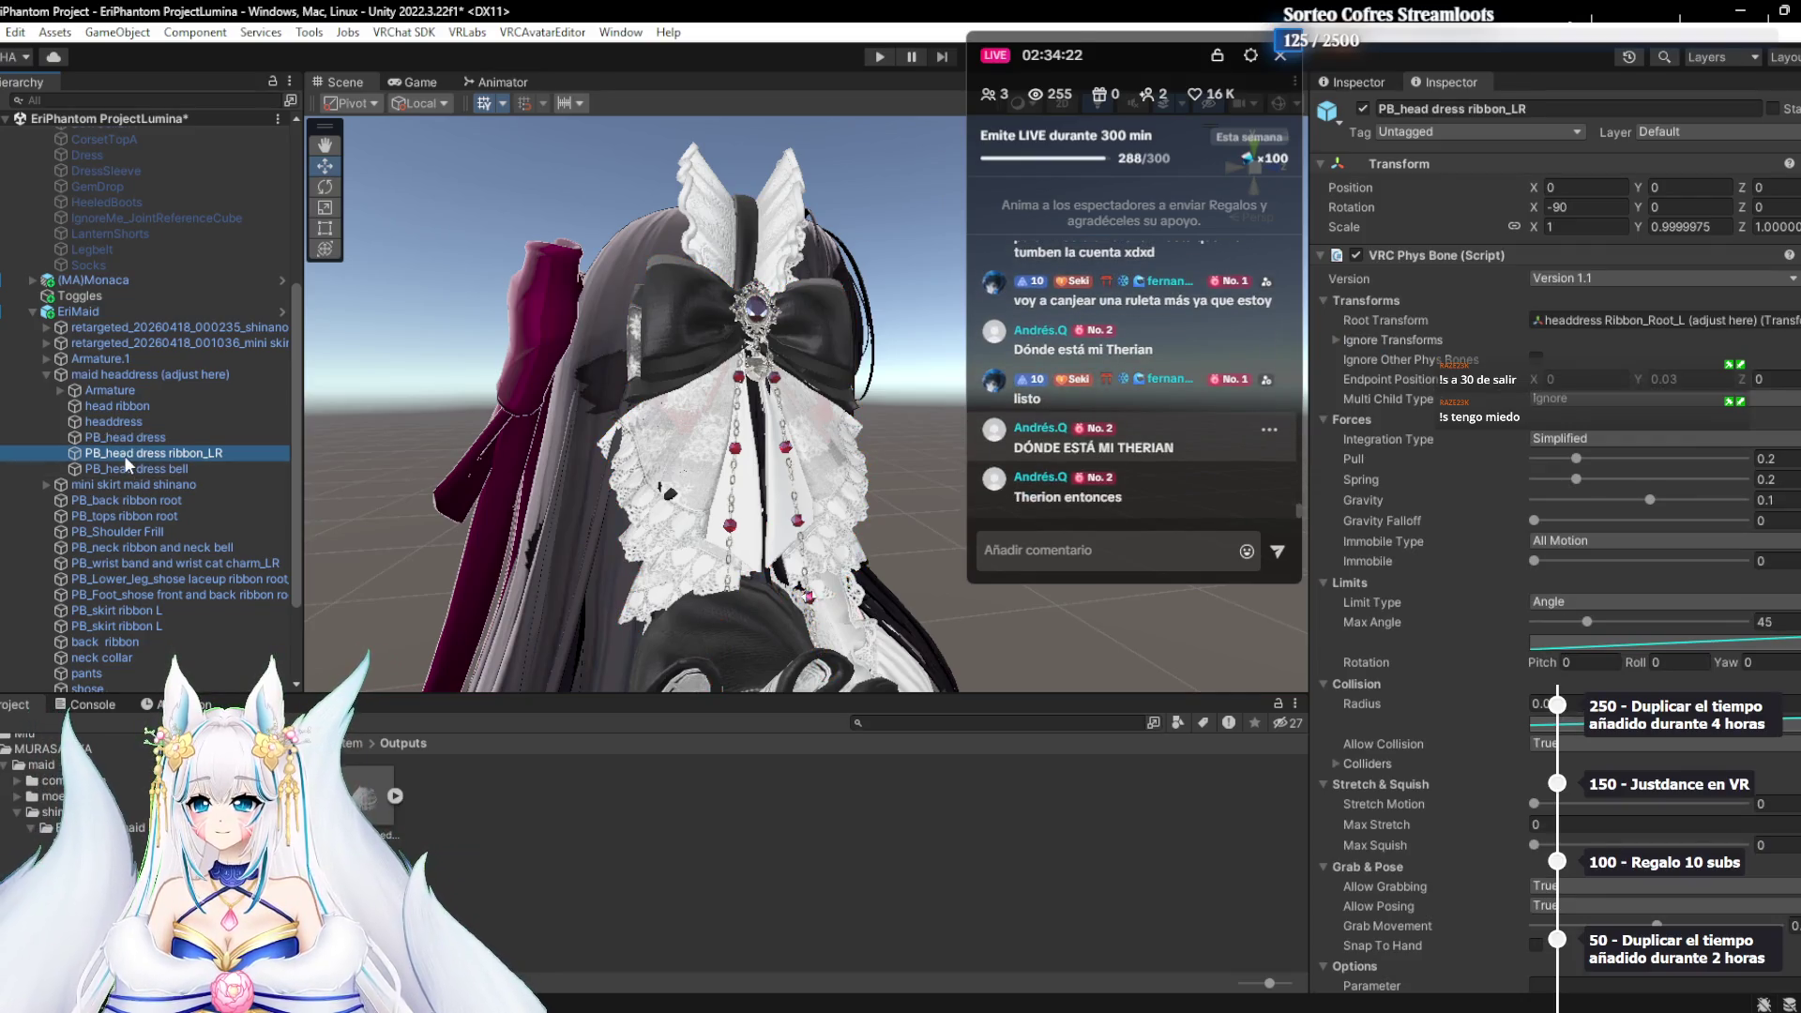
key(Down)
click(103, 405)
Expand the headdress armature to reveal the Ribbon_Root_L and Ribbon_Root_R bones
click(100, 392)
click(61, 390)
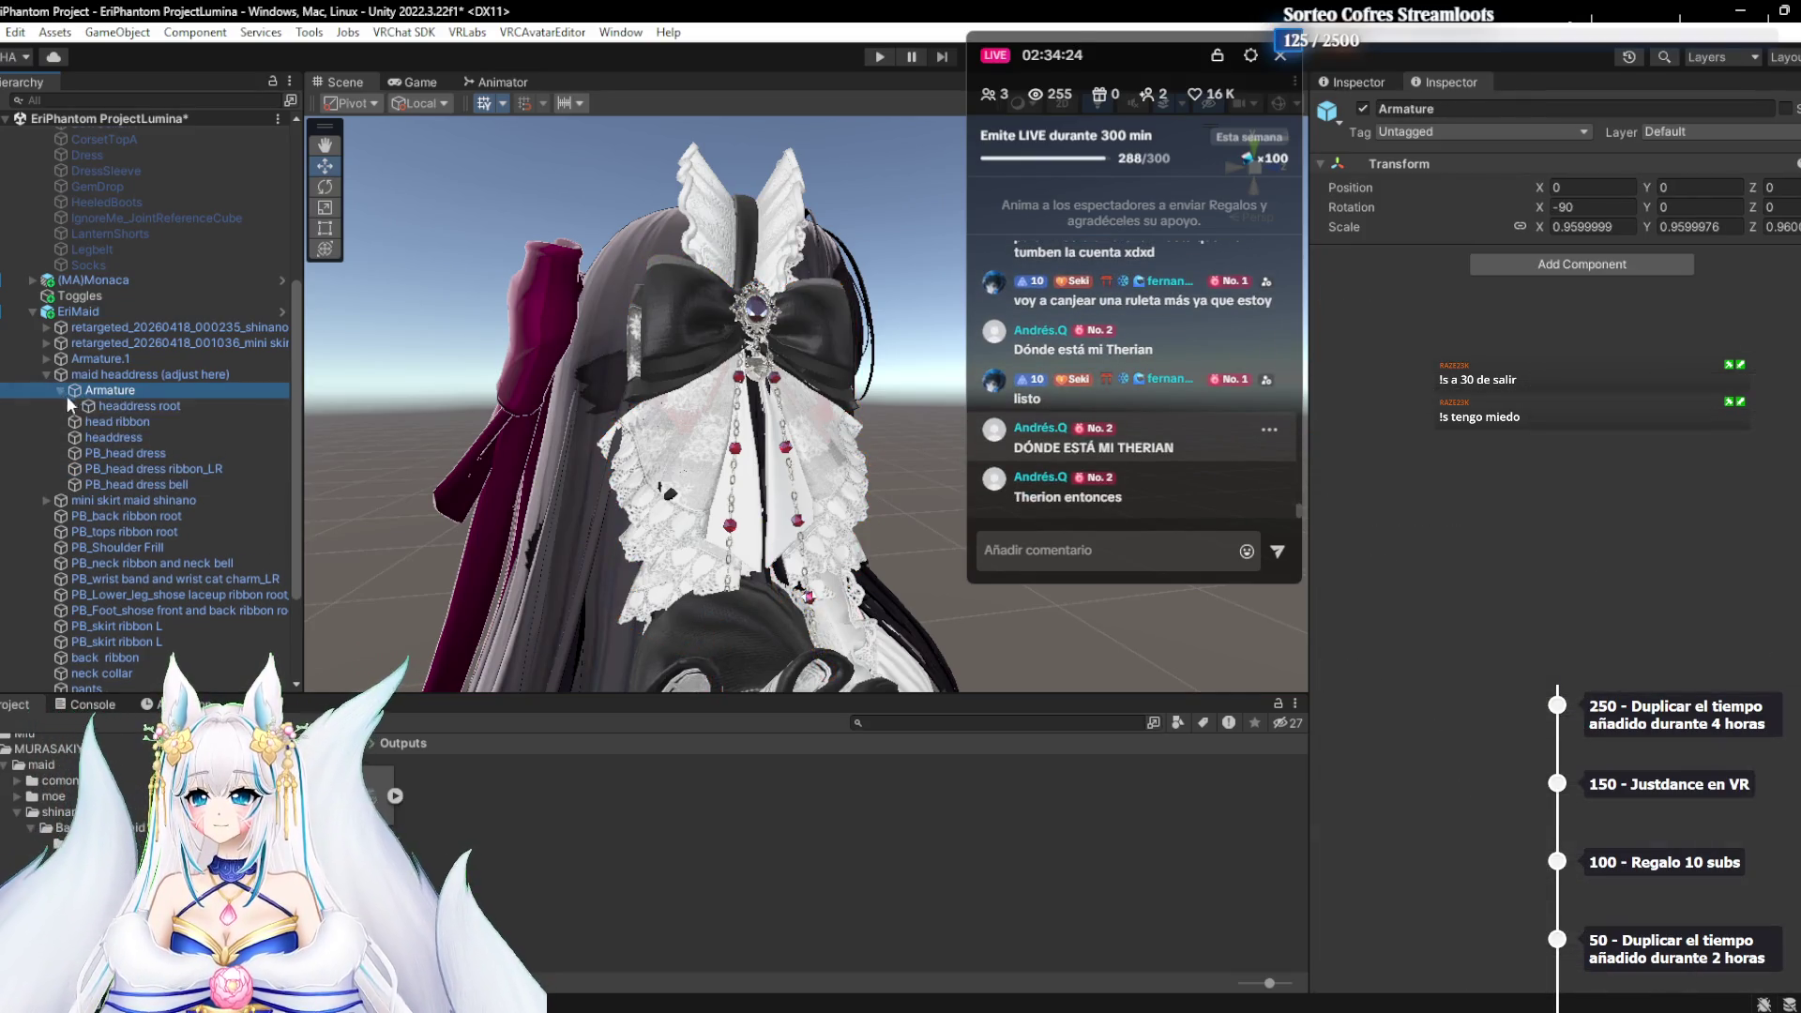
click(80, 421)
click(73, 405)
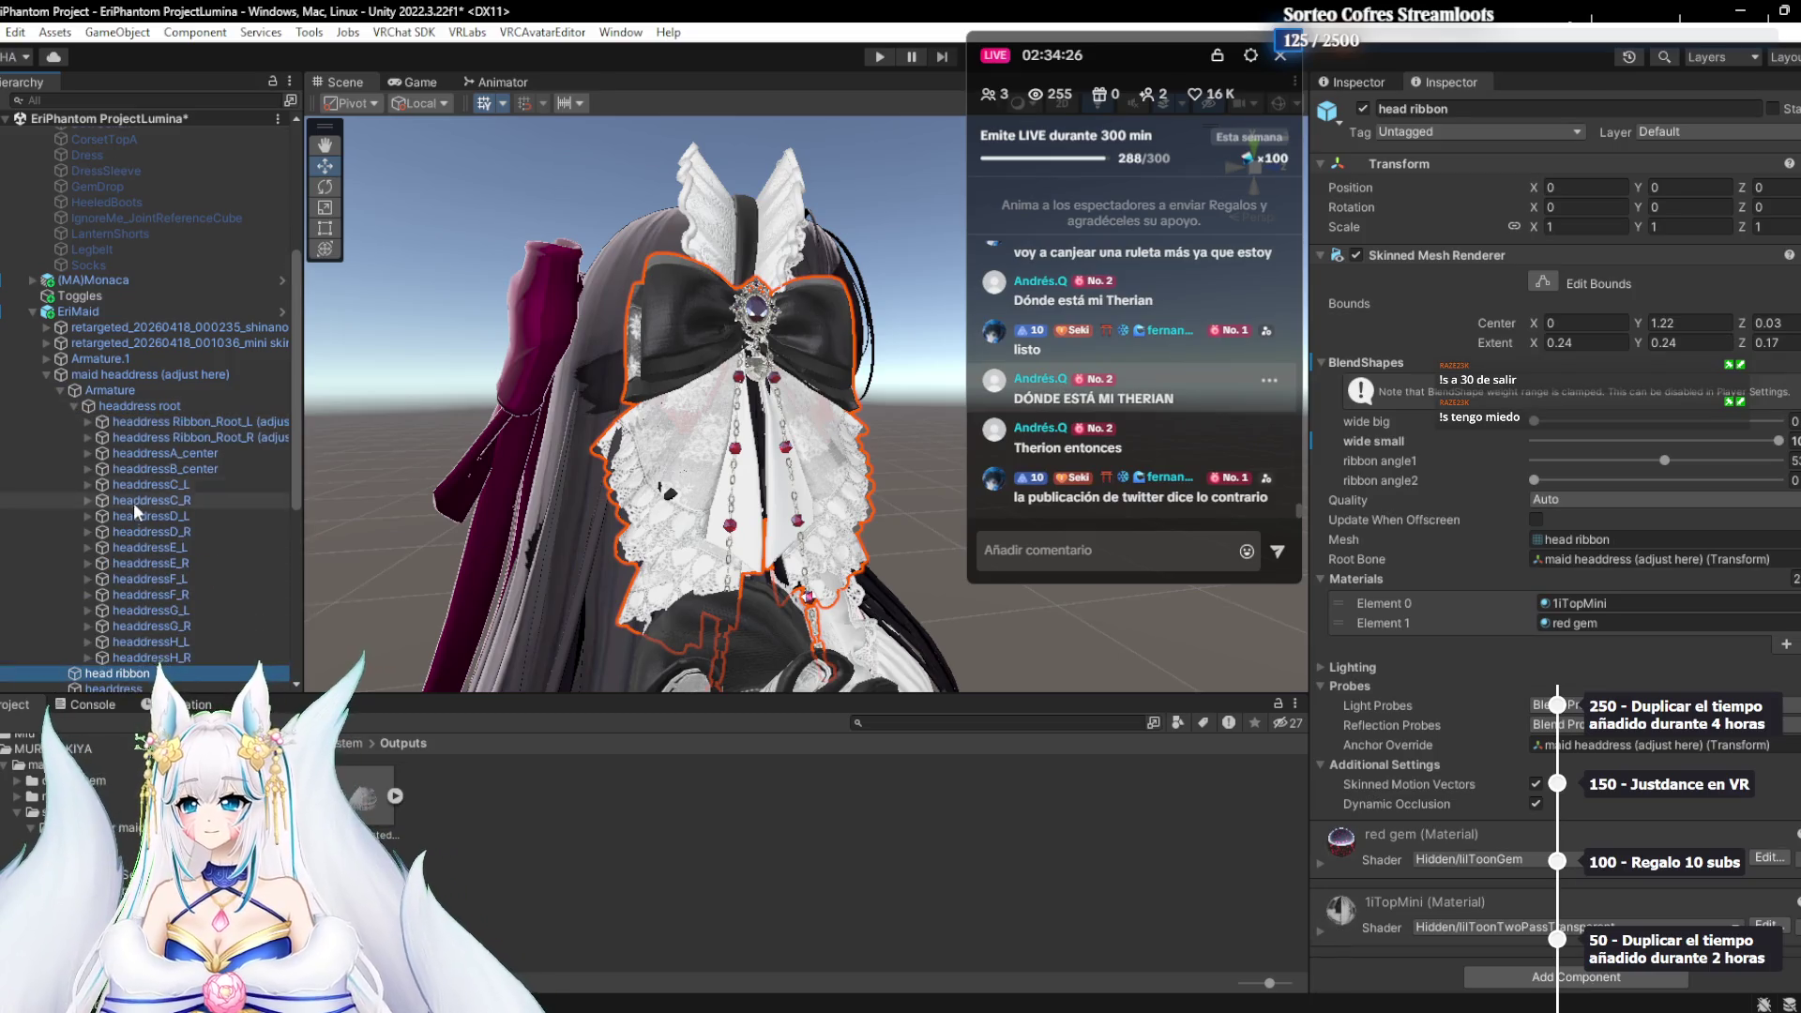
click(172, 470)
click(182, 435)
click(194, 424)
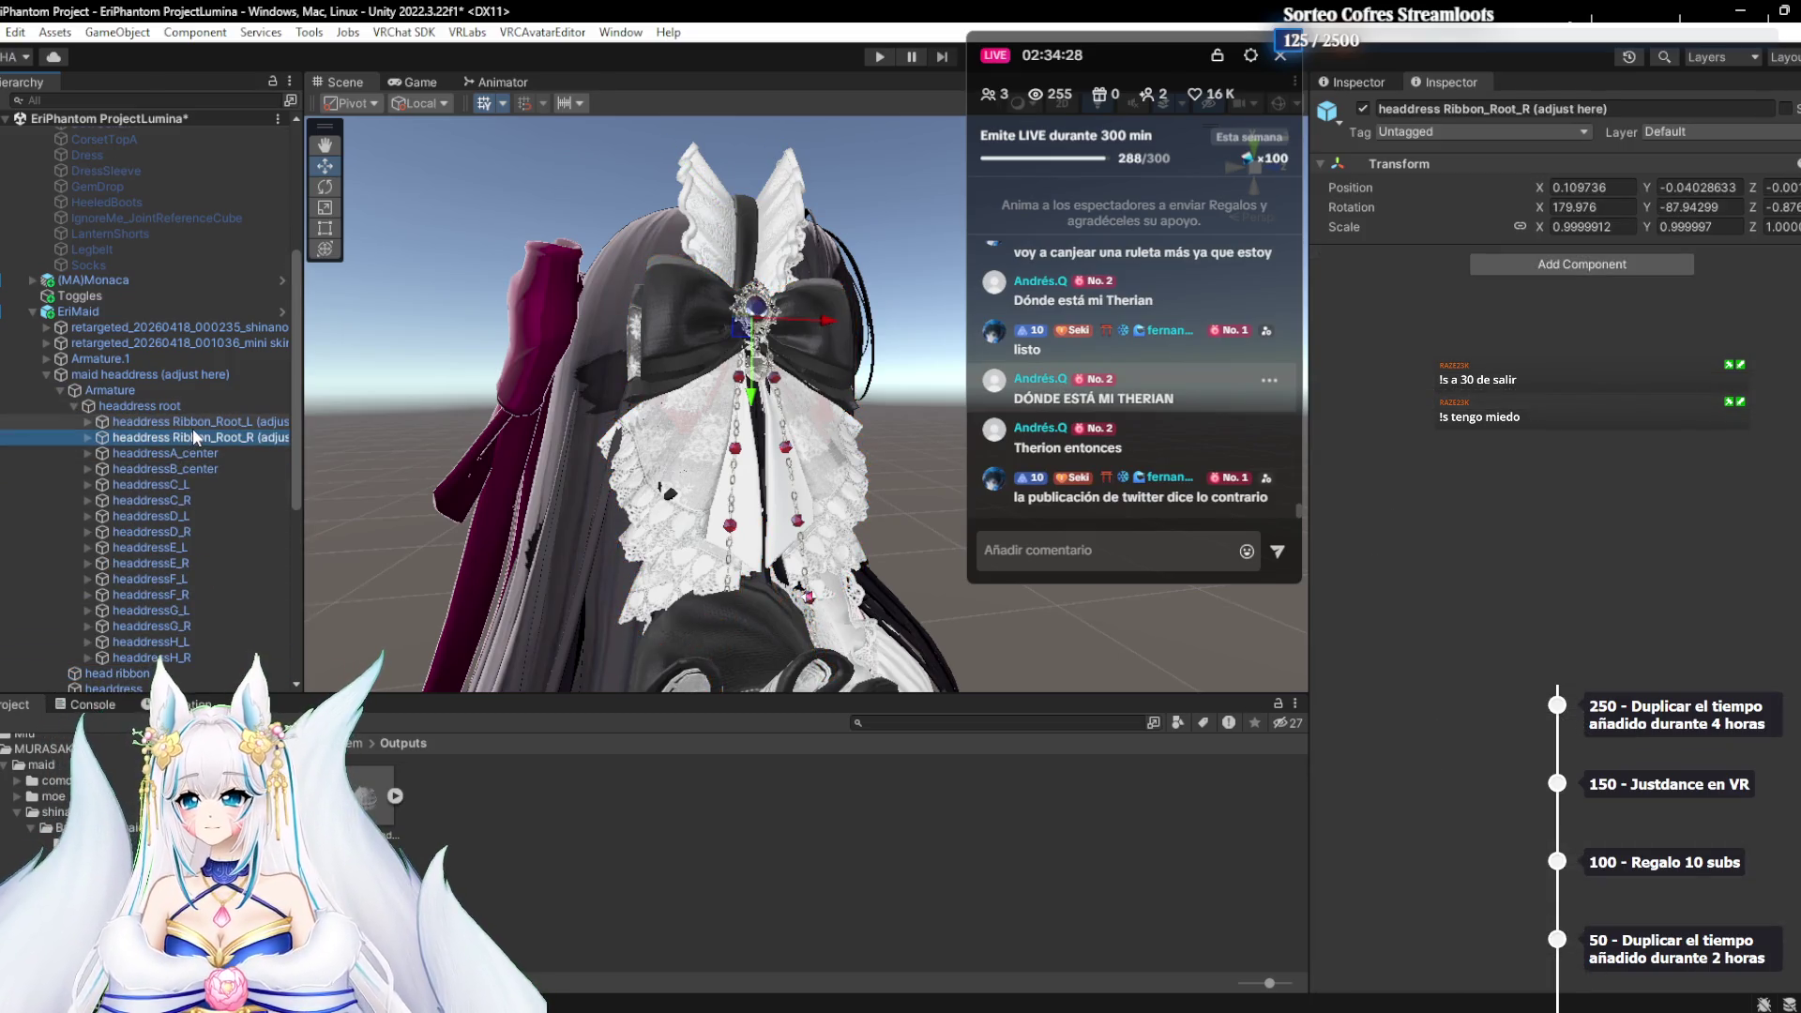
click(193, 436)
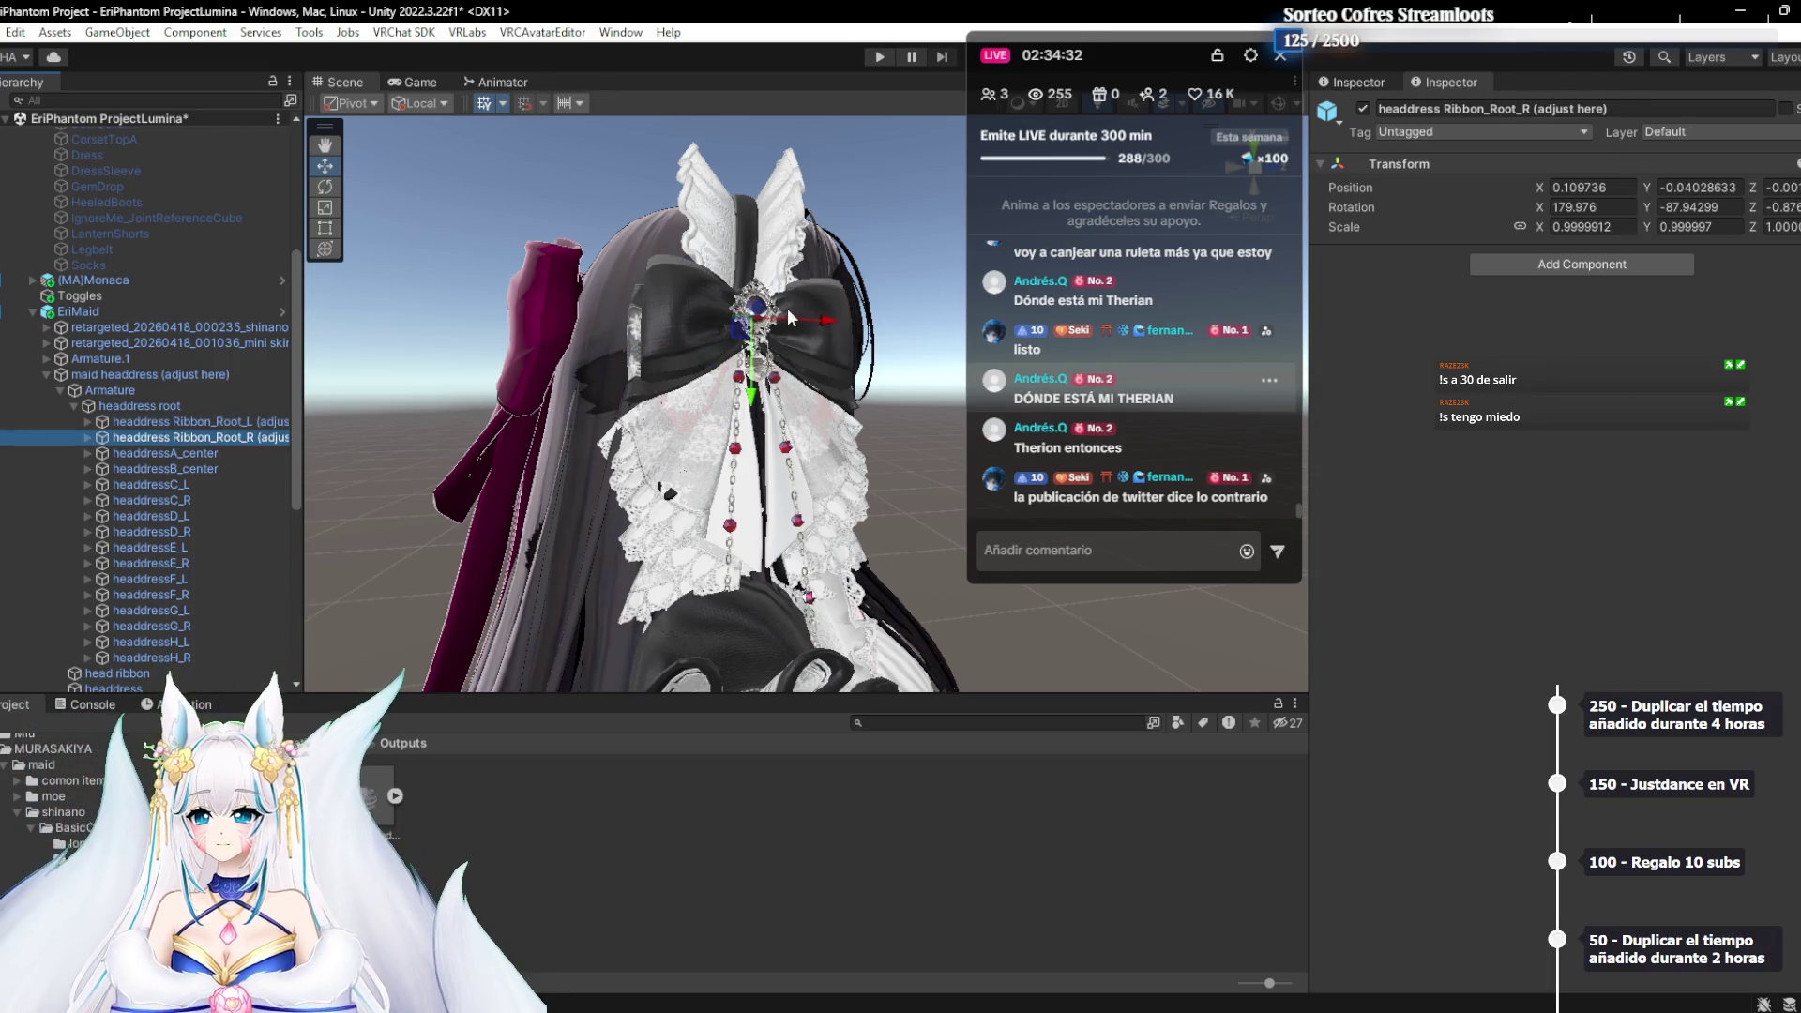
click(819, 324)
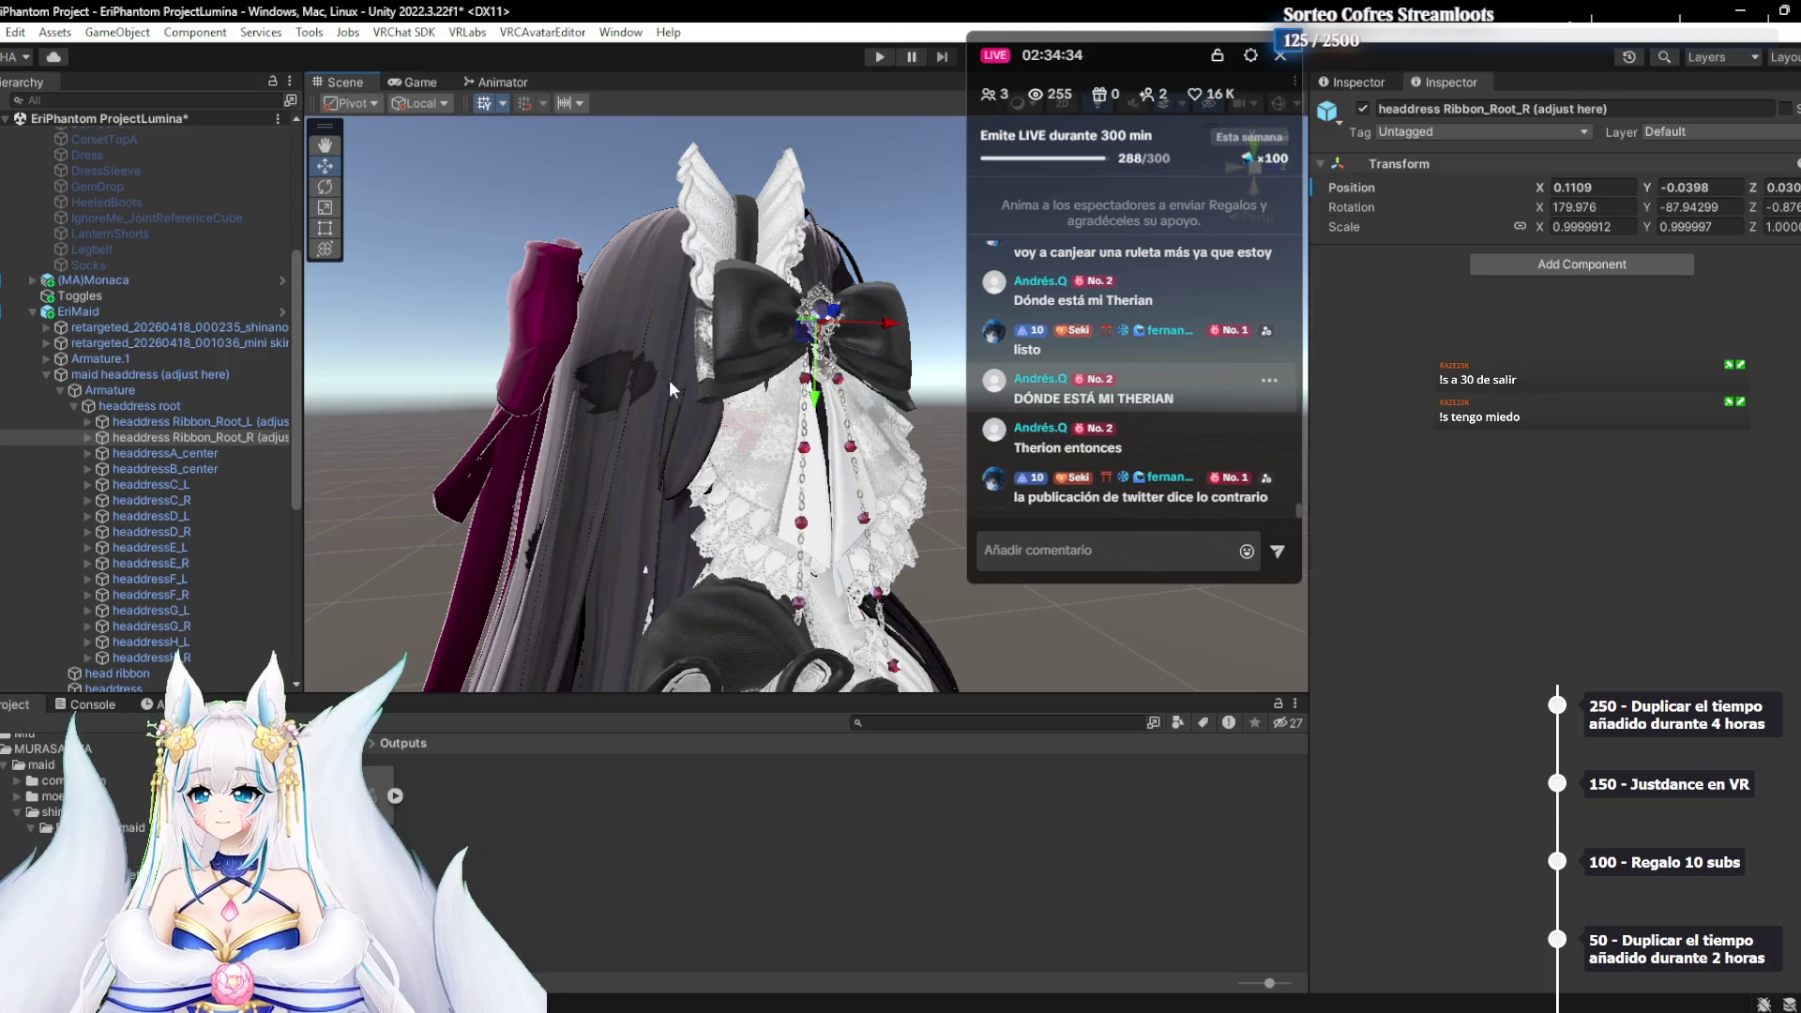
Set Ribbon_Root_L's Scale X to 0.5
click(233, 427)
text(.5)
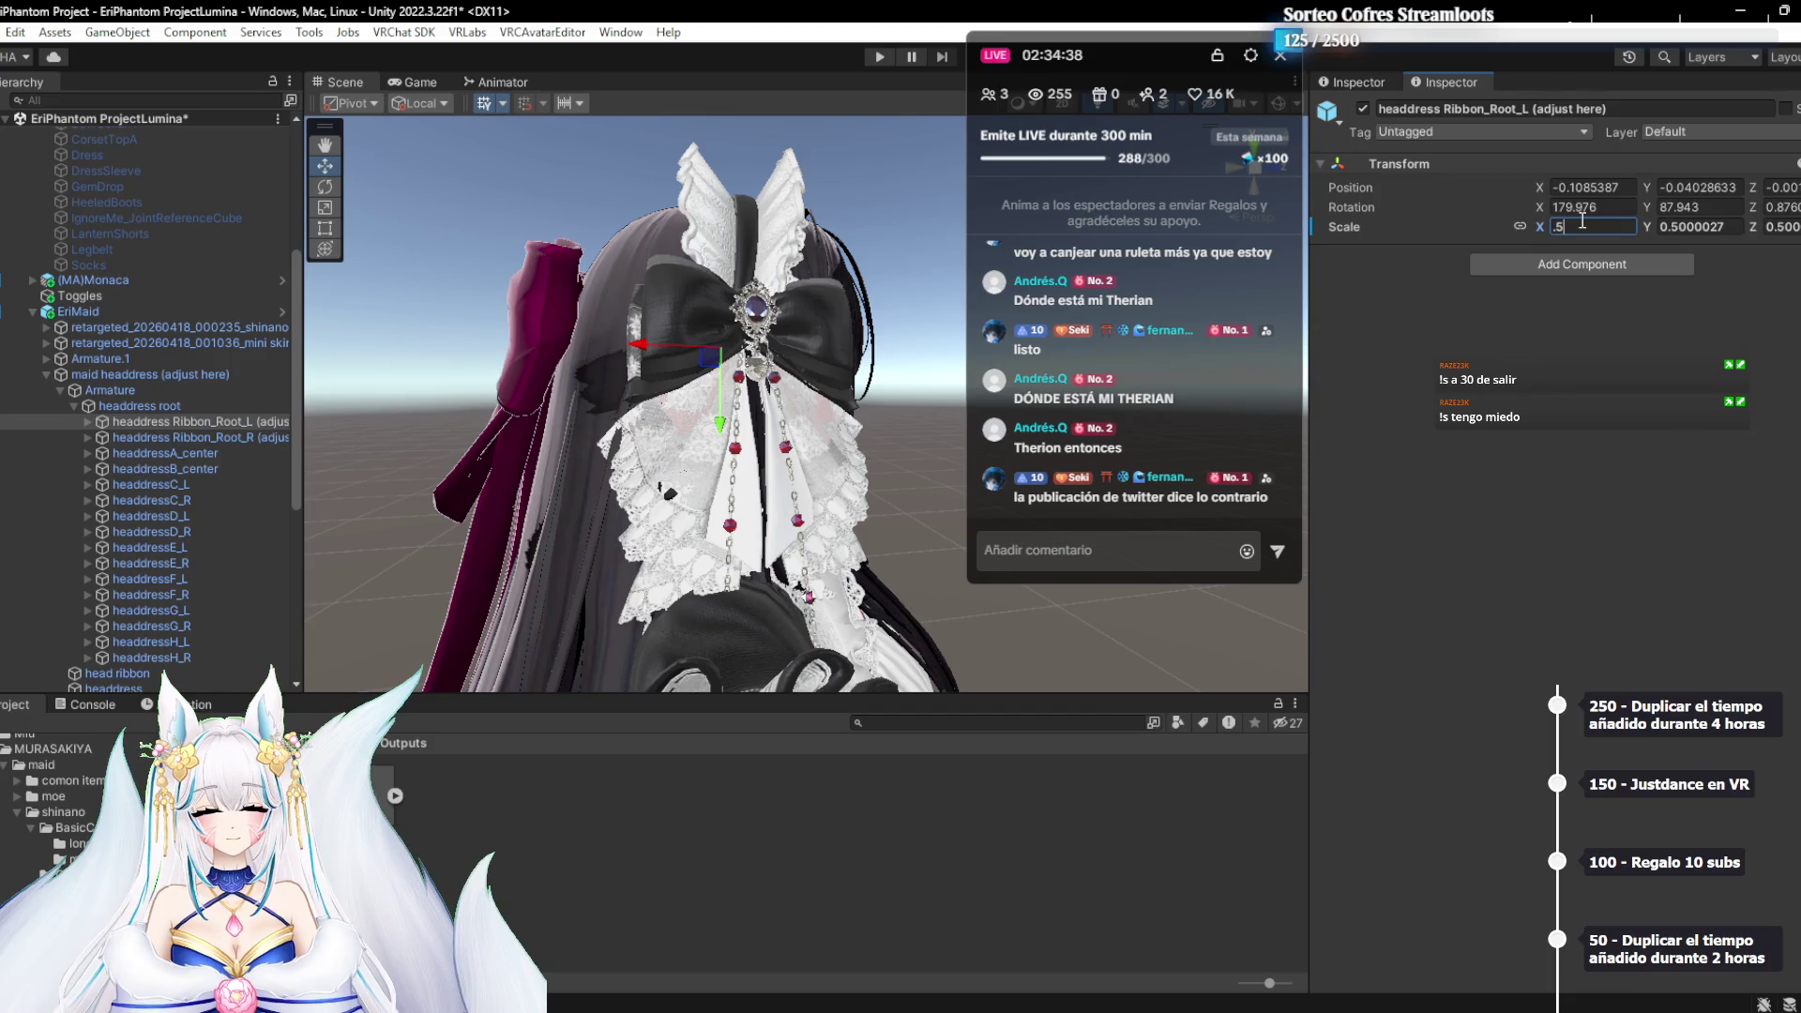
click(1548, 370)
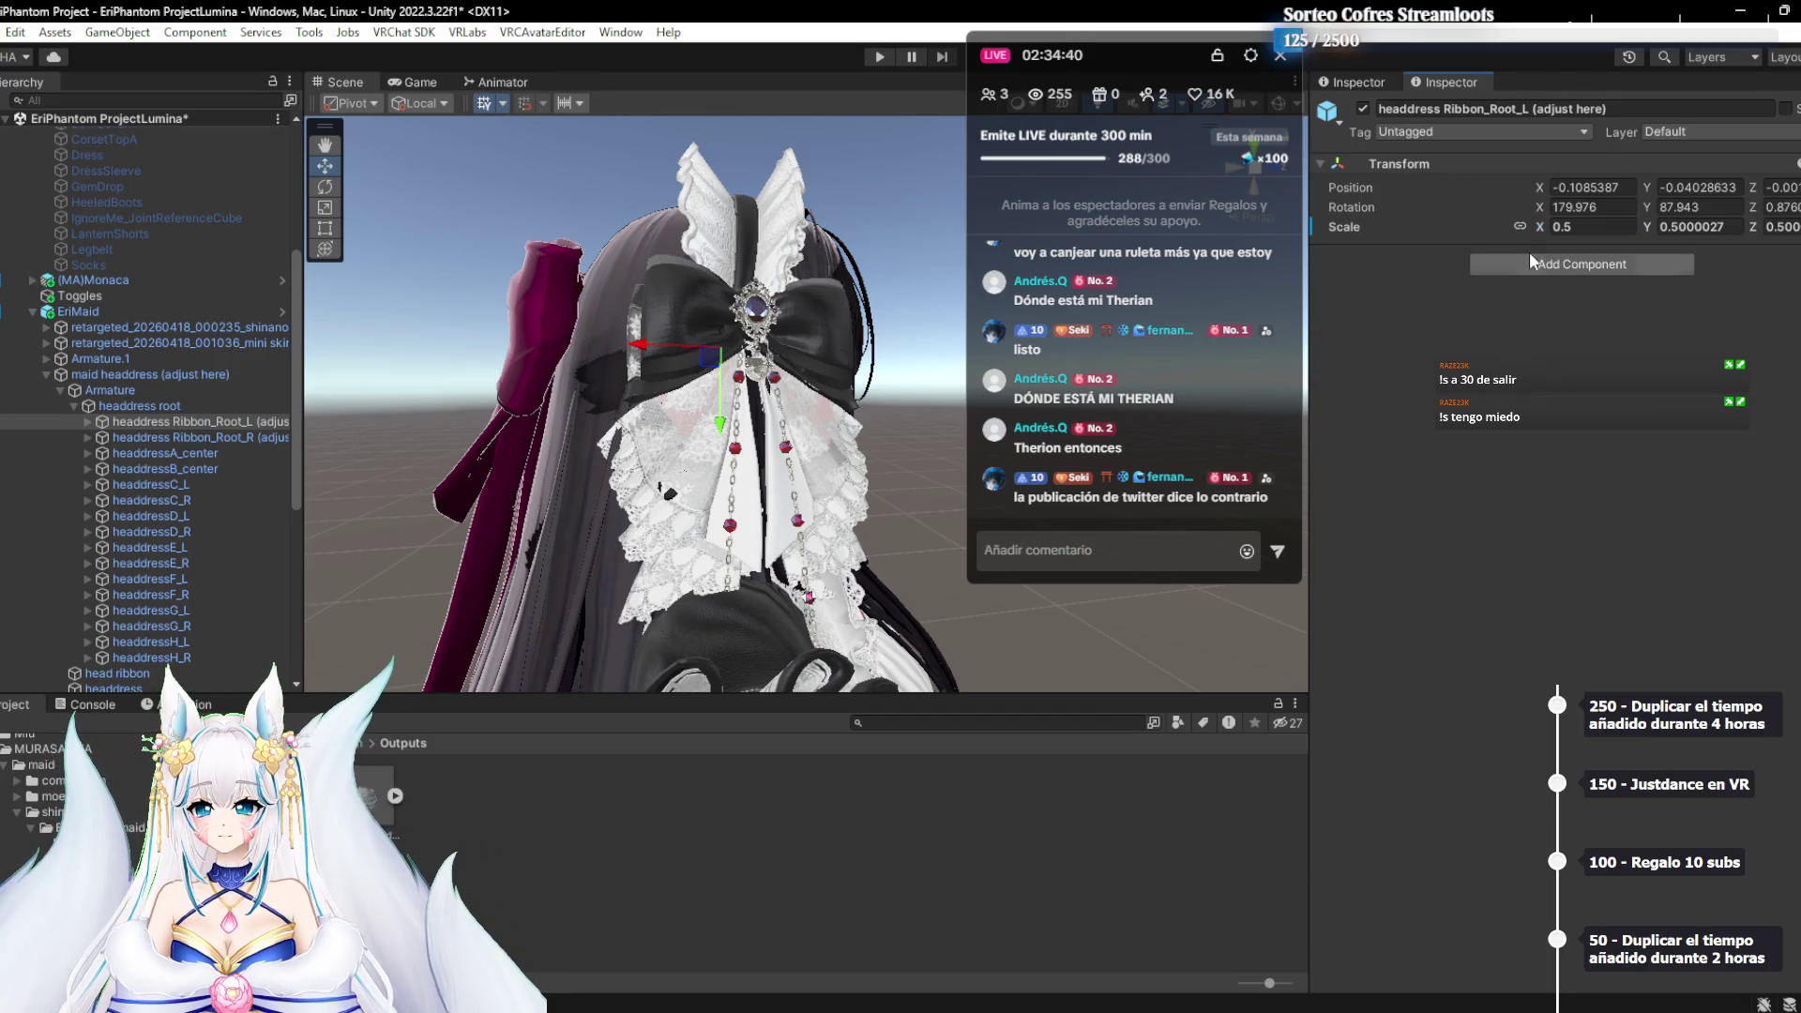
key(ctrl+z)
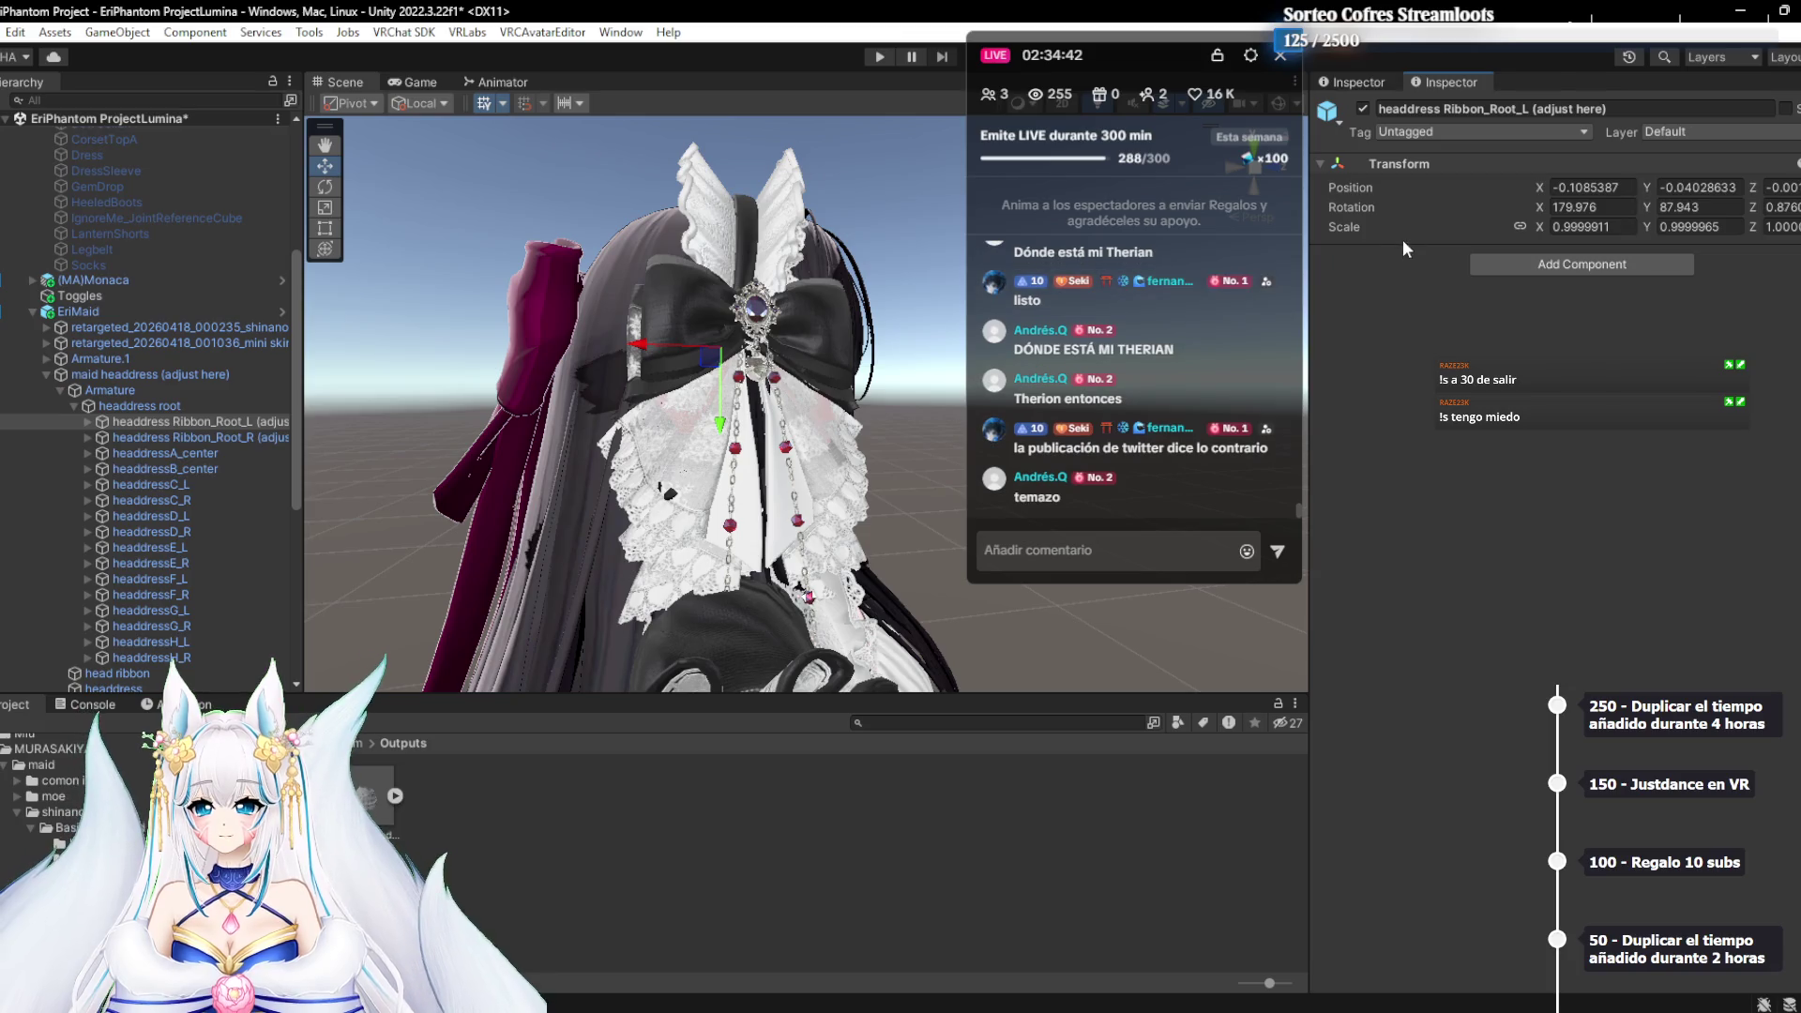
mouse_move(694, 441)
mouse_down()
mouse_move(836, 466)
mouse_move(657, 508)
mouse_move(660, 475)
mouse_up()
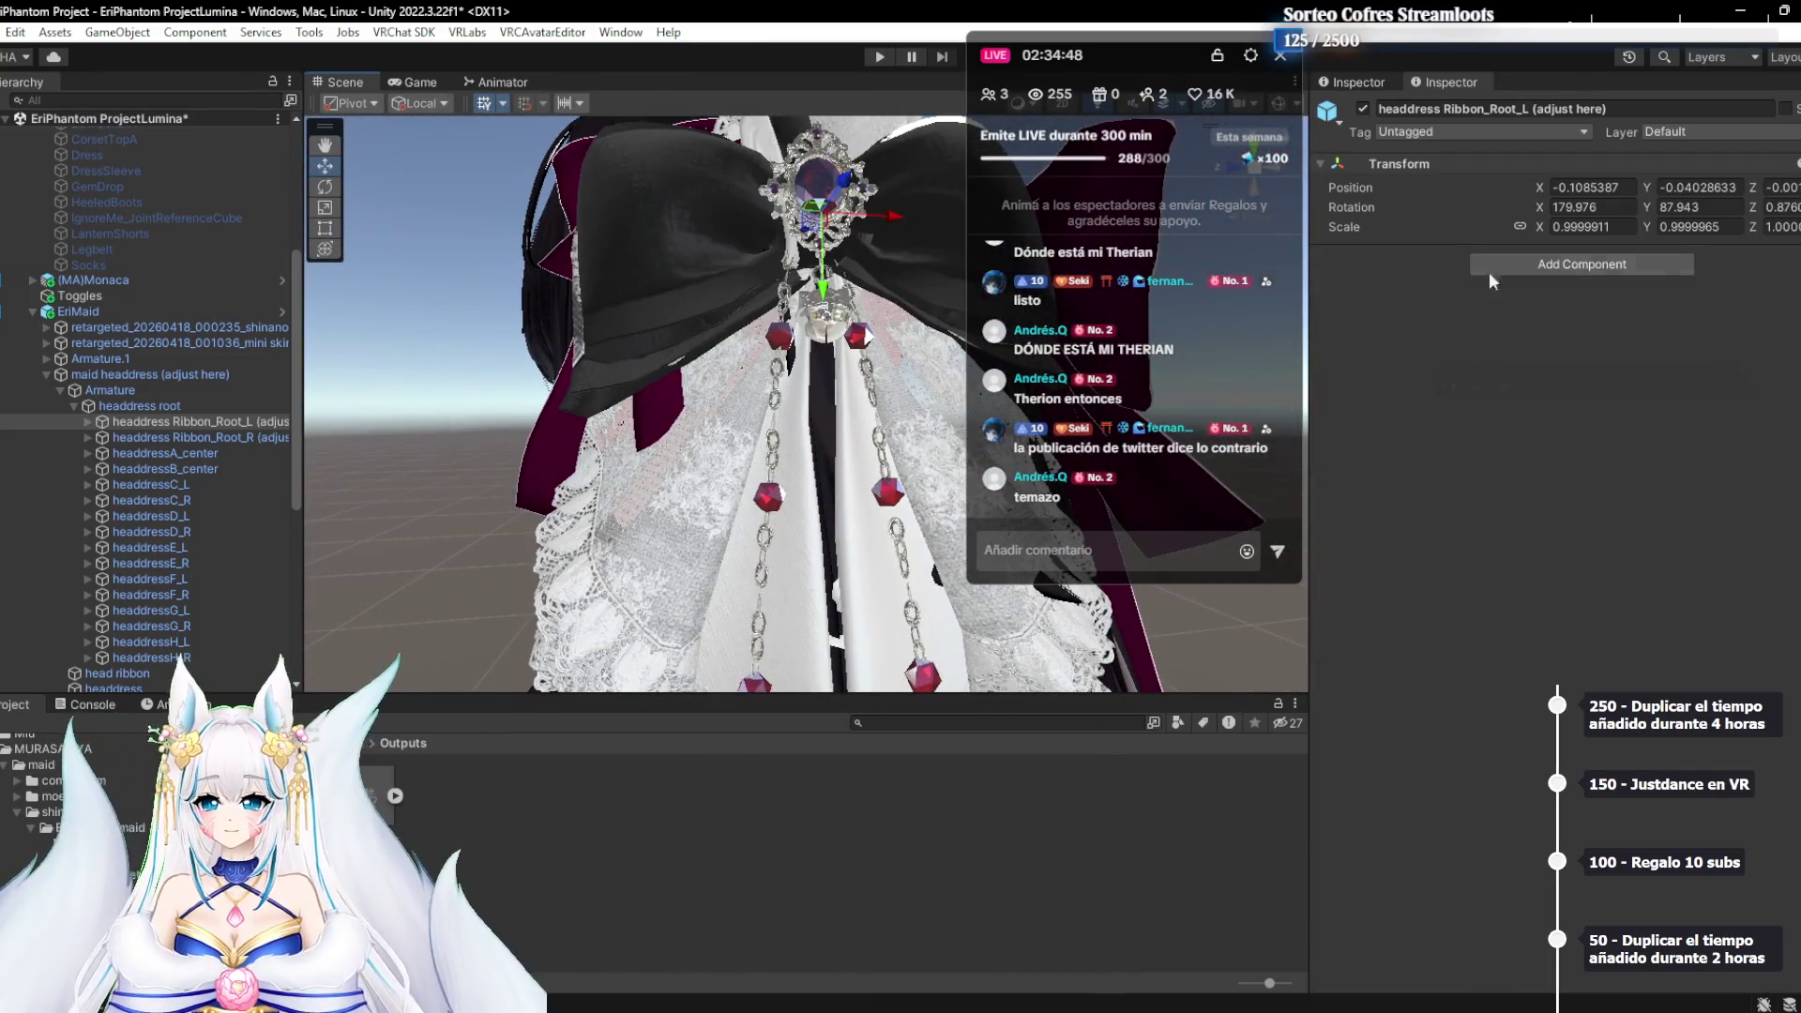
text(.5)
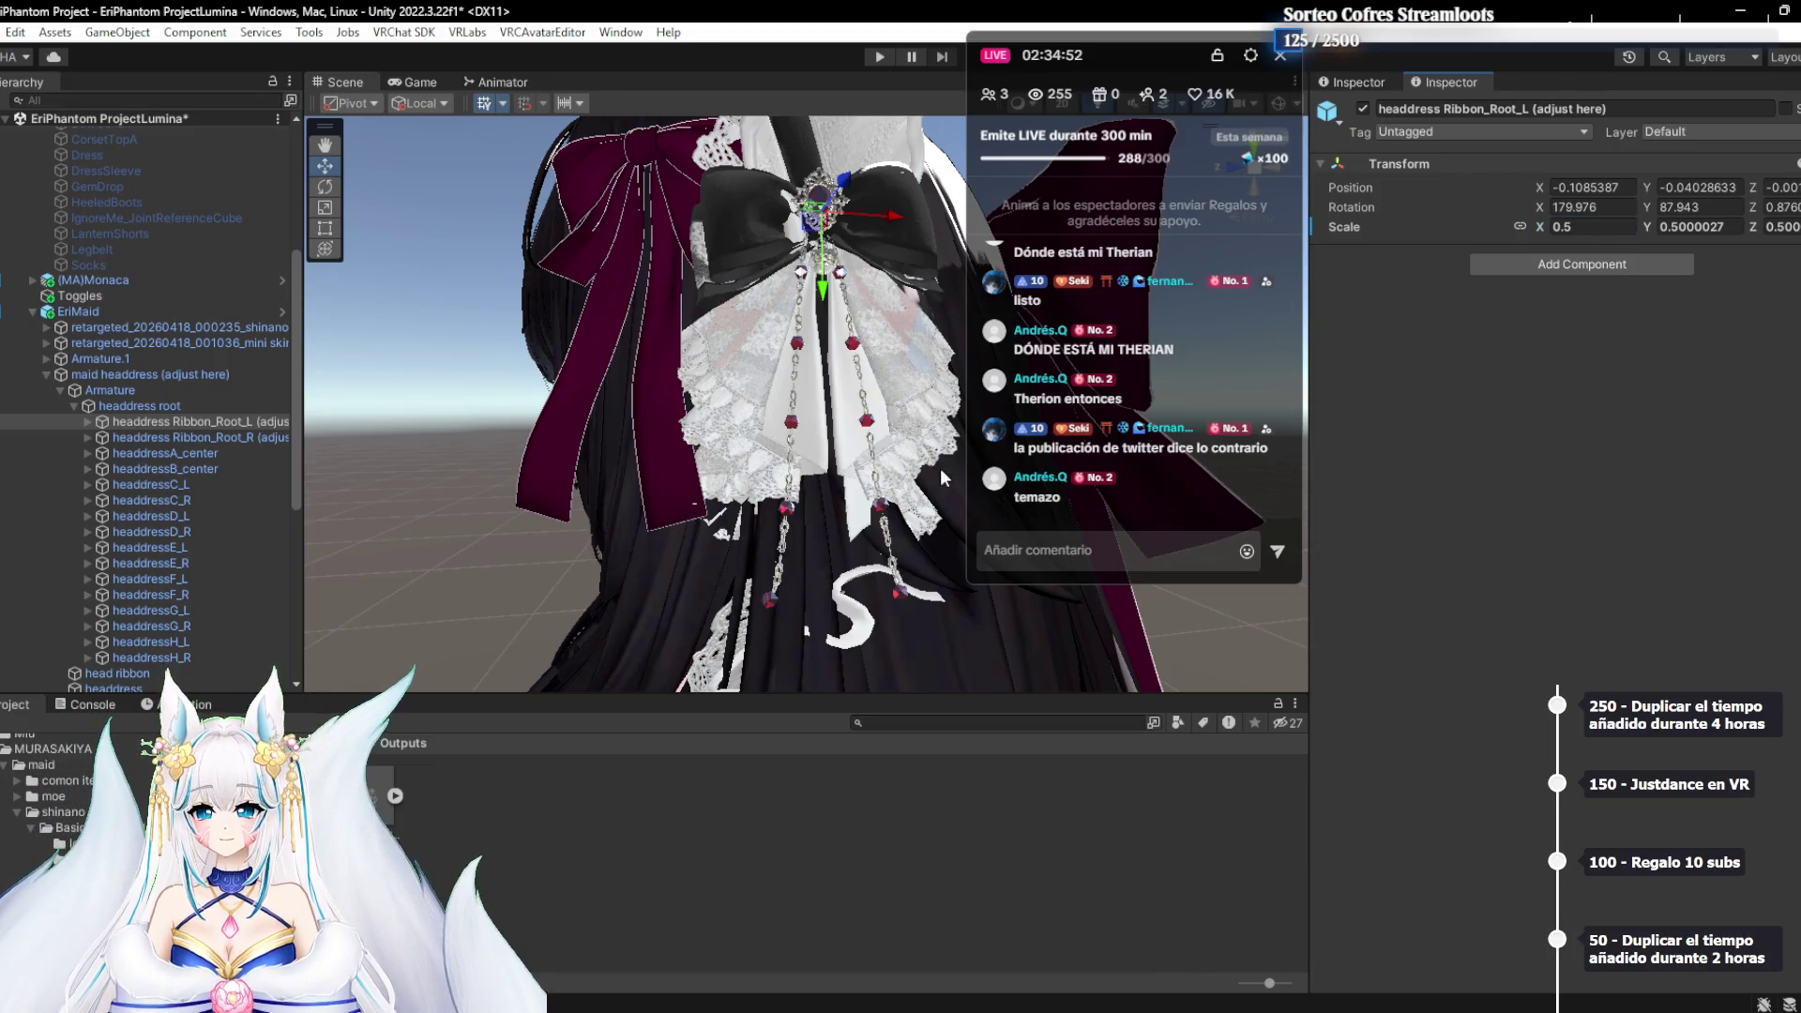
scroll(943, 478, down, 2)
scroll(763, 296, down, 2)
mouse_move(792, 380)
mouse_down()
mouse_move(773, 430)
mouse_move(588, 391)
mouse_move(644, 436)
mouse_move(520, 461)
mouse_move(860, 421)
mouse_move(826, 426)
mouse_up()
Set Ribbon_Root_R's Scale X to 0.5
click(201, 437)
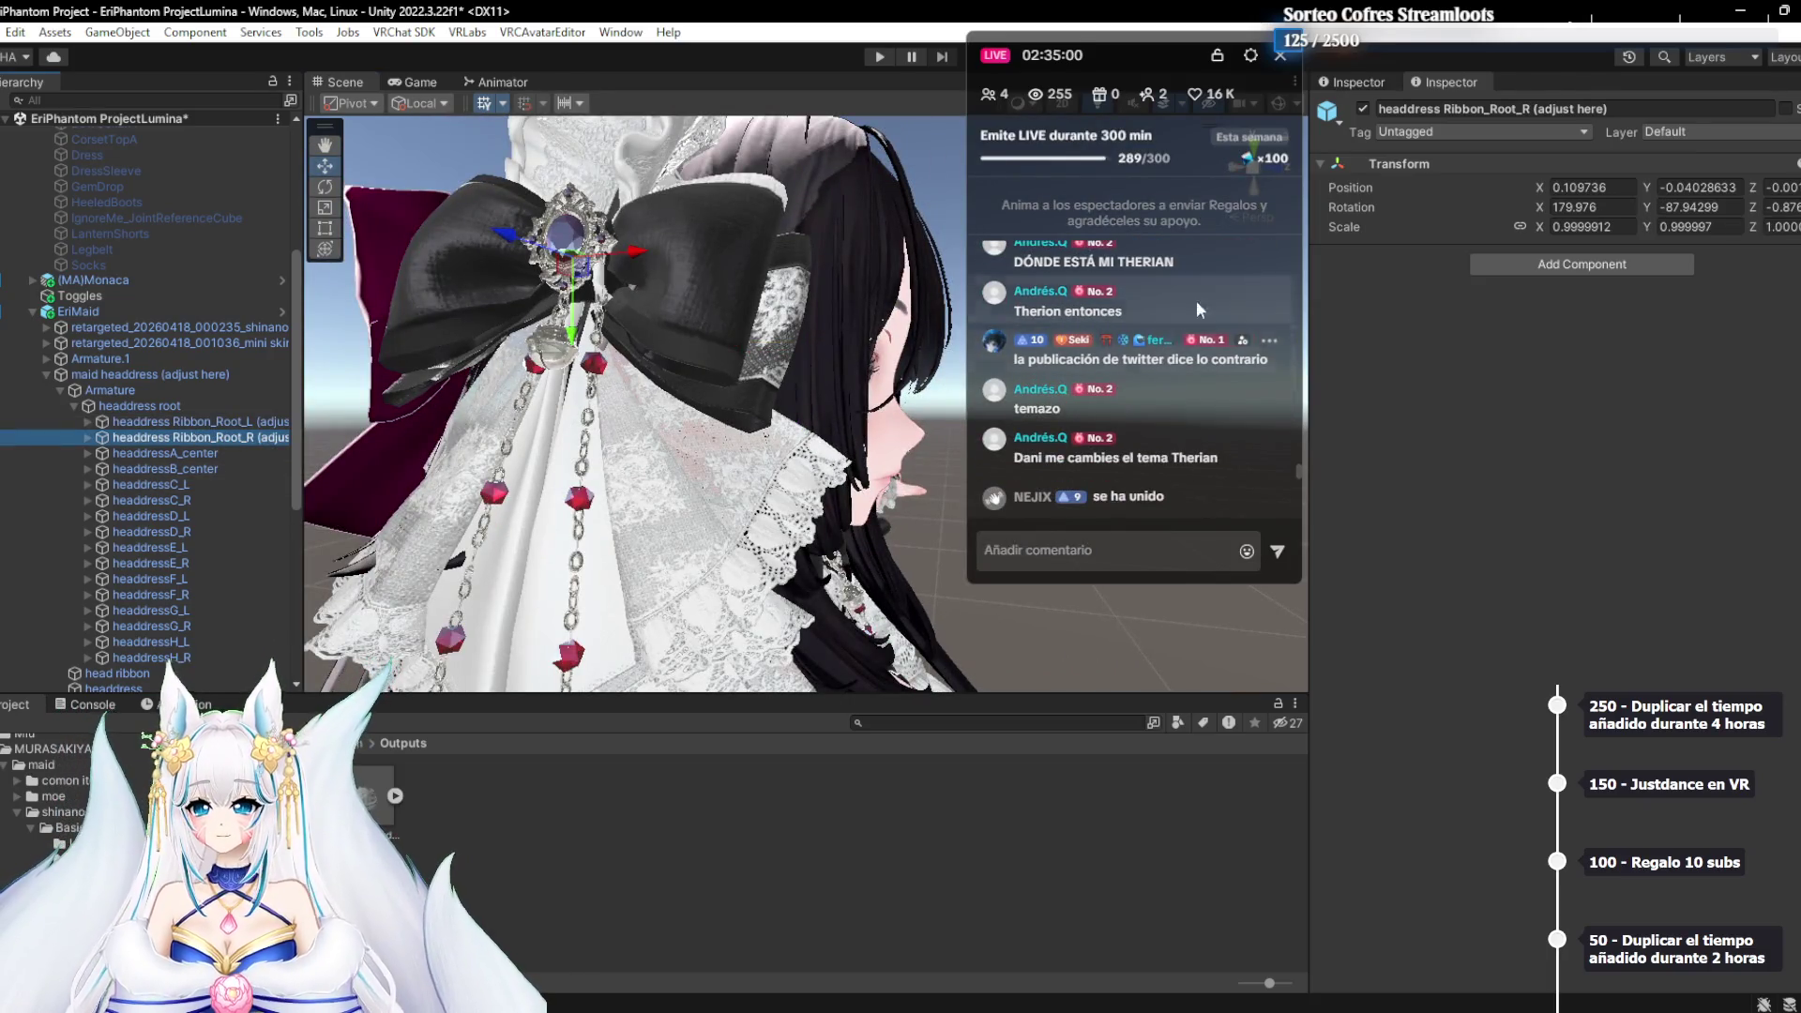
click(1560, 227)
text(.5)
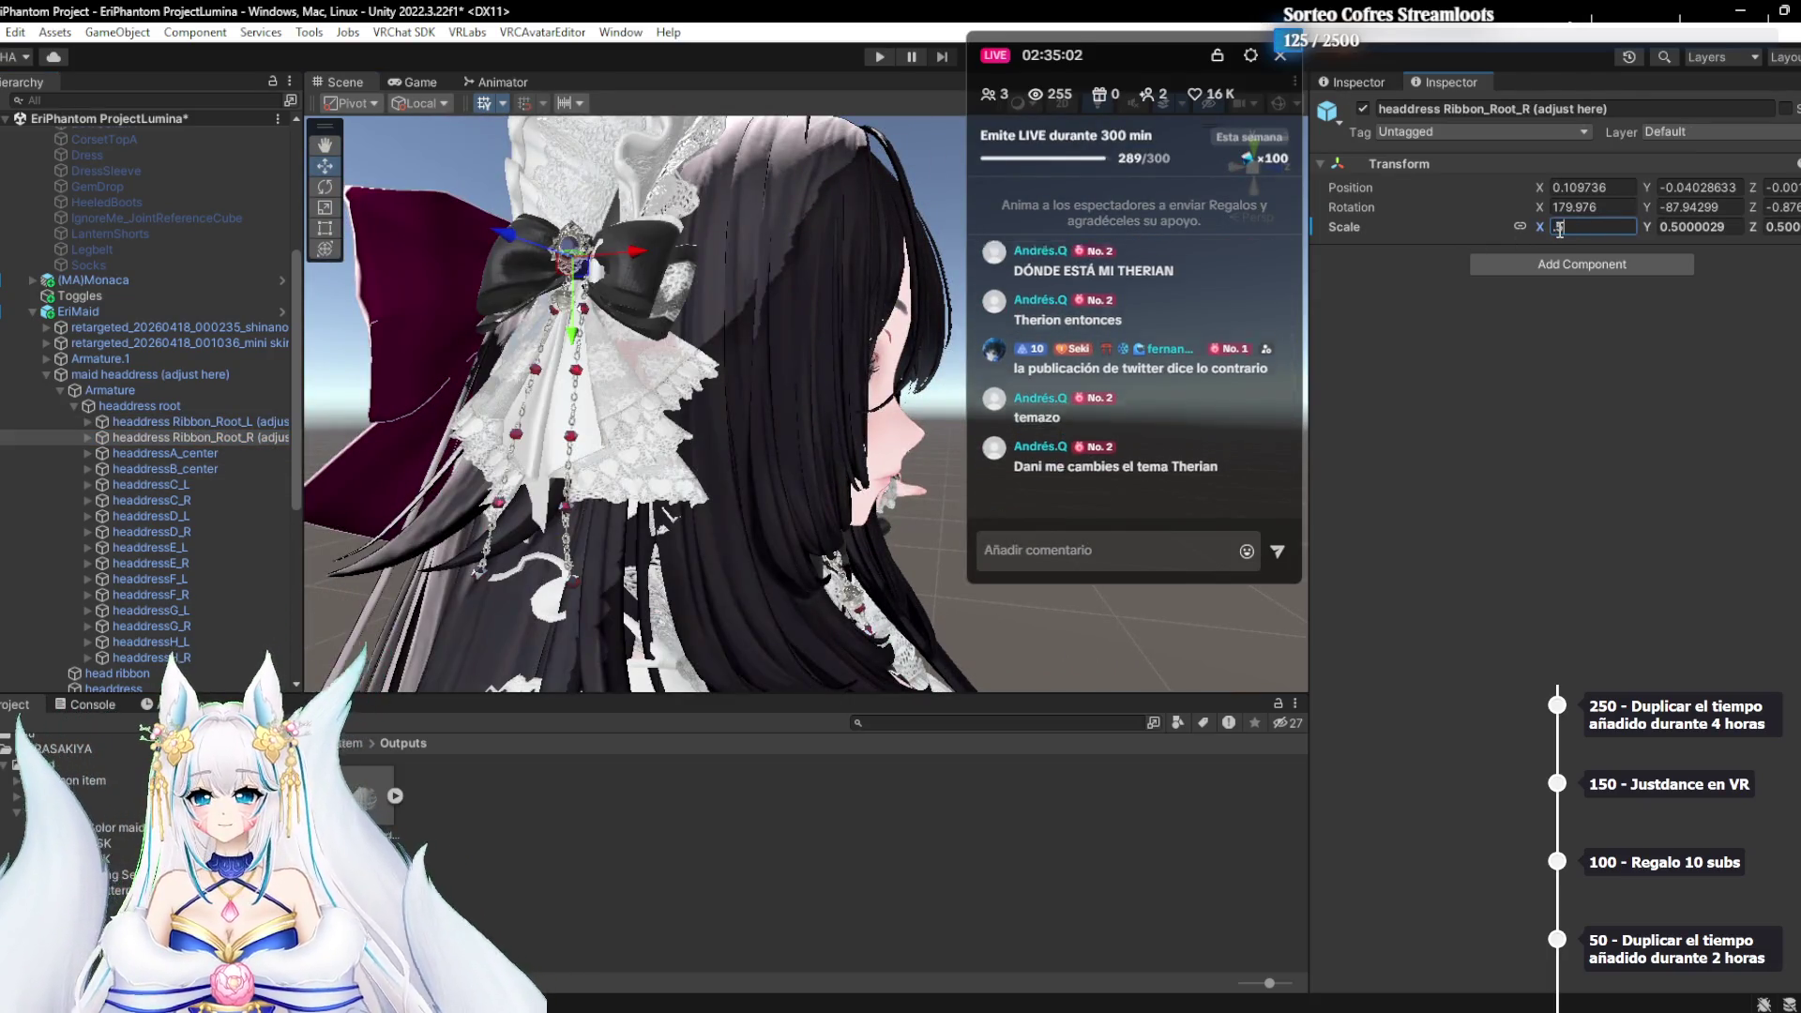
scroll(611, 398, up, 3)
key(Return)
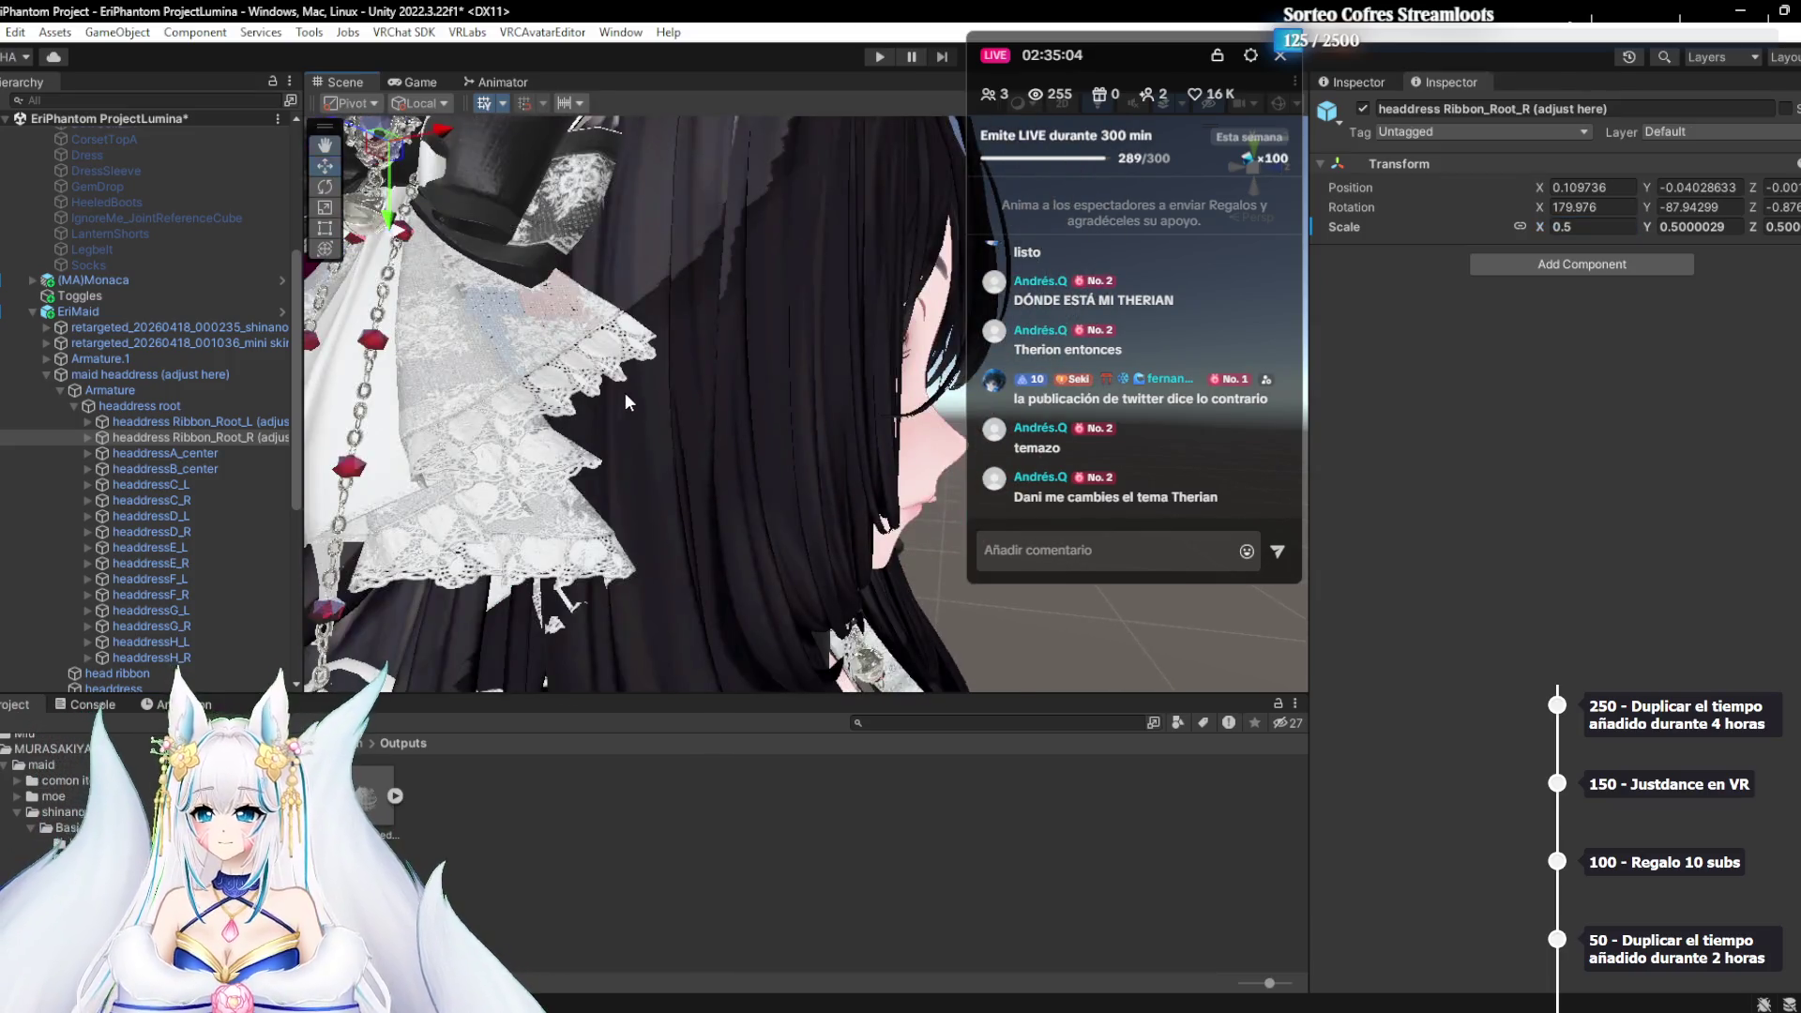
Move the right and left ribbon bows into place, the left root at X -0.1137
key(f)
drag(716, 457, 761, 409)
drag(626, 414, 620, 419)
mouse_move(574, 347)
mouse_down()
mouse_move(525, 344)
mouse_move(544, 330)
mouse_up()
mouse_move(697, 266)
mouse_down()
mouse_move(657, 374)
mouse_move(391, 577)
mouse_move(623, 508)
mouse_move(459, 475)
mouse_move(762, 402)
mouse_move(729, 352)
mouse_move(739, 325)
mouse_move(678, 250)
mouse_move(713, 323)
mouse_up()
click(188, 422)
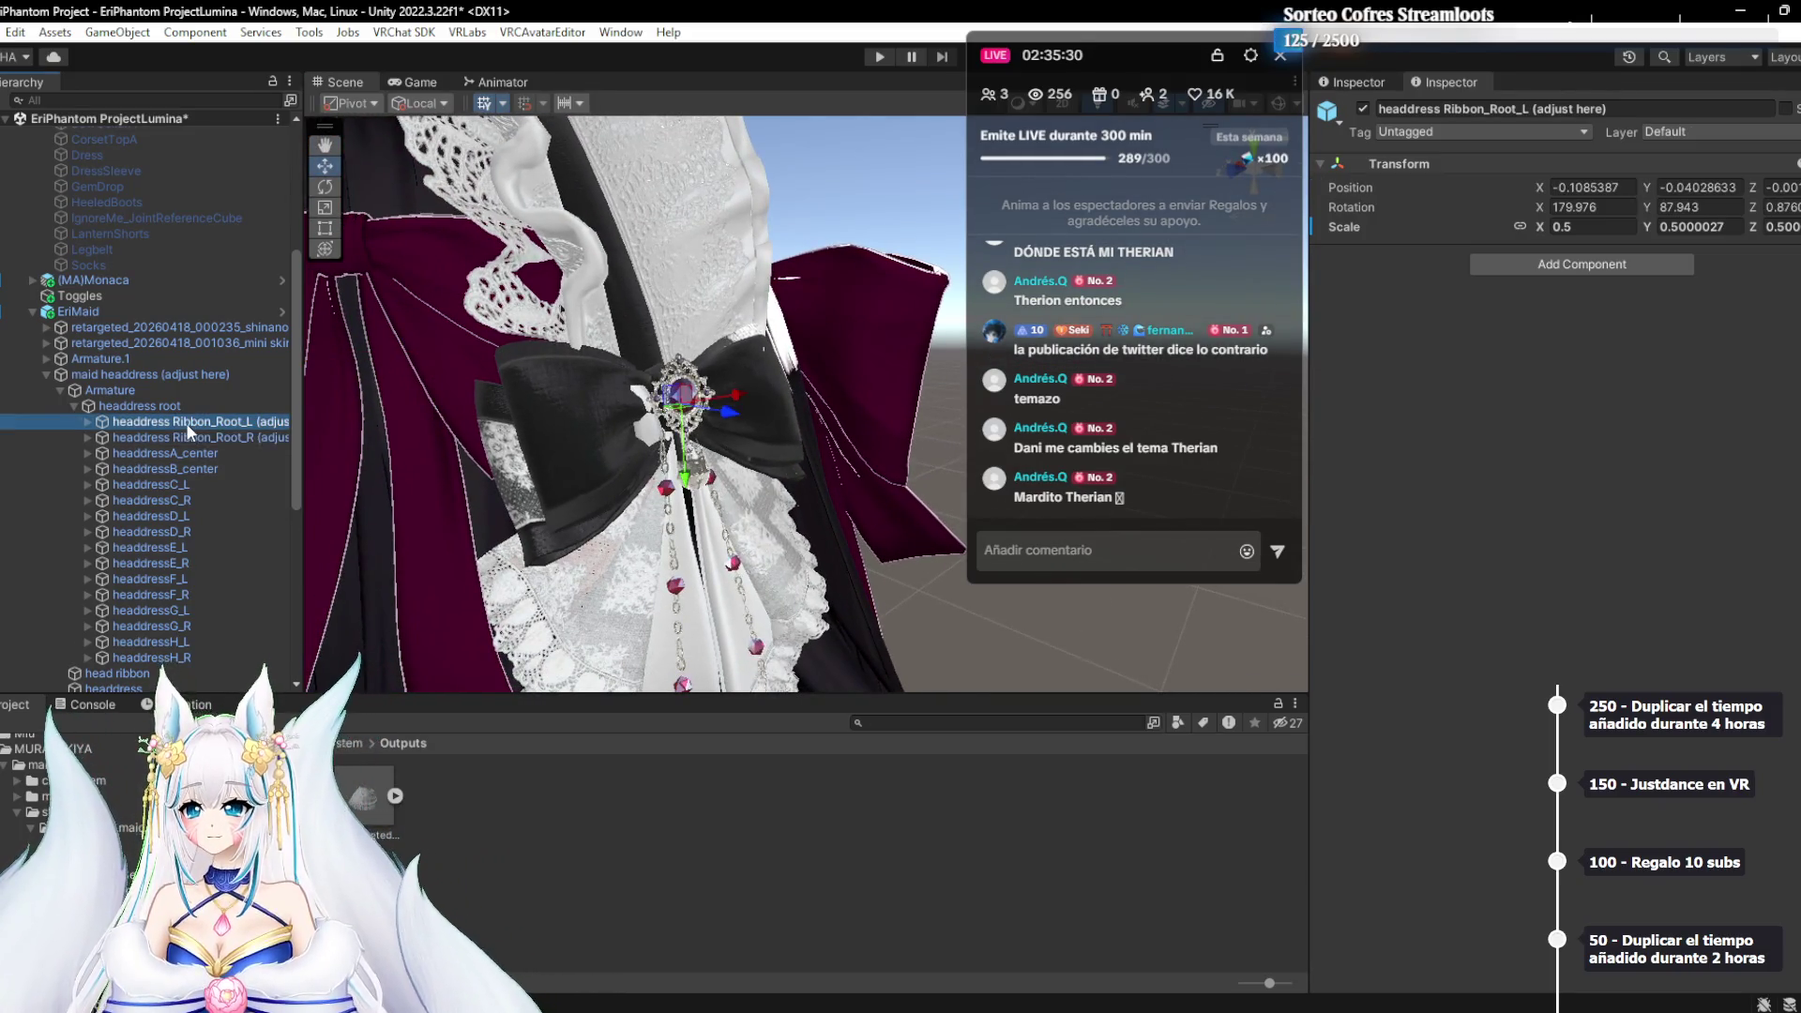
drag(731, 420, 750, 419)
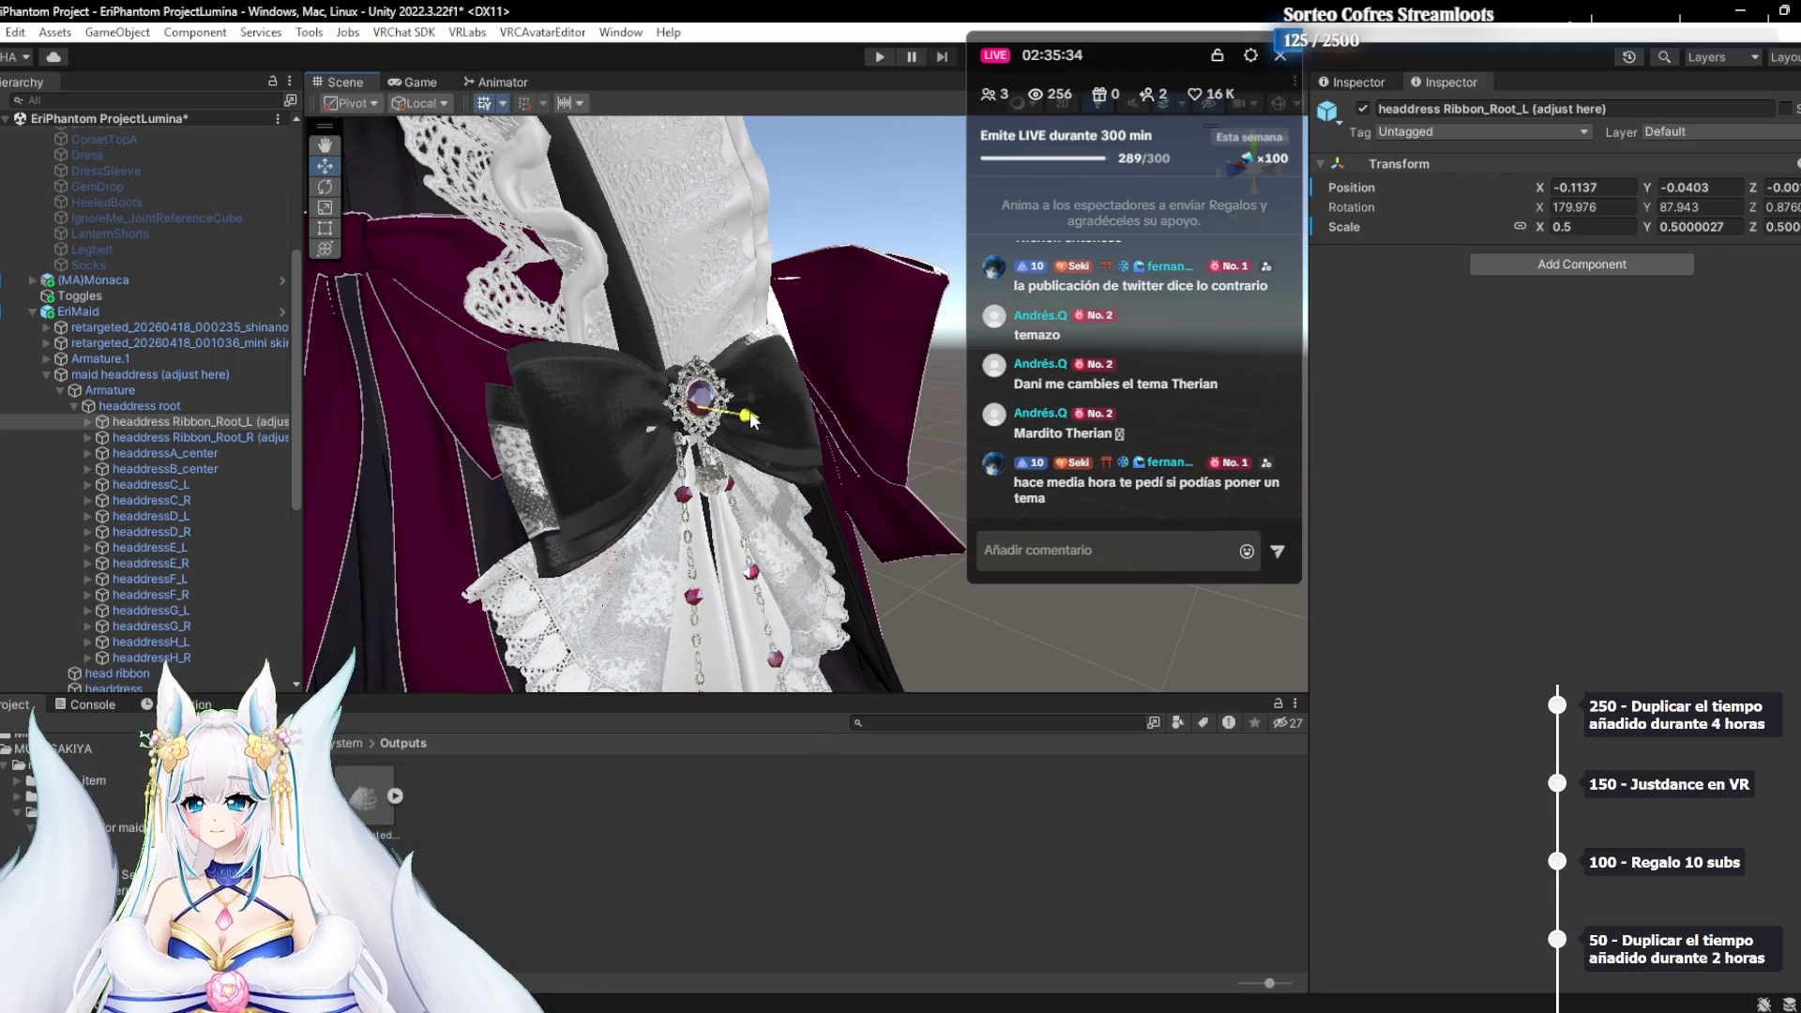
key(f)
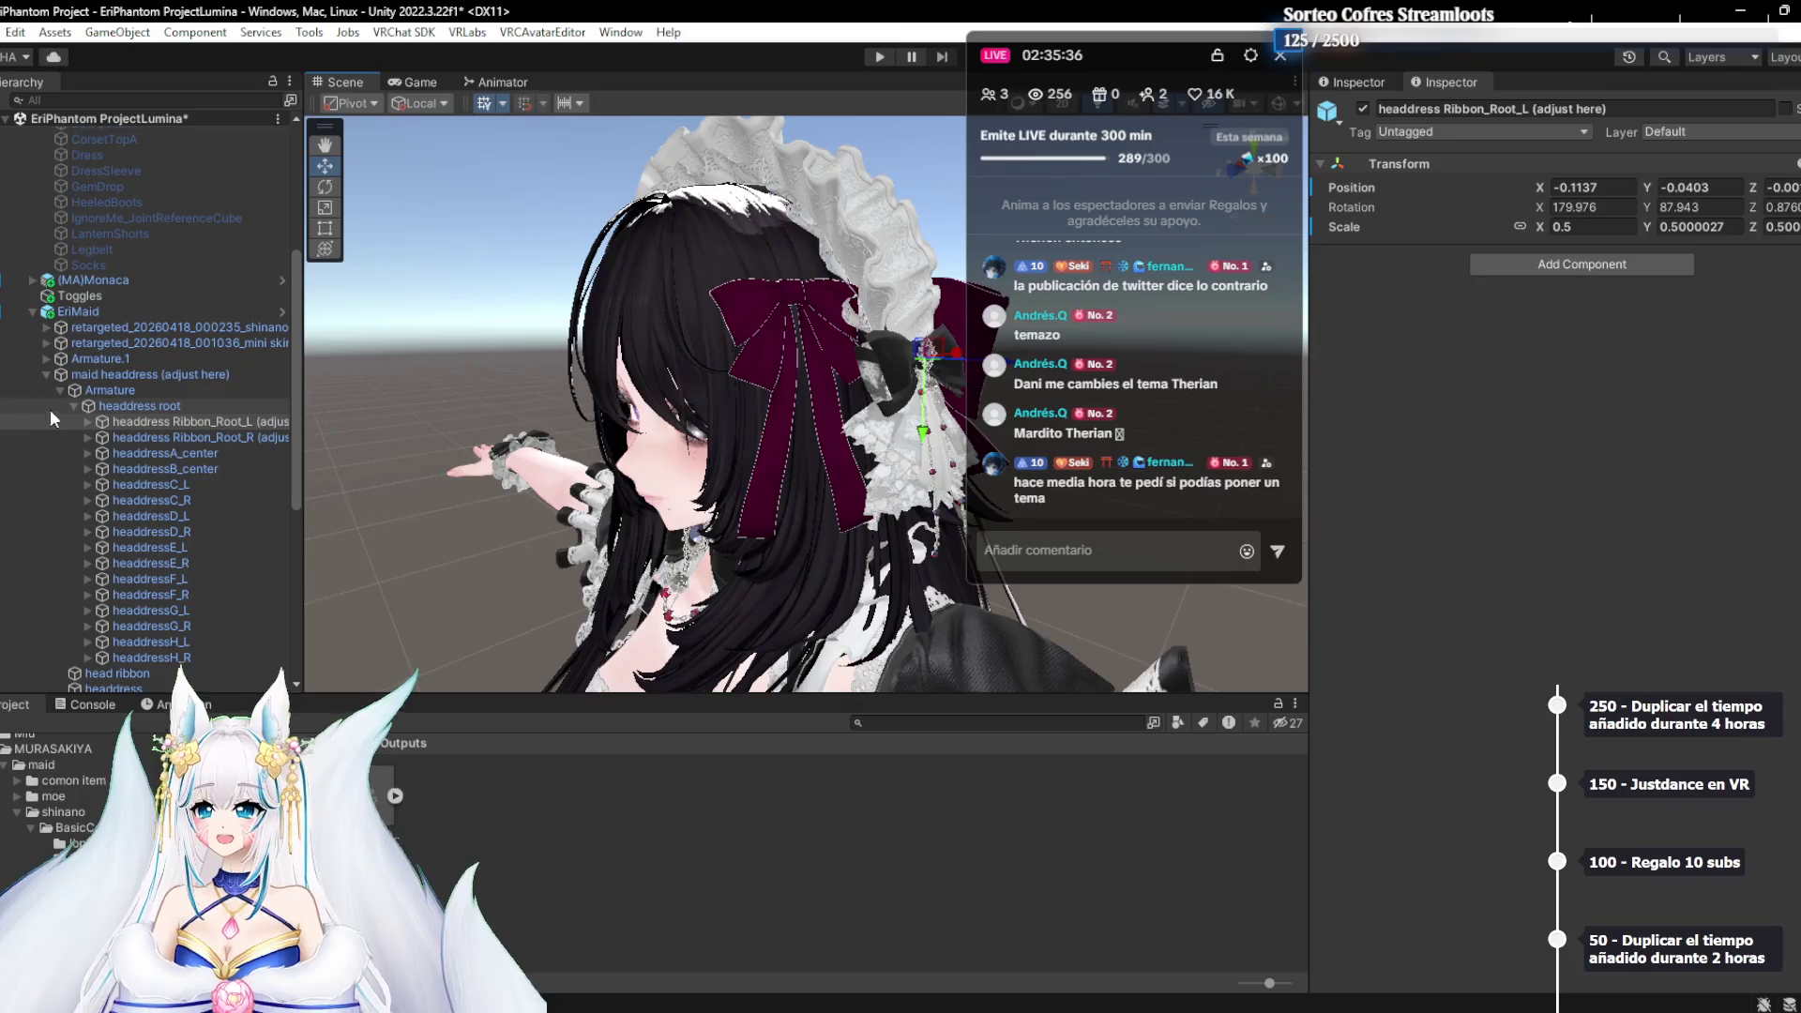
click(53, 372)
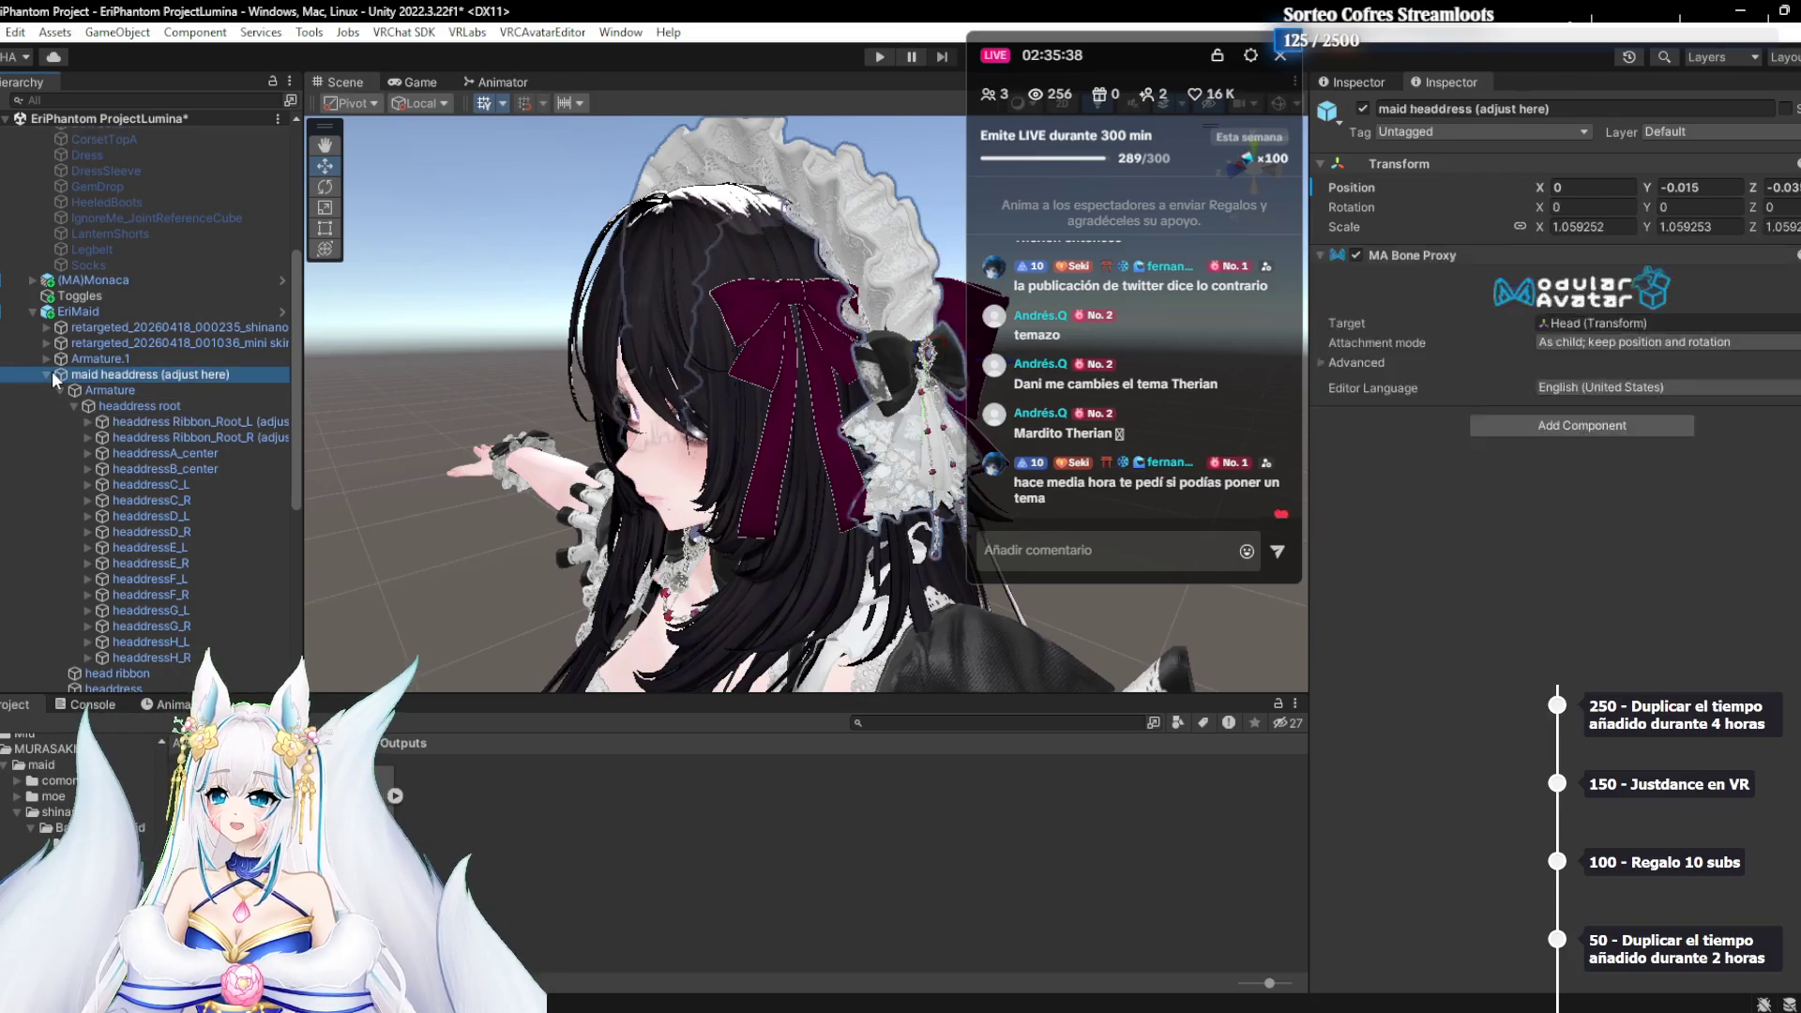
Add a VRCFury Toggle component to EriMaid
click(46, 371)
click(138, 311)
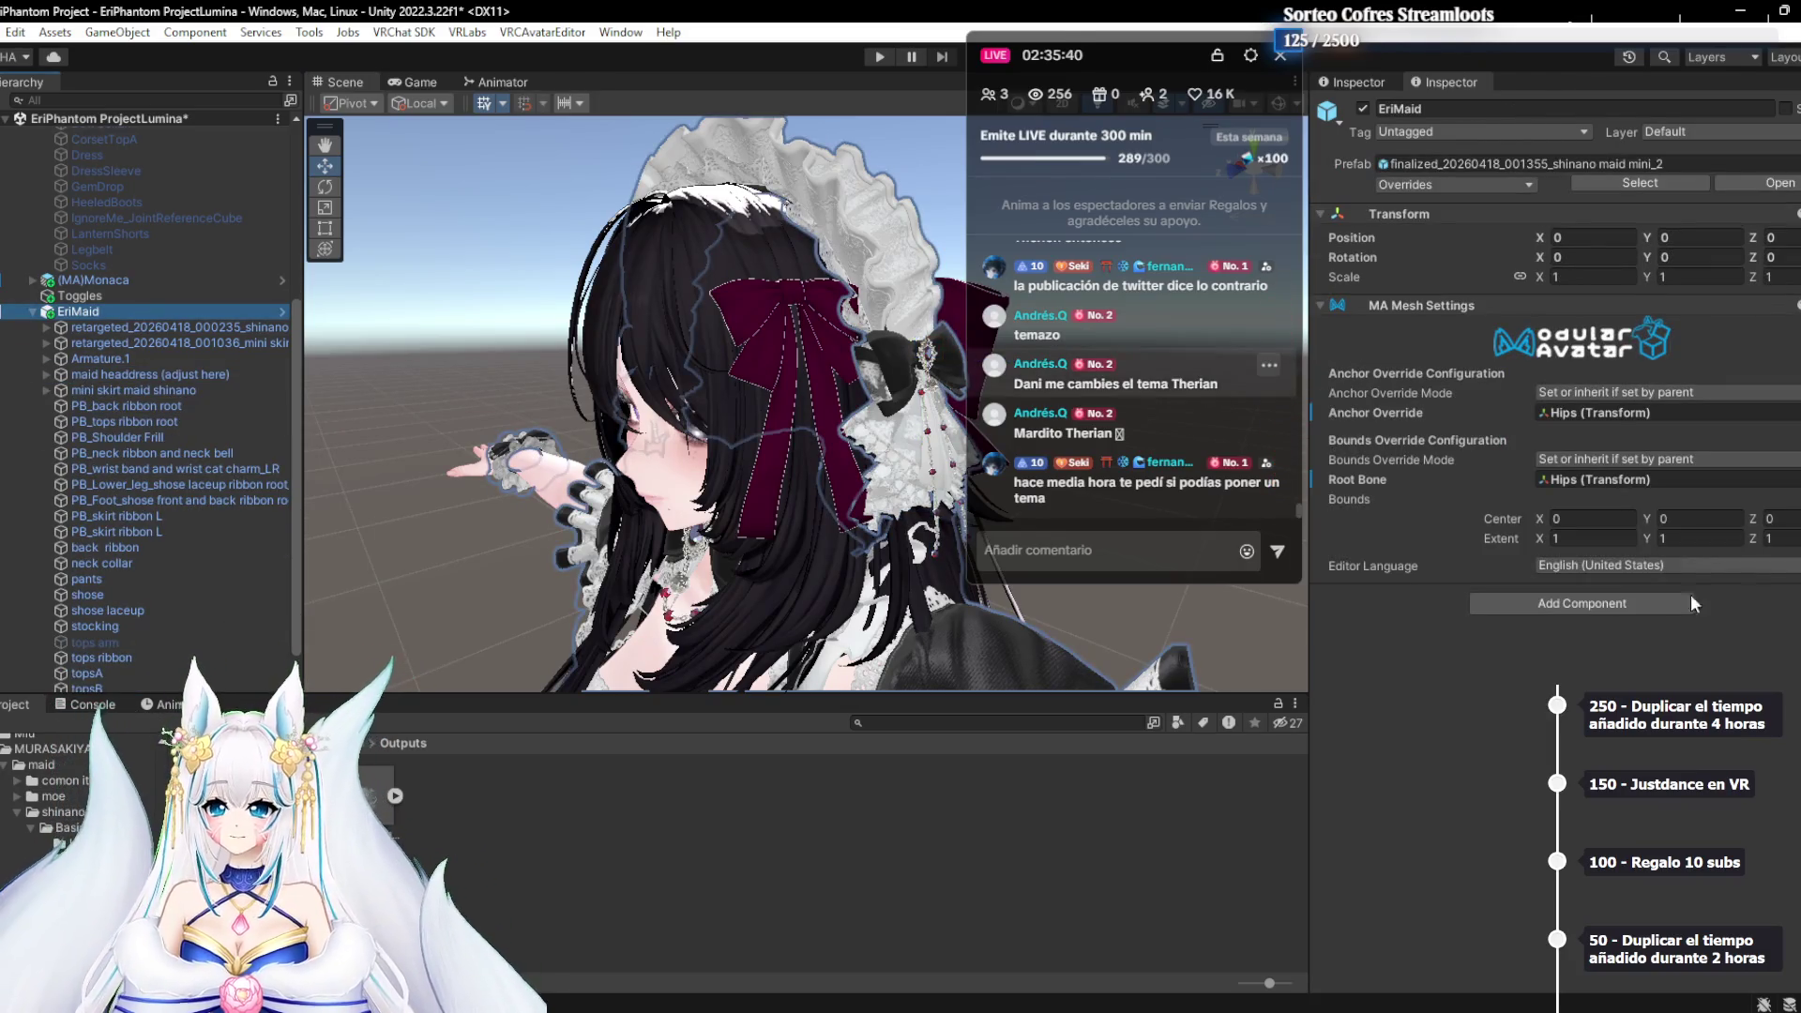
click(1651, 603)
text(togg)
click(1573, 673)
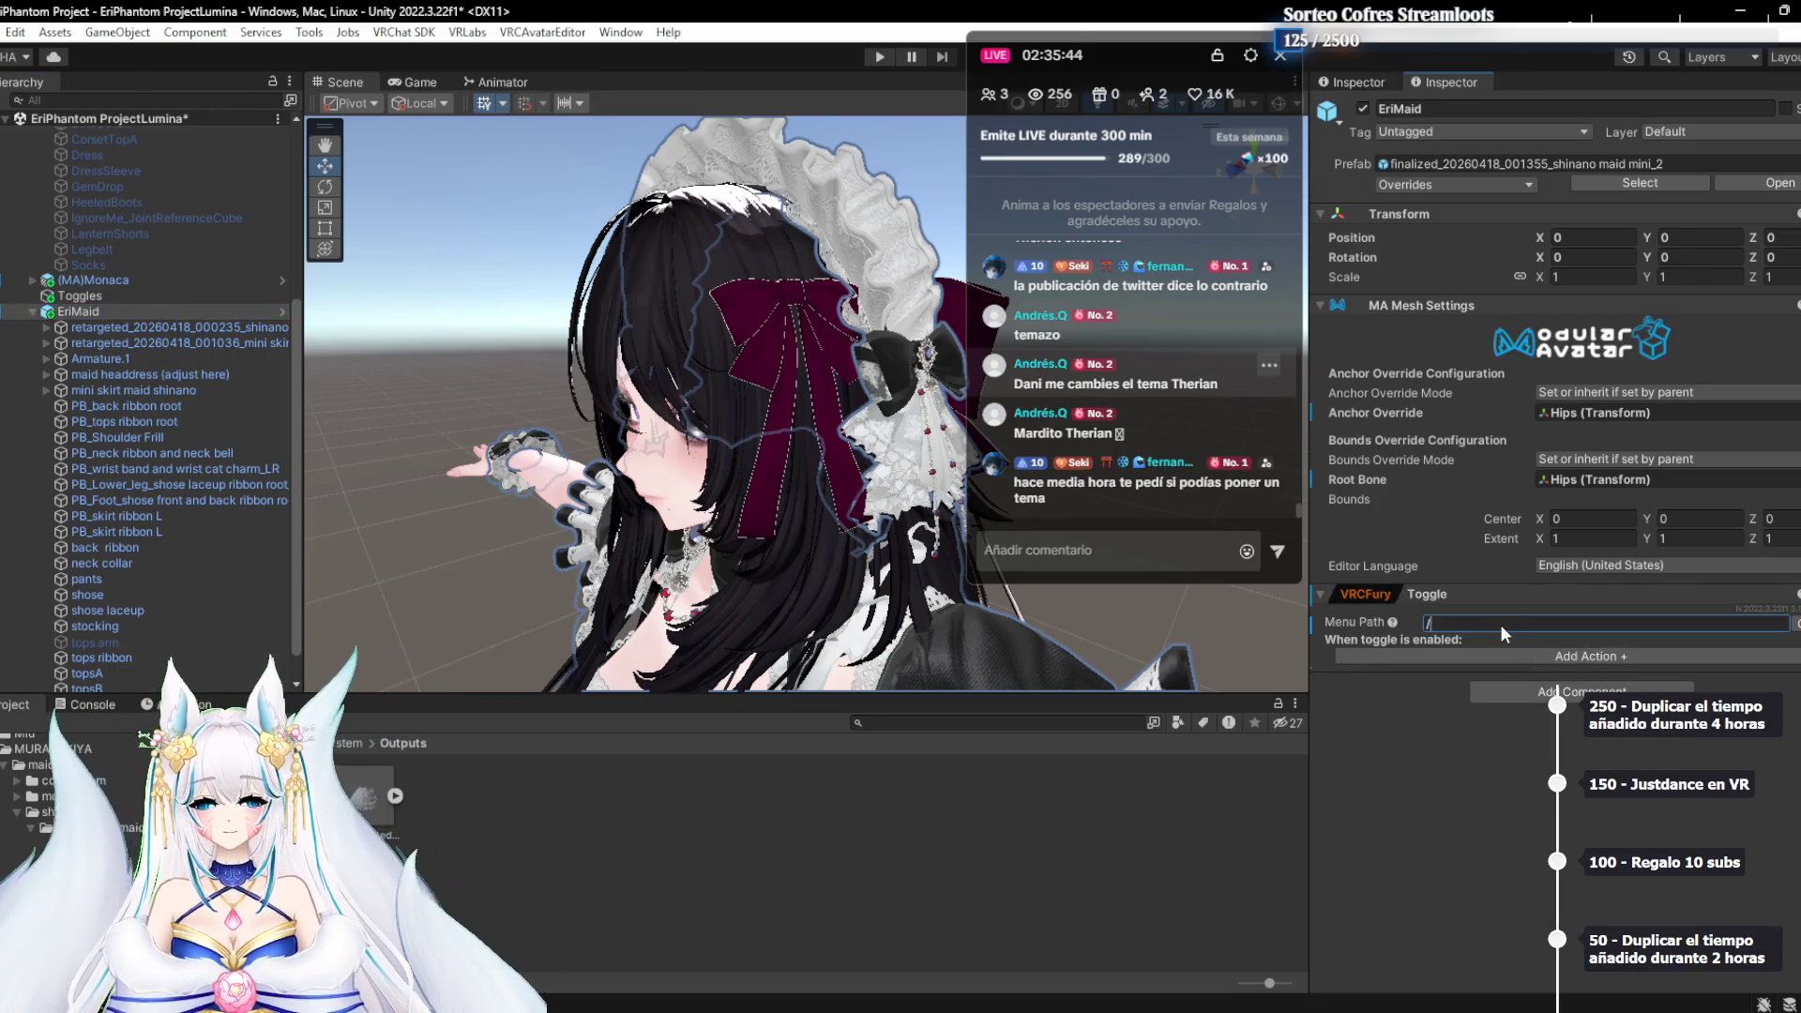
Set the toggle's Menu Path to Ropa/Maid
text(Toggles/)
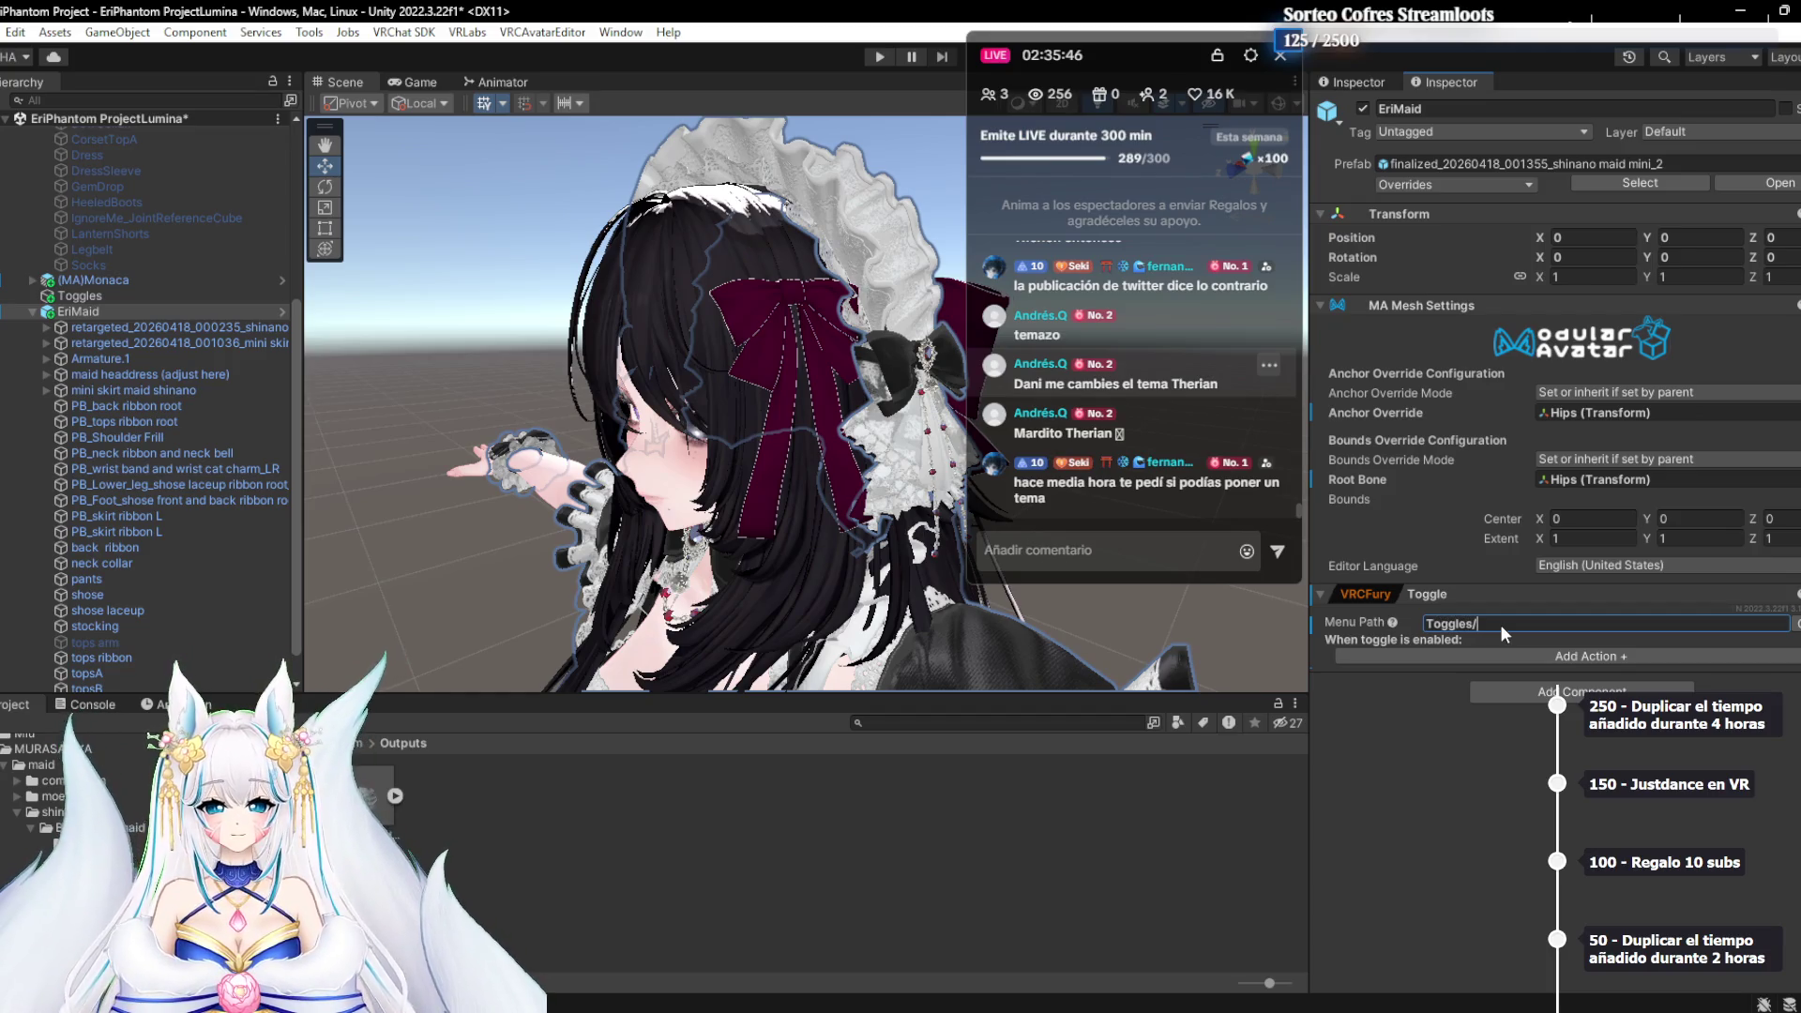
text(Ropa/)
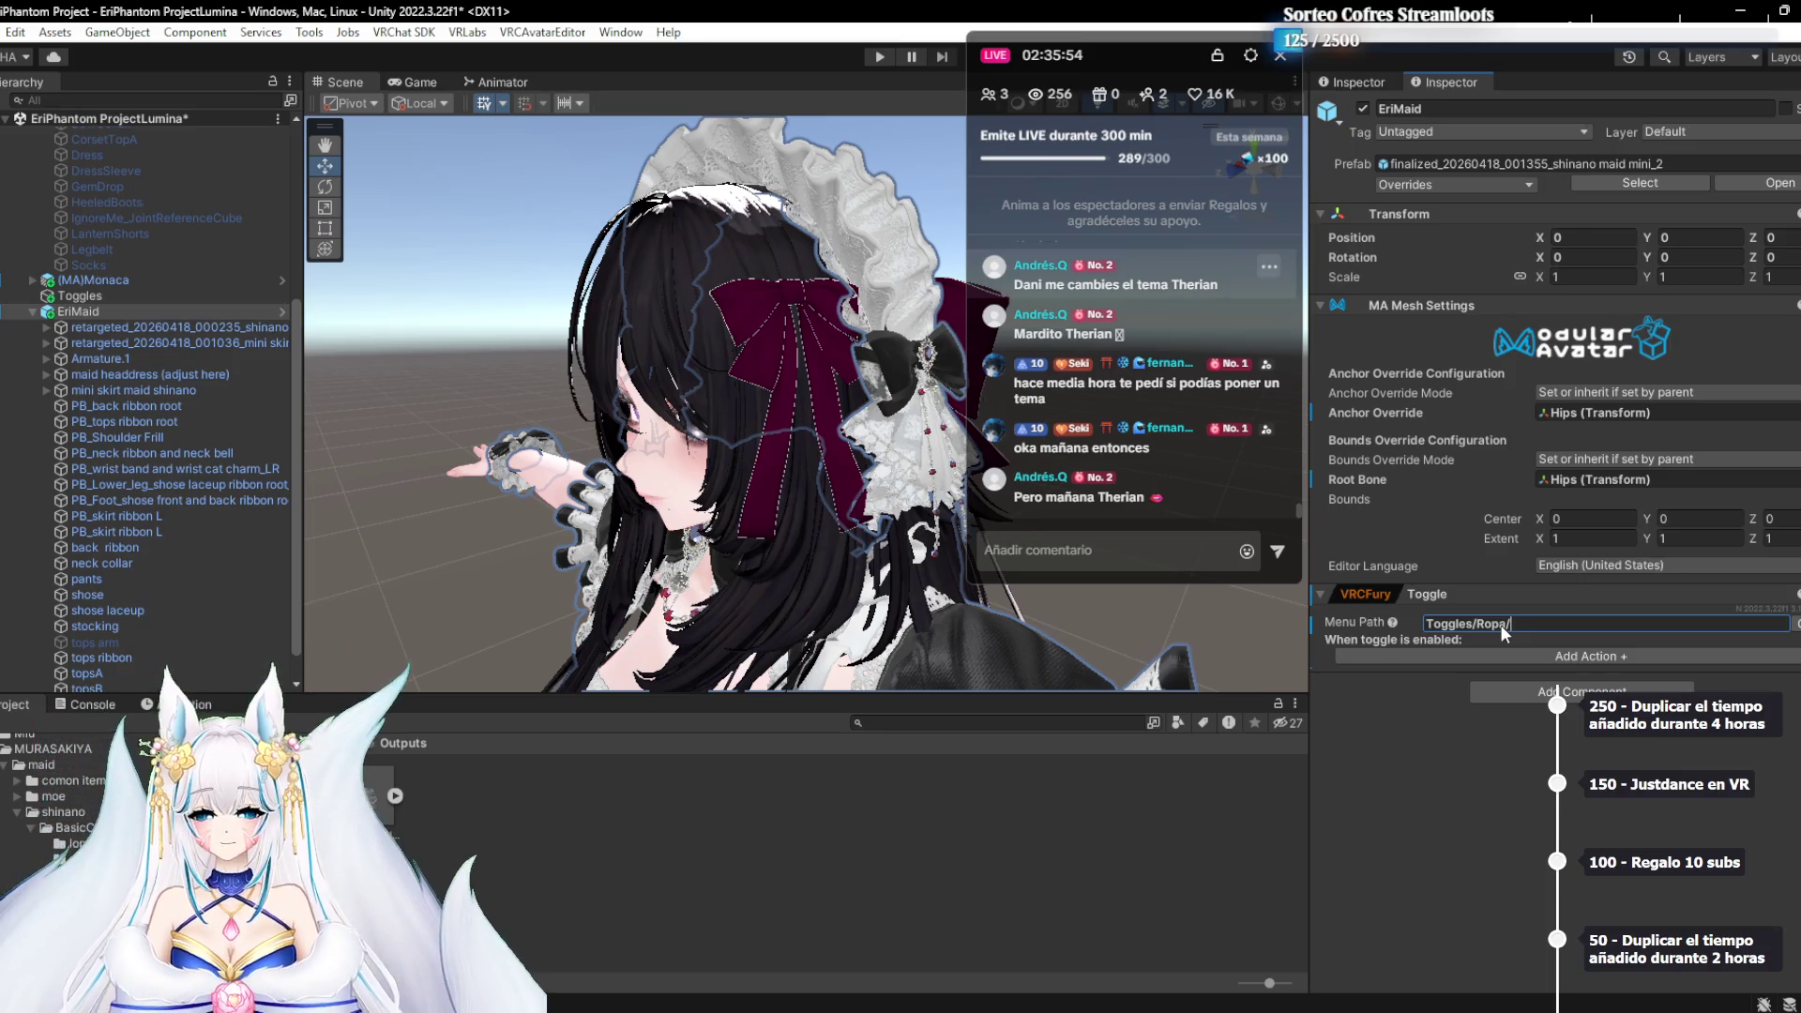
click(1489, 654)
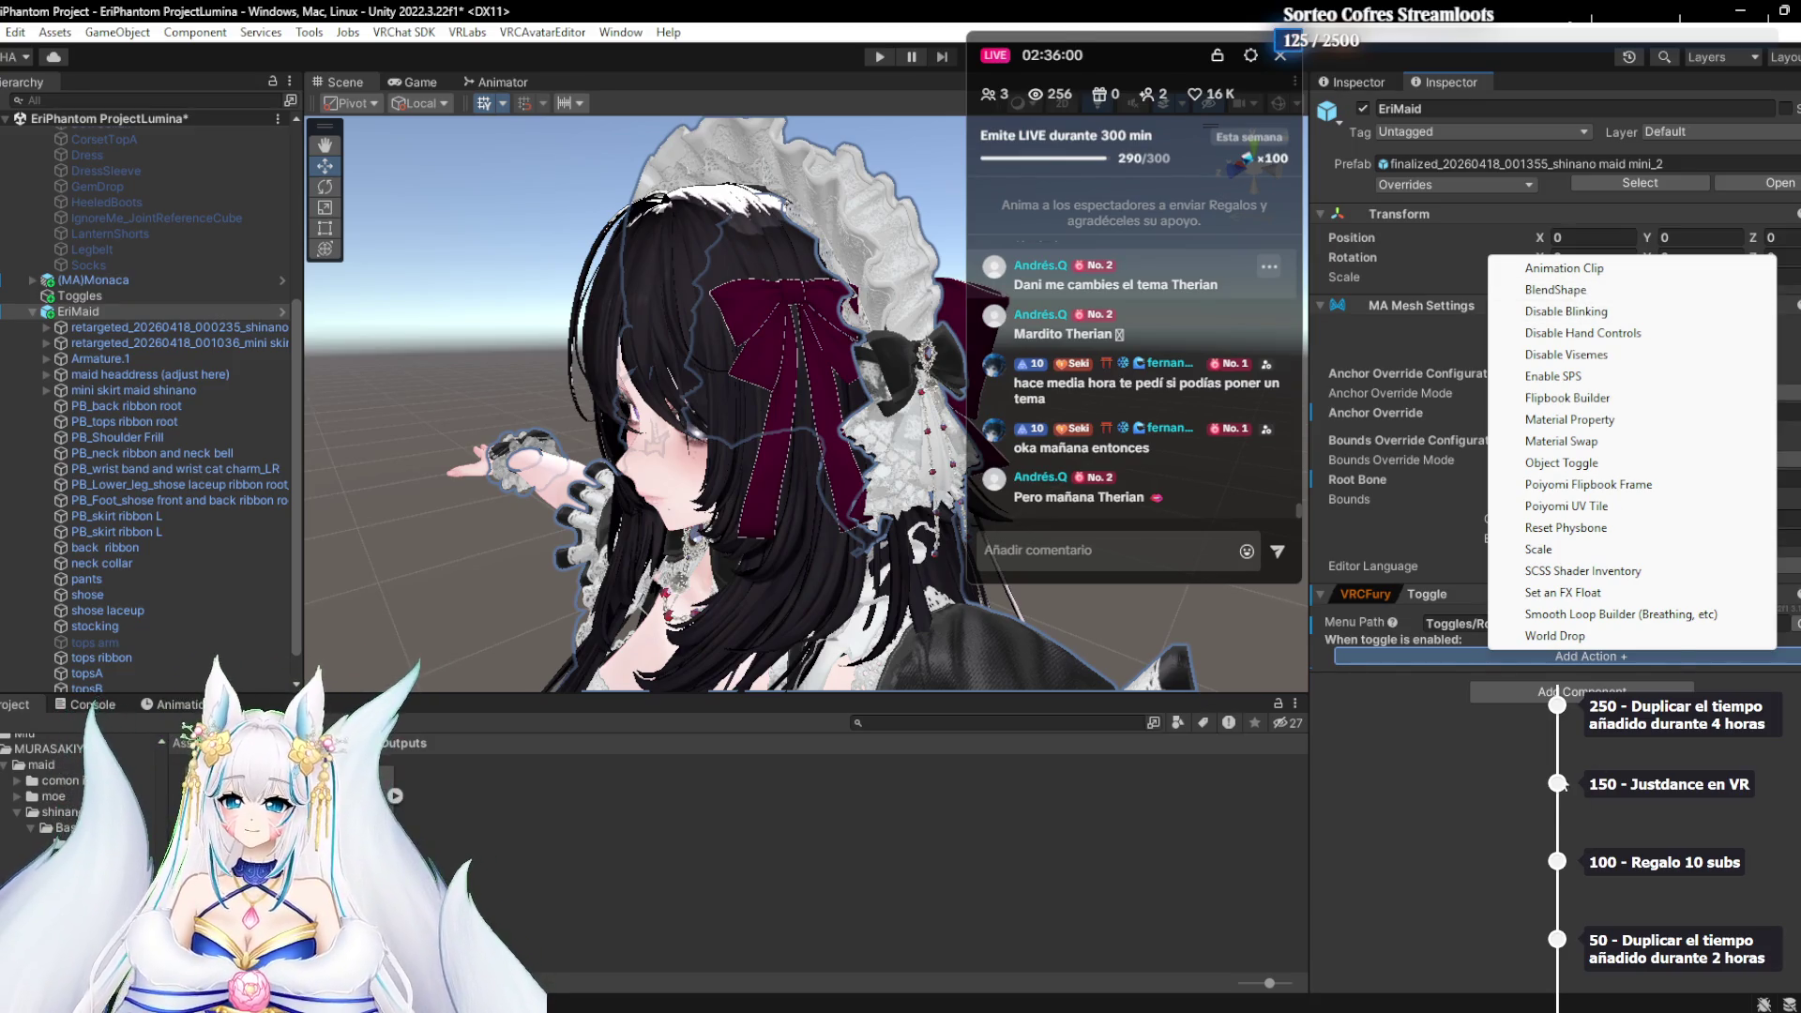
click(1567, 644)
click(1572, 621)
drag(1572, 621, 1460, 627)
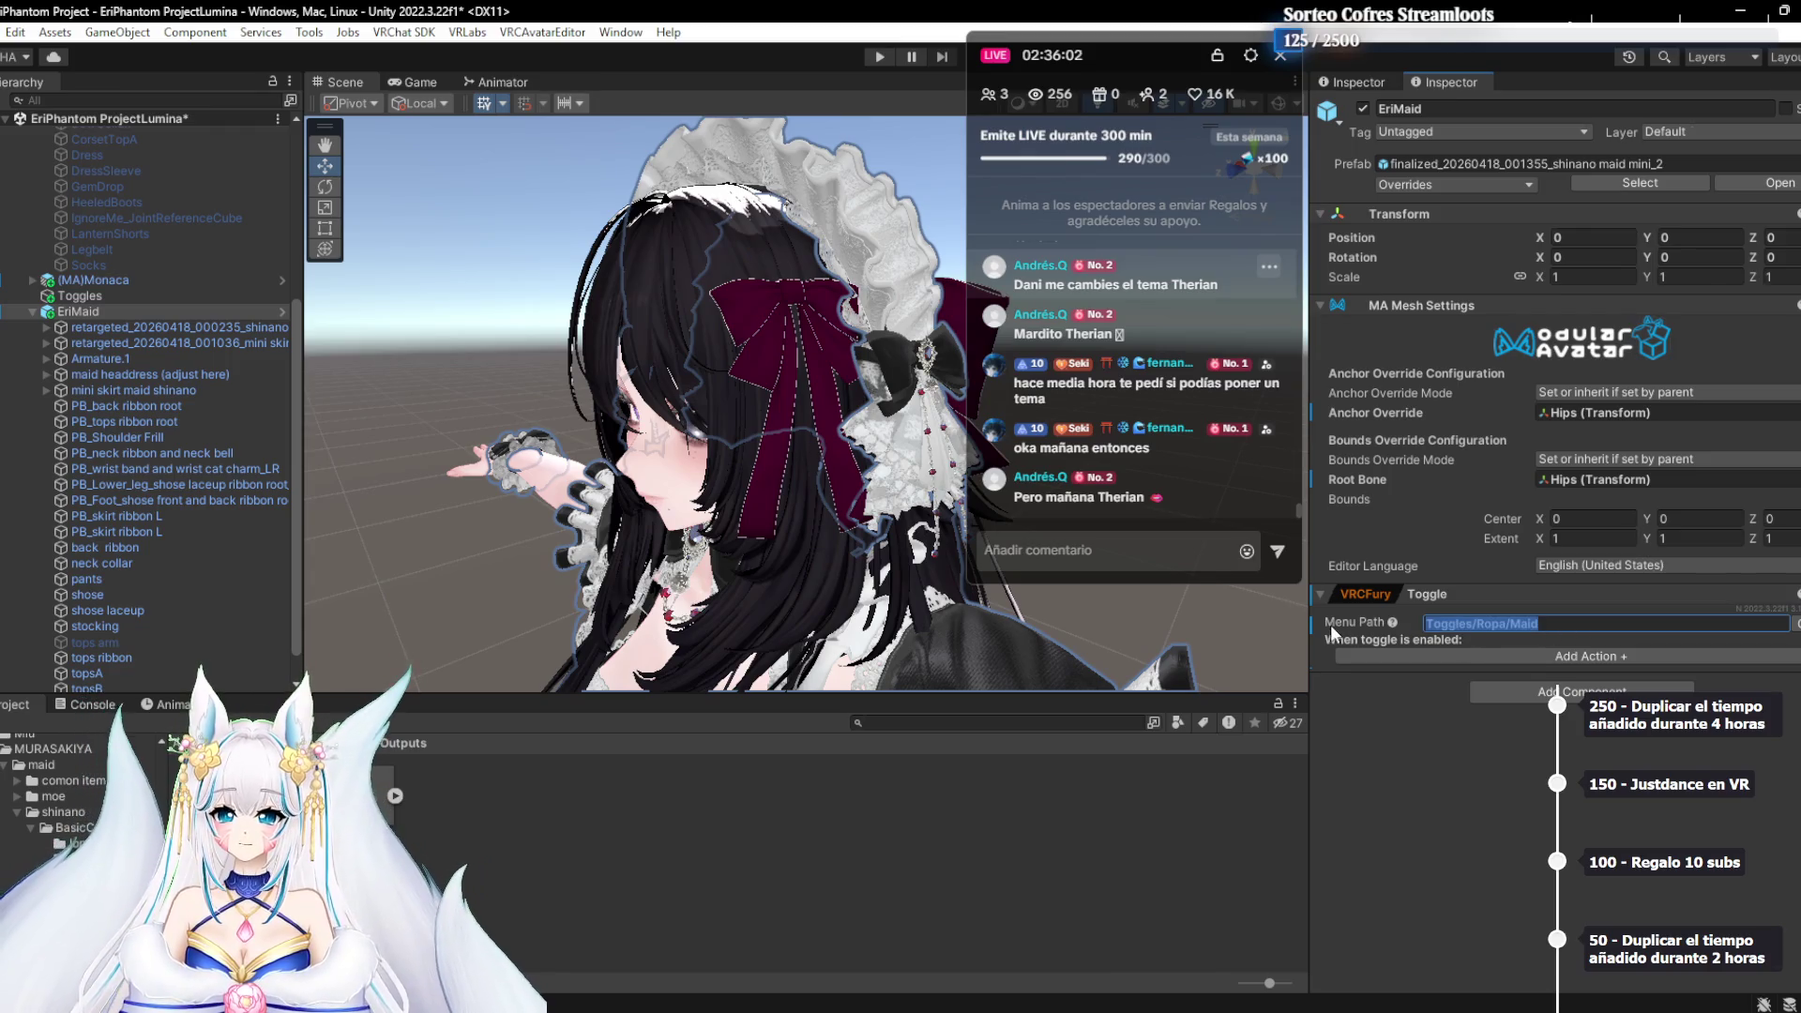
text(Ropa)
click(1396, 748)
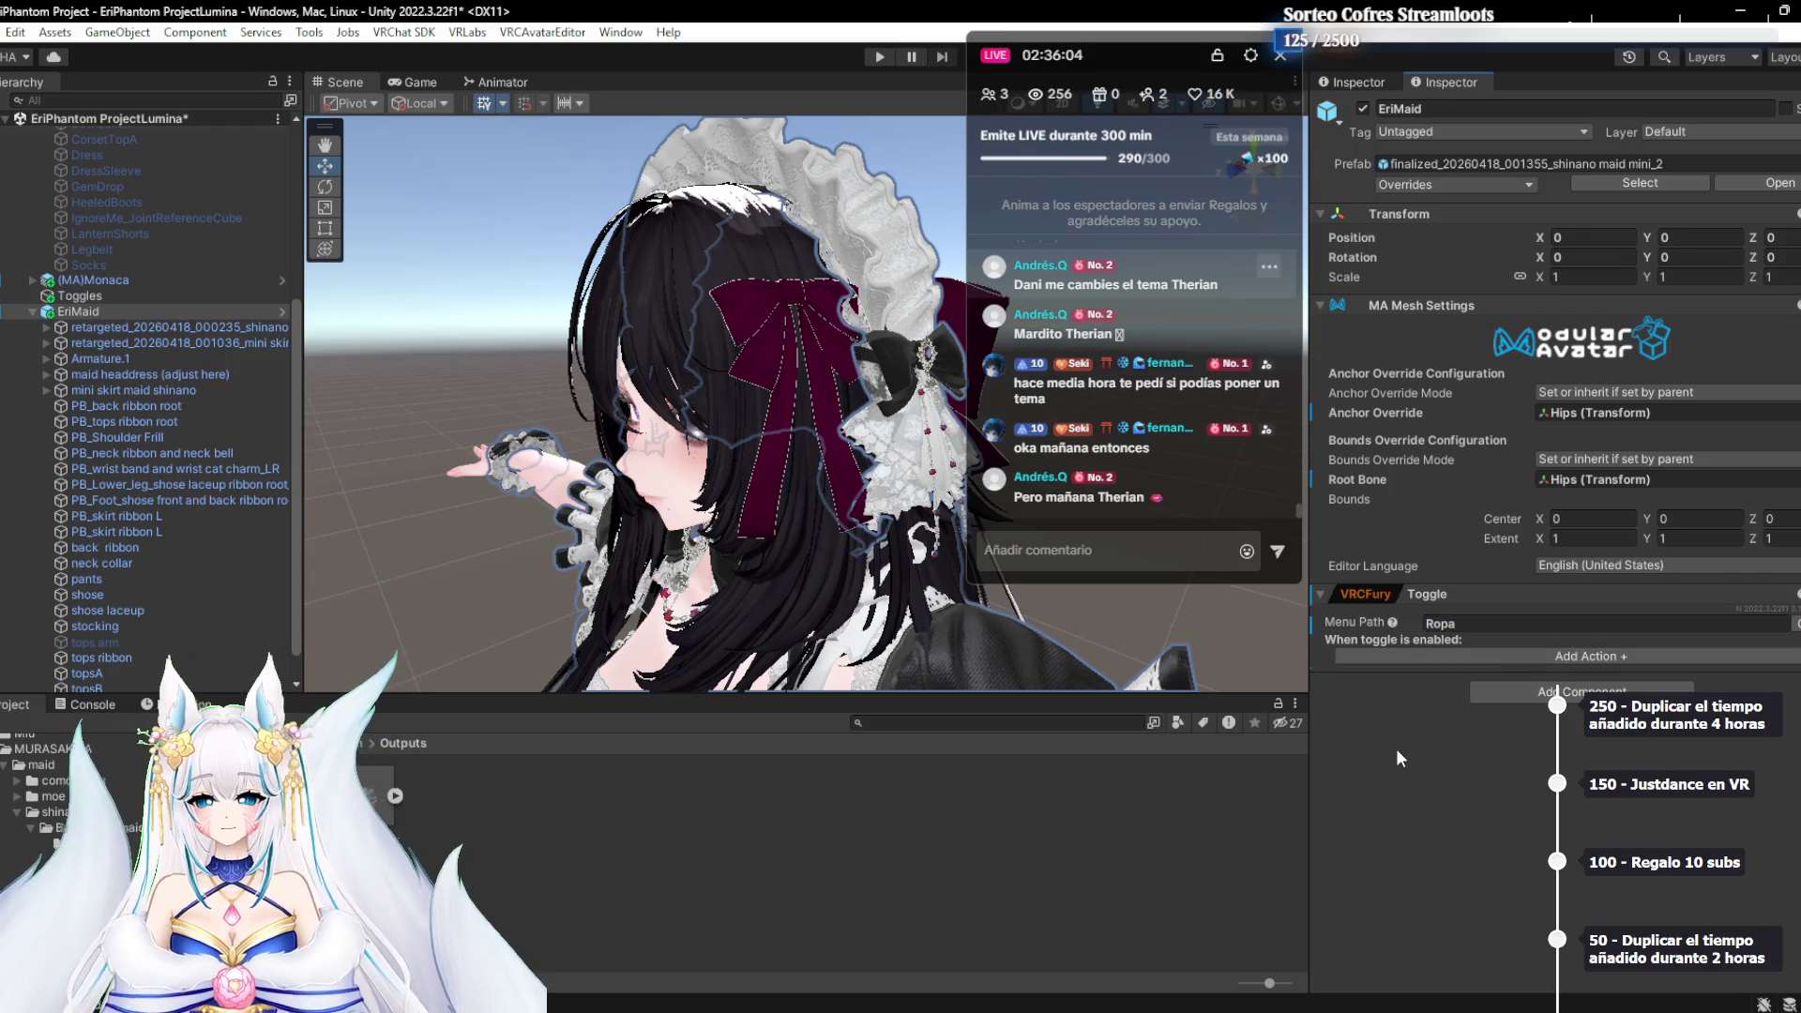
click(1499, 627)
text(/M)
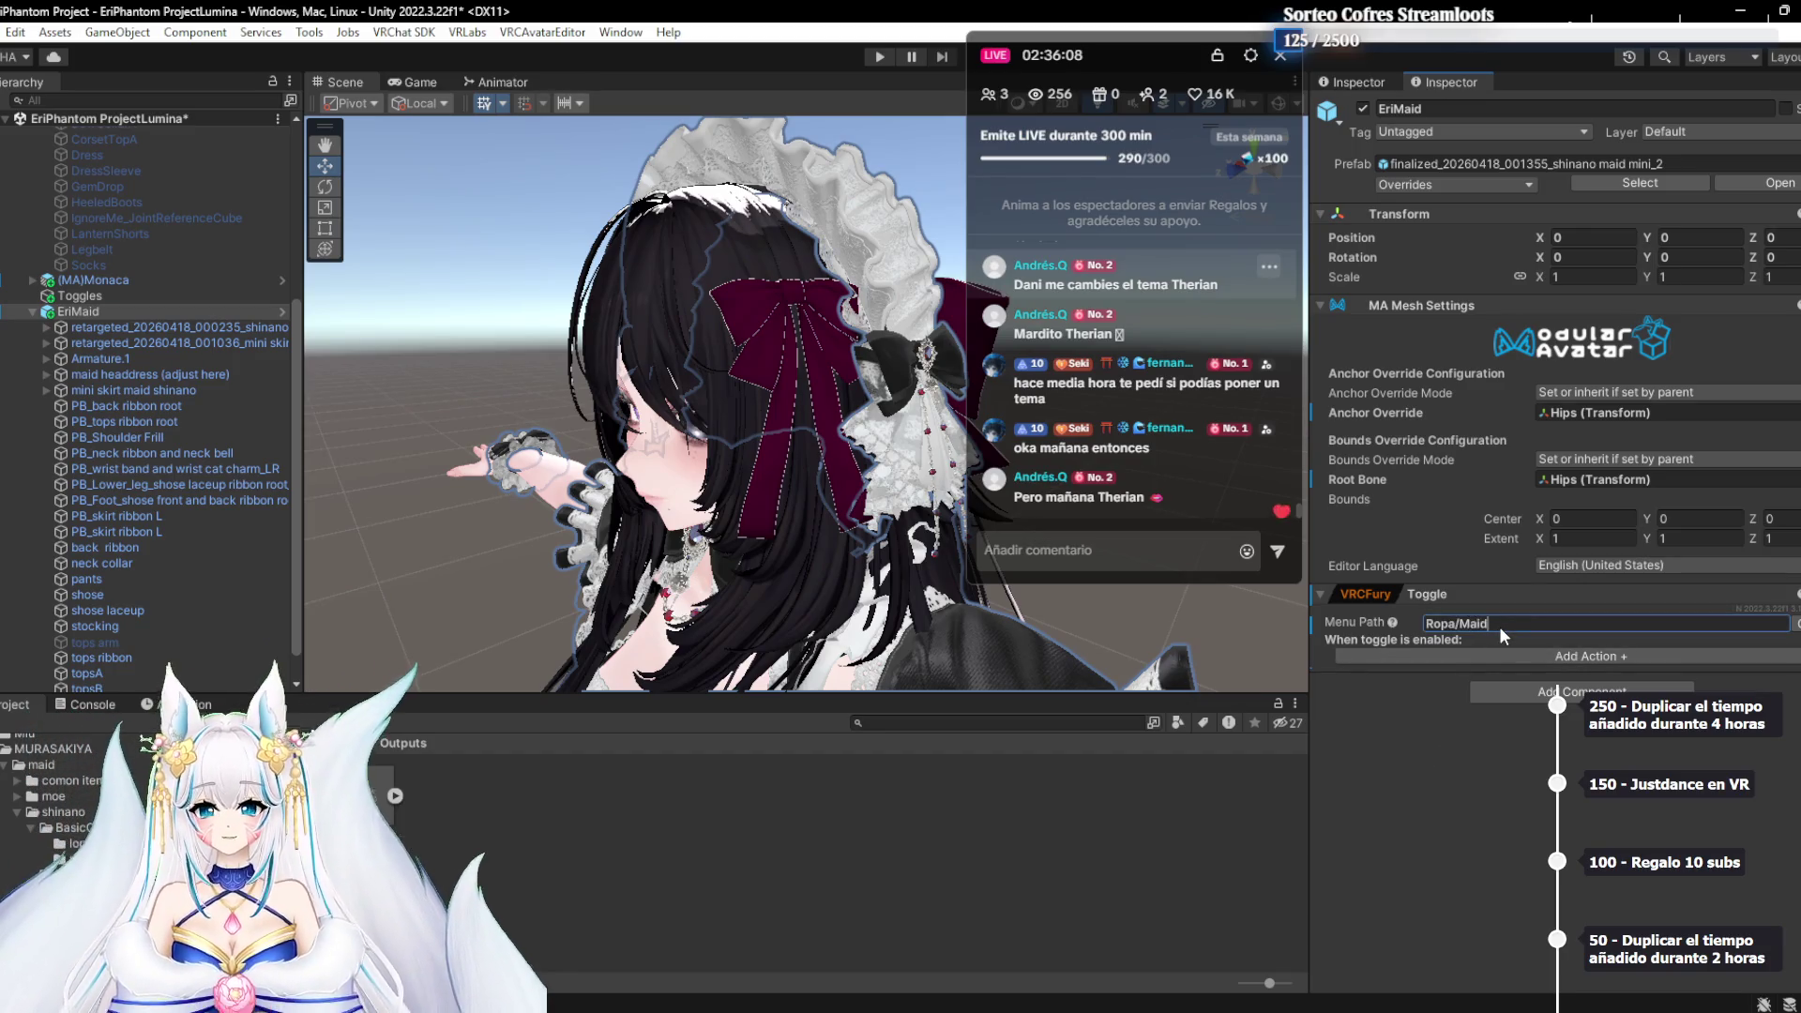
text(aid)
key(Return)
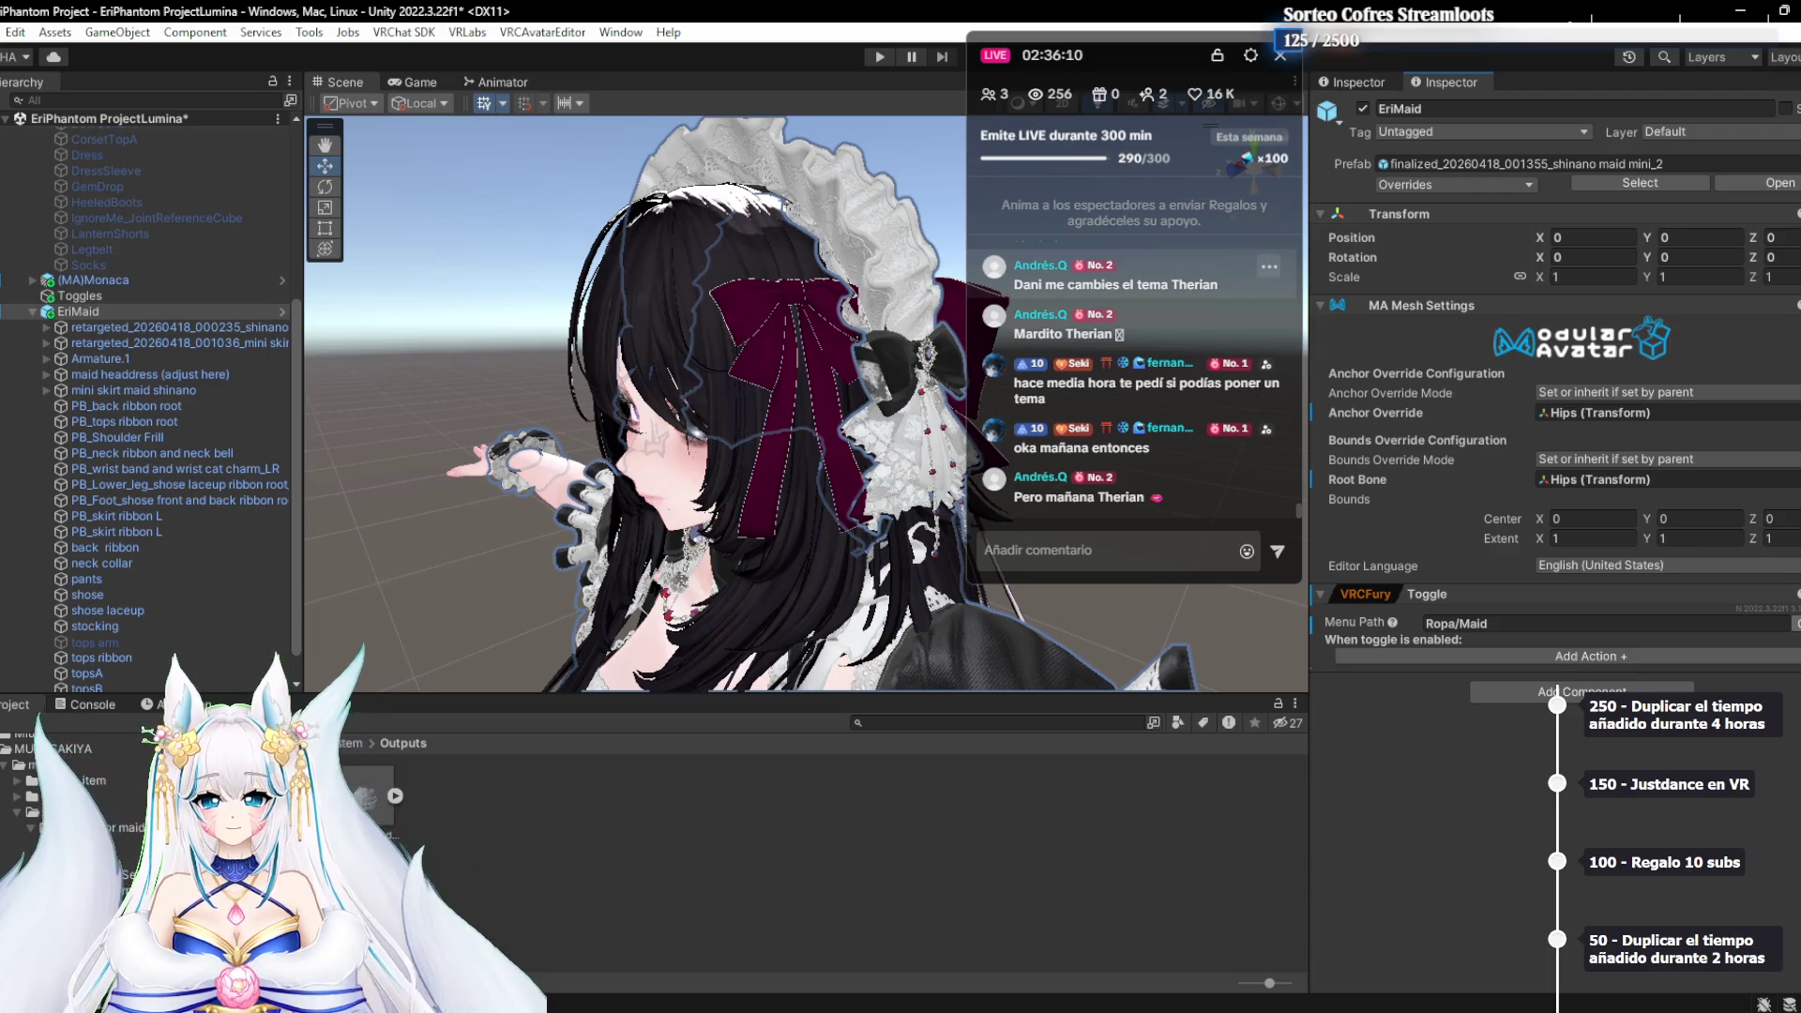
Enable Saved Between Worlds on the toggle
click(1600, 656)
click(1696, 660)
click(1689, 656)
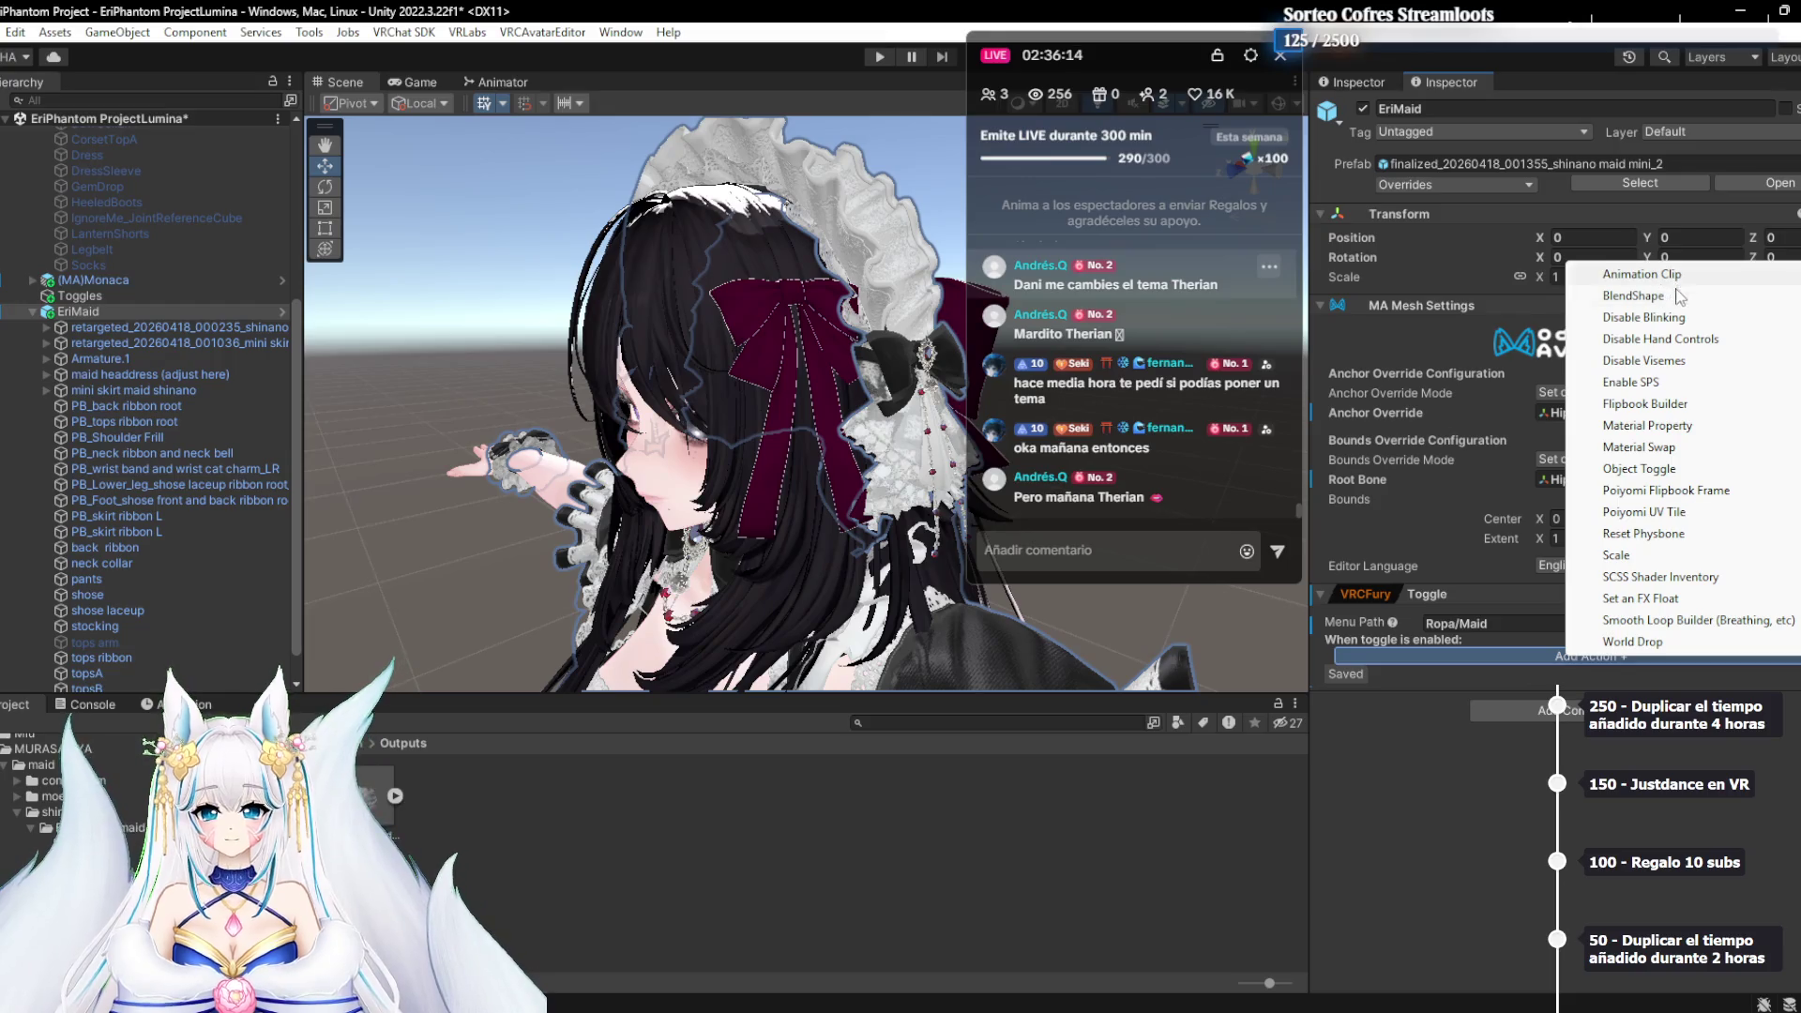
Add two Object Toggle actions: C_Black&Red turns off, EriMaid turns on
click(1666, 471)
click(1796, 656)
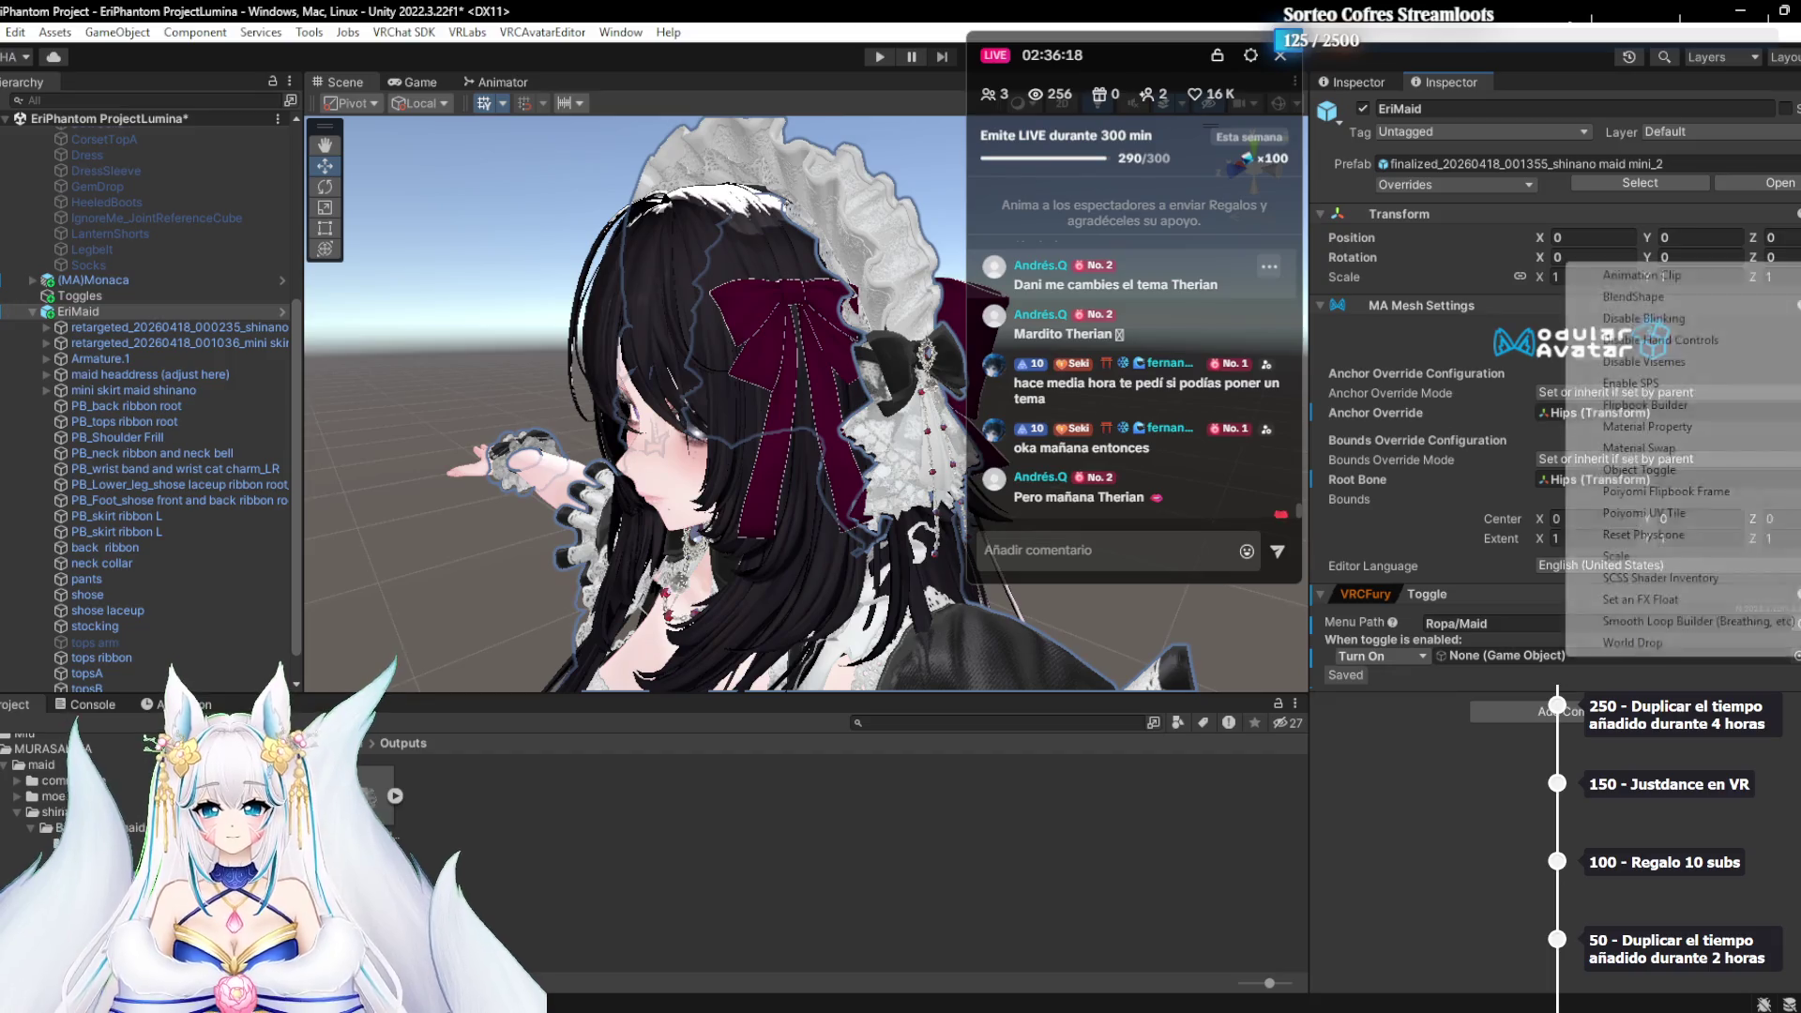
click(1666, 474)
click(1437, 664)
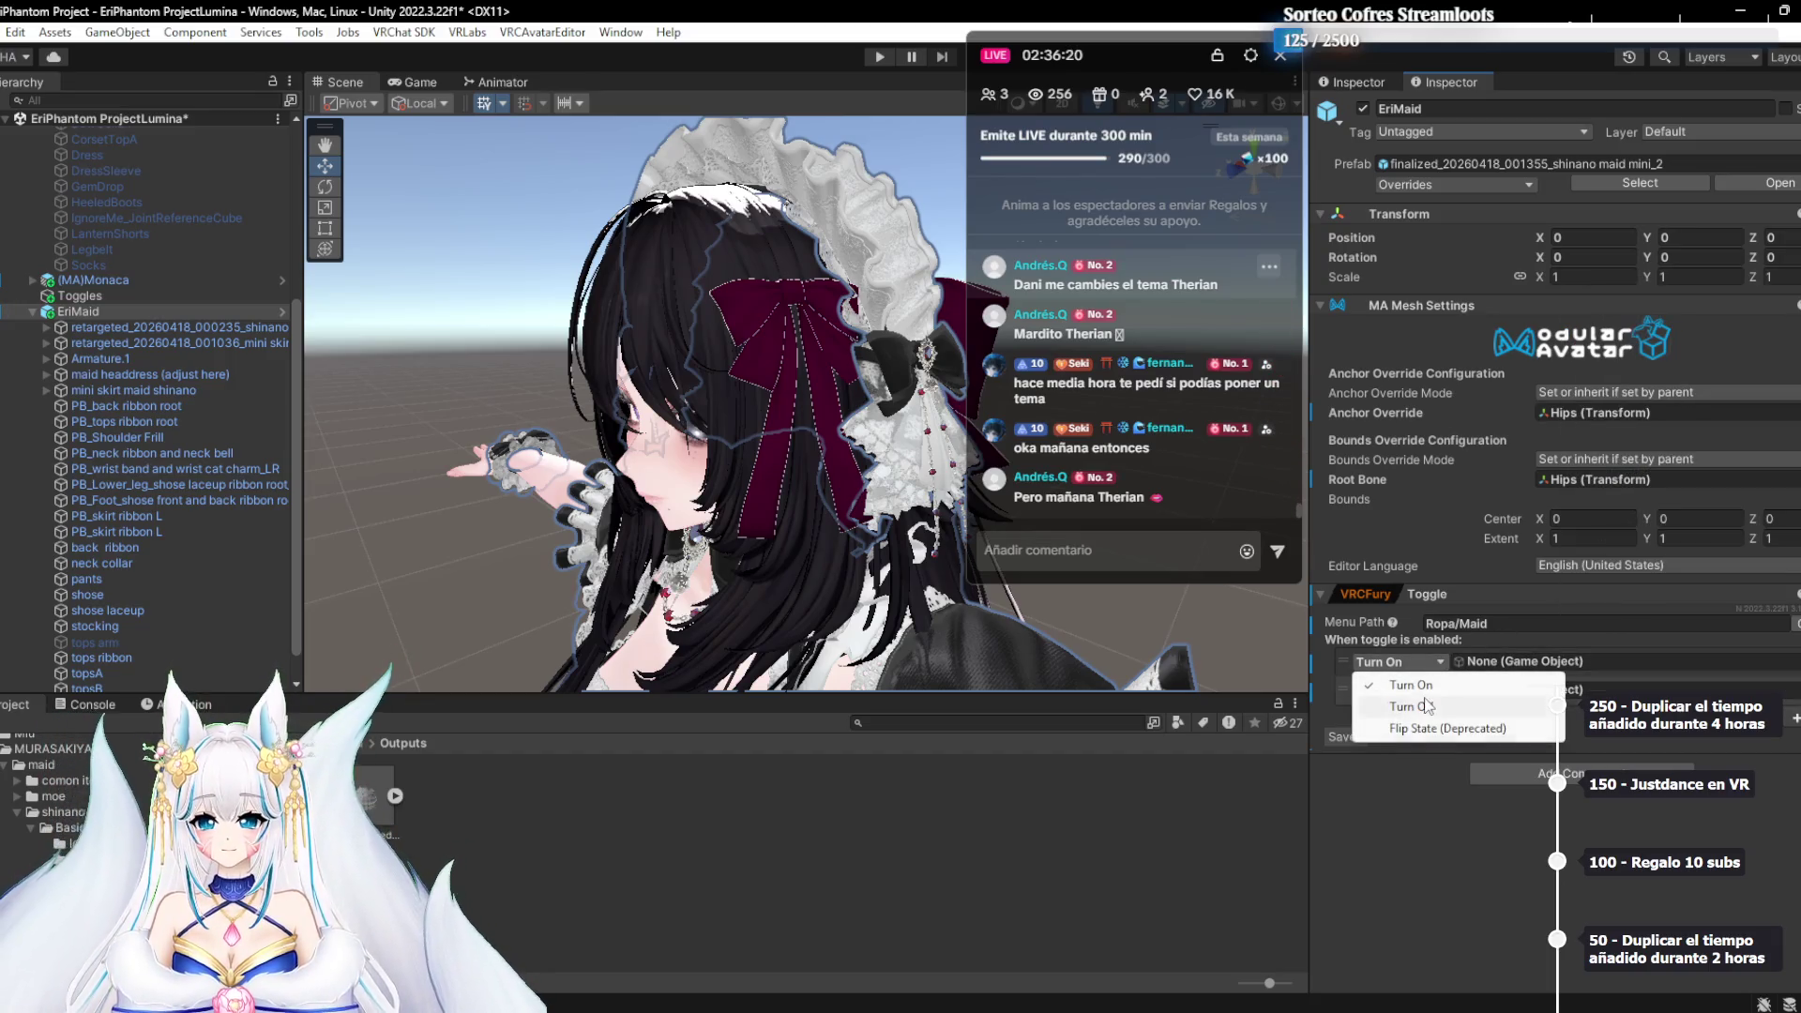
click(1425, 709)
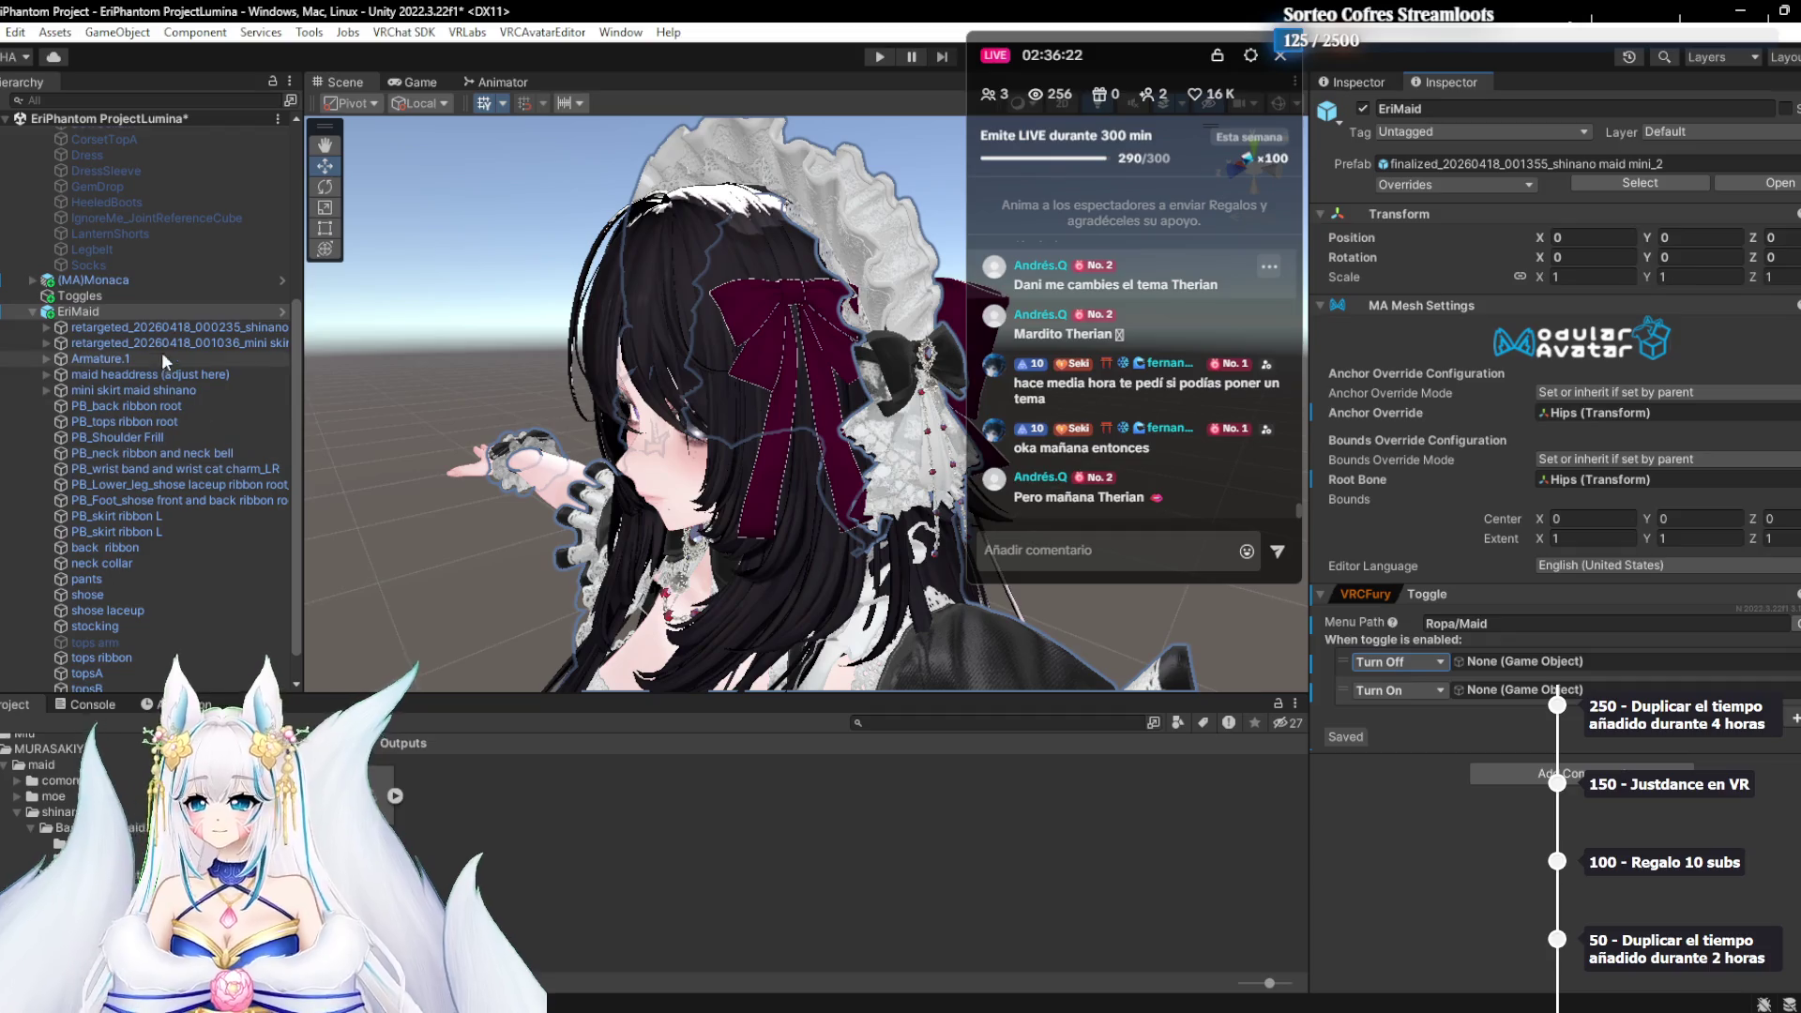
click(154, 314)
drag(1503, 715, 1501, 692)
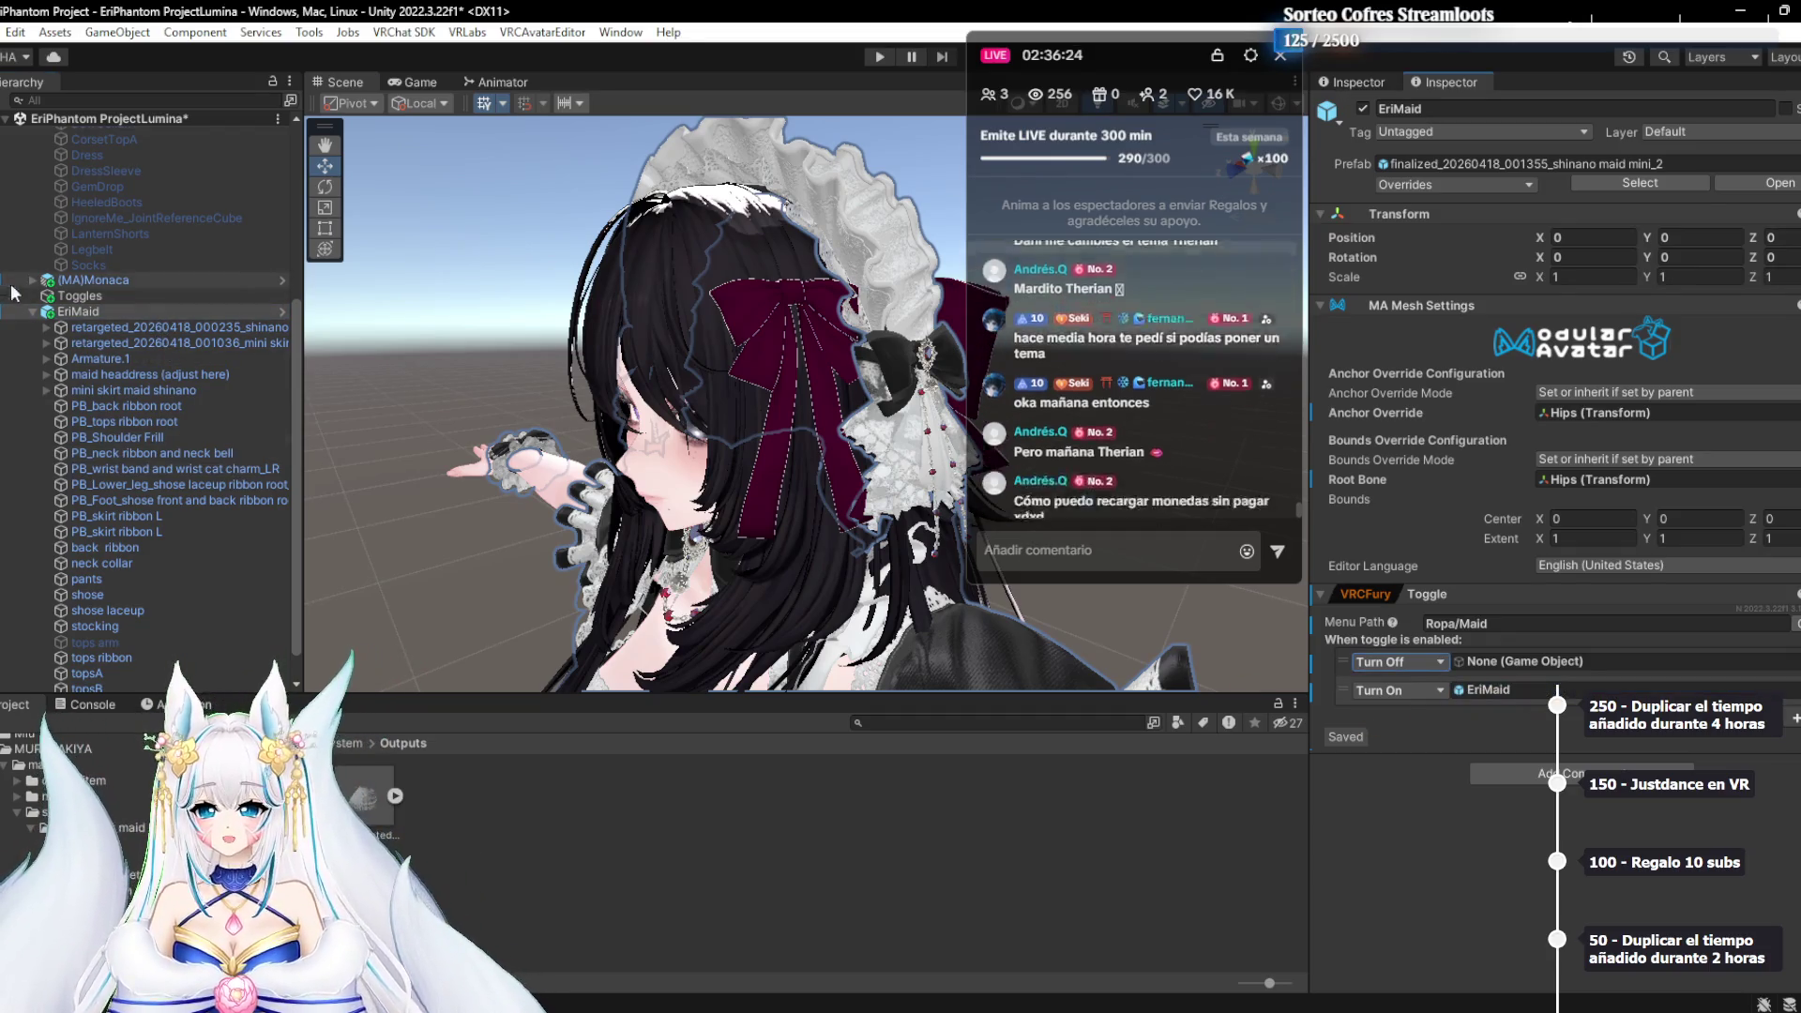
scroll(75, 272, up, 5)
mouse_move(88, 266)
mouse_down()
mouse_move(1407, 662)
mouse_move(1507, 657)
mouse_up()
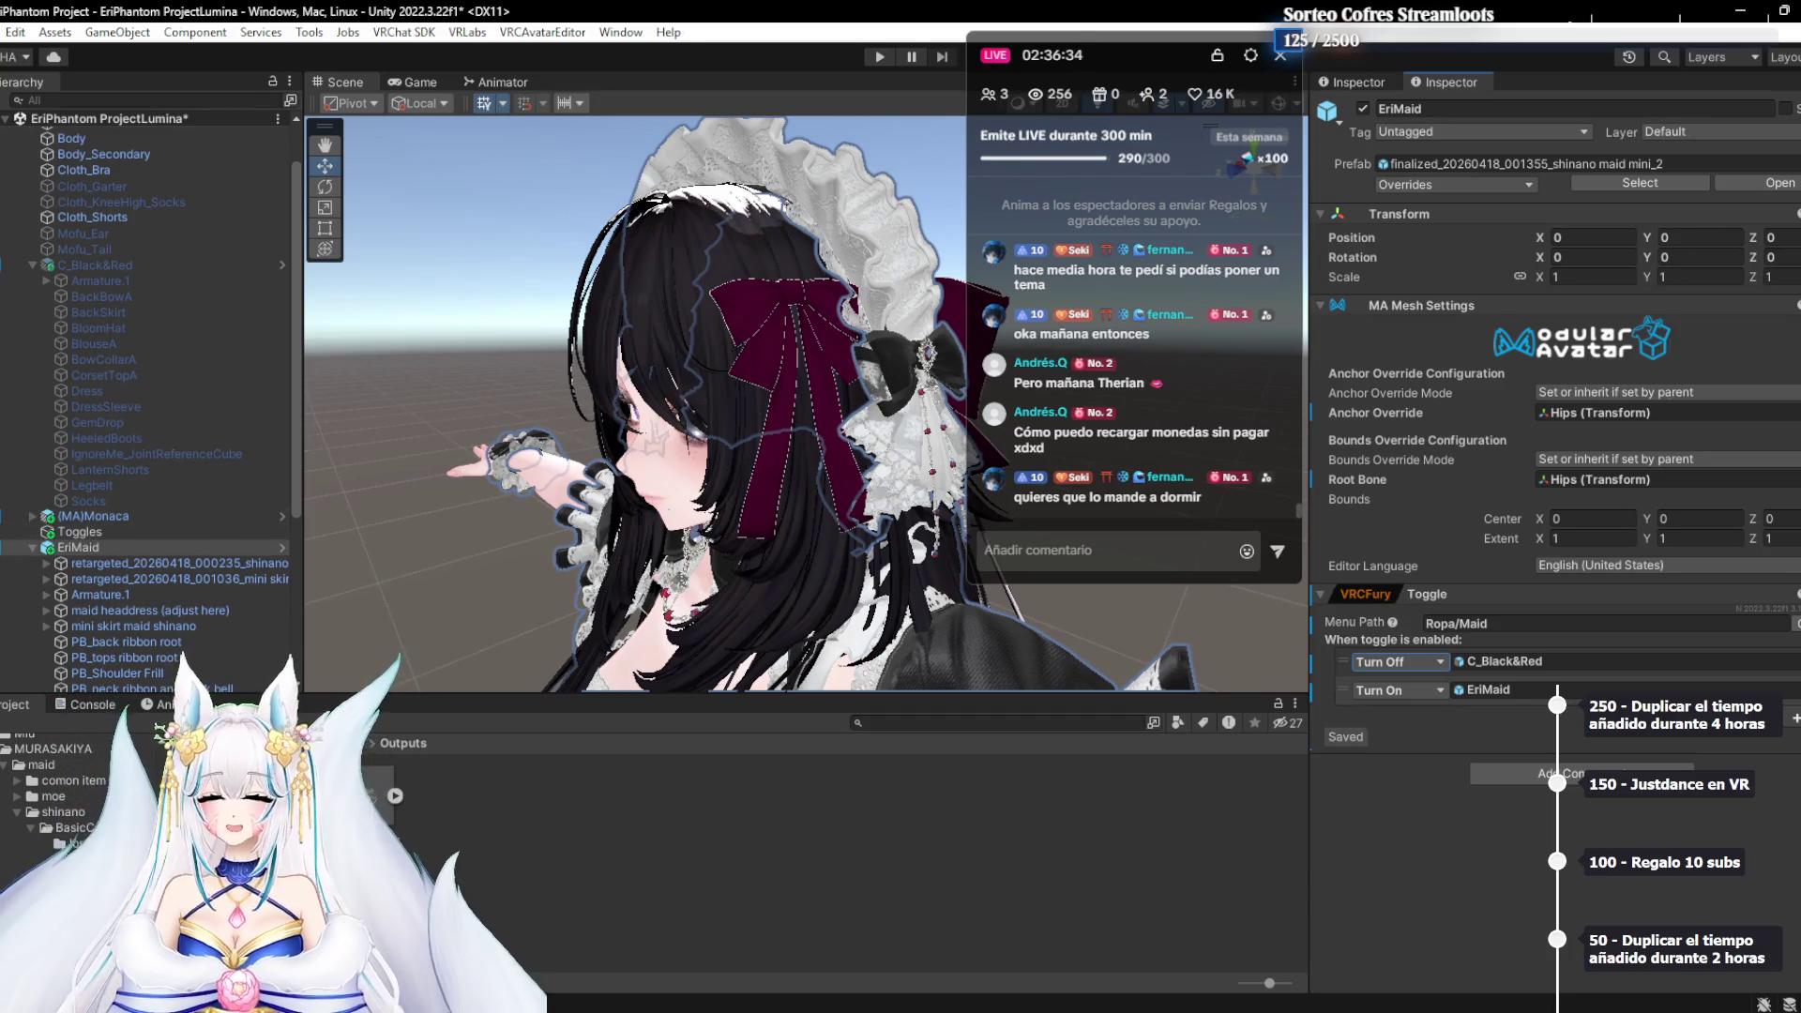
key(alt+Tab)
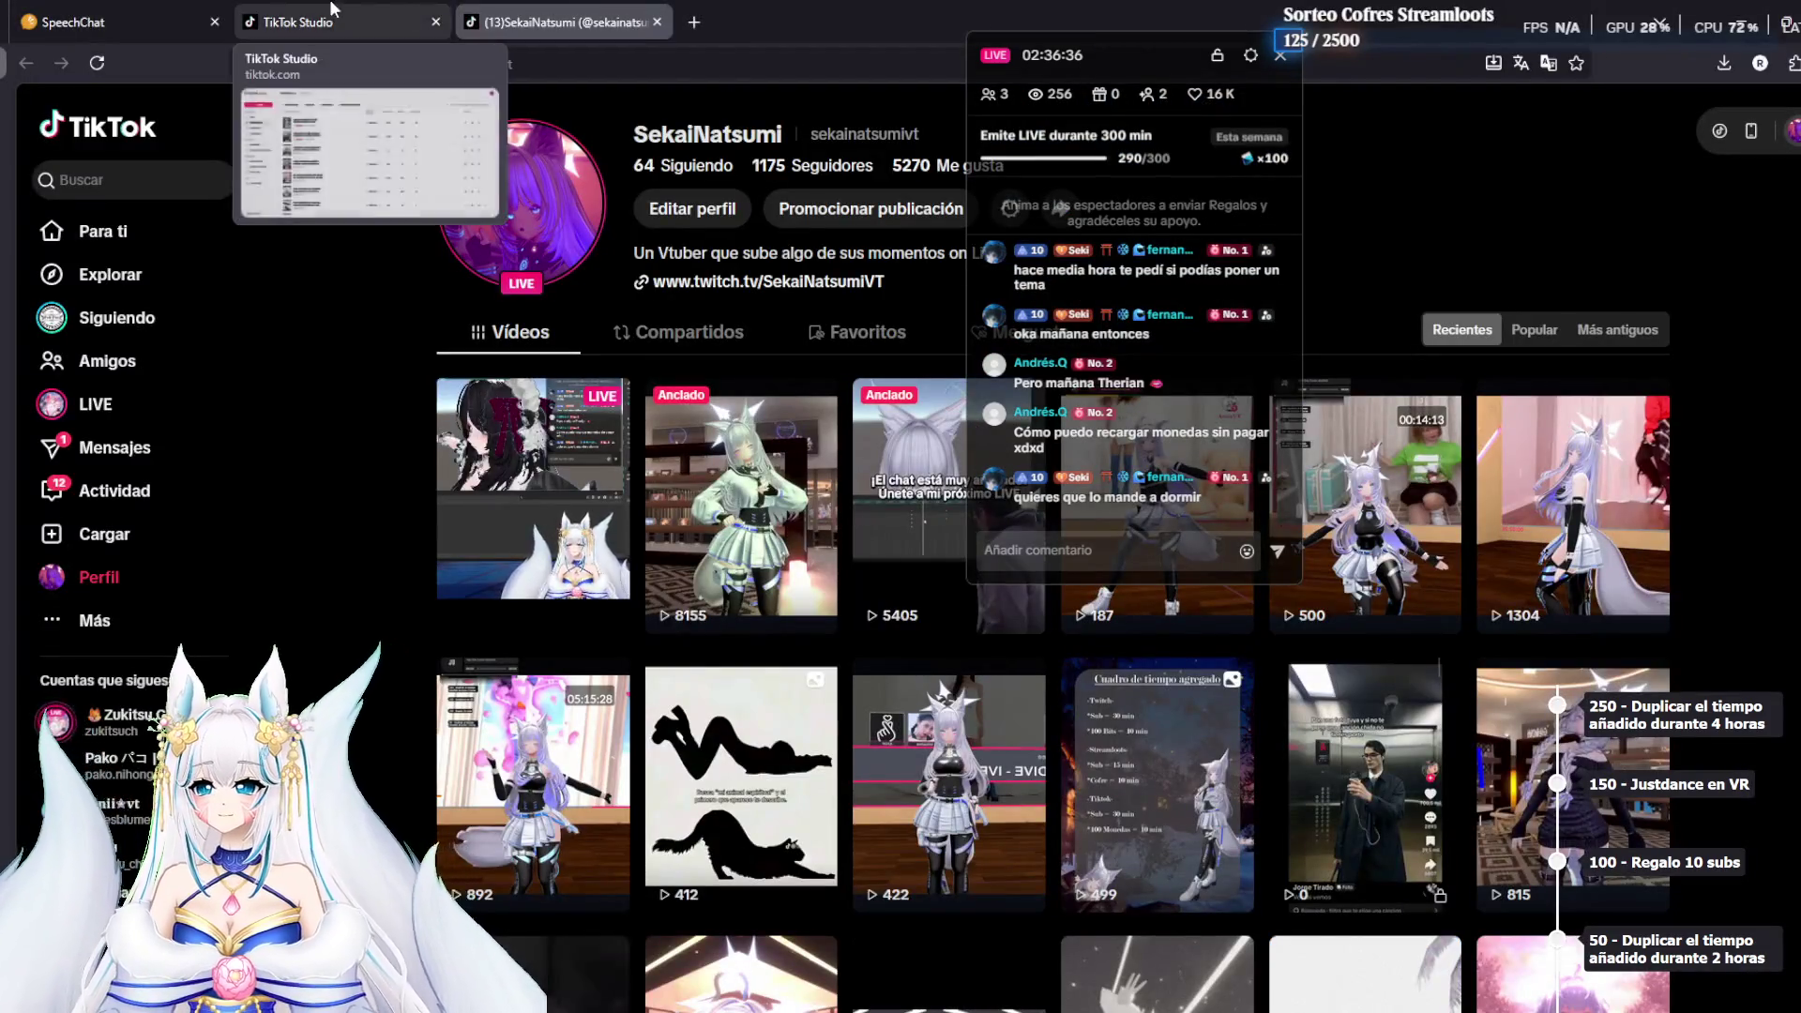
Open pickerwheel.com in a new Firefox tab via the 'pick' address suggestion
click(310, 22)
click(614, 10)
click(694, 22)
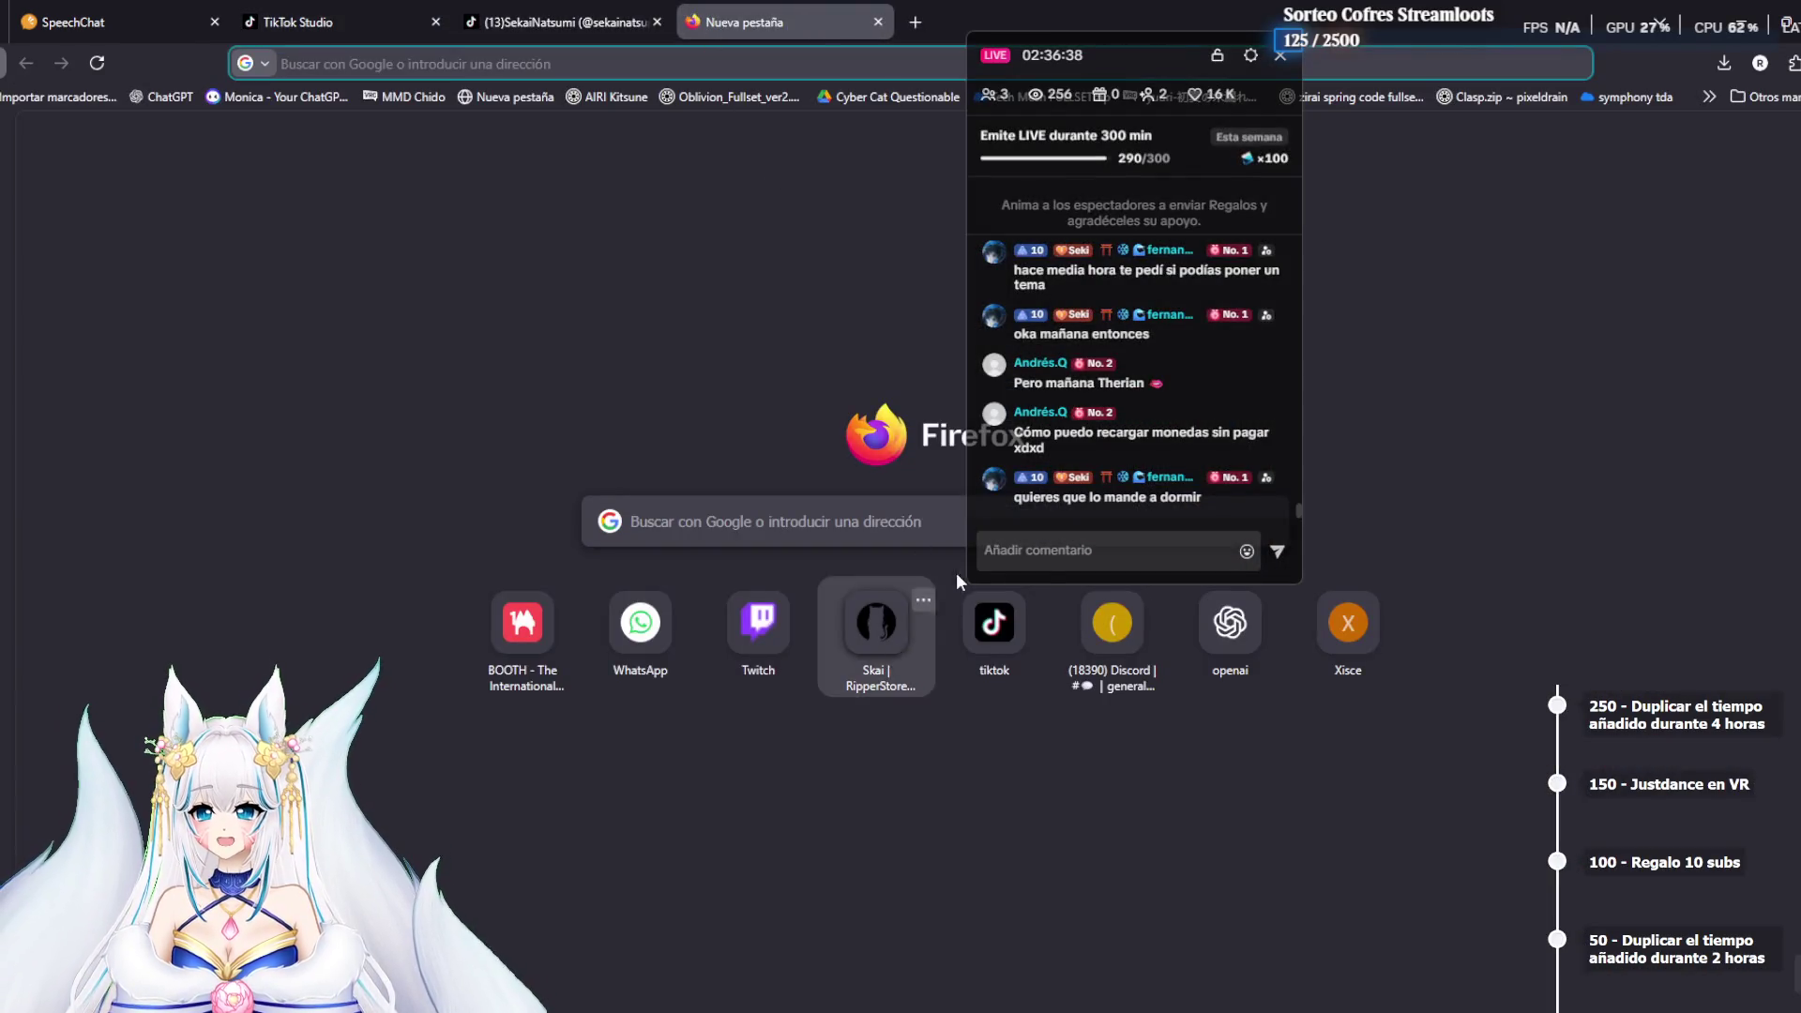
click(567, 74)
text(ru)
key(BackSpace)
key(BackSpace)
text(pick)
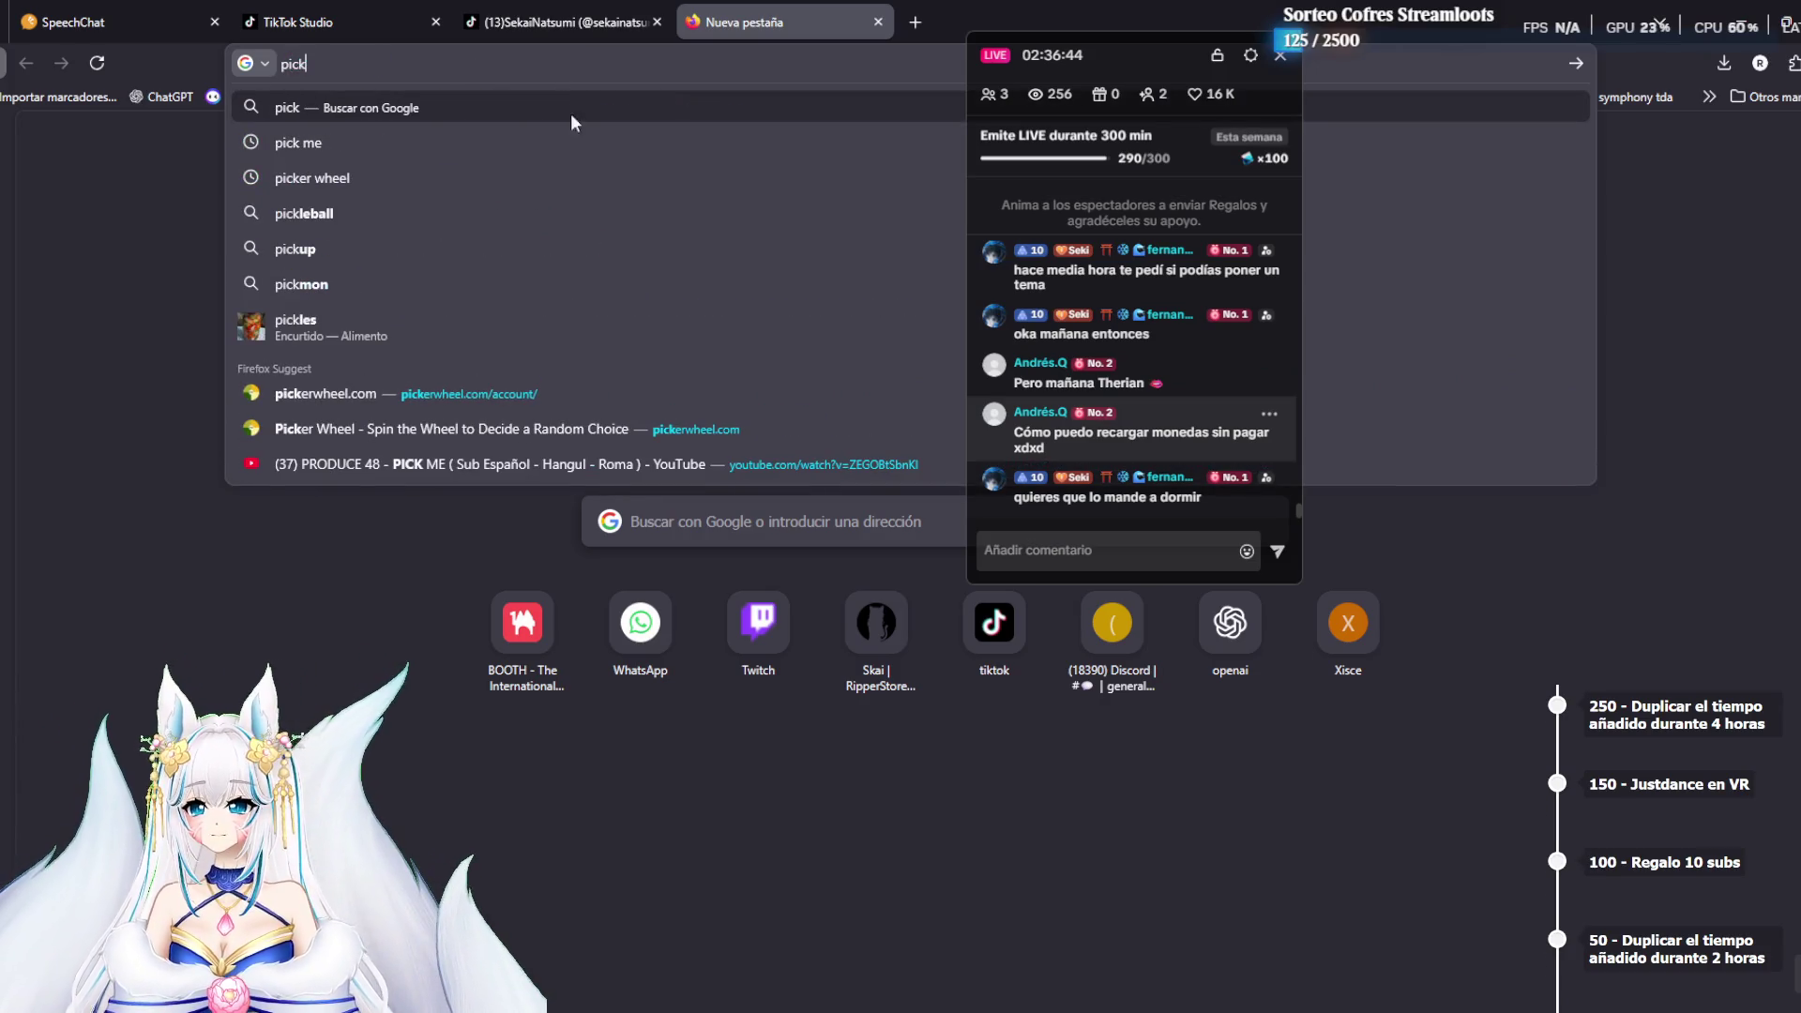
click(570, 395)
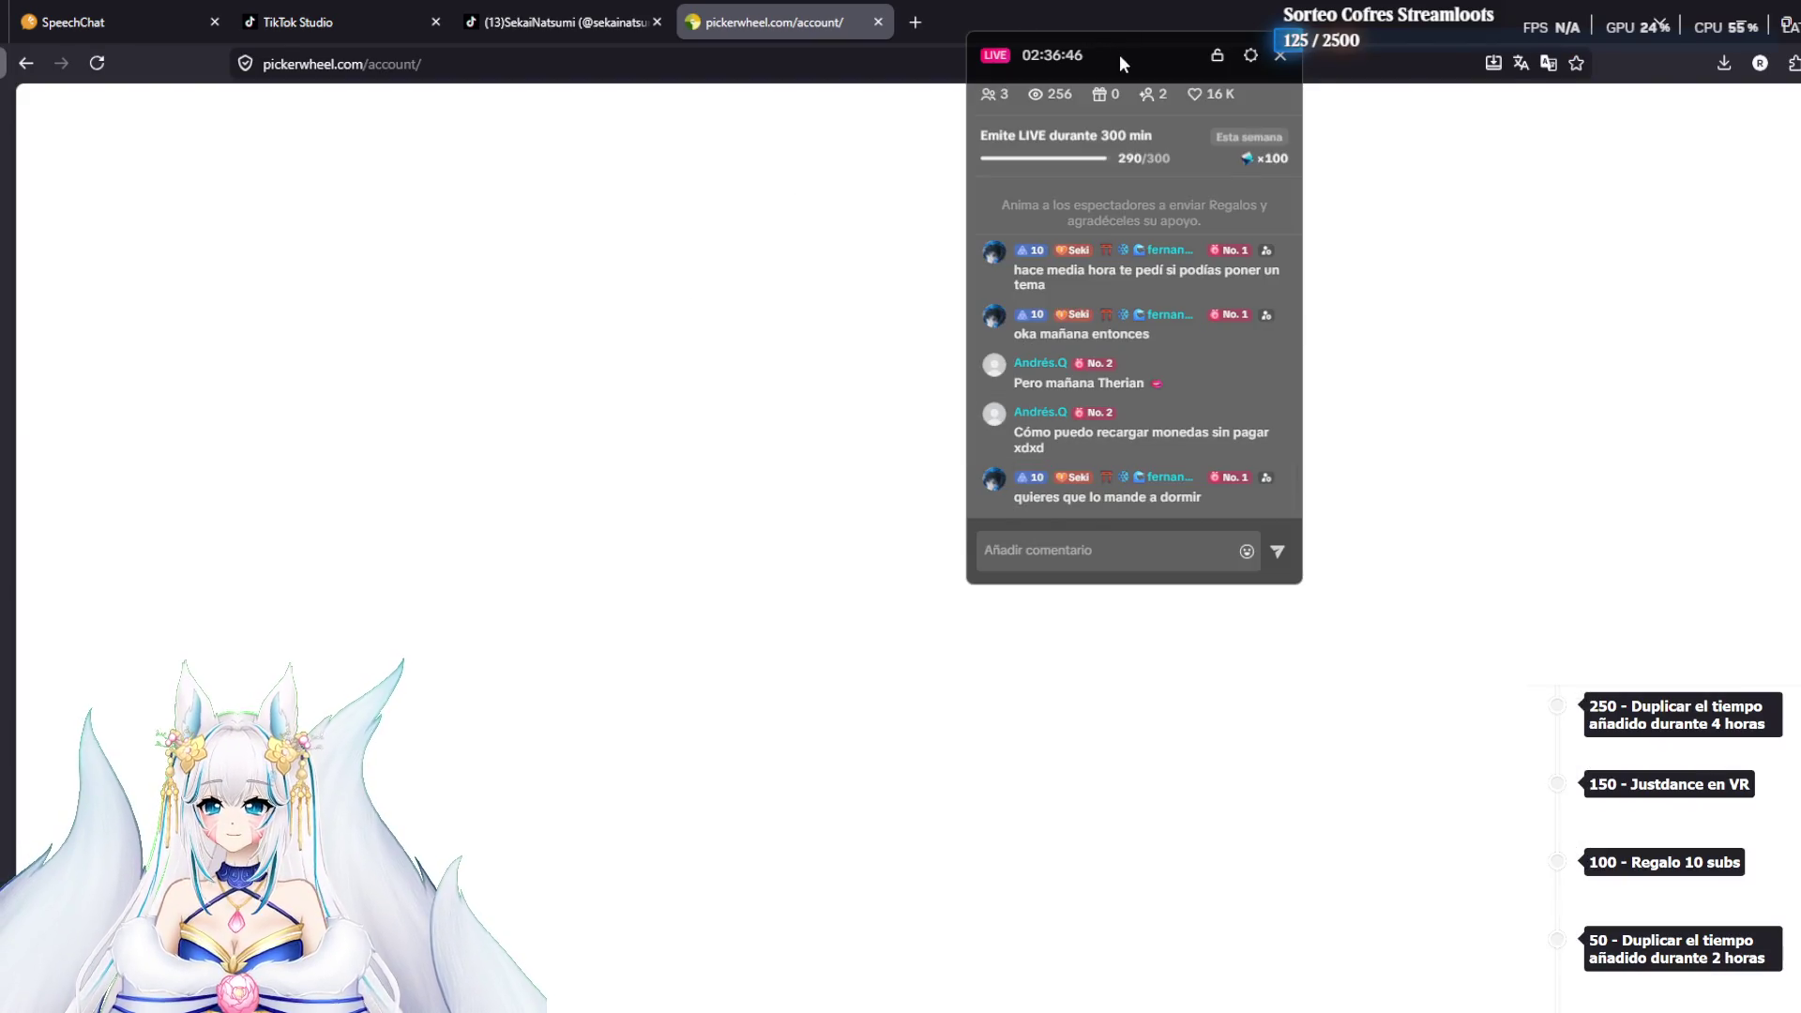
Move the chat overlay aside and load the saved 'Ruleta puntos (extensible)' wheel in Picker Wheel
drag(1120, 56, 1549, 63)
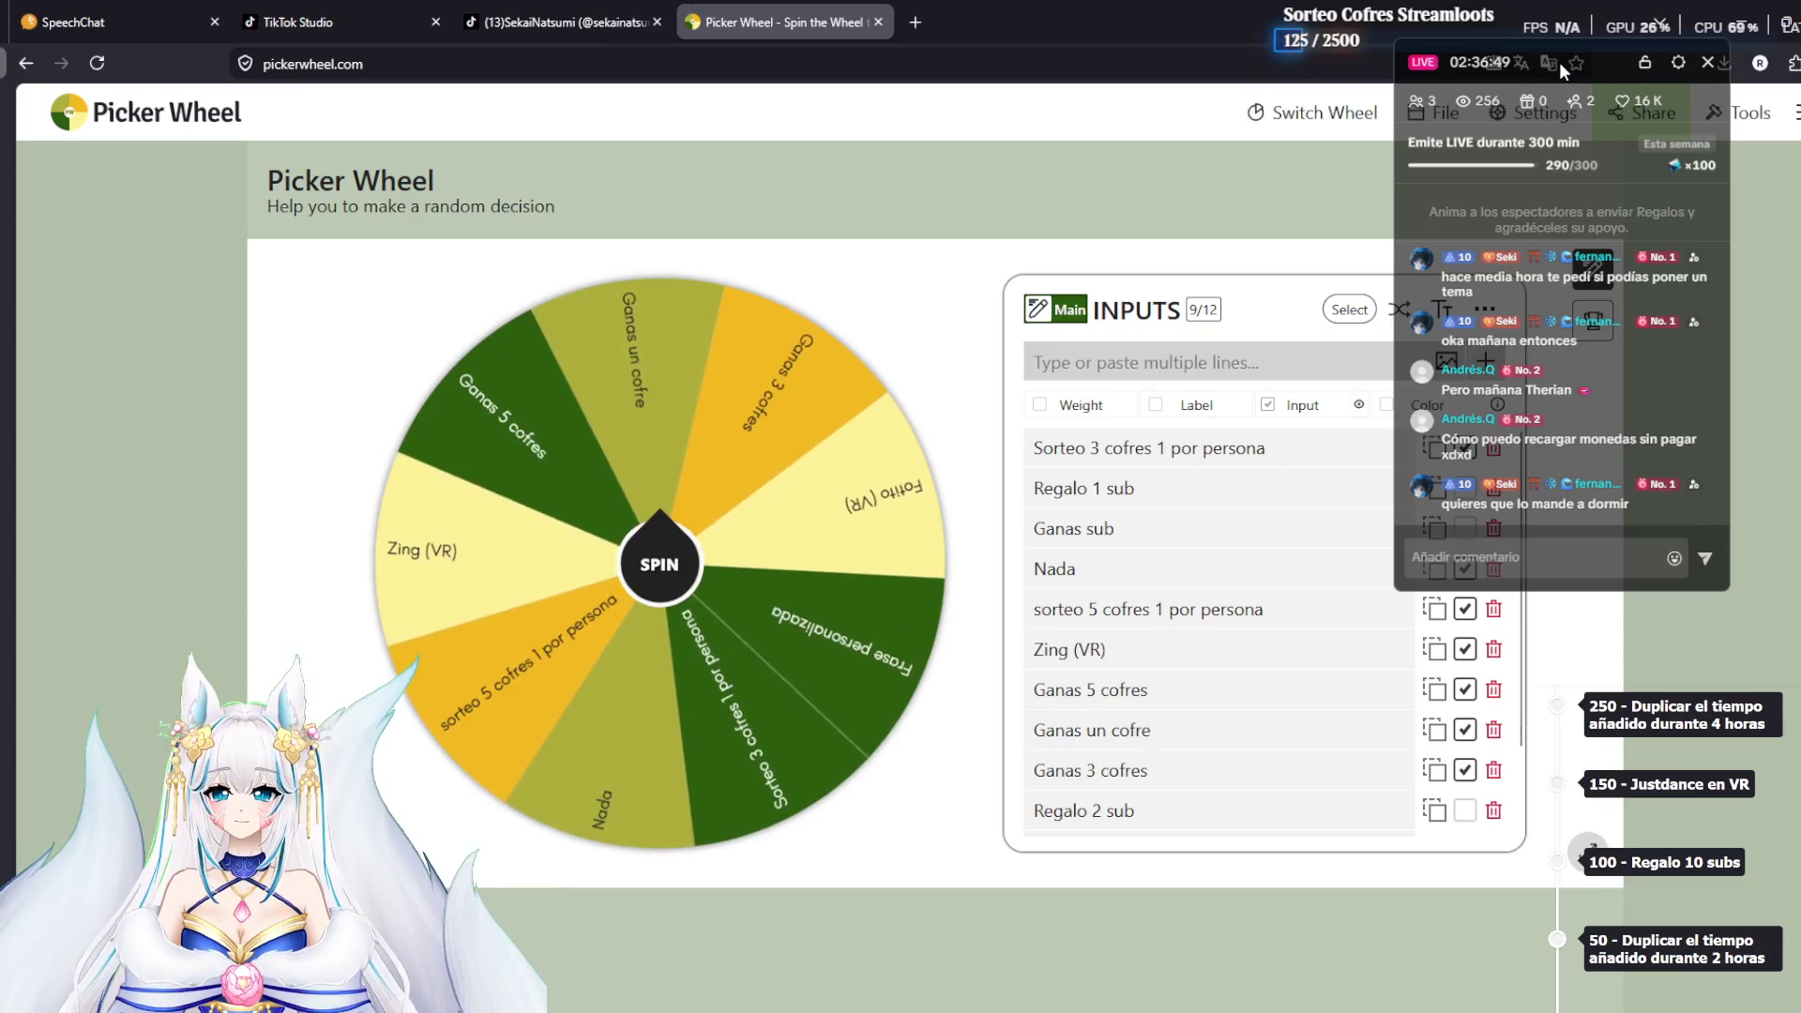
drag(1559, 62, 1637, 71)
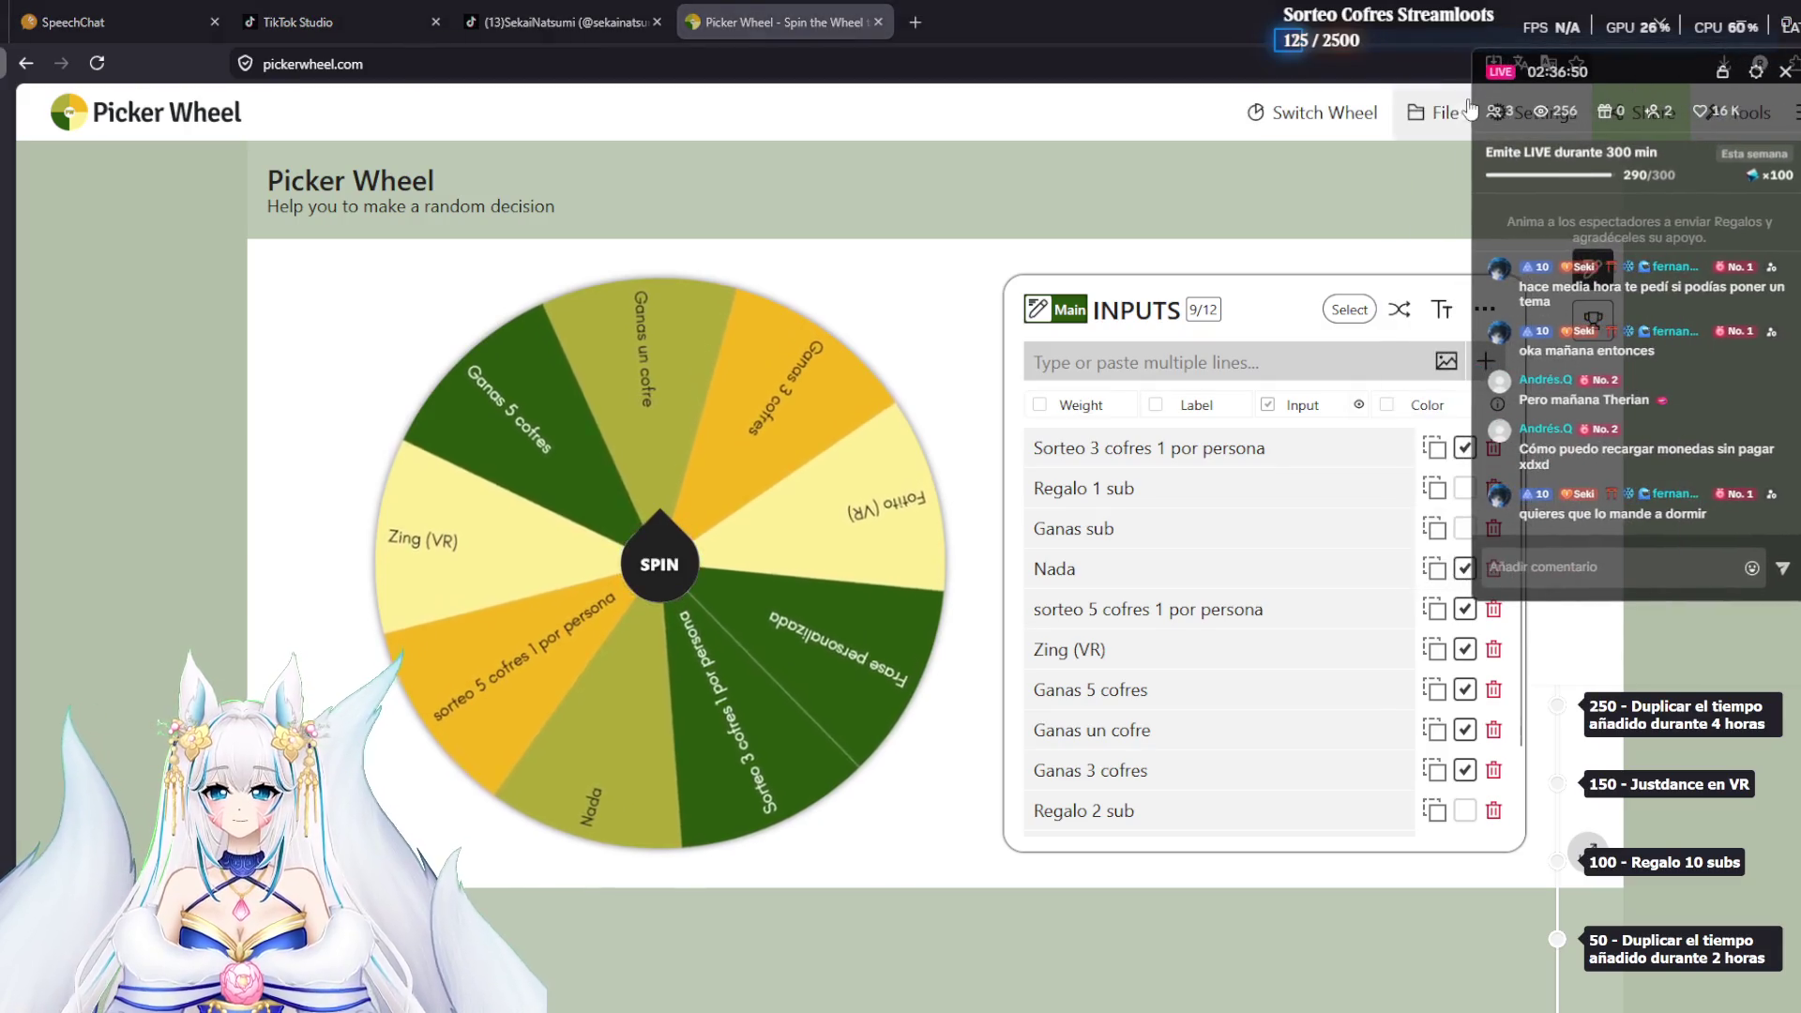
click(1436, 112)
click(1370, 274)
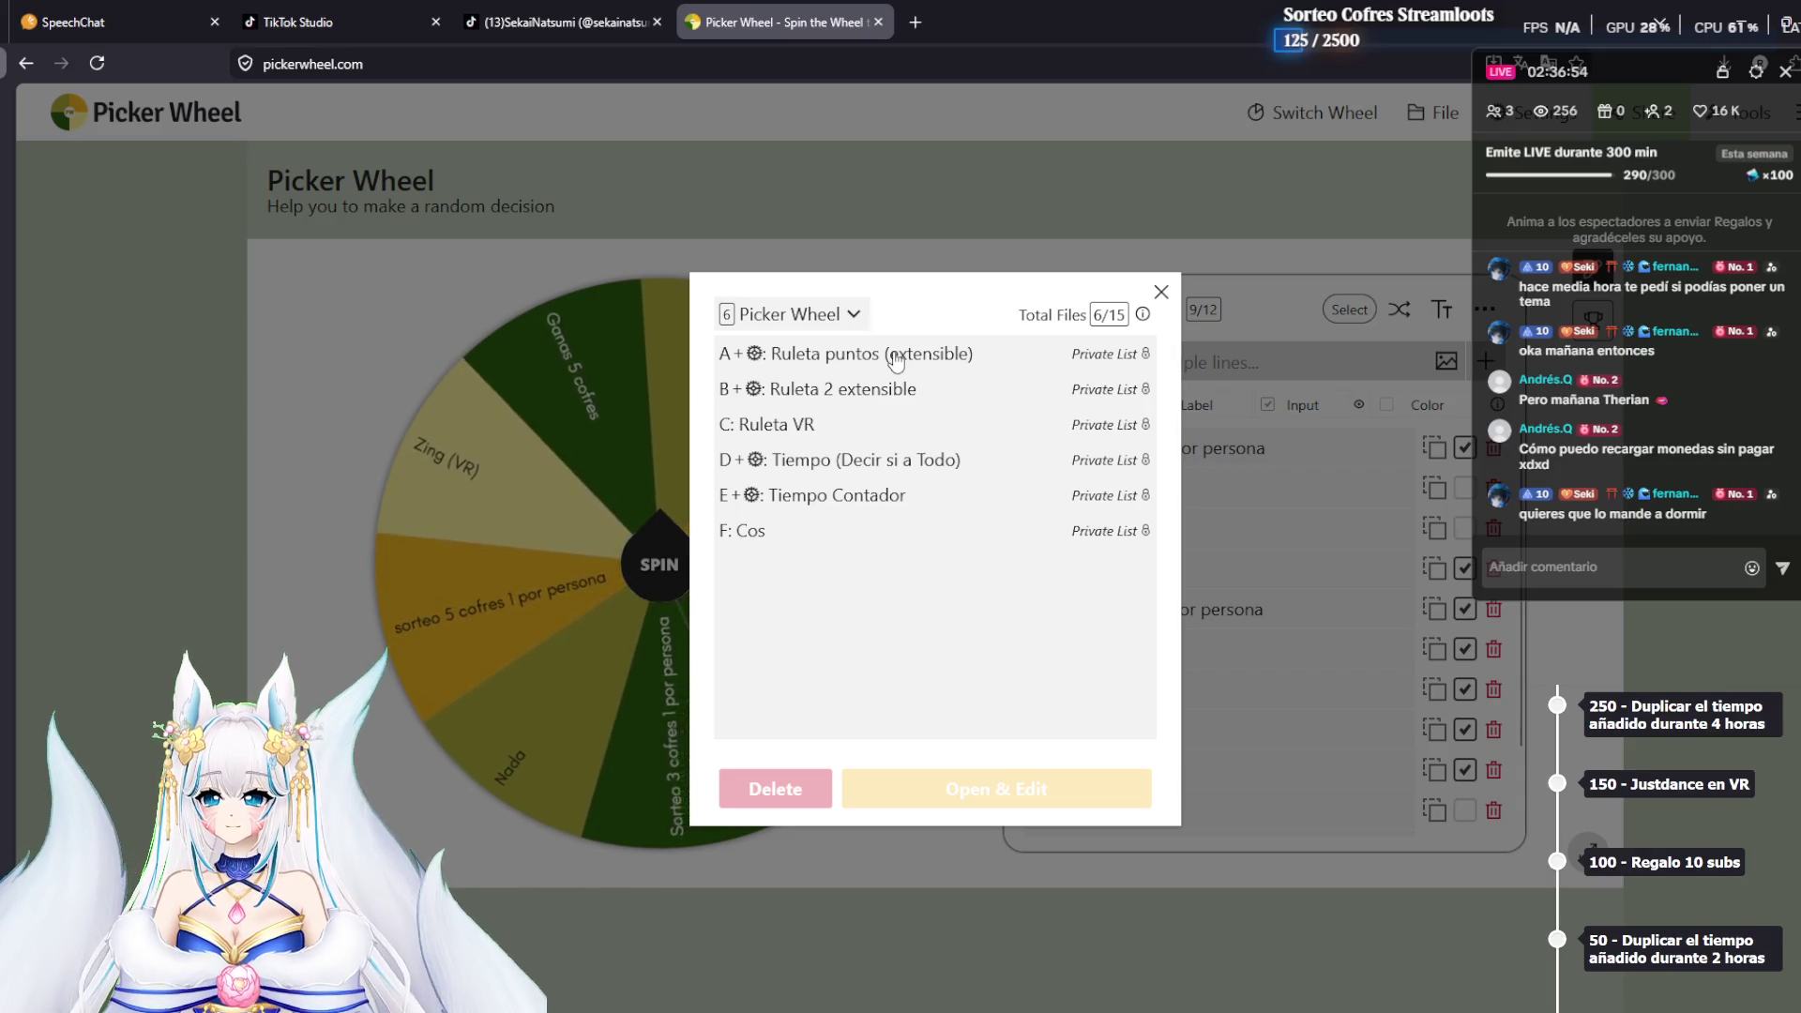
click(894, 361)
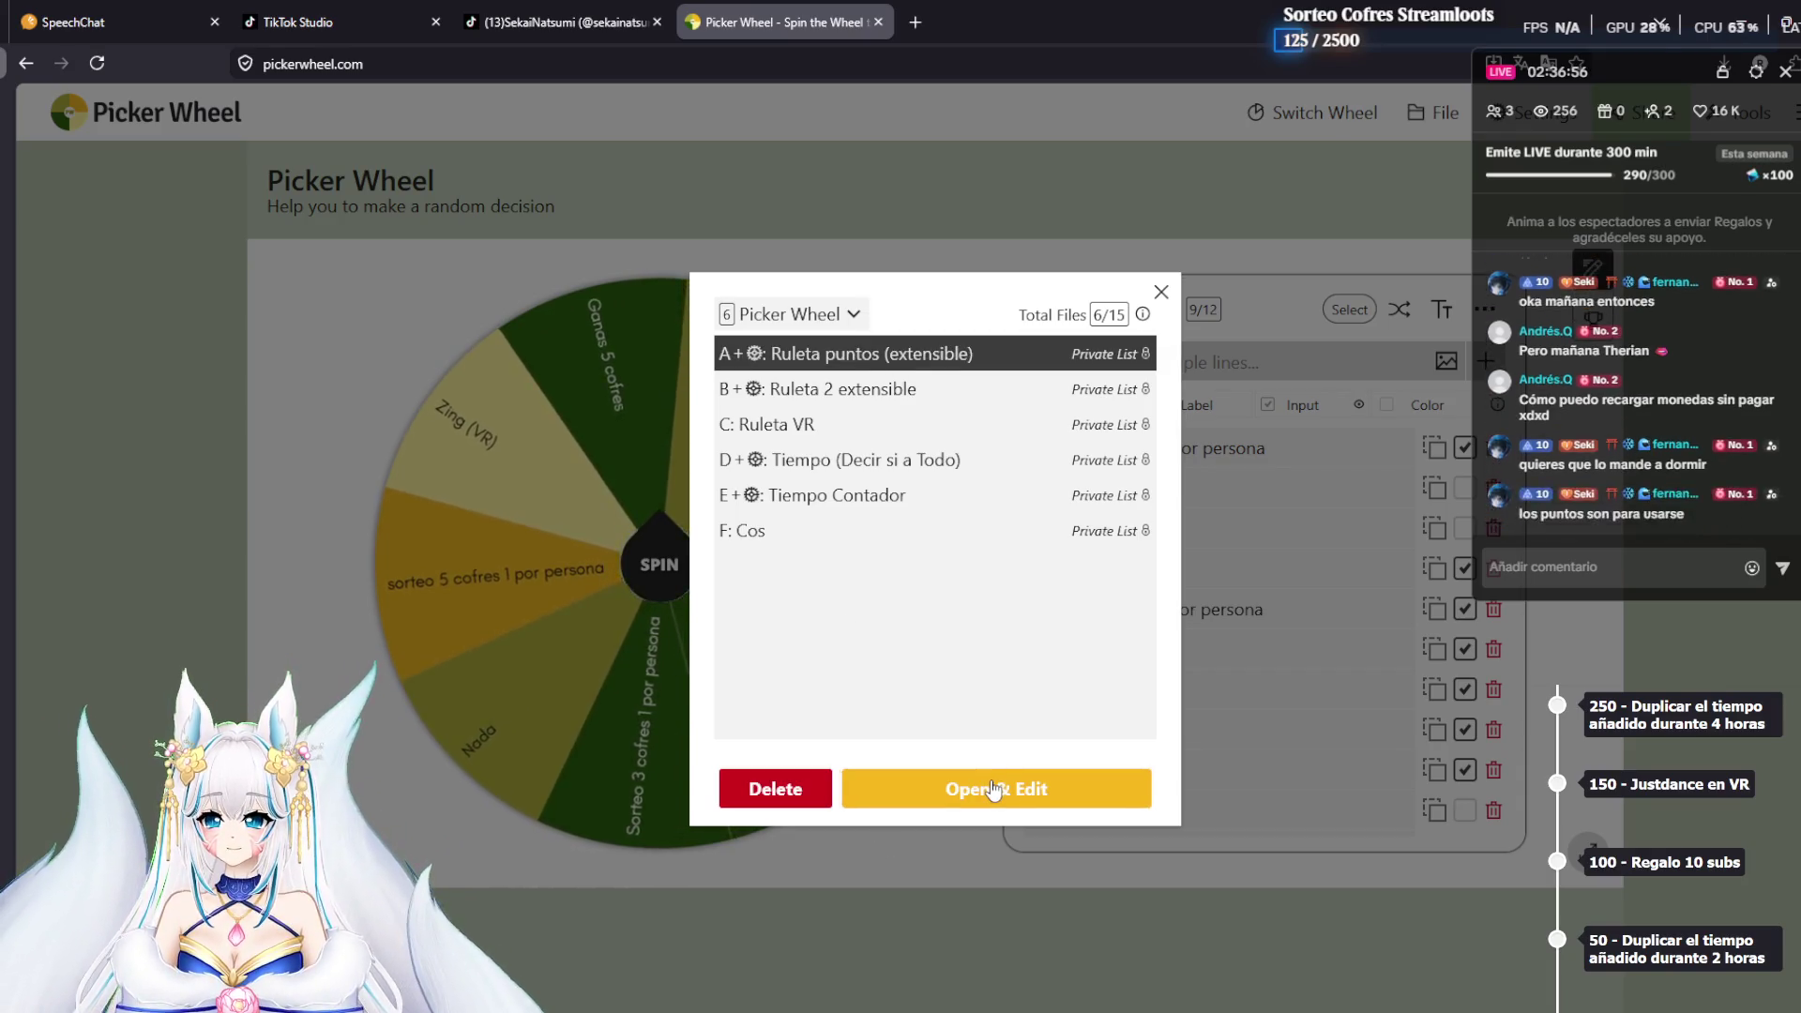
click(948, 790)
Spin the wheel, dismiss the 'Twitteo lo que me digas' result, and return to Unity
click(661, 587)
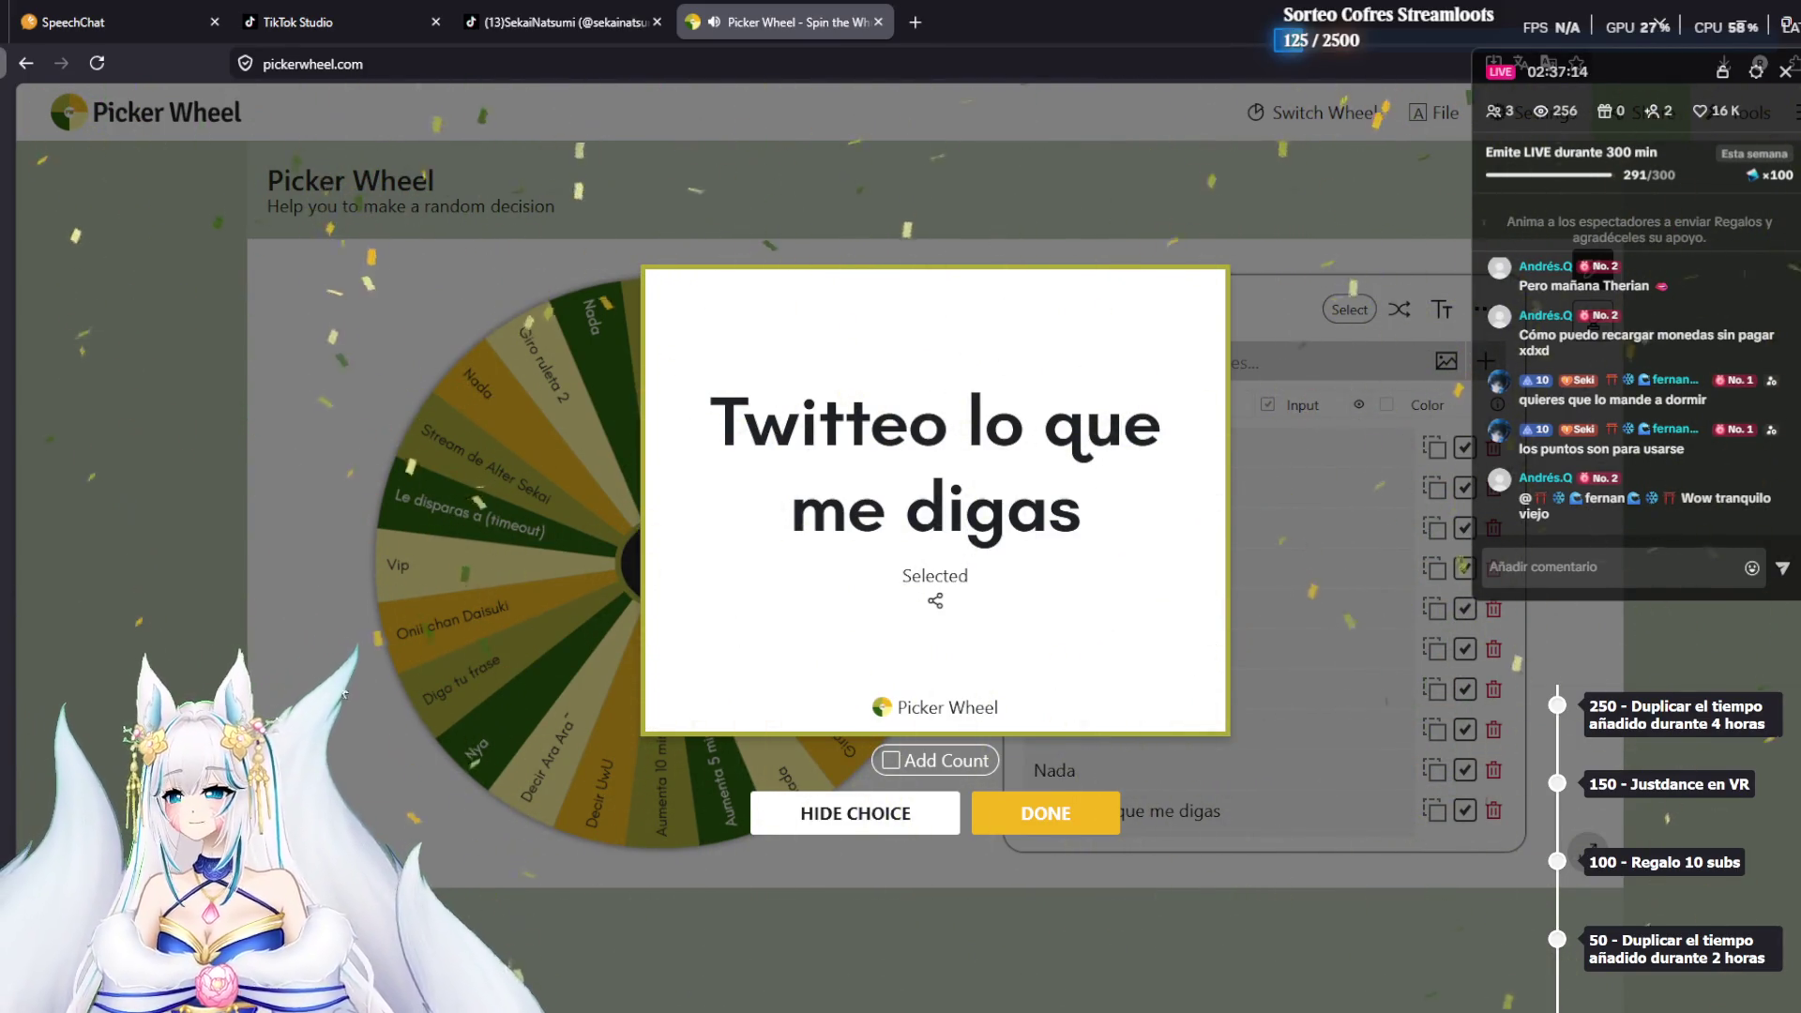
click(1045, 814)
key(alt+Tab)
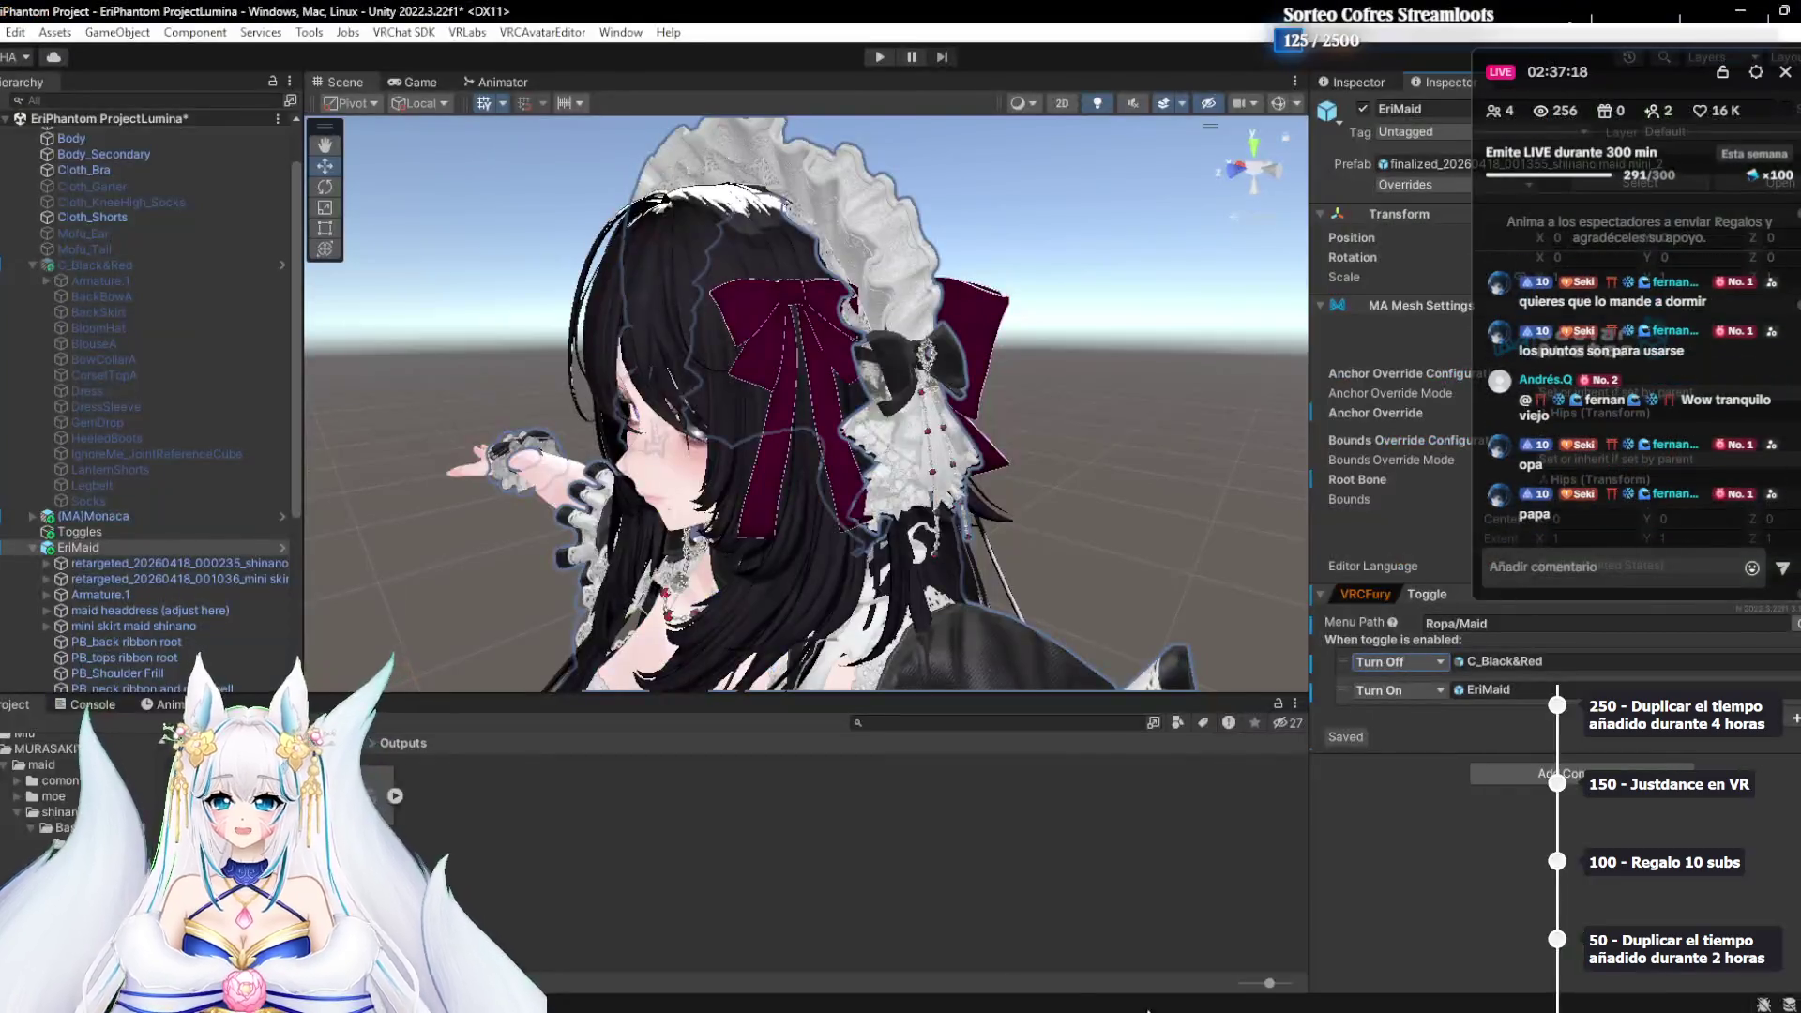
Add a third Object Toggle action set to Turn Off on the Ropa/Maid toggle
drag(852, 508, 779, 470)
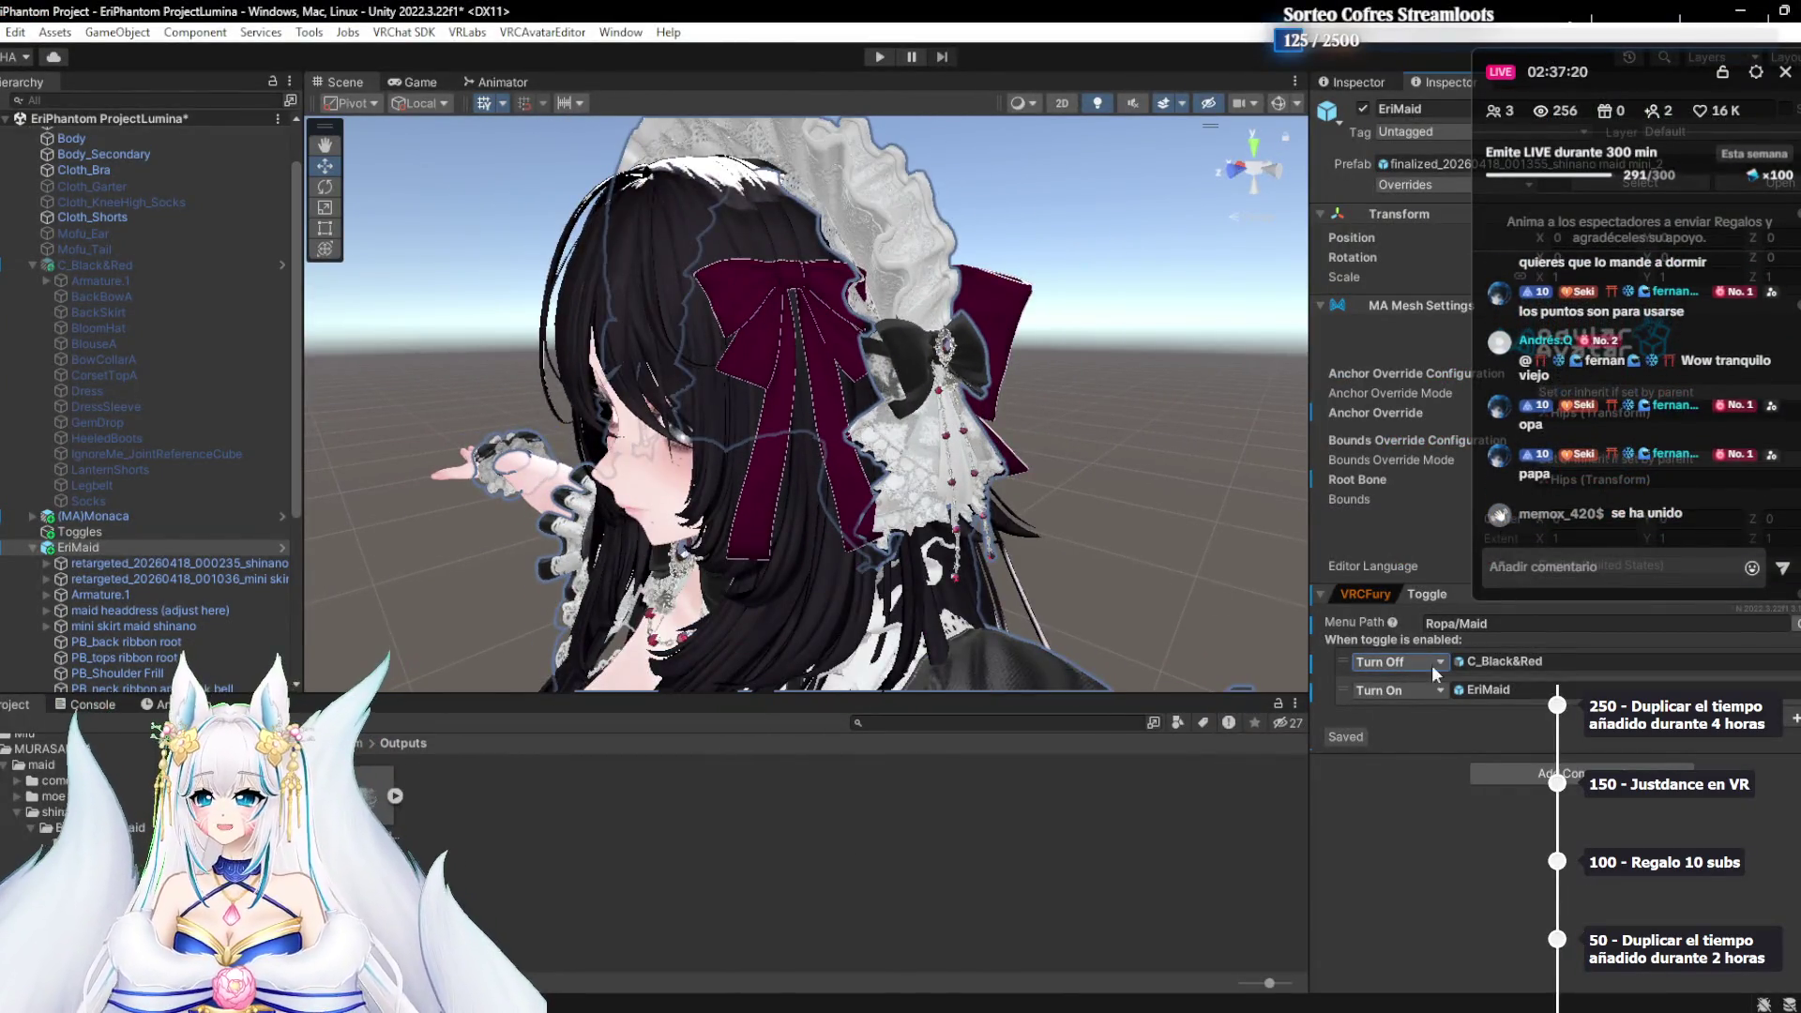
click(1783, 733)
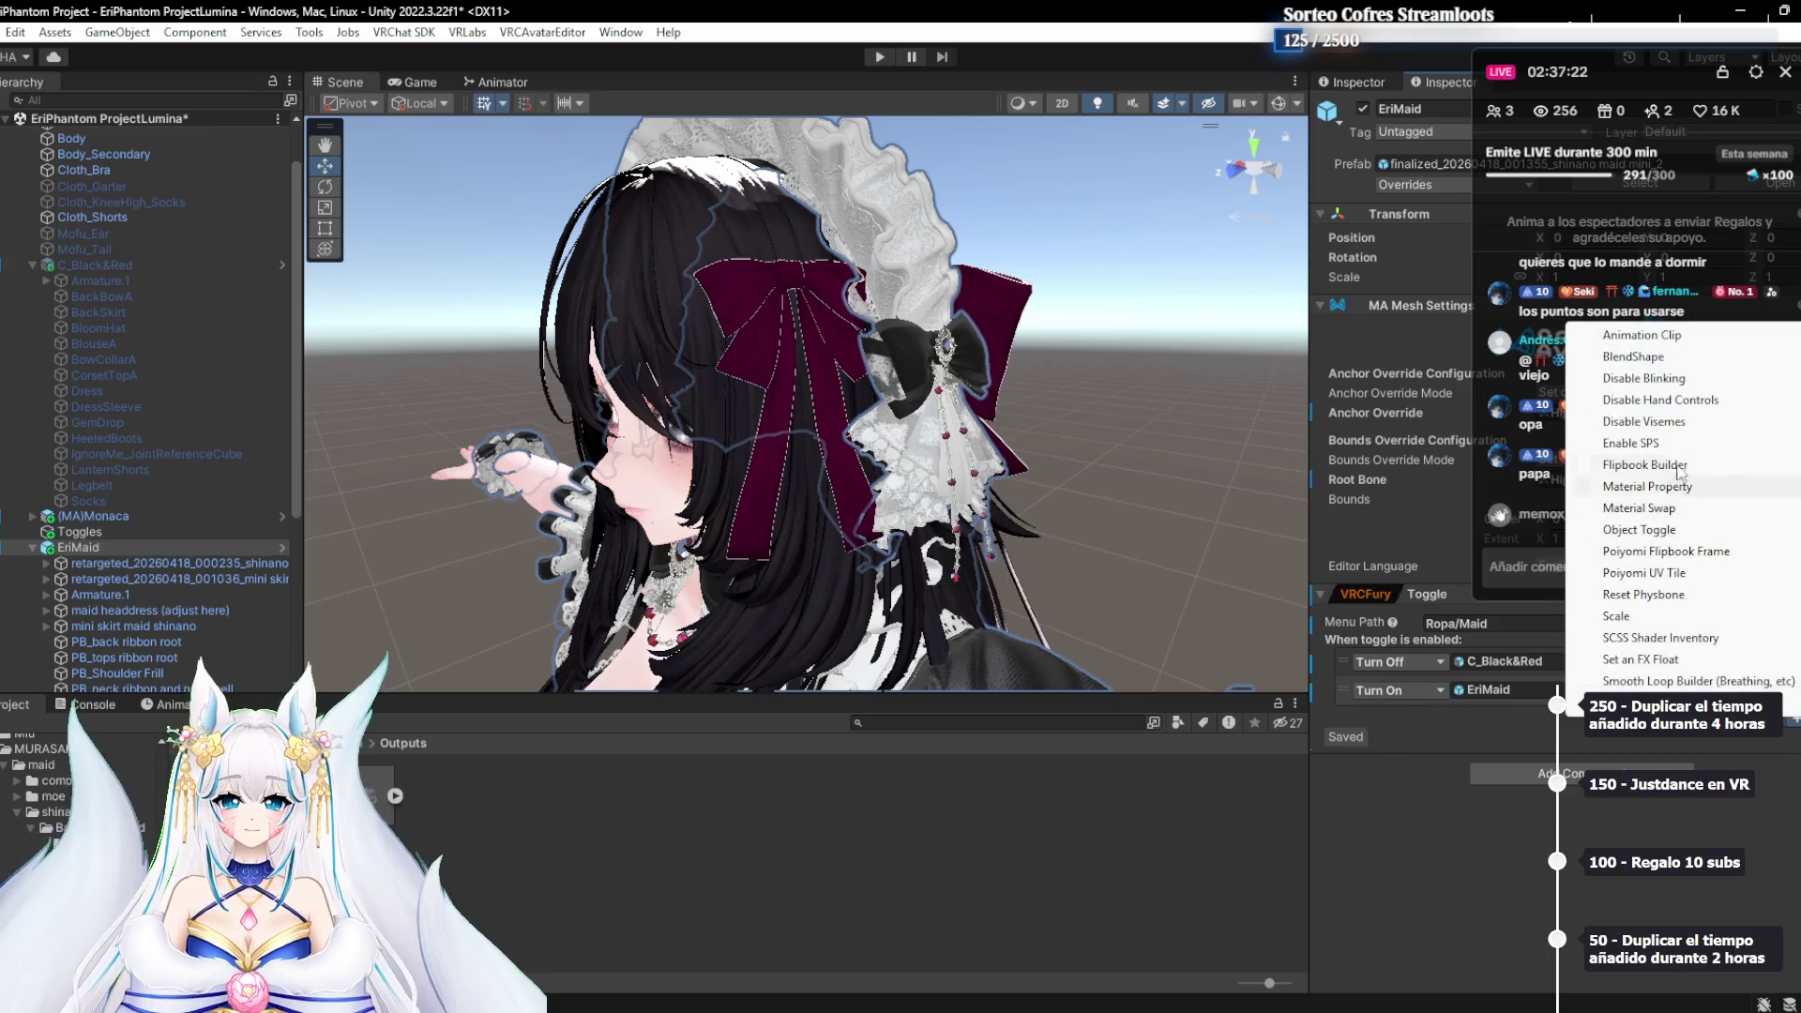
click(1651, 530)
click(1398, 718)
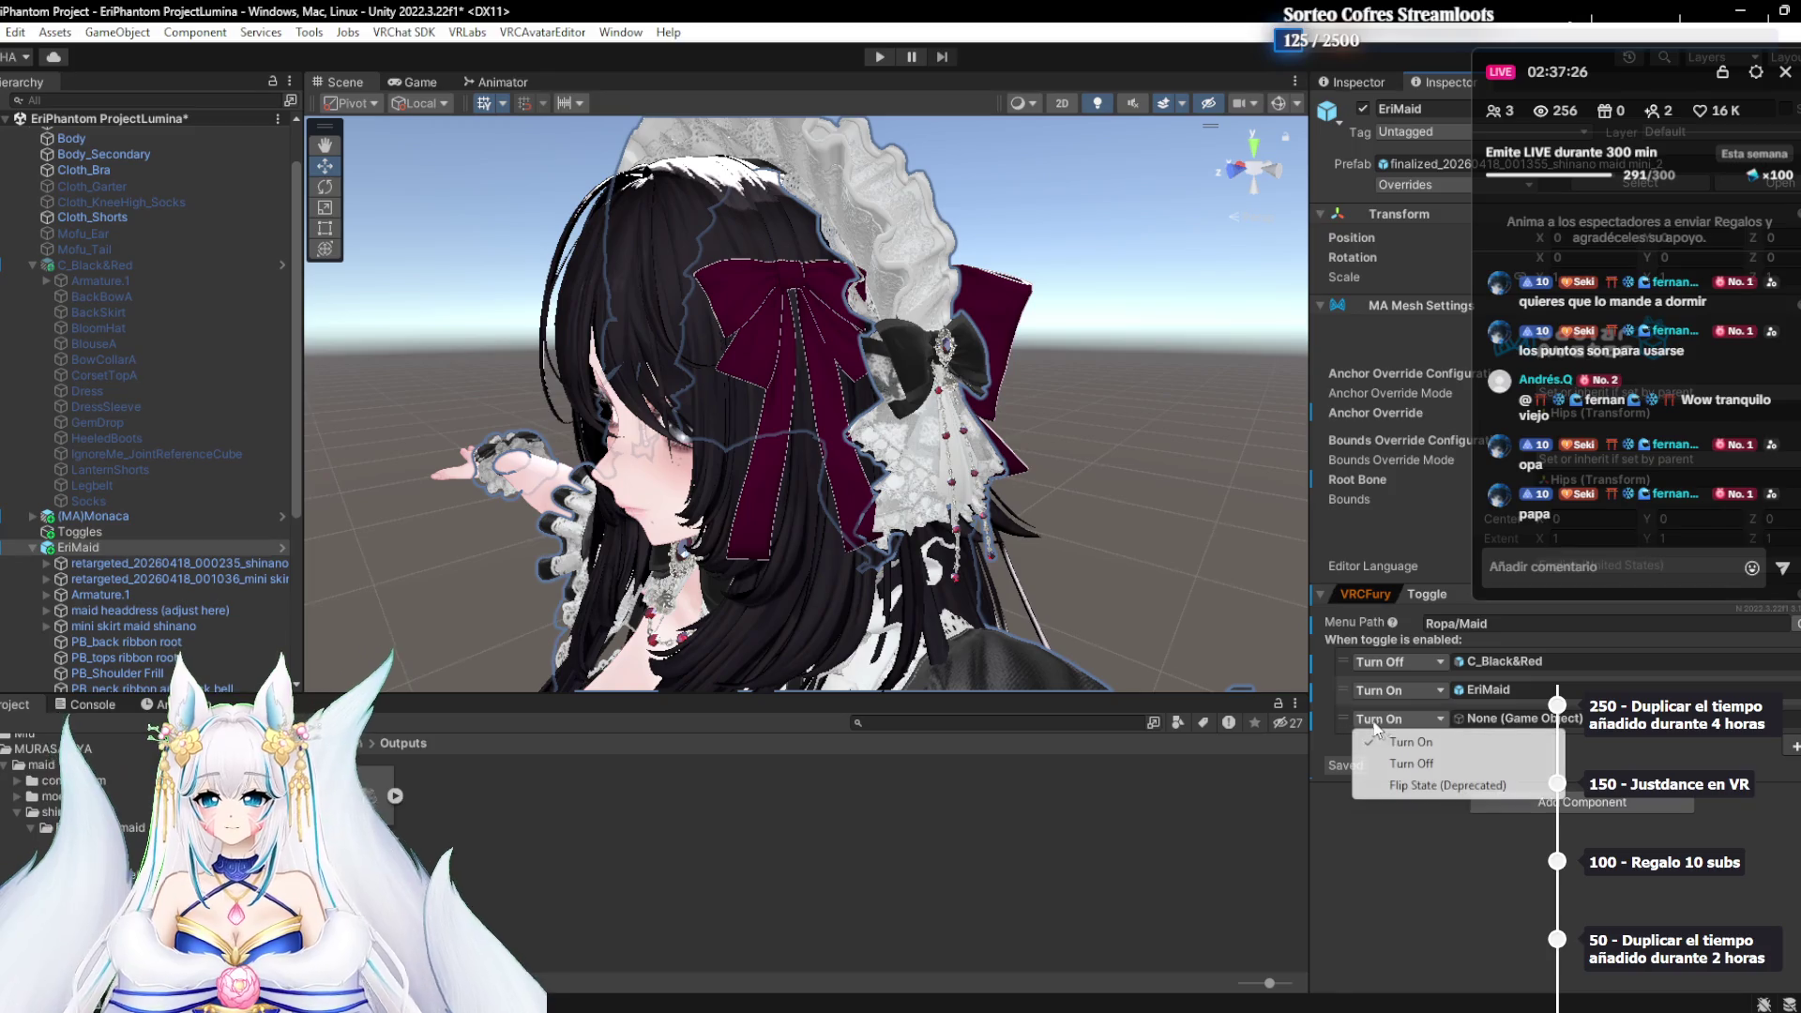
click(1388, 762)
With EriMaid selected, drop ~Ribbon into the third action's Turn Off slot
scroll(5, 340, up, 2)
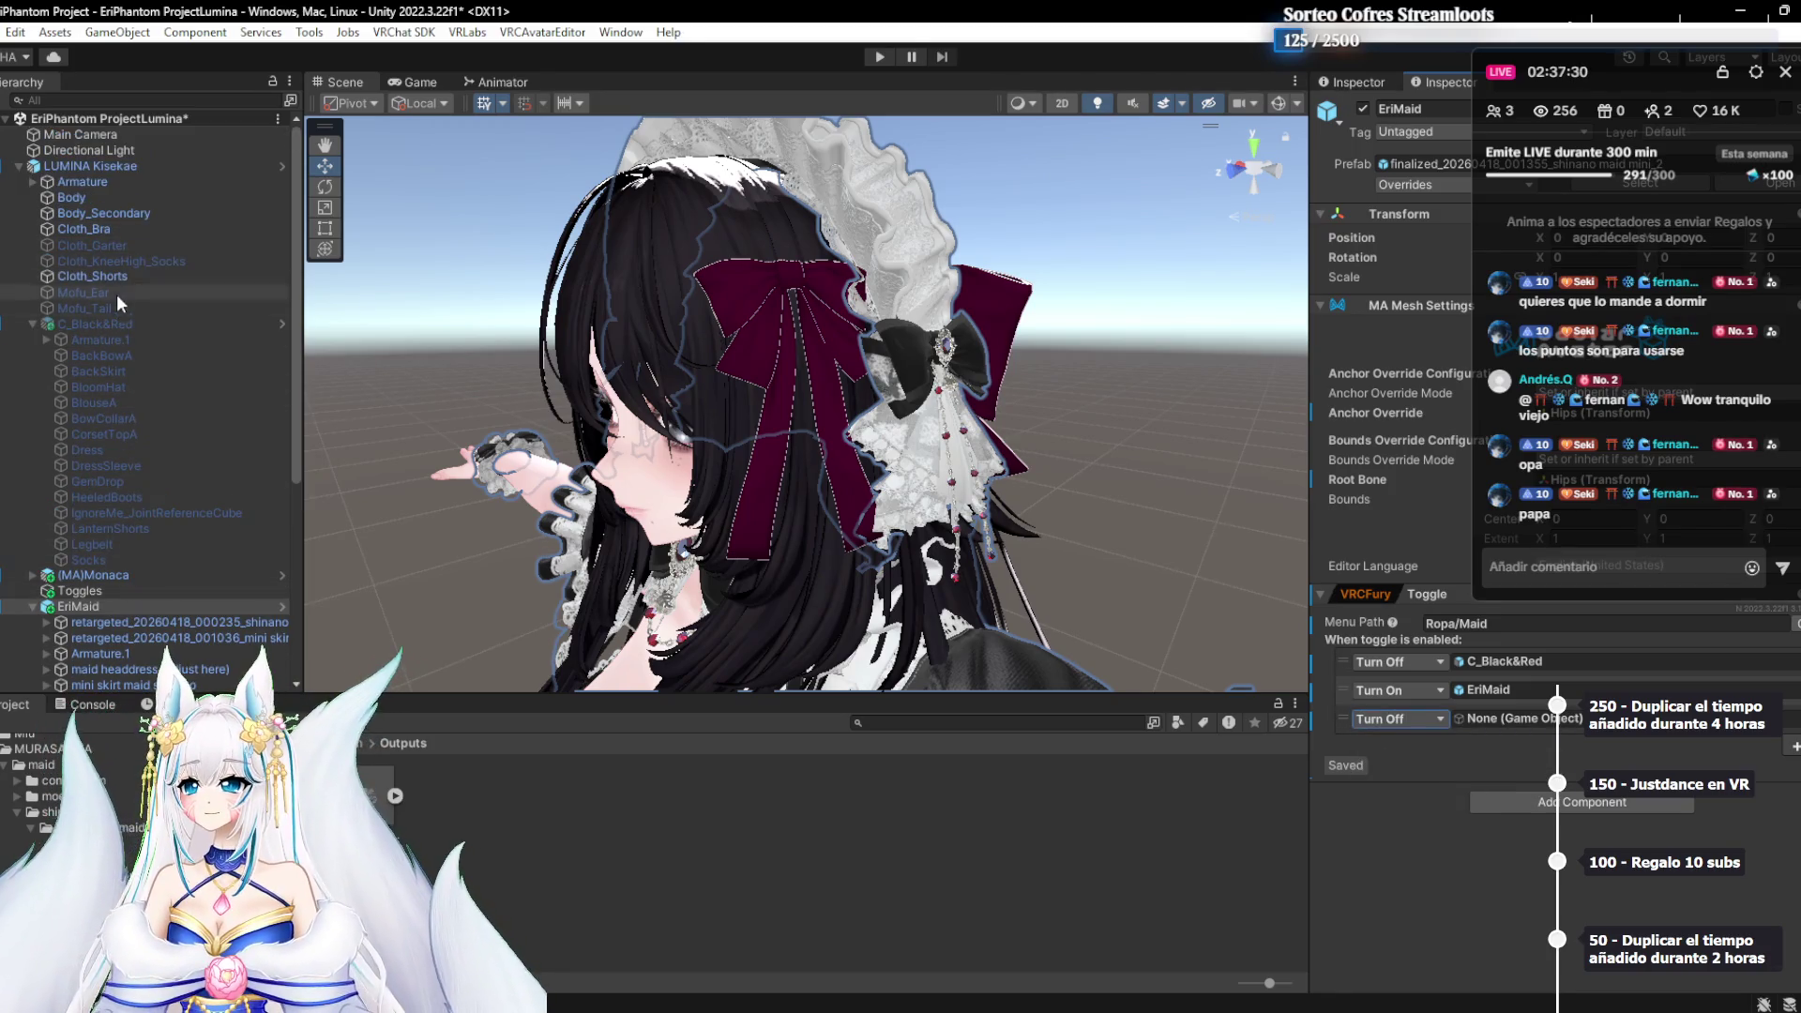
scroll(165, 375, down, 4)
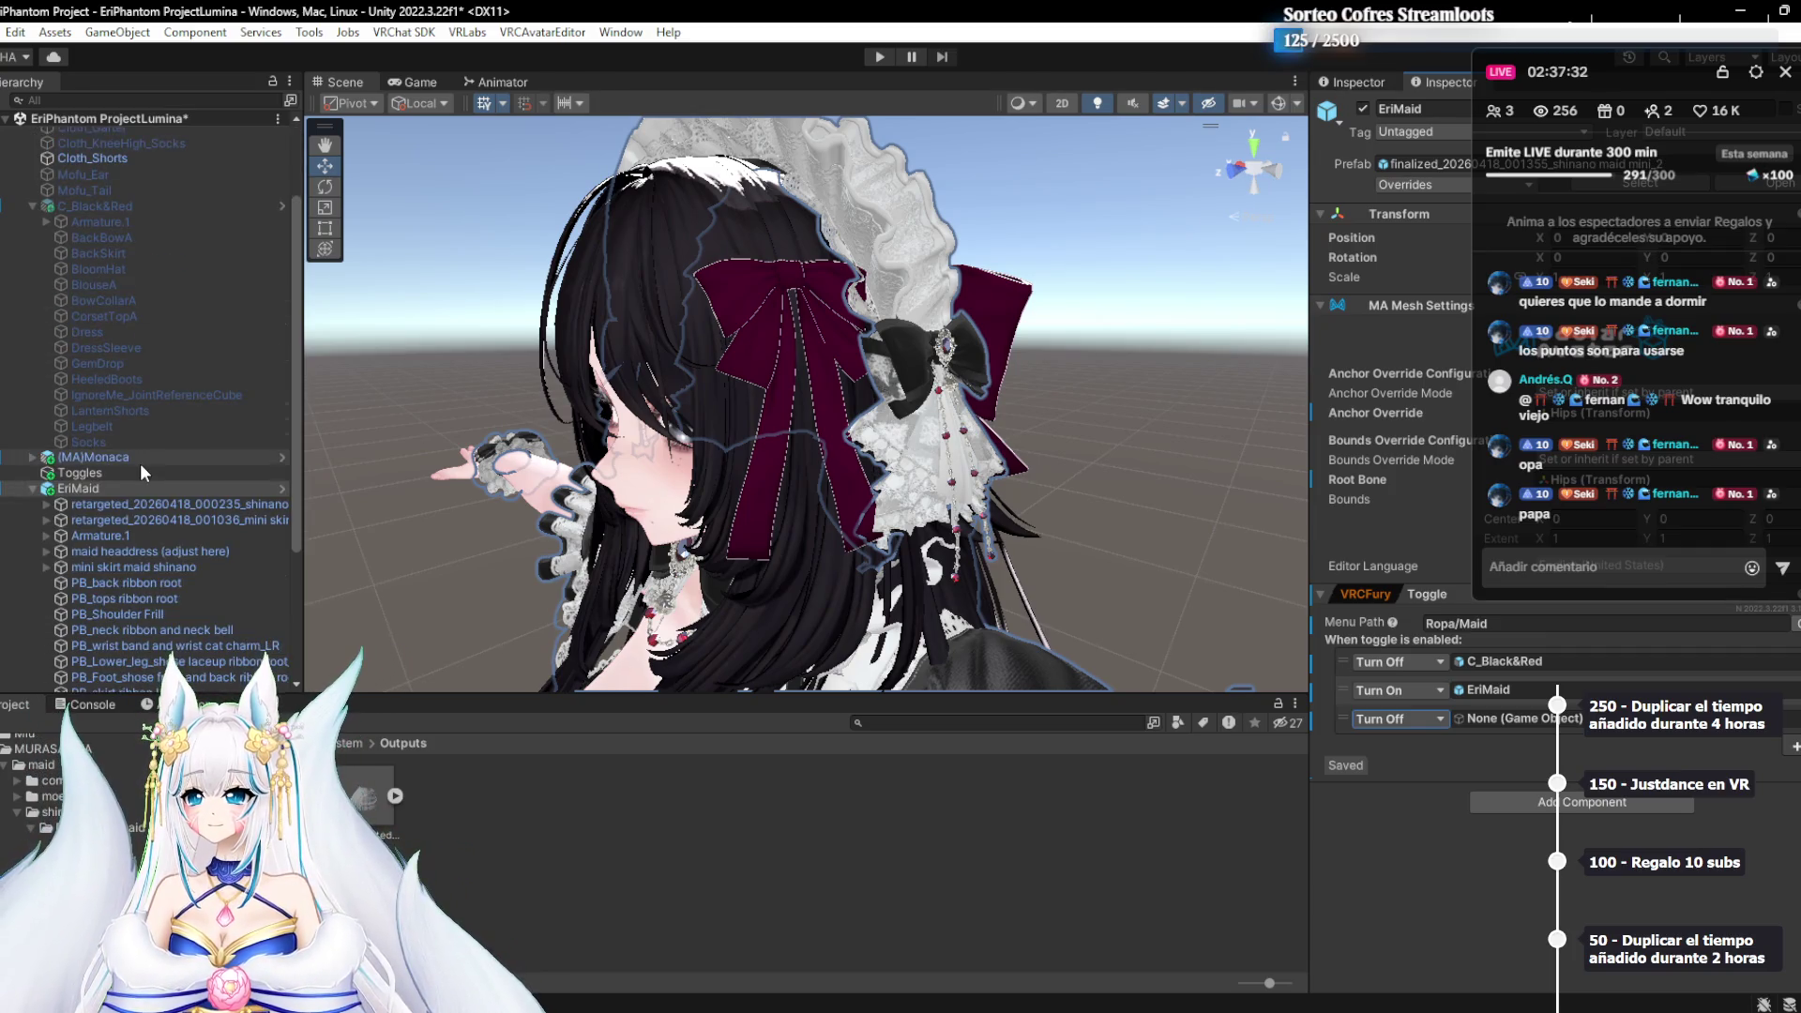
scroll(141, 412, down, 2)
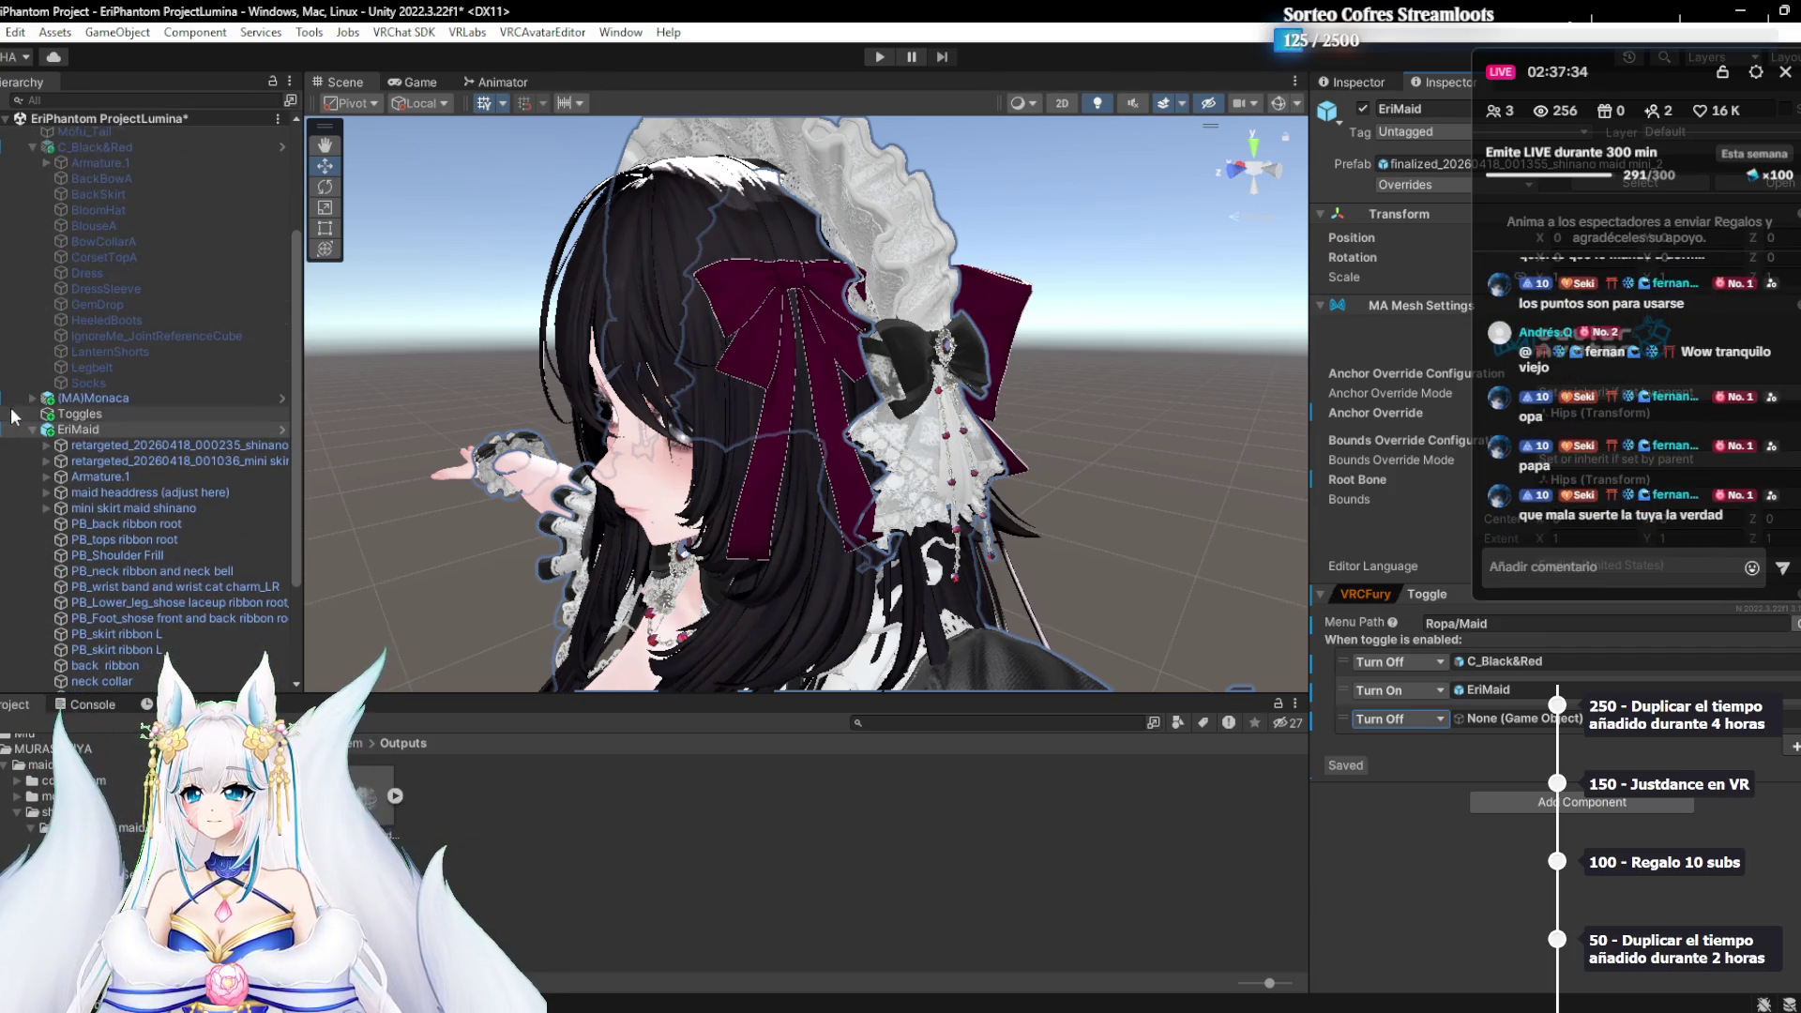
click(55, 401)
click(34, 399)
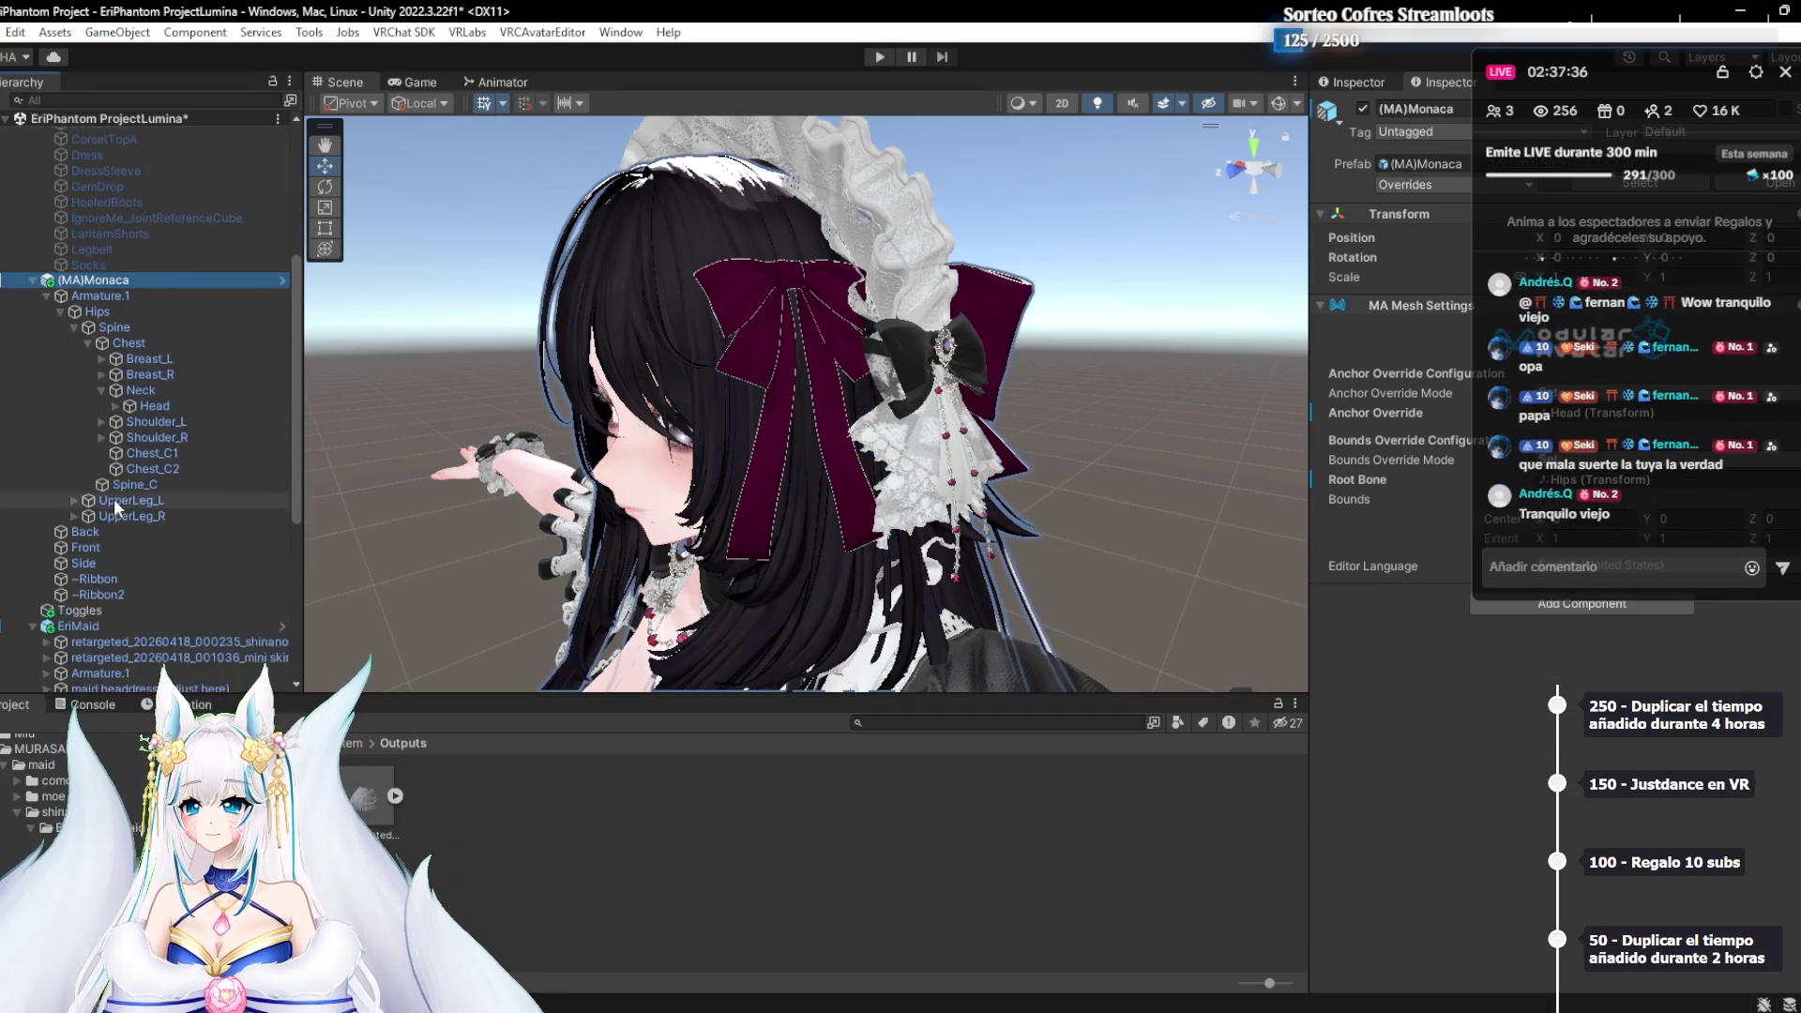
scroll(115, 498, down, 10)
click(90, 452)
scroll(116, 383, up, 4)
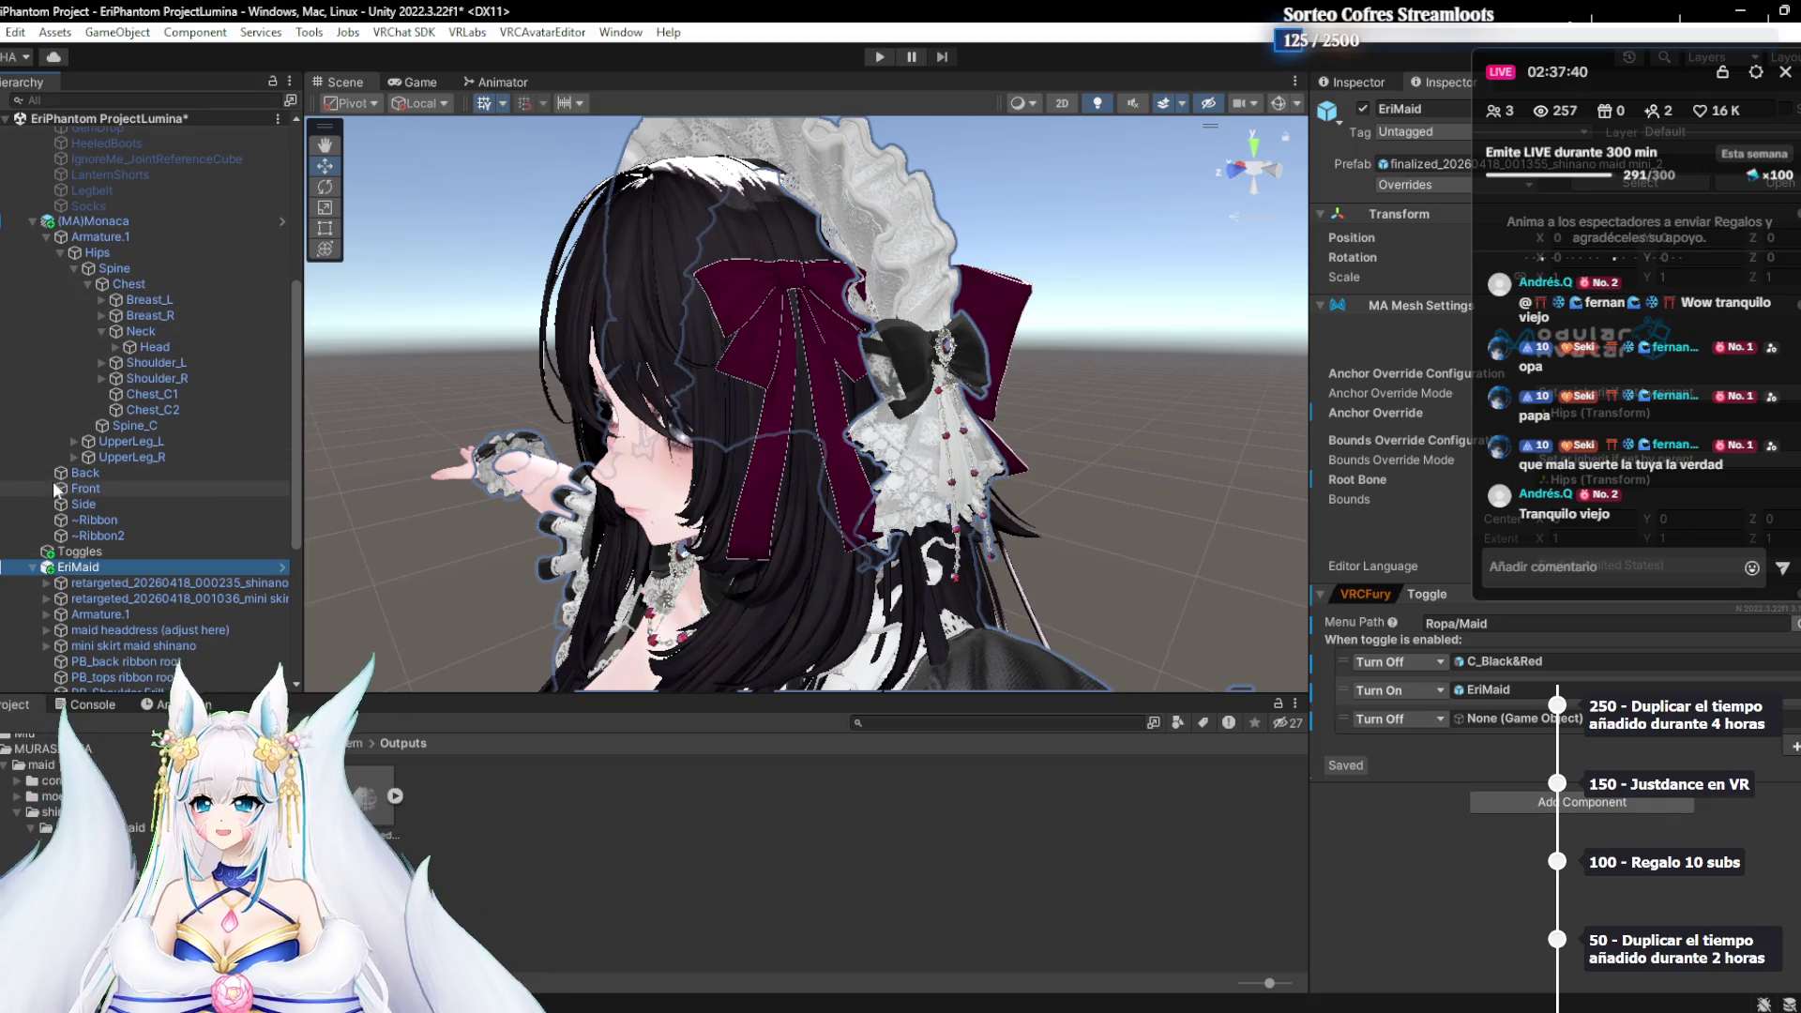
mouse_move(80, 566)
mouse_down()
mouse_move(1254, 621)
mouse_move(1496, 719)
mouse_up()
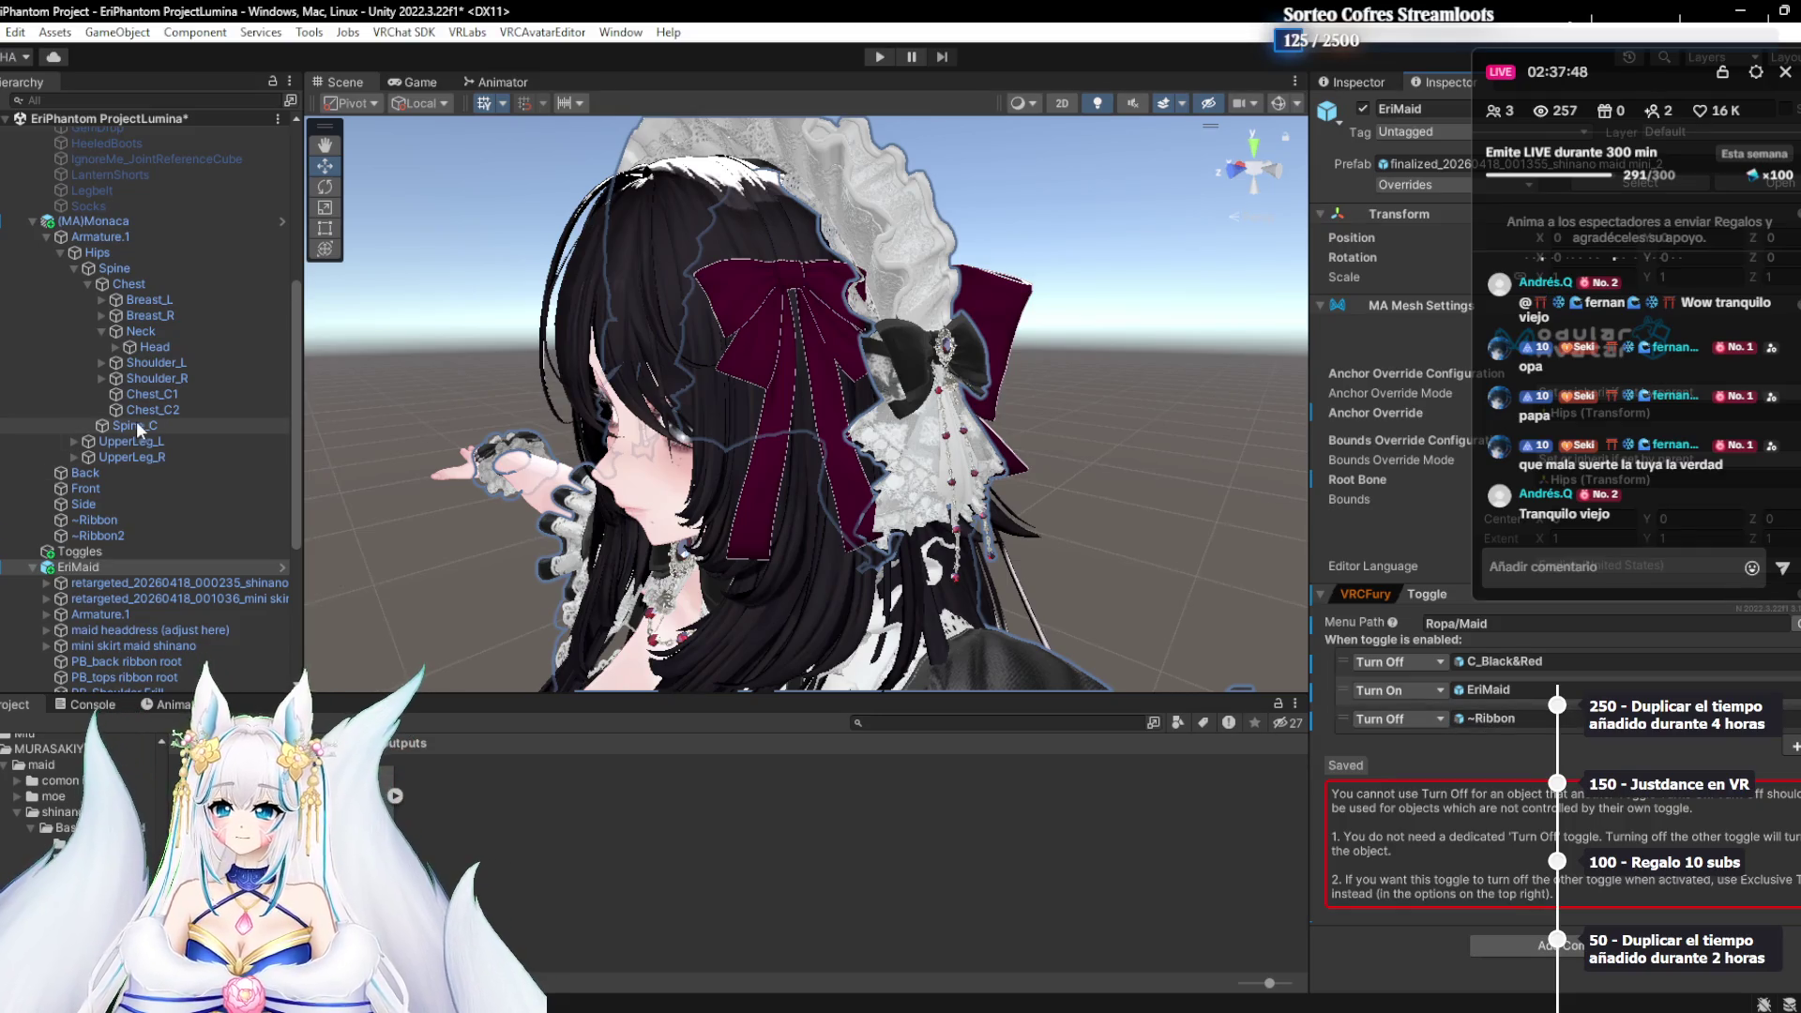
Check the ~Ribbon mesh, then select C_Black&Red to show its Sombrero, Liston and Corset toggles
click(109, 522)
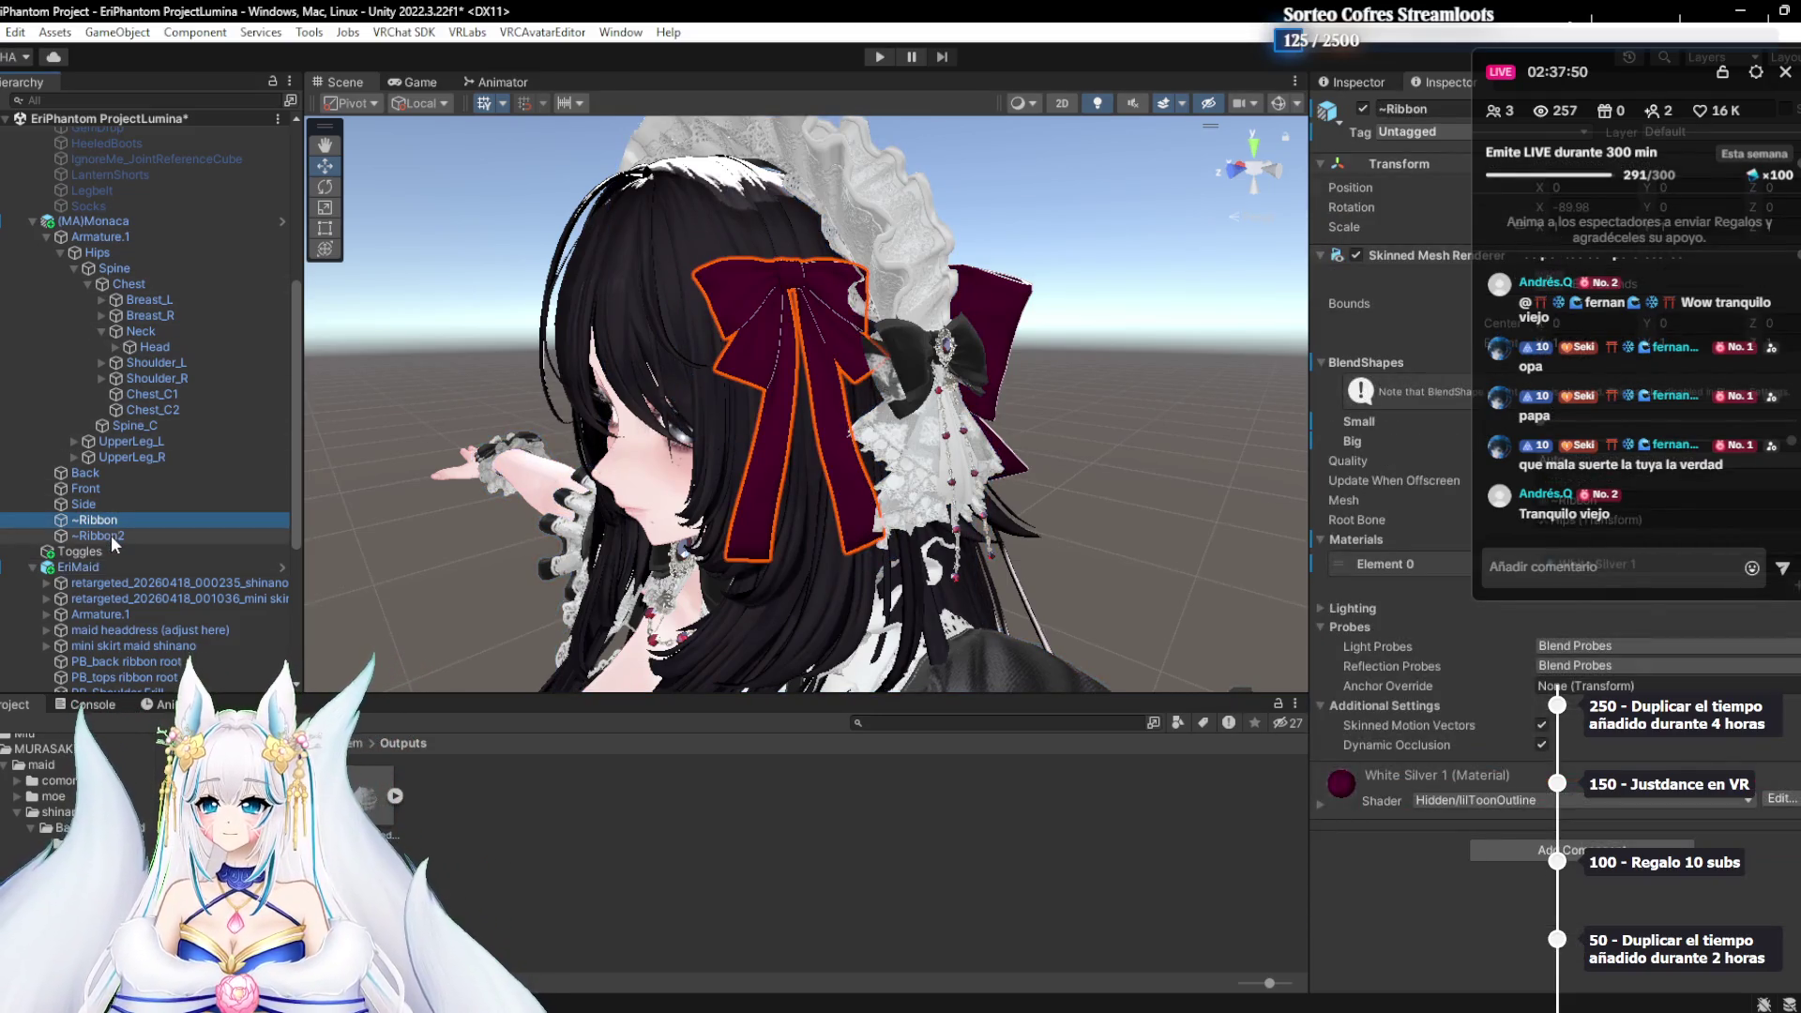
click(132, 225)
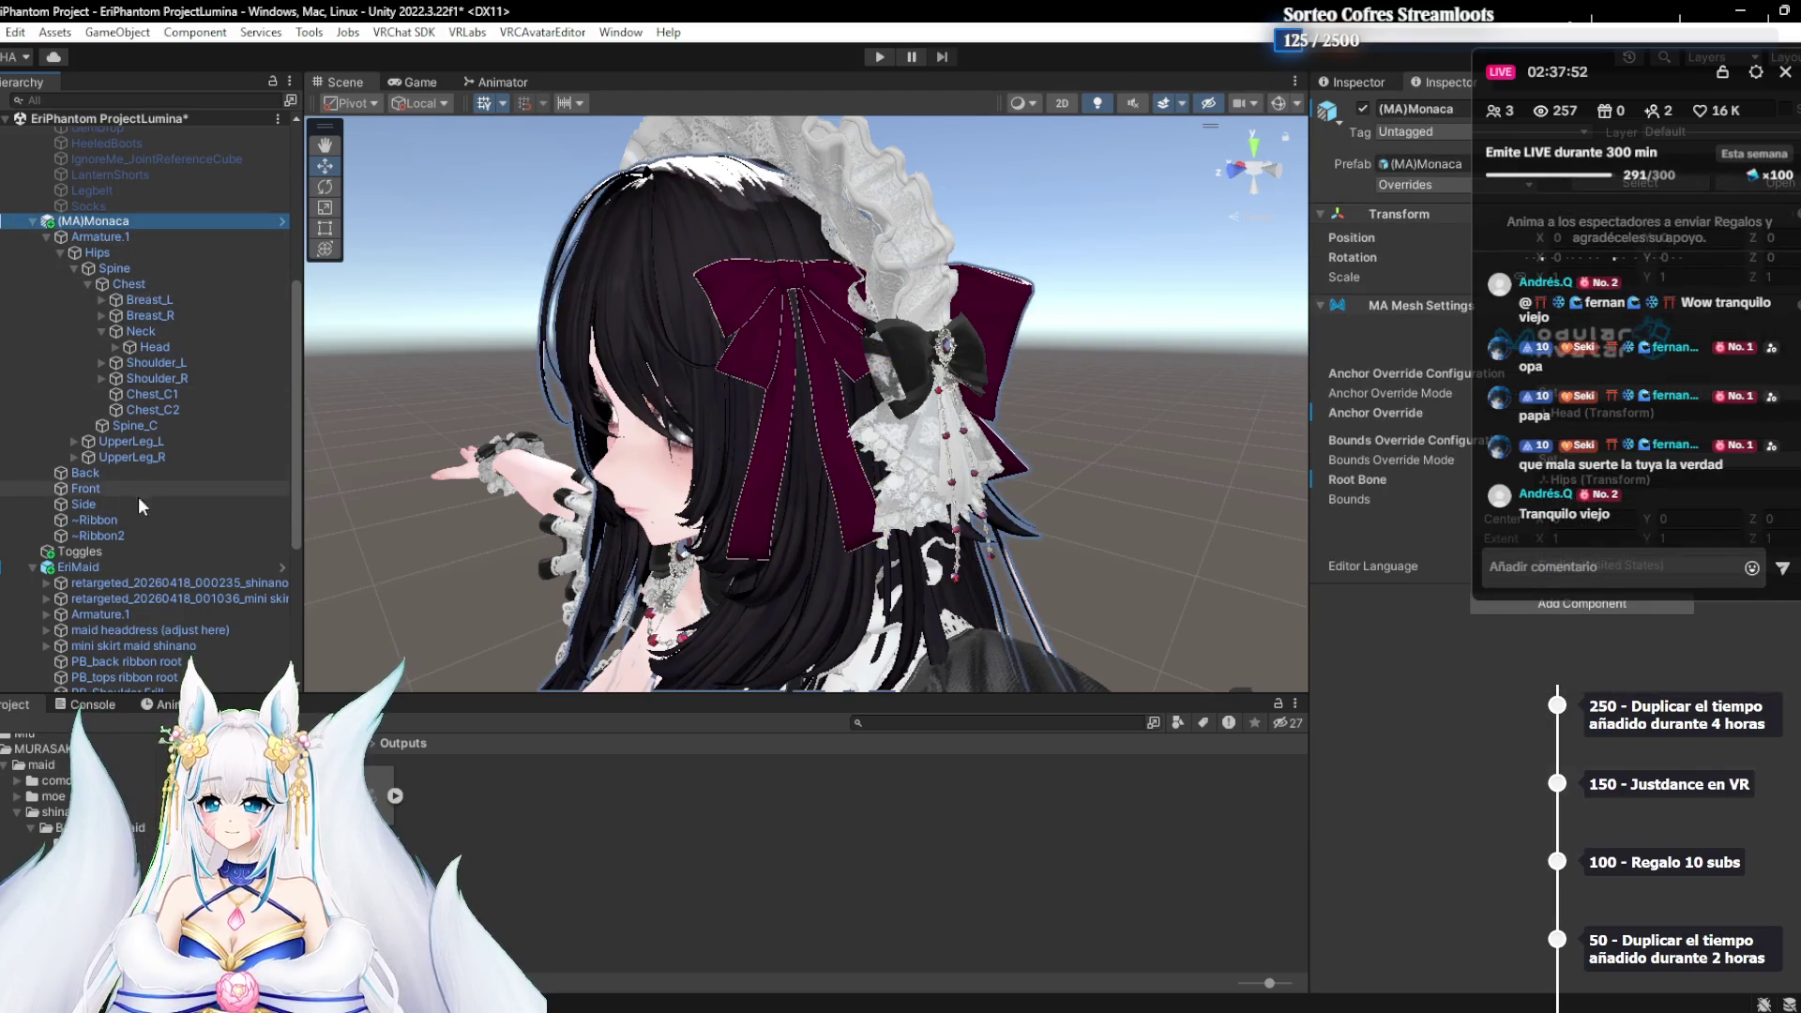
scroll(137, 494, down, 1)
click(80, 492)
click(81, 507)
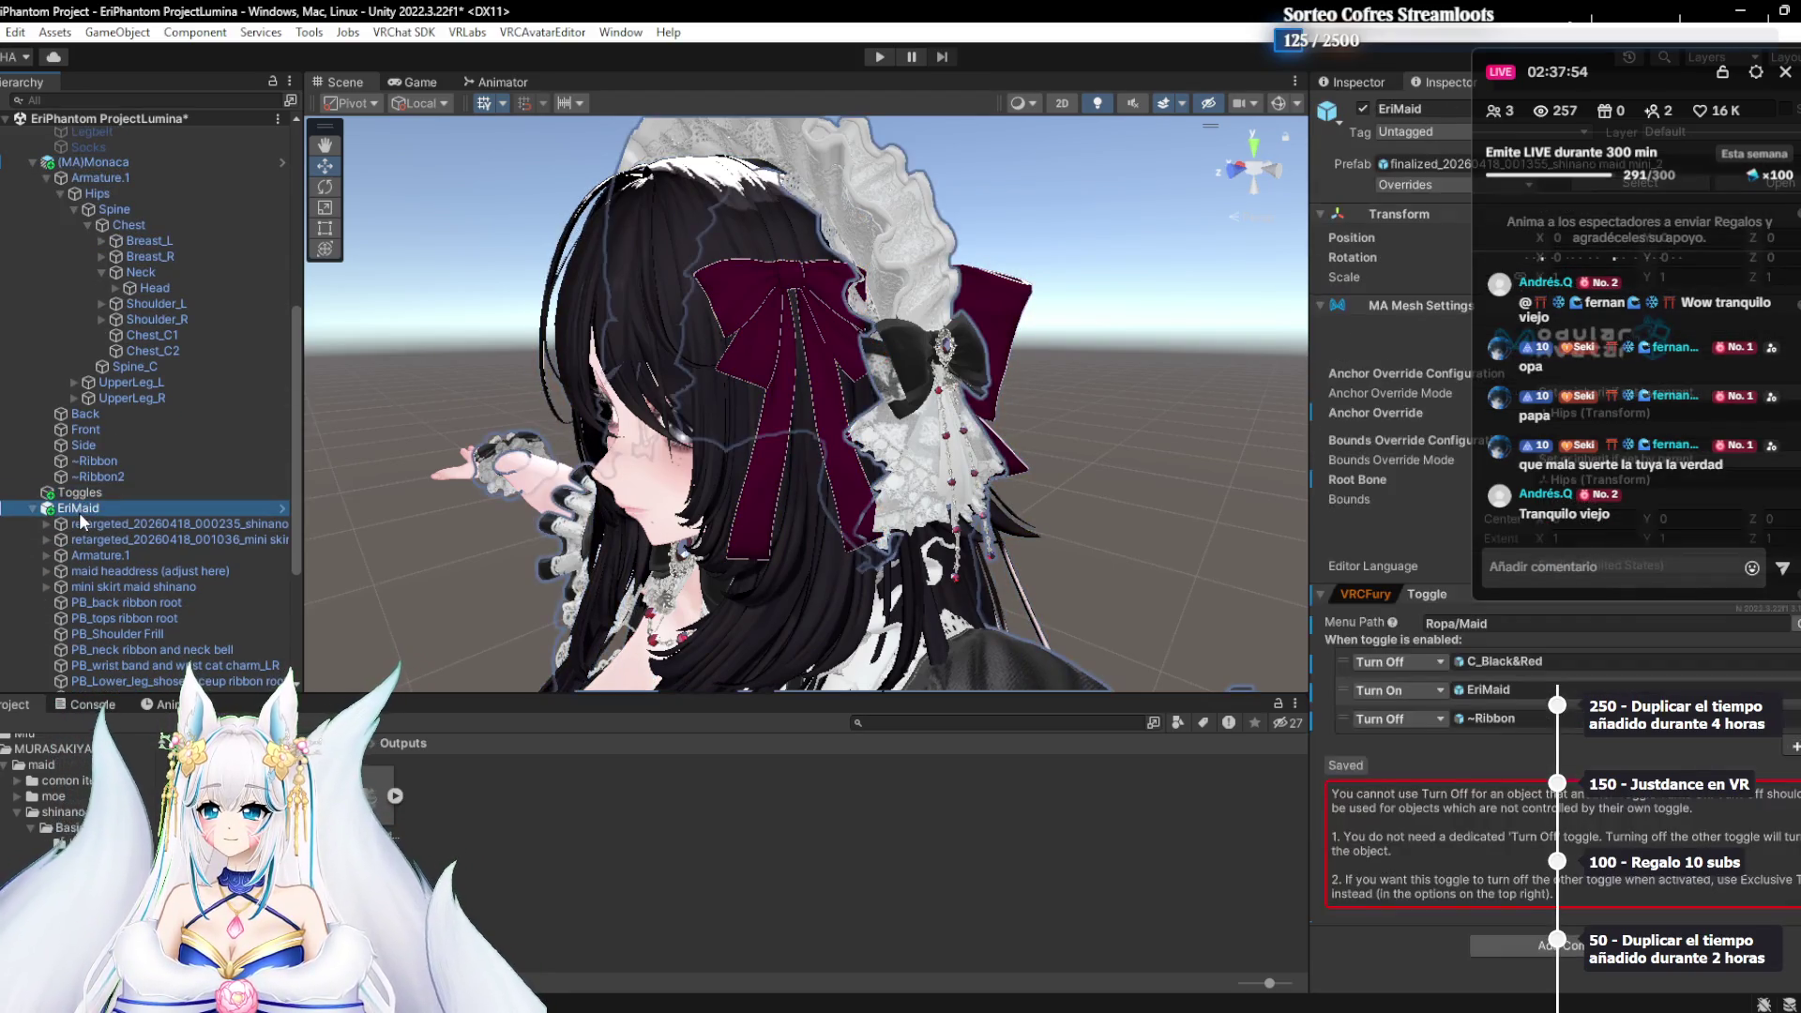
scroll(124, 366, up, 8)
click(96, 268)
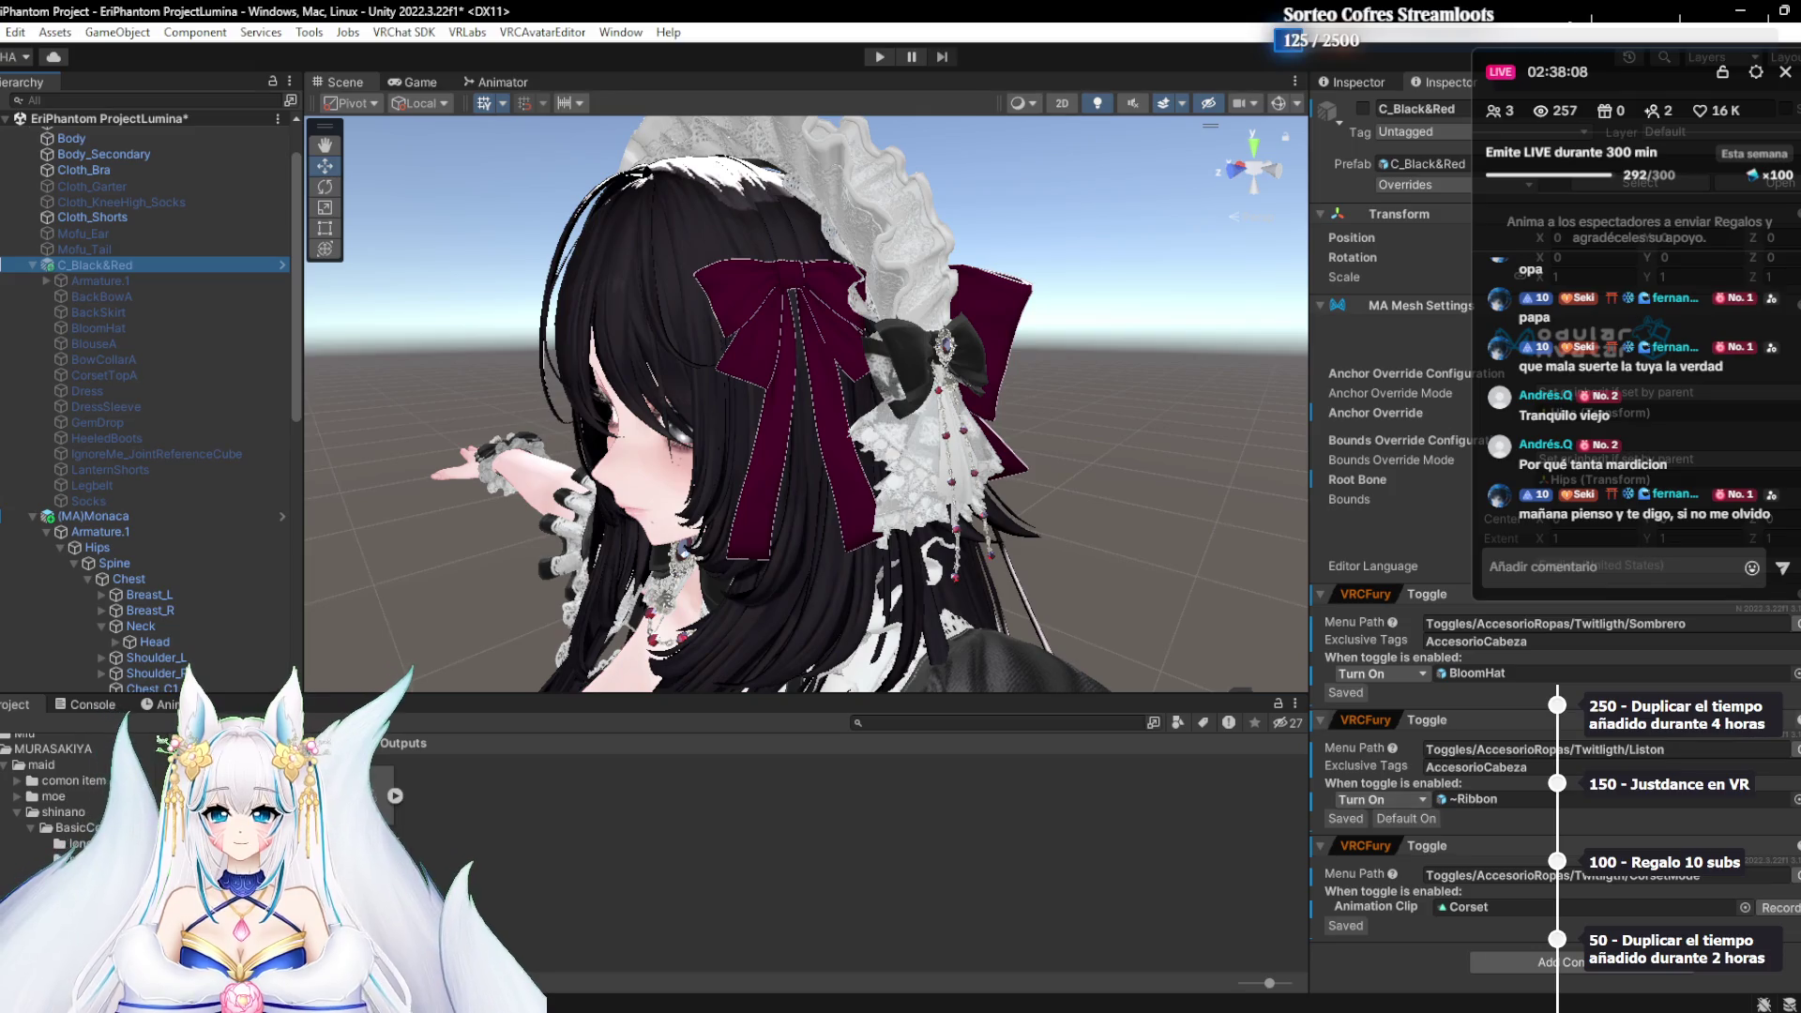
Remove the Liston toggle component and add a Turn Off Object Toggle action to the Sombrero toggle
right_click(1623, 720)
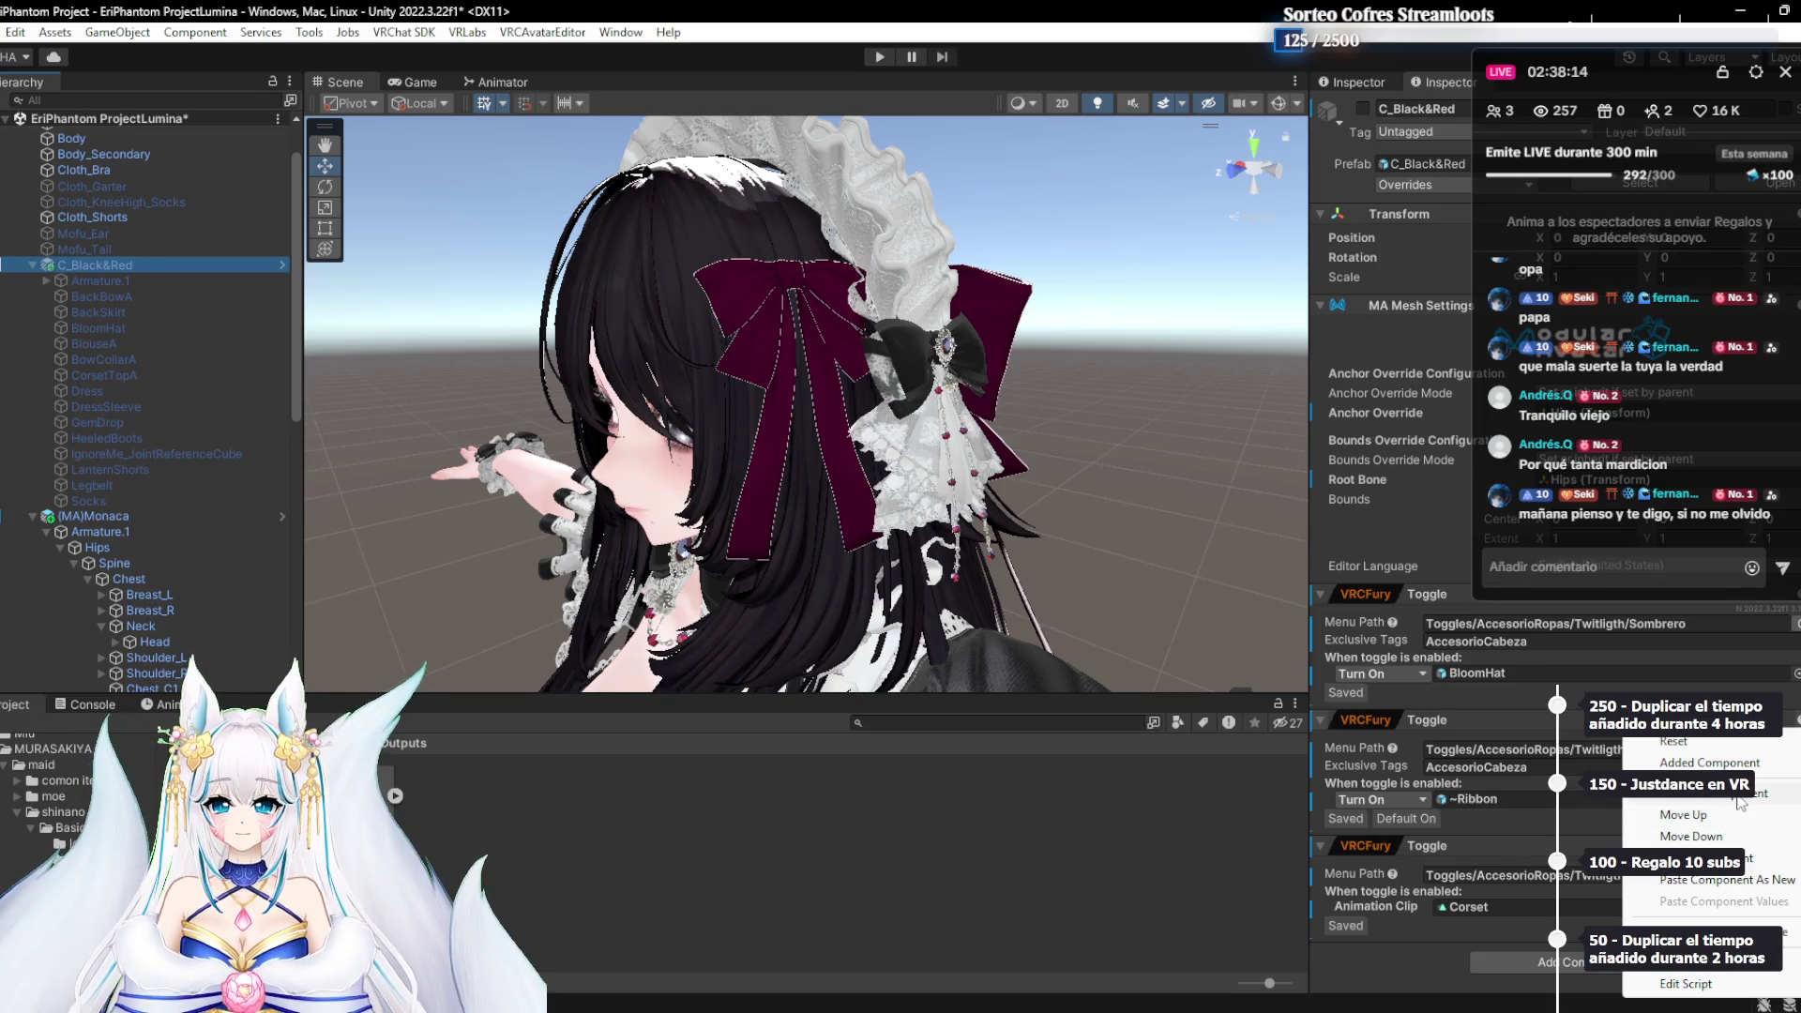
click(1737, 796)
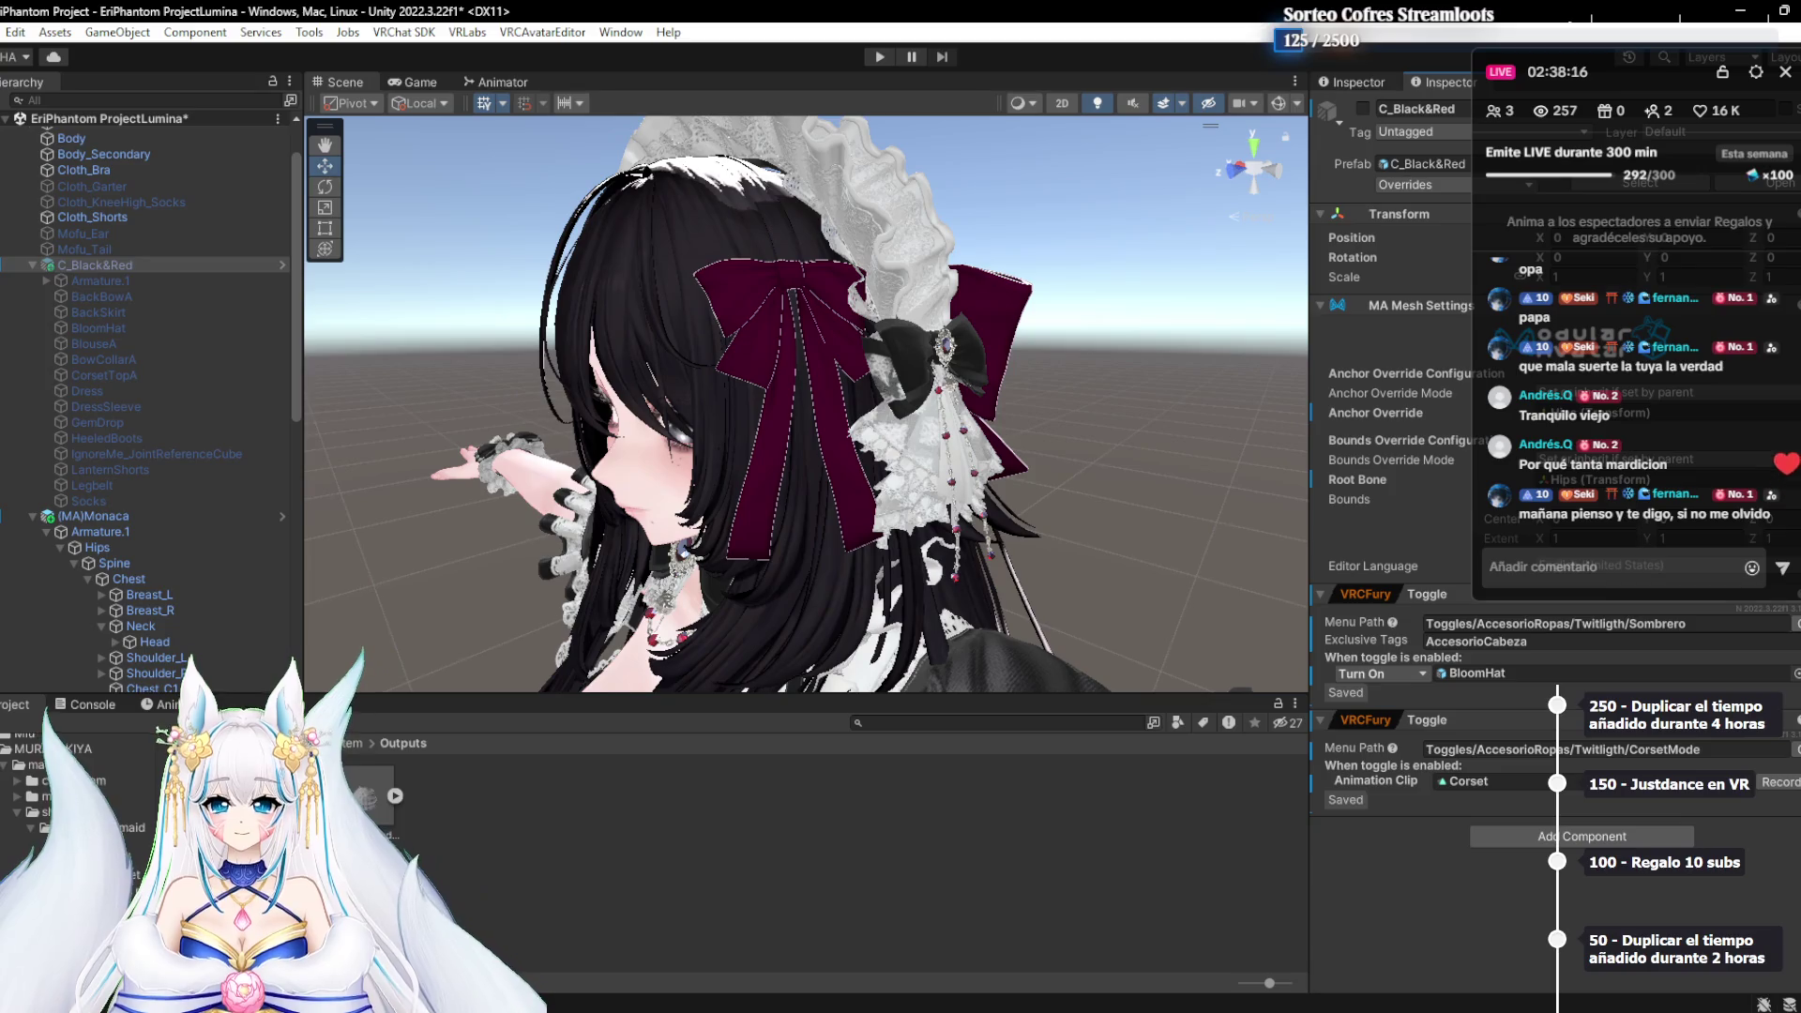
click(1790, 691)
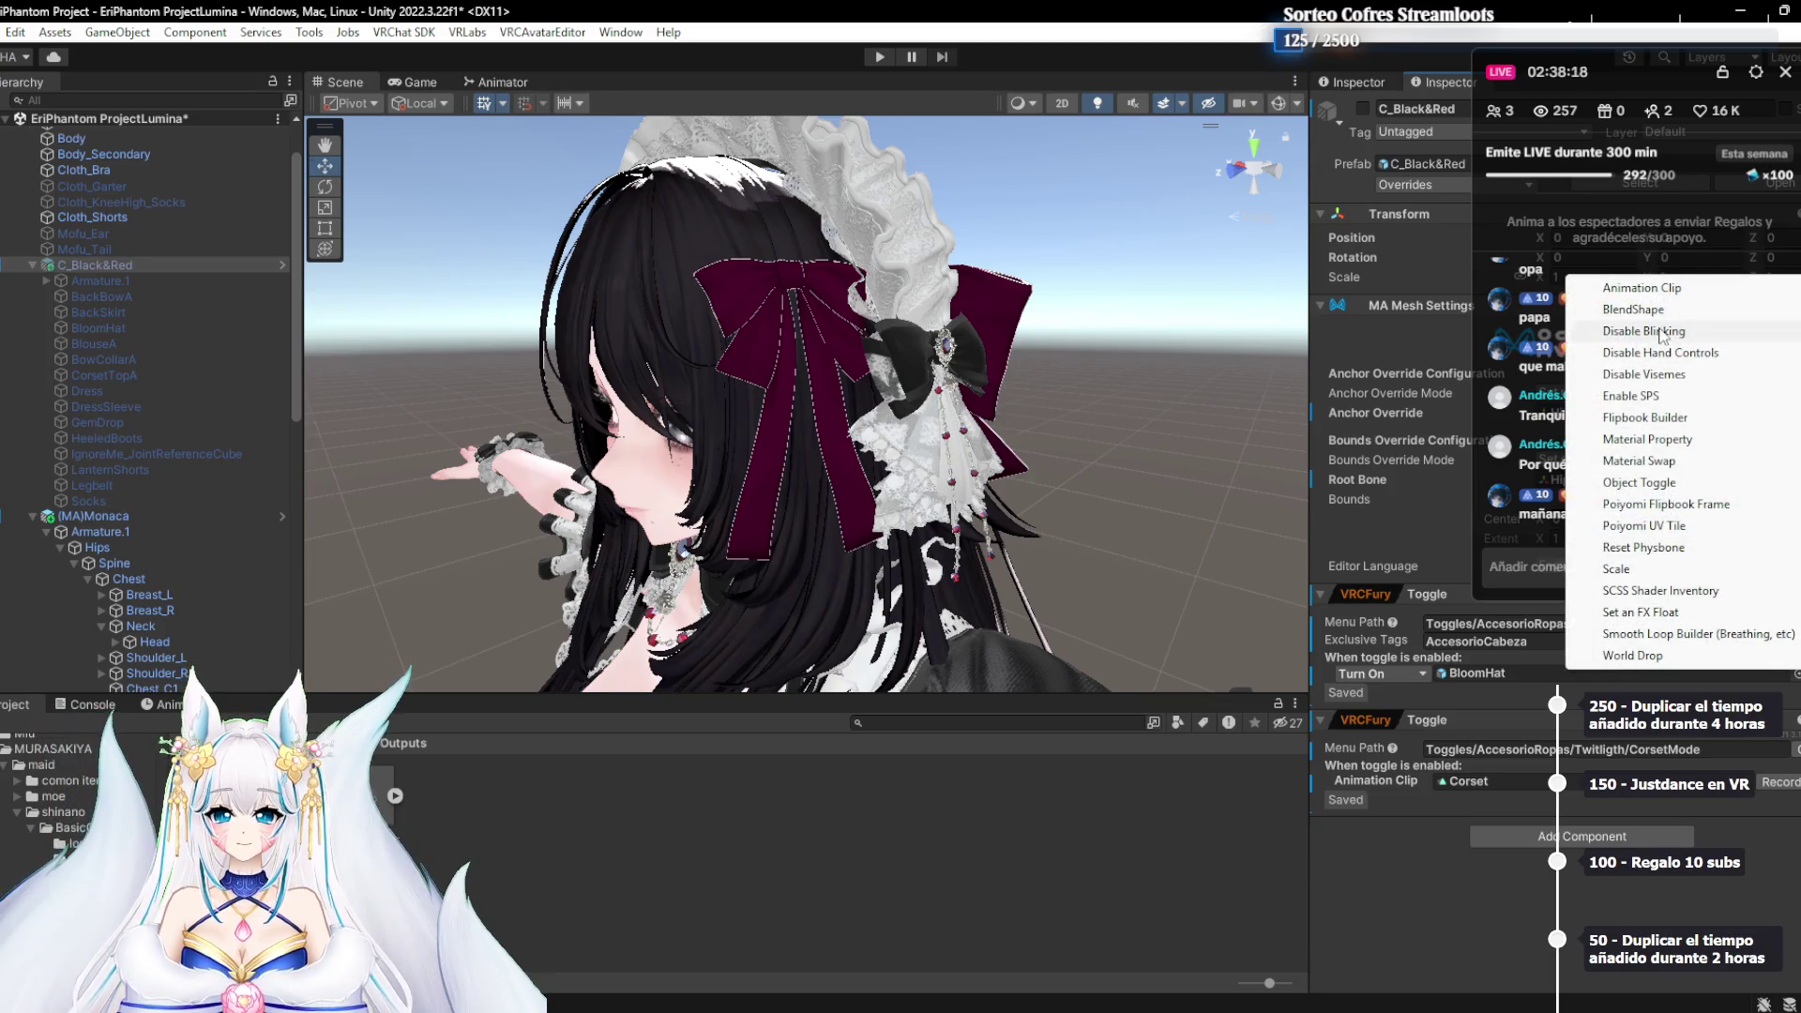
click(1651, 483)
click(1440, 709)
click(1426, 751)
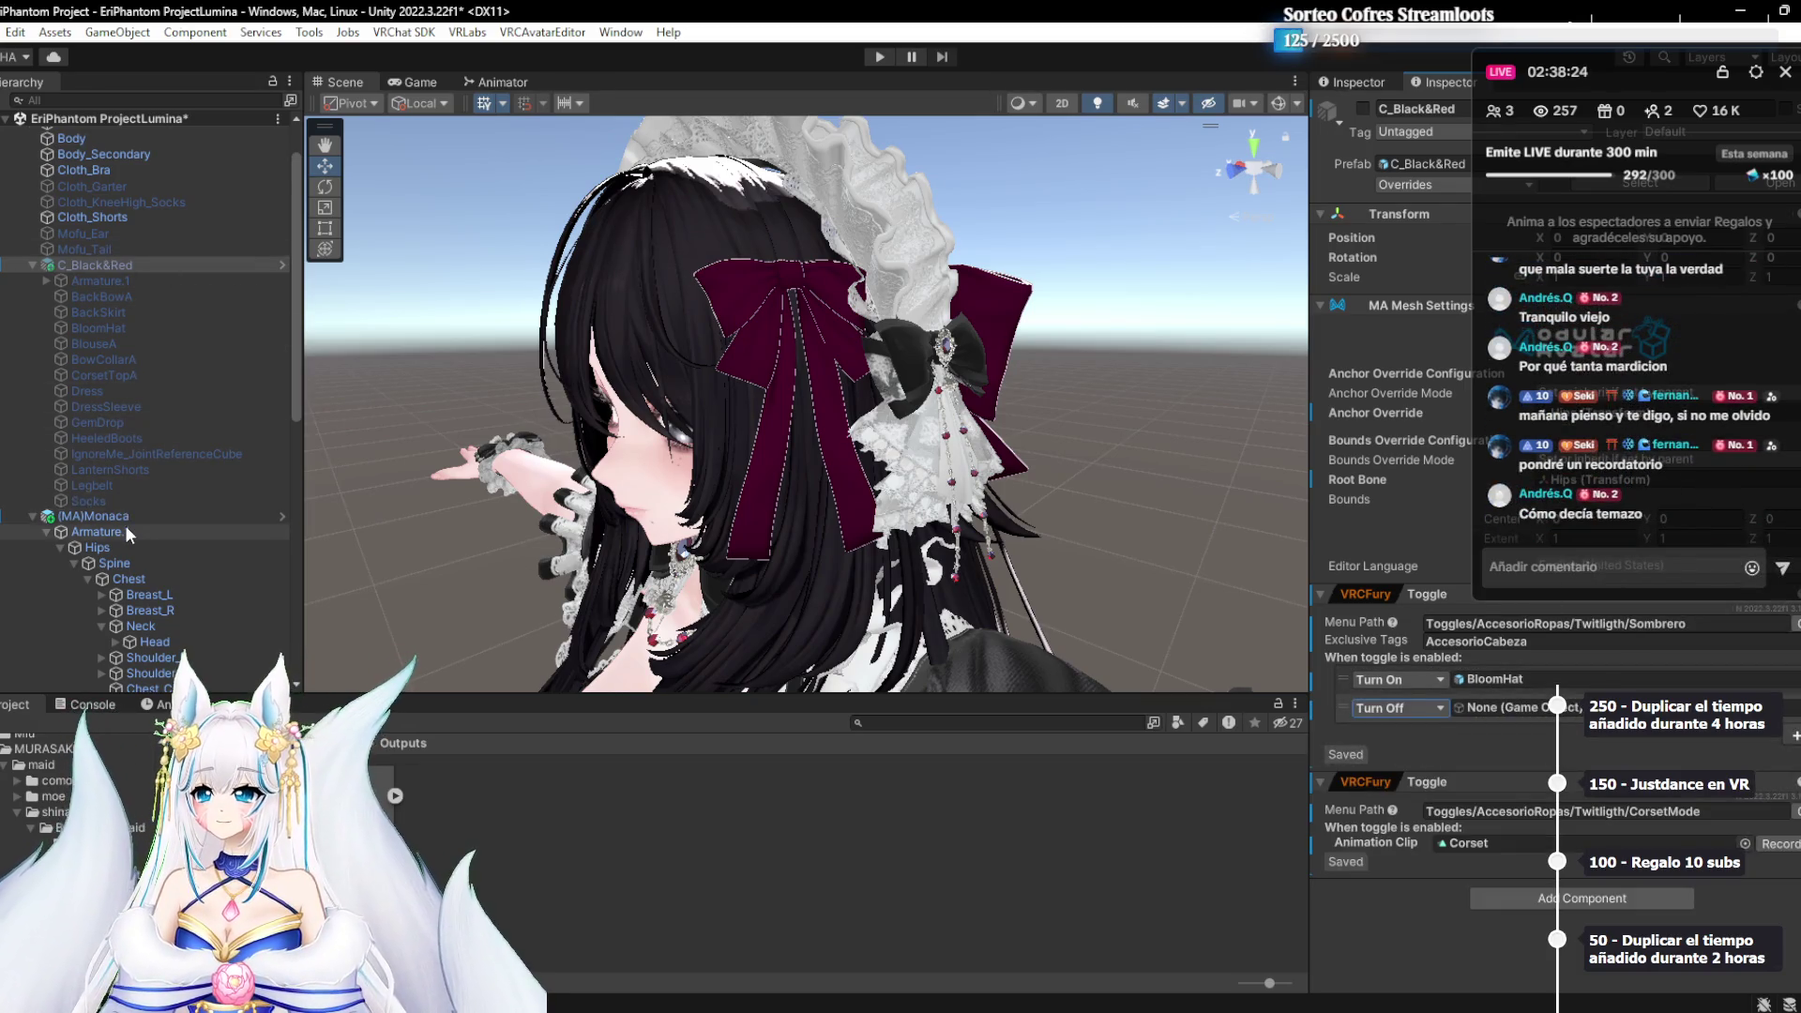
Review the Sombrero toggle's BloomHat and ~Ribbon actions, then select EriMaid to check its maid toggle
scroll(126, 526, down, 3)
scroll(138, 567, down, 1)
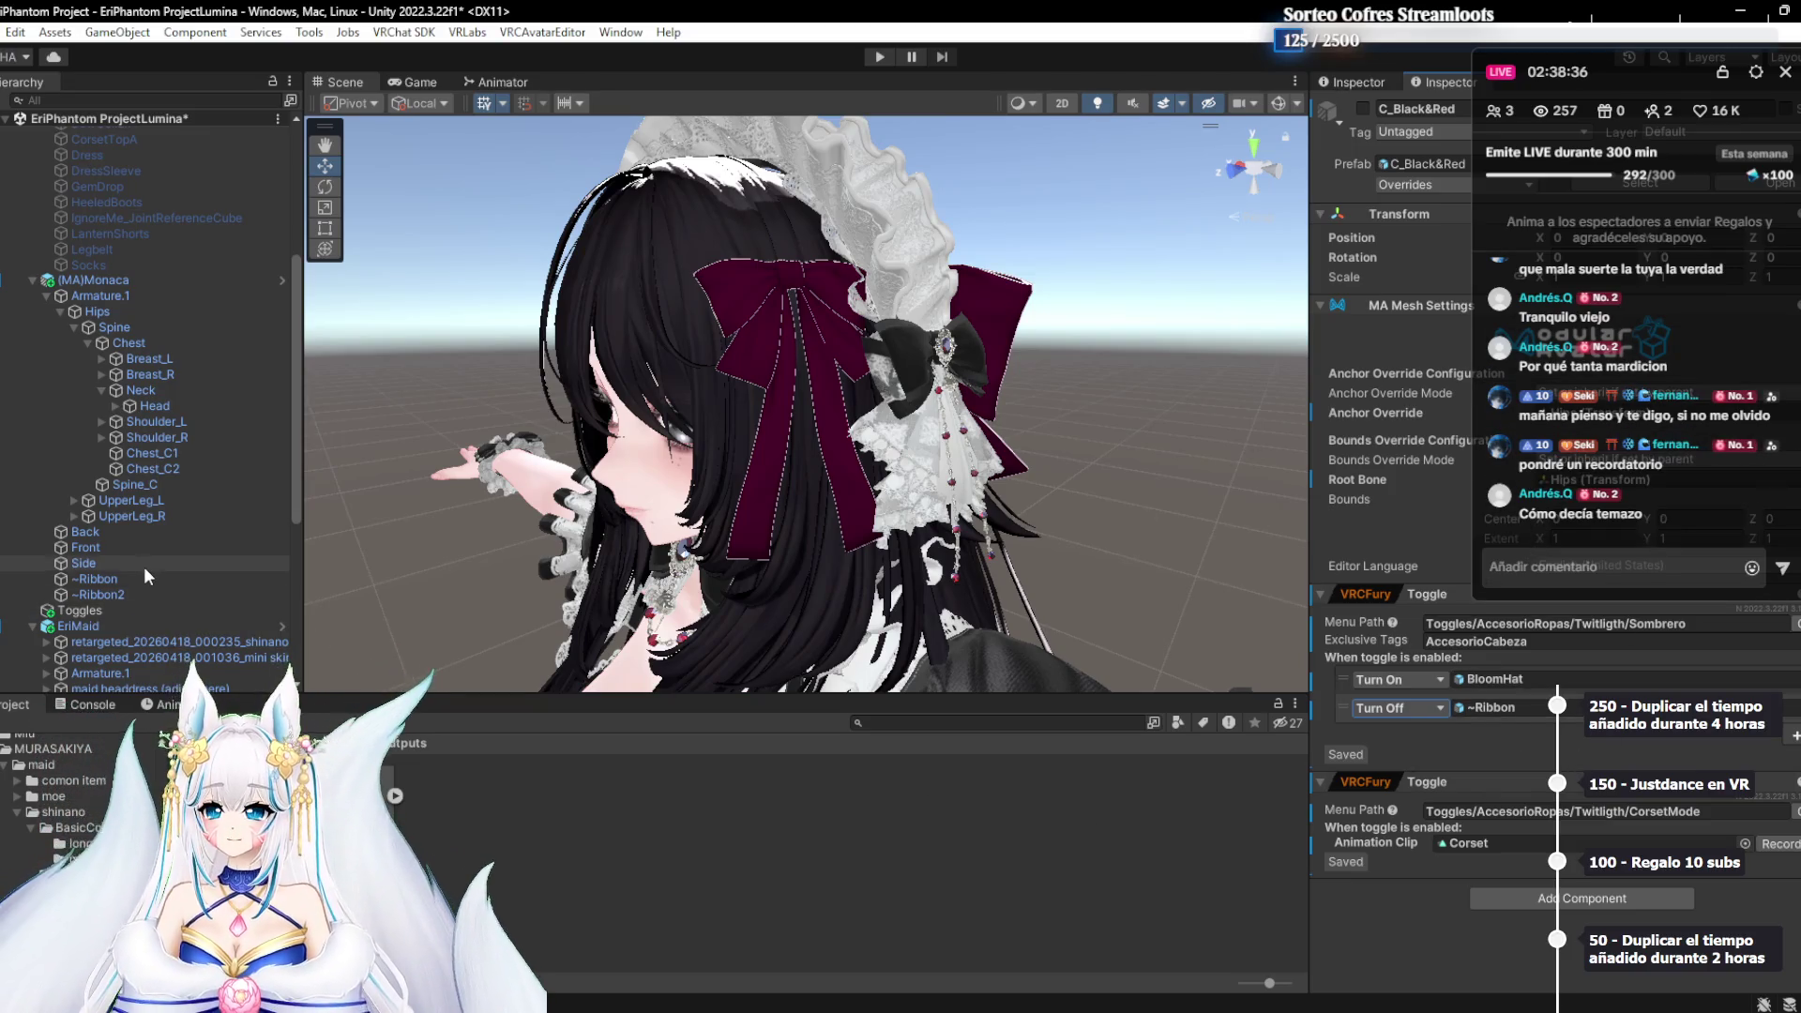
scroll(148, 576, down, 3)
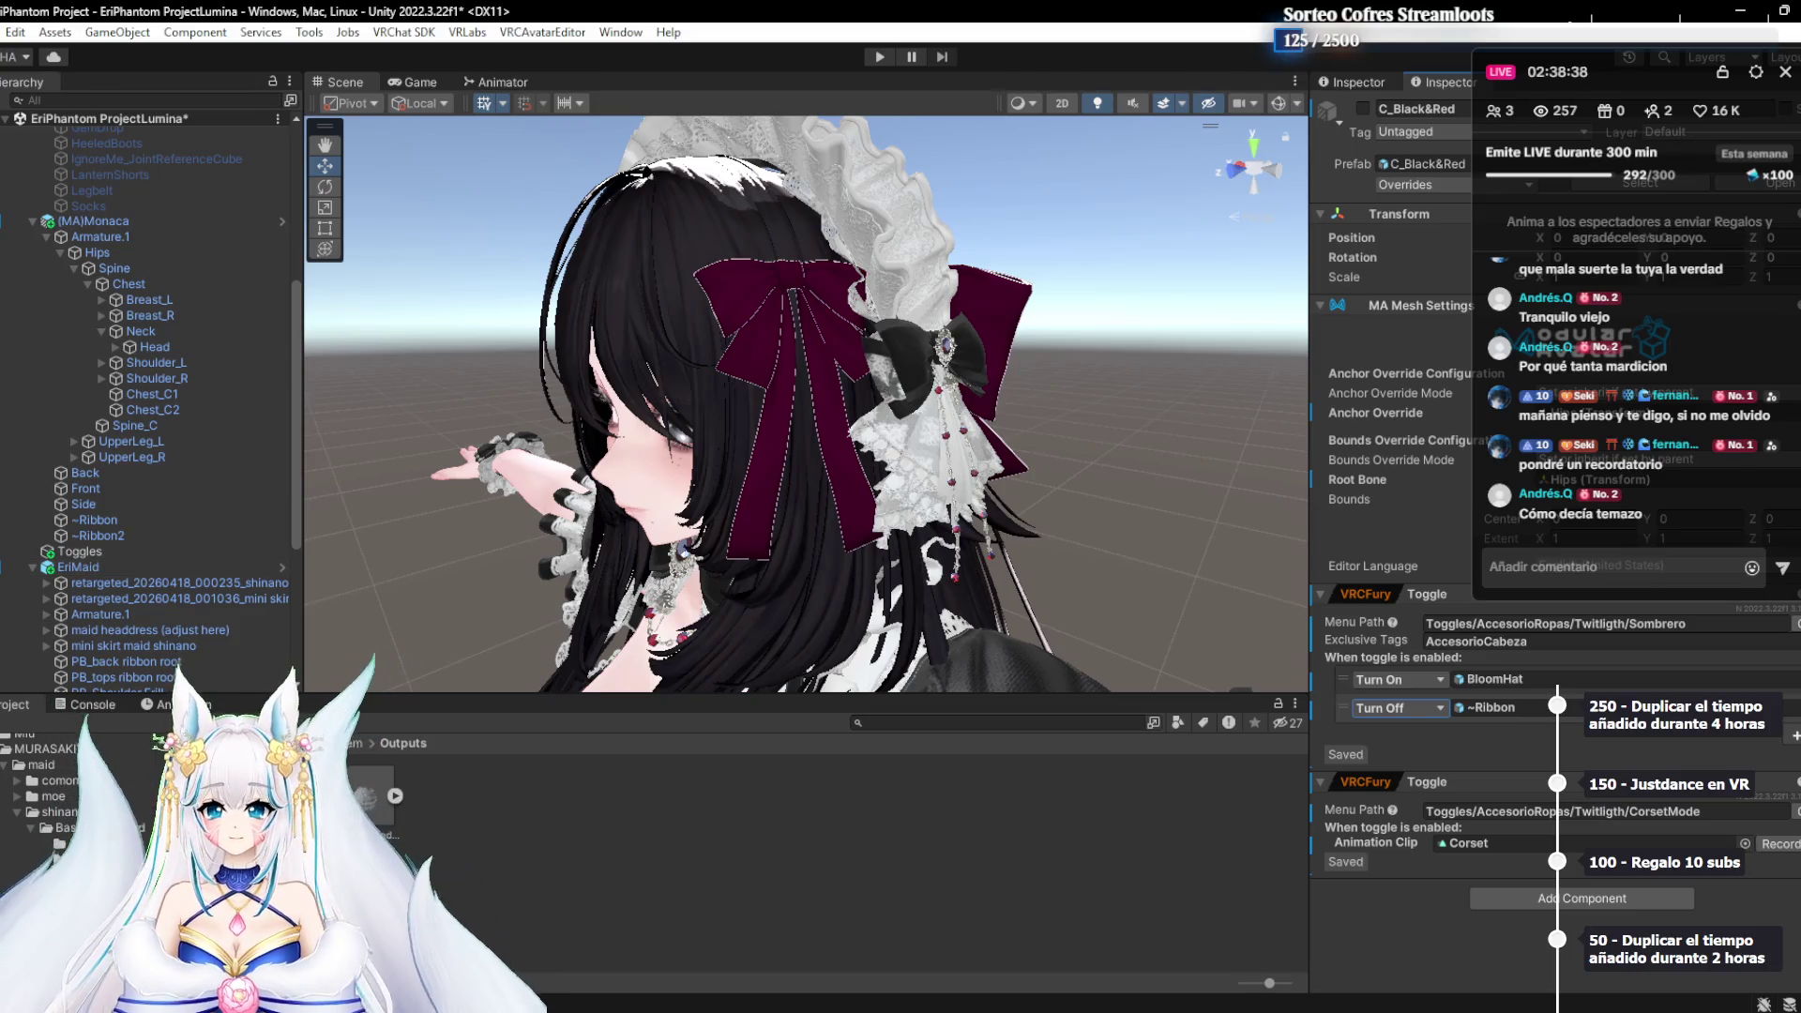
scroll(122, 505, down, 3)
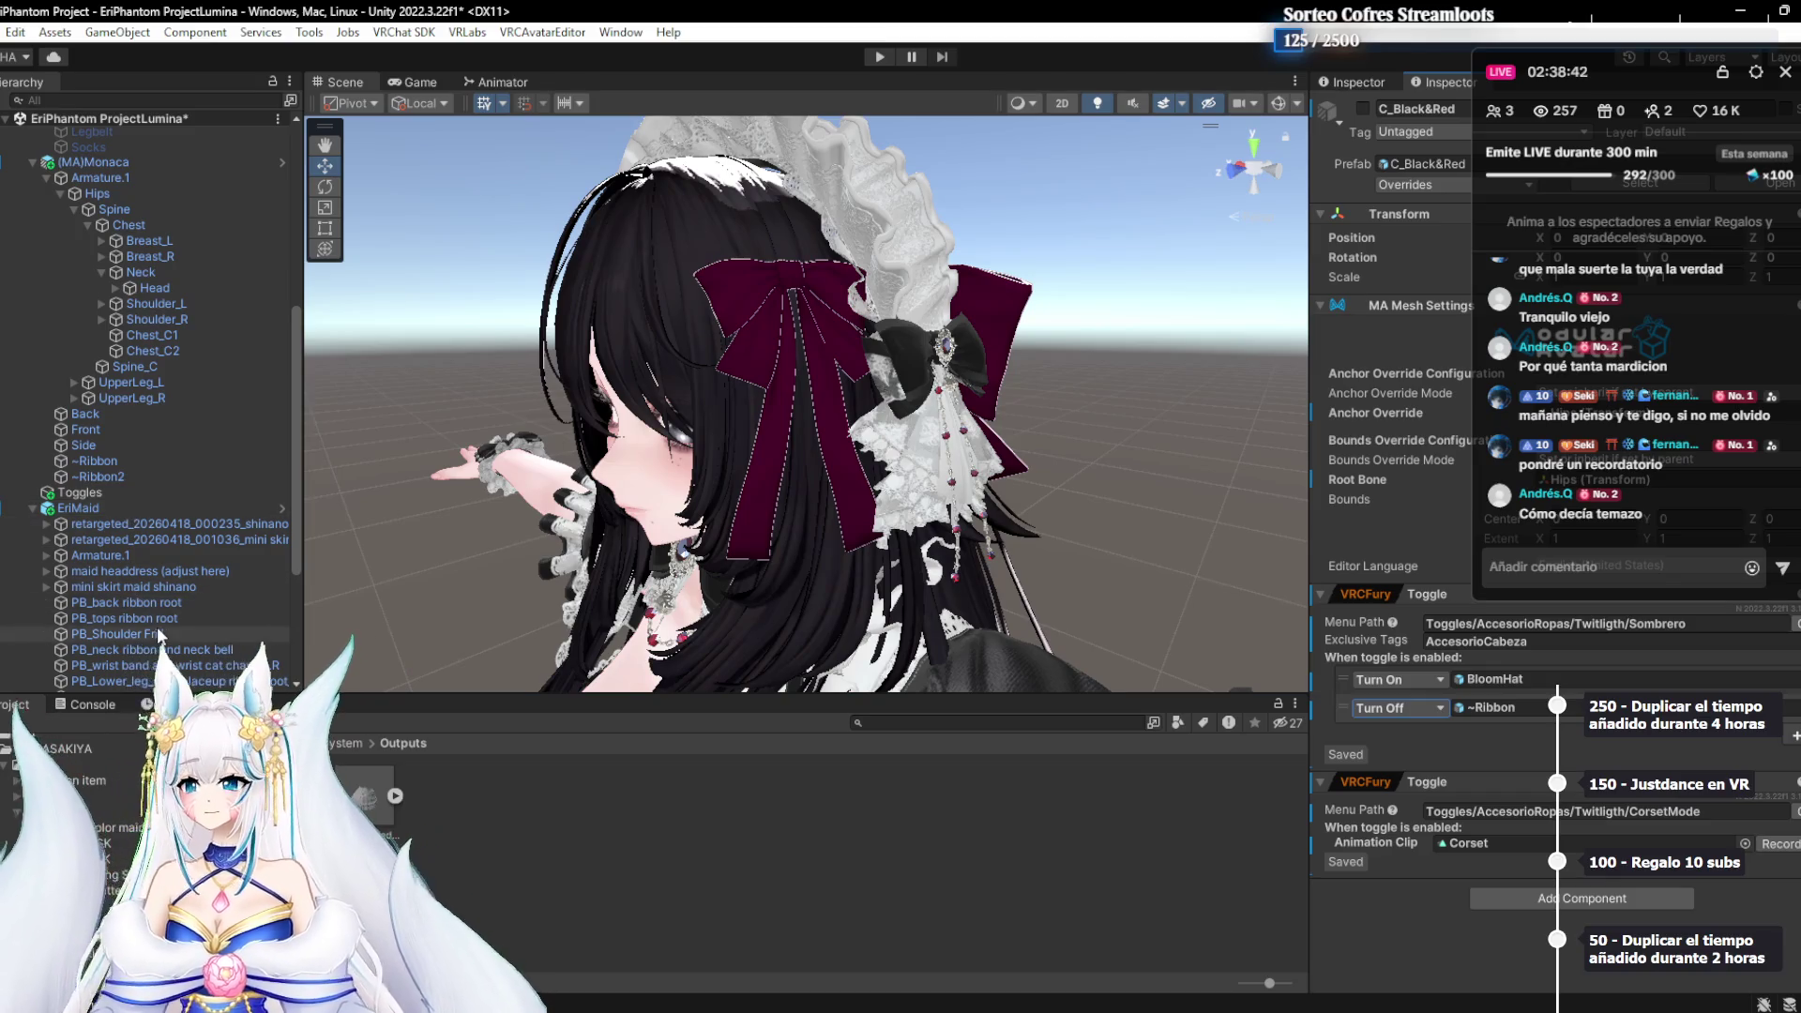
click(99, 507)
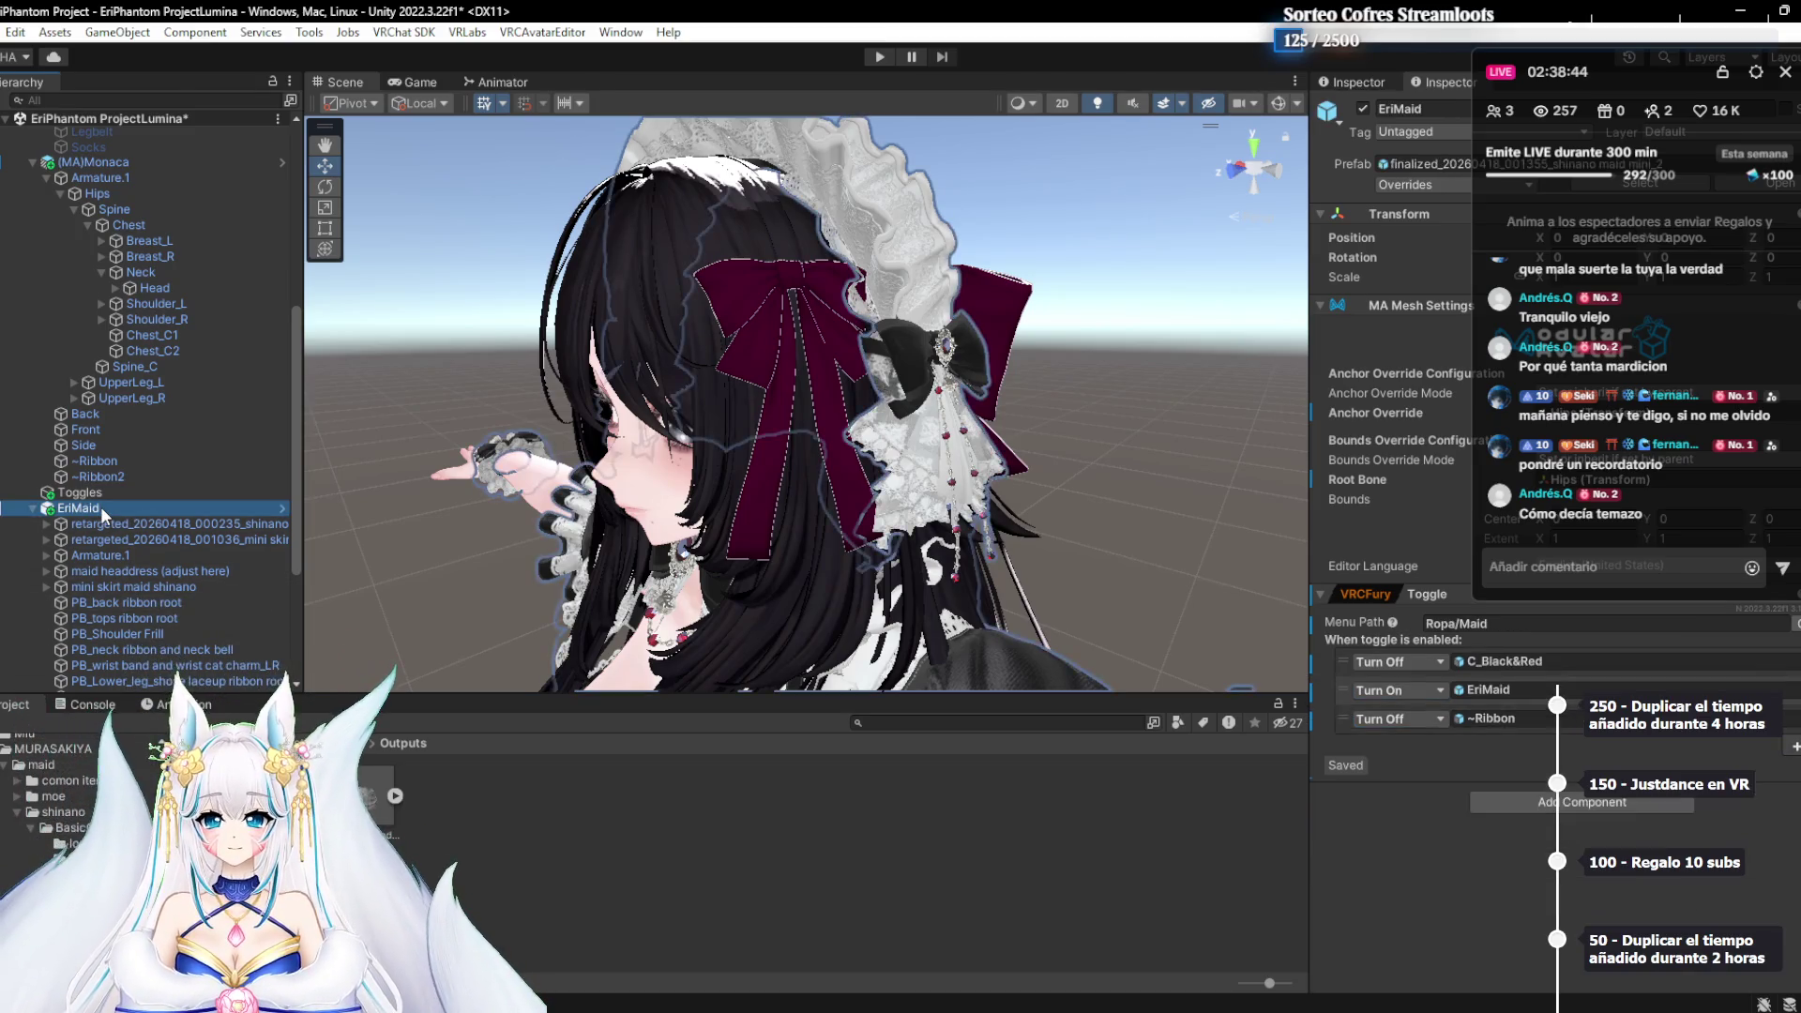
Orbit to the back of the head and select the Back mesh
scroll(889, 506, up, 5)
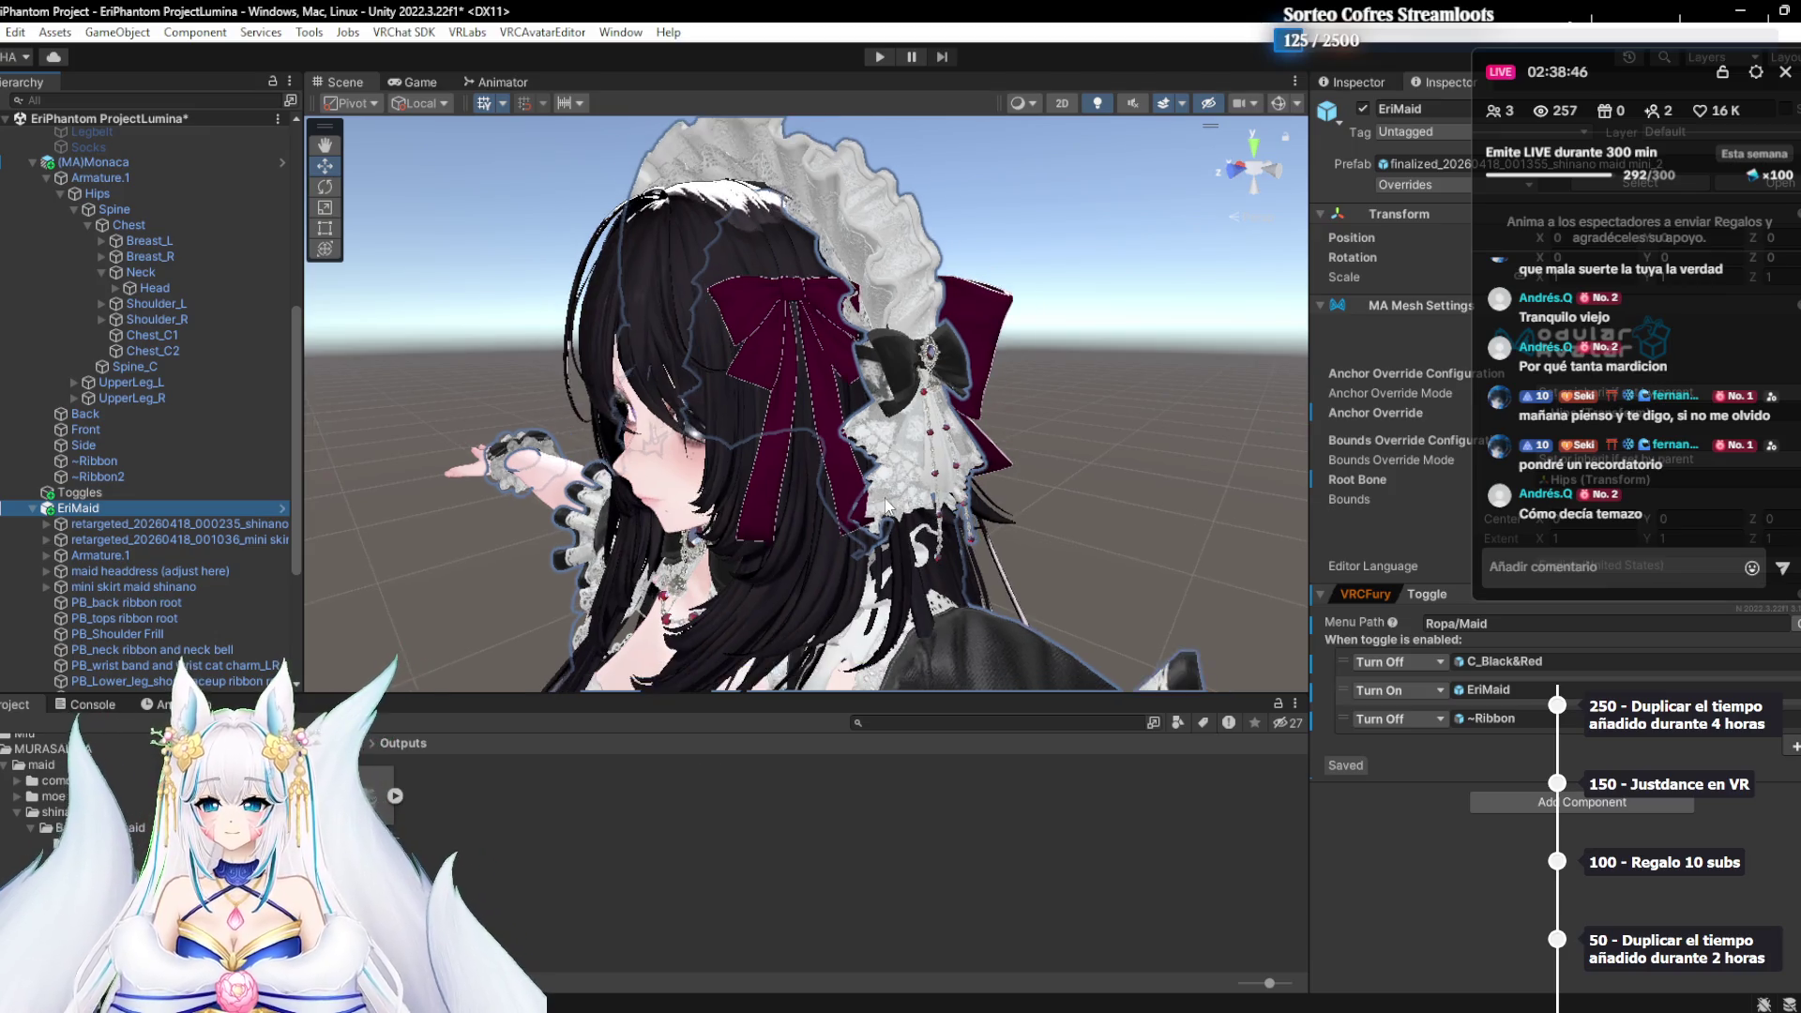
scroll(846, 462, down, 3)
mouse_move(846, 461)
mouse_down()
mouse_move(736, 524)
mouse_move(833, 438)
mouse_move(876, 472)
mouse_move(621, 518)
mouse_up()
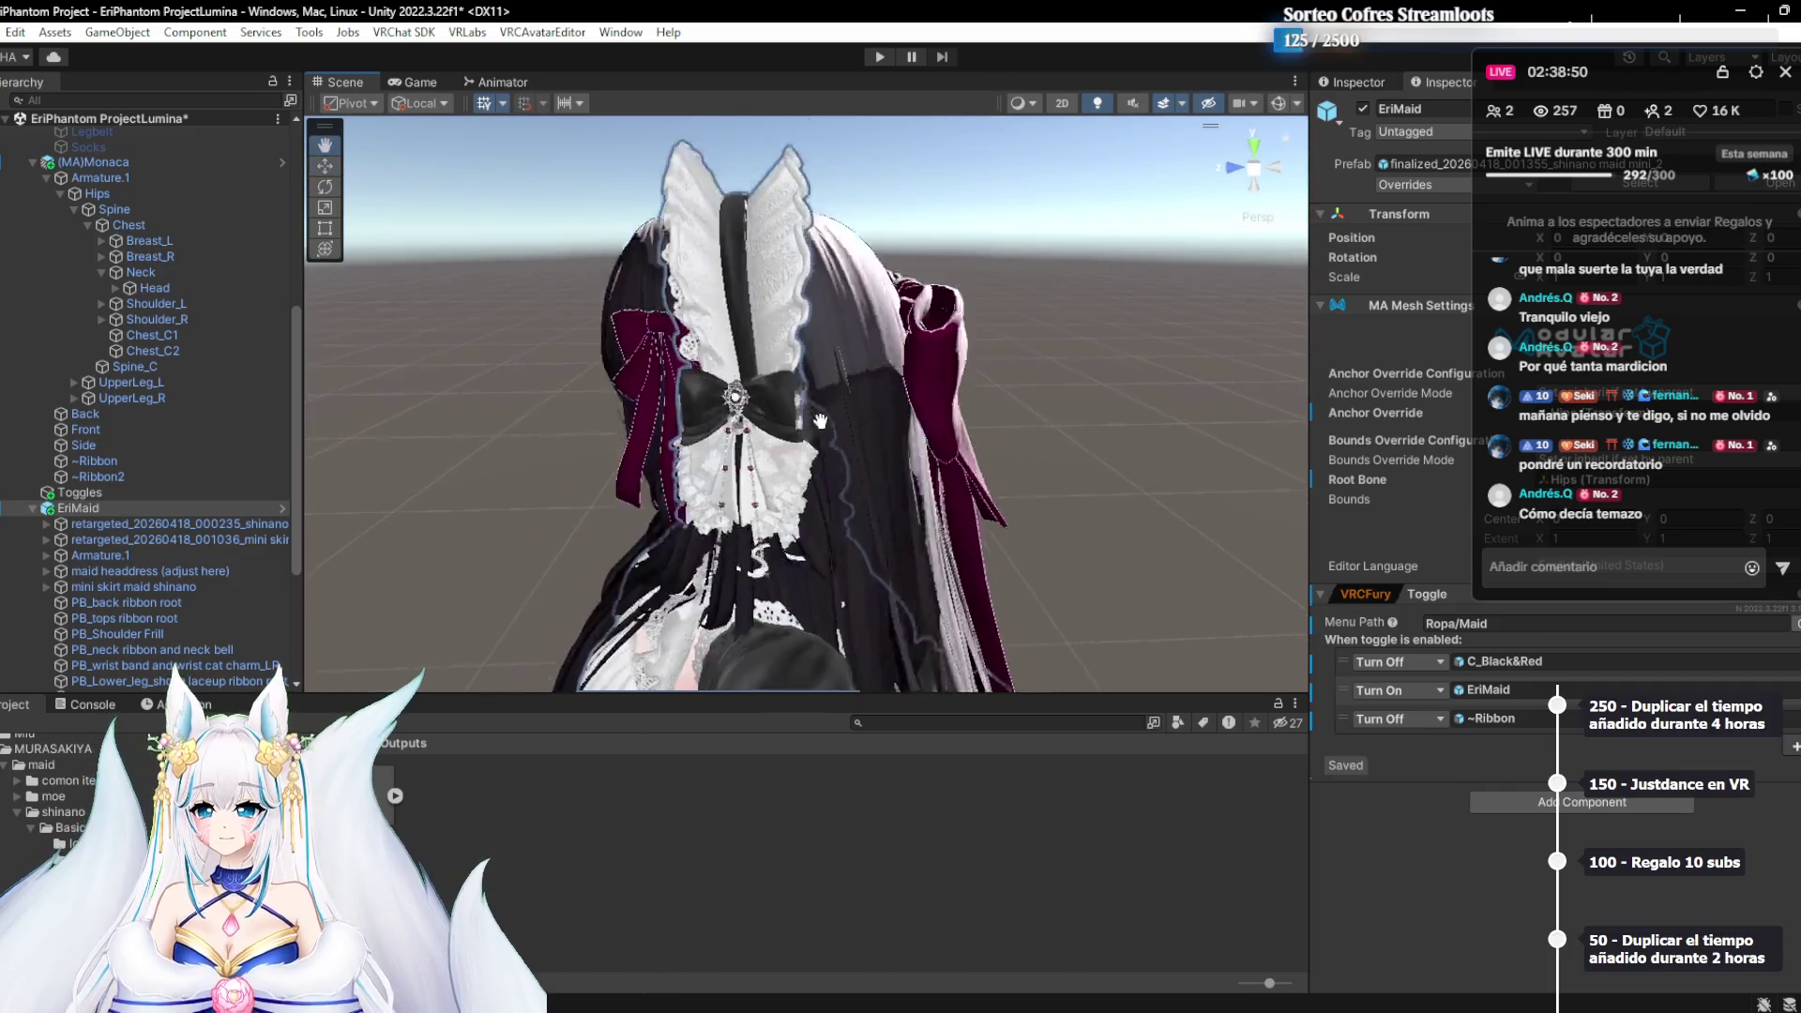
scroll(833, 438, down, 3)
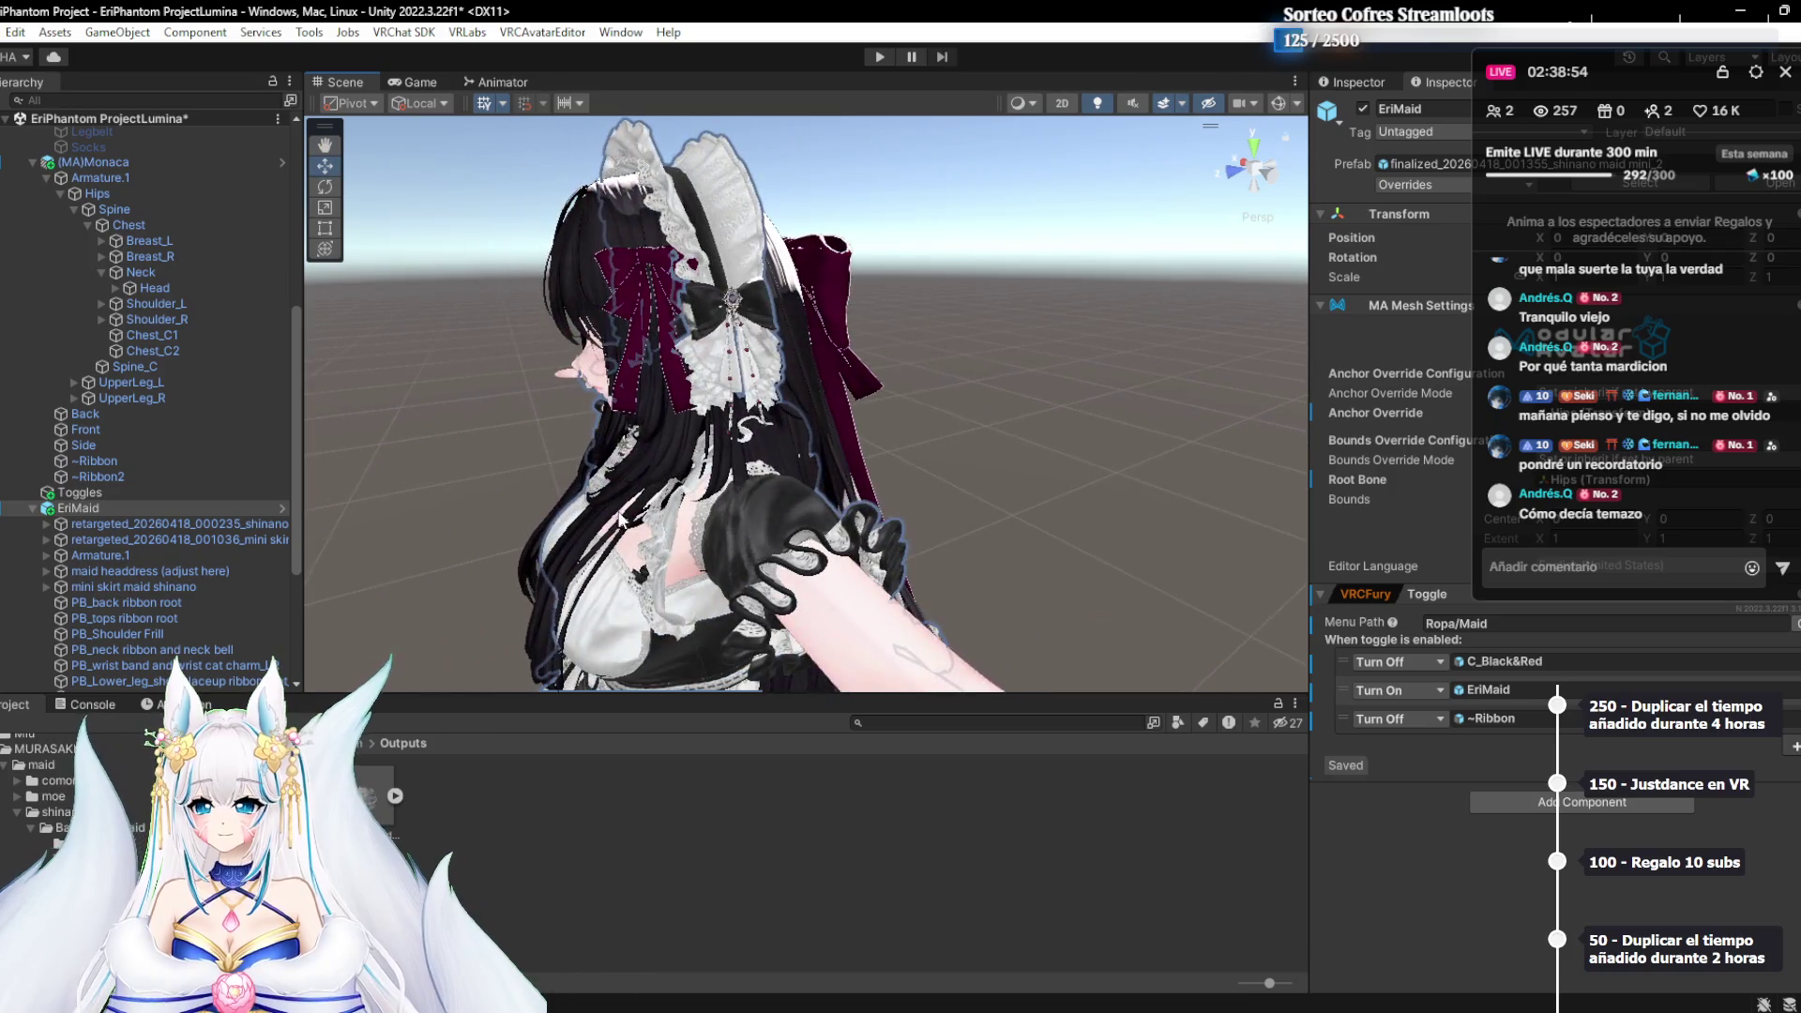
click(751, 537)
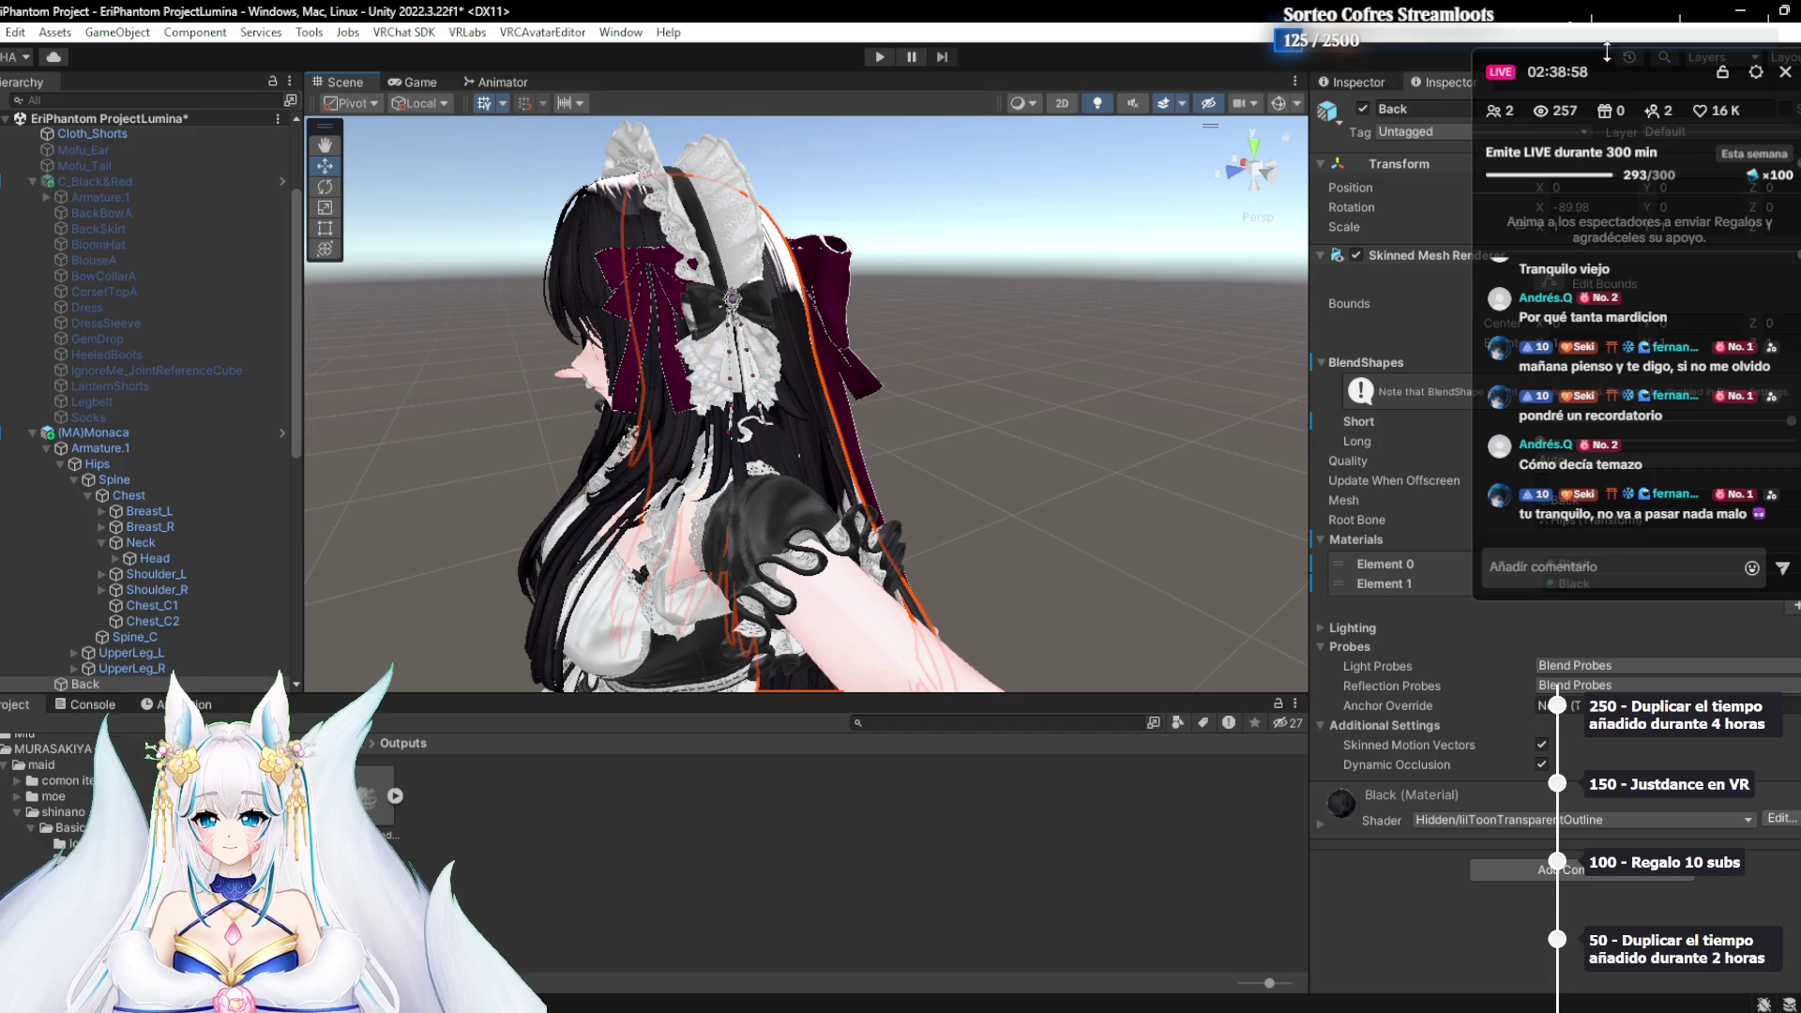
Preview Magenta on the Back mesh's Element 0, revert to Black, and expand EriMaid's parts
mouse_move(1633, 69)
mouse_down()
mouse_move(1264, 71)
mouse_move(1309, 64)
mouse_up()
click(1641, 566)
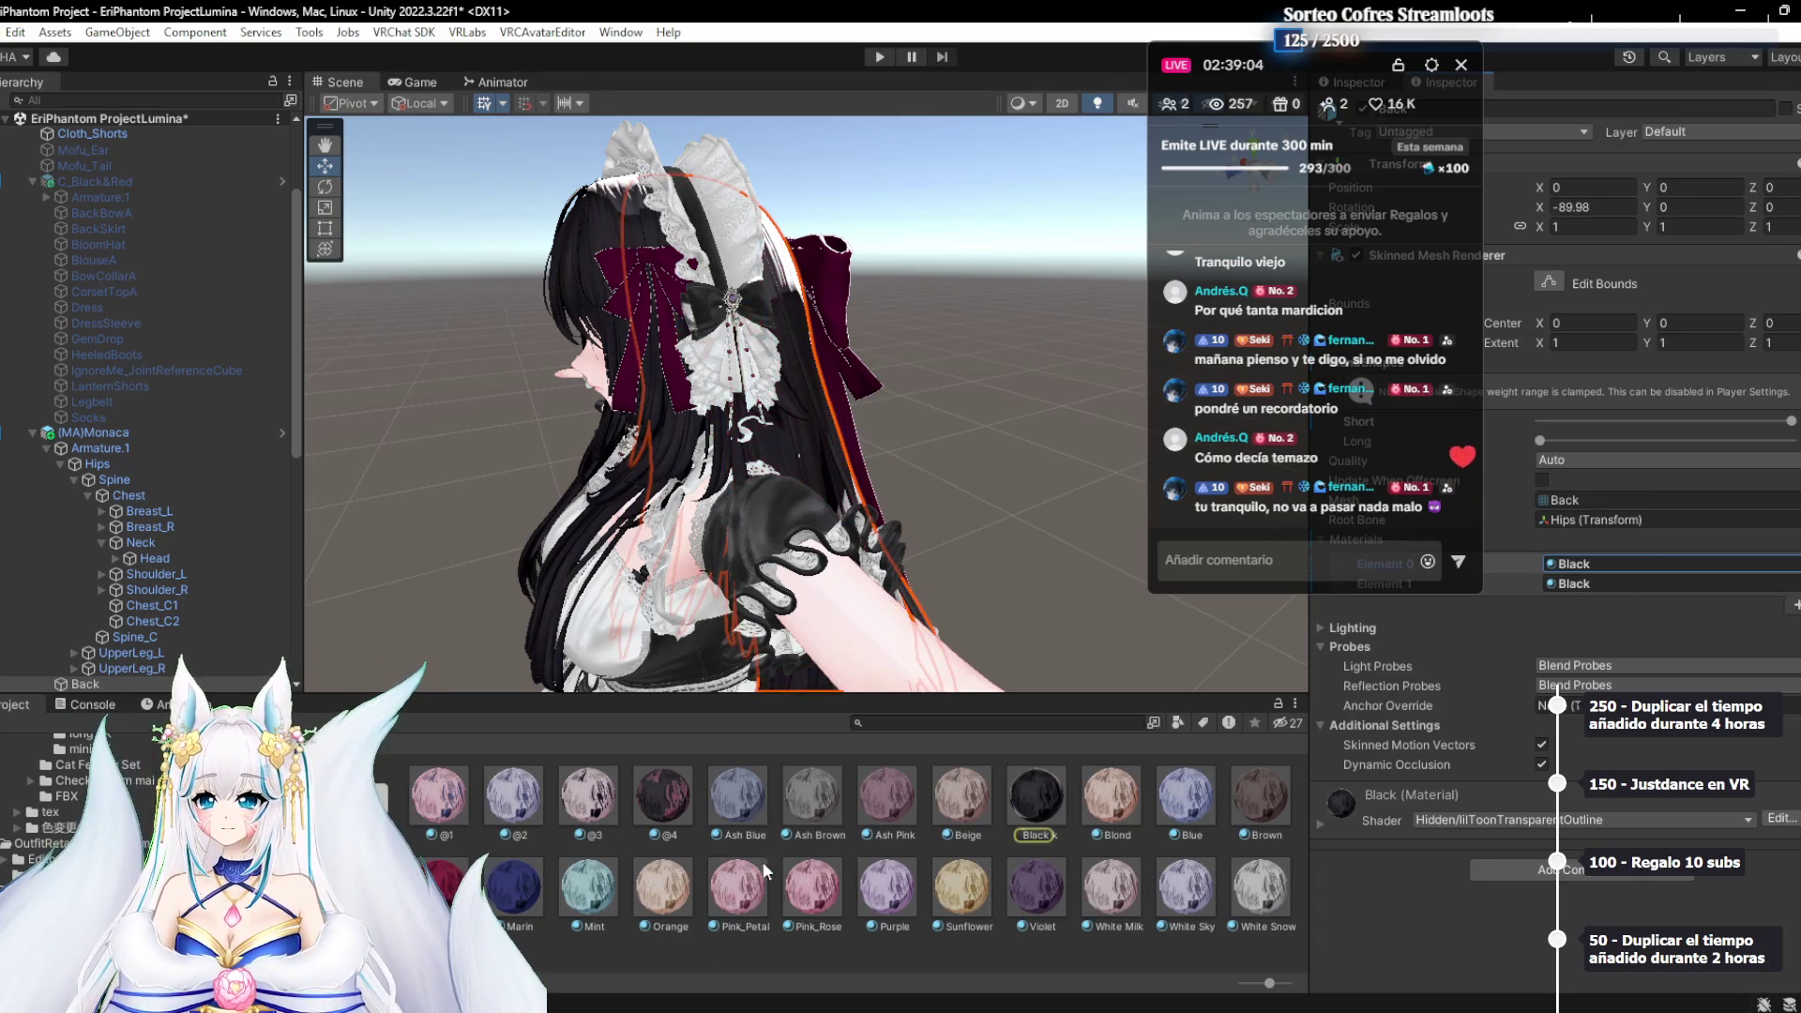
click(1586, 581)
drag(449, 910, 1606, 569)
mouse_move(992, 577)
mouse_down()
mouse_move(932, 576)
mouse_move(917, 495)
mouse_up()
key(ctrl+z)
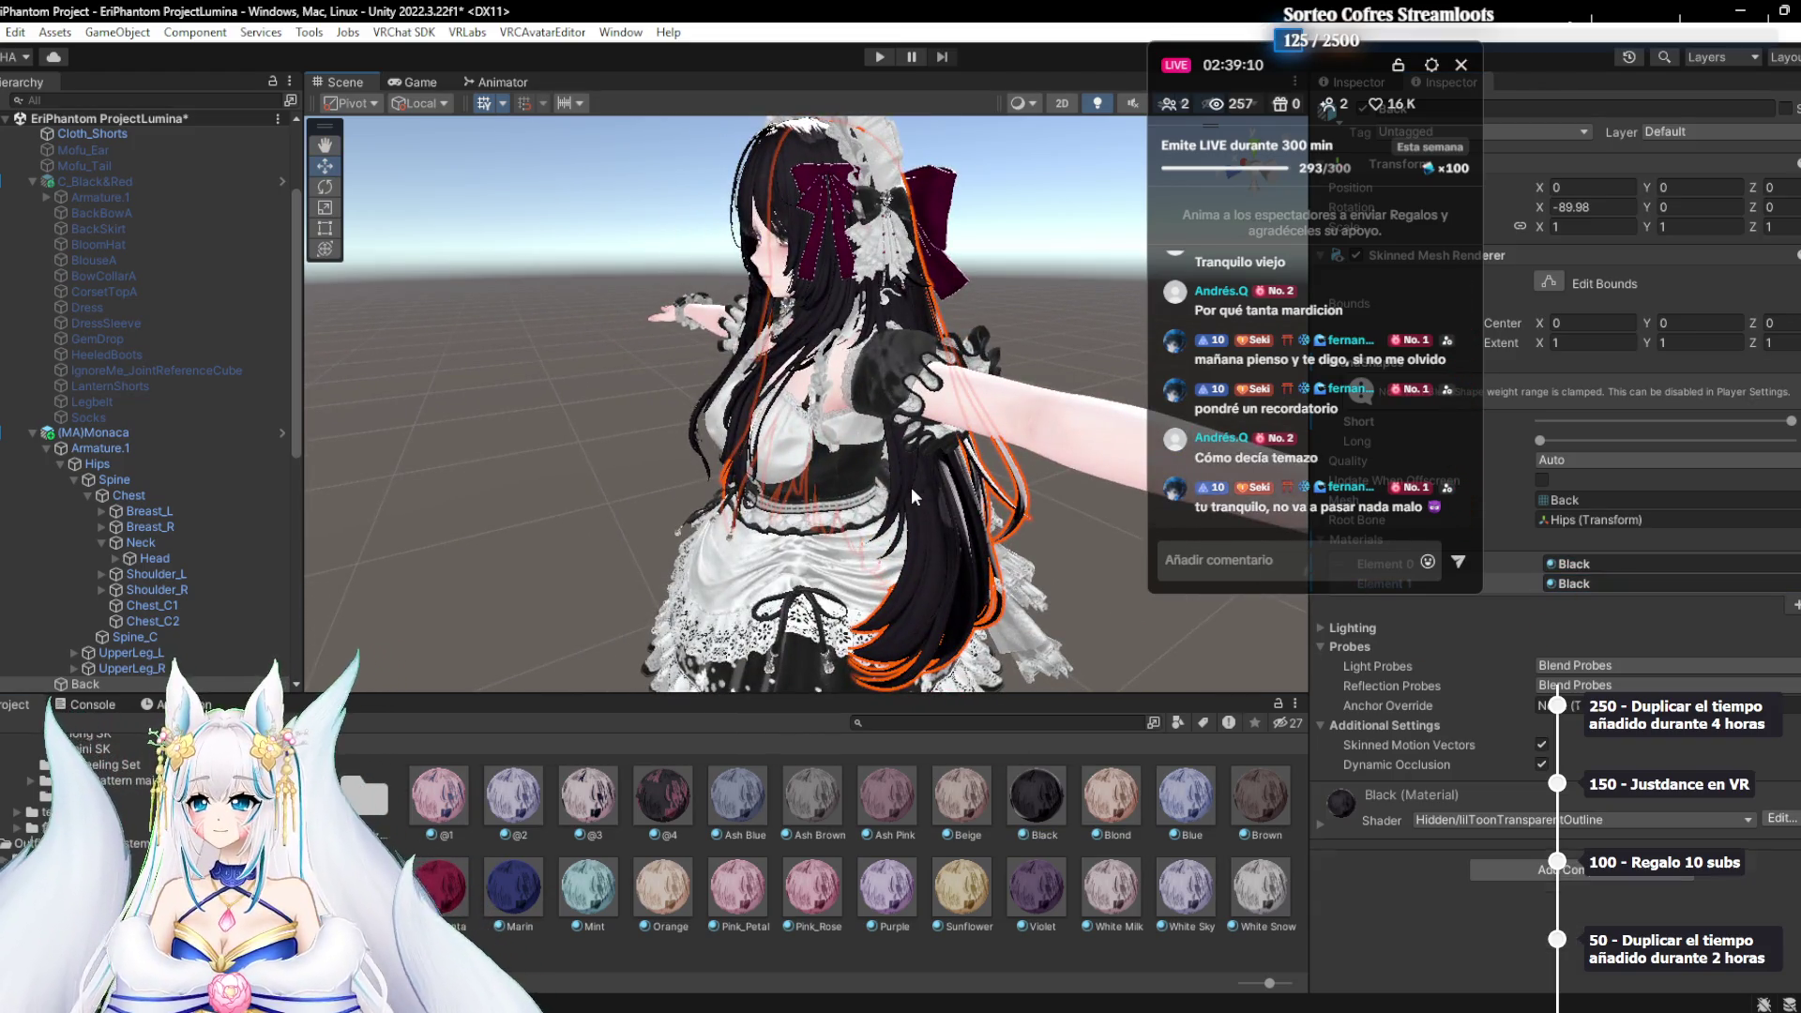
click(32, 433)
click(32, 464)
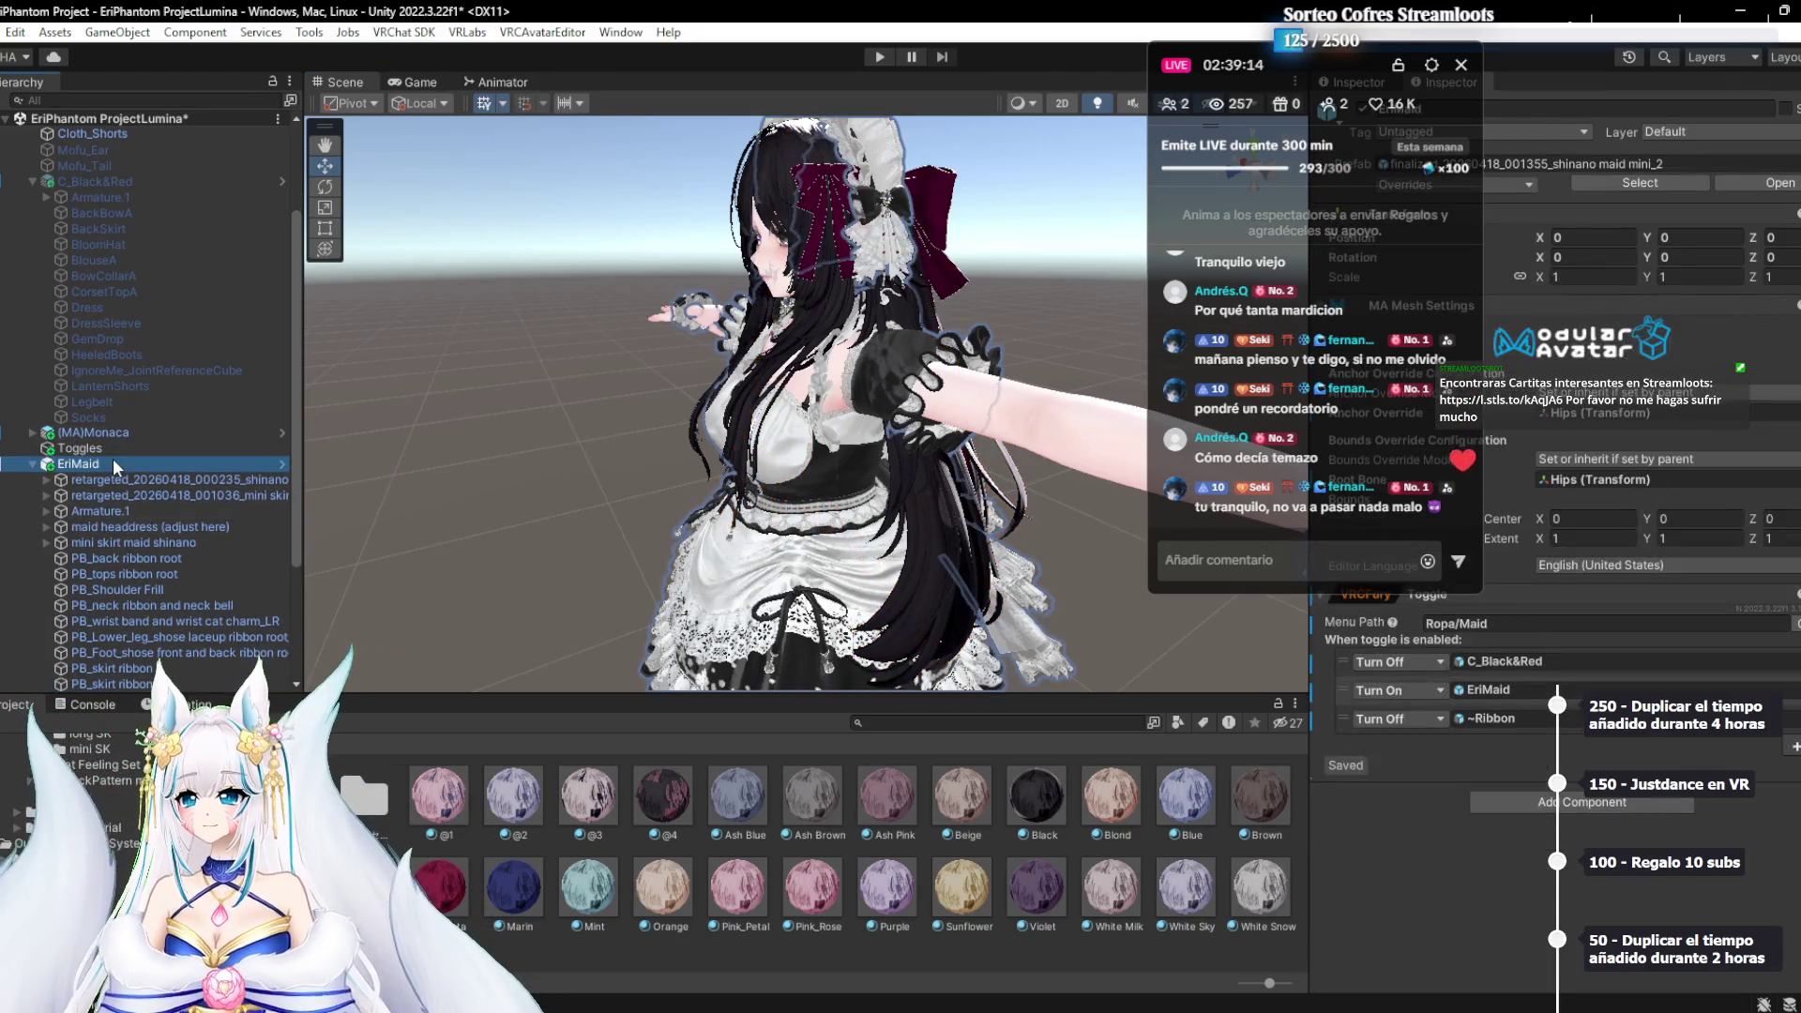
Select the shose mesh and locate its materials, including the red gem material, in the project
click(117, 589)
scroll(222, 567, down, 4)
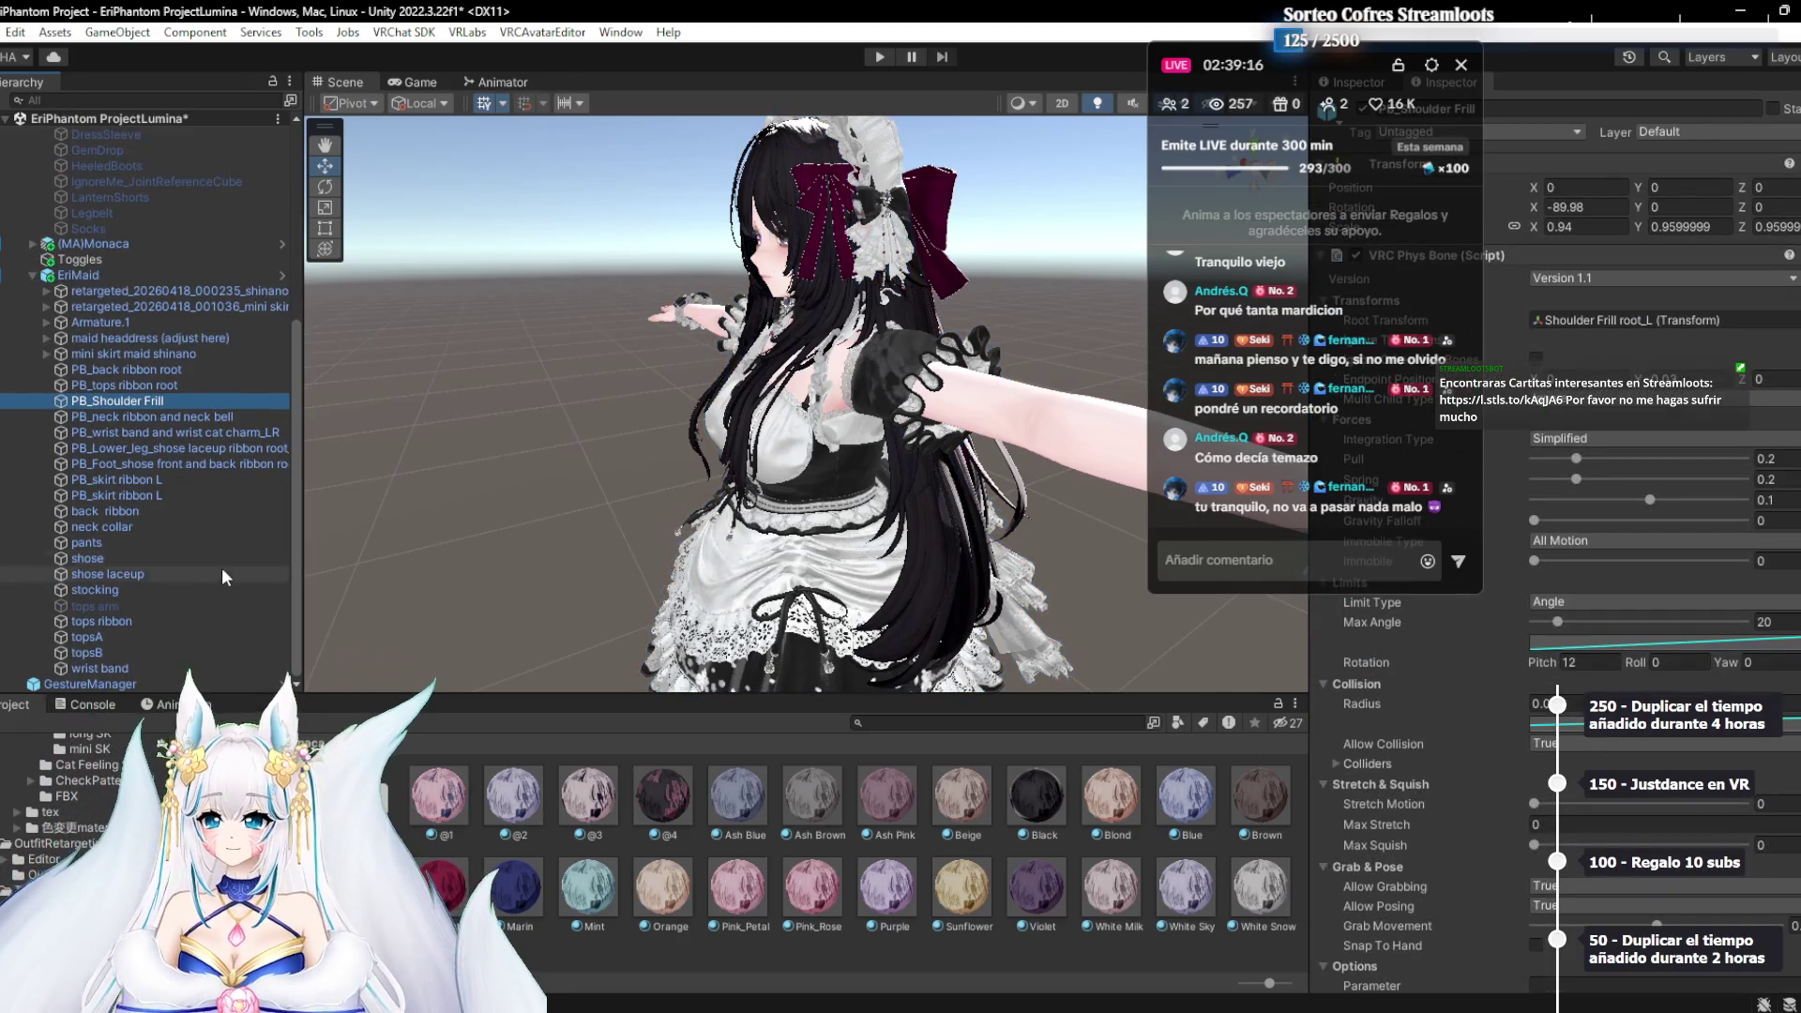
click(166, 561)
click(1617, 640)
click(1595, 659)
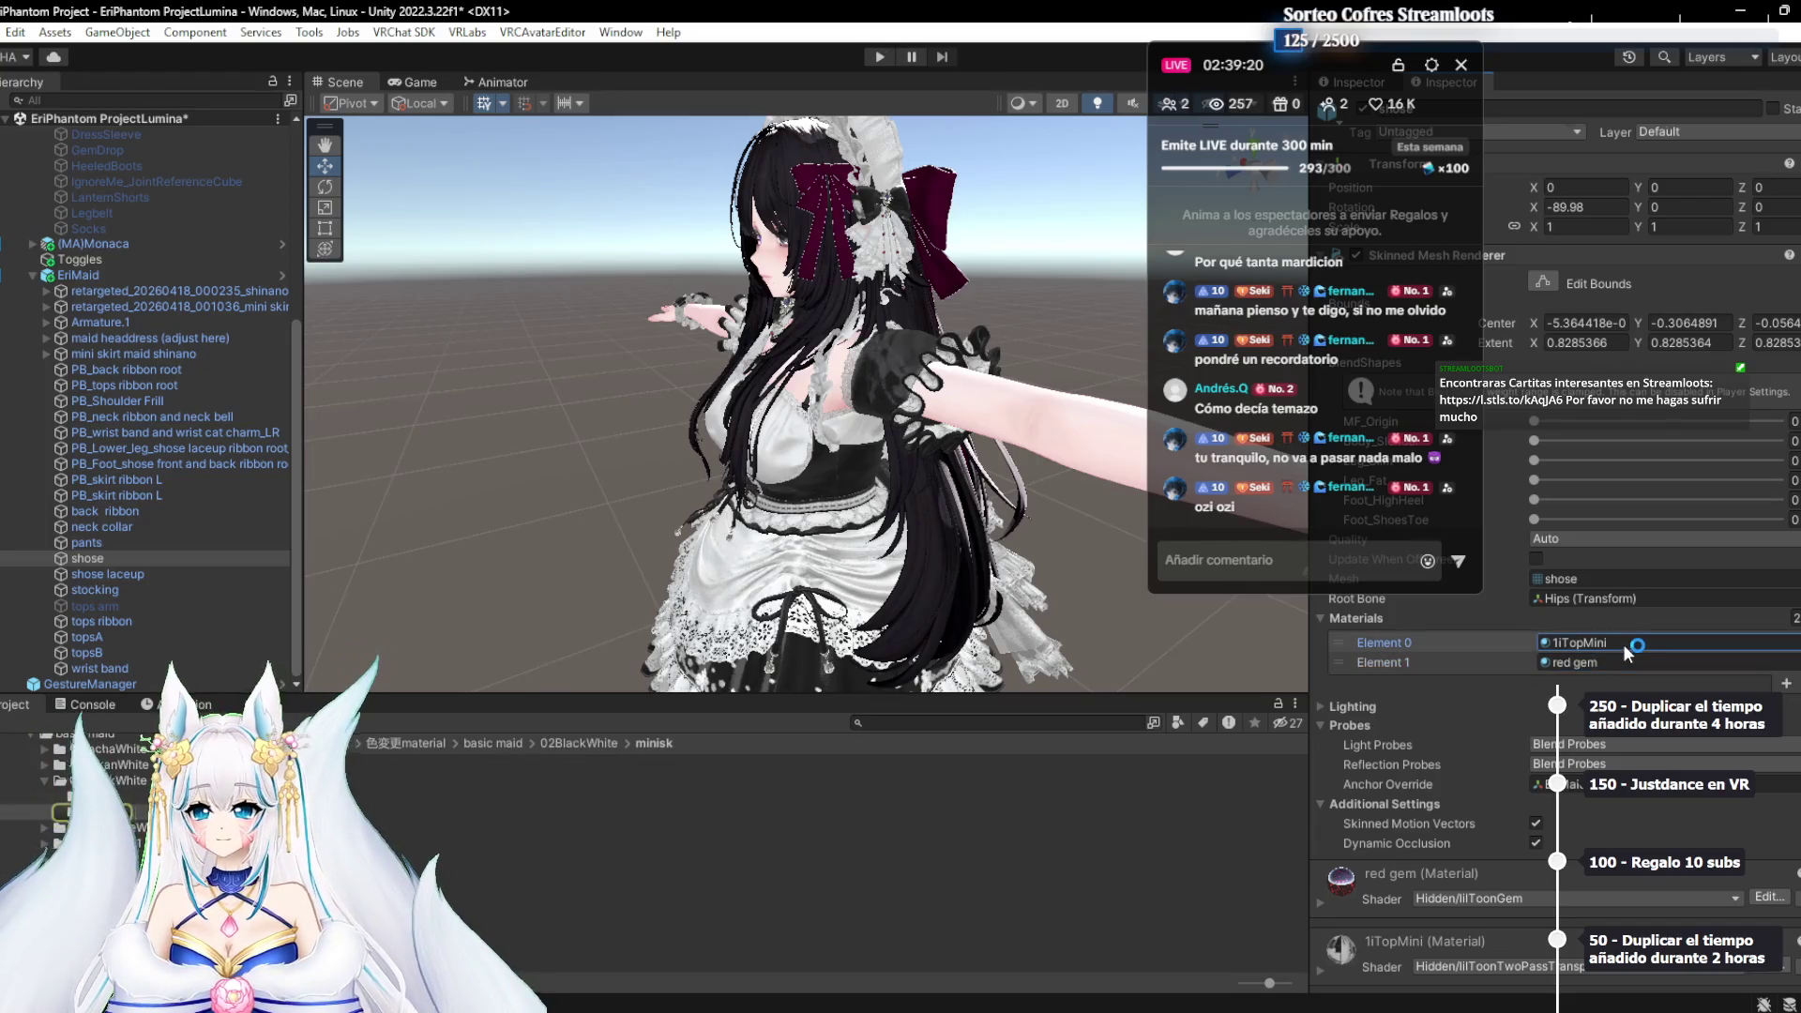
Browse the maid colour folders and open 07BlackRed's minisk subfolder
click(84, 781)
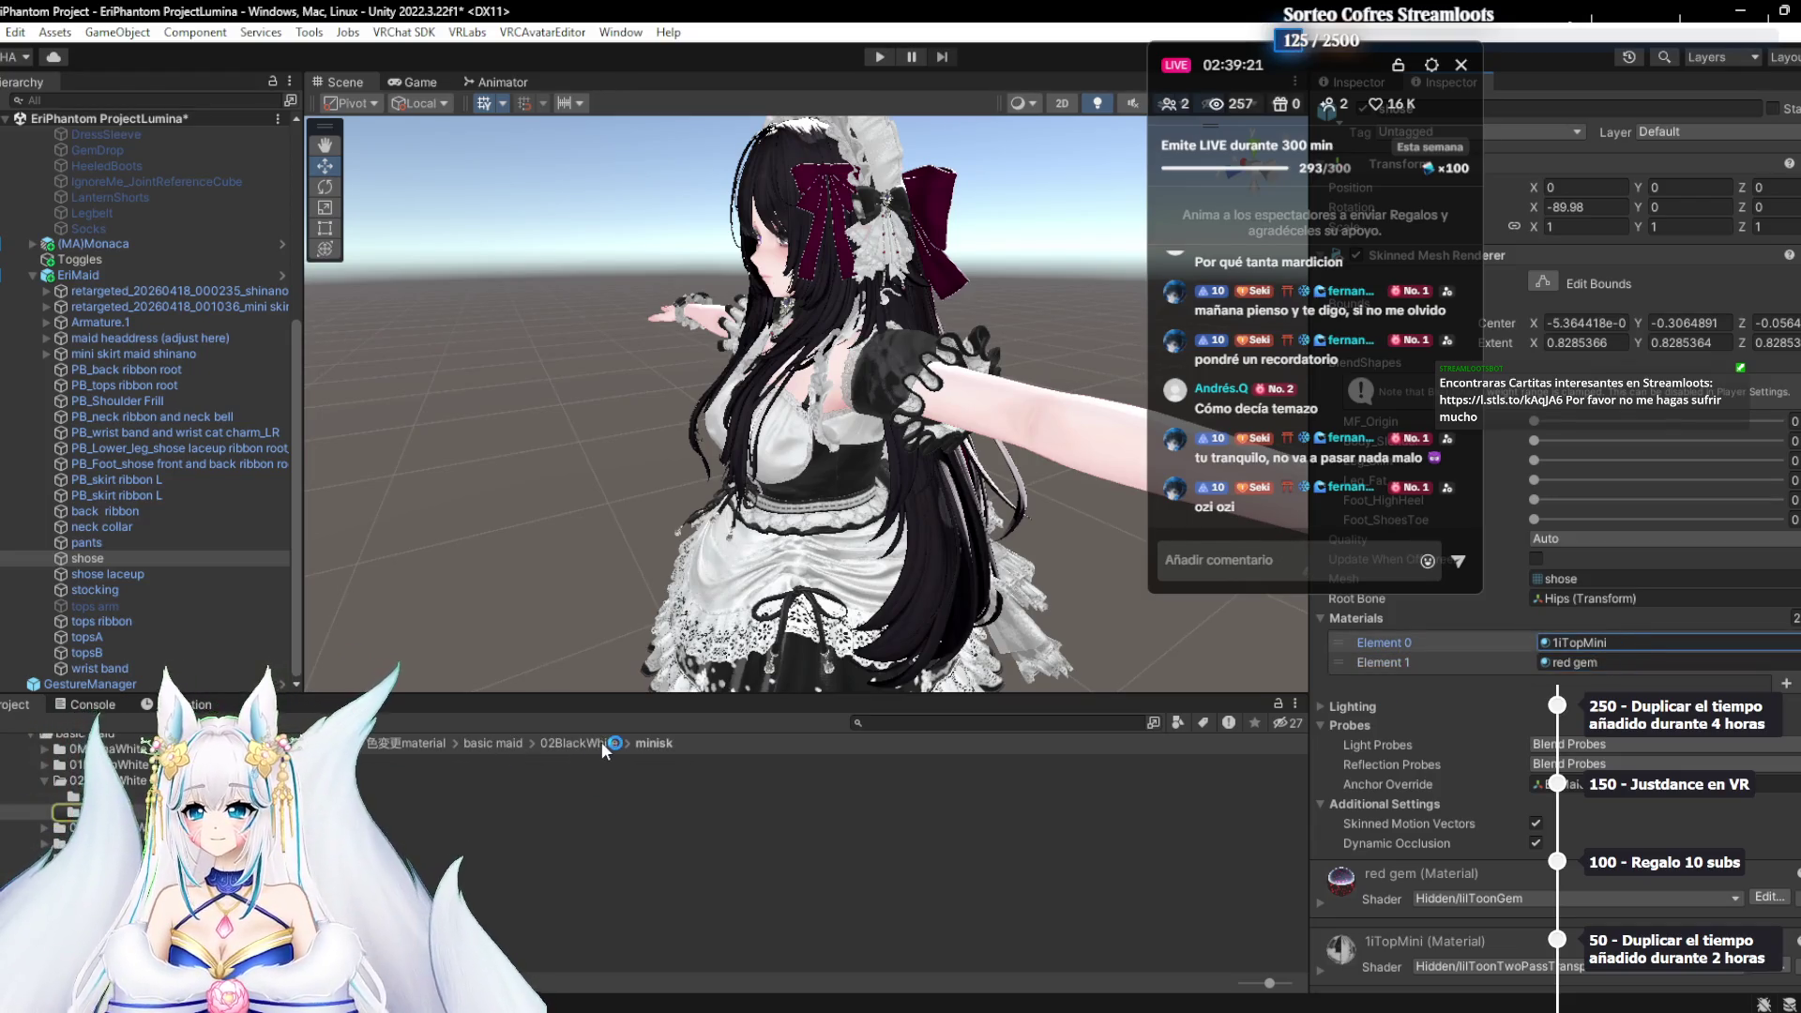
click(503, 743)
click(518, 811)
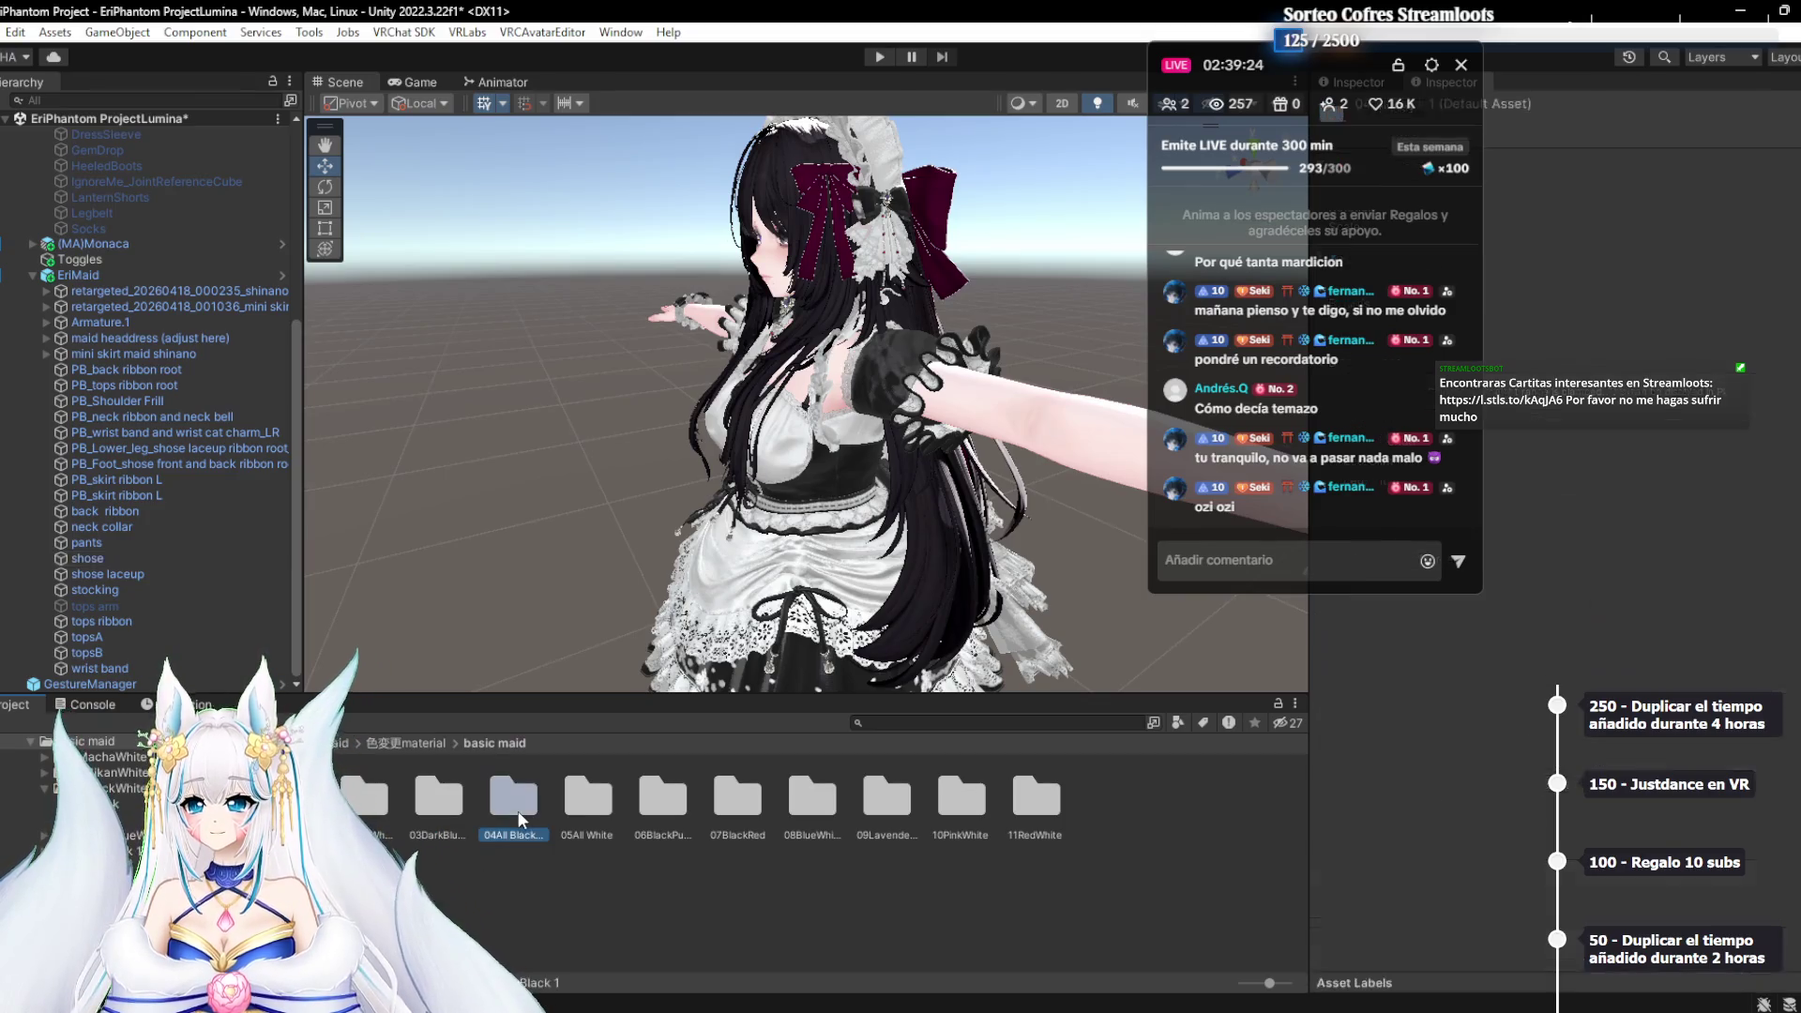
click(733, 816)
double_click(734, 816)
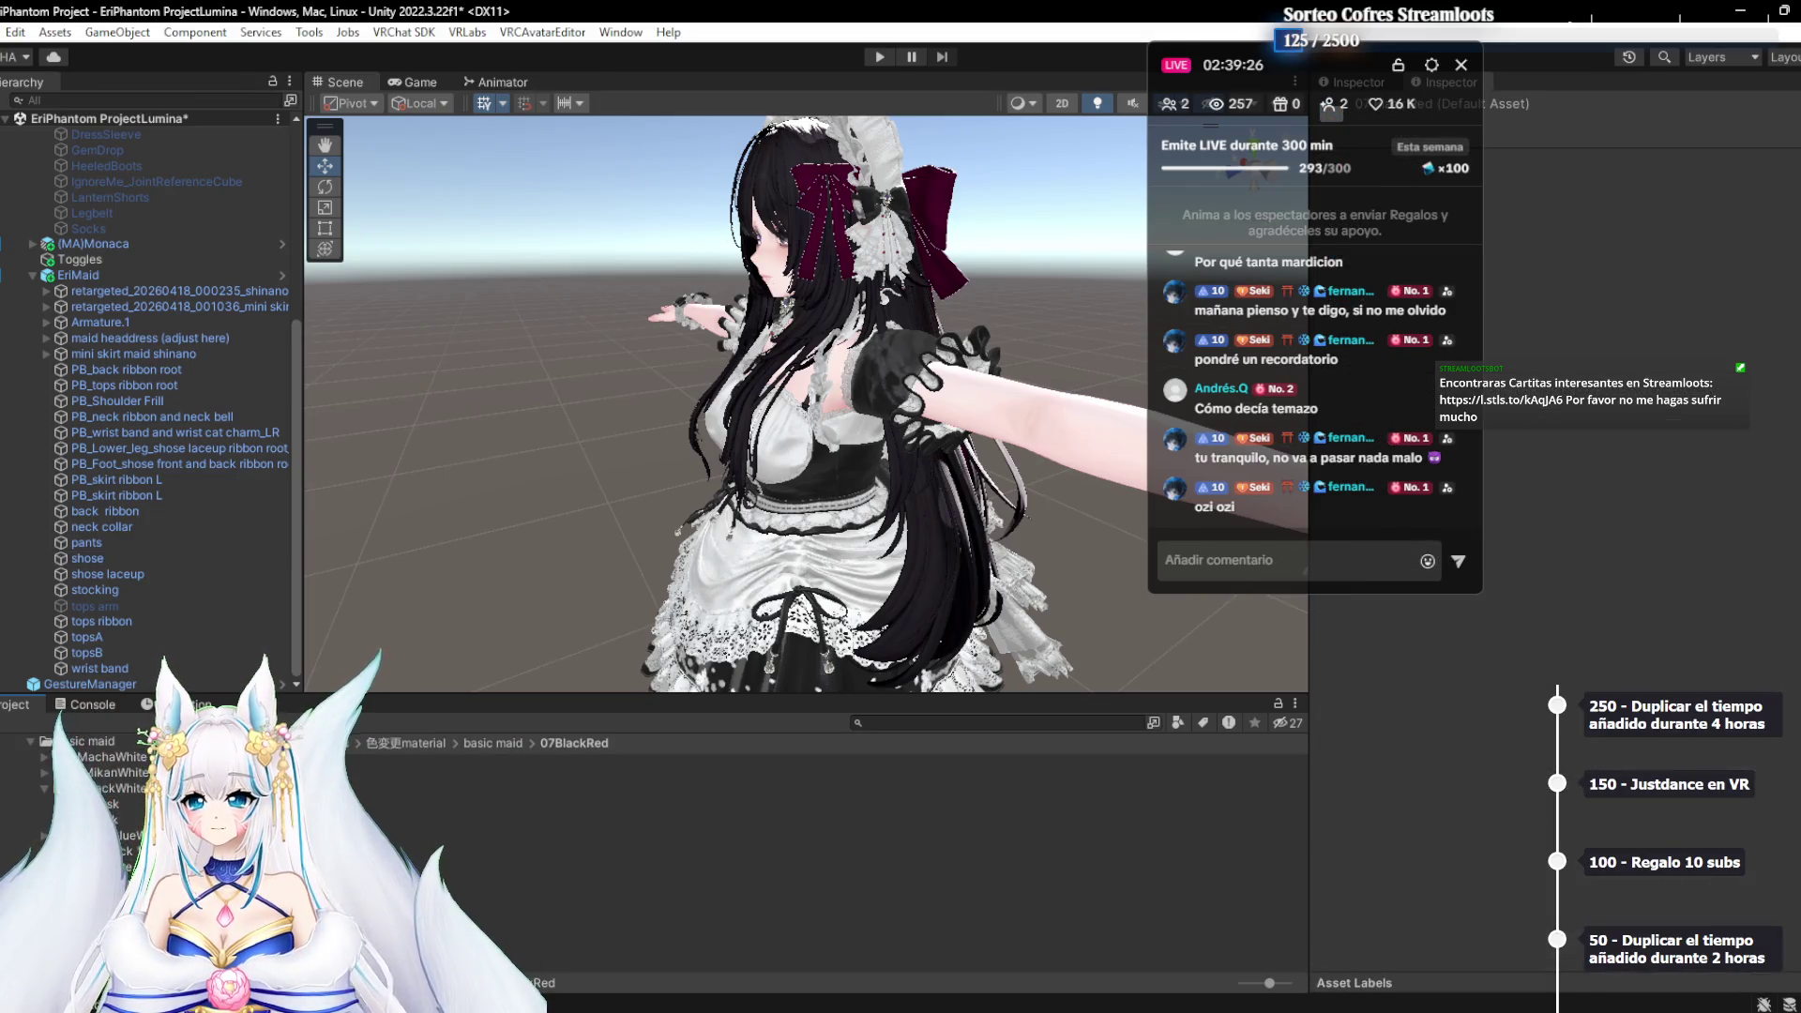
double_click(214, 797)
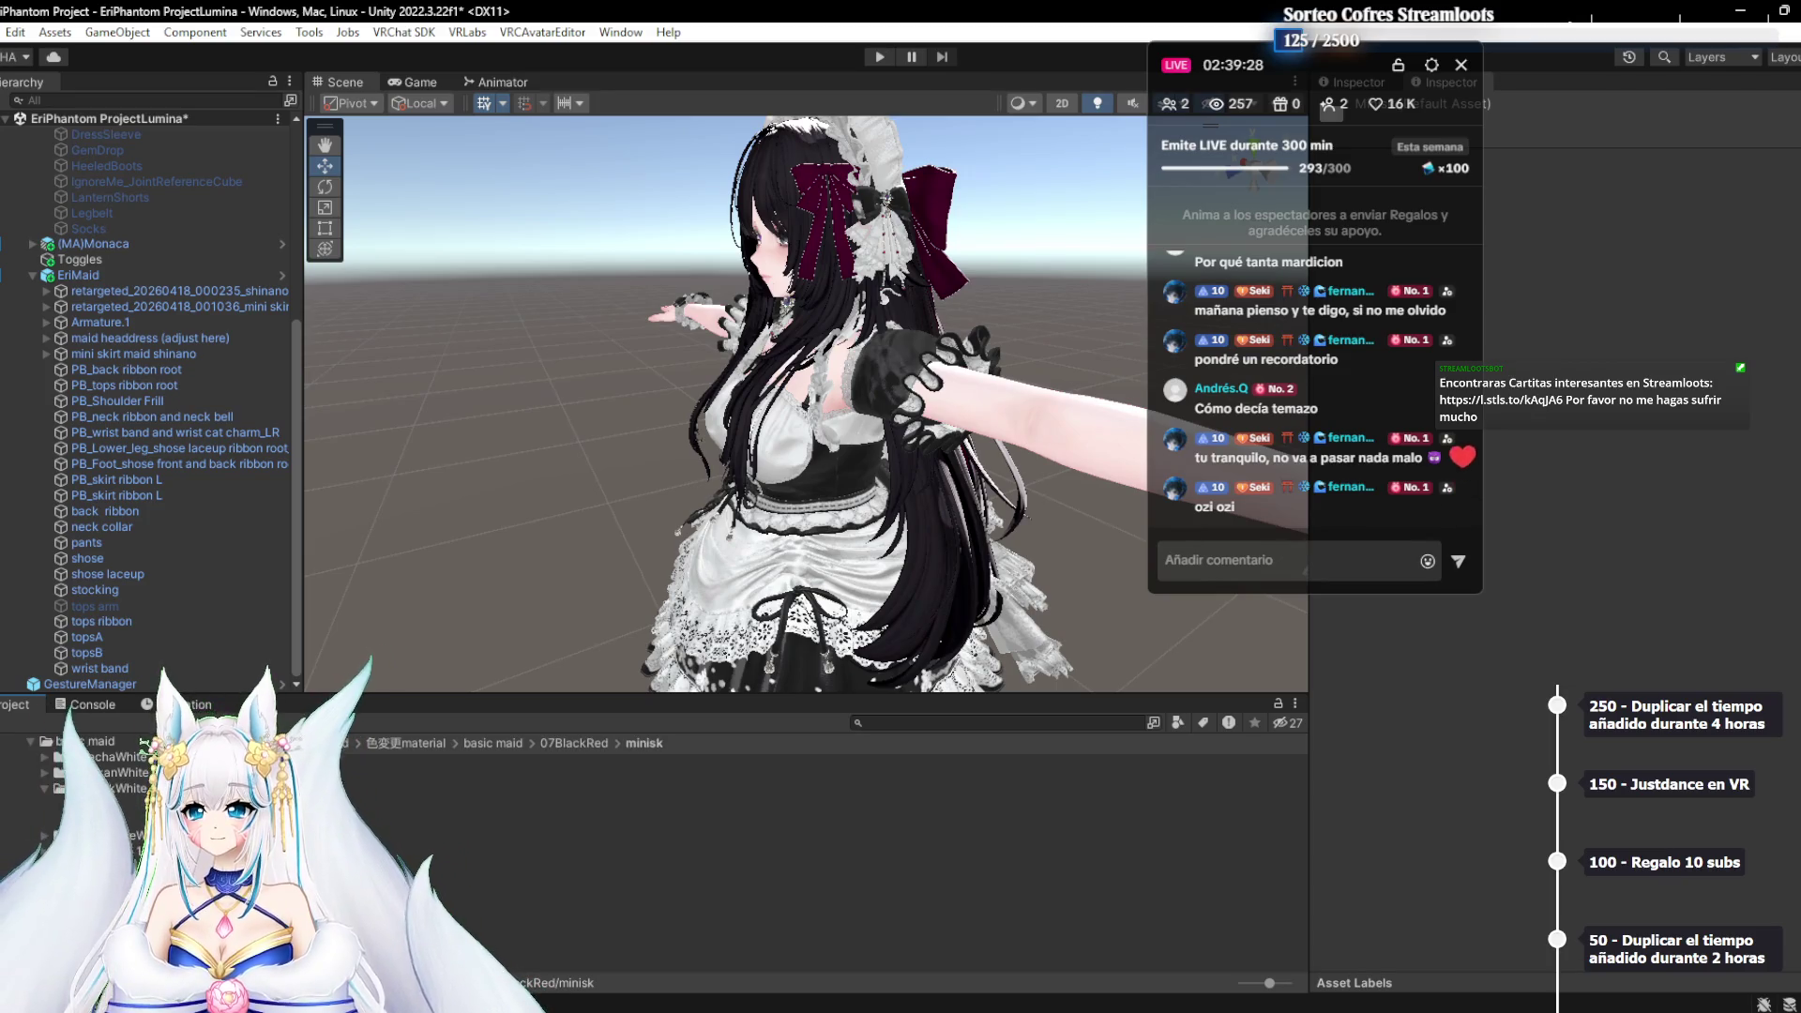
Zoom the Scene view in on the torso and skirt, then select the tops arm mesh
scroll(214, 581, up, 3)
scroll(214, 582, down, 3)
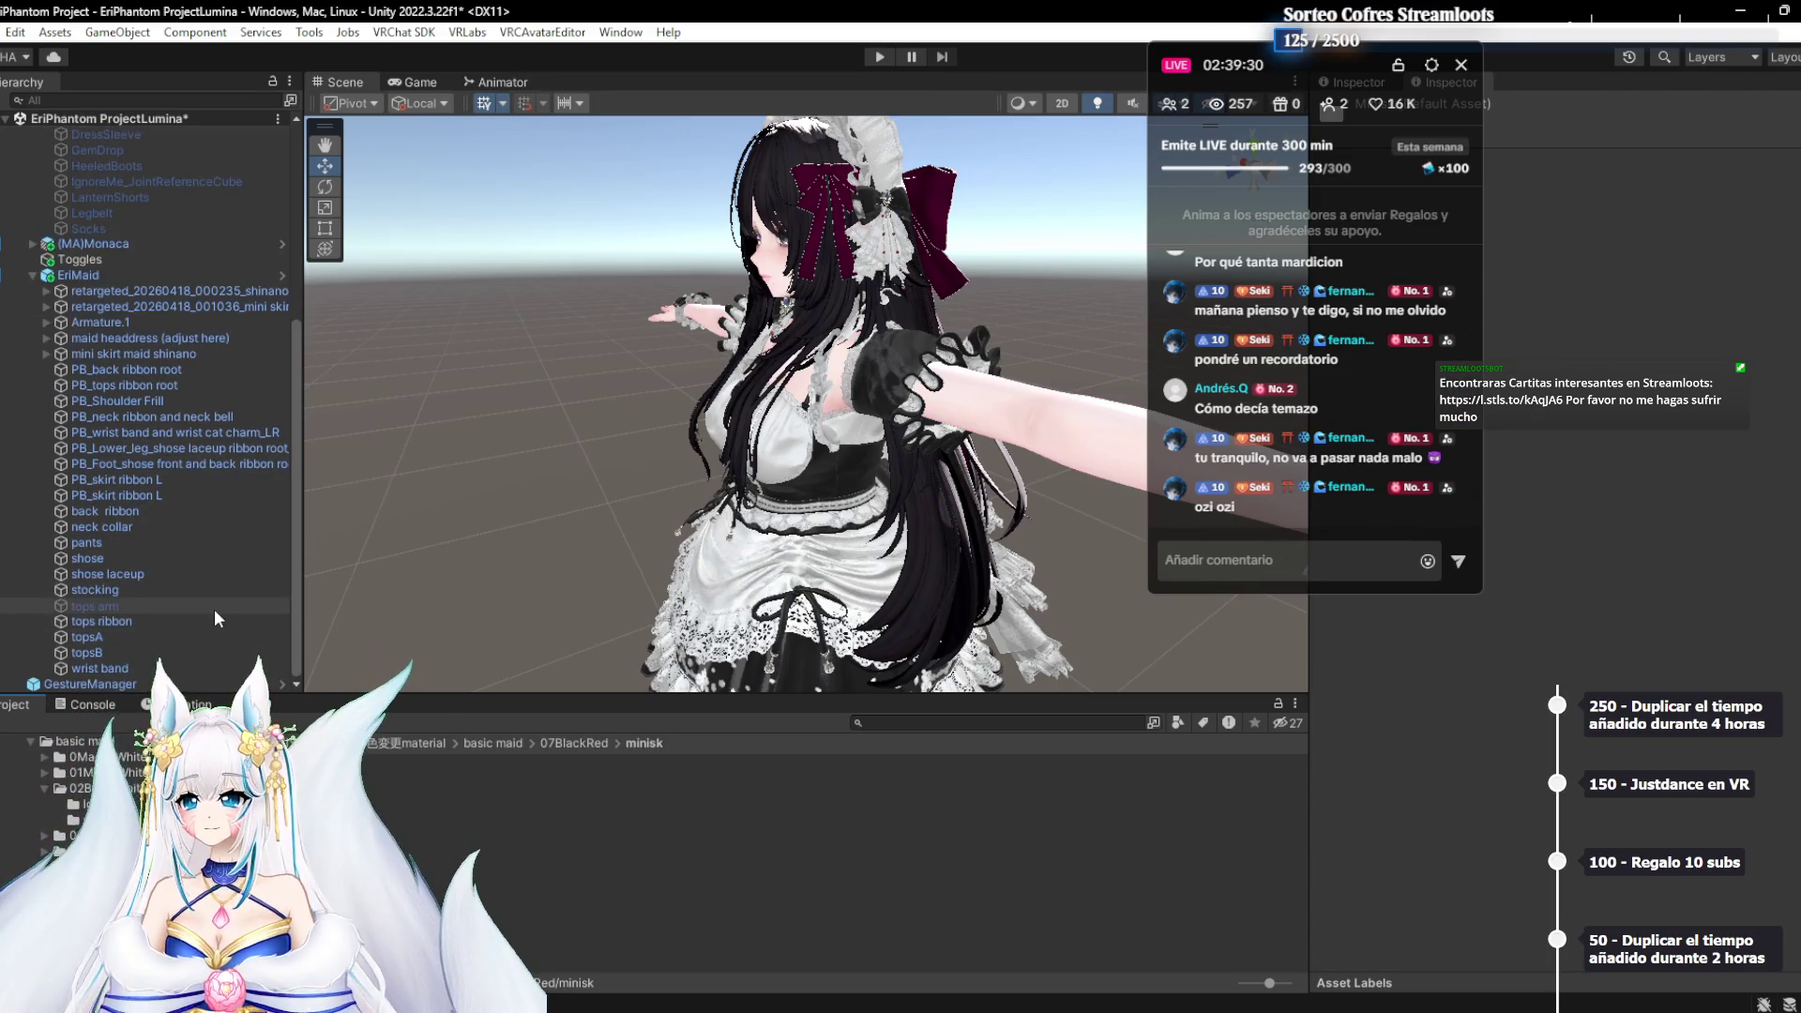
drag(720, 689, 661, 810)
mouse_move(588, 578)
mouse_down()
mouse_move(668, 394)
mouse_move(657, 336)
mouse_move(705, 619)
mouse_move(628, 649)
mouse_move(614, 643)
mouse_move(638, 581)
mouse_move(1032, 178)
mouse_move(1219, 188)
mouse_move(938, 192)
mouse_move(858, 248)
mouse_move(1032, 187)
mouse_move(938, 207)
mouse_move(985, 188)
mouse_move(429, 786)
mouse_move(328, 732)
mouse_up()
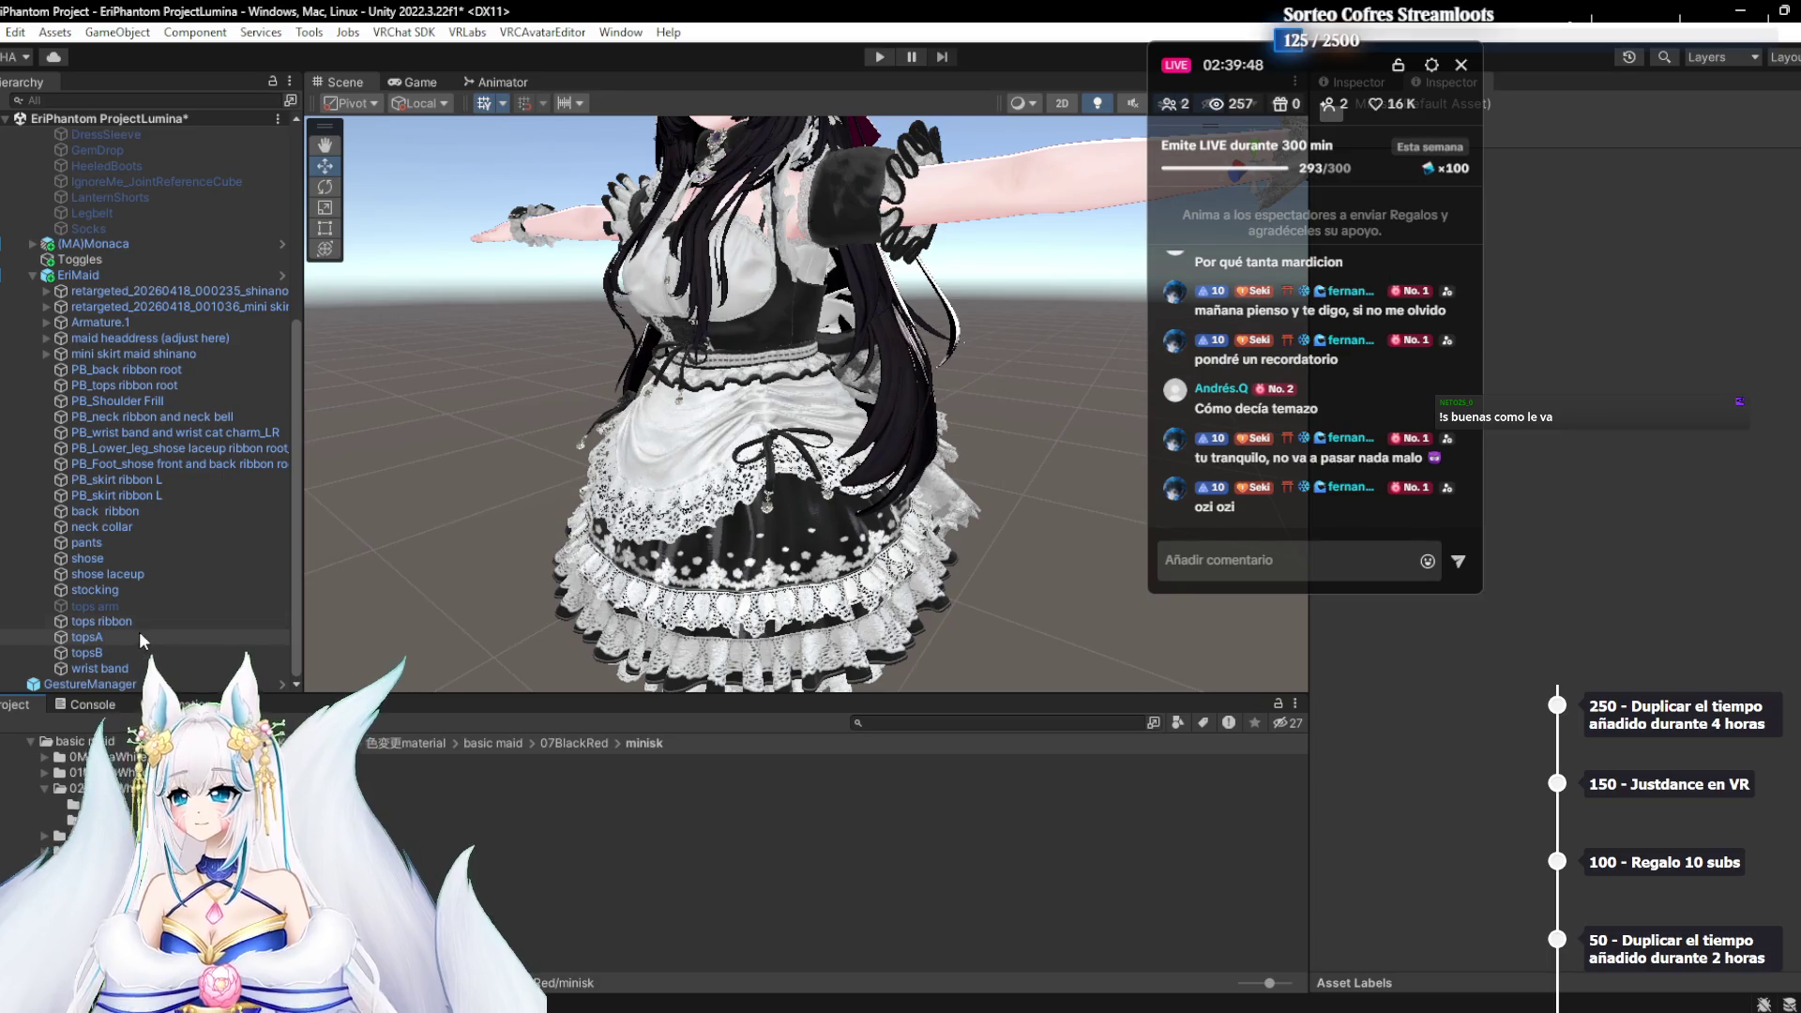
click(143, 608)
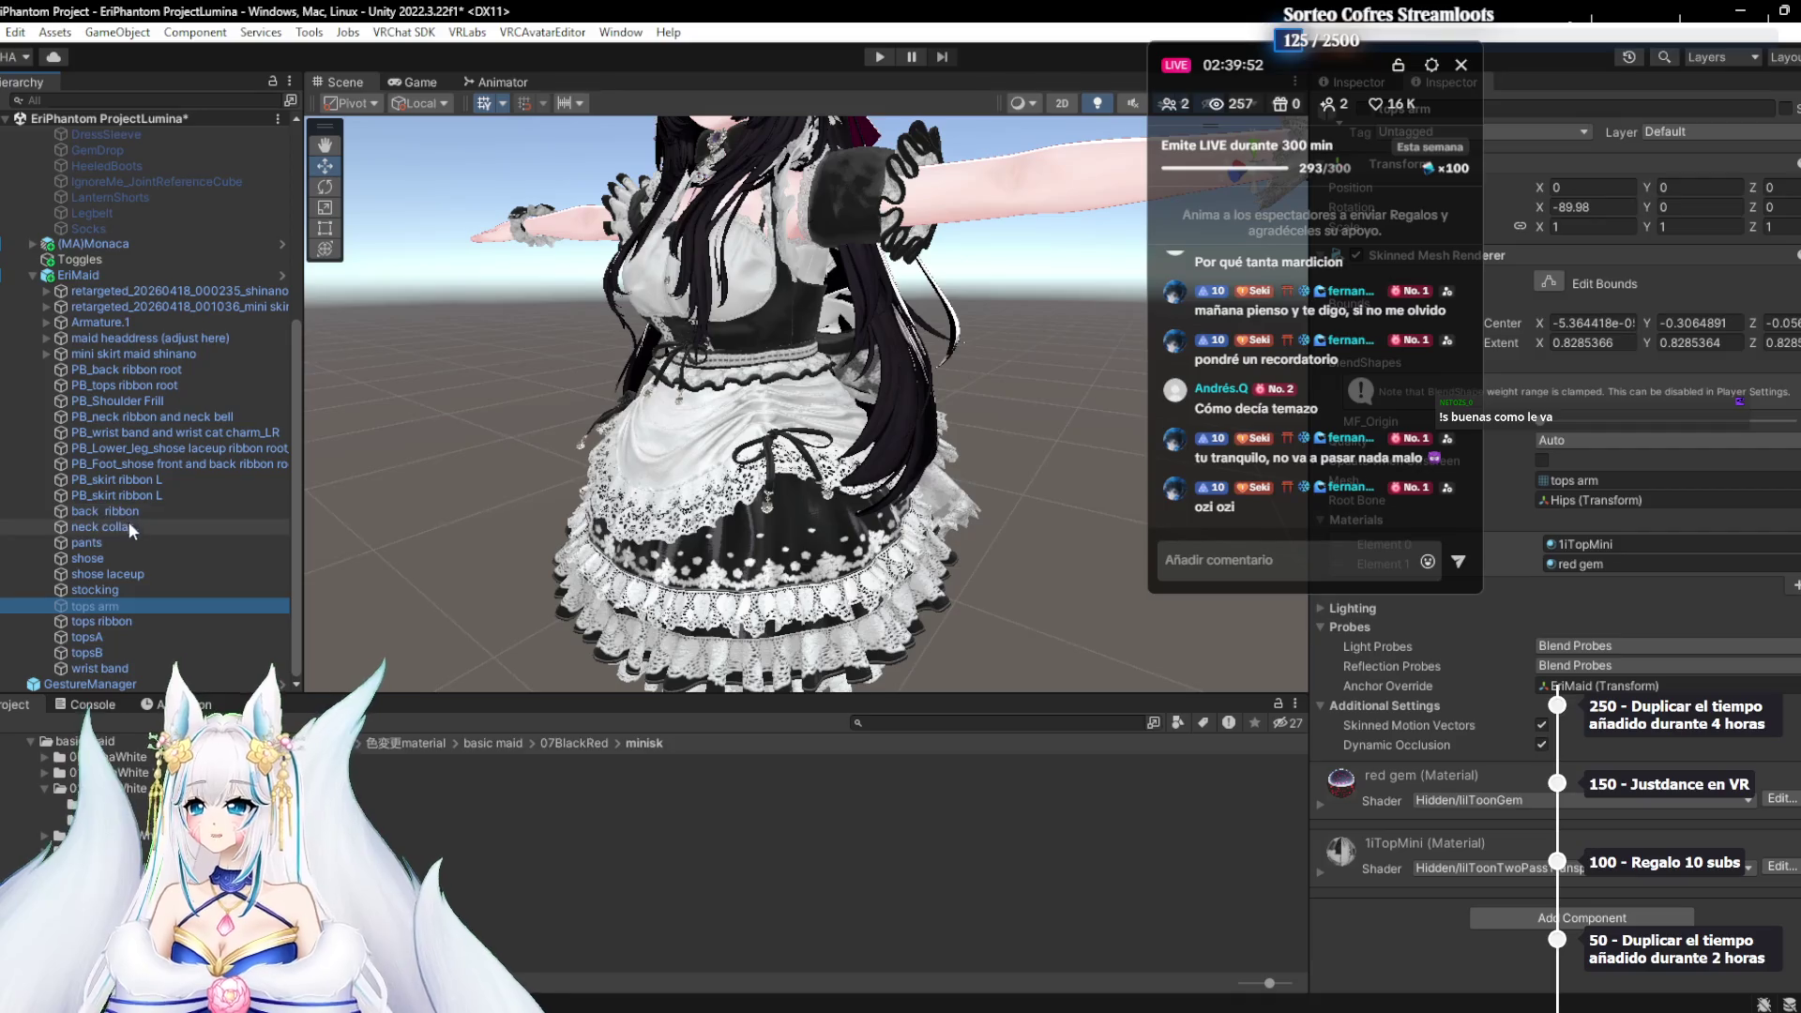
Inspect the shose mesh's blendshapes and ping its 1iTopMini material, then show the whole avatar
click(130, 557)
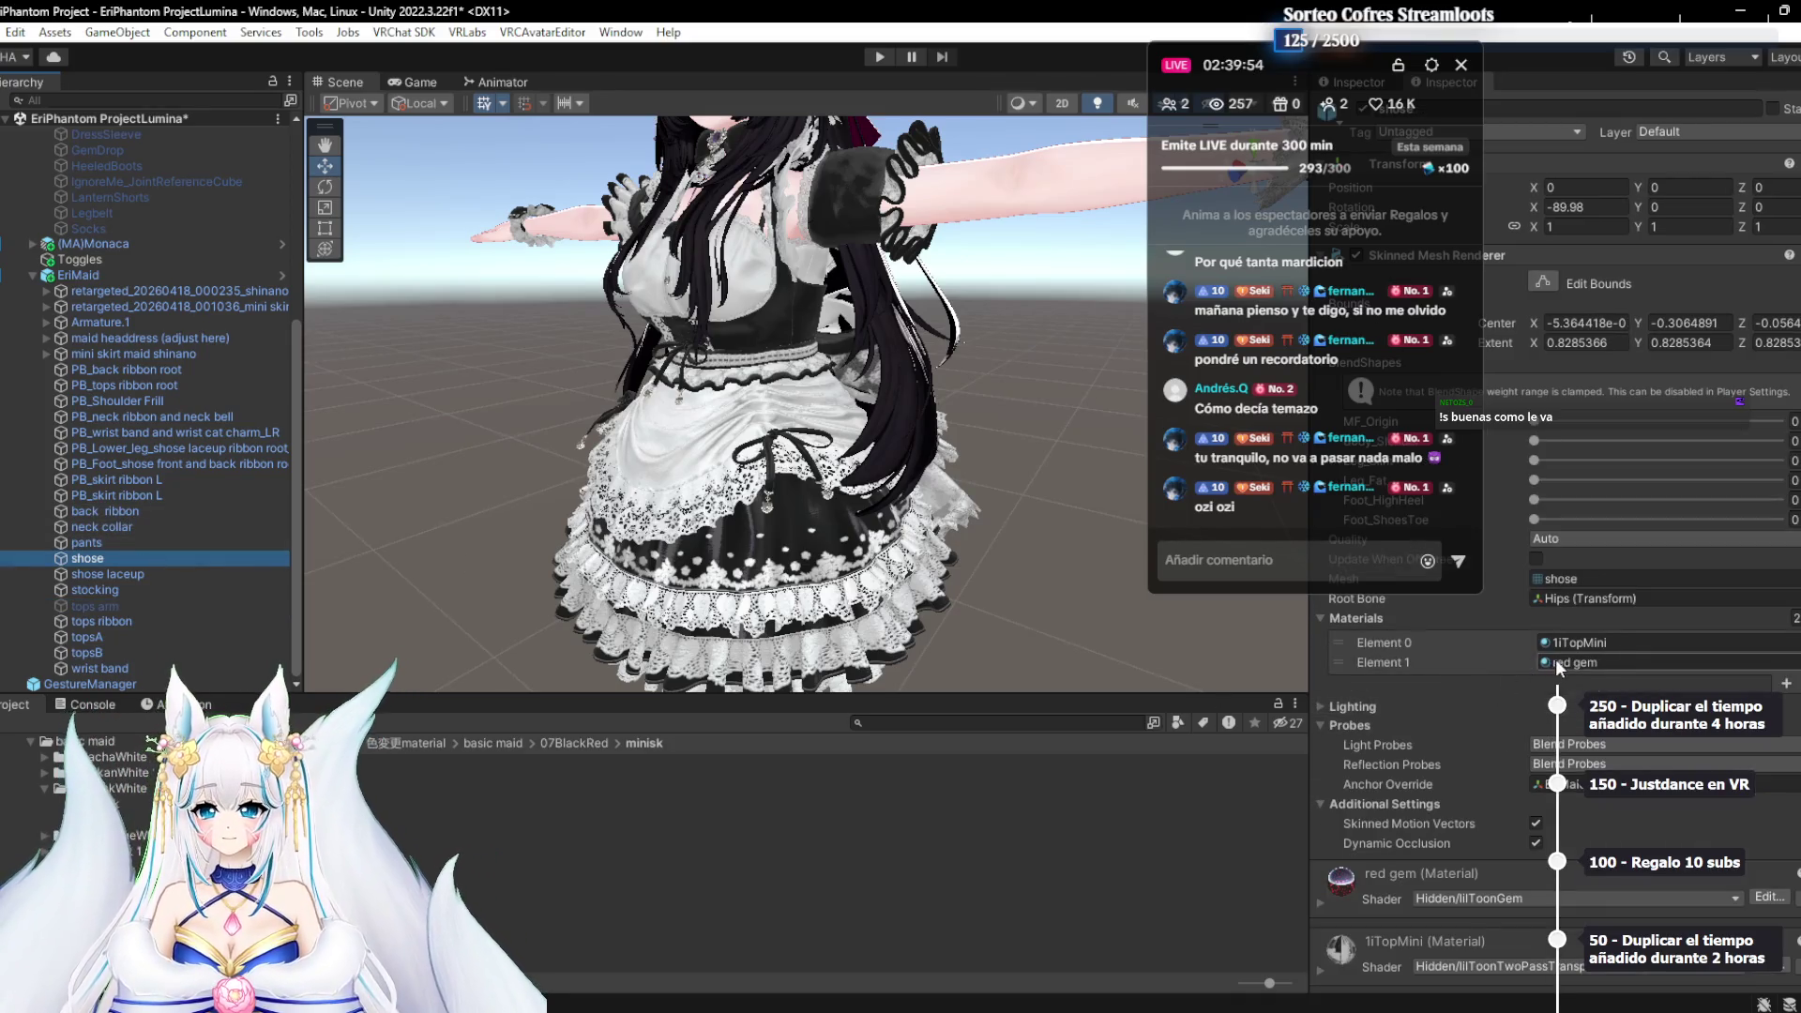
click(1590, 644)
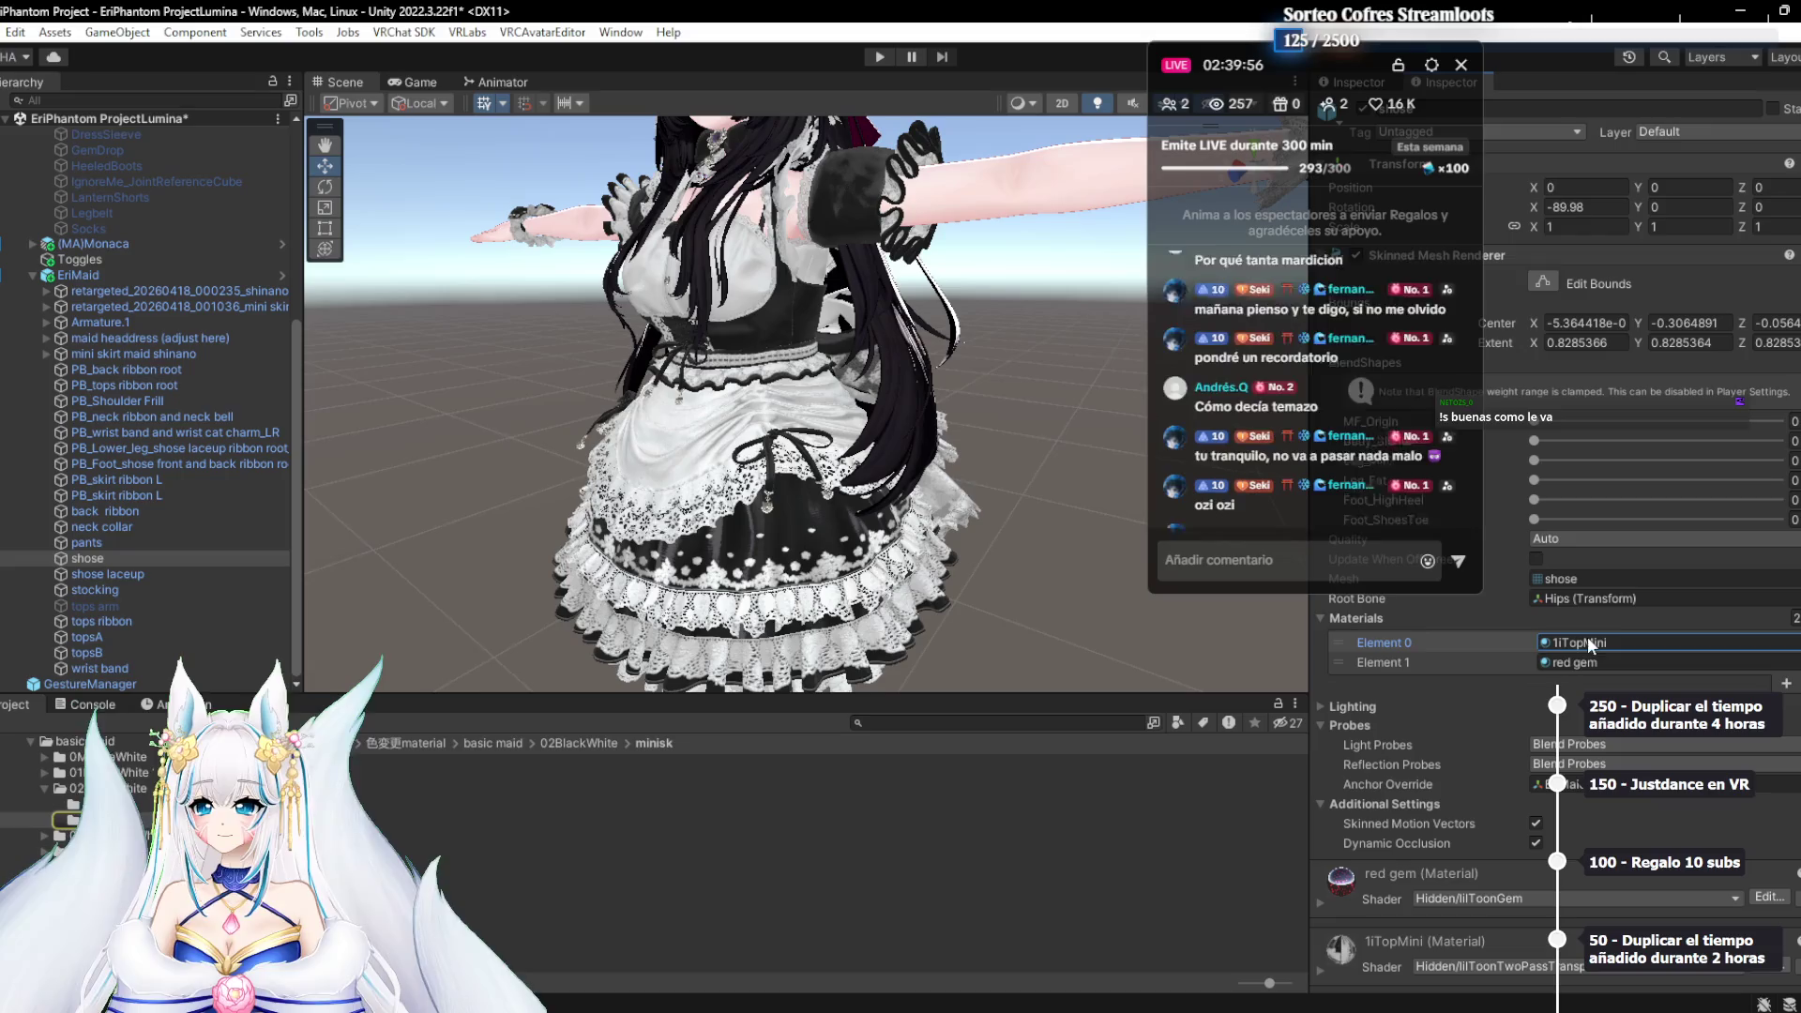
scroll(741, 415, down, 5)
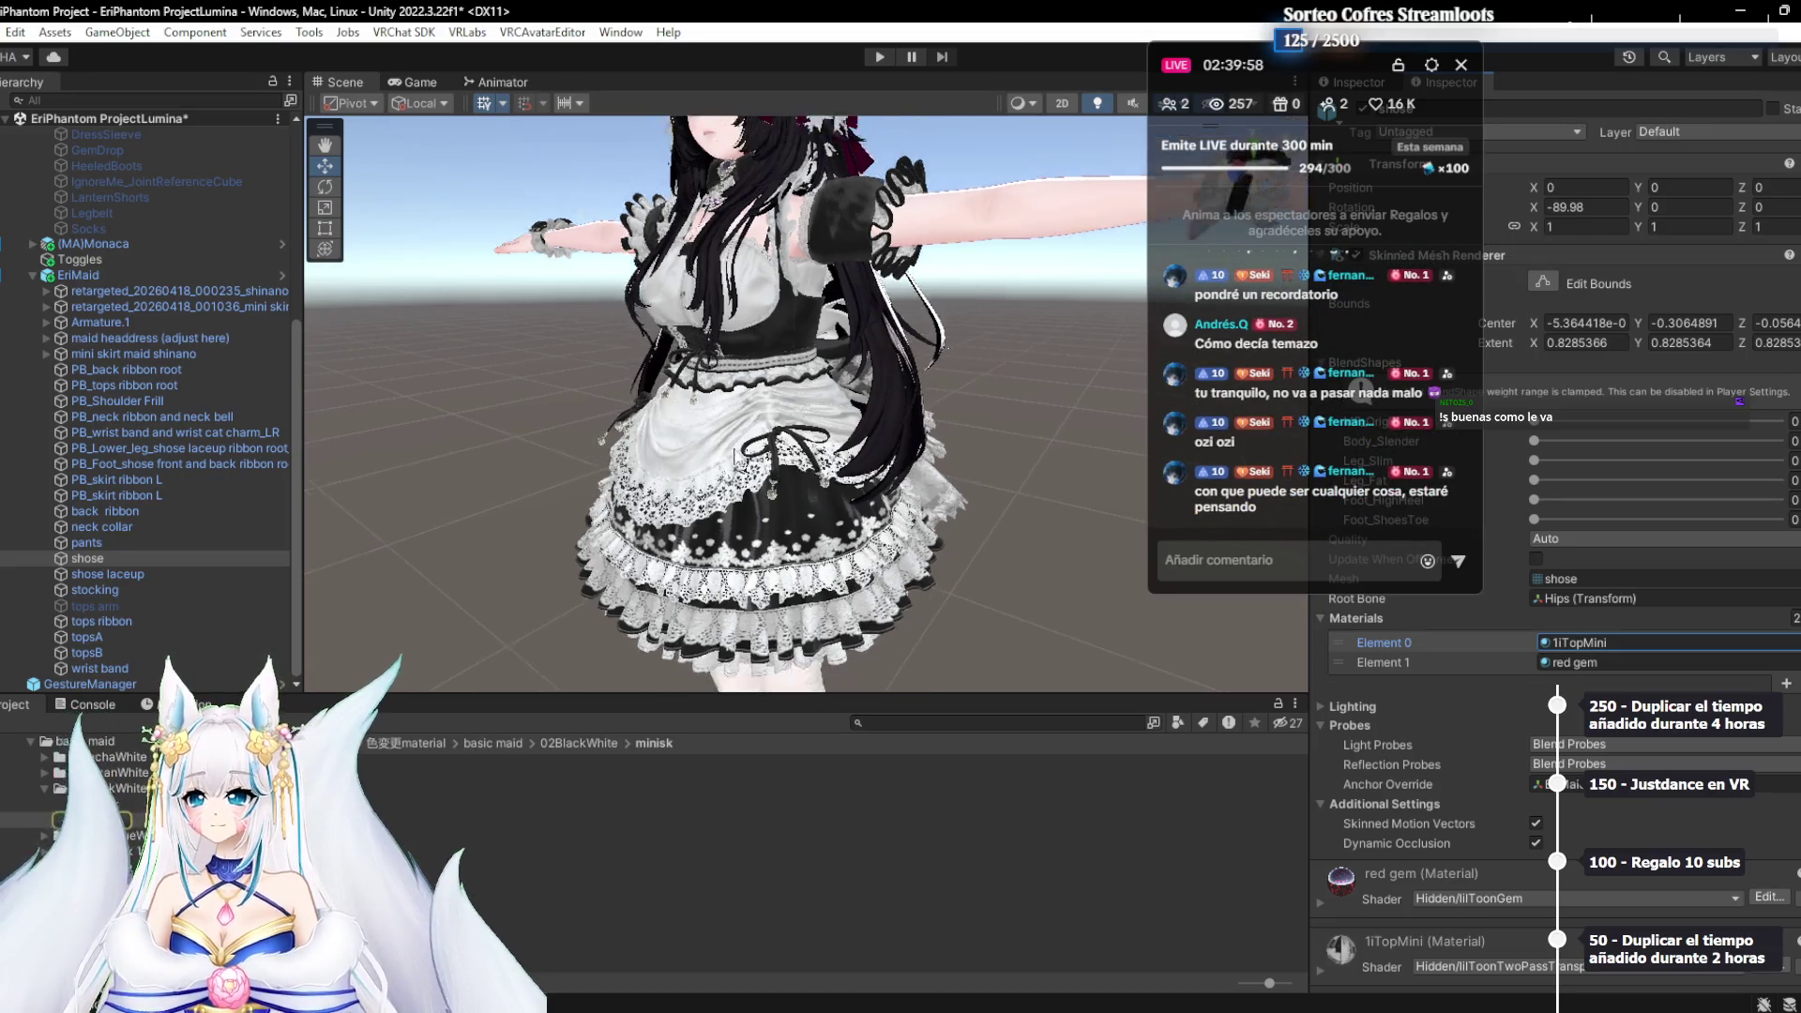
click(145, 557)
Step through the outfit parts between shose laceup and back ribbon, ending on back ribbon's settings
key(Up)
key(Up)
key(Up)
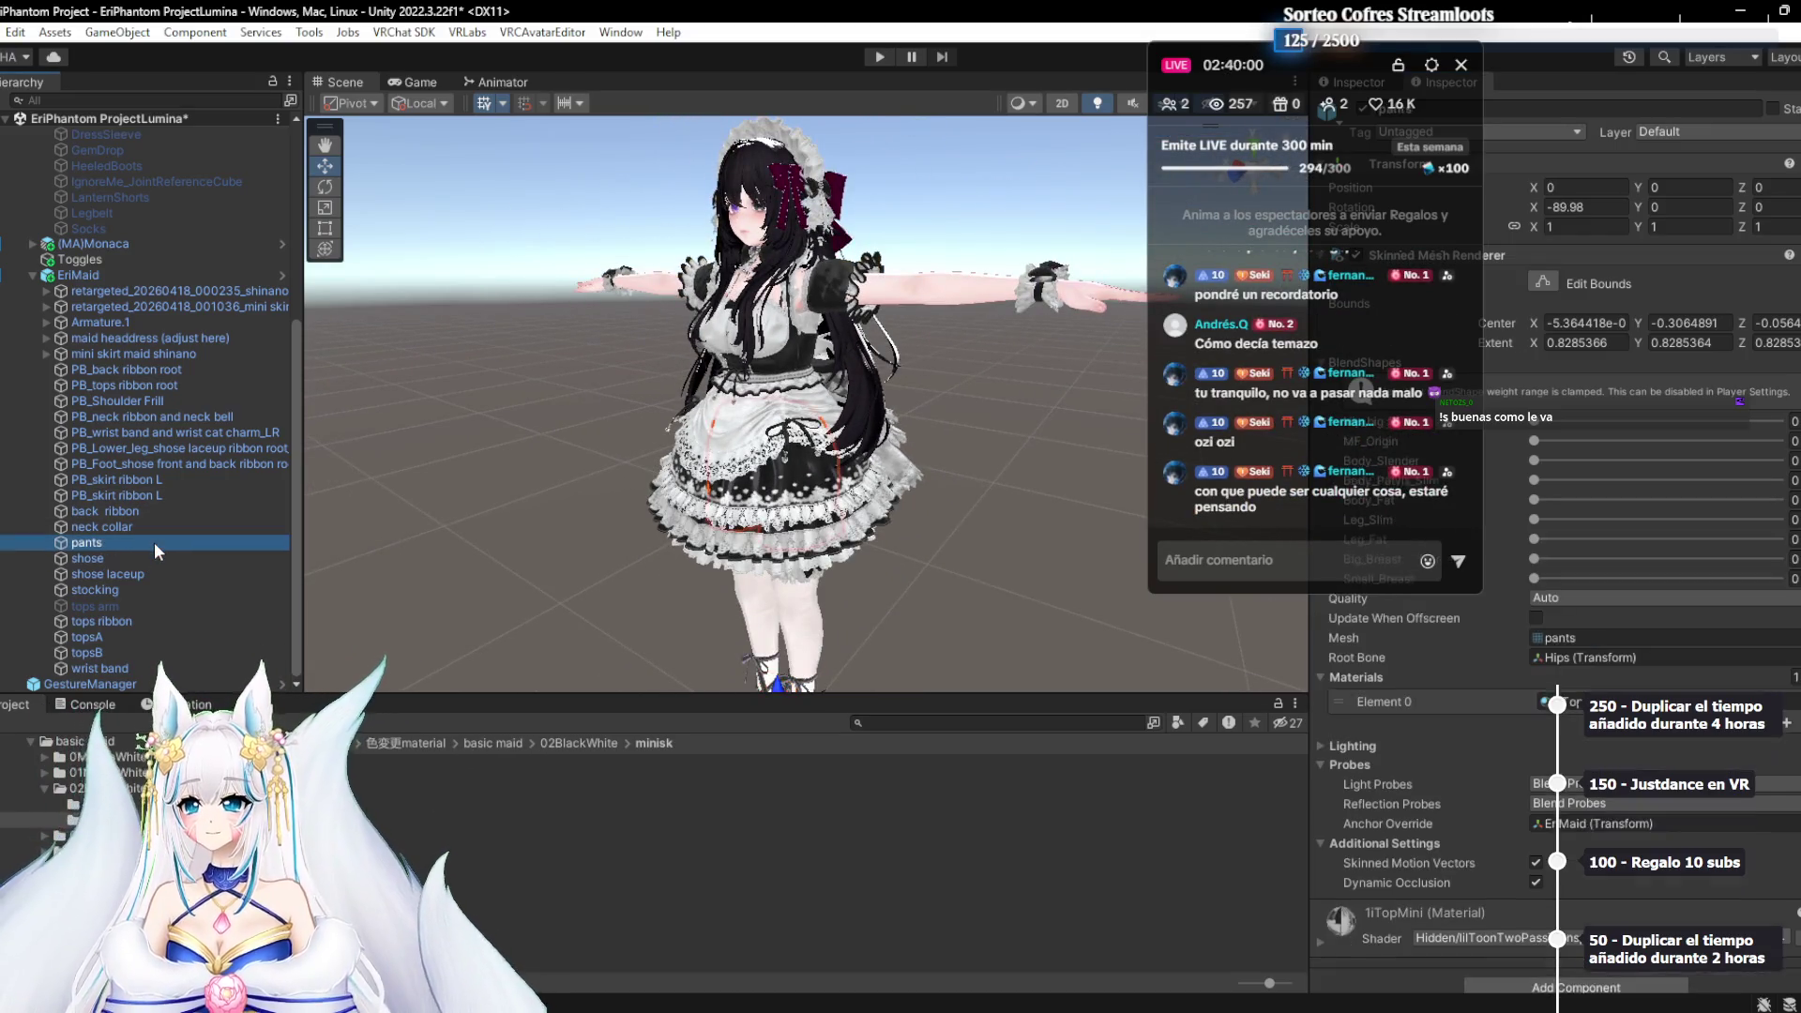
key(Down)
key(Down)
key(Down)
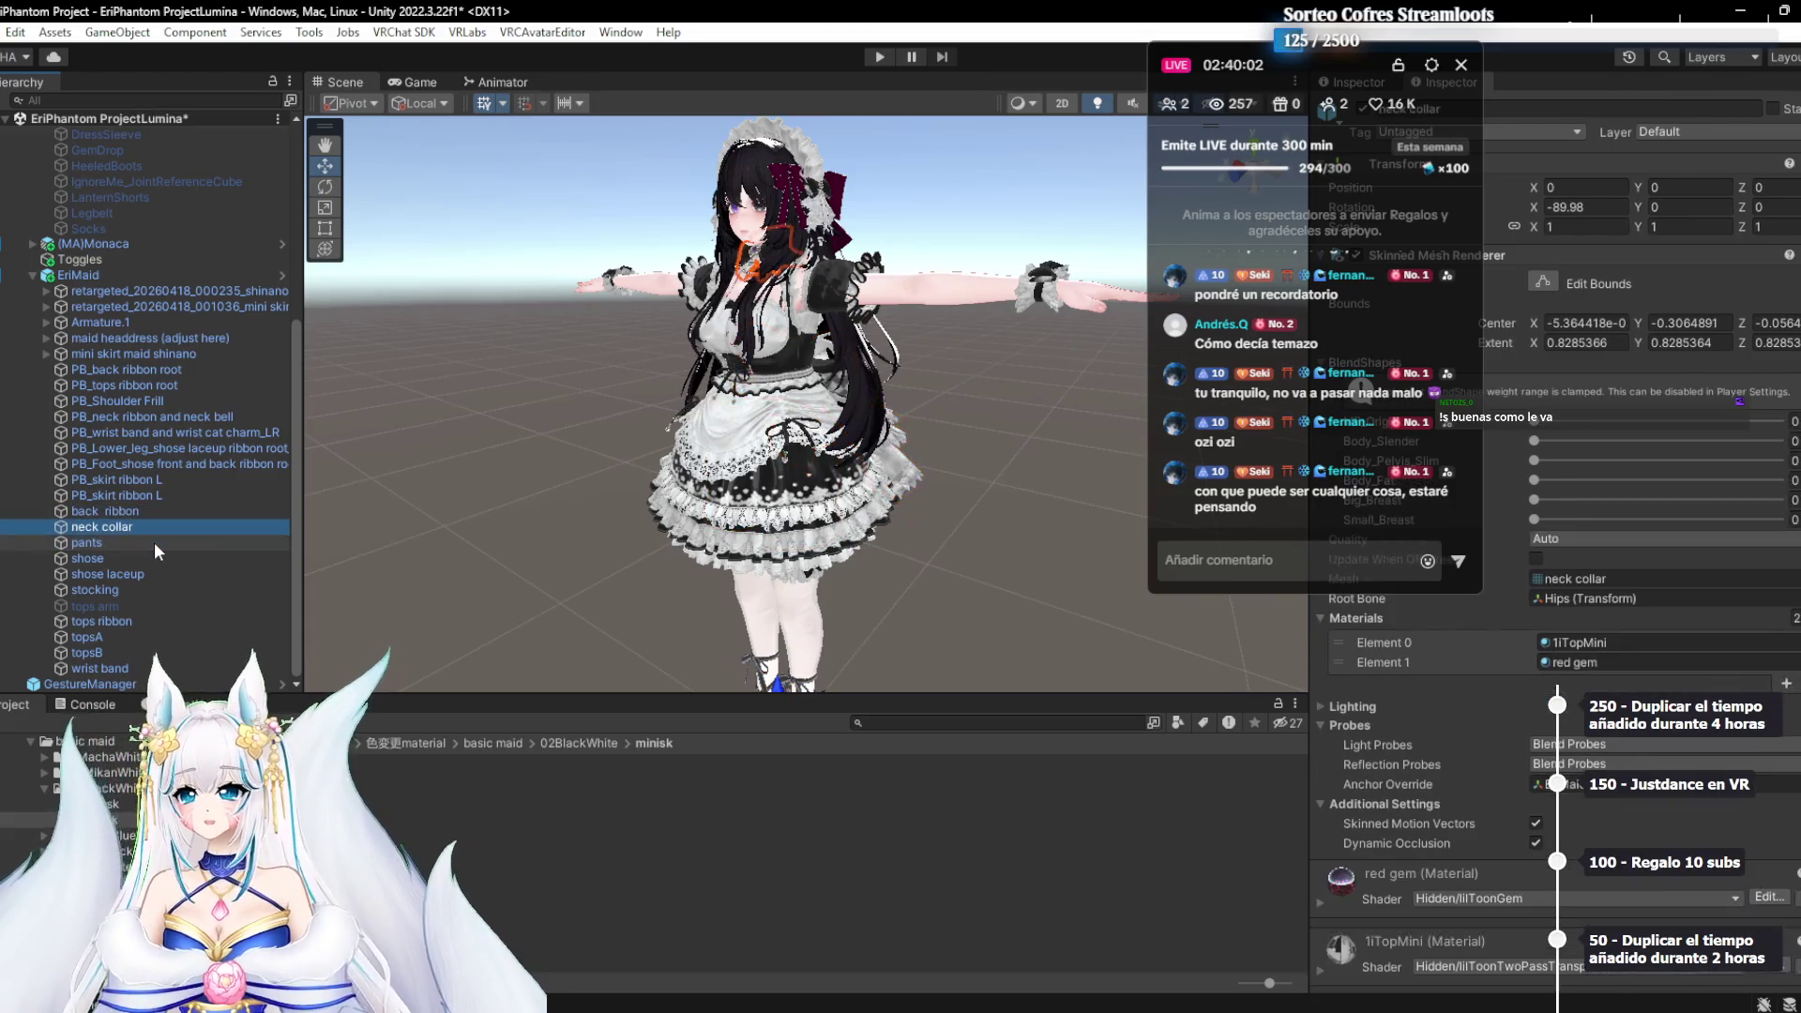
key(Down)
key(Down)
key(Down)
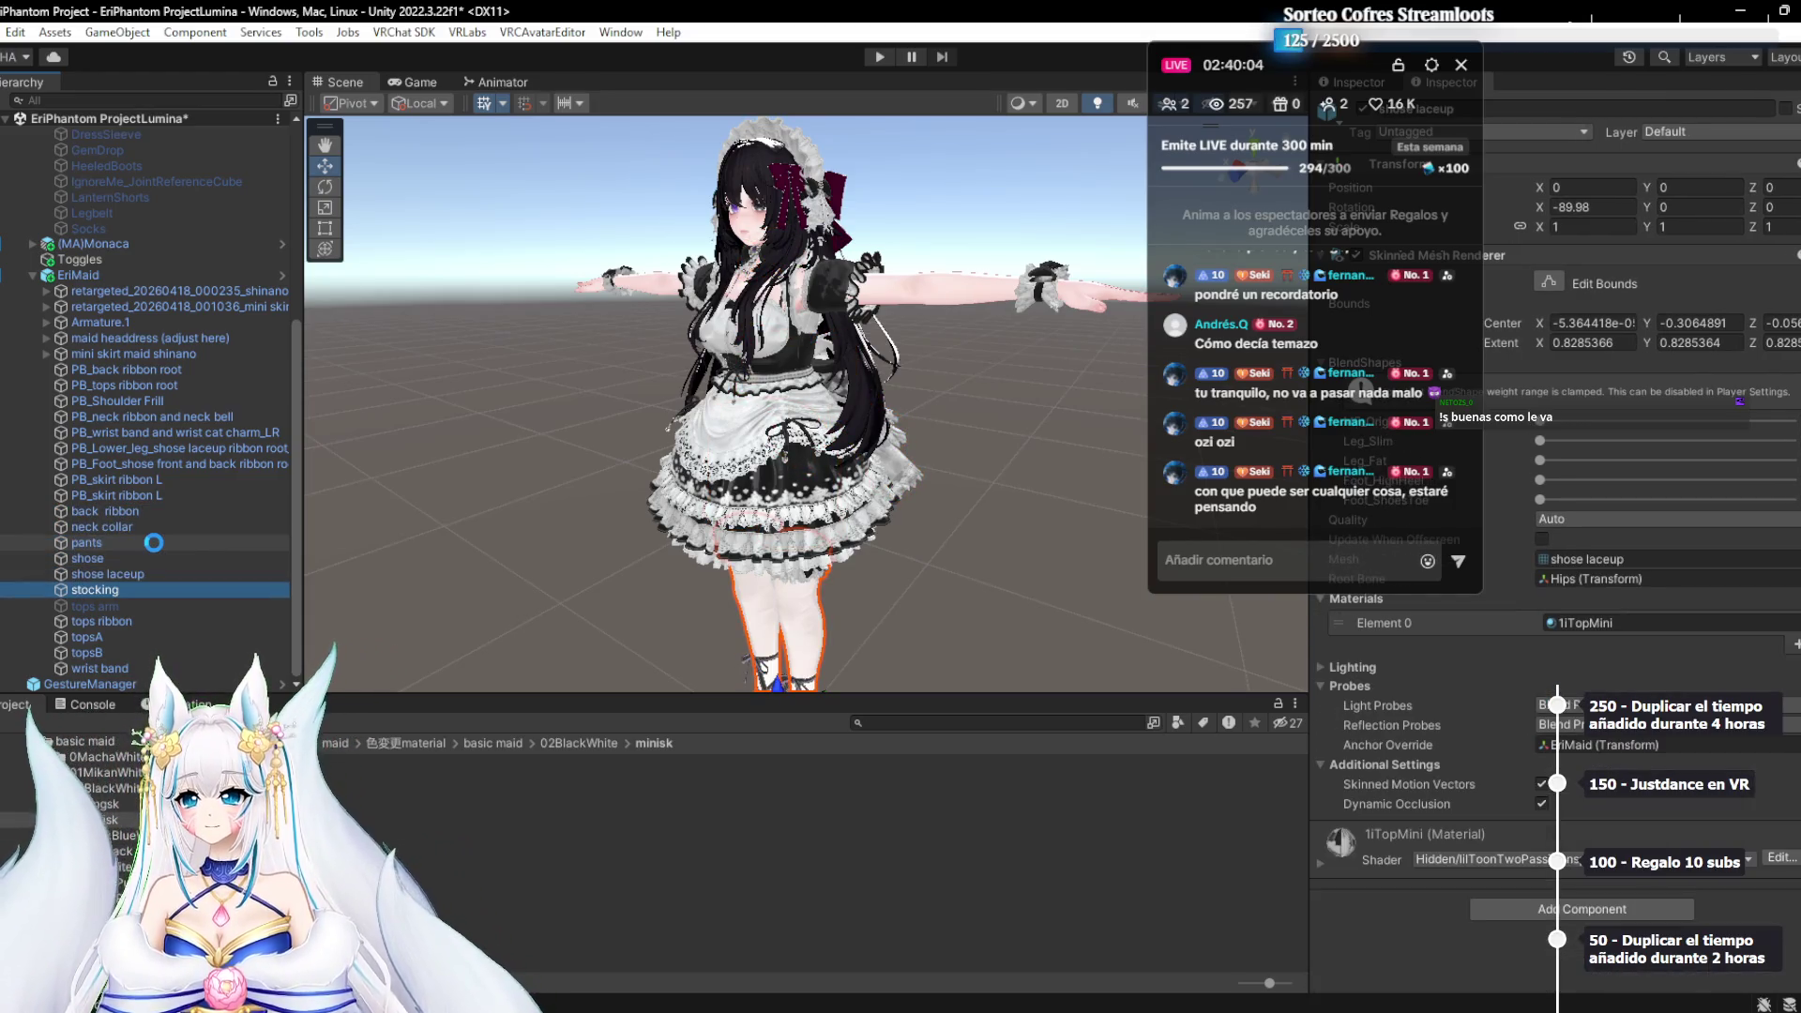
key(Up)
key(Up)
key(Up)
key(Up)
key(Up)
key(Up)
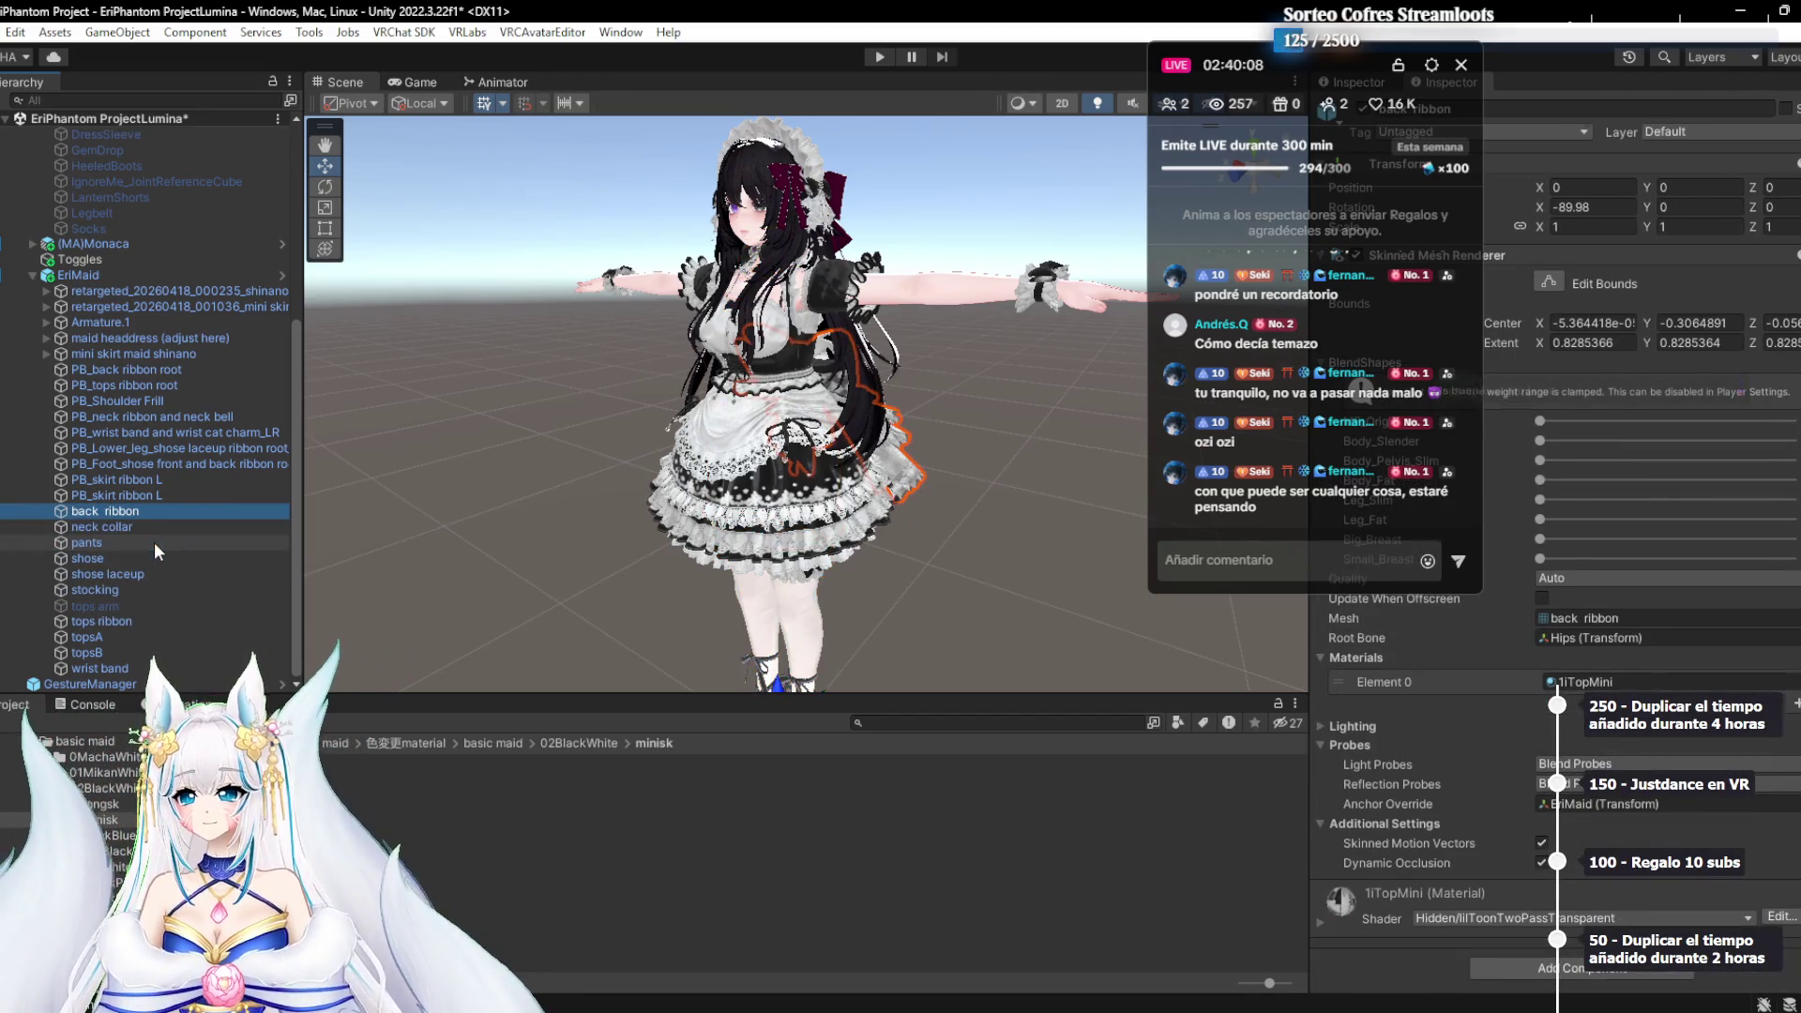
Orbit around to the avatar's back ribbon and move the chat window off the Inspector
drag(543, 442, 526, 450)
right_click(1651, 459)
mouse_move(882, 405)
mouse_down()
mouse_move(853, 436)
mouse_move(788, 441)
mouse_up()
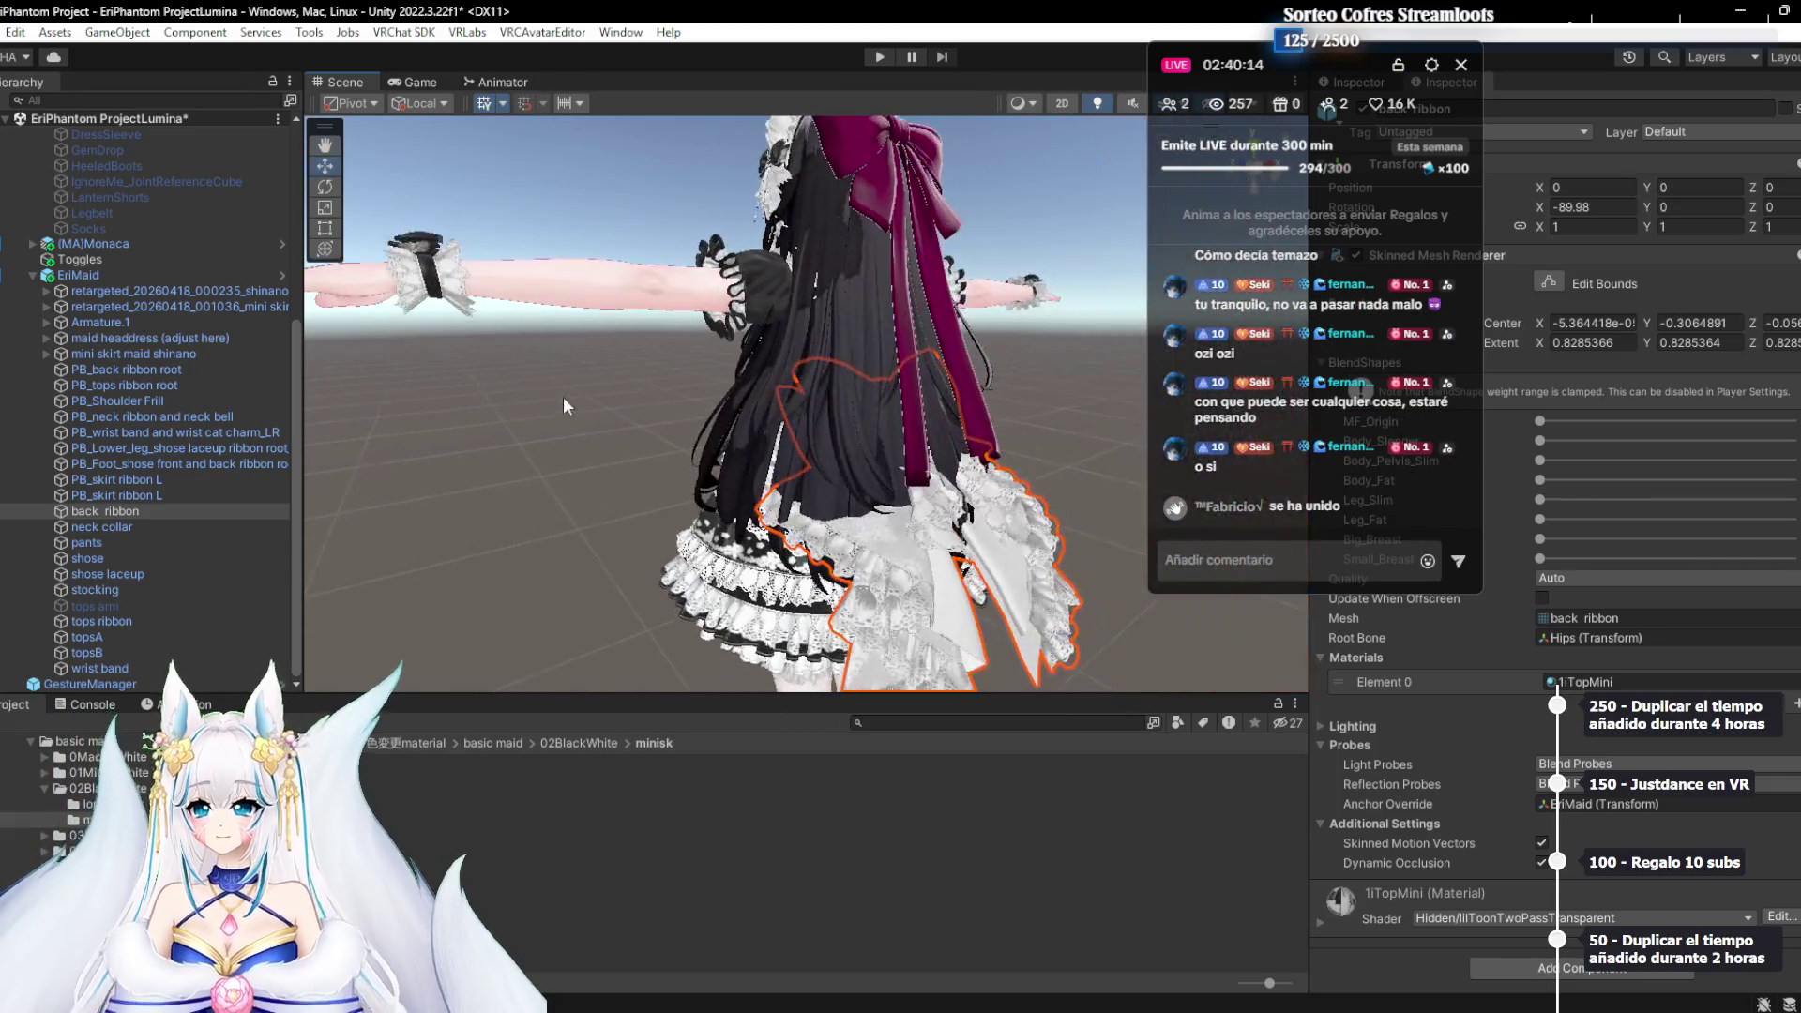
scroll(720, 449, up, 5)
mouse_move(664, 490)
mouse_down()
mouse_move(670, 426)
mouse_move(905, 392)
mouse_move(915, 423)
mouse_up()
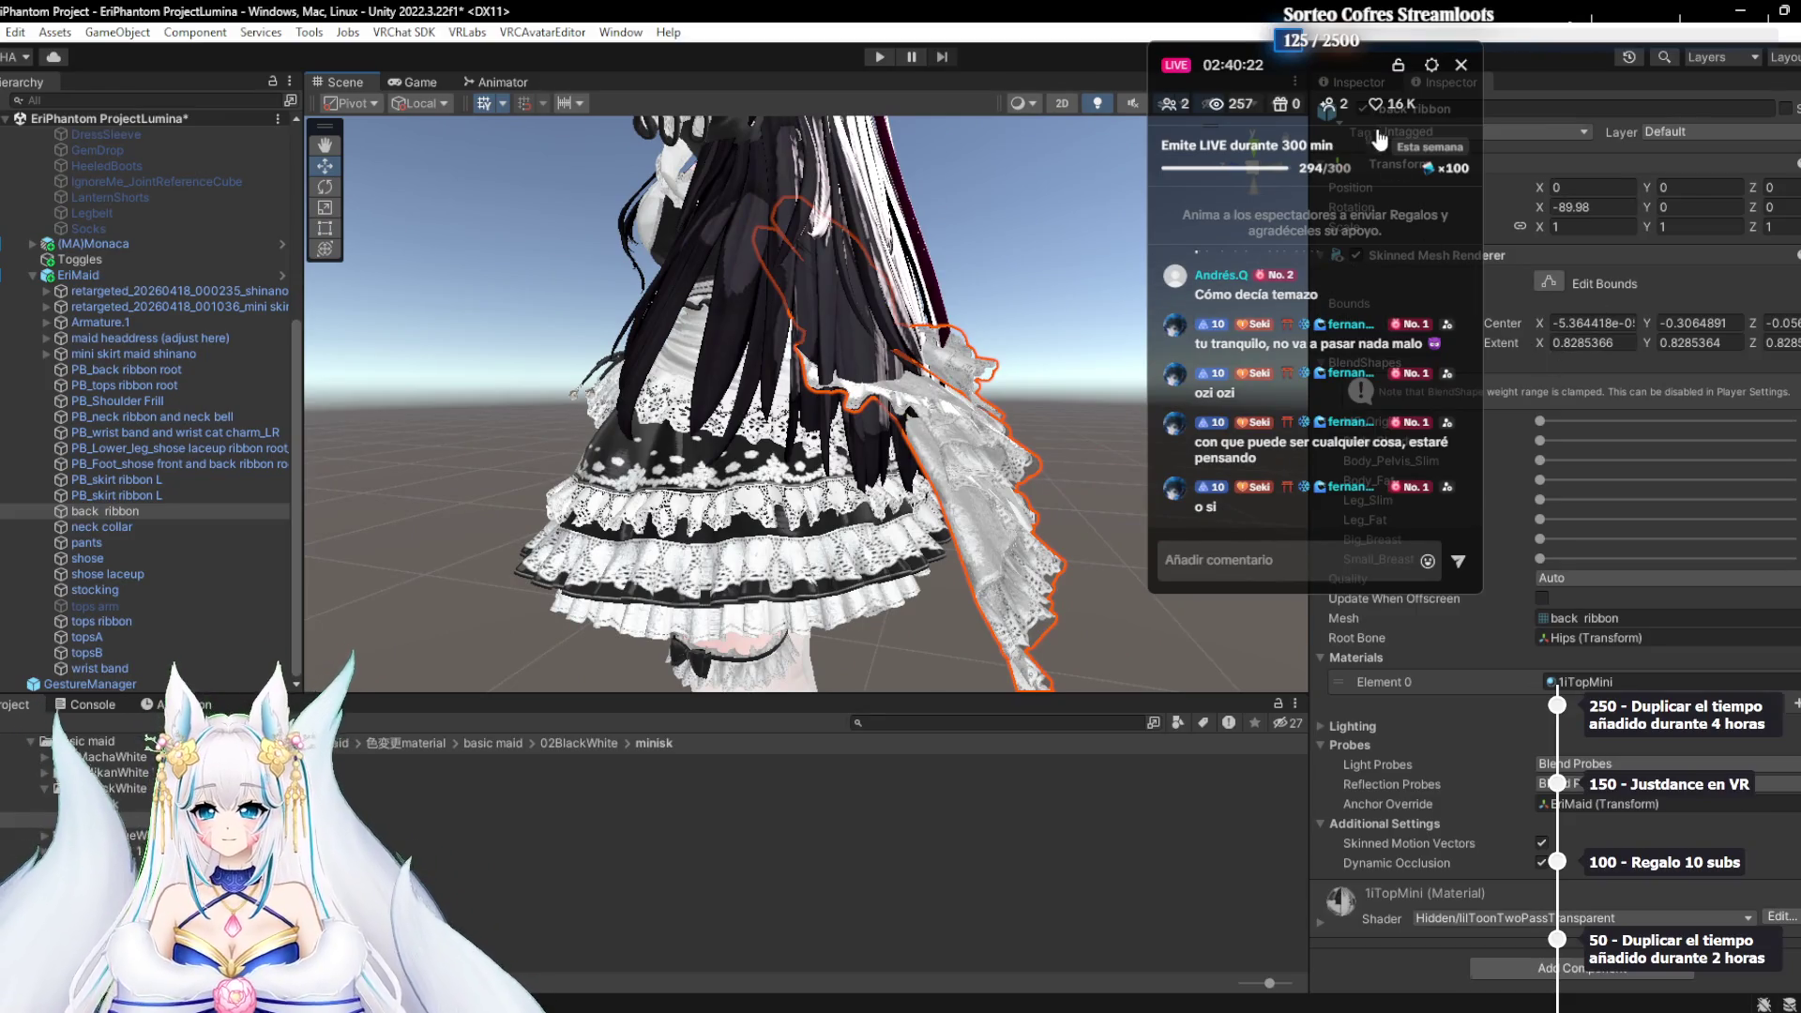
mouse_move(1306, 78)
mouse_down()
mouse_move(561, 269)
mouse_move(362, 448)
mouse_up()
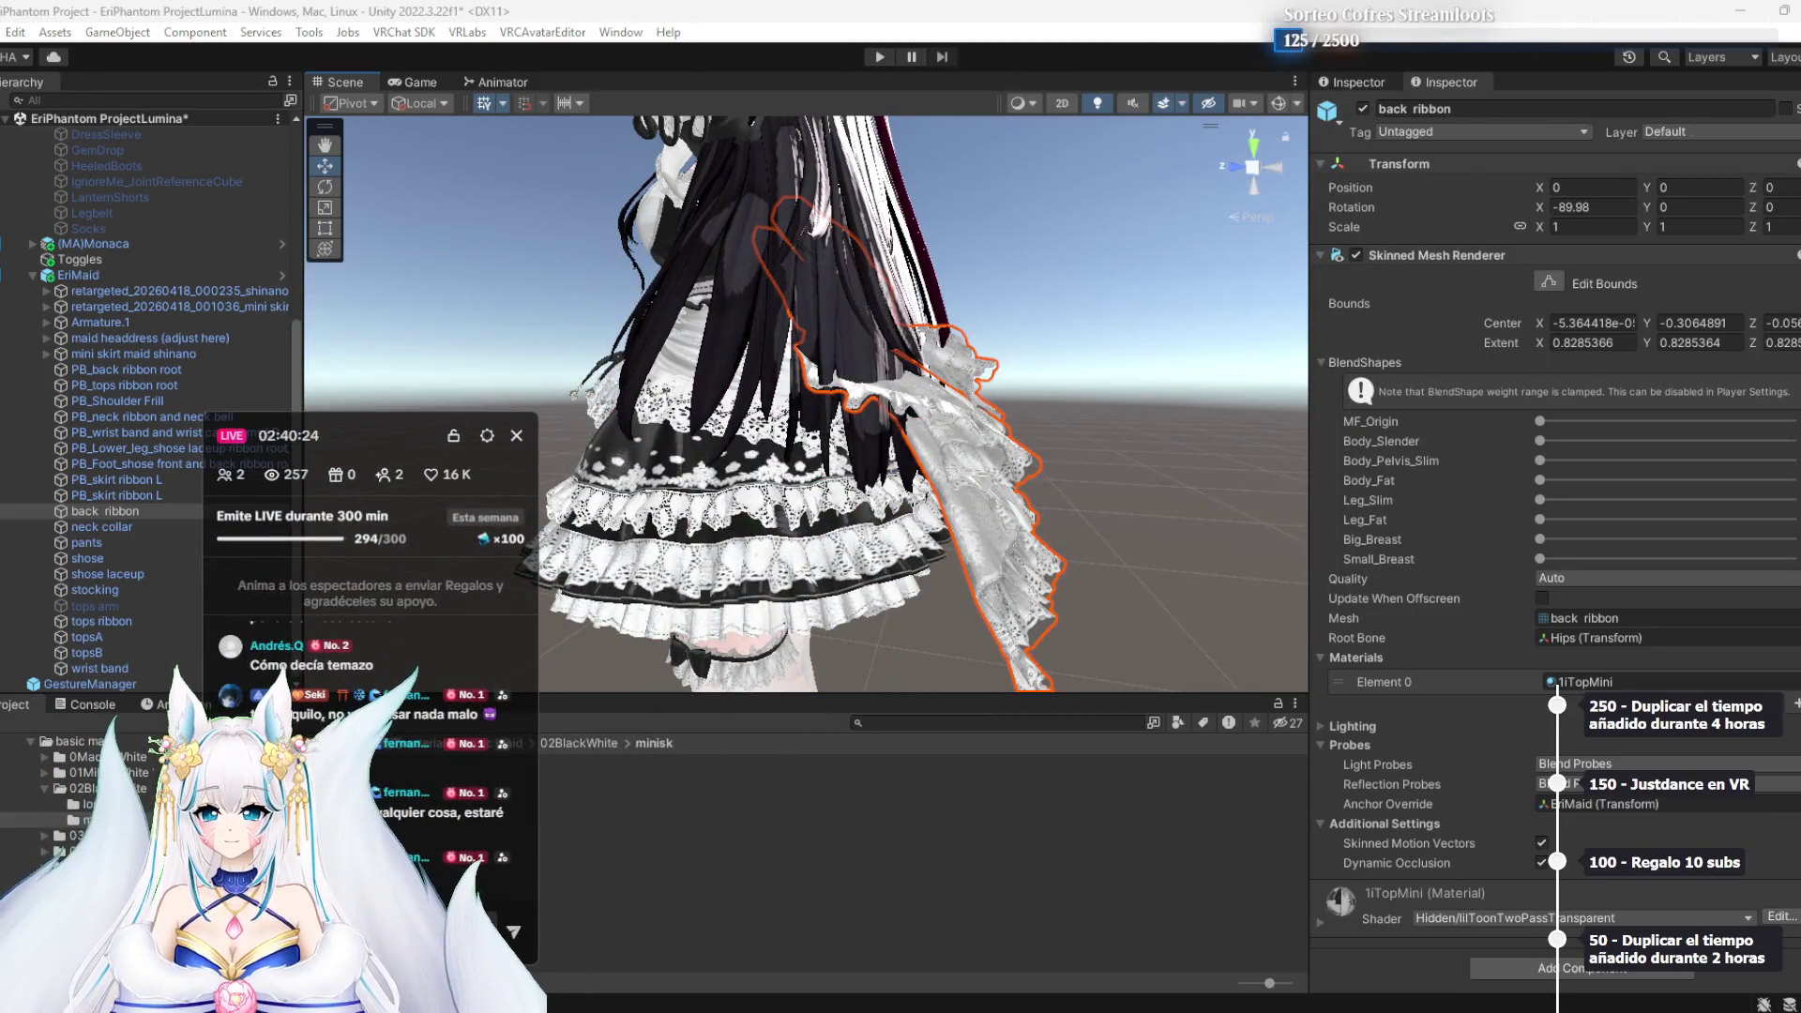
Drag the back ribbon's Leg_Fat blendshape to maximum, then deselect the ribbon
click(1541, 441)
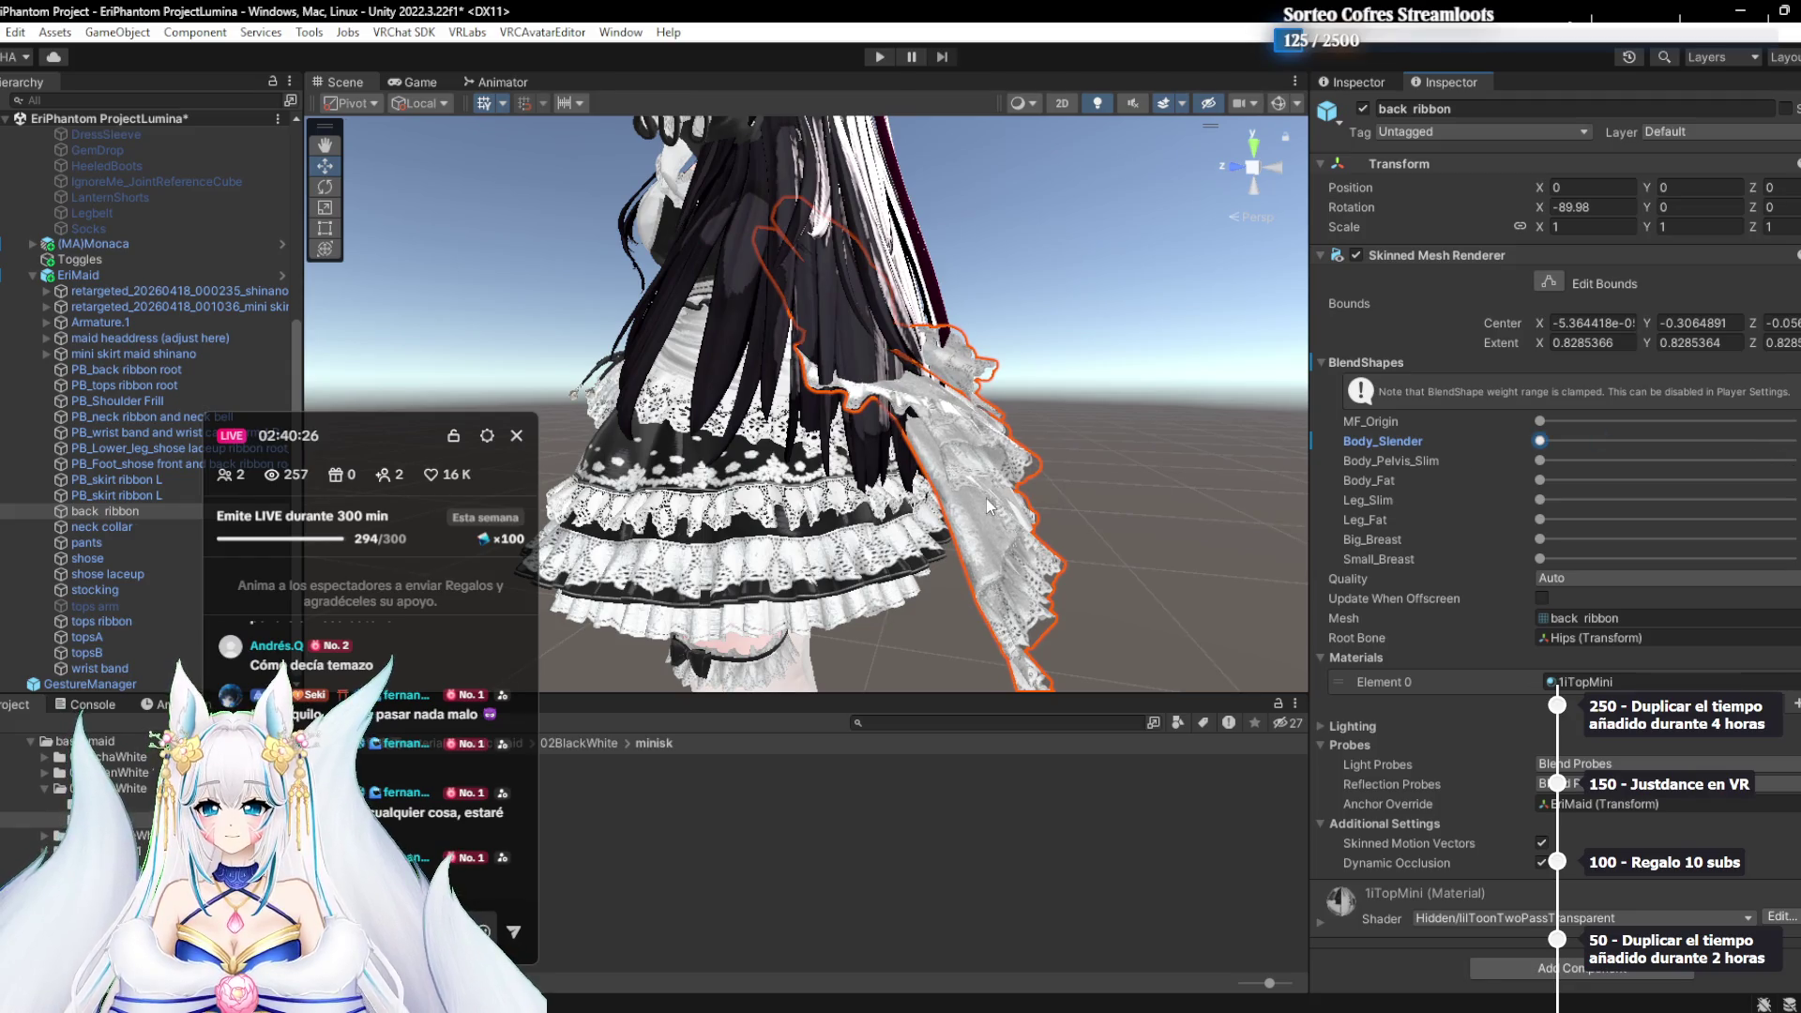
drag(1556, 519, 1792, 520)
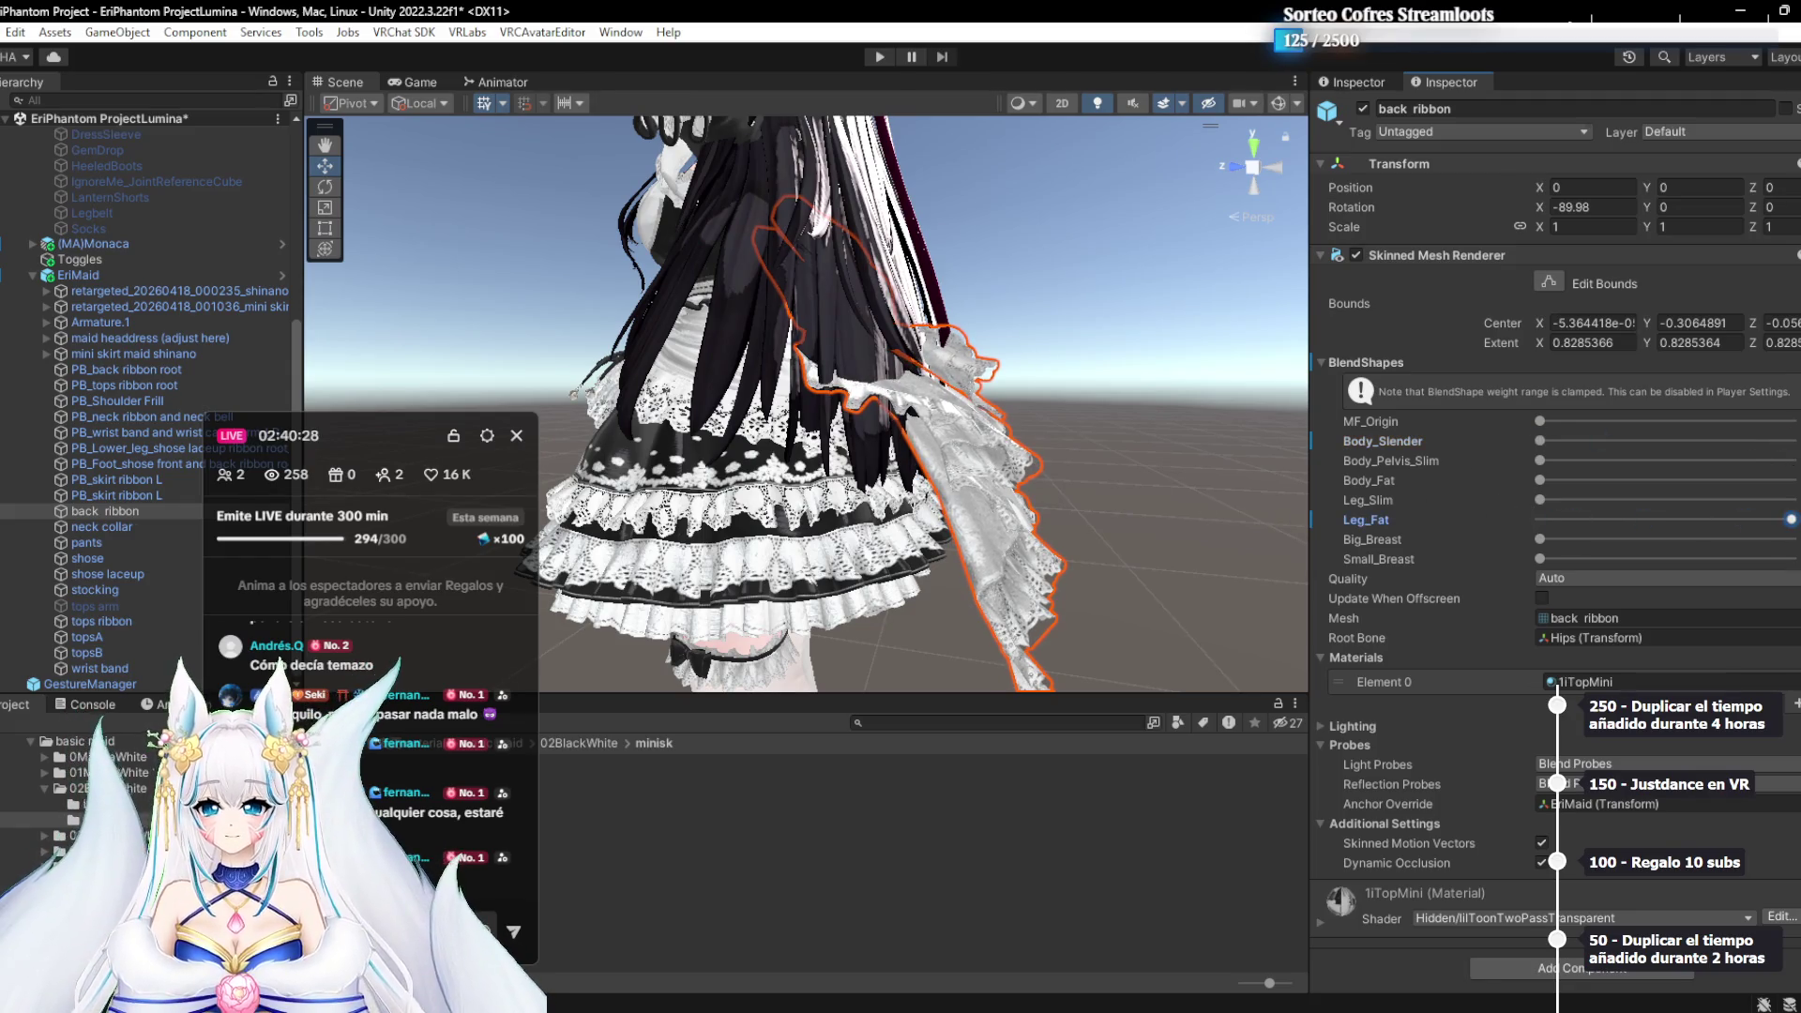
click(1572, 502)
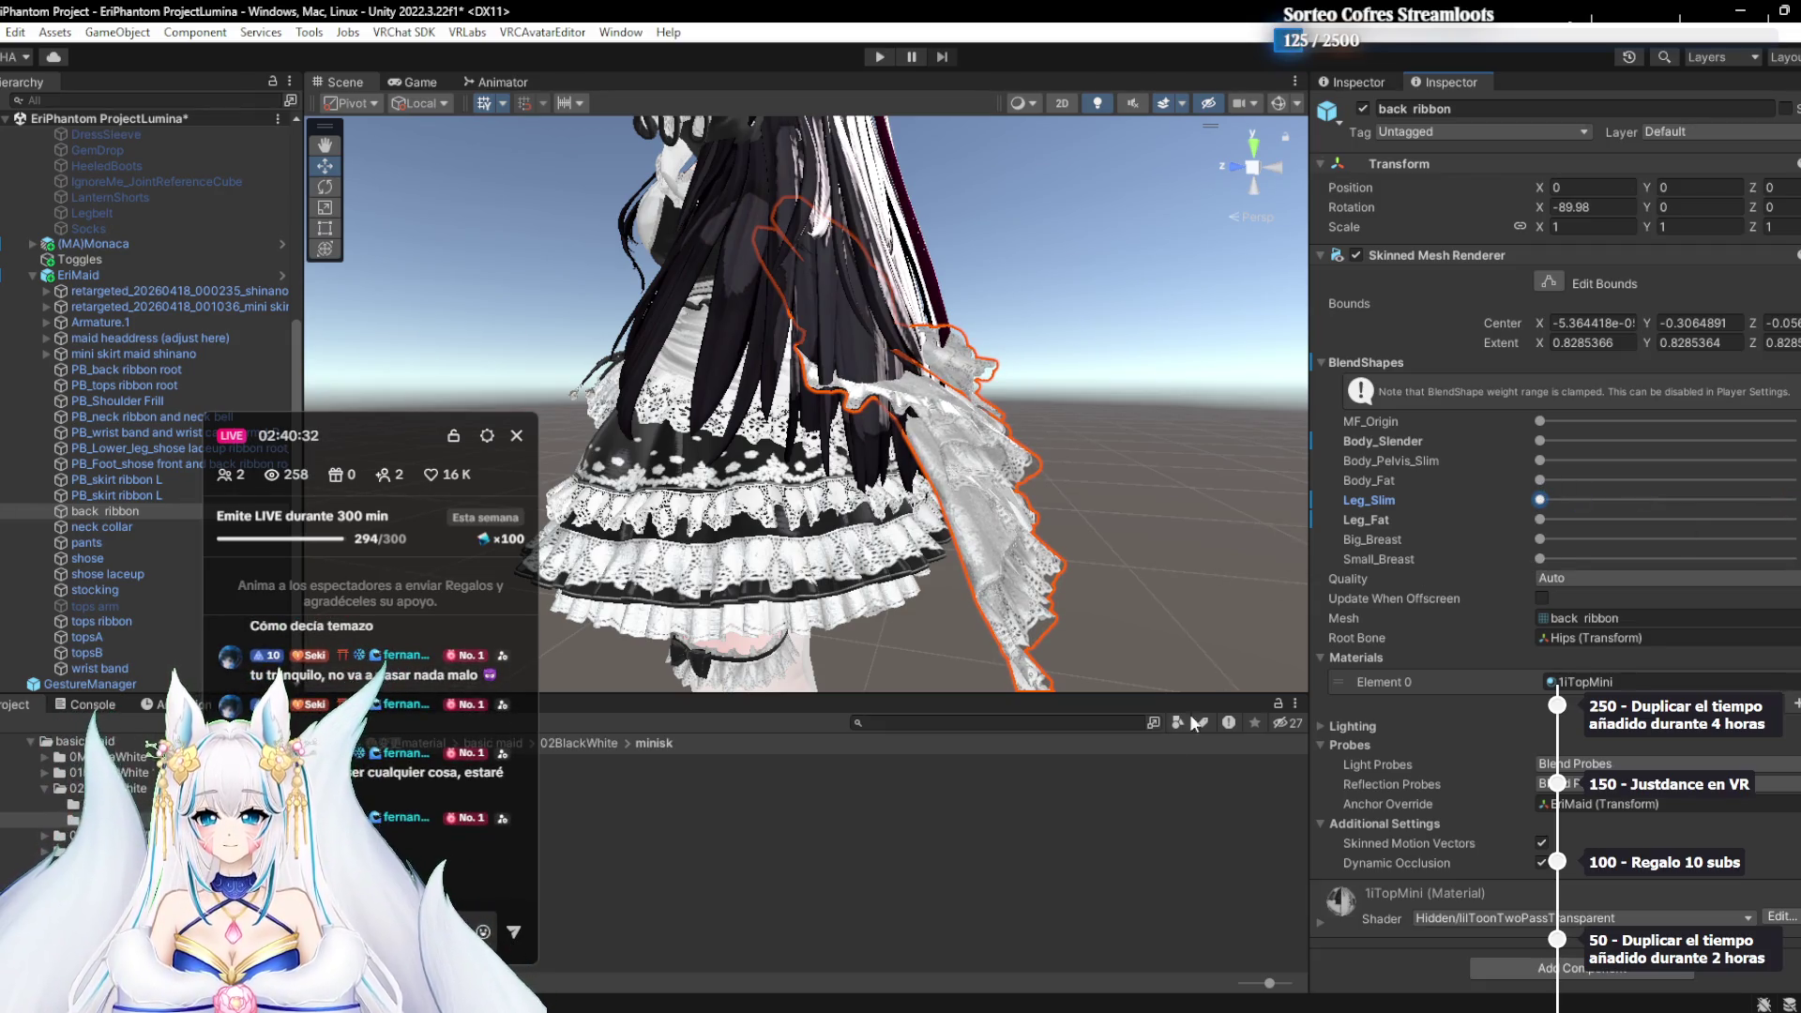
click(1106, 808)
scroll(915, 441, up, 5)
scroll(915, 441, down, 5)
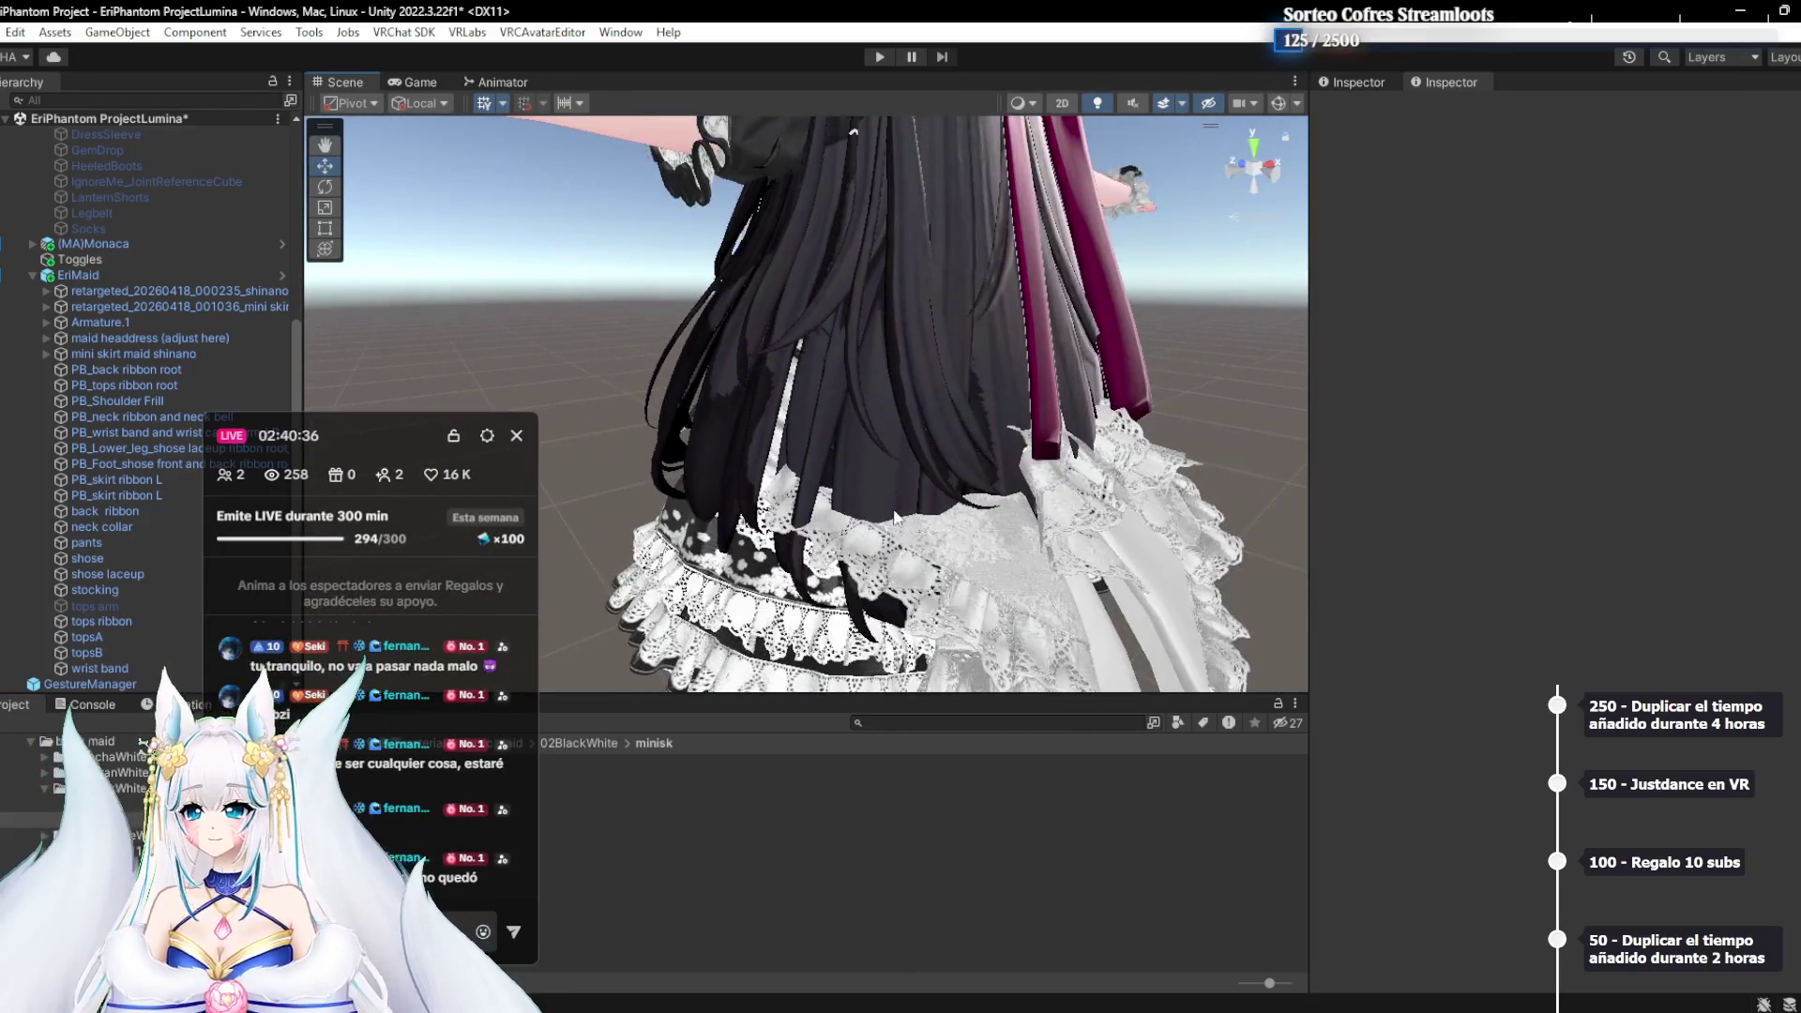
Orbit around the avatar's back and skirt, selecting its ~Ribbon bow along the way
mouse_move(403, 436)
mouse_down()
mouse_move(1564, 428)
mouse_move(1618, 356)
mouse_up()
mouse_move(1155, 362)
mouse_down()
mouse_move(1044, 319)
mouse_move(865, 398)
mouse_move(790, 475)
mouse_up()
click(556, 261)
mouse_move(567, 263)
mouse_down()
mouse_move(1134, 341)
mouse_move(764, 389)
mouse_move(799, 420)
mouse_move(858, 425)
mouse_move(769, 447)
mouse_move(826, 391)
mouse_up()
click(827, 389)
mouse_move(1072, 301)
mouse_down()
mouse_move(695, 386)
mouse_move(880, 375)
mouse_move(622, 322)
mouse_move(677, 340)
mouse_move(520, 344)
mouse_move(624, 356)
mouse_up()
scroll(633, 359, down, 2)
mouse_move(853, 413)
mouse_down()
mouse_move(845, 362)
mouse_move(769, 349)
mouse_move(679, 443)
mouse_move(705, 447)
mouse_move(744, 513)
mouse_move(854, 514)
mouse_move(657, 499)
mouse_move(743, 475)
mouse_move(648, 441)
mouse_move(717, 453)
mouse_move(638, 400)
mouse_up()
scroll(713, 403, up, 5)
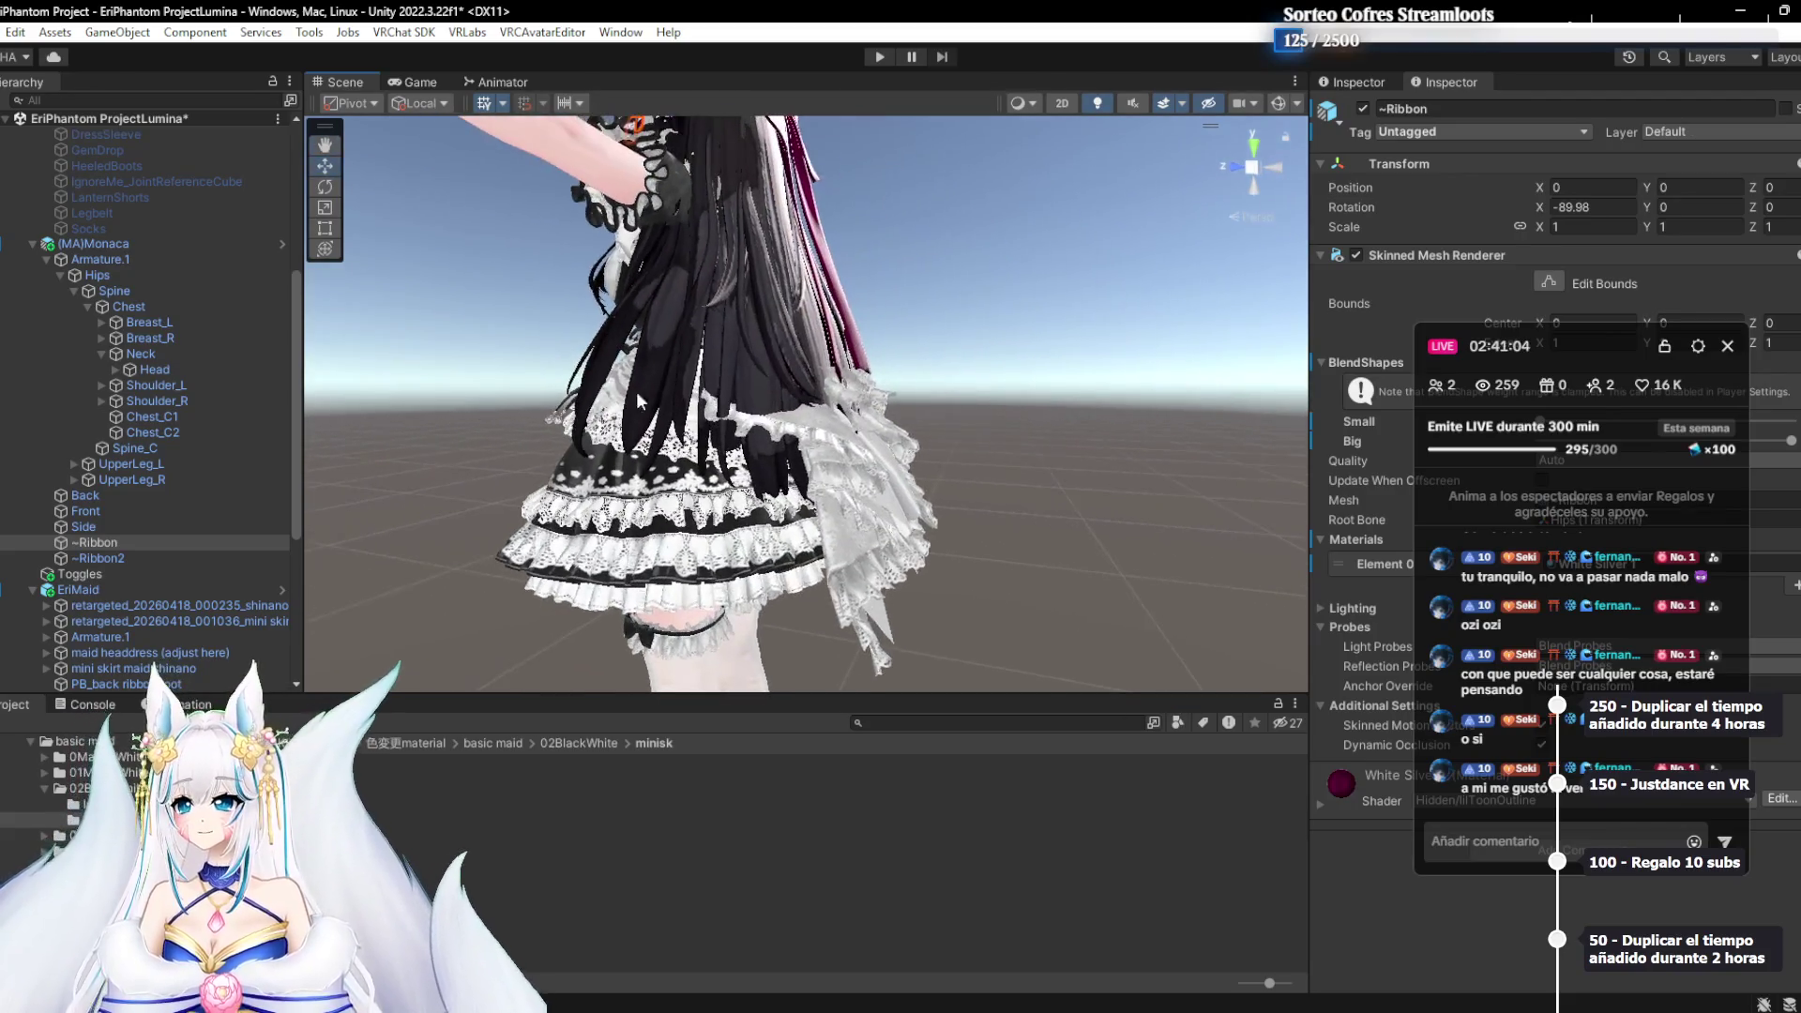
scroll(214, 531, down, 10)
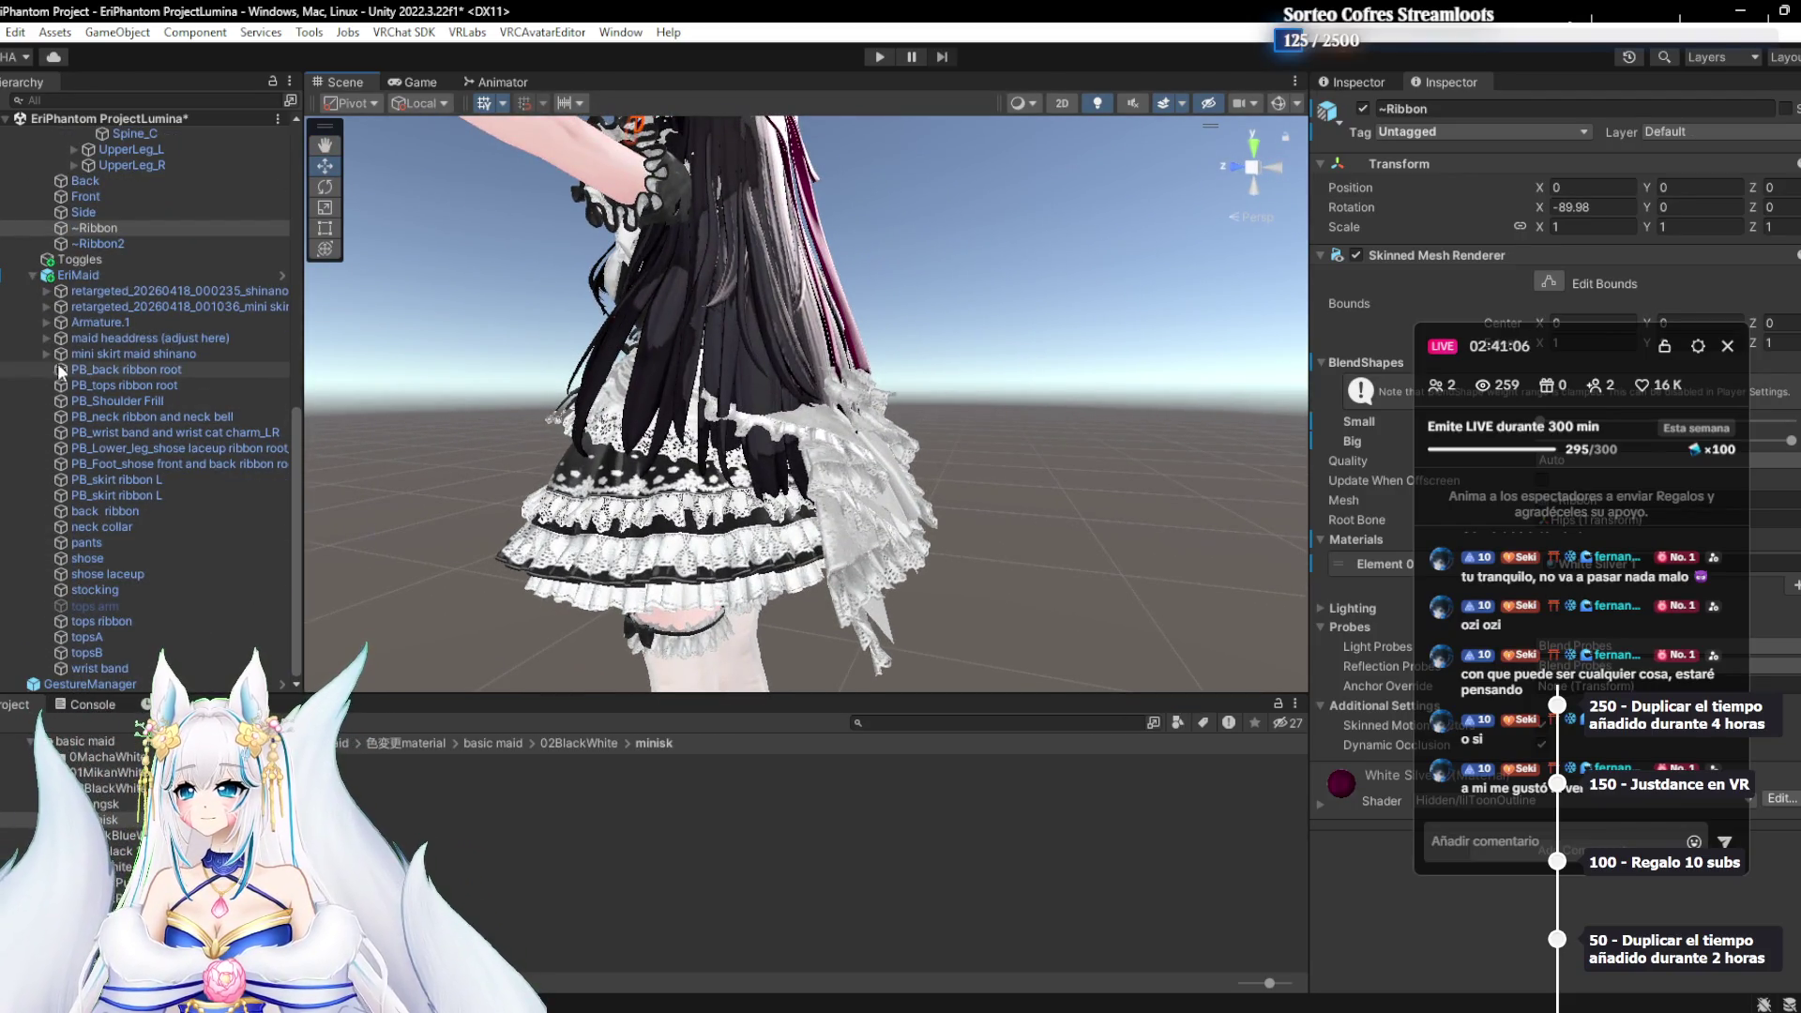
Expand mini skirt maid shinano's Armature.1, test-move its Hips bone, and undo the move
click(87, 355)
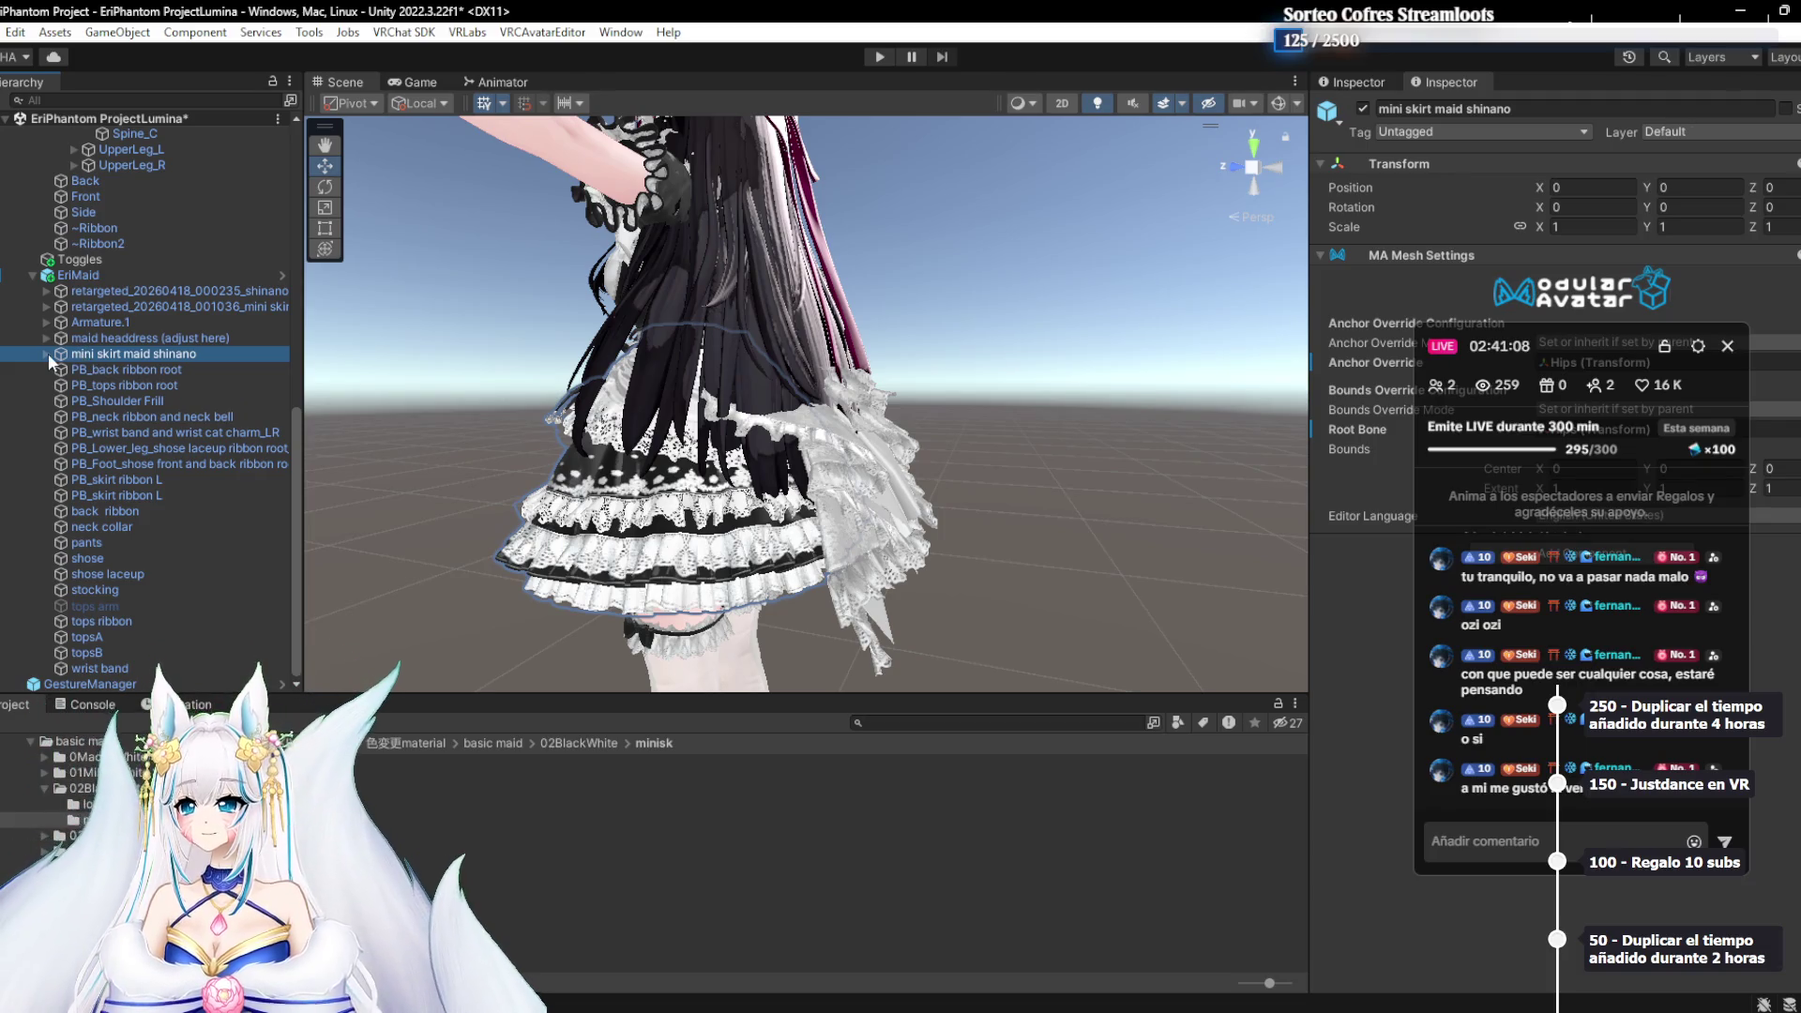
click(45, 354)
click(99, 370)
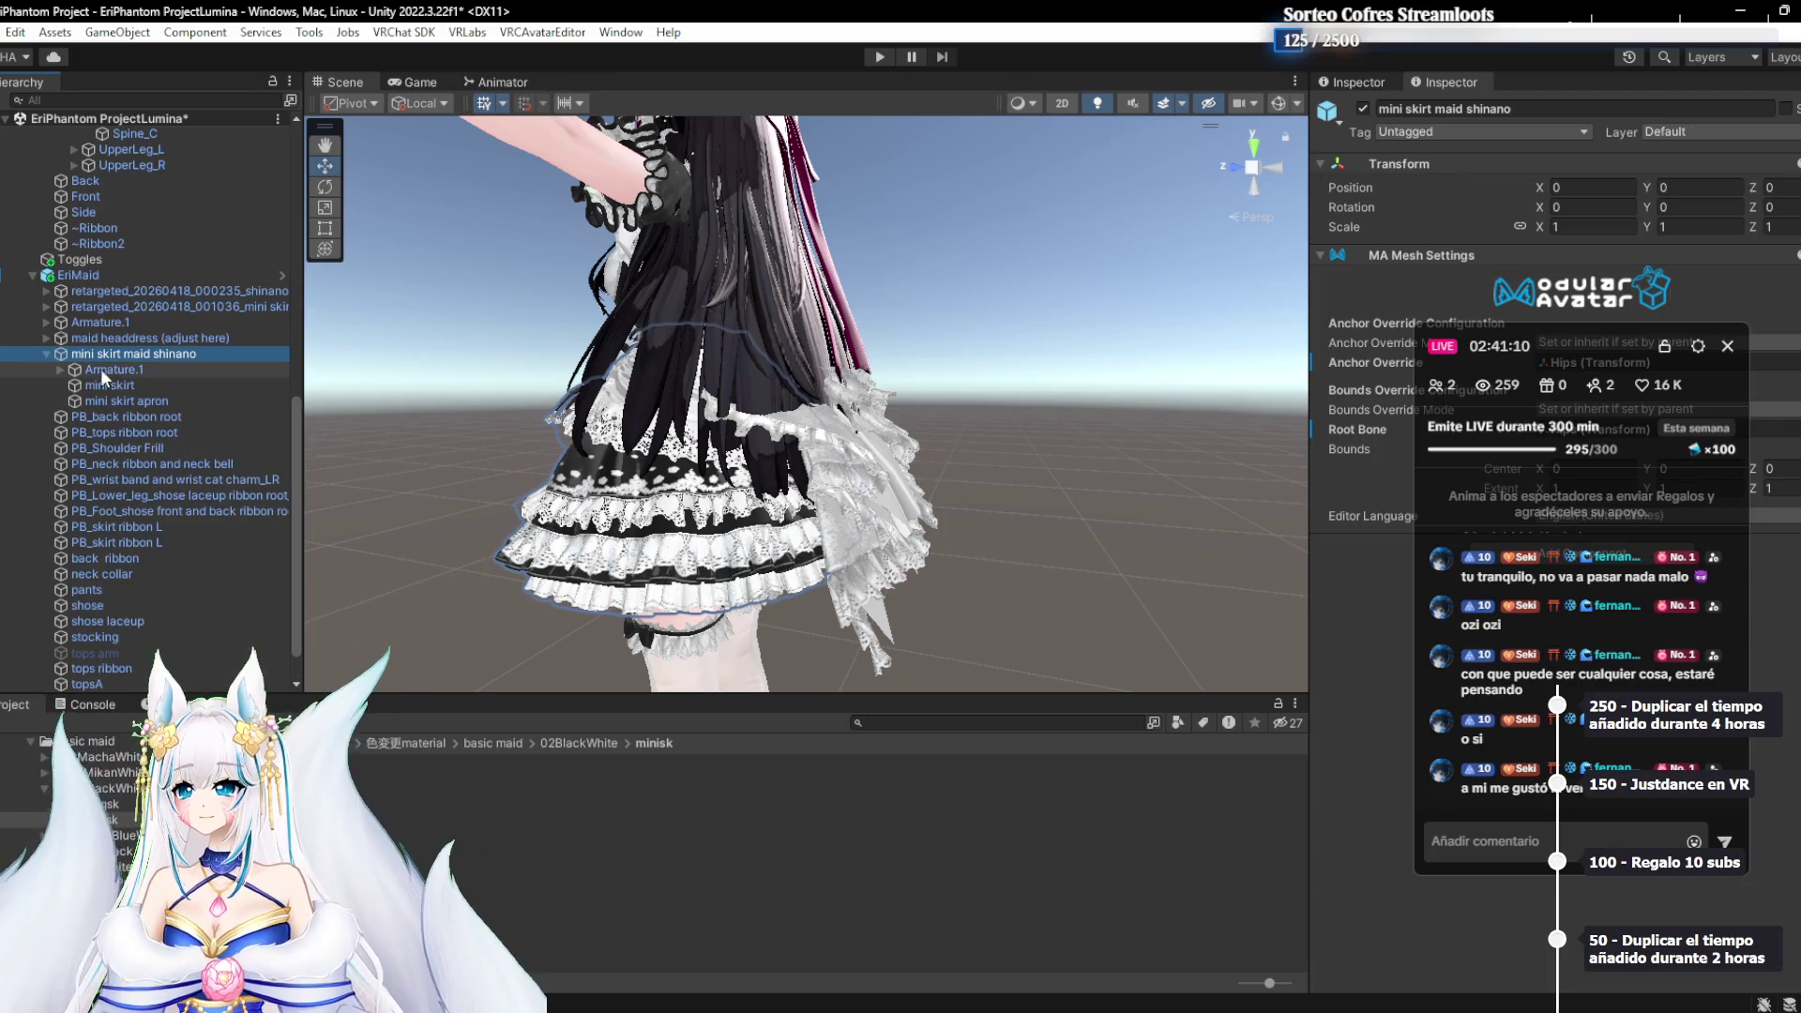
click(60, 369)
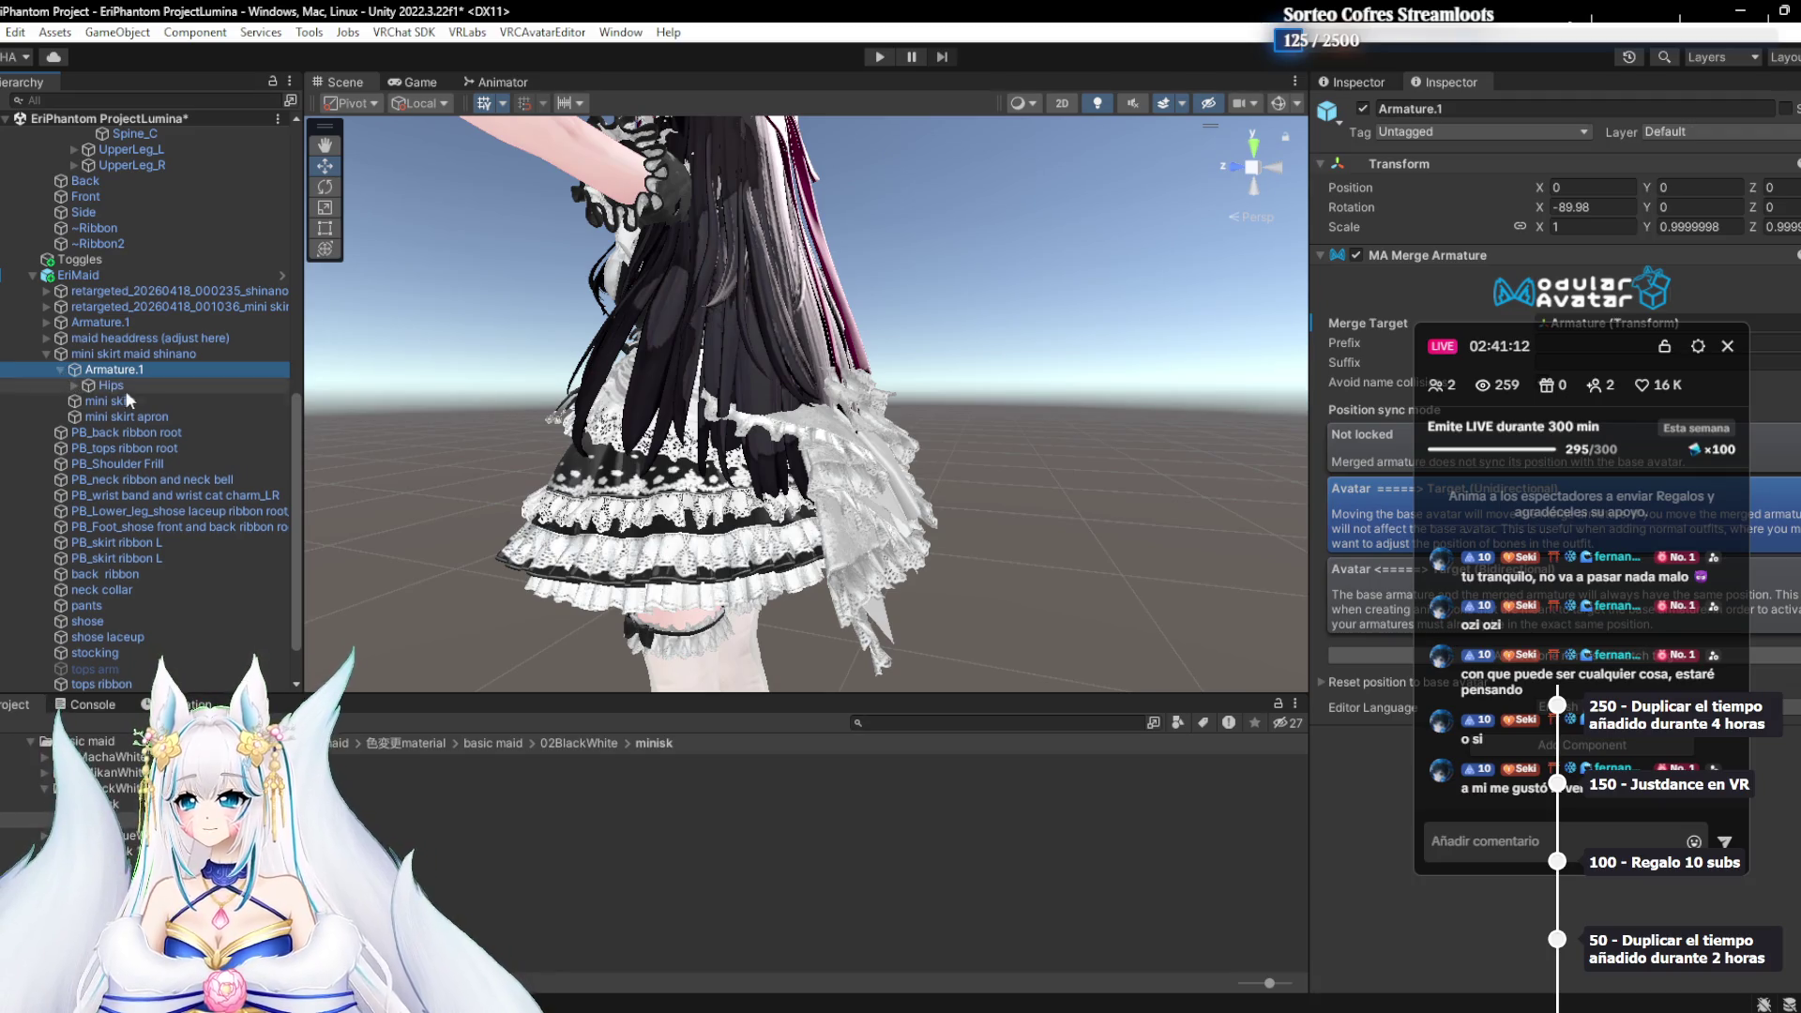
click(116, 386)
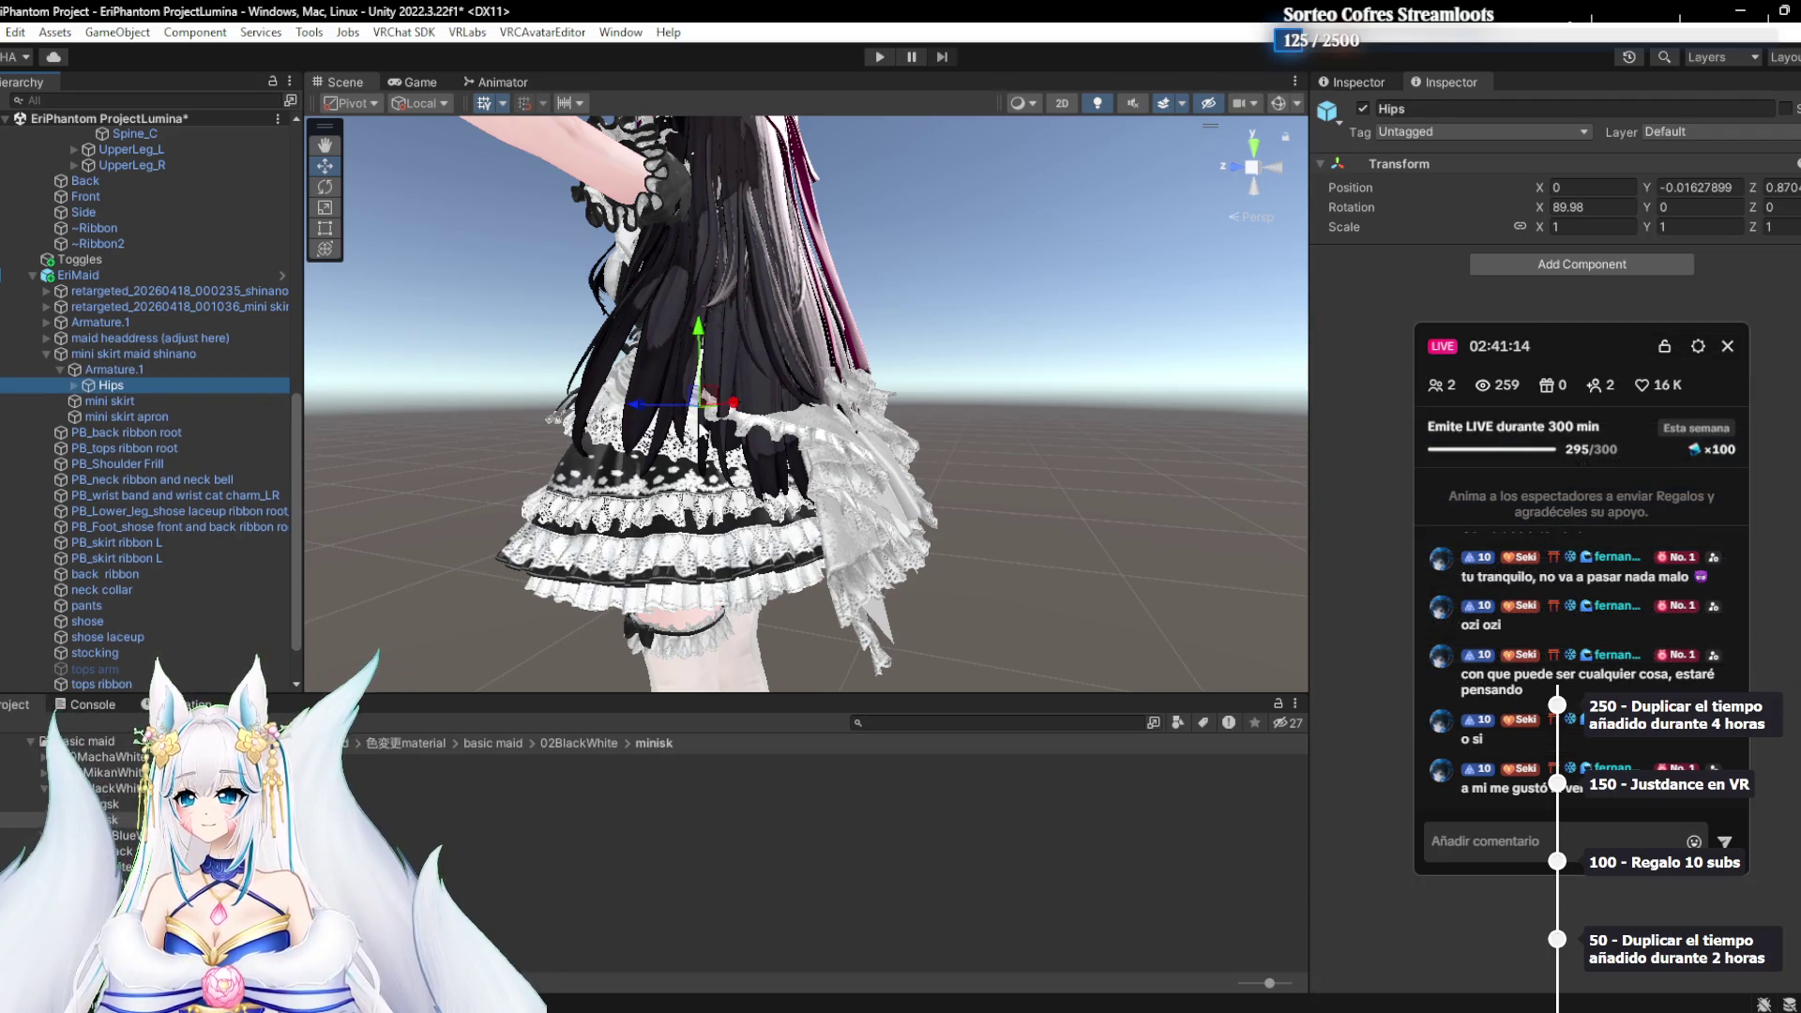
drag(666, 408, 582, 410)
key(ctrl+z)
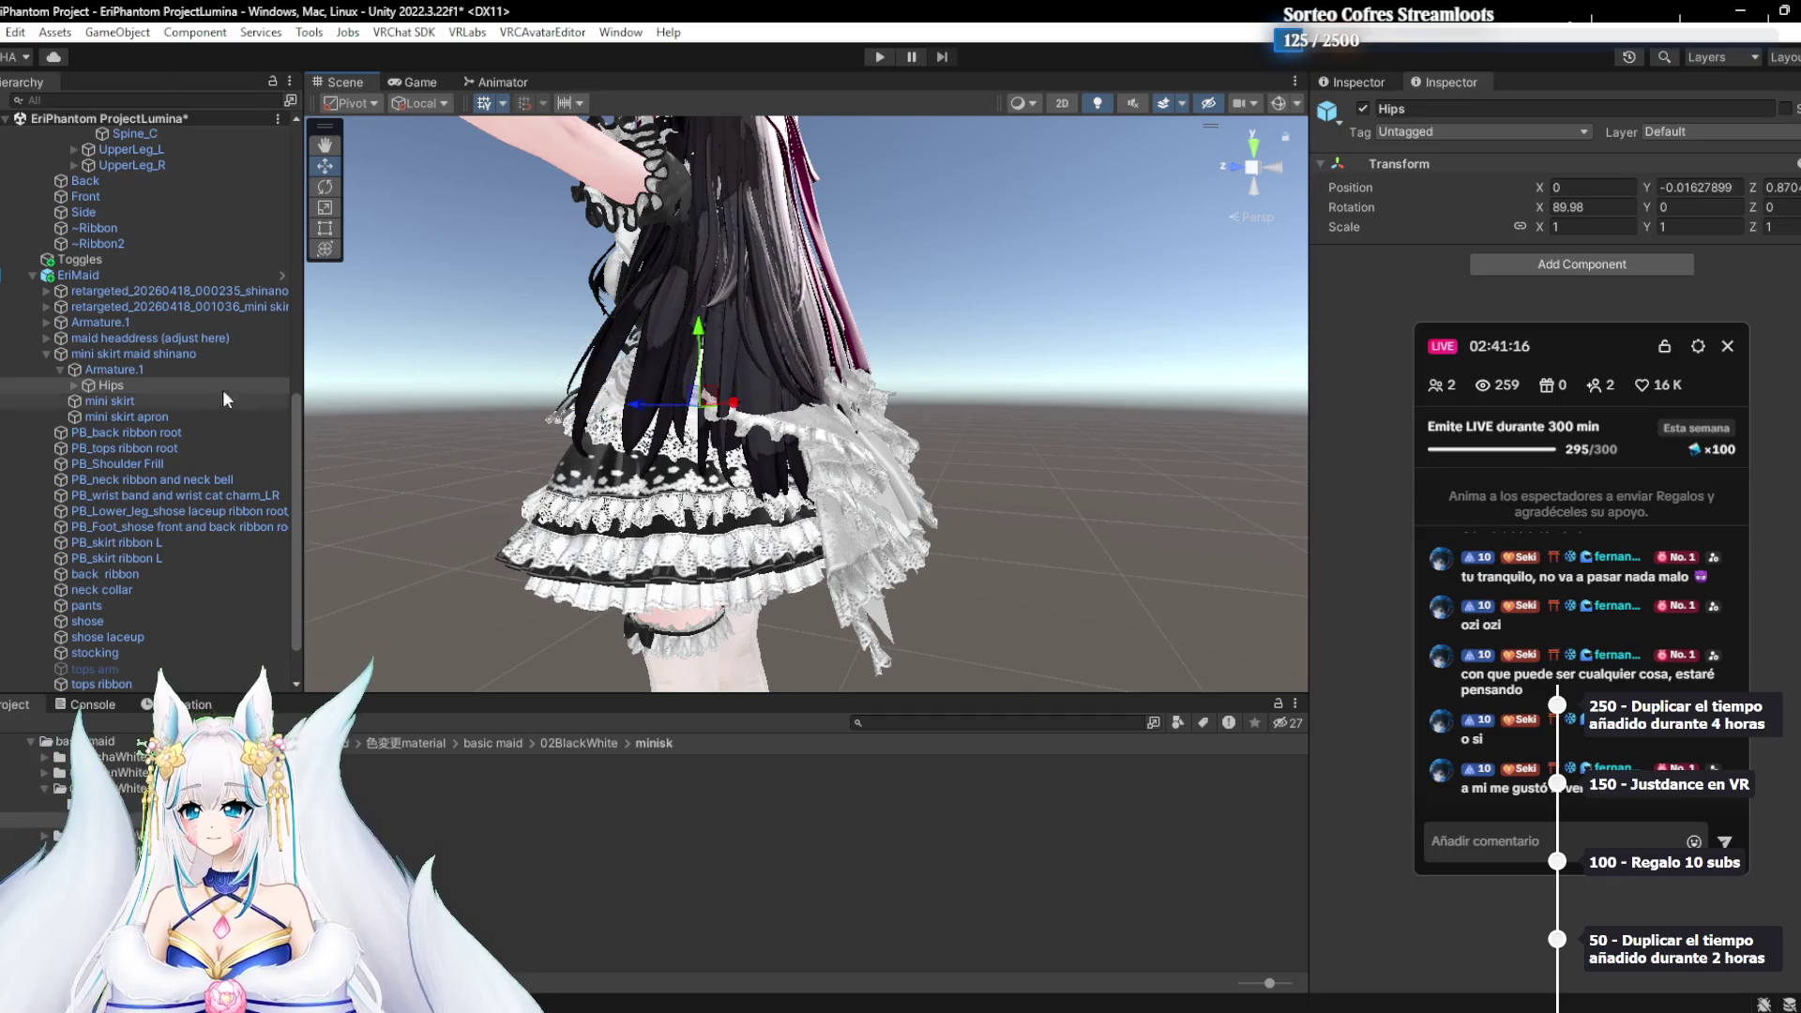
Collapse the skirt and expand EriMaid's Armature.1 Hips to show butt, spine and upper-leg bones
click(35, 352)
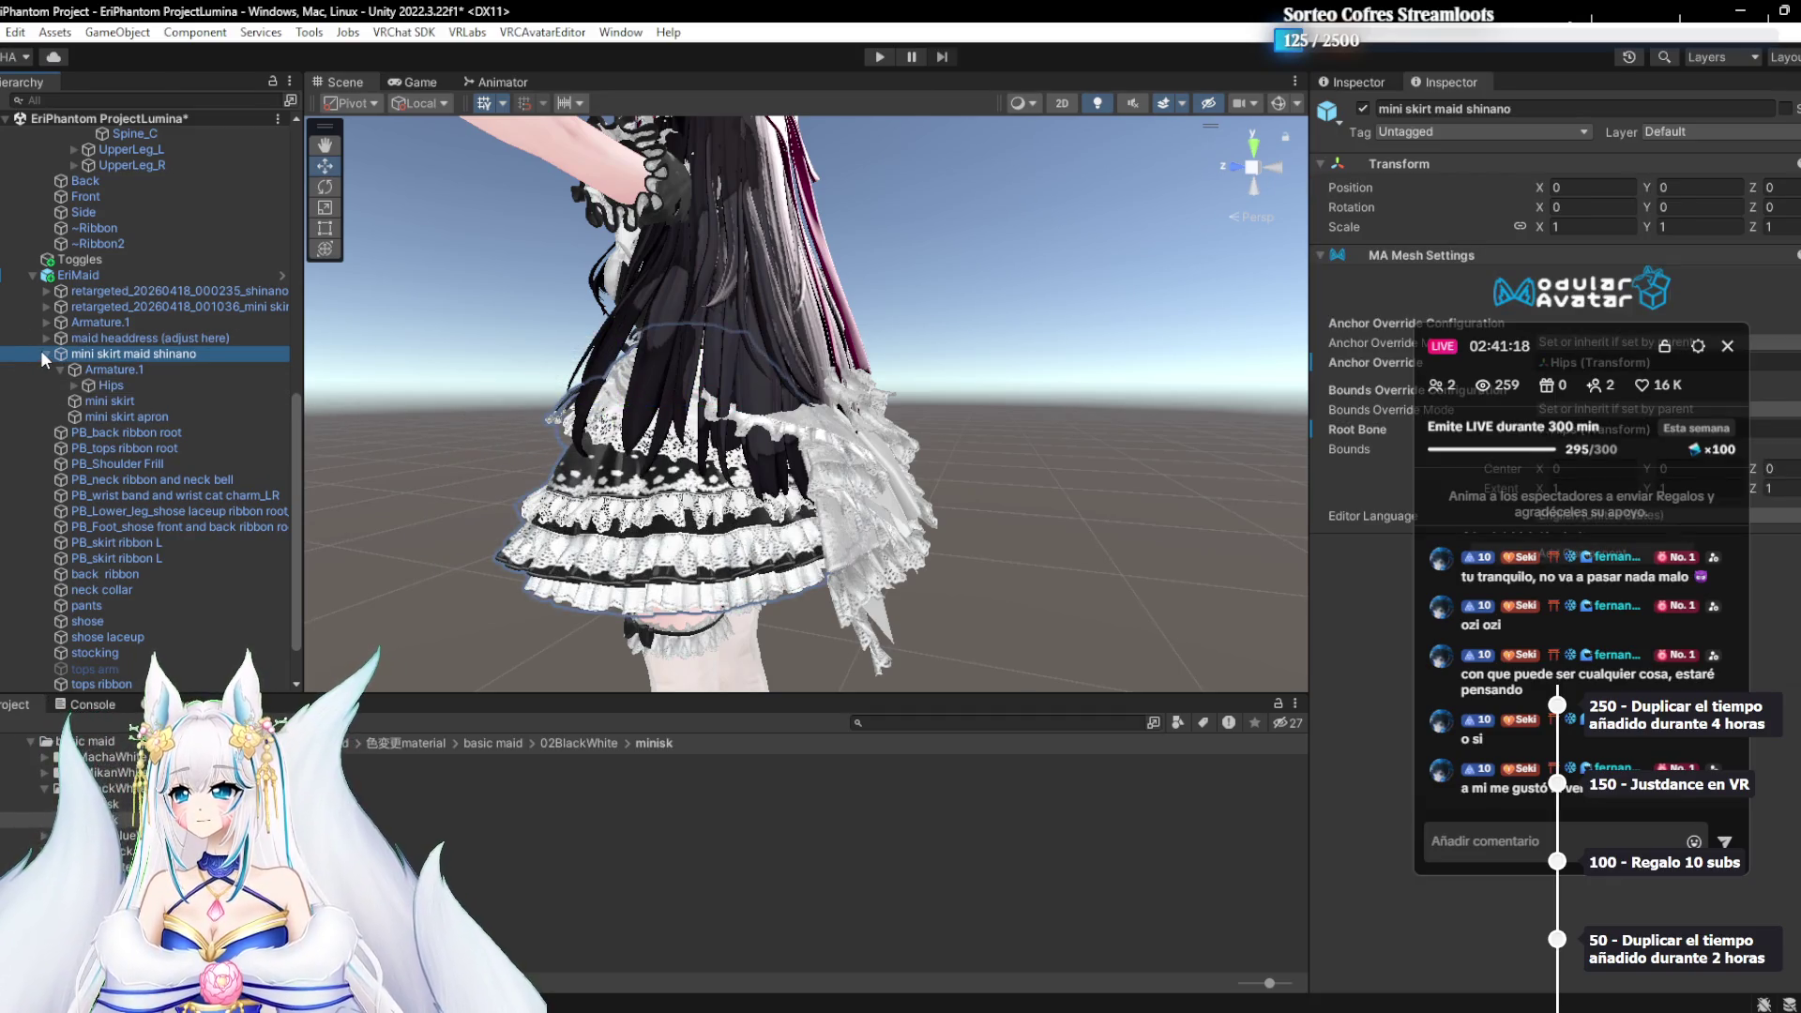
click(43, 352)
click(45, 323)
click(77, 336)
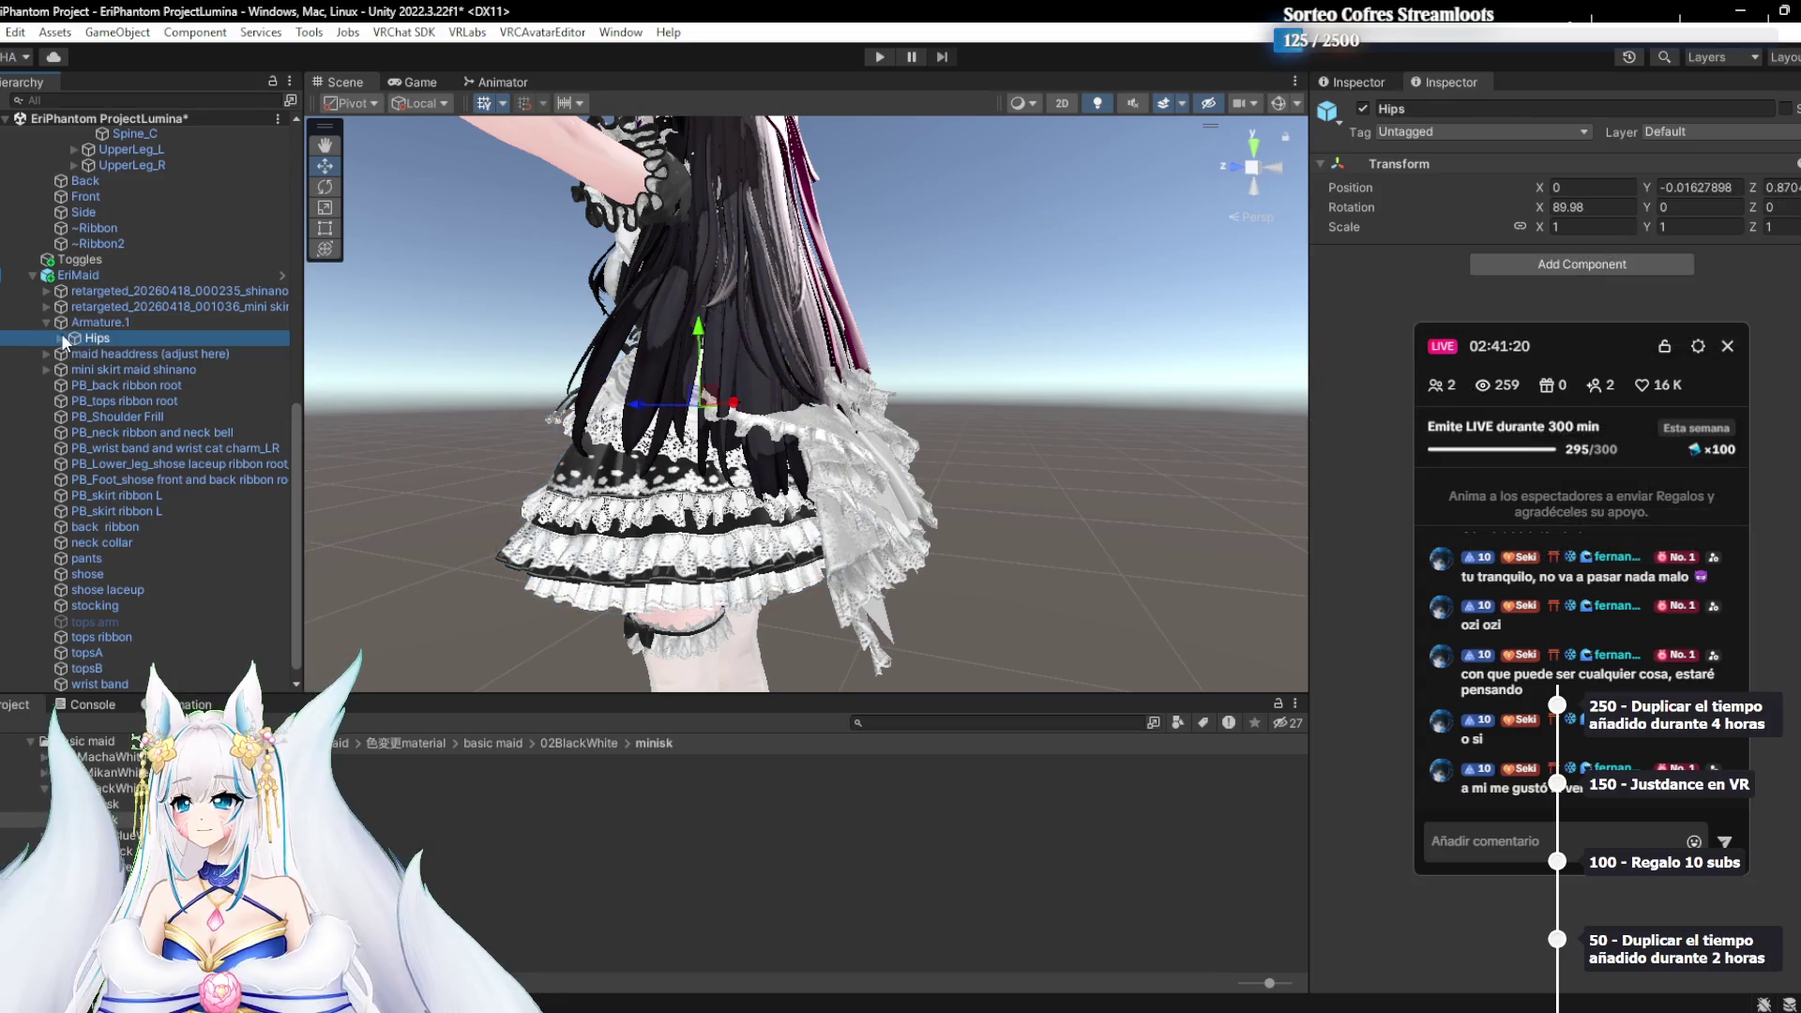
drag(601, 410, 502, 403)
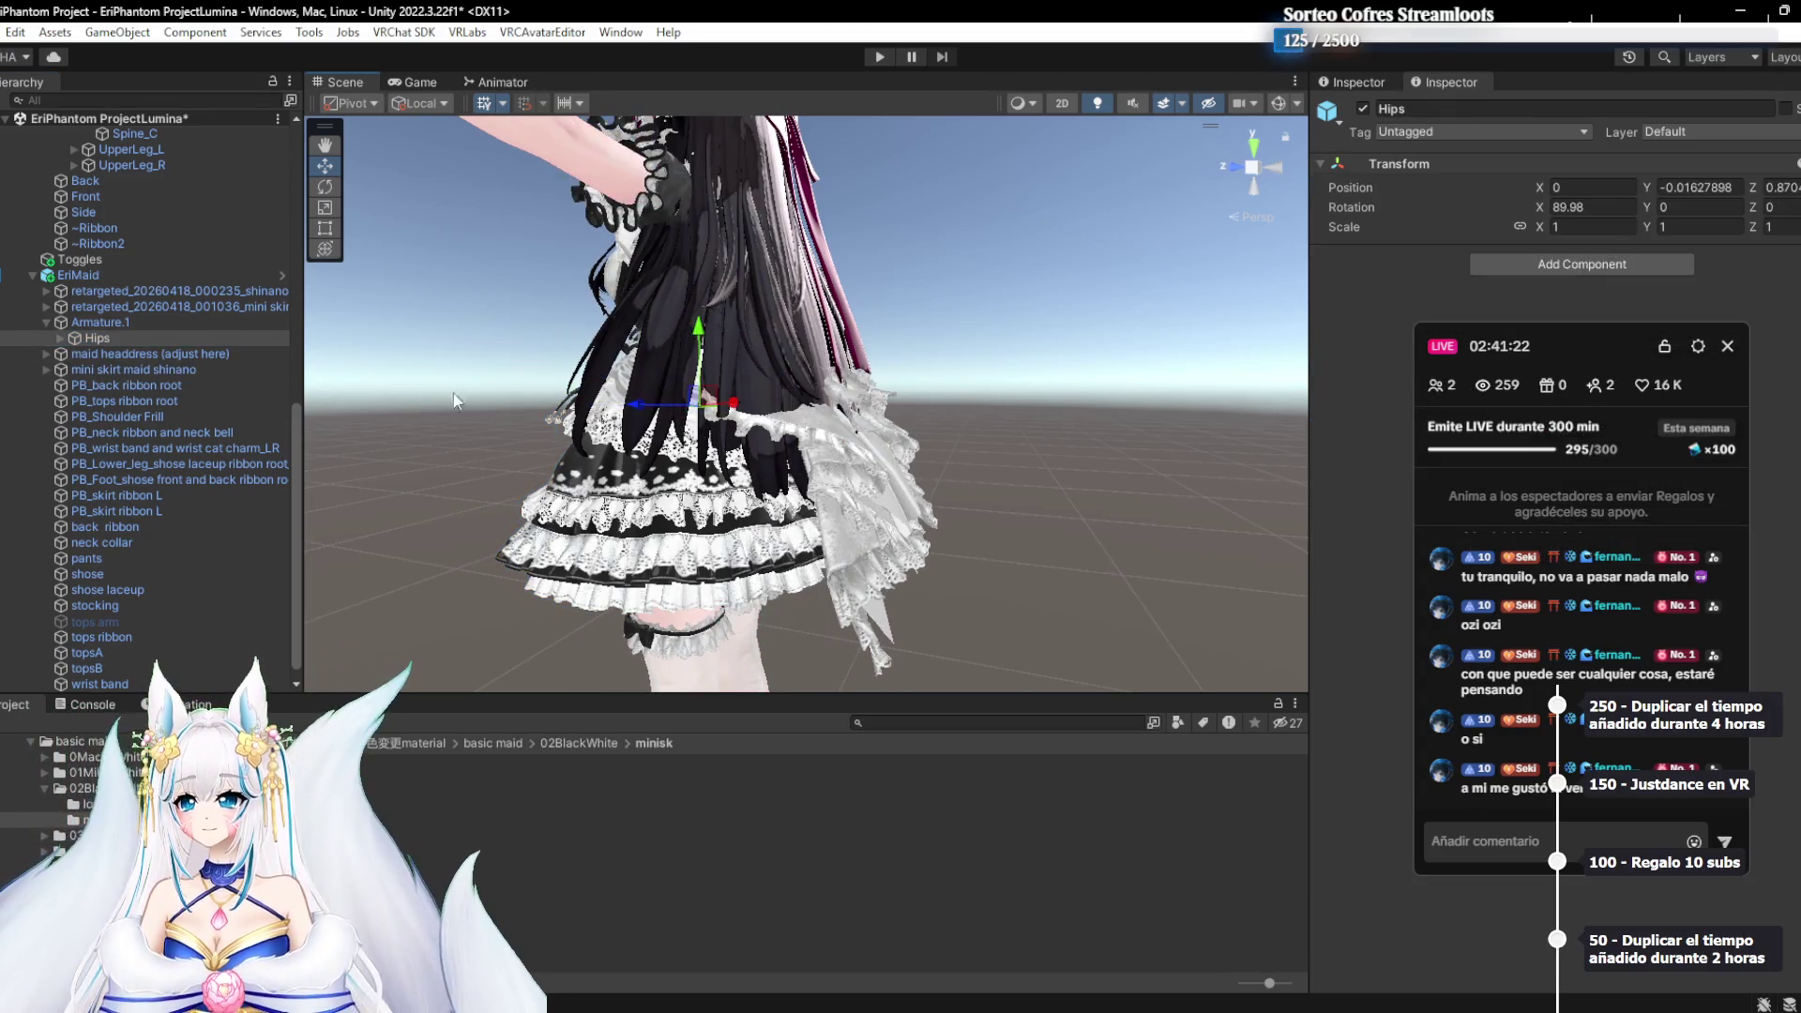
click(58, 336)
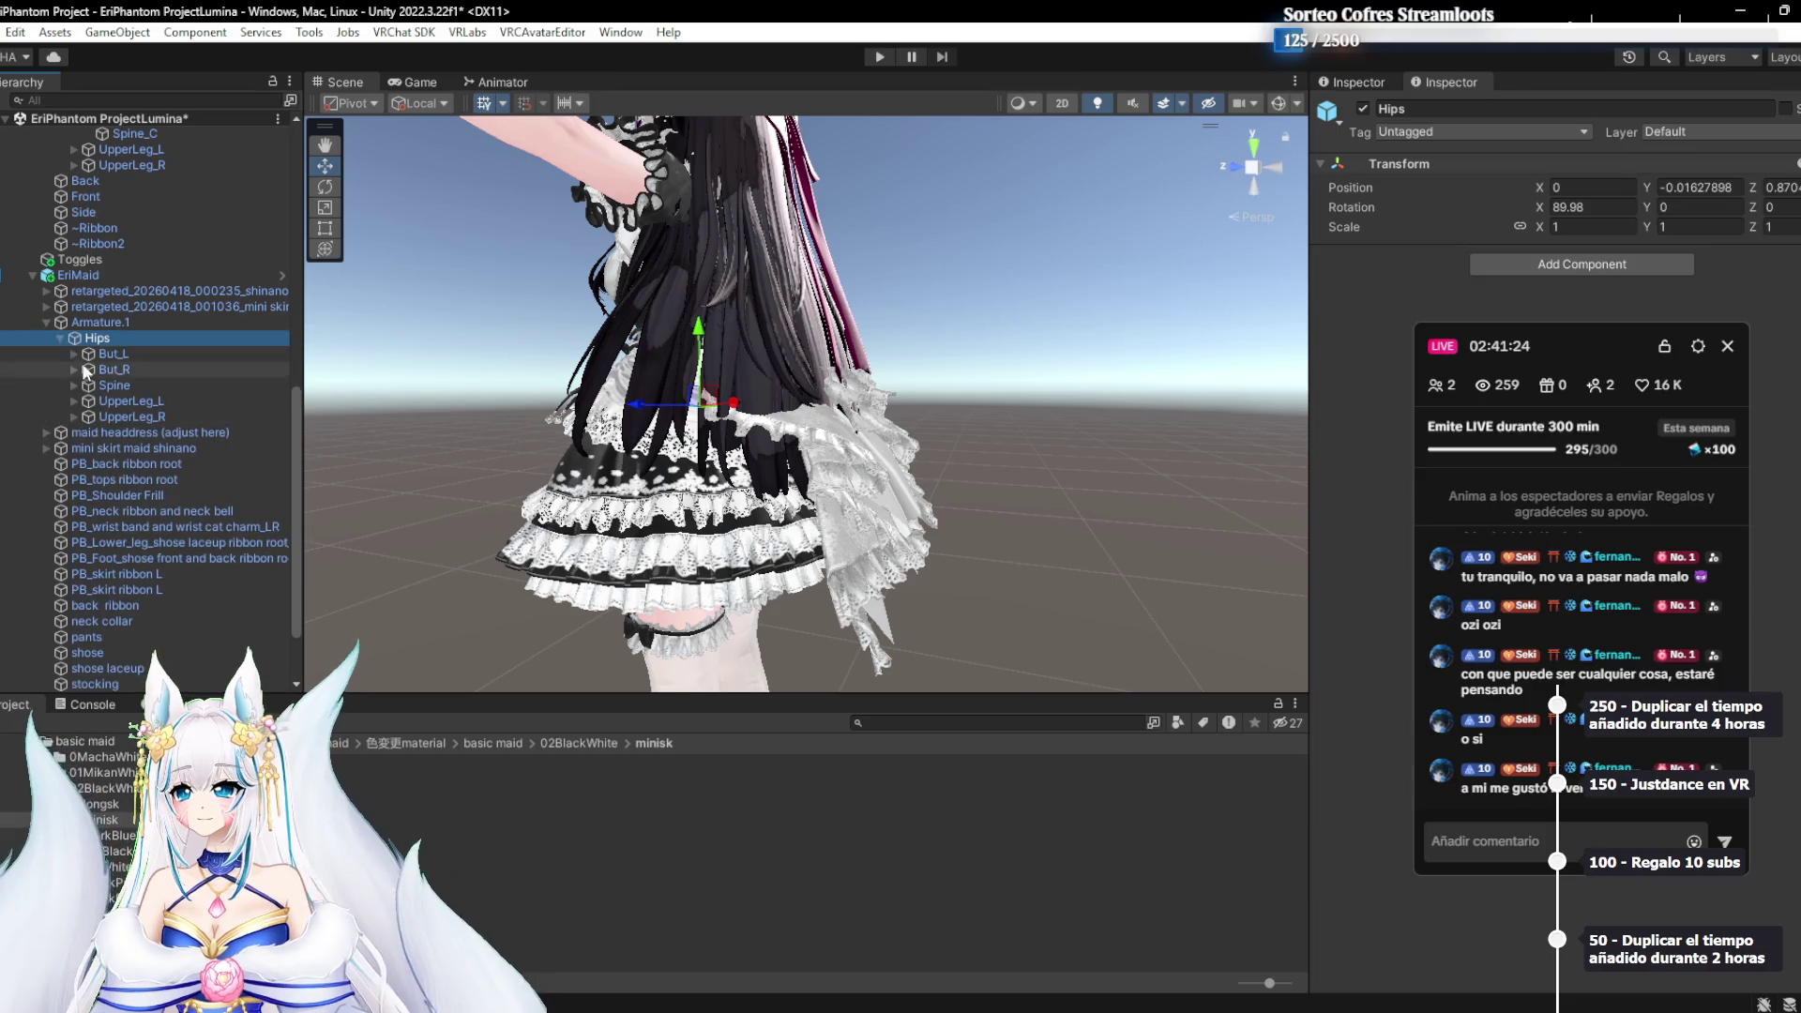
click(75, 385)
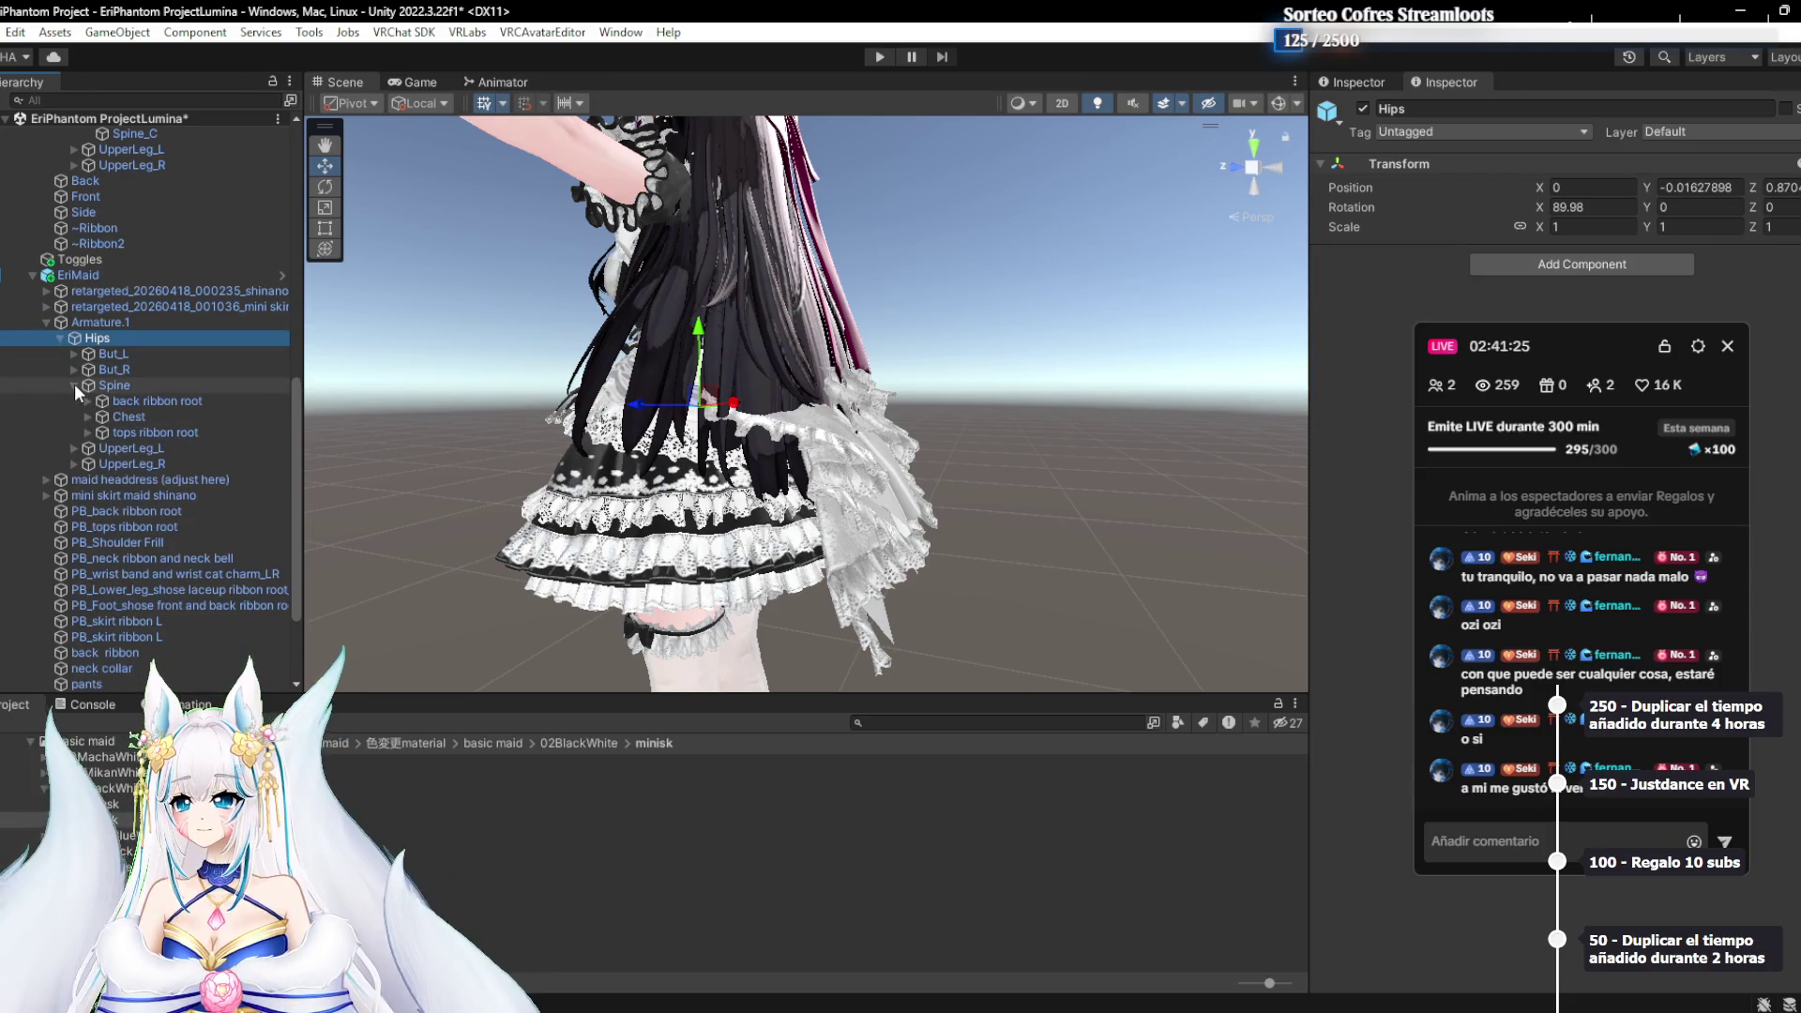
Select the back ribbon root bone and nudge it slightly downward
click(132, 403)
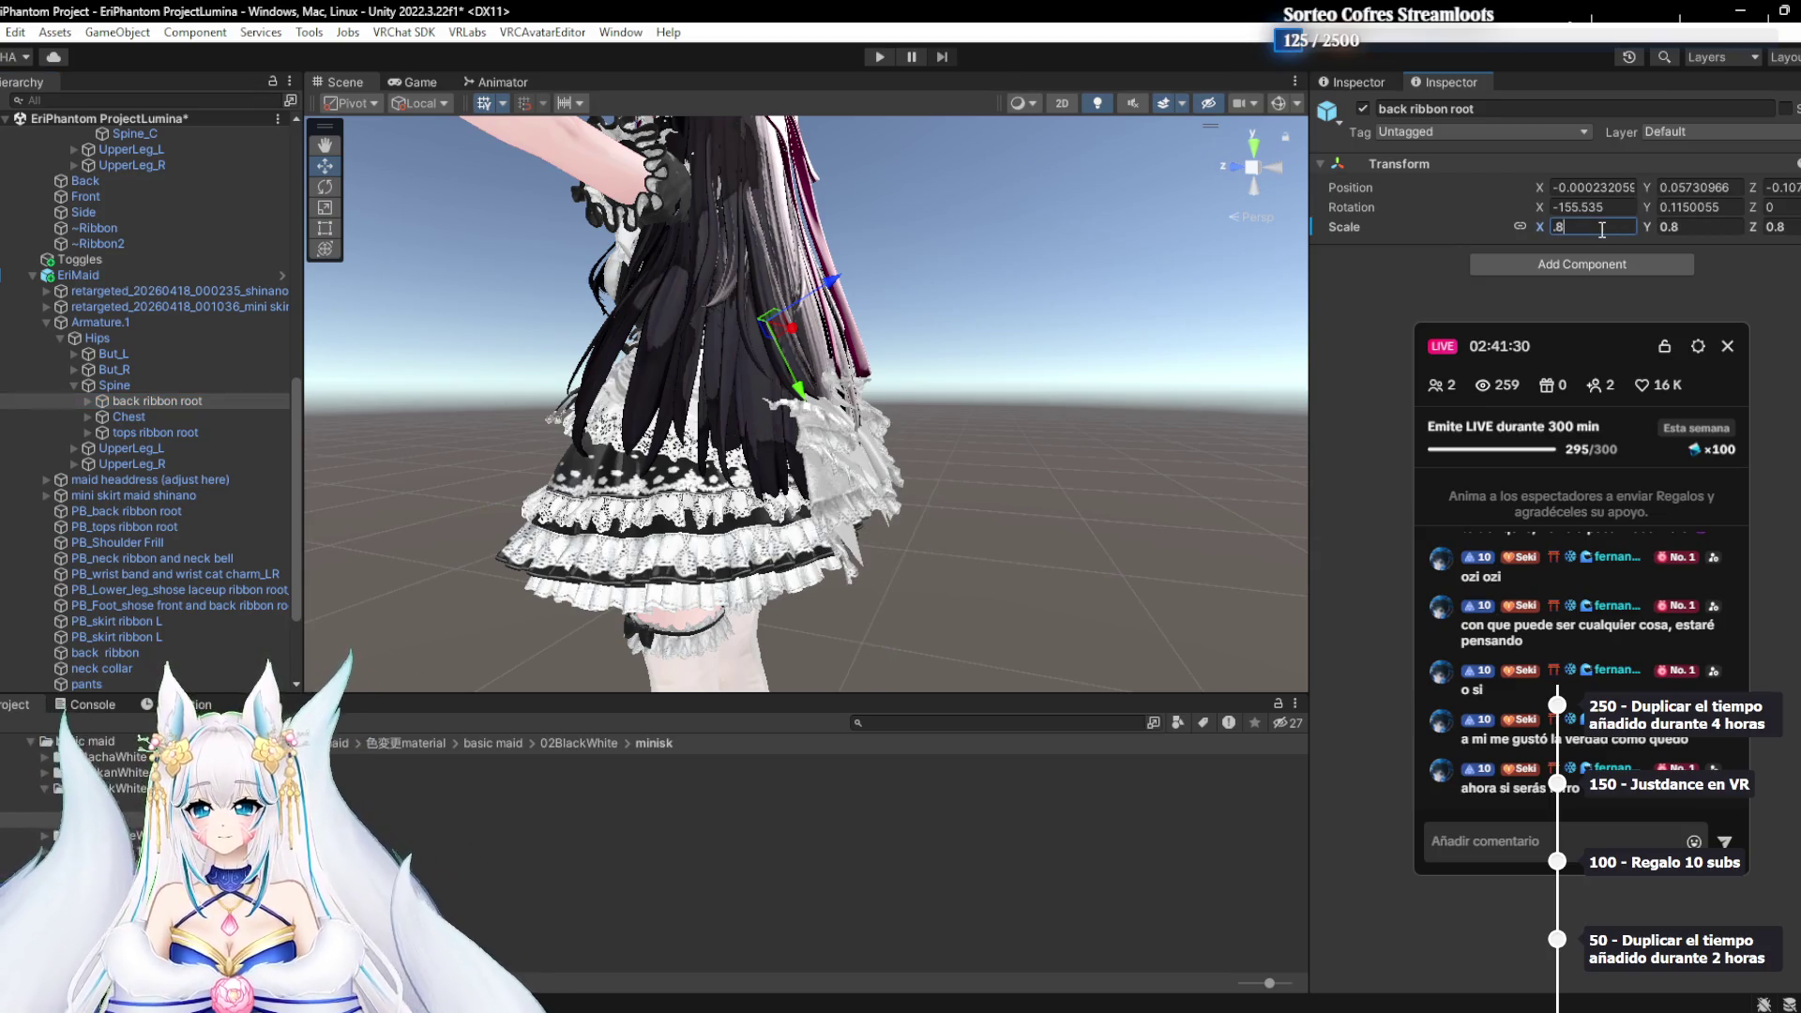
scroll(1016, 441, up, 10)
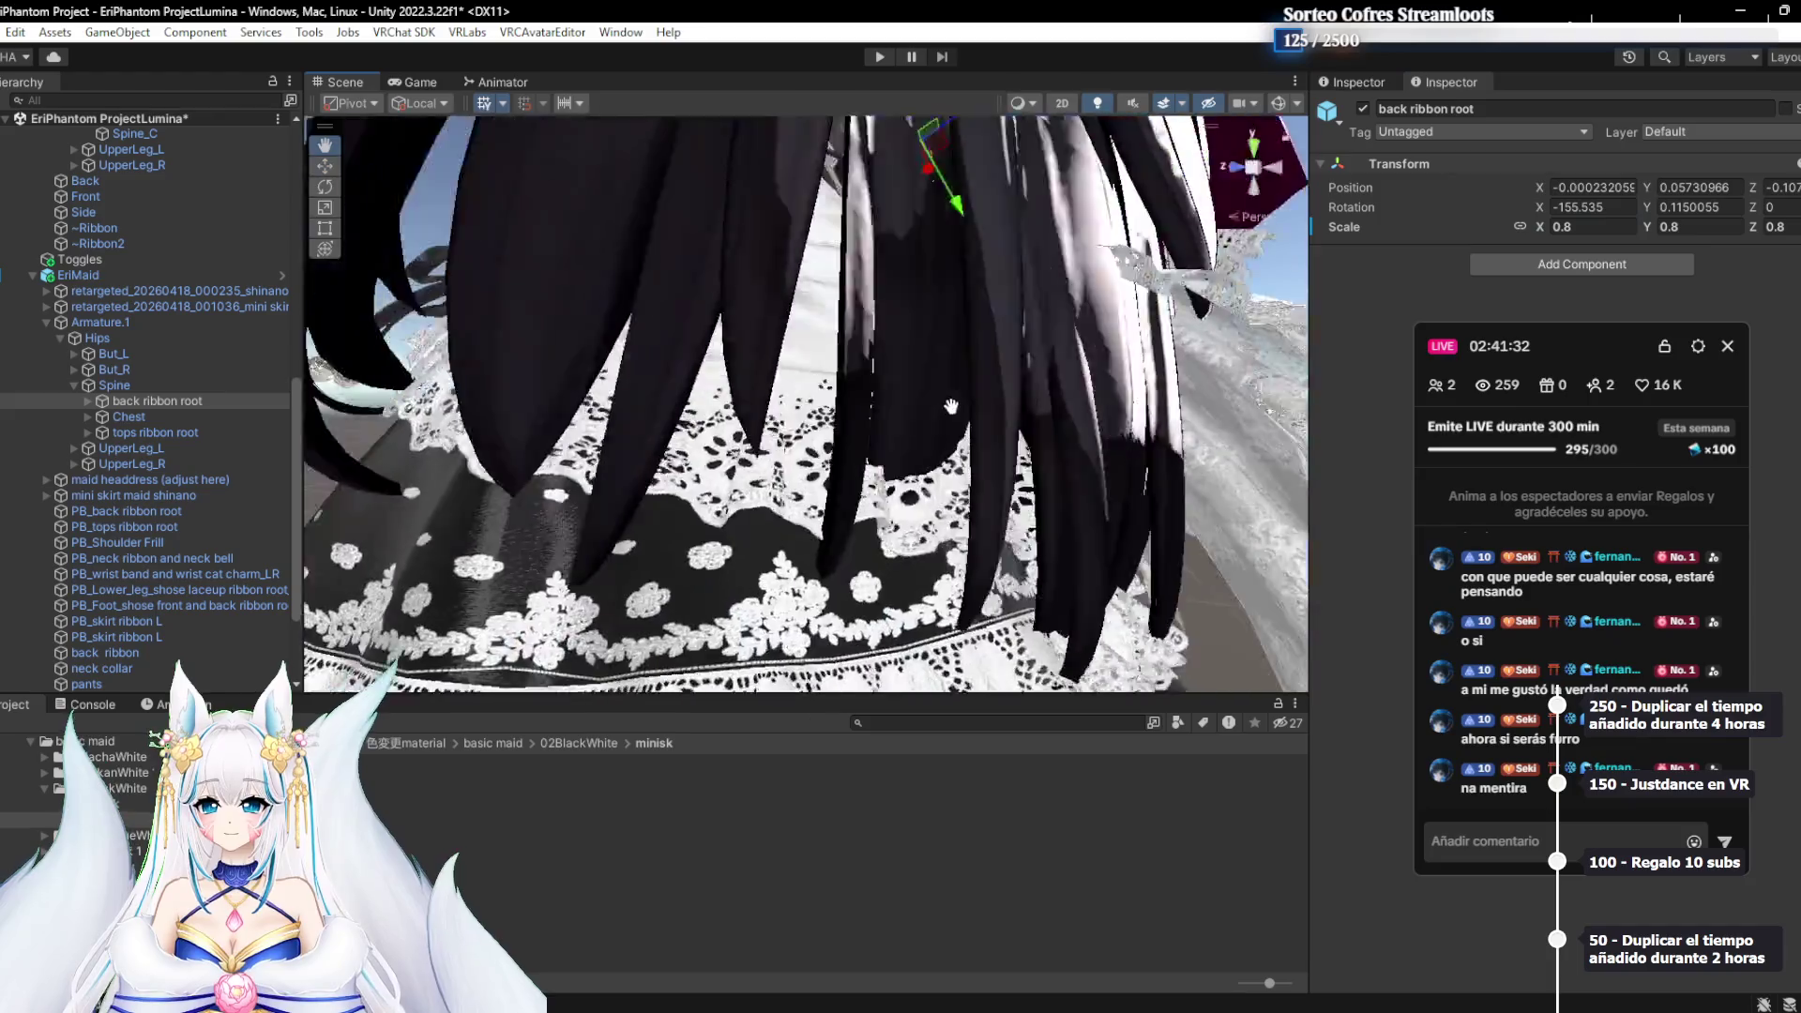
mouse_move(1000, 382)
mouse_down()
mouse_move(942, 374)
mouse_move(969, 390)
mouse_move(993, 494)
mouse_move(1015, 486)
mouse_up()
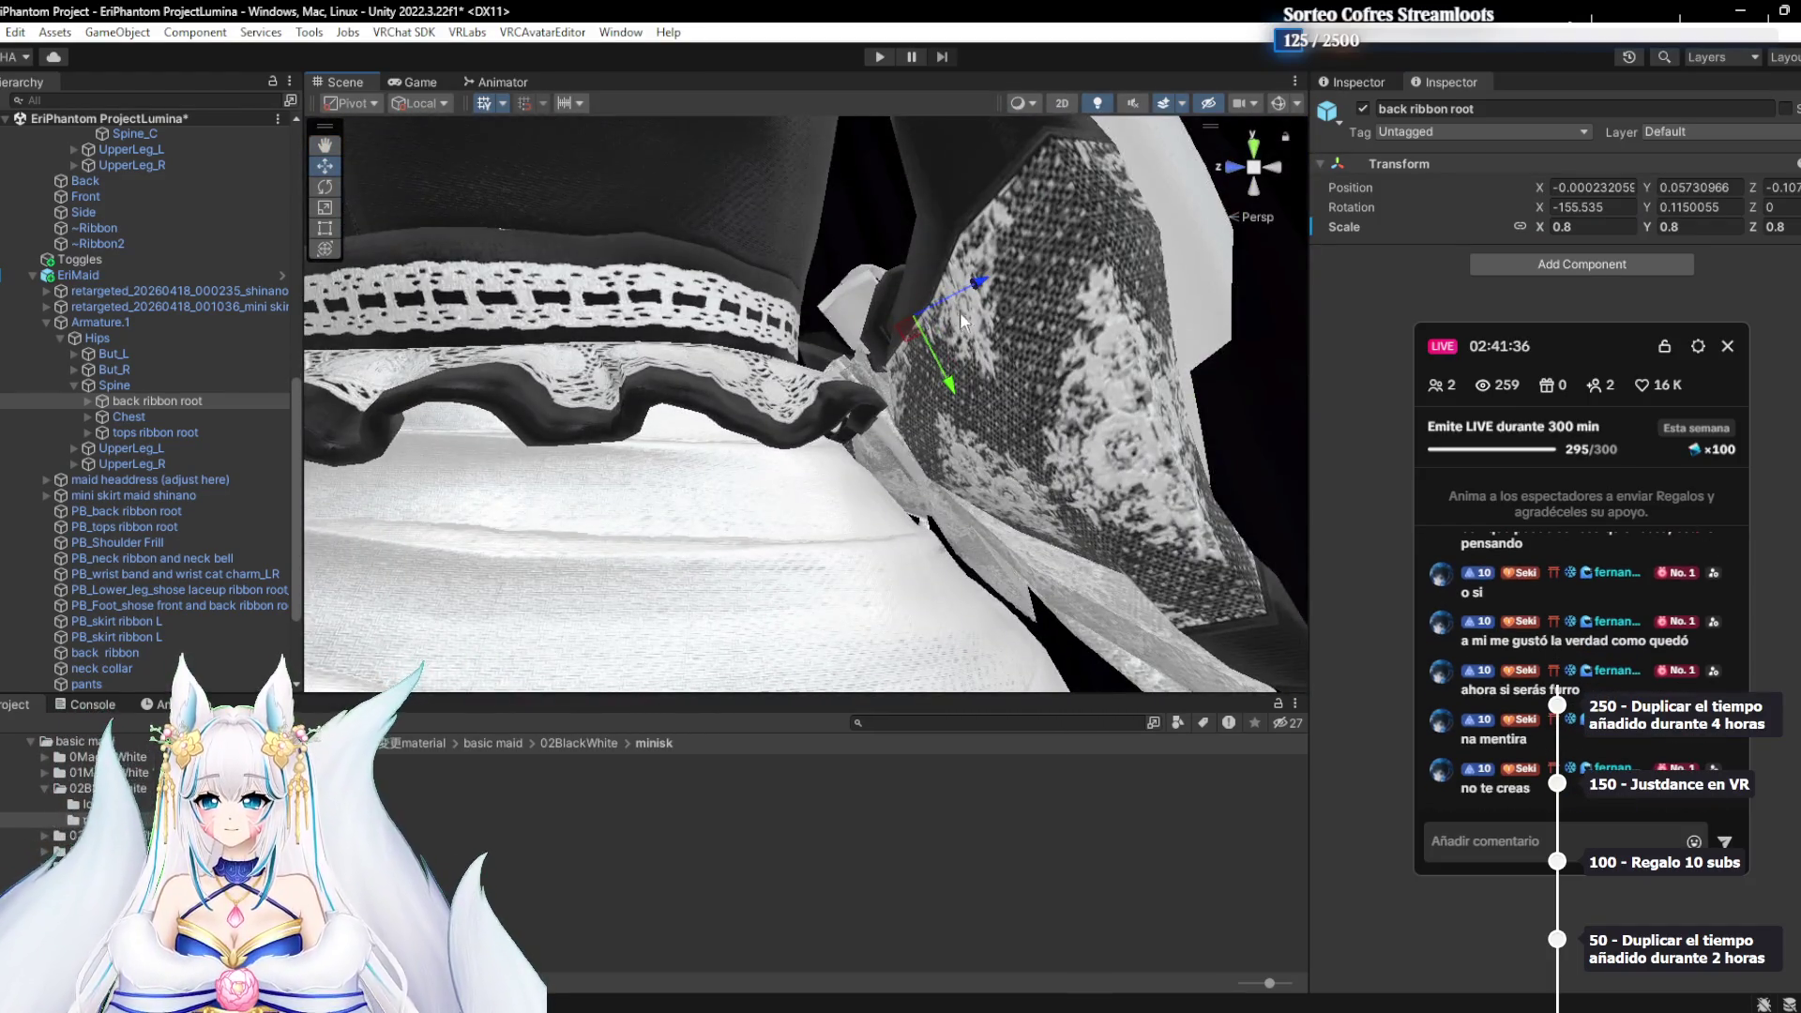
mouse_move(955, 298)
mouse_down()
mouse_move(898, 311)
mouse_move(998, 353)
mouse_move(758, 471)
mouse_move(777, 445)
mouse_move(775, 465)
mouse_move(746, 450)
mouse_move(1049, 419)
mouse_up()
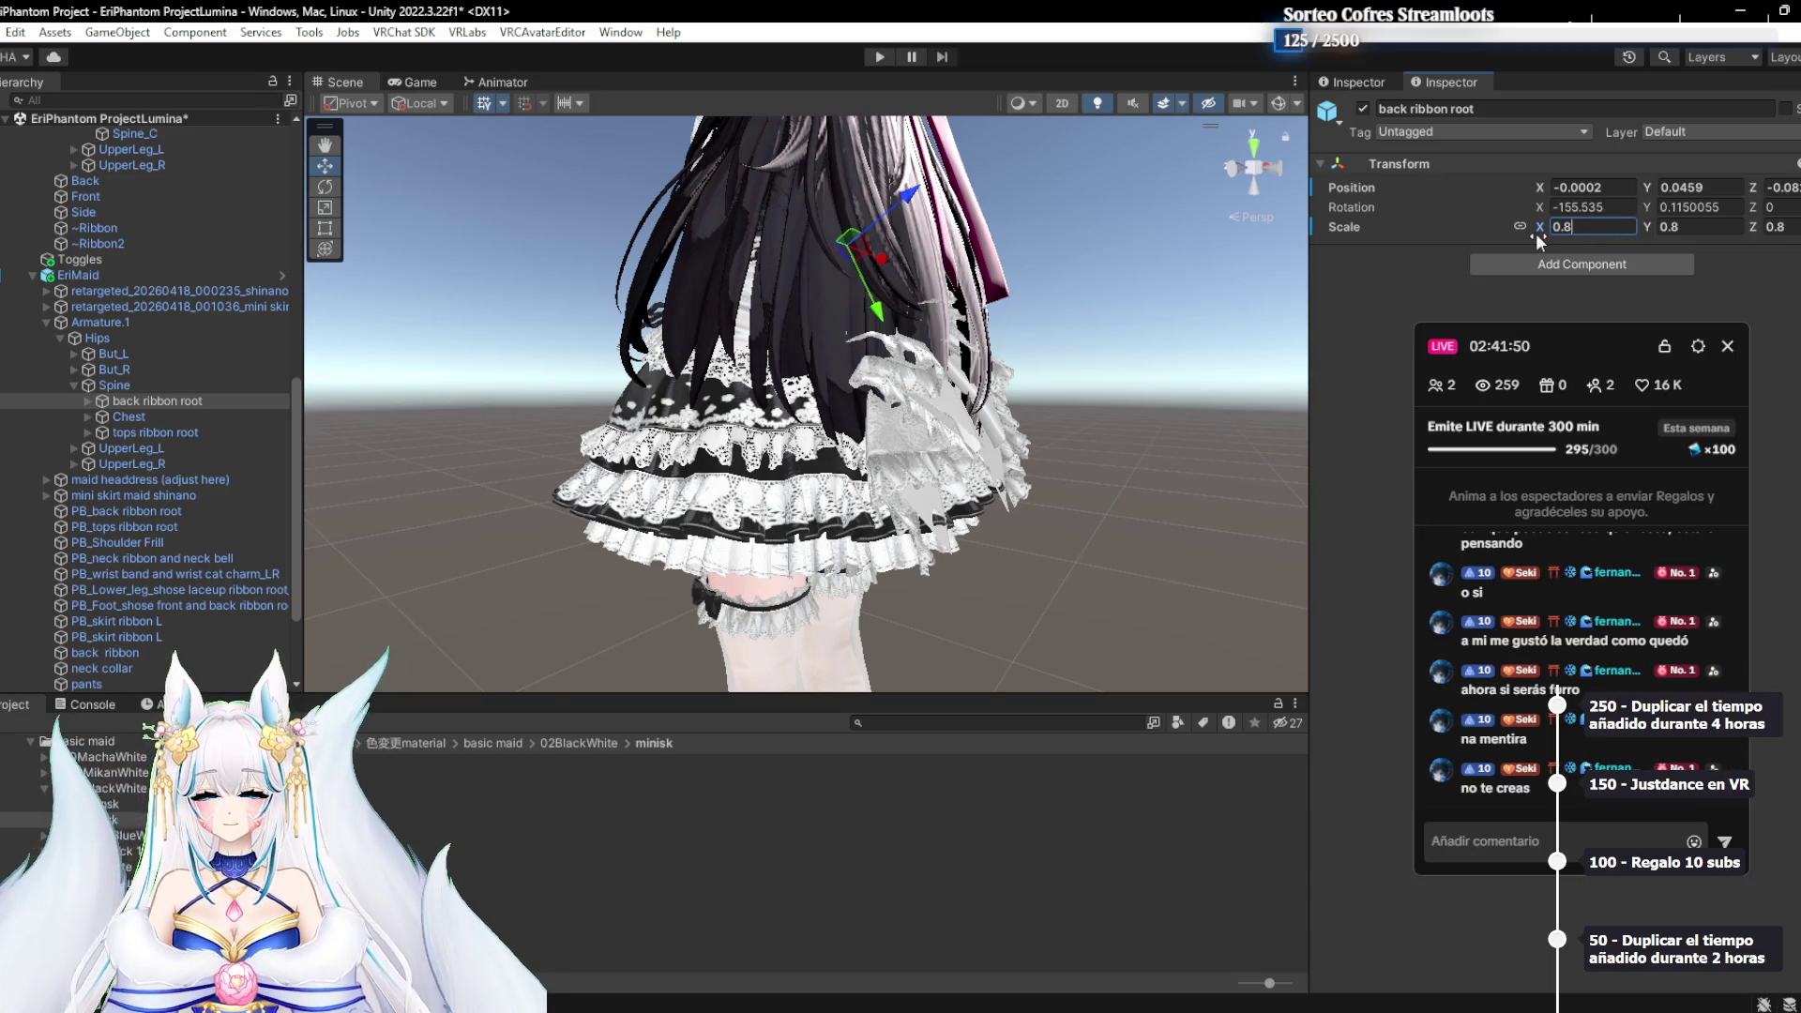
Try a different scale on the ribbon root, then restore scale 1 with undo
text(1)
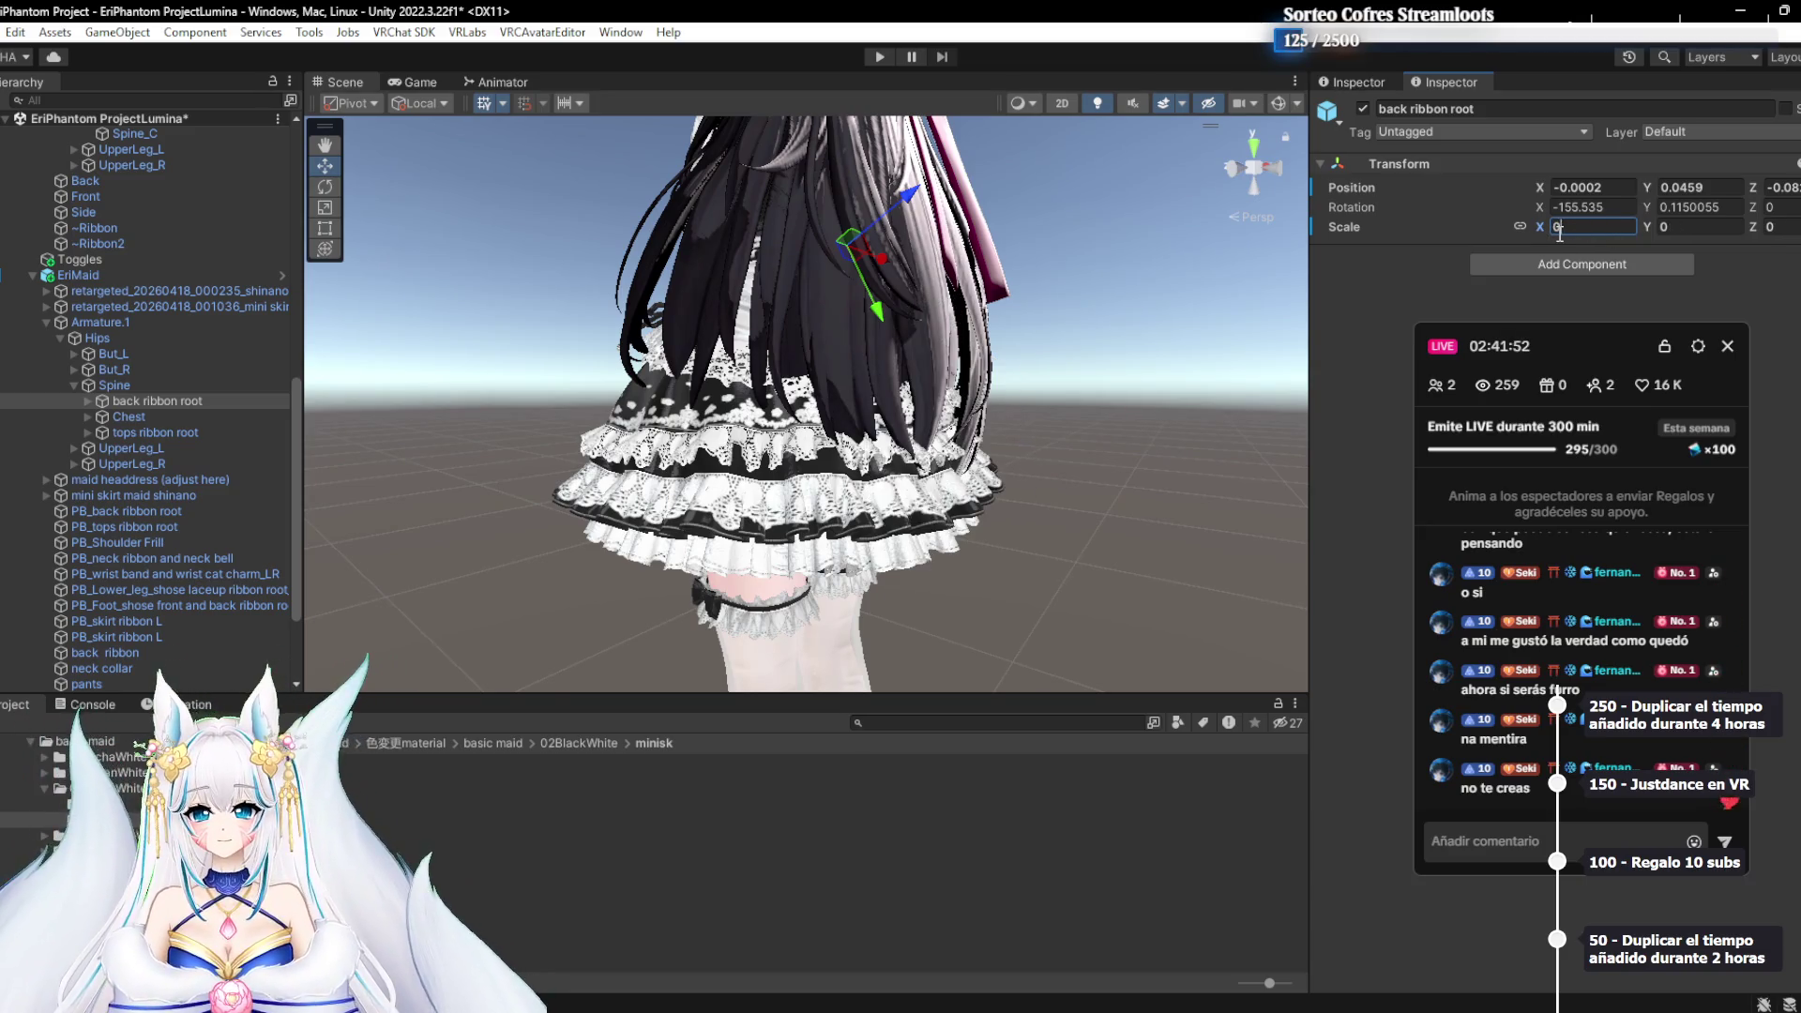
text(1)
mouse_move(1116, 381)
mouse_down()
mouse_move(954, 364)
mouse_move(954, 413)
mouse_move(774, 424)
mouse_move(913, 424)
mouse_move(927, 397)
mouse_move(953, 481)
mouse_move(1041, 475)
mouse_up()
scroll(1073, 471, down, 3)
key(ctrl+z)
scroll(932, 459, up, 5)
scroll(932, 459, down, 2)
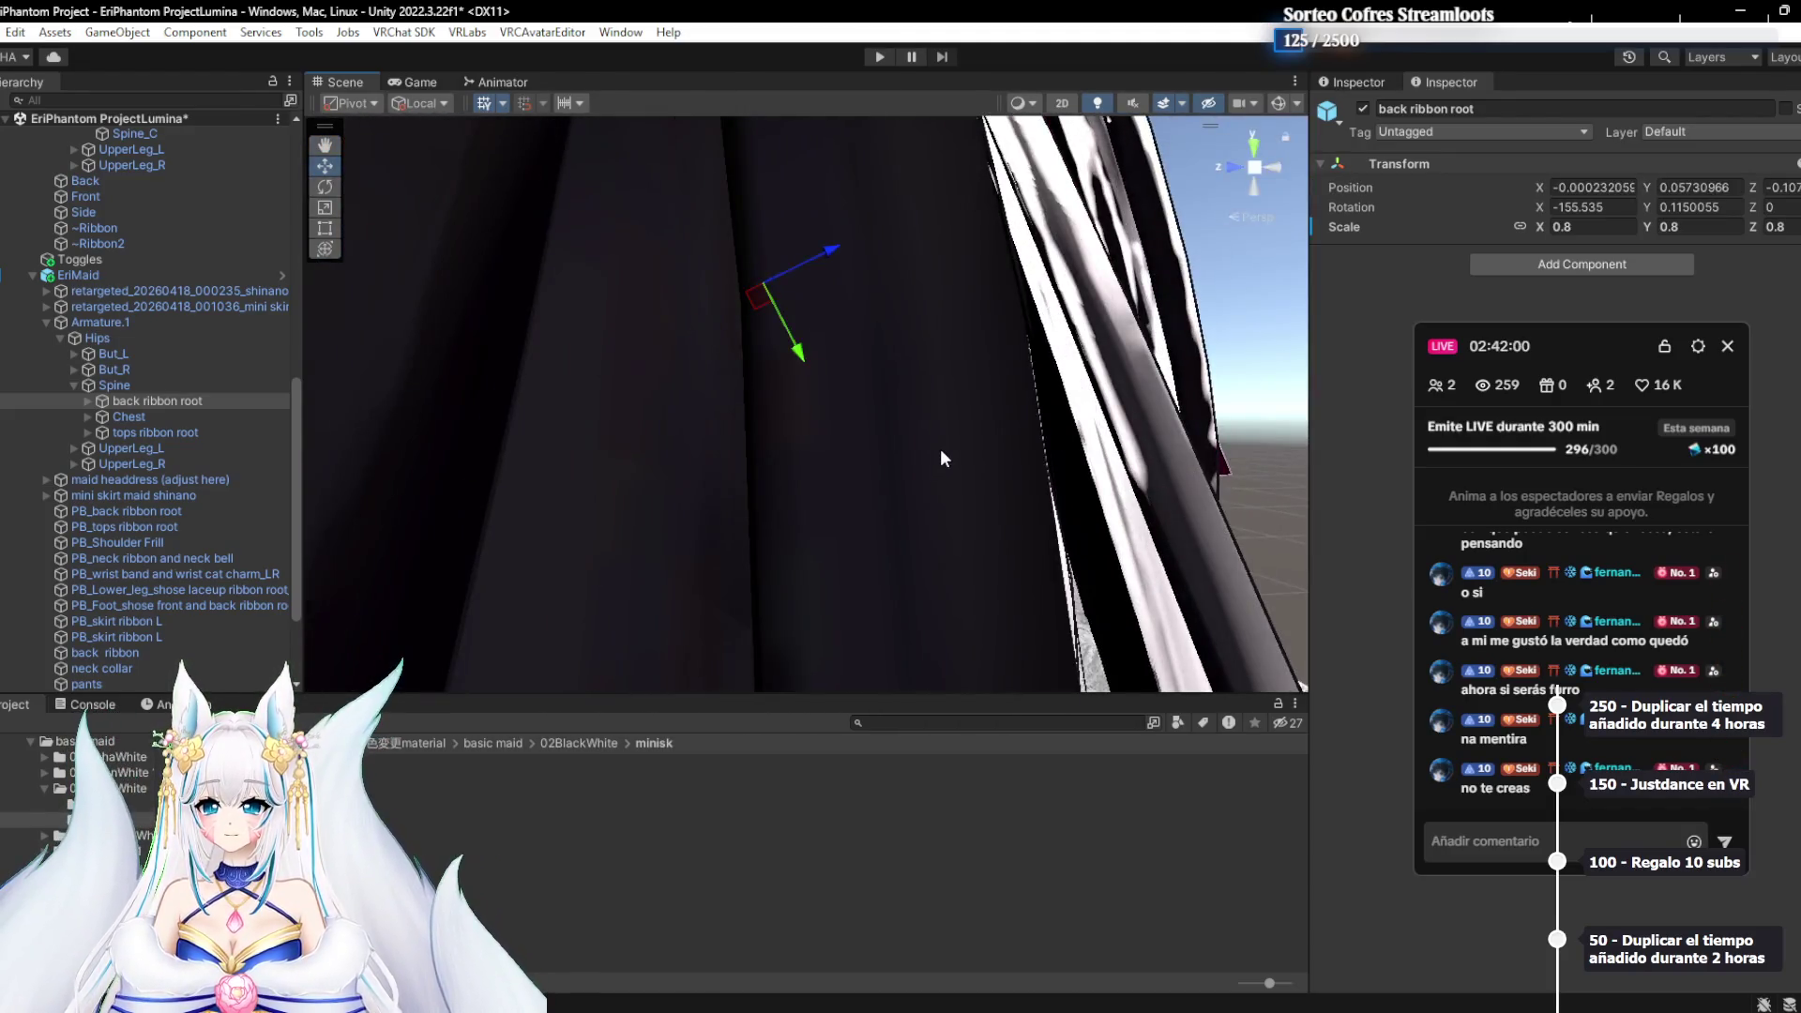
key(ctrl+y)
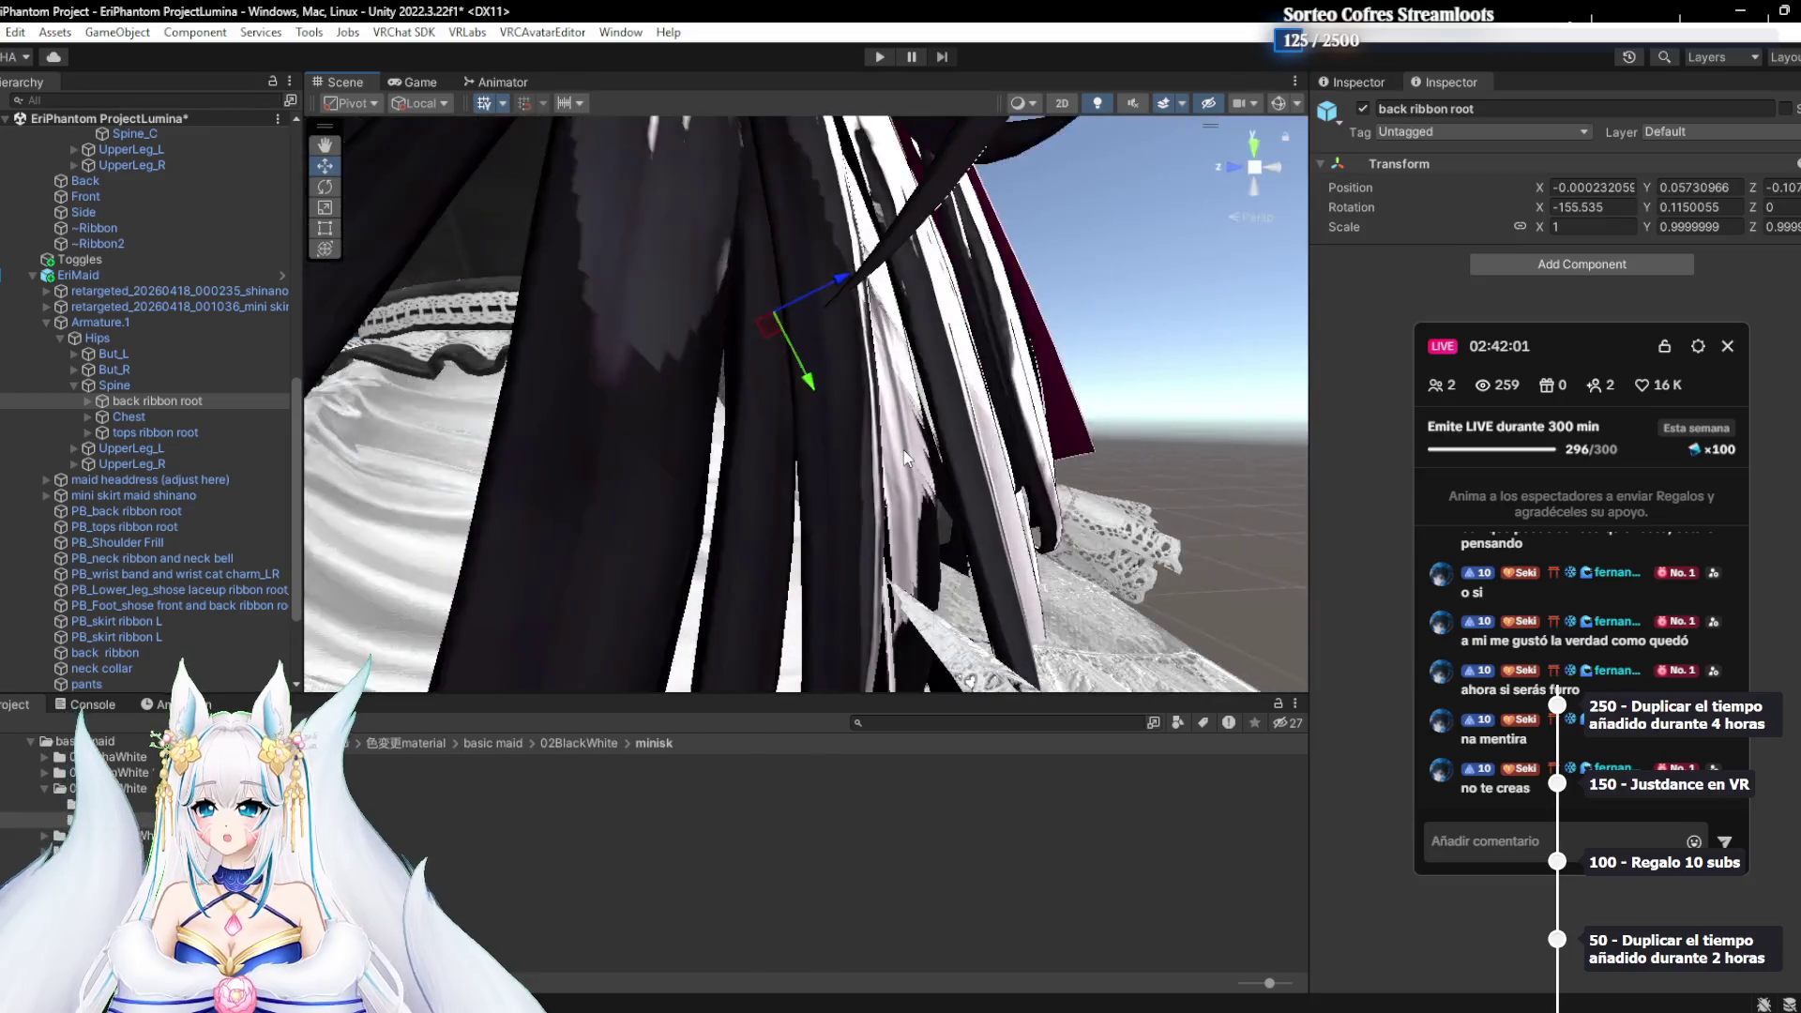
scroll(903, 448, down, 2)
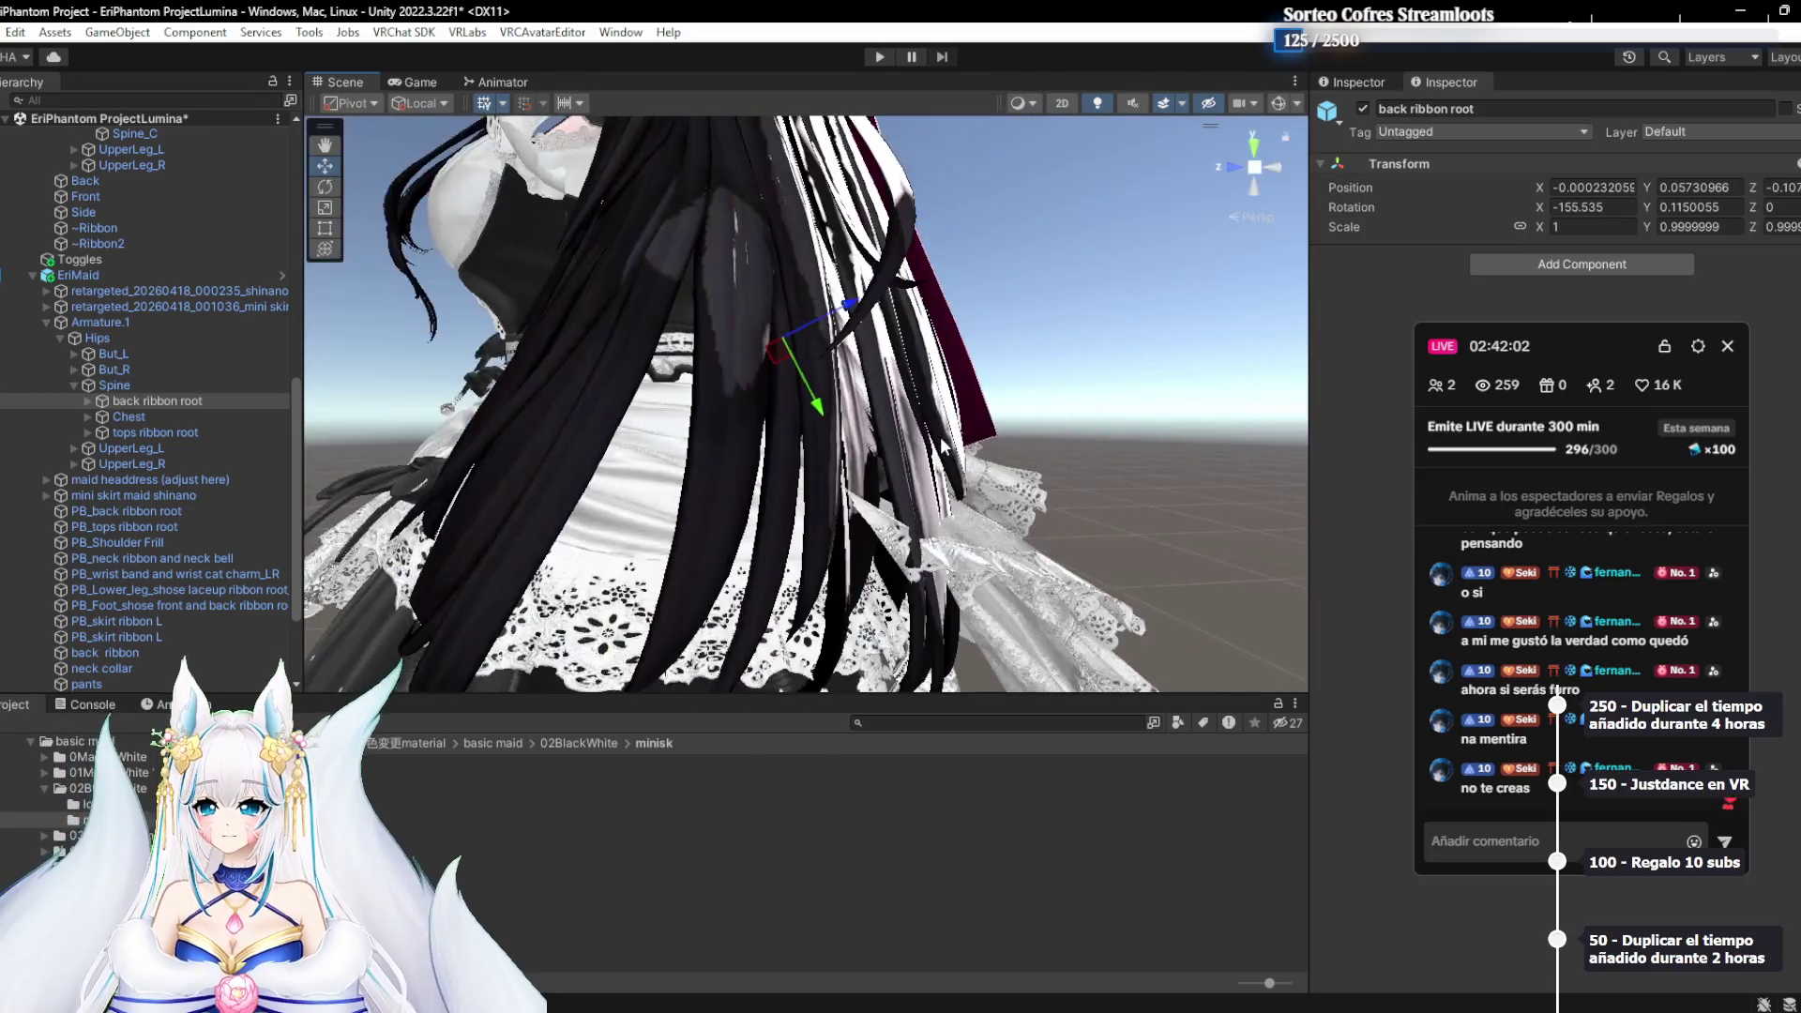
scroll(898, 456, down, 2)
Rotate the back ribbon root to roughly -175 on X with the Rotate tool
click(334, 185)
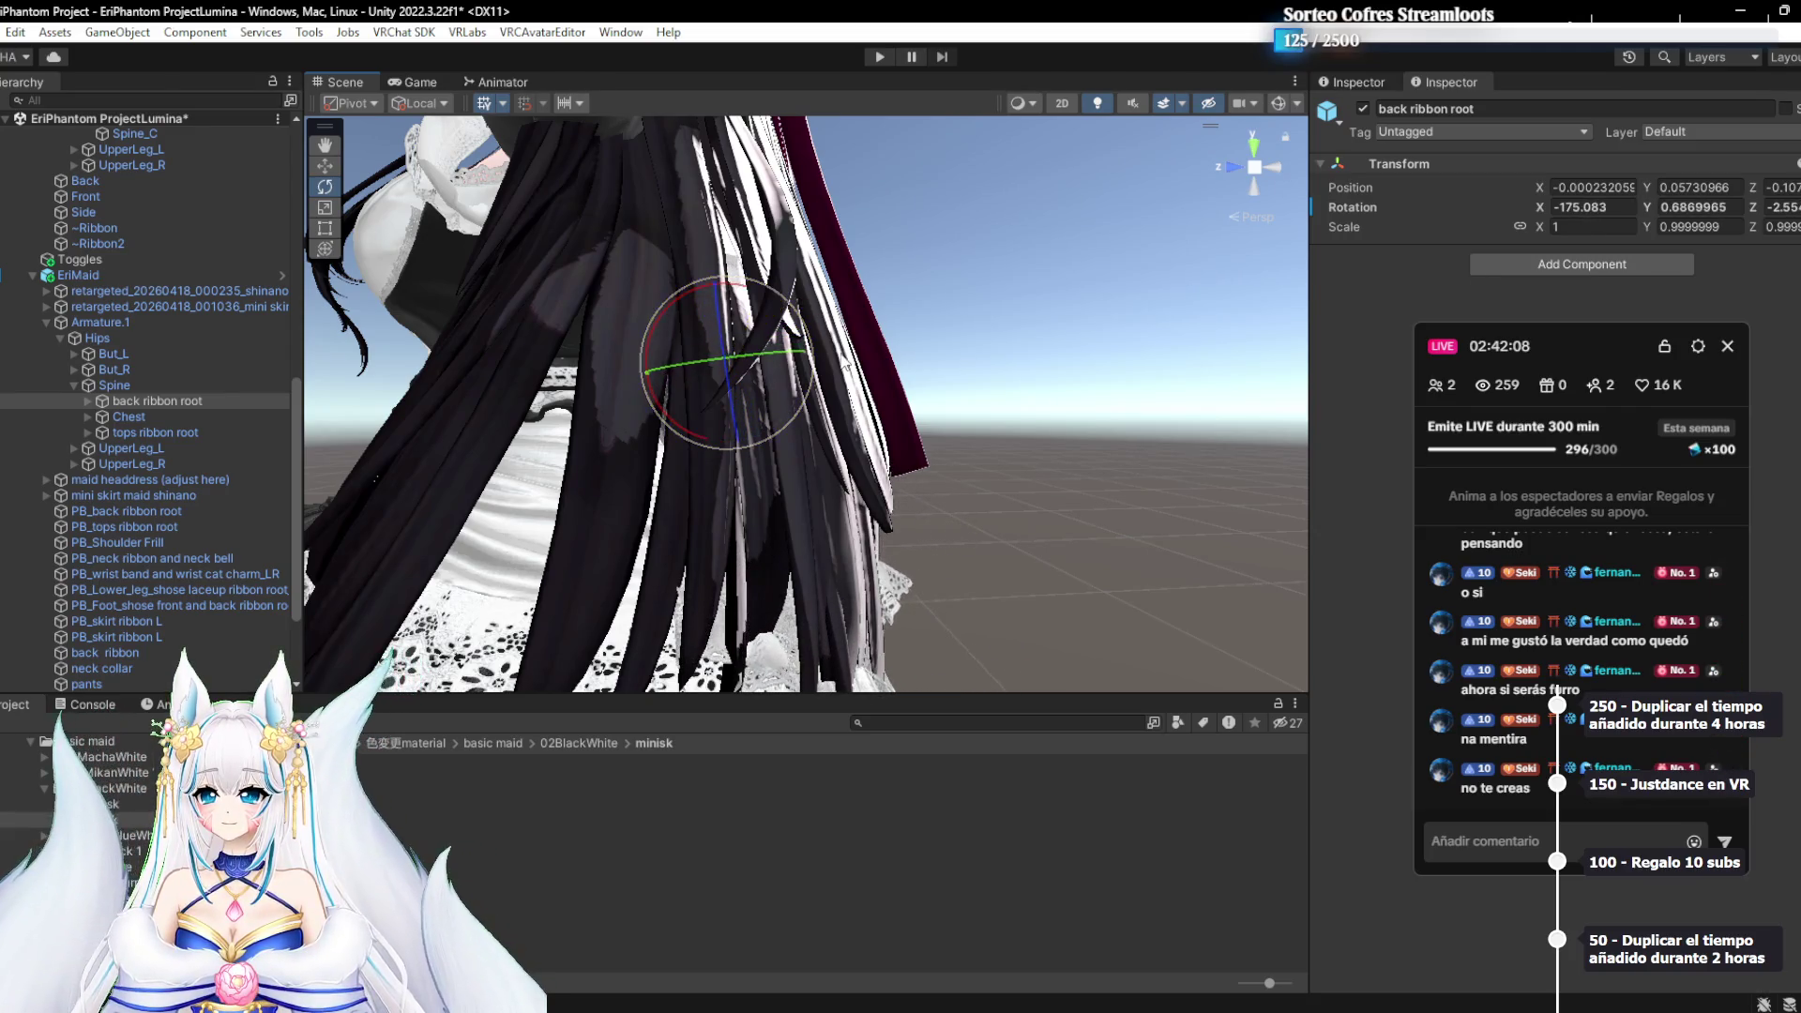
scroll(889, 405, up, 2)
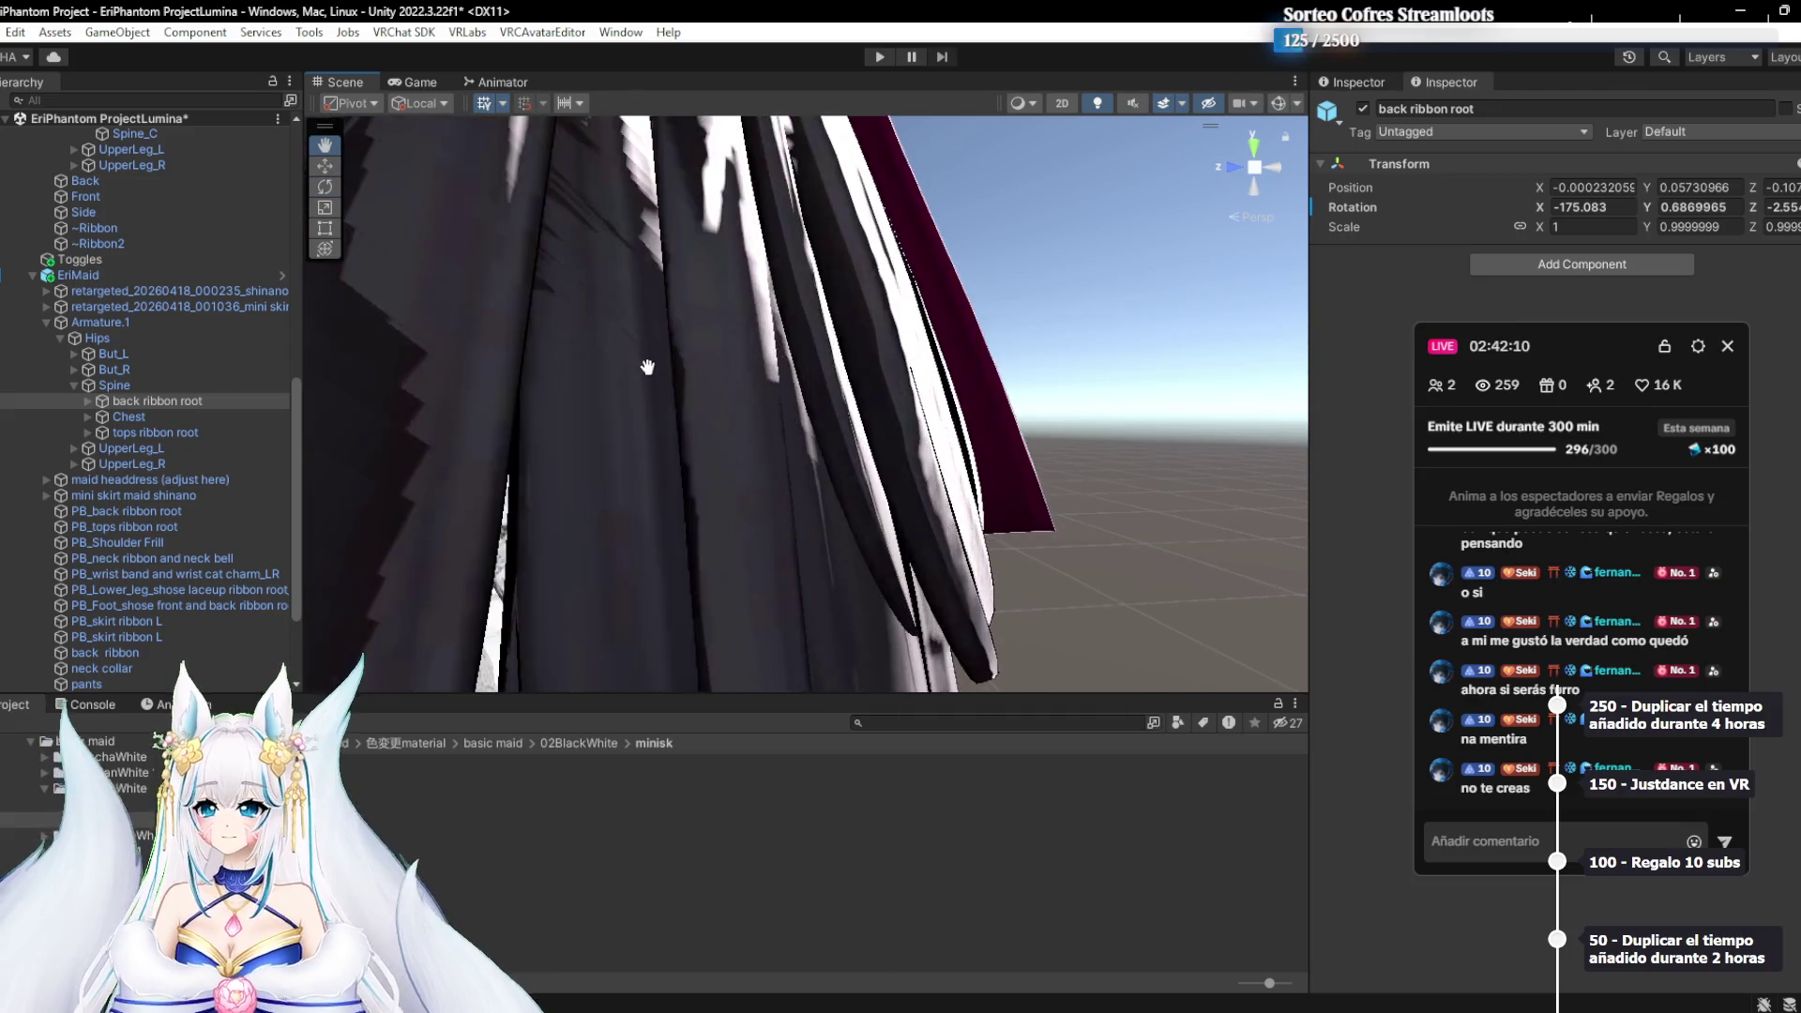
mouse_move(713, 366)
mouse_down()
mouse_move(919, 433)
mouse_move(834, 335)
mouse_move(643, 373)
mouse_move(1048, 442)
mouse_move(698, 430)
mouse_move(976, 474)
mouse_up()
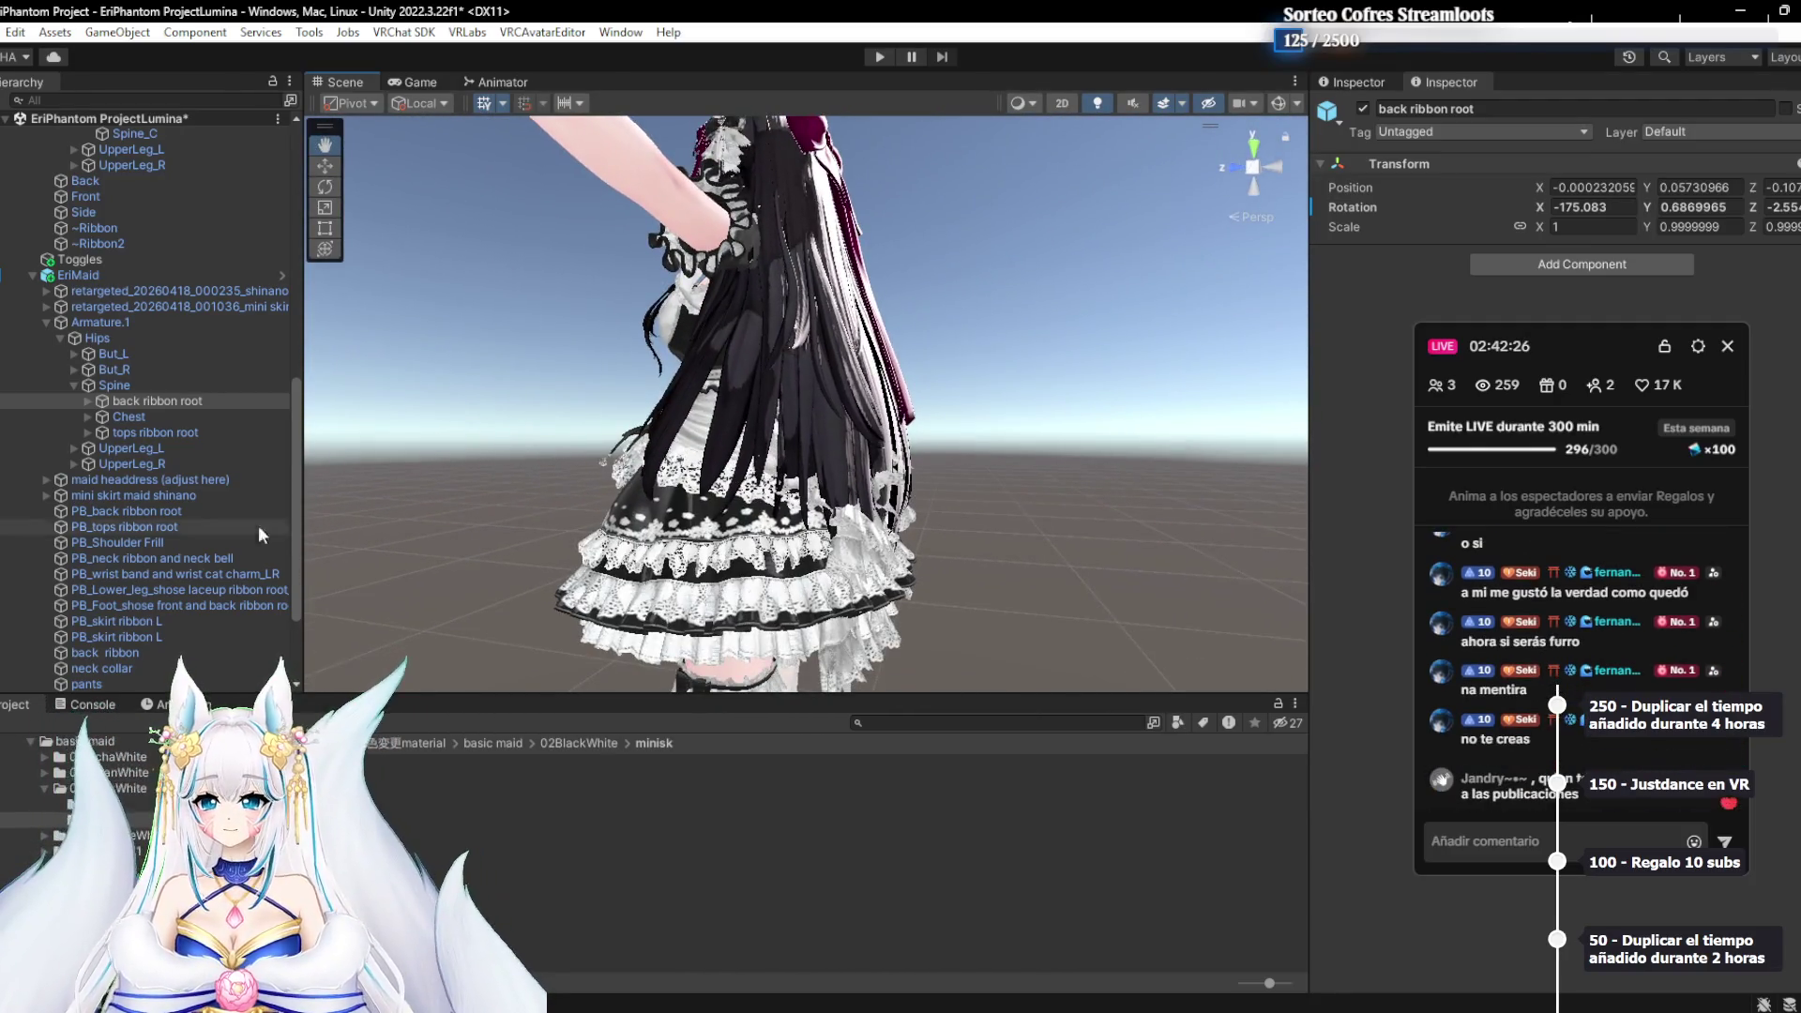
Collapse the Armature hierarchy and select the back ribbon mesh
click(74, 385)
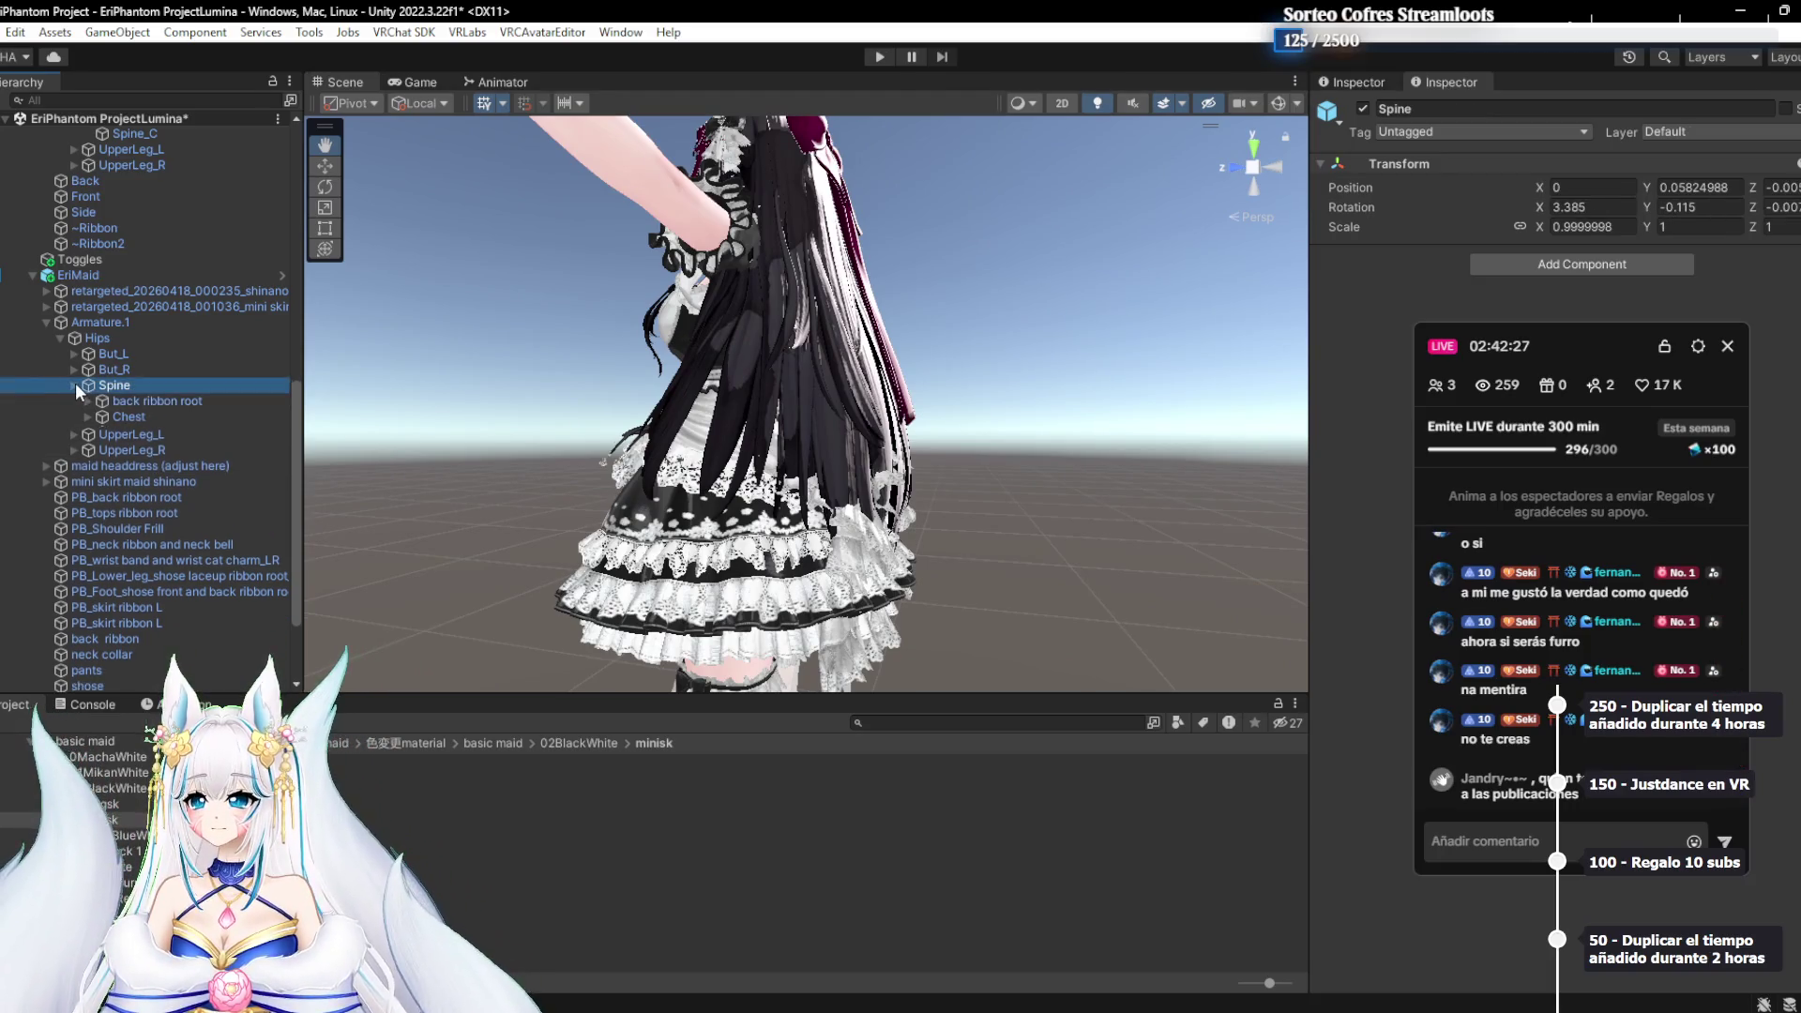
click(47, 322)
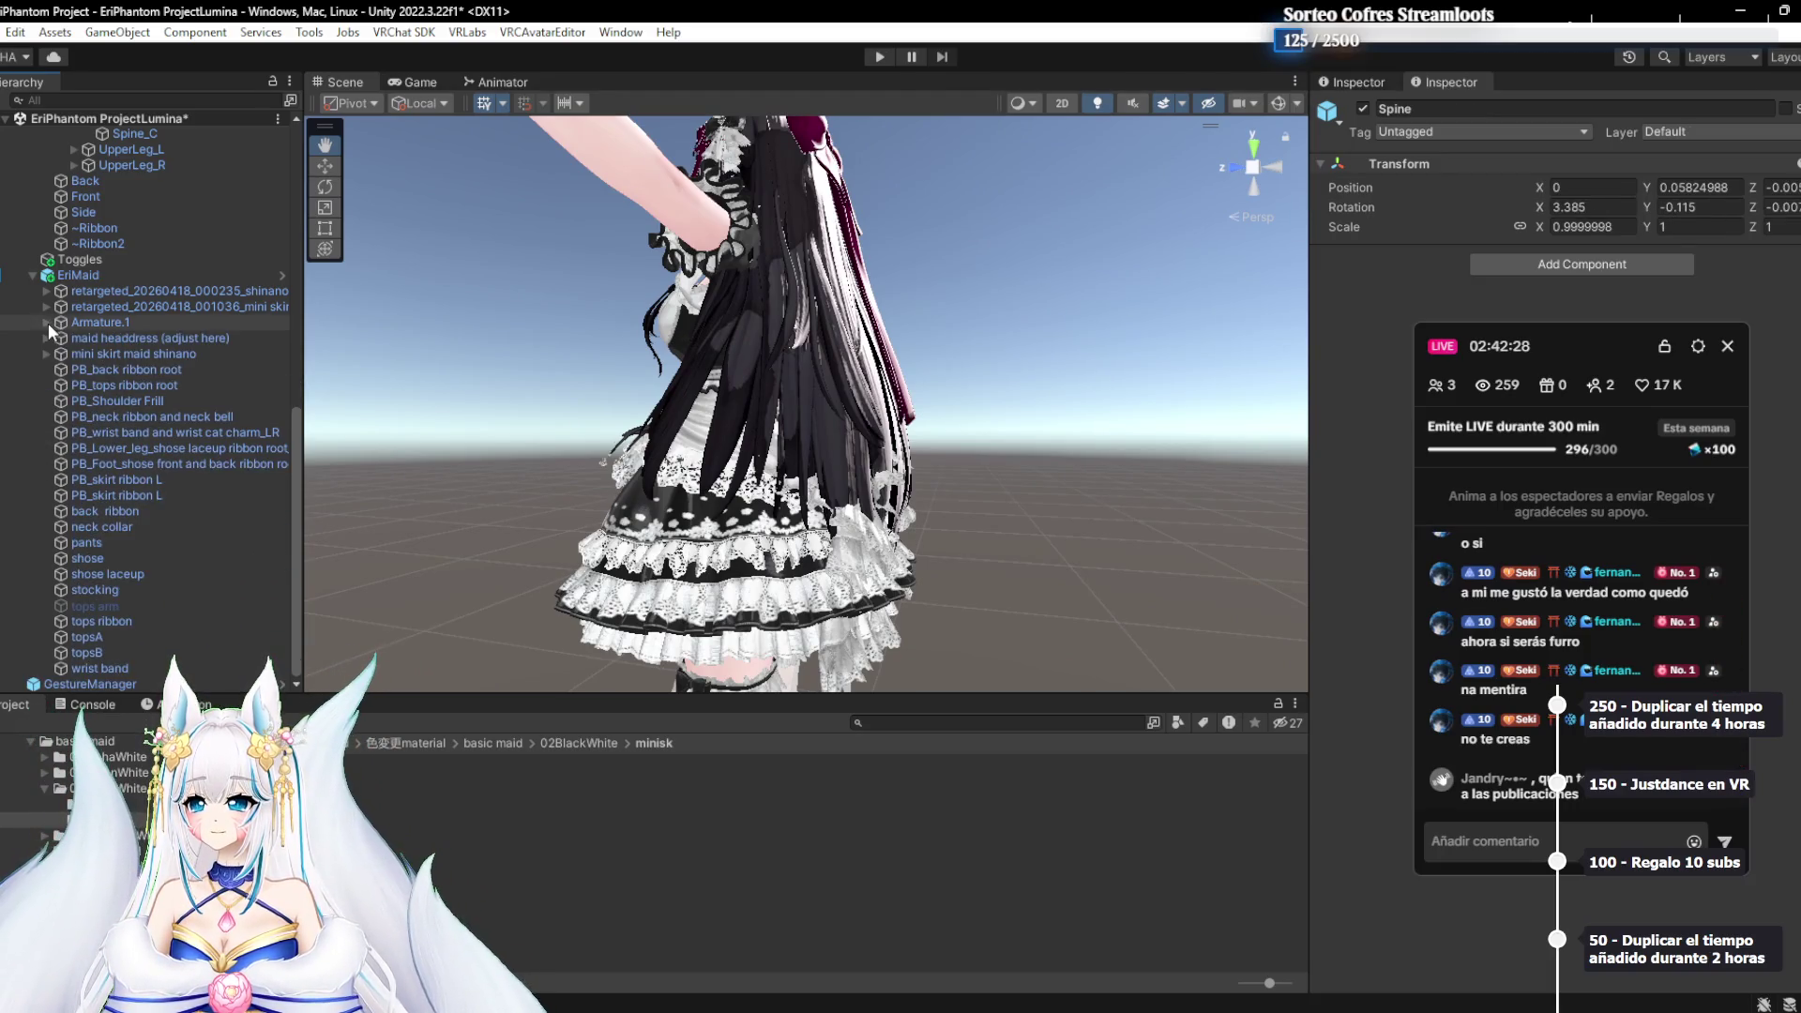
click(114, 515)
click(117, 527)
click(159, 511)
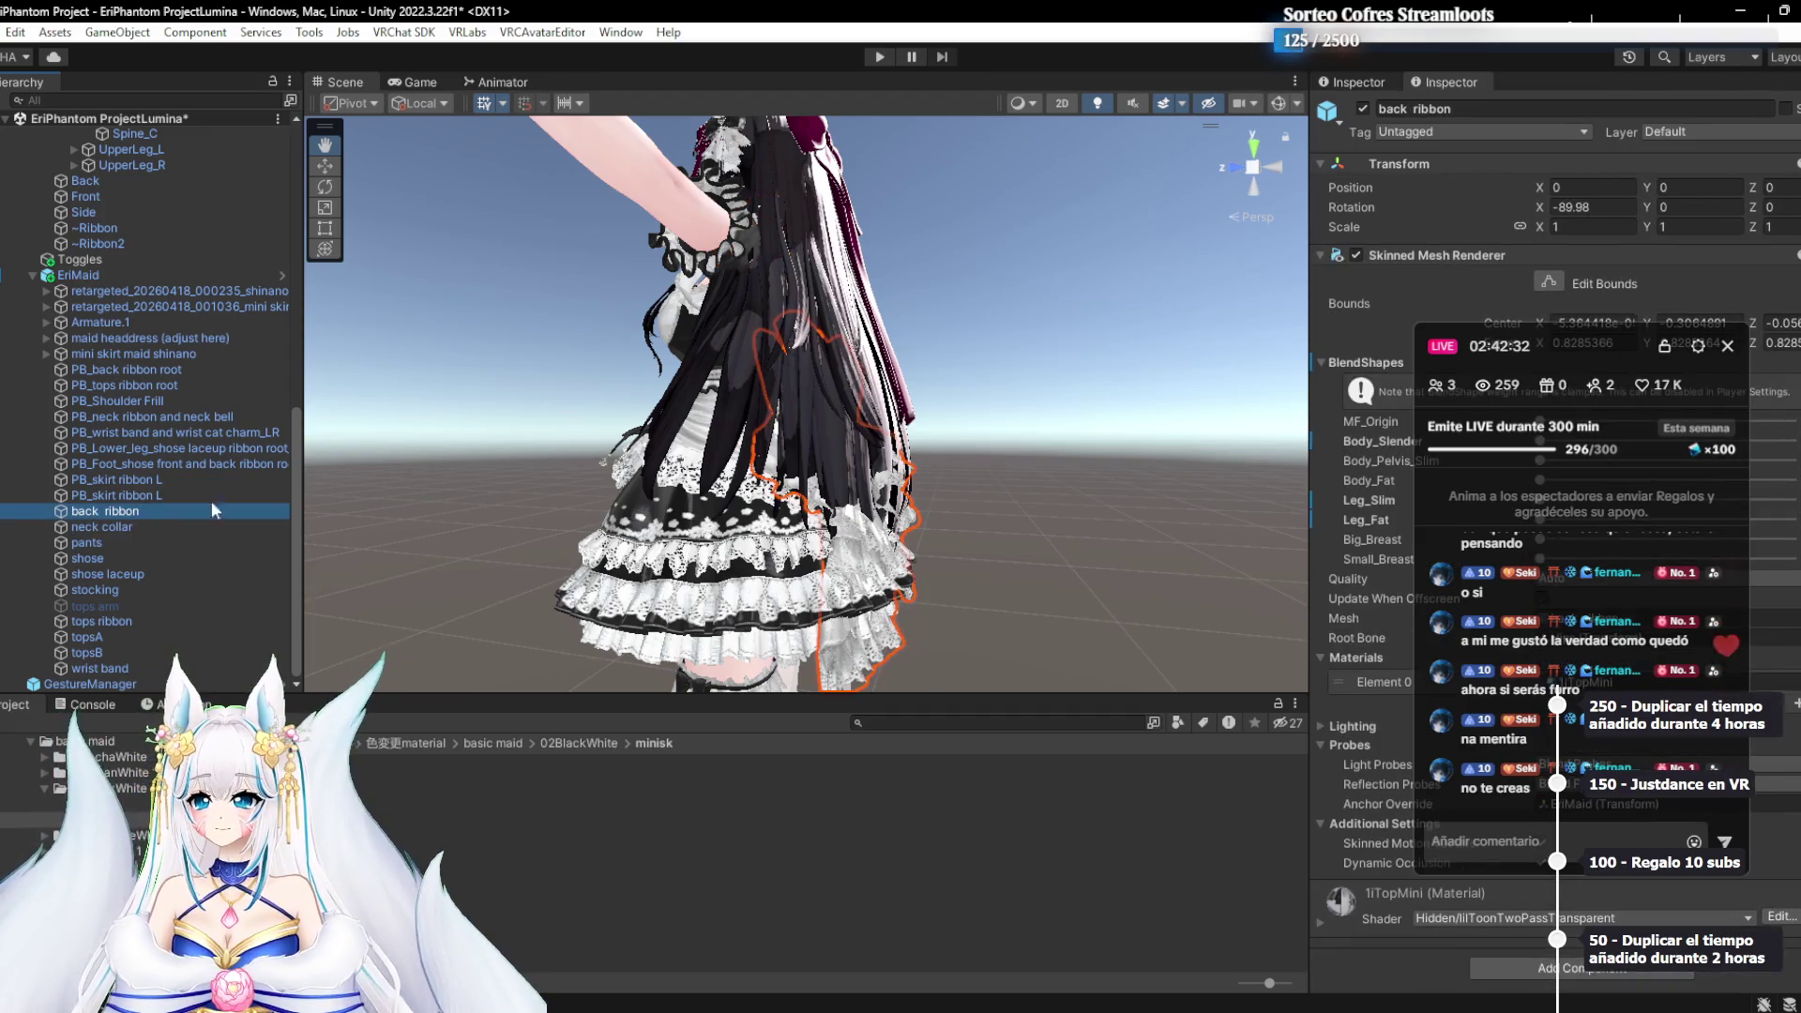
Push the back ribbon's MF_Origin and Body_Pelvis_Slim blendshapes to full
mouse_move(1641, 336)
mouse_down()
mouse_move(1276, 204)
mouse_move(785, 557)
mouse_move(1067, 732)
mouse_up()
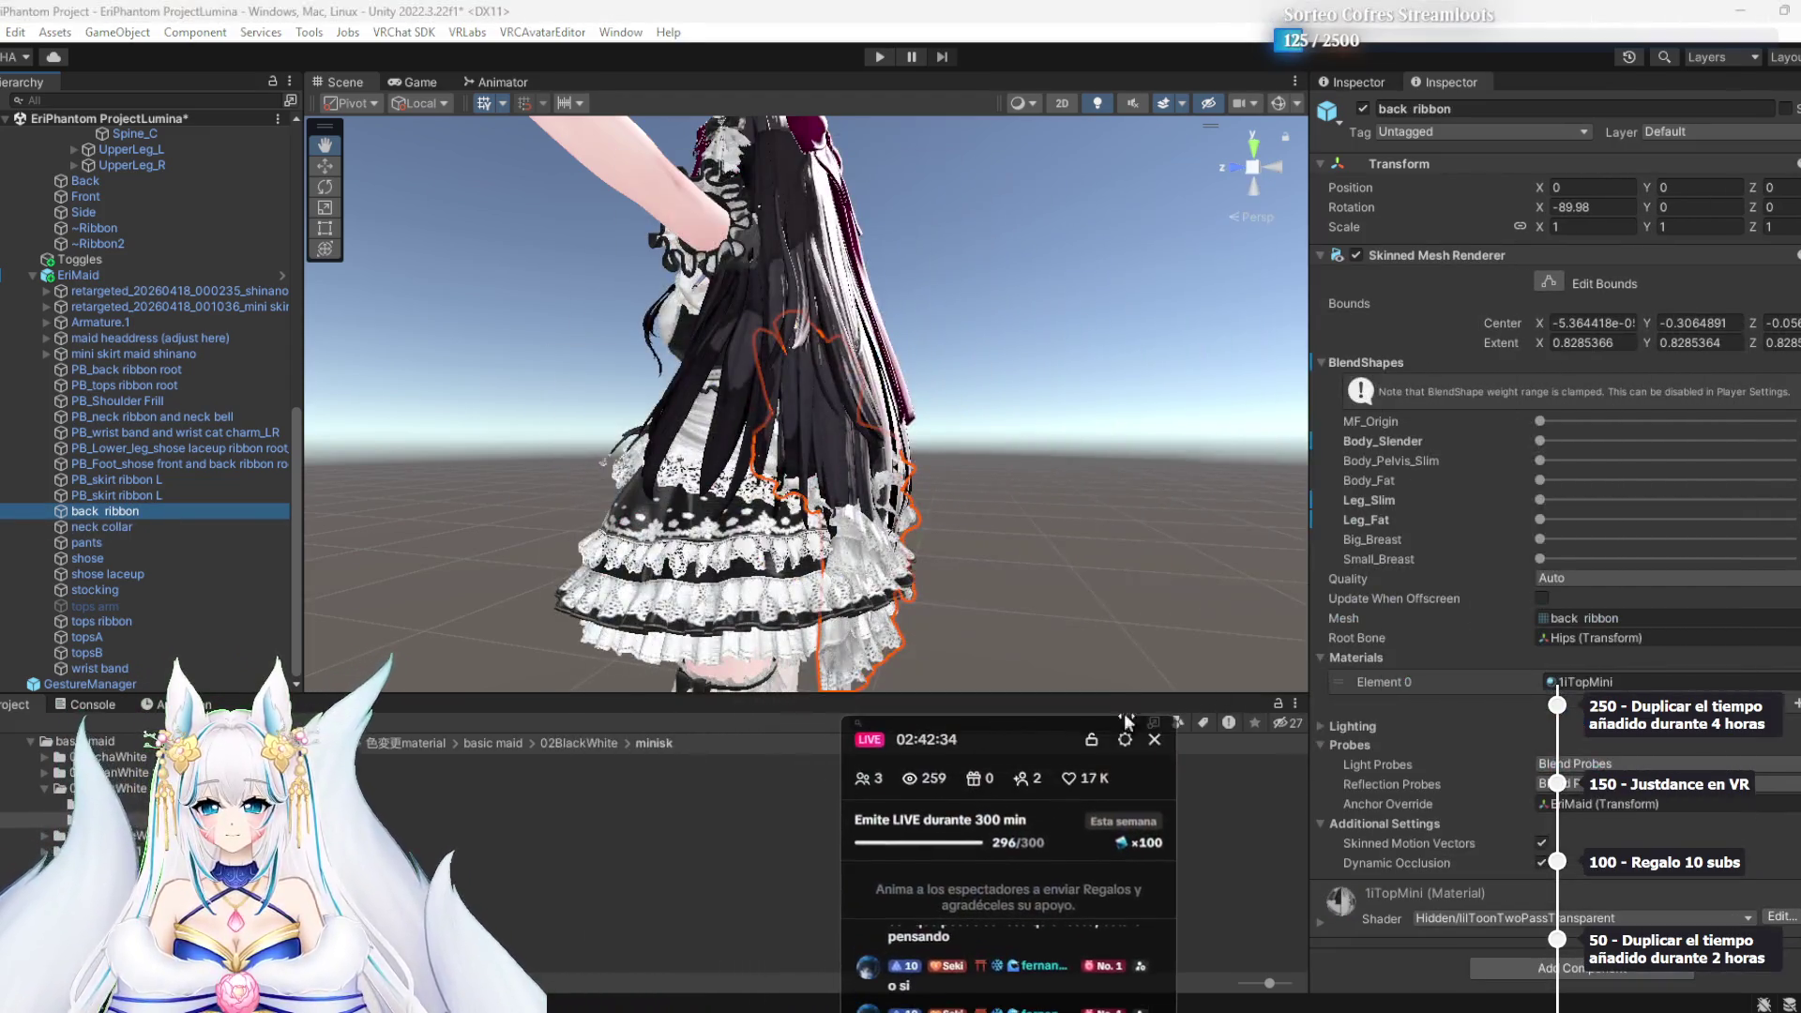
drag(1544, 423, 1791, 422)
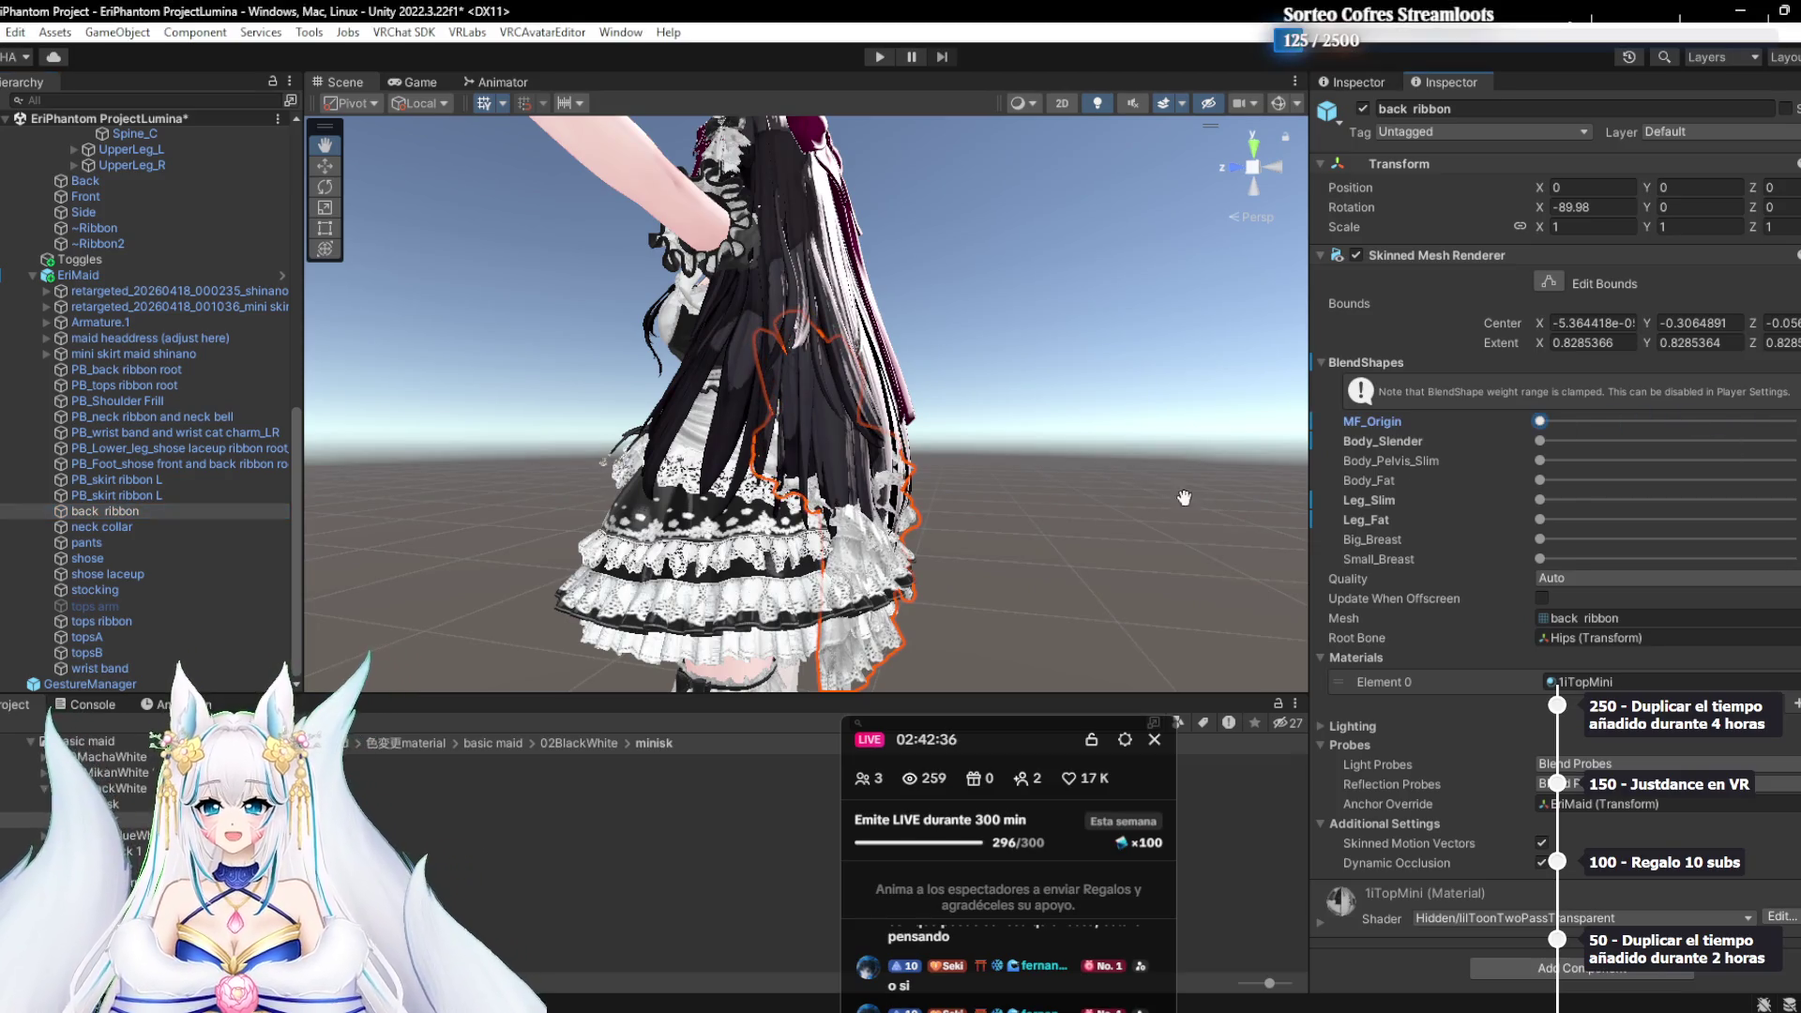
drag(1551, 460, 1791, 461)
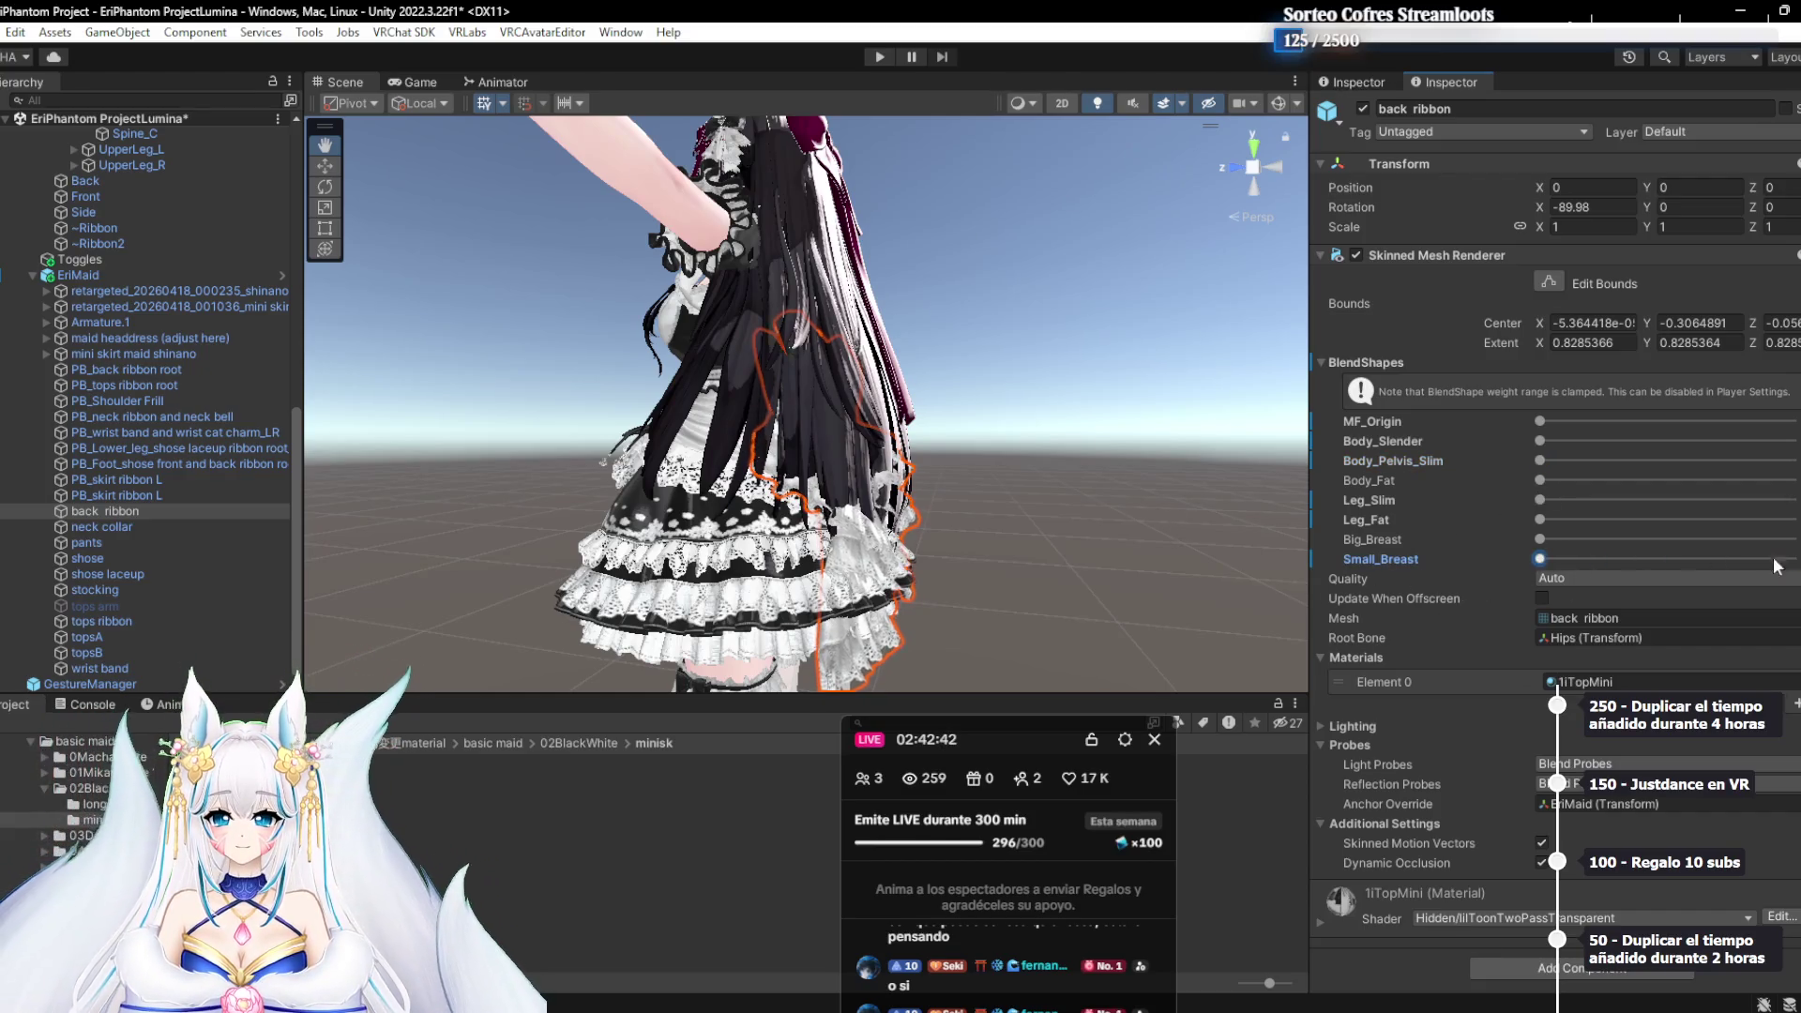
Orbit the Scene view to inspect the bow, hair and skirt, then switch to the browser
mouse_move(879, 609)
mouse_down()
mouse_move(995, 394)
mouse_move(934, 410)
mouse_up()
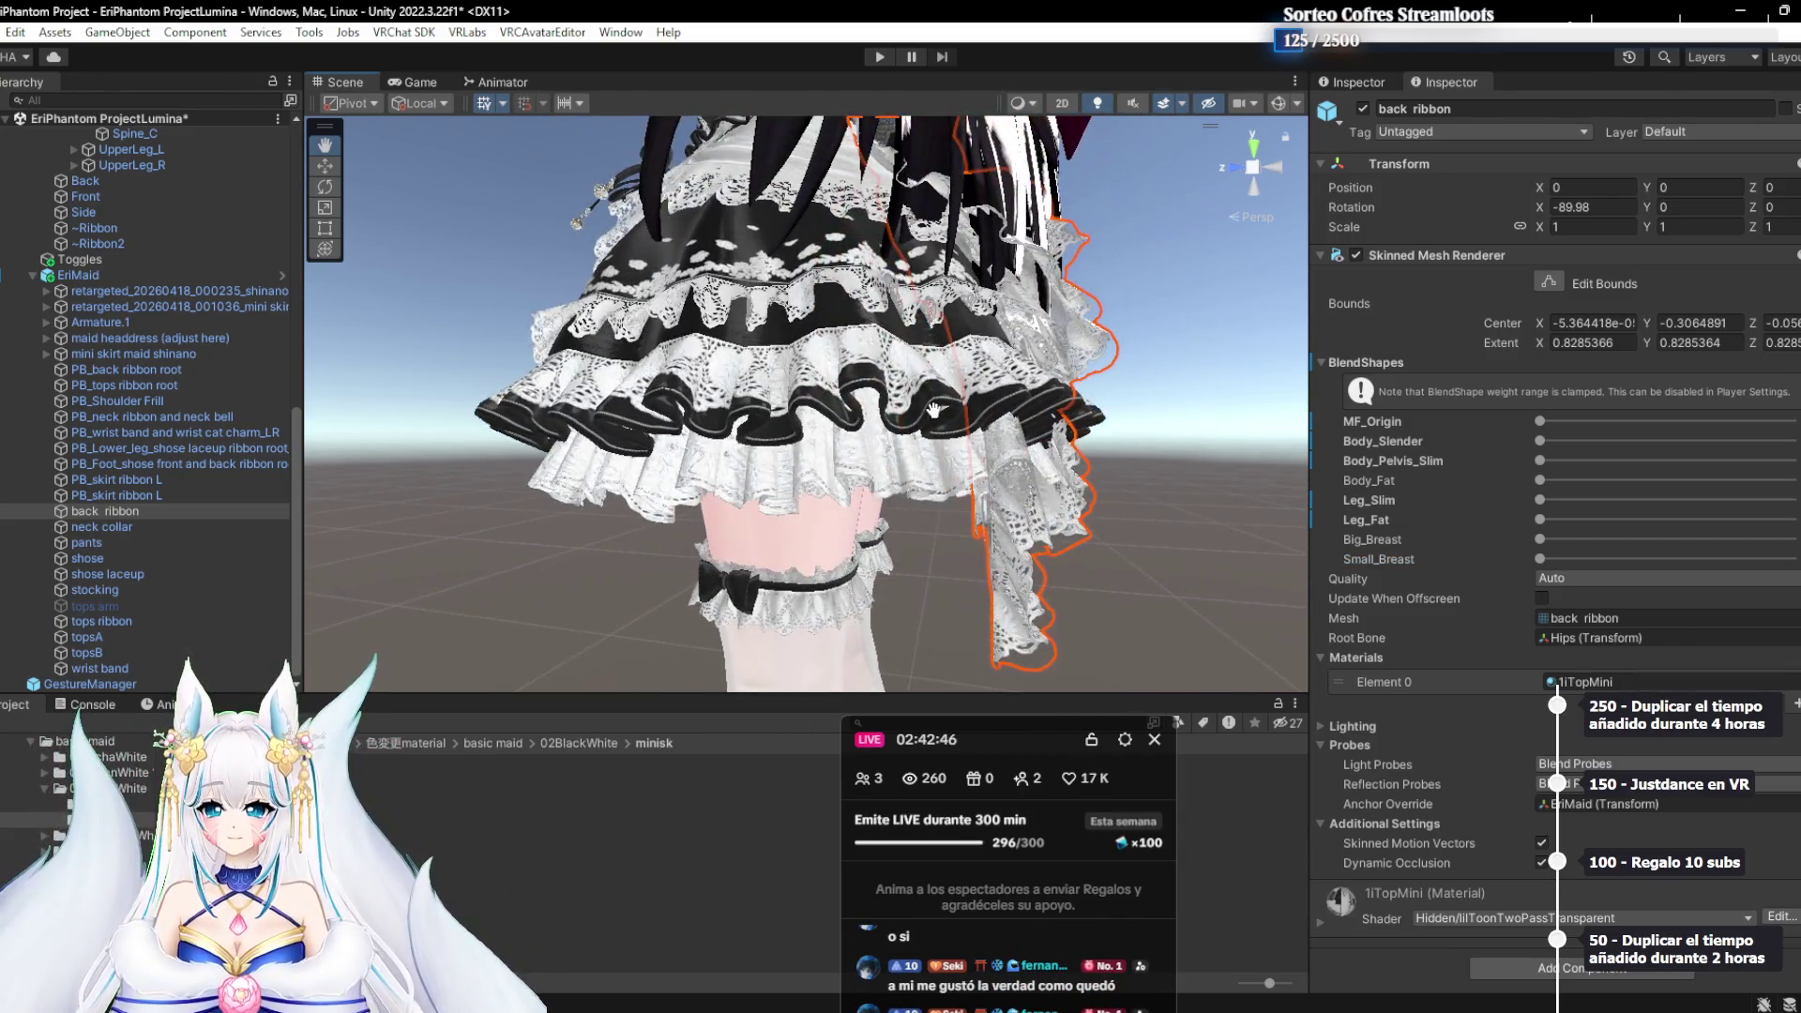
click(934, 410)
mouse_move(934, 410)
mouse_down()
mouse_move(1107, 478)
mouse_move(908, 448)
mouse_move(913, 432)
mouse_move(802, 469)
mouse_move(948, 675)
mouse_up()
mouse_move(1003, 748)
mouse_down()
mouse_move(1004, 375)
mouse_move(1551, 227)
mouse_up()
mouse_move(938, 422)
mouse_down()
mouse_move(918, 440)
mouse_move(818, 402)
mouse_move(815, 431)
mouse_move(862, 371)
mouse_up()
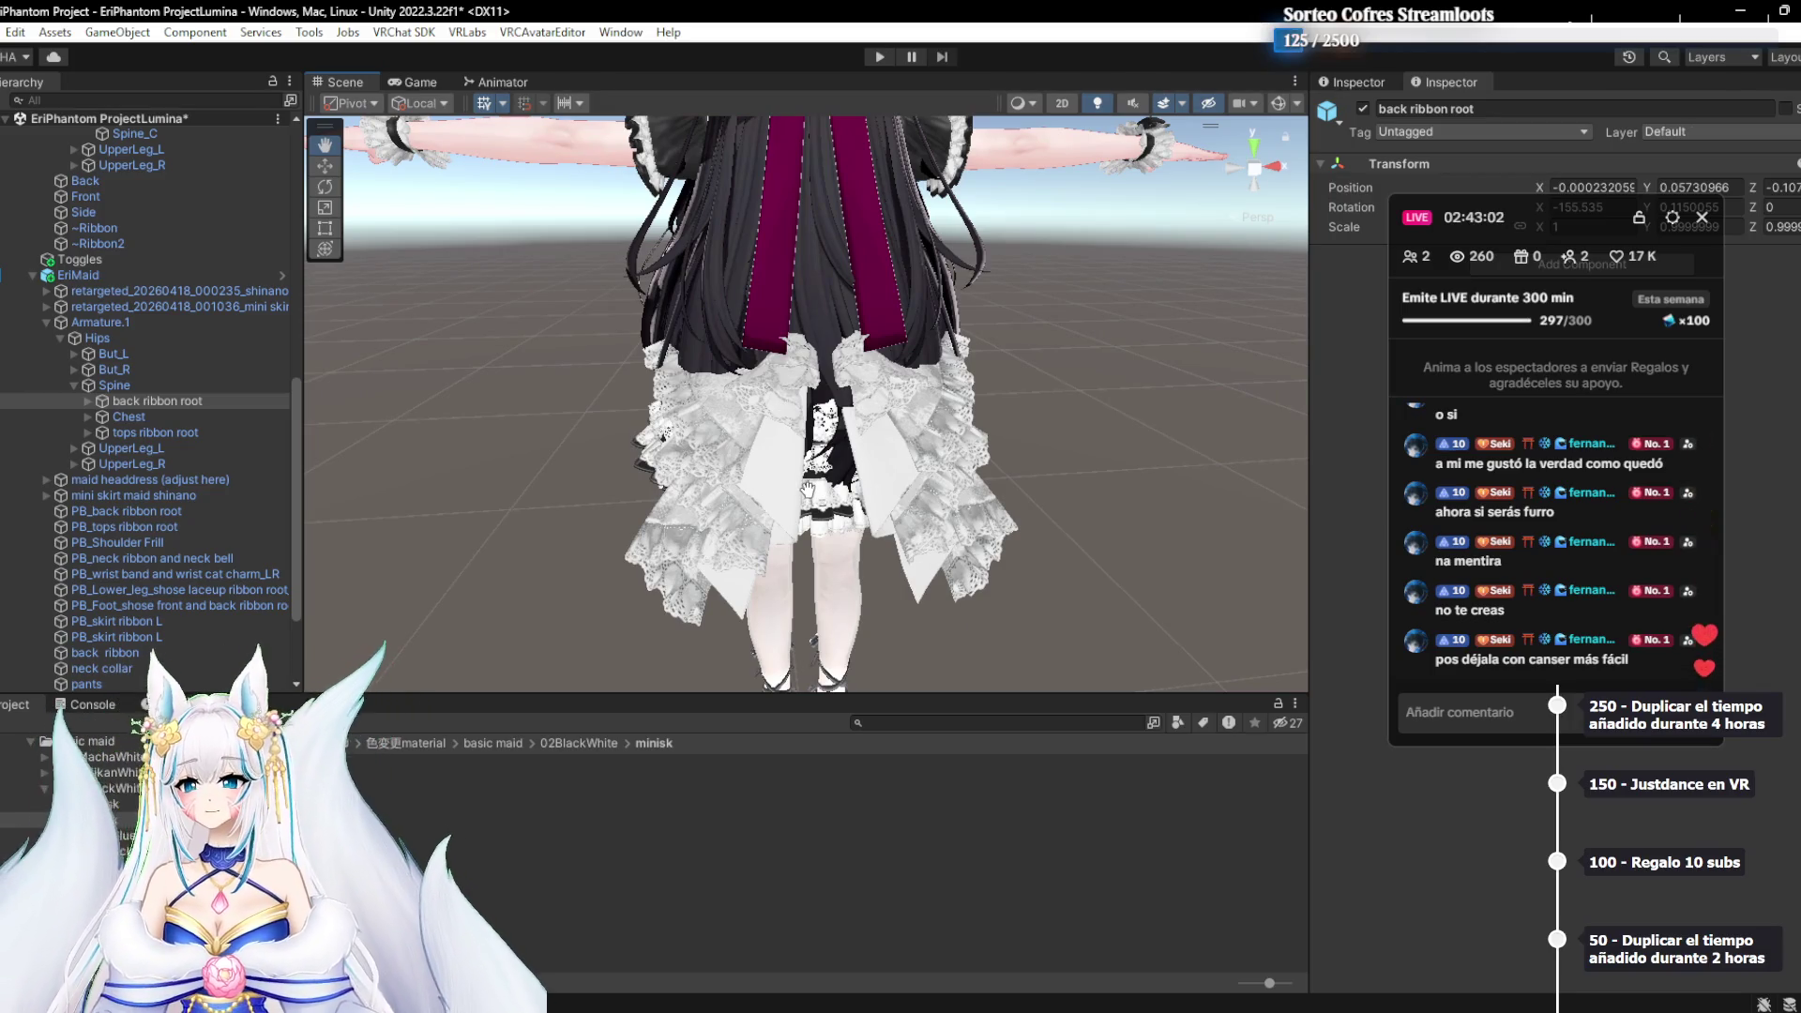
scroll(807, 490, down, 5)
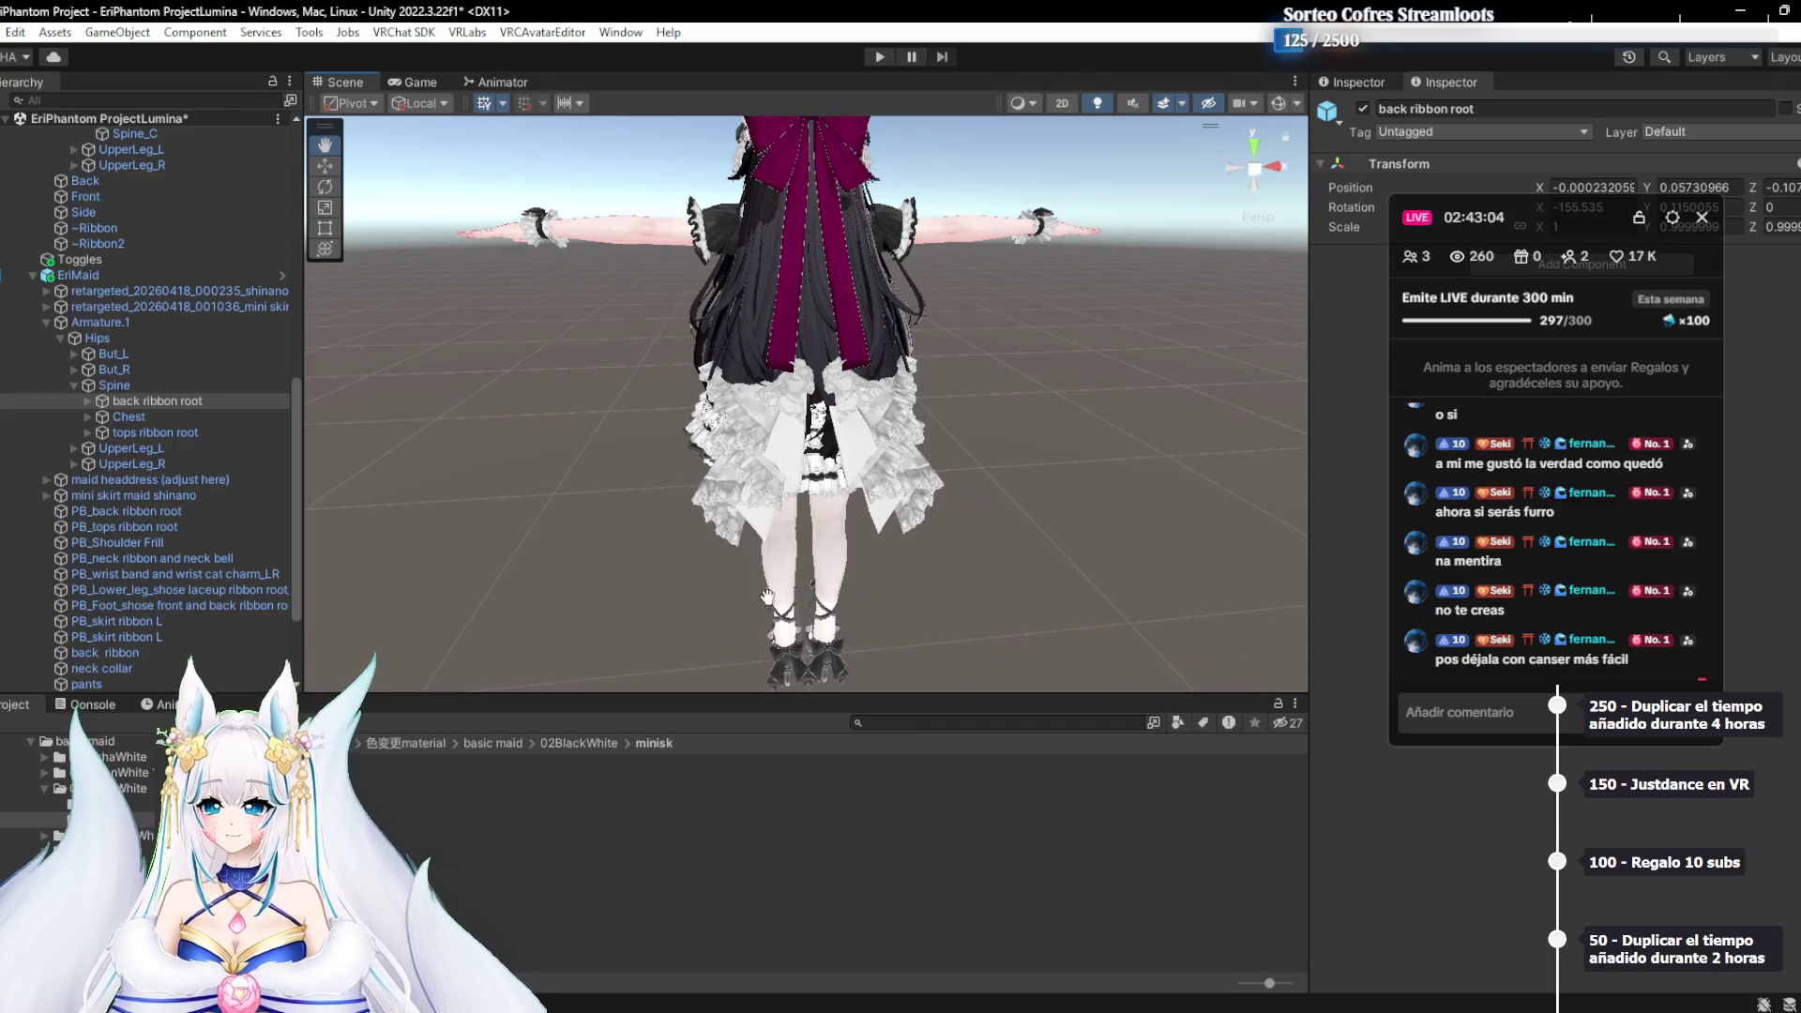
scroll(741, 582, up, 4)
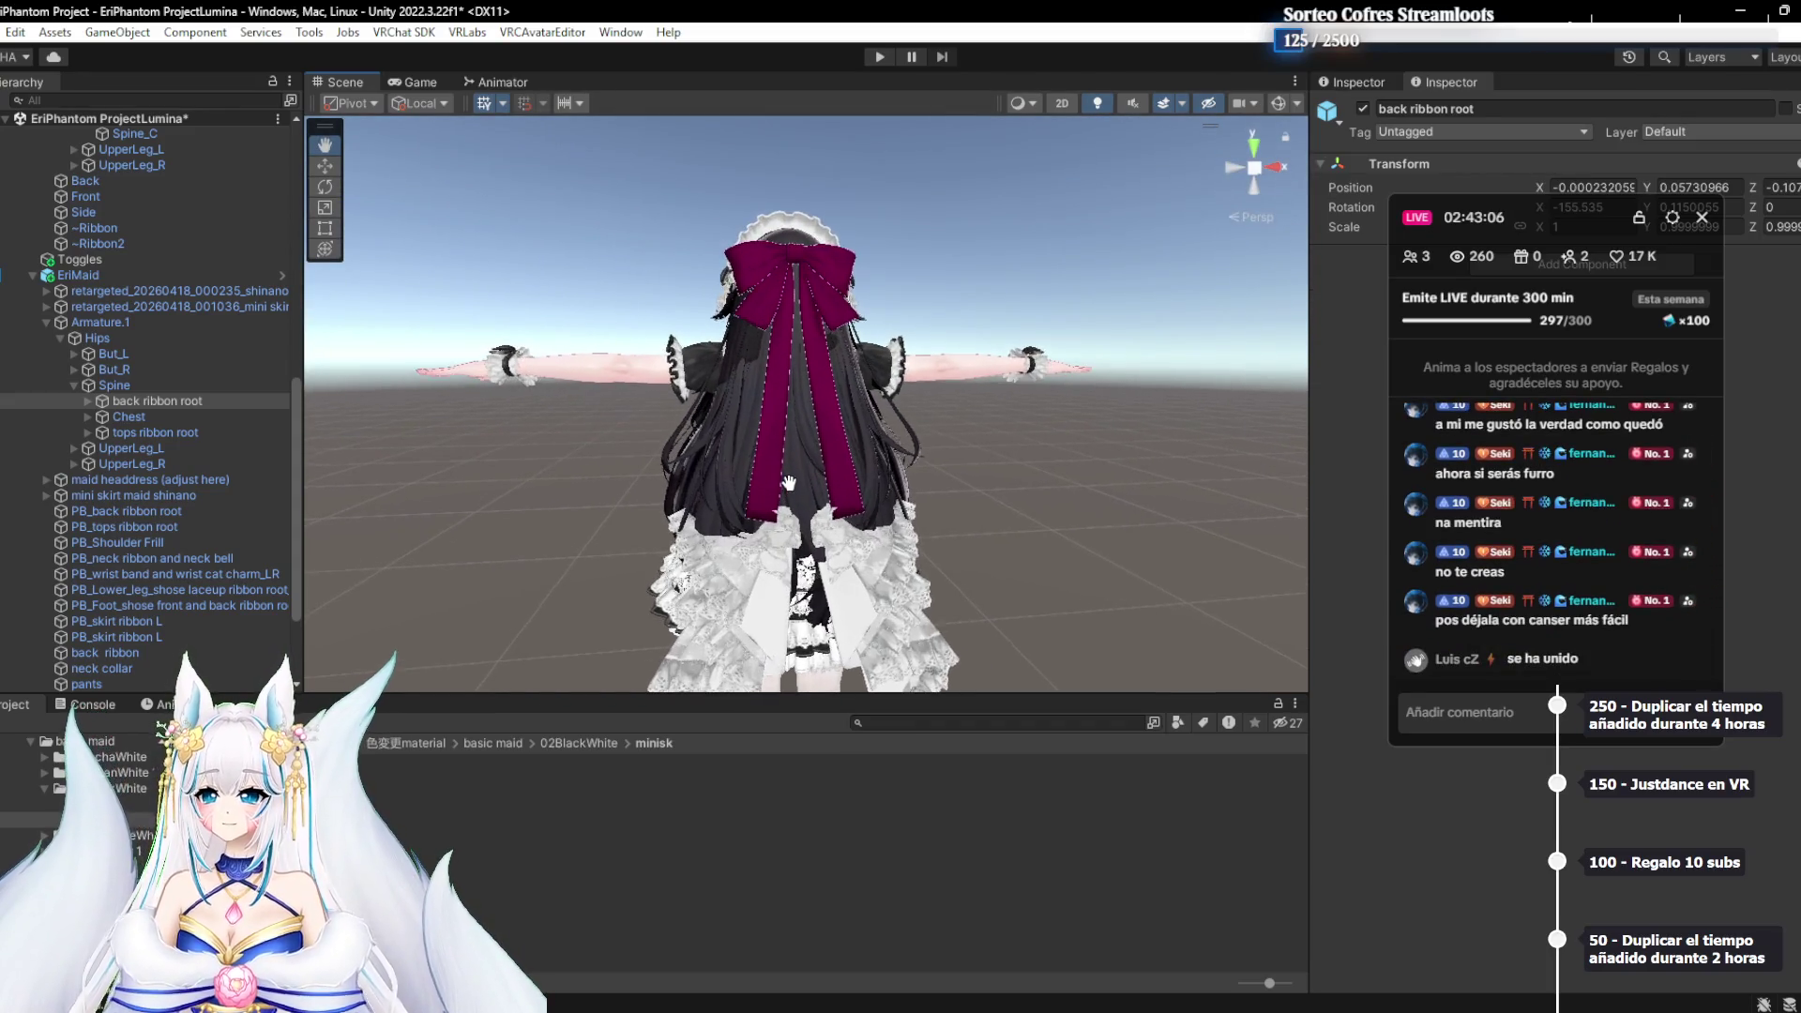
drag(789, 483, 896, 483)
click(932, 943)
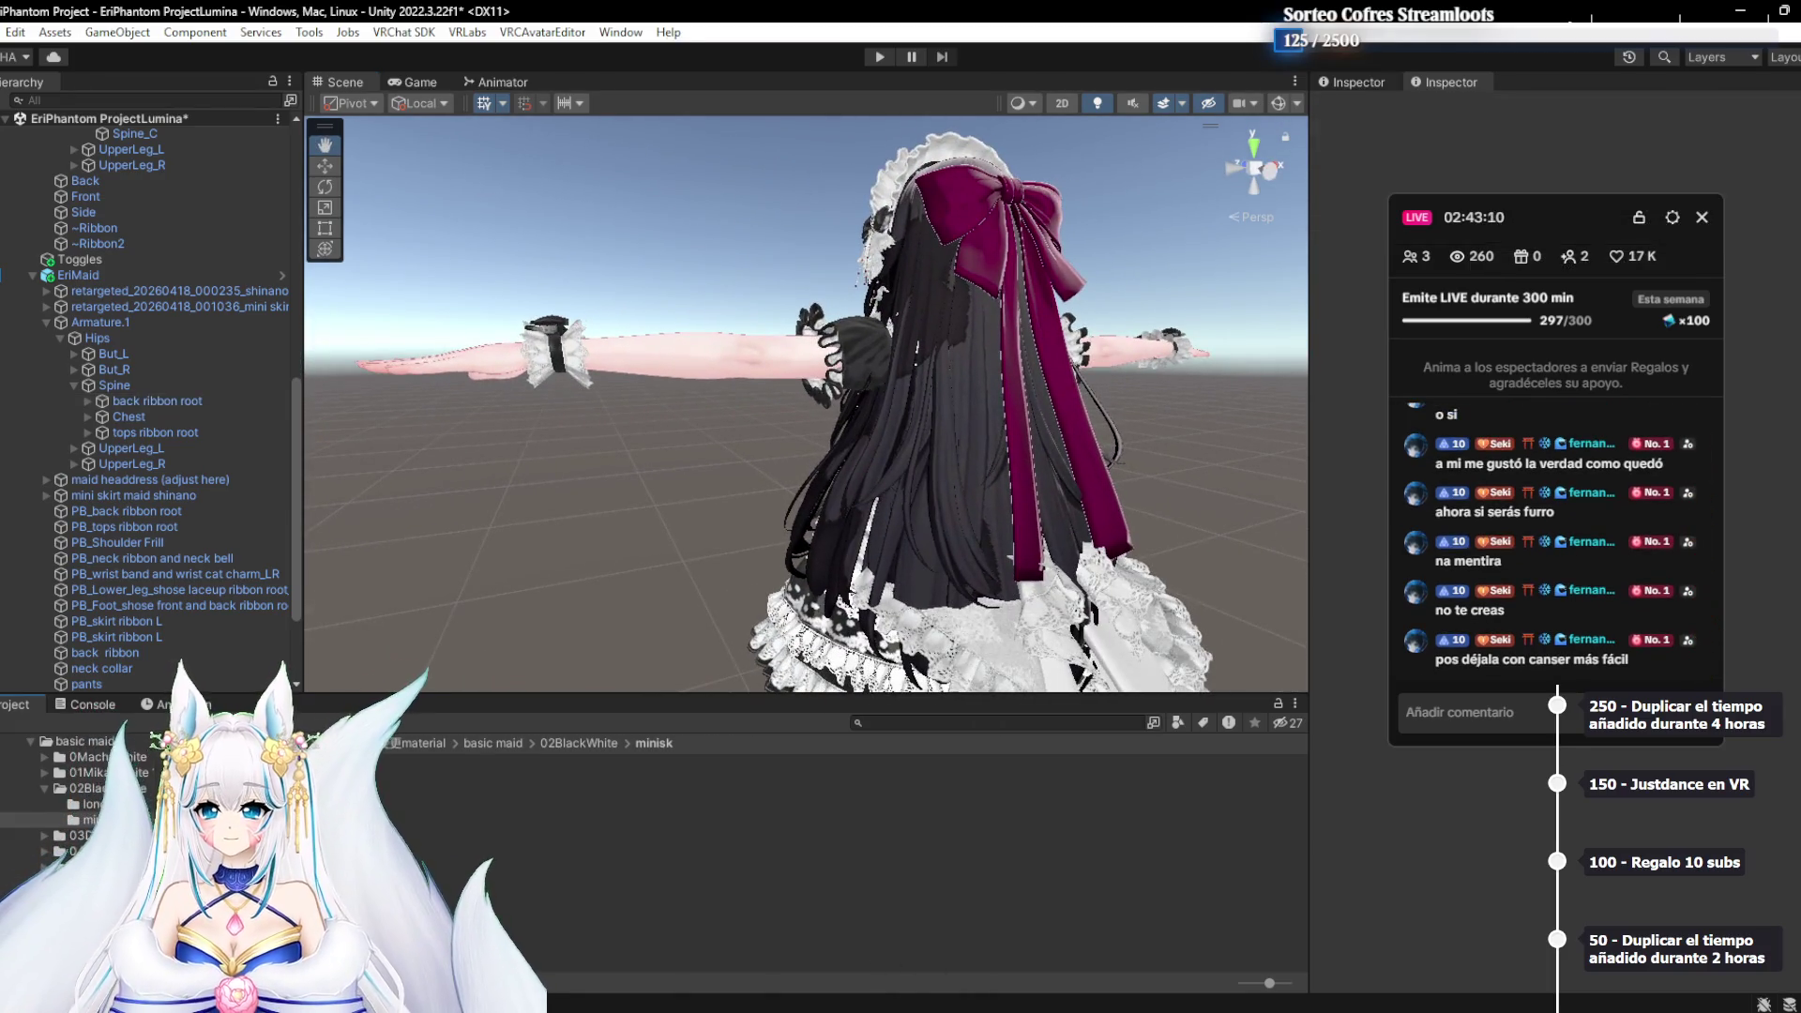
key(alt+Tab)
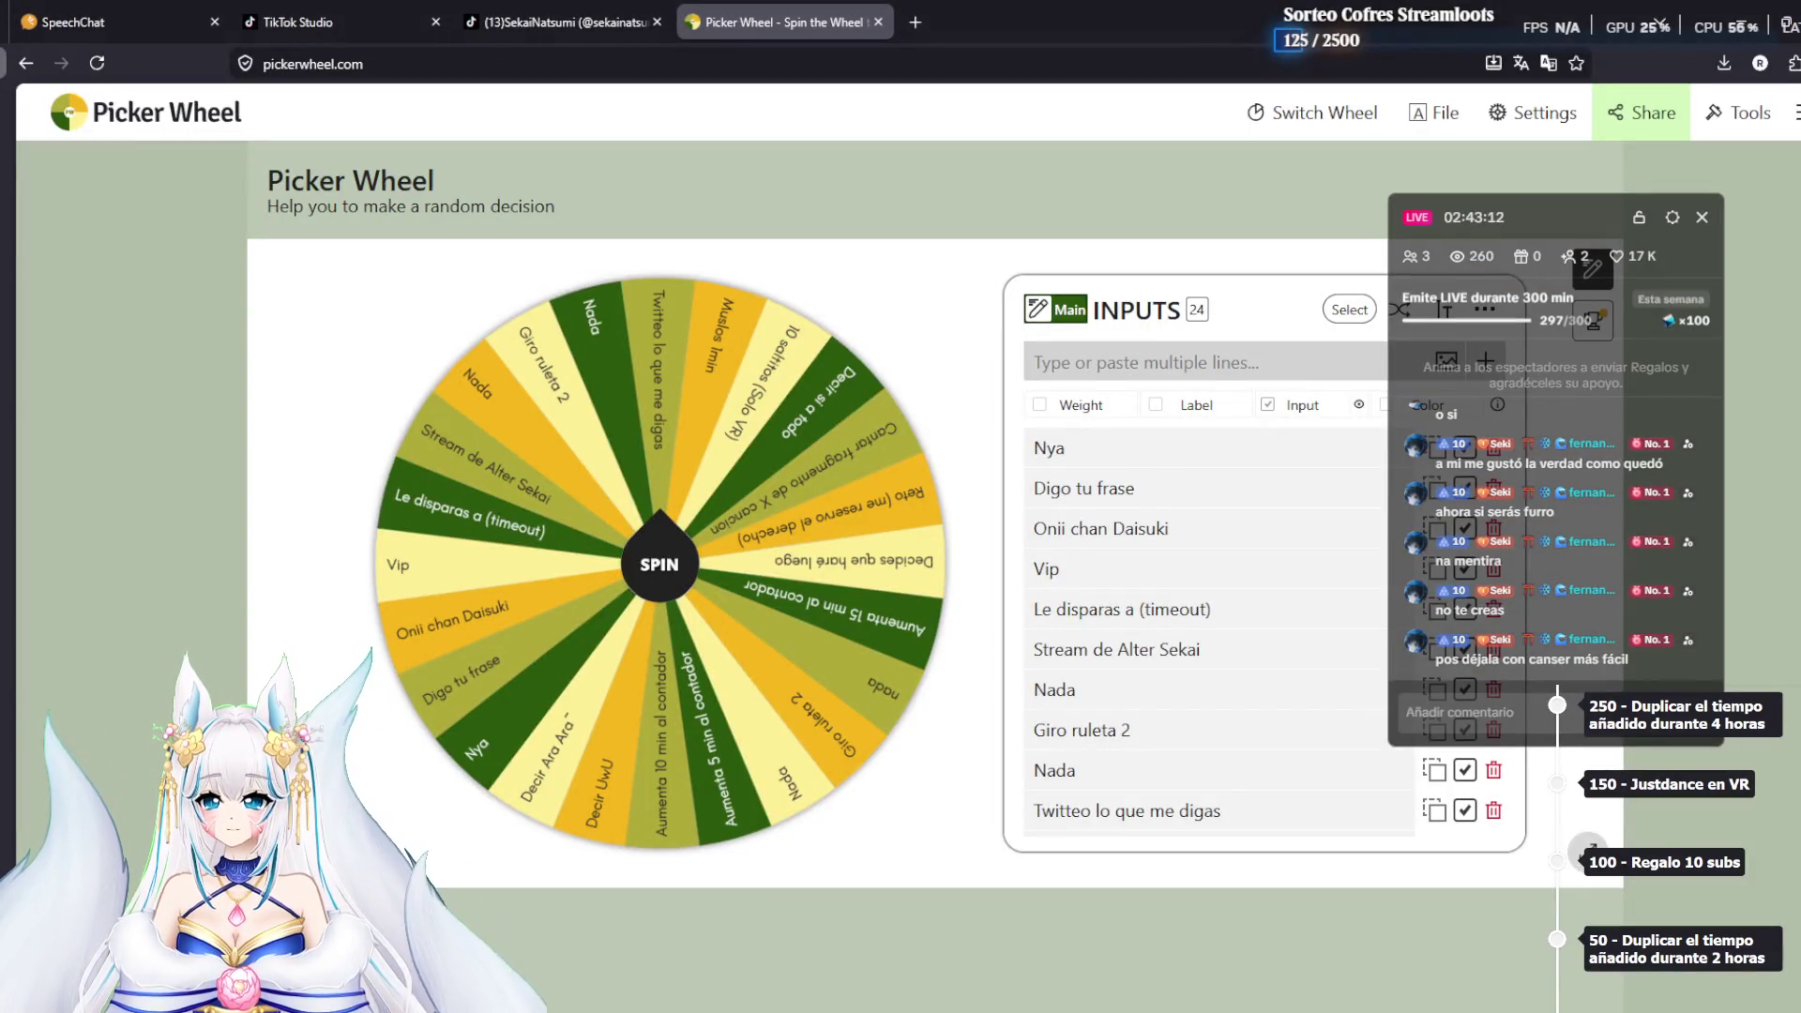
Scroll back through the Discord DM history to review the older BOOTH hair links
key(alt+Tab)
scroll(814, 798, up, 15)
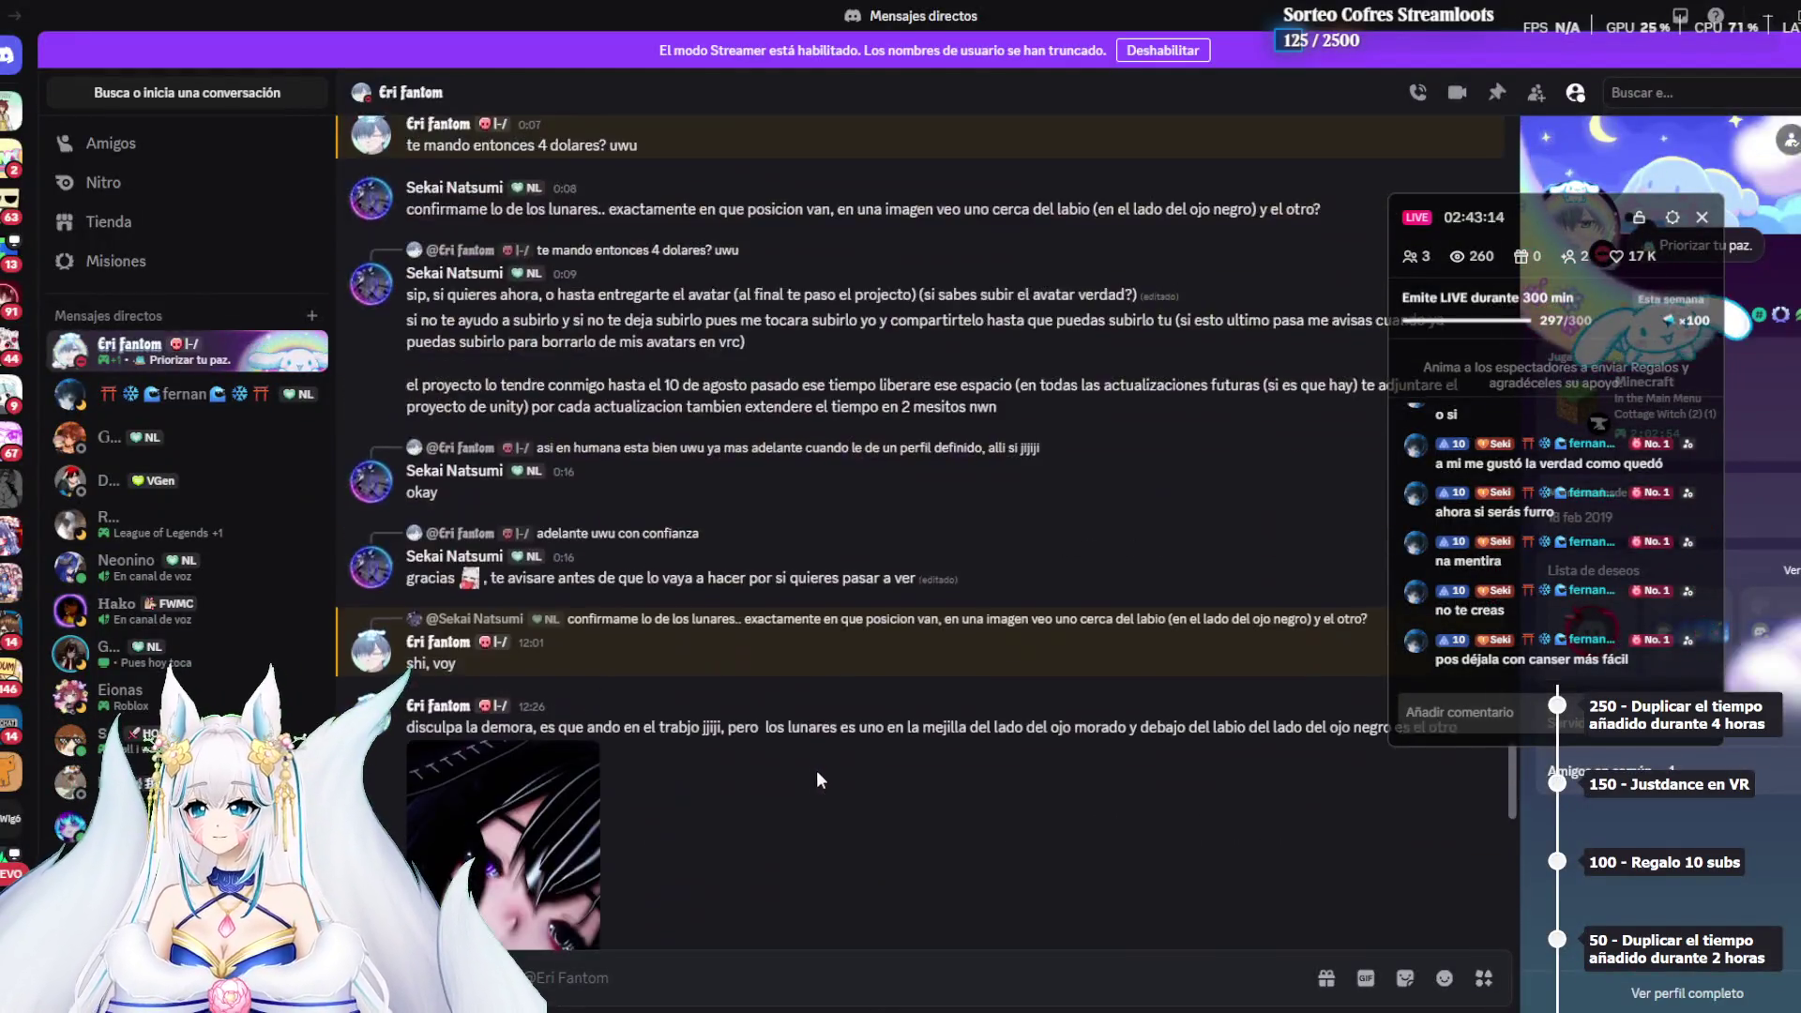
scroll(817, 772, up, 20)
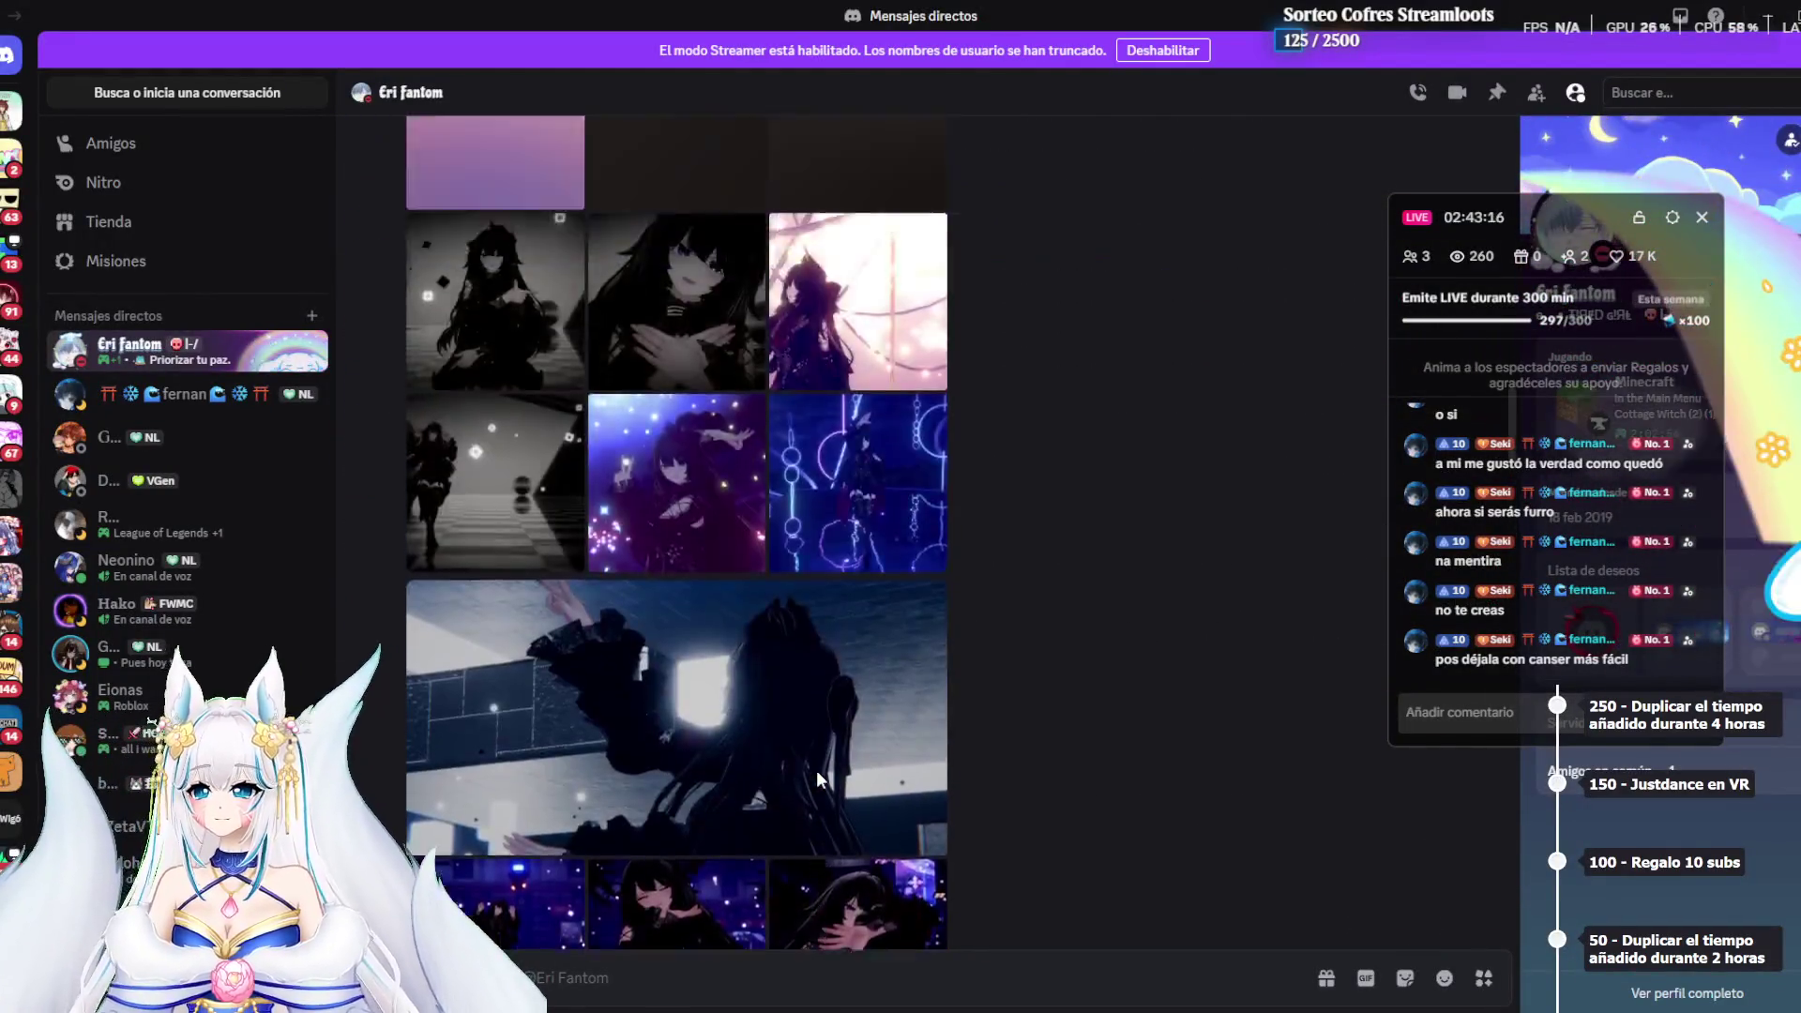
scroll(817, 771, down, 5)
scroll(816, 771, up, 5)
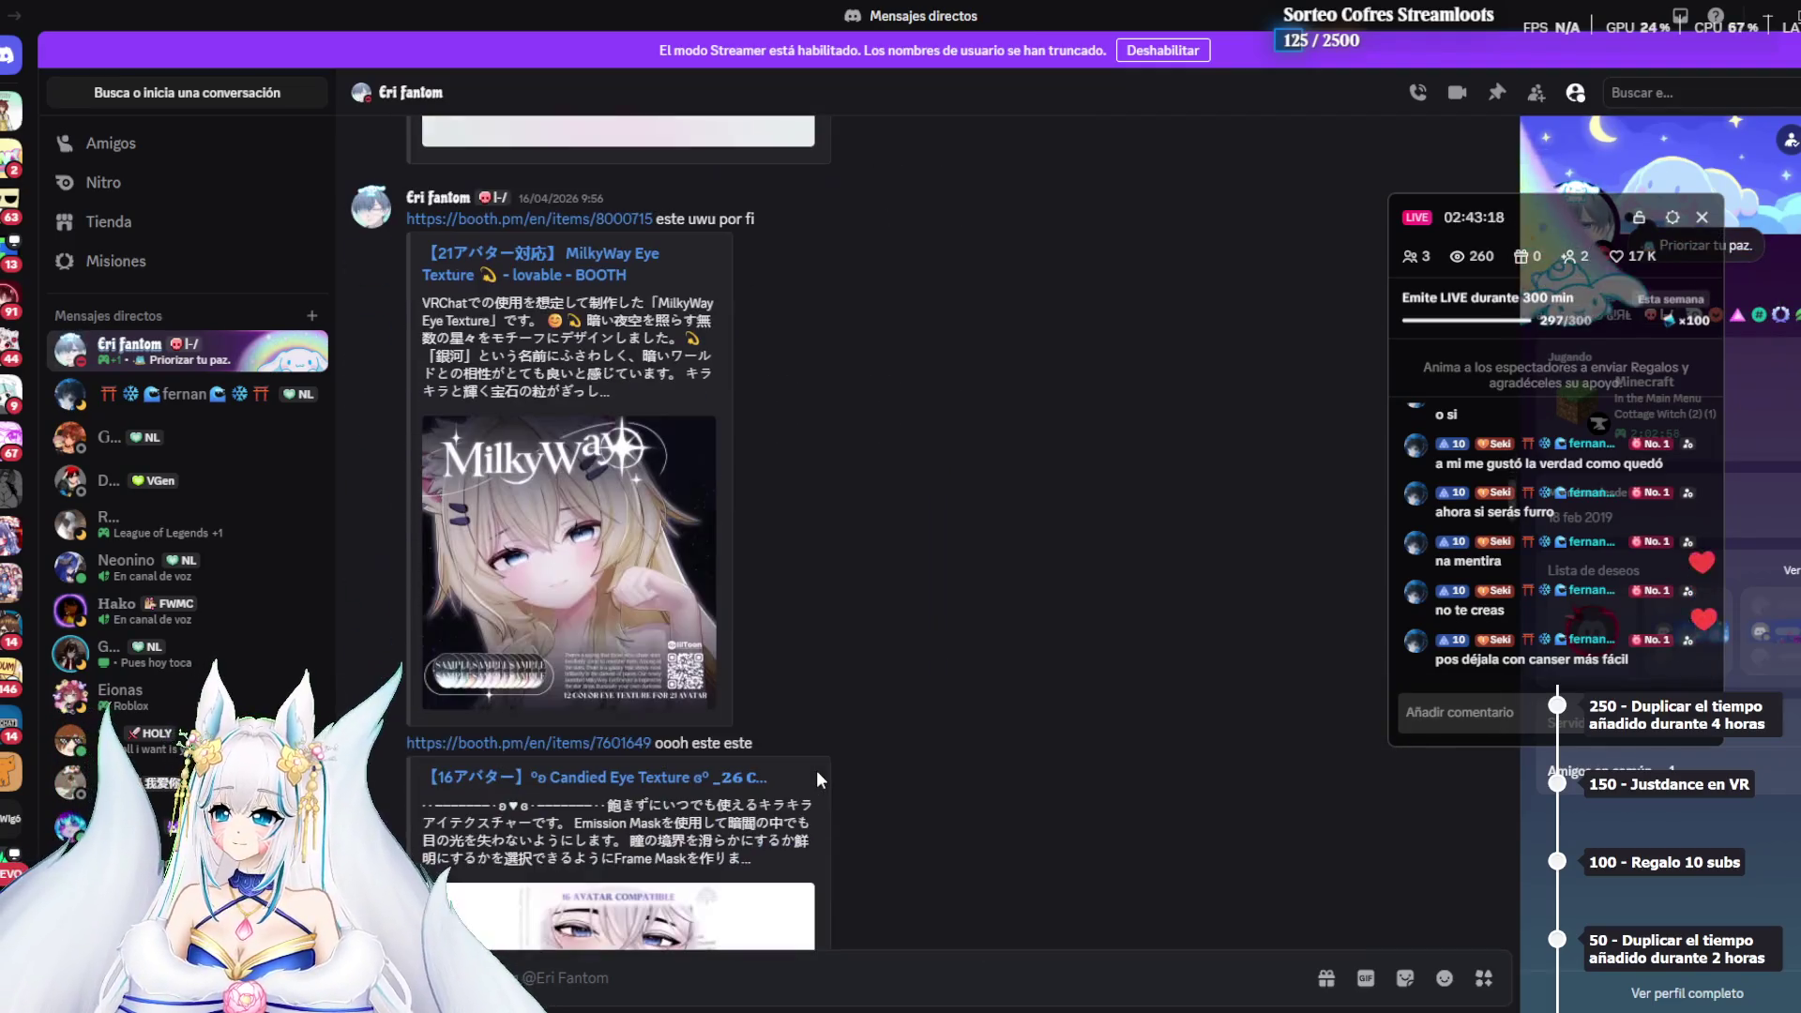
scroll(885, 632, down, 5)
scroll(885, 629, up, 10)
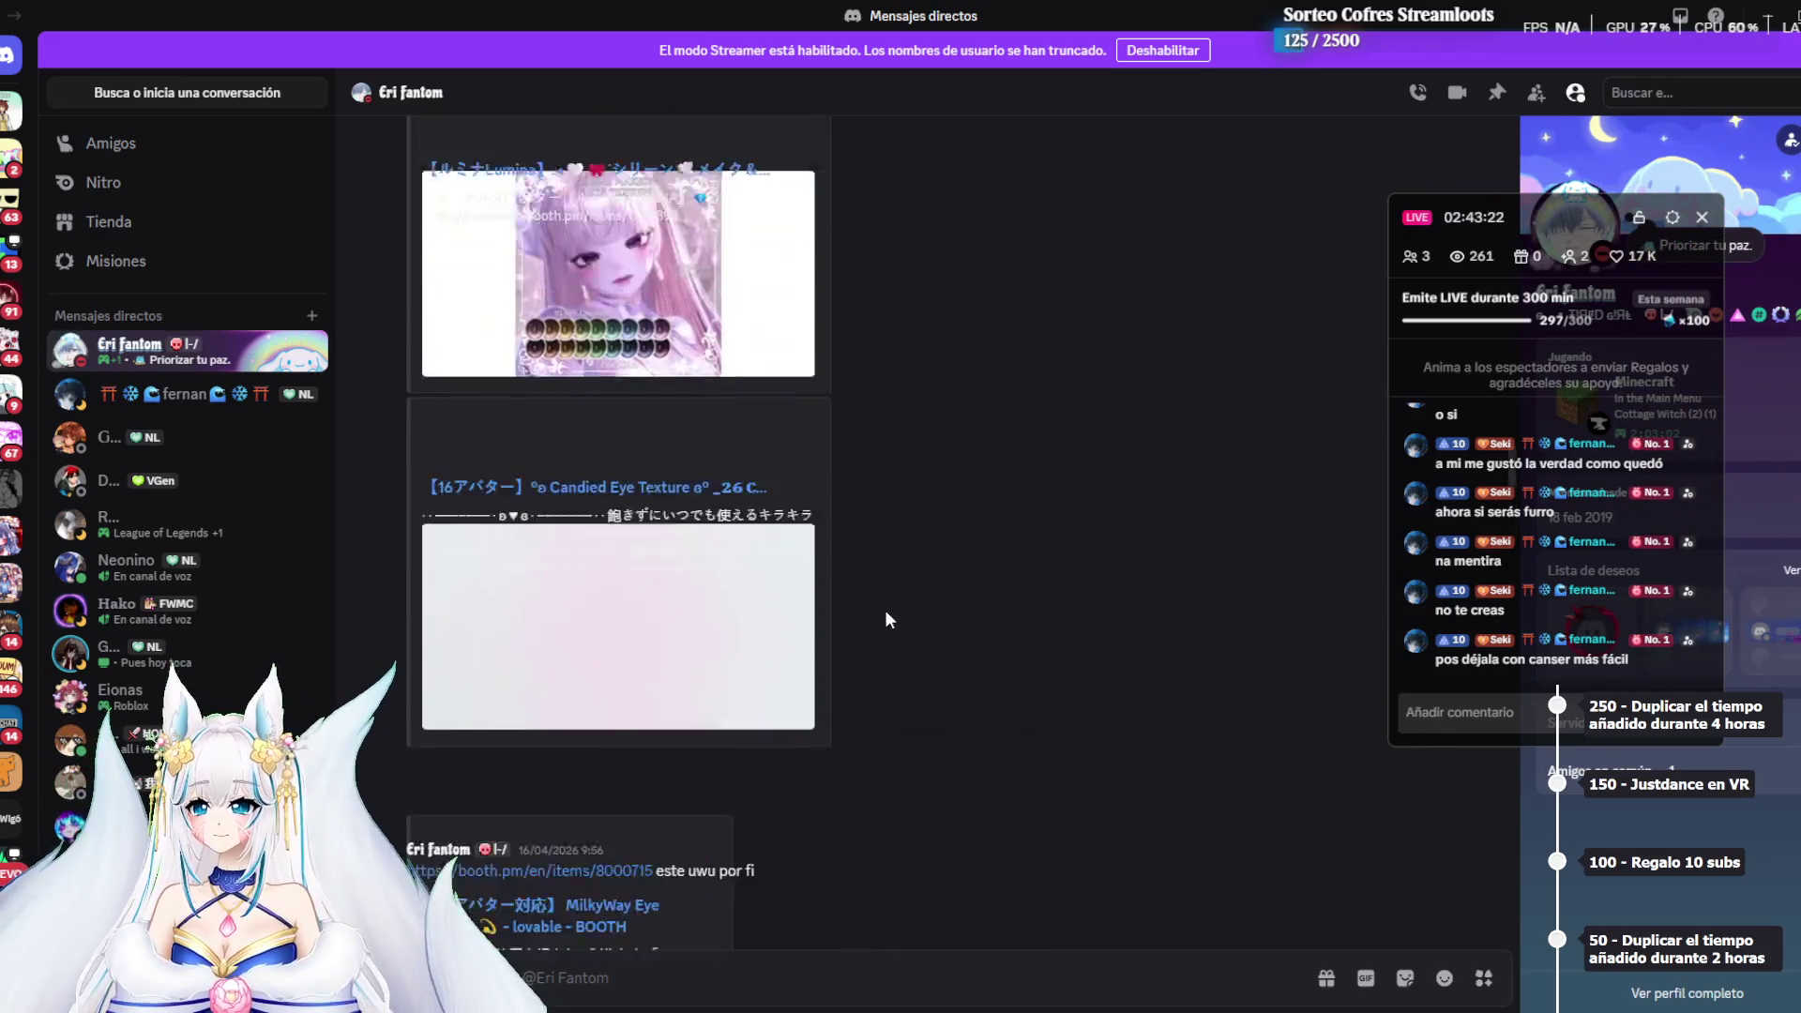
scroll(886, 610, down, 15)
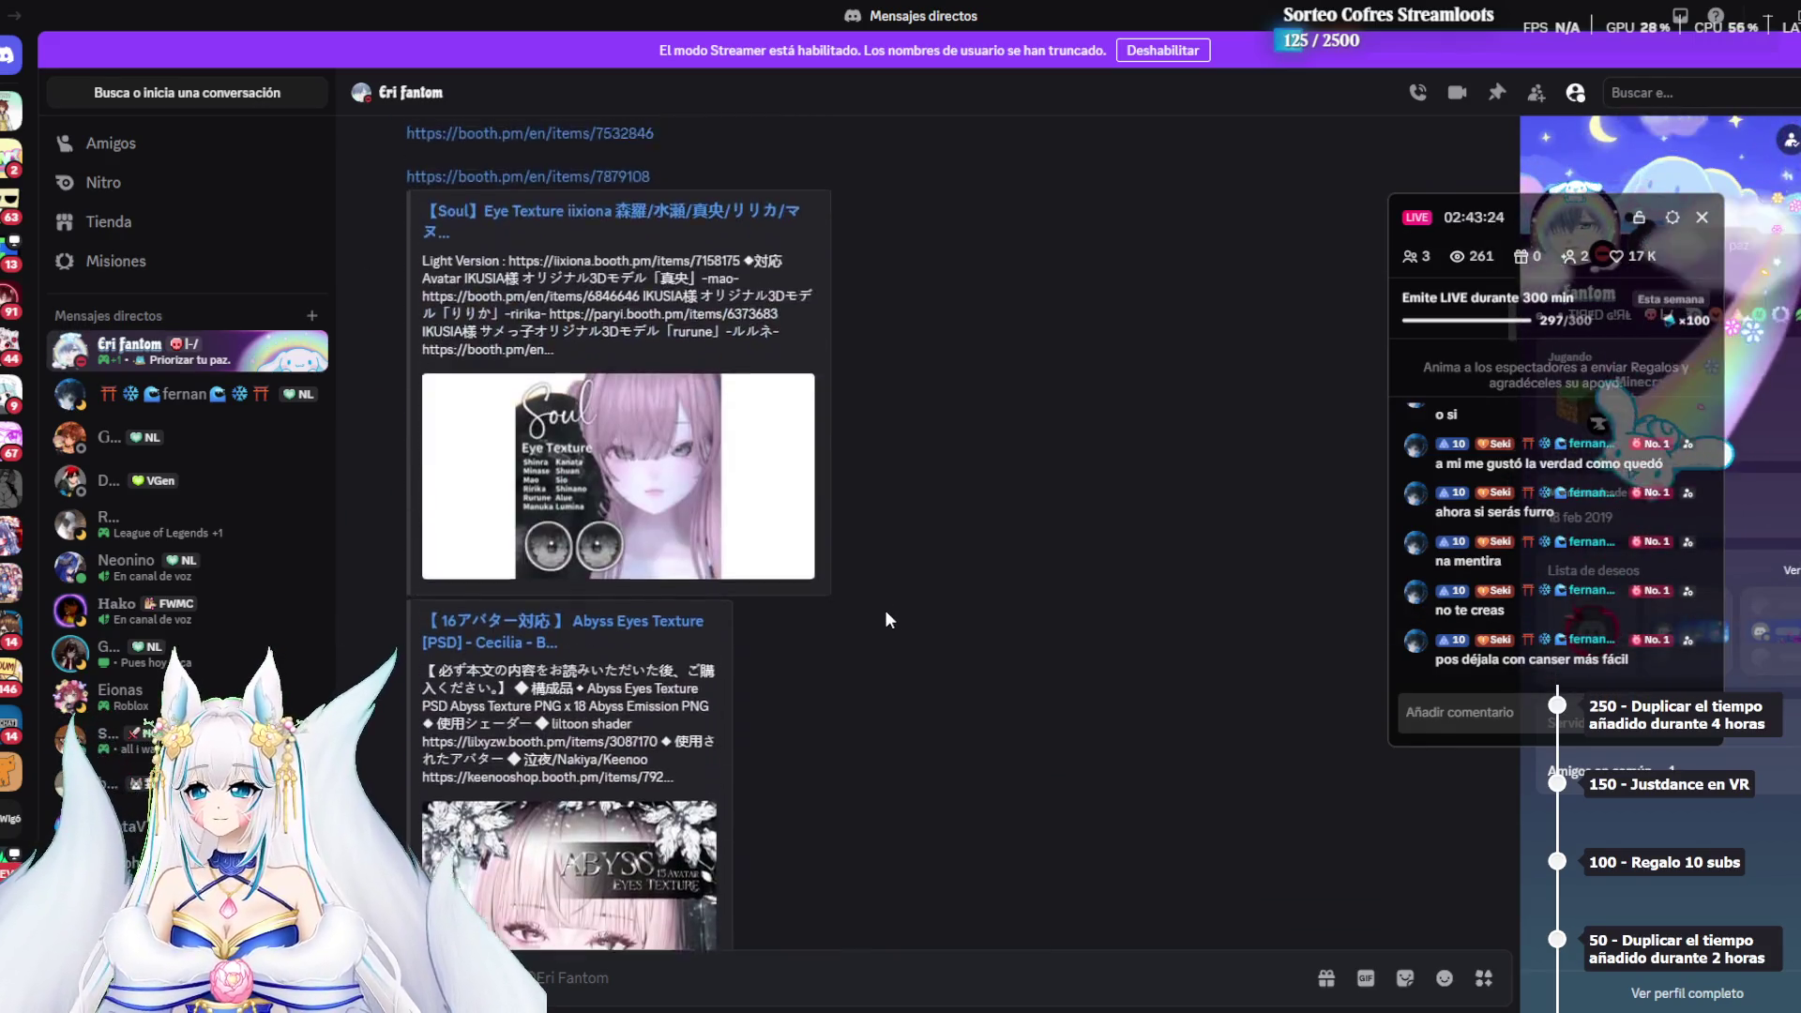
scroll(885, 610, up, 5)
scroll(886, 610, up, 15)
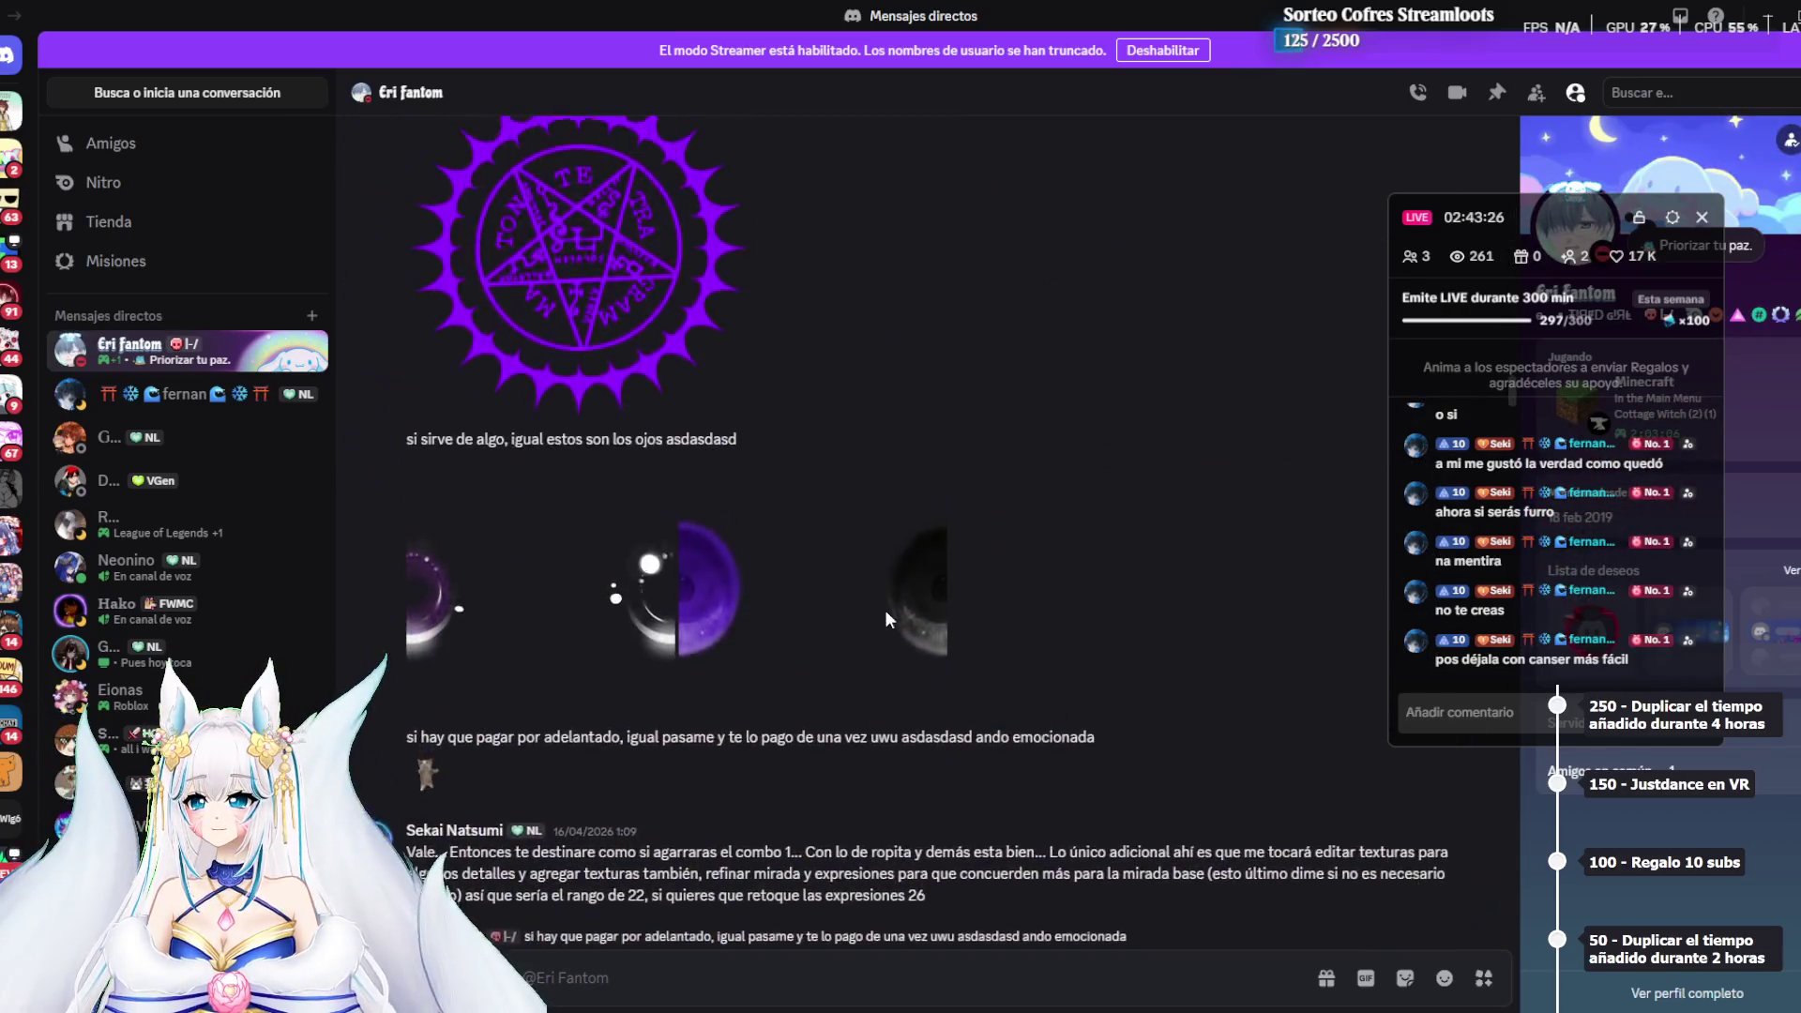
scroll(886, 612, down, 3)
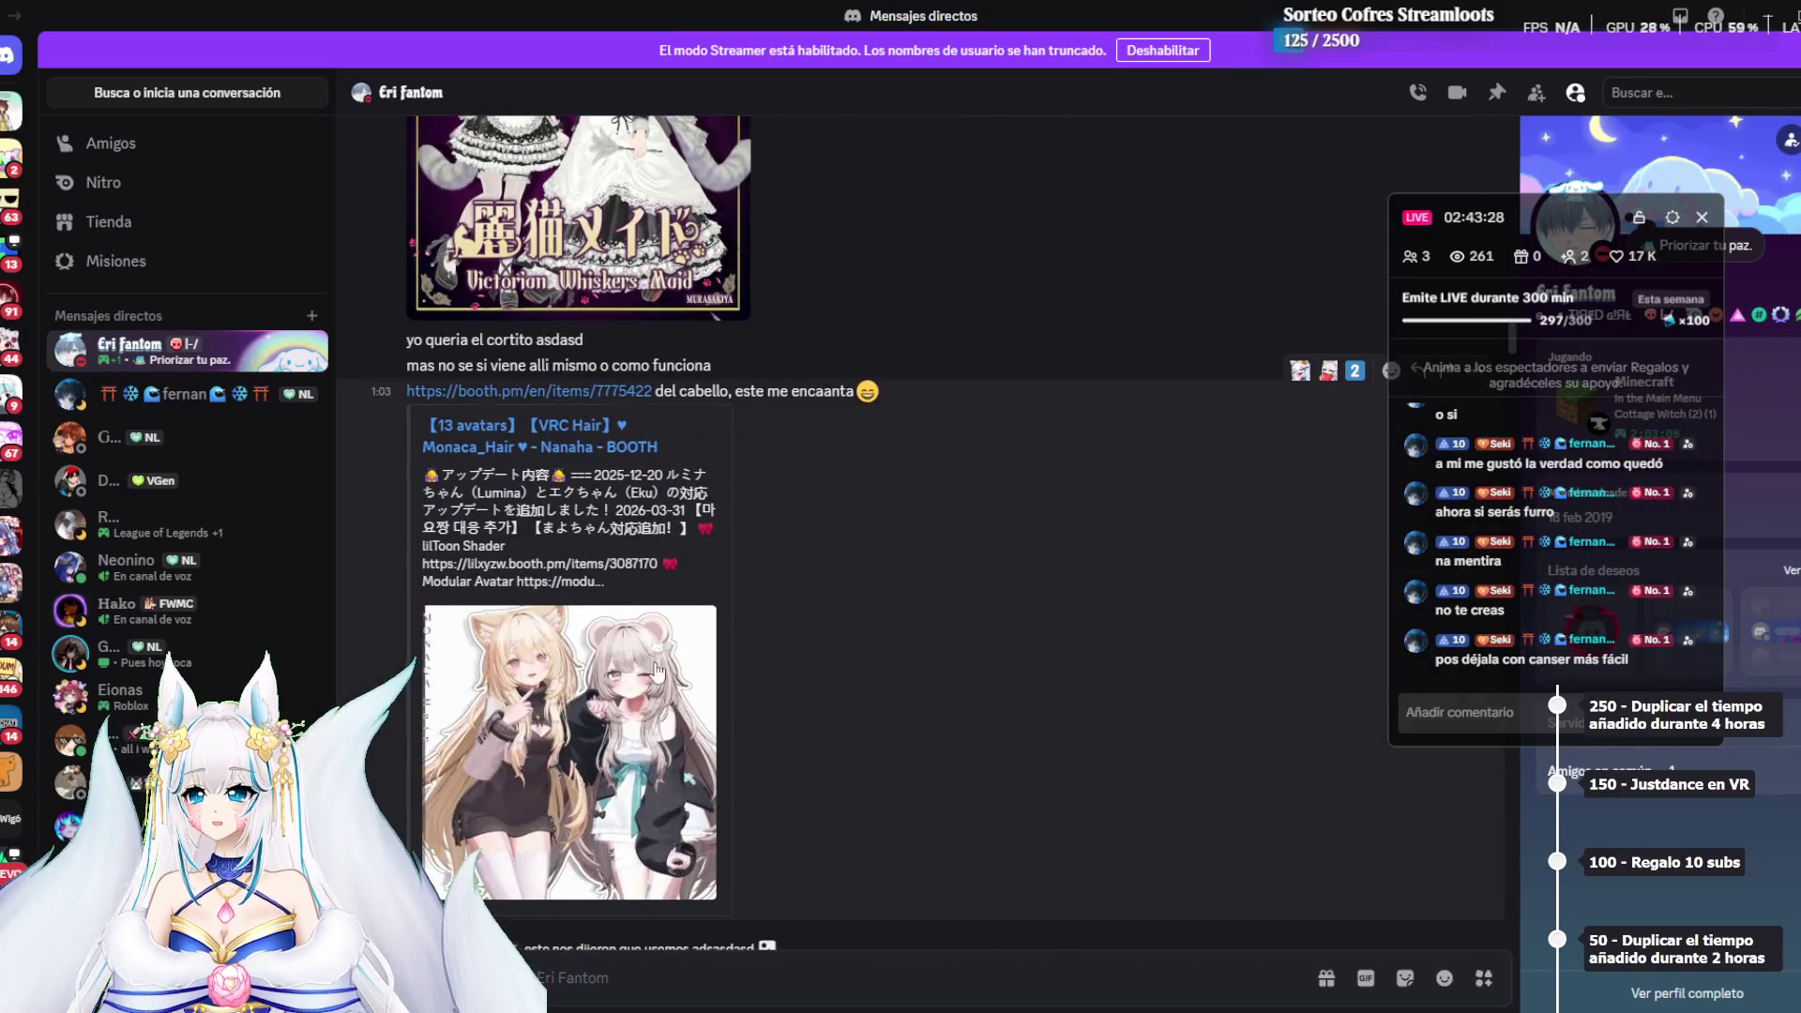
scroll(885, 516, up, 6)
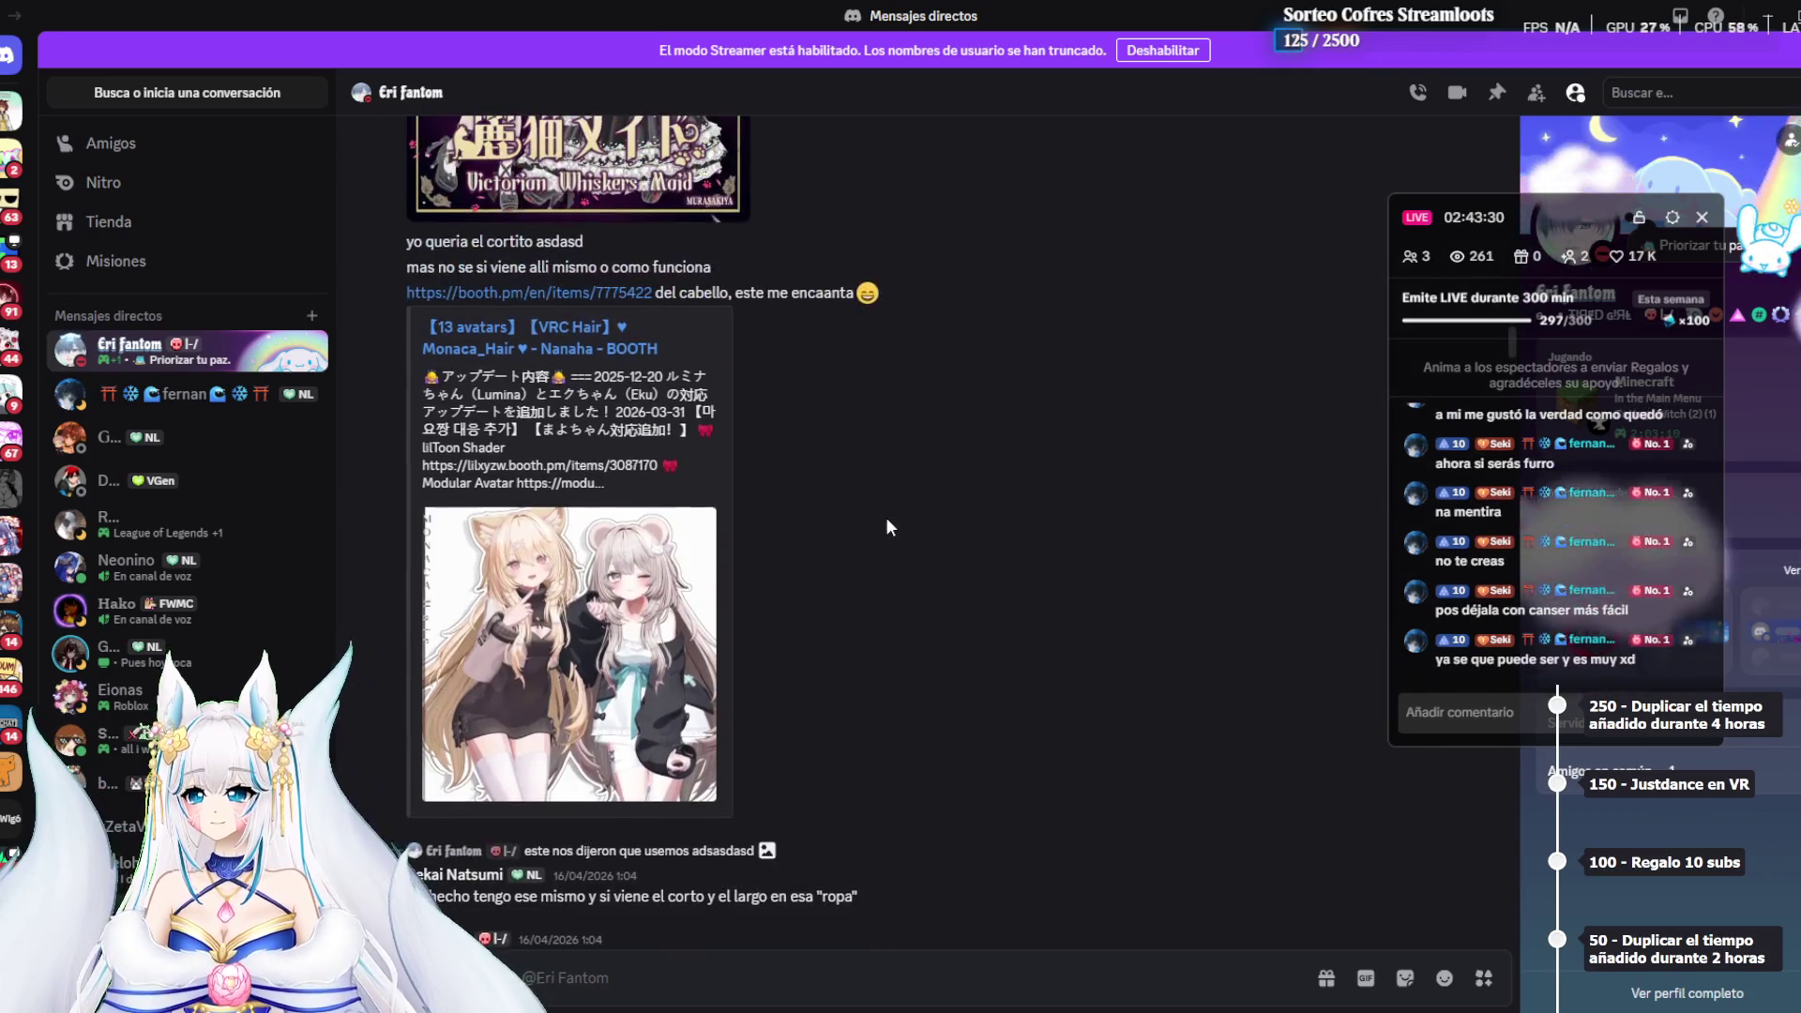
scroll(881, 528, up, 8)
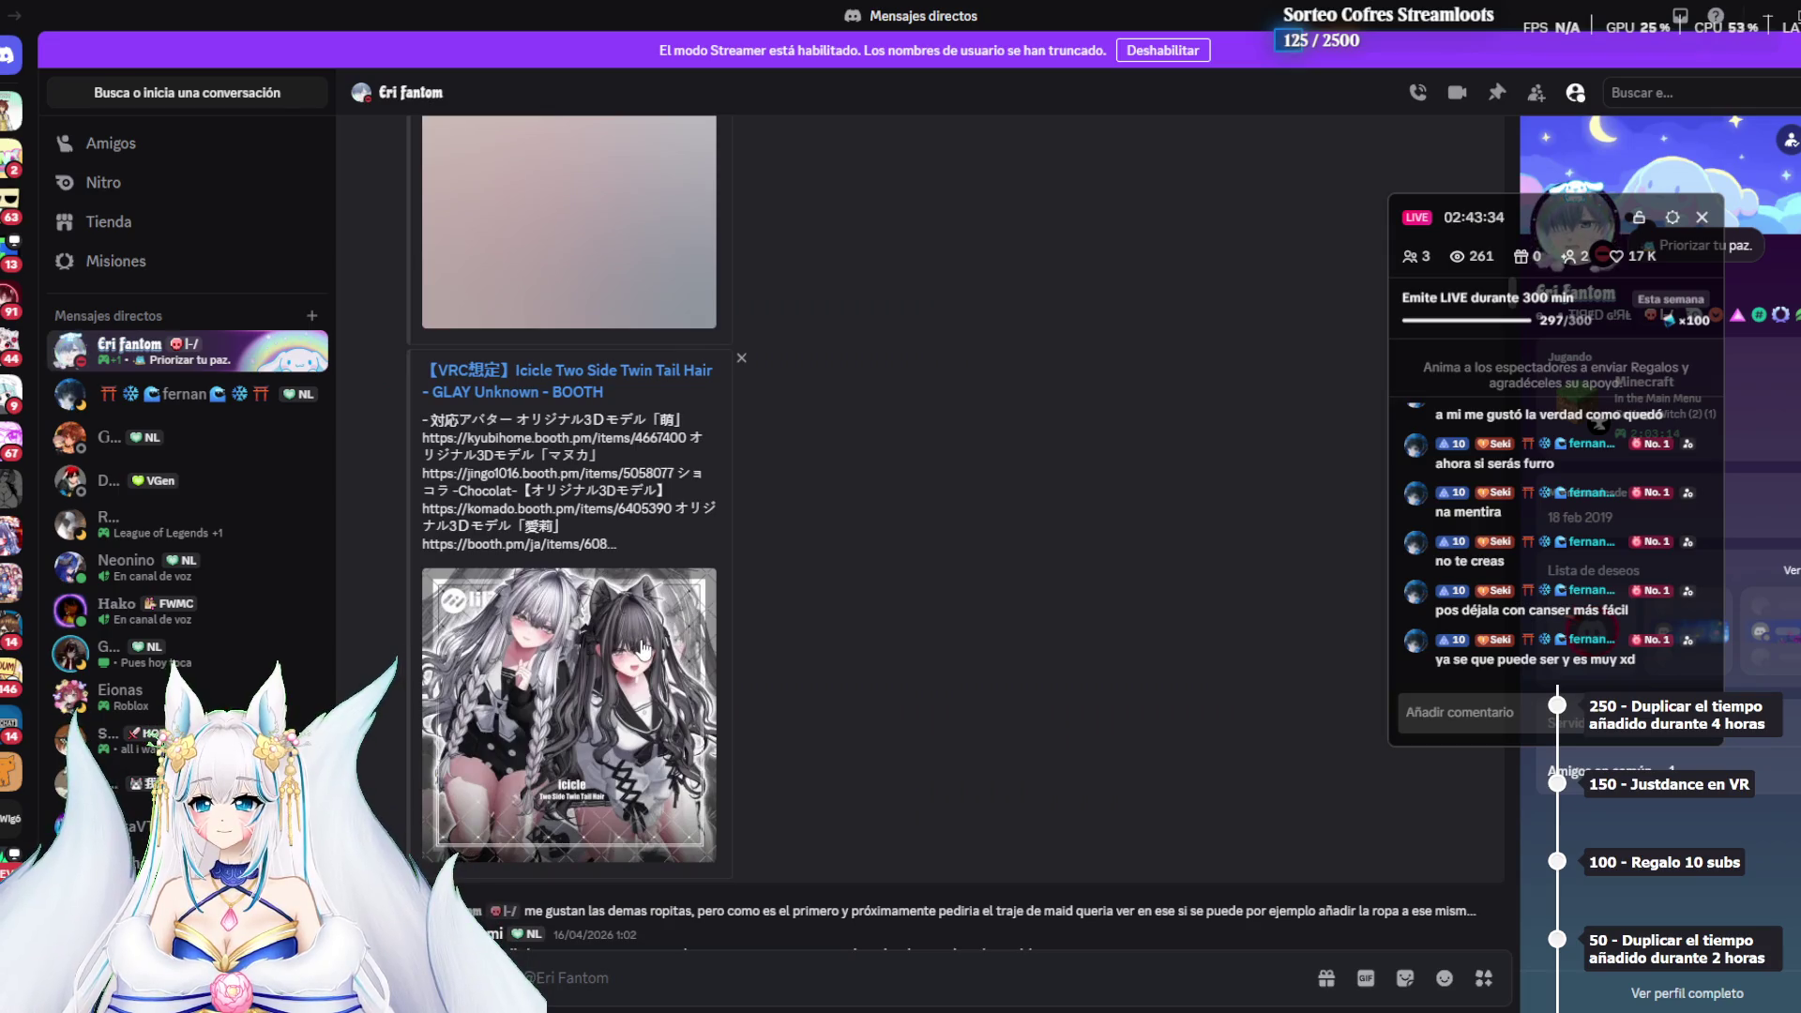
scroll(641, 654, up, 3)
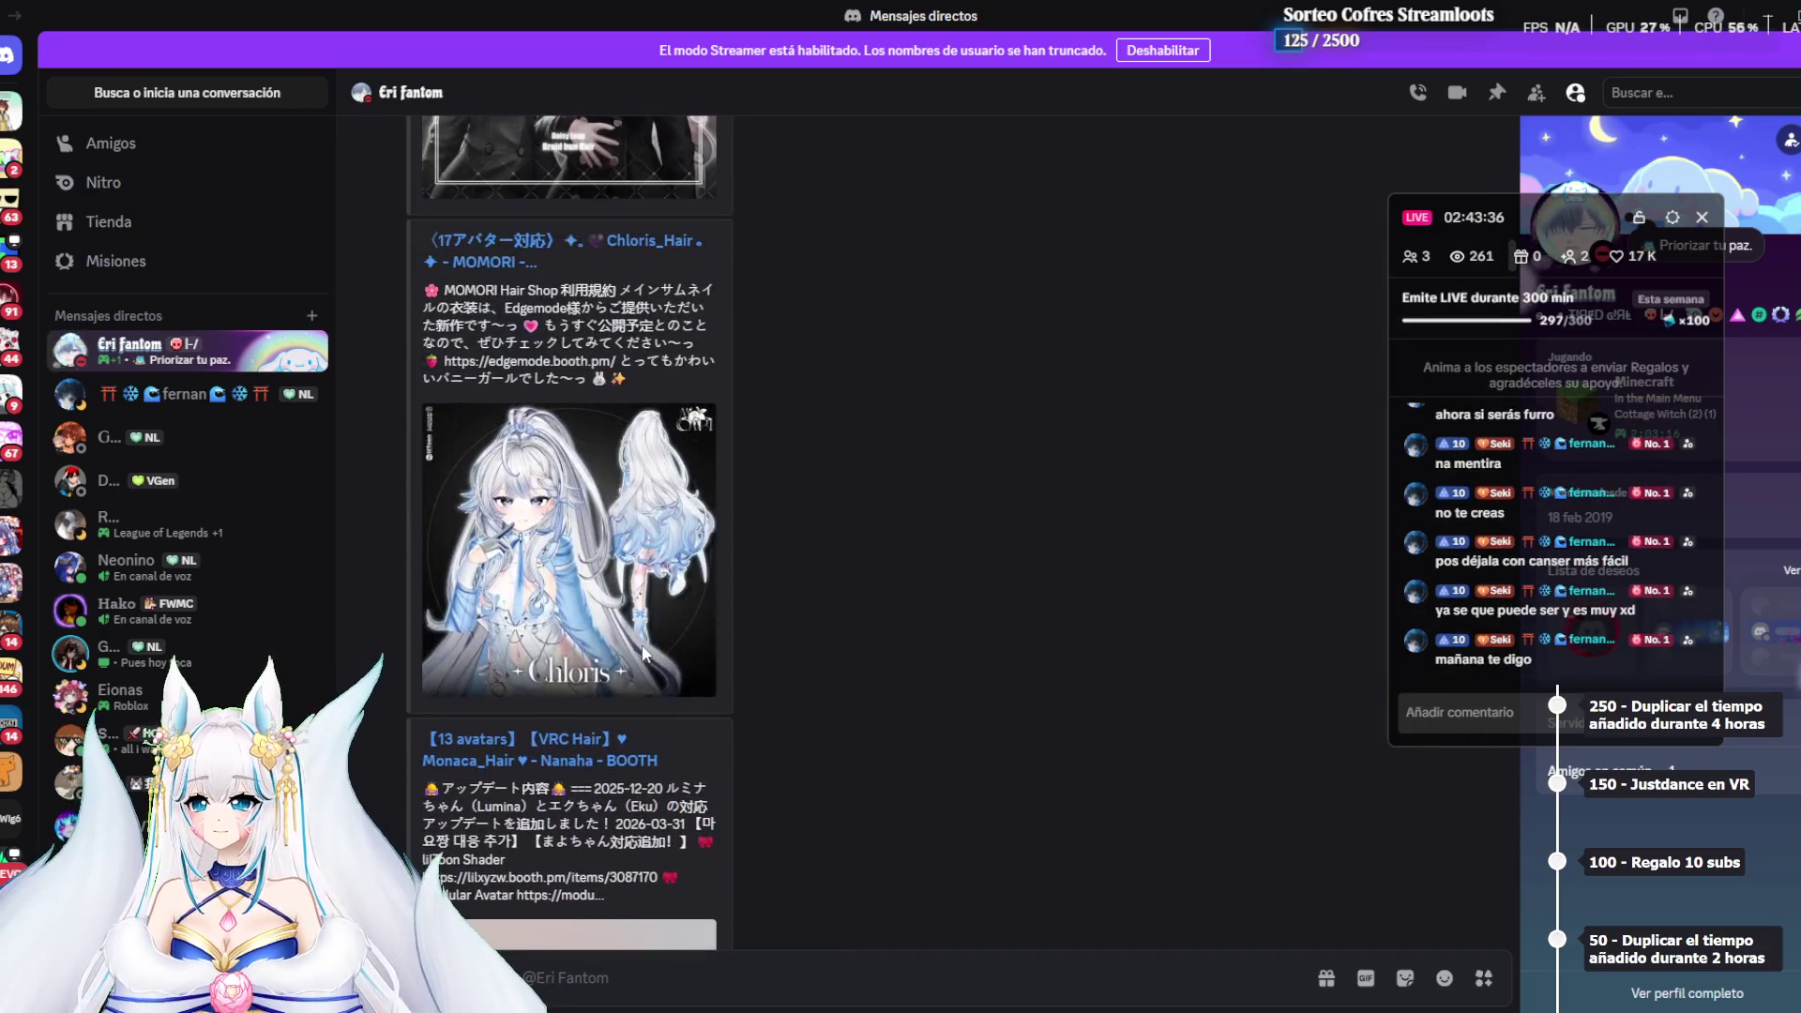
scroll(642, 645, up, 5)
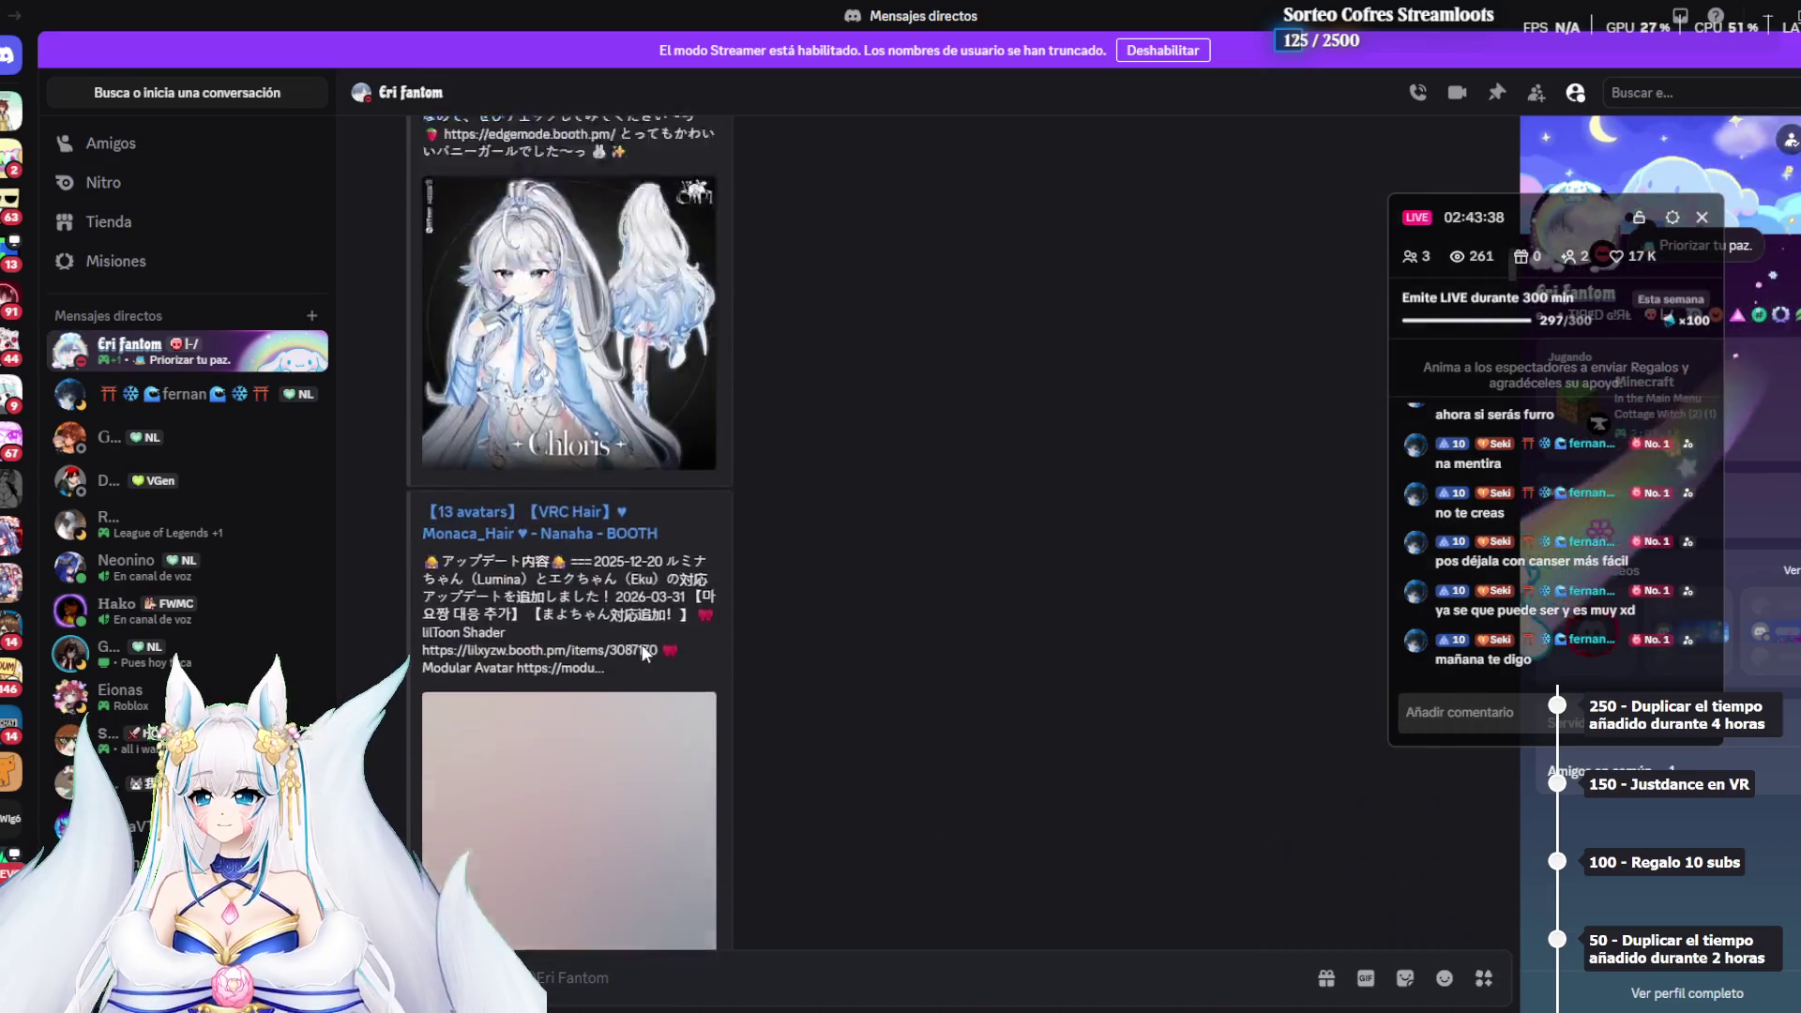
scroll(641, 644, up, 3)
scroll(897, 608, up, 5)
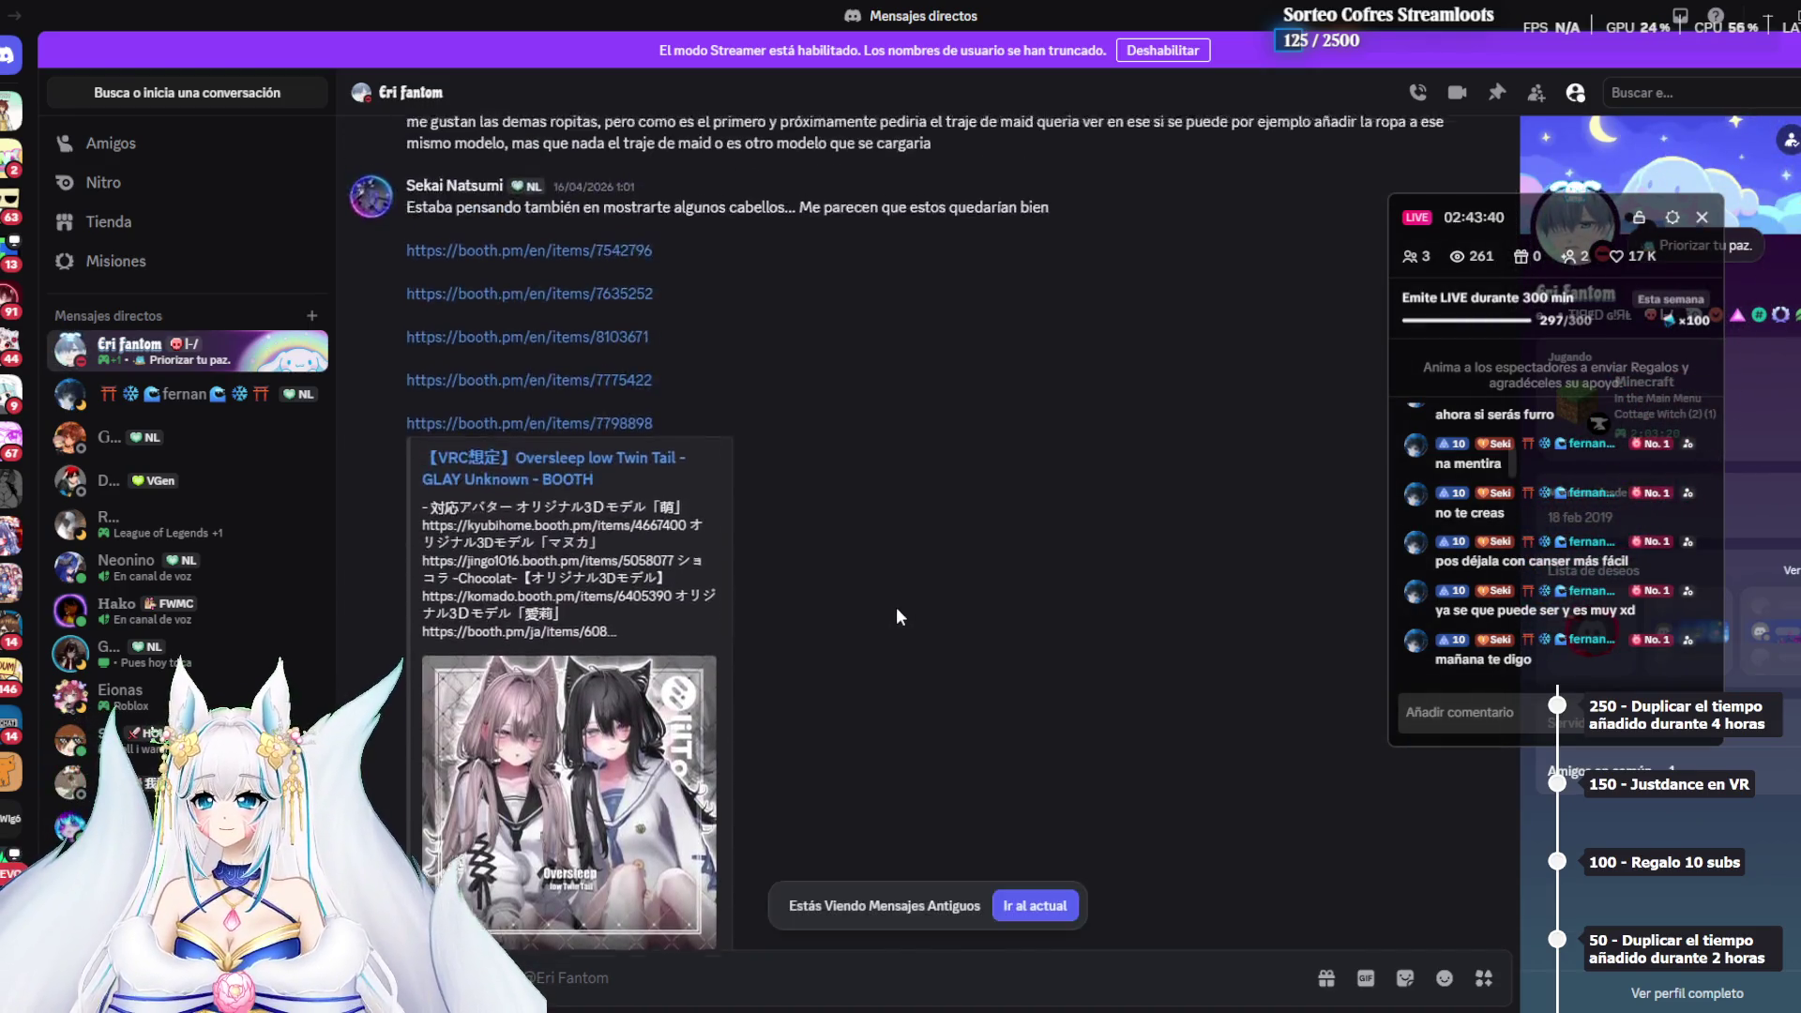
scroll(894, 574, up, 10)
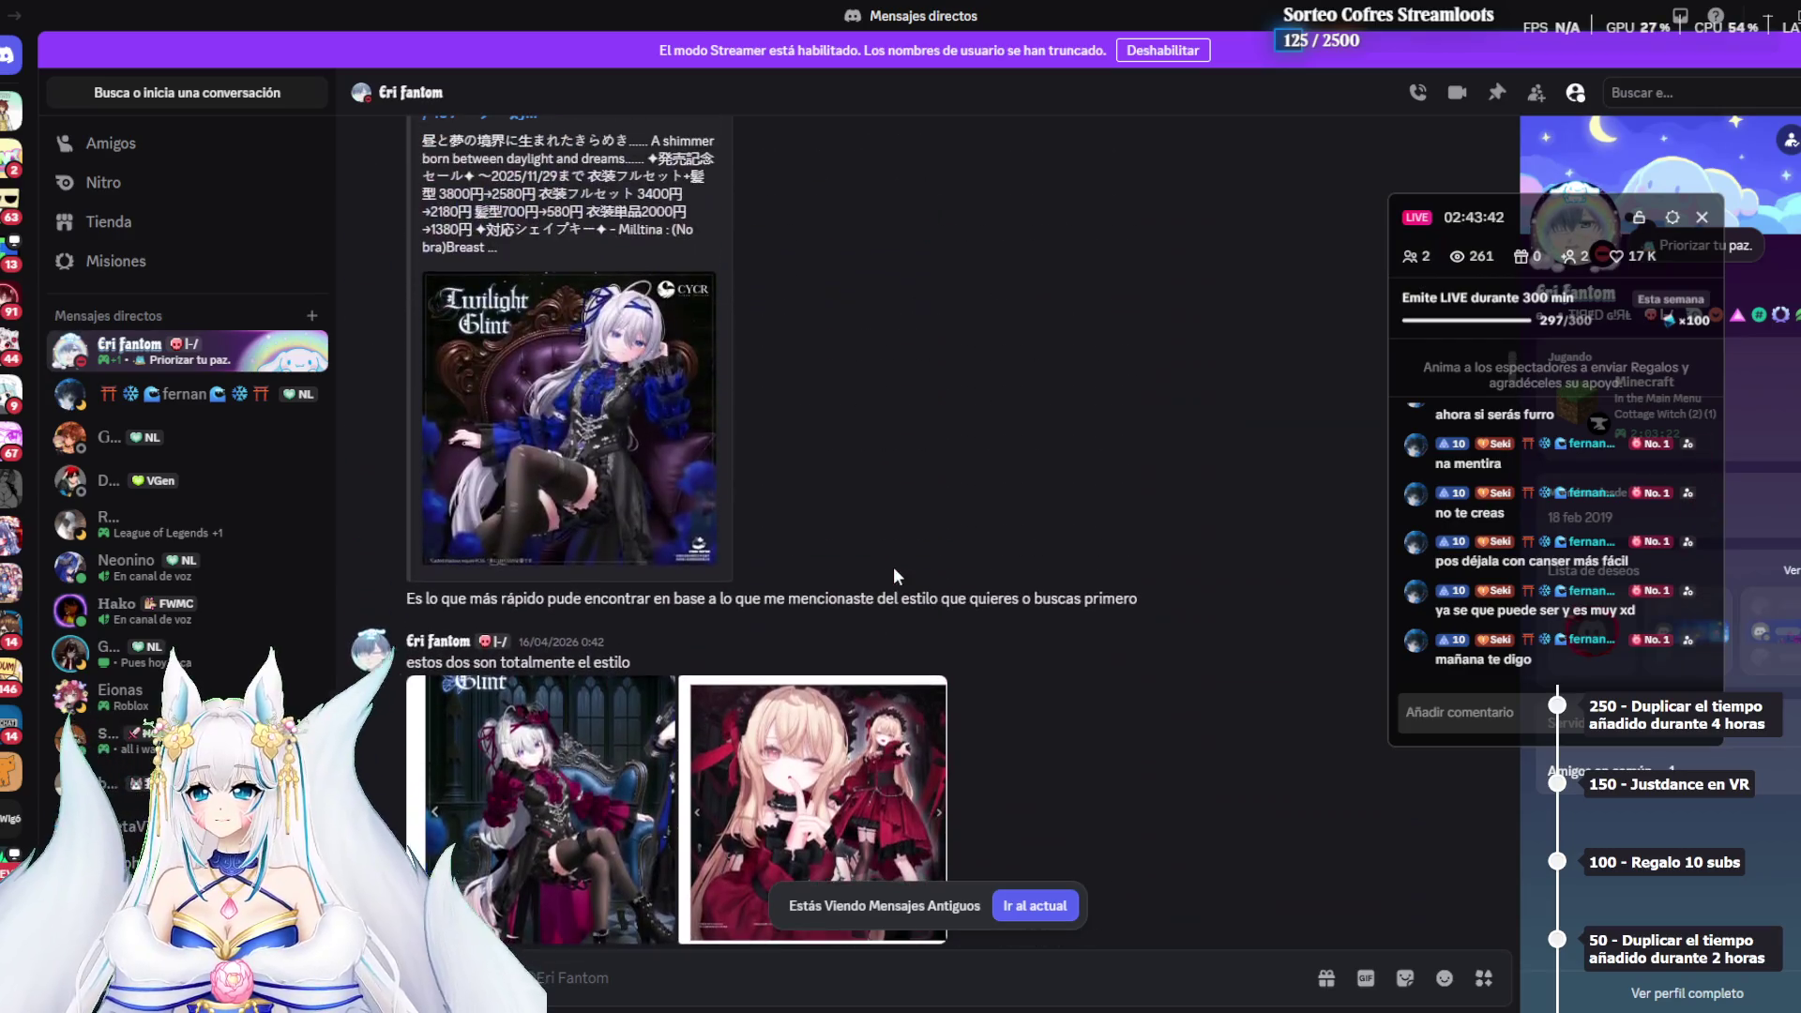
scroll(894, 569, up, 10)
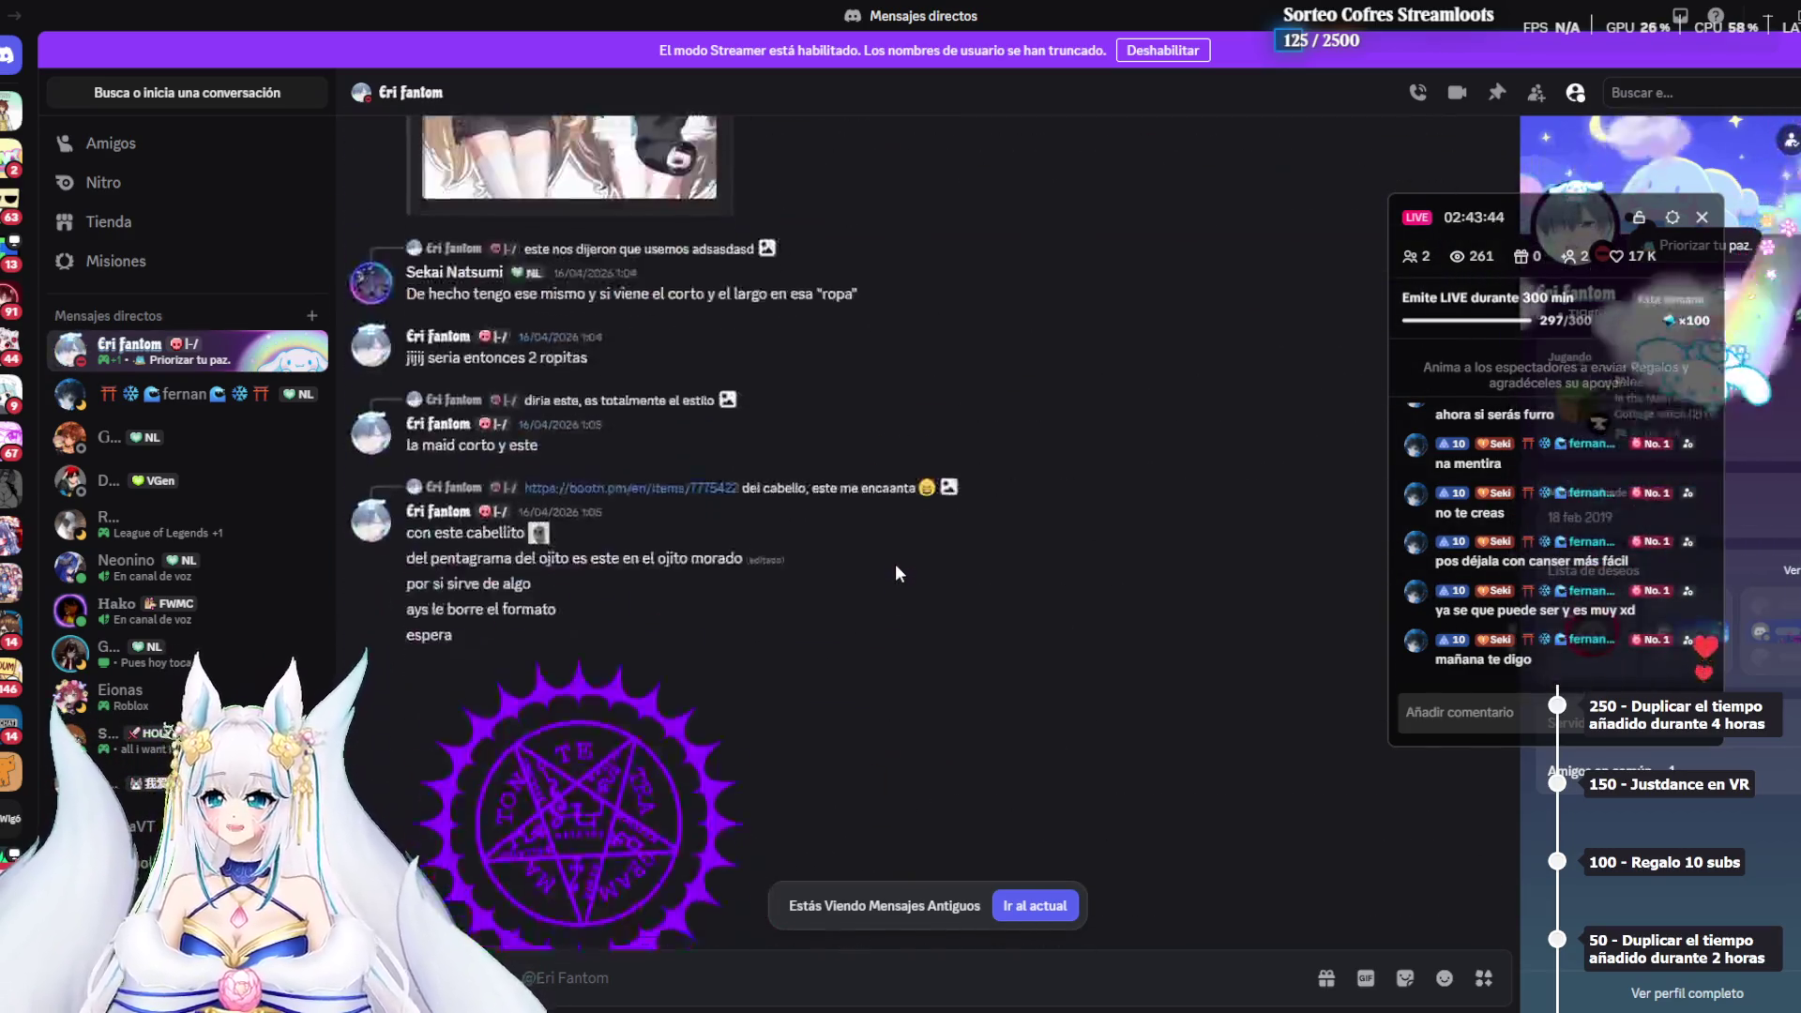
scroll(893, 557, up, 10)
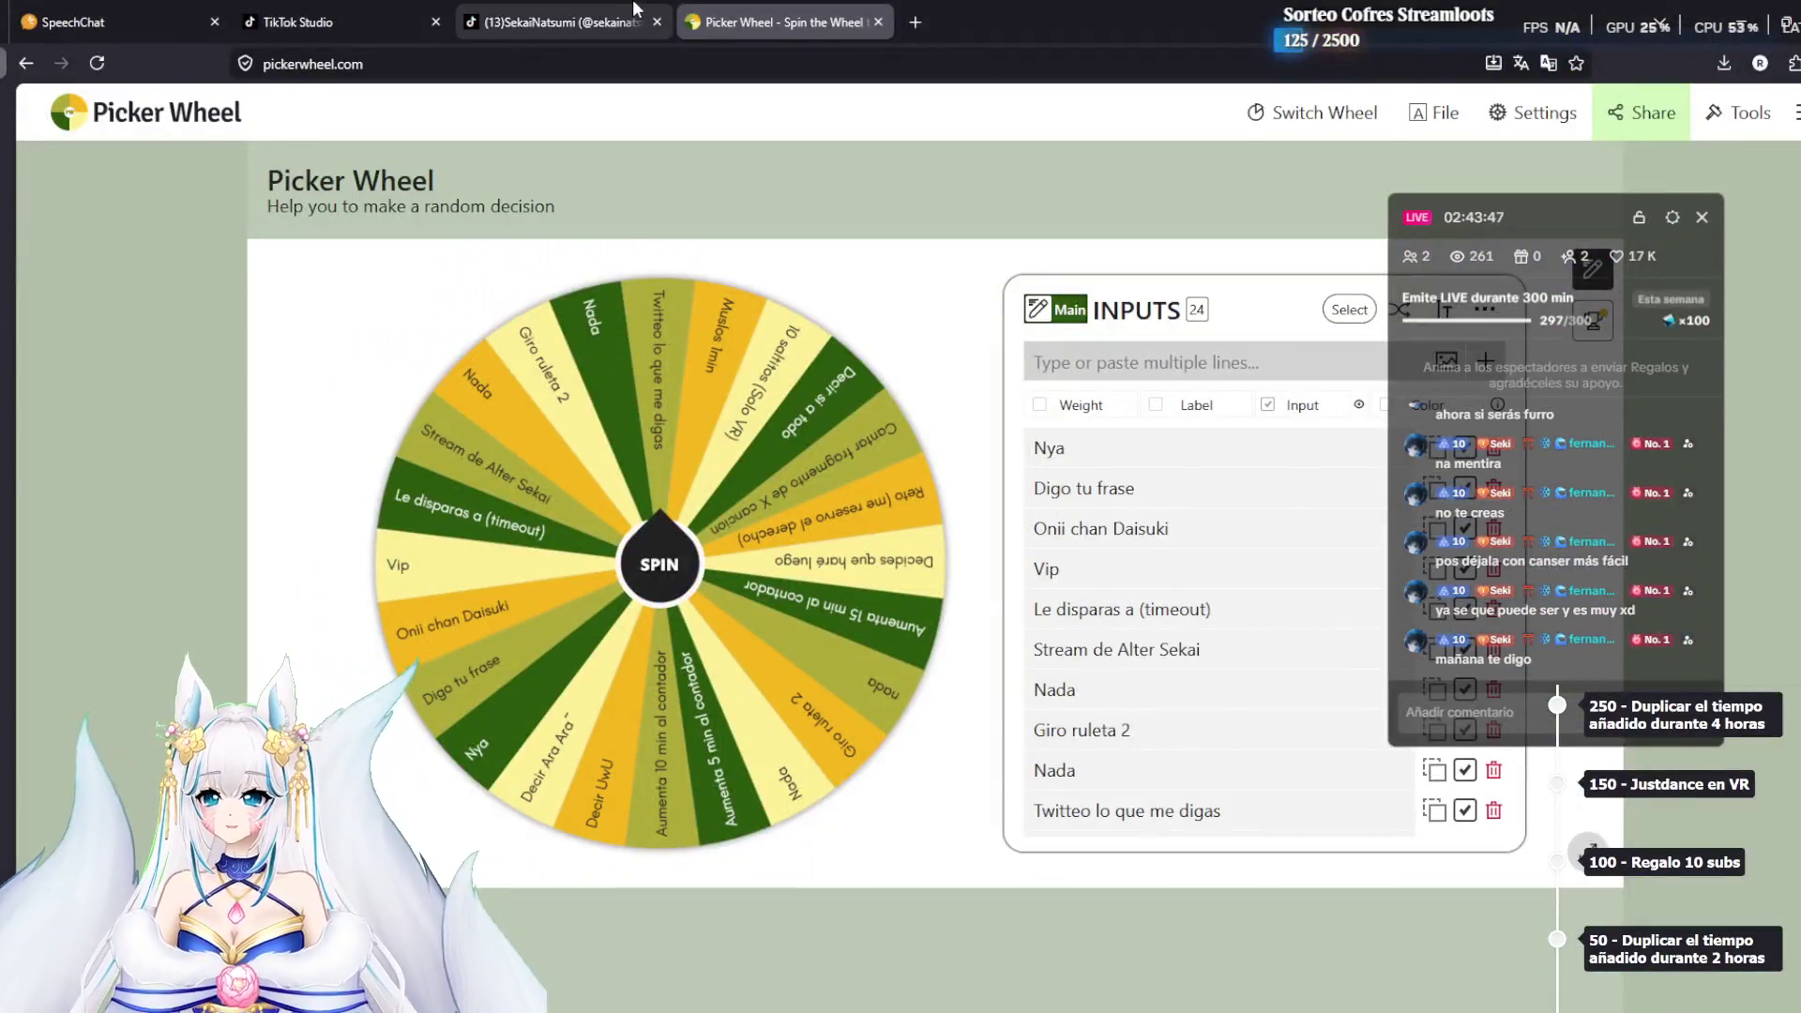
Return to Firefox's Picker Wheel tab and open a fresh empty tab
click(563, 20)
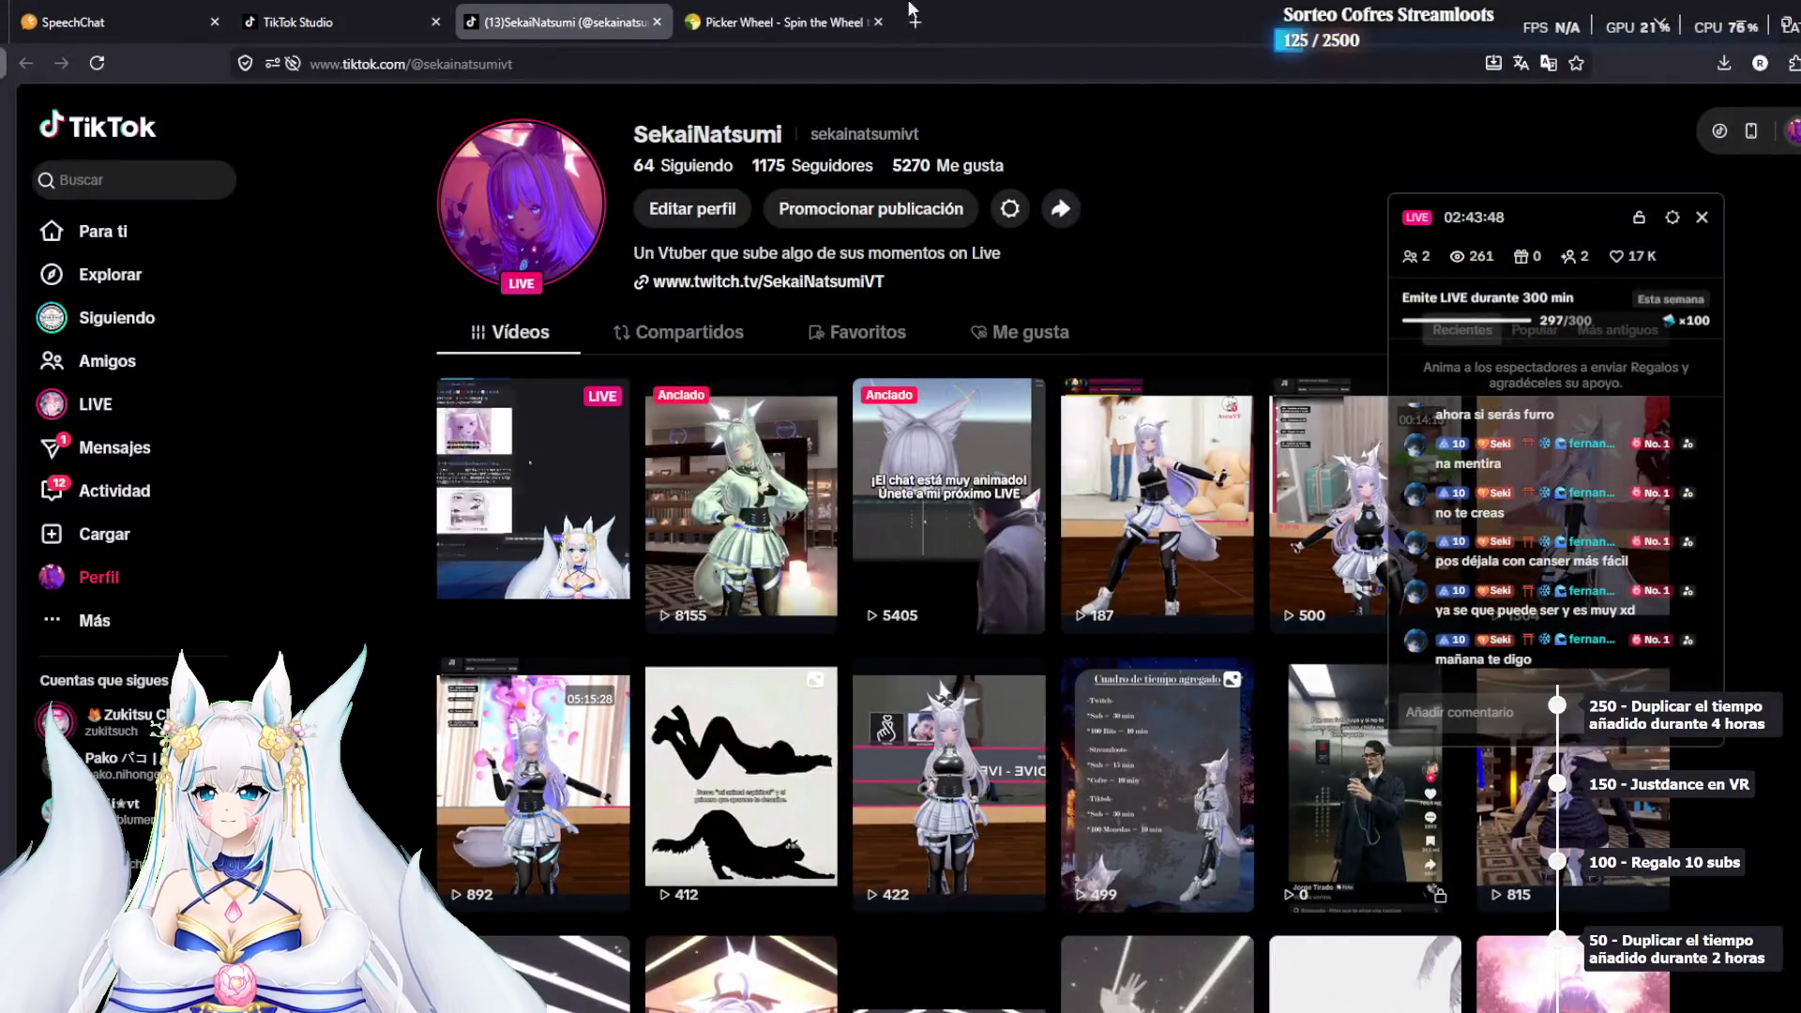
click(835, 16)
click(915, 21)
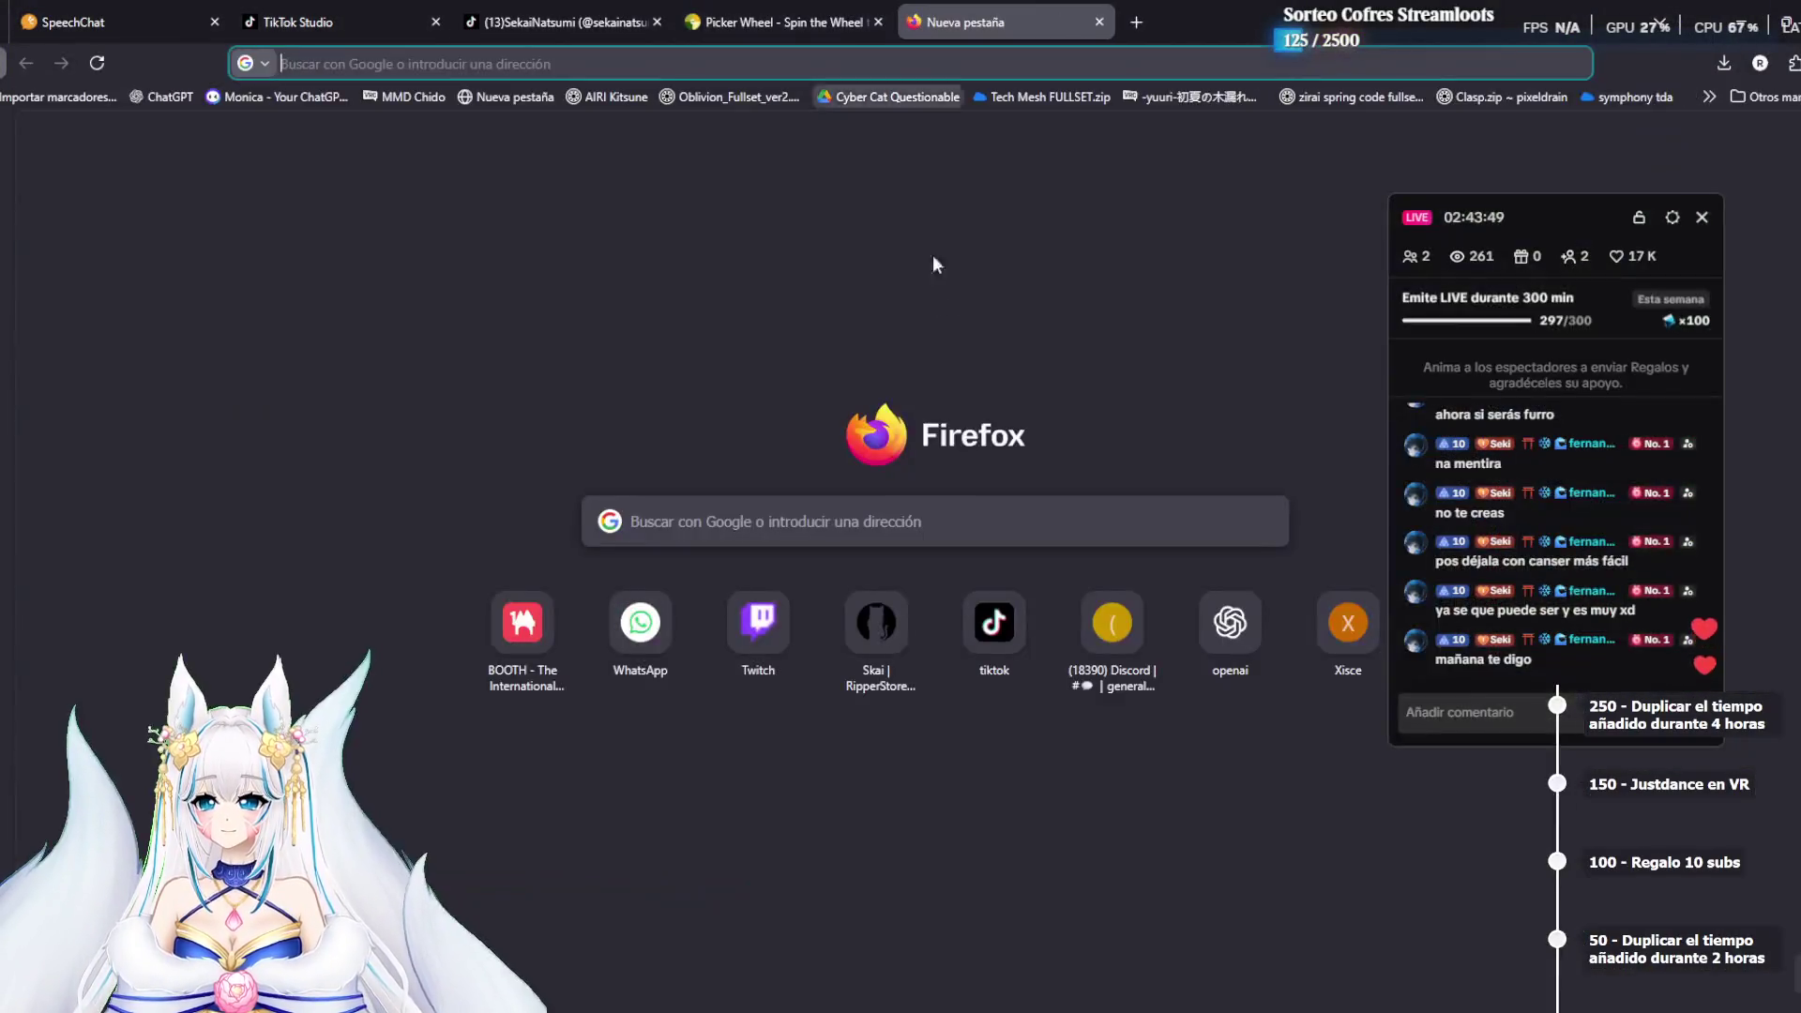
Open BOOTH from the new-tab shortcuts, scroll its home page, and clear the chat overlay off the account menu
click(552, 649)
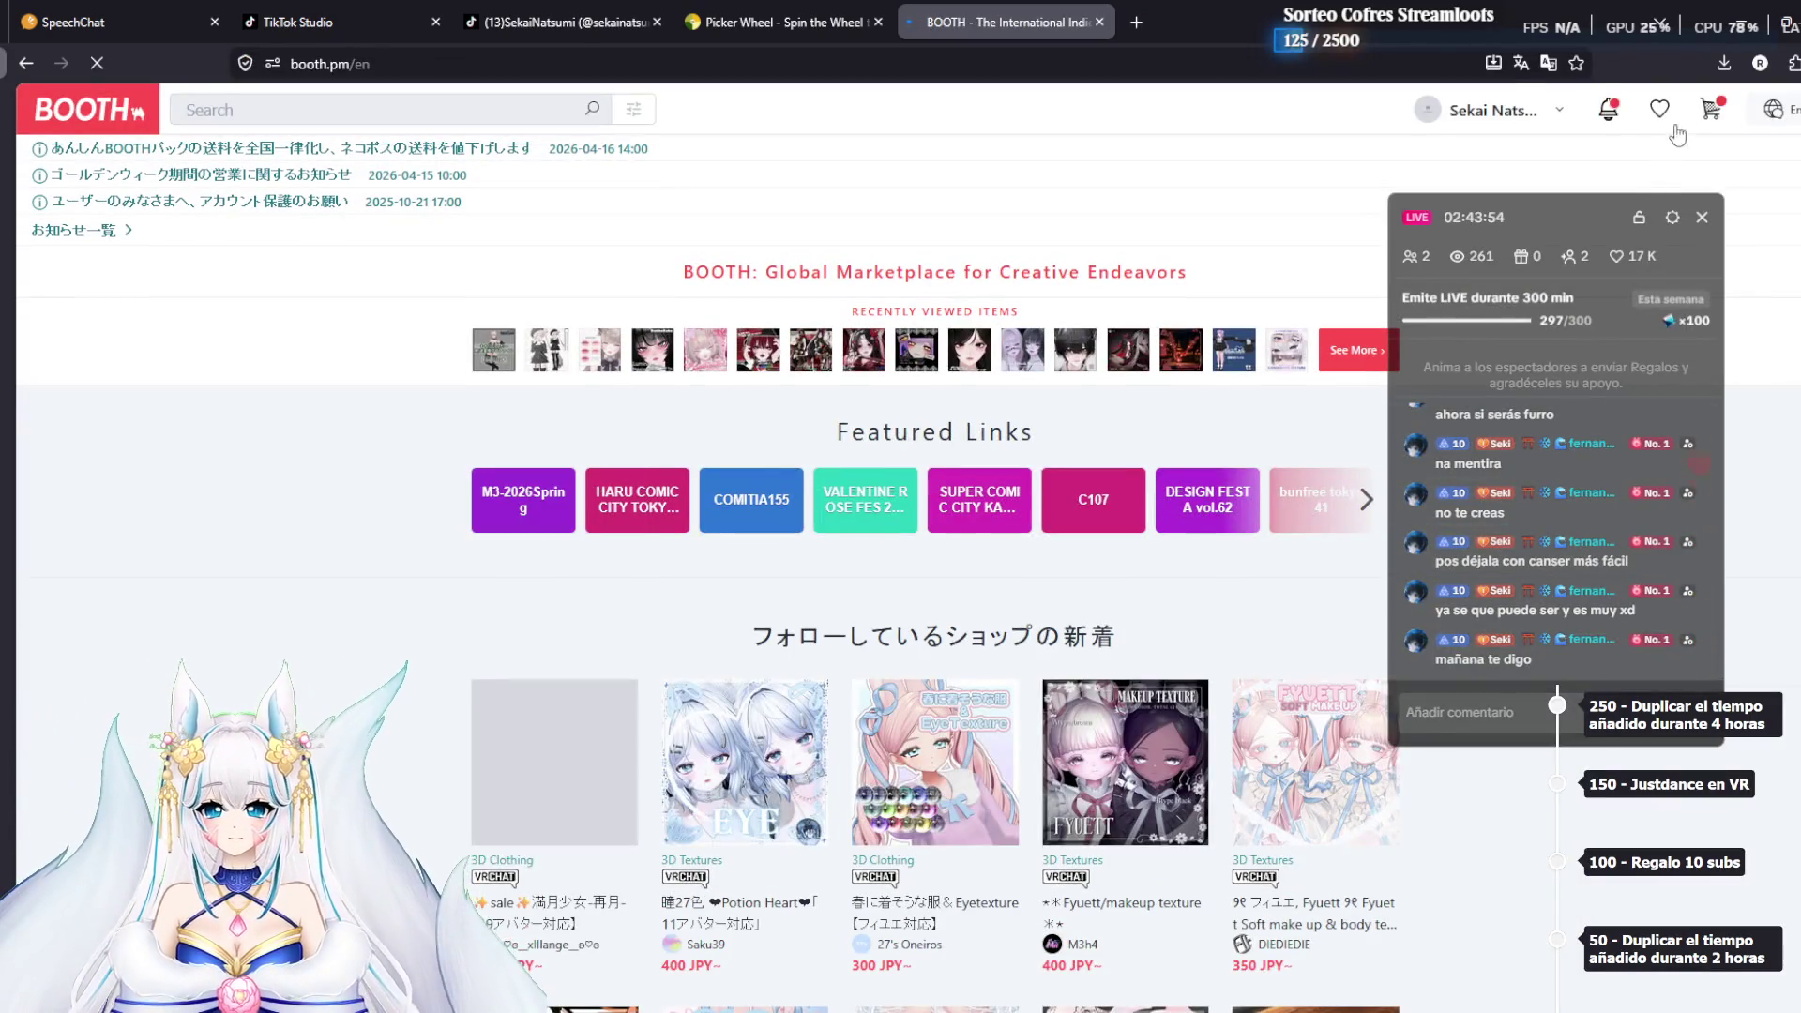
scroll(936, 563, down, 7)
scroll(935, 563, down, 7)
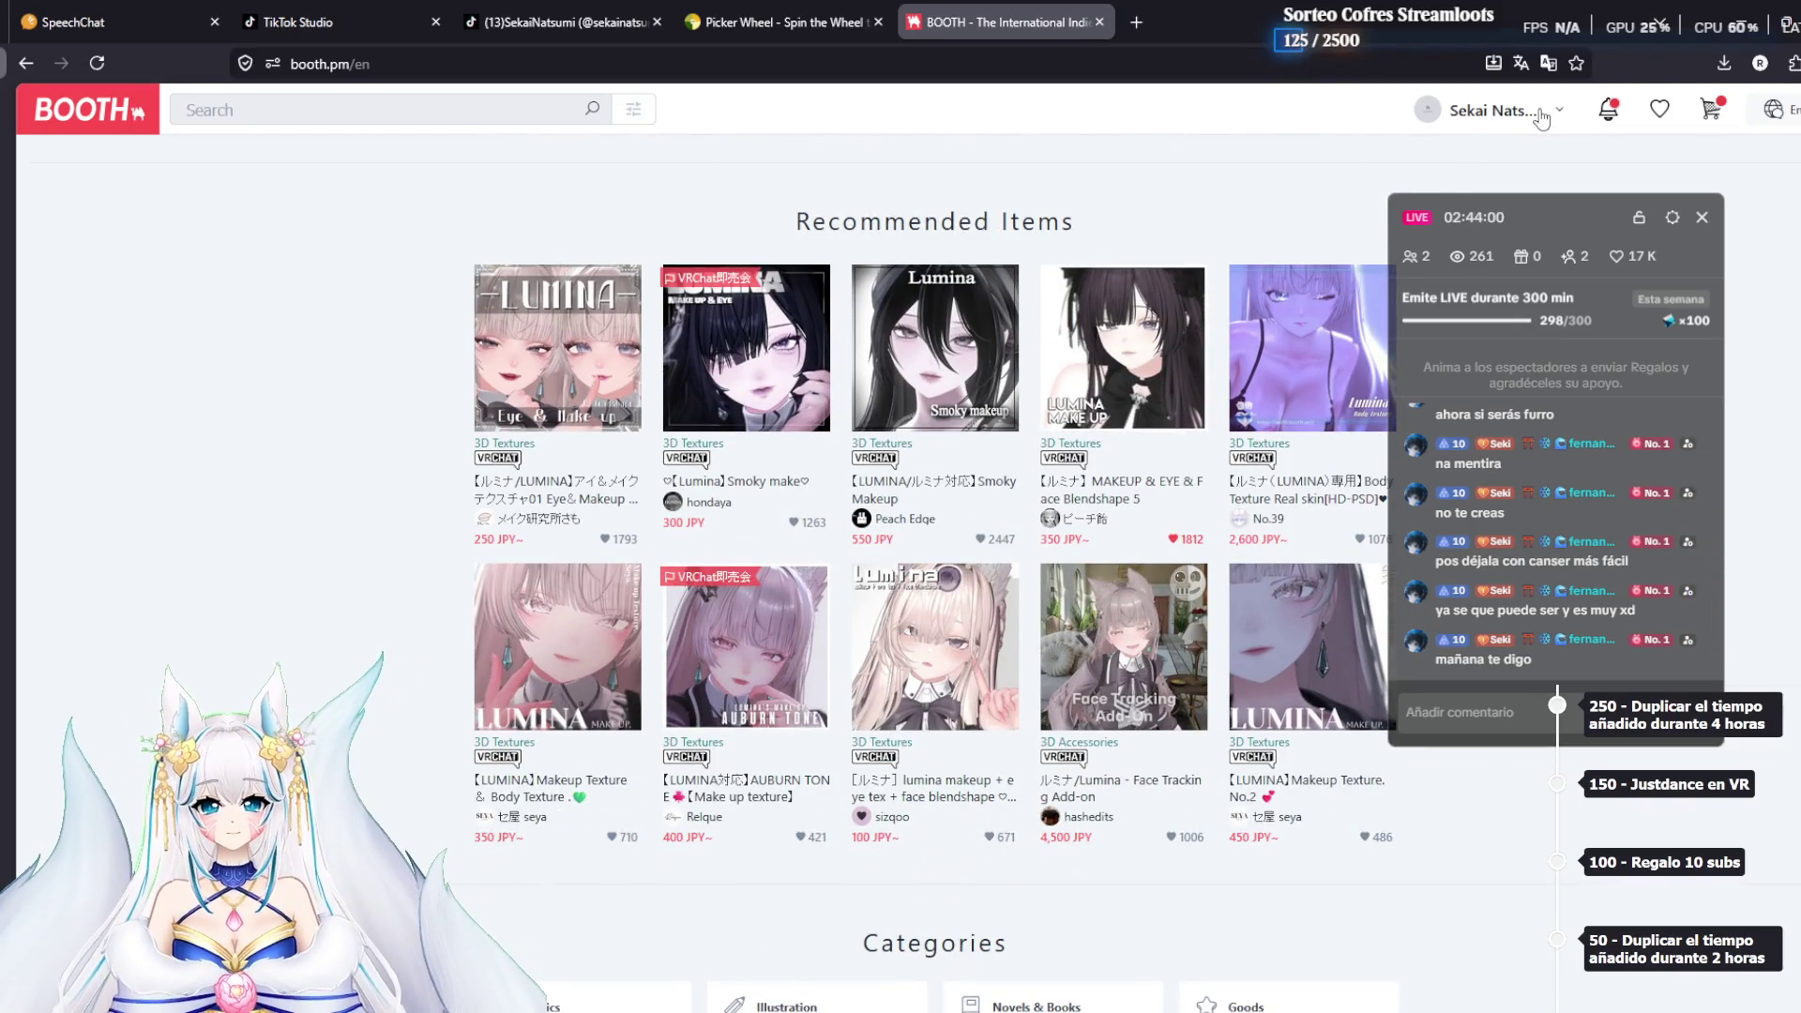
mouse_move(1544, 195)
mouse_down()
mouse_move(1587, 301)
mouse_move(1519, 317)
mouse_move(325, 246)
mouse_move(238, 189)
mouse_up()
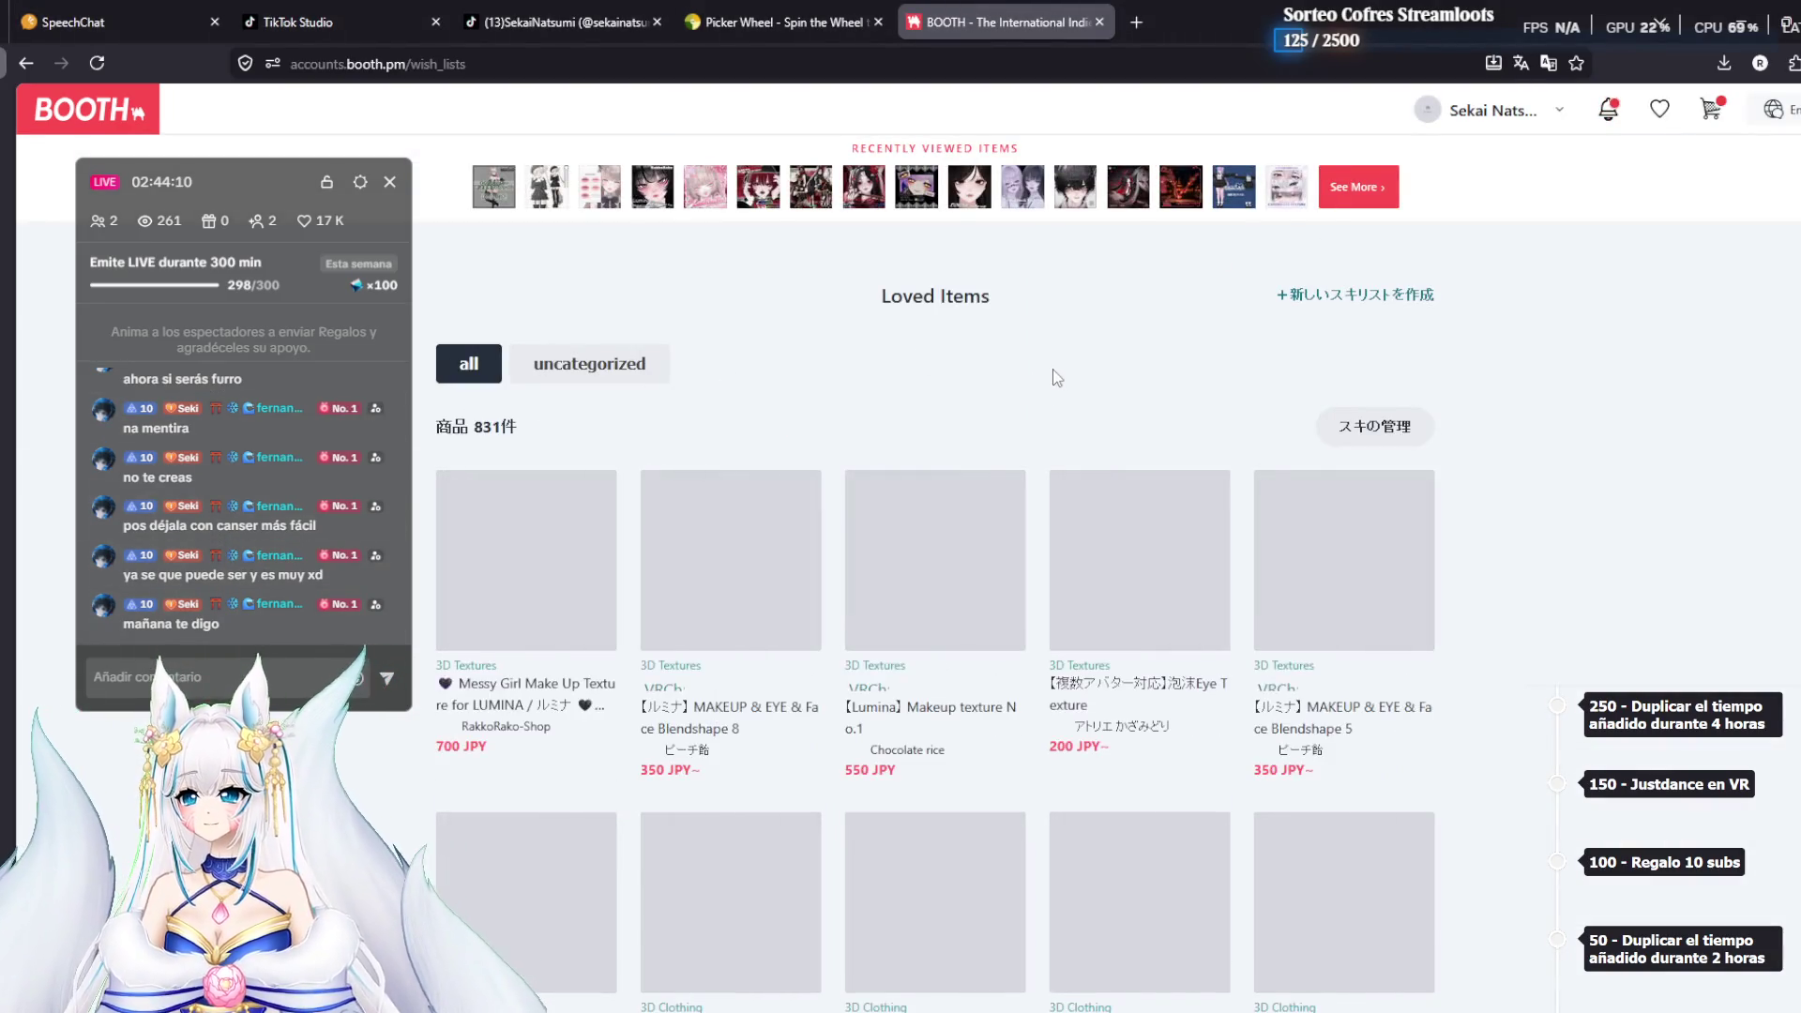
Scroll through the first page of Loved Items and go to page 2
scroll(1542, 509, down, 3)
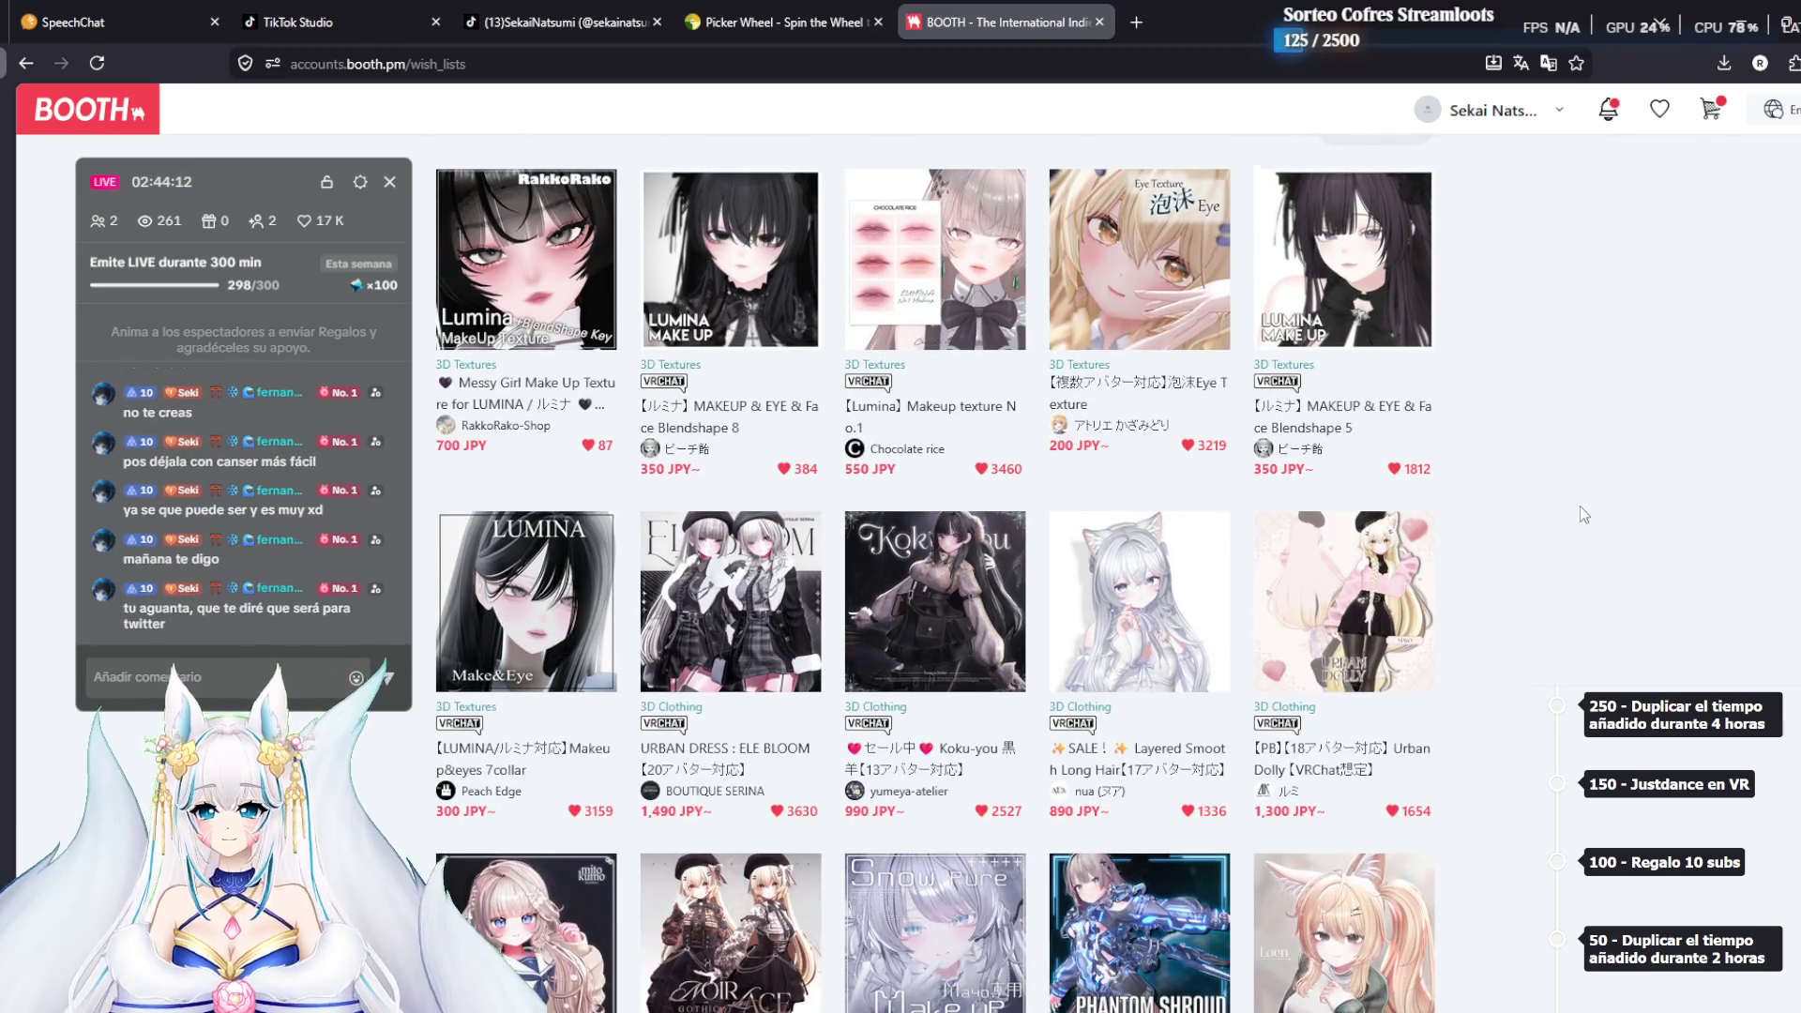
scroll(1567, 516, down, 1)
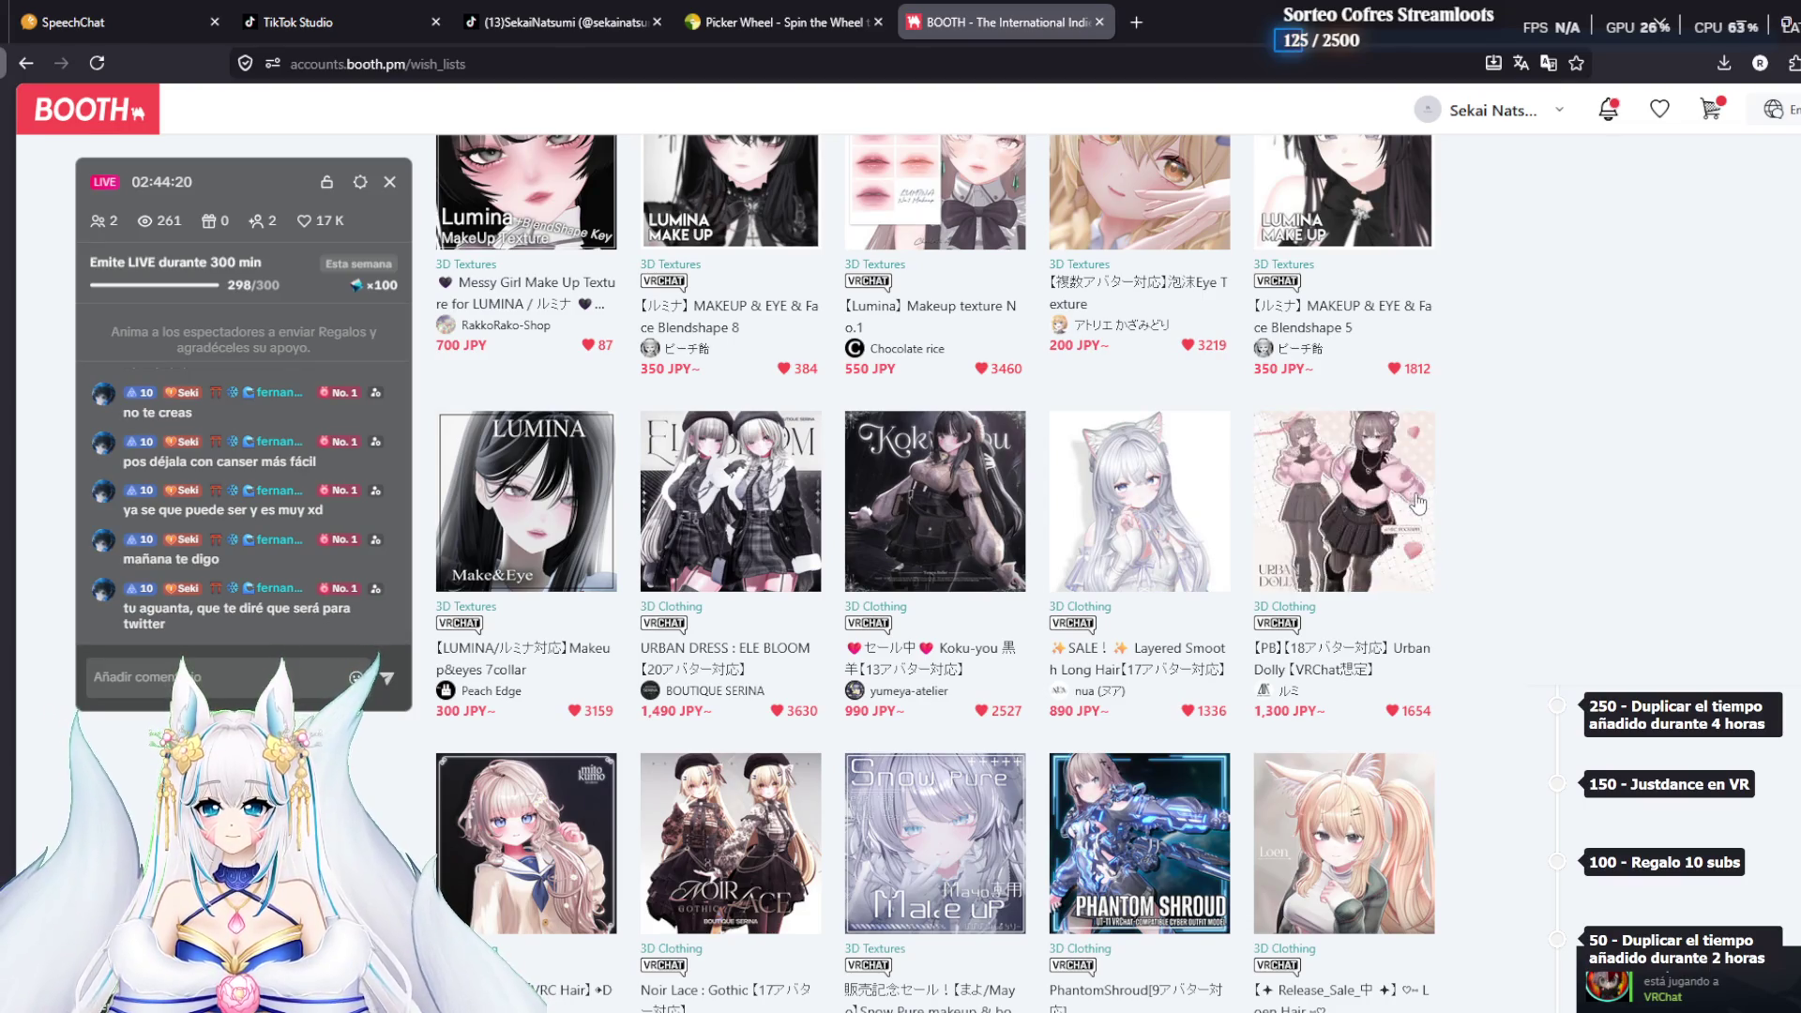
scroll(1412, 563, down, 3)
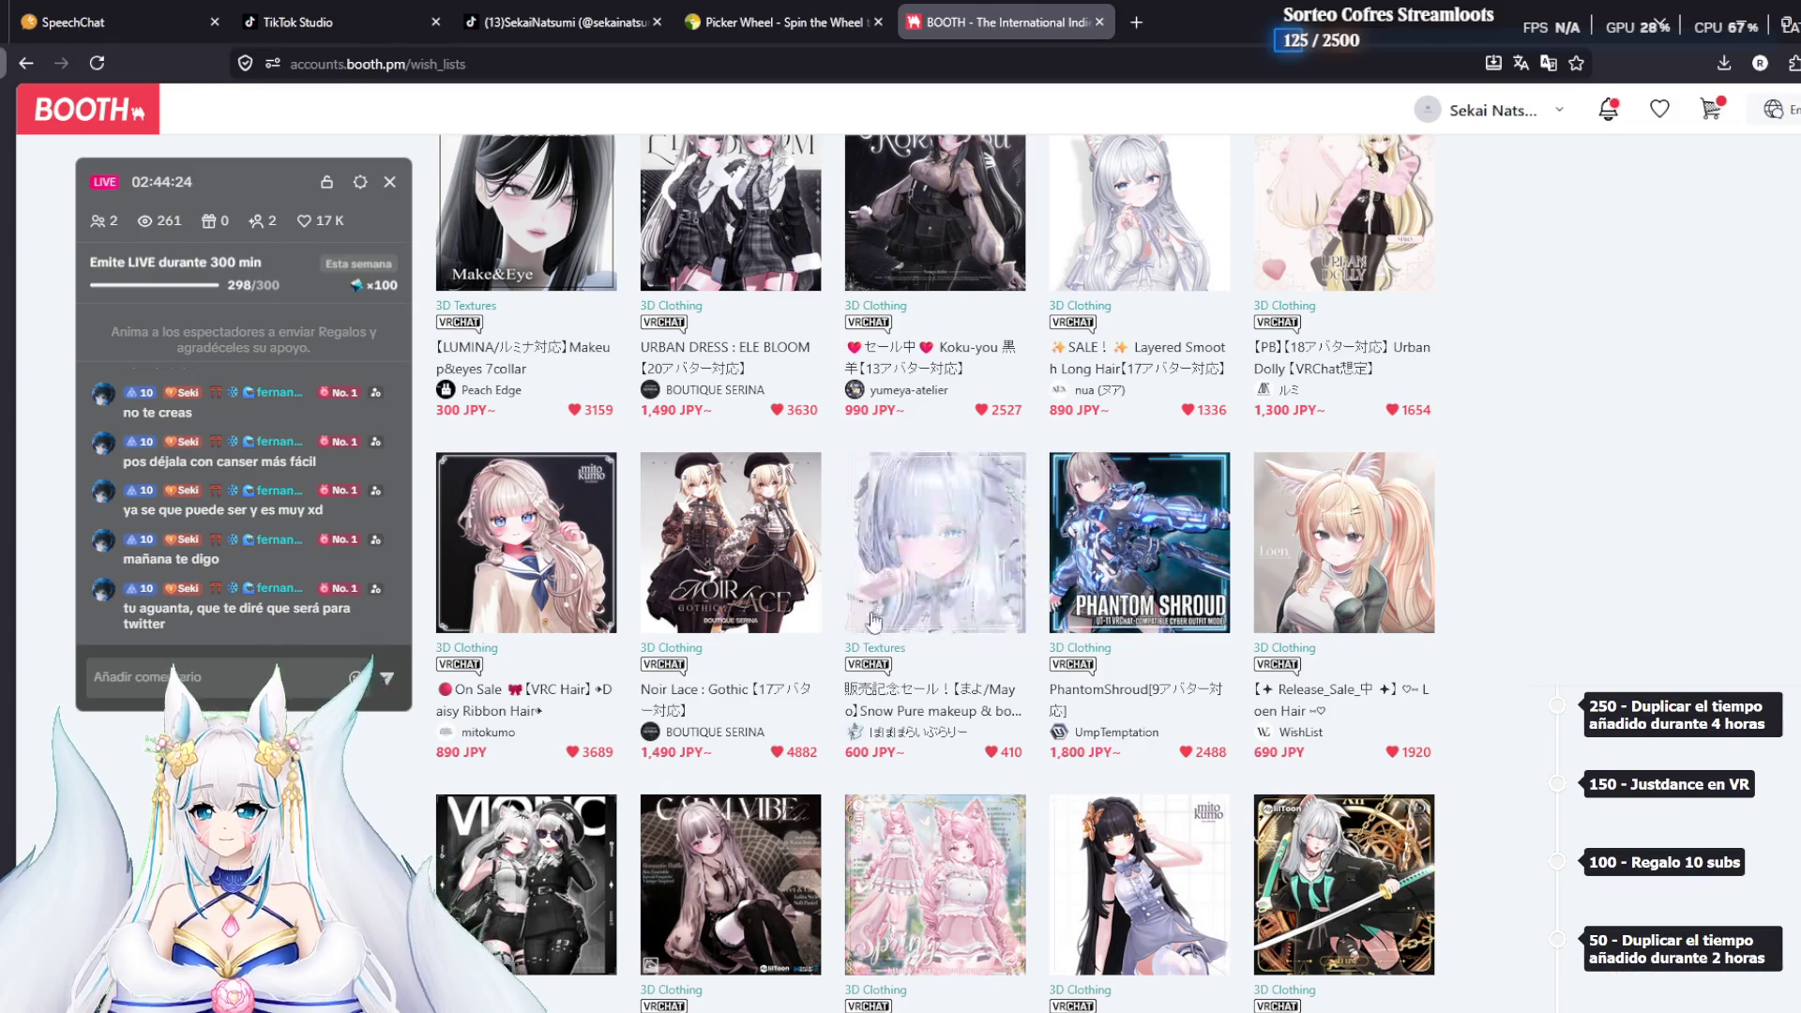
scroll(1784, 557, down, 4)
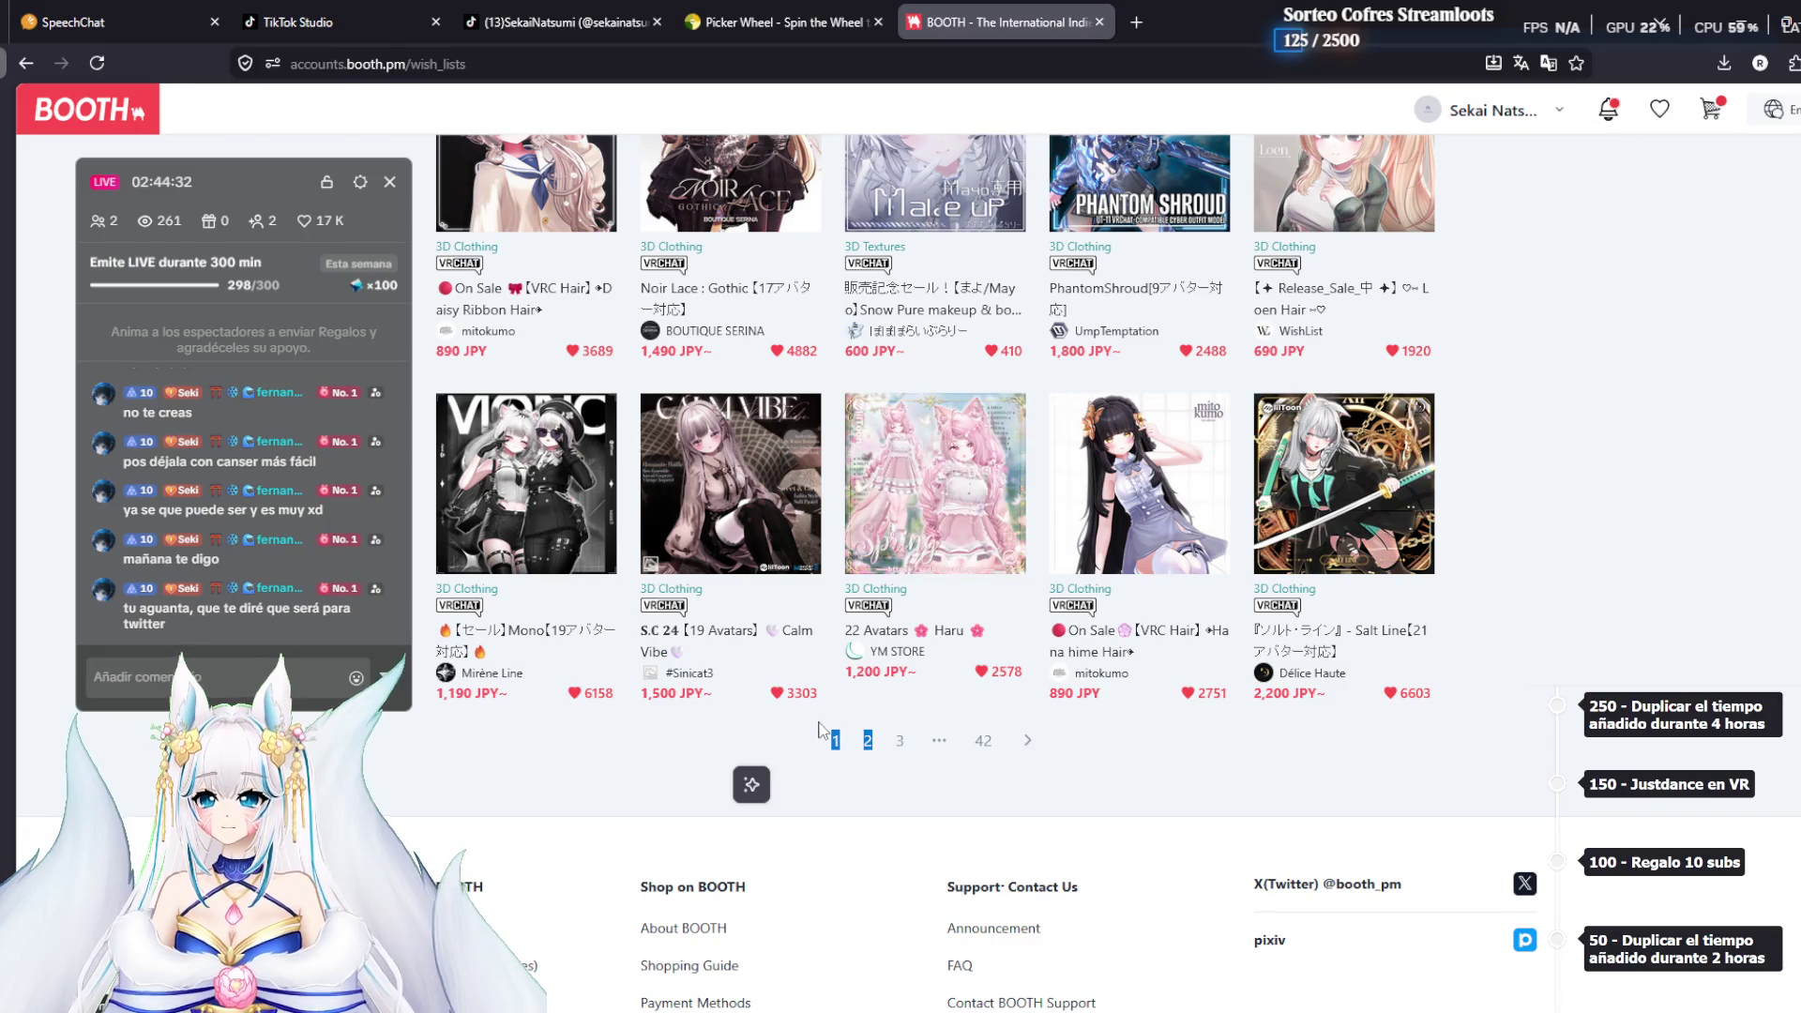
click(894, 741)
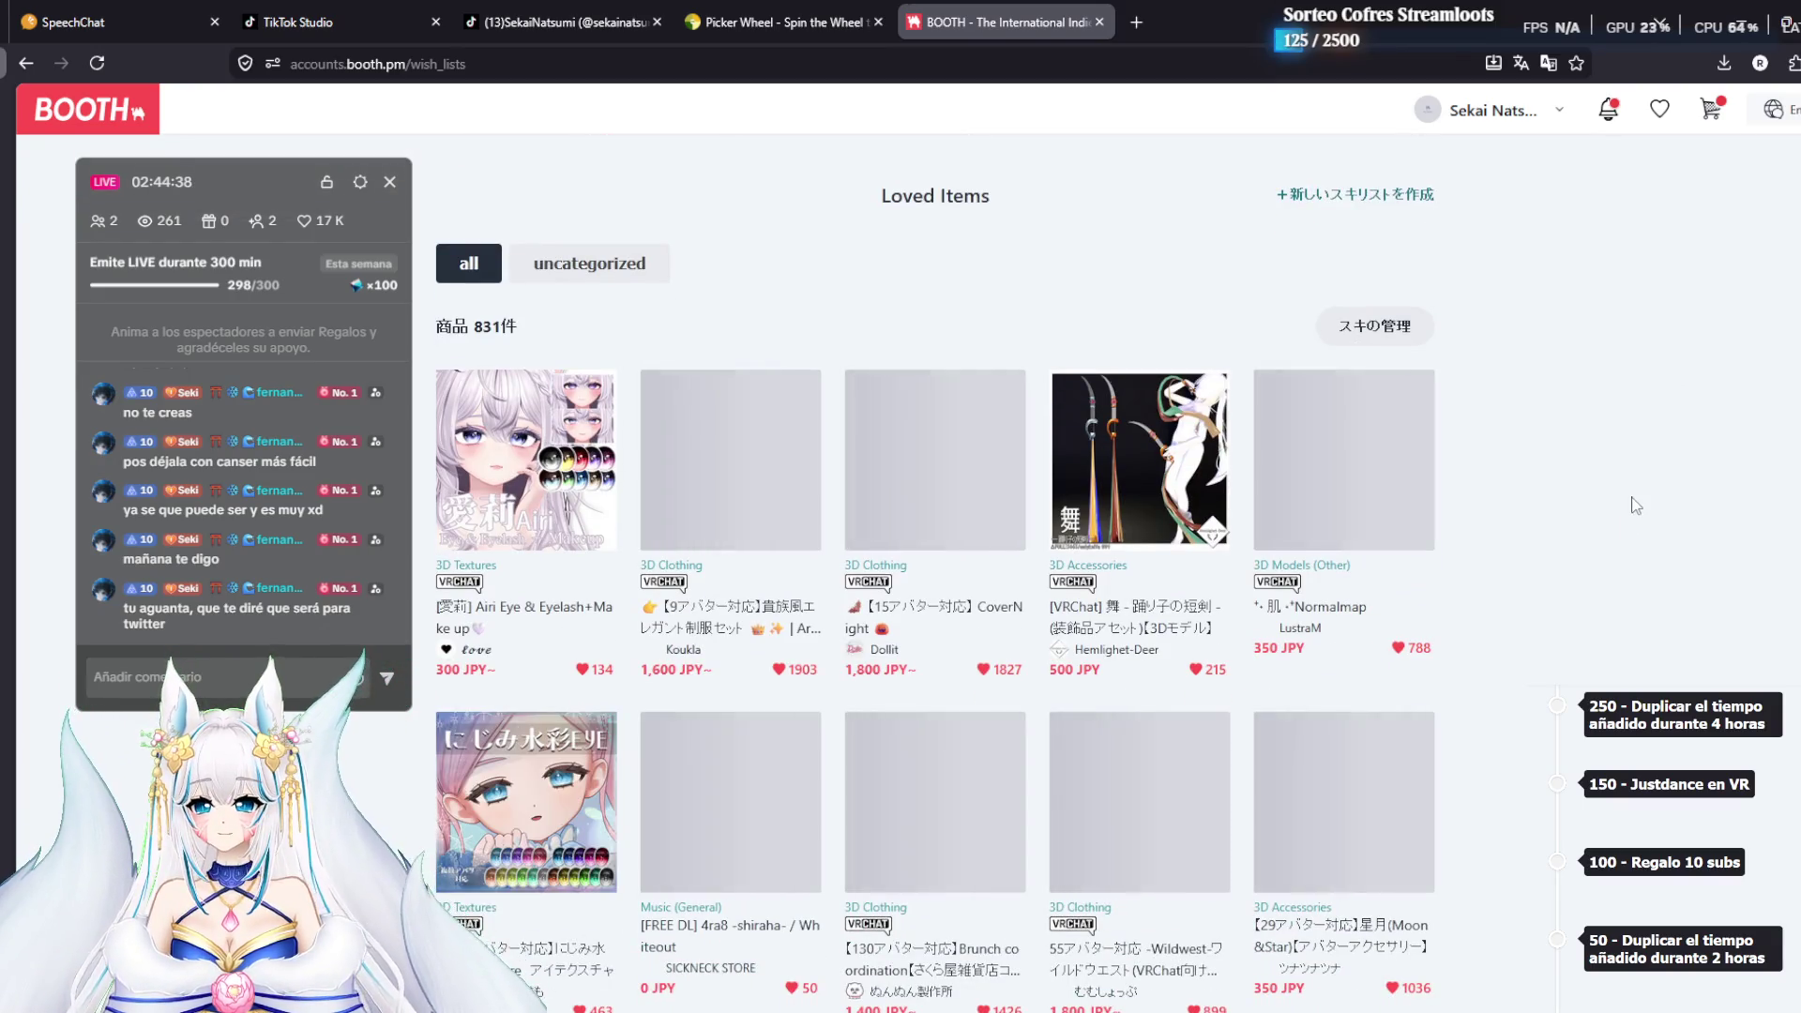
Scroll through wishlist page 2 and move on to page 3
scroll(1636, 506, down, 1)
scroll(1636, 506, down, 4)
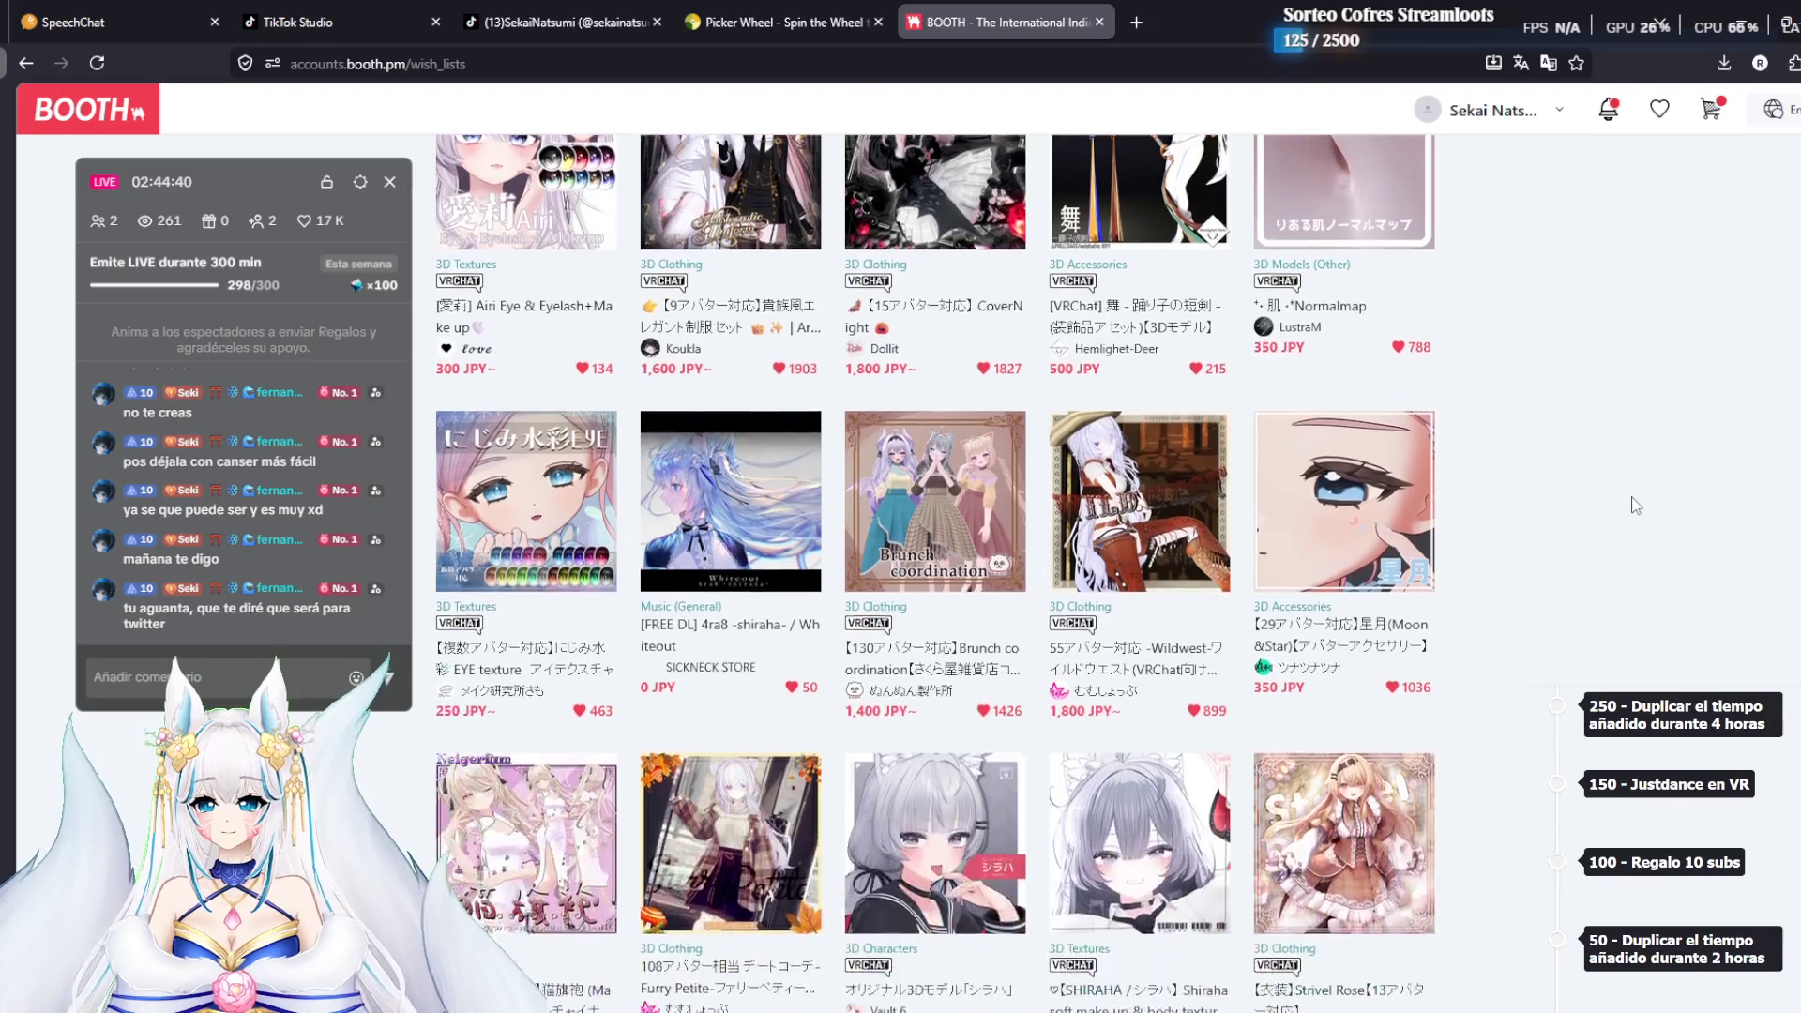
scroll(1636, 504, down, 2)
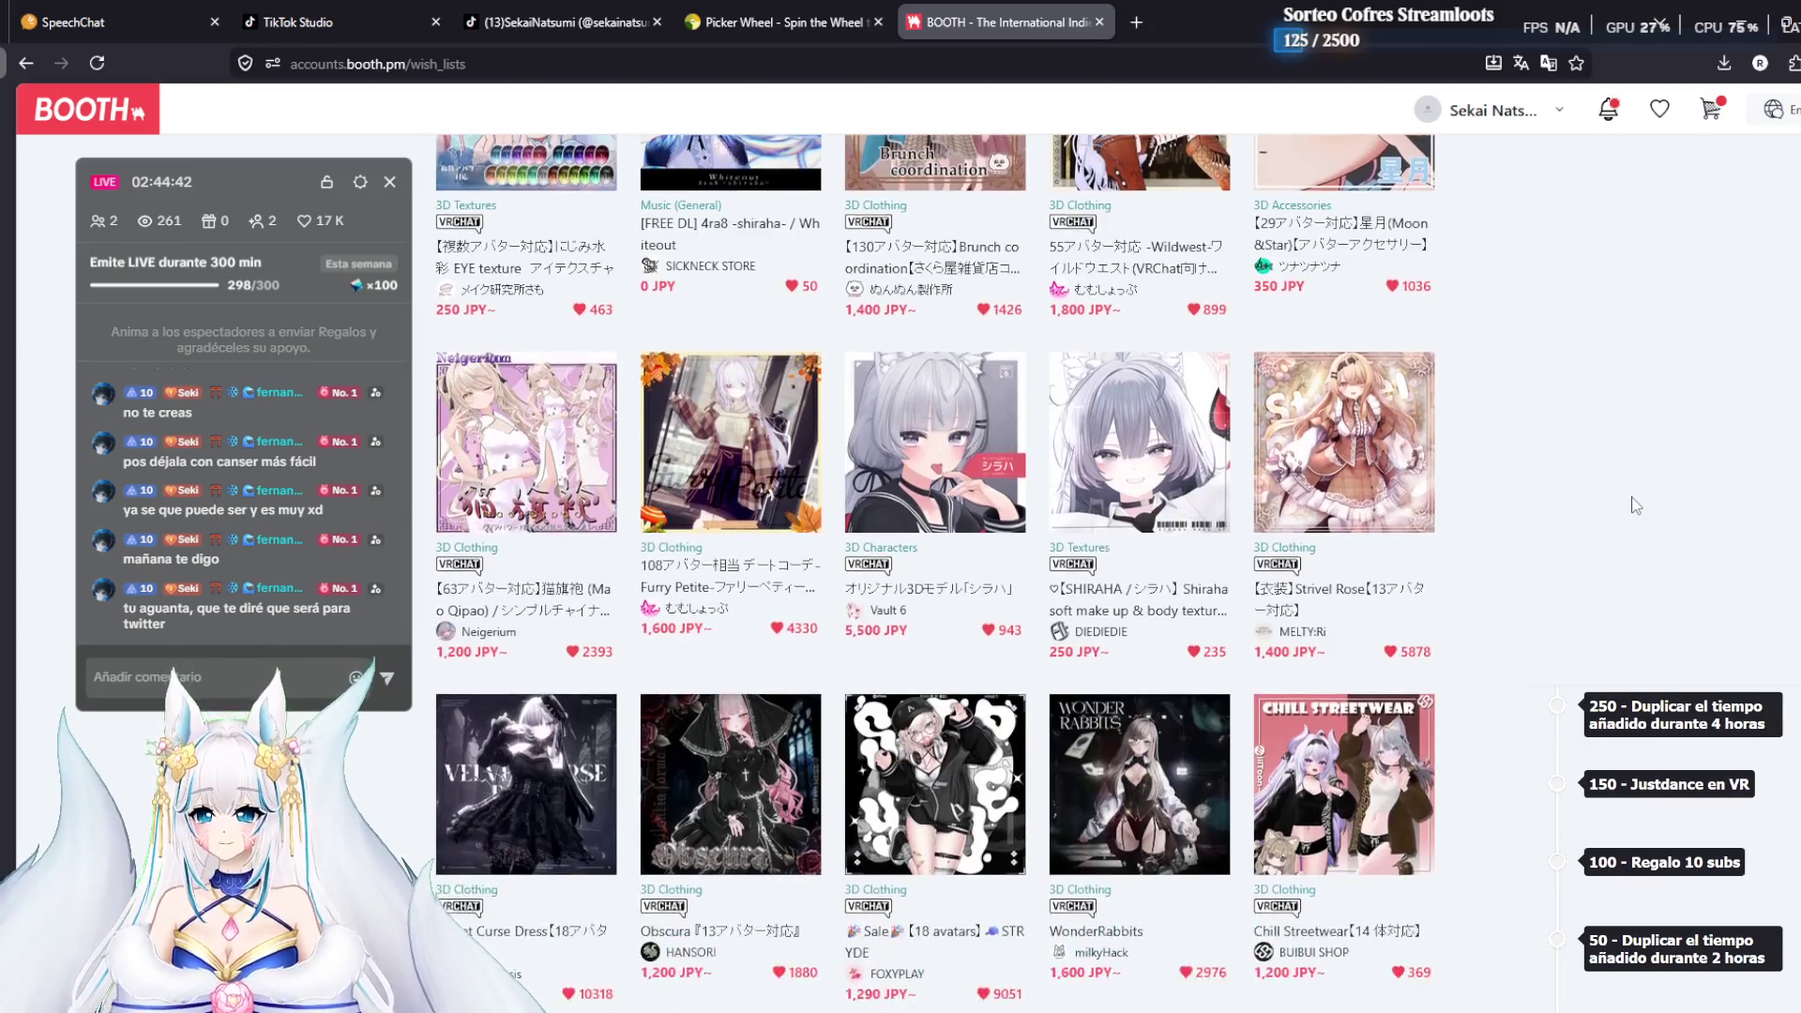
scroll(1636, 505, down, 2)
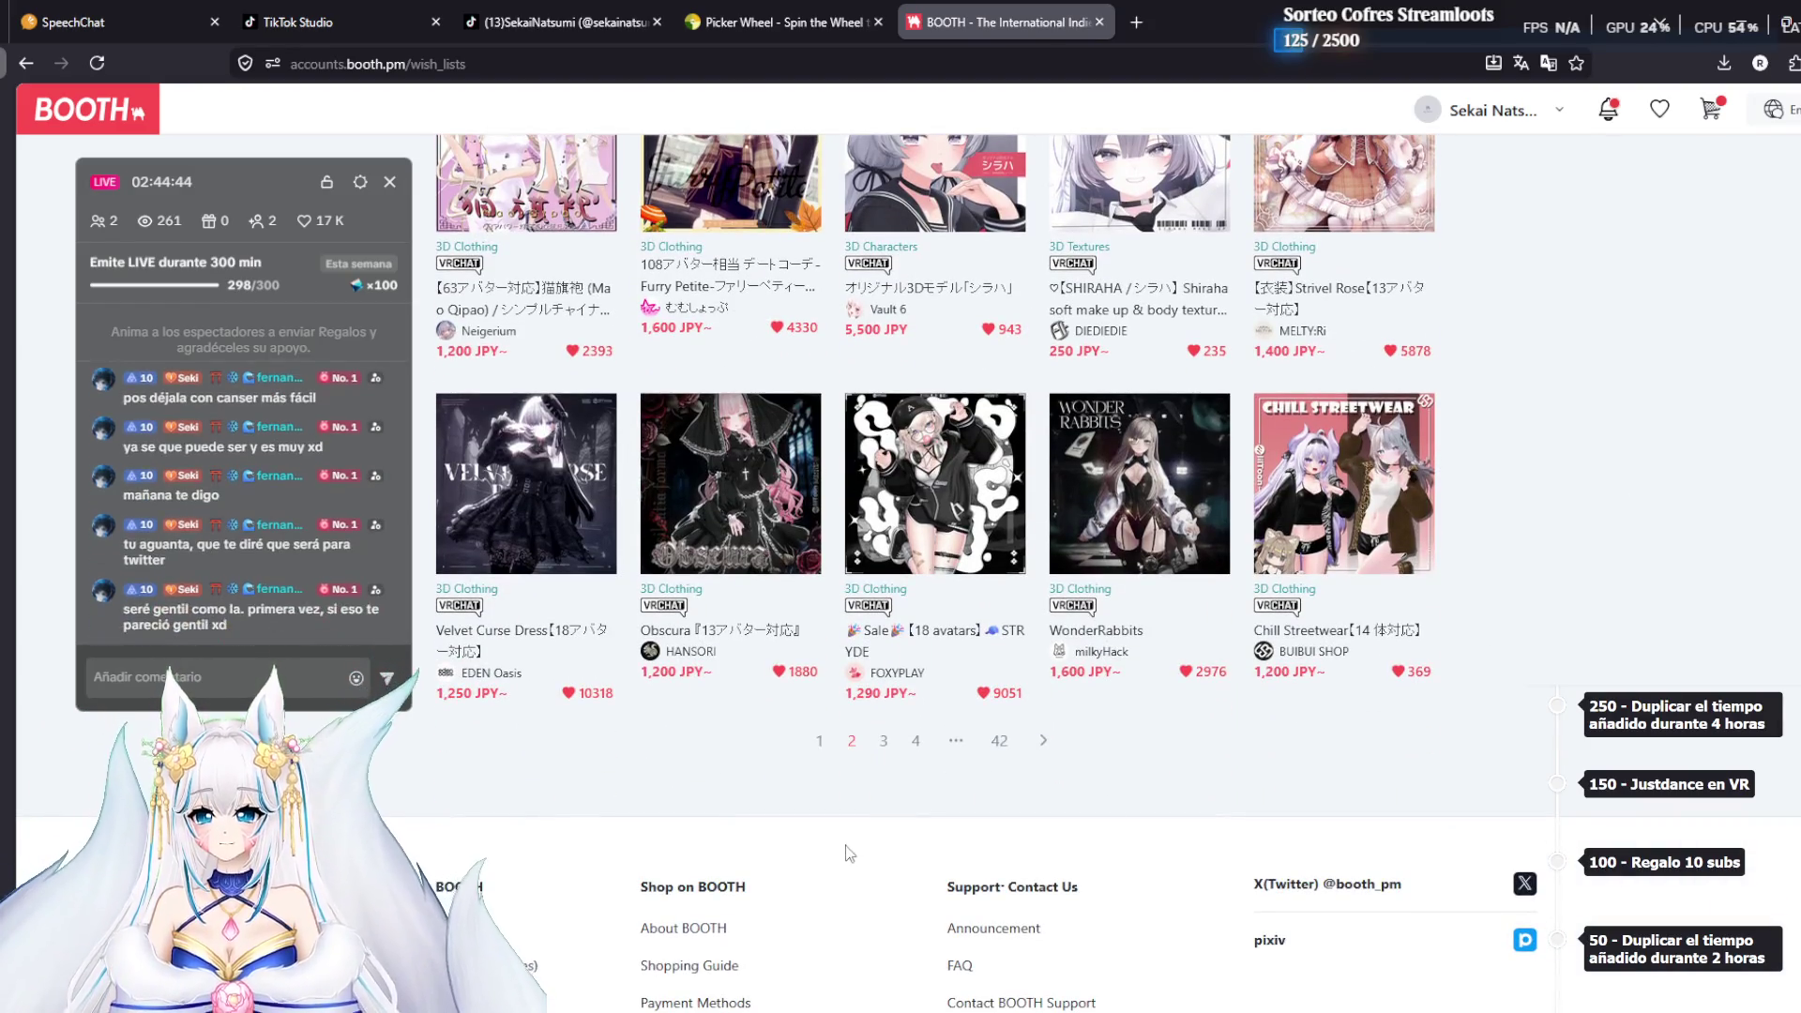
click(883, 746)
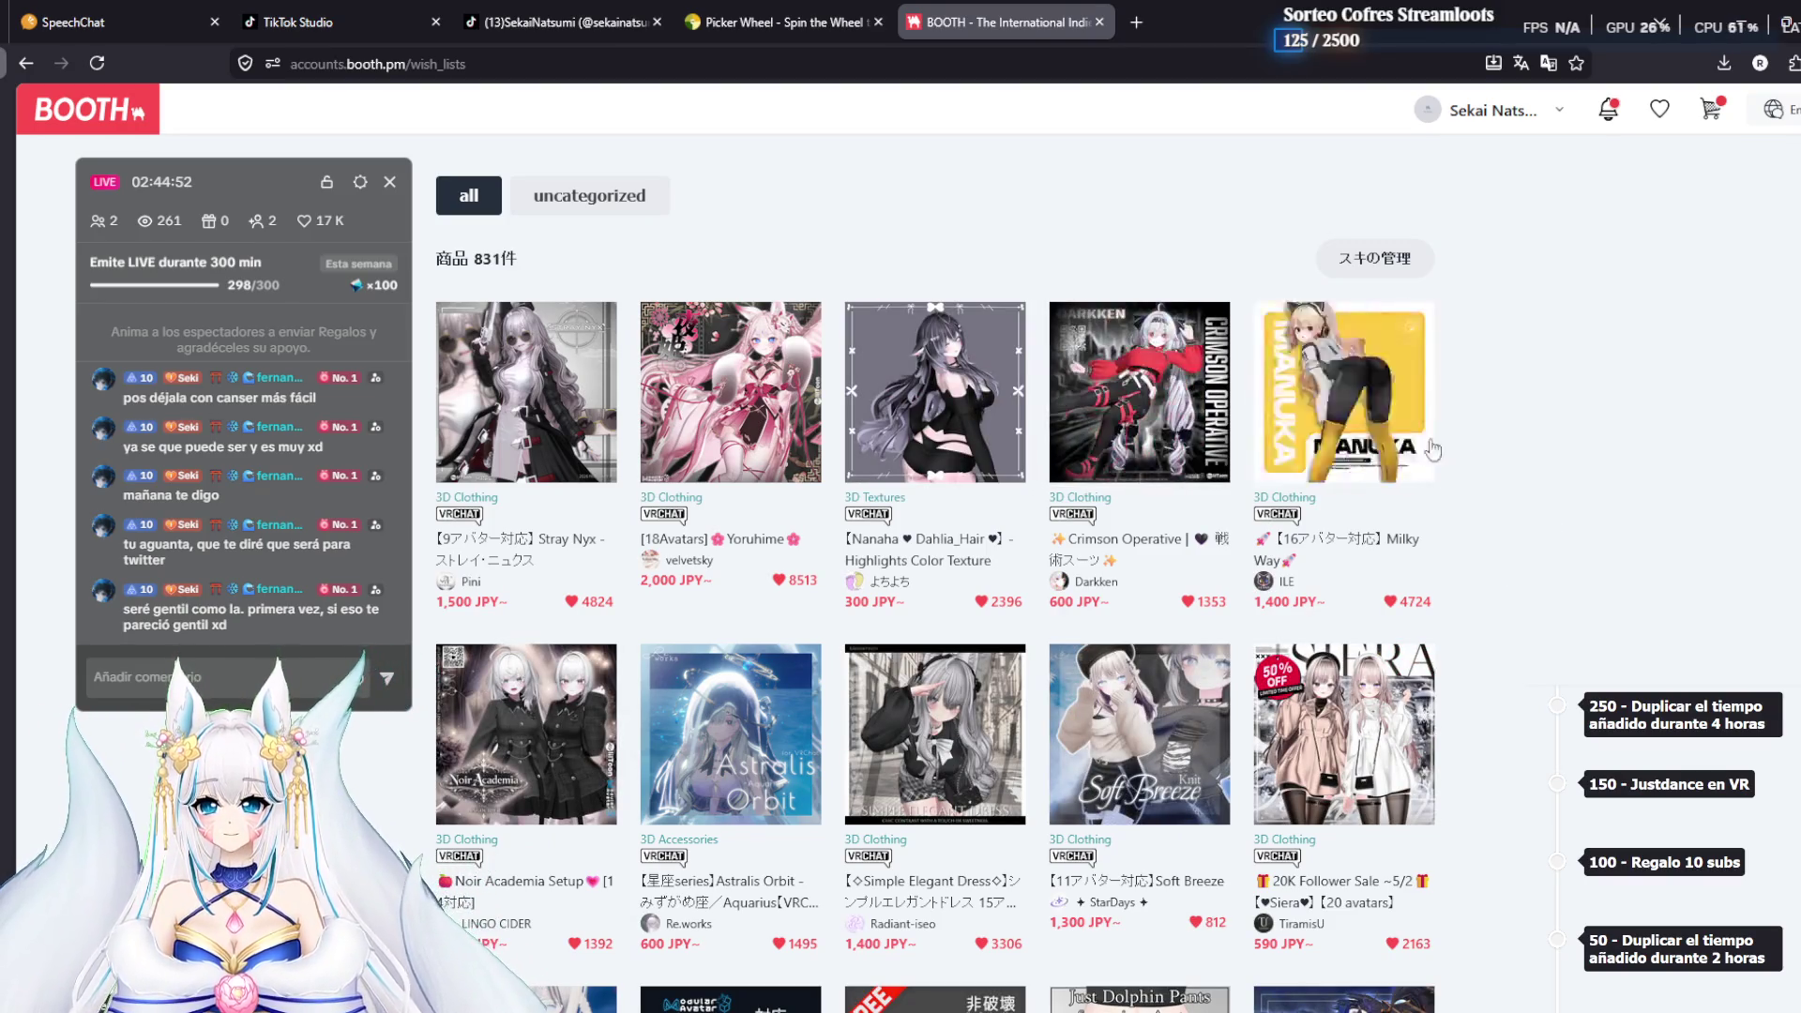
Scroll through wishlist page 3 and move on to page 4
scroll(1597, 462, down, 2)
scroll(1597, 462, down, 2)
scroll(1573, 509, down, 1)
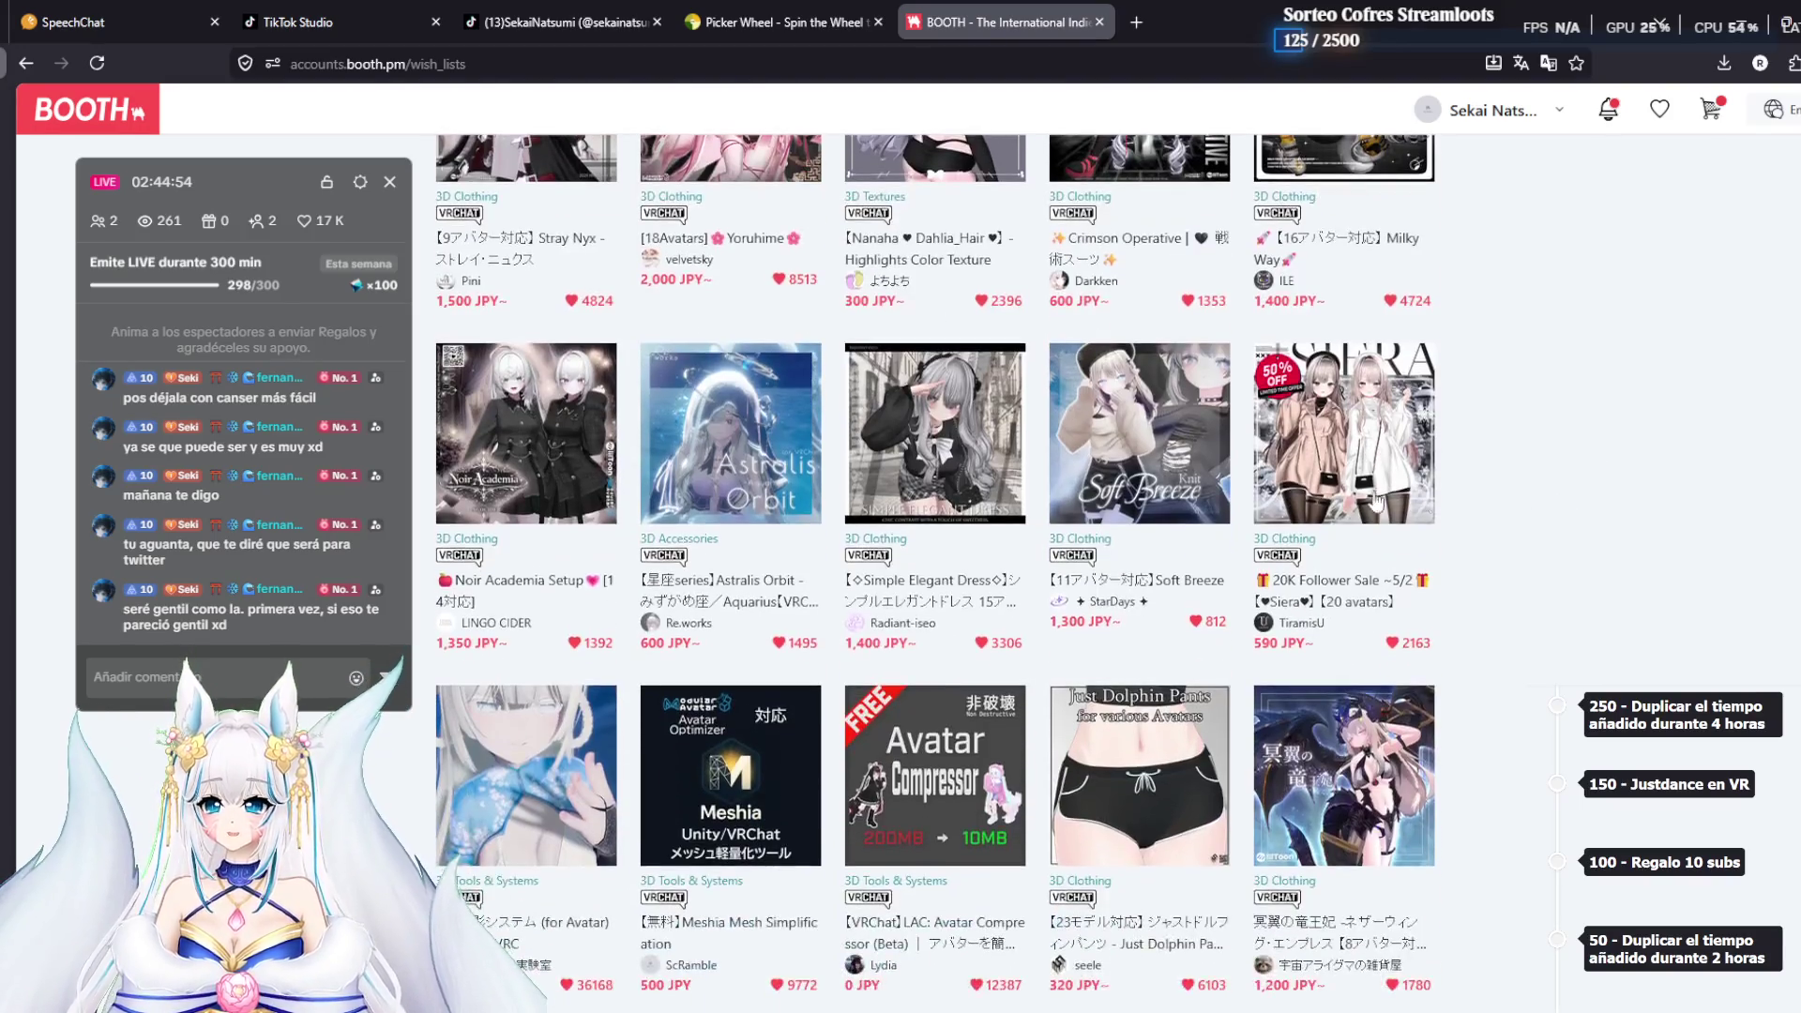
scroll(1602, 604, down, 6)
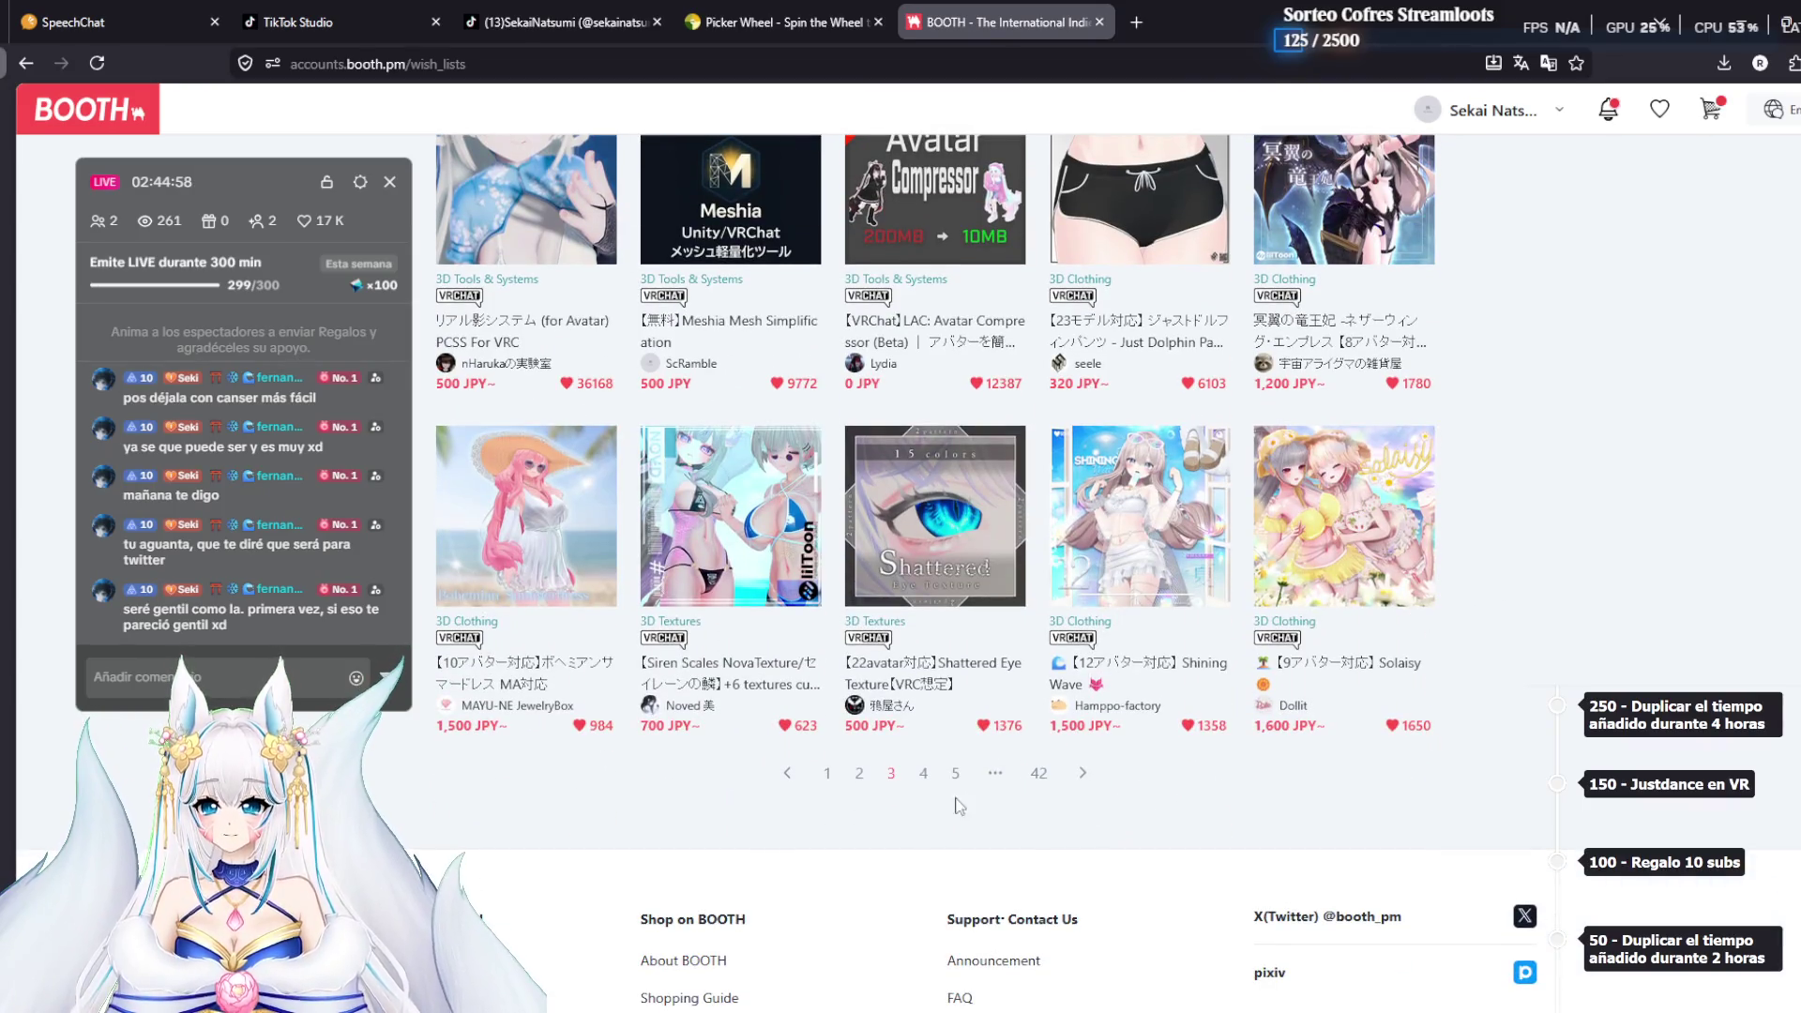
click(921, 779)
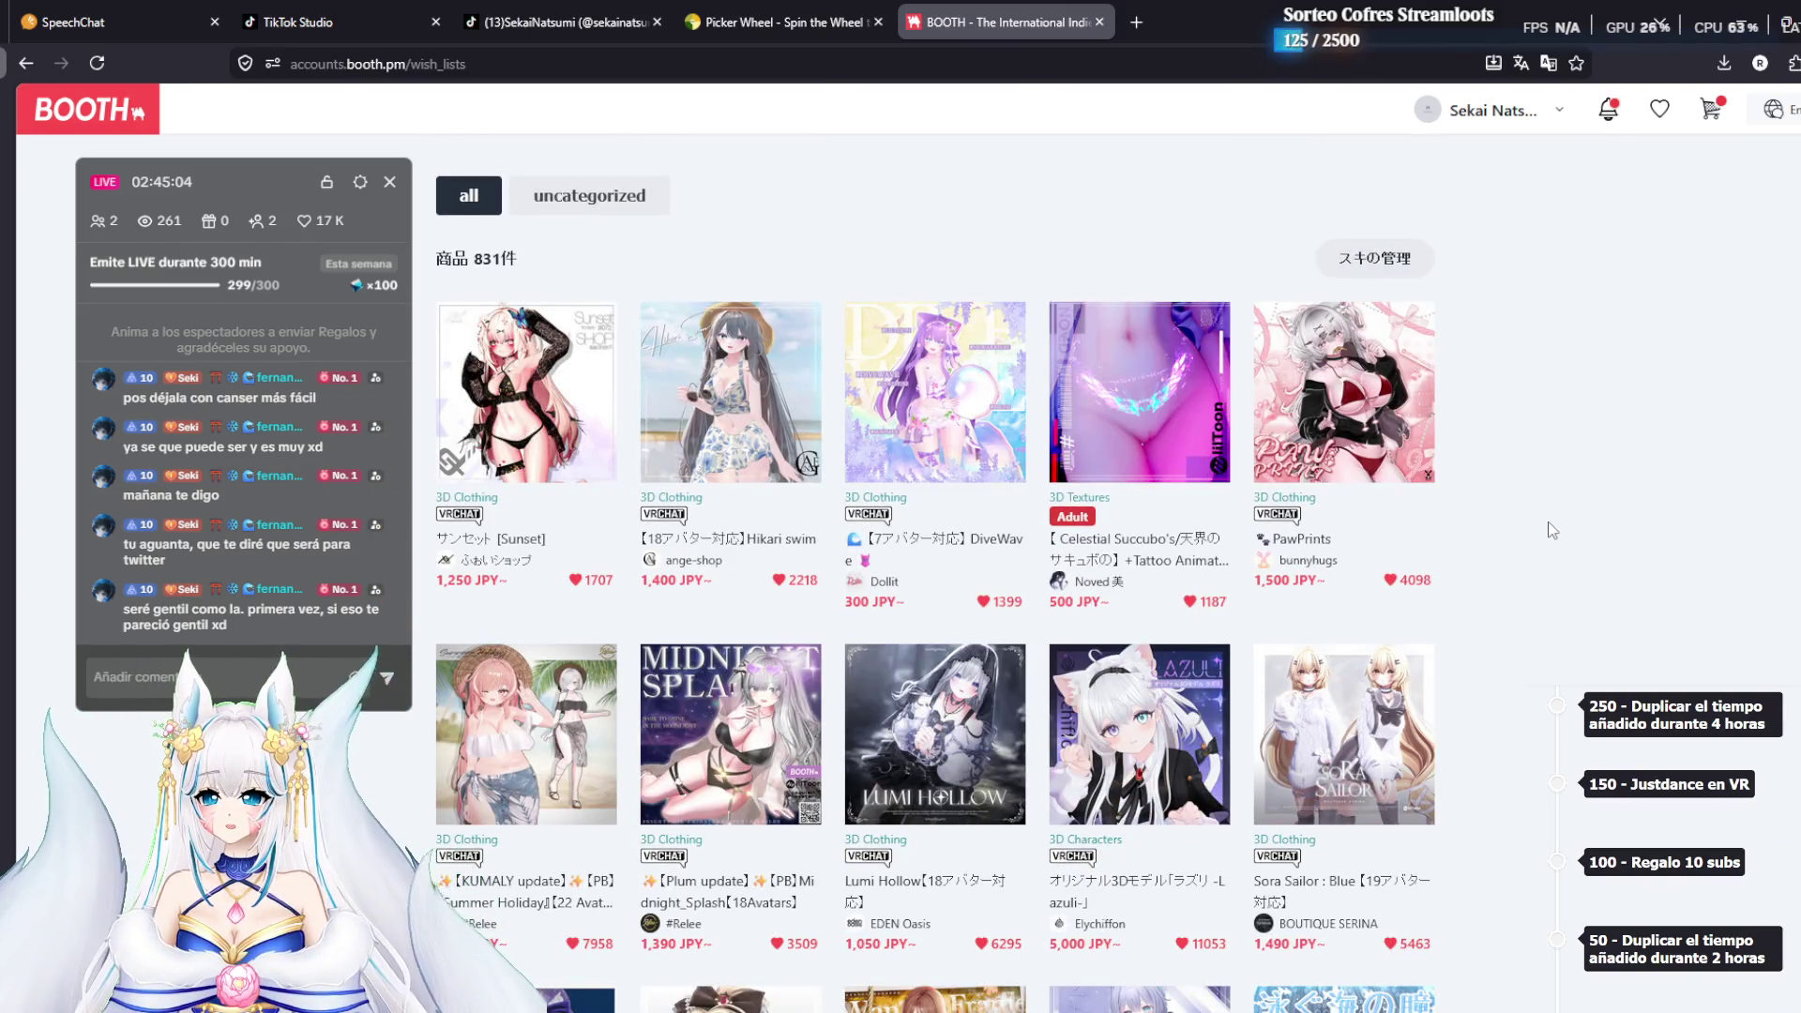
Scroll the wishlist and open the on-sale VRC Hair listing in a background tab
scroll(1501, 469, down, 1)
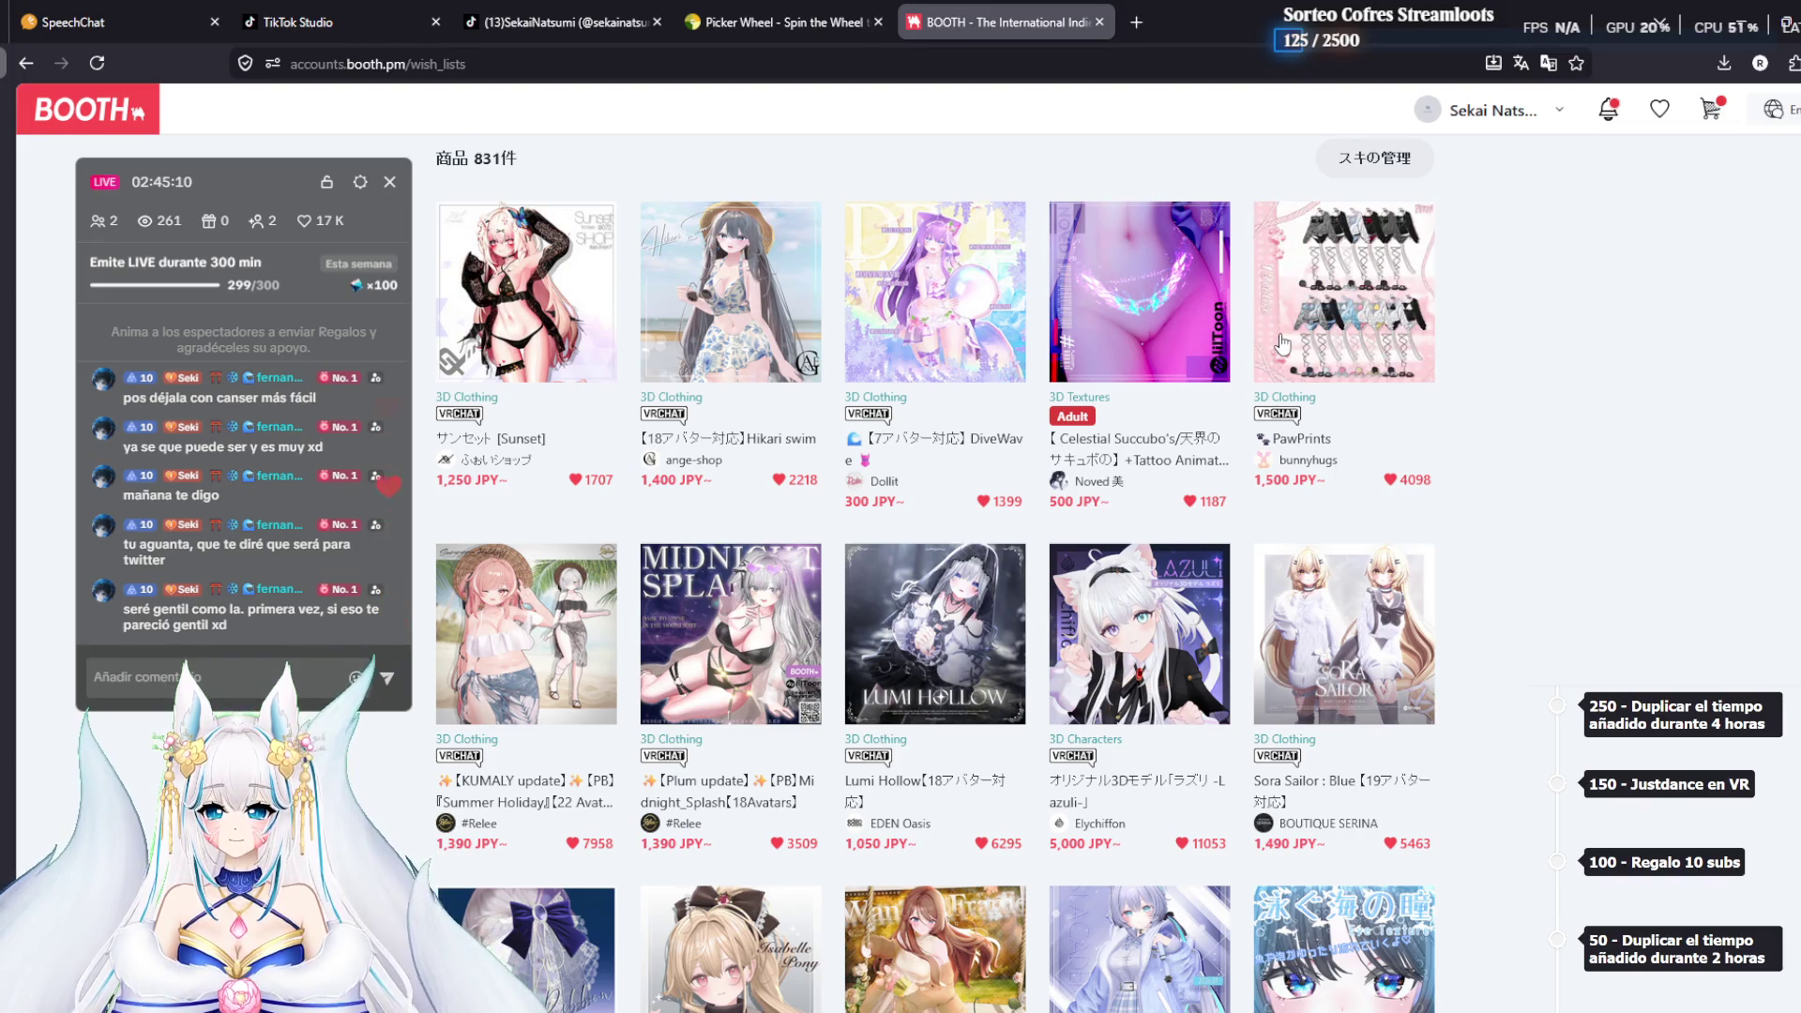
scroll(1562, 472, down, 2)
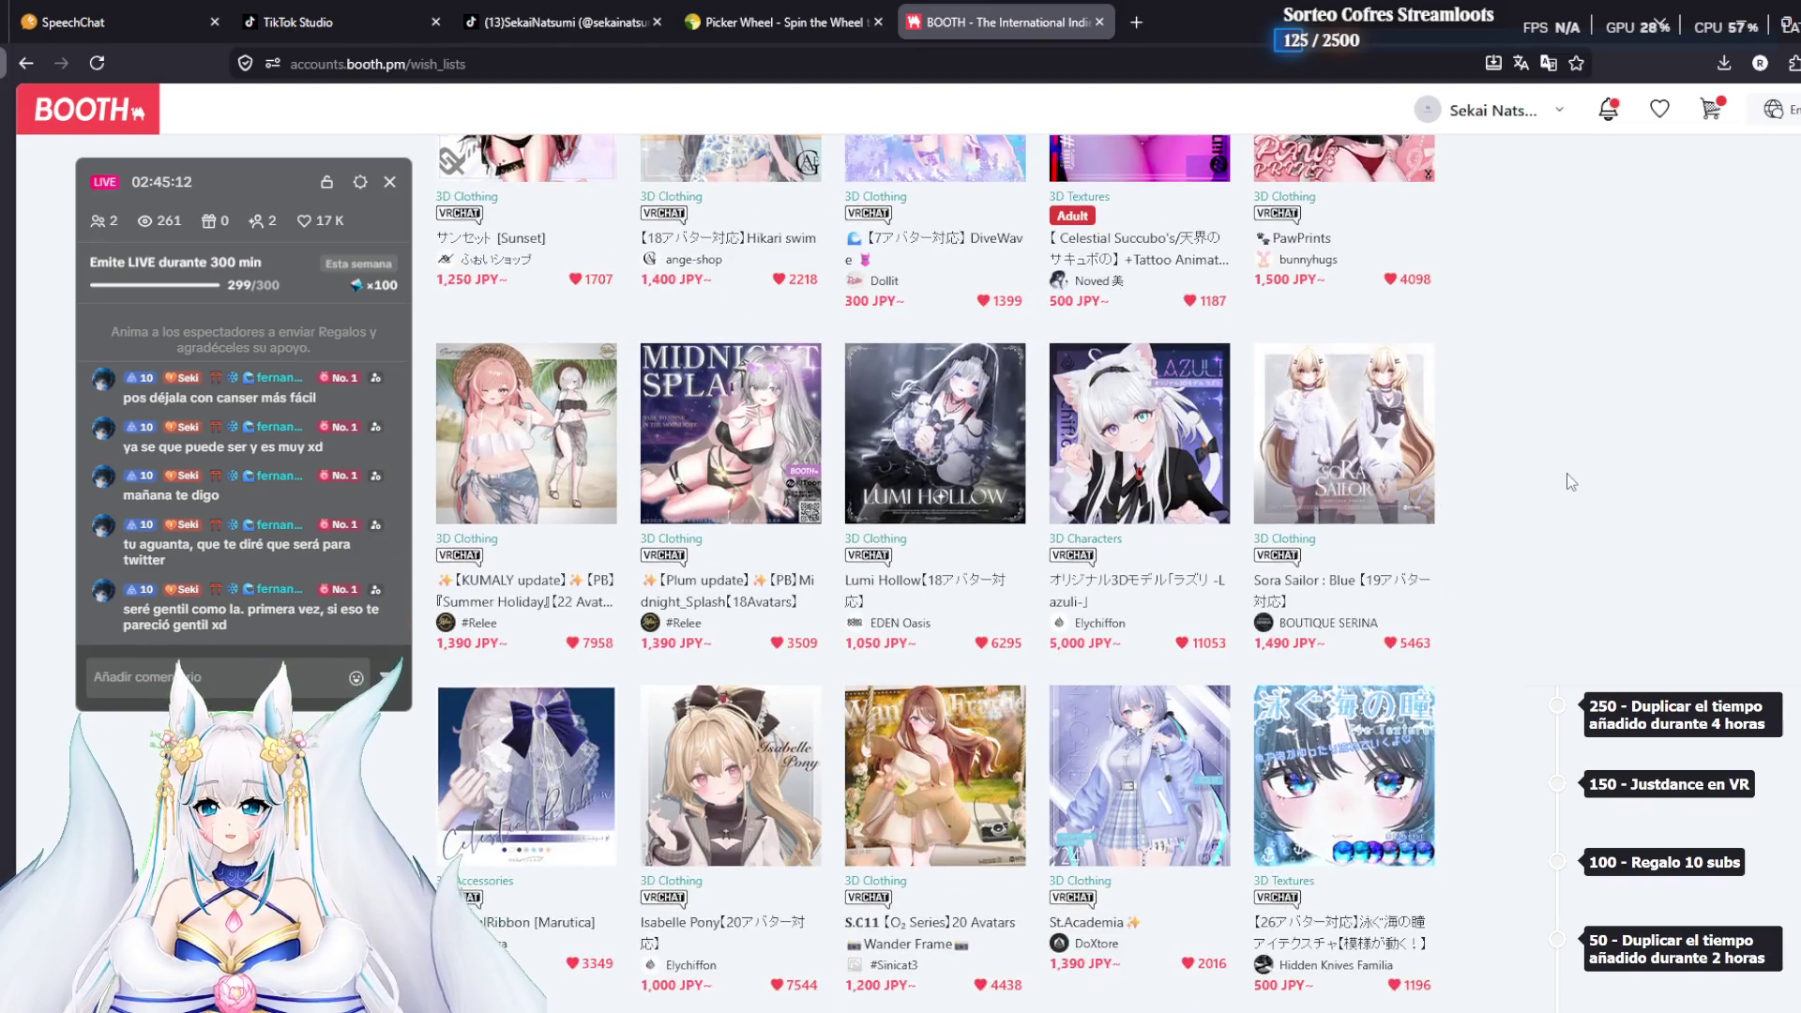
scroll(1552, 483, down, 1)
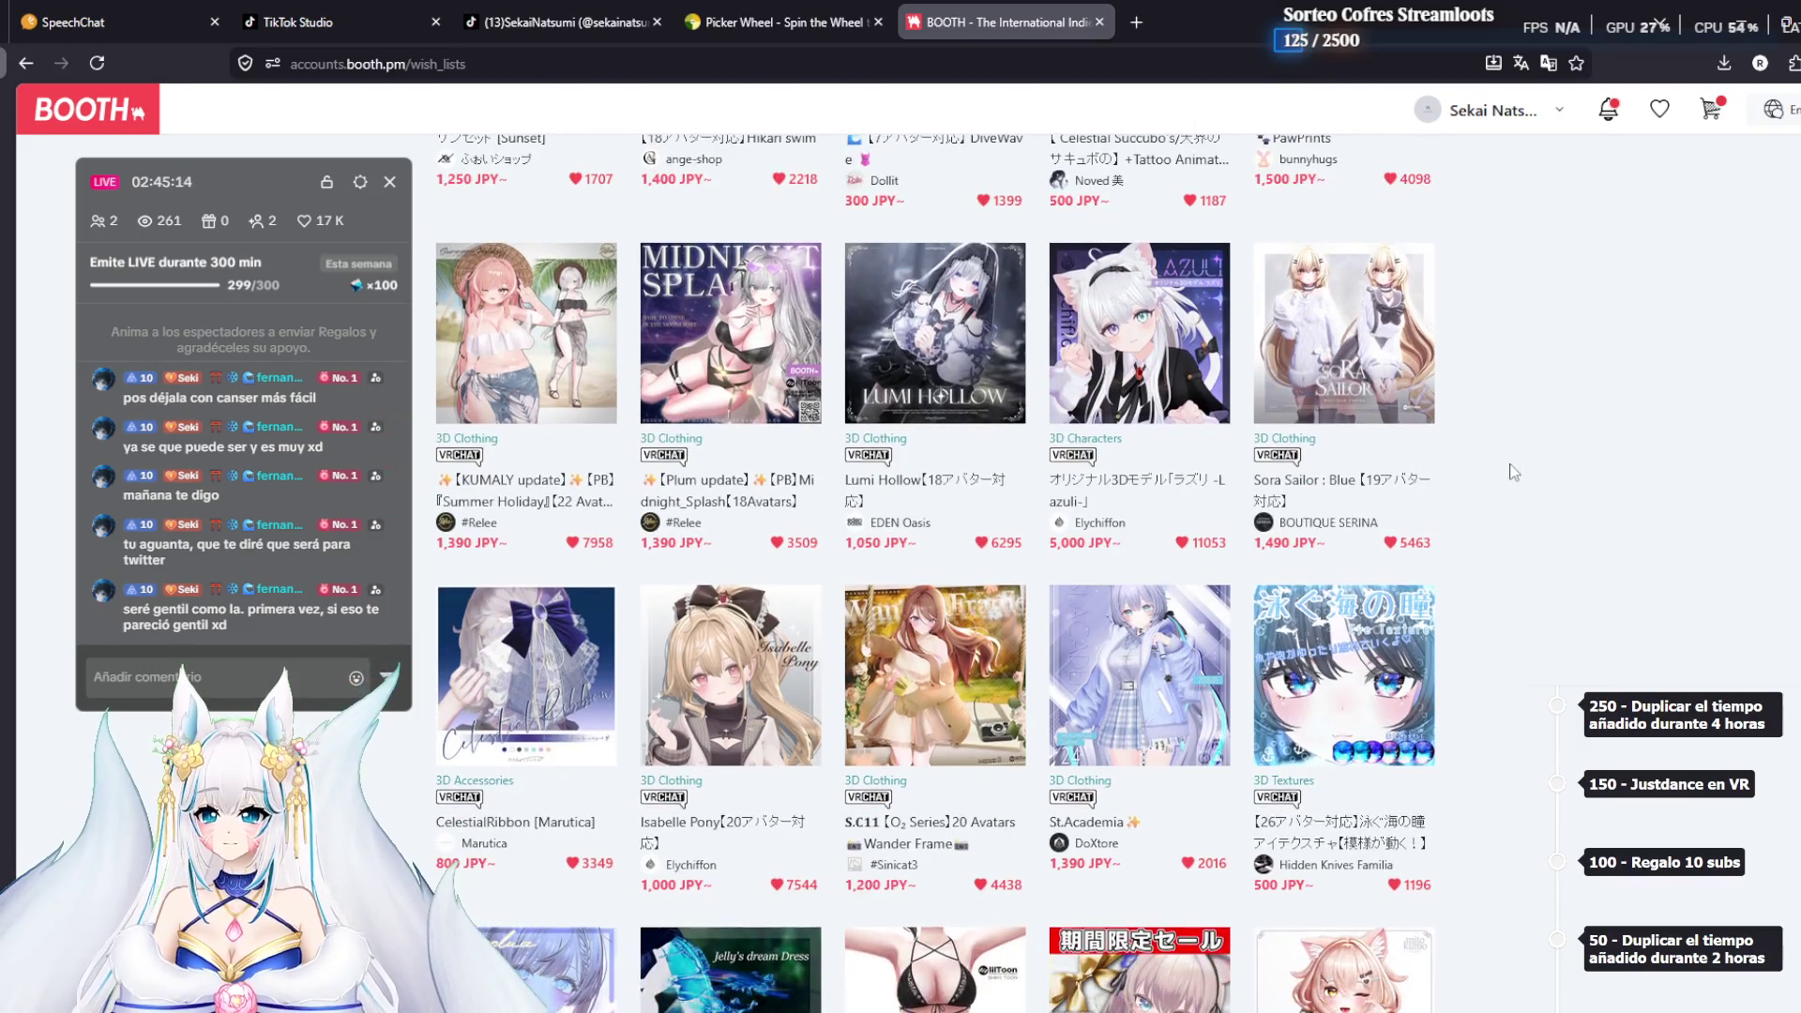
scroll(1513, 472, down, 1)
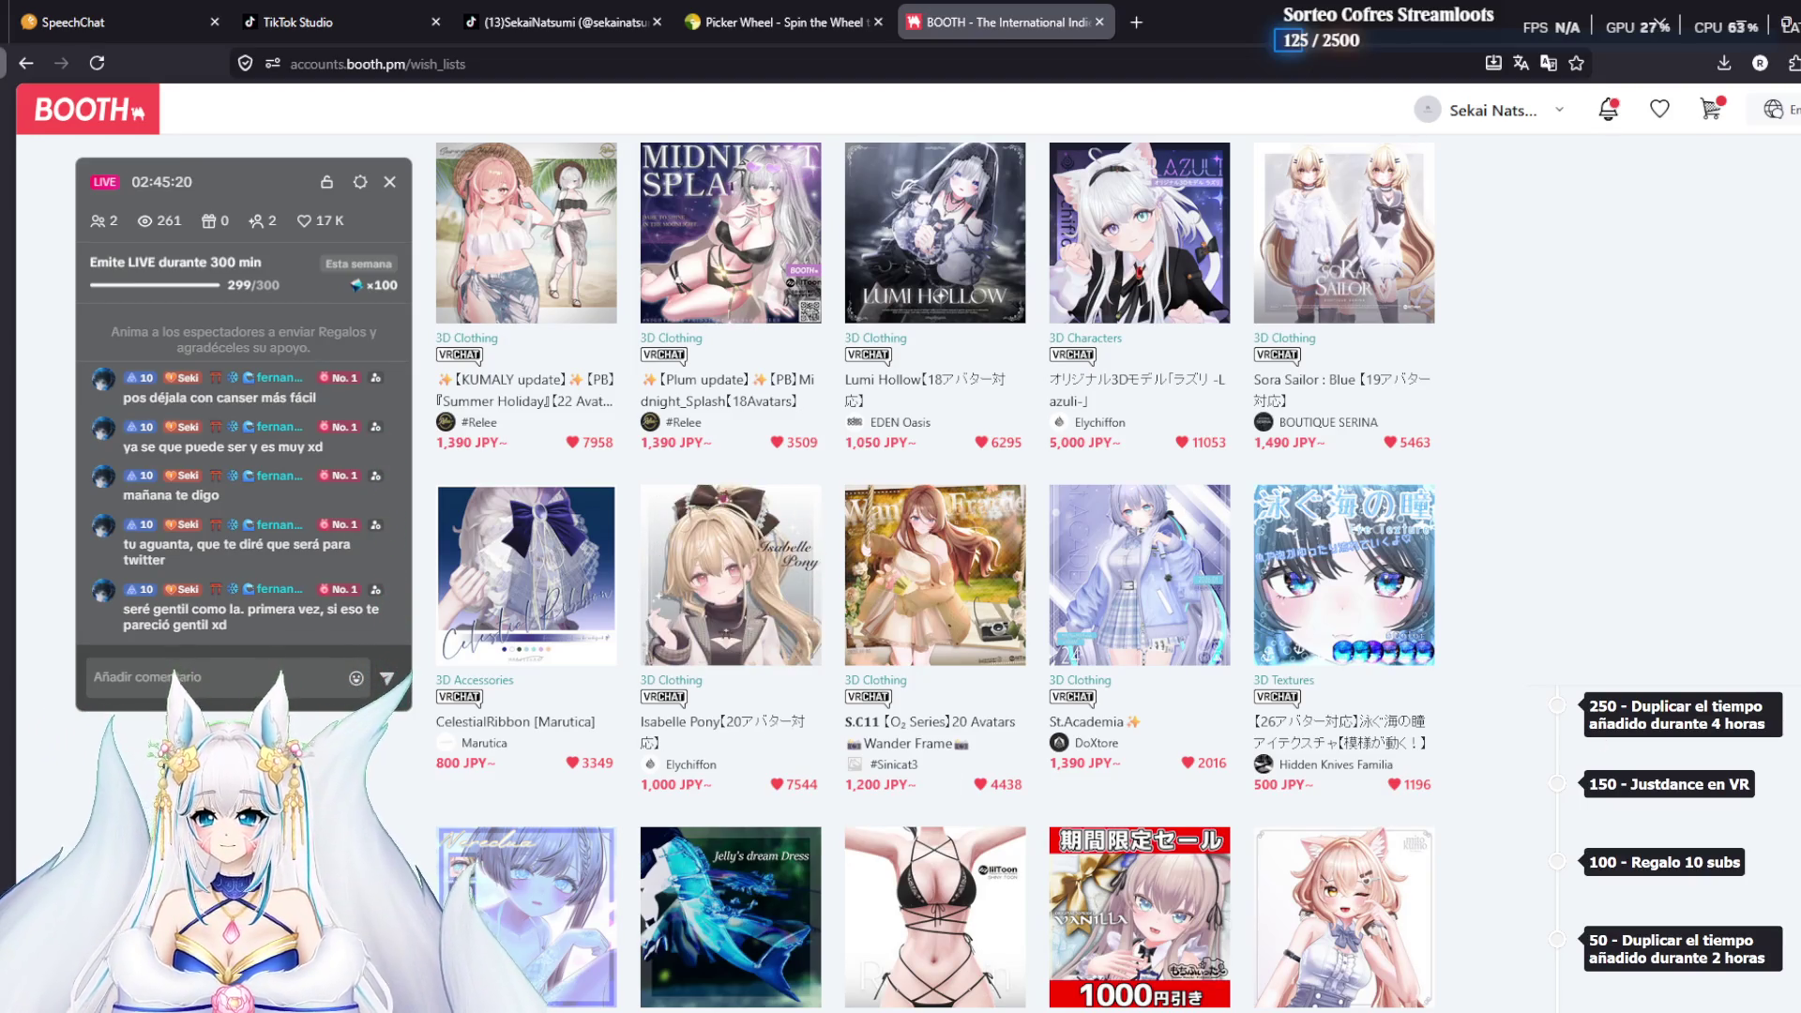
scroll(1598, 675, down, 4)
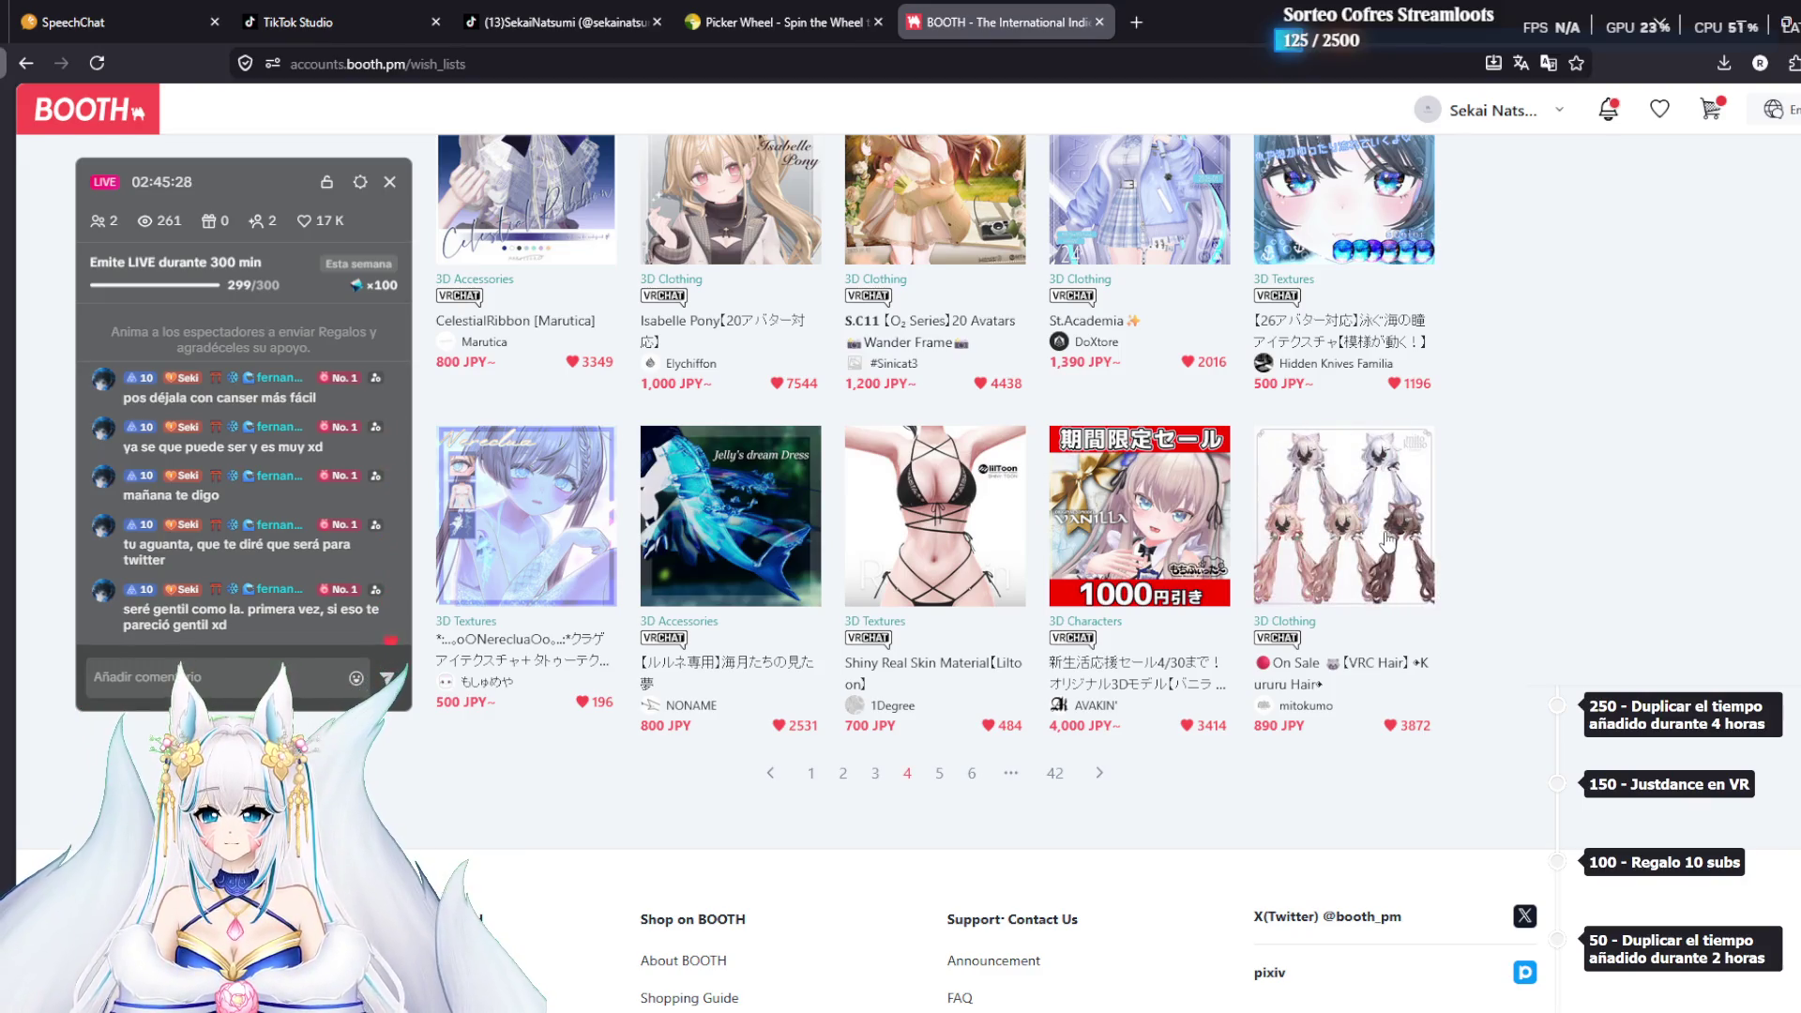
middle_click(1387, 542)
Go to wishlist page 5, scroll through it, and continue to page 6
scroll(1313, 563, up, 1)
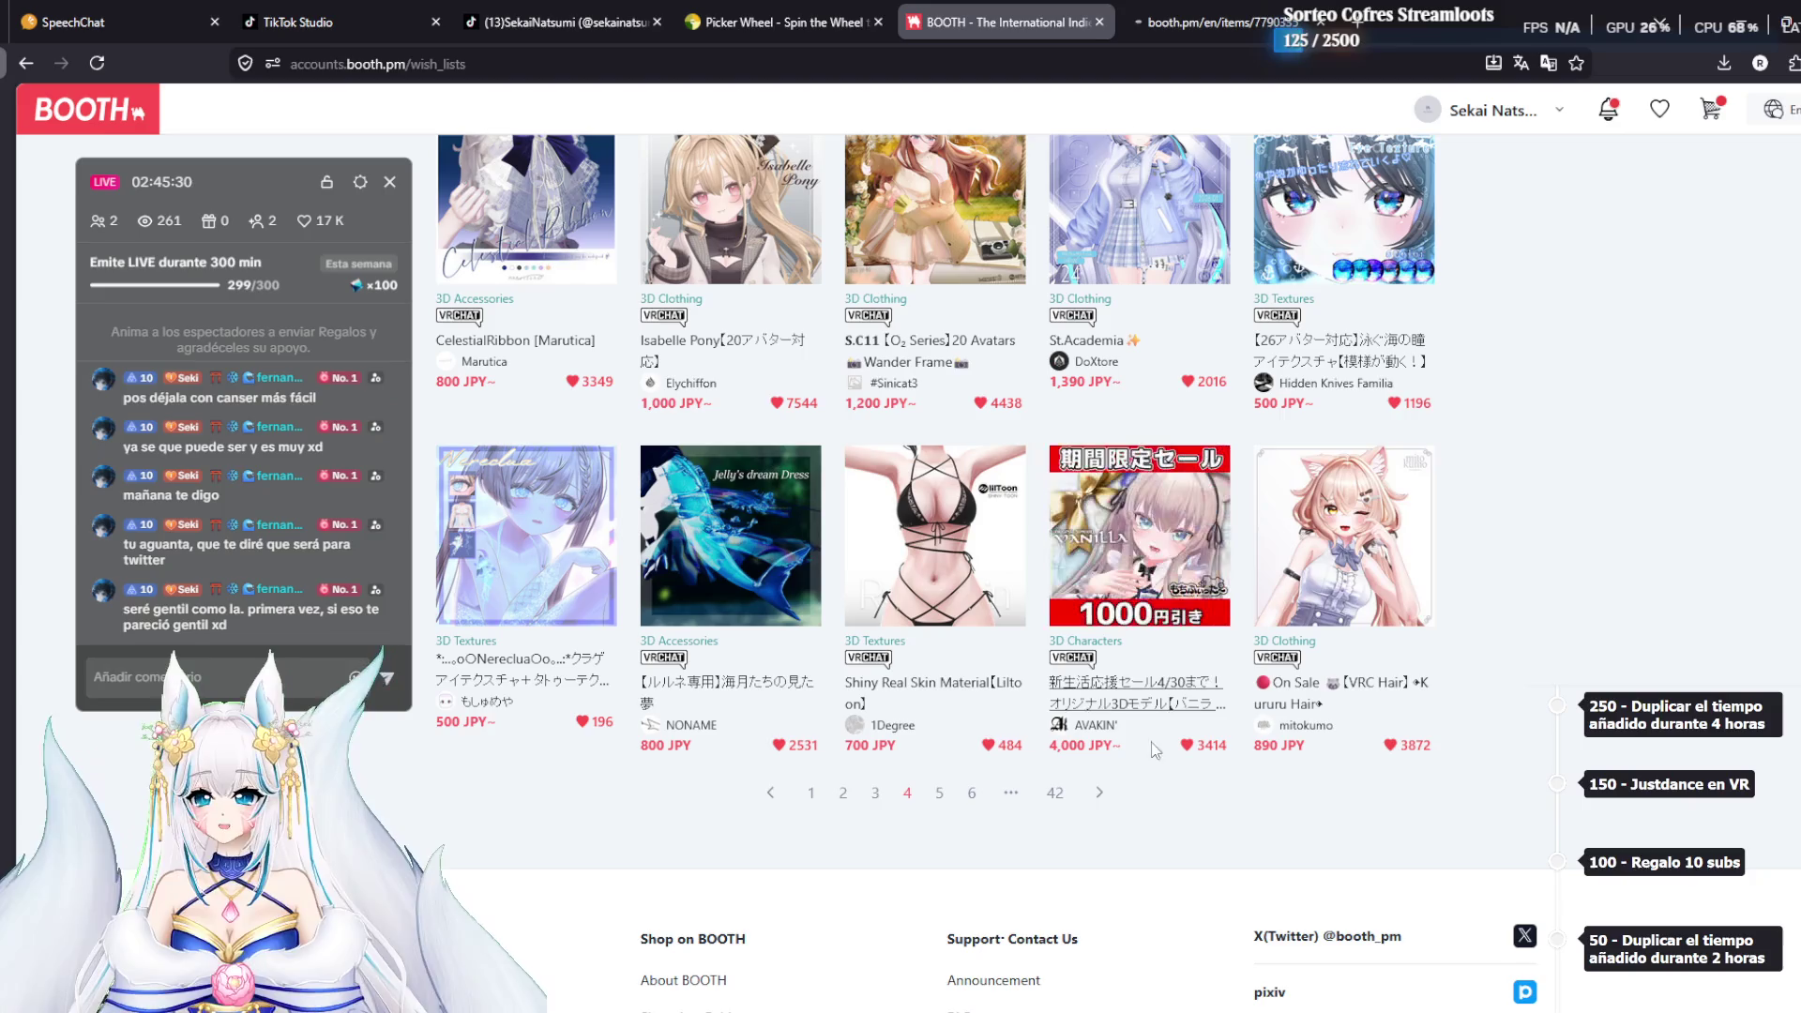
click(940, 794)
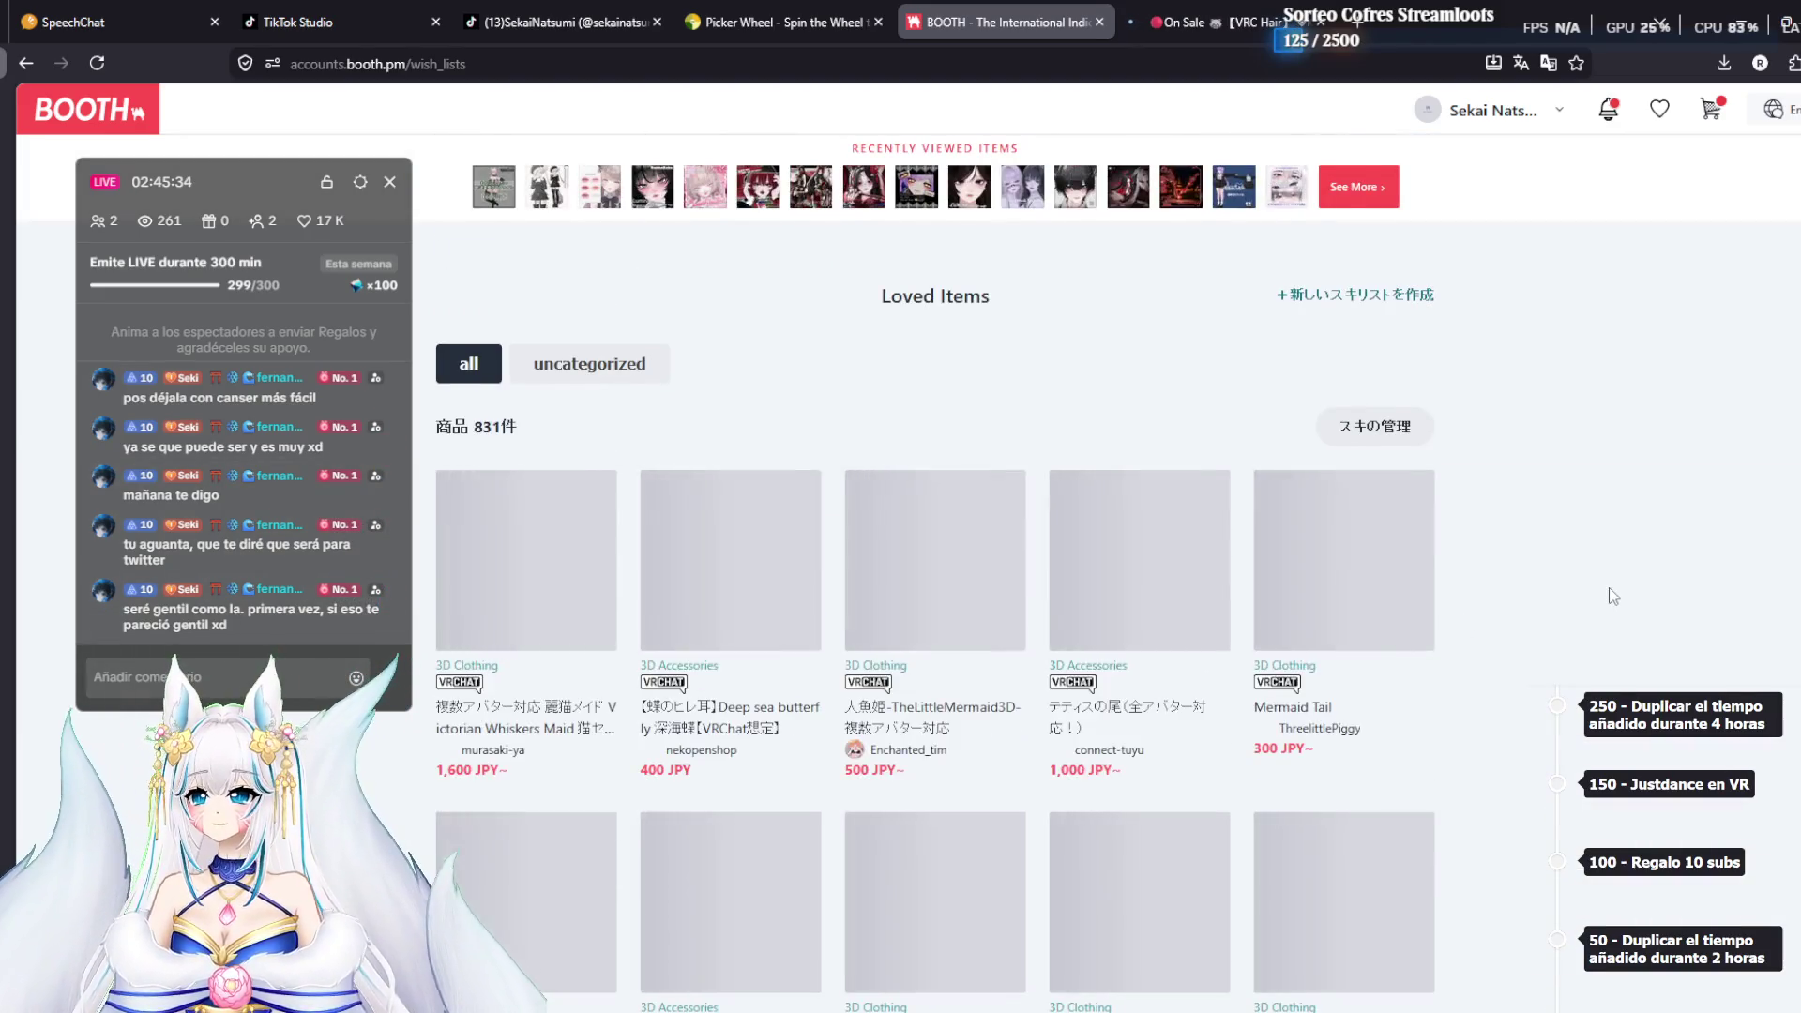
scroll(1610, 586, down, 2)
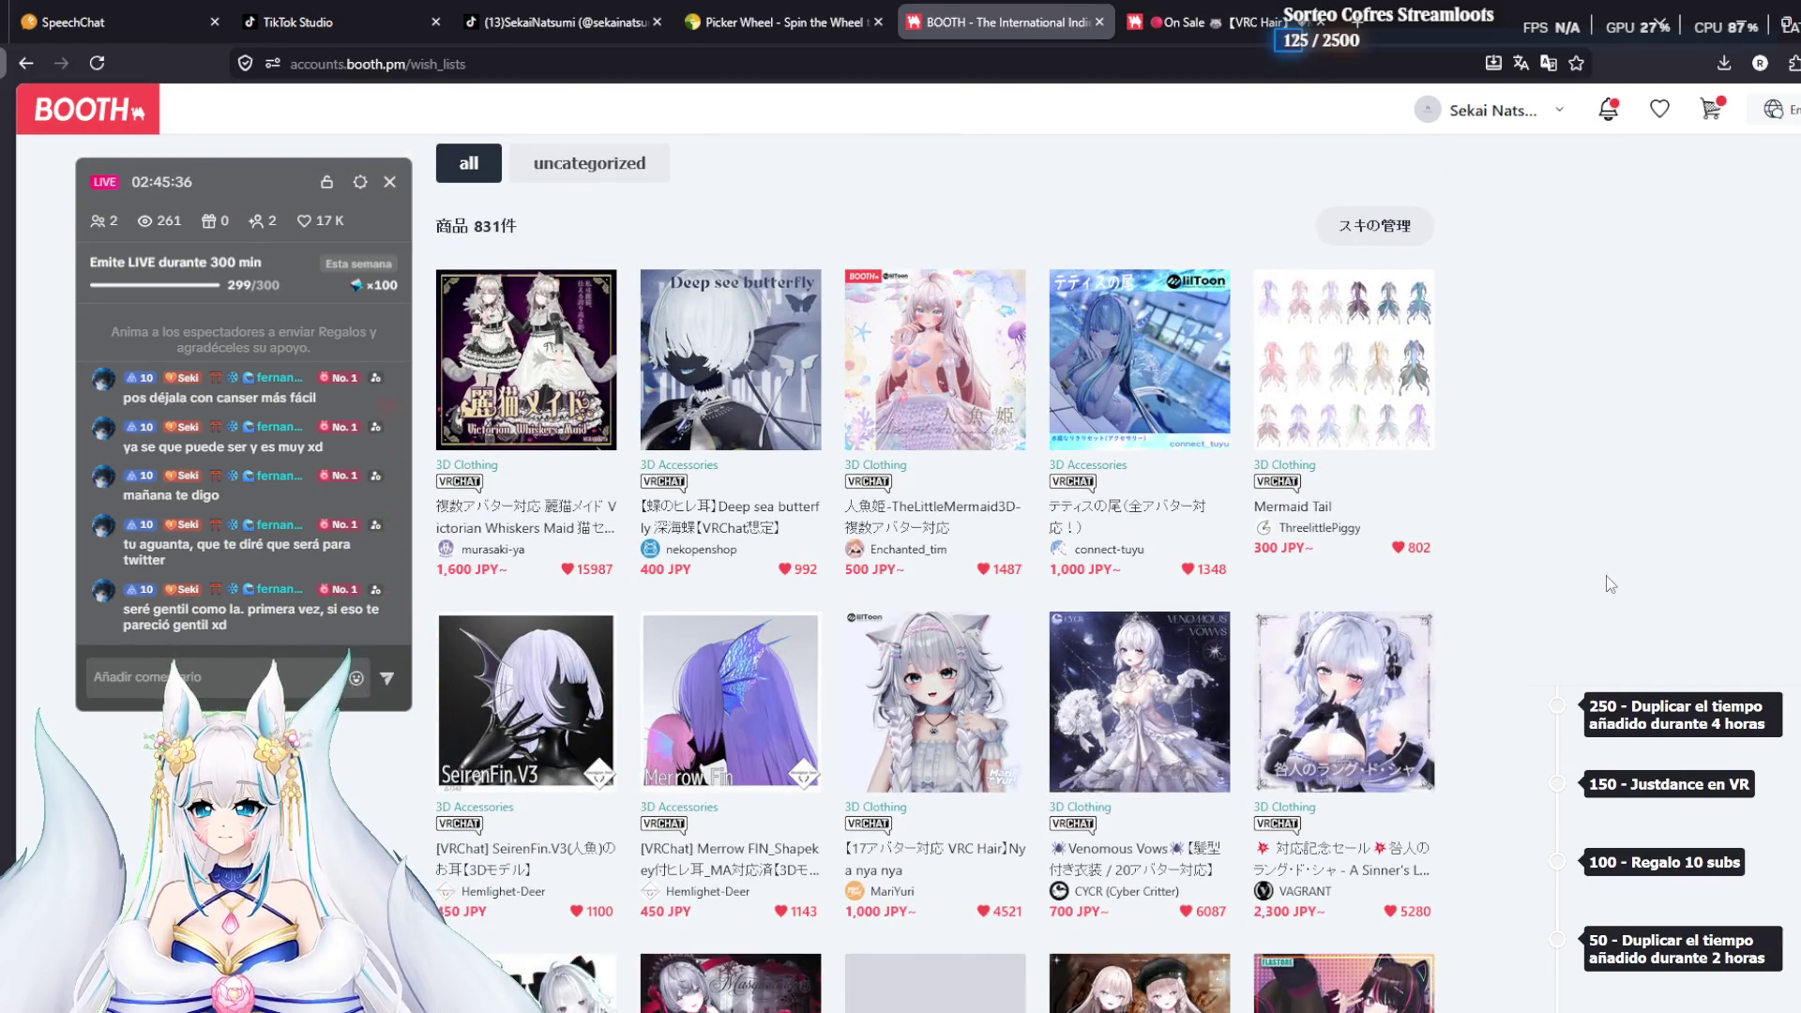
scroll(1609, 584, down, 2)
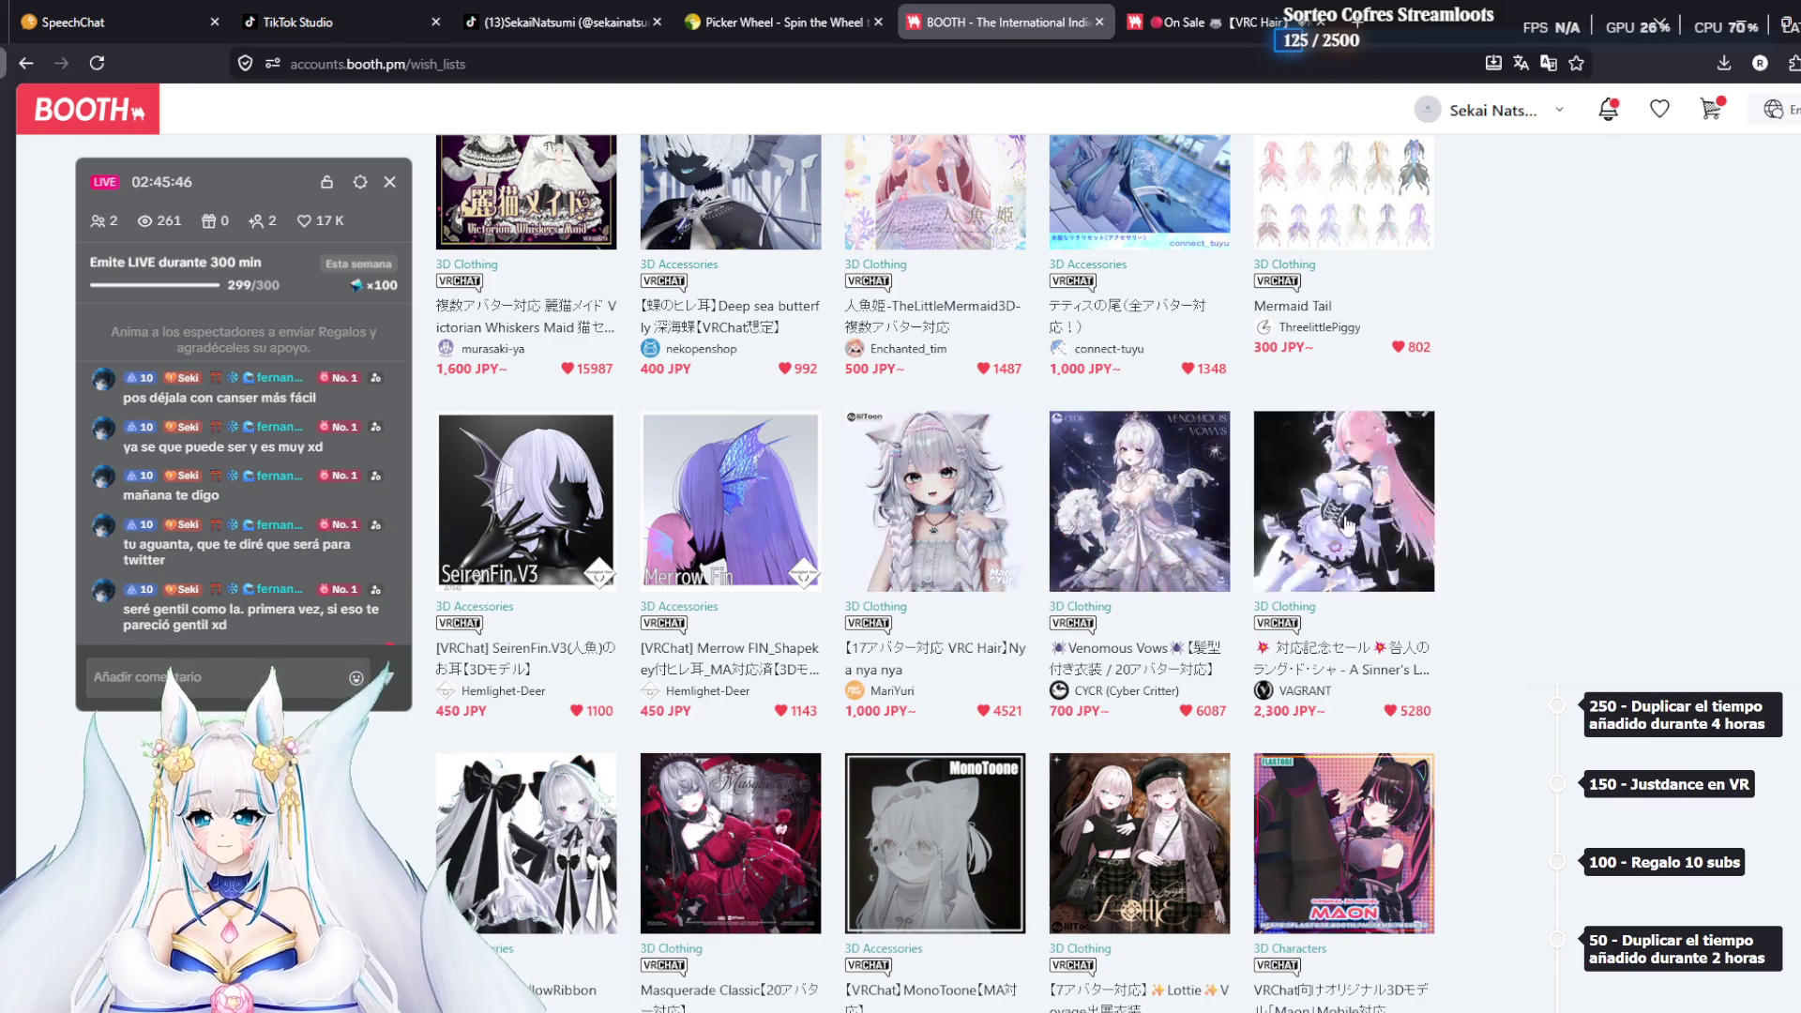
scroll(1538, 498, down, 3)
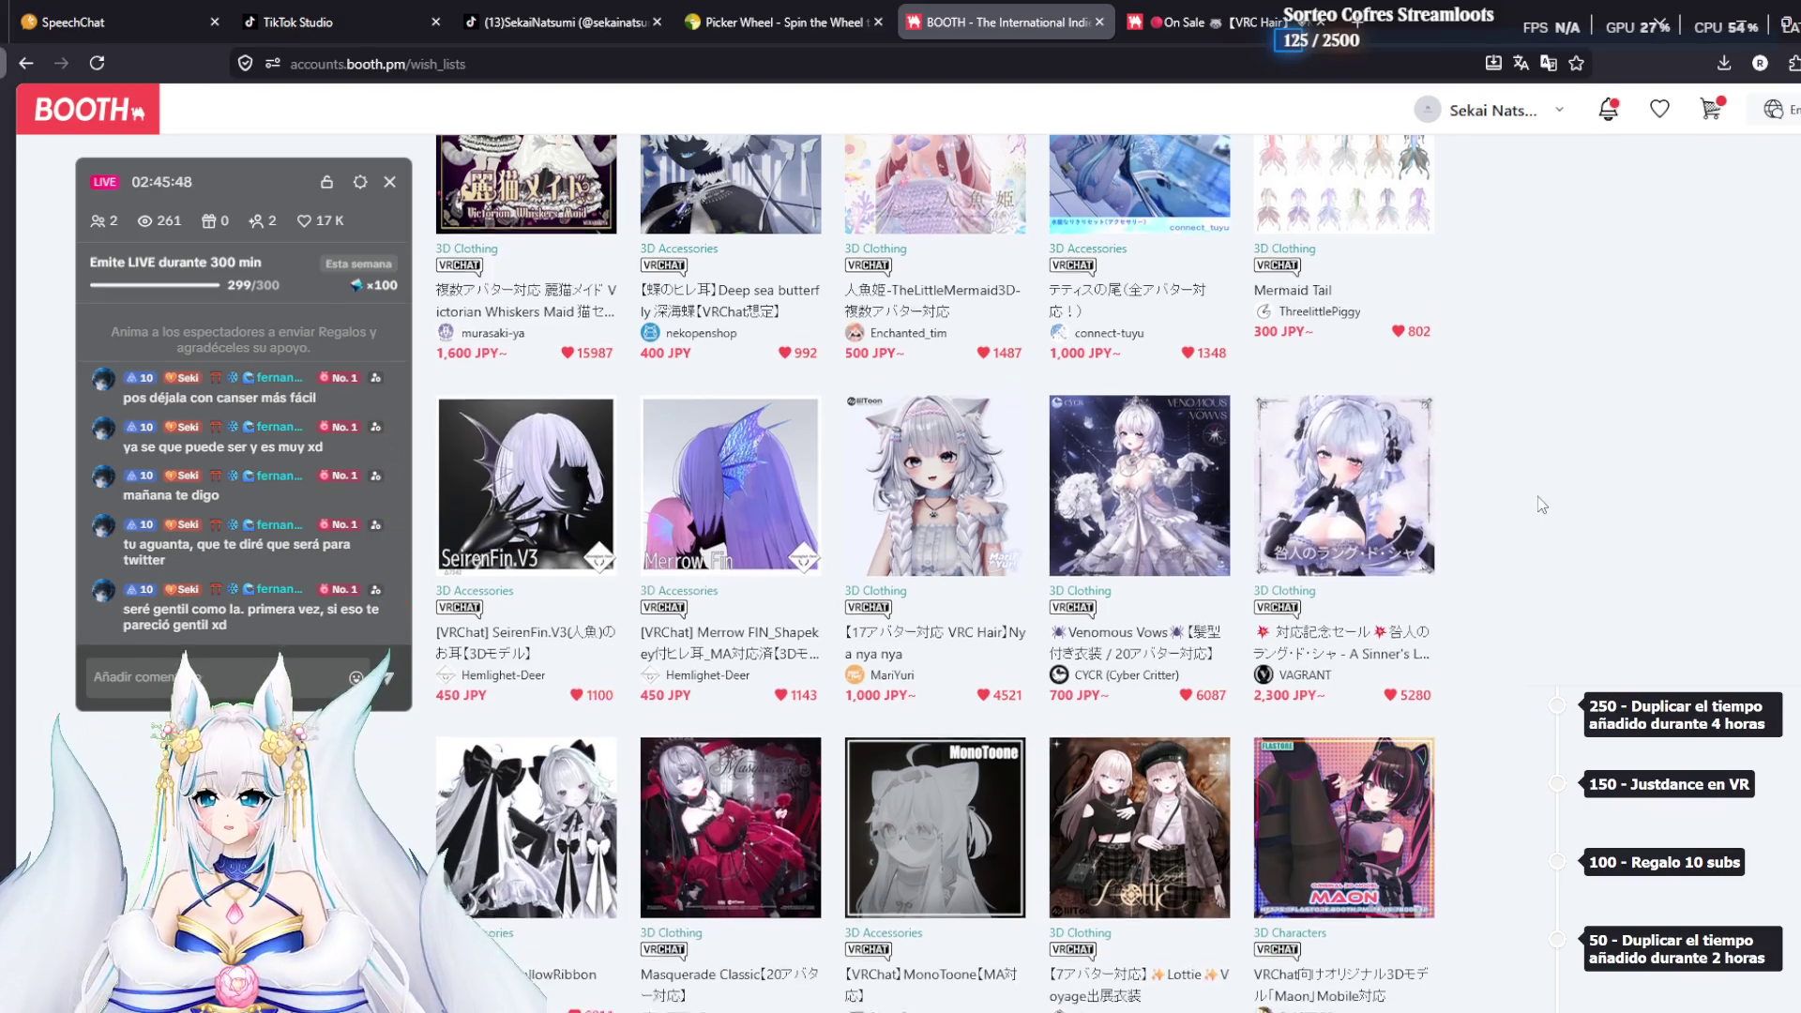
scroll(1538, 497, down, 3)
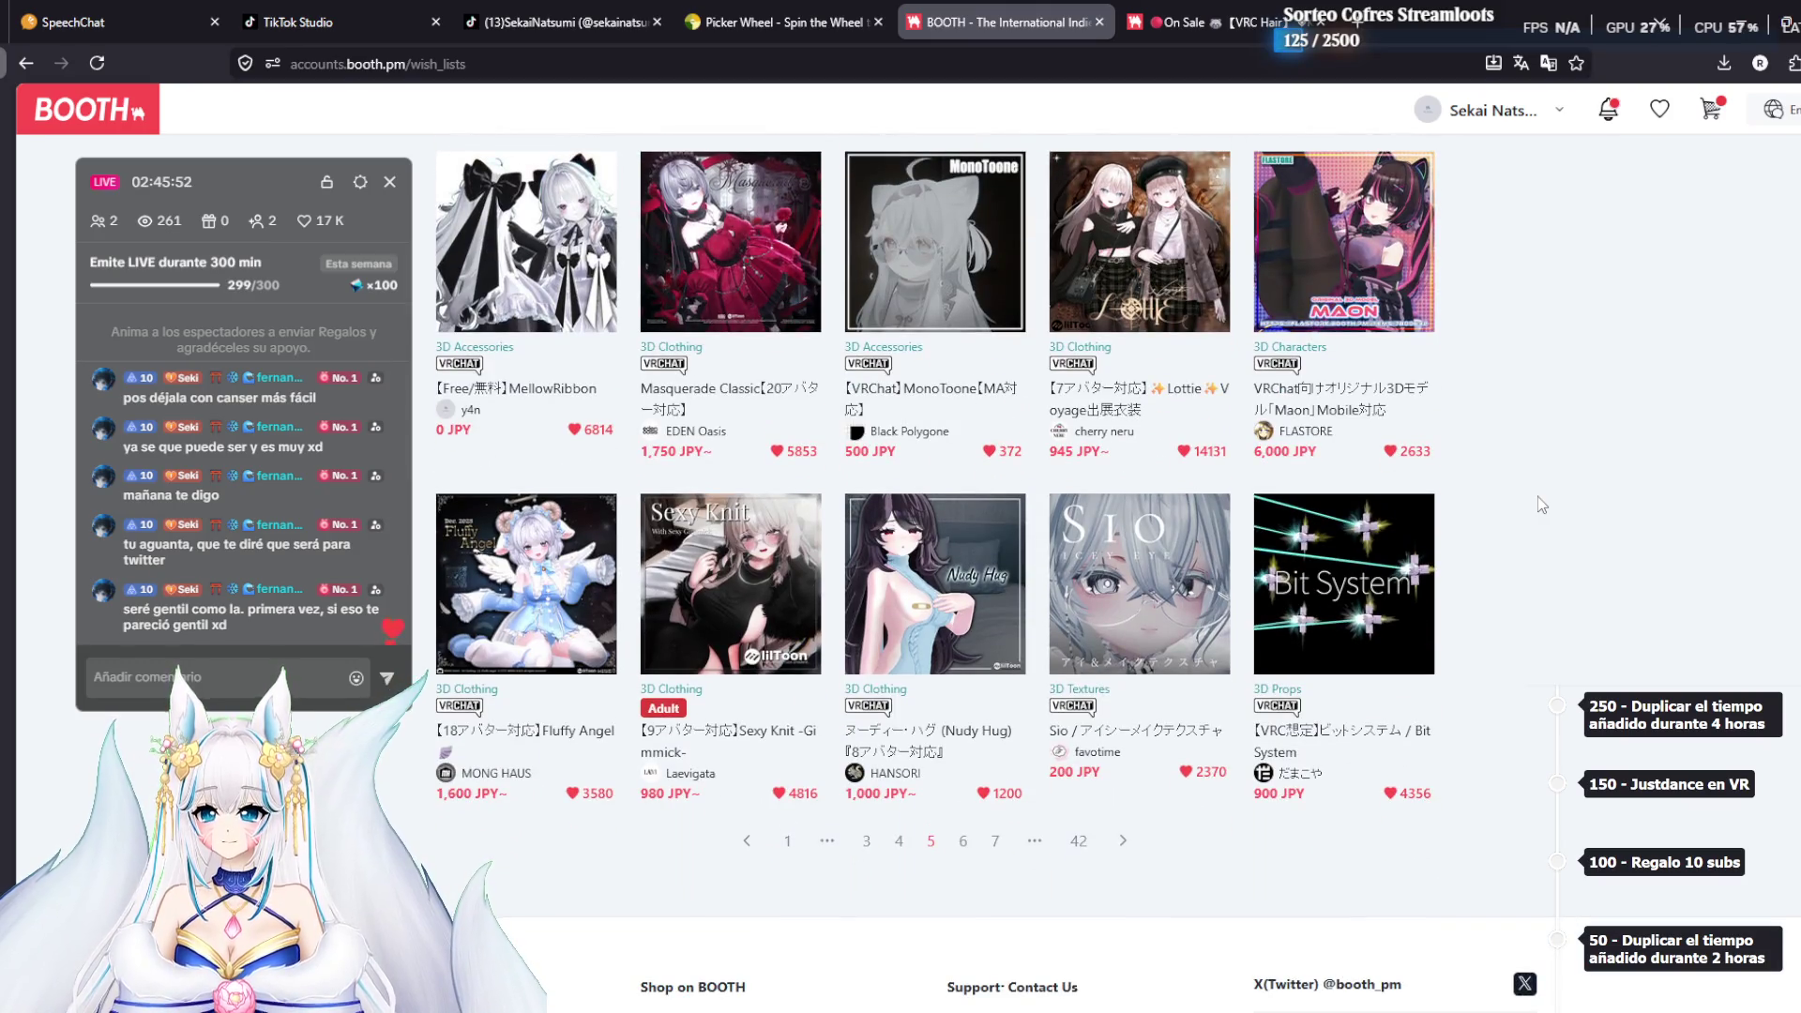
scroll(1539, 497, up, 3)
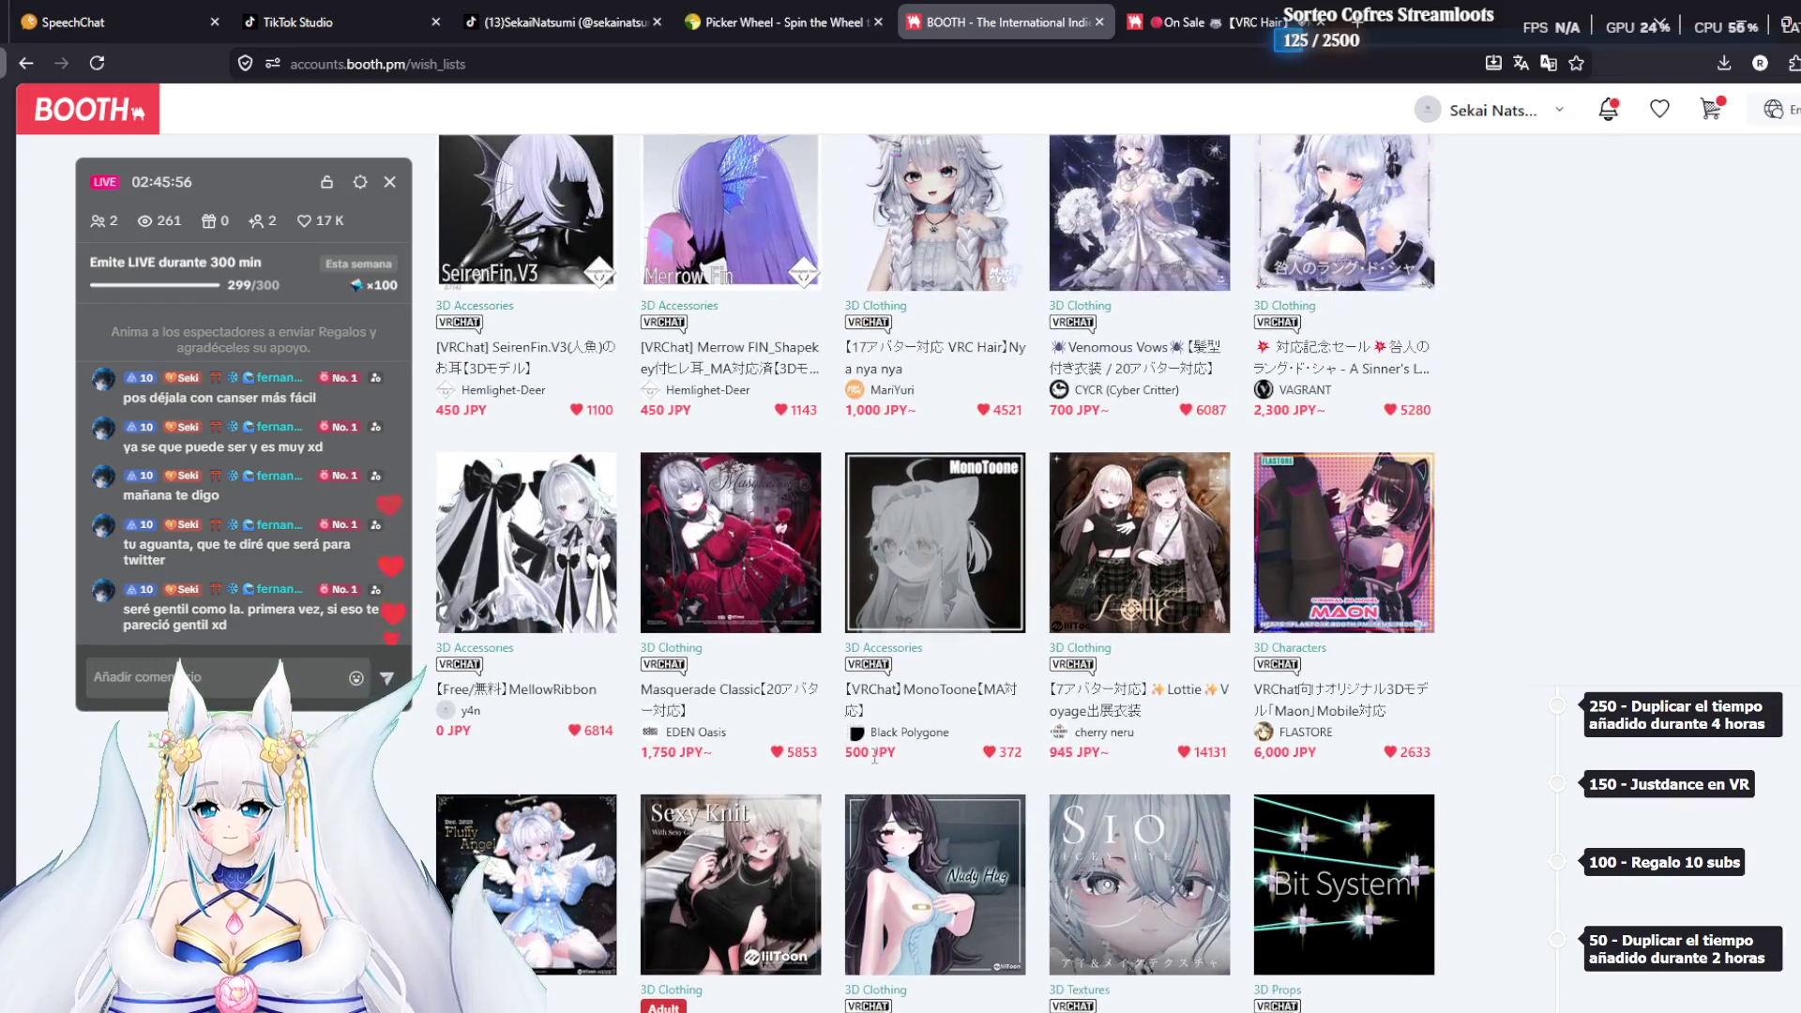
scroll(938, 788, down, 3)
click(963, 843)
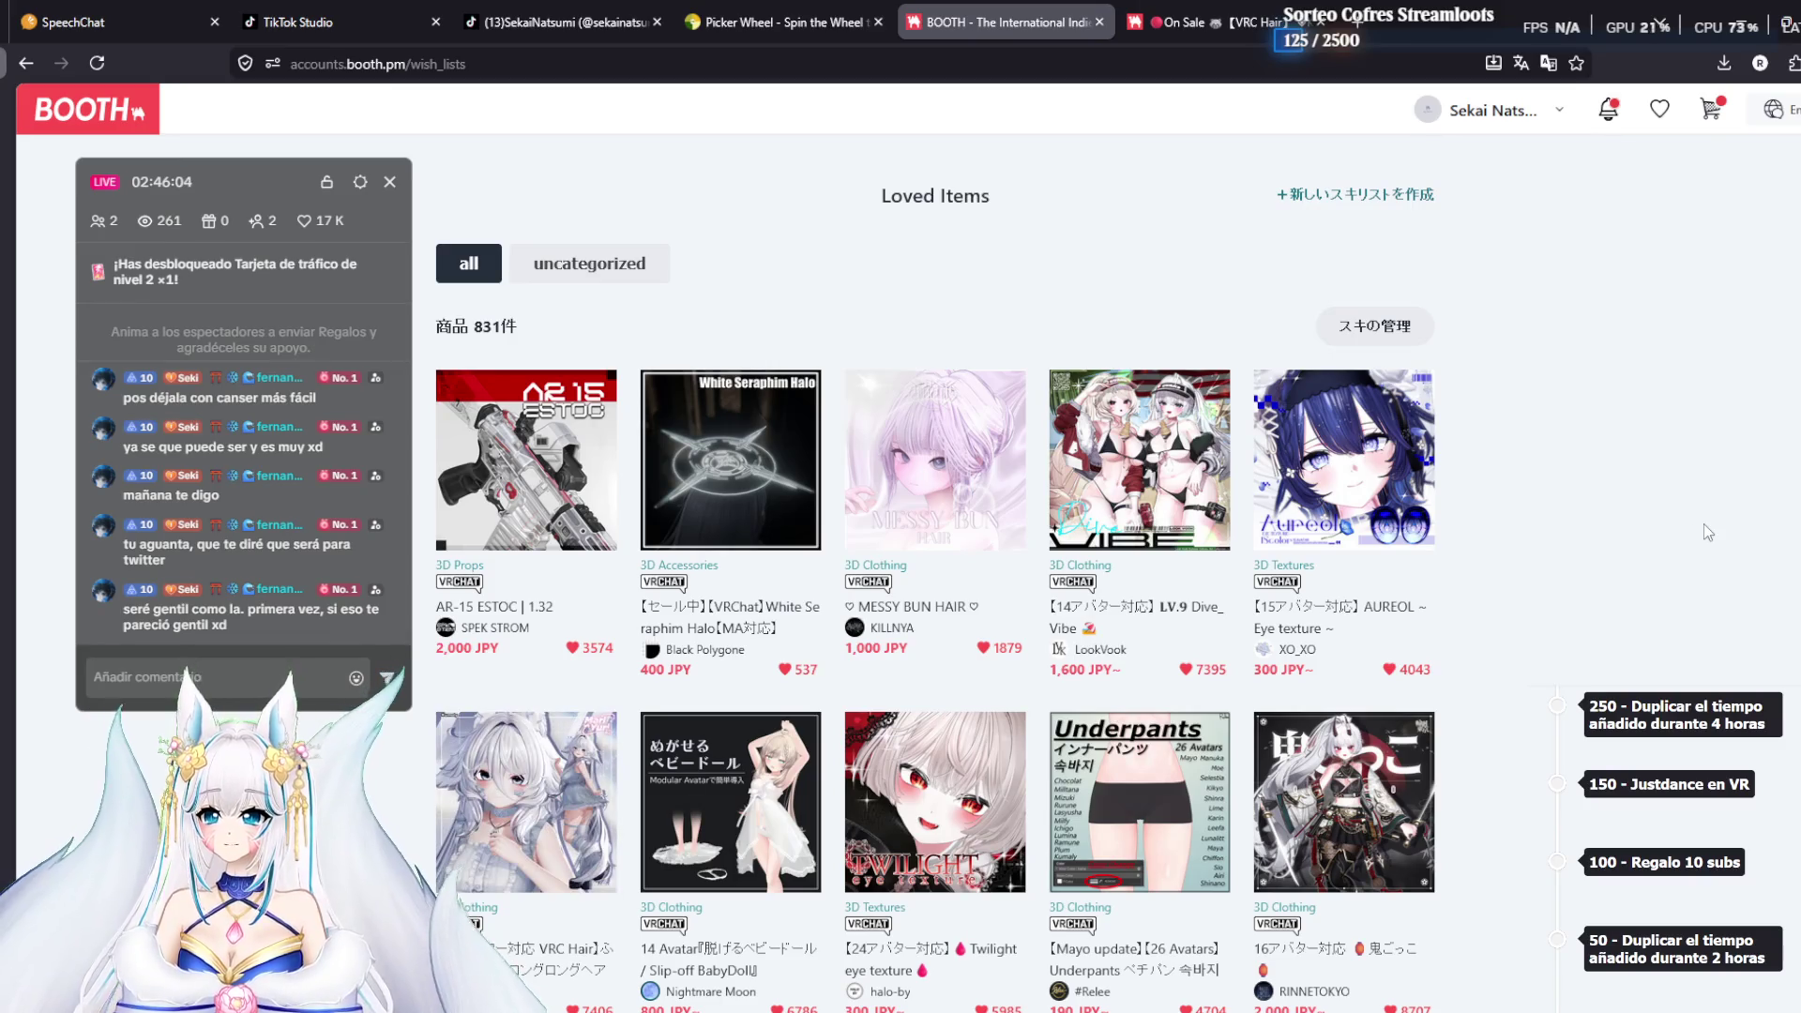
Scroll to the bottom of wishlist page 6 and go to page 7
scroll(1703, 524, down, 5)
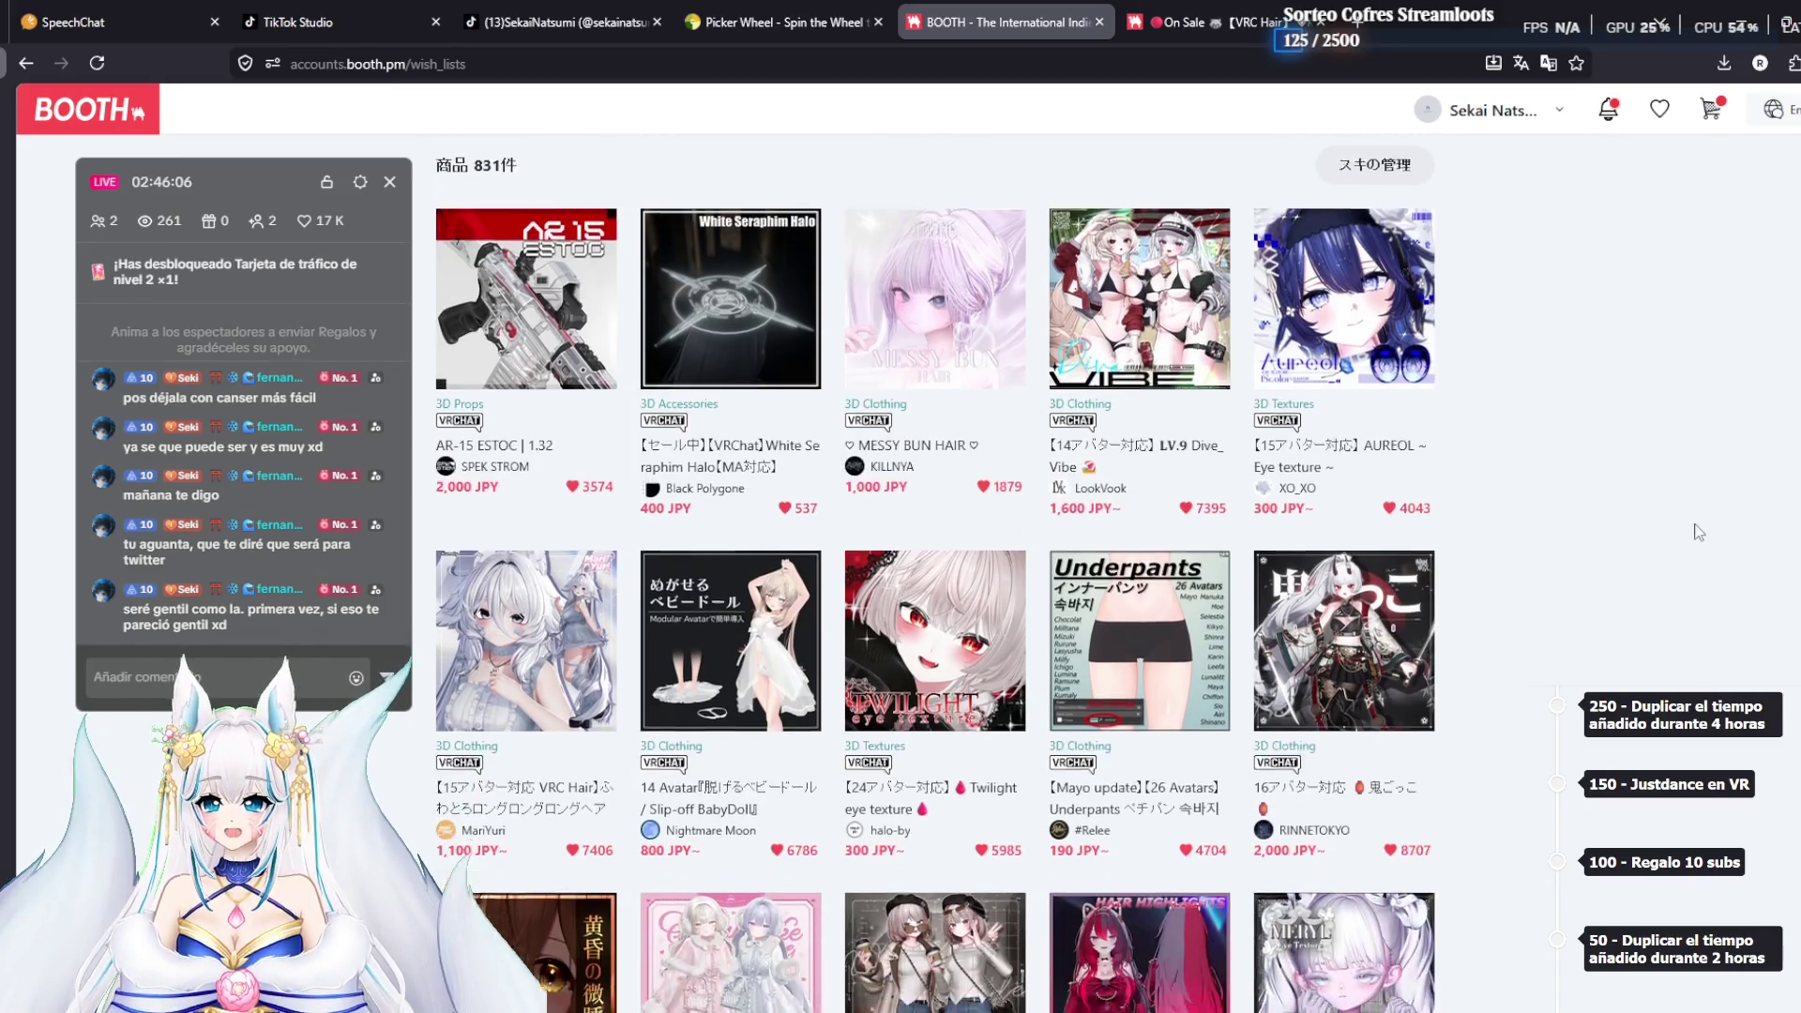
scroll(1686, 531, down, 2)
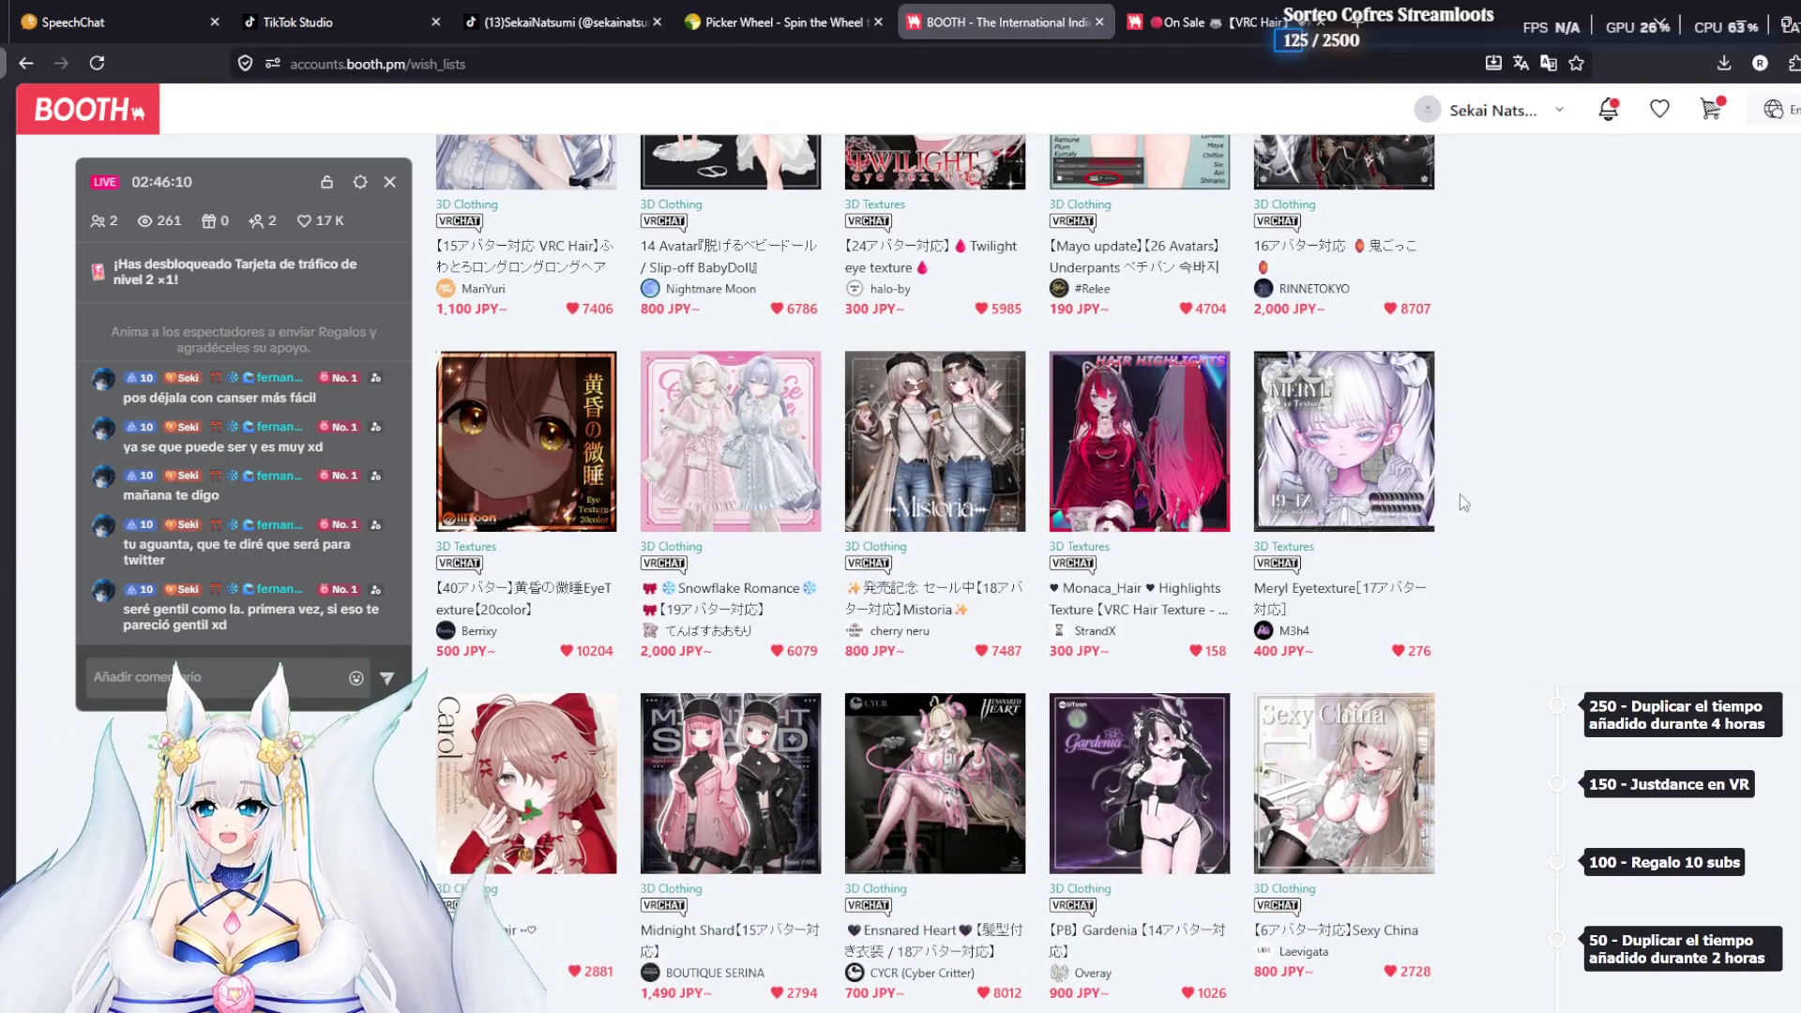
scroll(1459, 493, down, 2)
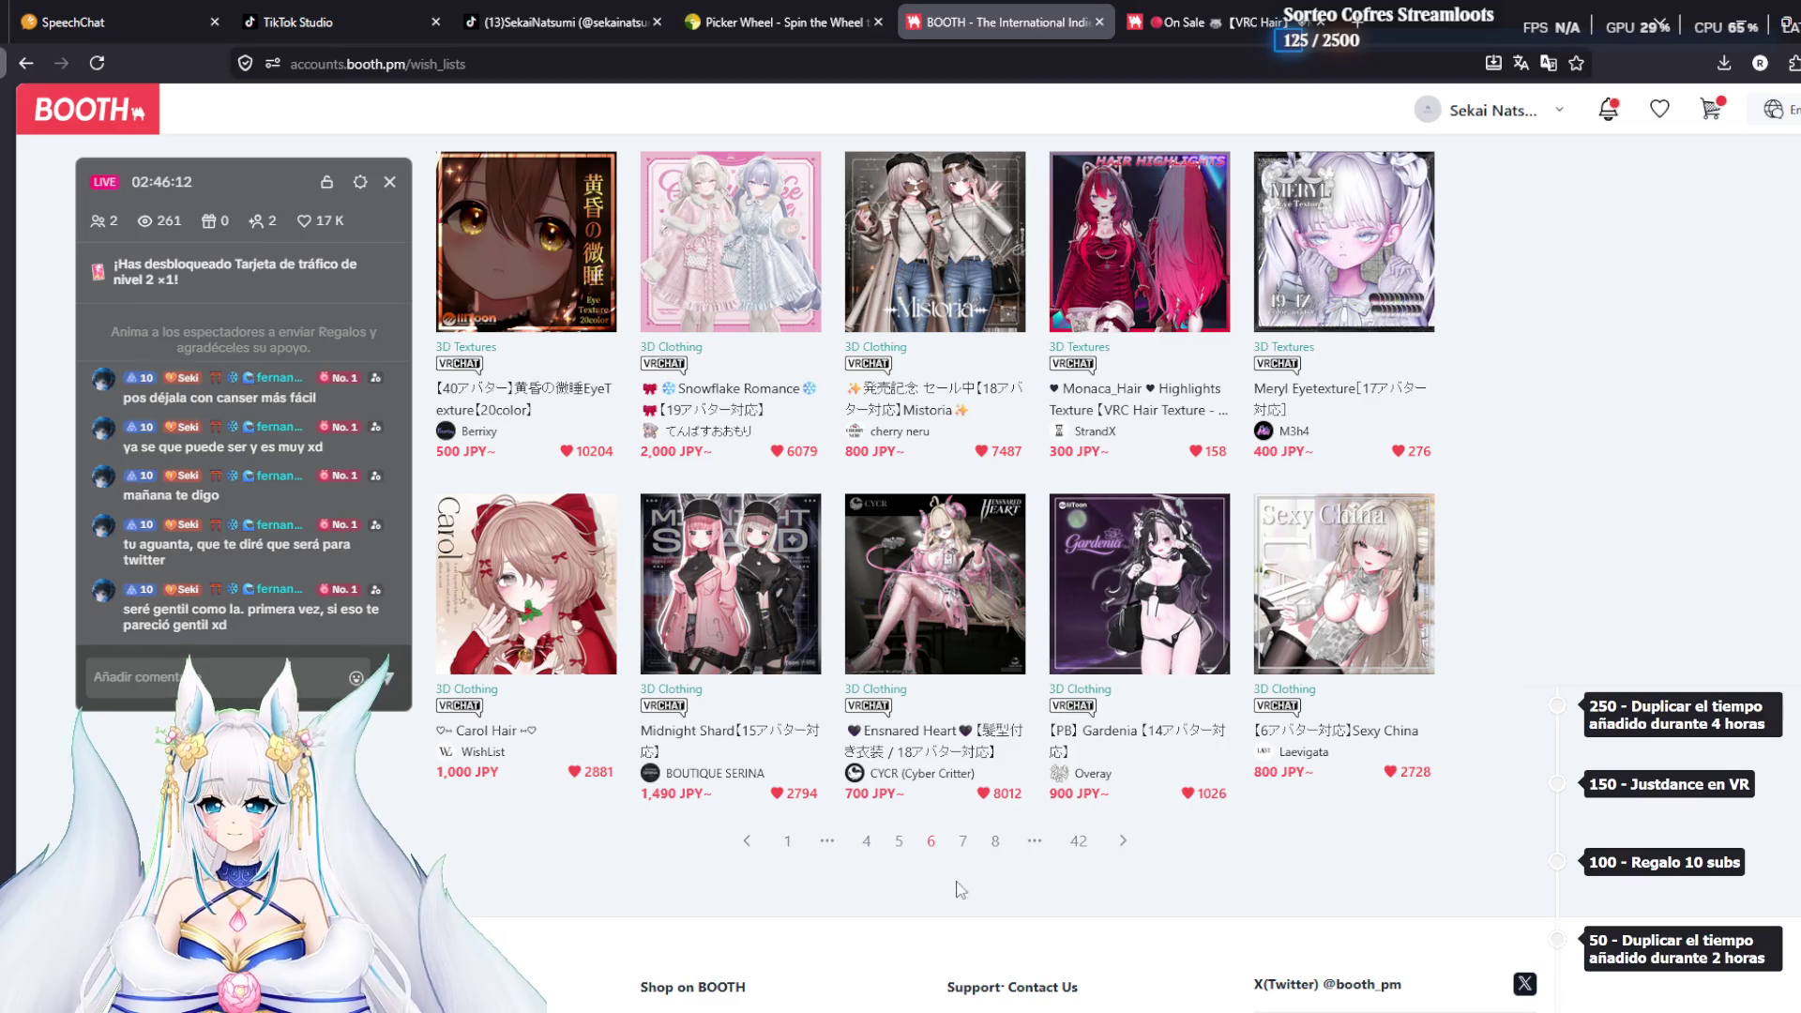
click(963, 841)
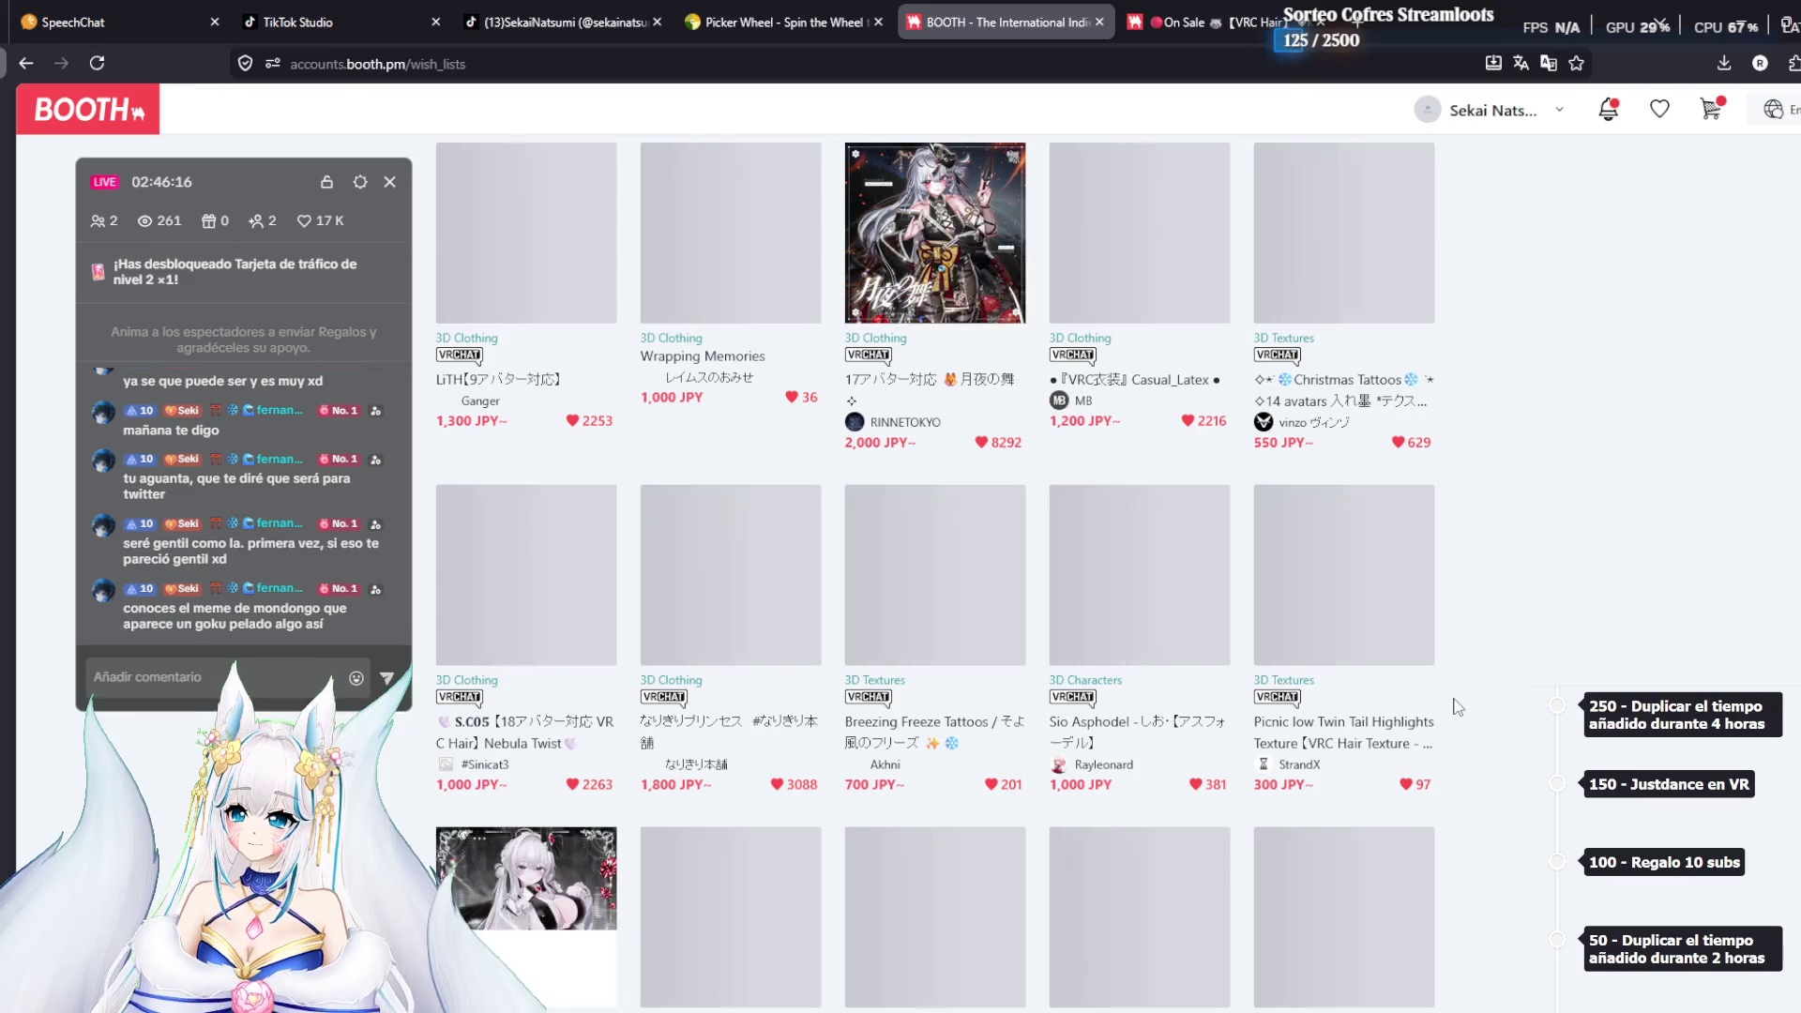
Scroll through wishlist page 7 and move on to page 8
scroll(1491, 619, up, 5)
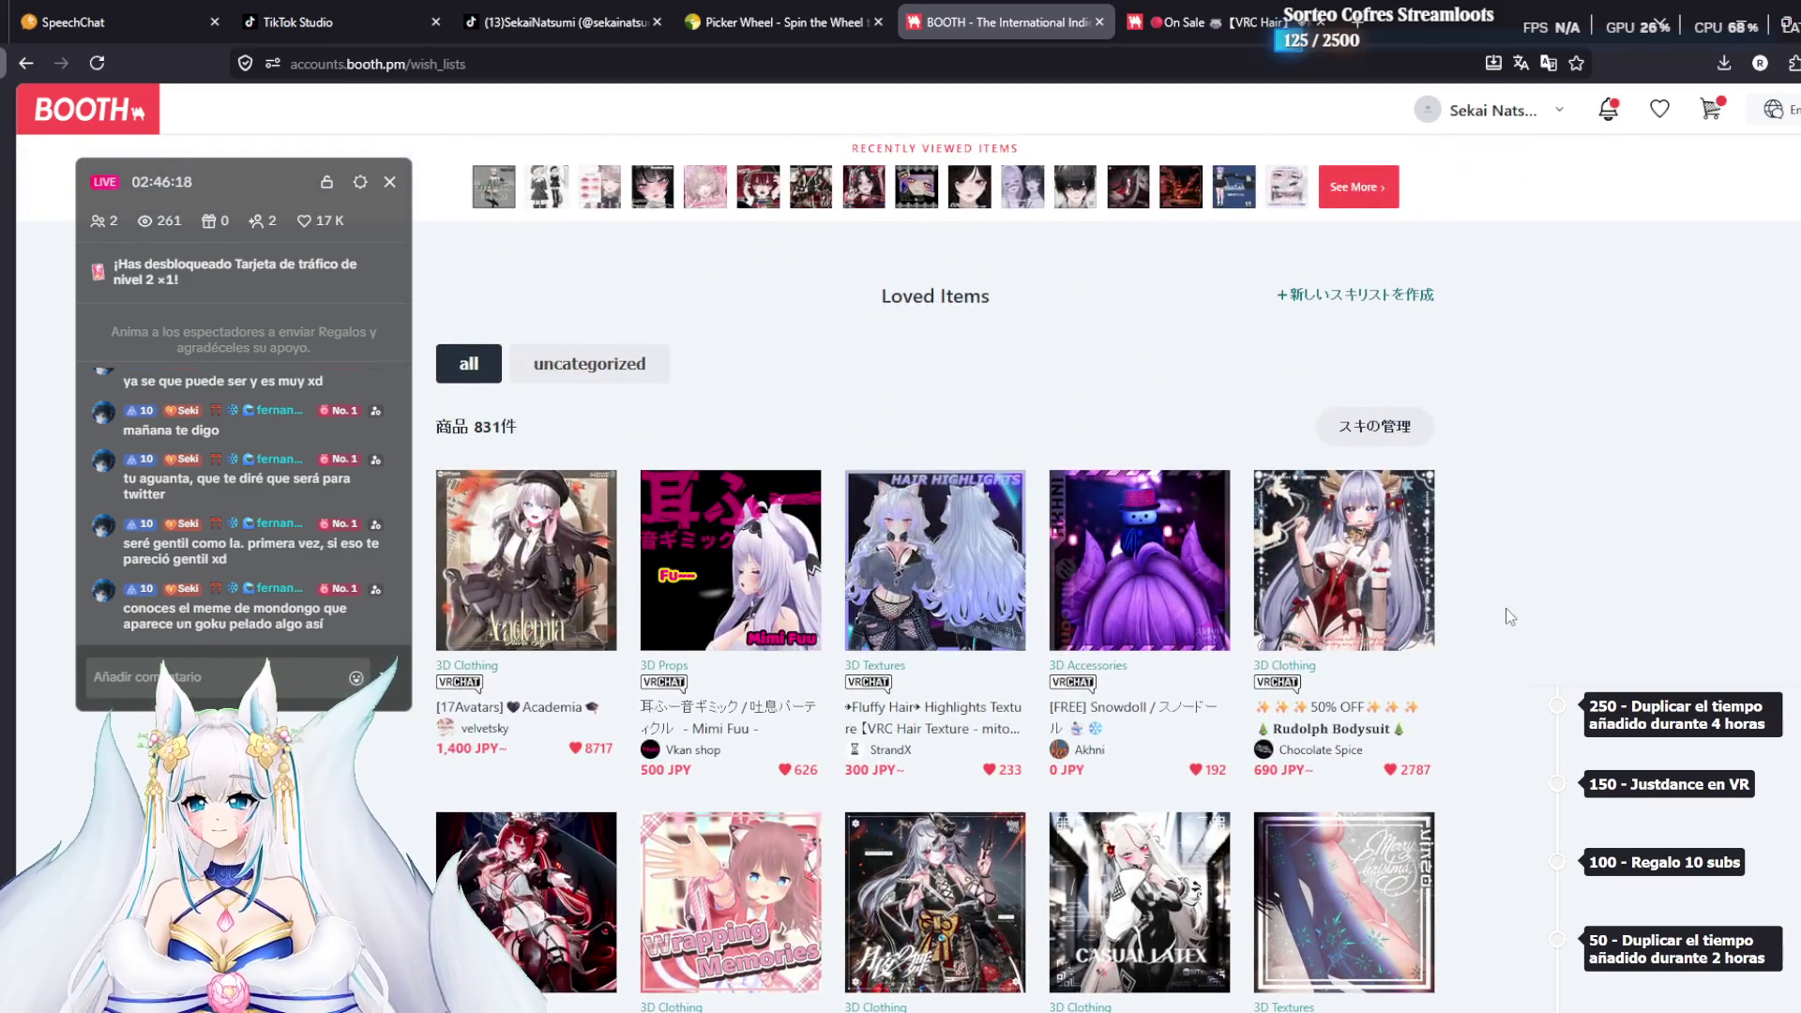
scroll(1507, 612, down, 4)
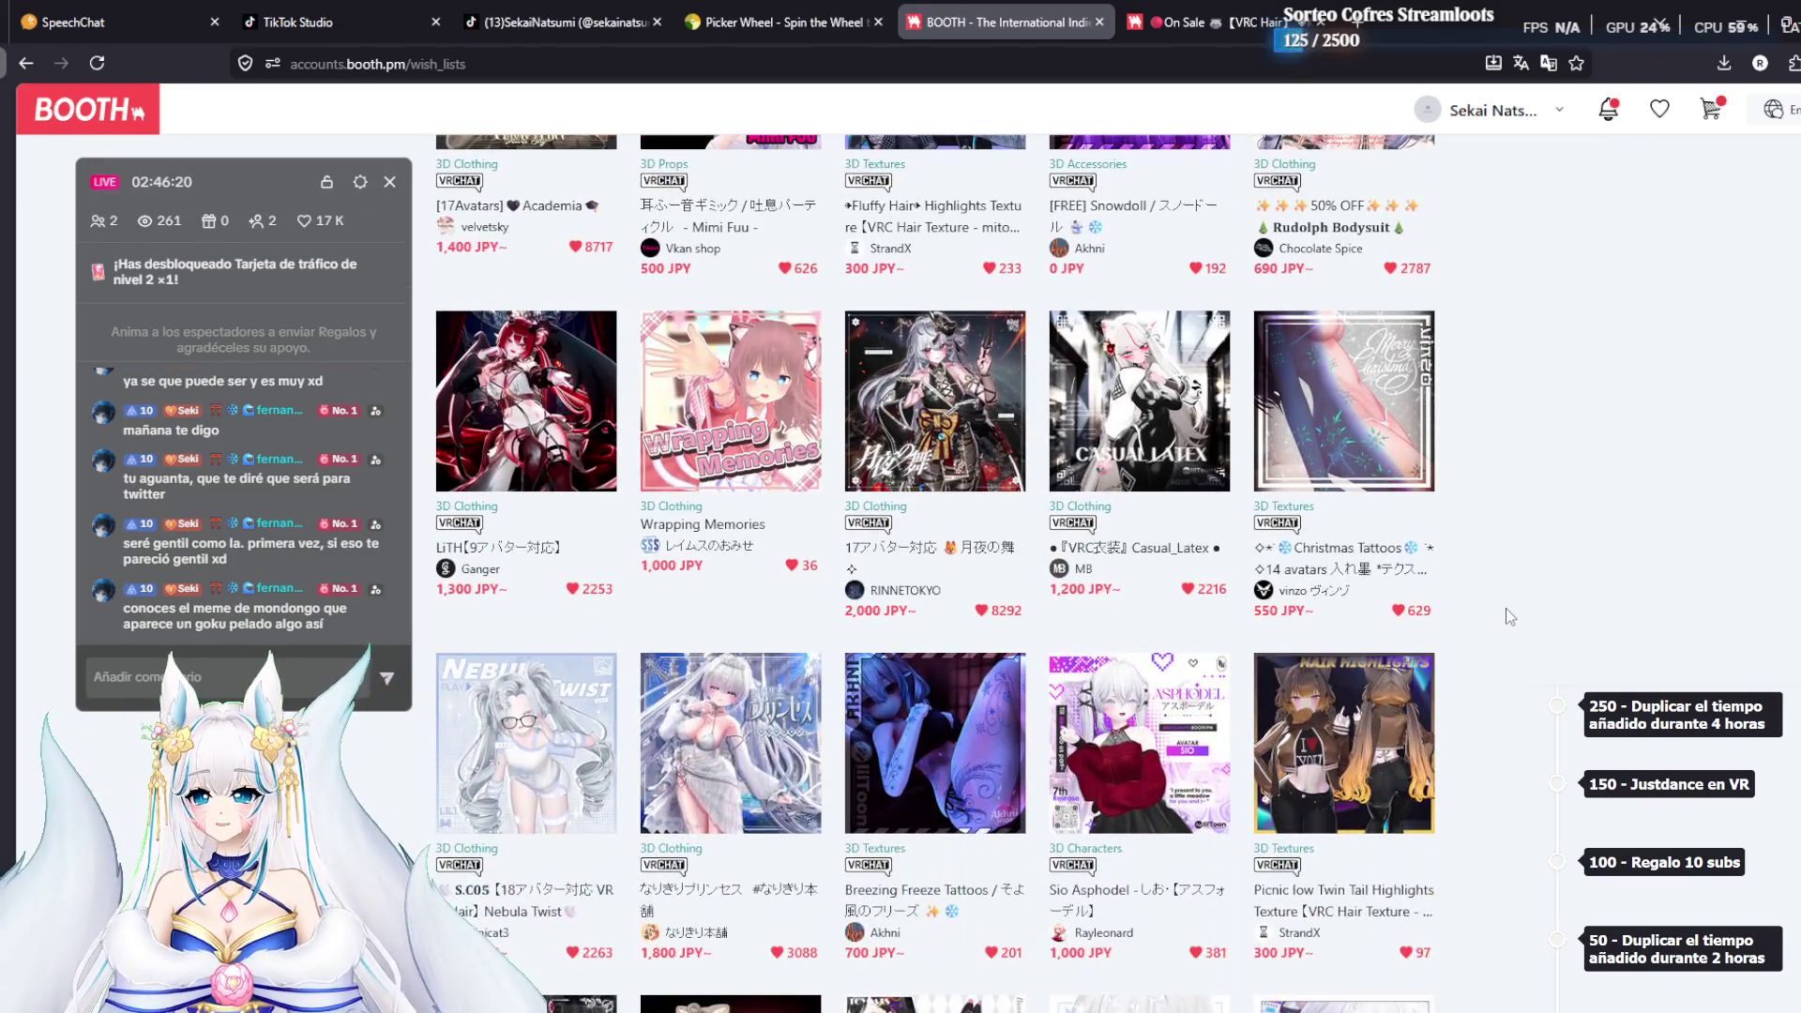
scroll(1508, 615, down, 4)
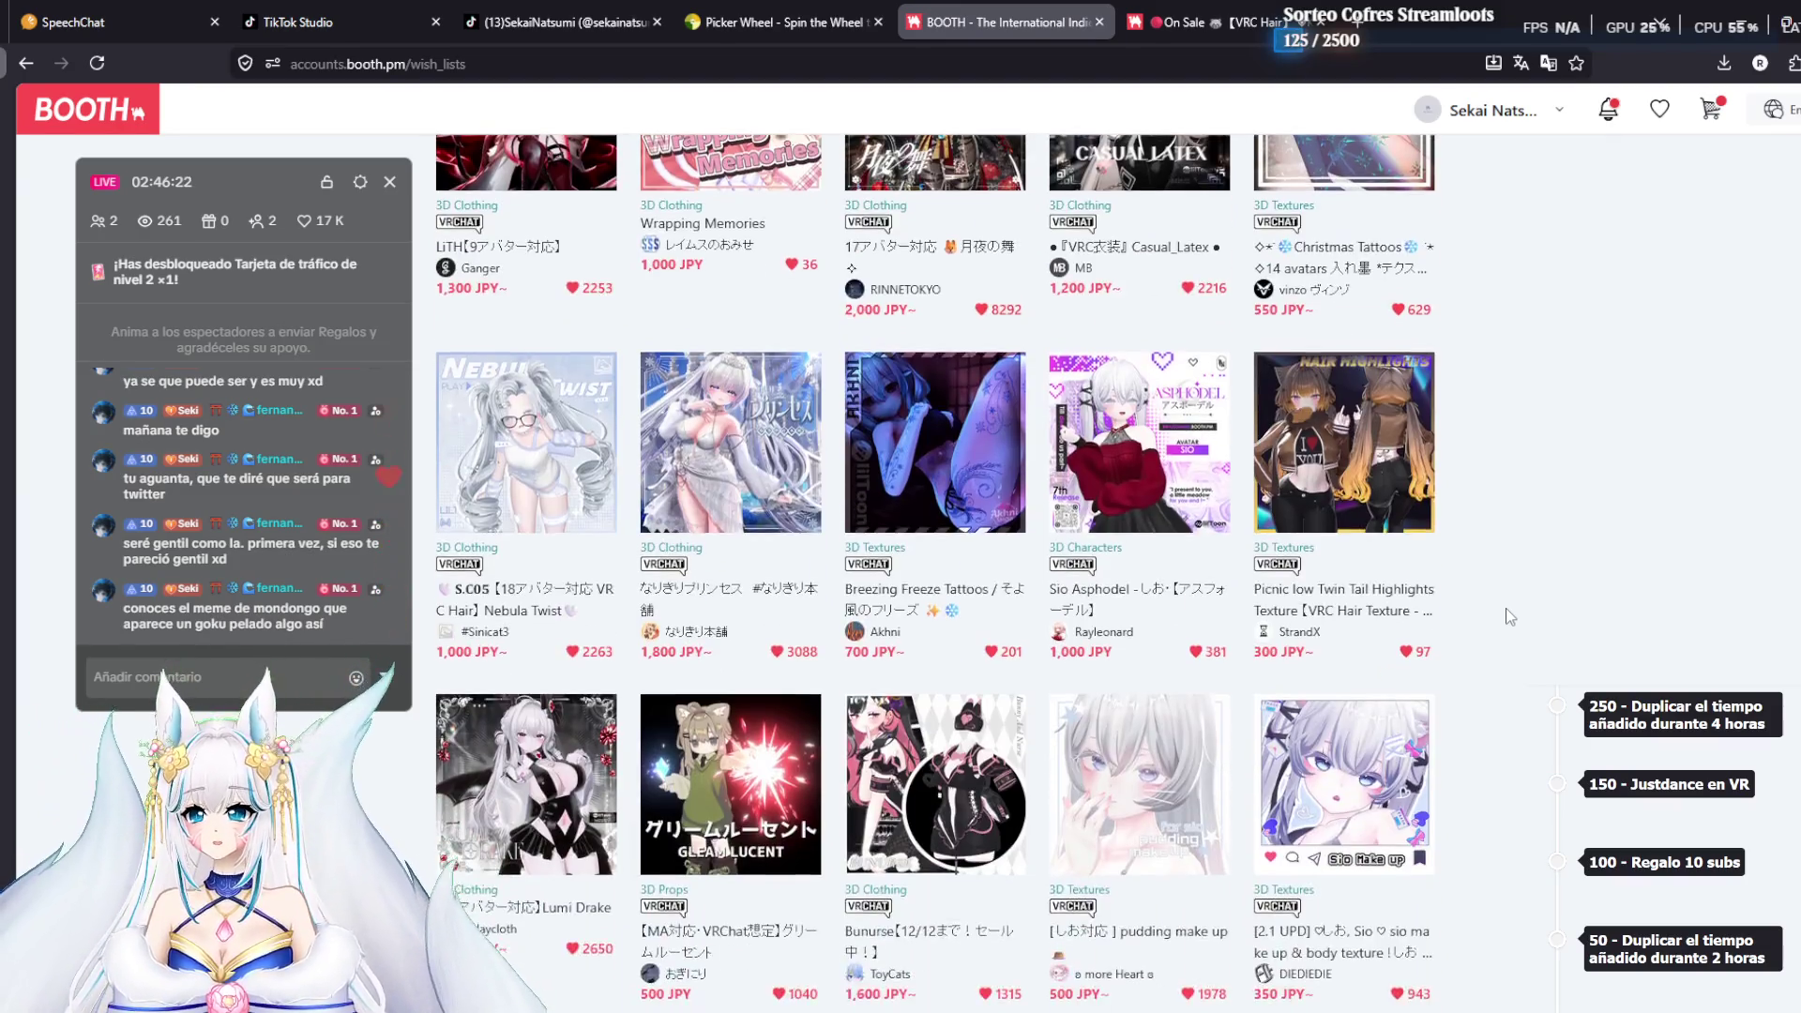
scroll(1506, 608, down, 2)
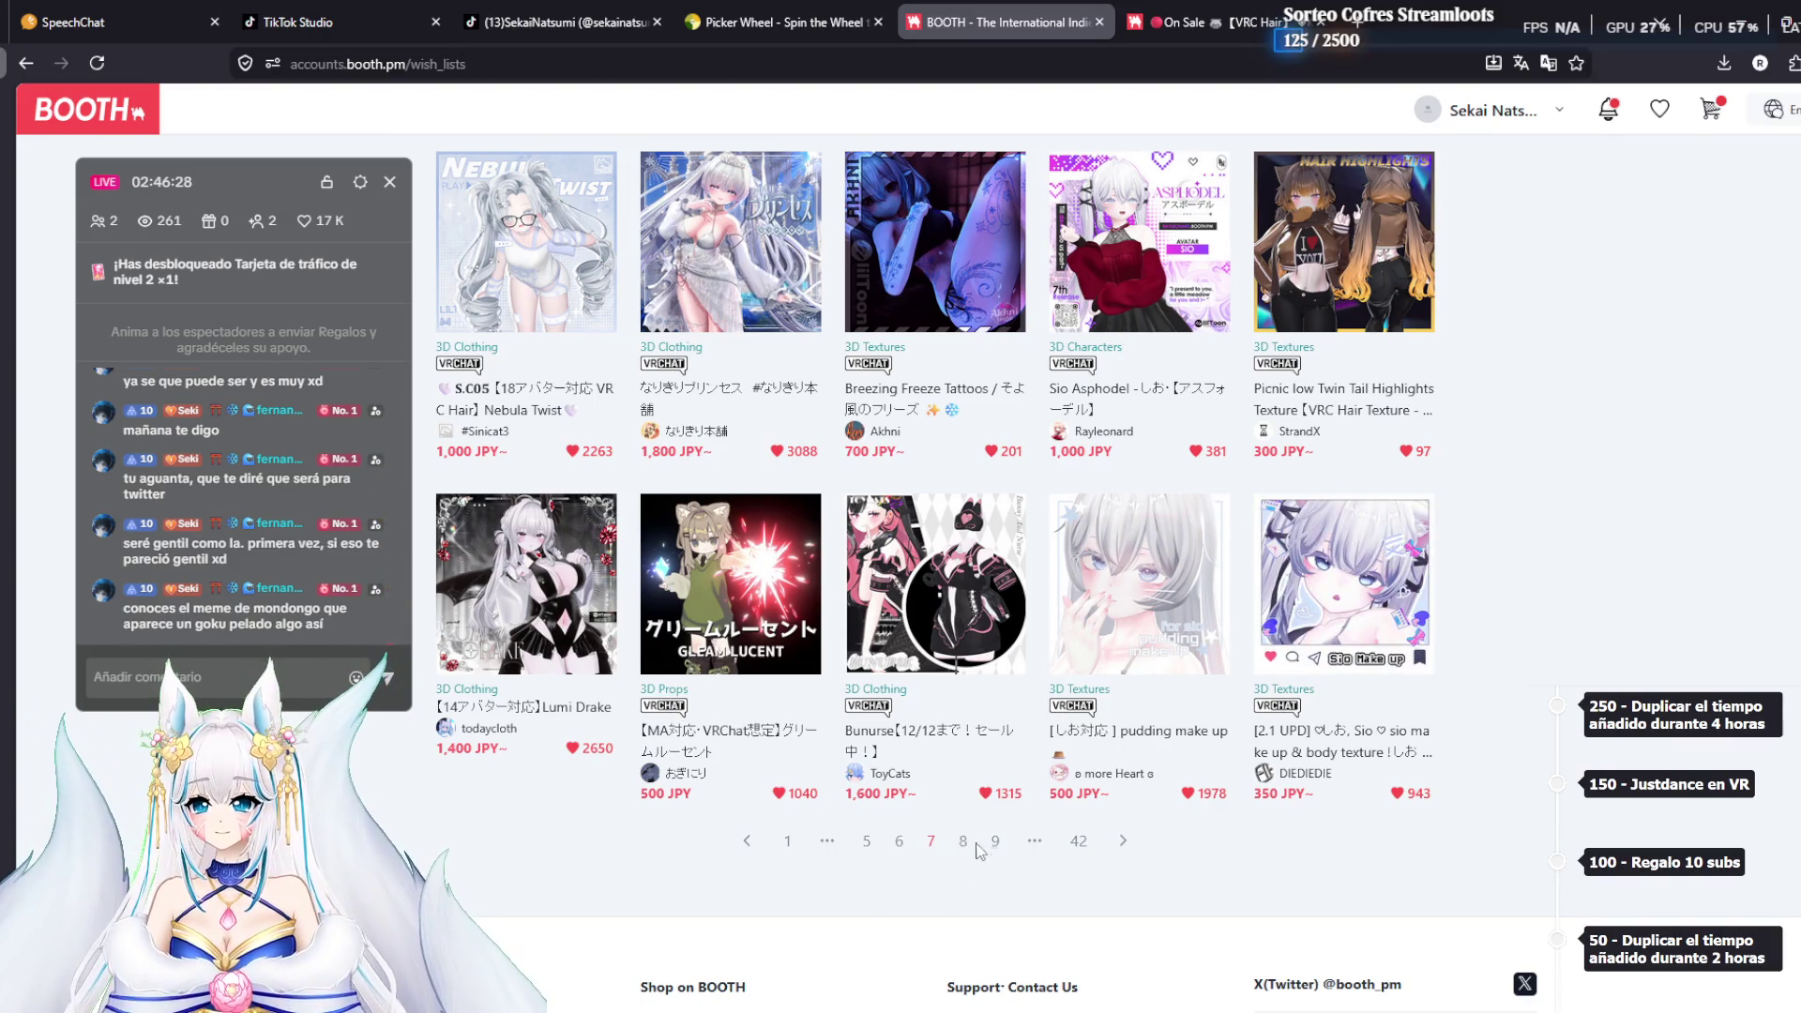
click(963, 848)
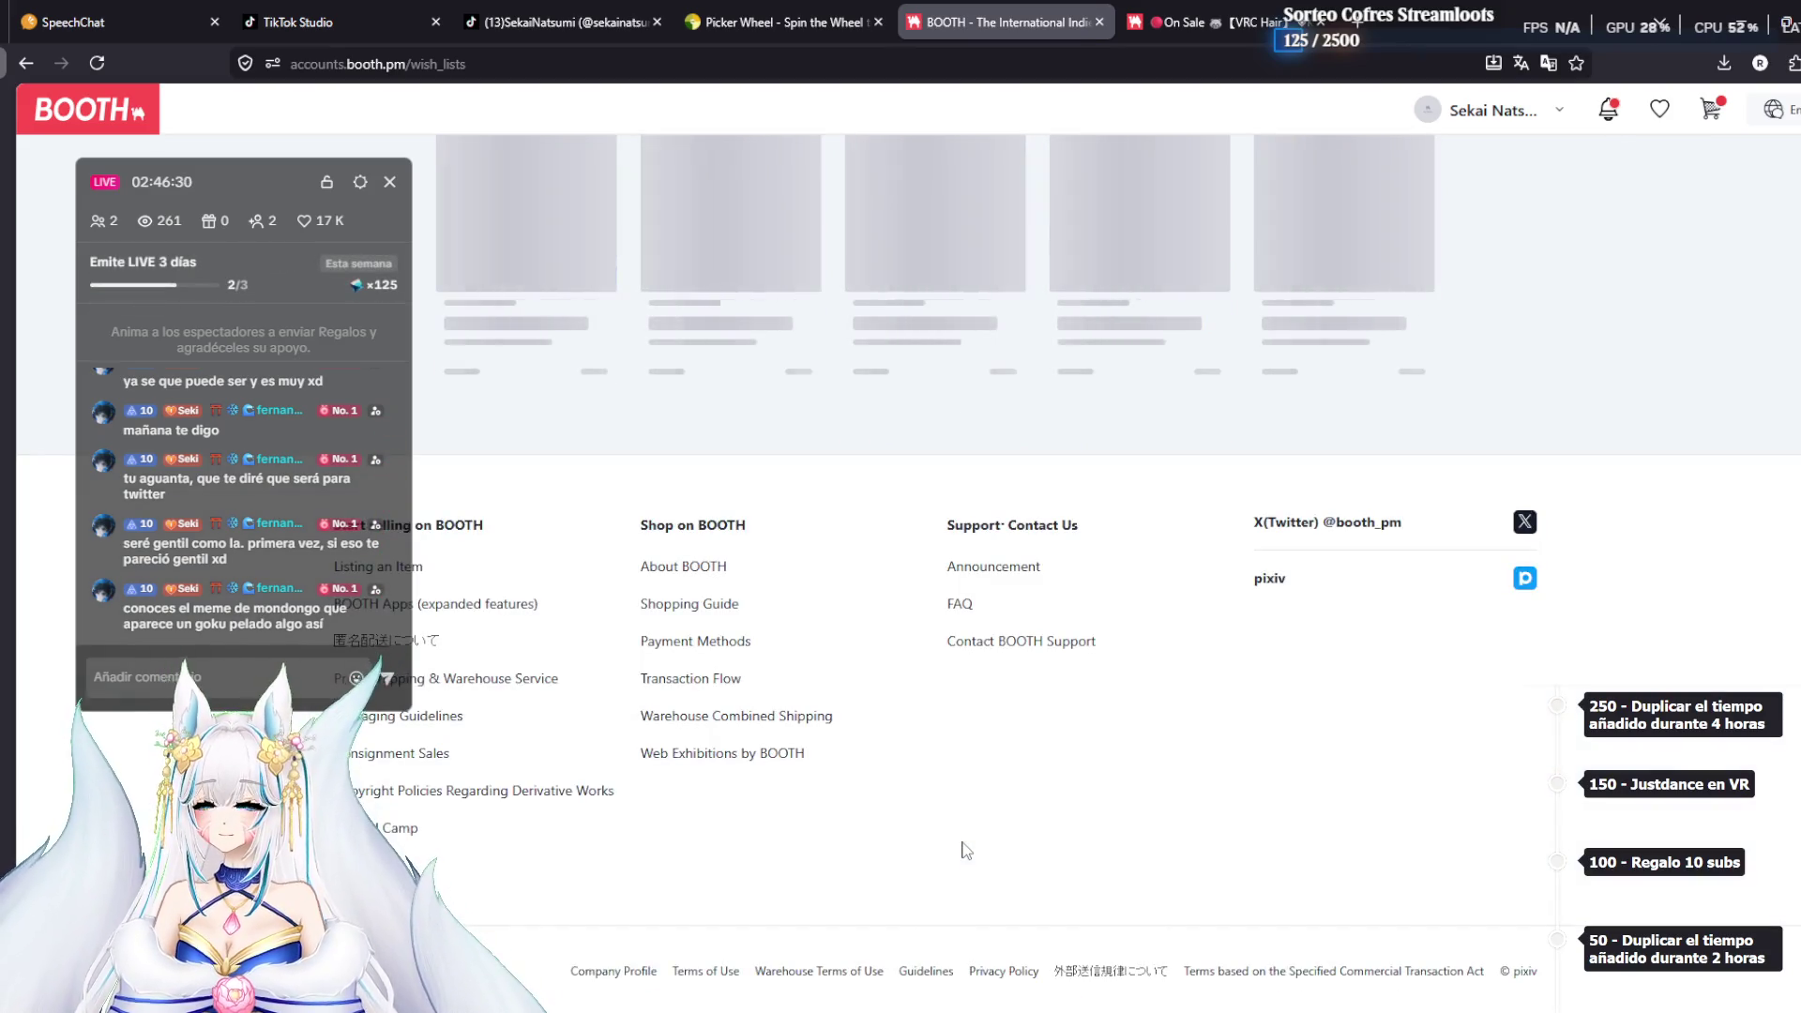
Scroll through wishlist page 8 and load the following page
scroll(1381, 588, up, 3)
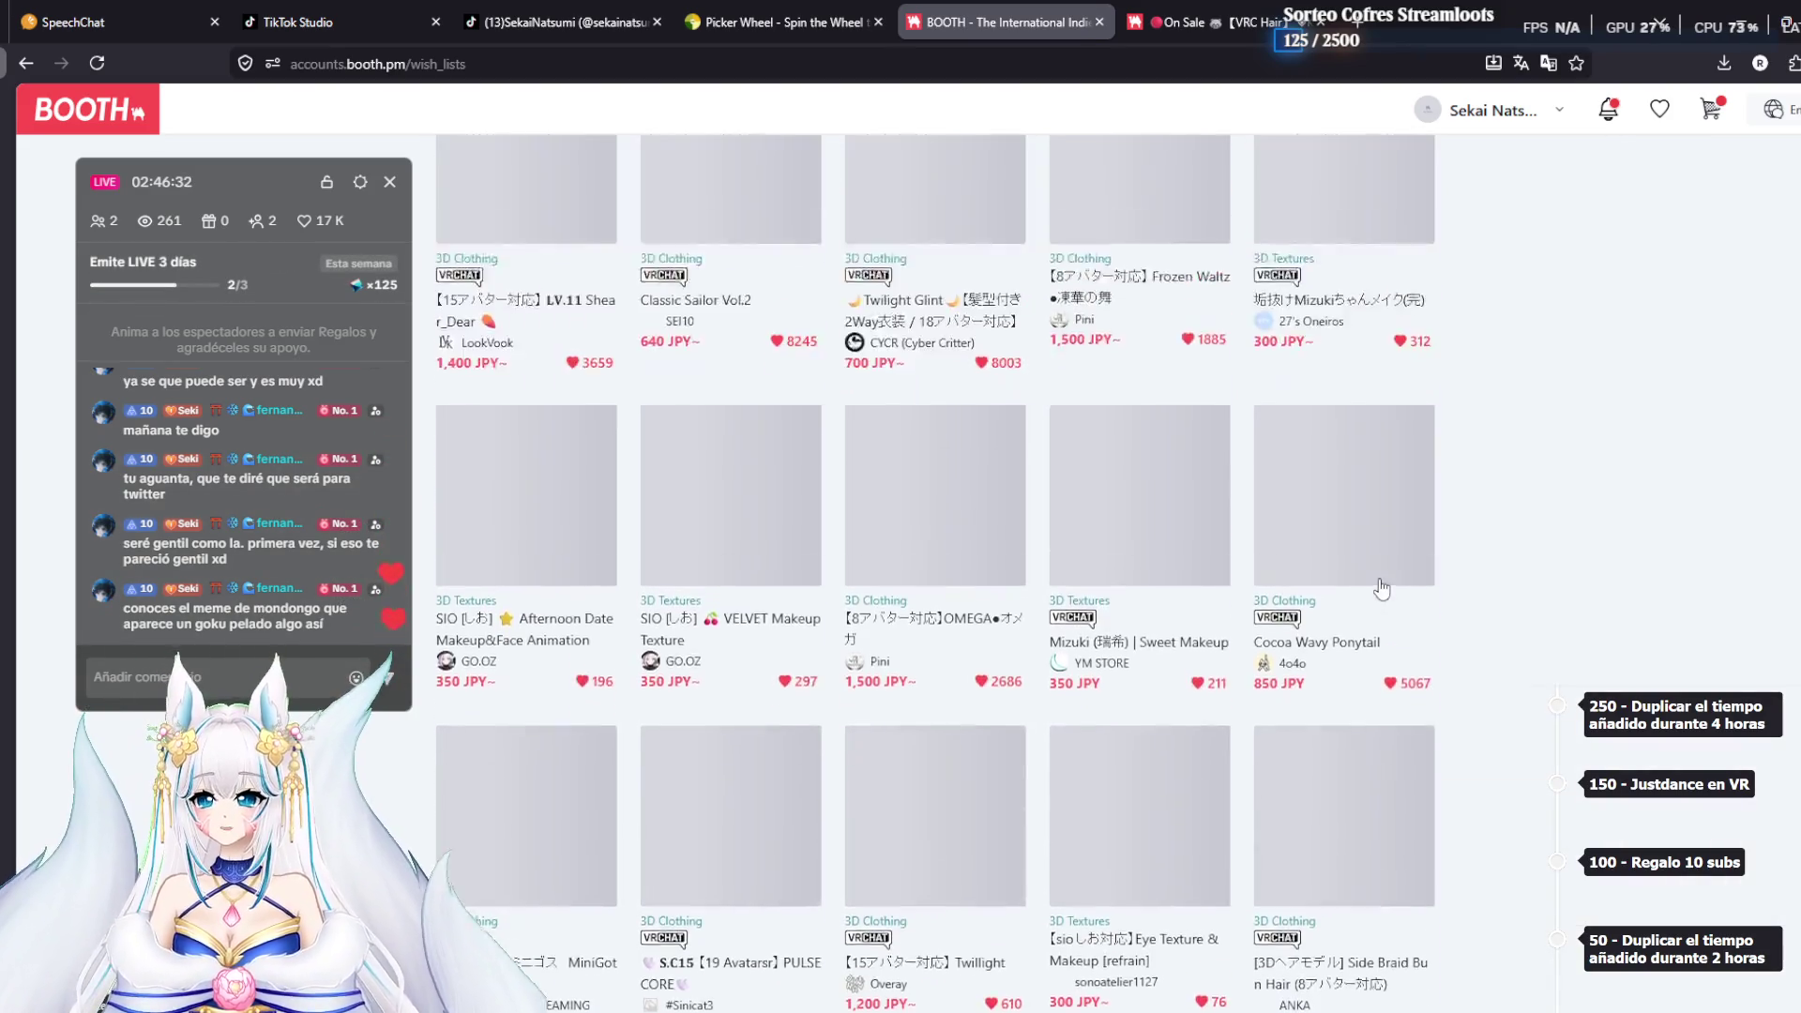
scroll(1392, 587, down, 2)
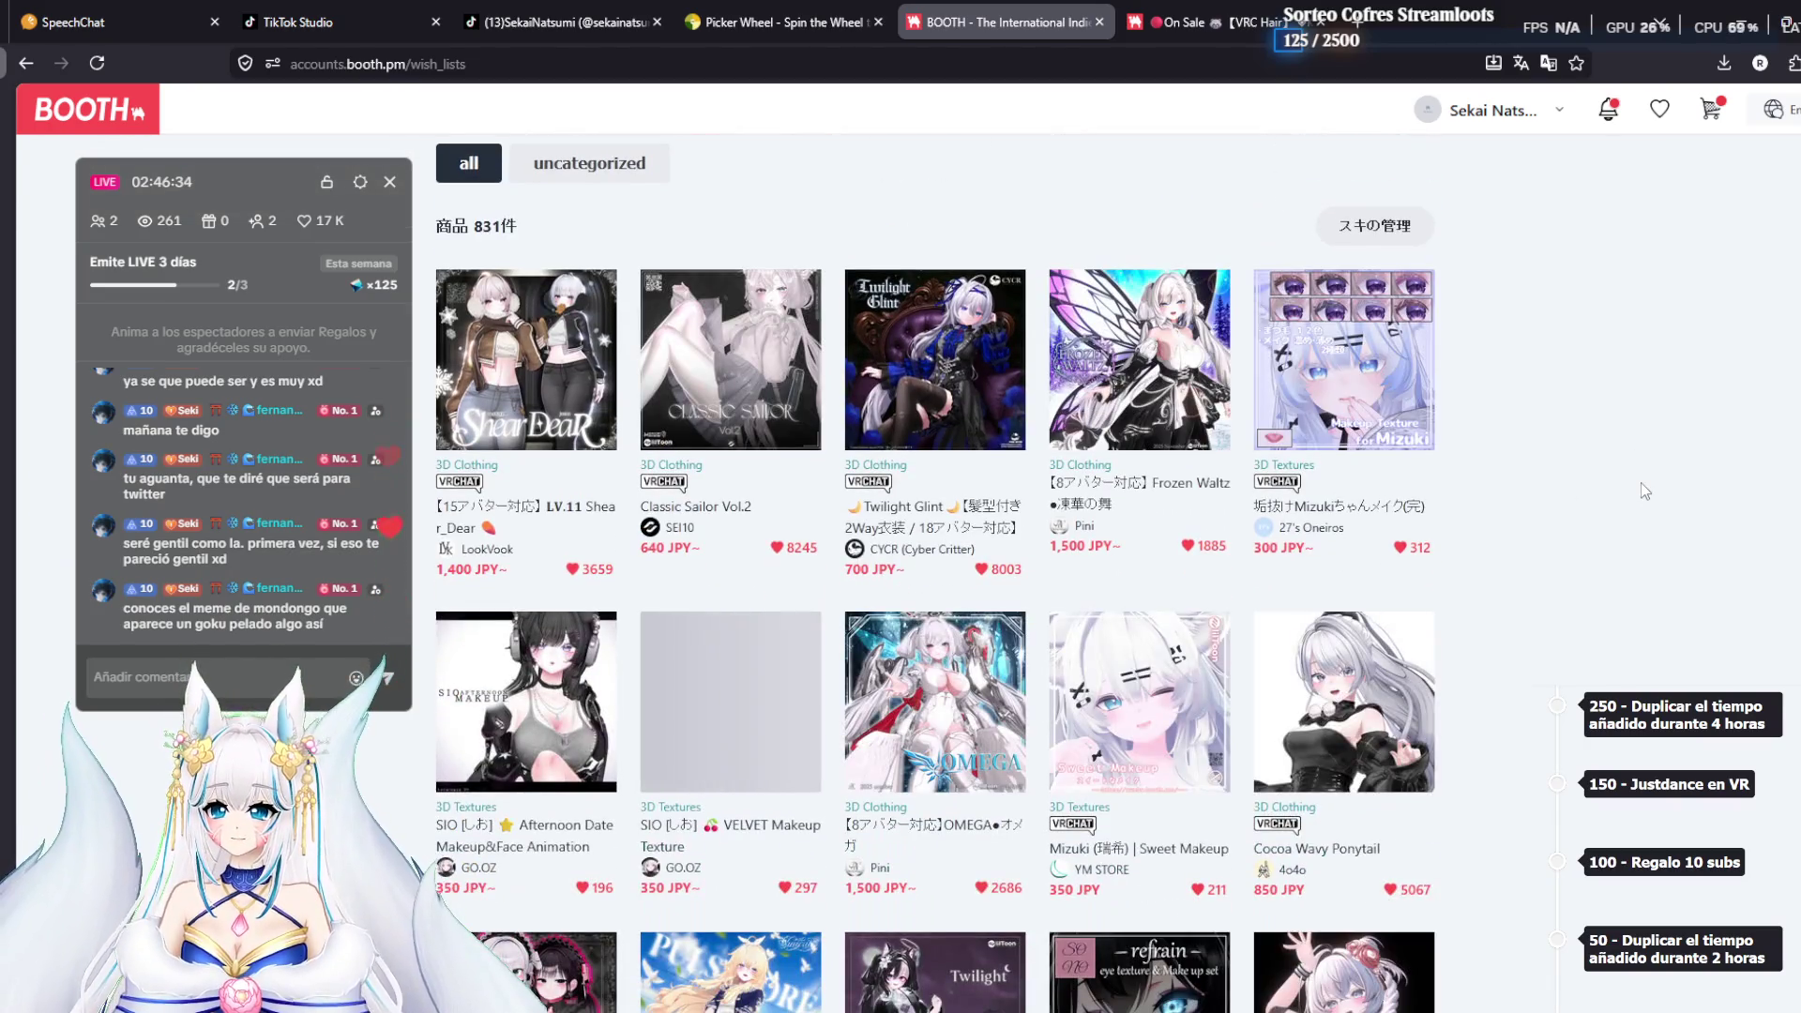
scroll(1641, 482, down, 2)
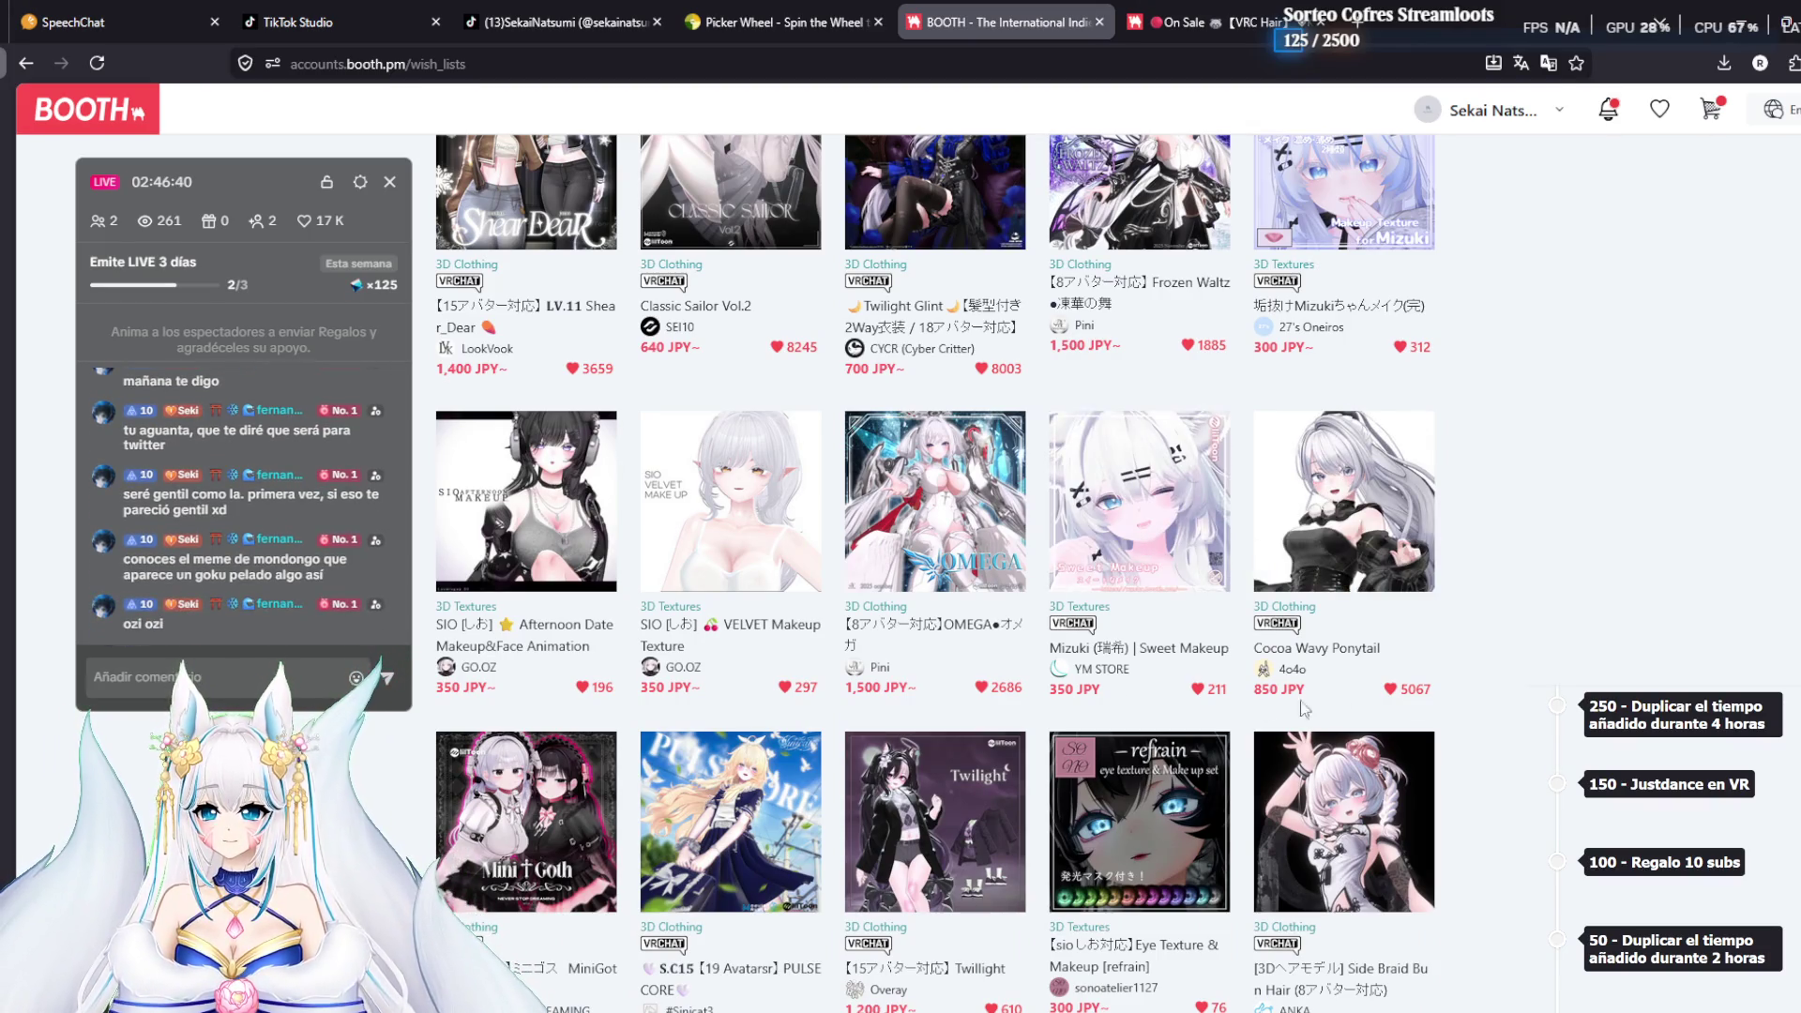
scroll(1499, 669, down, 5)
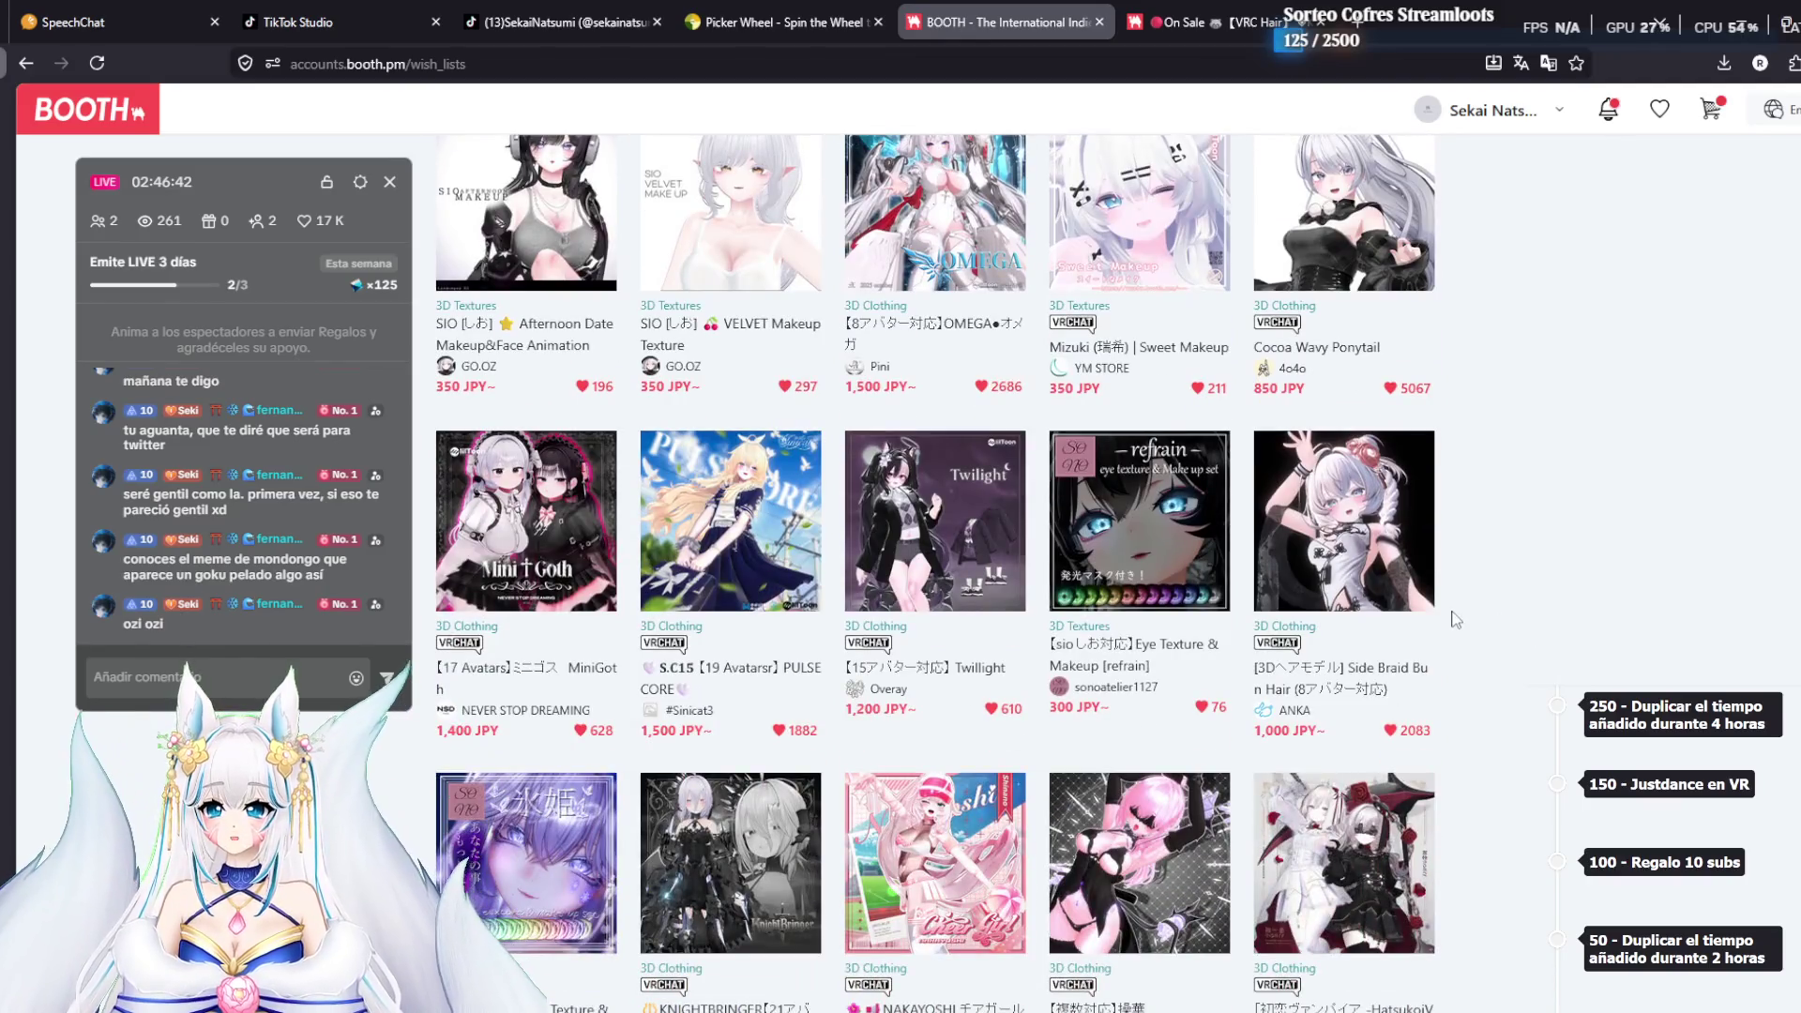
scroll(1454, 619, down, 1)
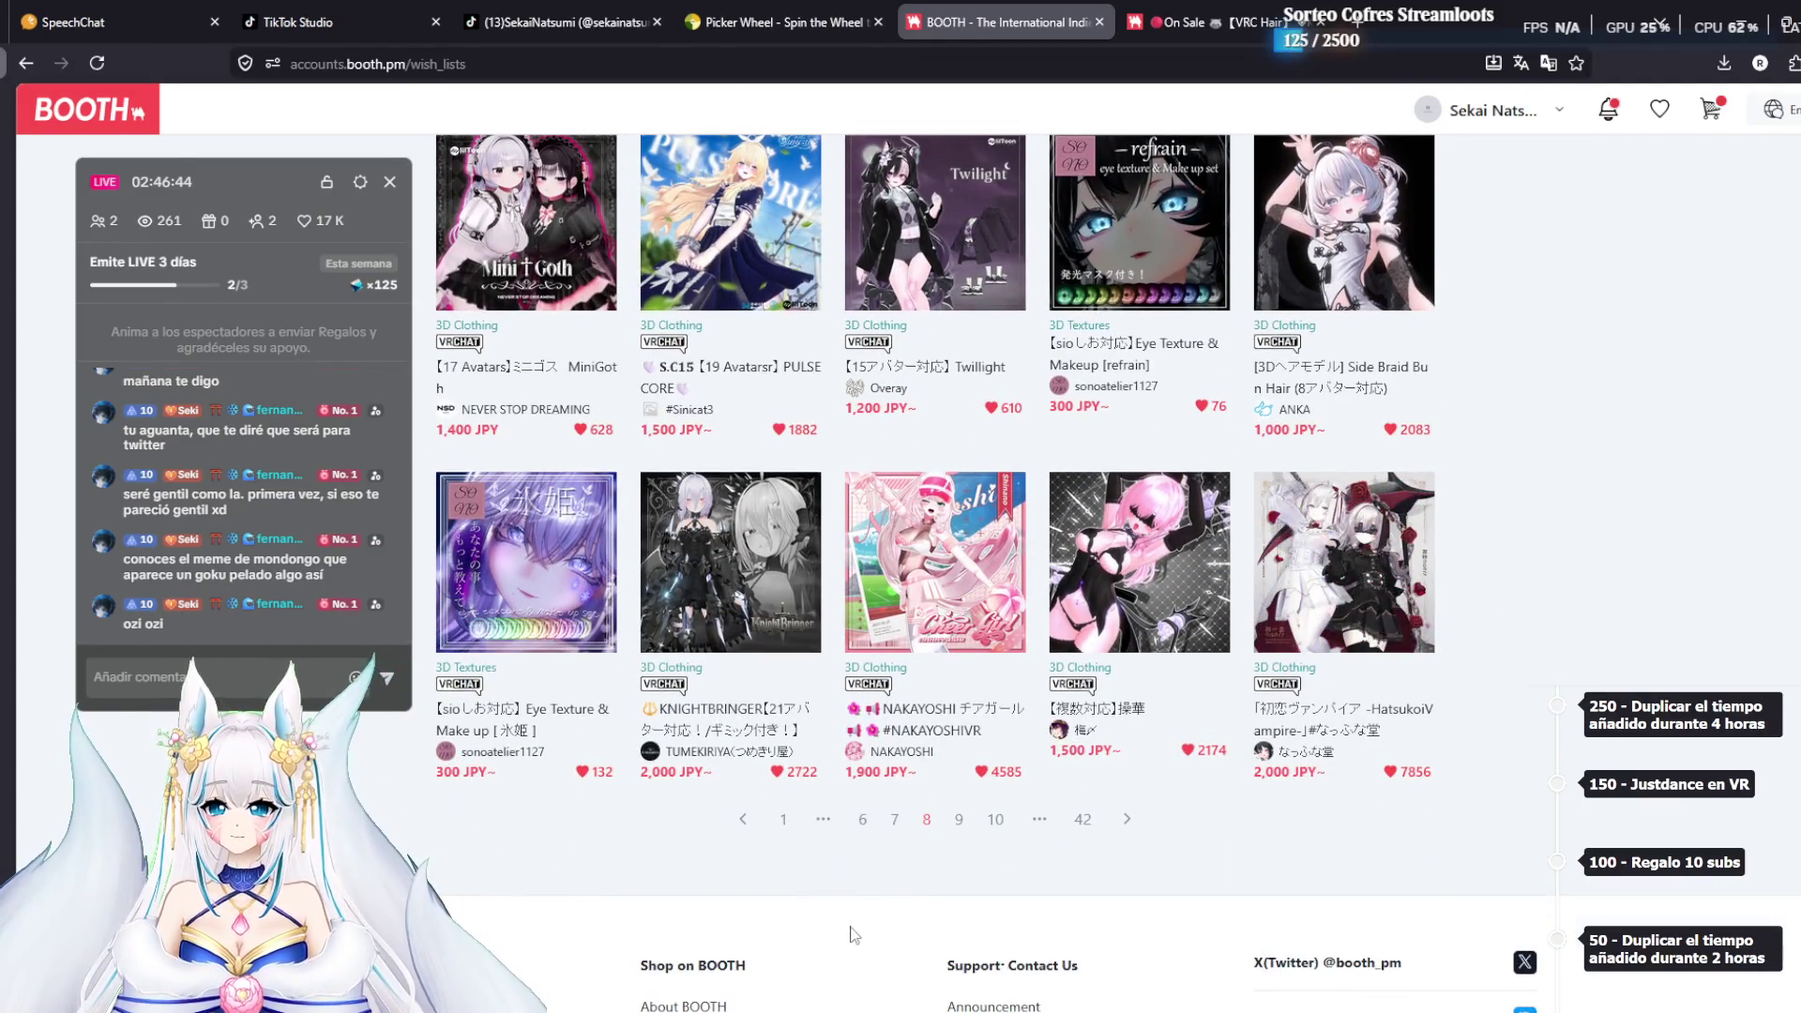
click(960, 826)
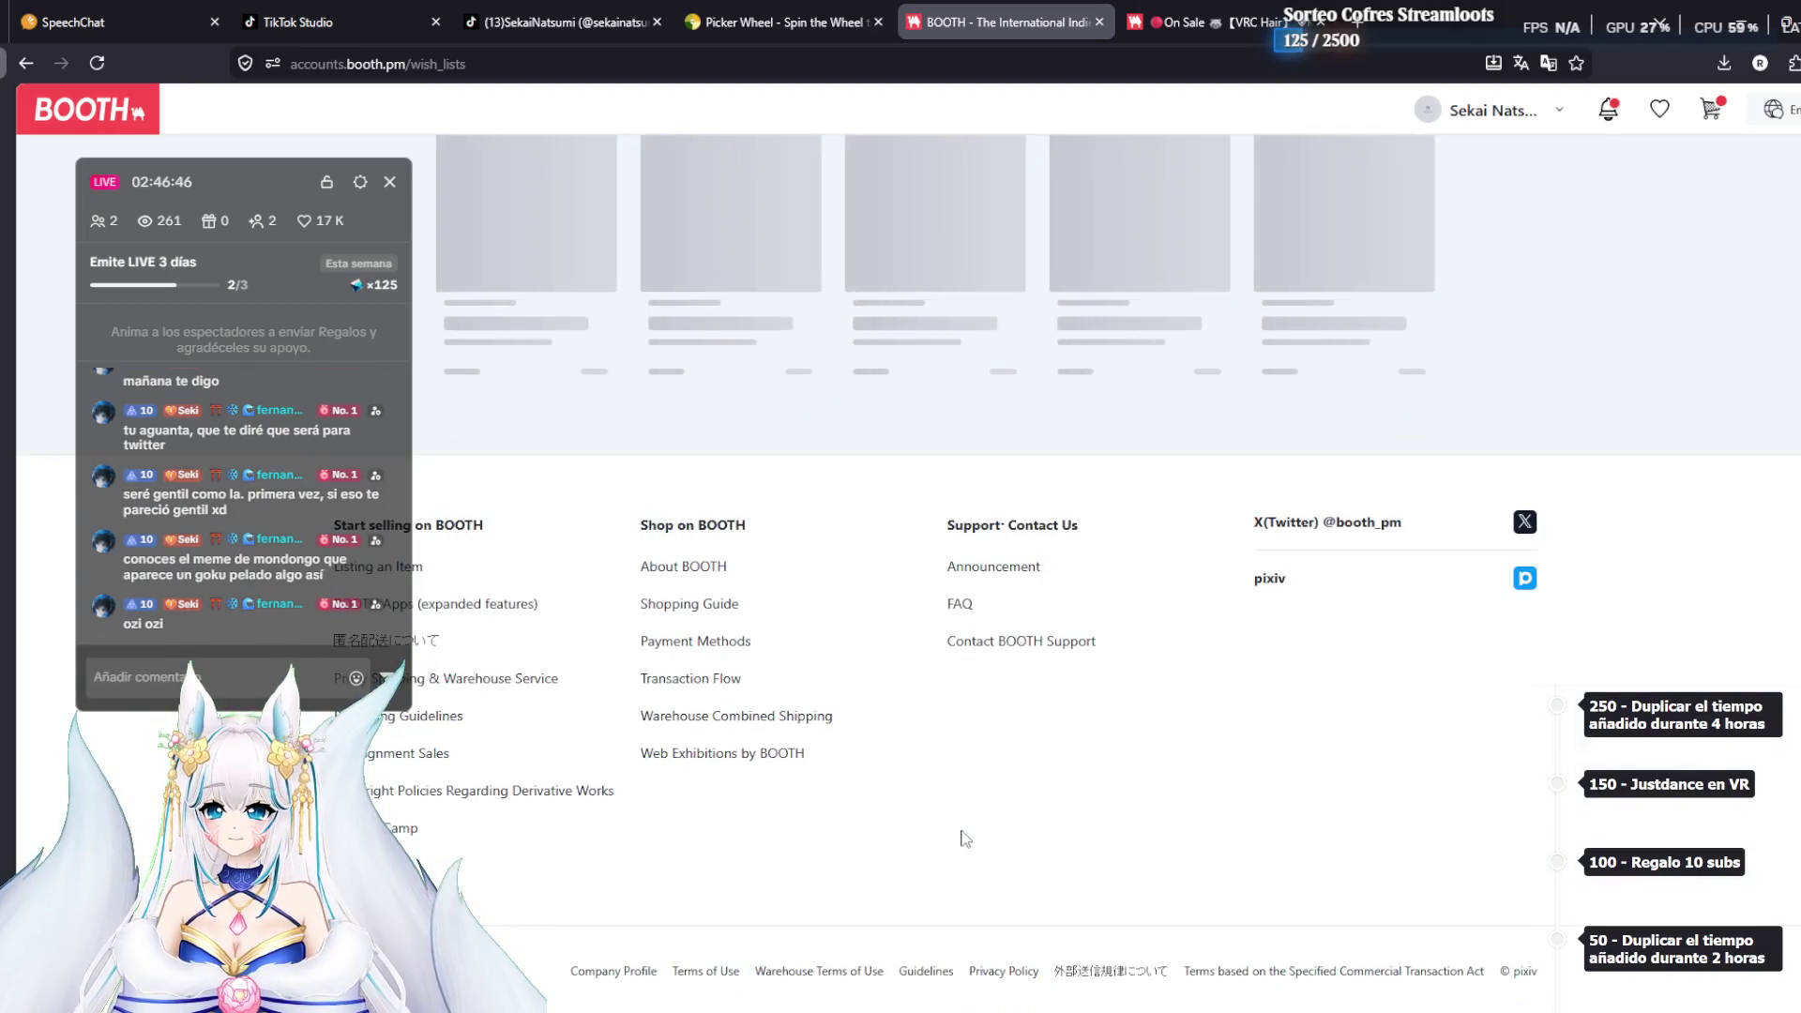
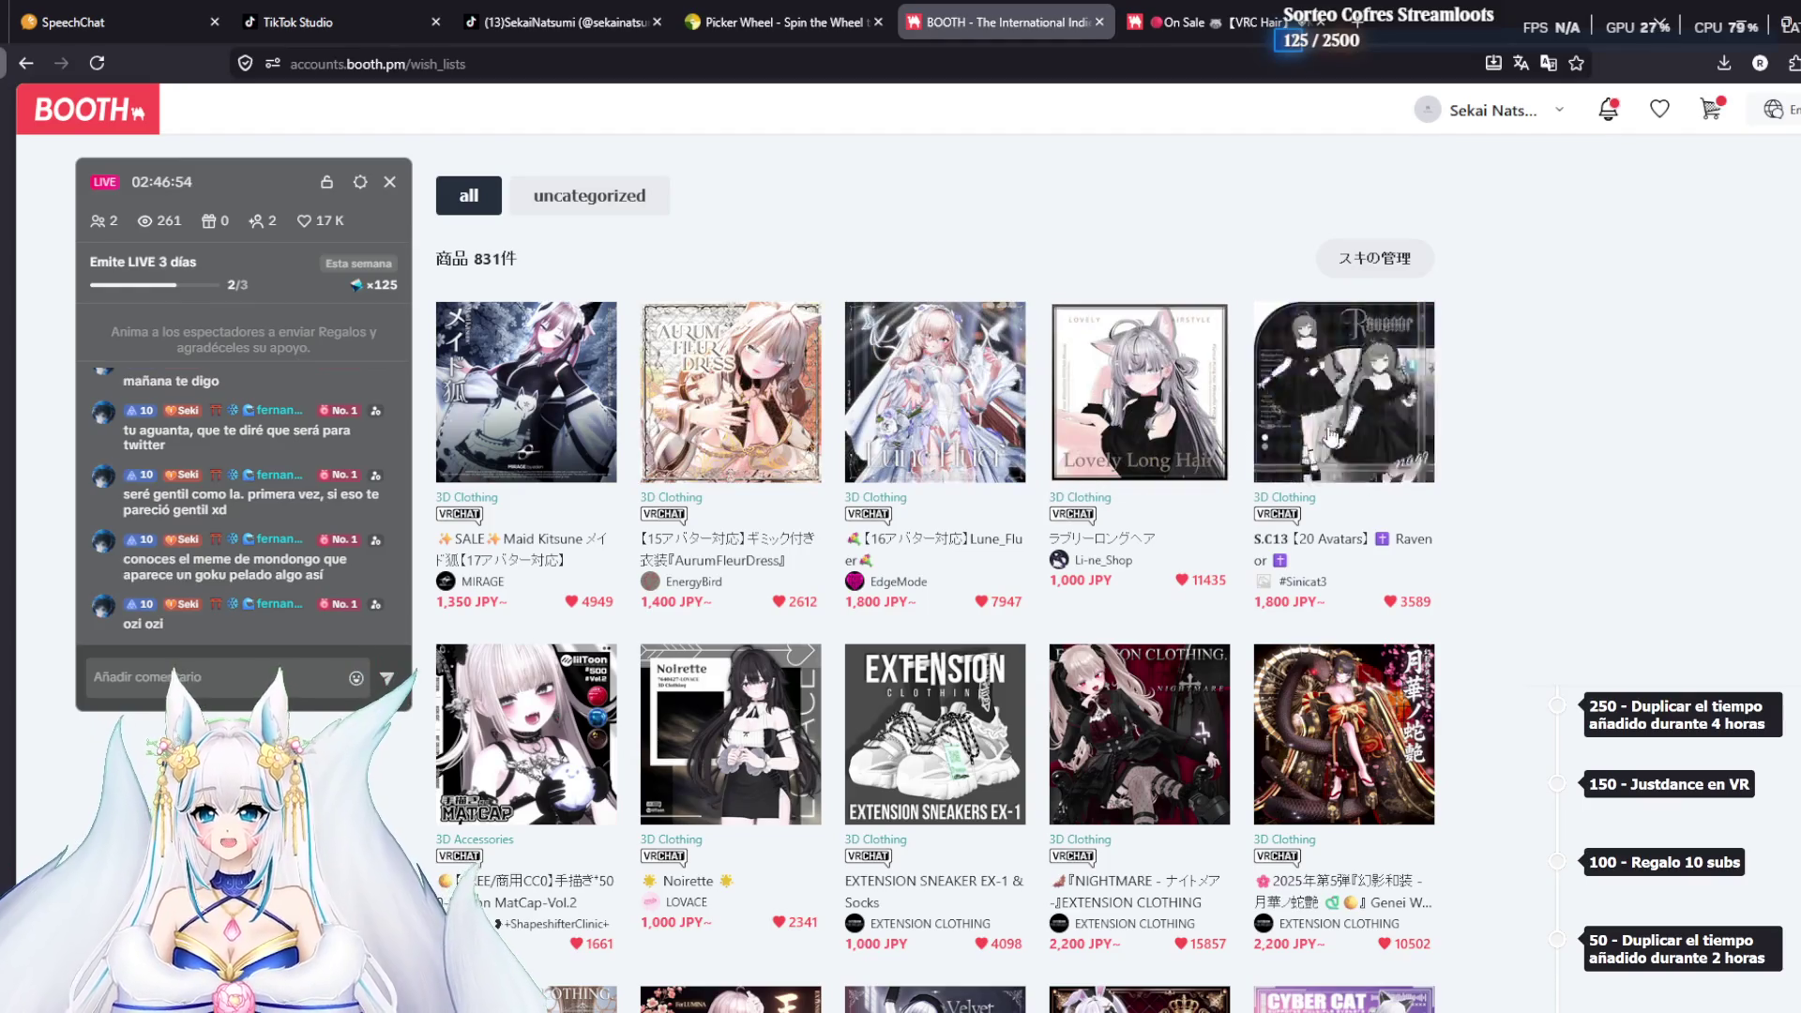
Switch to the On Sale [VRC Hair] item page from the wish list
scroll(1458, 488, down, 1)
scroll(1461, 494, down, 2)
scroll(1553, 533, down, 7)
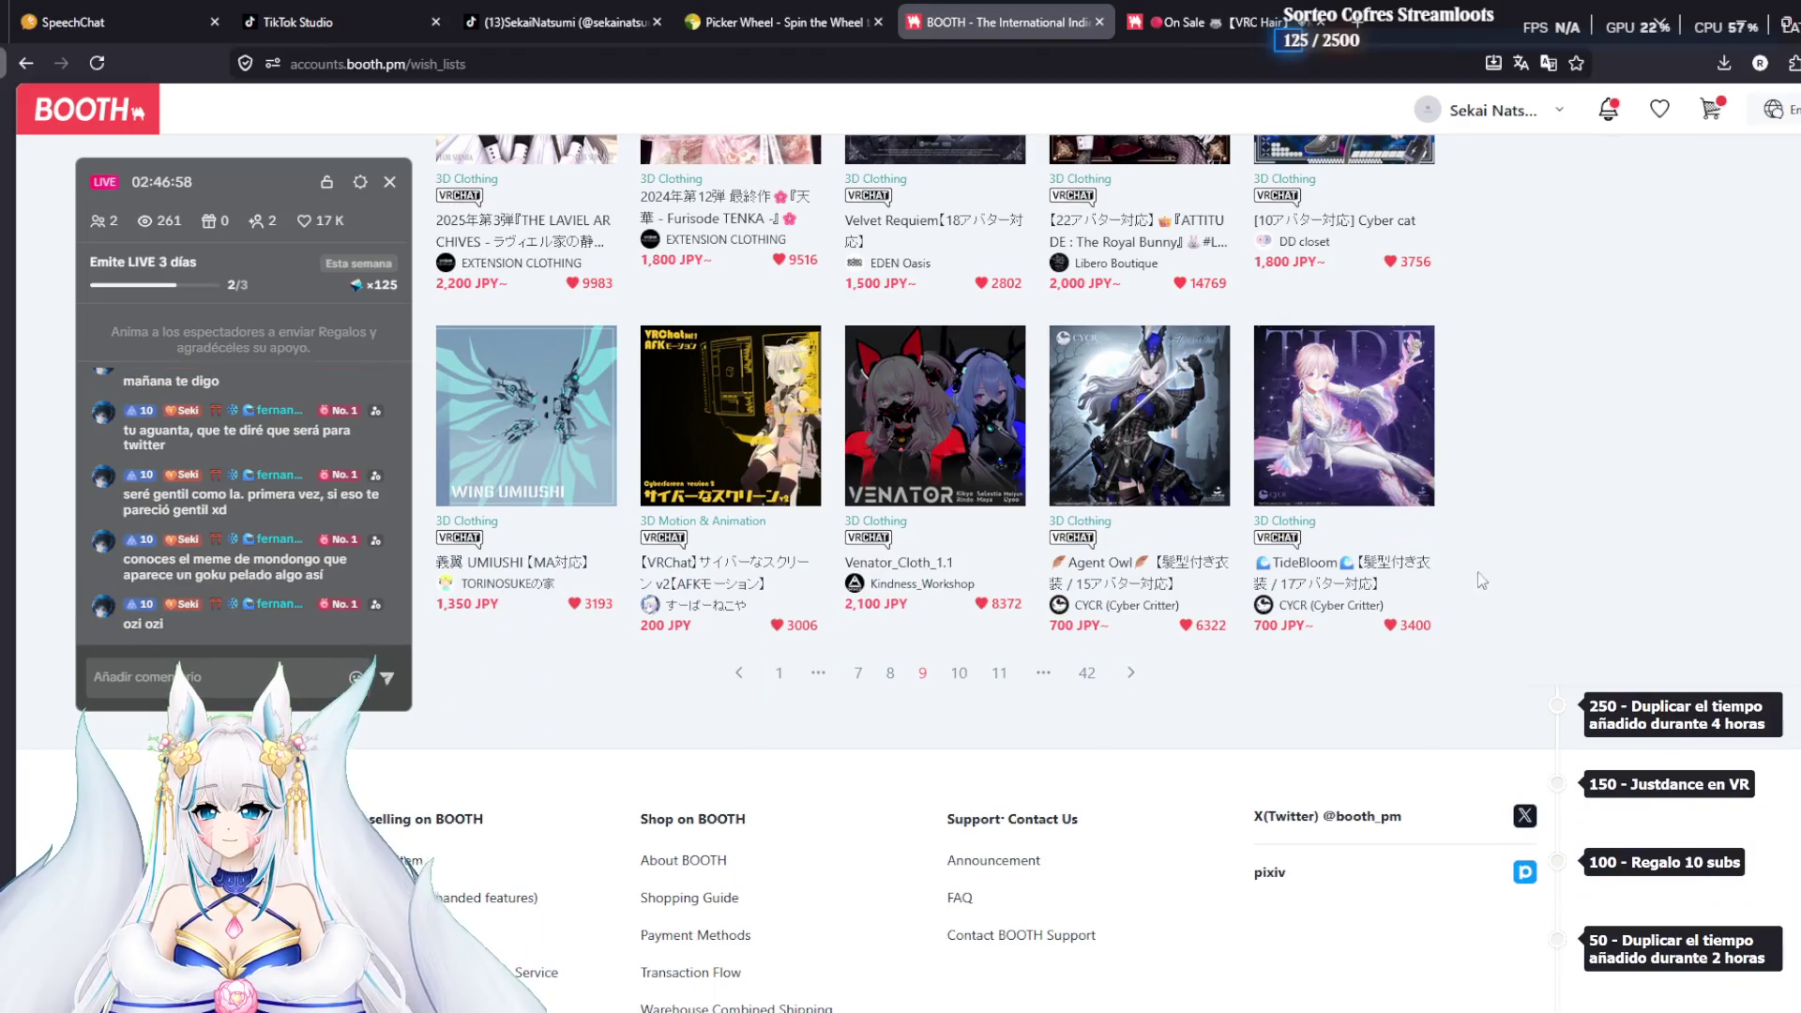
click(1247, 11)
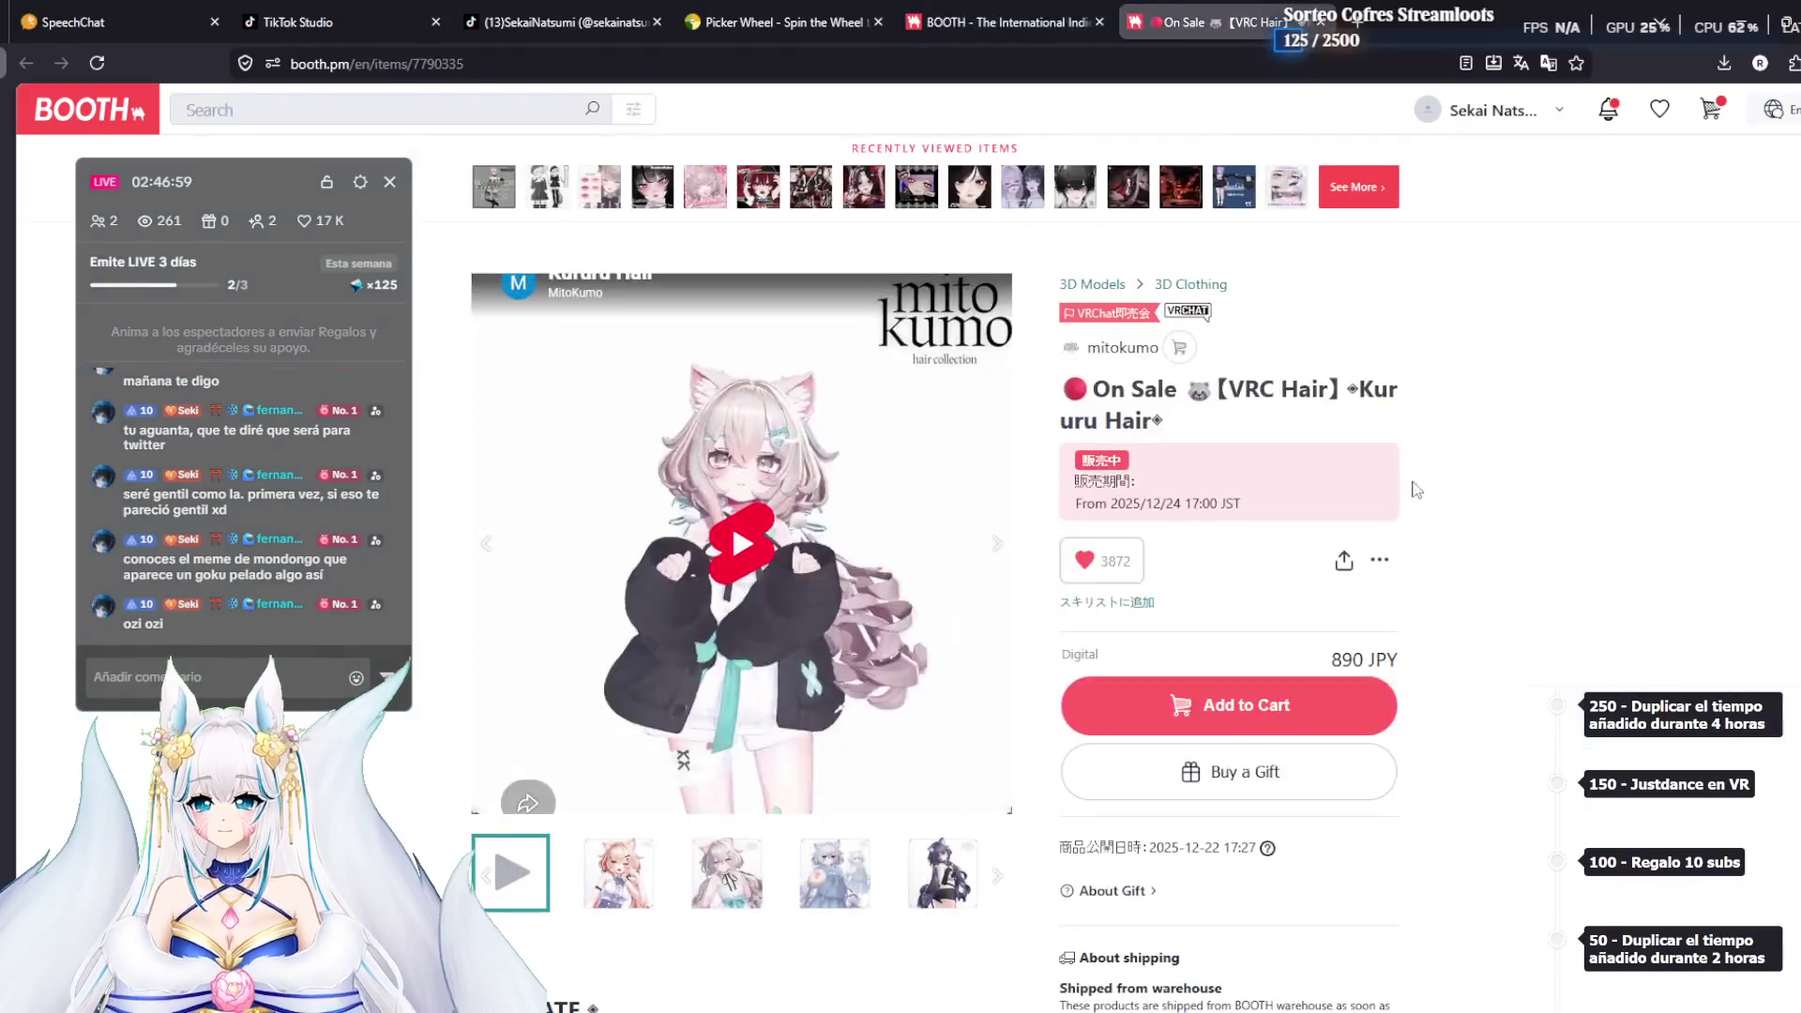
Browse every hair preview image up to the three-model shot, then return to the wish list
click(1006, 563)
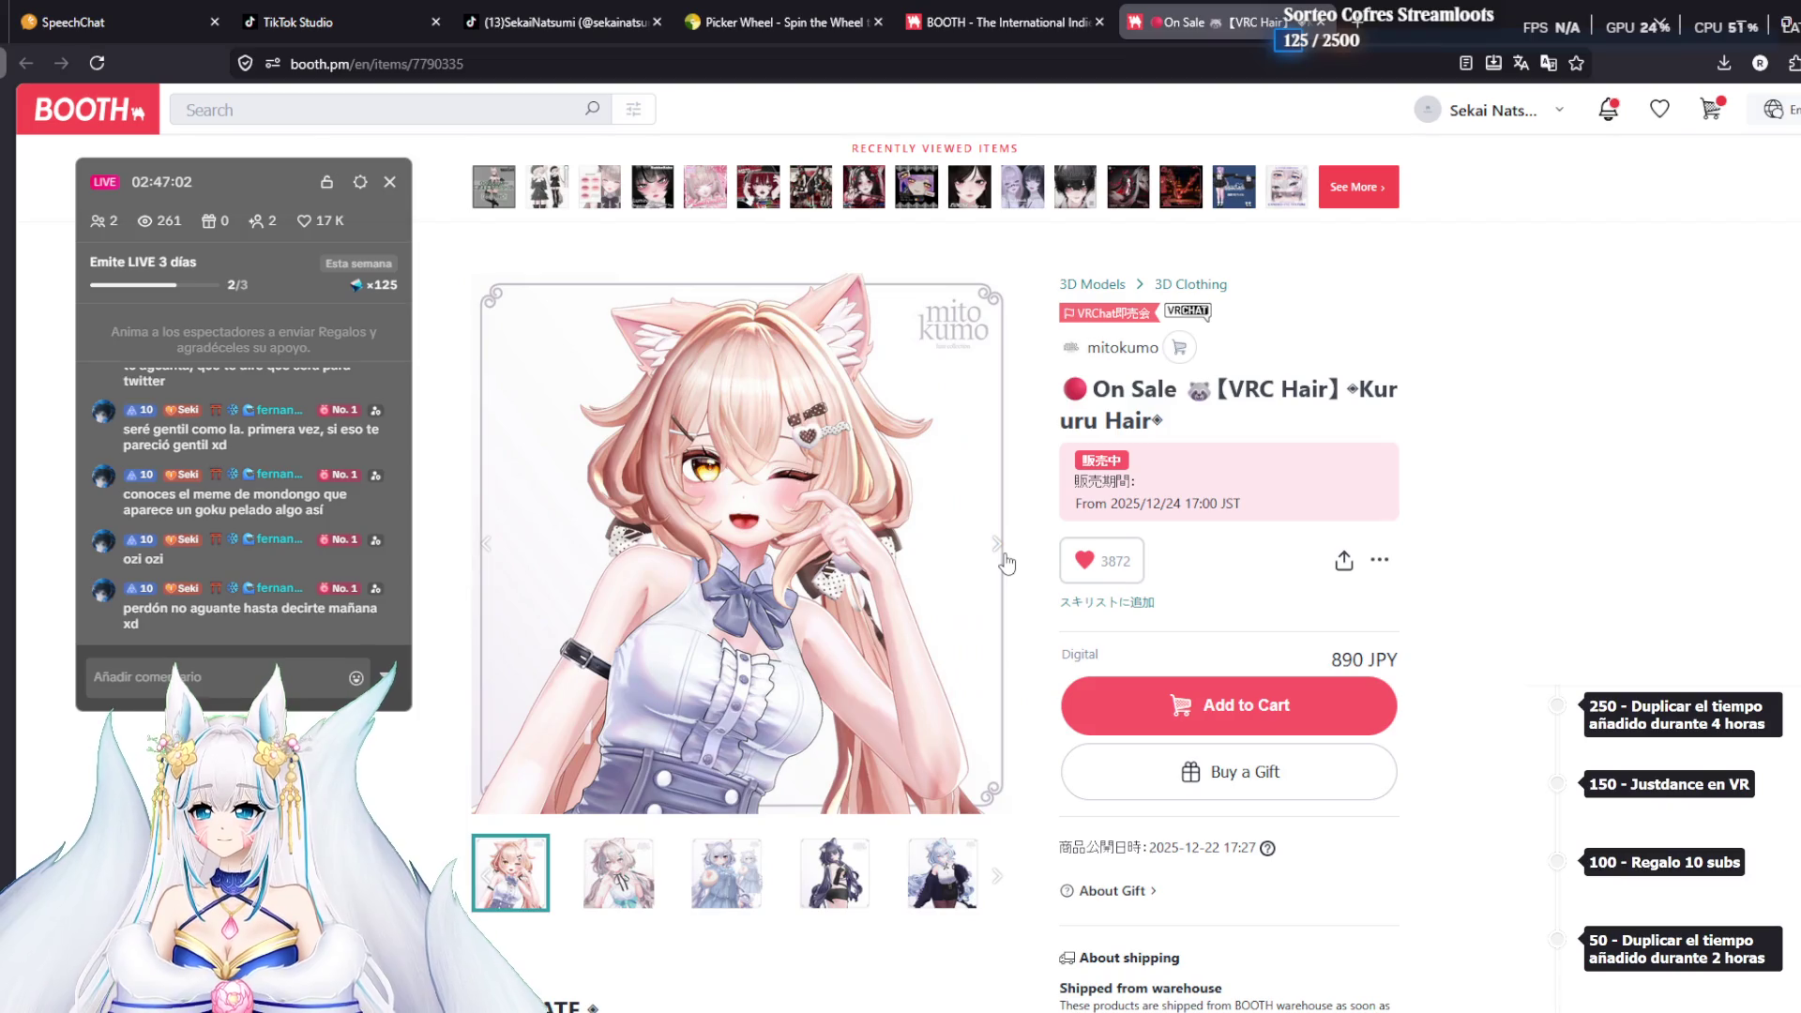
click(1006, 563)
click(1005, 563)
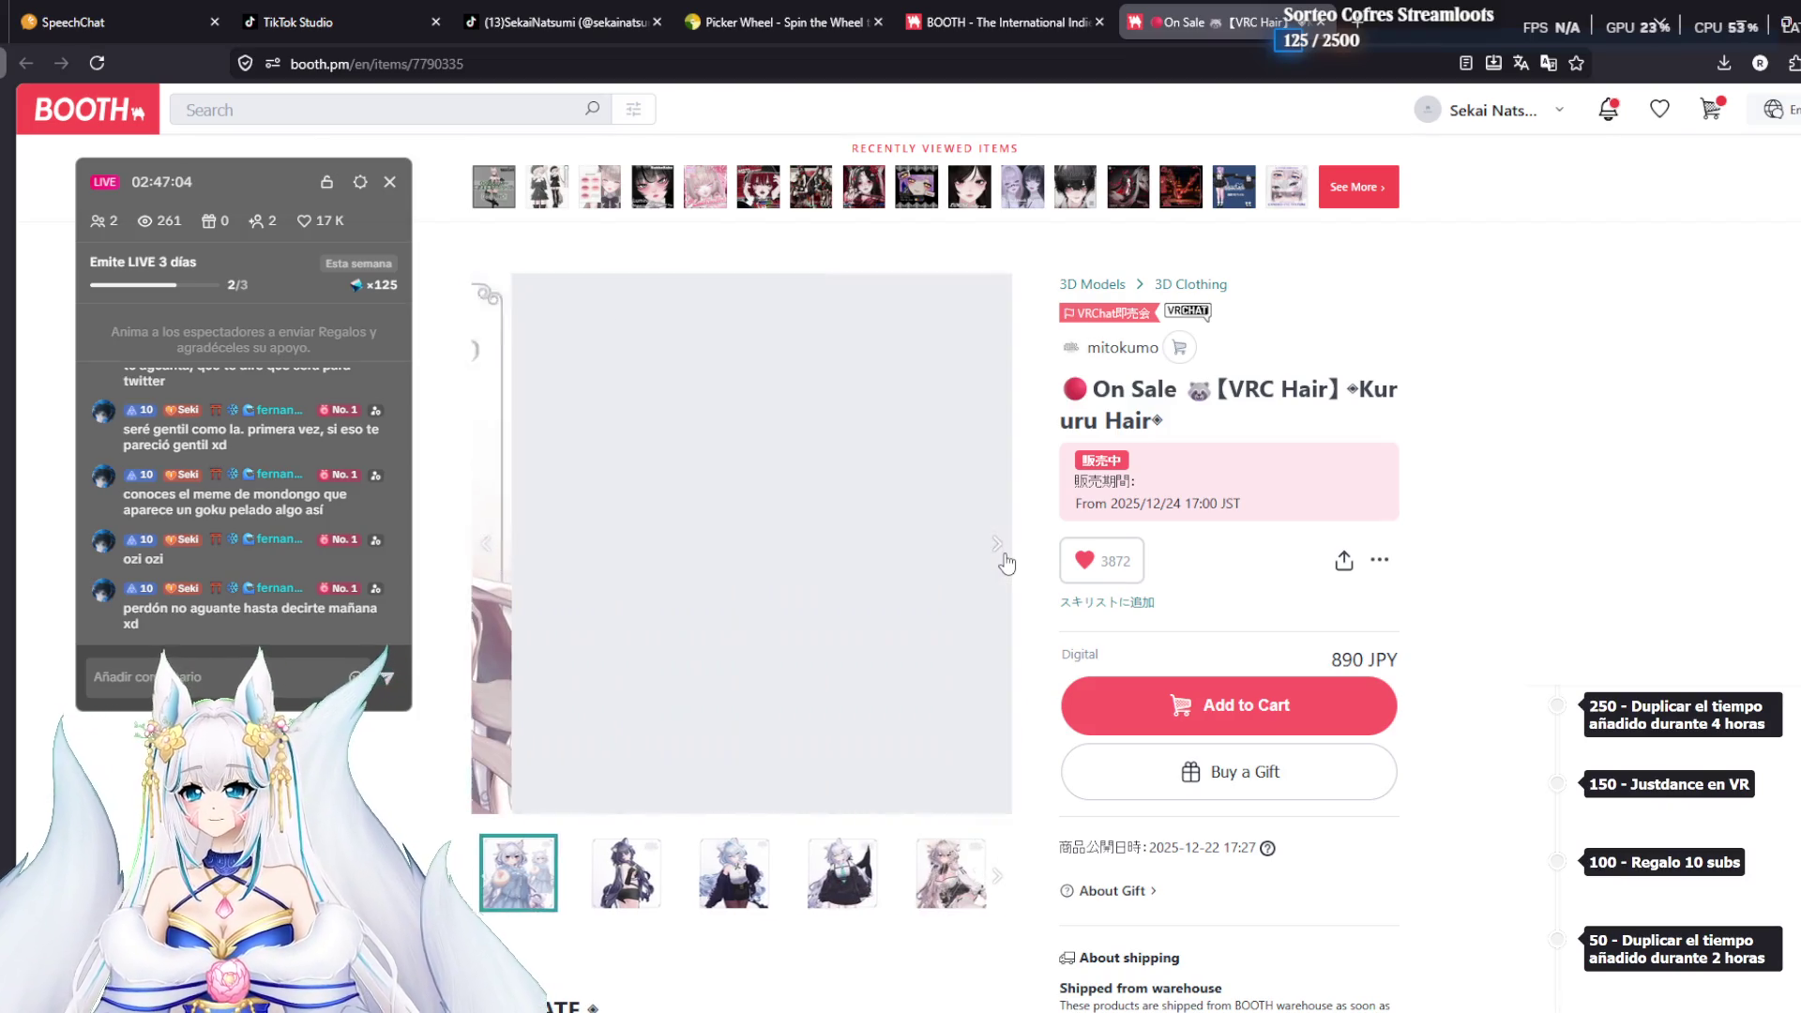
click(1005, 563)
click(1006, 562)
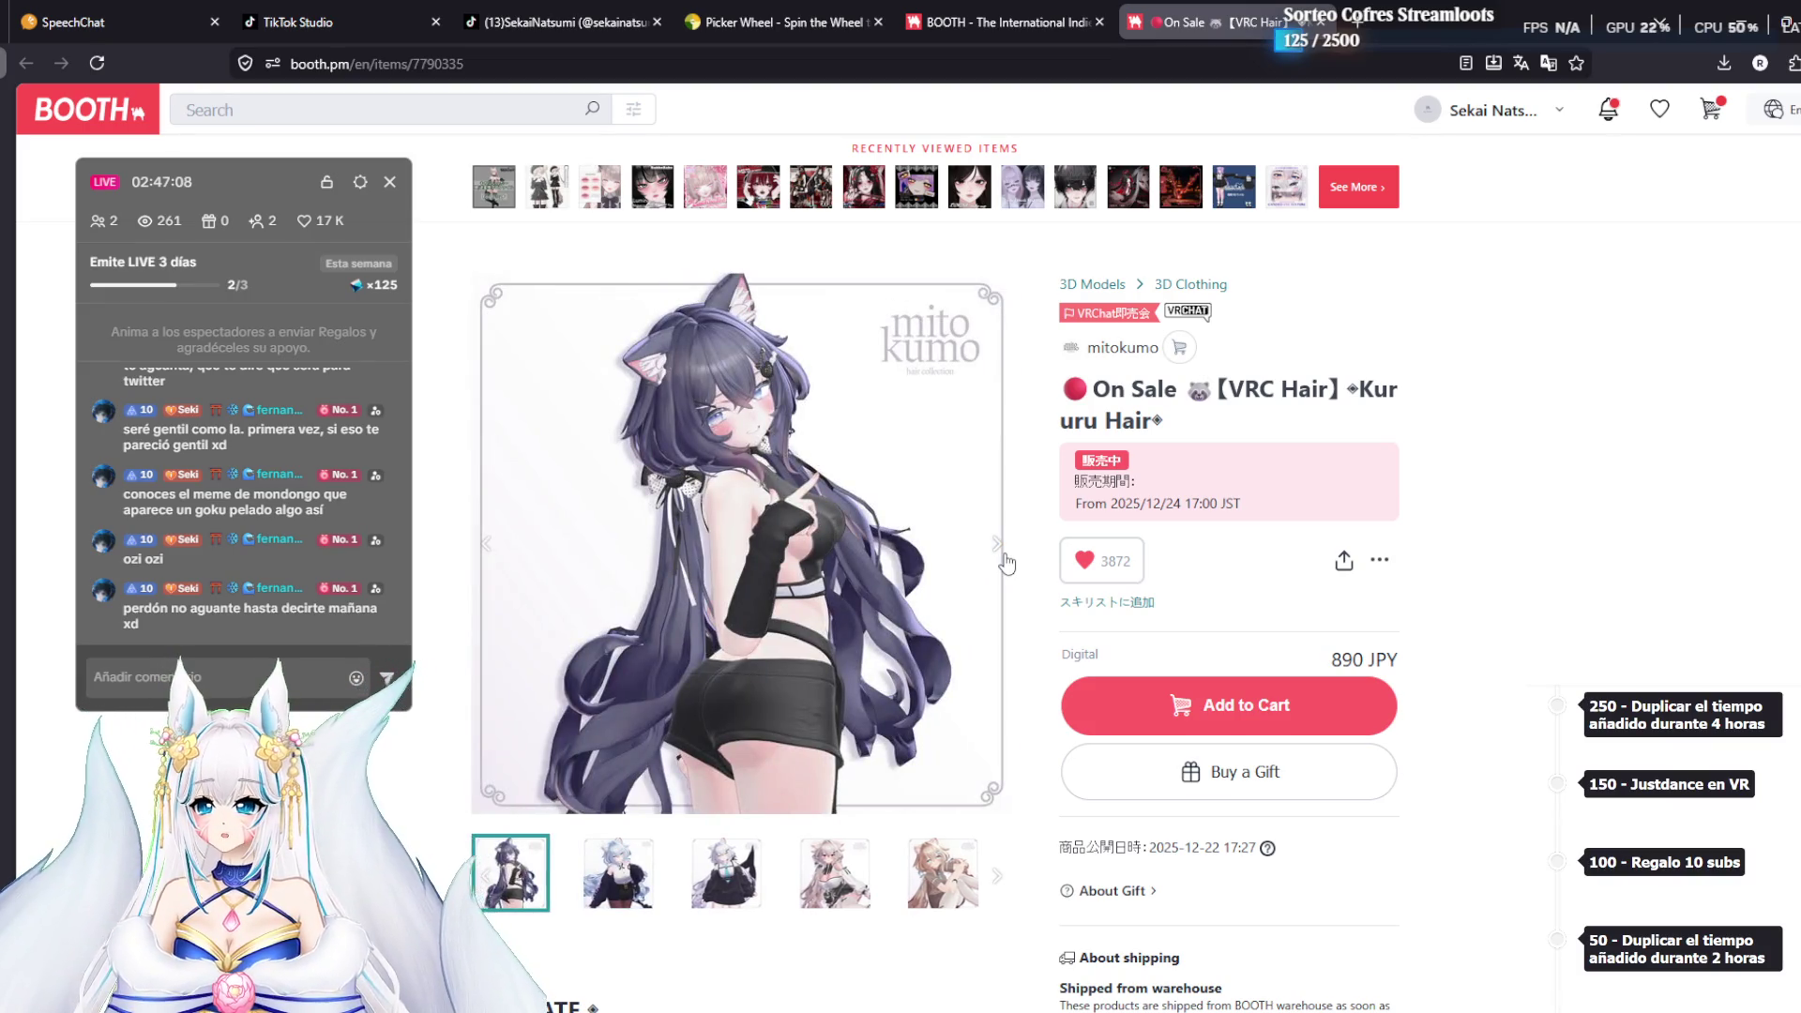
click(1005, 563)
click(1006, 563)
click(1006, 563)
click(1005, 563)
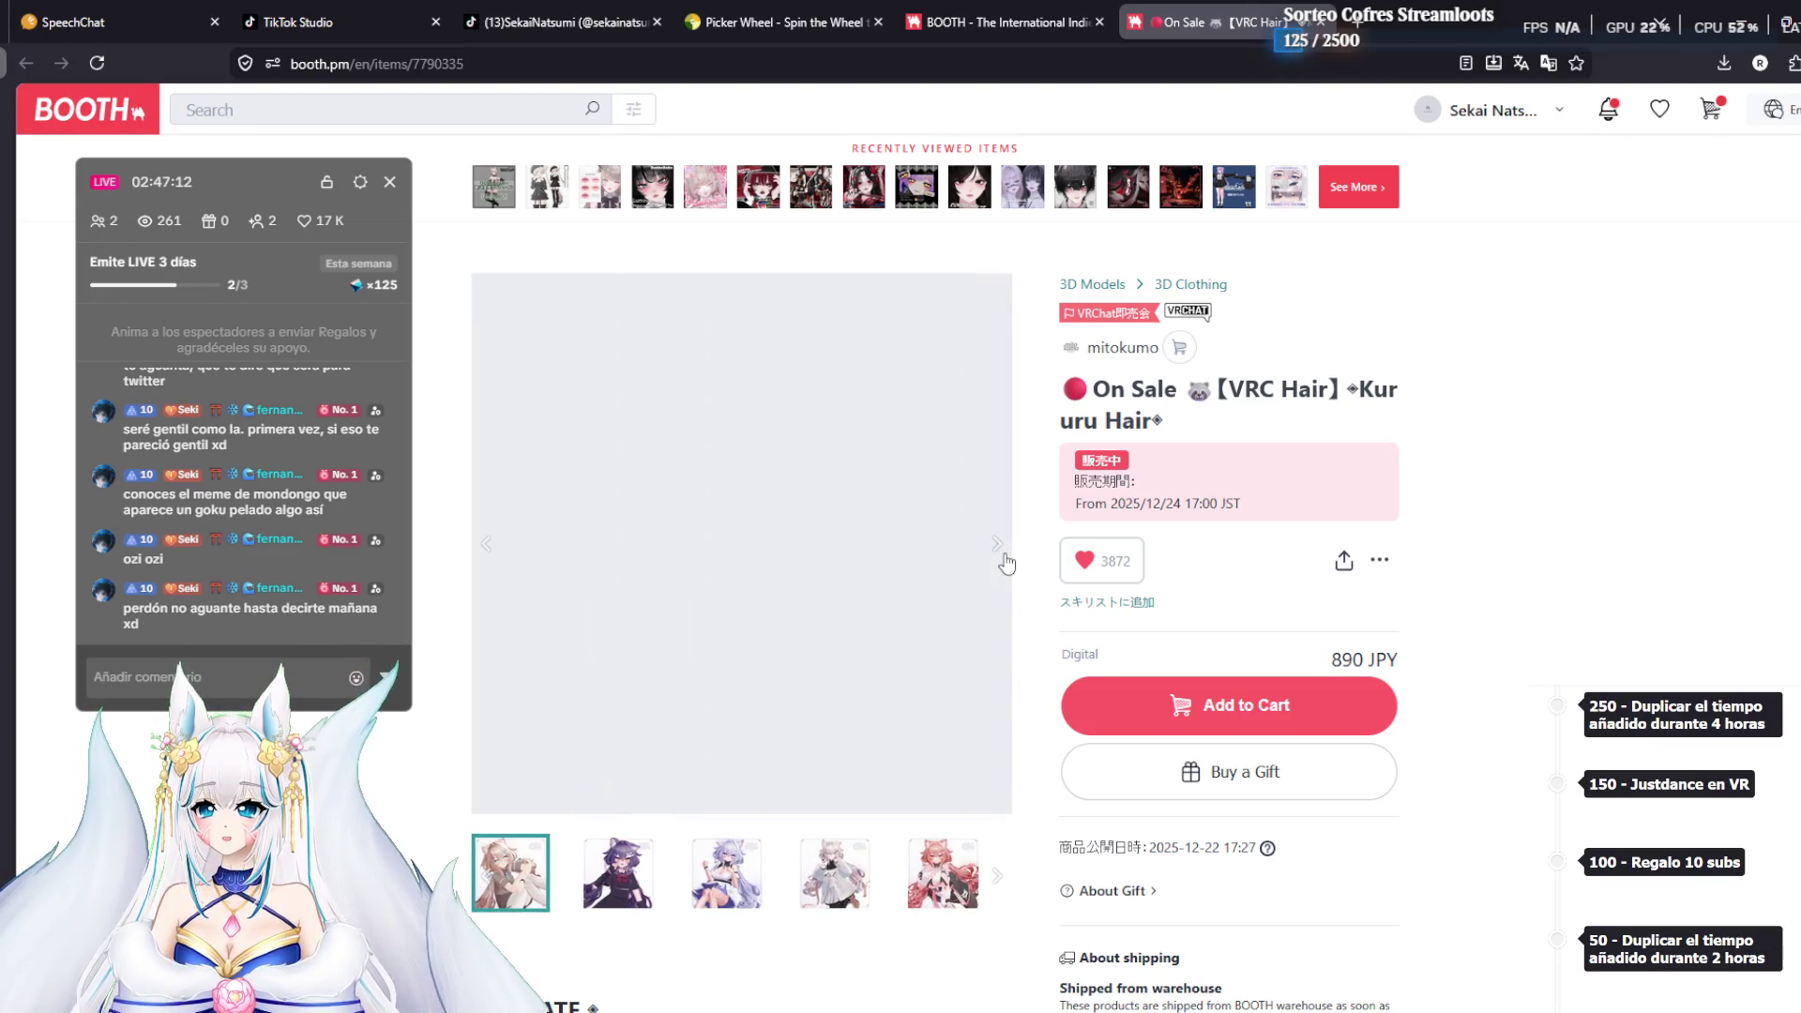
click(1005, 563)
click(1006, 563)
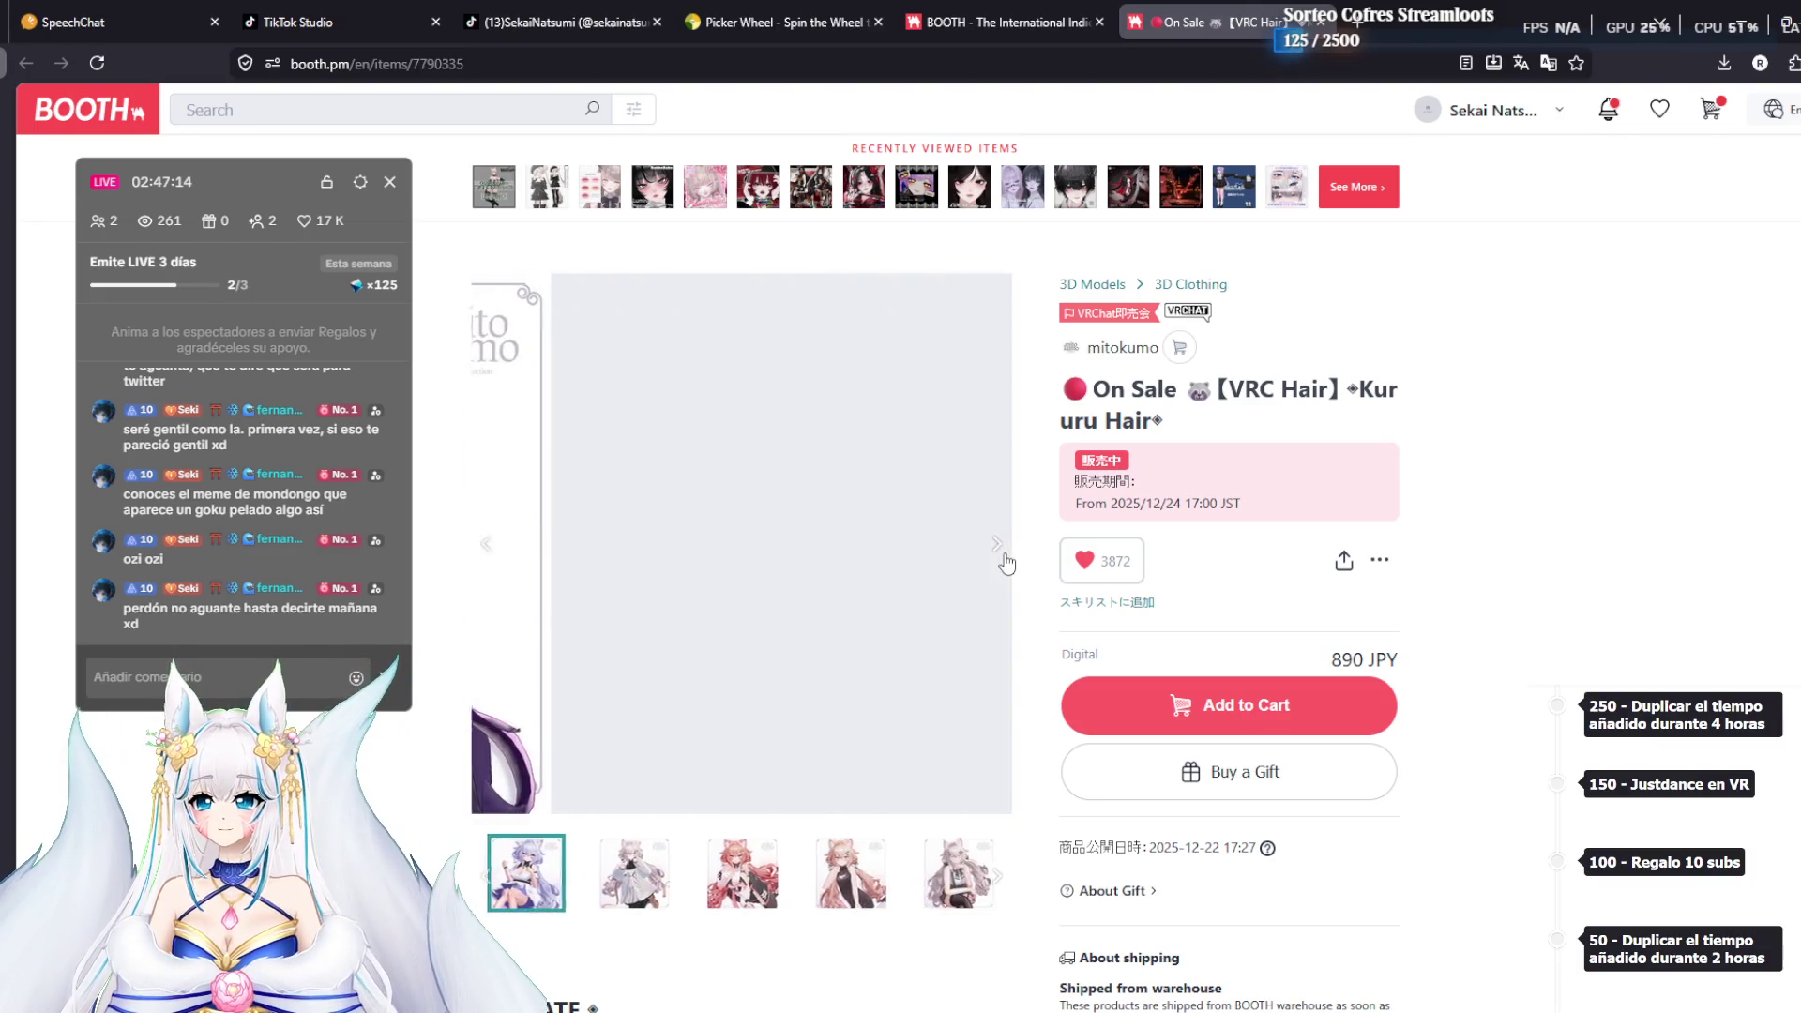
click(1005, 563)
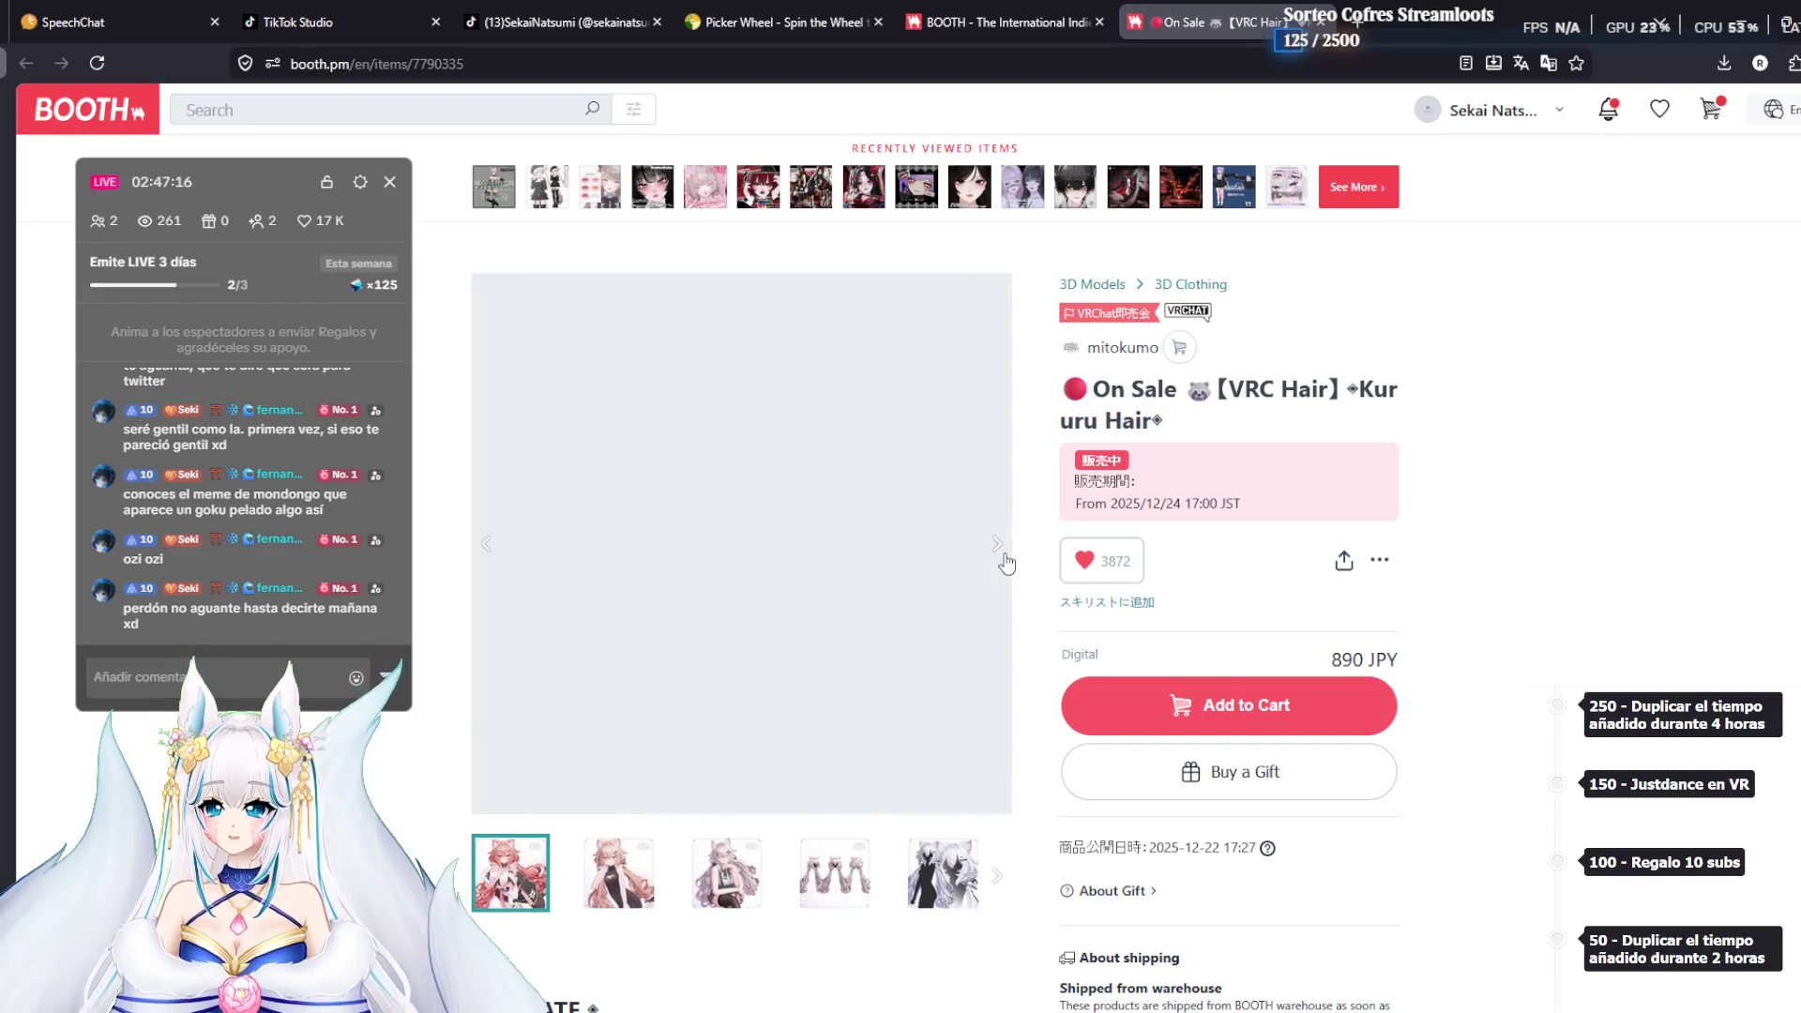
click(1006, 563)
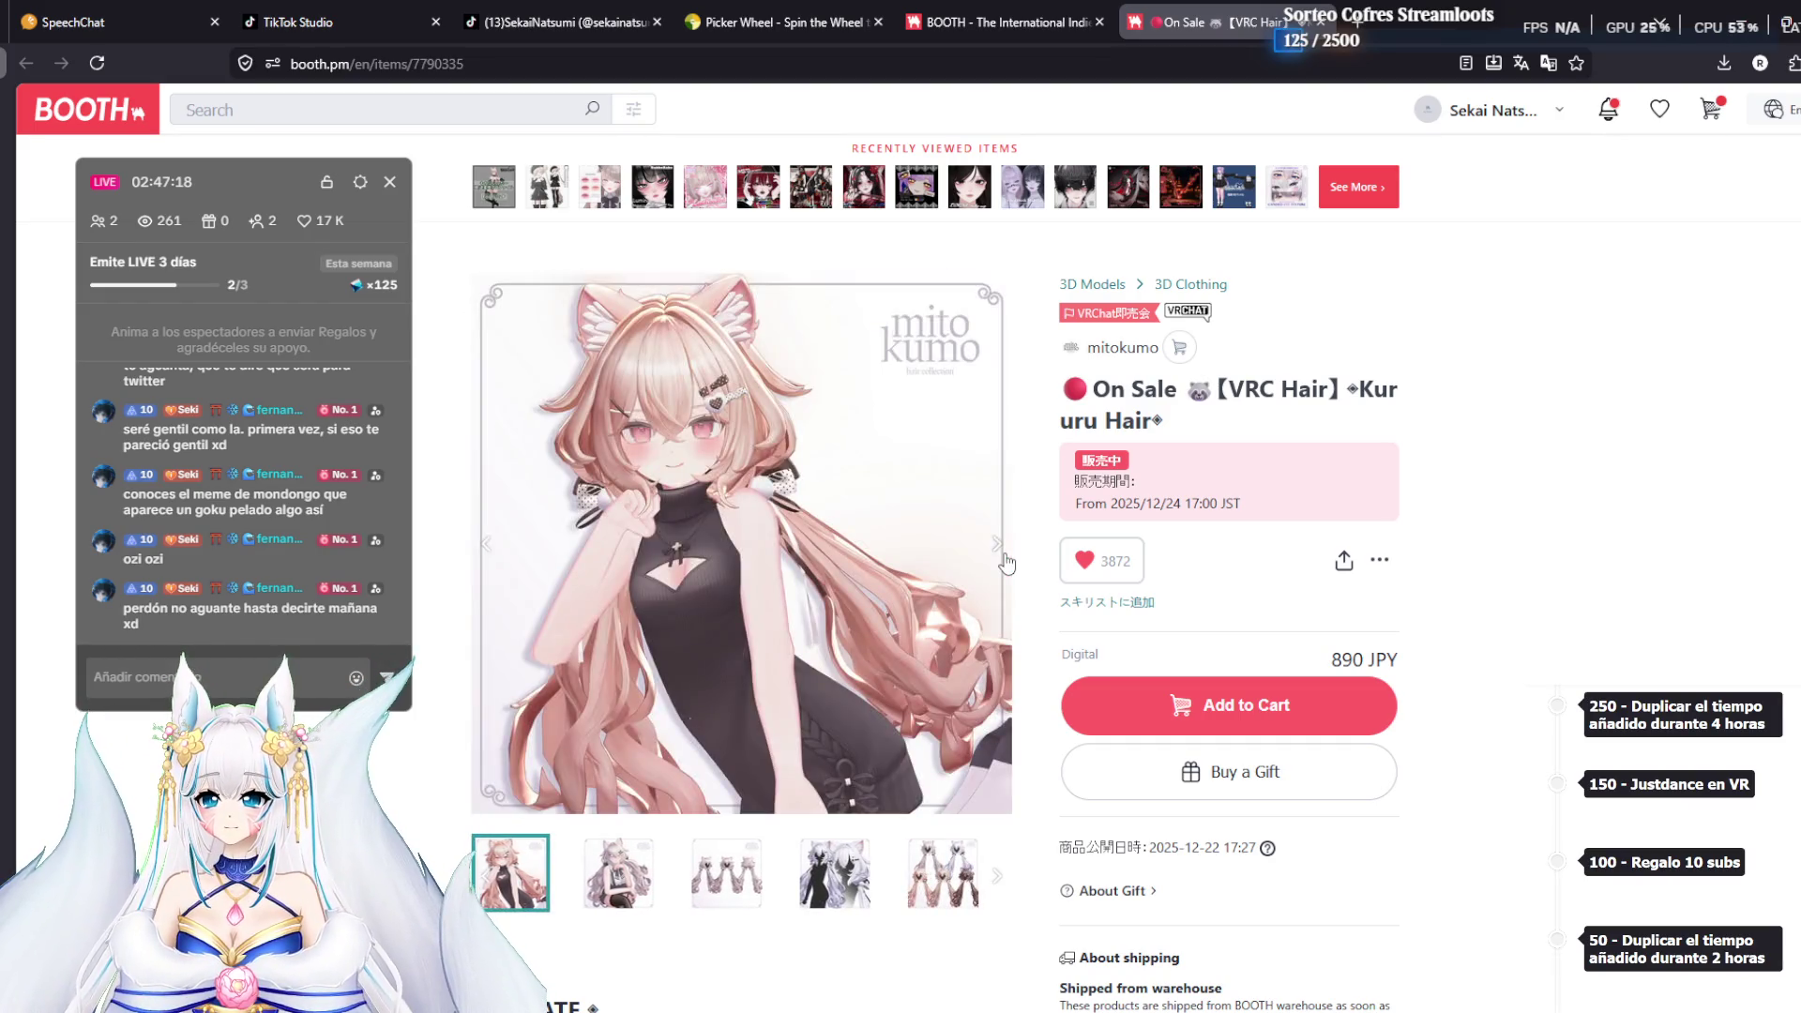
click(1006, 563)
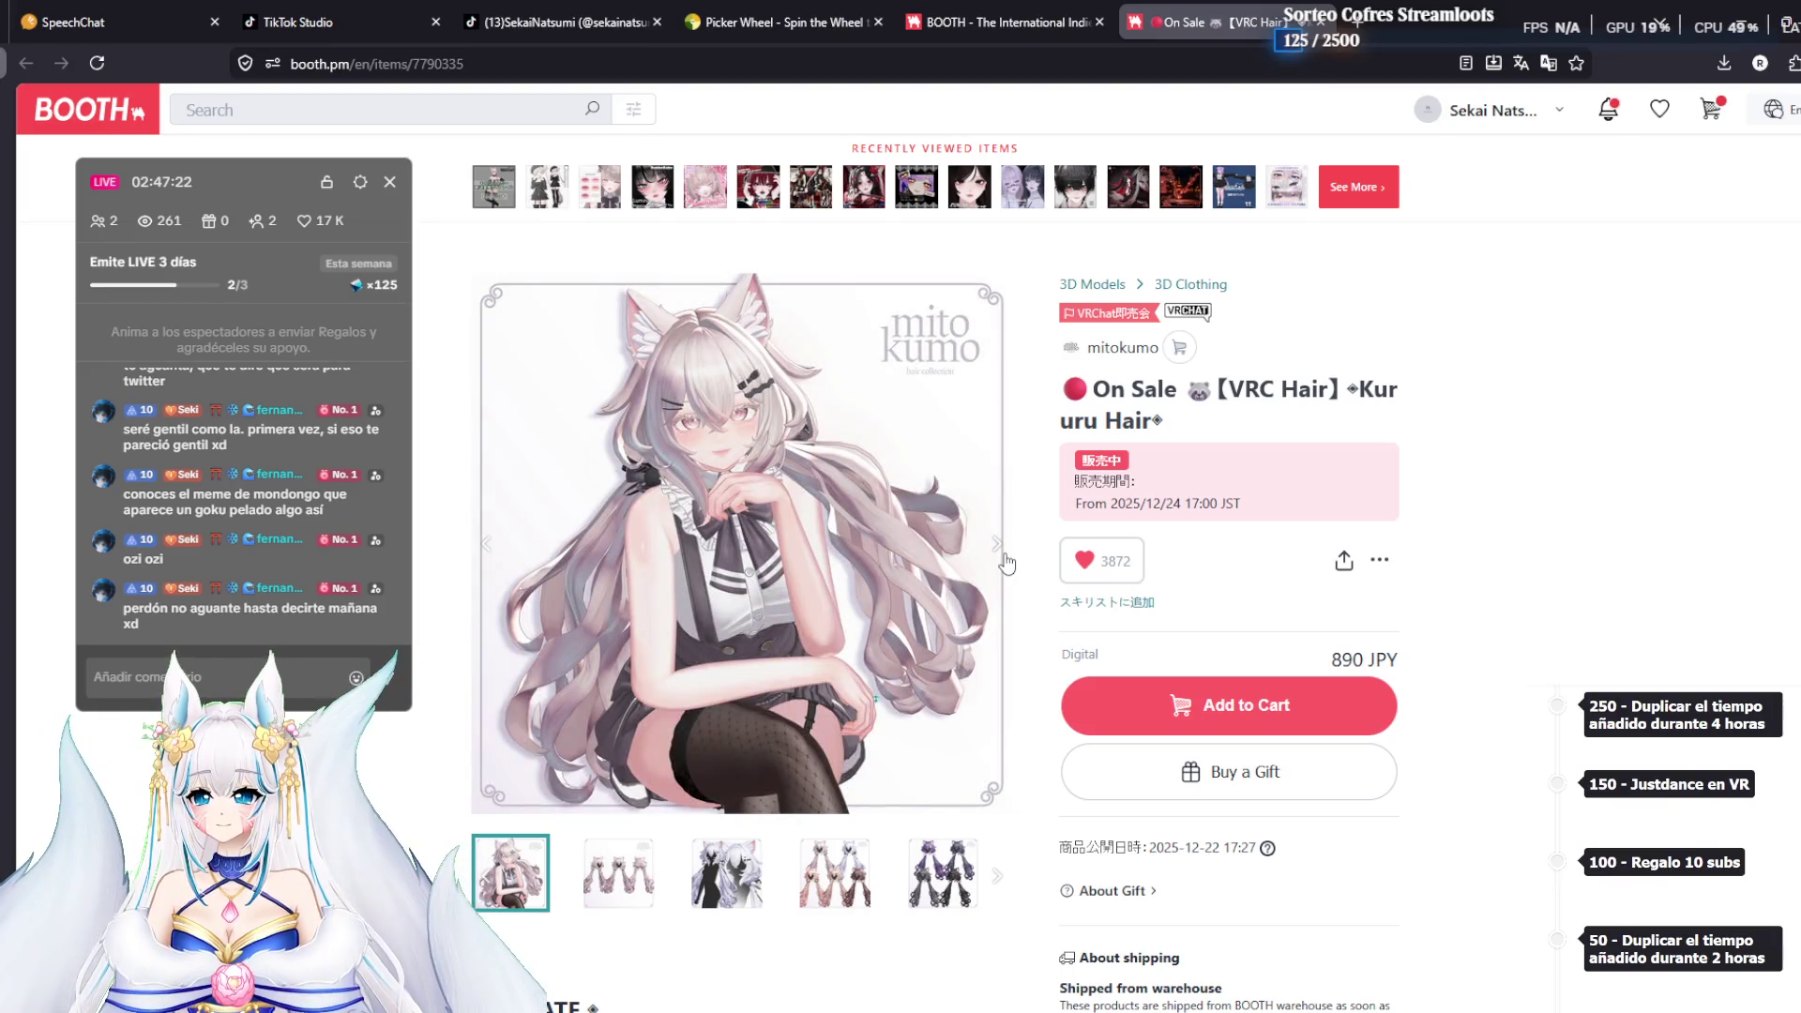
click(1006, 562)
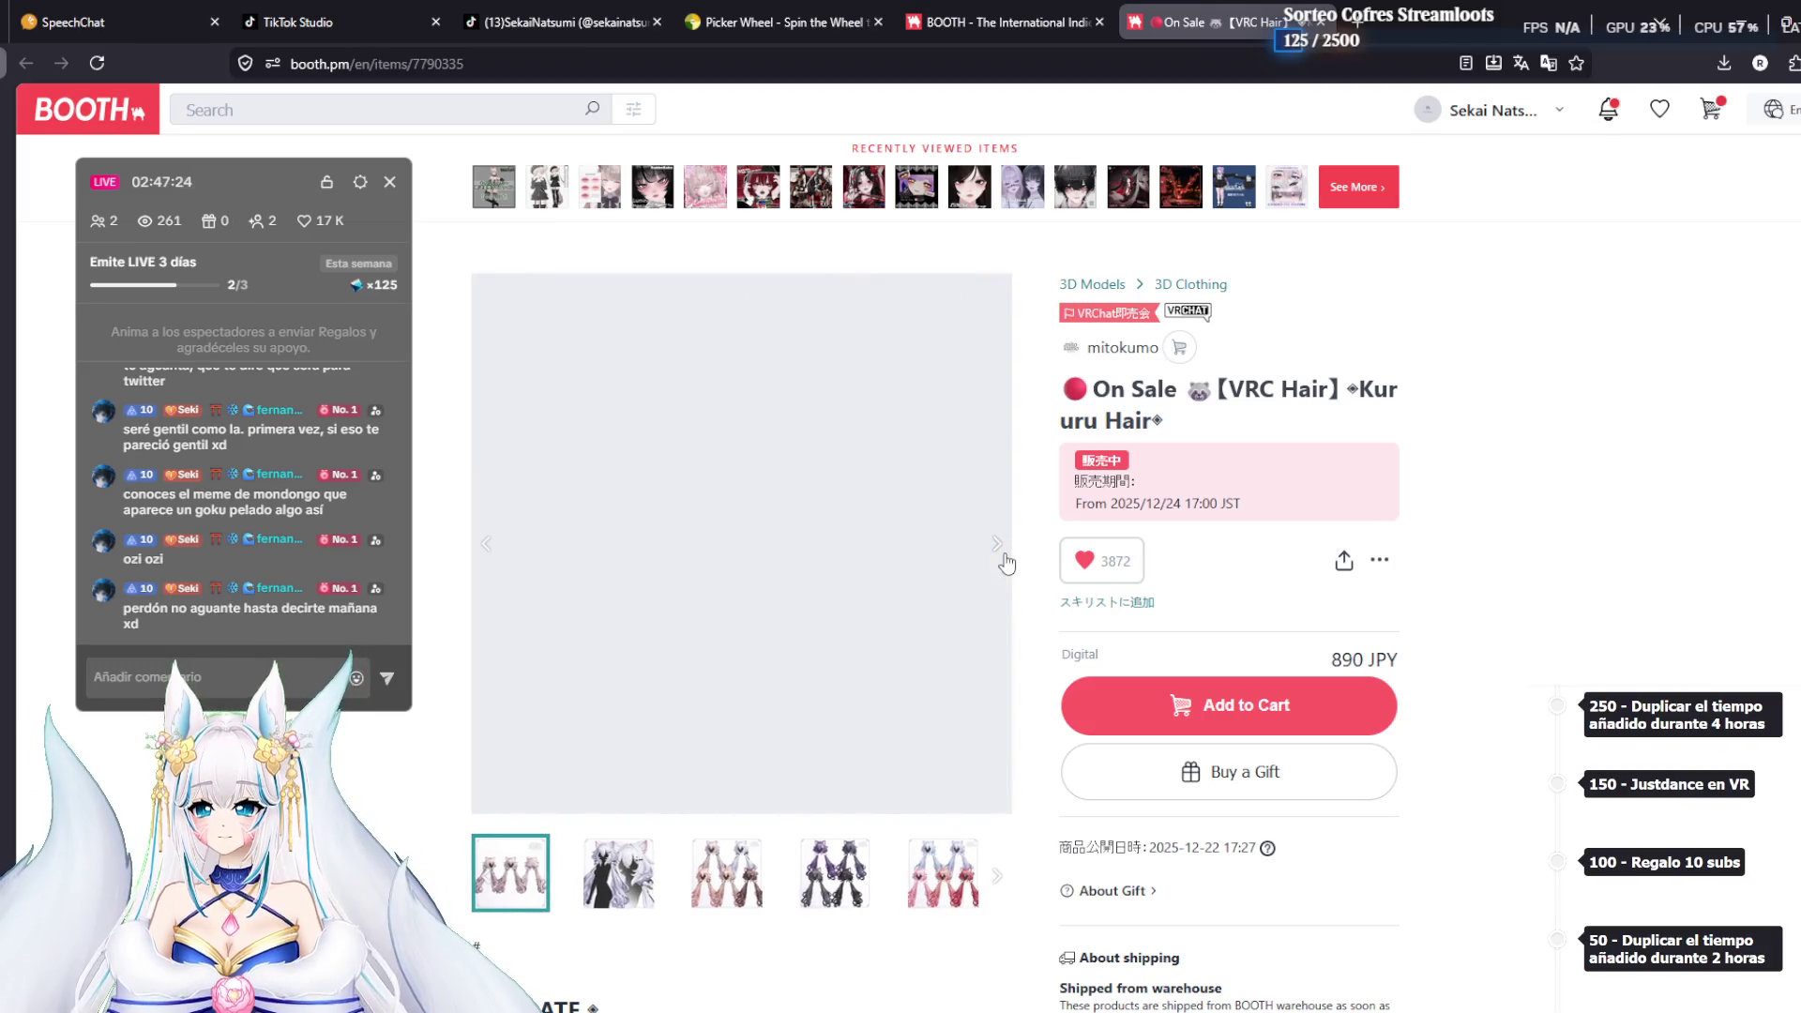
click(1004, 22)
scroll(1086, 486, up, 10)
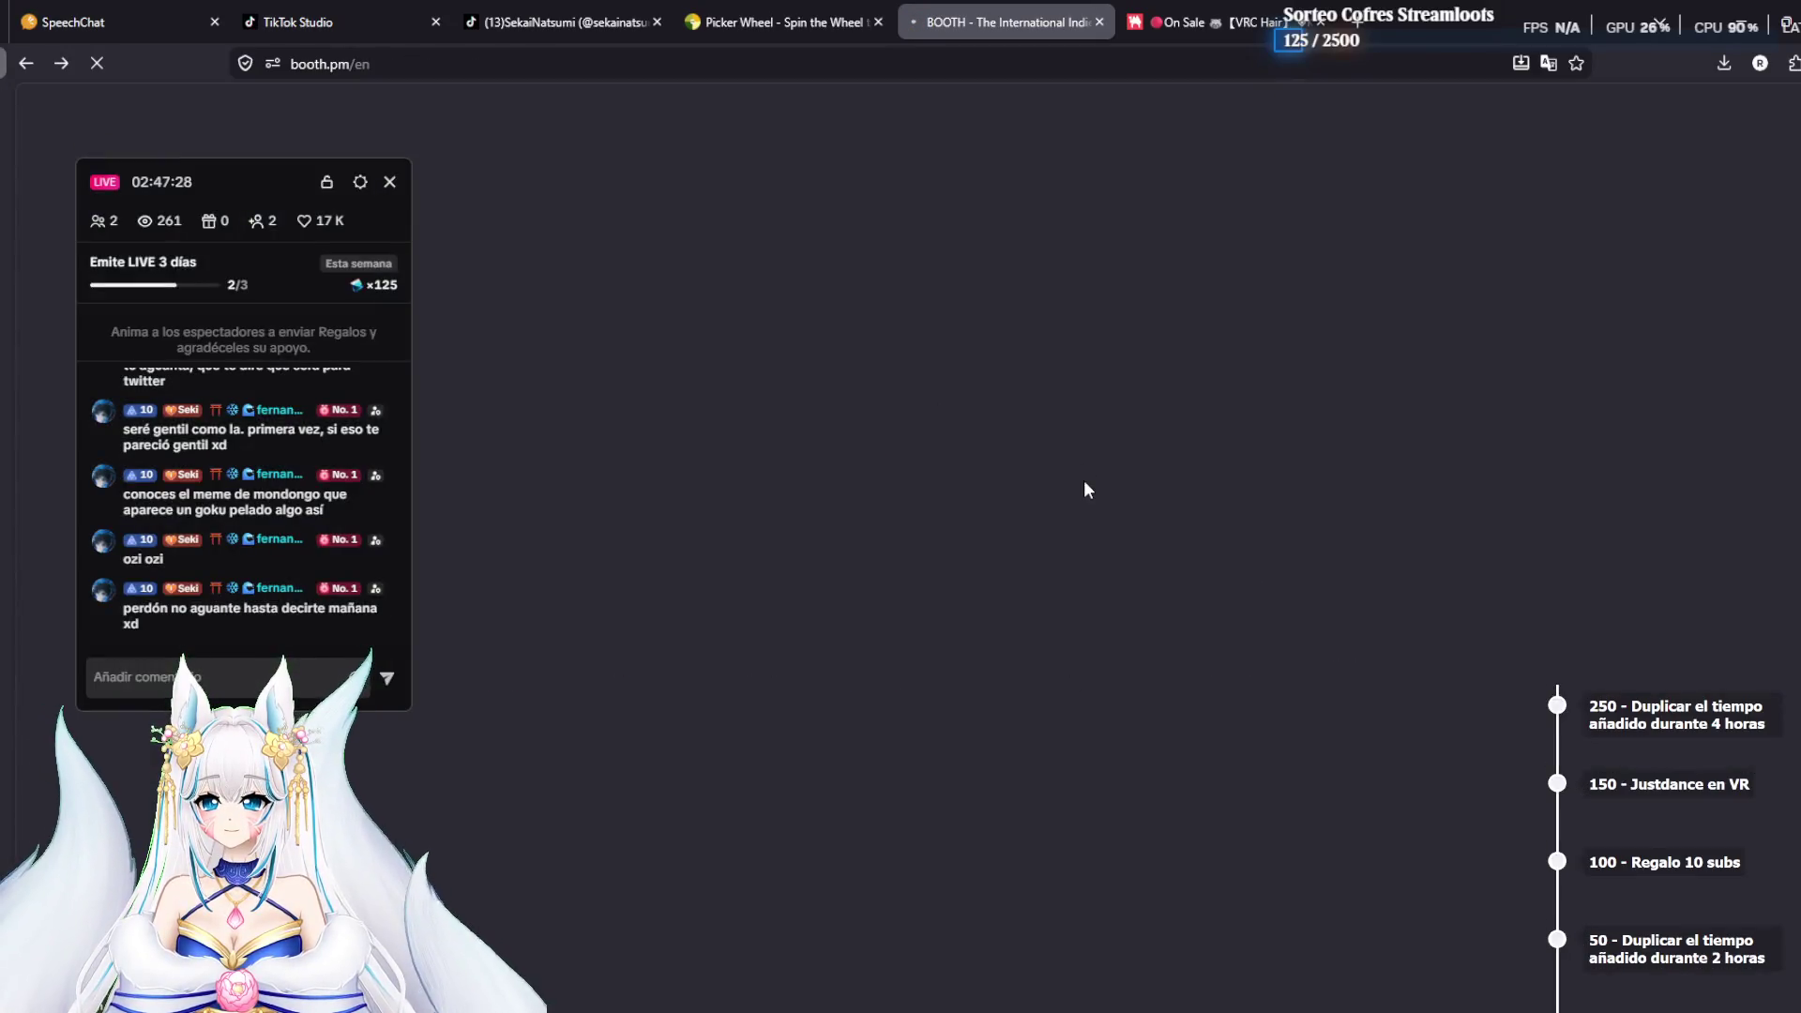
Go to wish list page 3 and the next page, and open the Nya nya nya hair item
scroll(938, 525, down, 3)
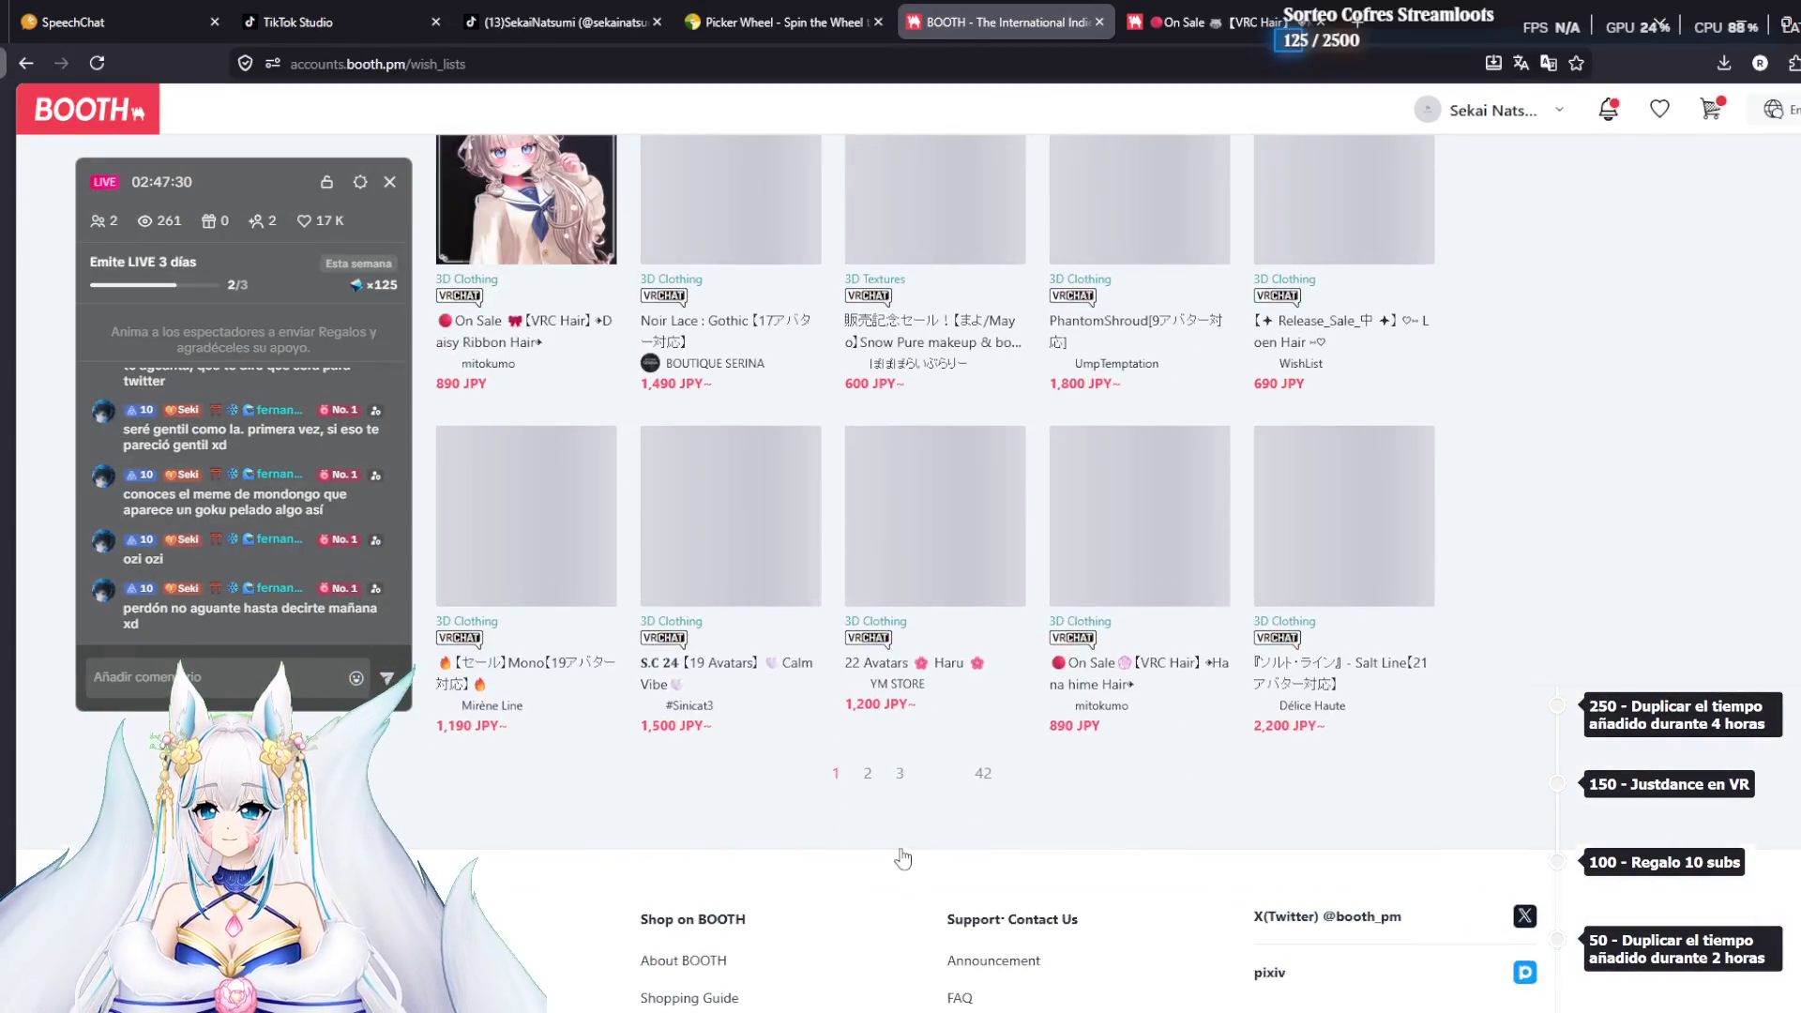
click(898, 479)
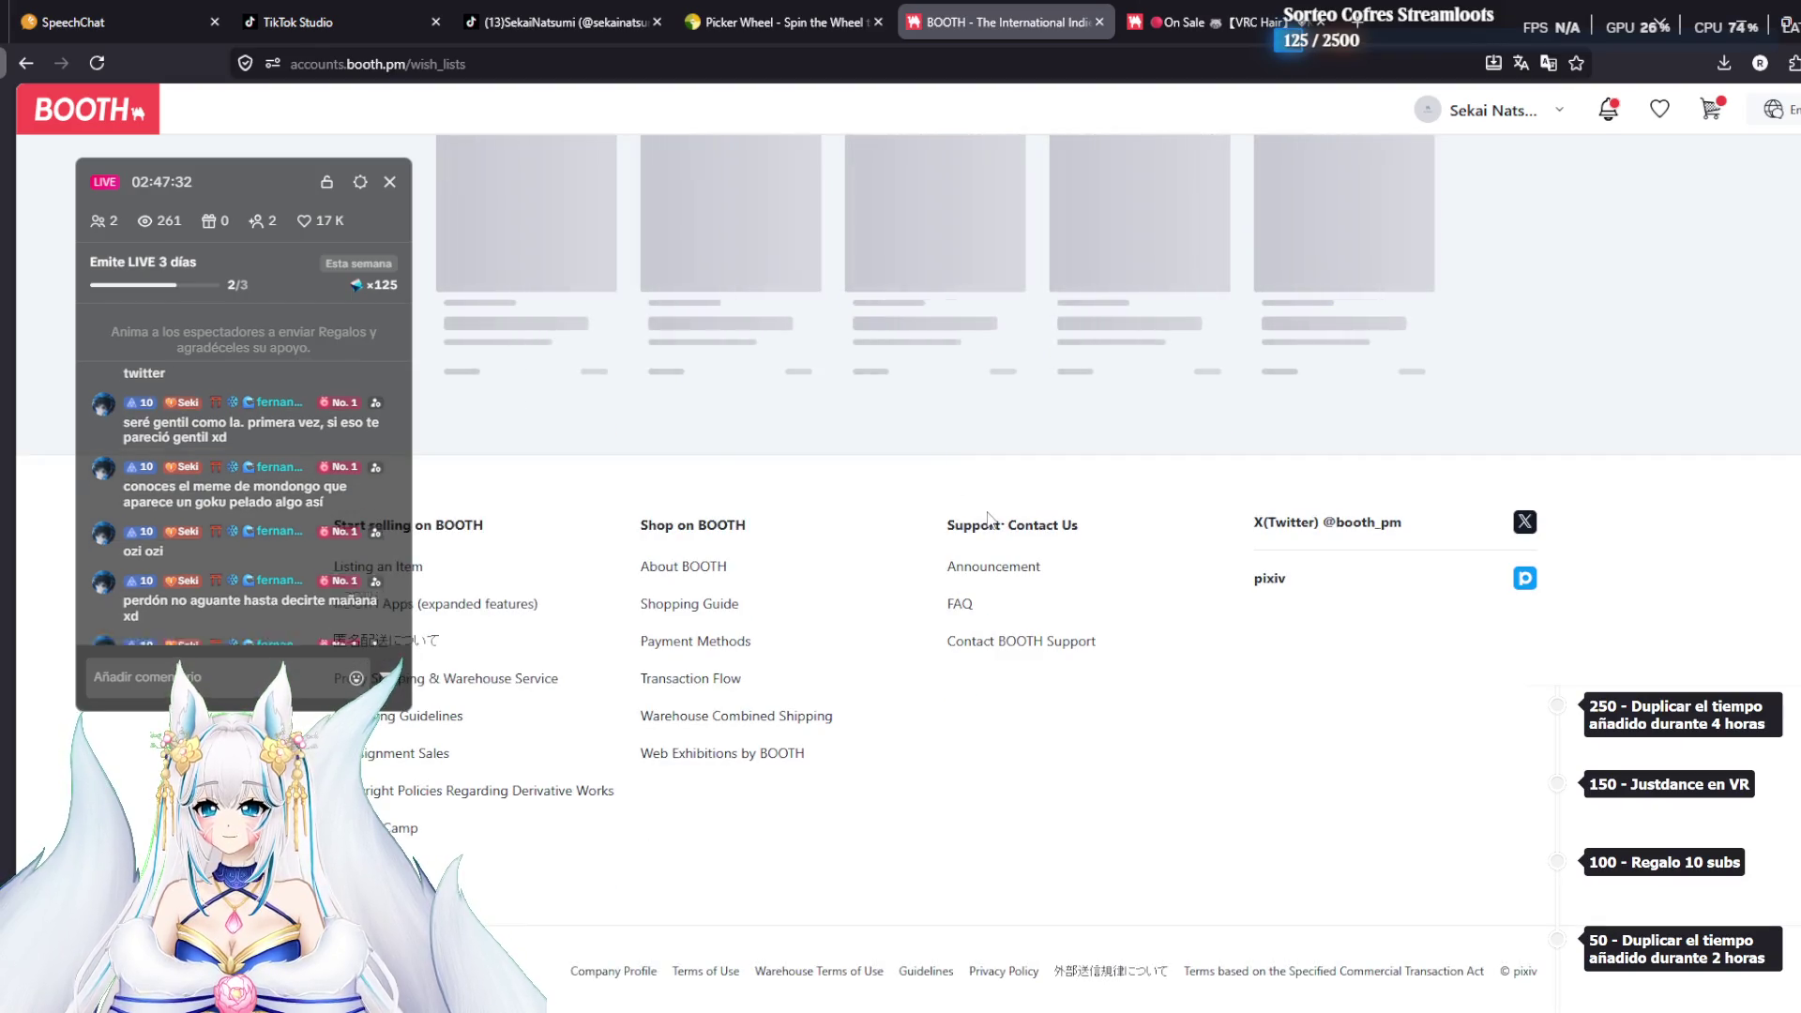
scroll(1011, 610, down, 7)
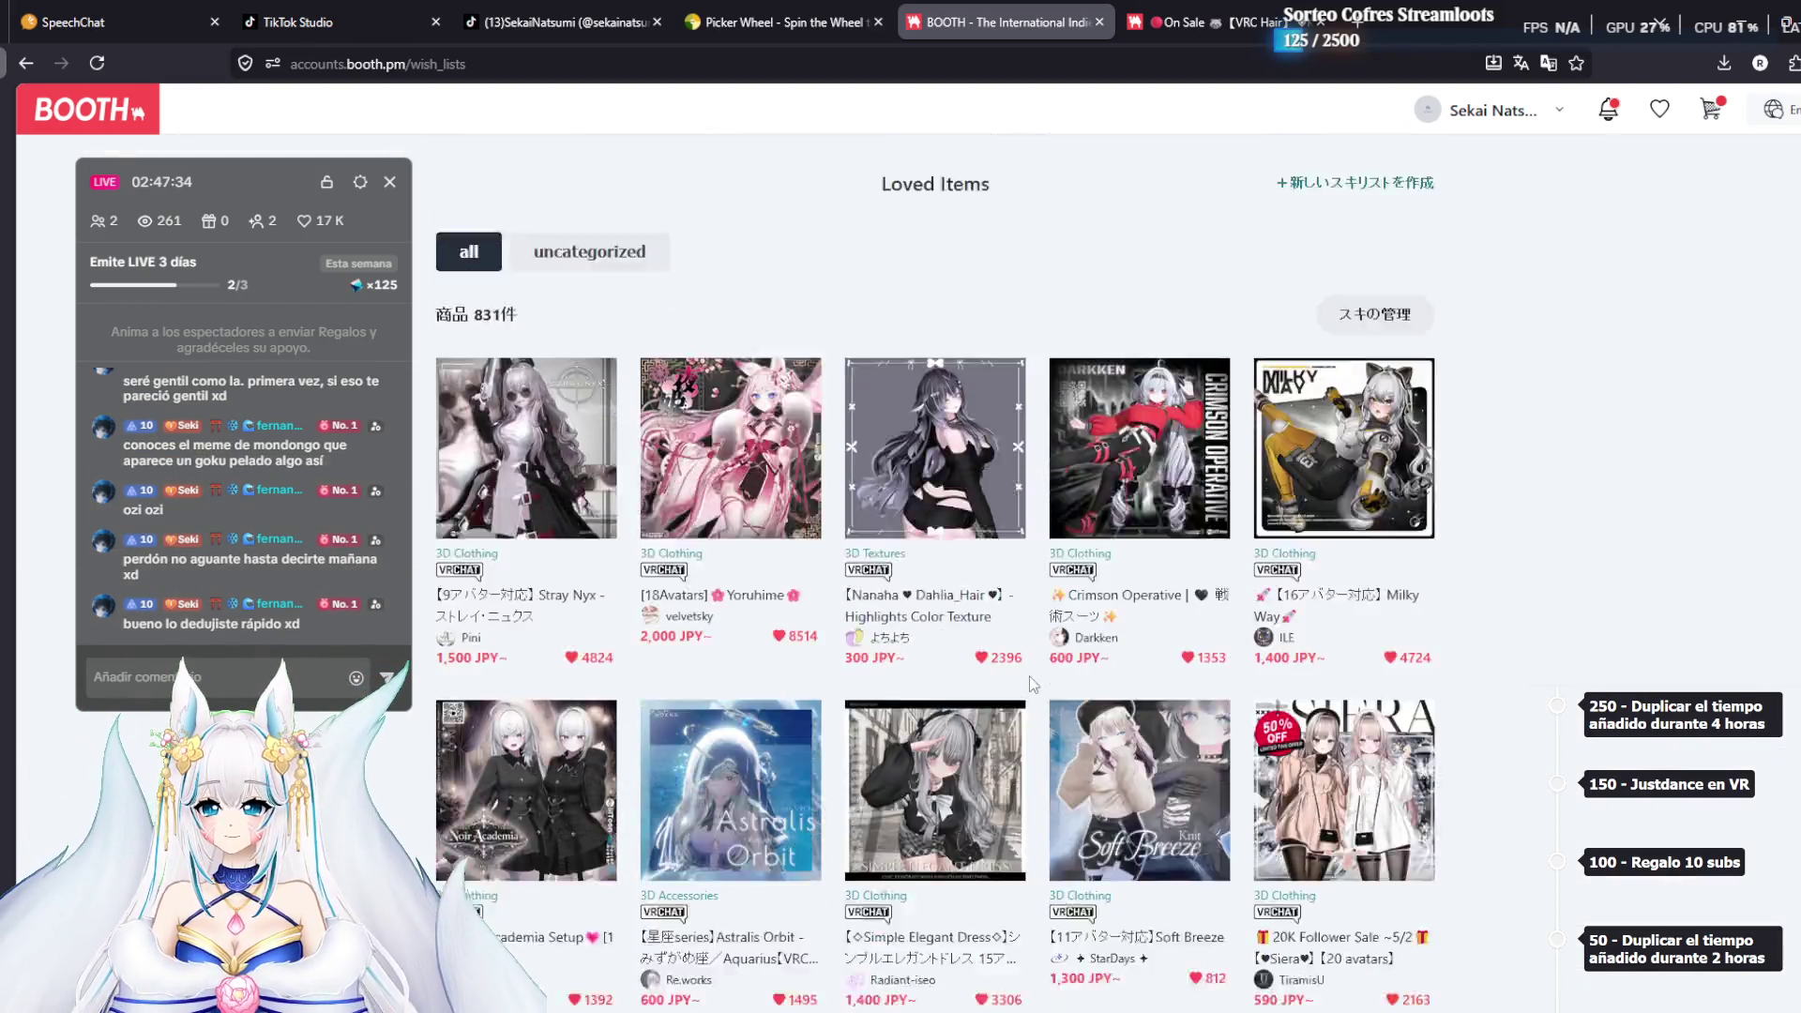
scroll(1014, 716, down, 5)
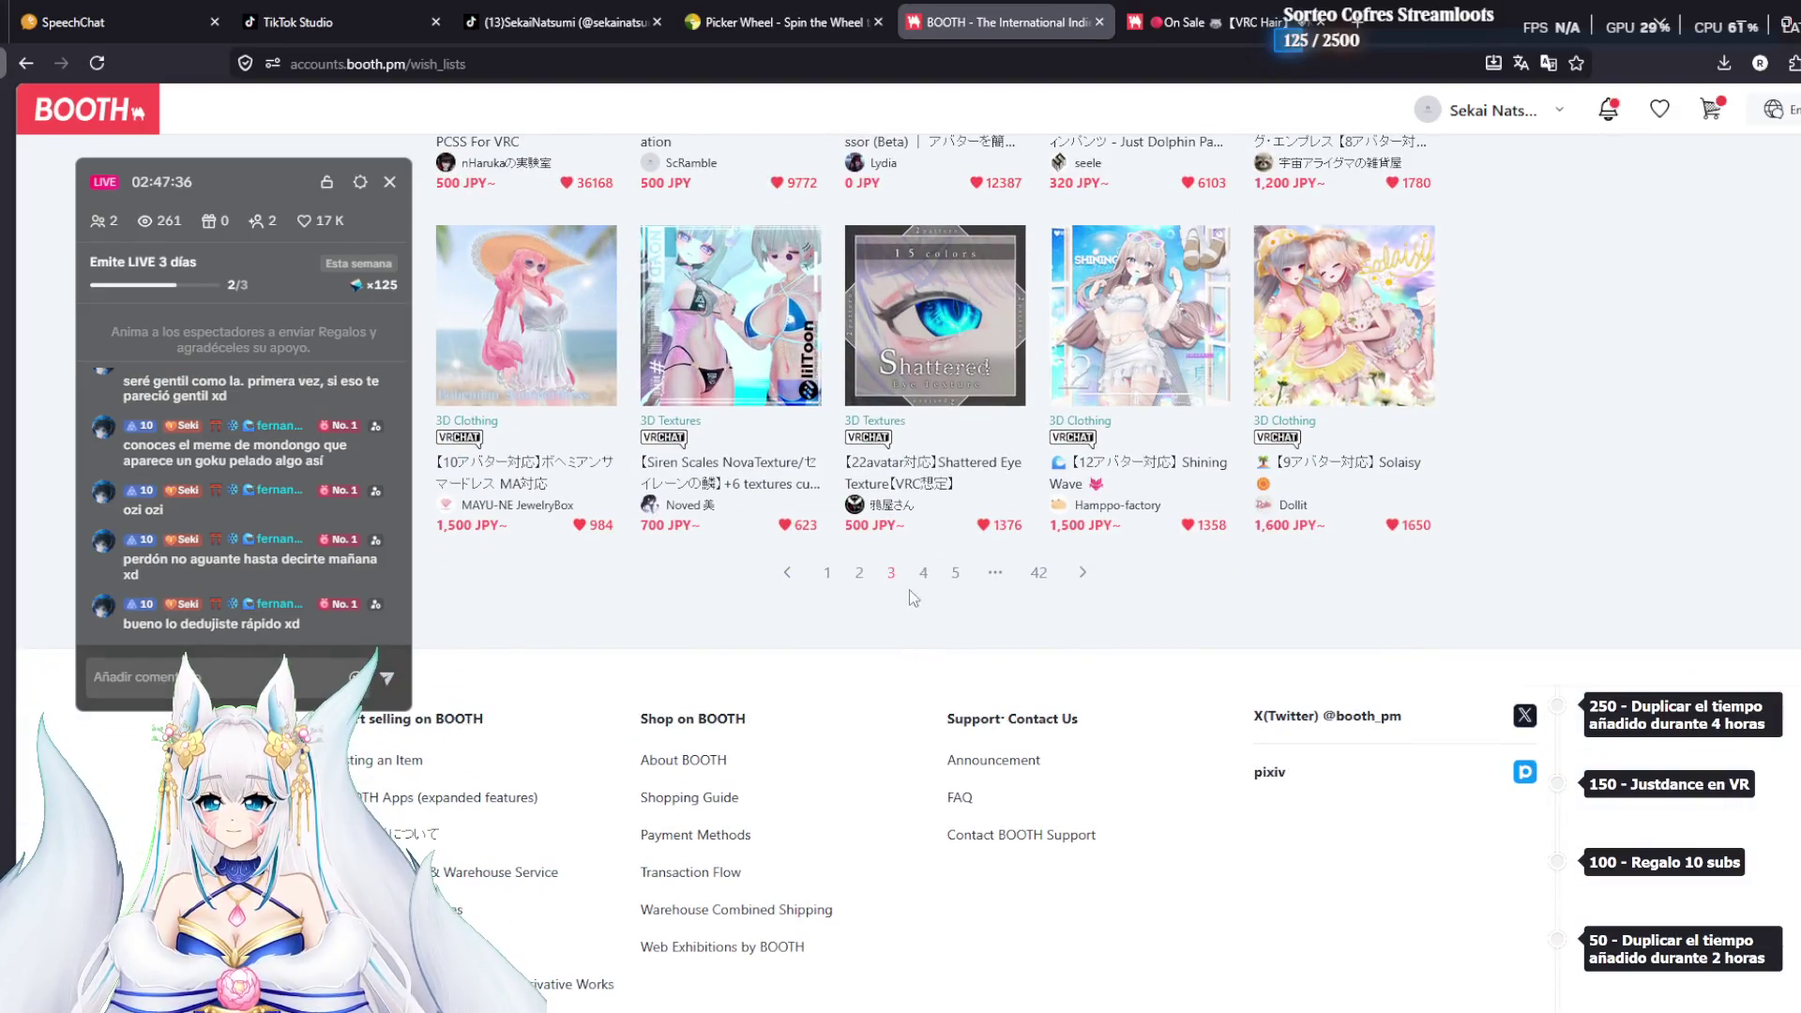
click(954, 575)
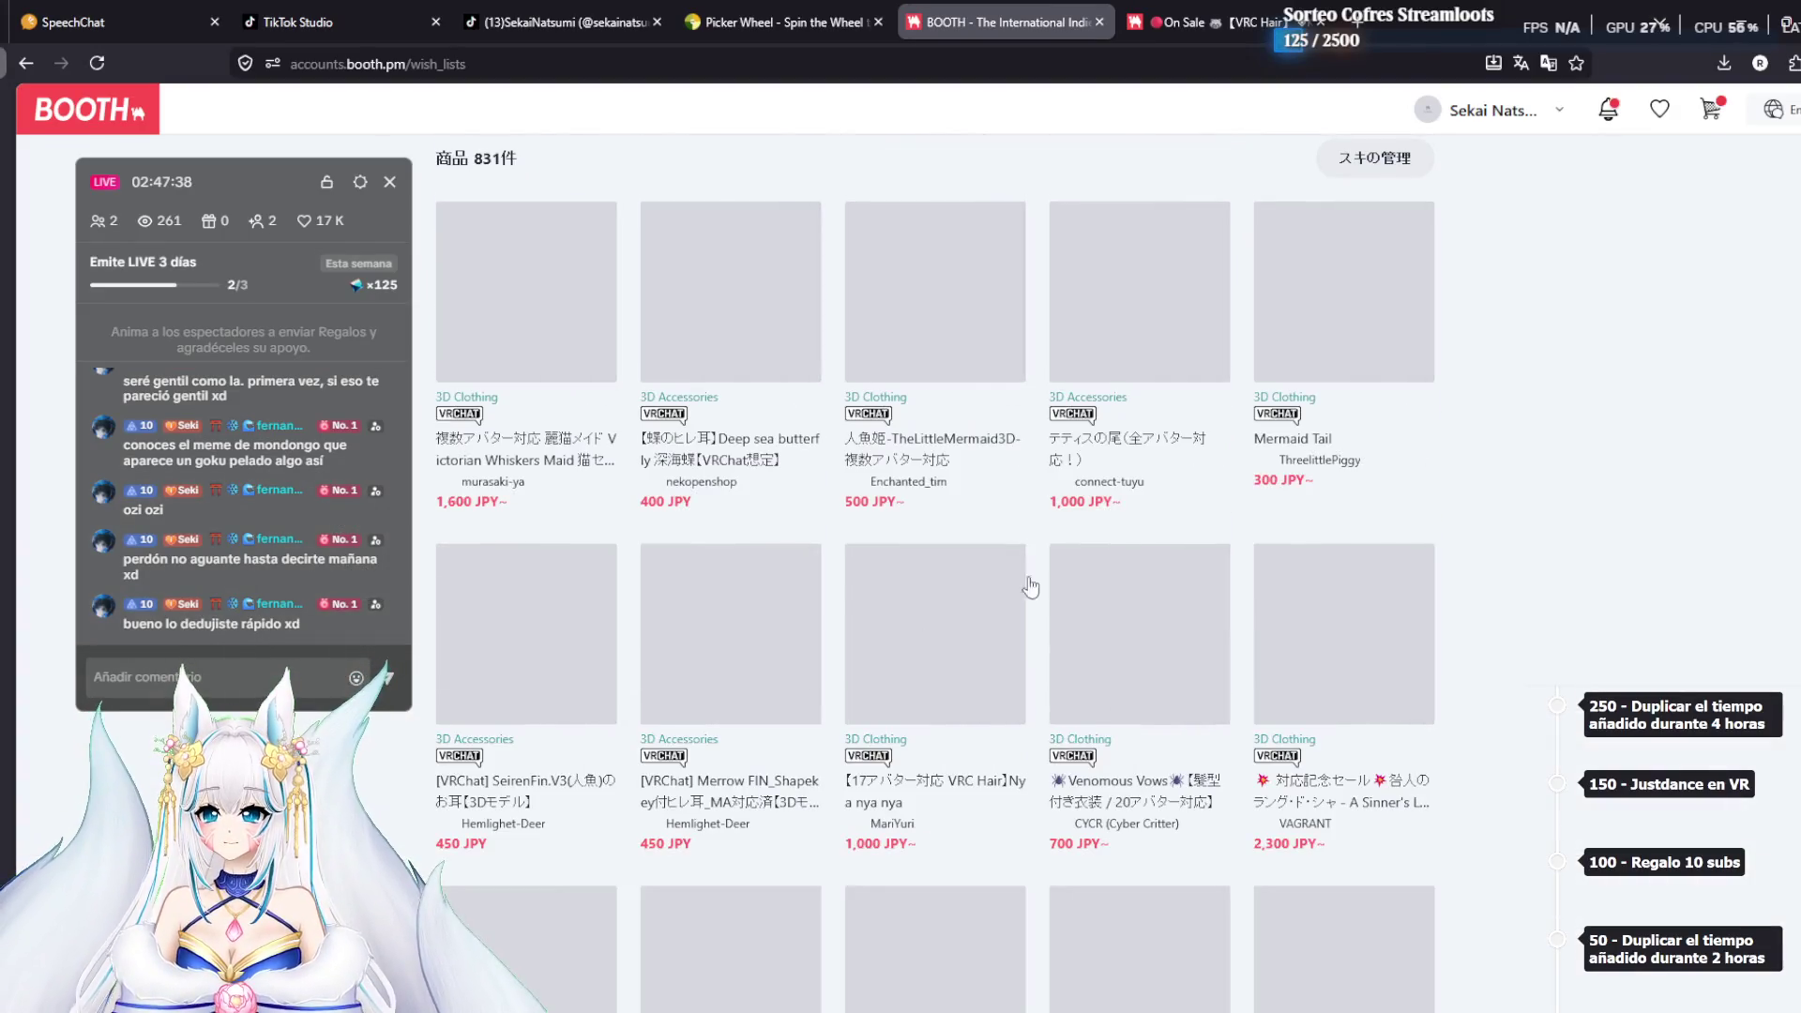
scroll(1039, 370, down, 3)
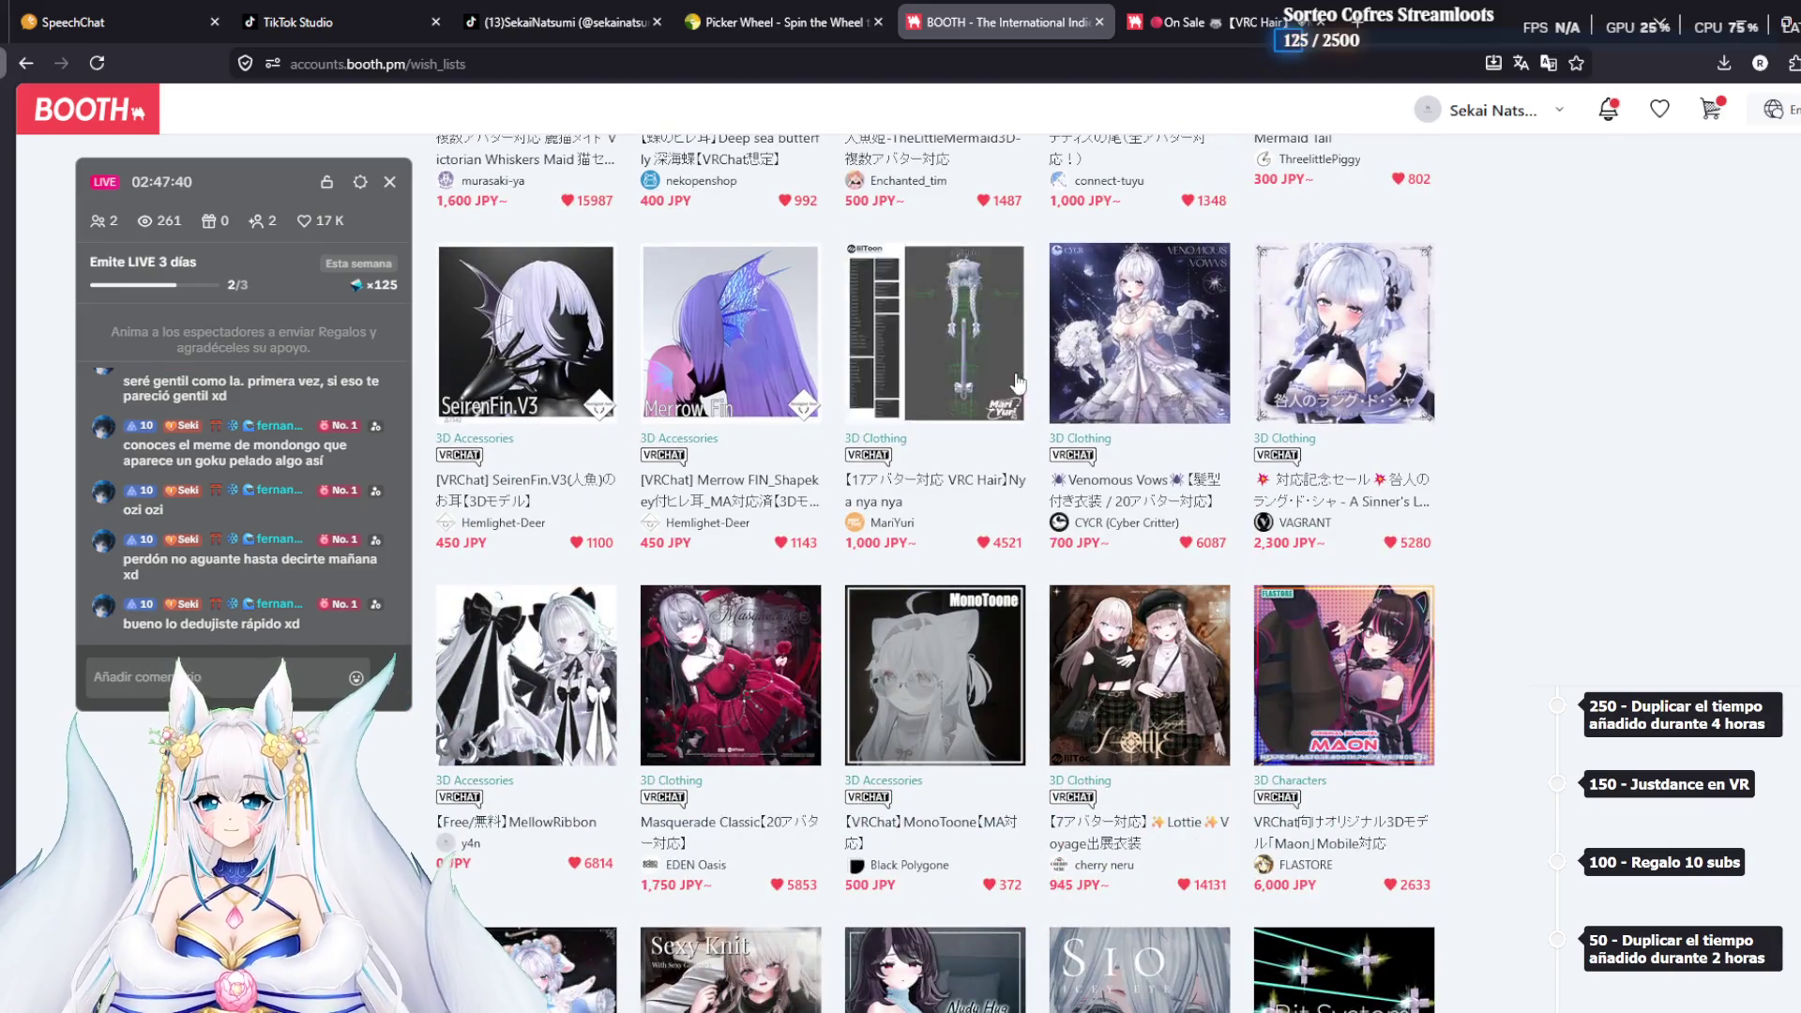
click(927, 490)
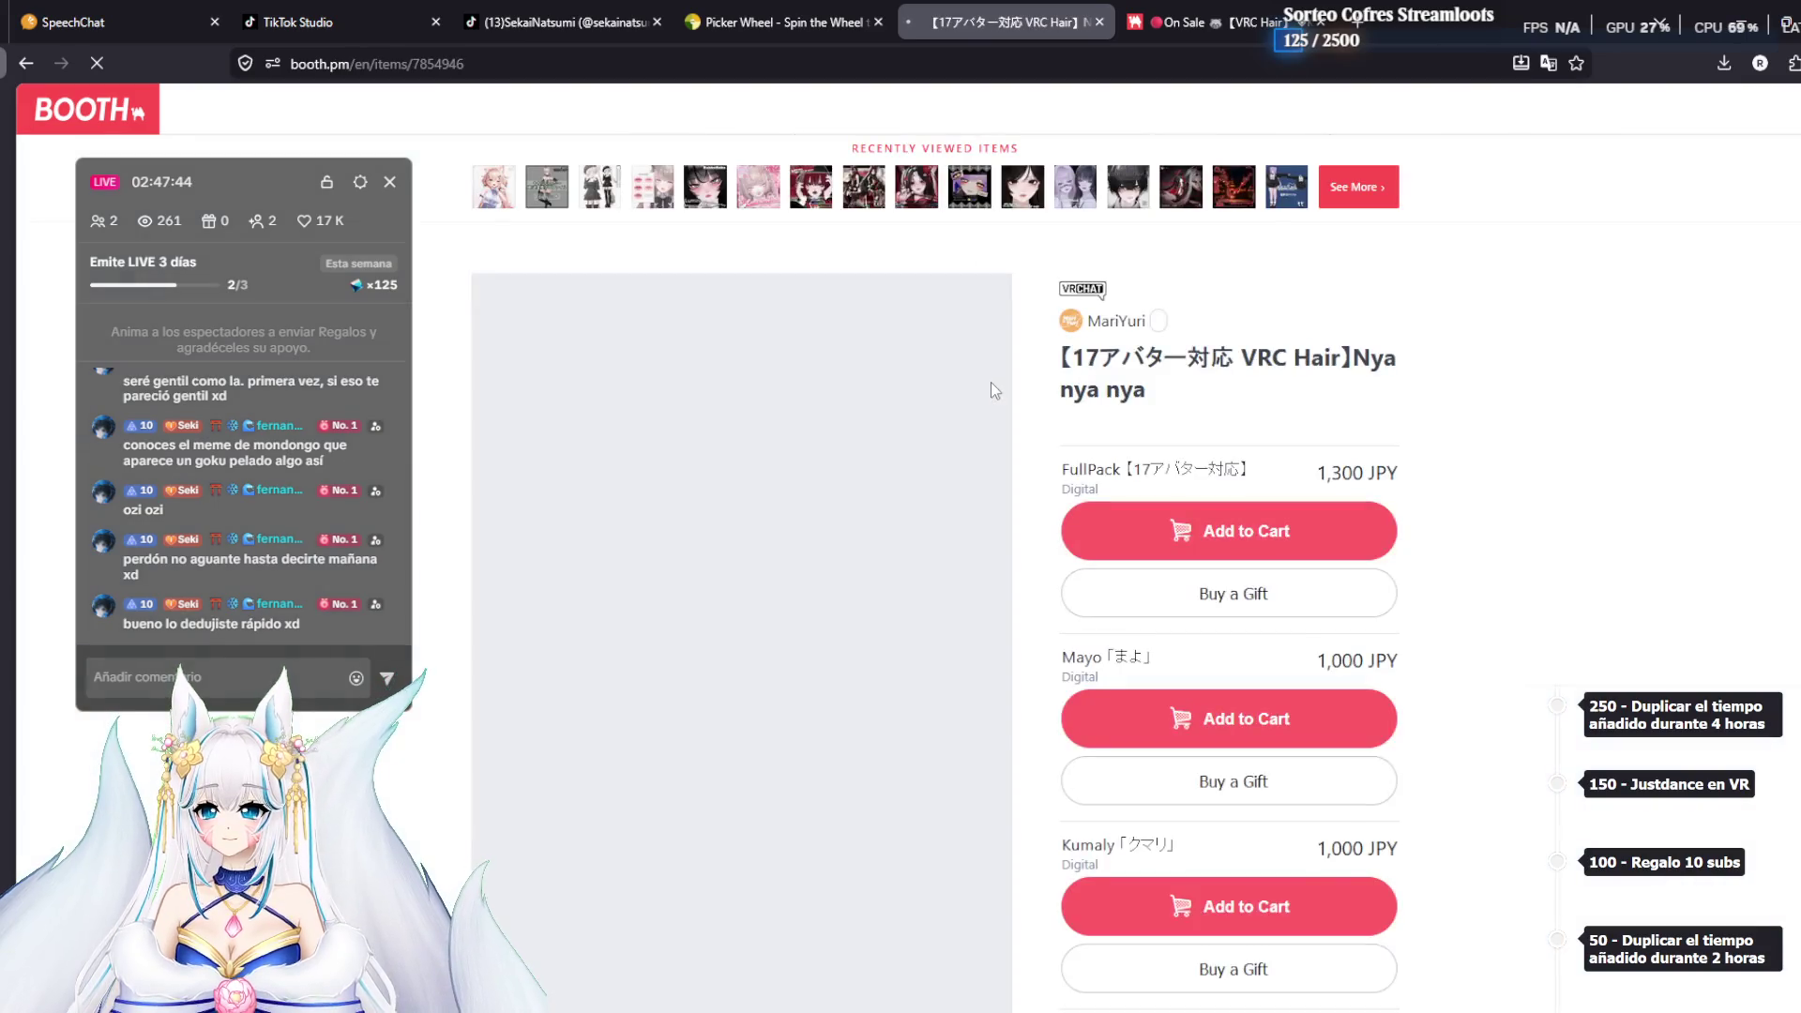
Review the item's supported avatars and select the Nya nya nya title text
scroll(983, 498, down, 9)
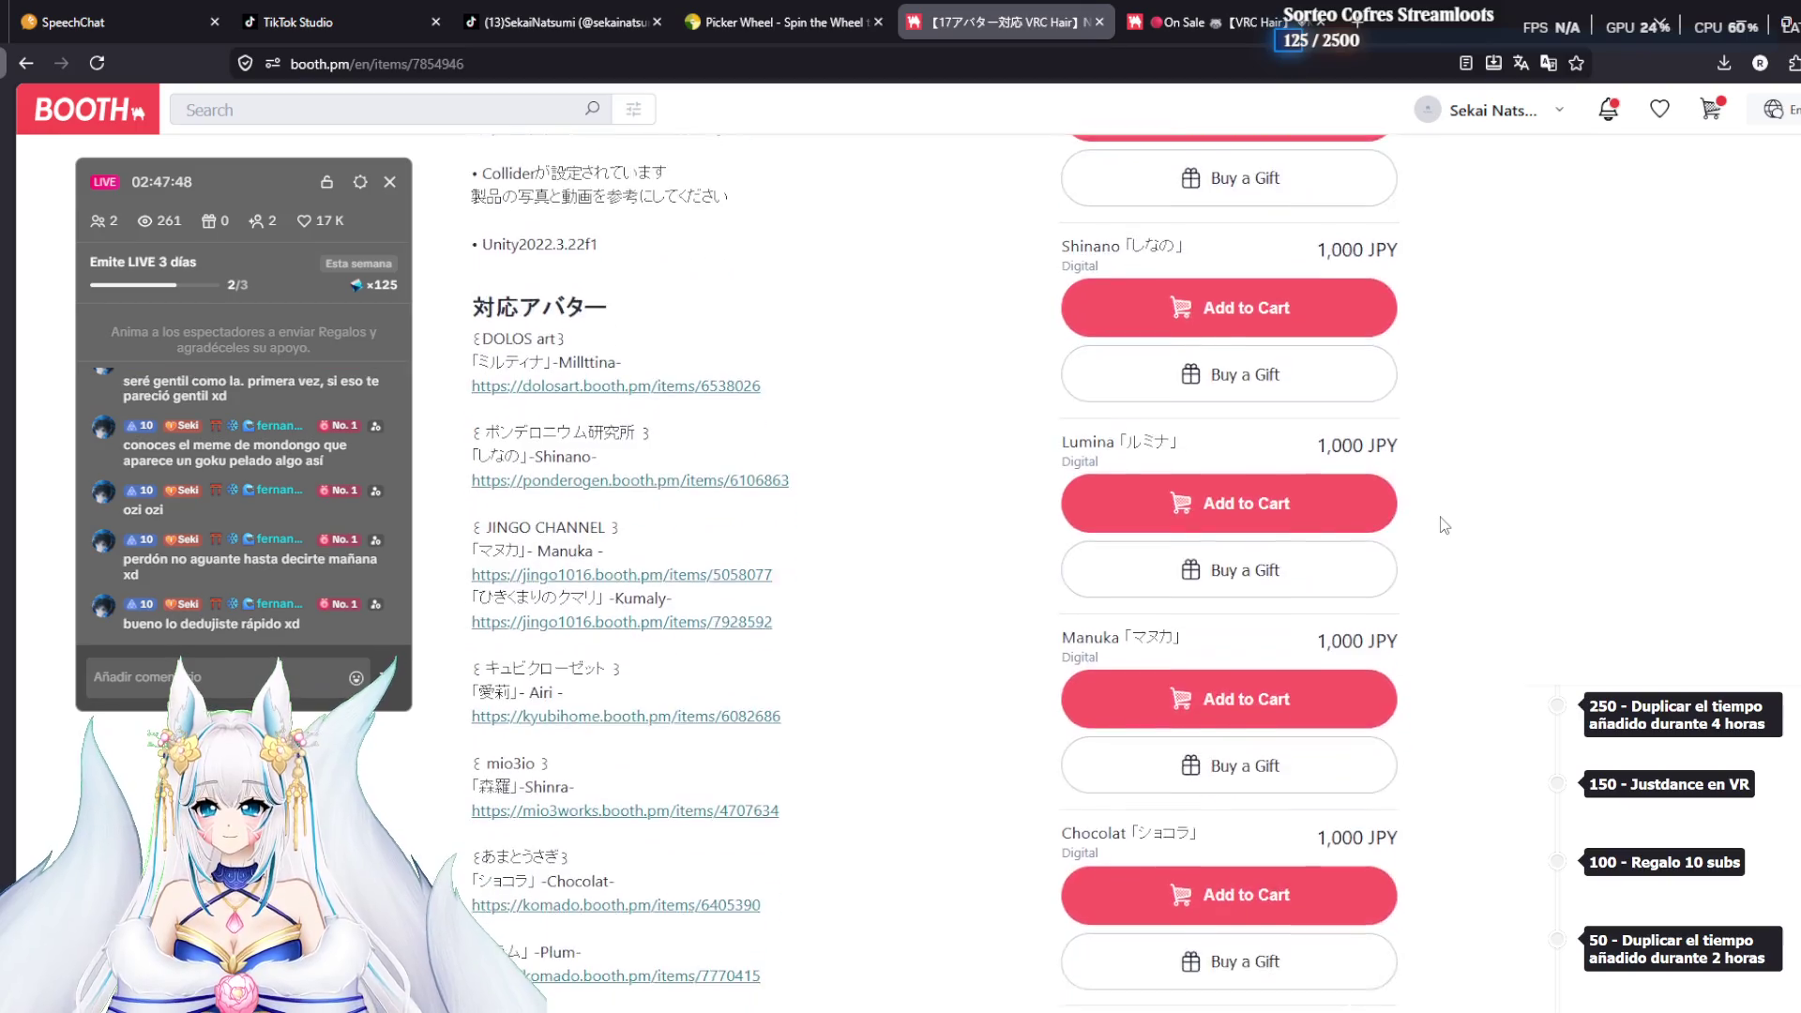
scroll(1445, 525, down, 1)
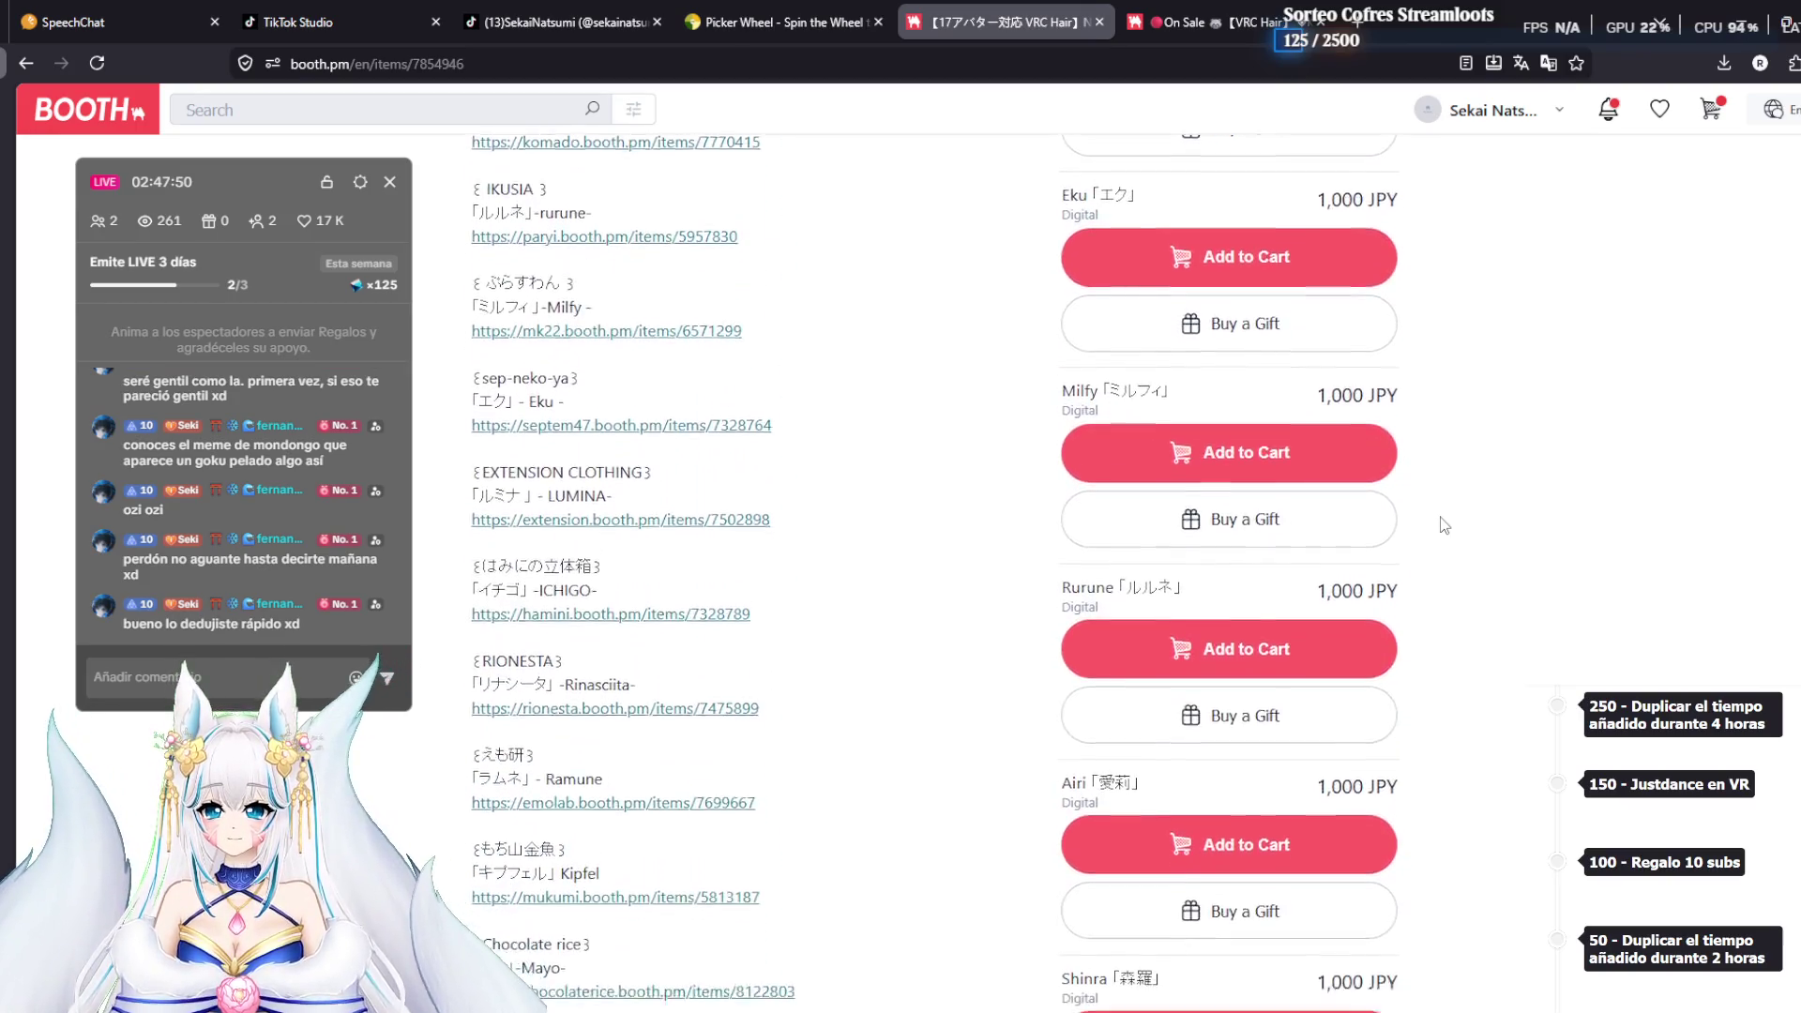
scroll(1444, 525, down, 3)
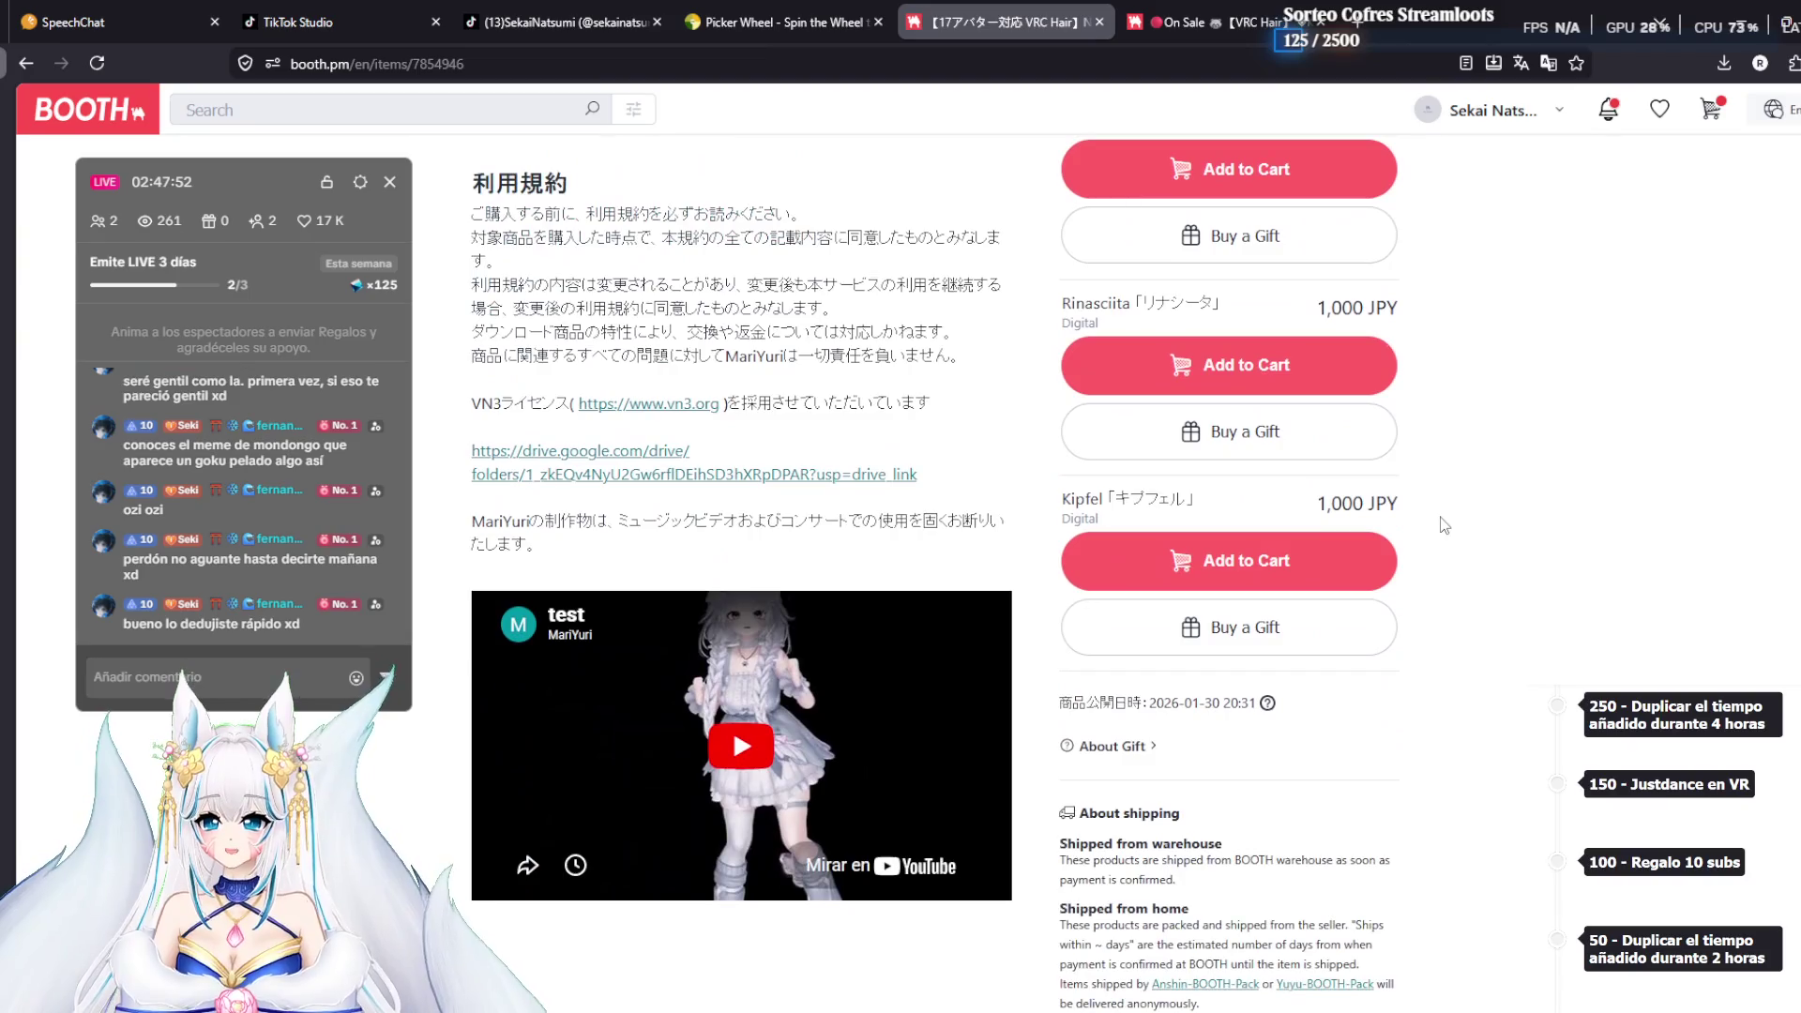
scroll(1444, 525, up, 2)
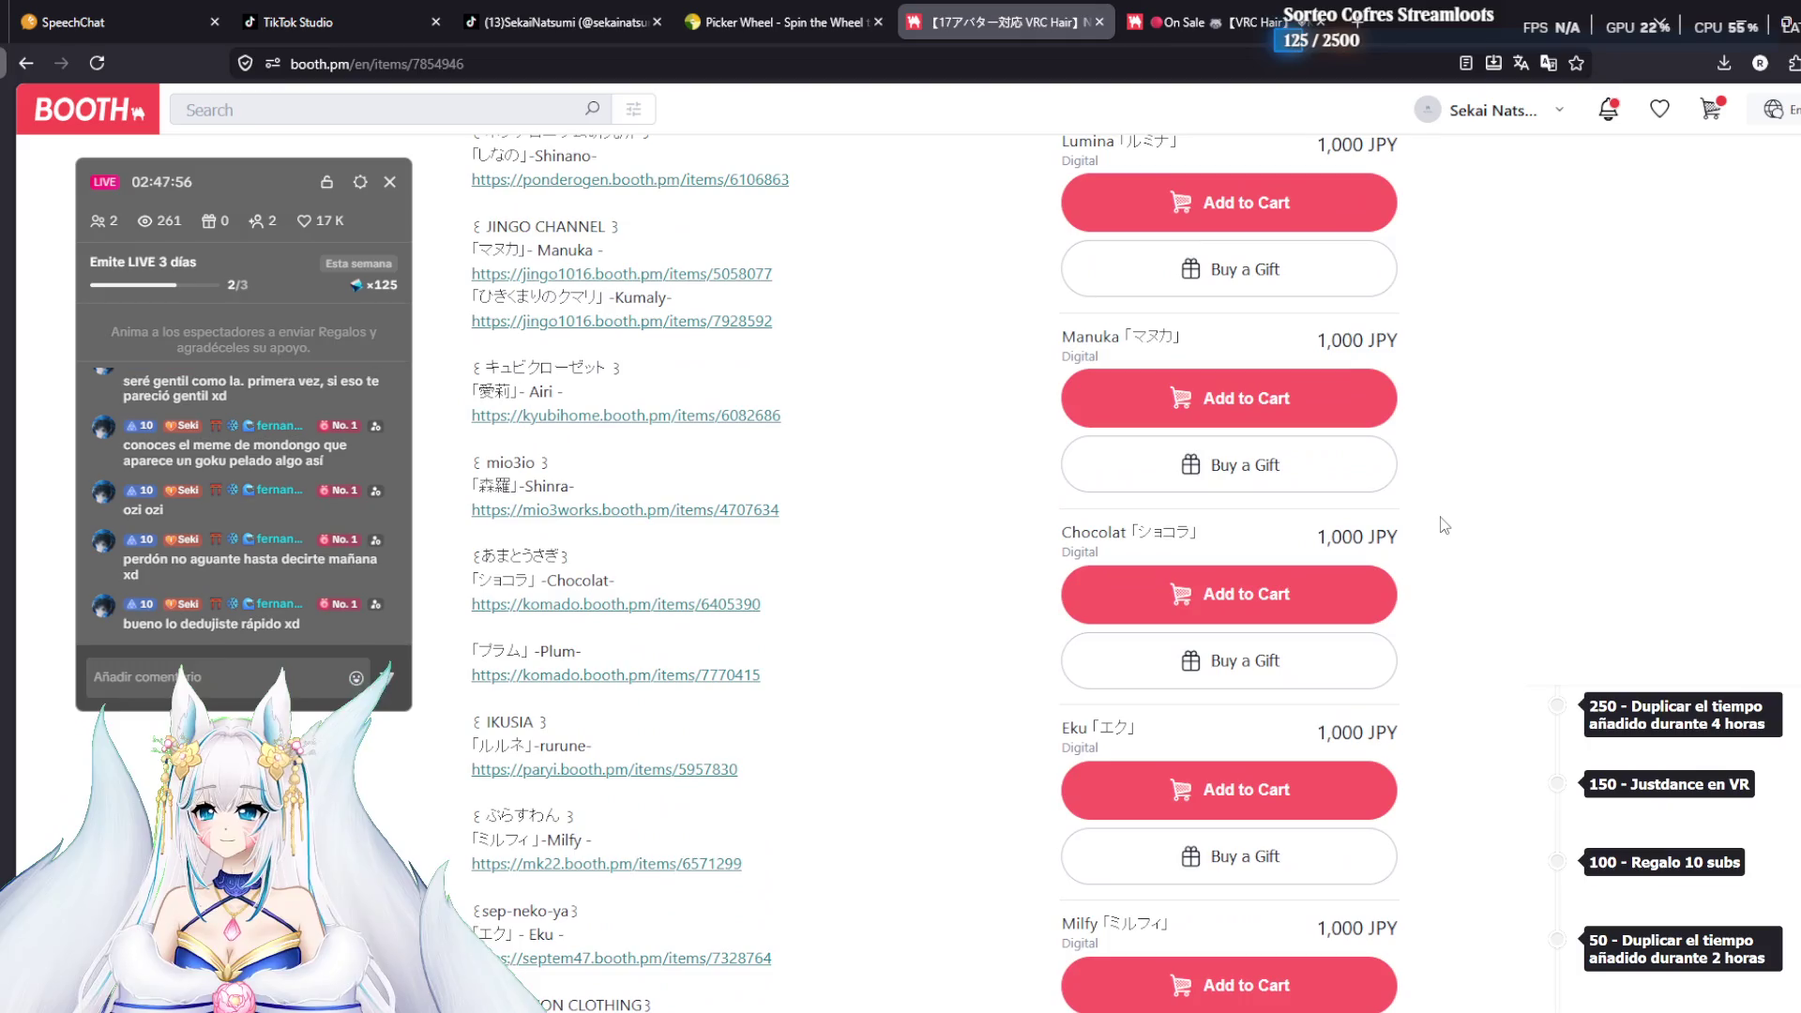
scroll(1445, 526, up, 1)
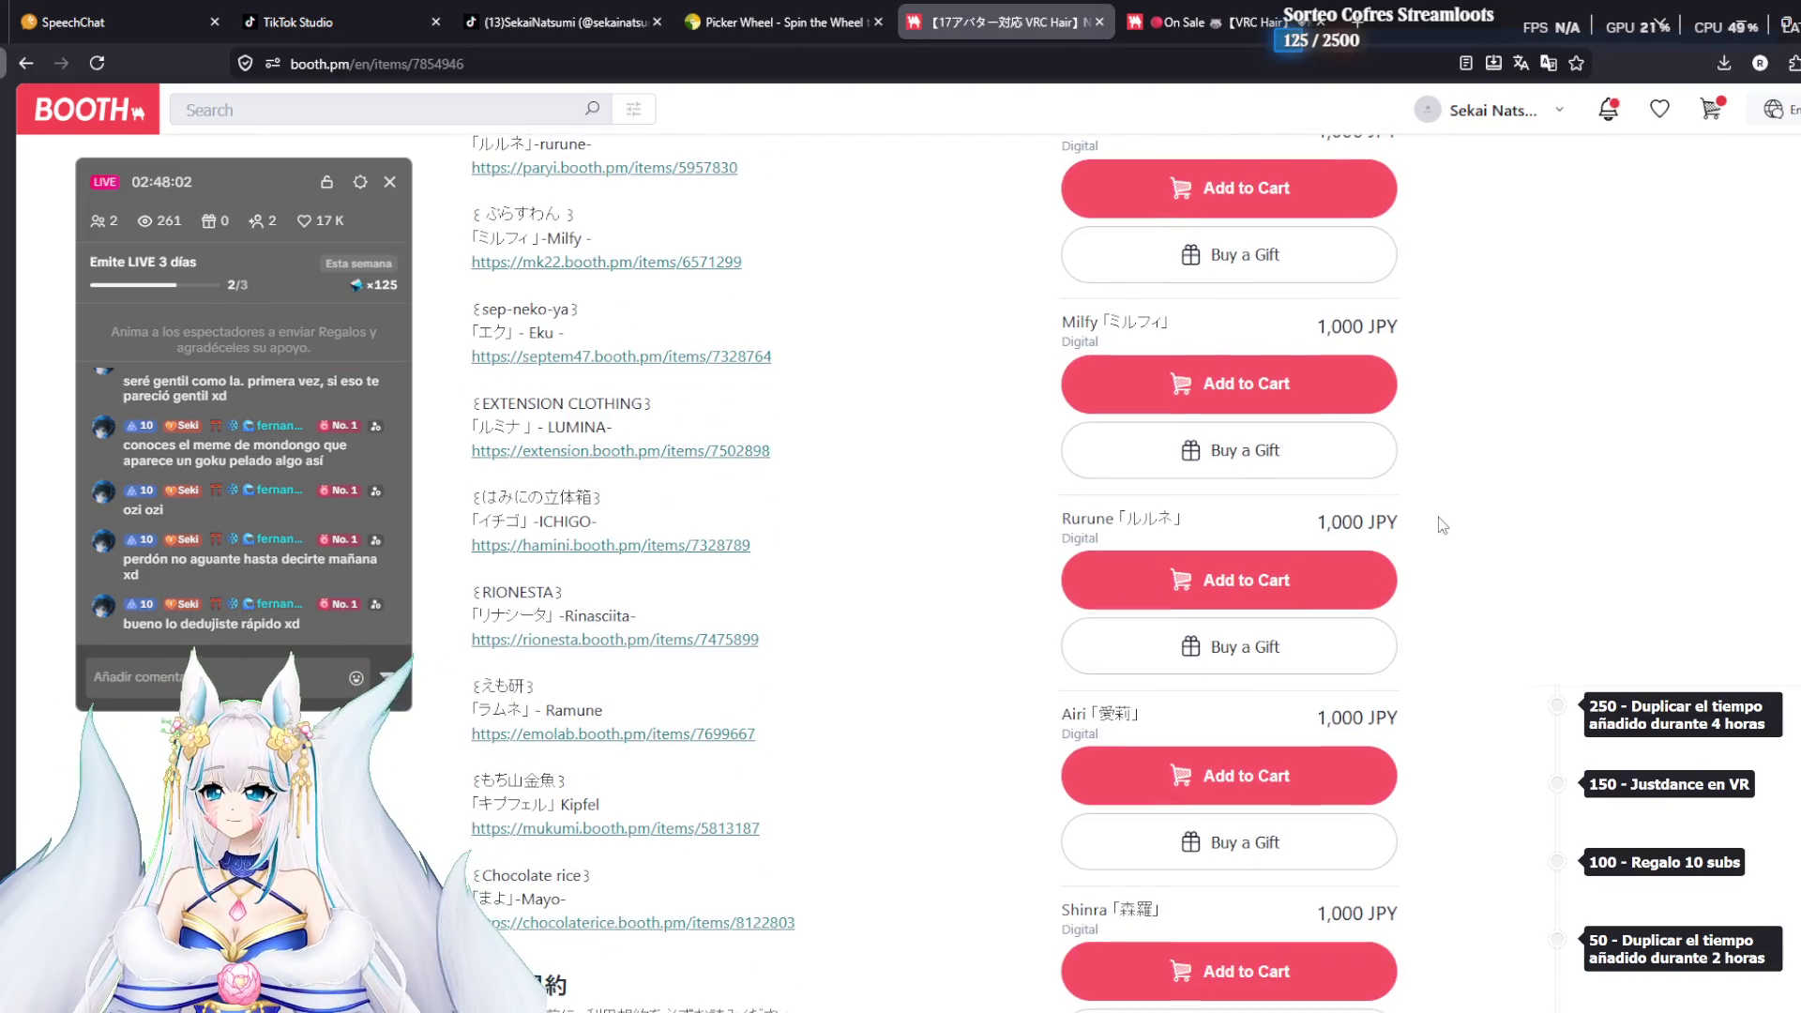
scroll(938, 457, up, 3)
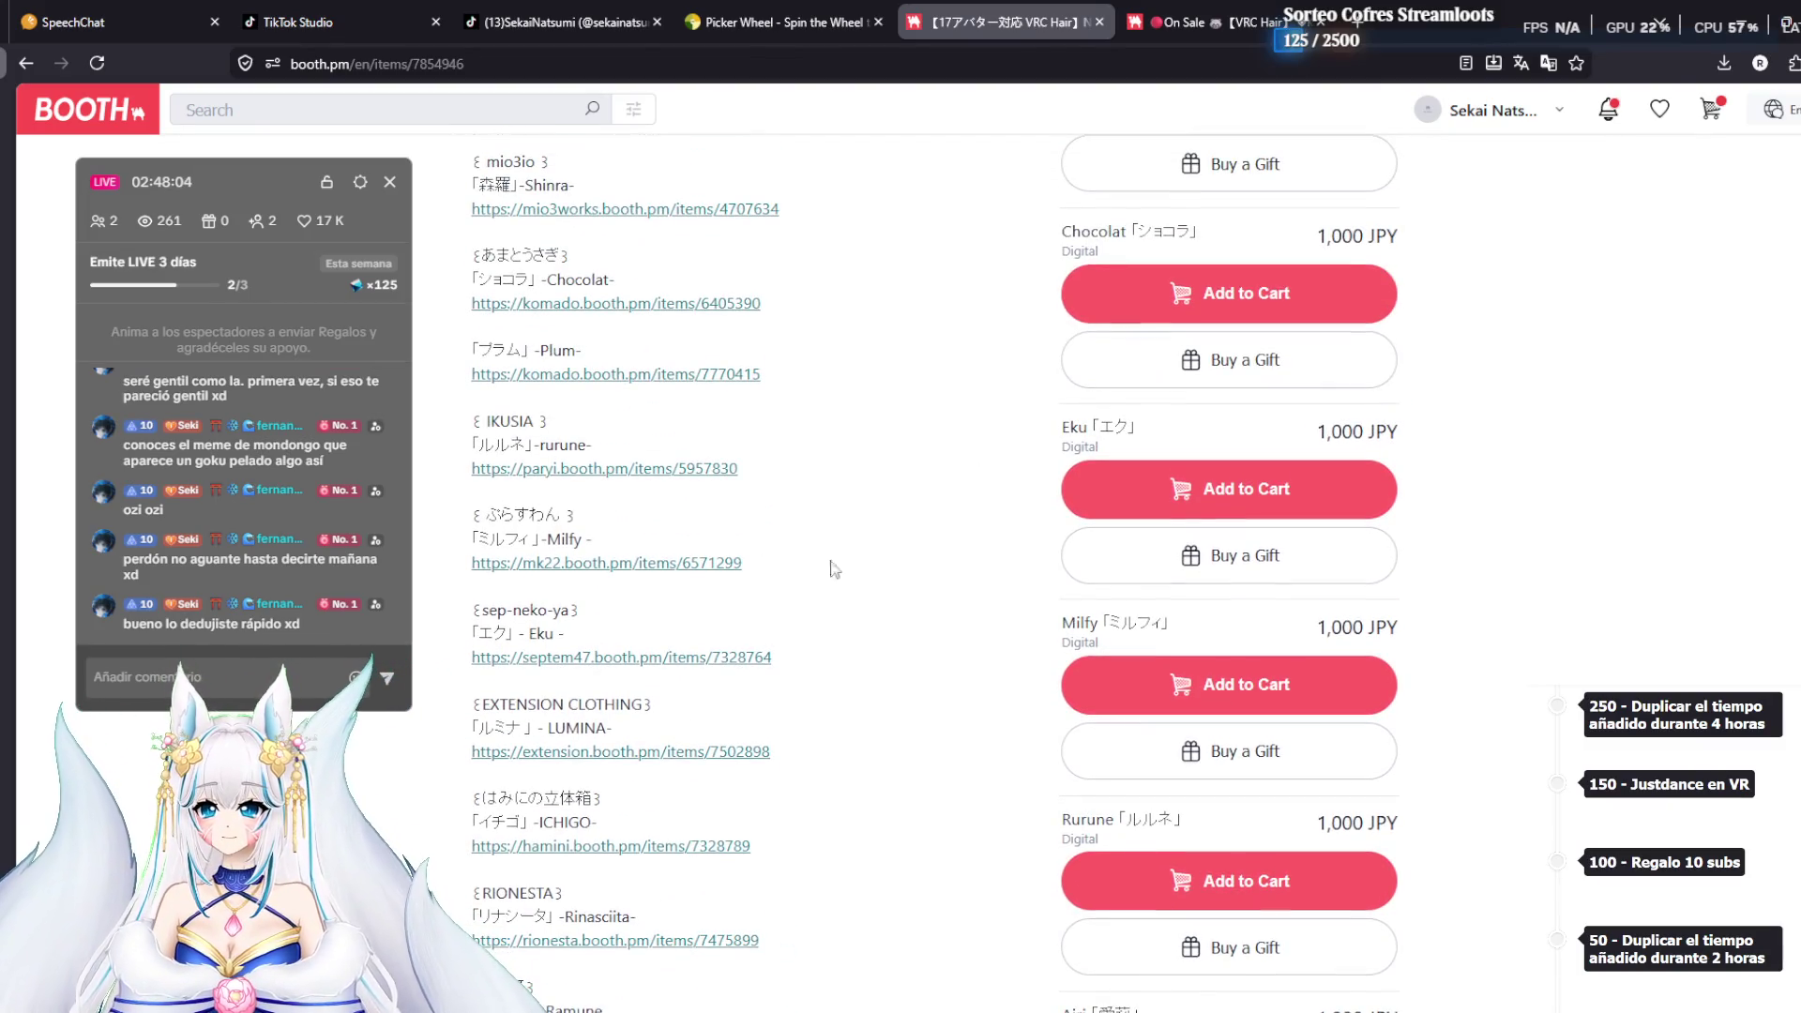
scroll(908, 428, up, 10)
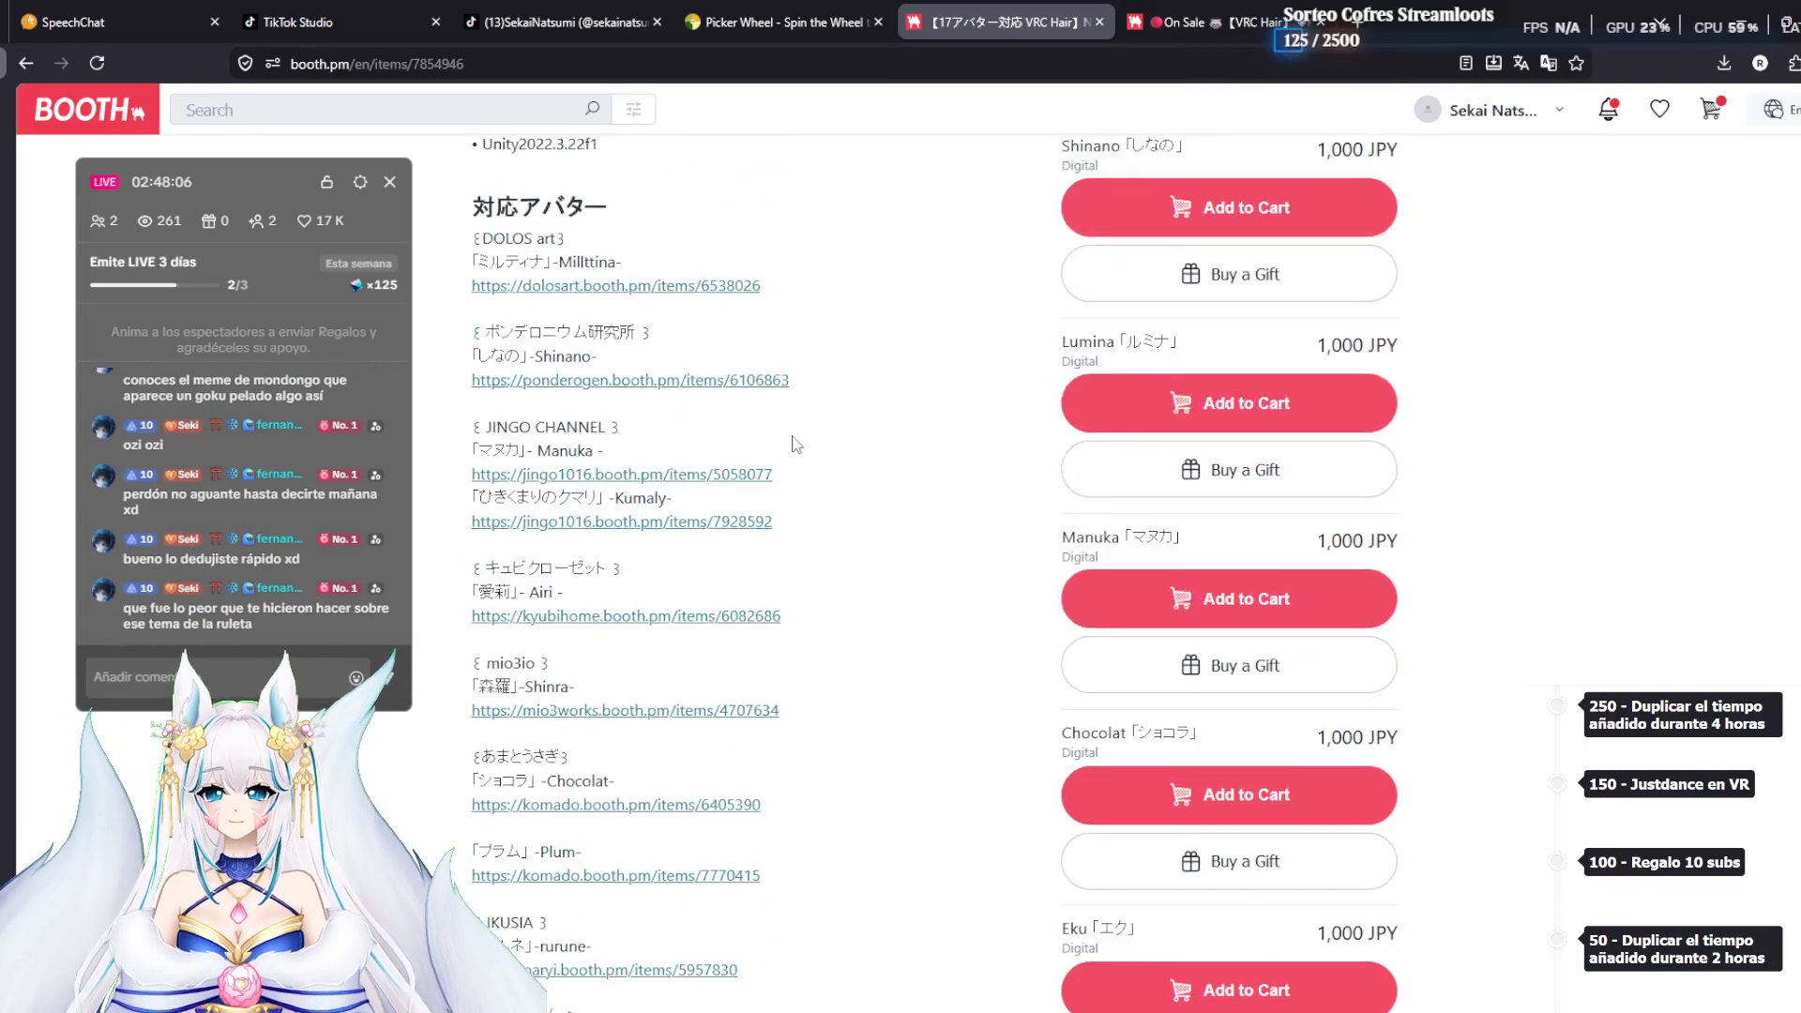
scroll(908, 428, up, 8)
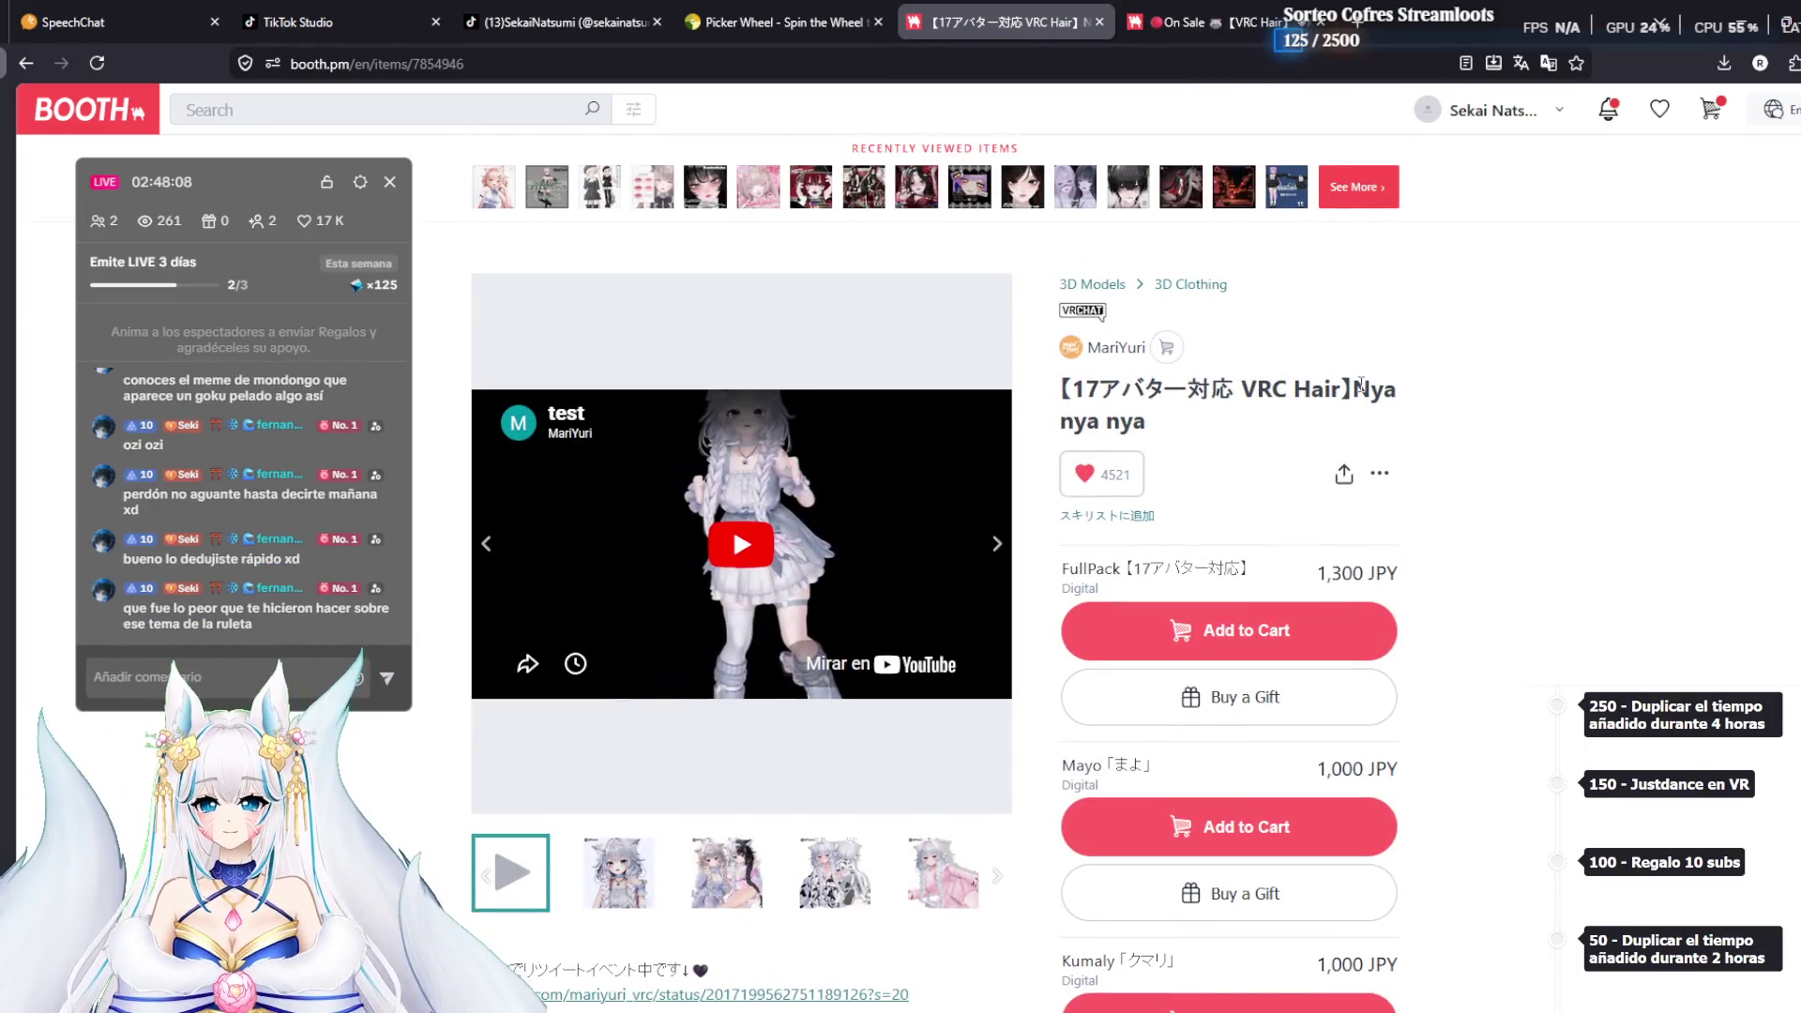
drag(1358, 386, 1369, 421)
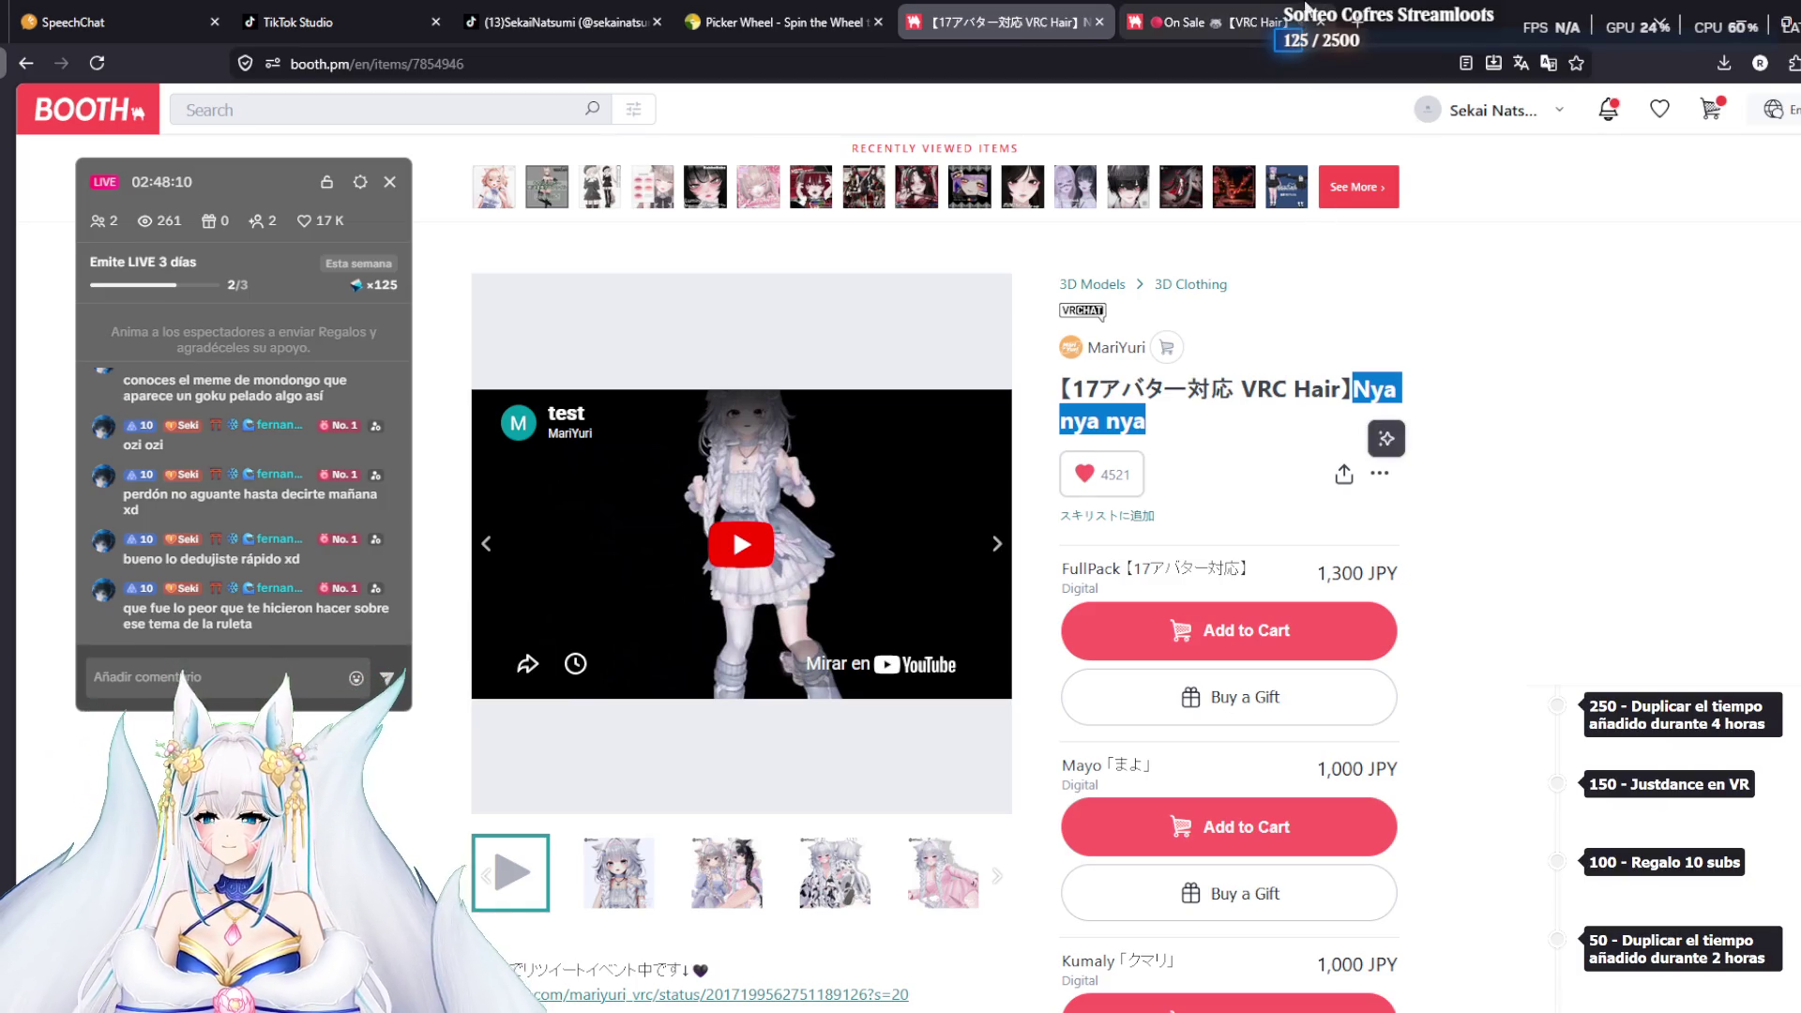
click(1295, 14)
Search RipperStore Forums for 'Nya nya nya' and briefly check the post's linked BOOTH page
click(1370, 20)
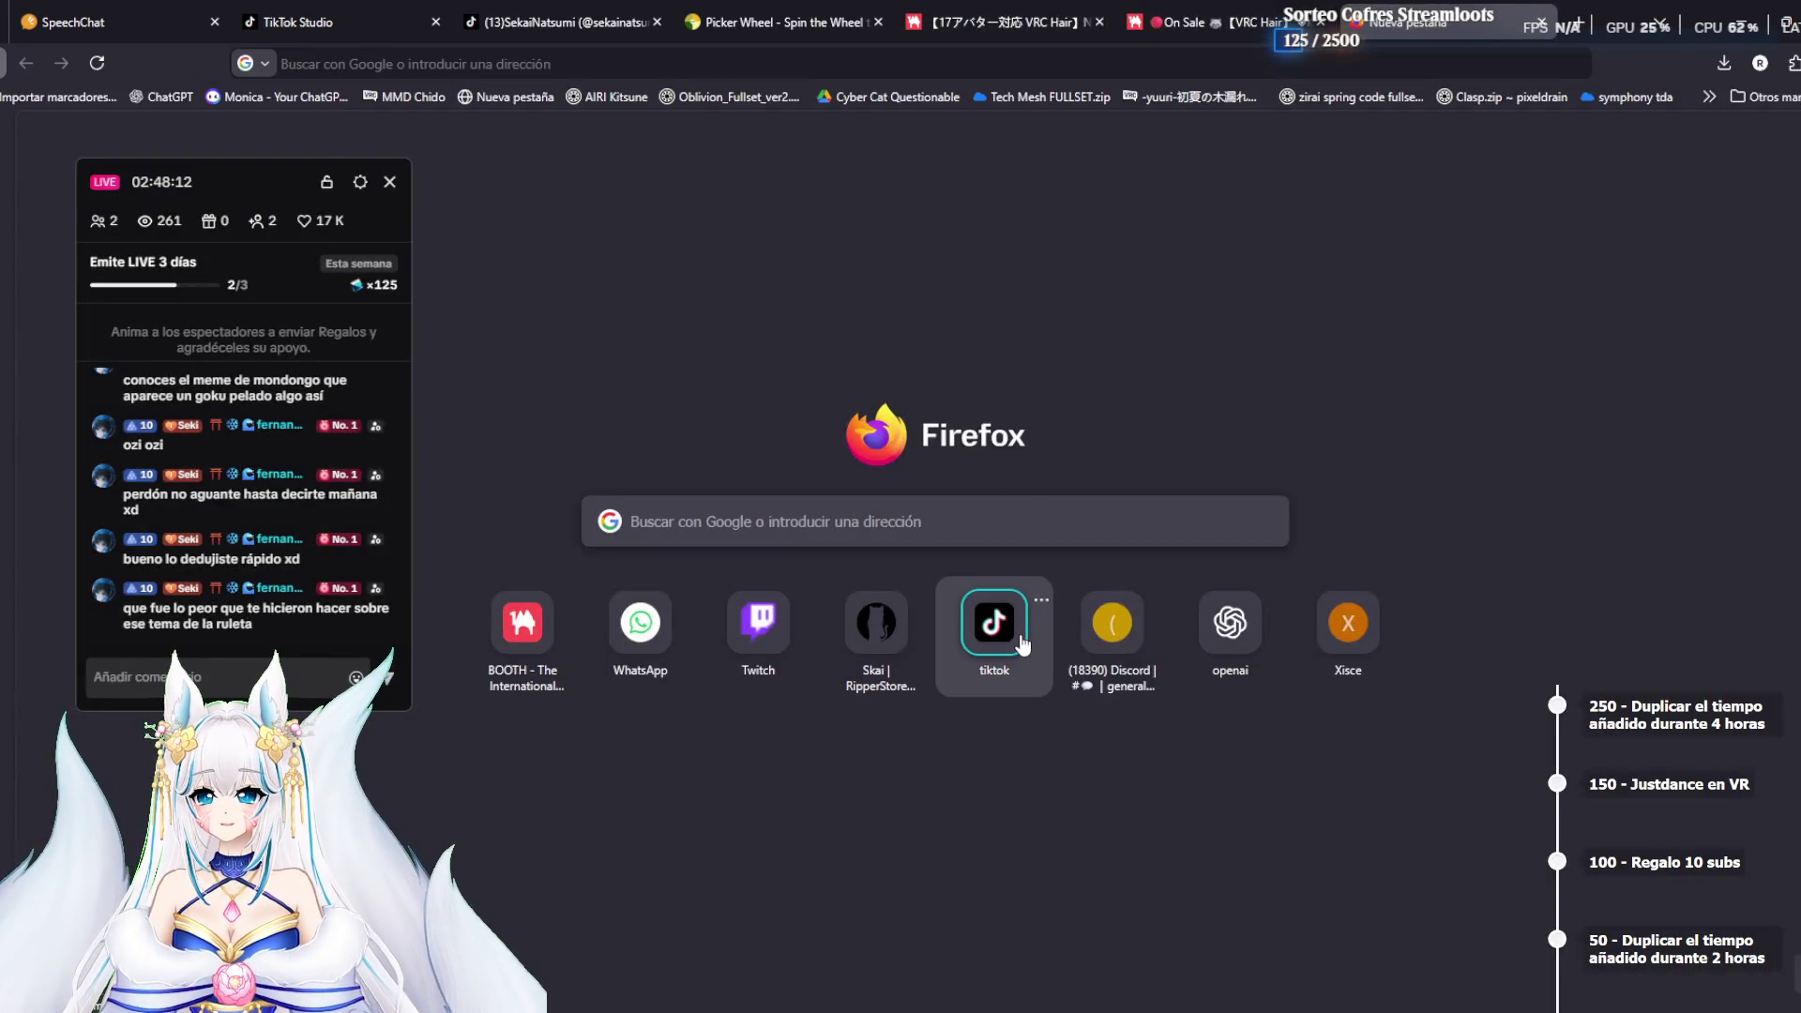
click(889, 644)
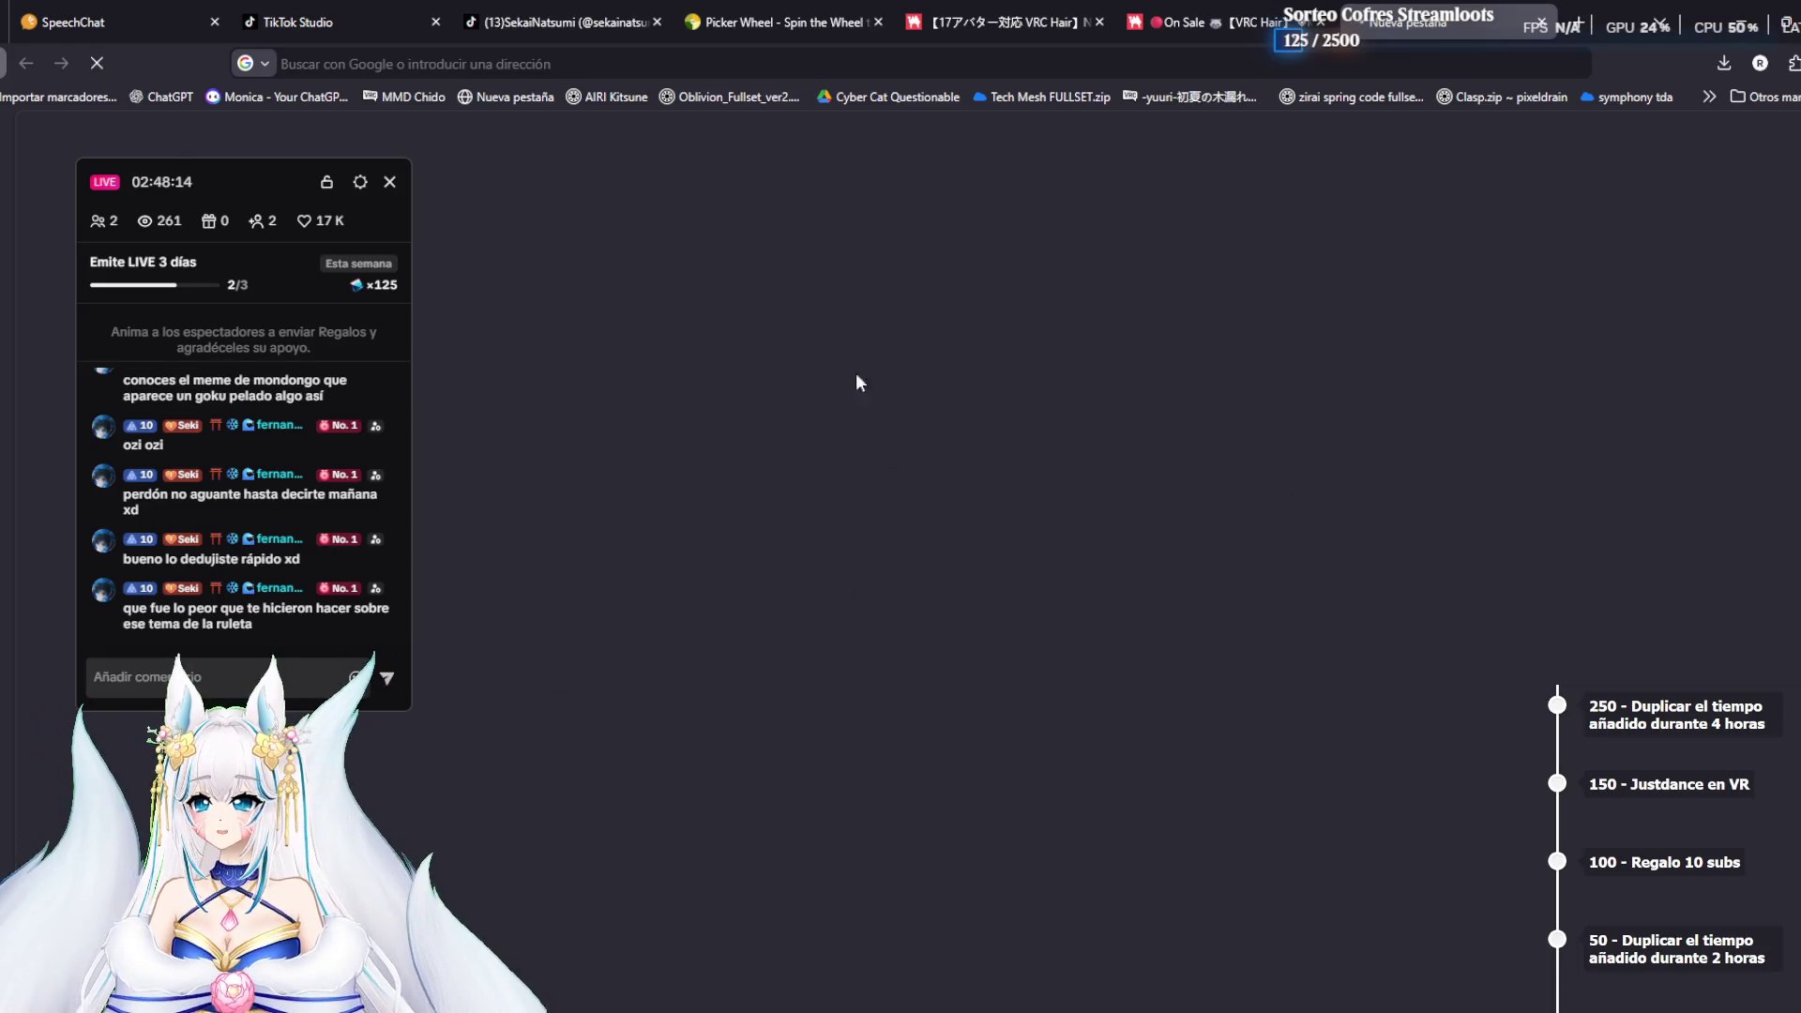
click(1772, 147)
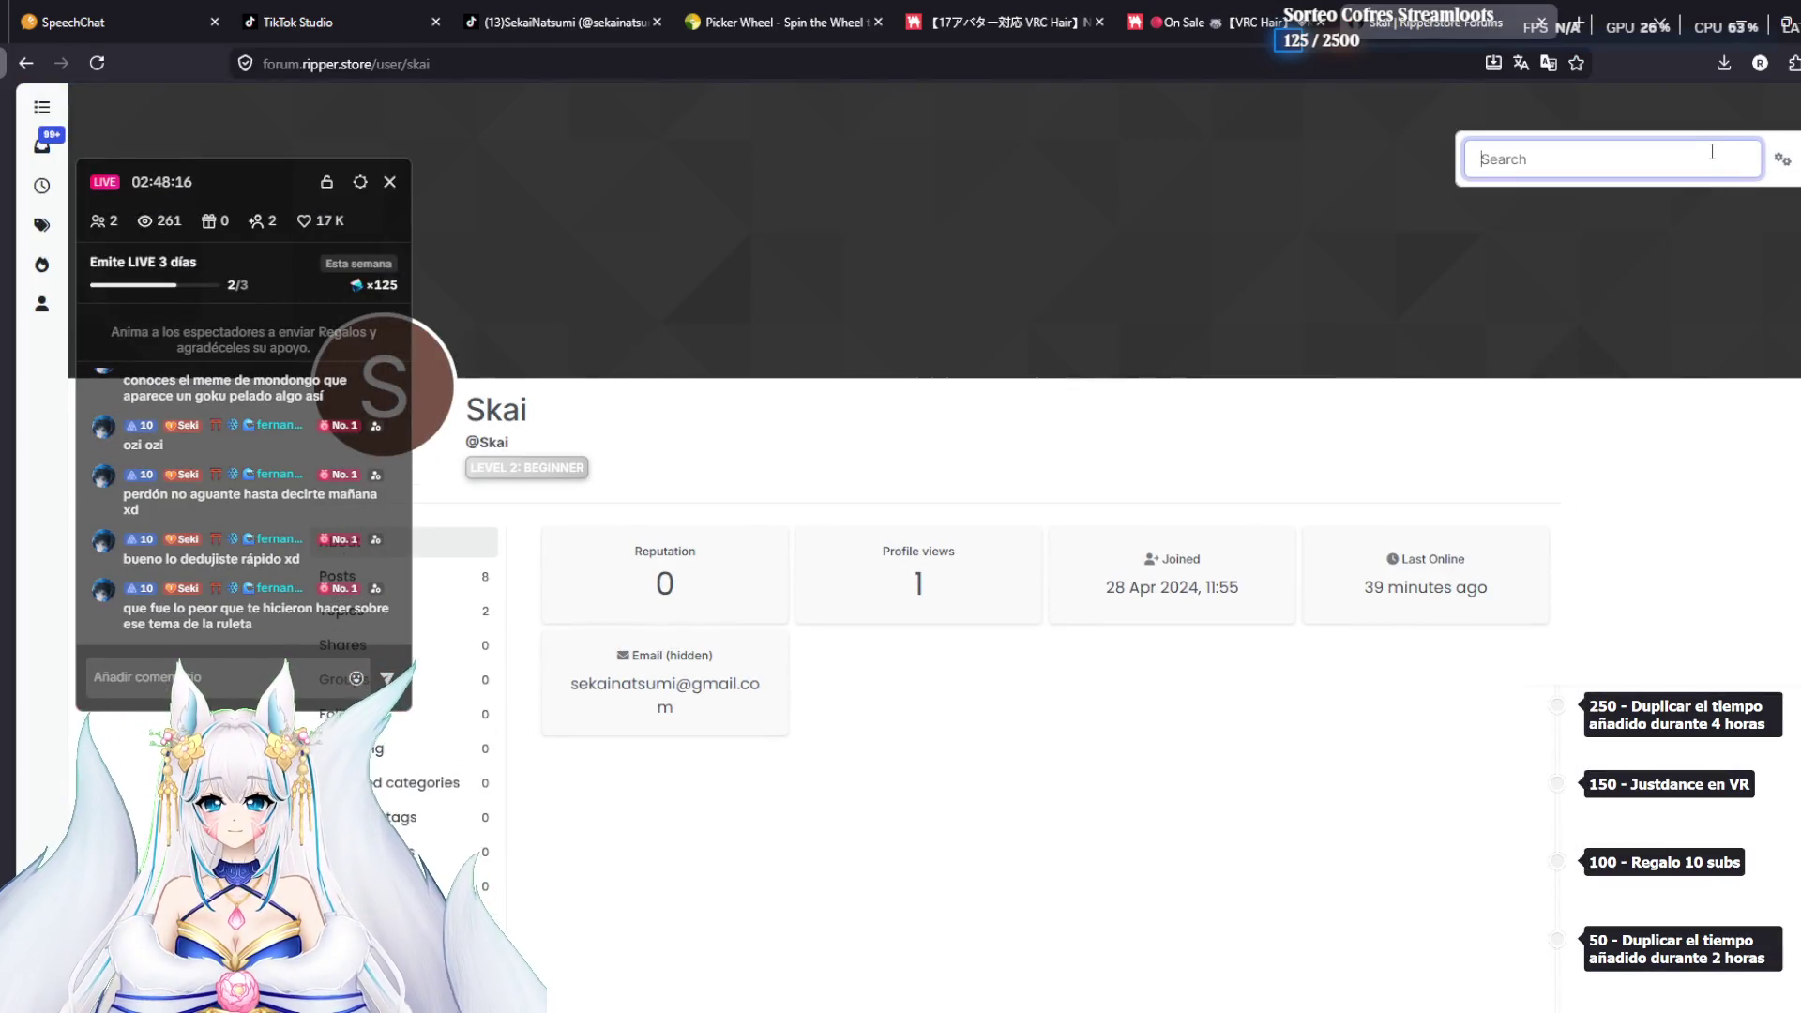
text(Nya nya nya)
key(Return)
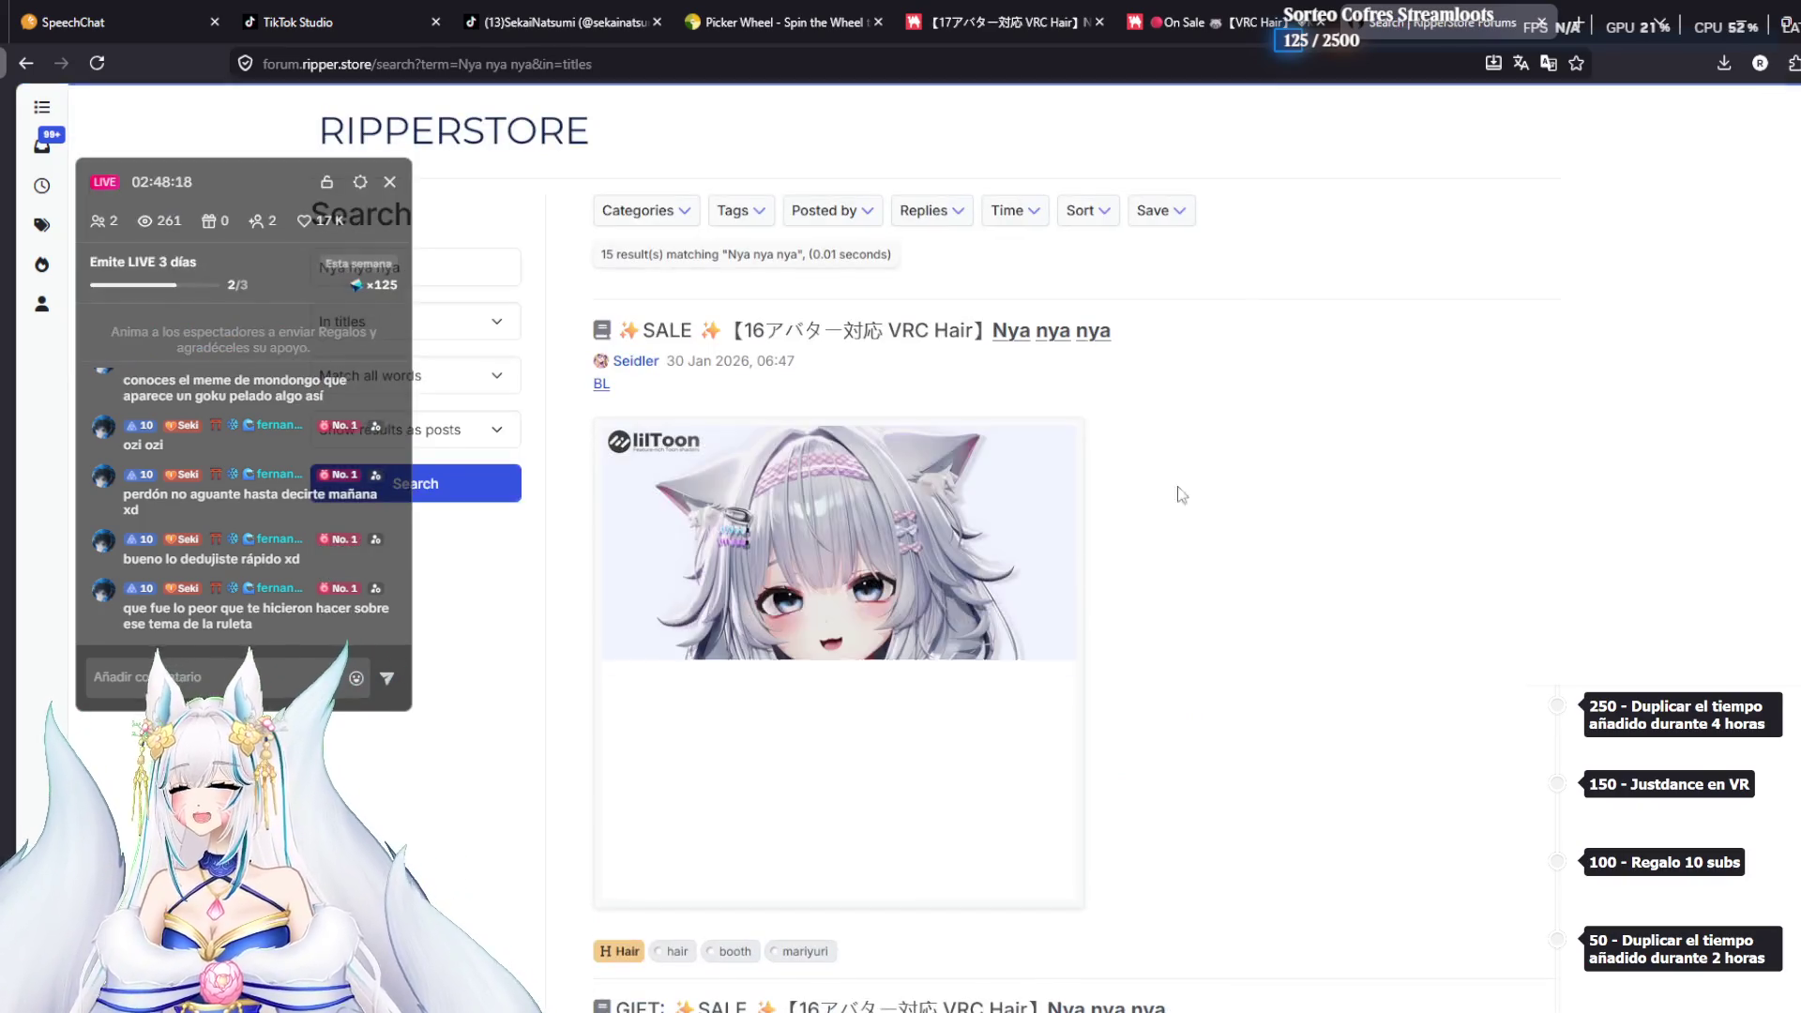
scroll(1034, 402, down, 5)
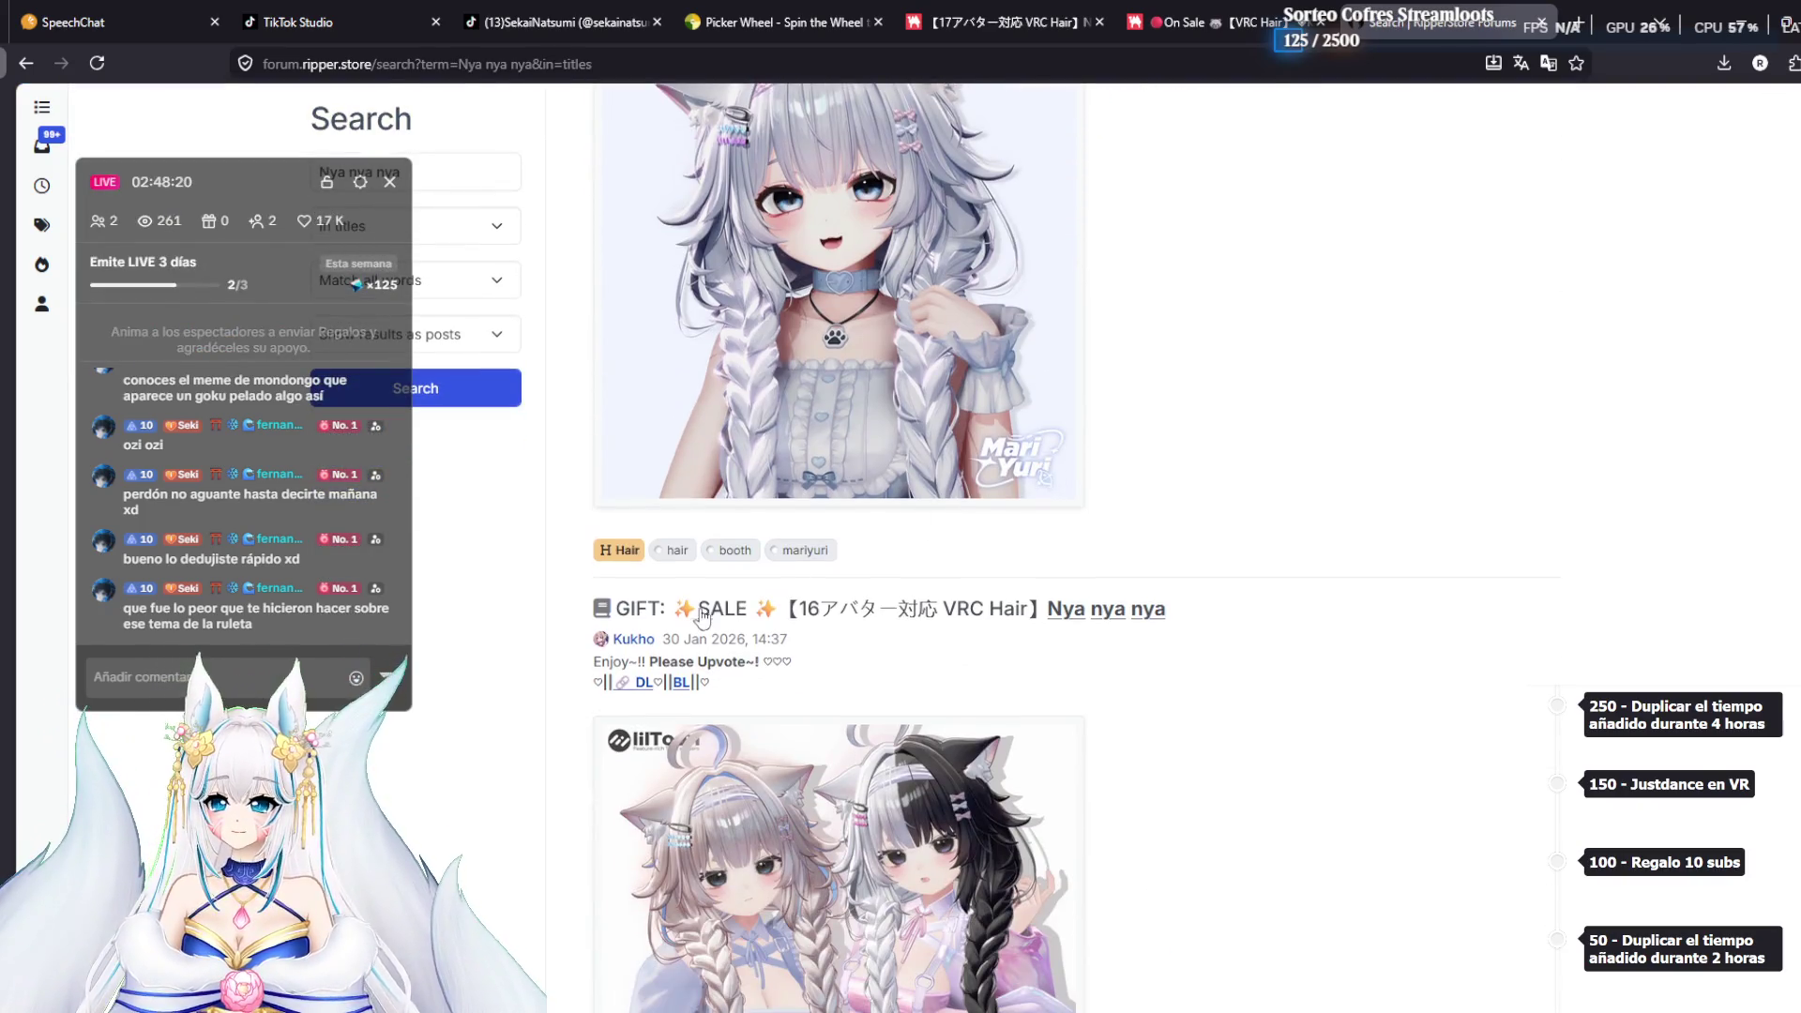
click(678, 583)
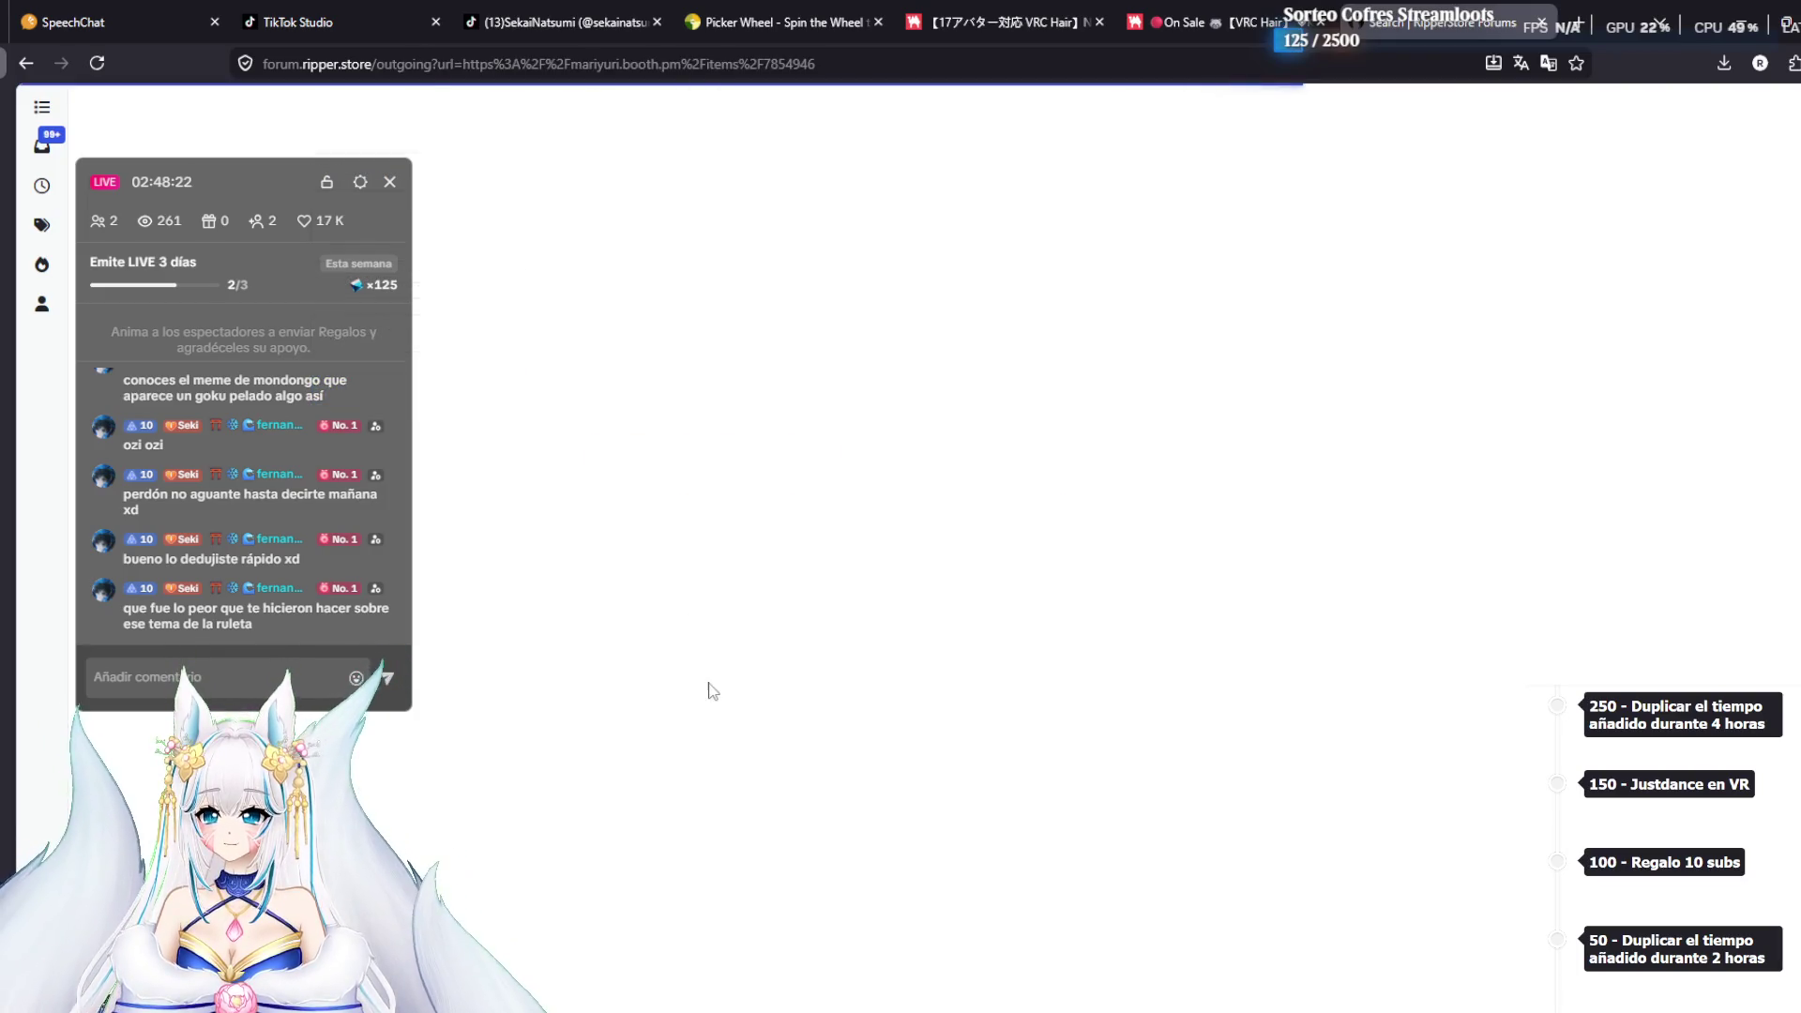
click(1000, 399)
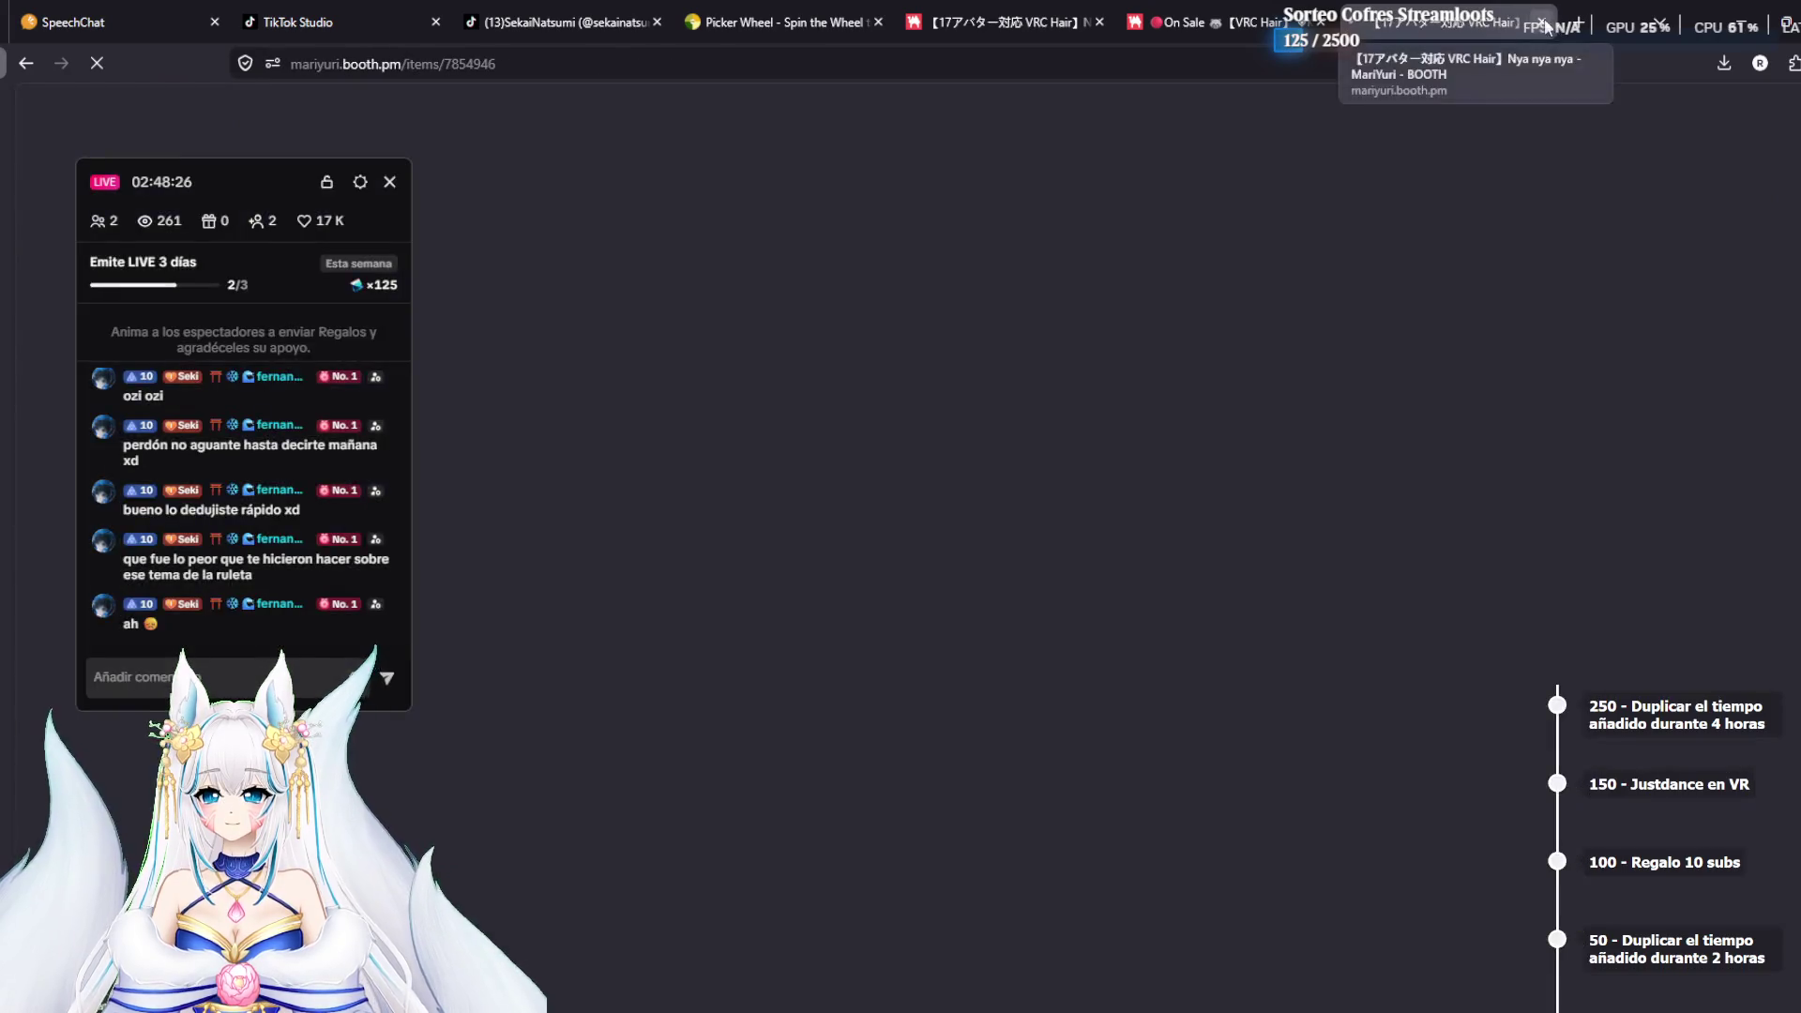
click(1541, 23)
Rerun the 'Nya nya nya' forum search in a new tab and open the GIFT post's DL link
key(ctrl+t)
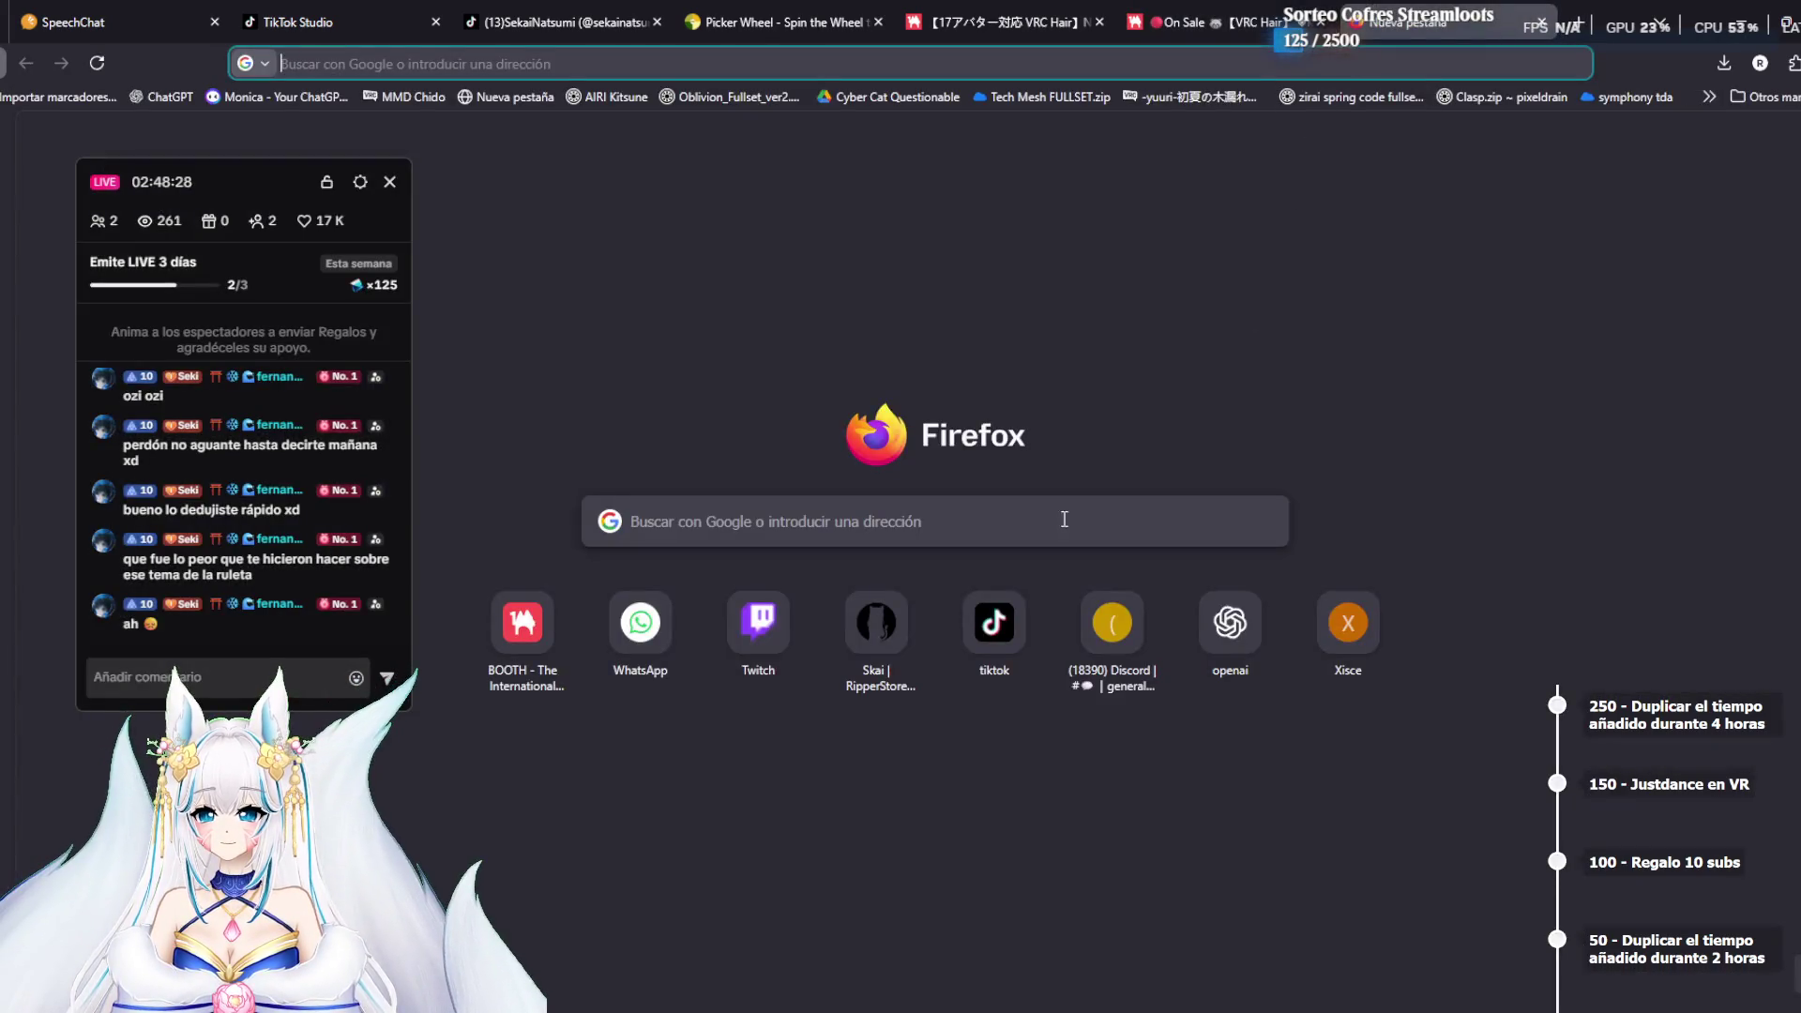
click(893, 627)
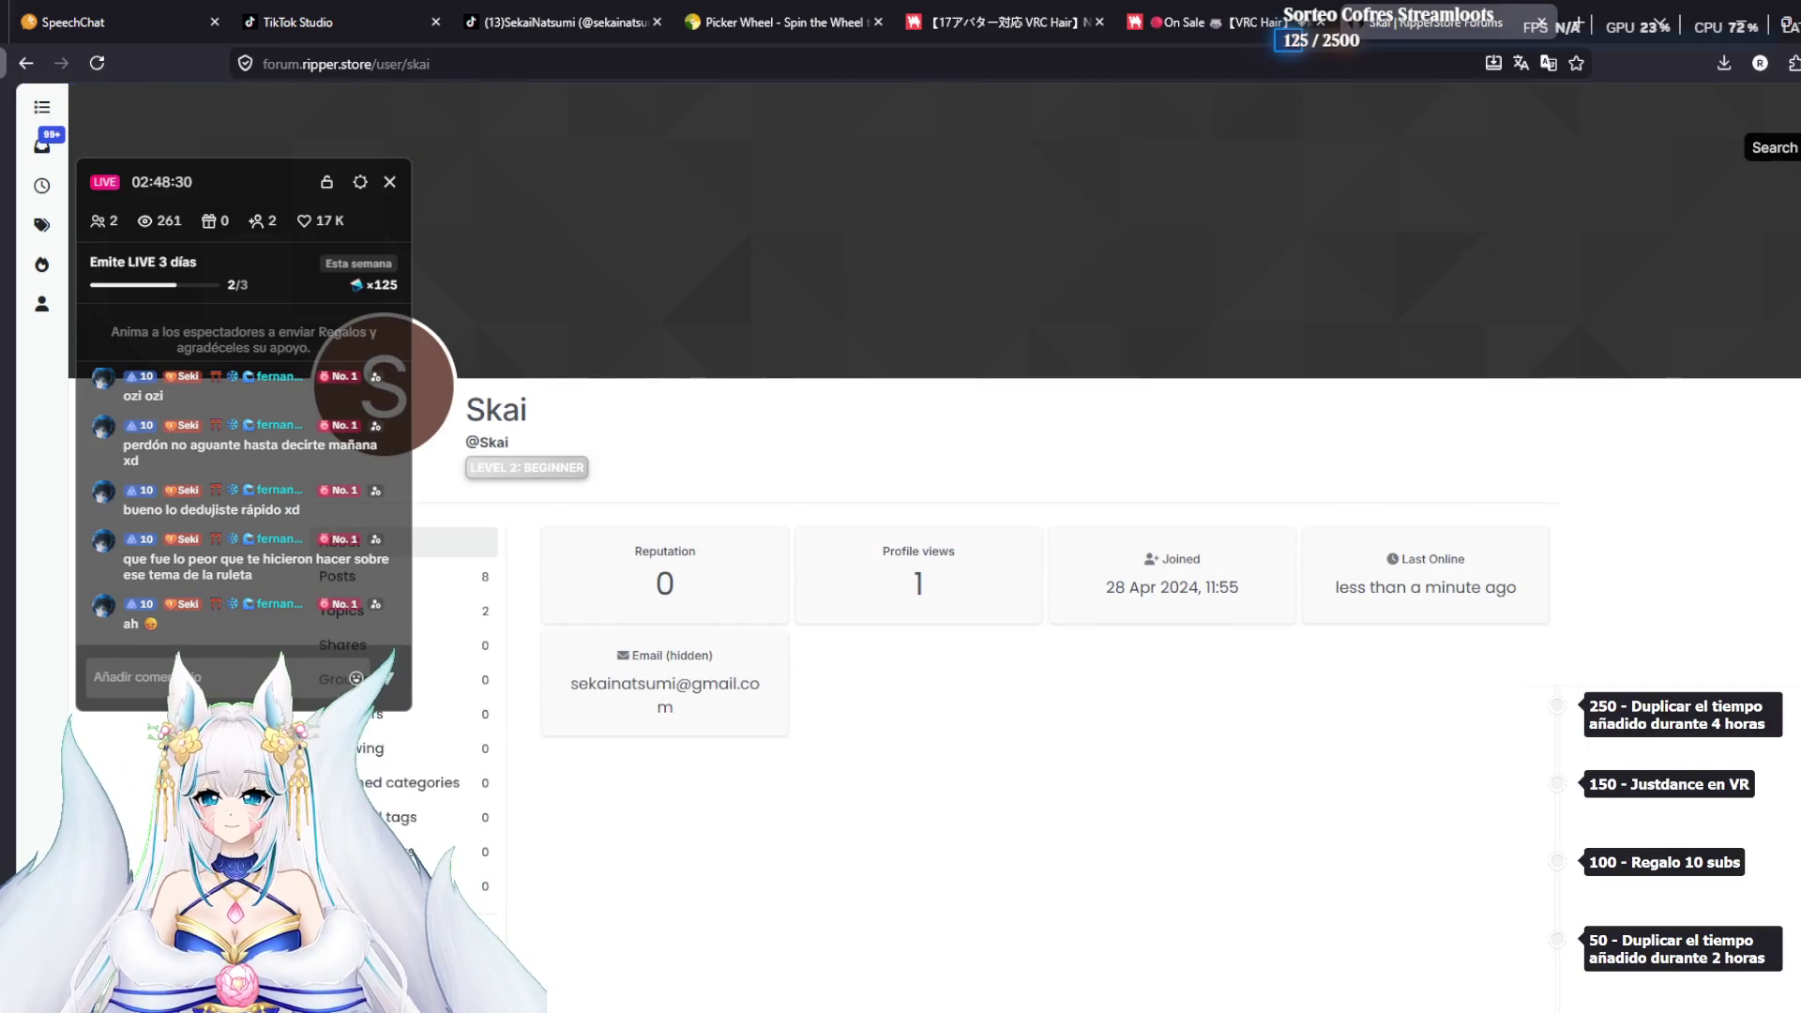
click(1772, 148)
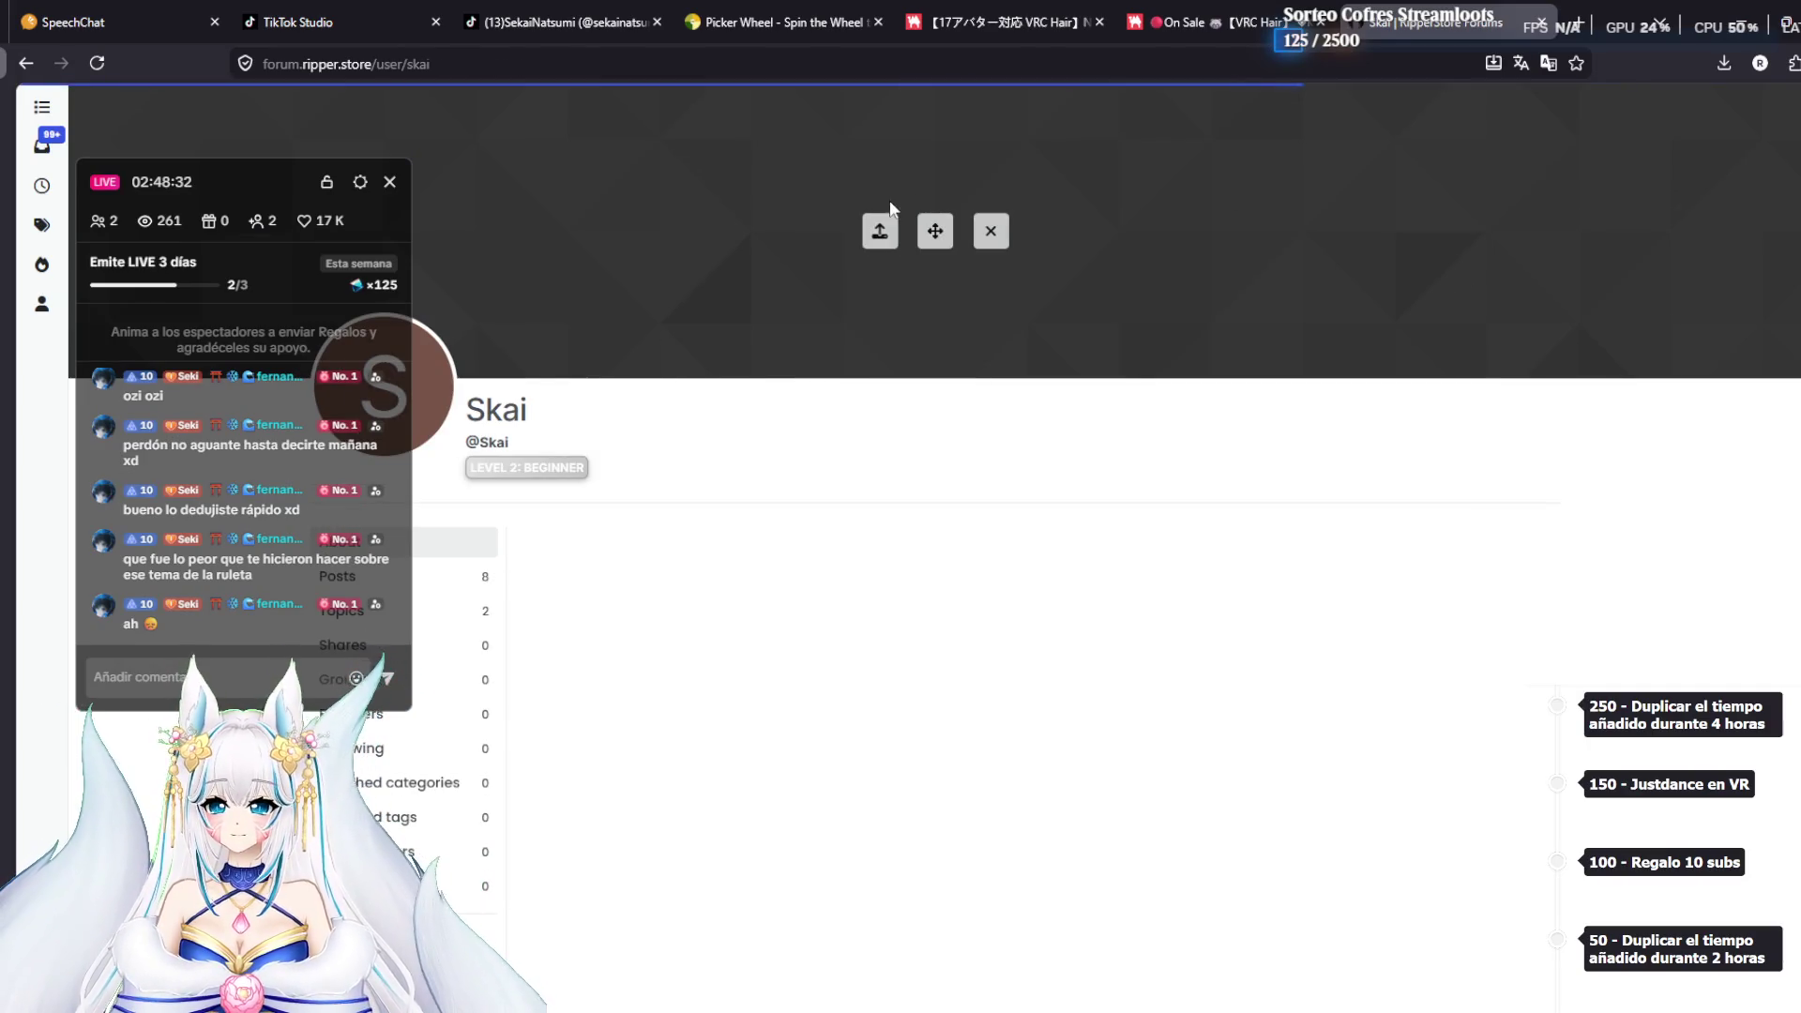
key(Return)
scroll(979, 660, down, 5)
scroll(980, 656, down, 8)
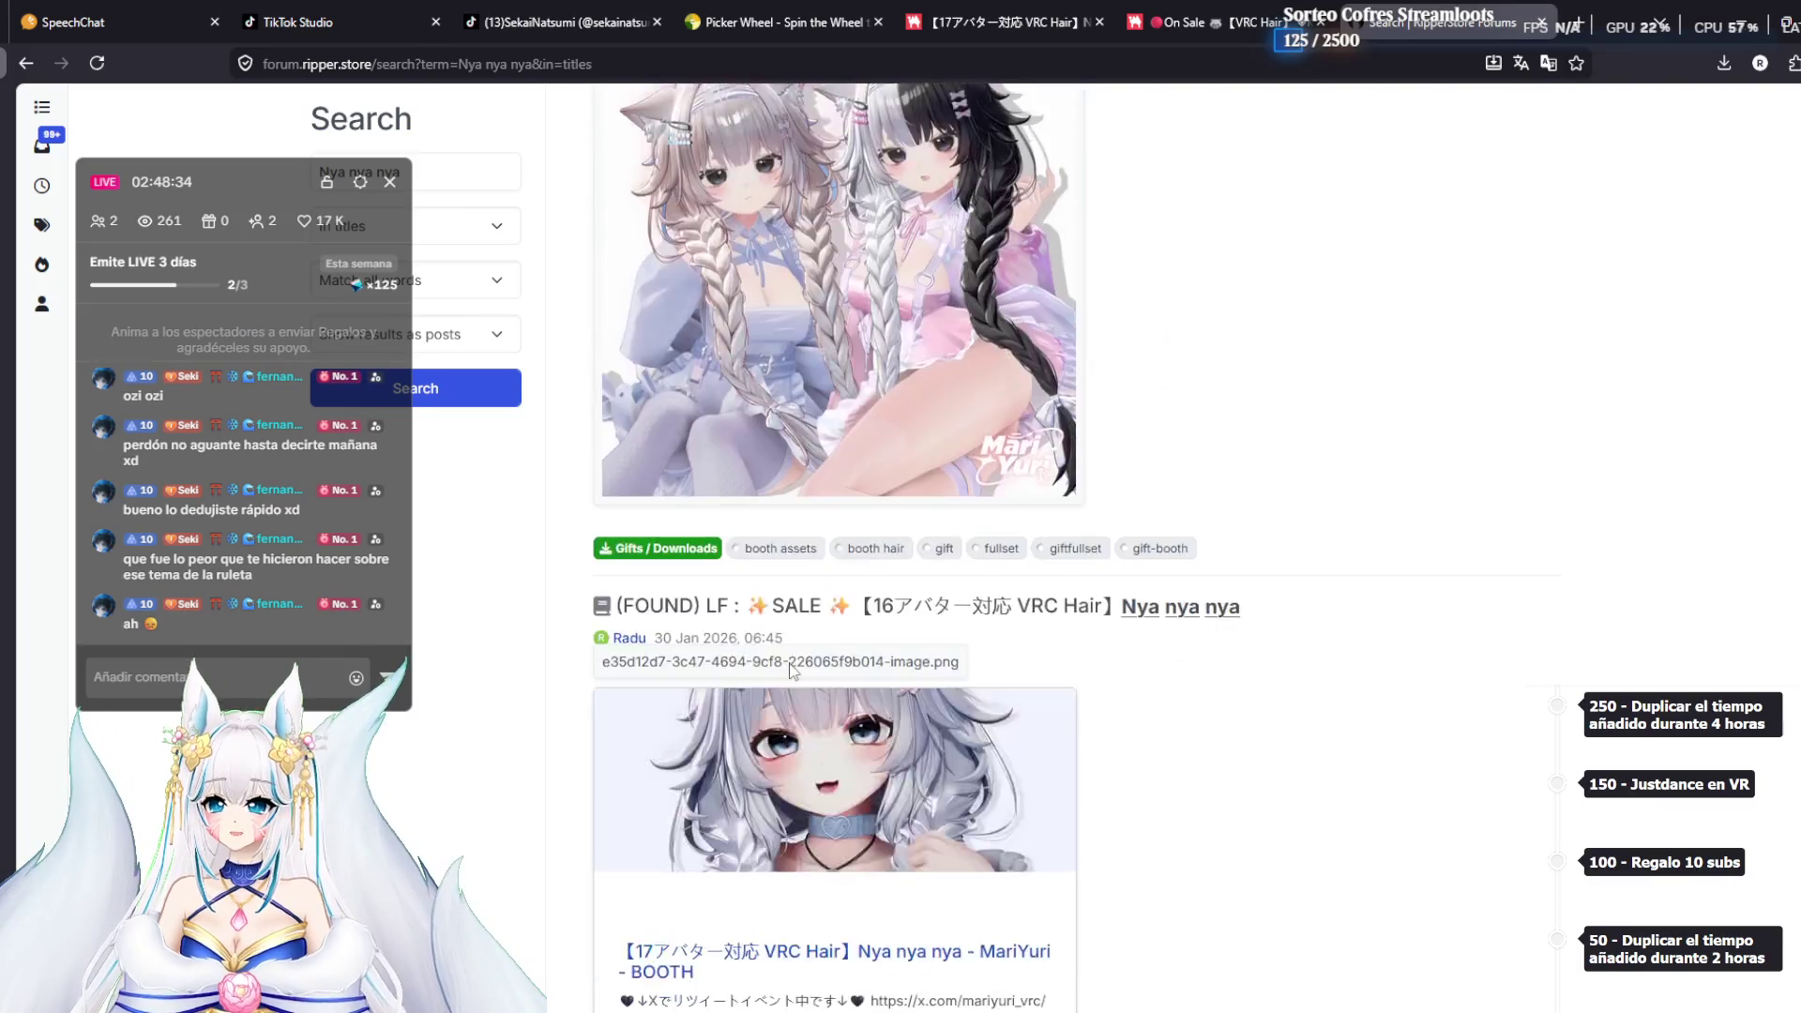
scroll(696, 669, up, 6)
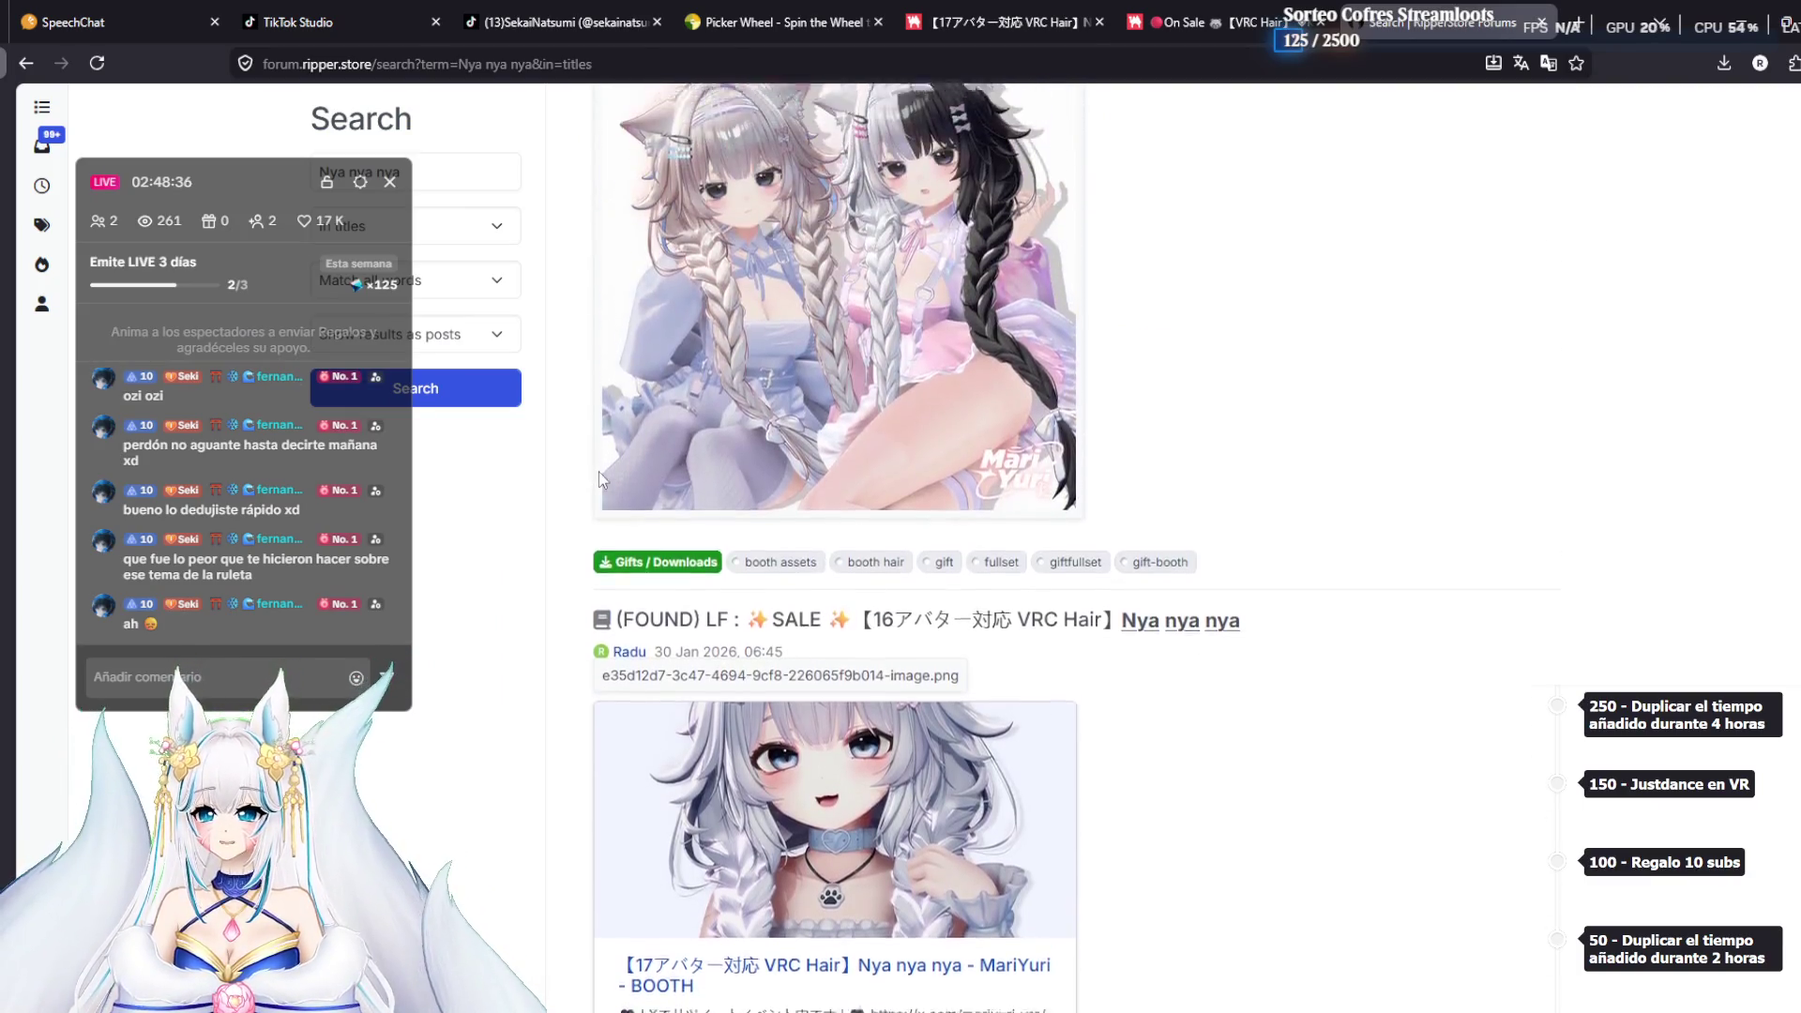
click(641, 282)
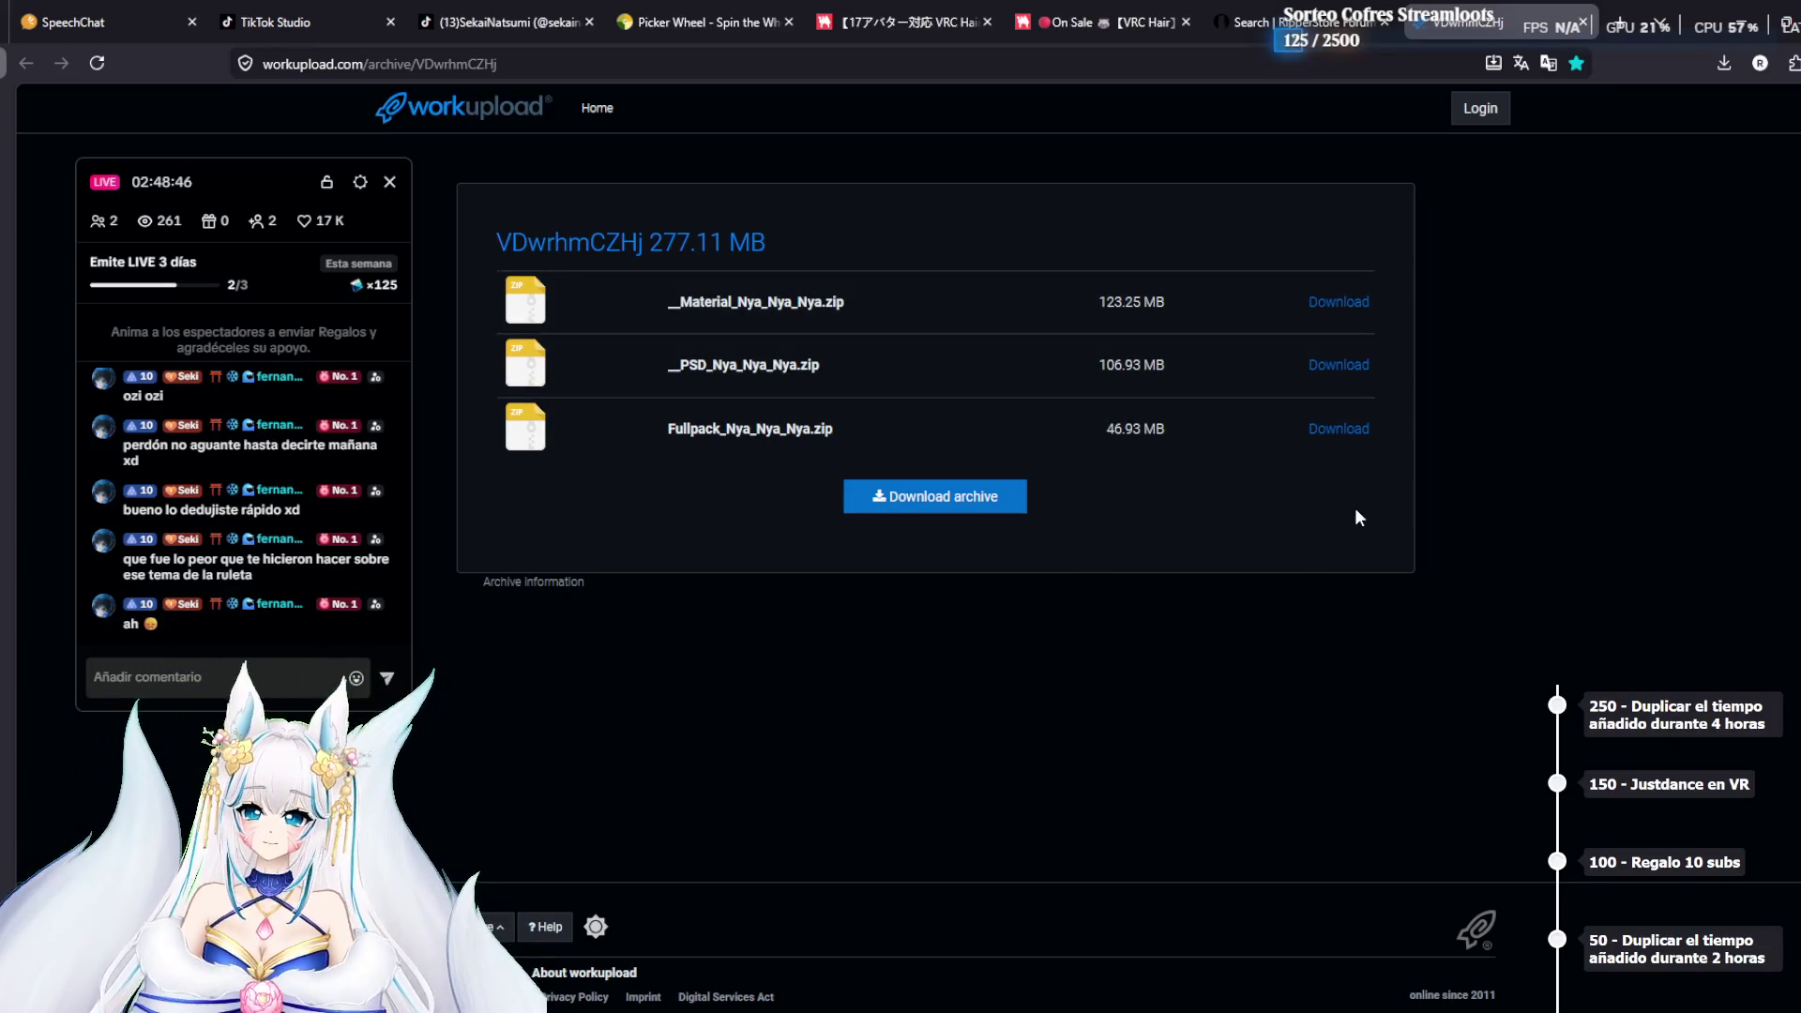
Start downloading __Material_Nya_Nya_Nya.zip and Fullpack_Nya_Nya_Nya.zip from workupload
click(1338, 301)
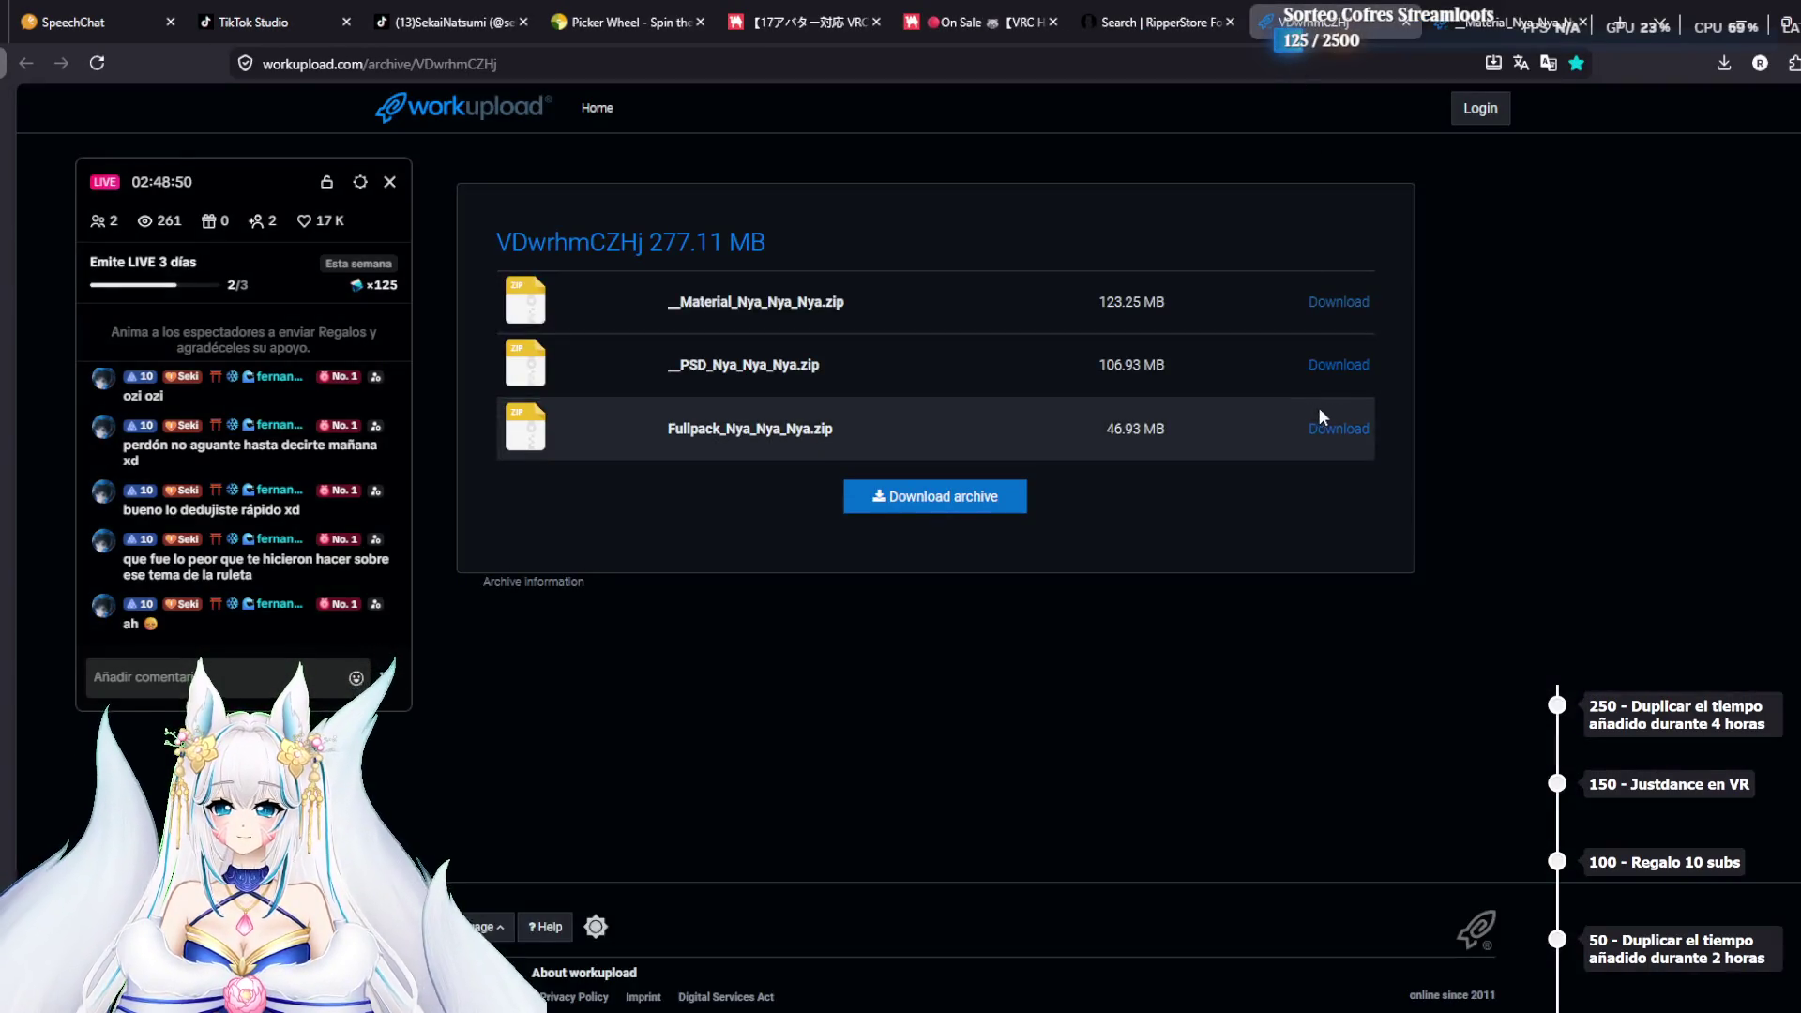
click(1339, 427)
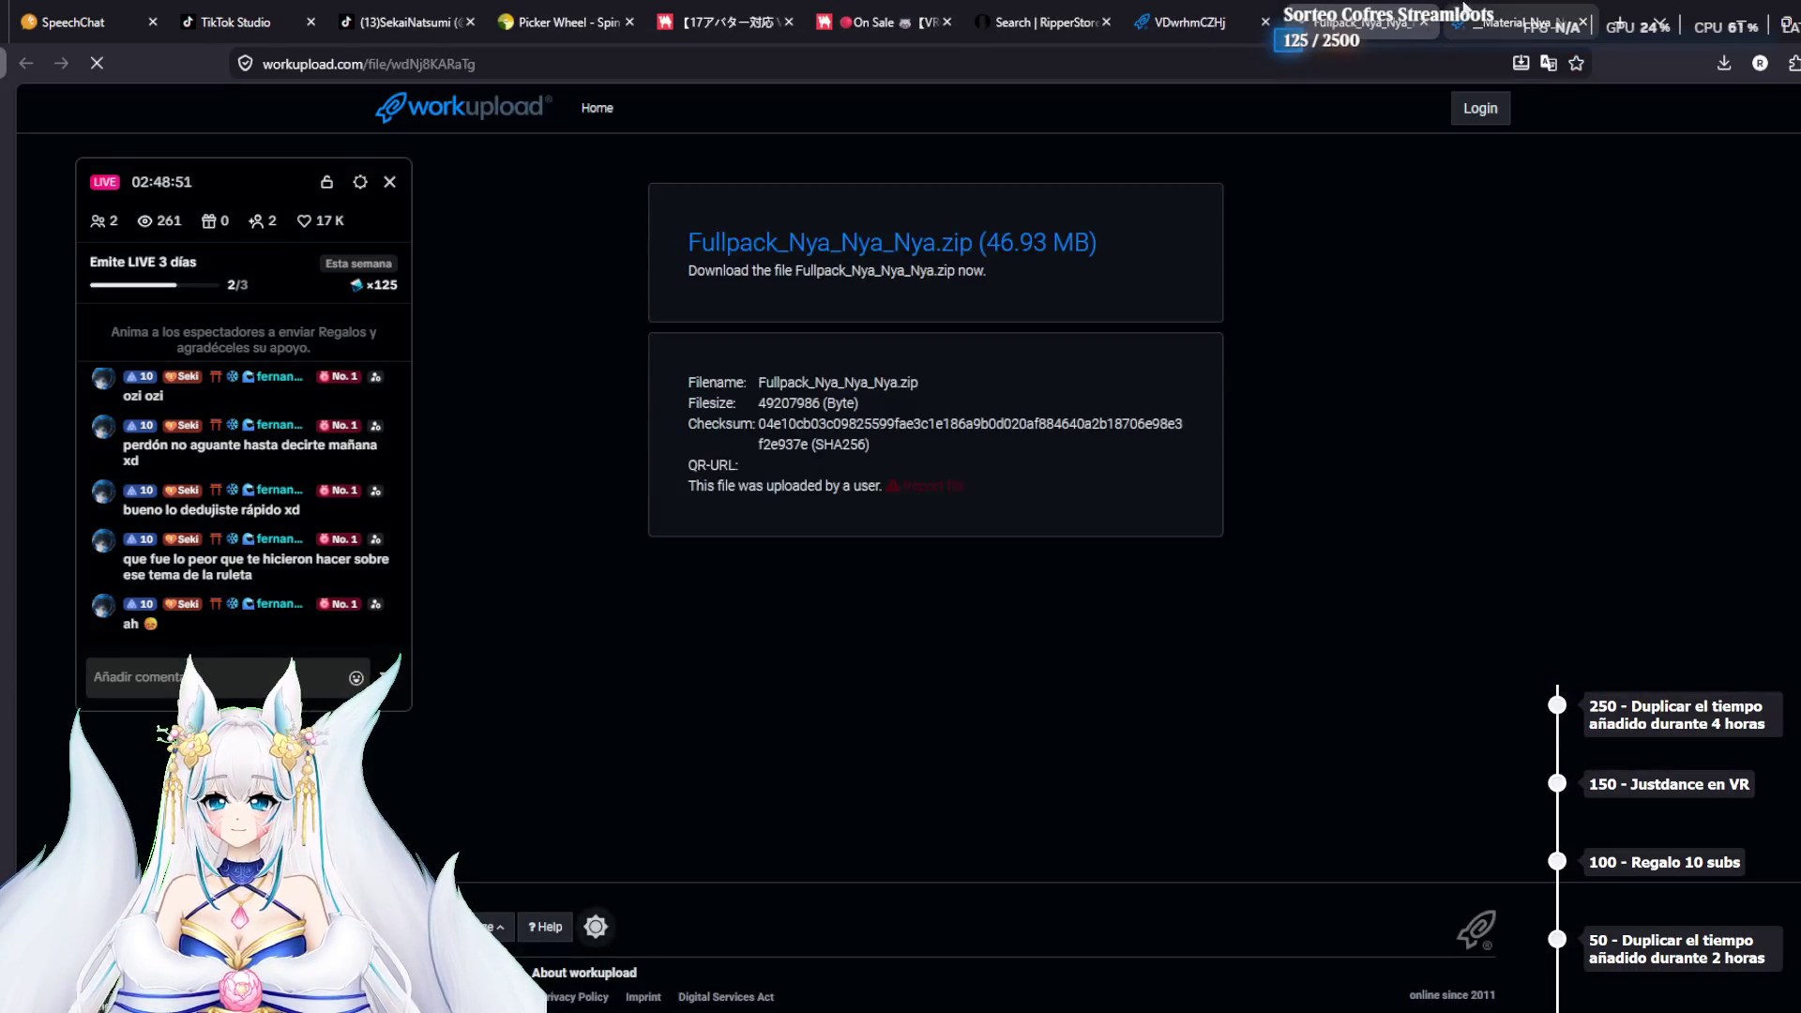
click(1510, 21)
click(972, 319)
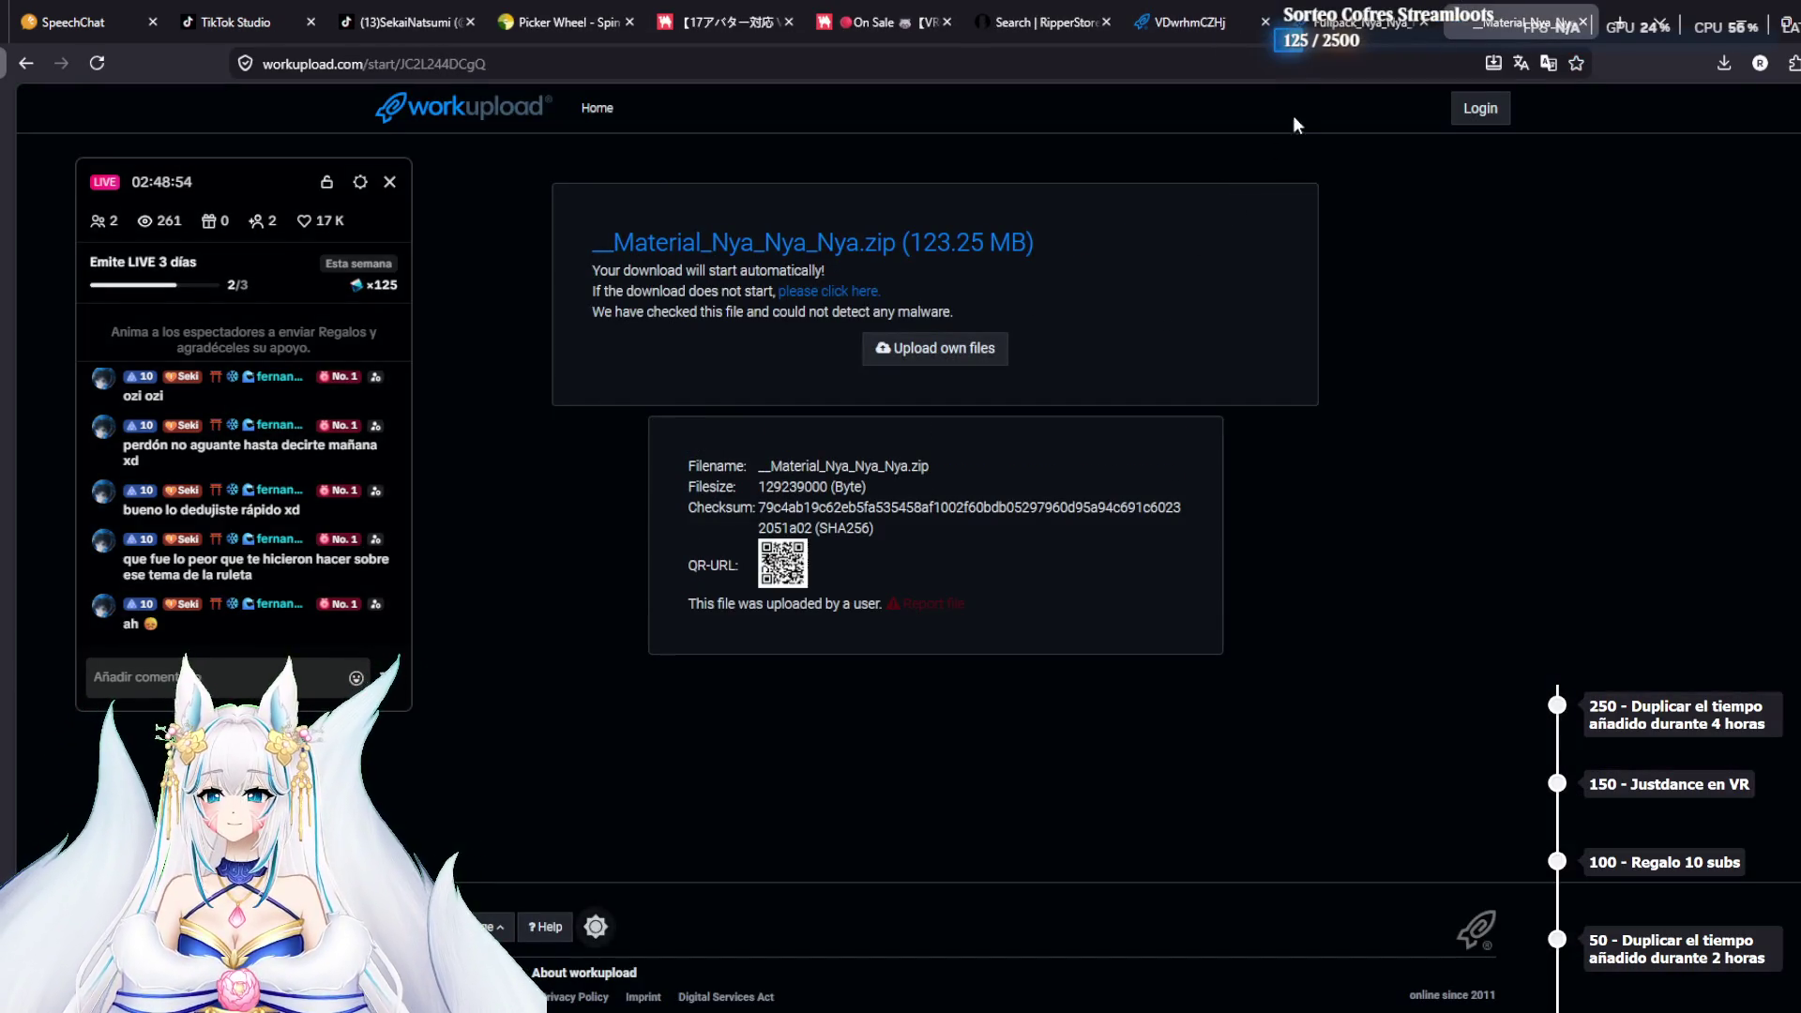
click(1333, 13)
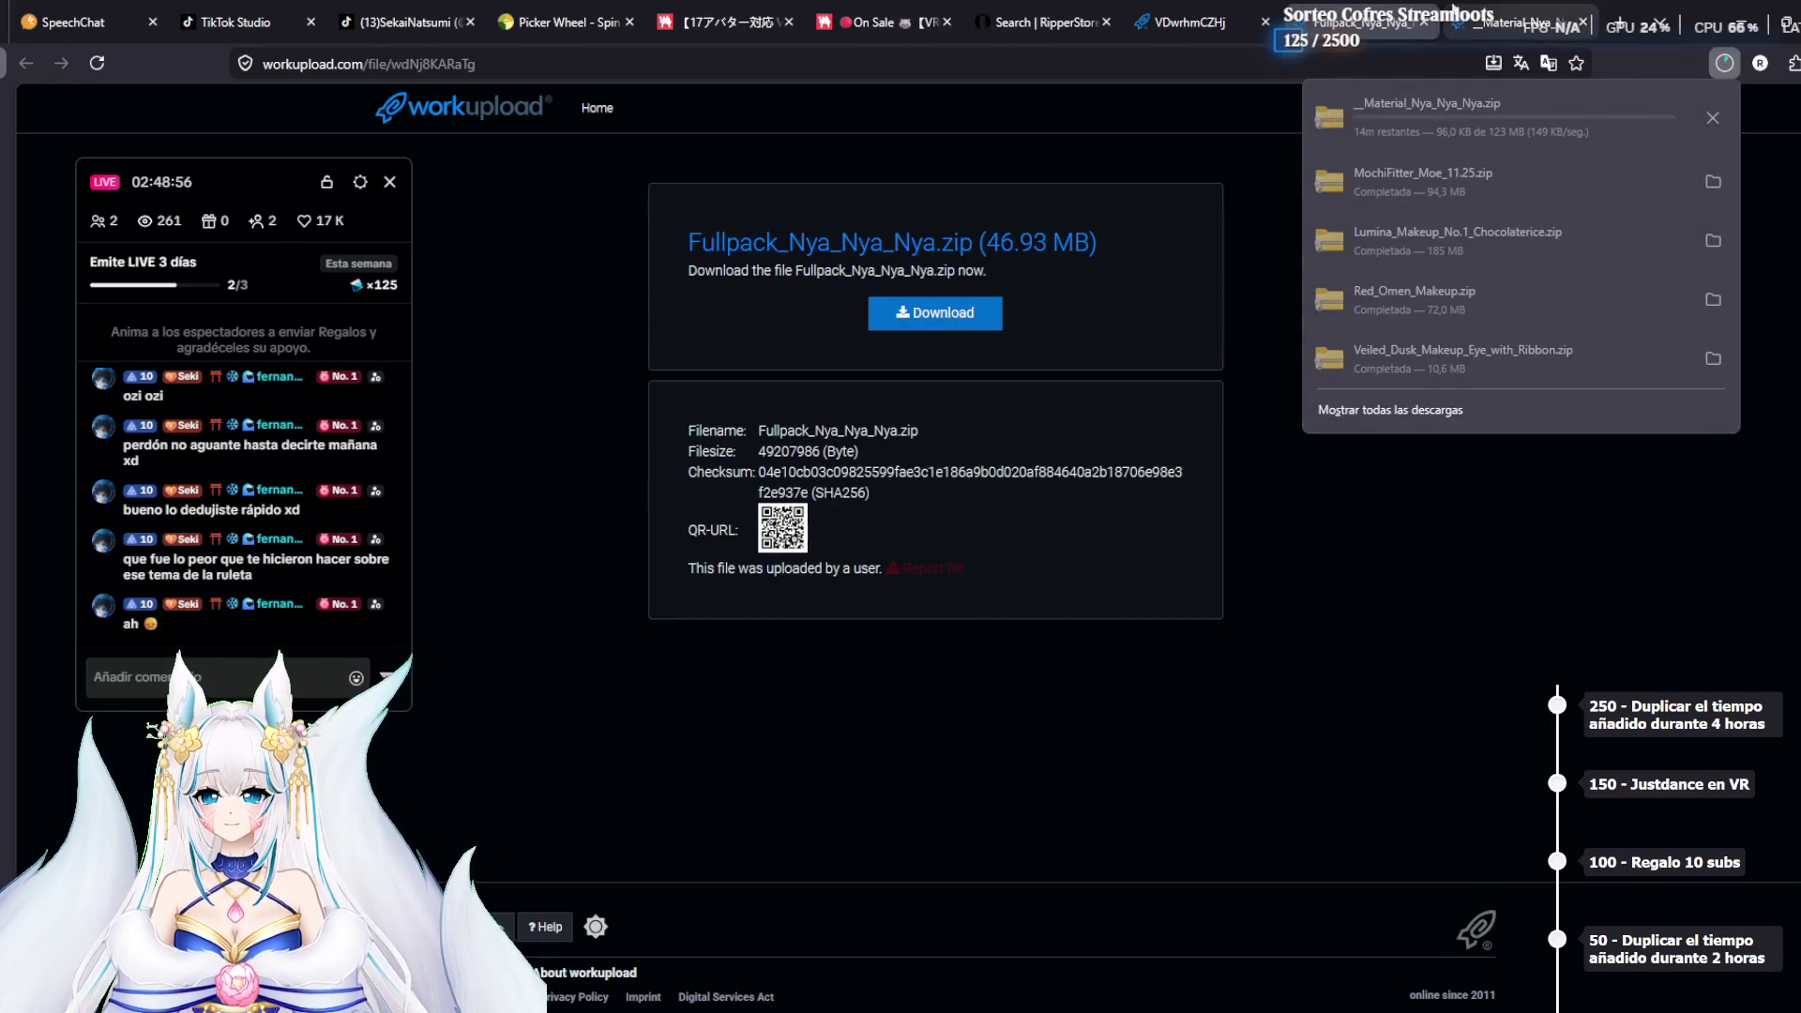
click(946, 319)
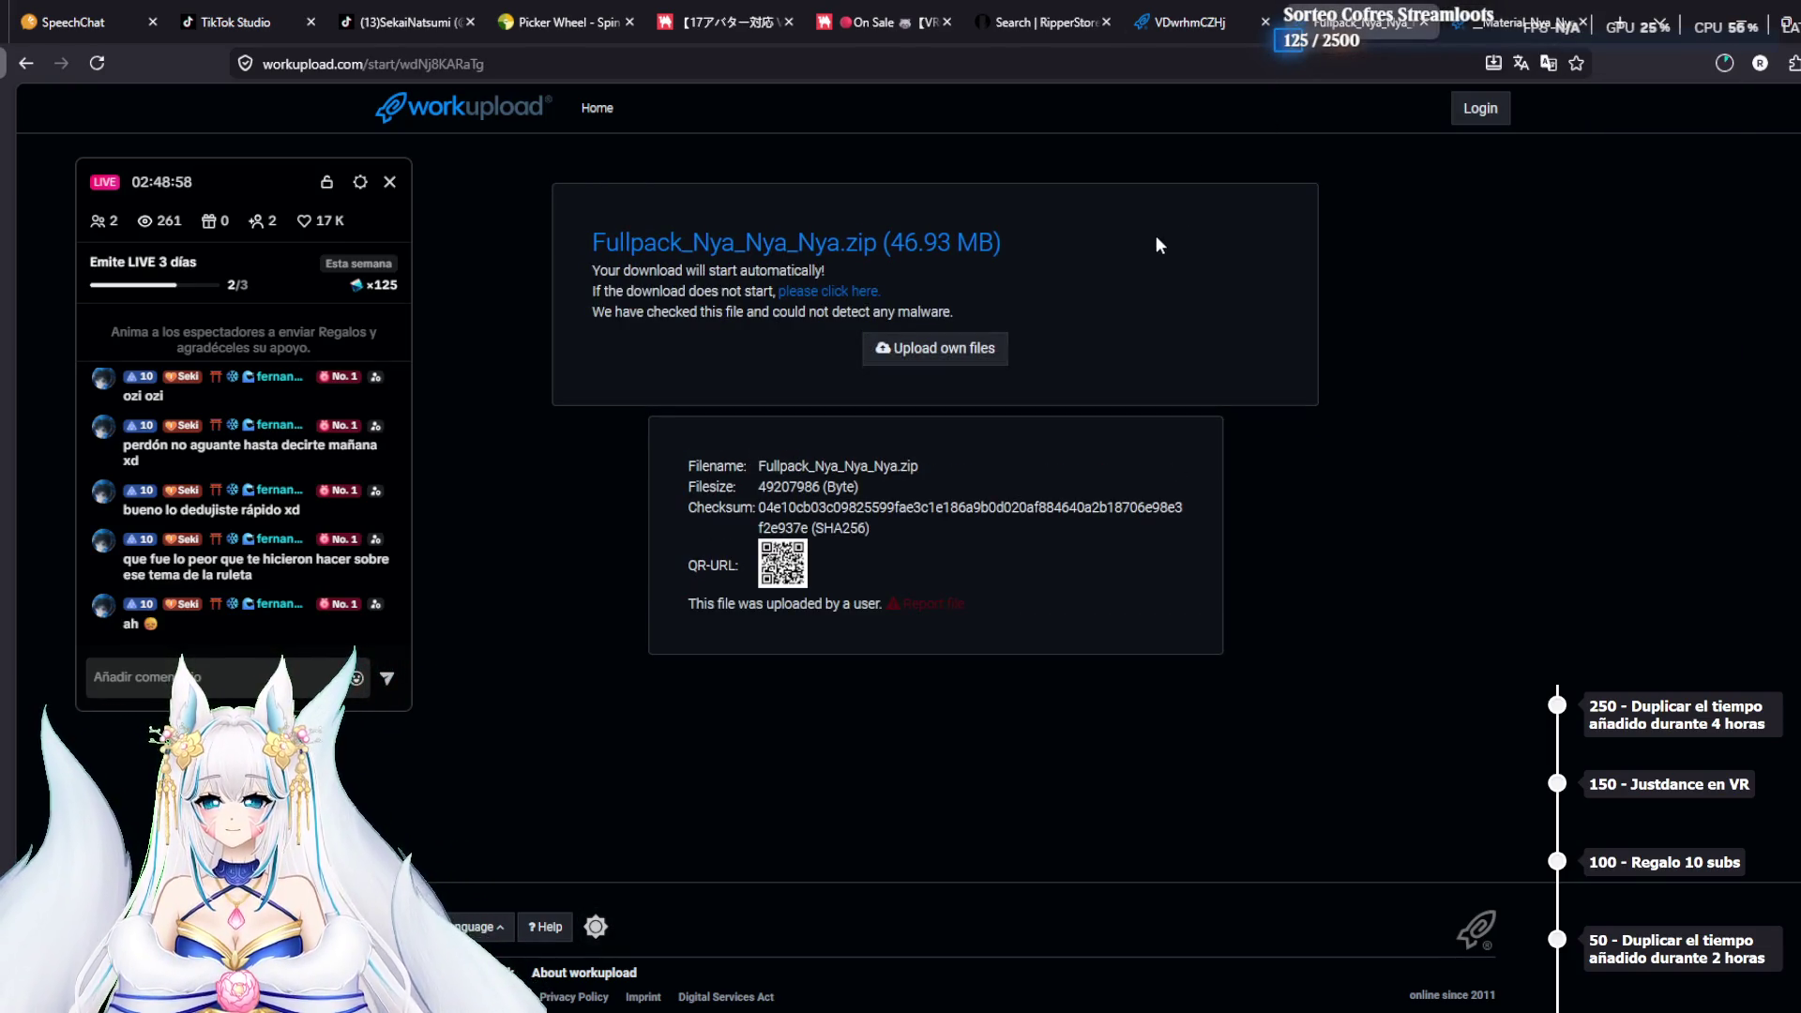
key(alt+Tab)
Select EriMaid and assign Body_Secondary to its VRCFury Toggle's BlendShape Renderer field
mouse_move(287, 194)
mouse_down()
mouse_move(1037, 240)
mouse_move(1568, 205)
mouse_up()
mouse_move(994, 403)
mouse_down()
mouse_move(746, 394)
mouse_move(900, 474)
mouse_move(732, 453)
mouse_move(1131, 459)
mouse_move(1002, 472)
mouse_move(956, 320)
mouse_up()
drag(953, 446, 937, 292)
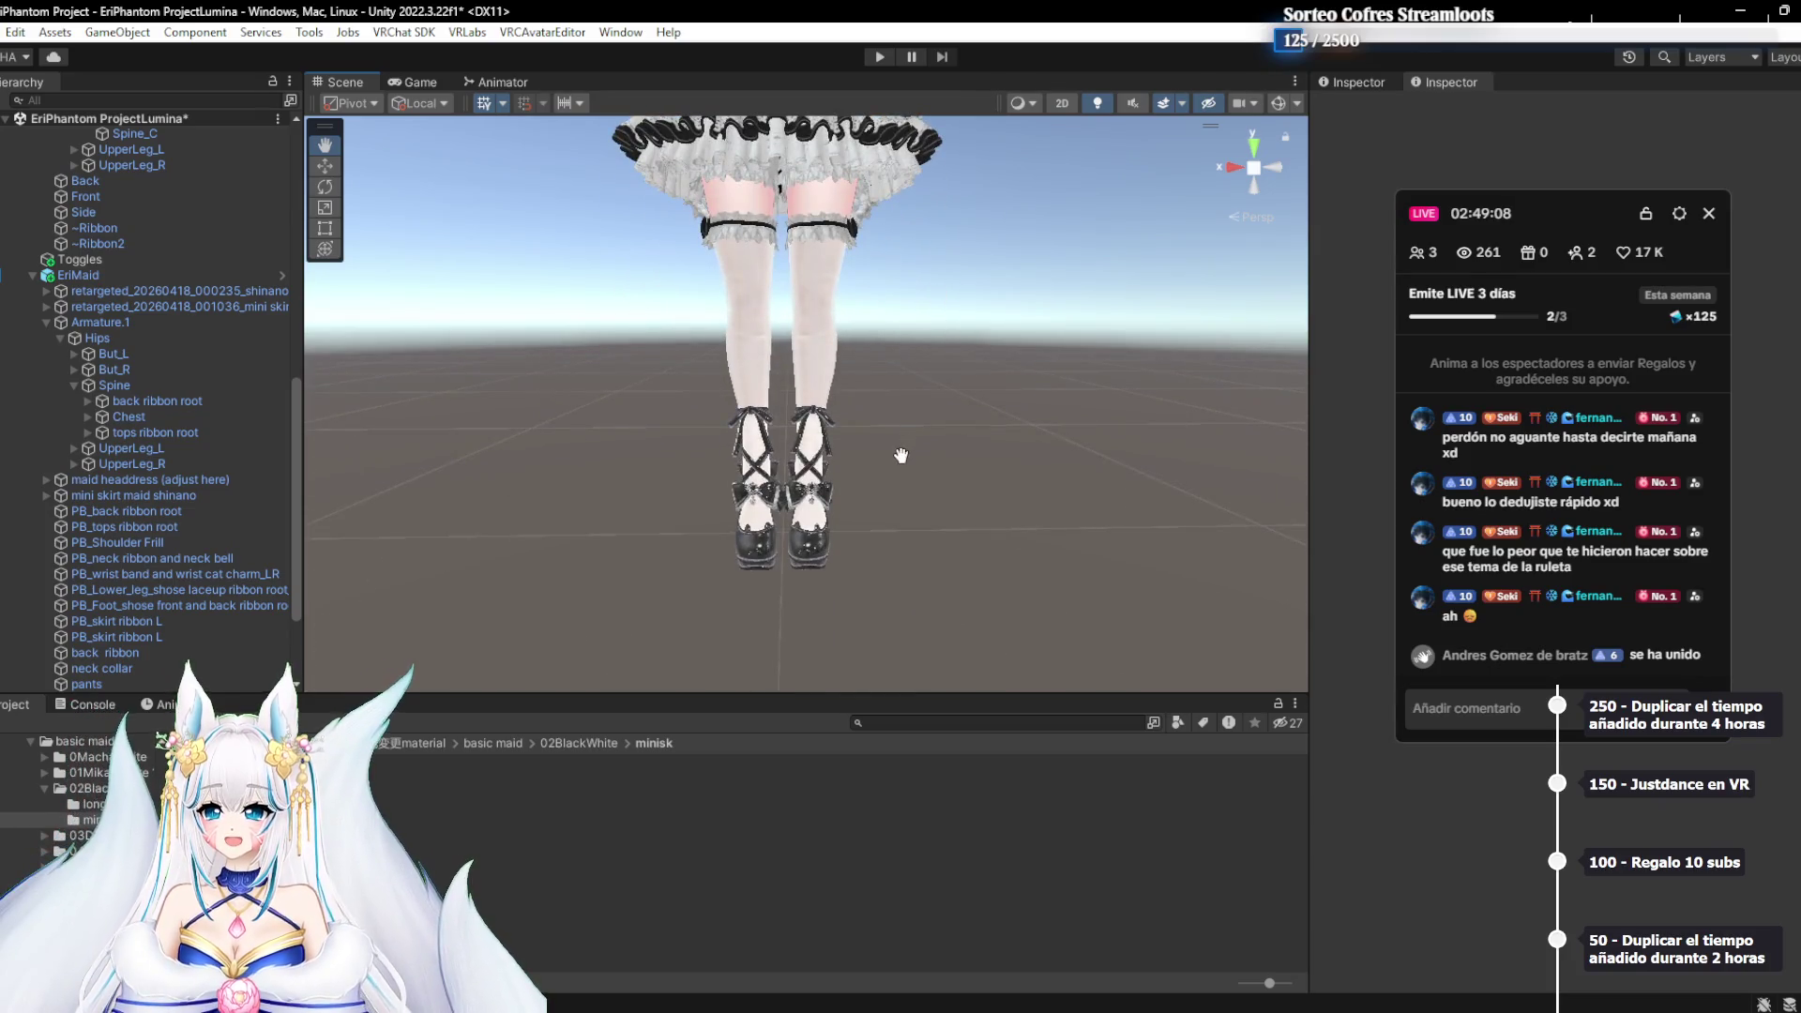
drag(901, 456, 898, 384)
drag(906, 261, 891, 563)
drag(861, 141, 865, 531)
drag(835, 300, 833, 480)
scroll(132, 291, down, 3)
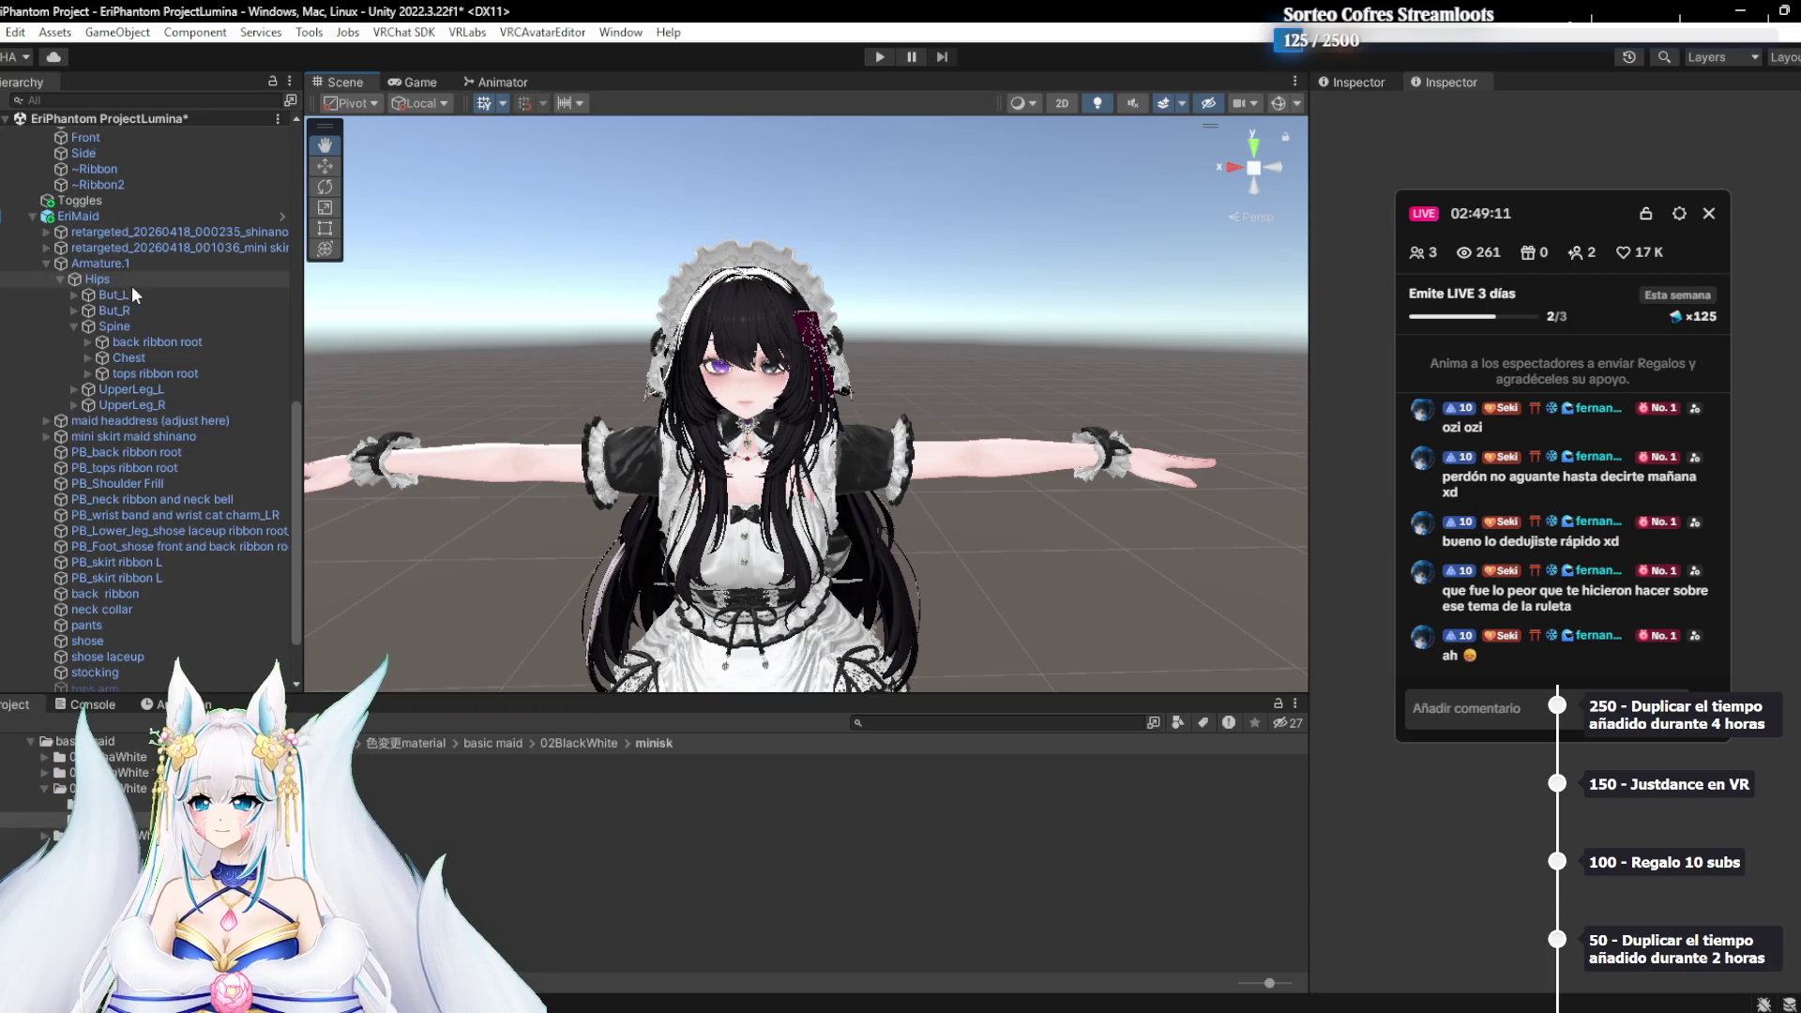
click(98, 218)
mouse_move(1592, 211)
mouse_down()
mouse_move(713, 403)
mouse_move(753, 254)
mouse_up()
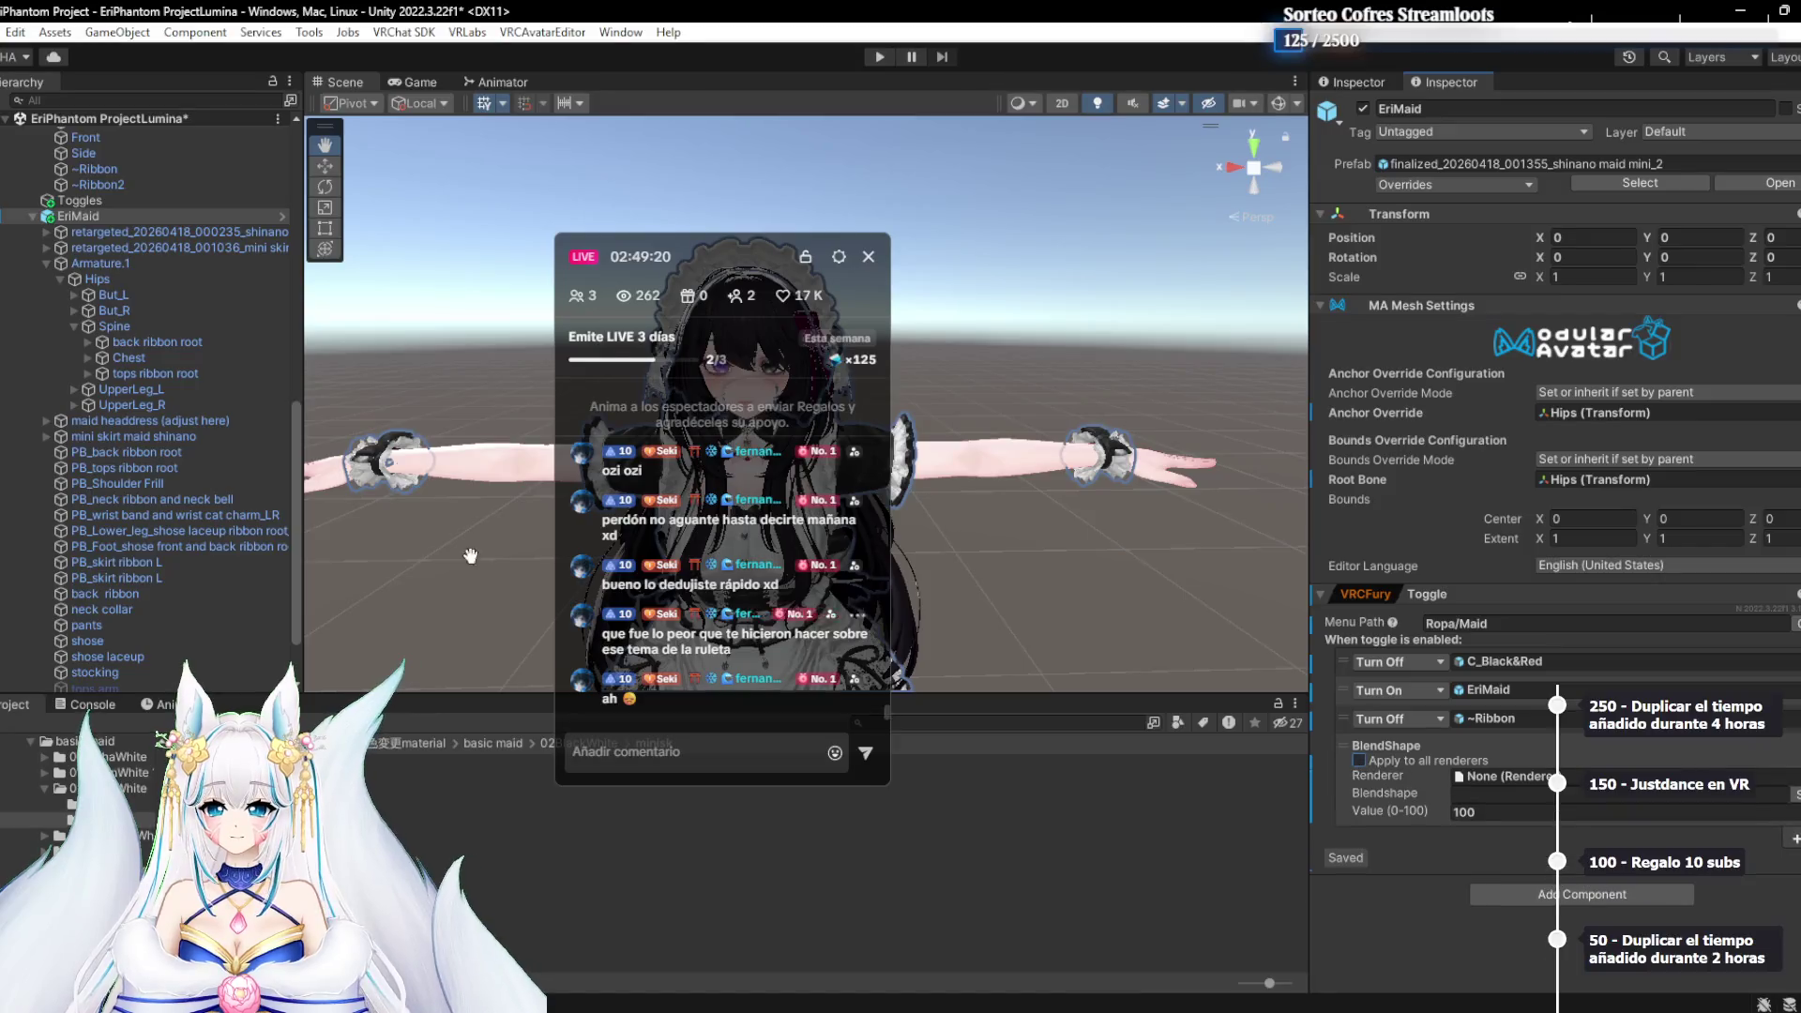
scroll(92, 216, up, 10)
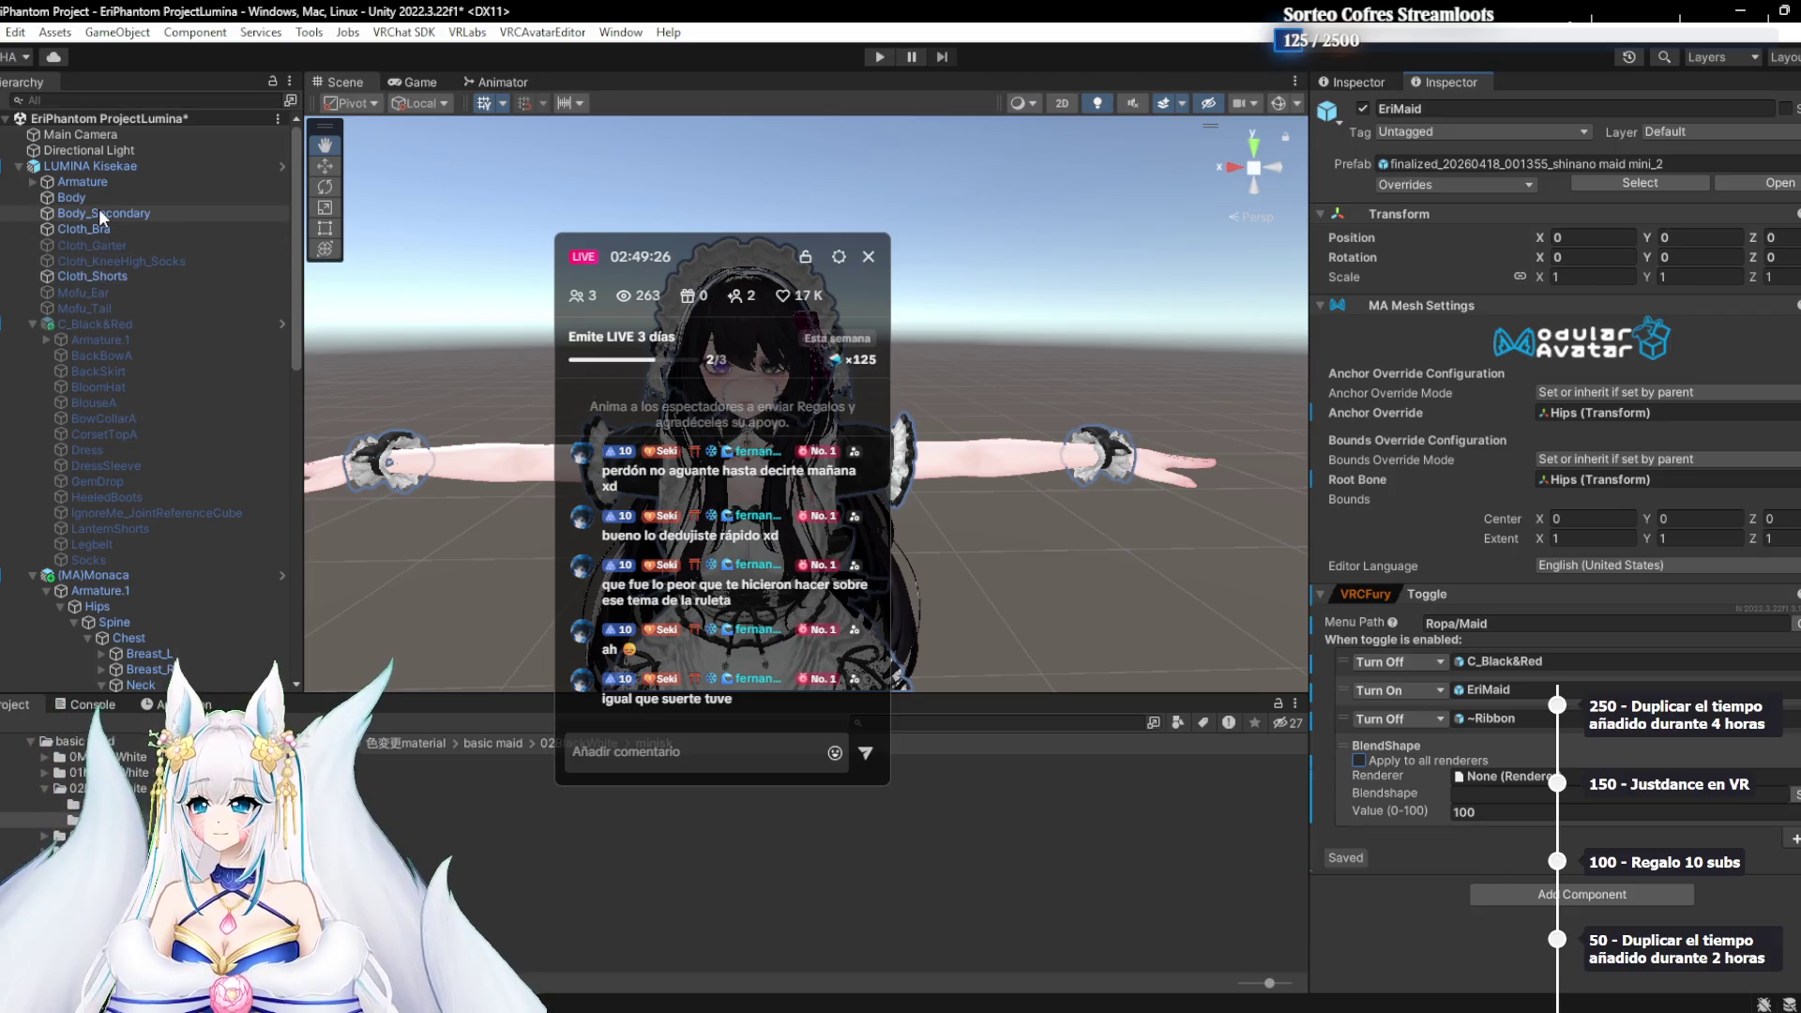
mouse_move(84, 213)
mouse_down()
mouse_move(844, 507)
mouse_move(1470, 782)
mouse_up()
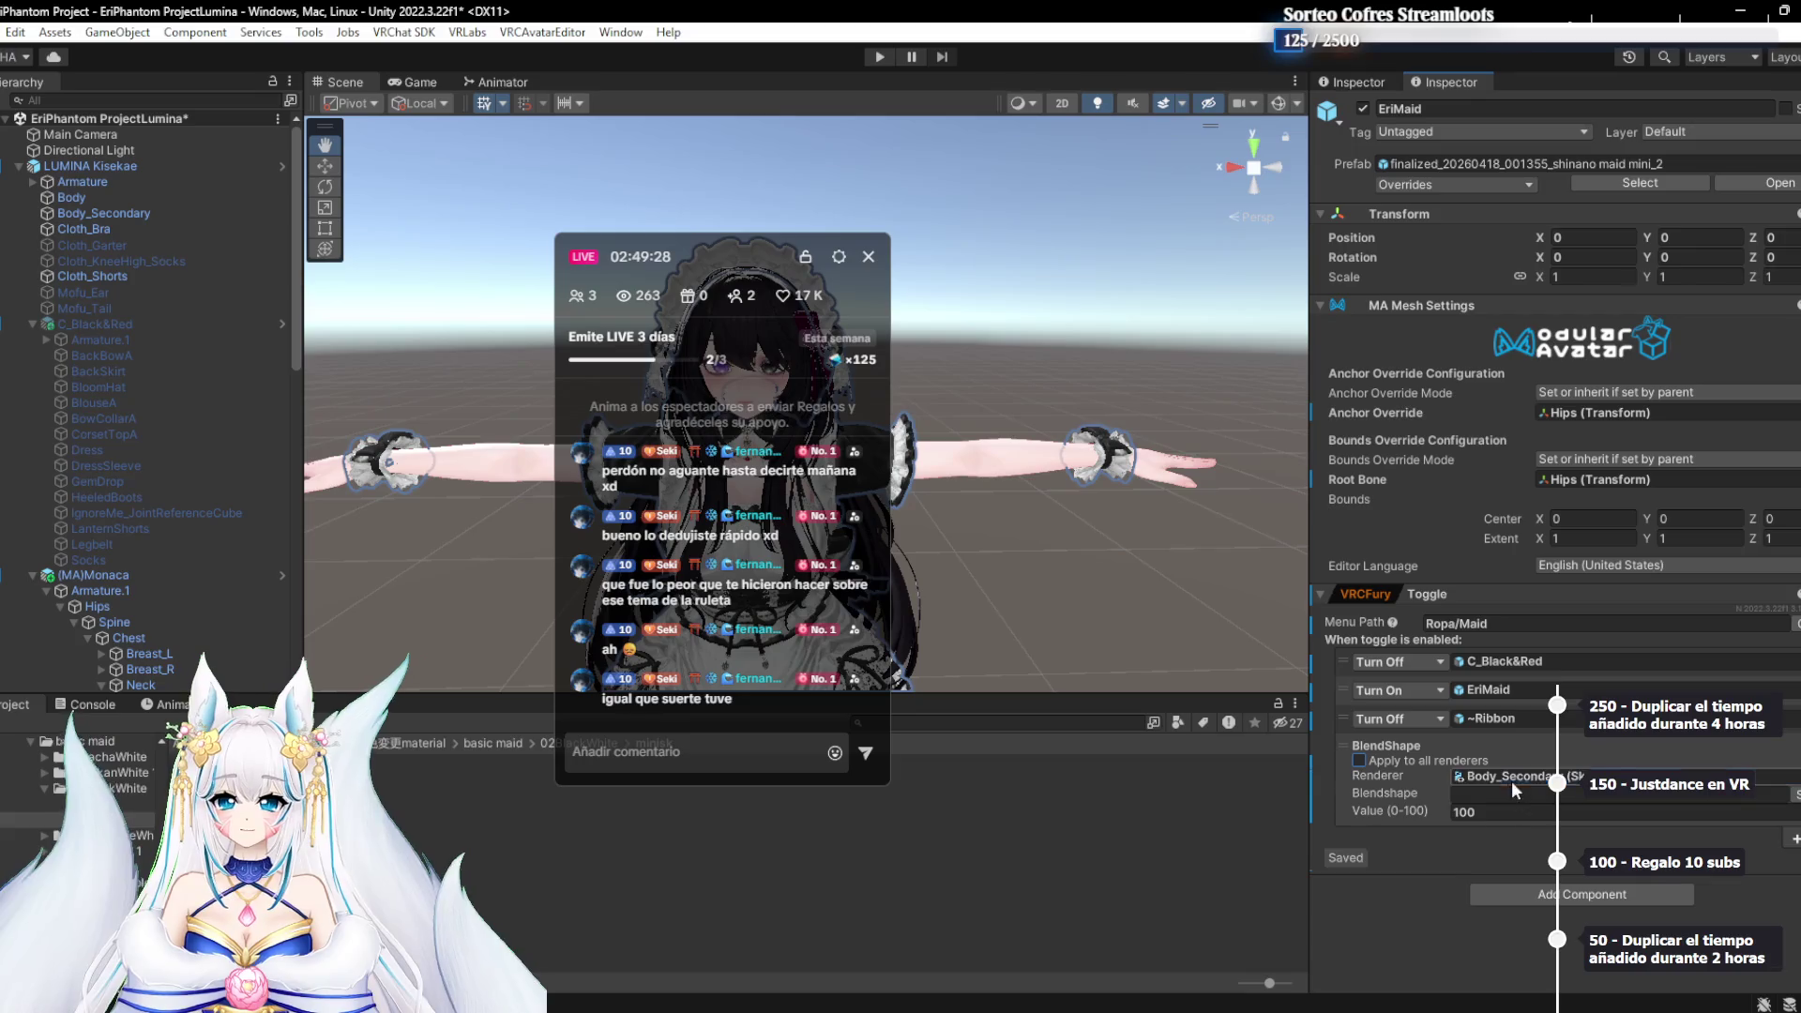
Search the blendshape list for toe and shin, then inspect Body_Secondary's Foot blendshape, leaving it at 0
click(1595, 793)
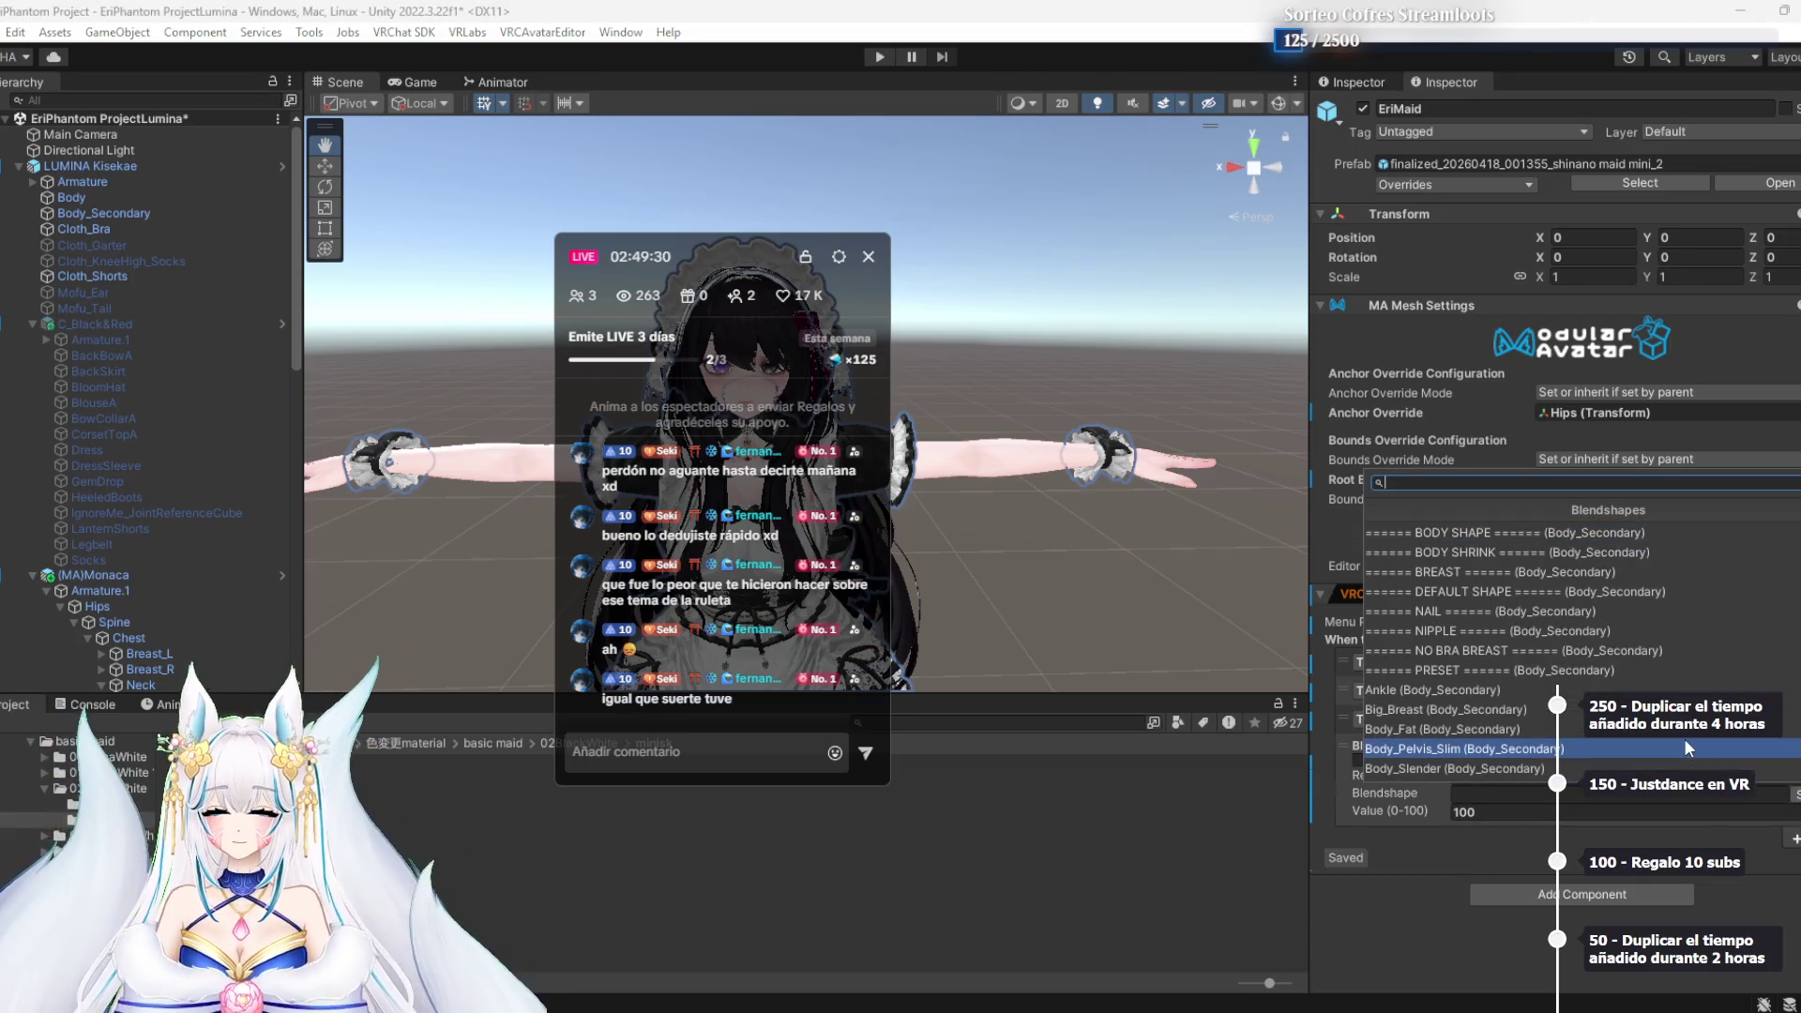
text(toe)
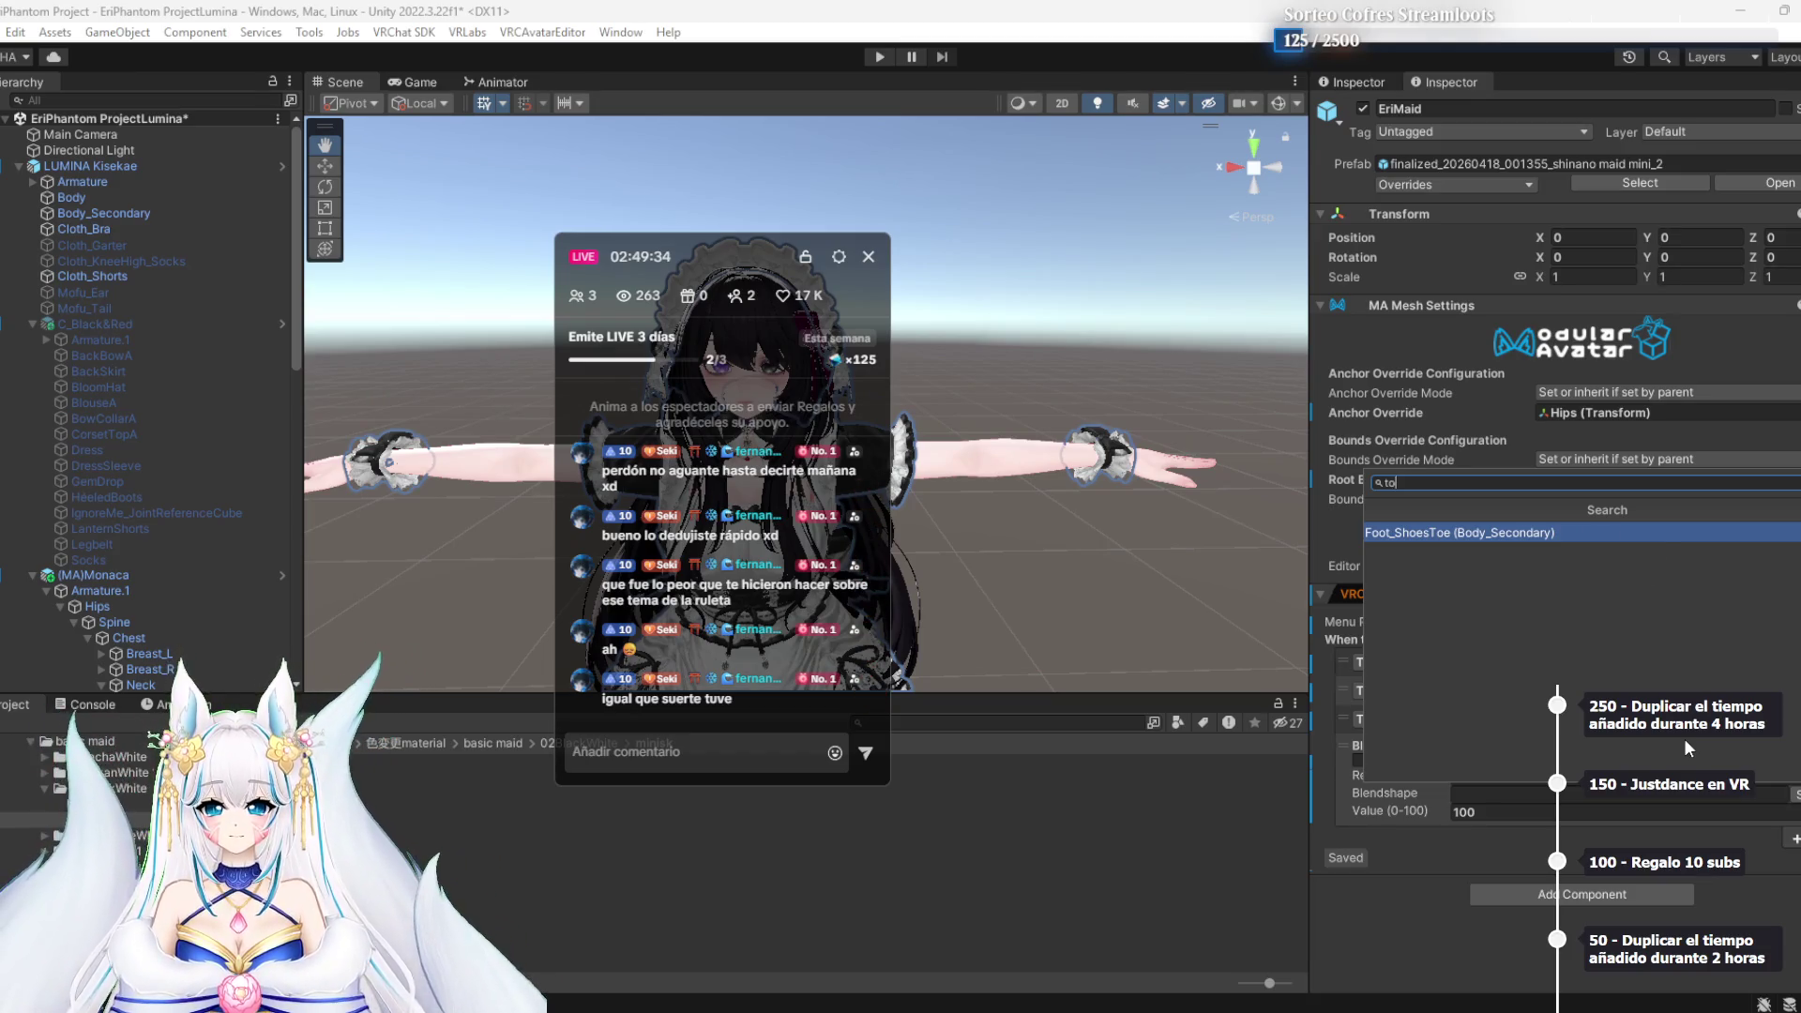
key(BackSpace)
key(BackSpace)
key(BackSpace)
text(shin)
key(BackSpace)
key(BackSpace)
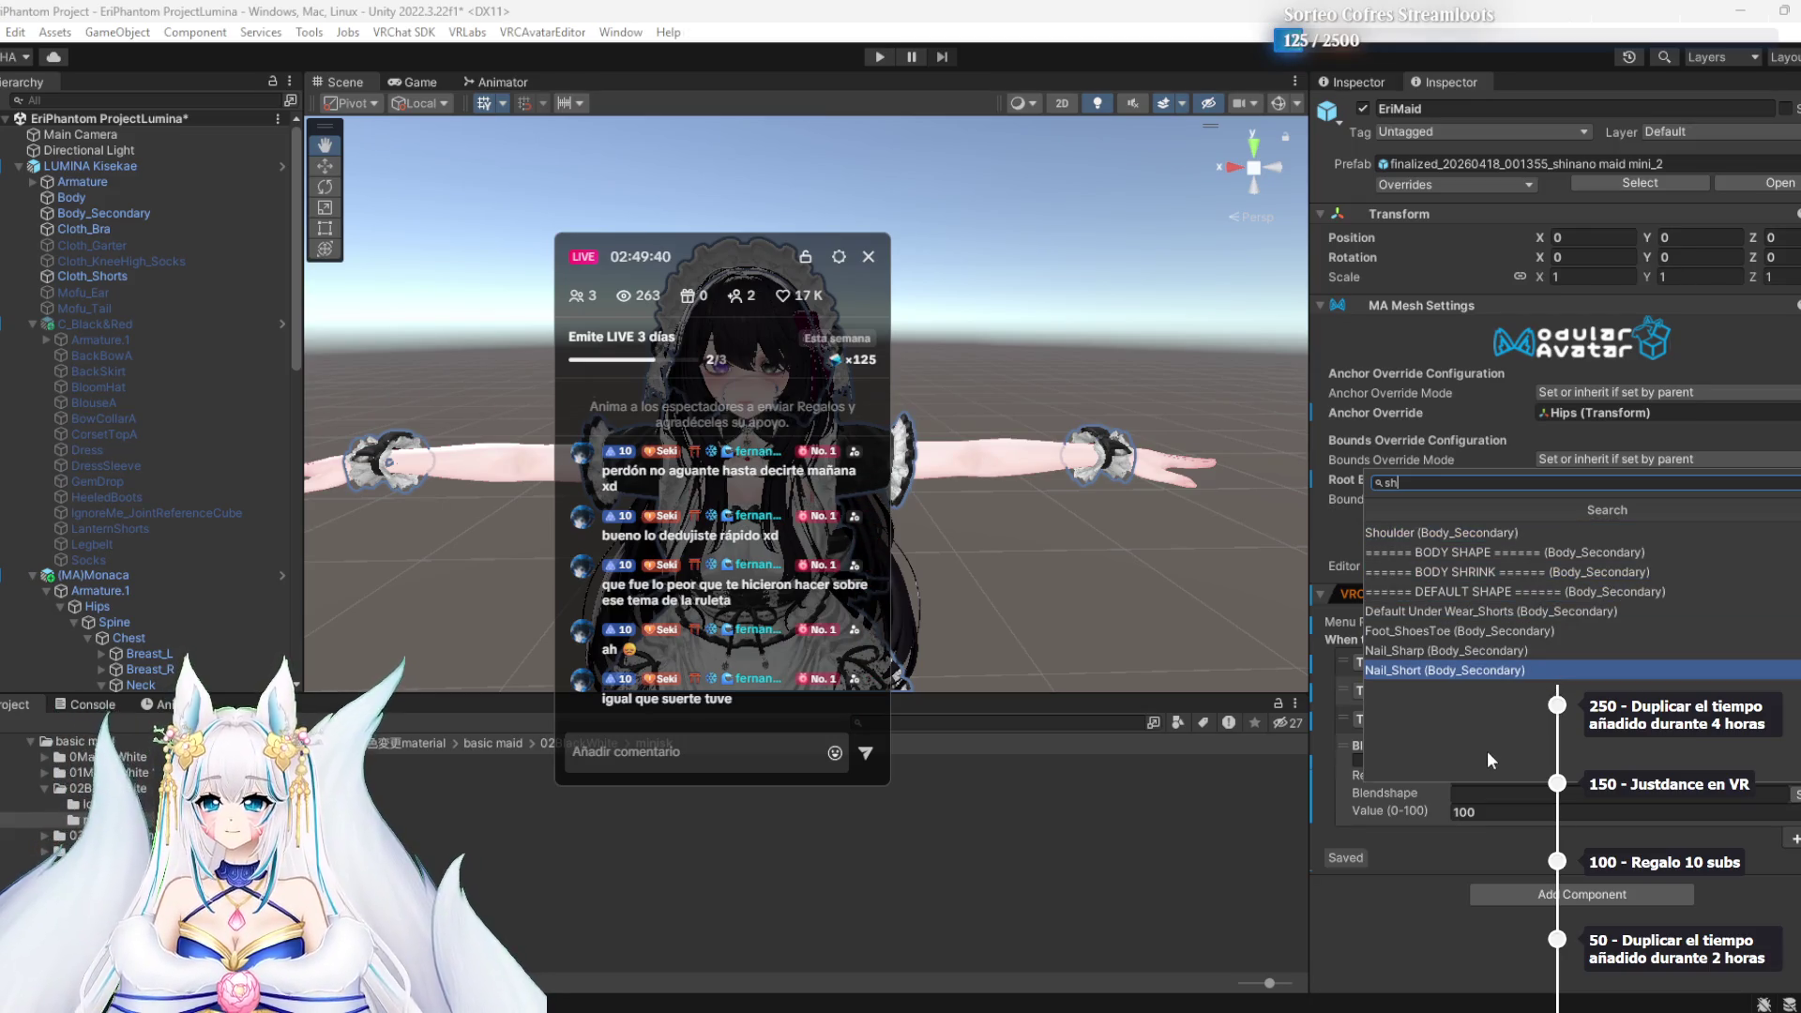
click(76, 274)
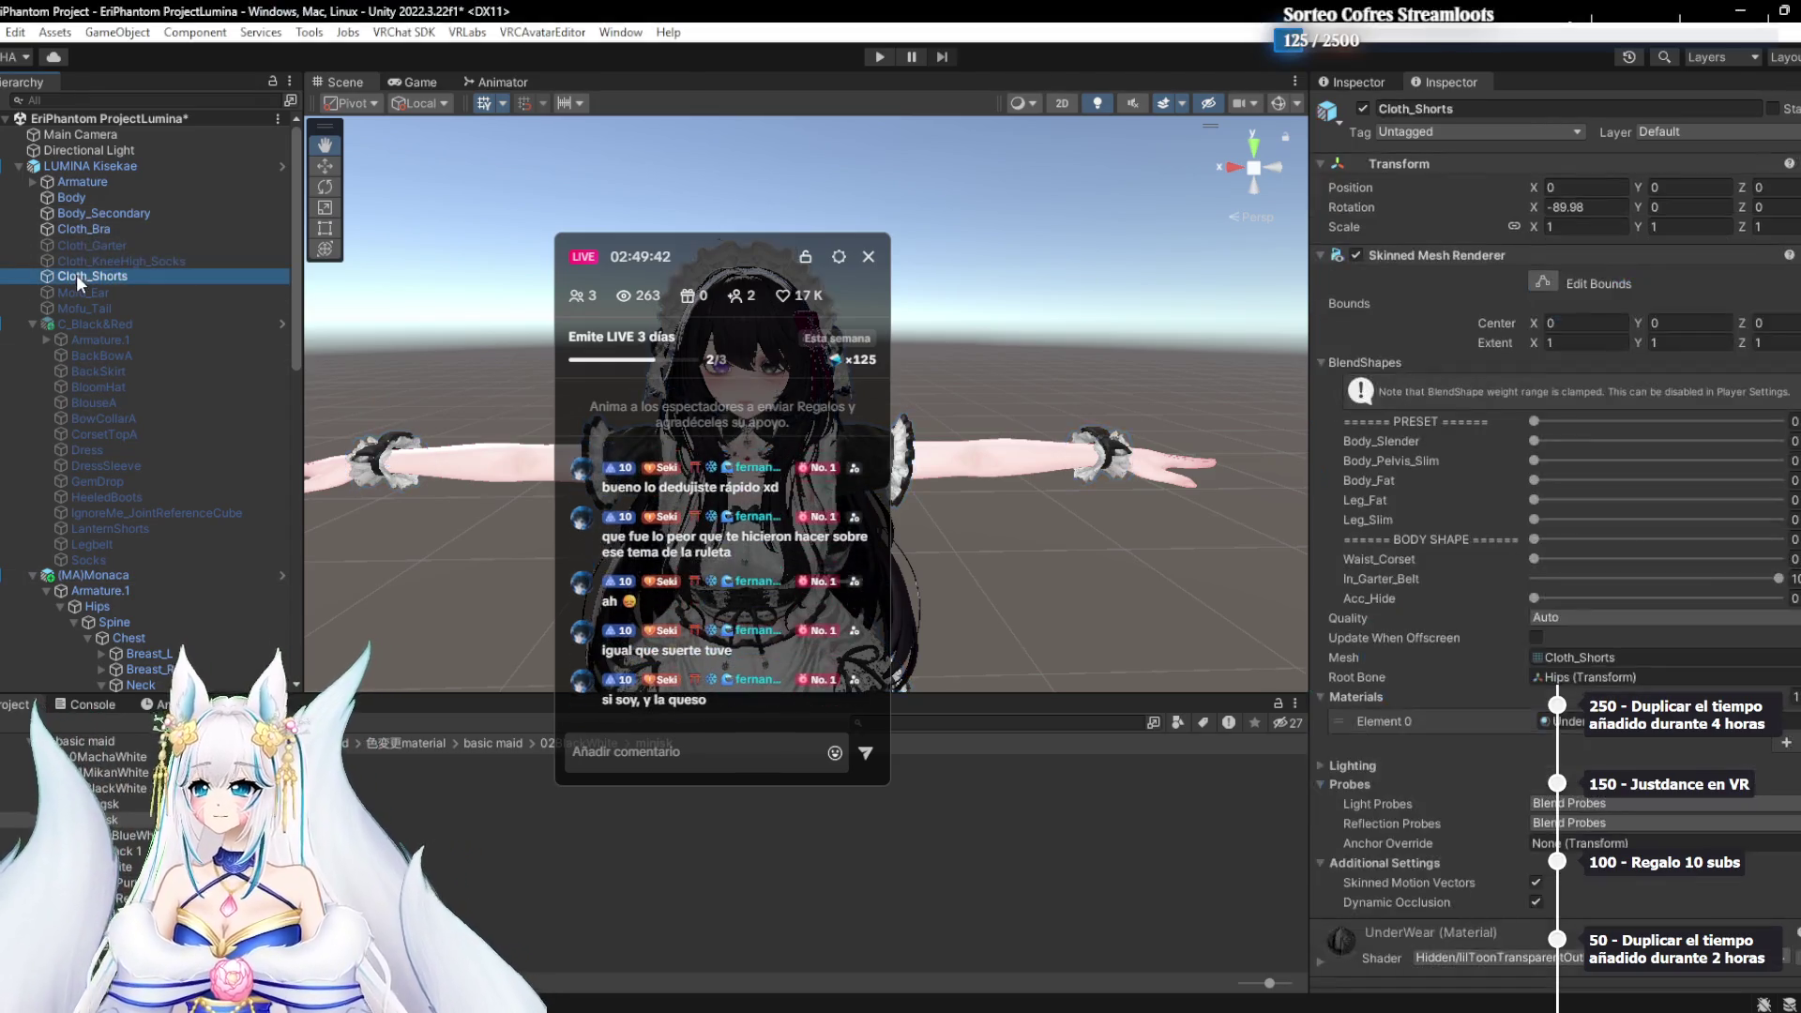
click(145, 214)
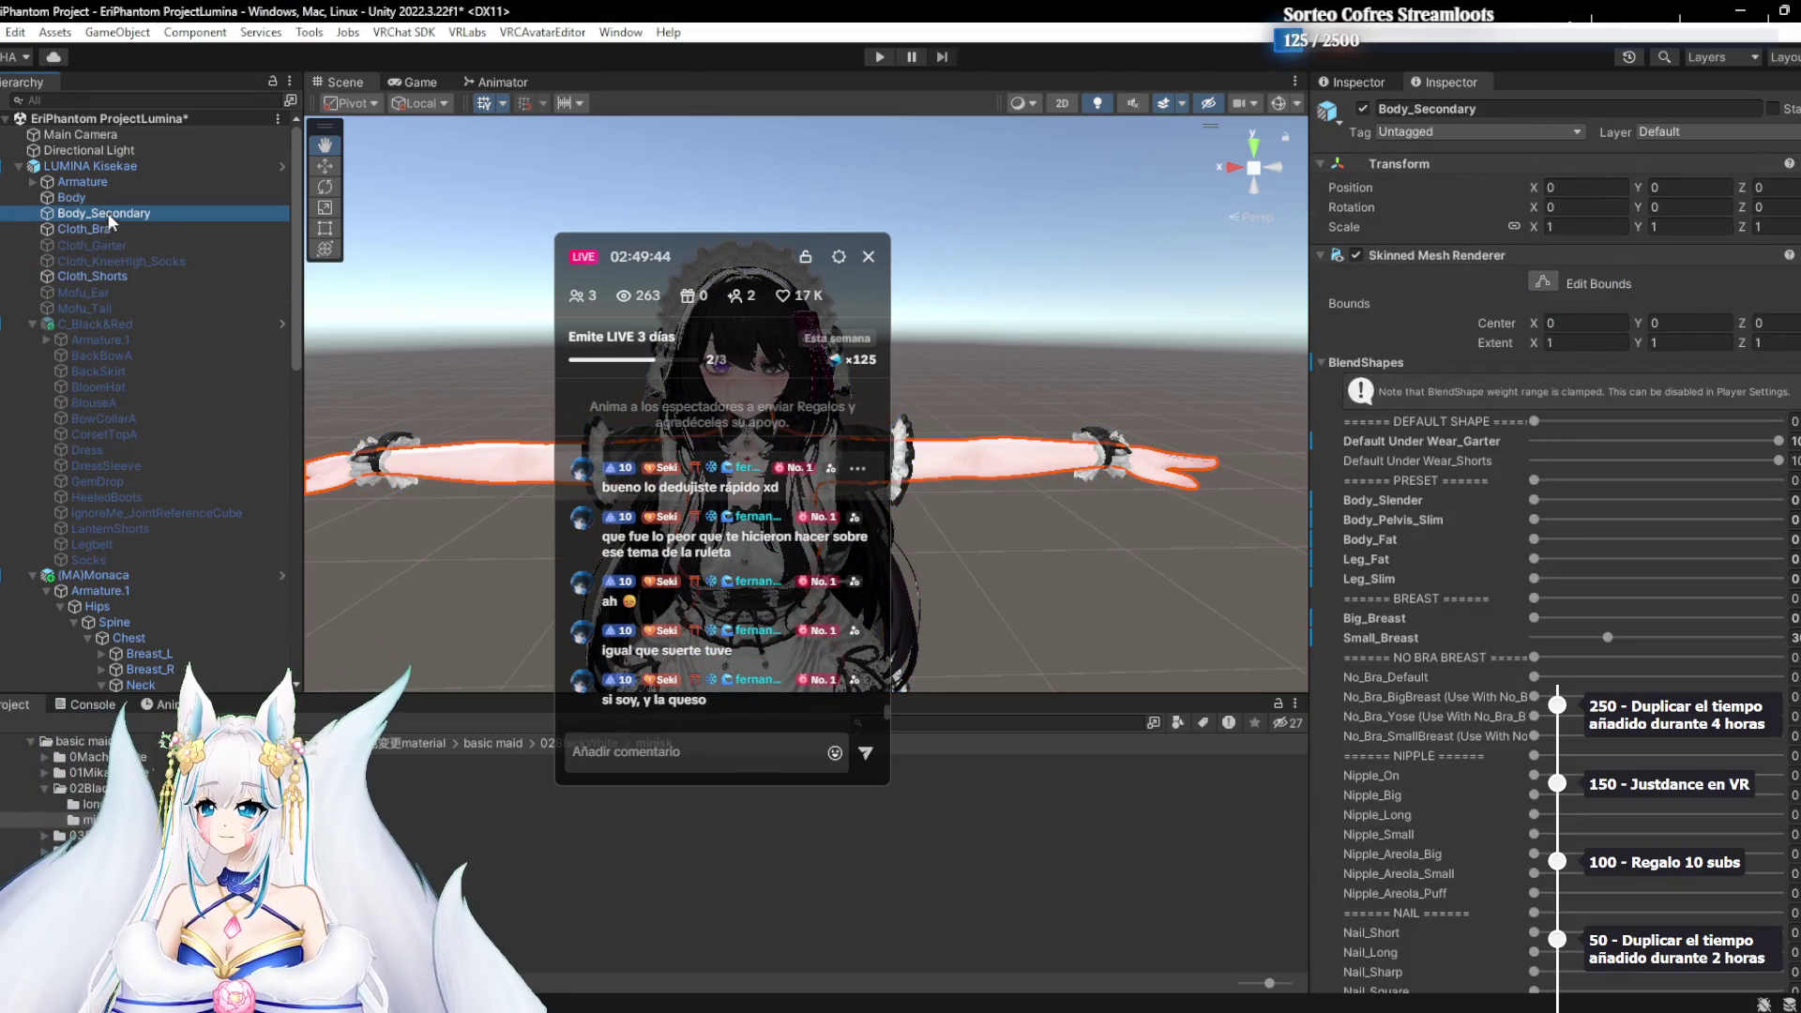
scroll(1467, 799, down, 10)
scroll(1466, 799, down, 9)
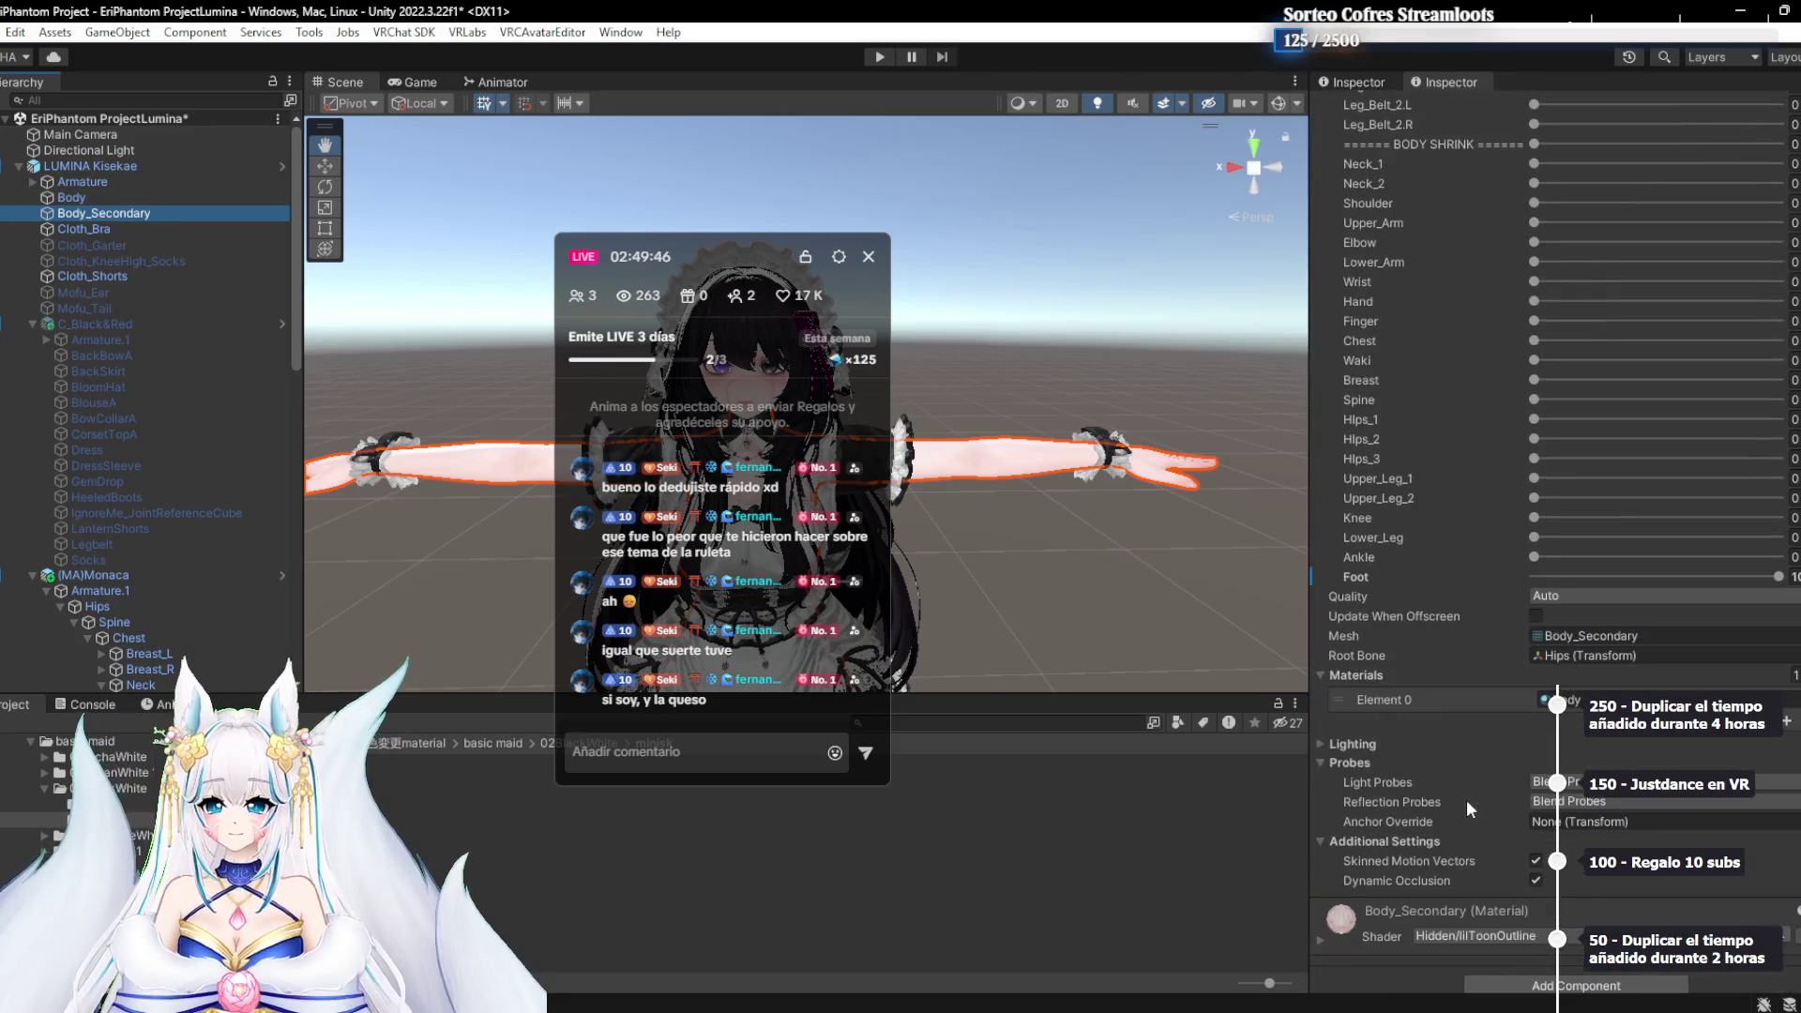
click(1648, 574)
drag(1648, 567, 1529, 574)
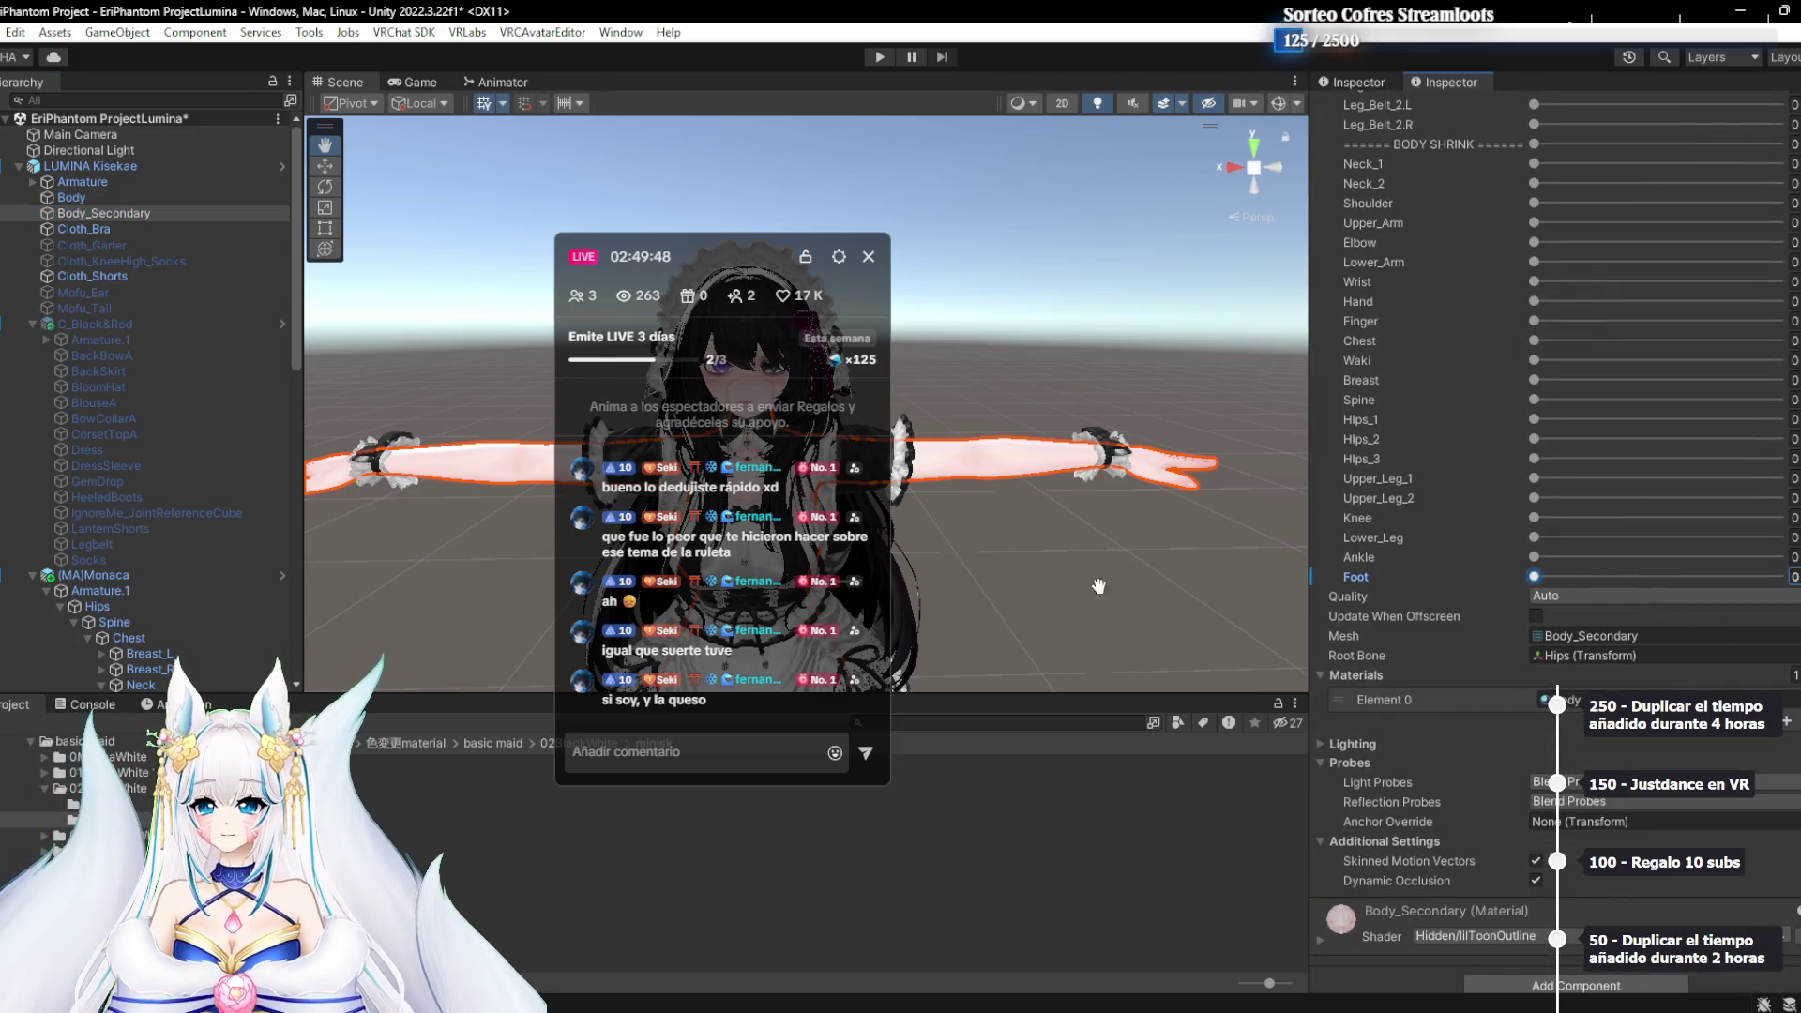
scroll(222, 589, down, 3)
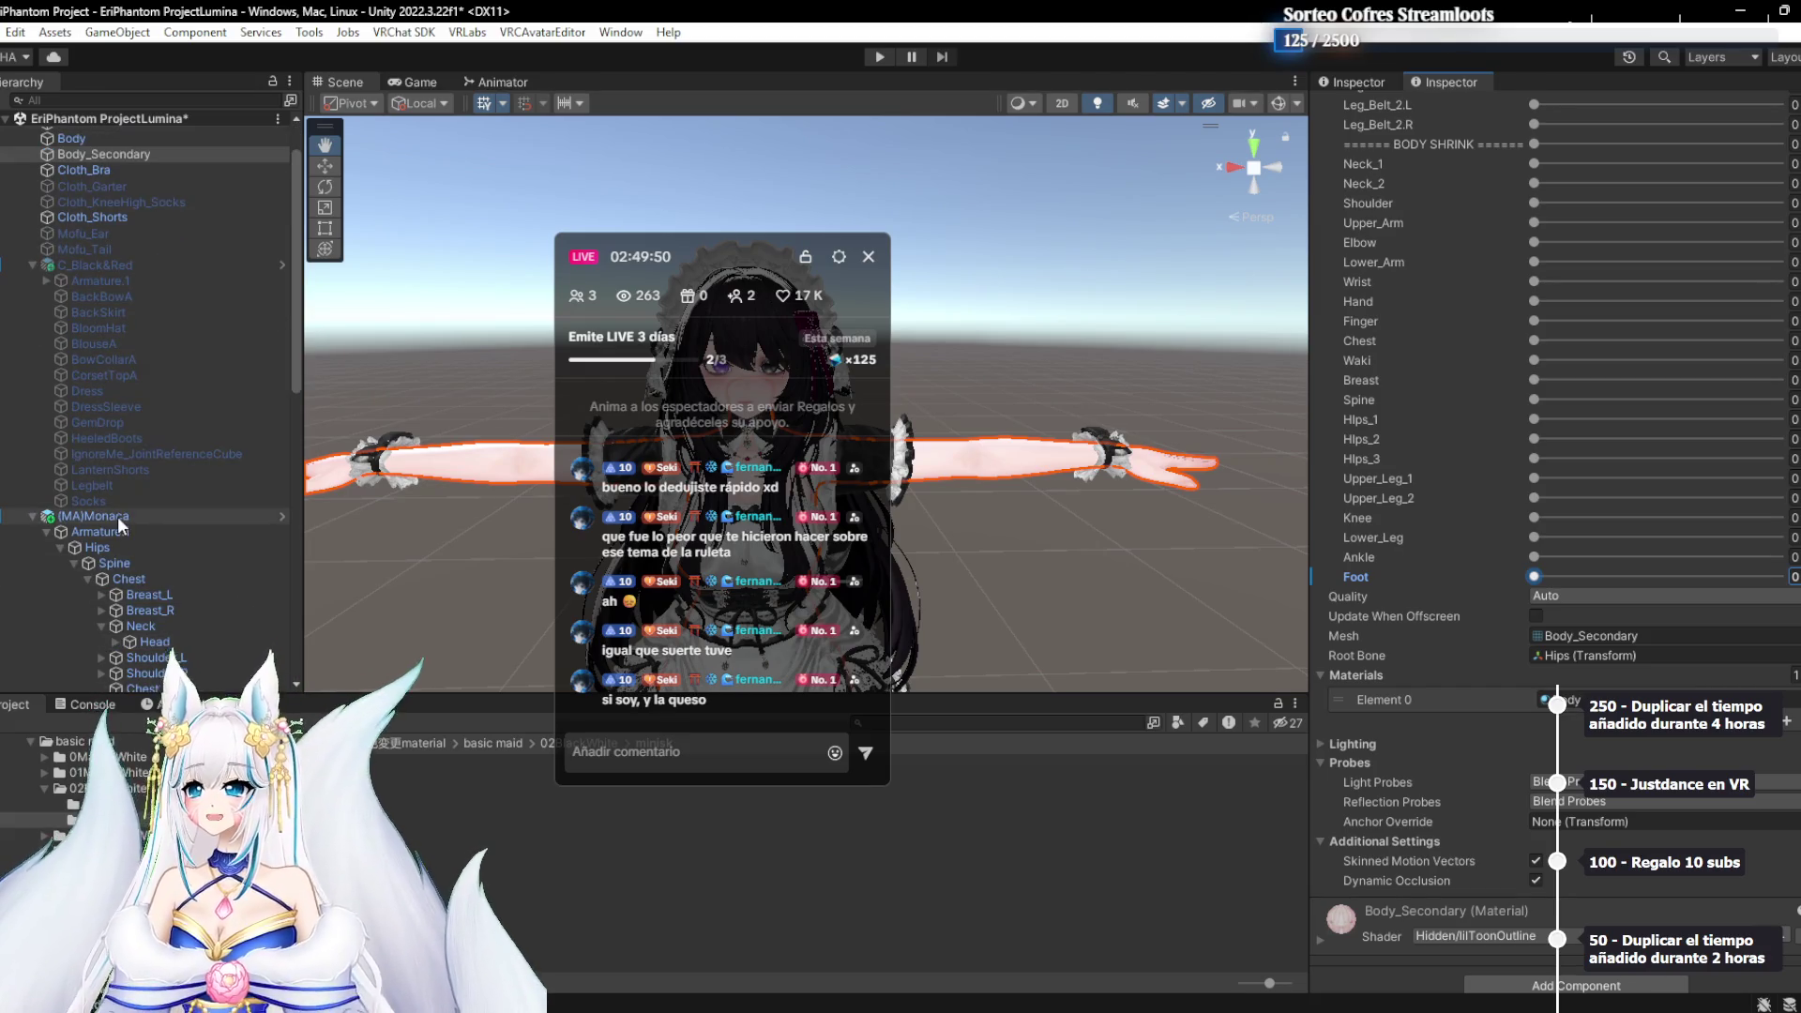
scroll(116, 516, down, 15)
Set the EriMaid toggle's blendshape to Foot (Body_Secondary) via a 'Foot' search
click(111, 568)
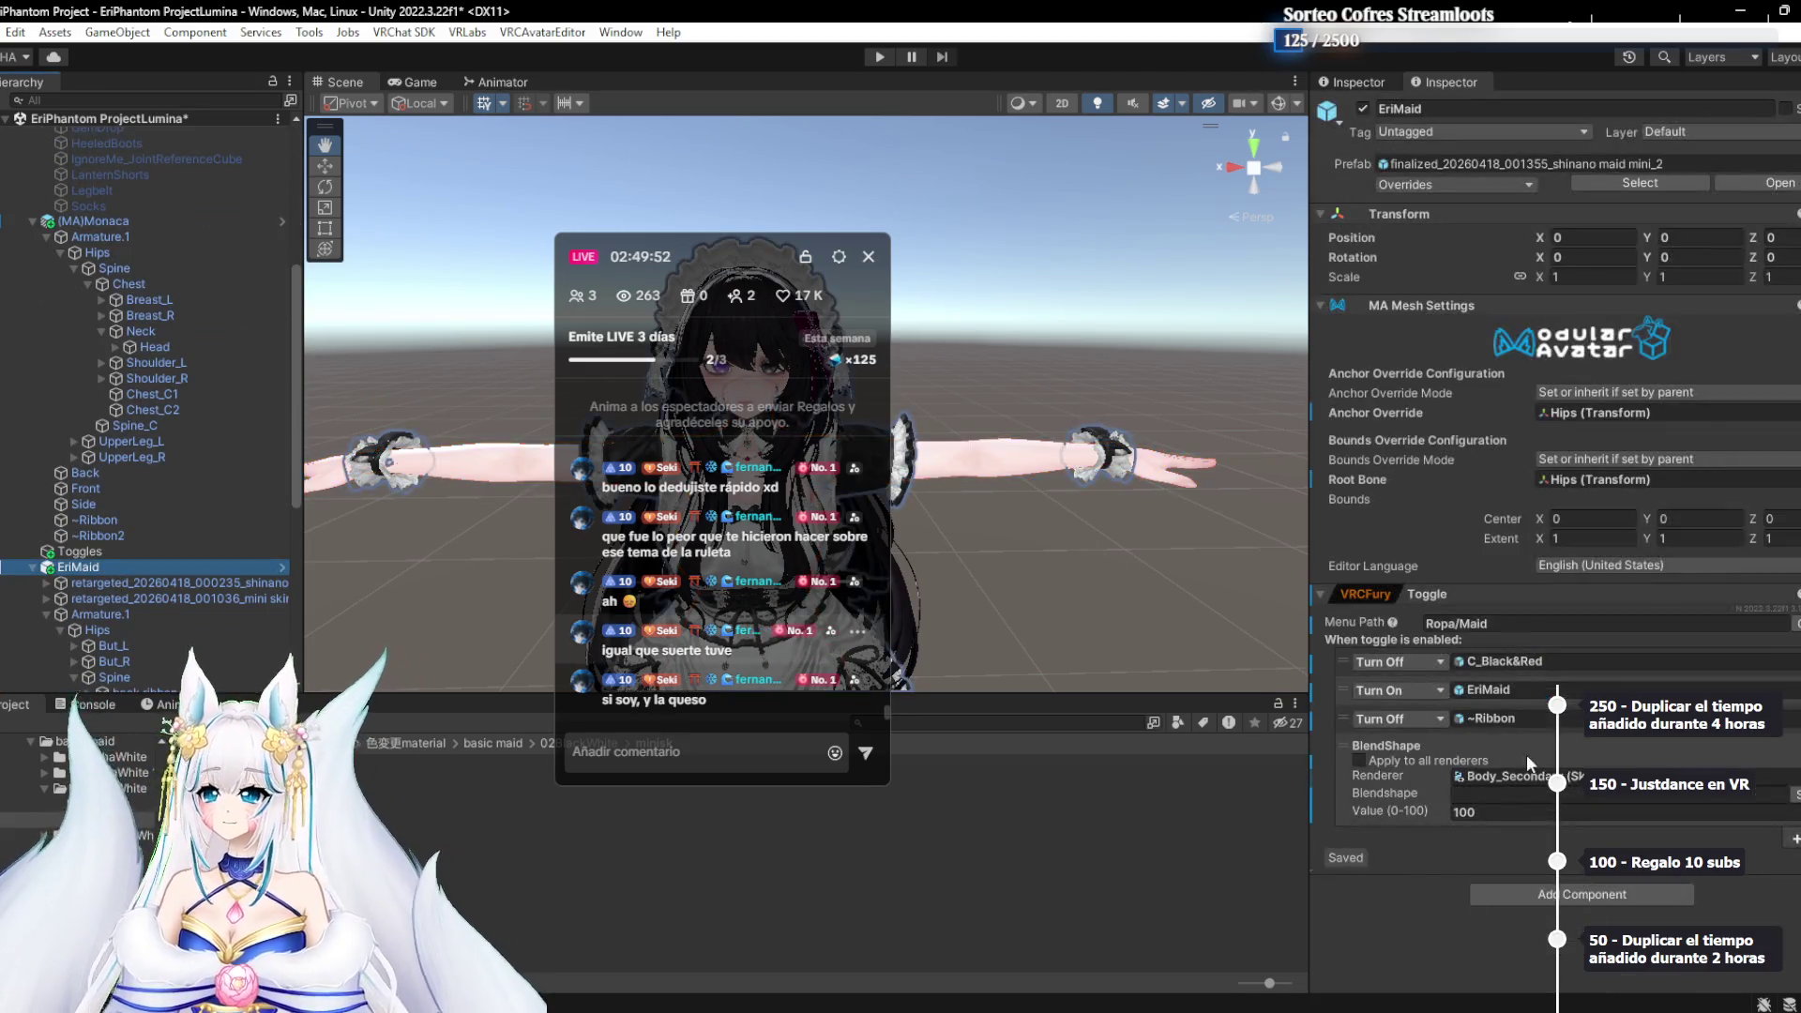
click(1511, 796)
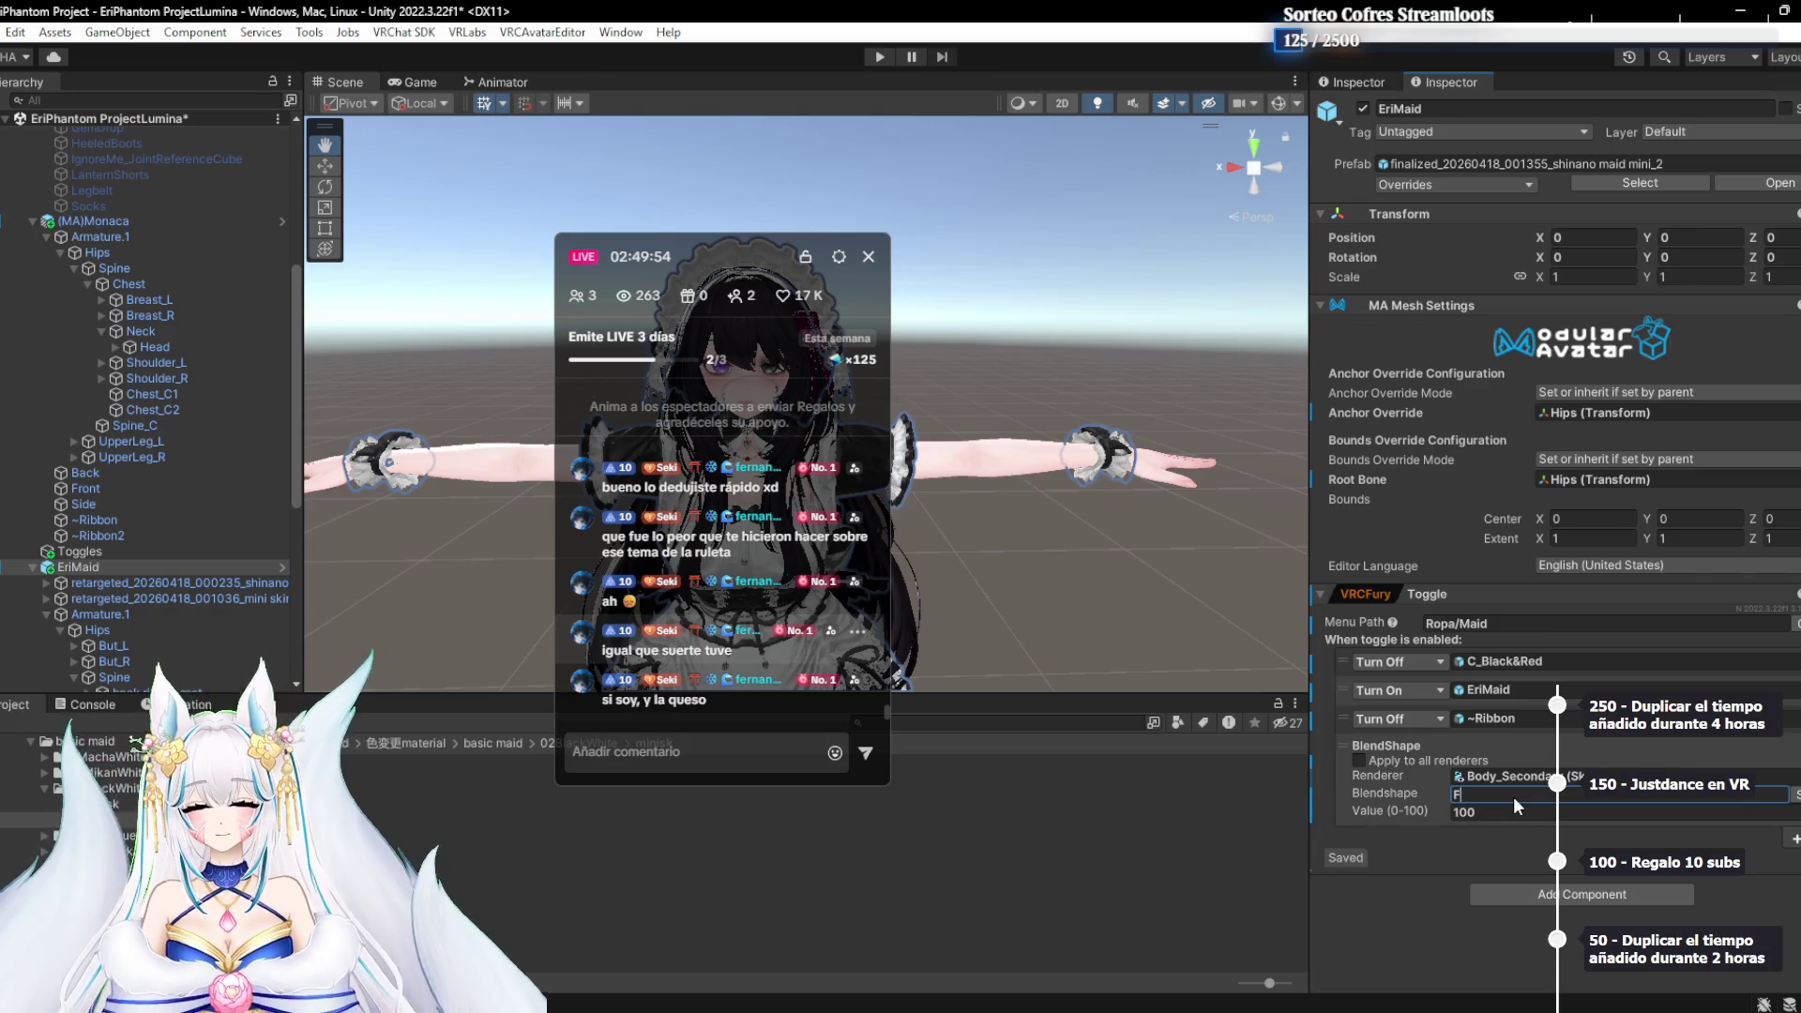
click(1794, 794)
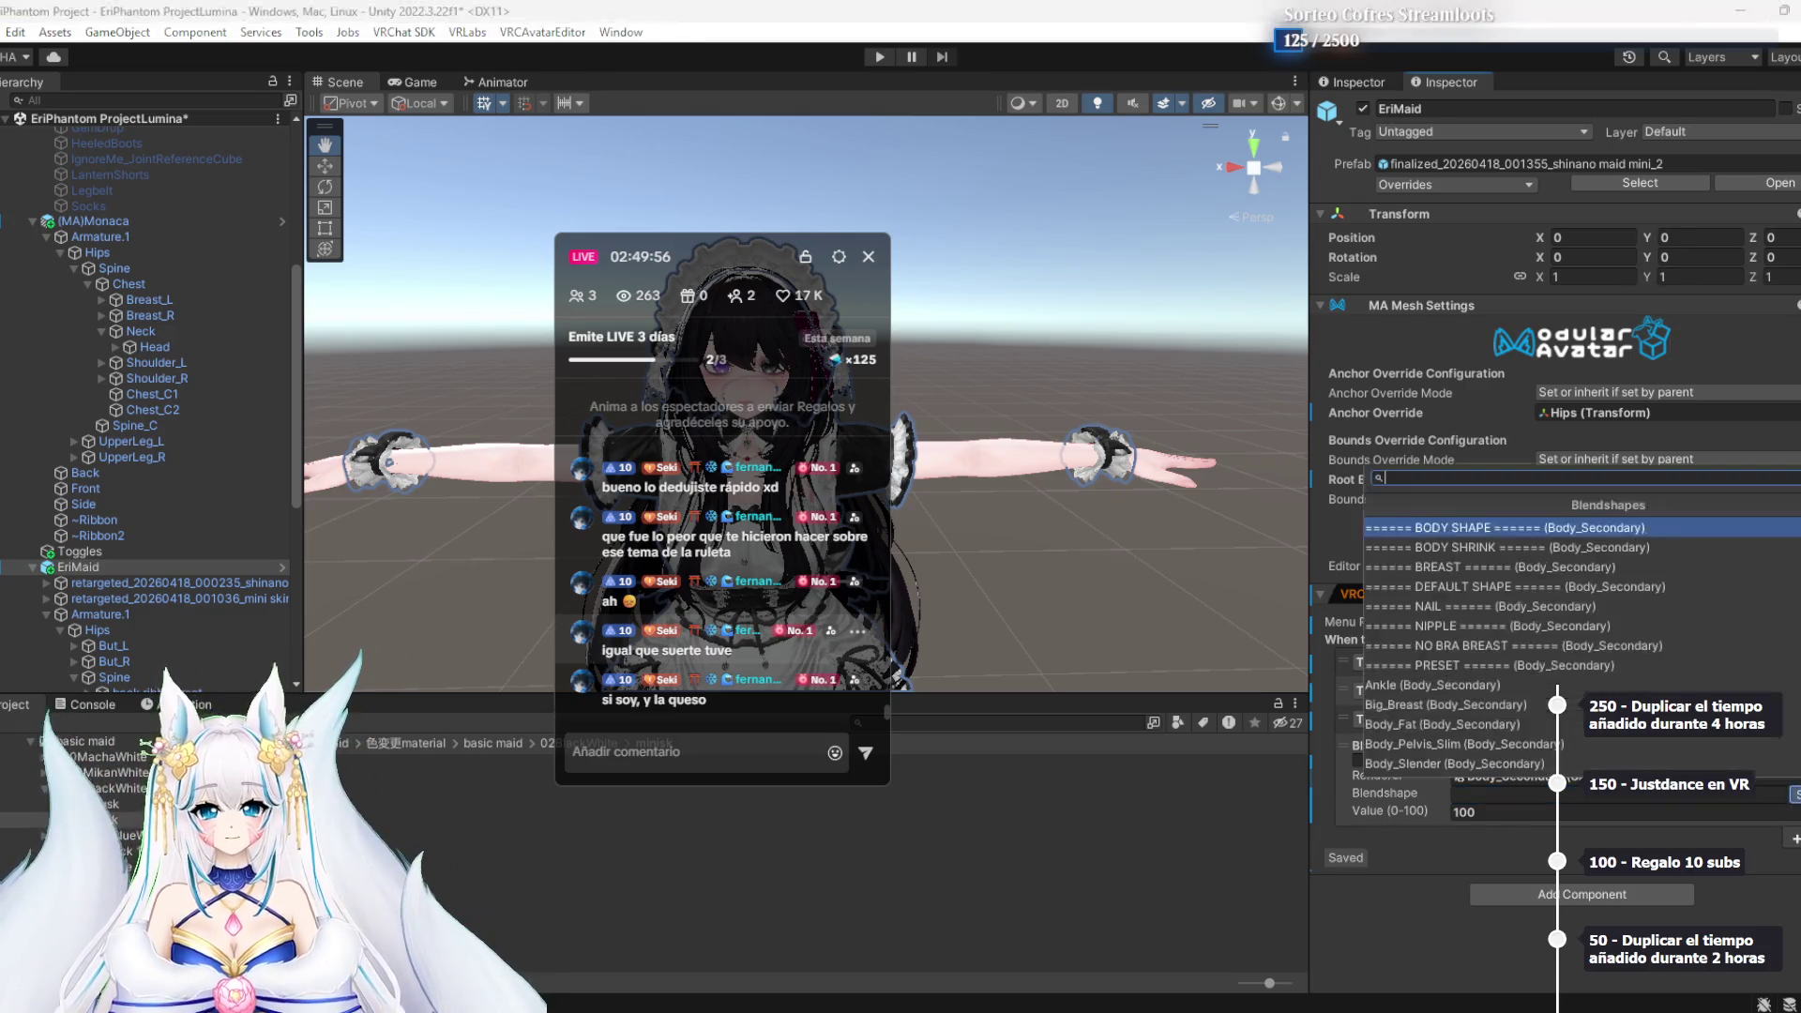
text(Foot)
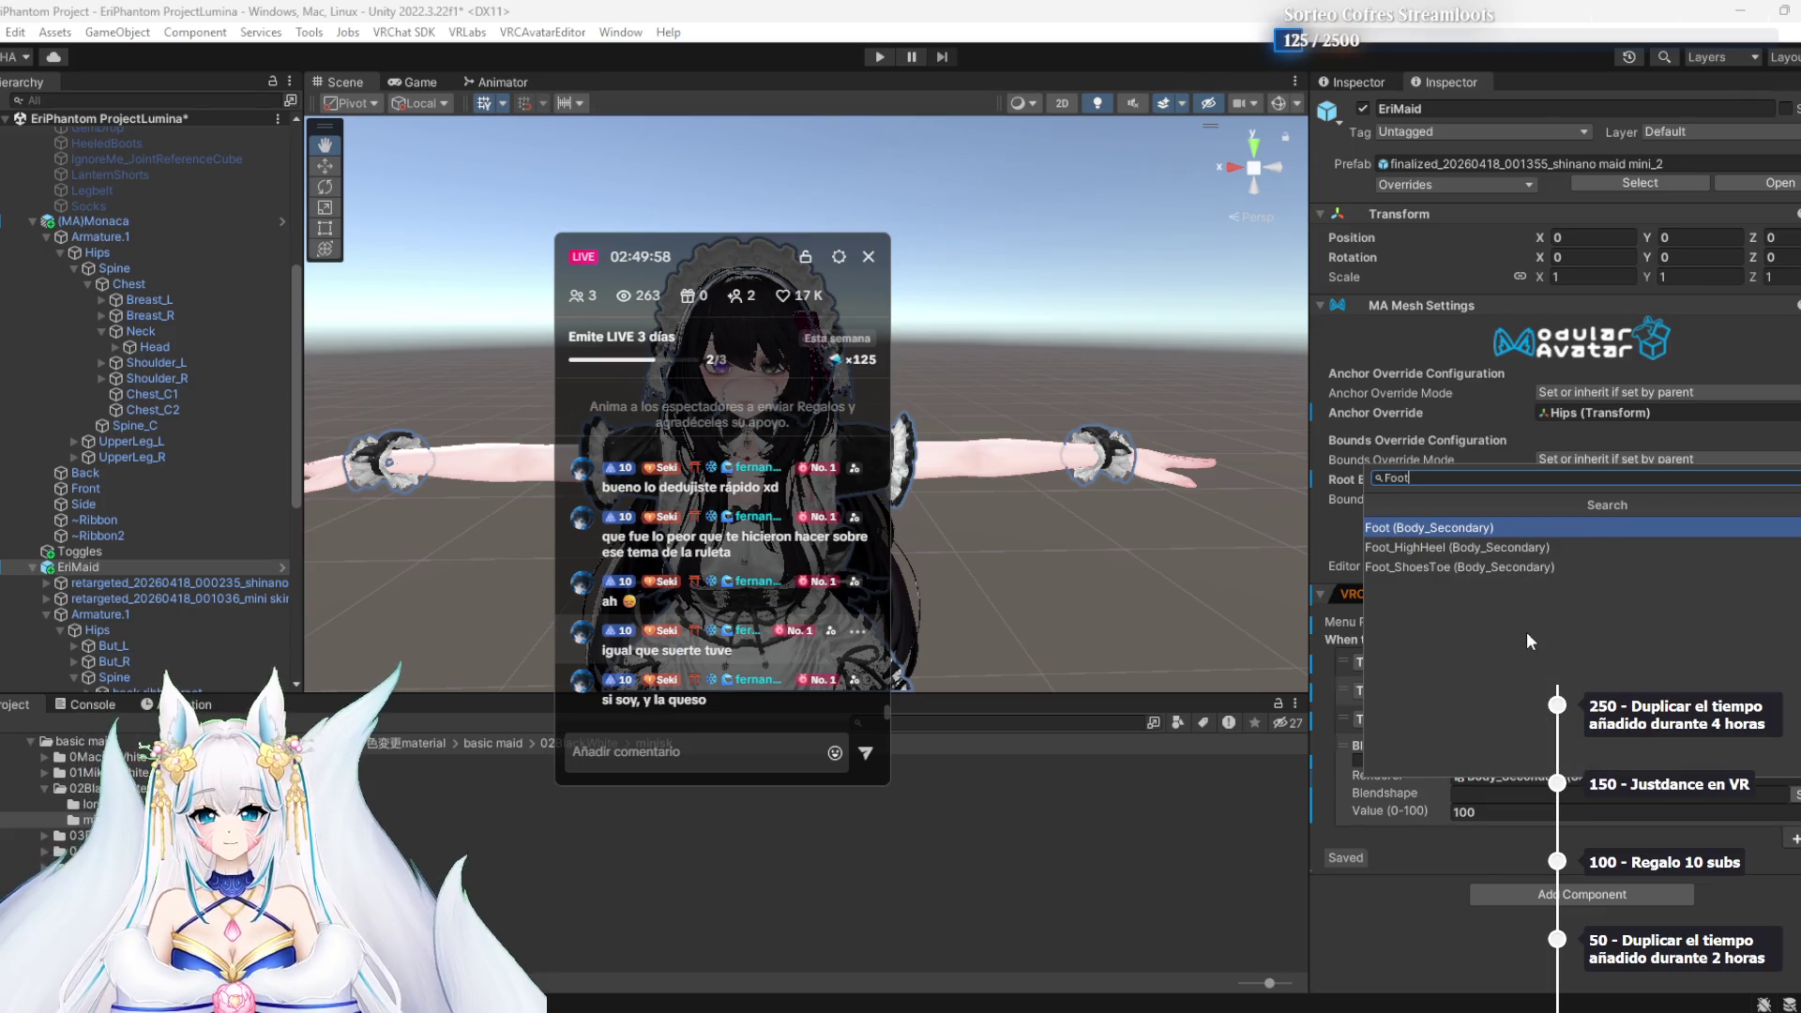
click(1489, 527)
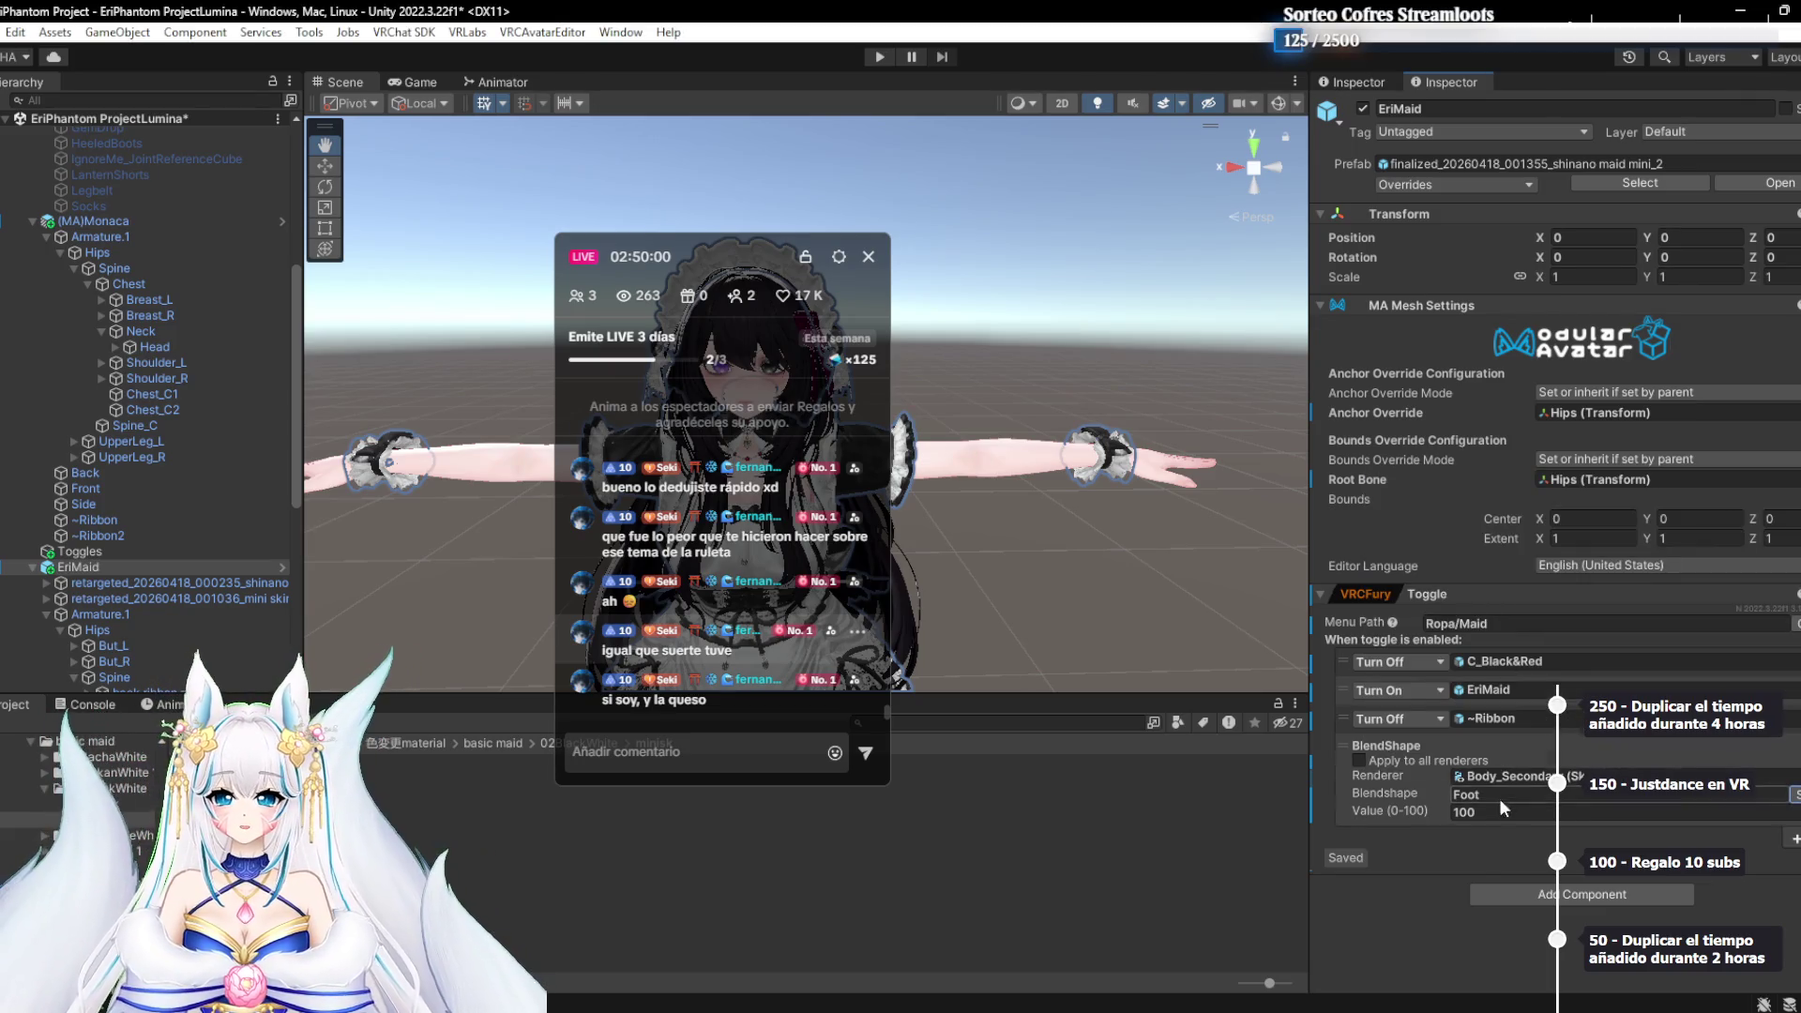
scroll(269, 511, down, 2)
scroll(269, 511, down, 10)
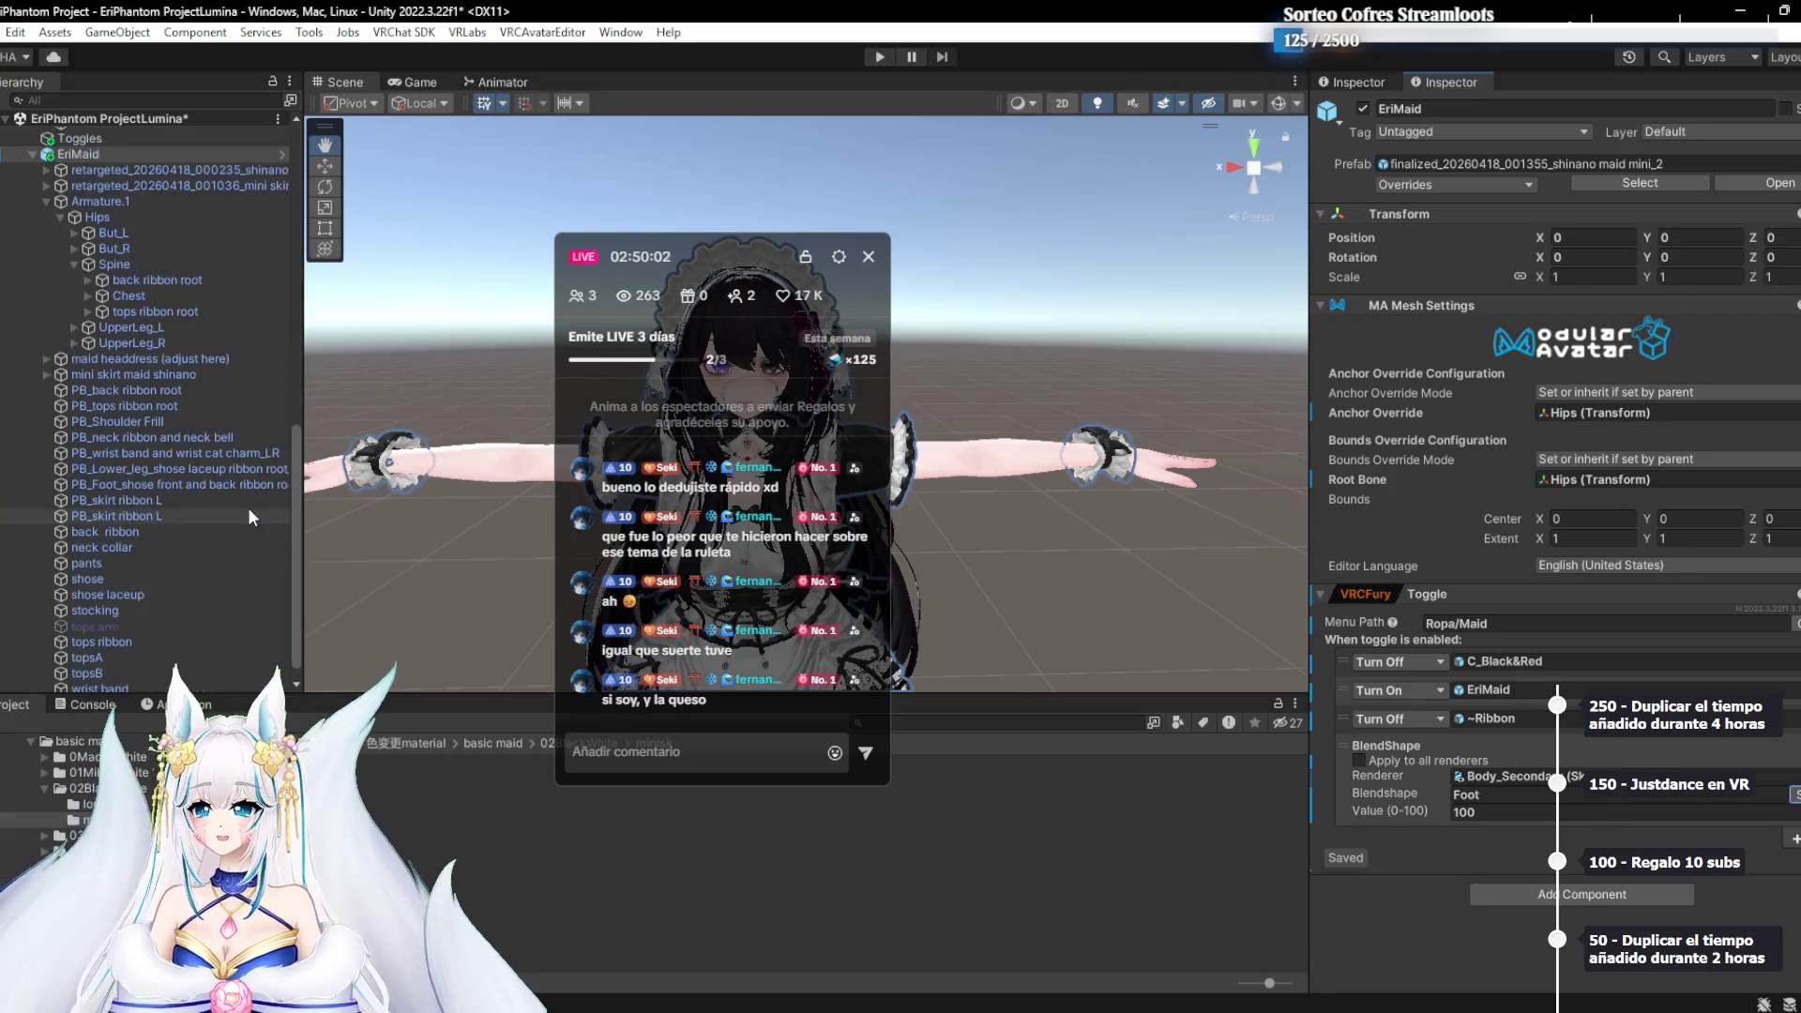
click(1565, 814)
key(Return)
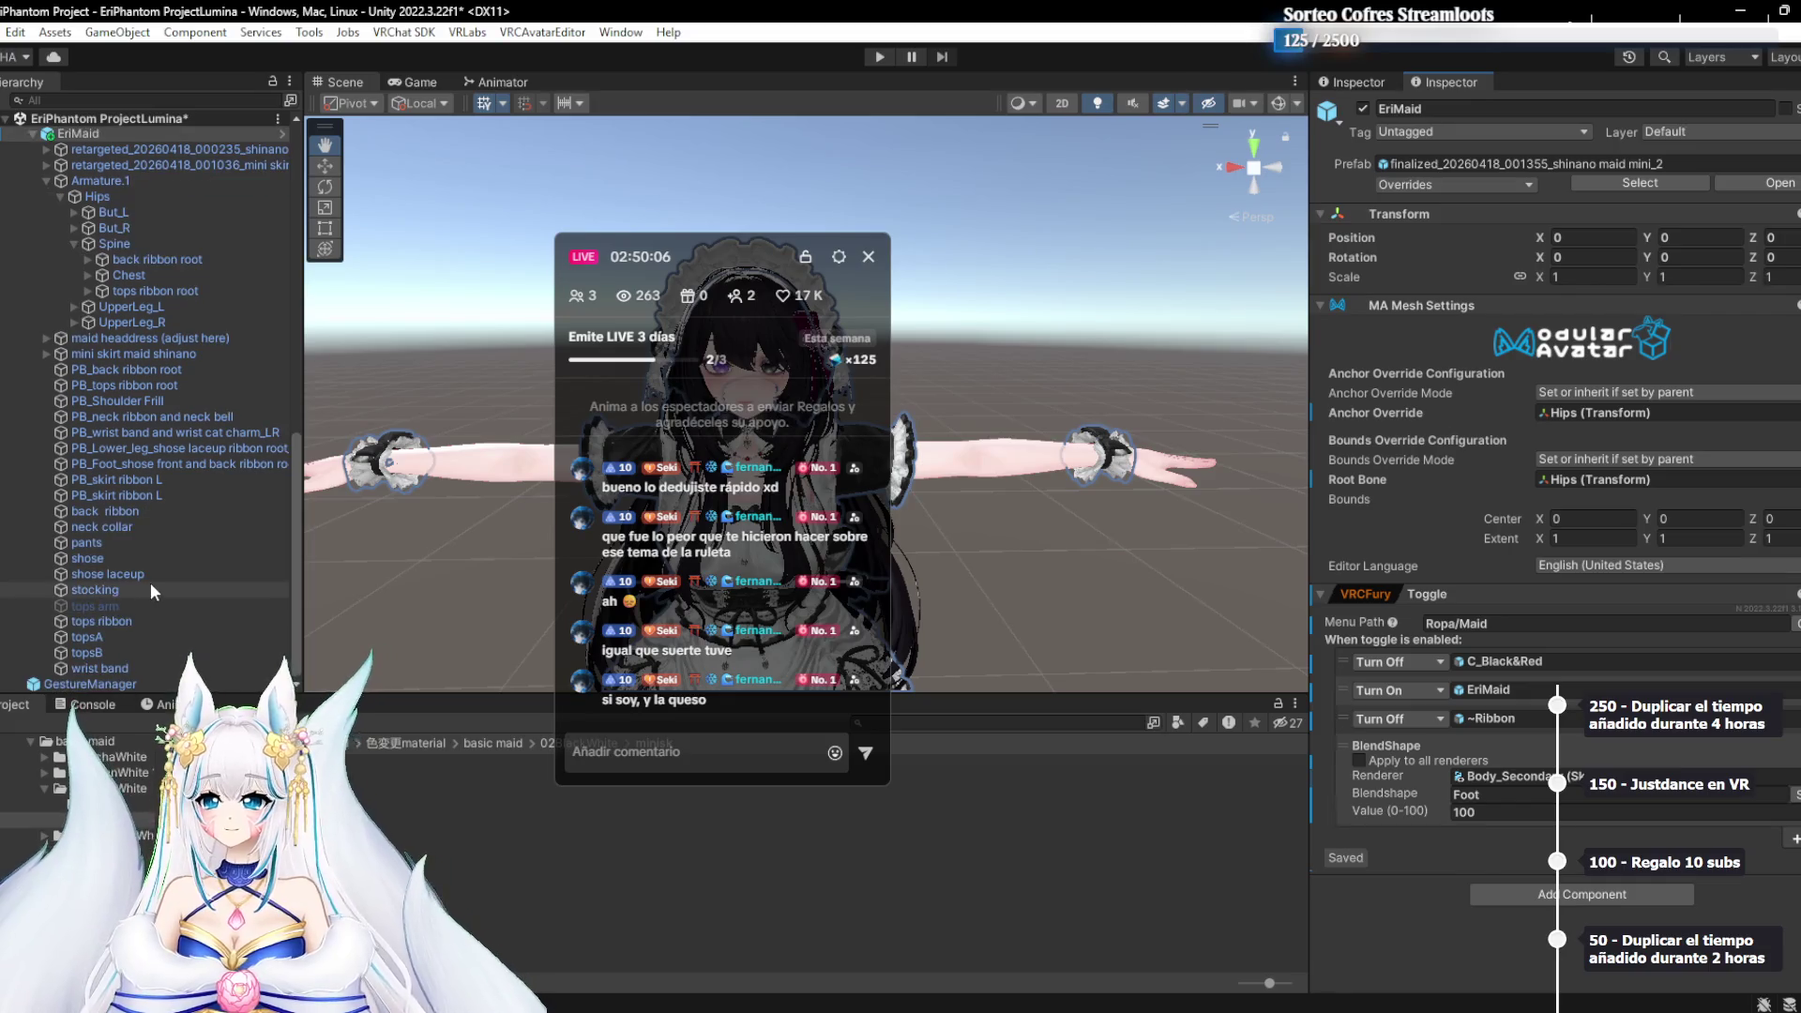
scroll(131, 220, up, 12)
scroll(130, 239, up, 8)
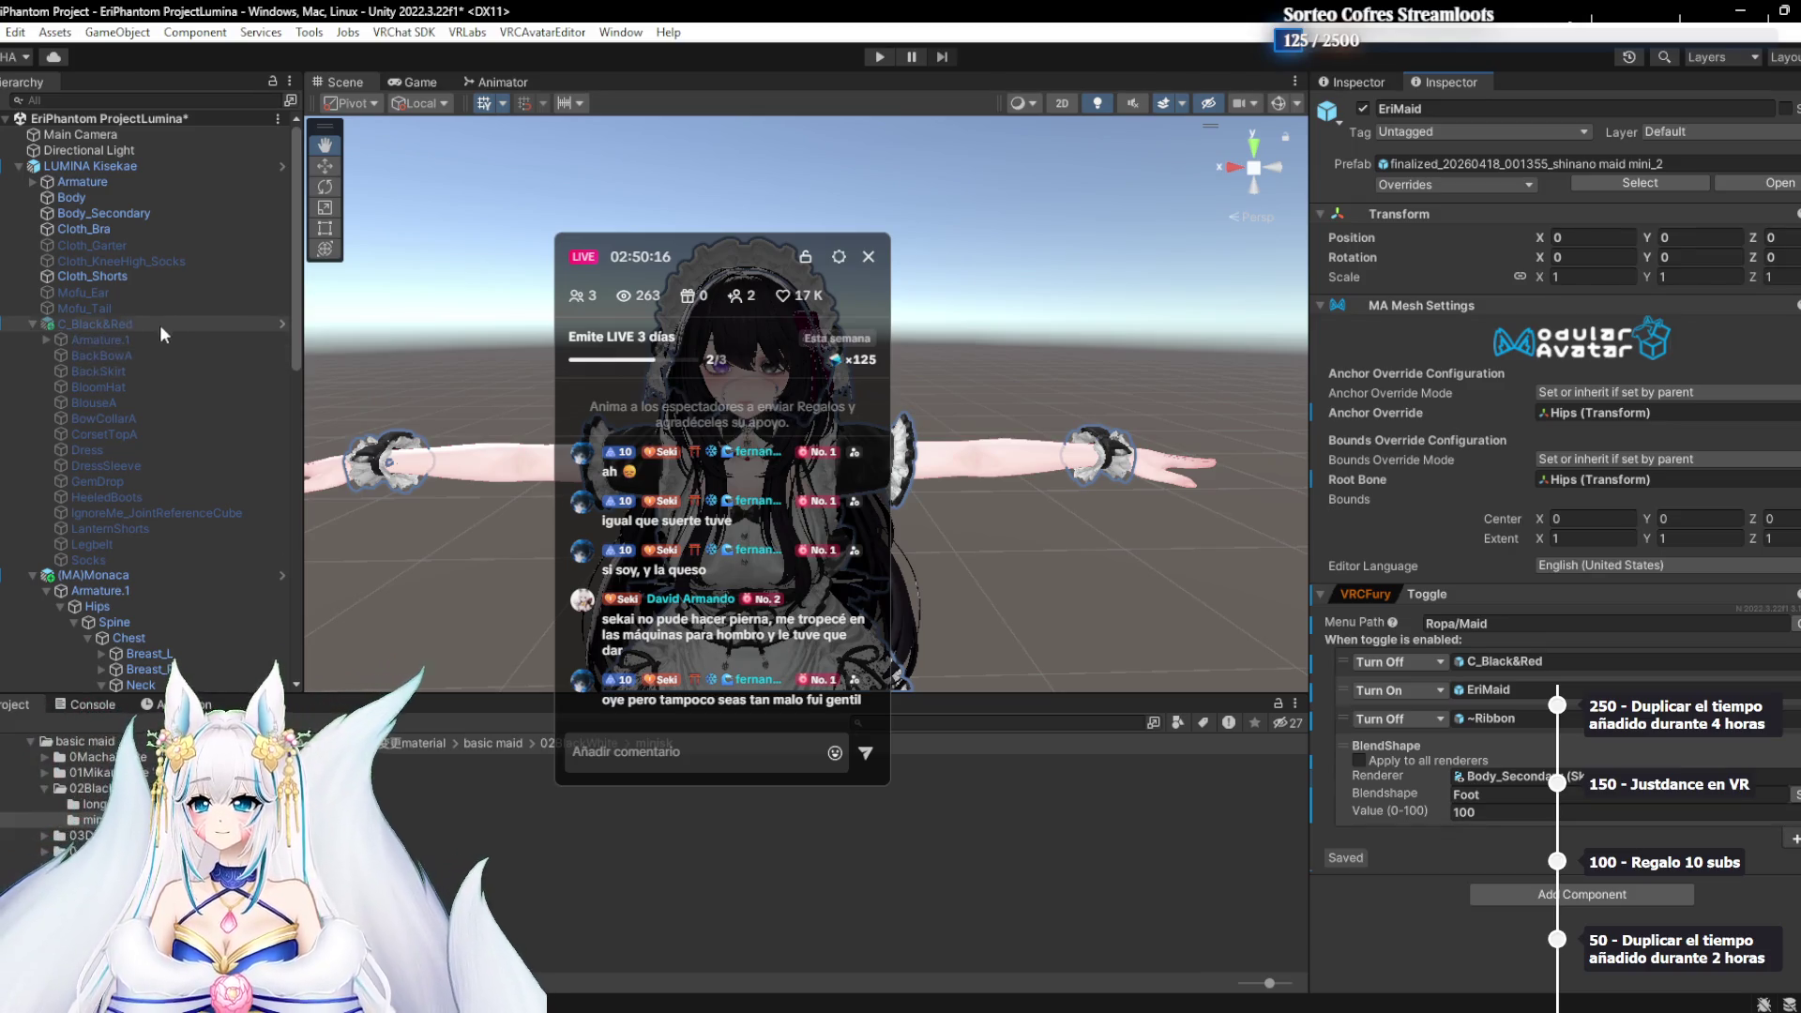
click(145, 228)
click(148, 214)
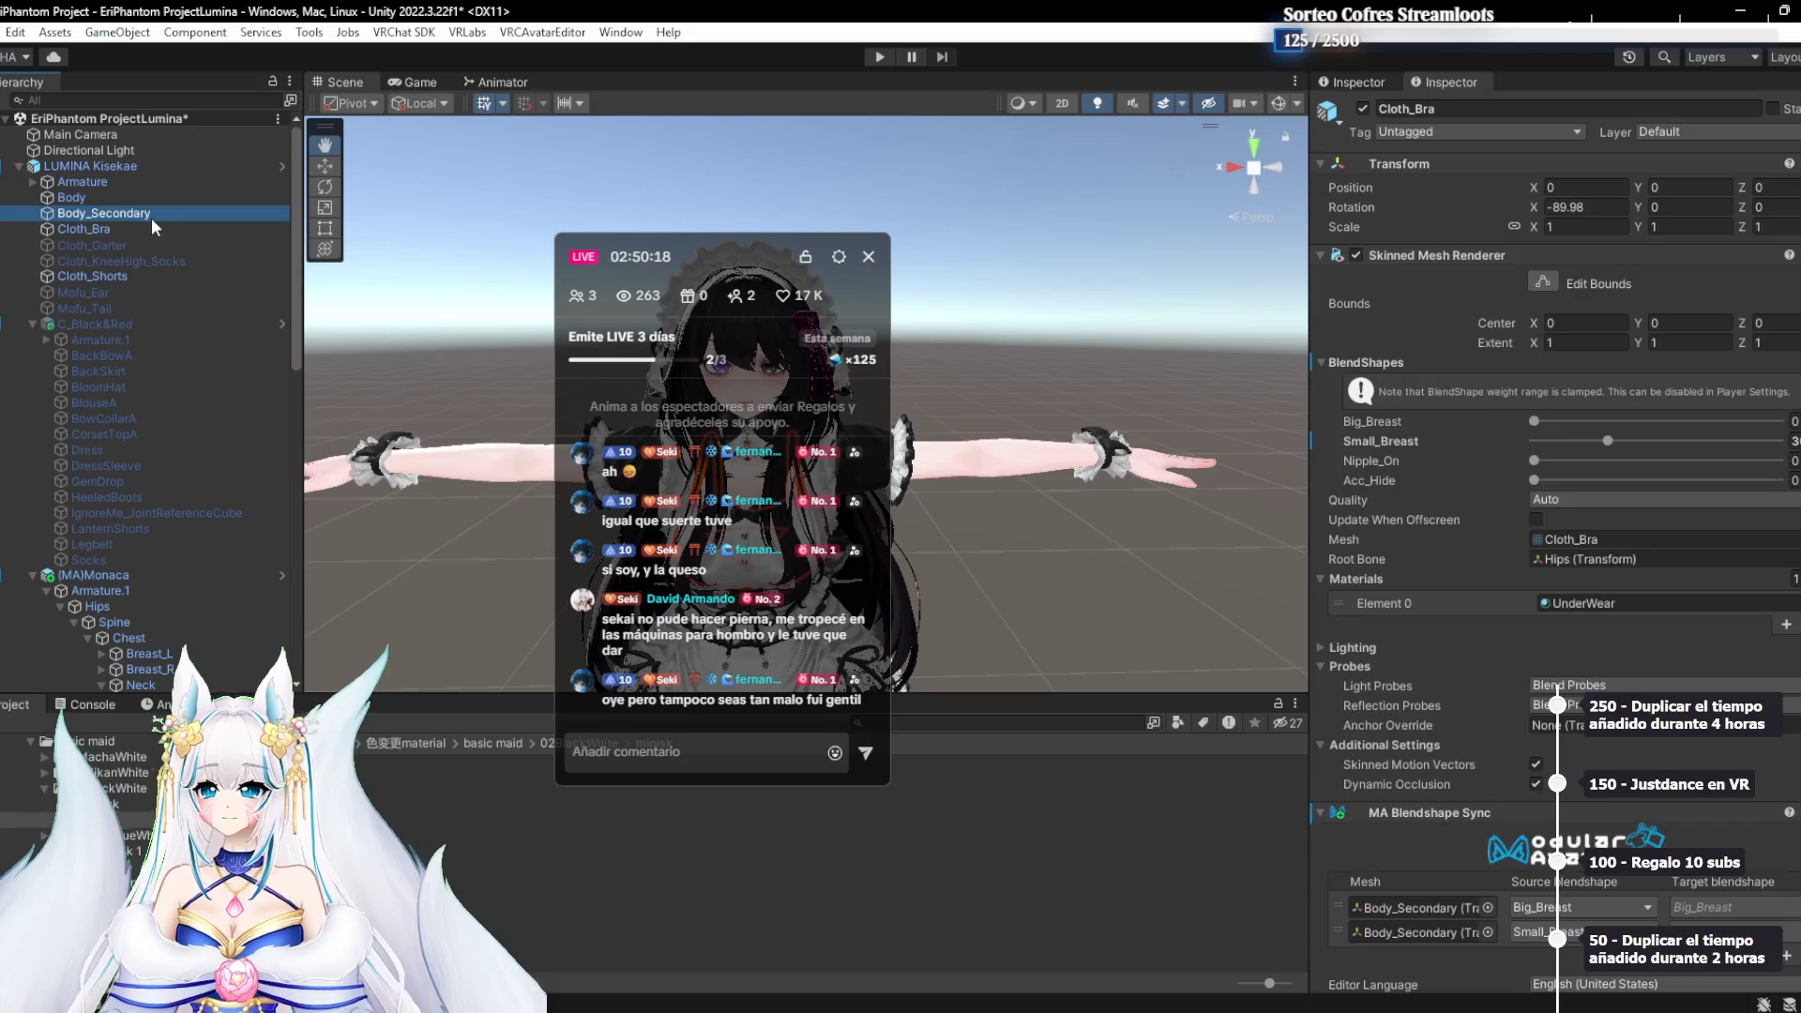
scroll(1613, 361, down, 10)
scroll(1639, 360, down, 5)
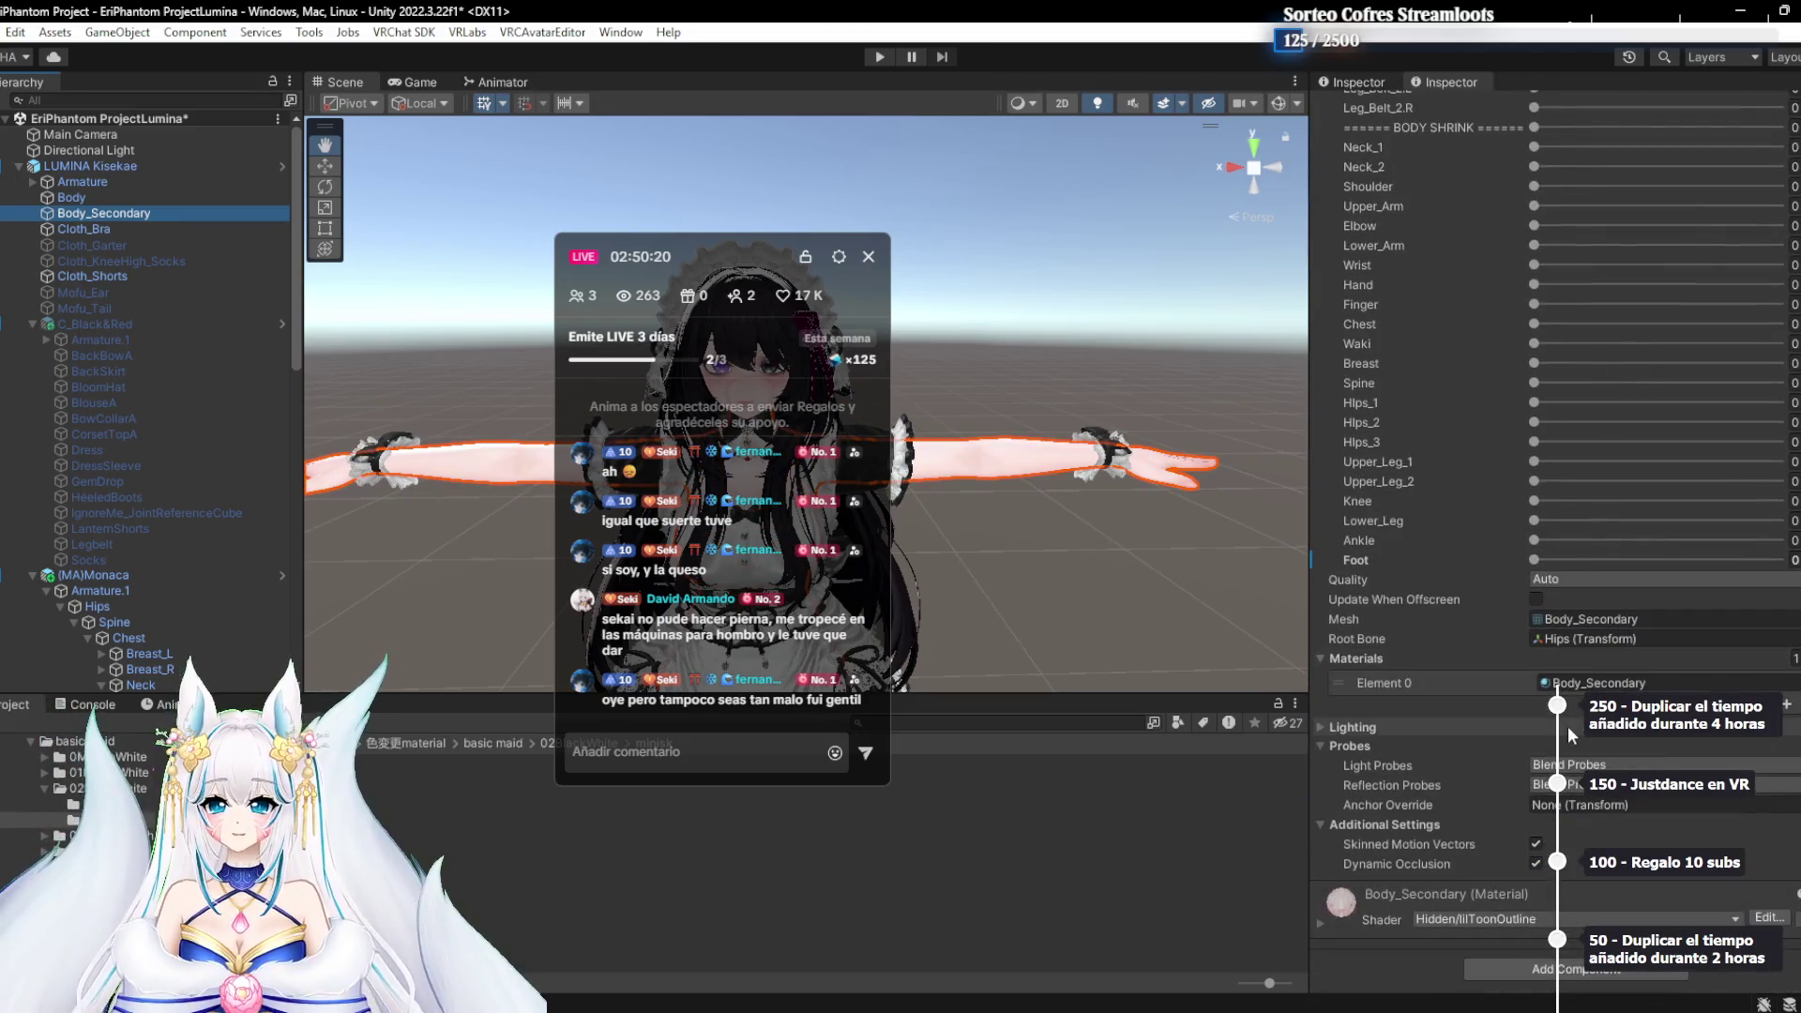
drag(1130, 569, 1058, 509)
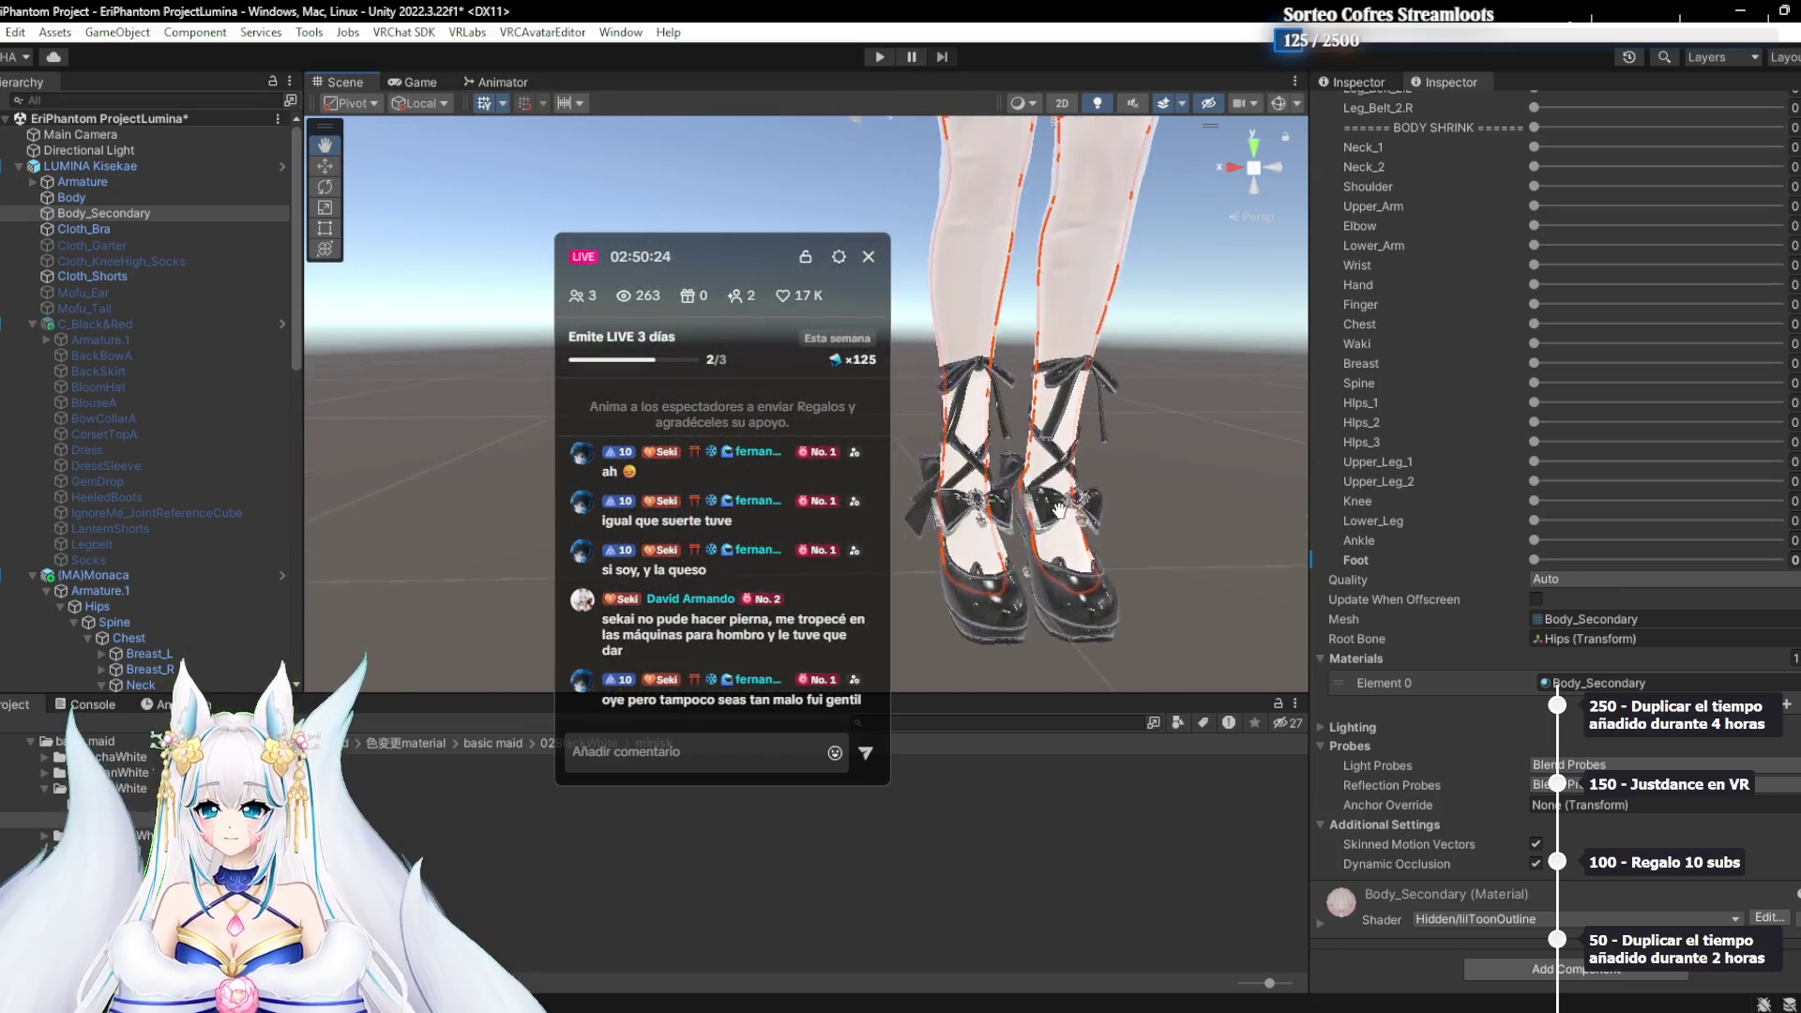
scroll(1058, 510, up, 5)
mouse_move(1154, 500)
mouse_down()
mouse_move(786, 573)
mouse_move(1037, 366)
mouse_move(1137, 320)
mouse_move(1075, 471)
mouse_up()
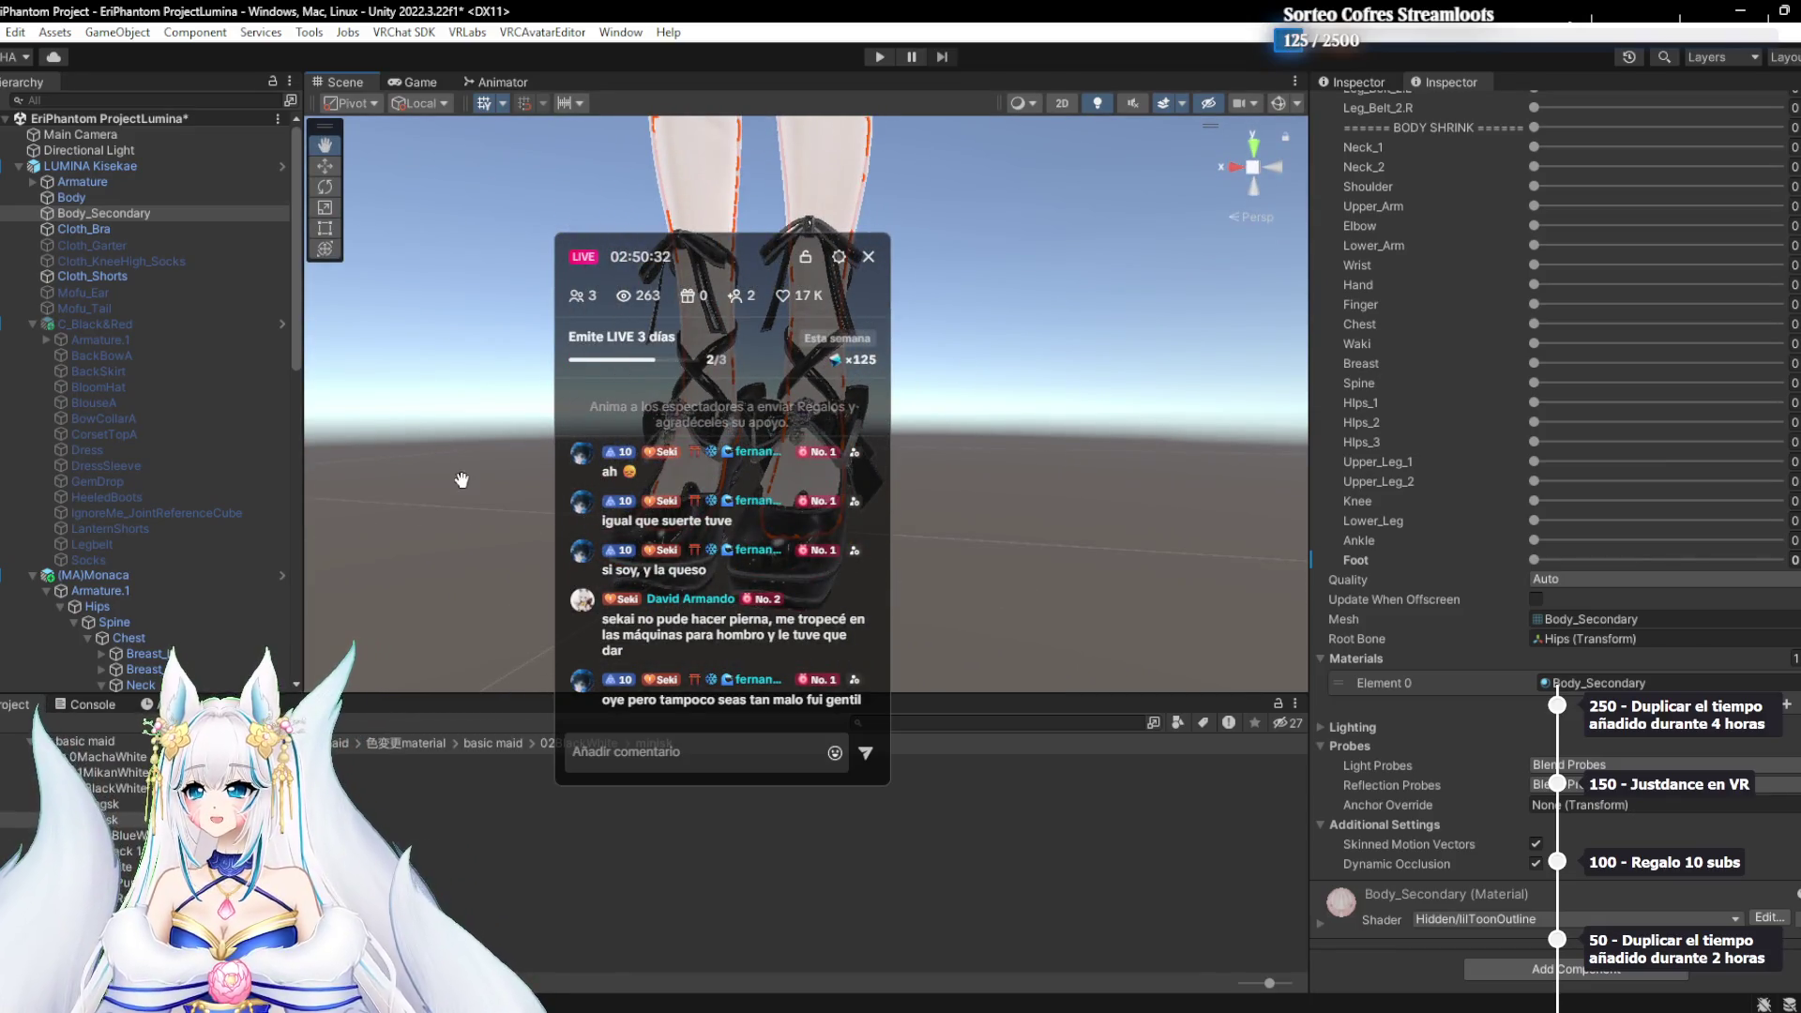
scroll(222, 486, down, 10)
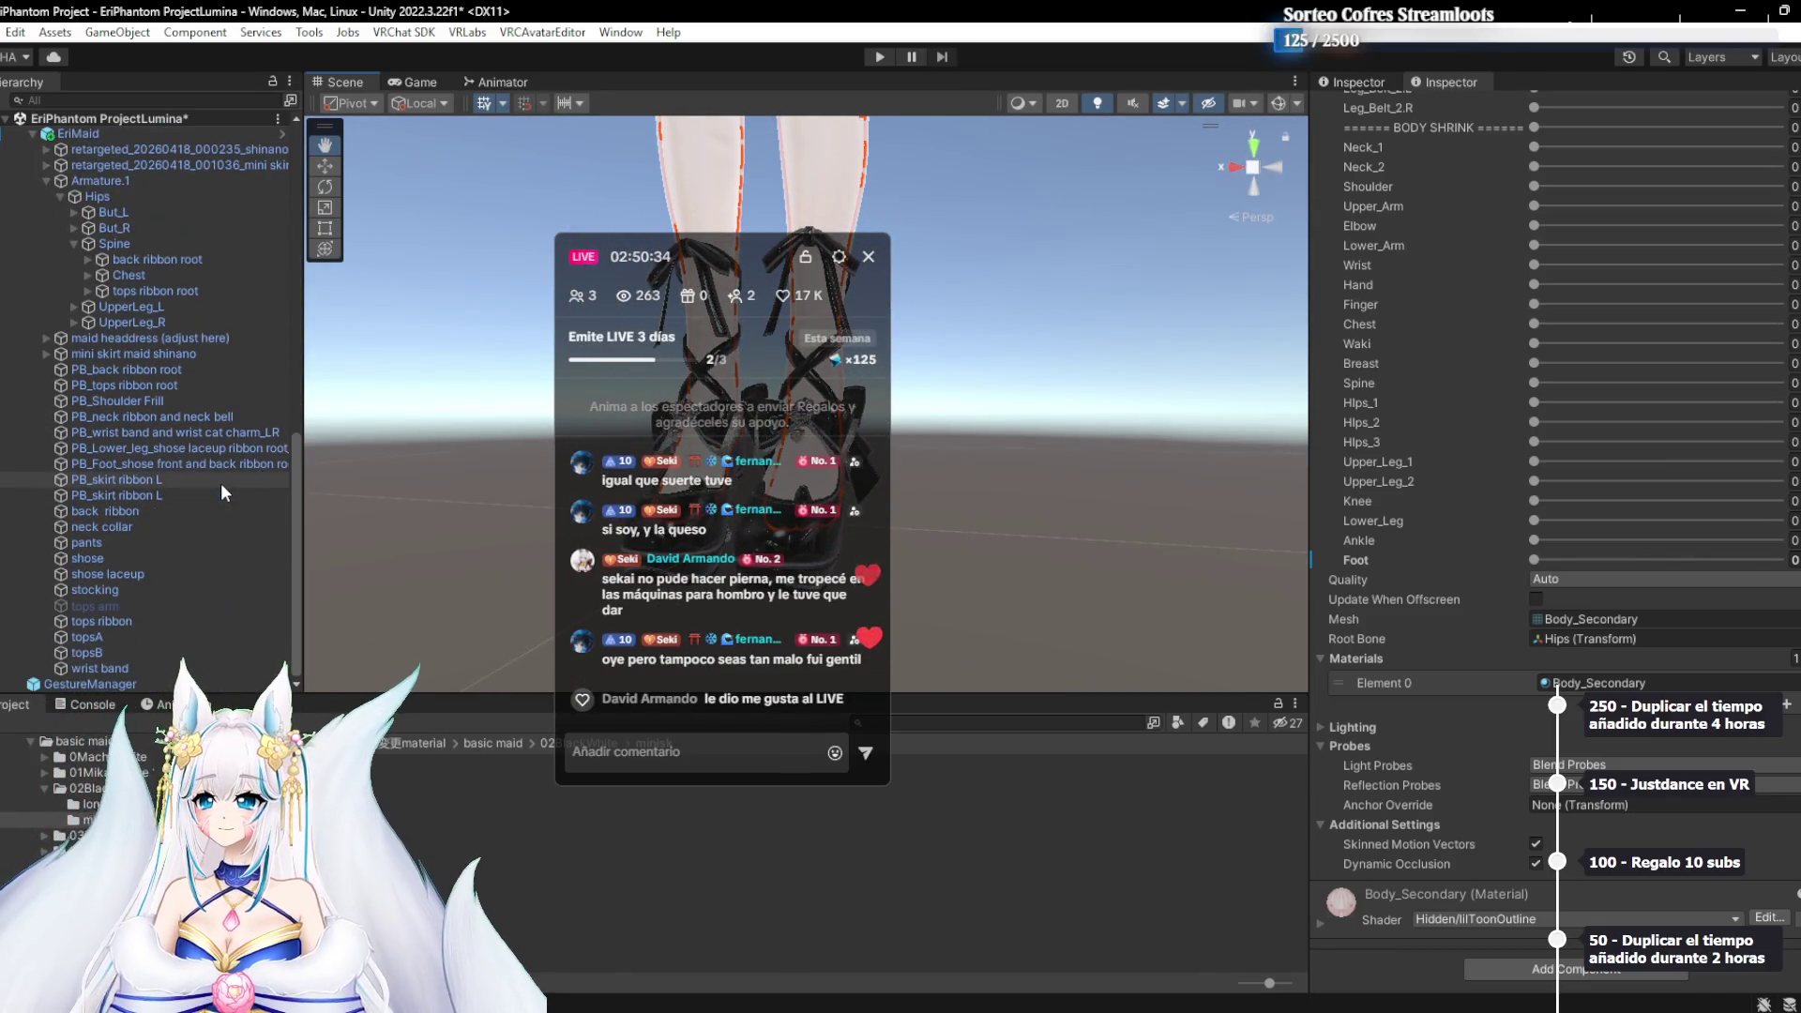
double_click(144, 608)
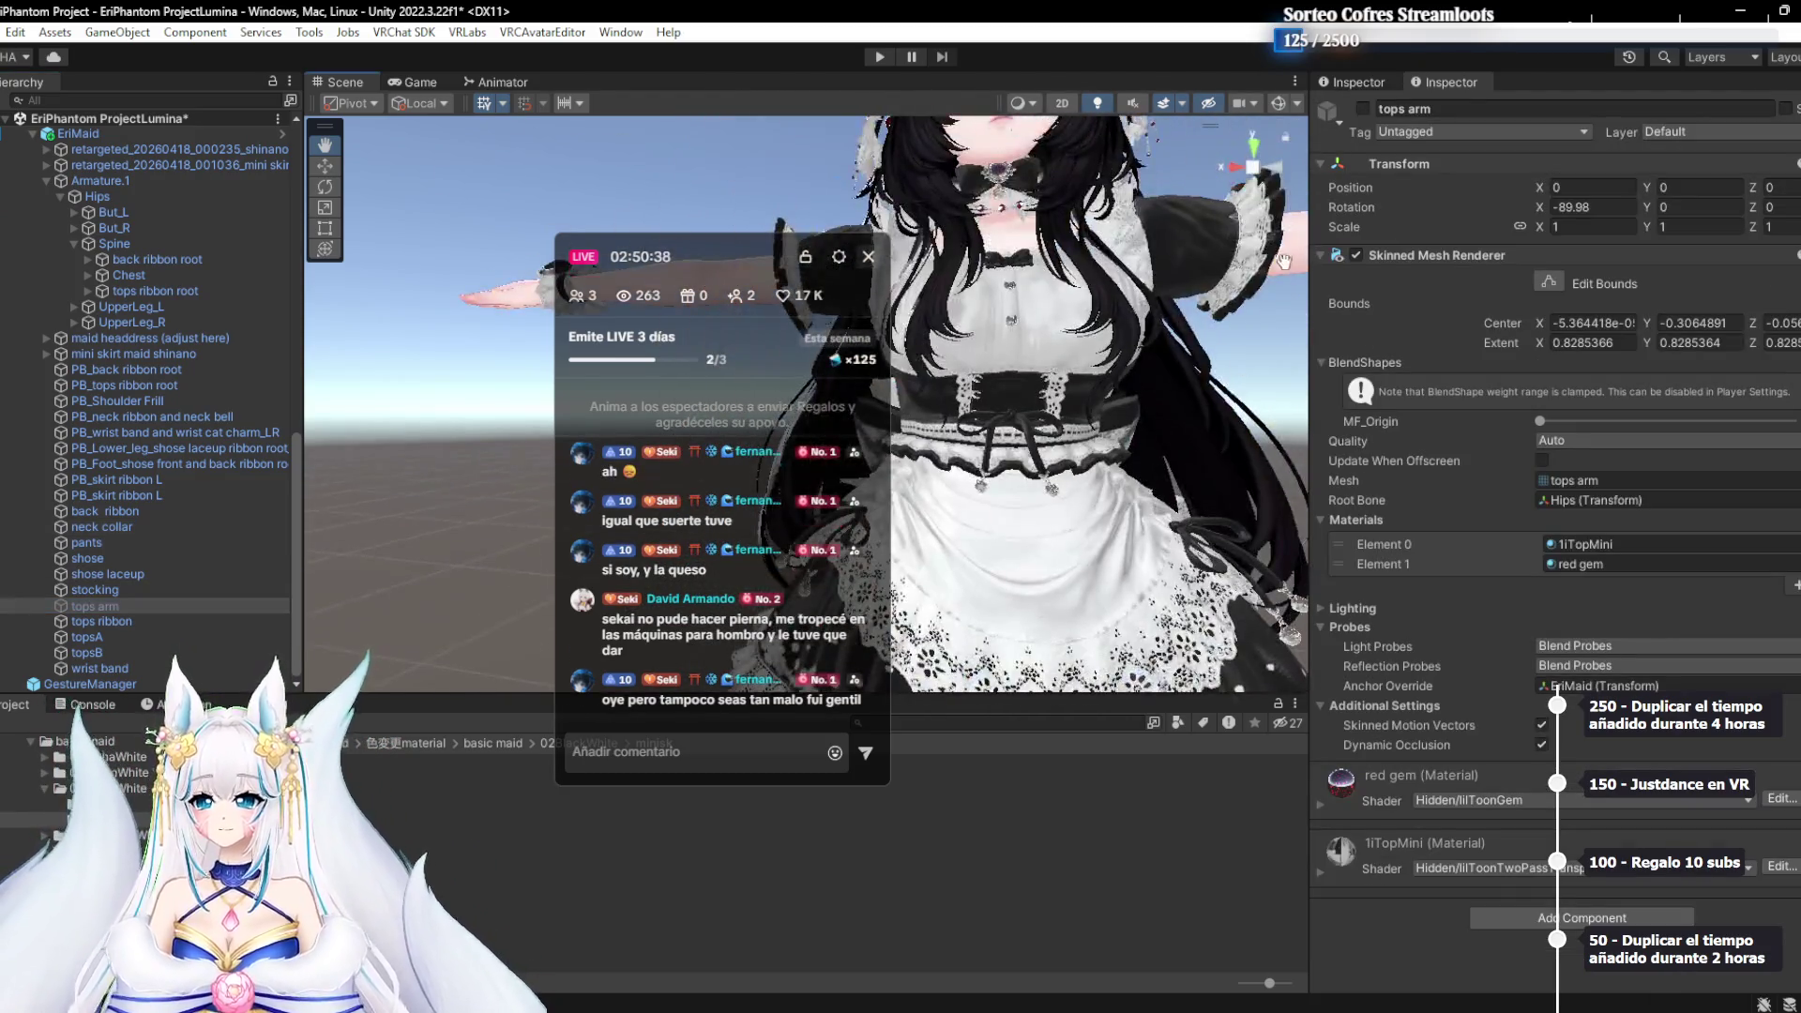
click(1364, 109)
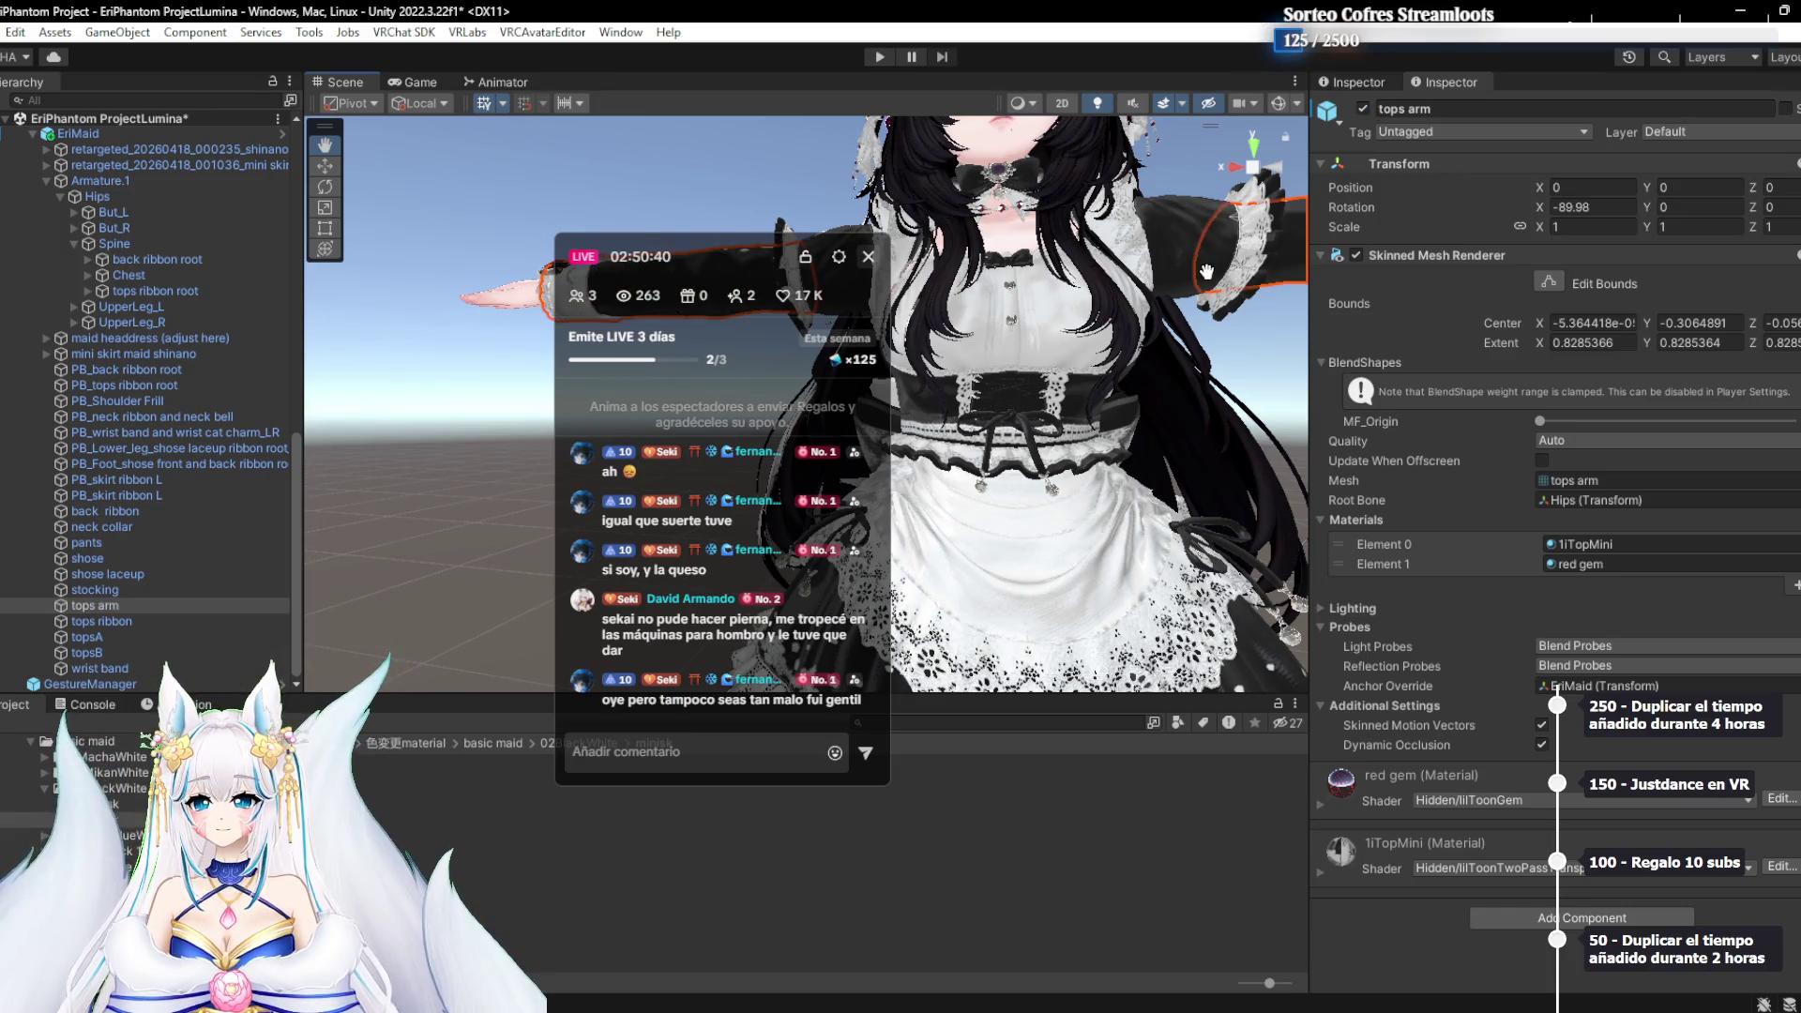
key(f)
click(1363, 109)
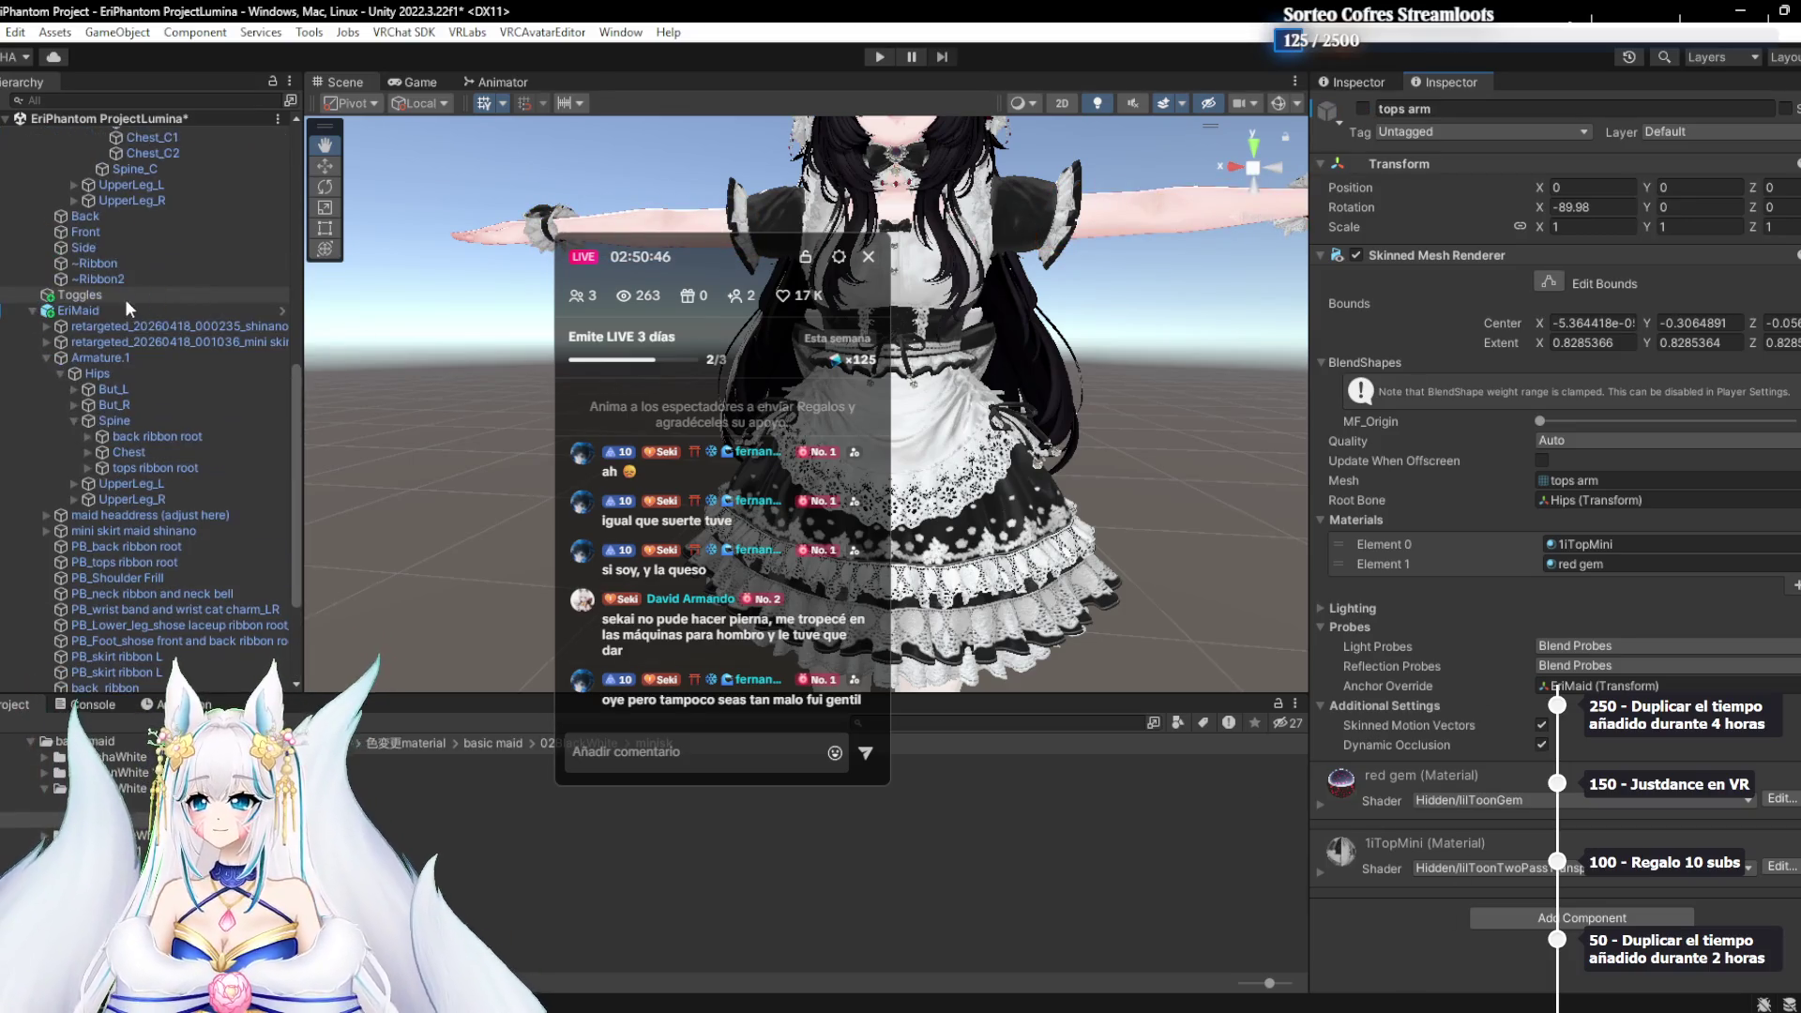
click(78, 133)
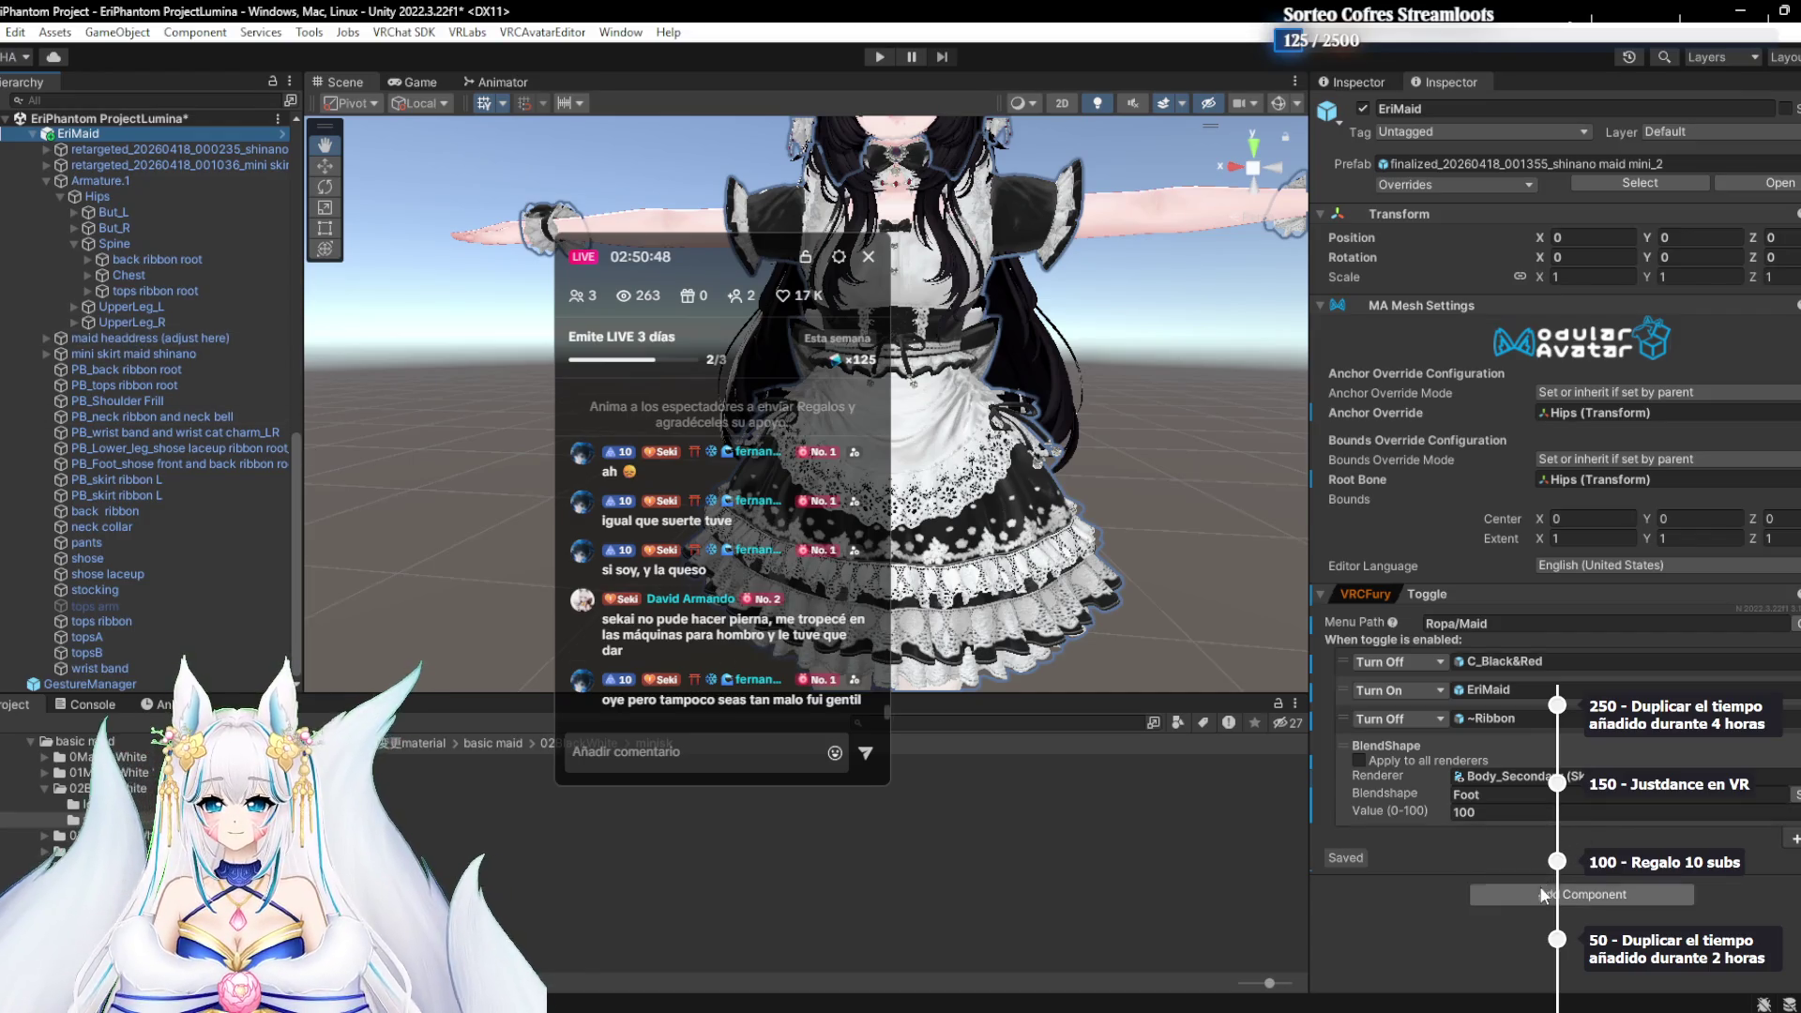
Add a VRCFury Toggle to EriMaid with menu path 'Mangas Largas' and Saved enabled
click(1538, 897)
text(togg)
click(1529, 764)
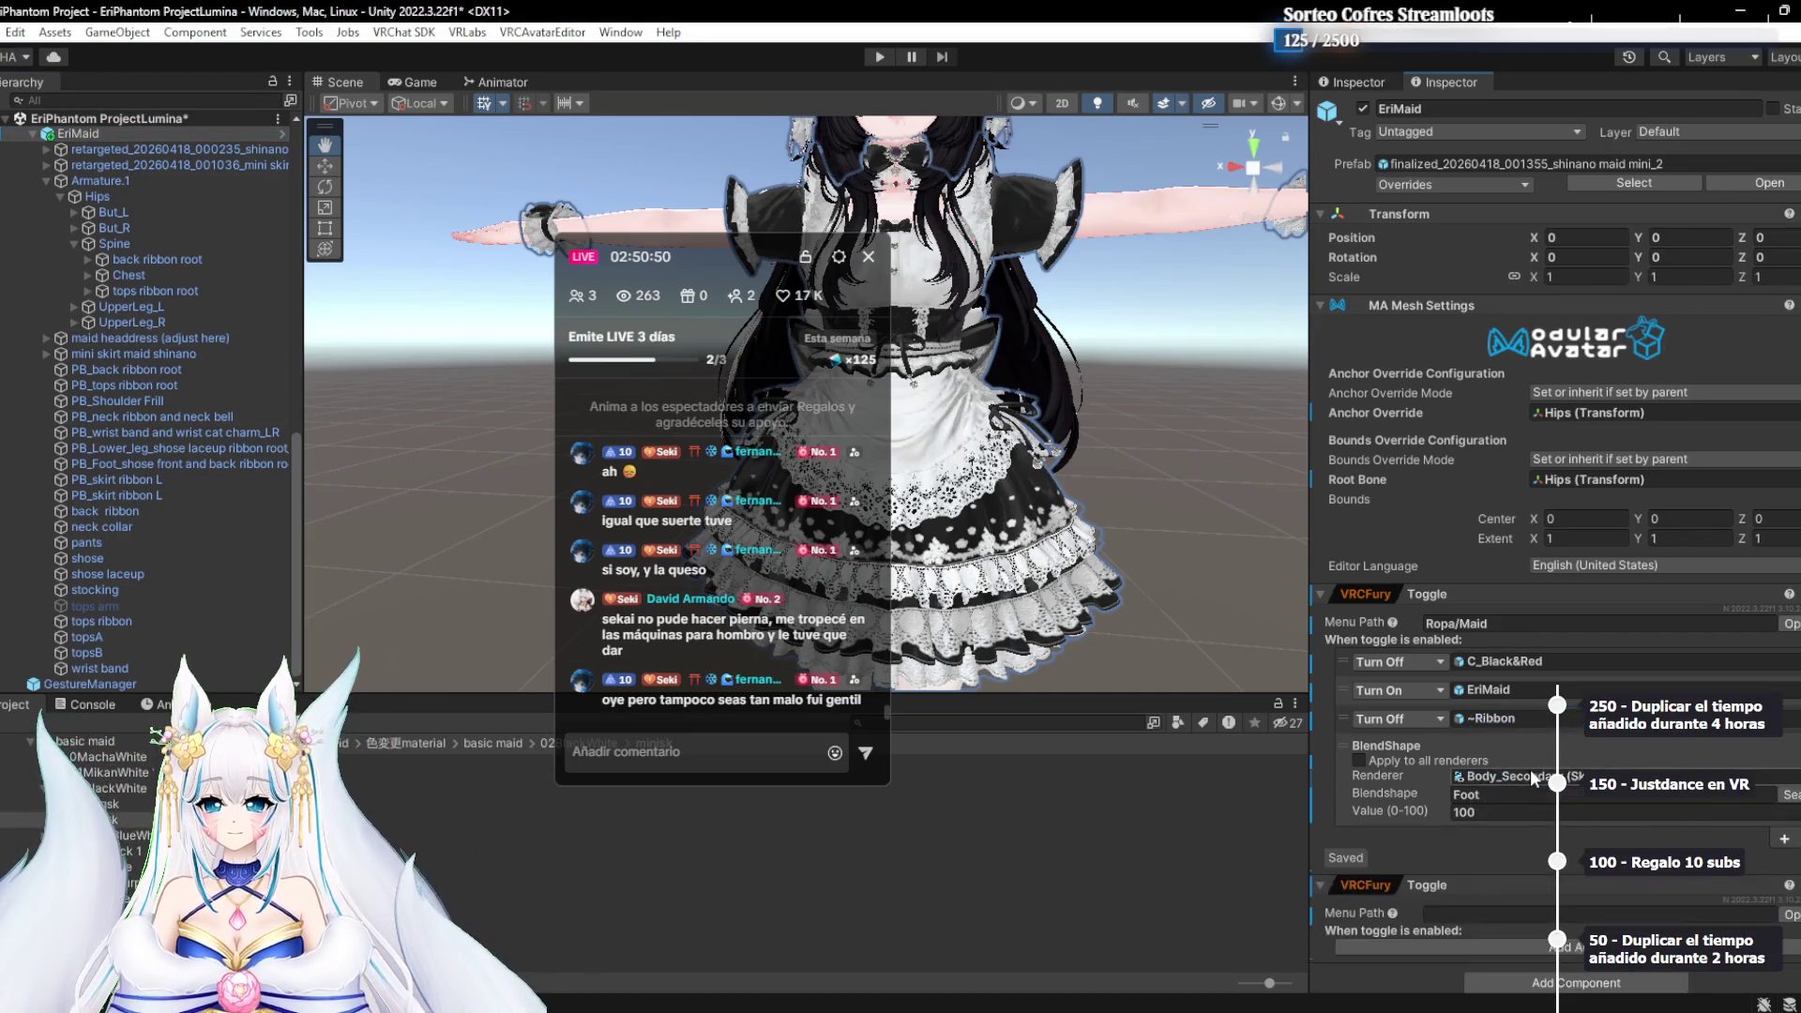
click(1486, 902)
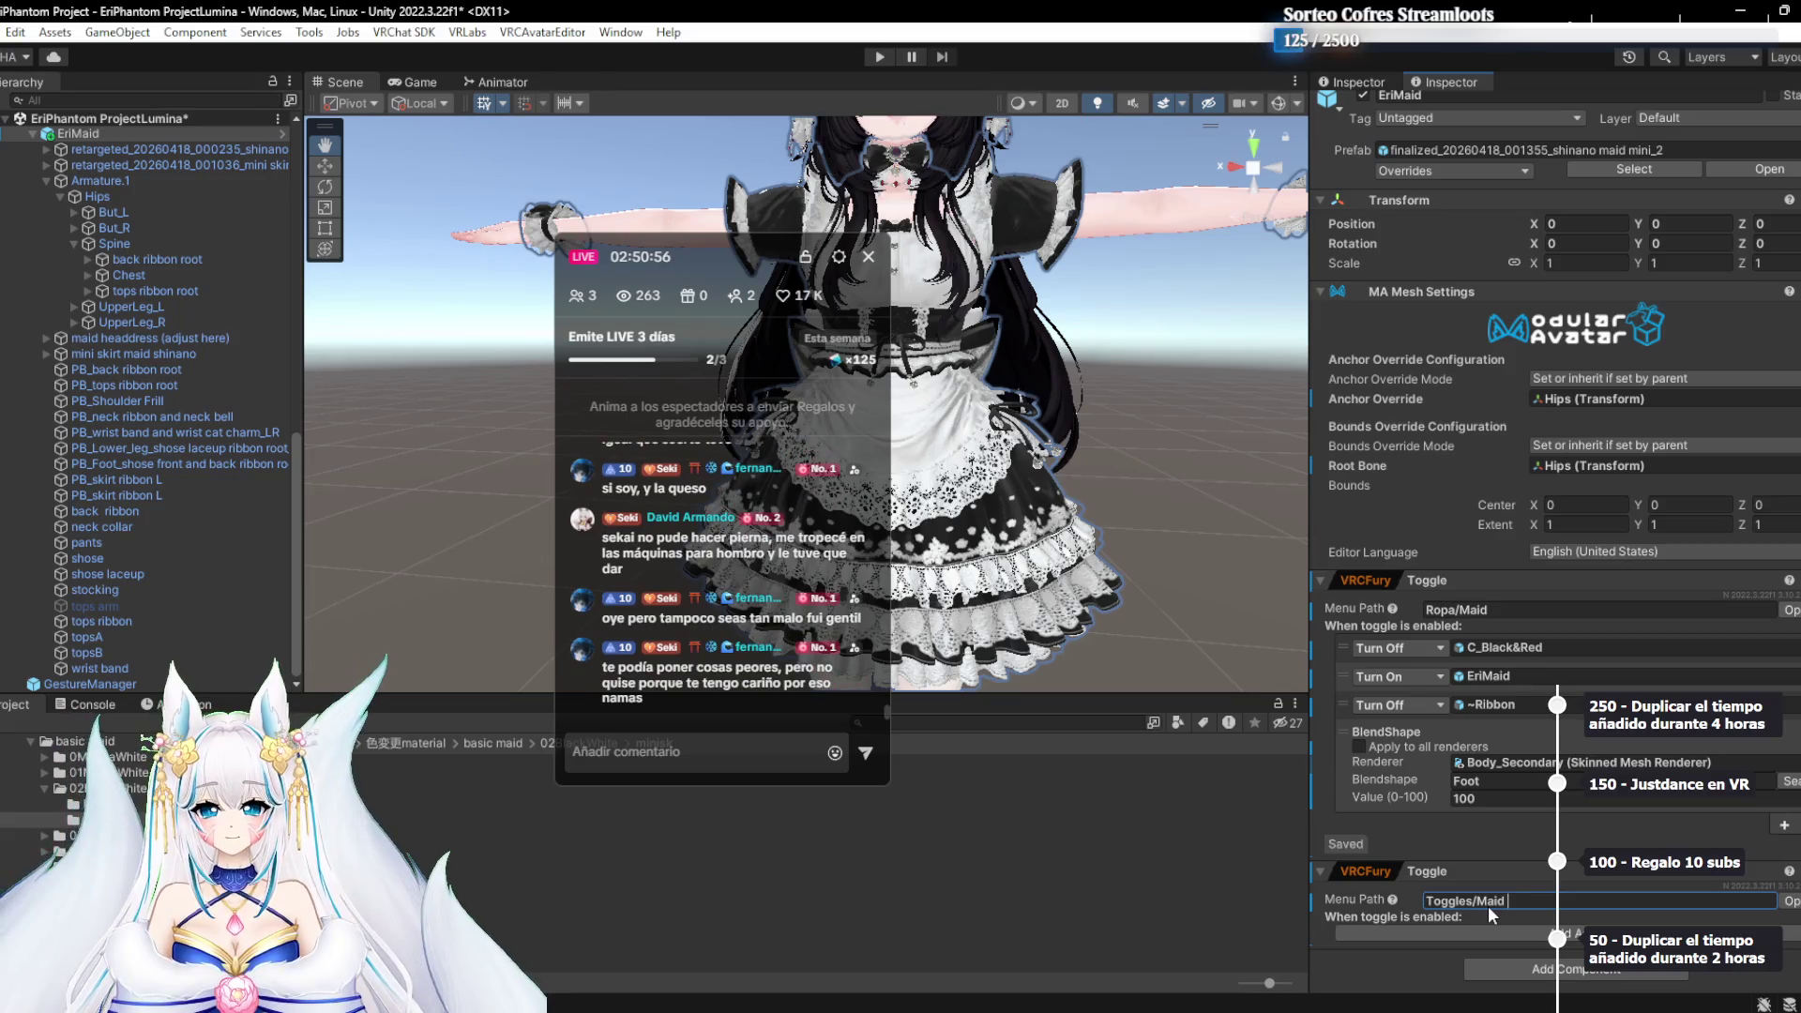
text(/Mang)
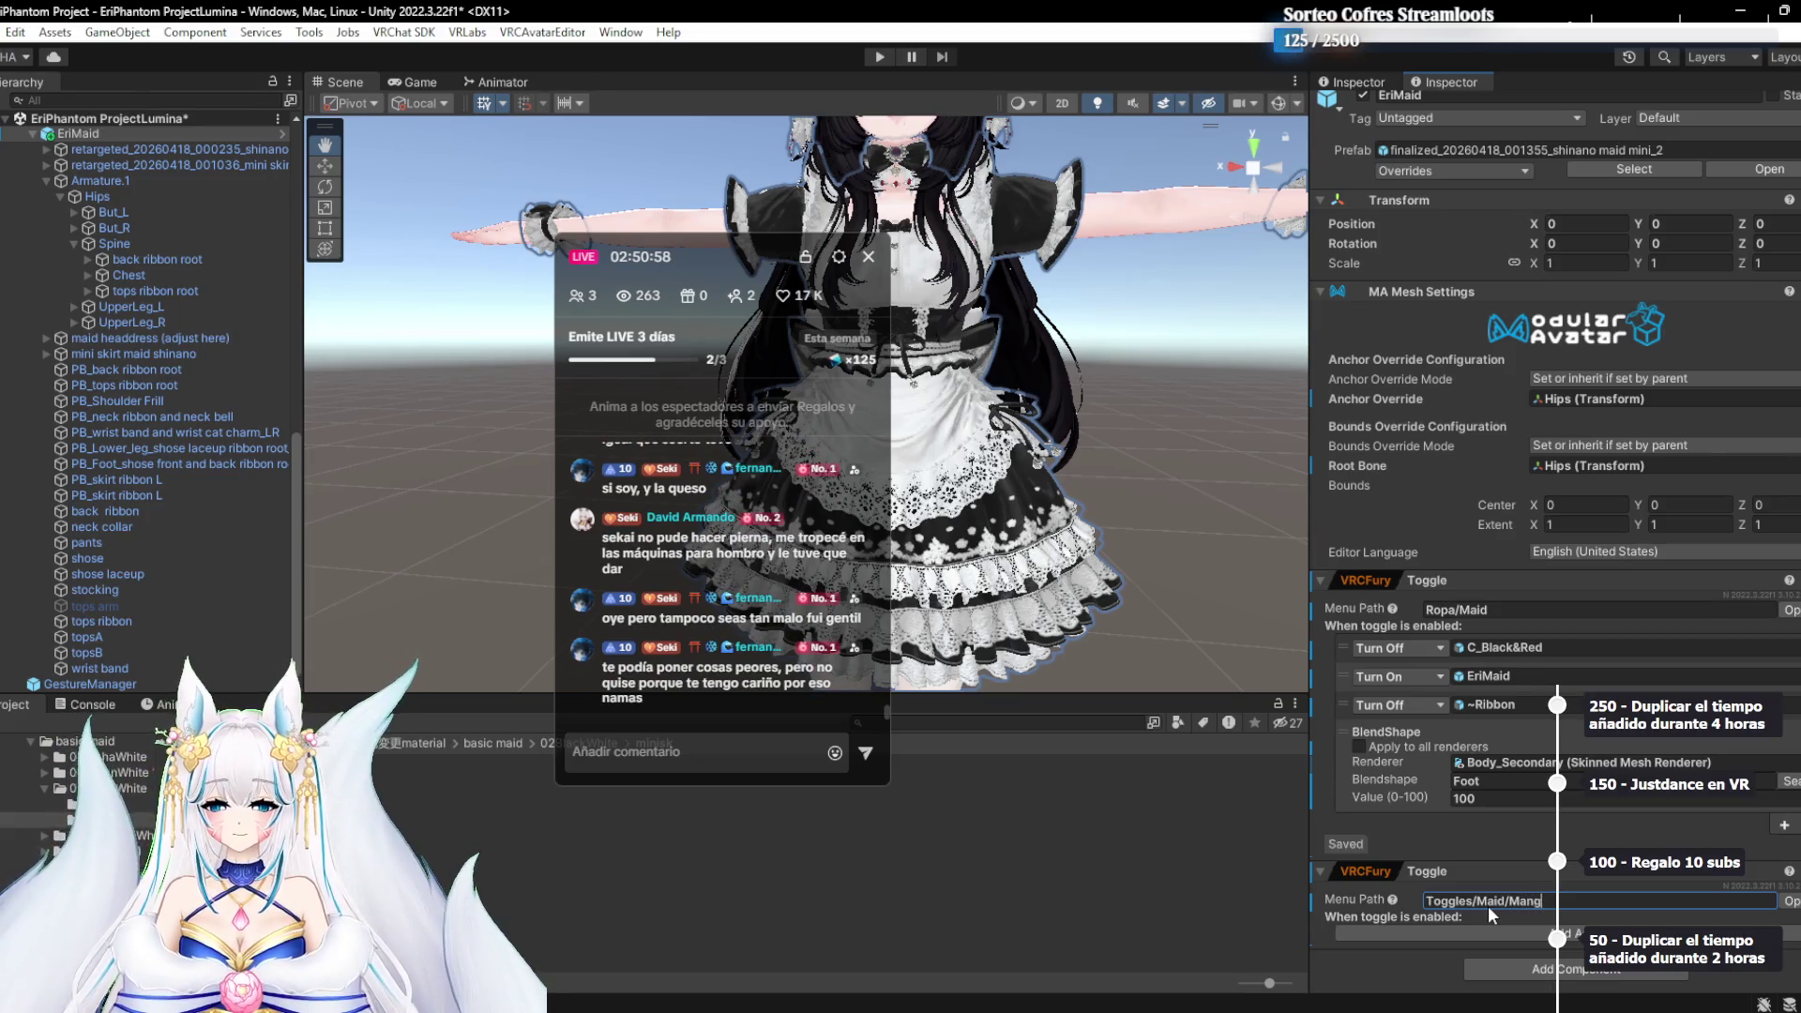
text(as Largas)
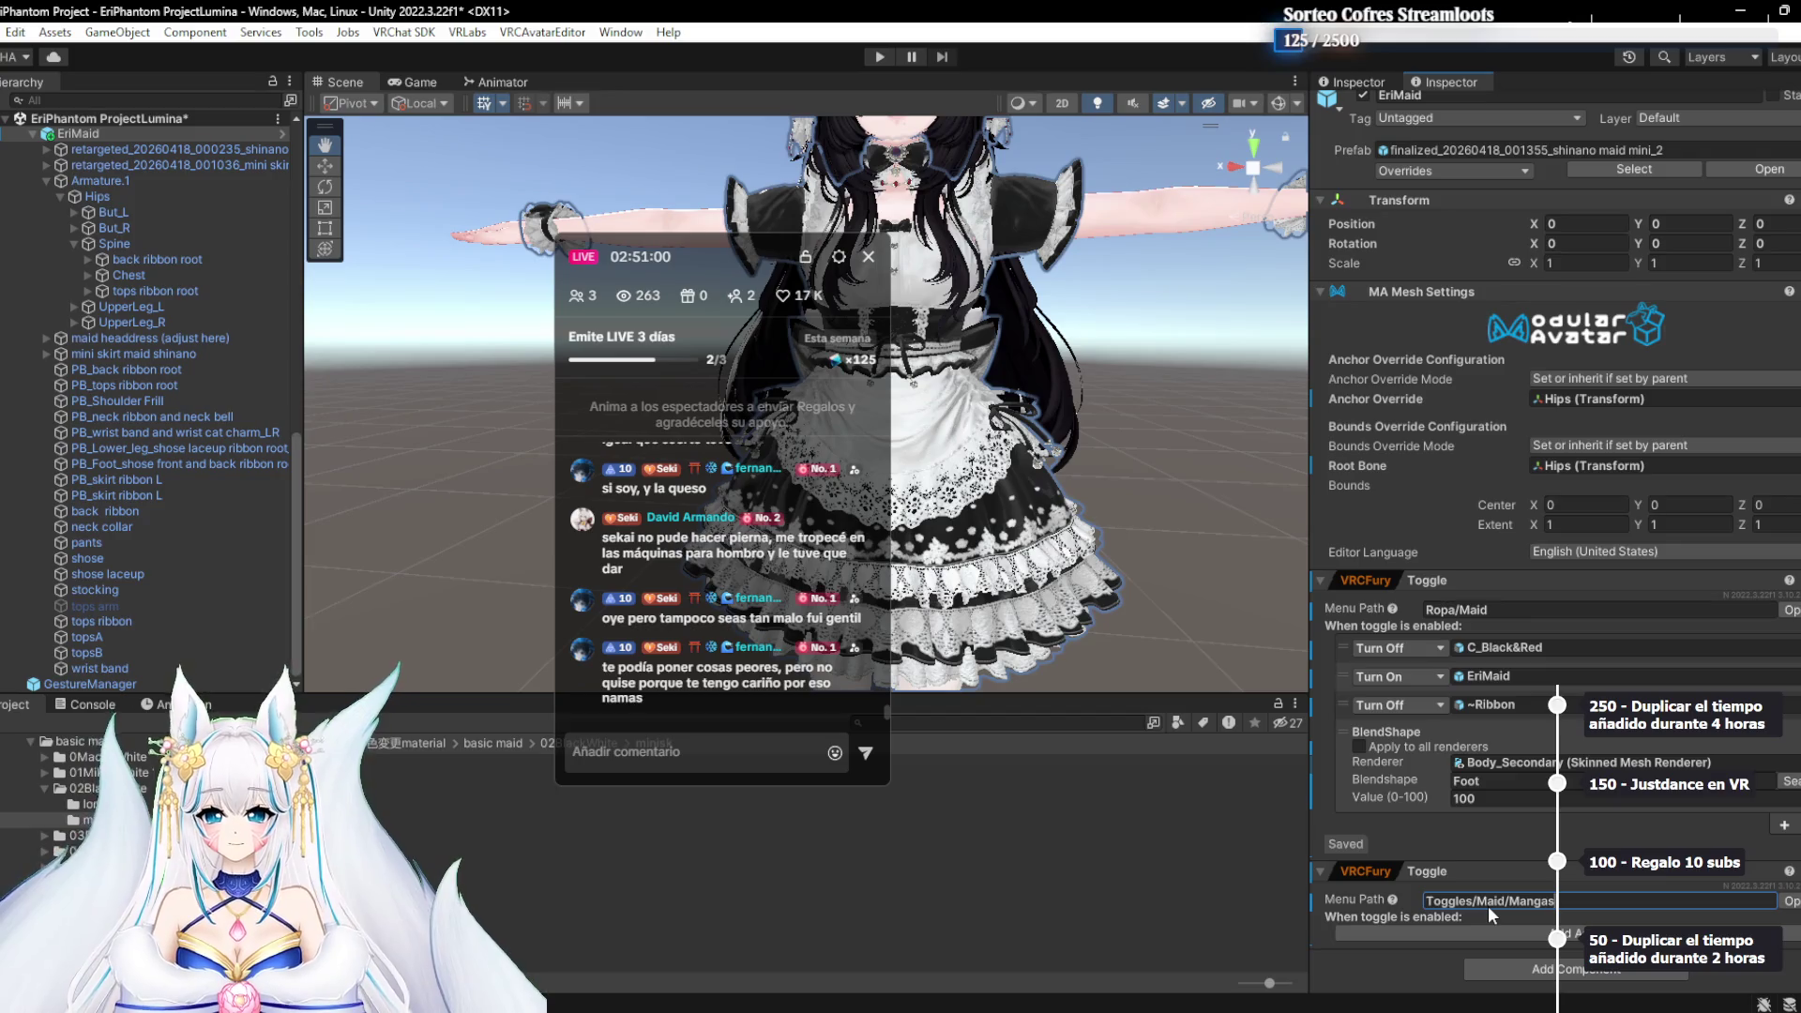
click(1790, 901)
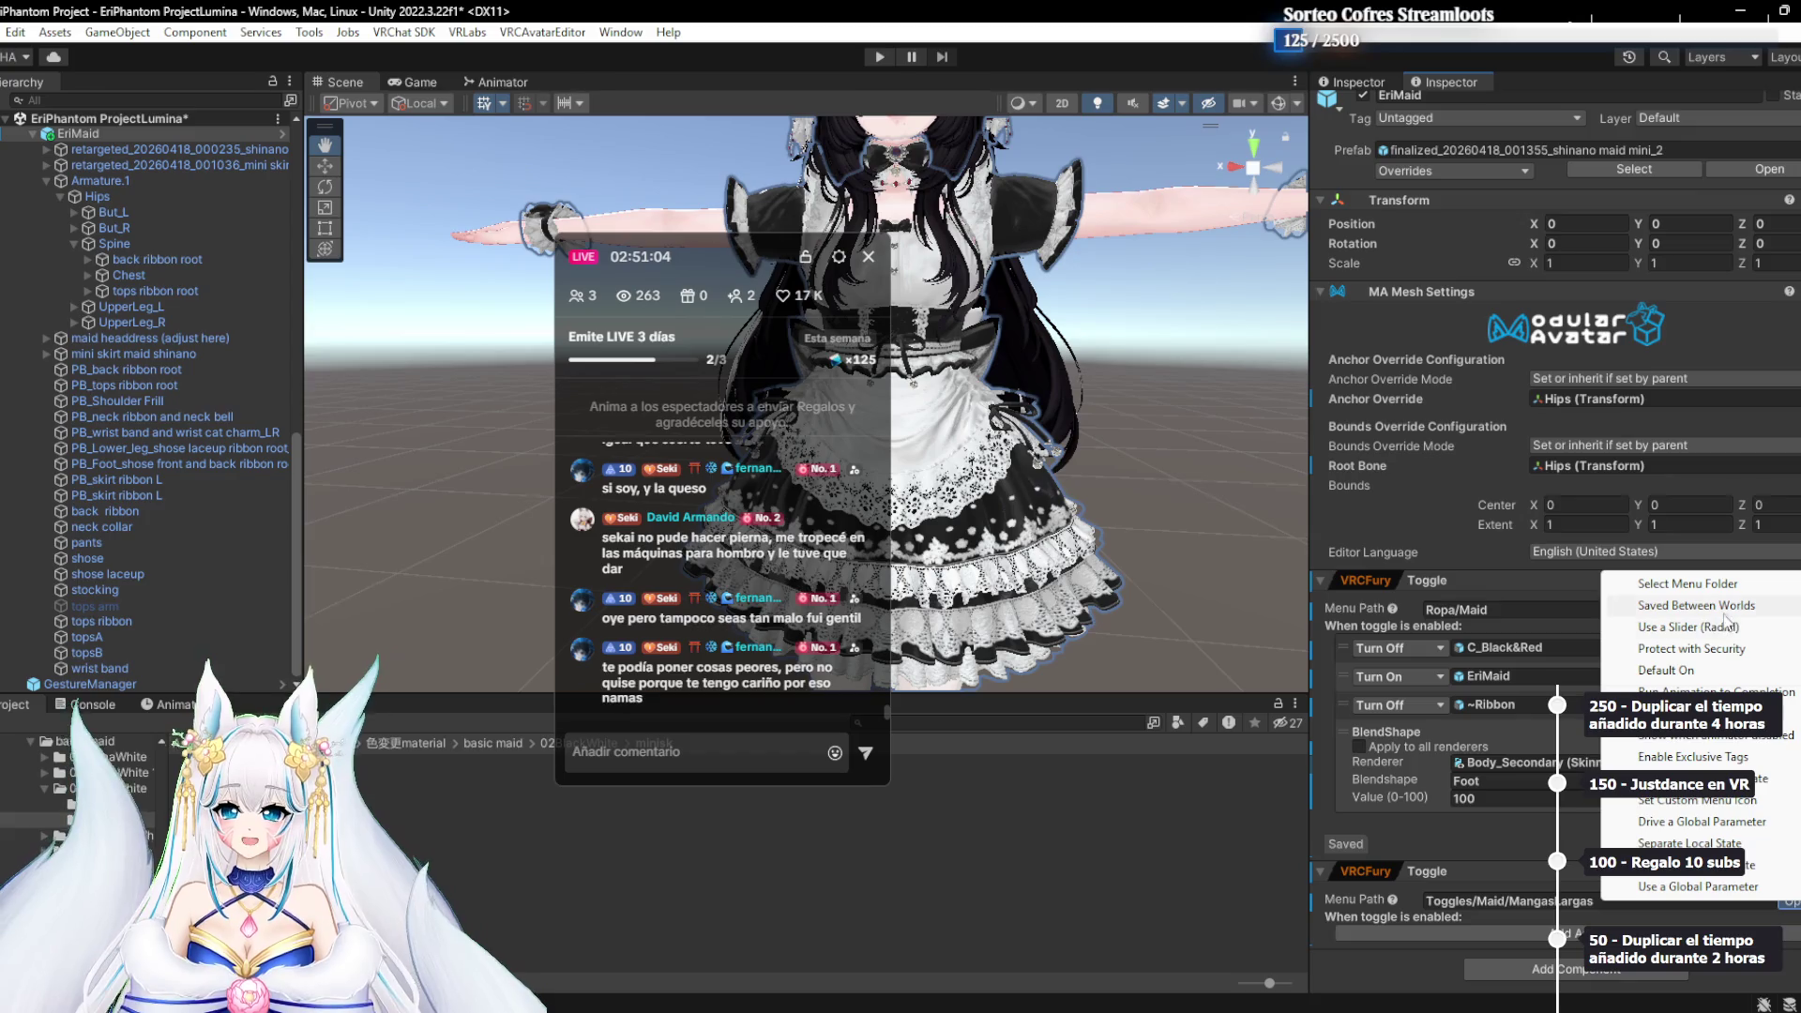
click(1697, 605)
Add an Animation Clip action and start recording a new clip named Maid
click(1457, 929)
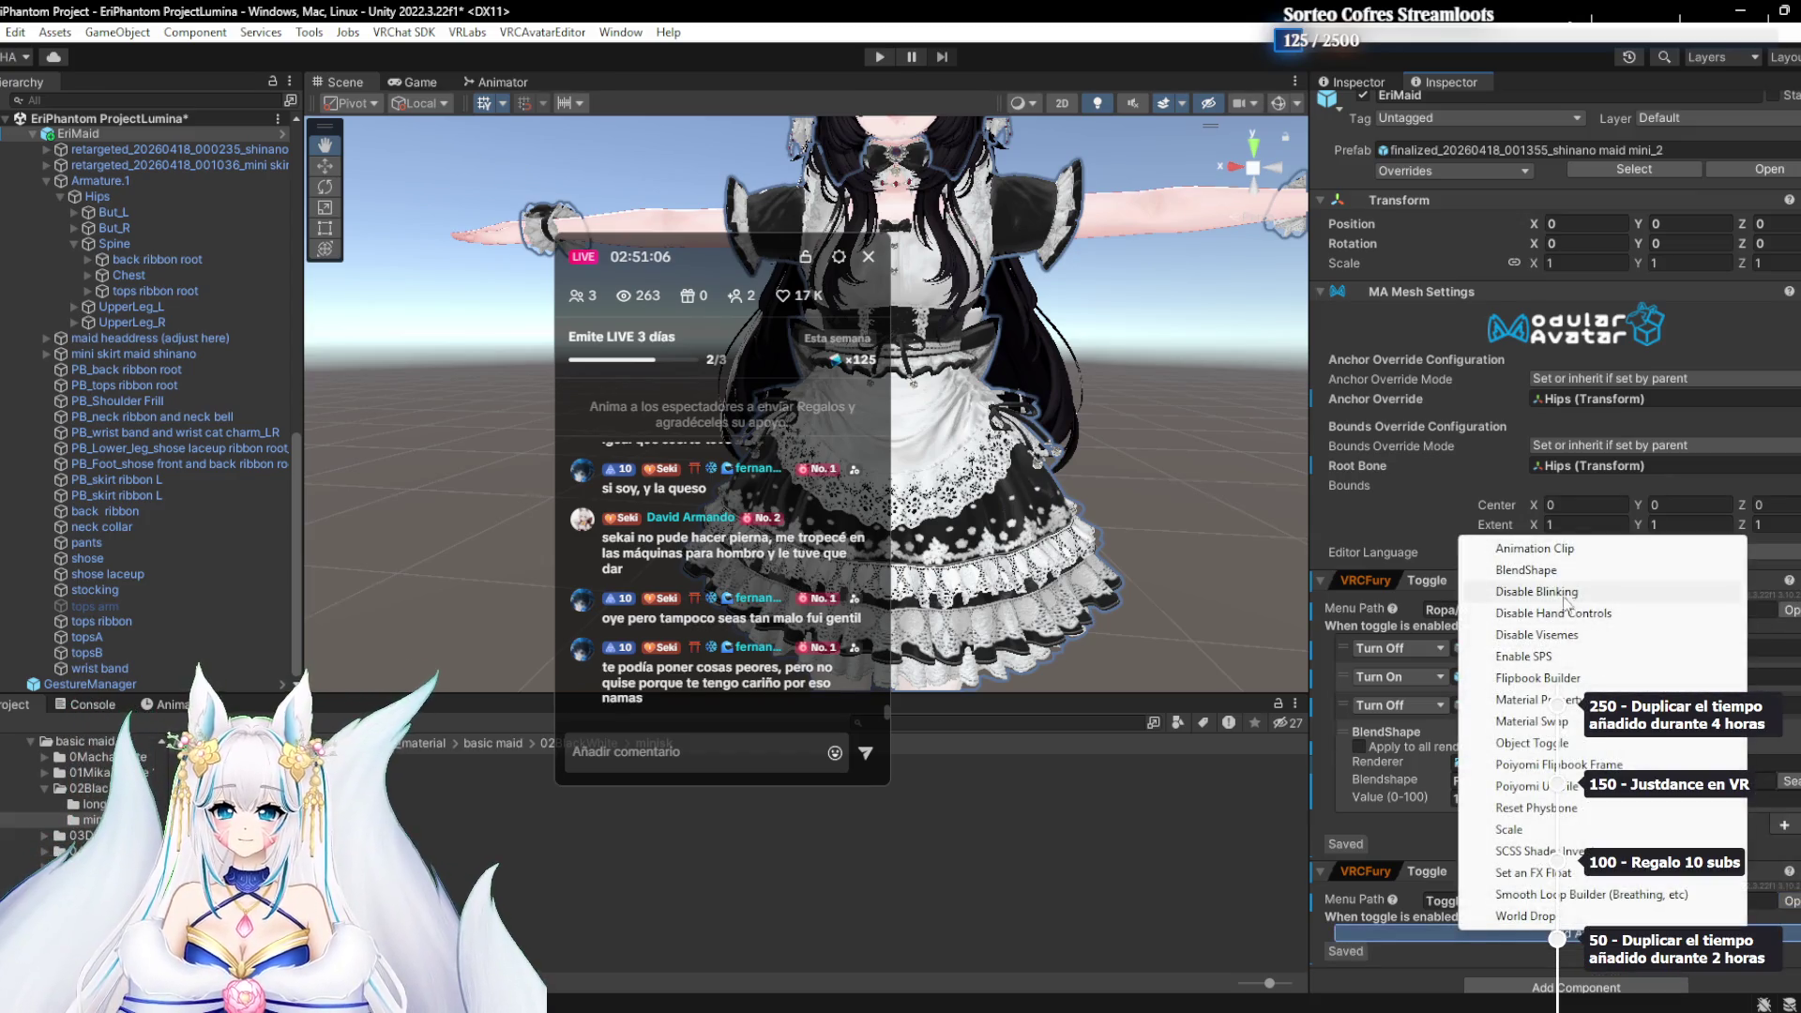
click(1555, 553)
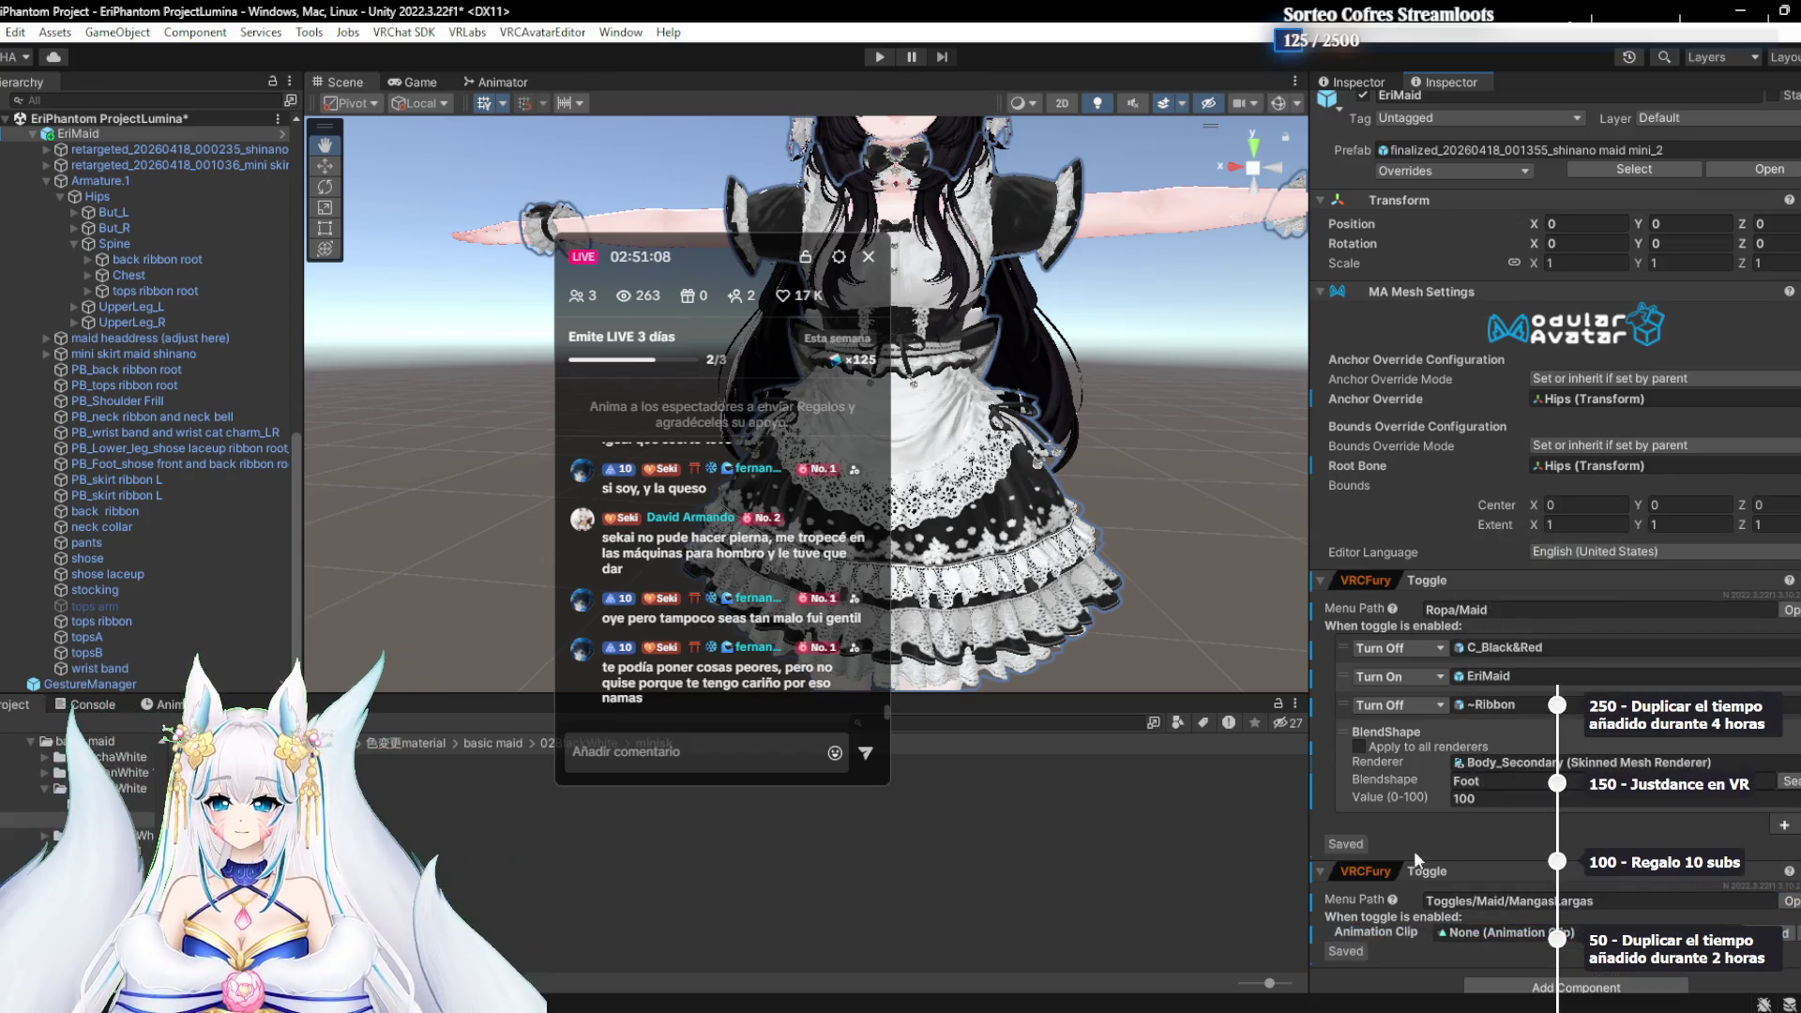
scroll(1414, 850, down, 1)
click(1740, 917)
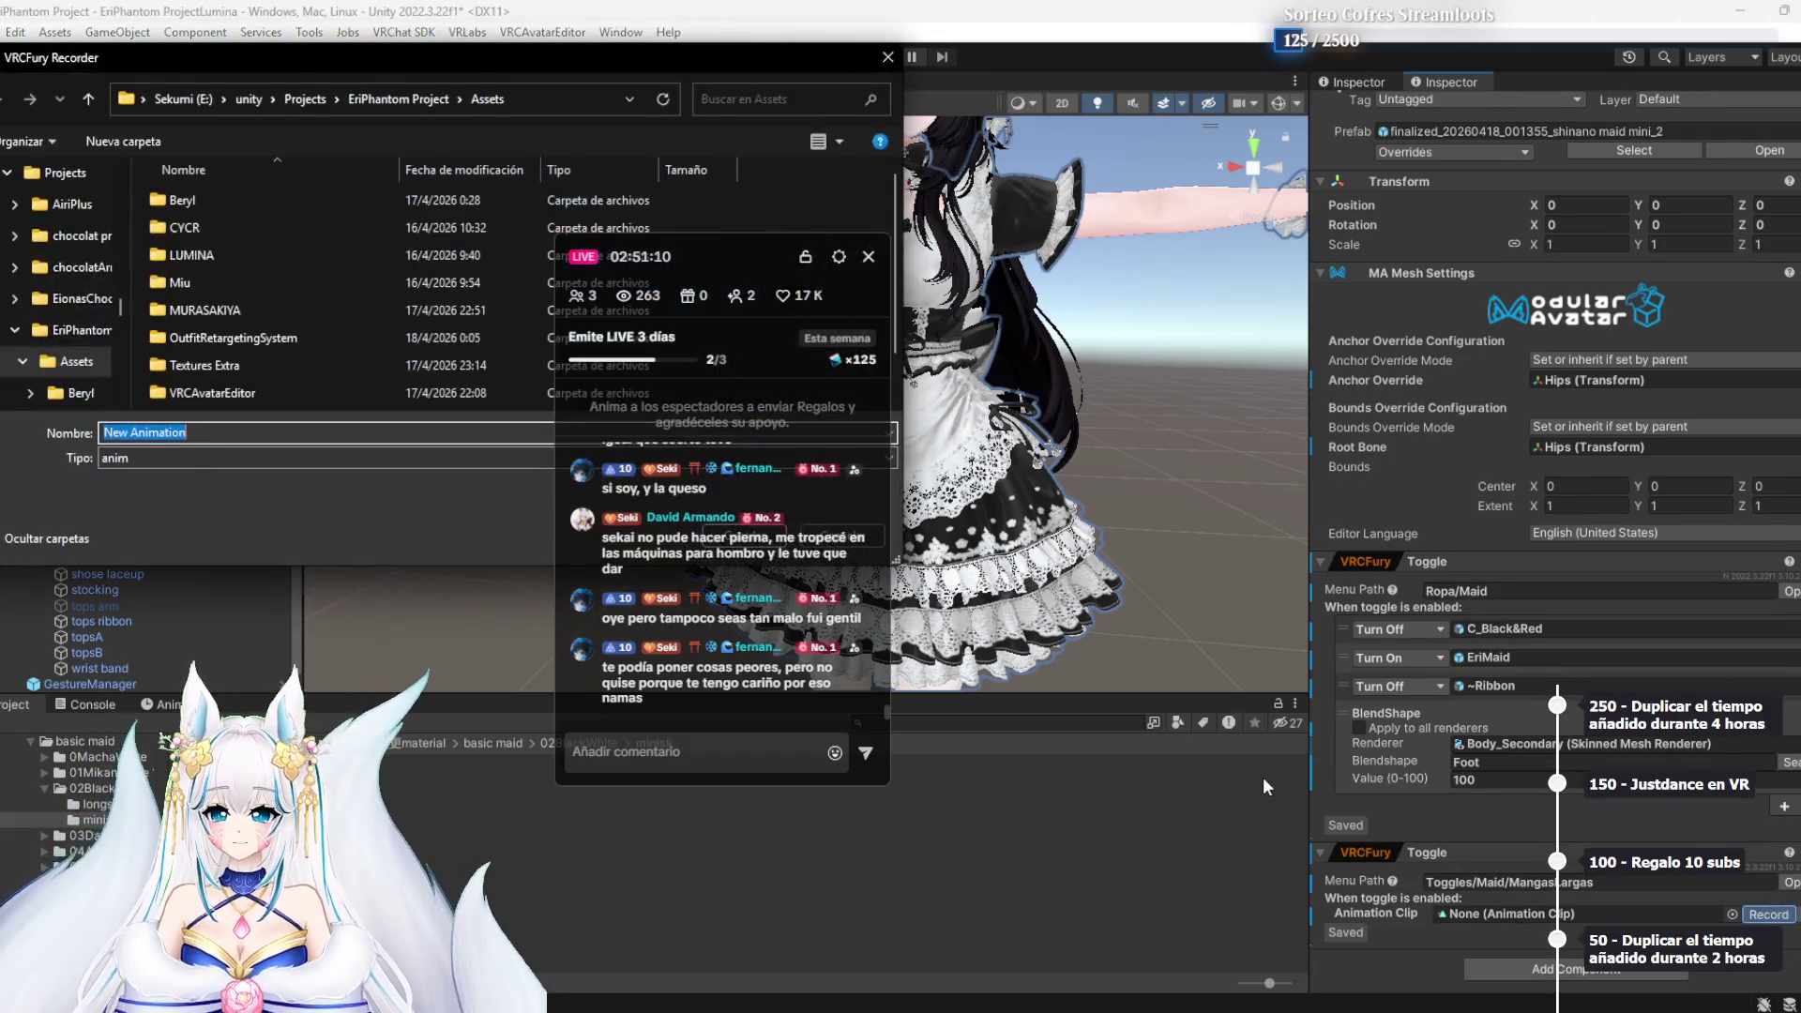
key(BackSpace)
text(aid)
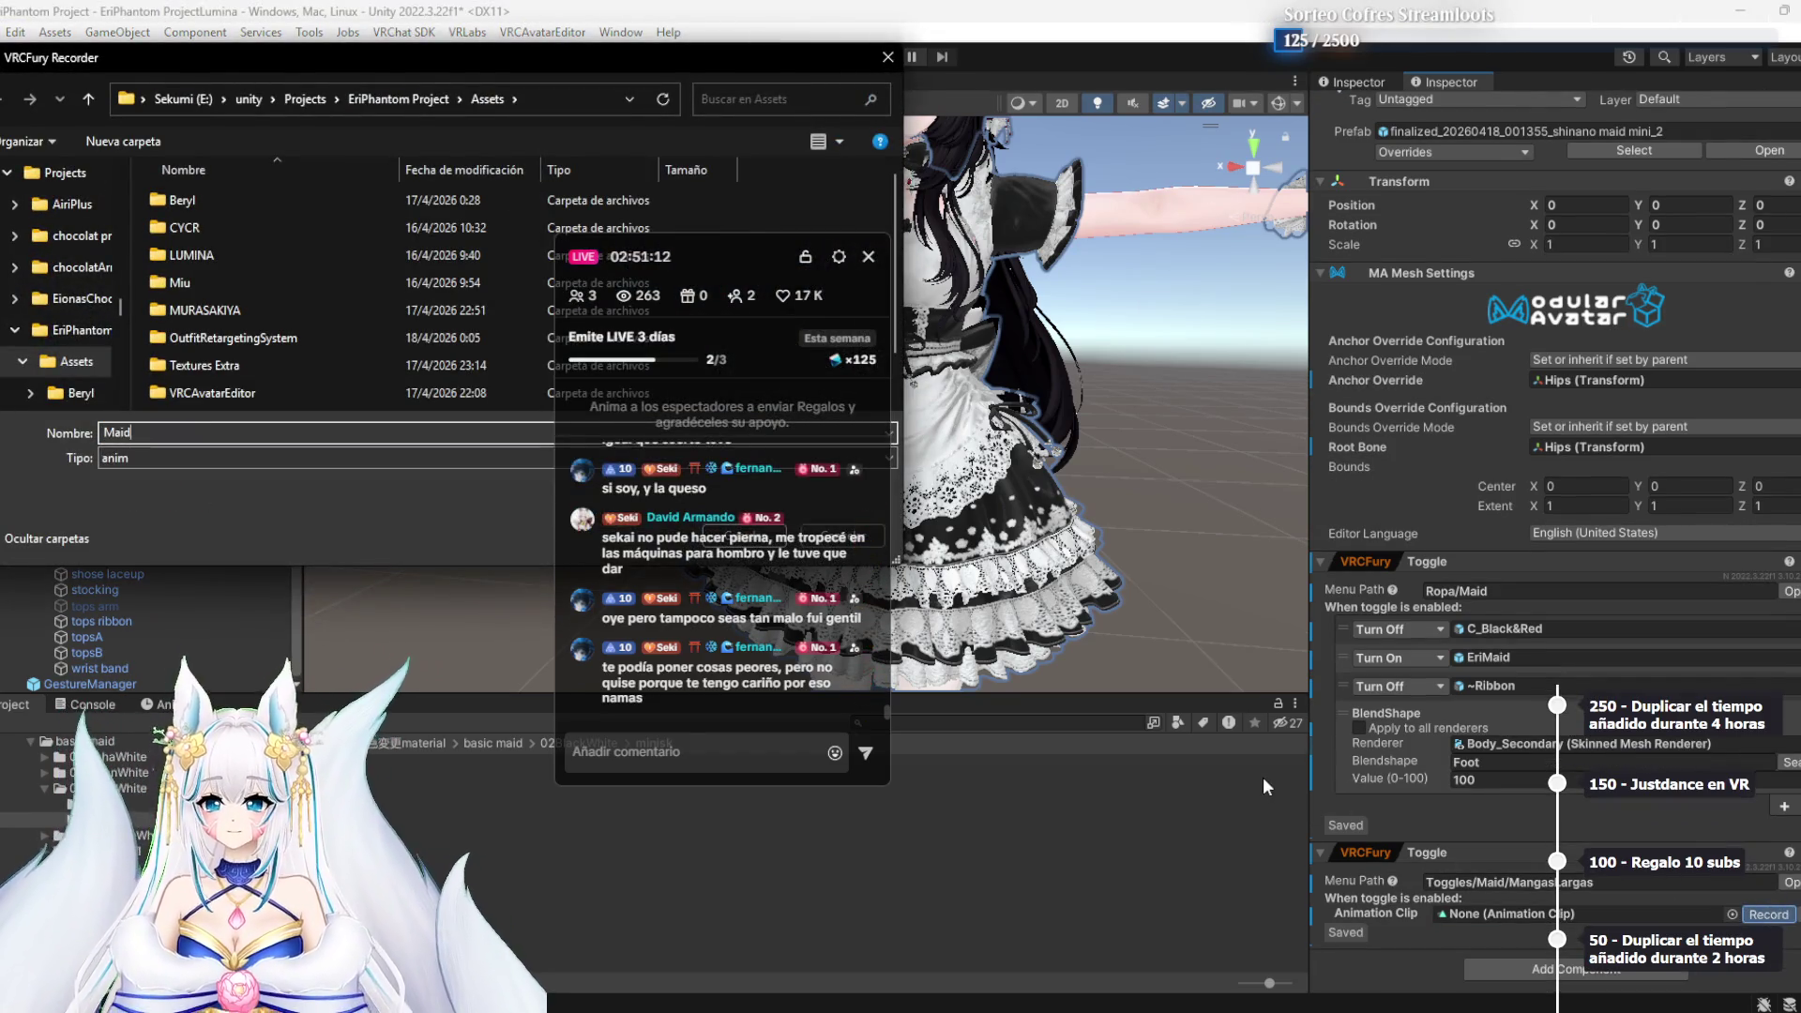
key(Return)
scroll(90, 589, down, 1)
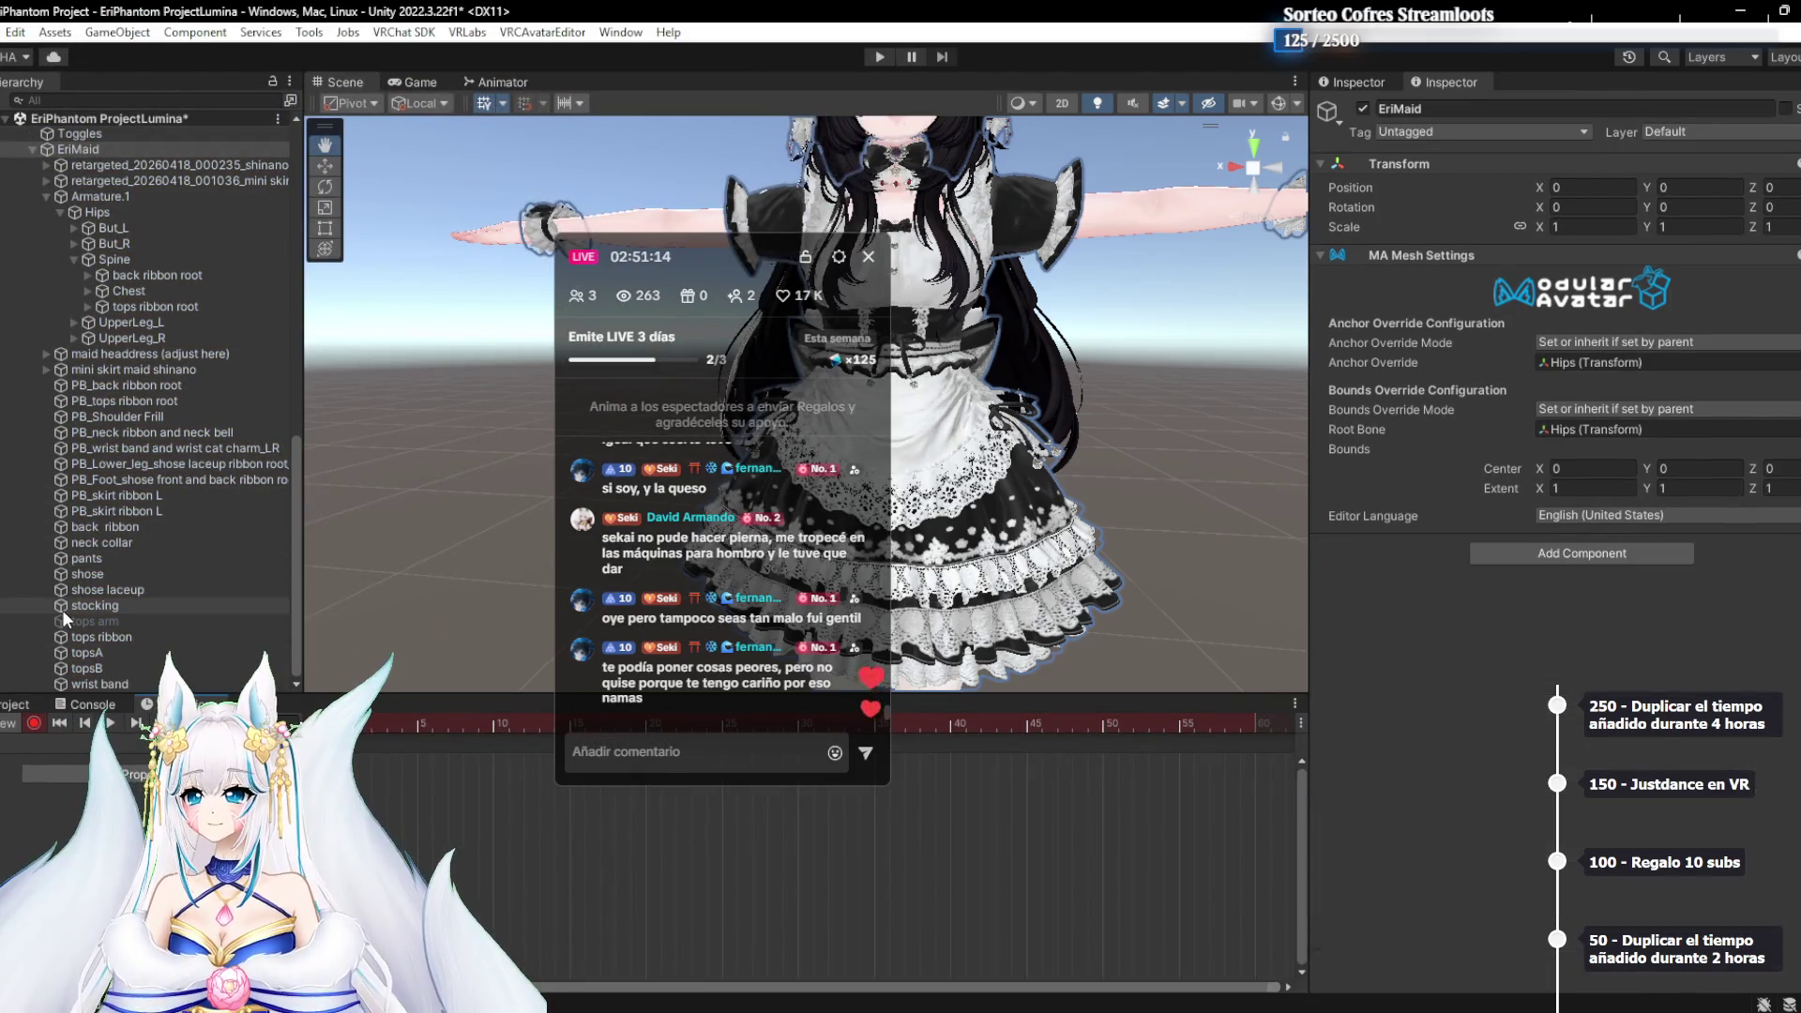
In the Maid recording, enable the tops arm sleeves and hide topsA
click(64, 619)
click(1363, 109)
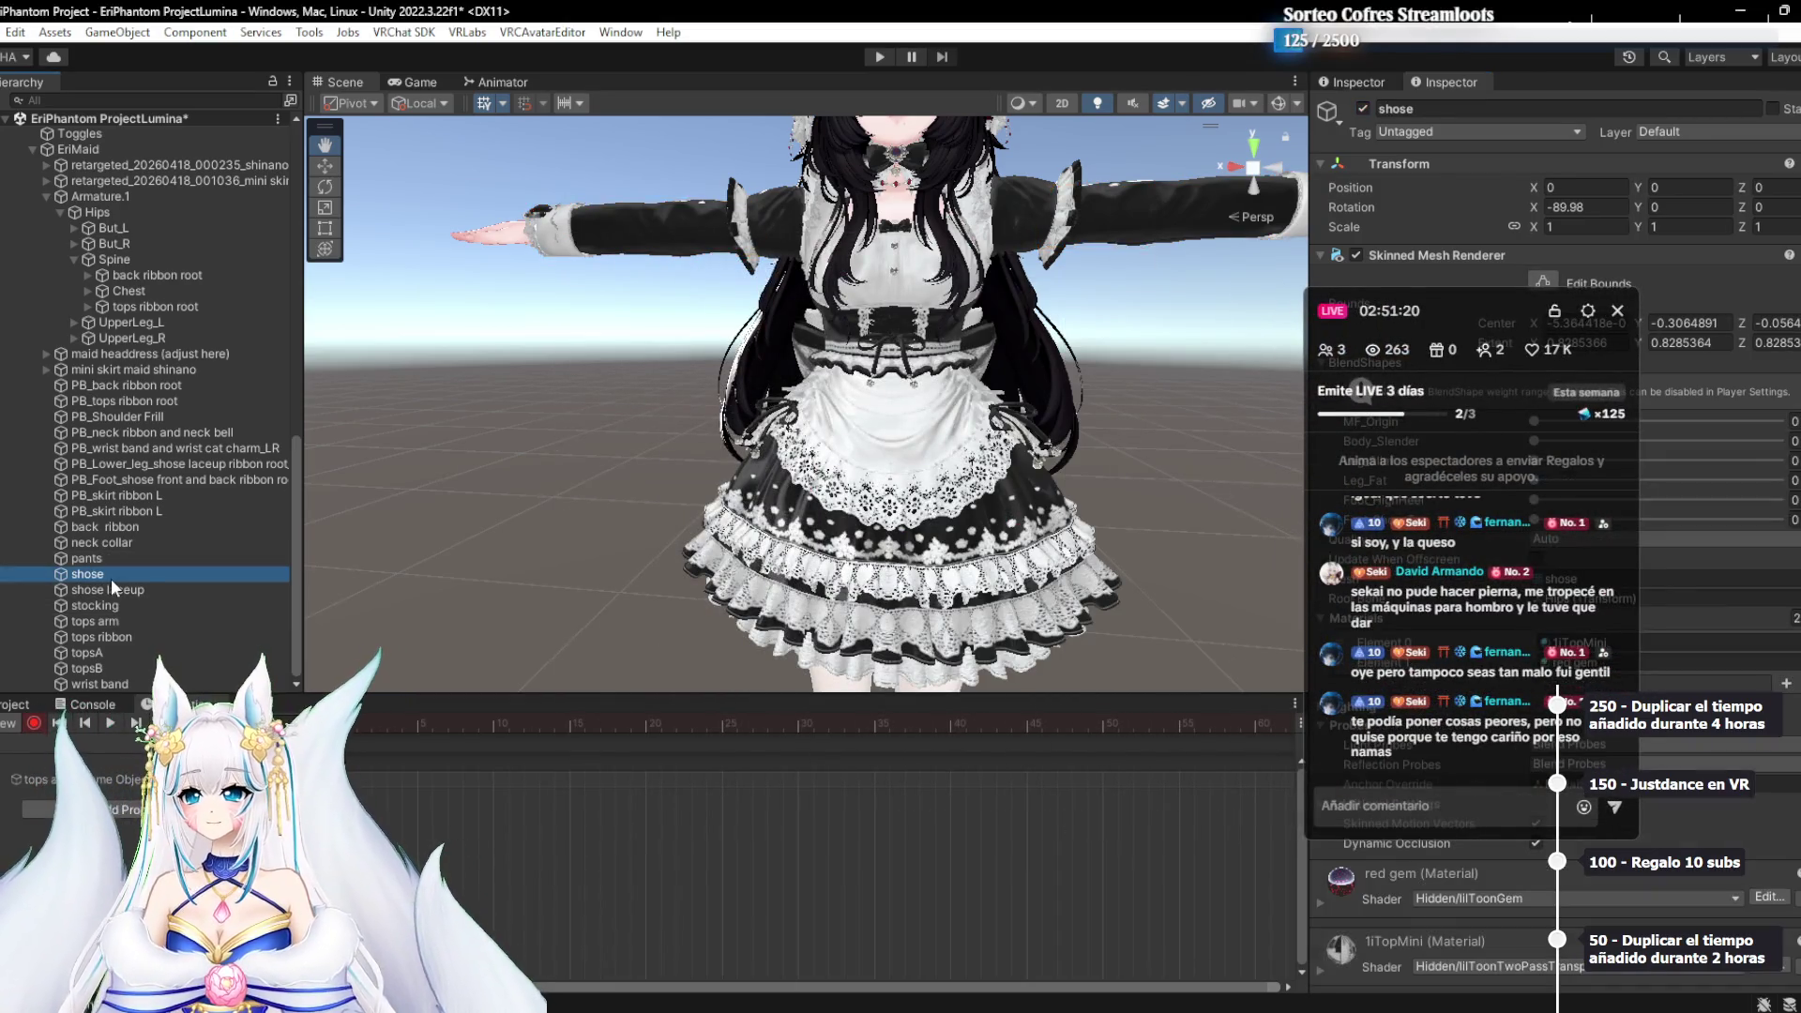
key(Down)
key(Down)
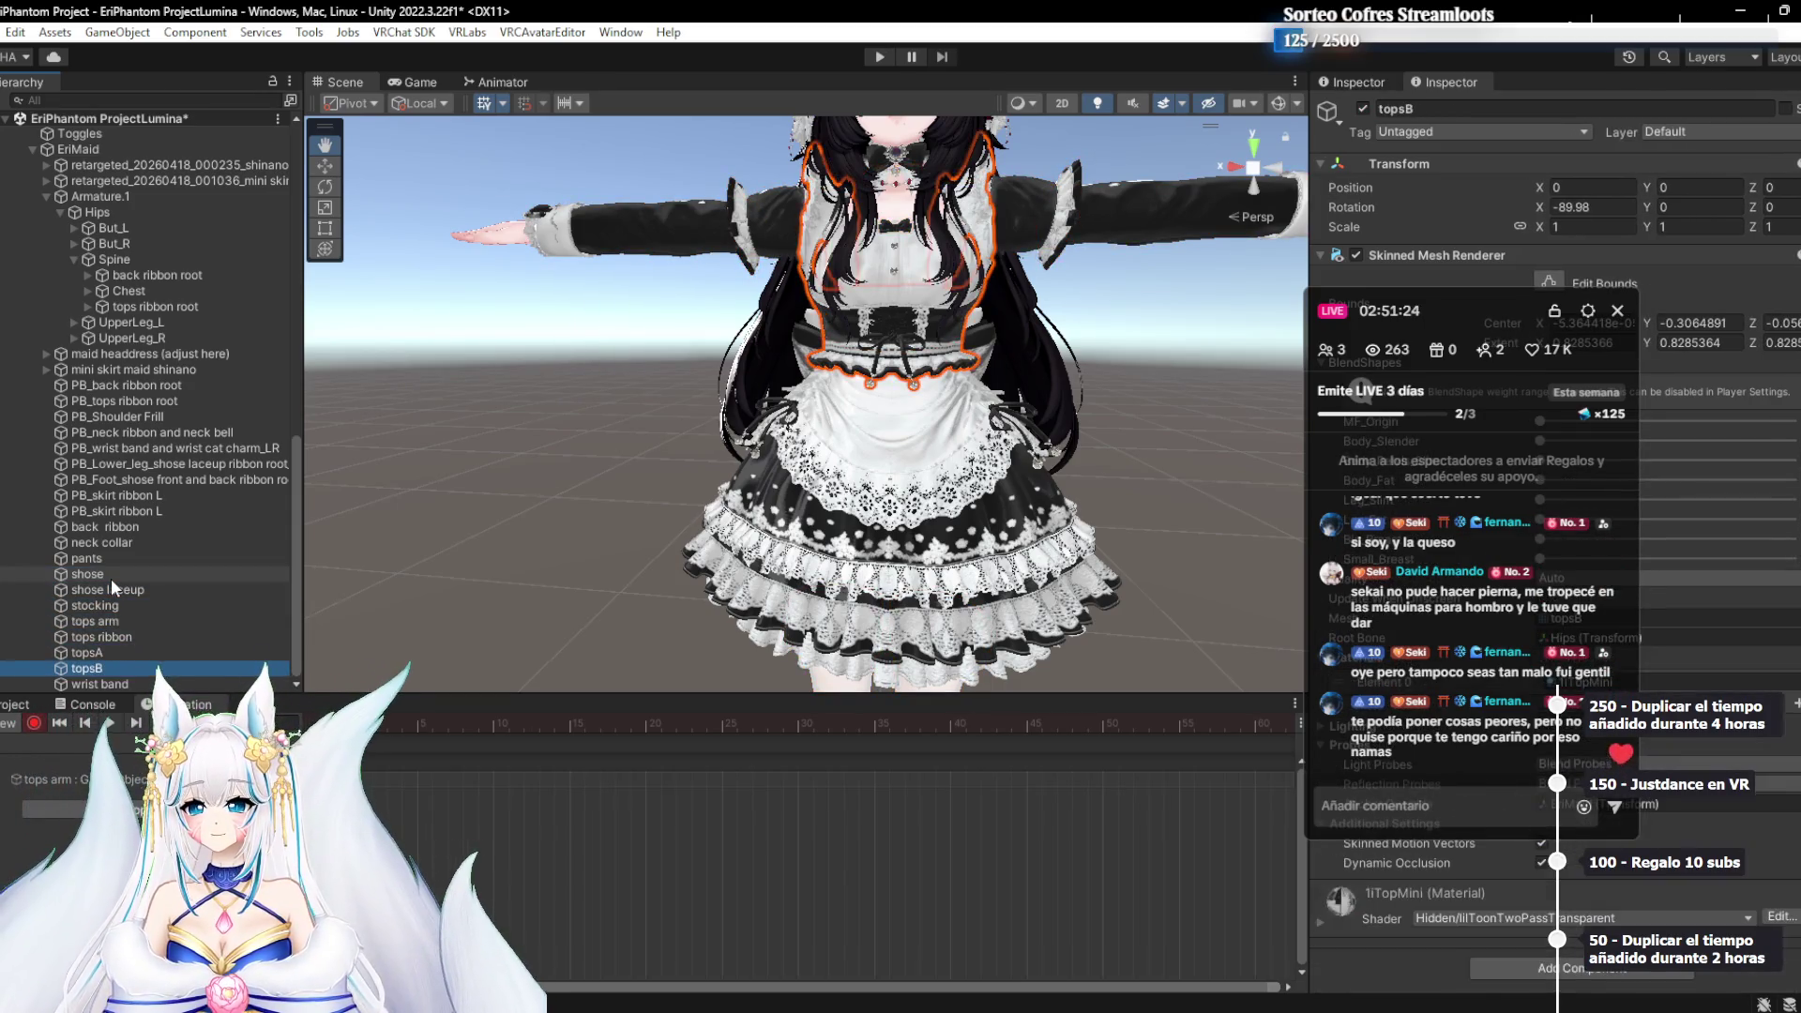
click(1363, 109)
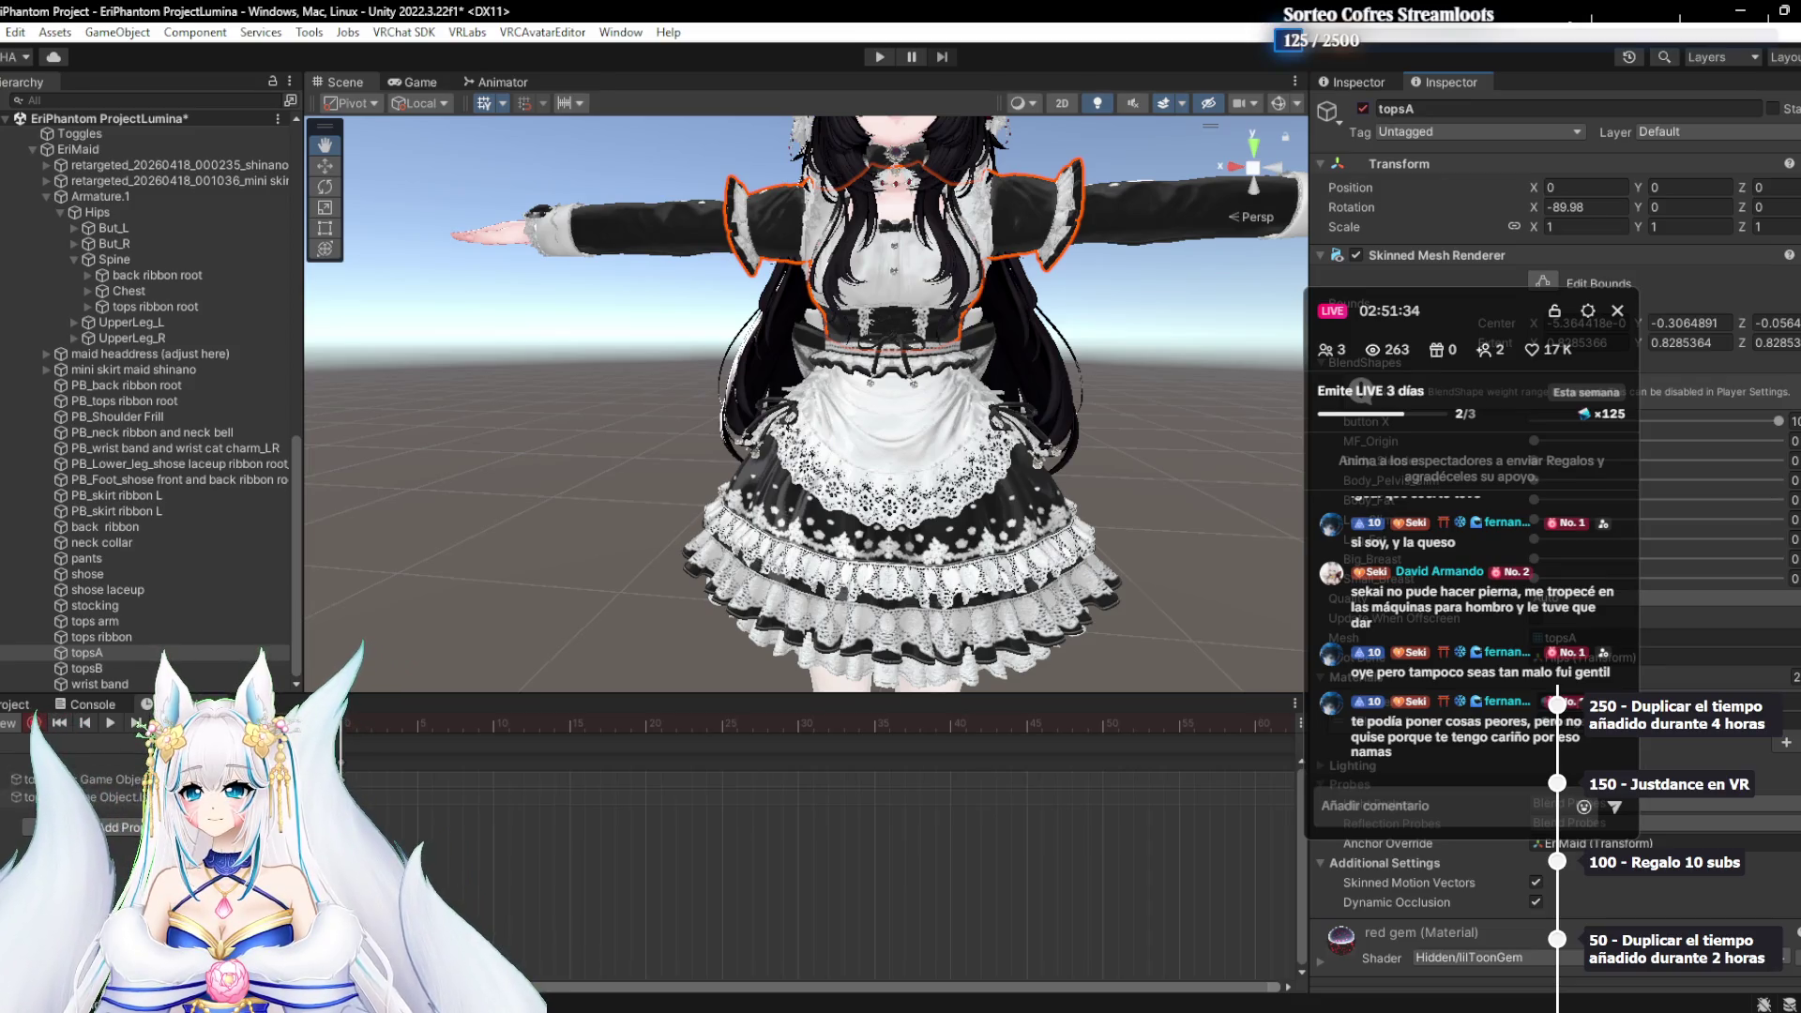
Review the tops arm, topsA, wrist band and topsB objects in the Hierarchy
click(94, 621)
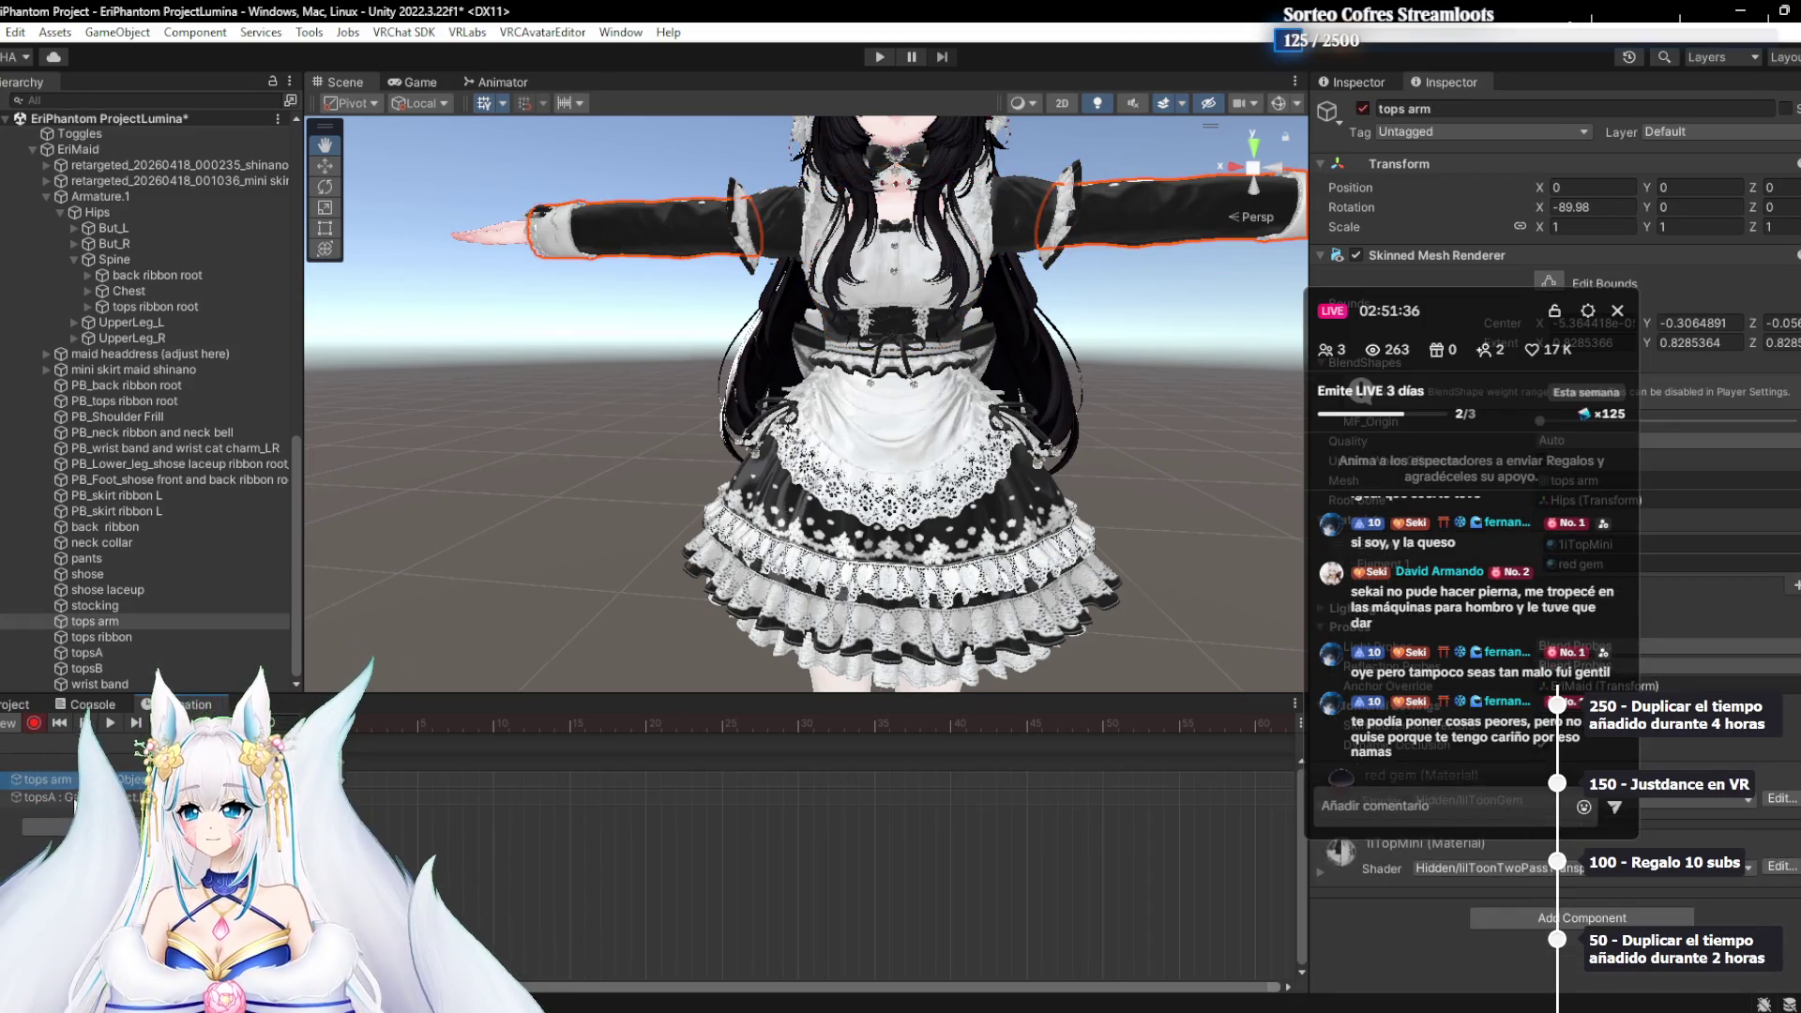
click(74, 800)
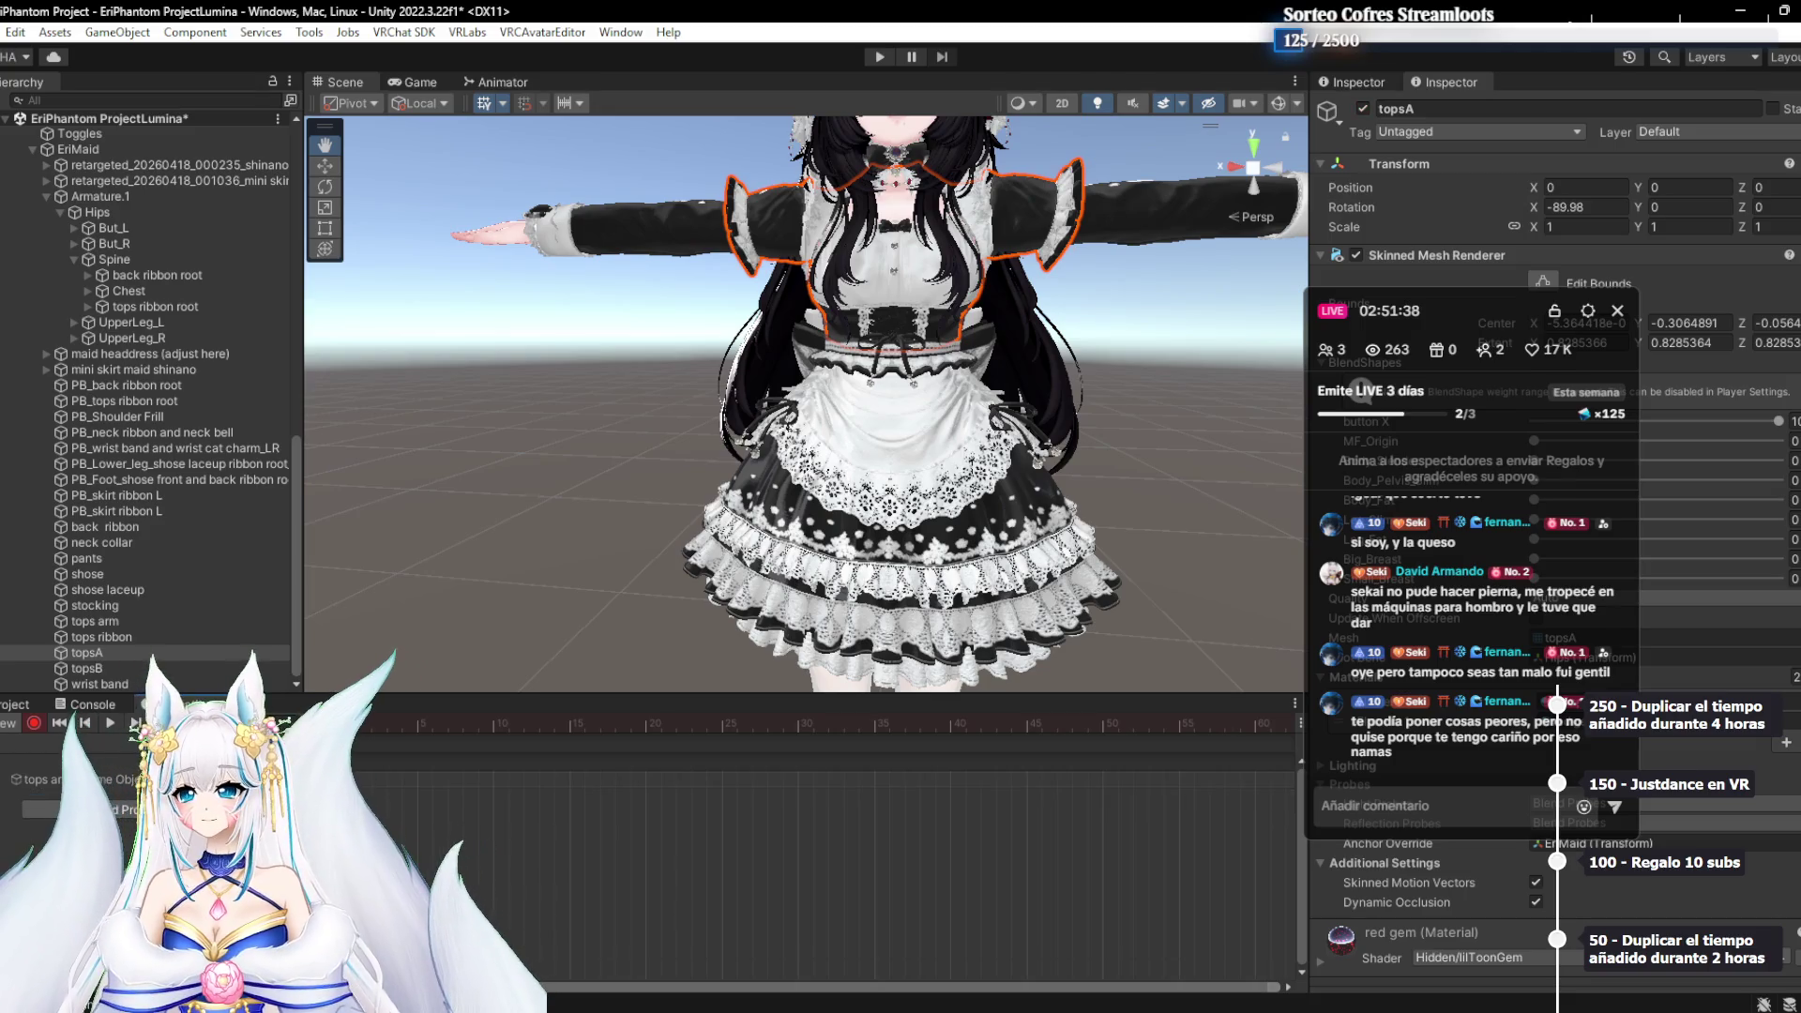
click(110, 686)
key(Up)
key(Up)
key(Up)
key(Up)
key(Up)
key(Up)
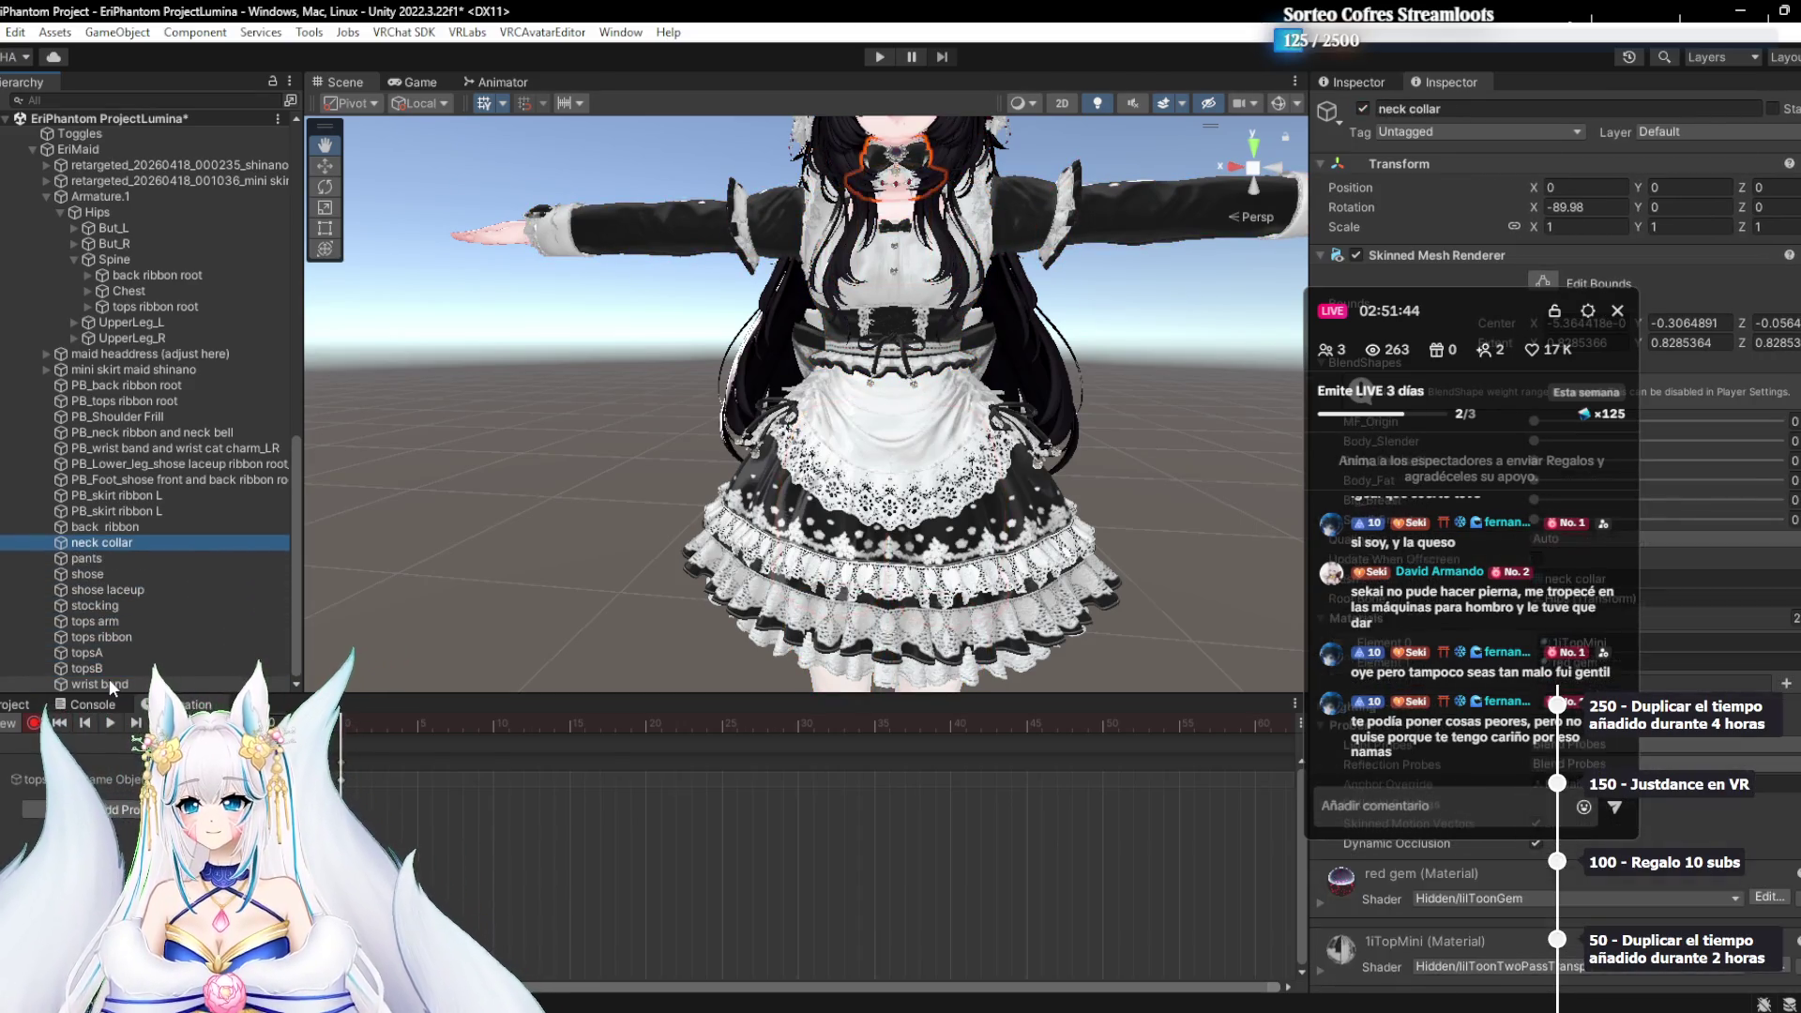
key(Up)
key(Up)
key(Up)
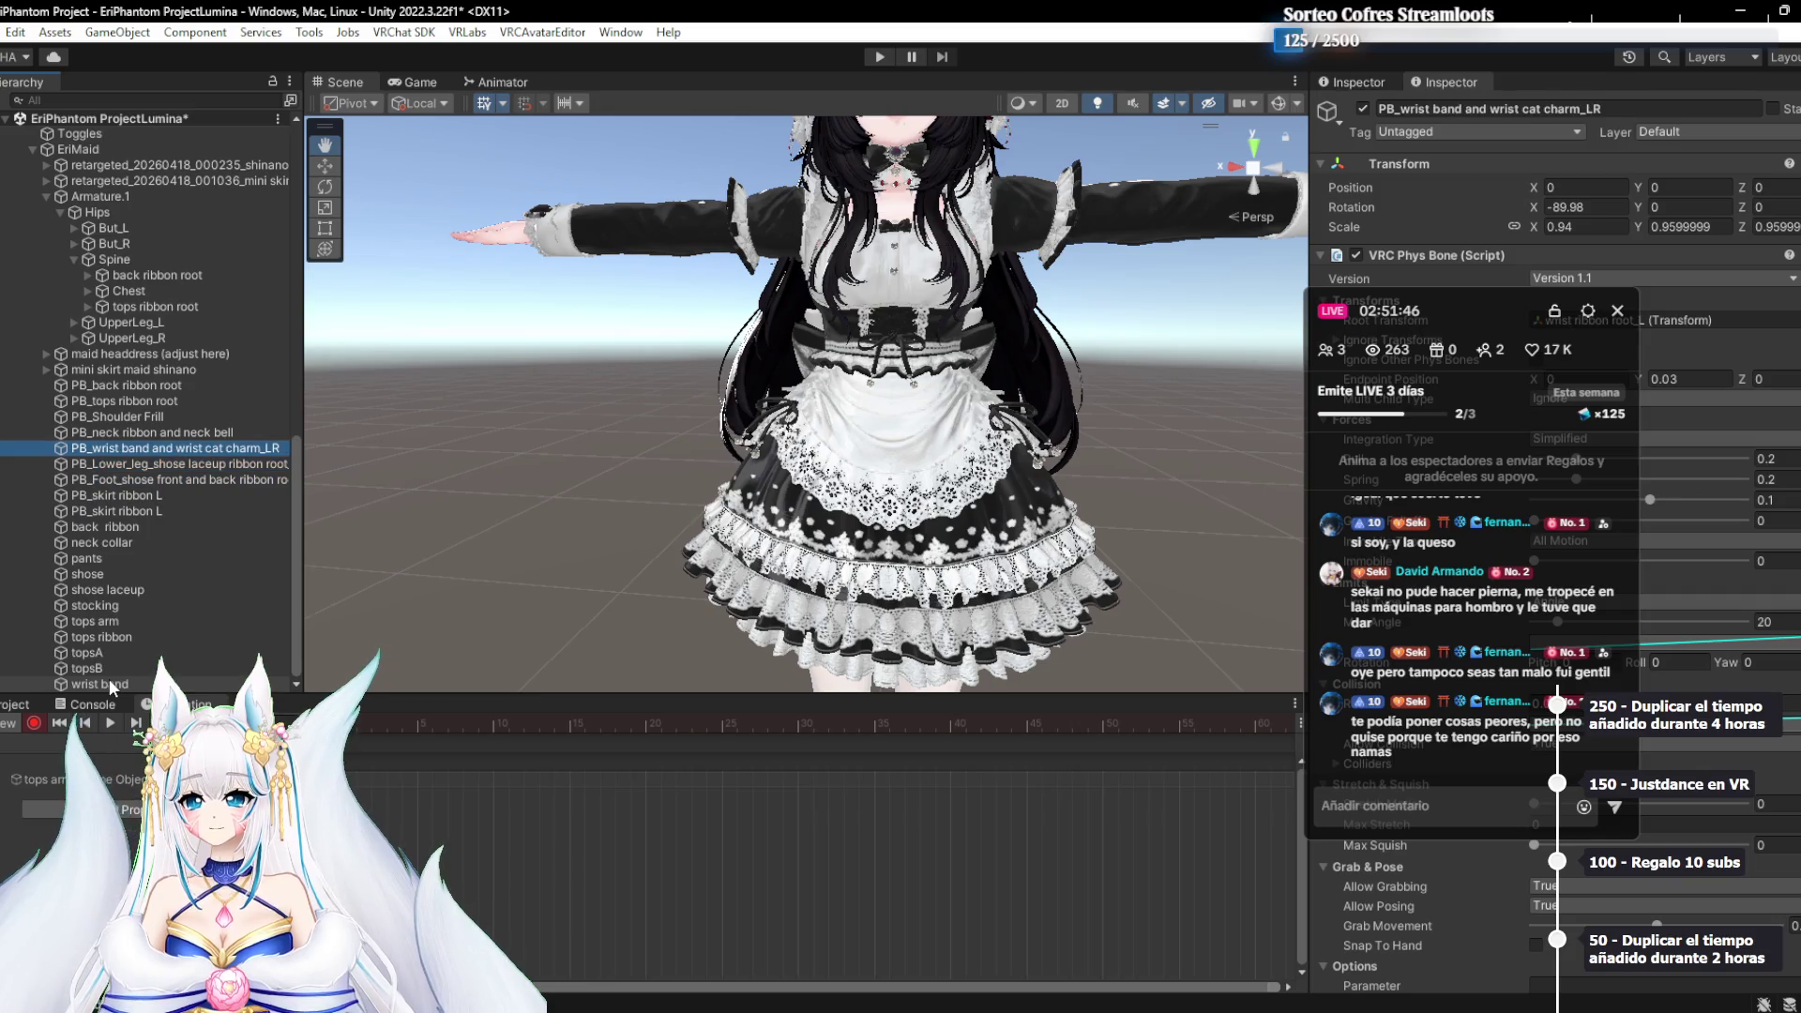
key(Down)
key(Down)
key(Down)
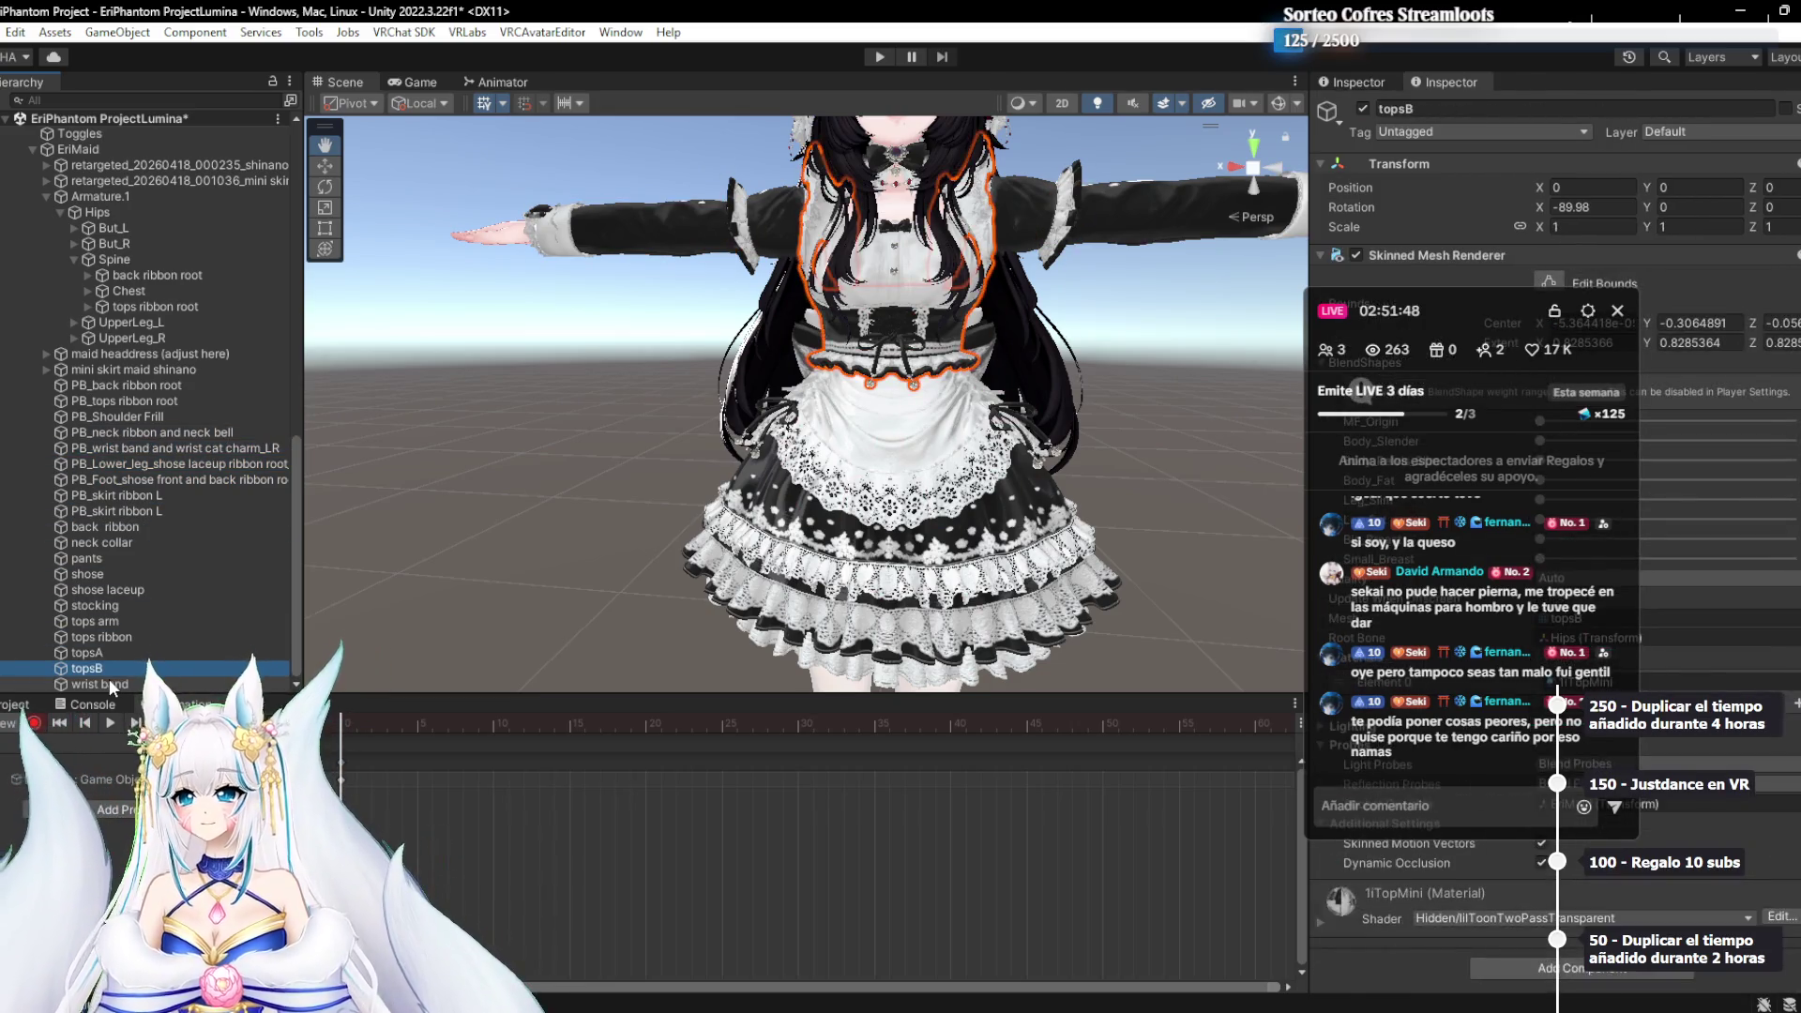
key(Up)
drag(1450, 309, 452, 399)
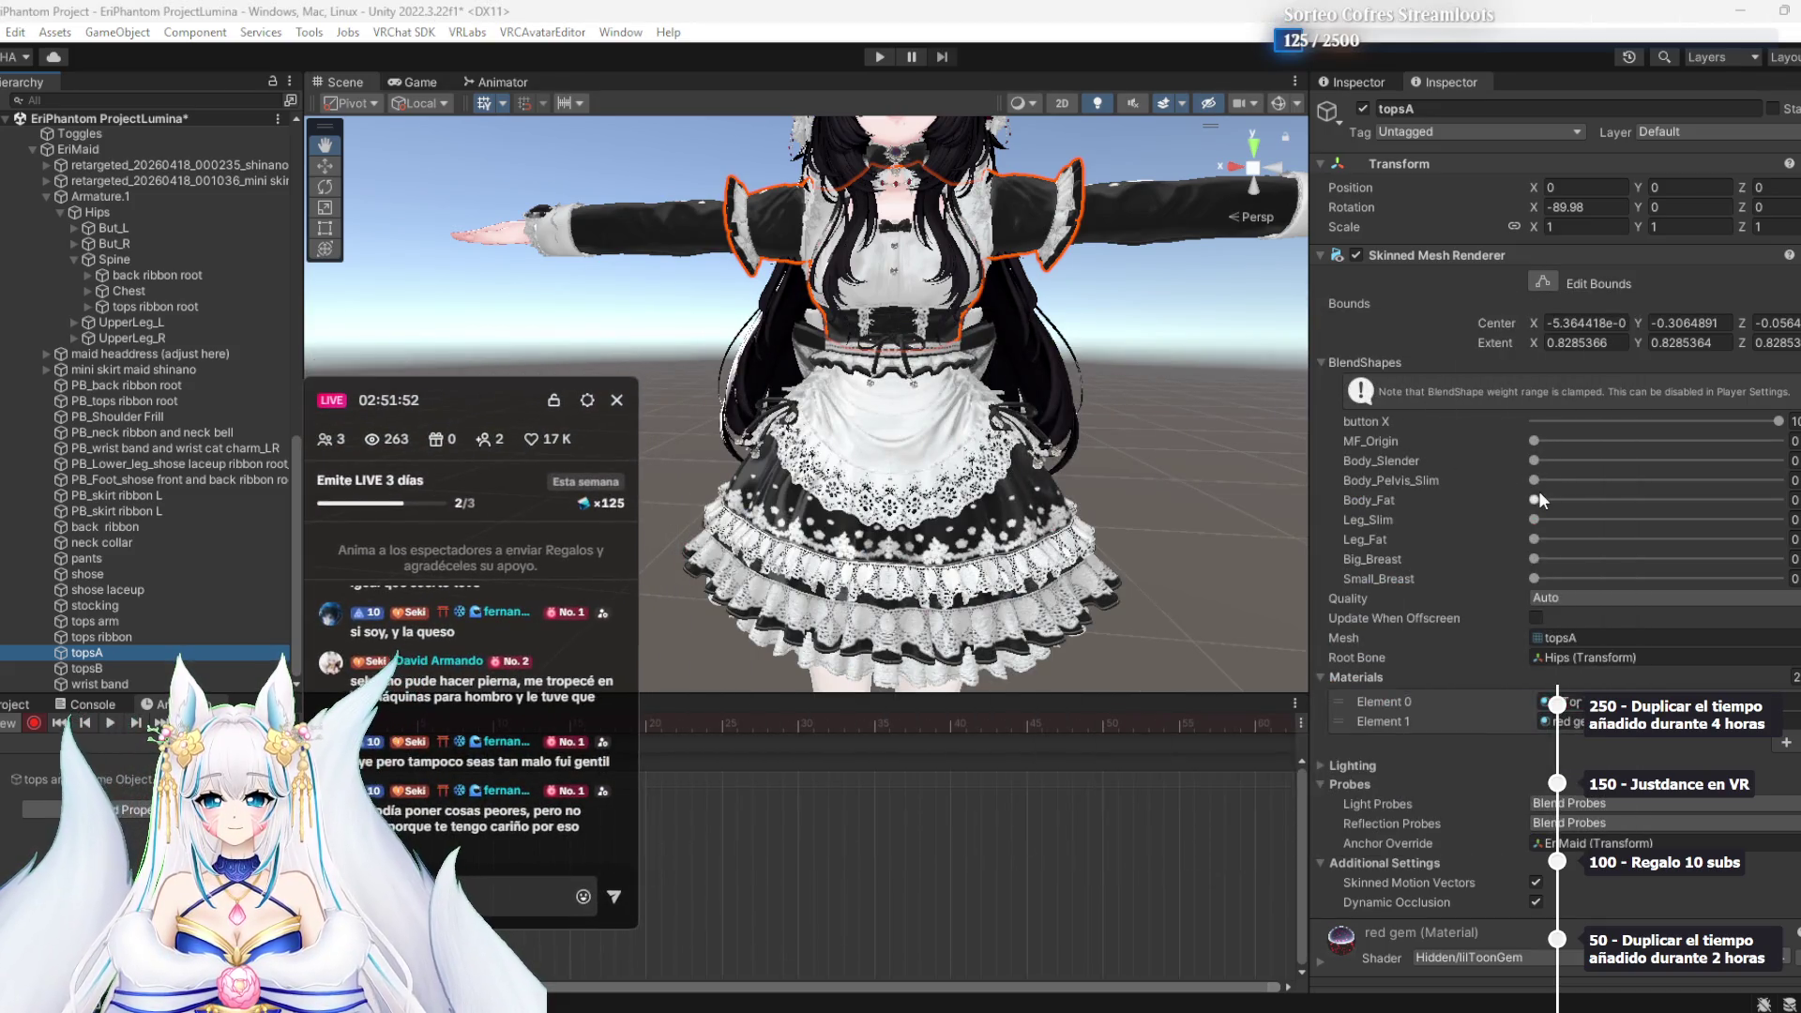
Set topsA's button X blendshape to 0 and inspect the tops arm sleeve piece
drag(1757, 429, 1458, 440)
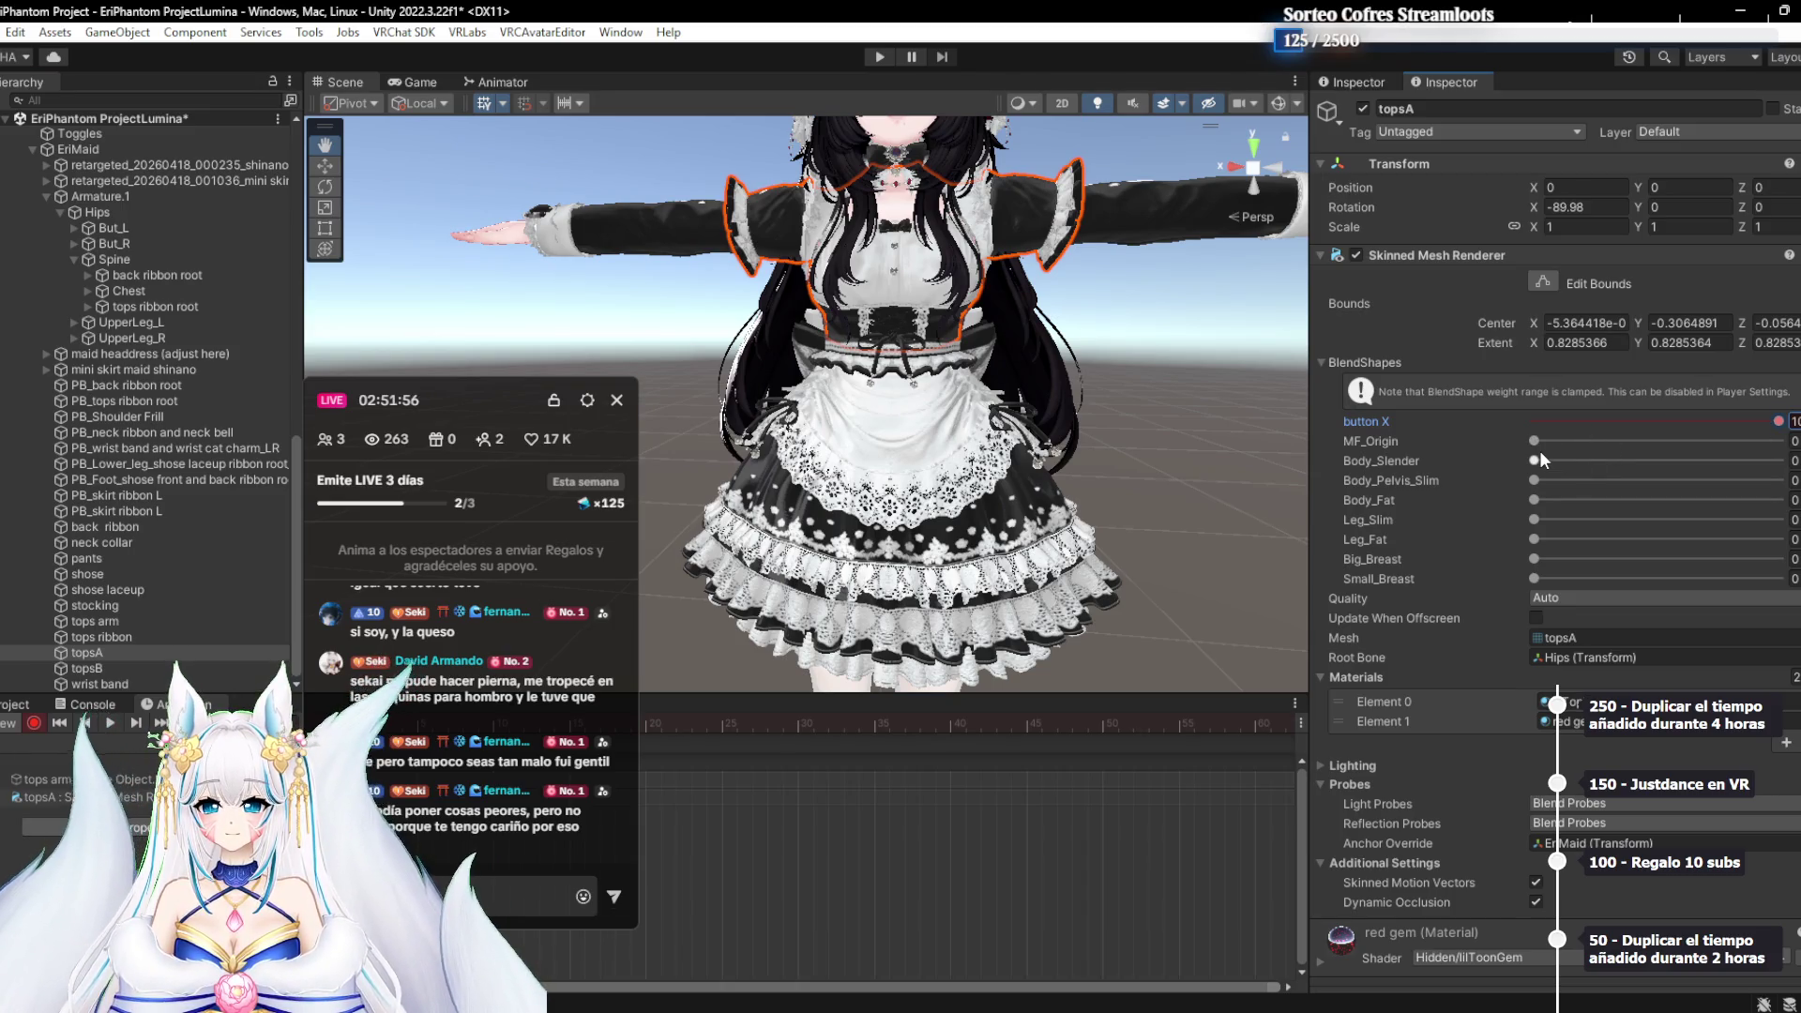
scroll(966, 396, up, 5)
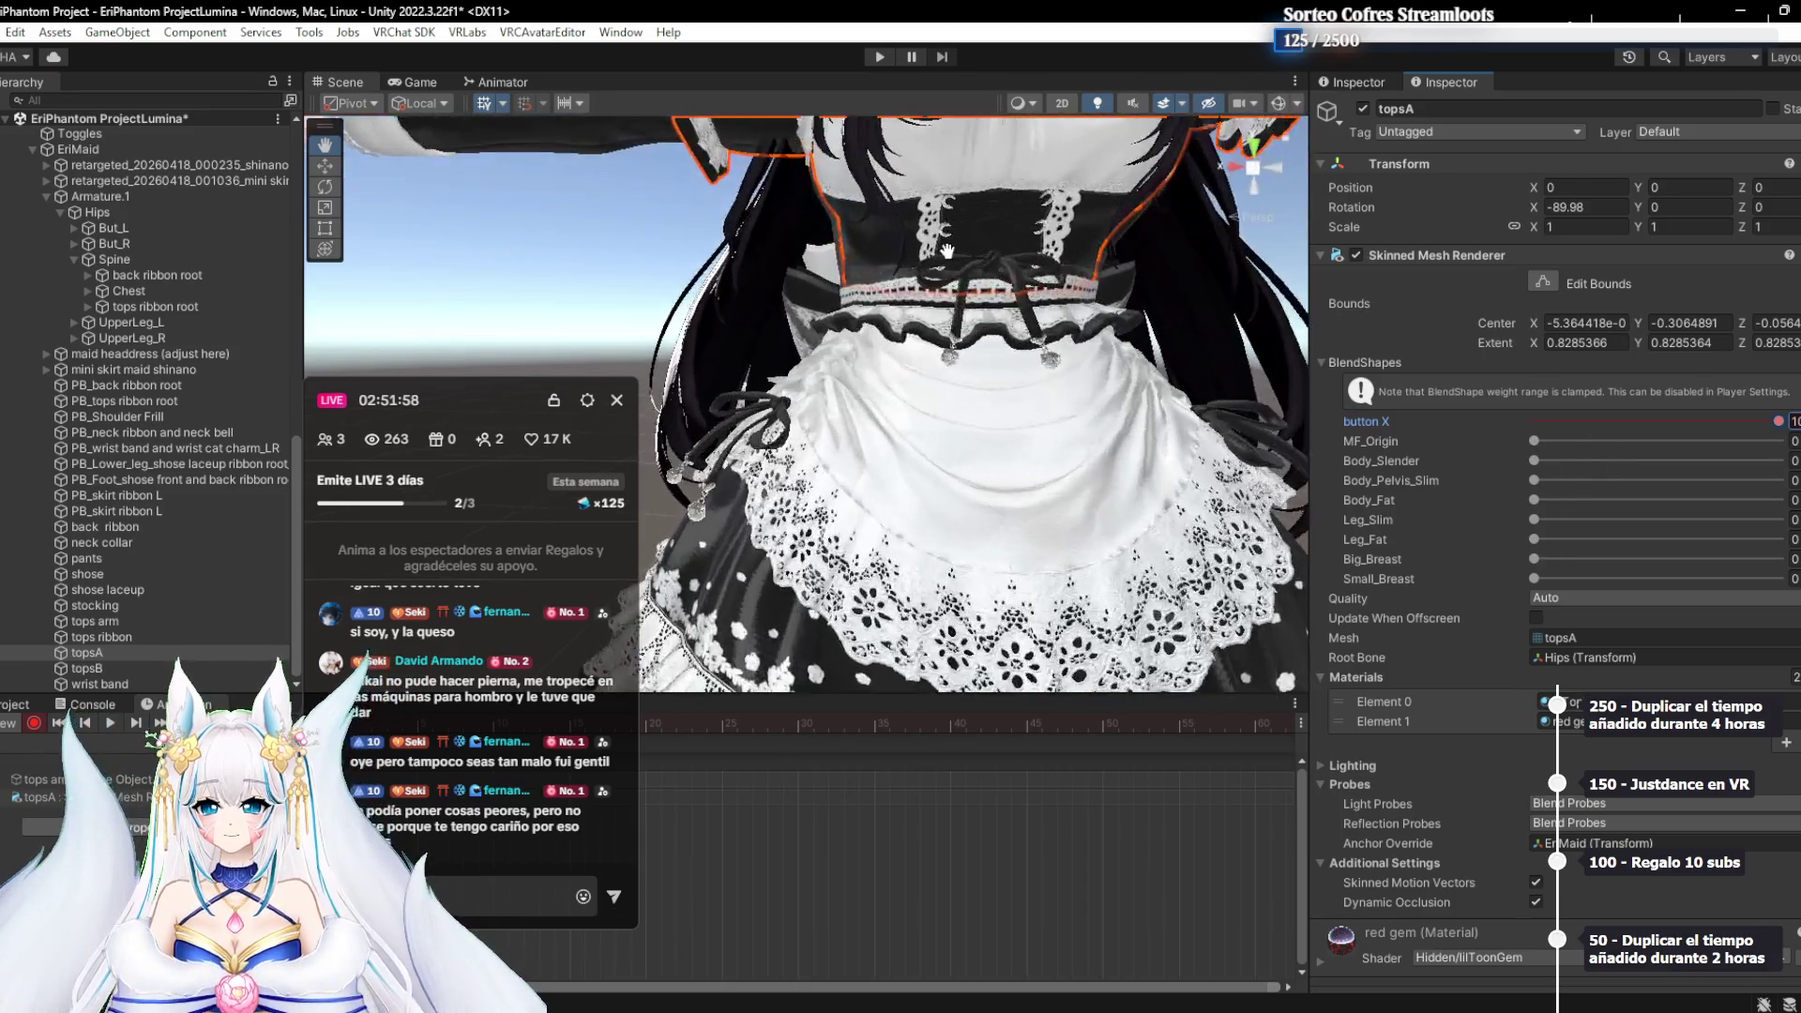
mouse_move(967, 397)
mouse_down()
mouse_move(713, 334)
mouse_move(953, 357)
mouse_move(1009, 530)
mouse_up()
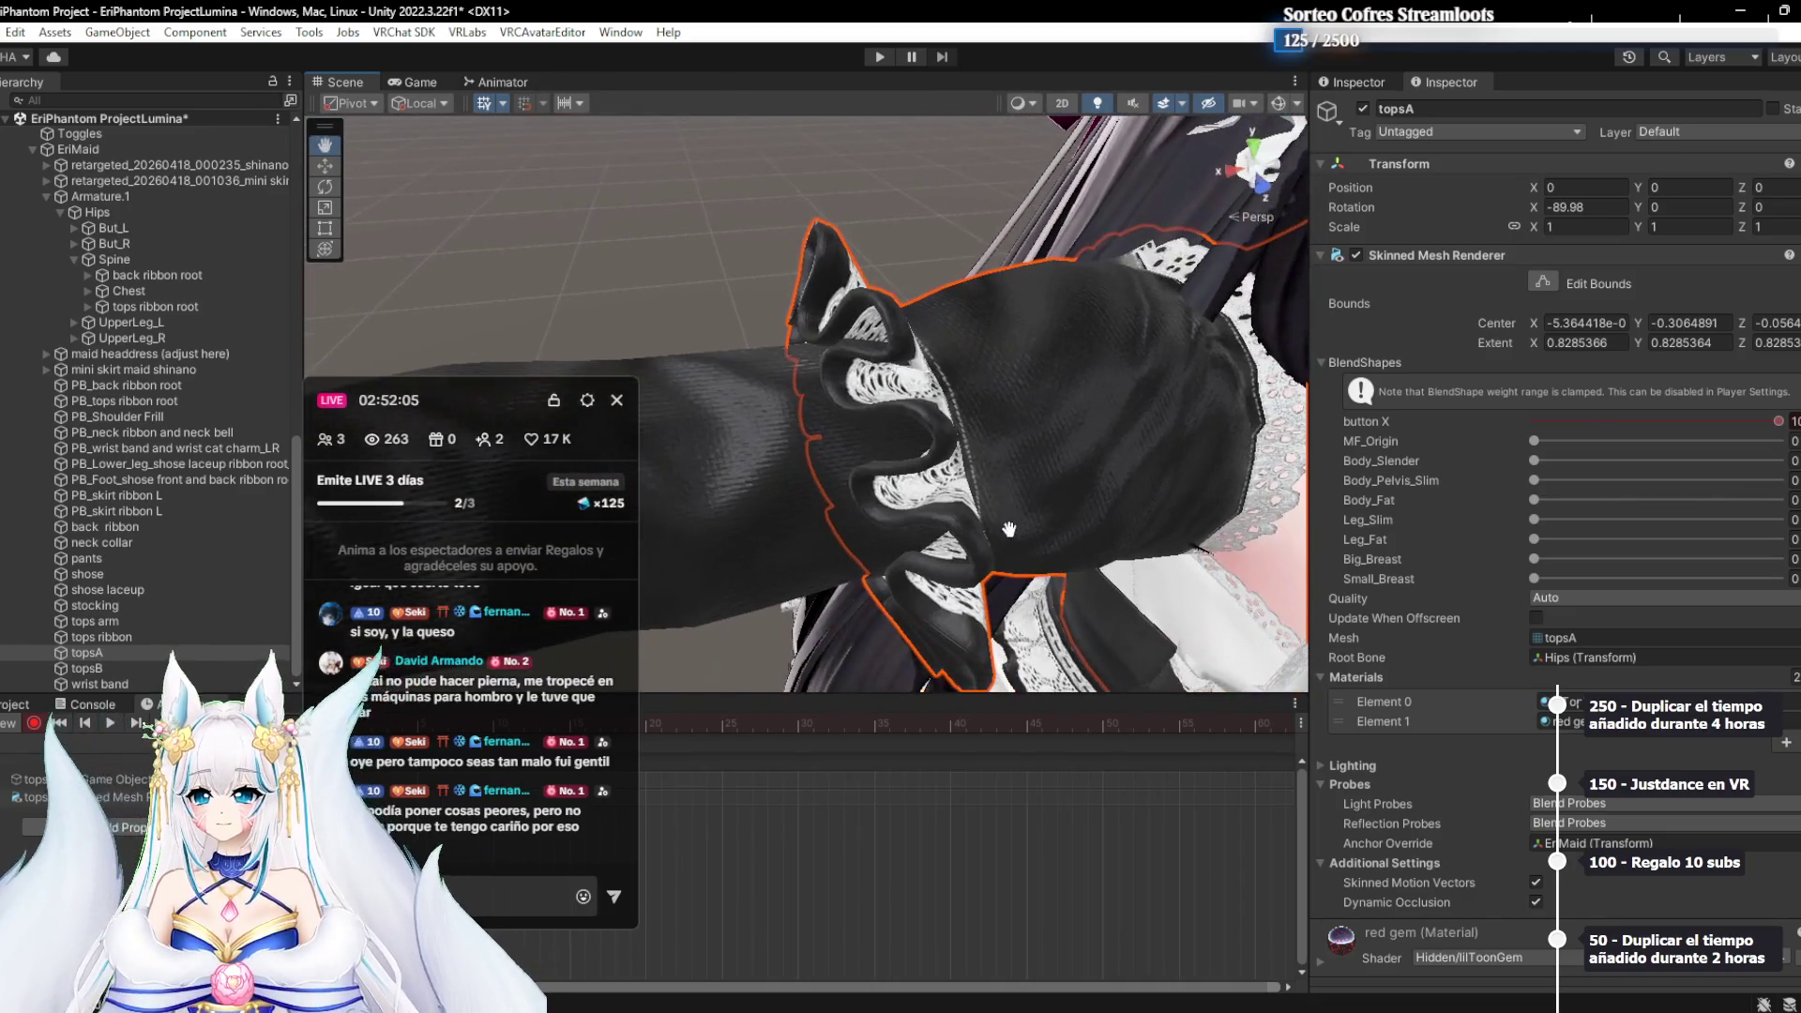
click(133, 621)
mouse_move(938, 422)
mouse_down()
mouse_move(1009, 462)
mouse_move(964, 424)
mouse_up()
scroll(1008, 461, down, 5)
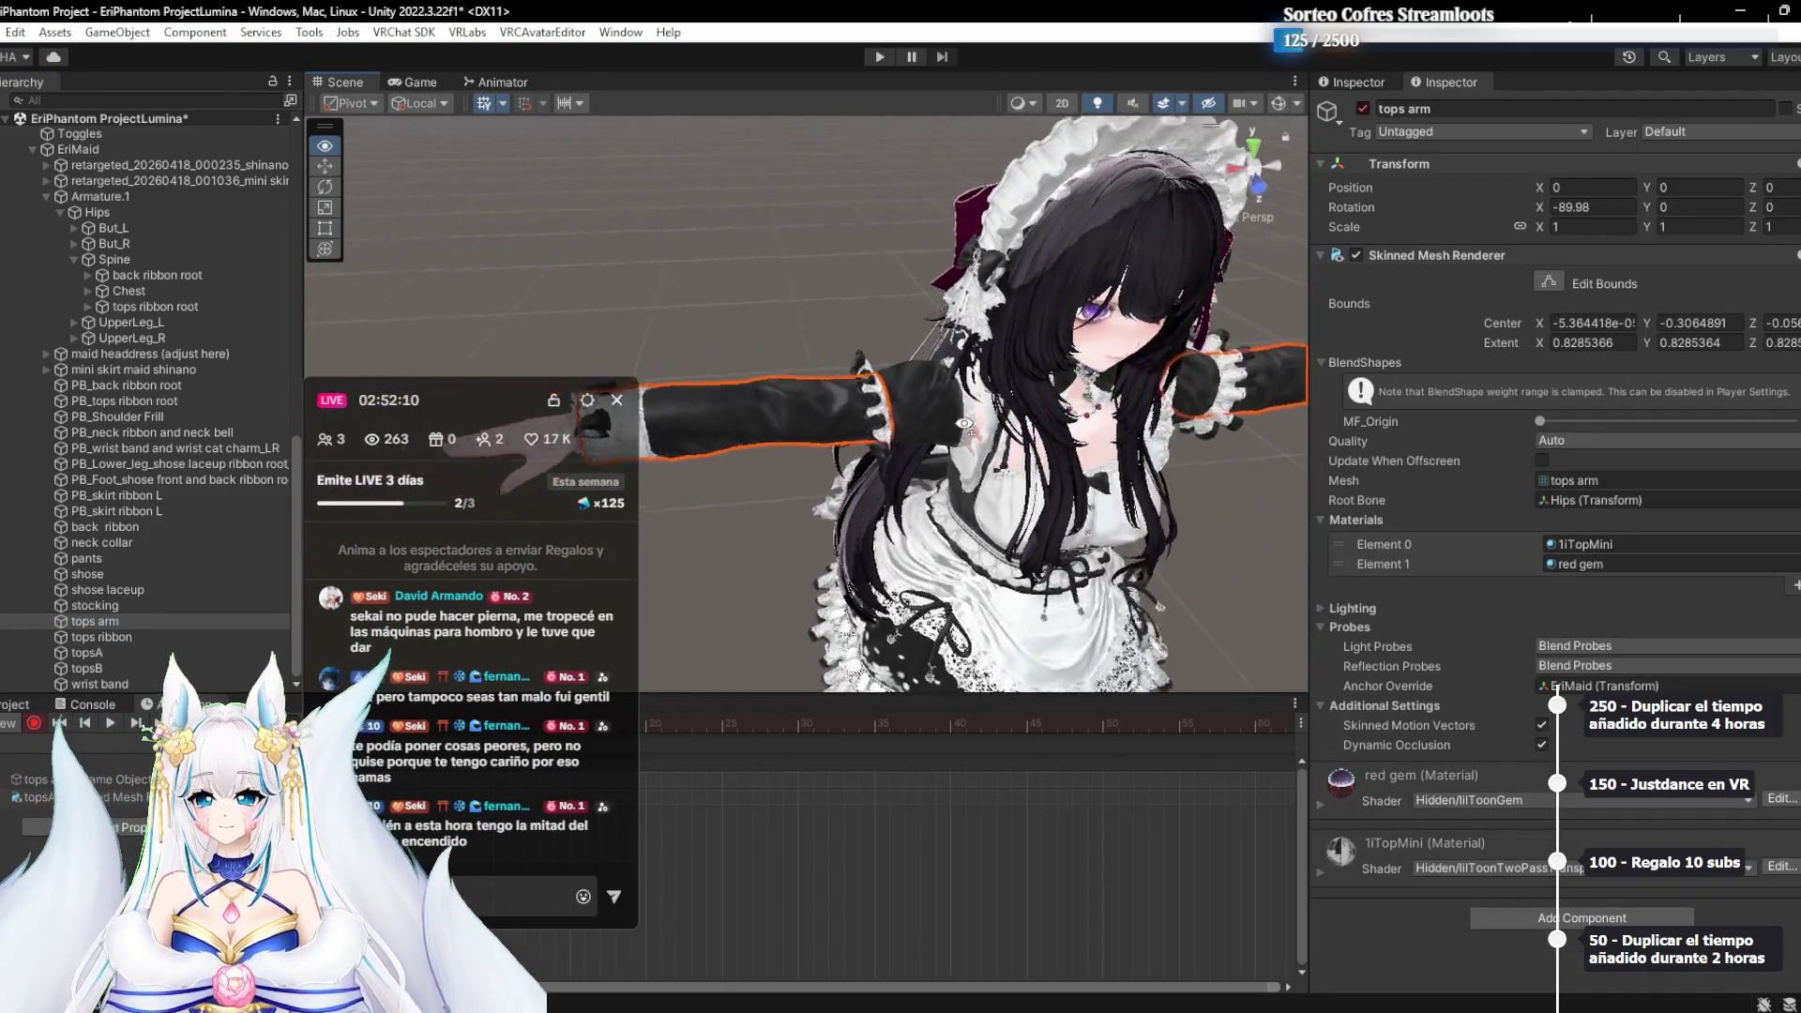
scroll(964, 424, up, 8)
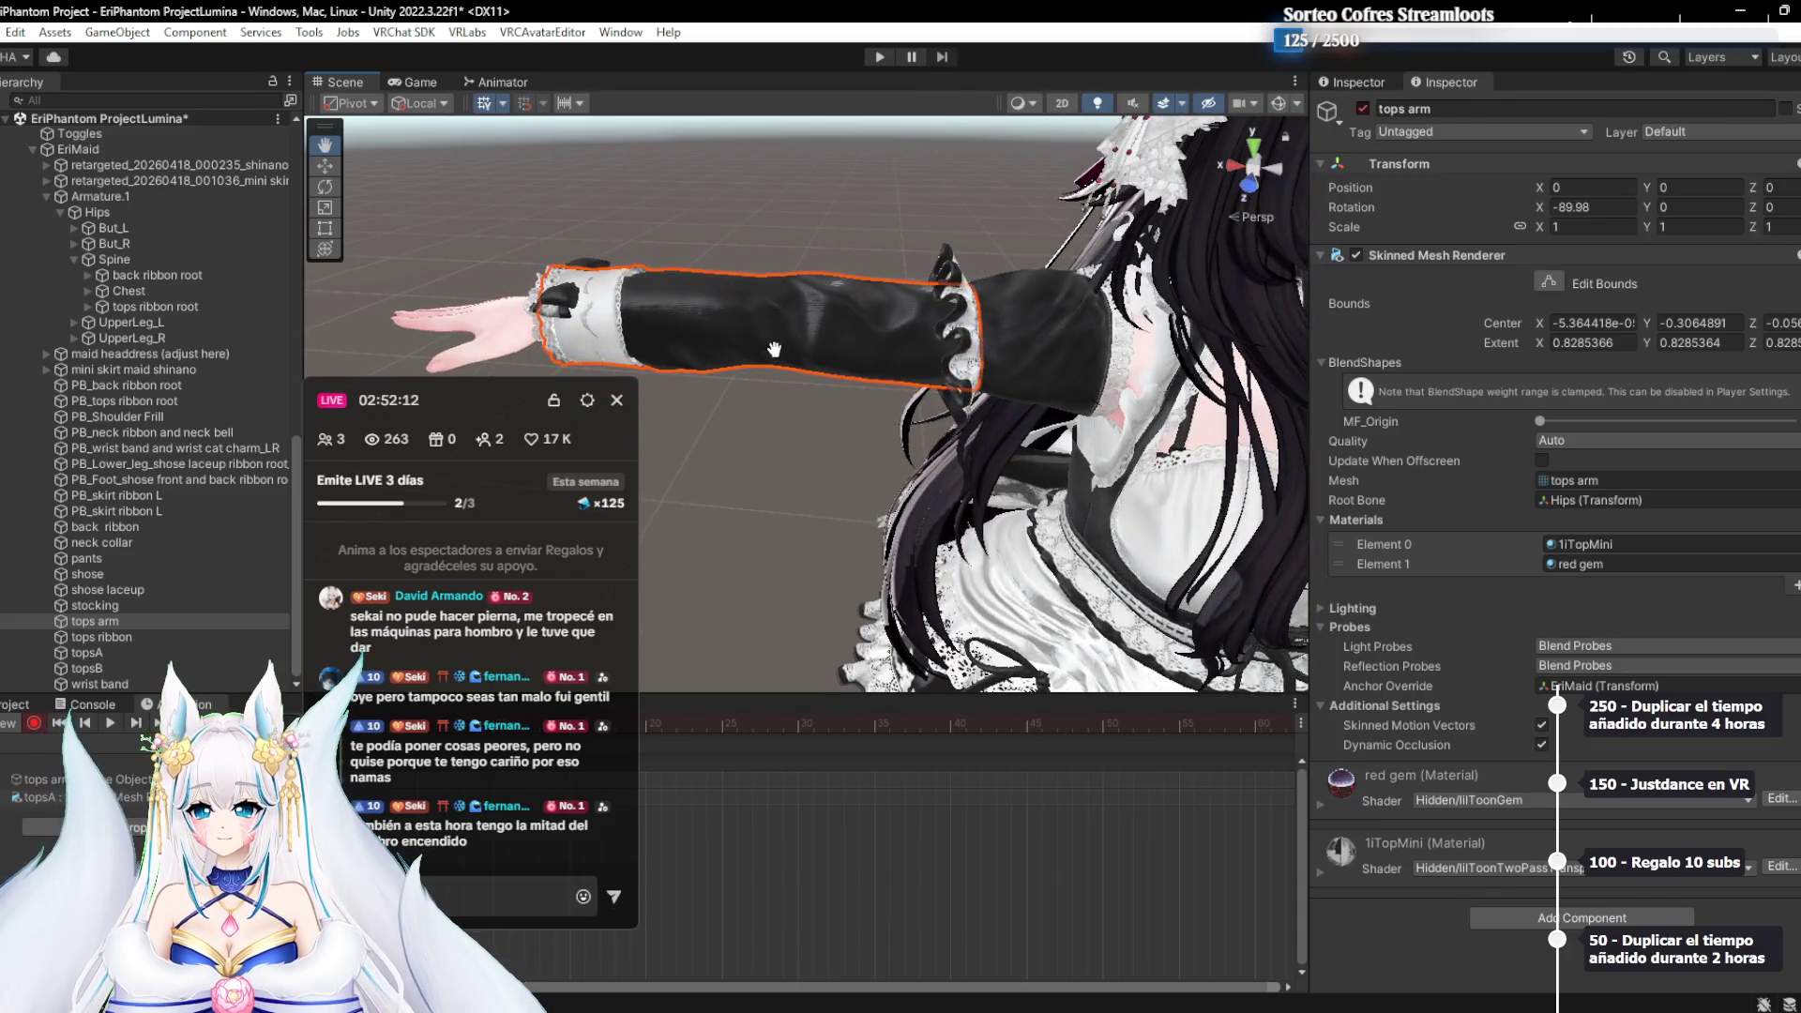
drag(773, 349, 807, 323)
Hide the wrist band cuff, then turn topsA off and back on to see what it covers
click(148, 670)
click(148, 684)
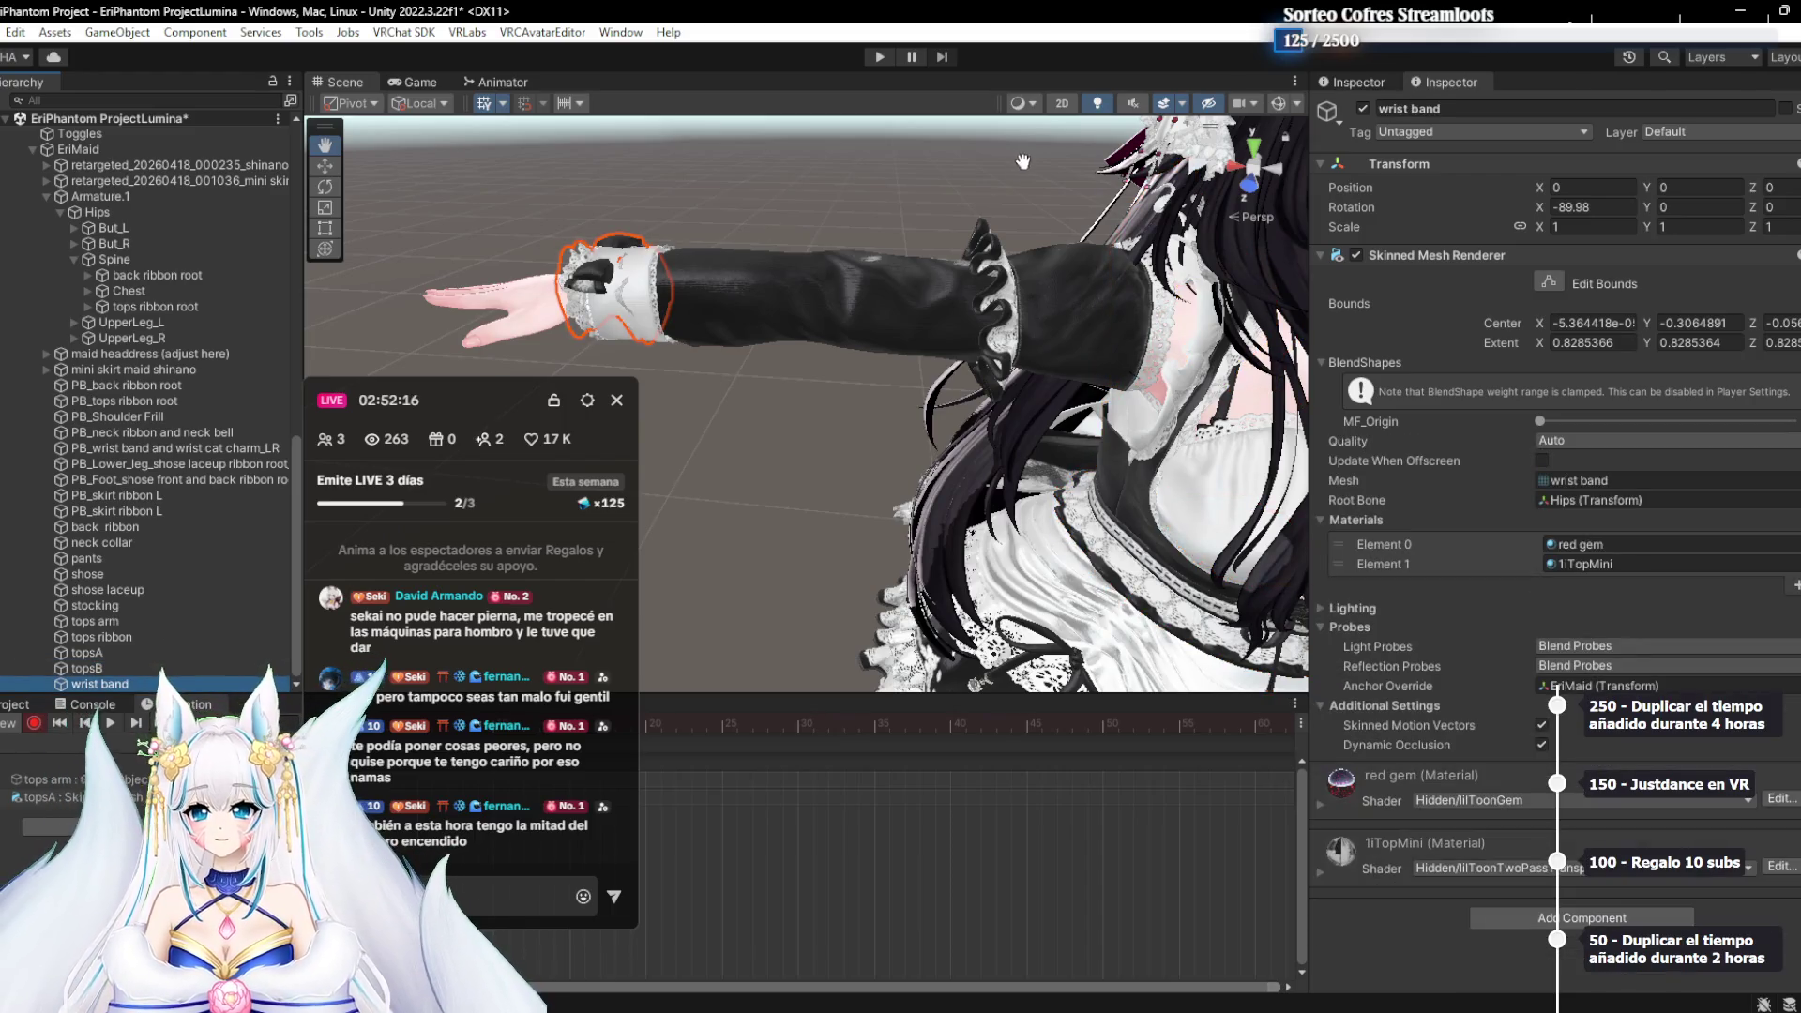
click(1363, 109)
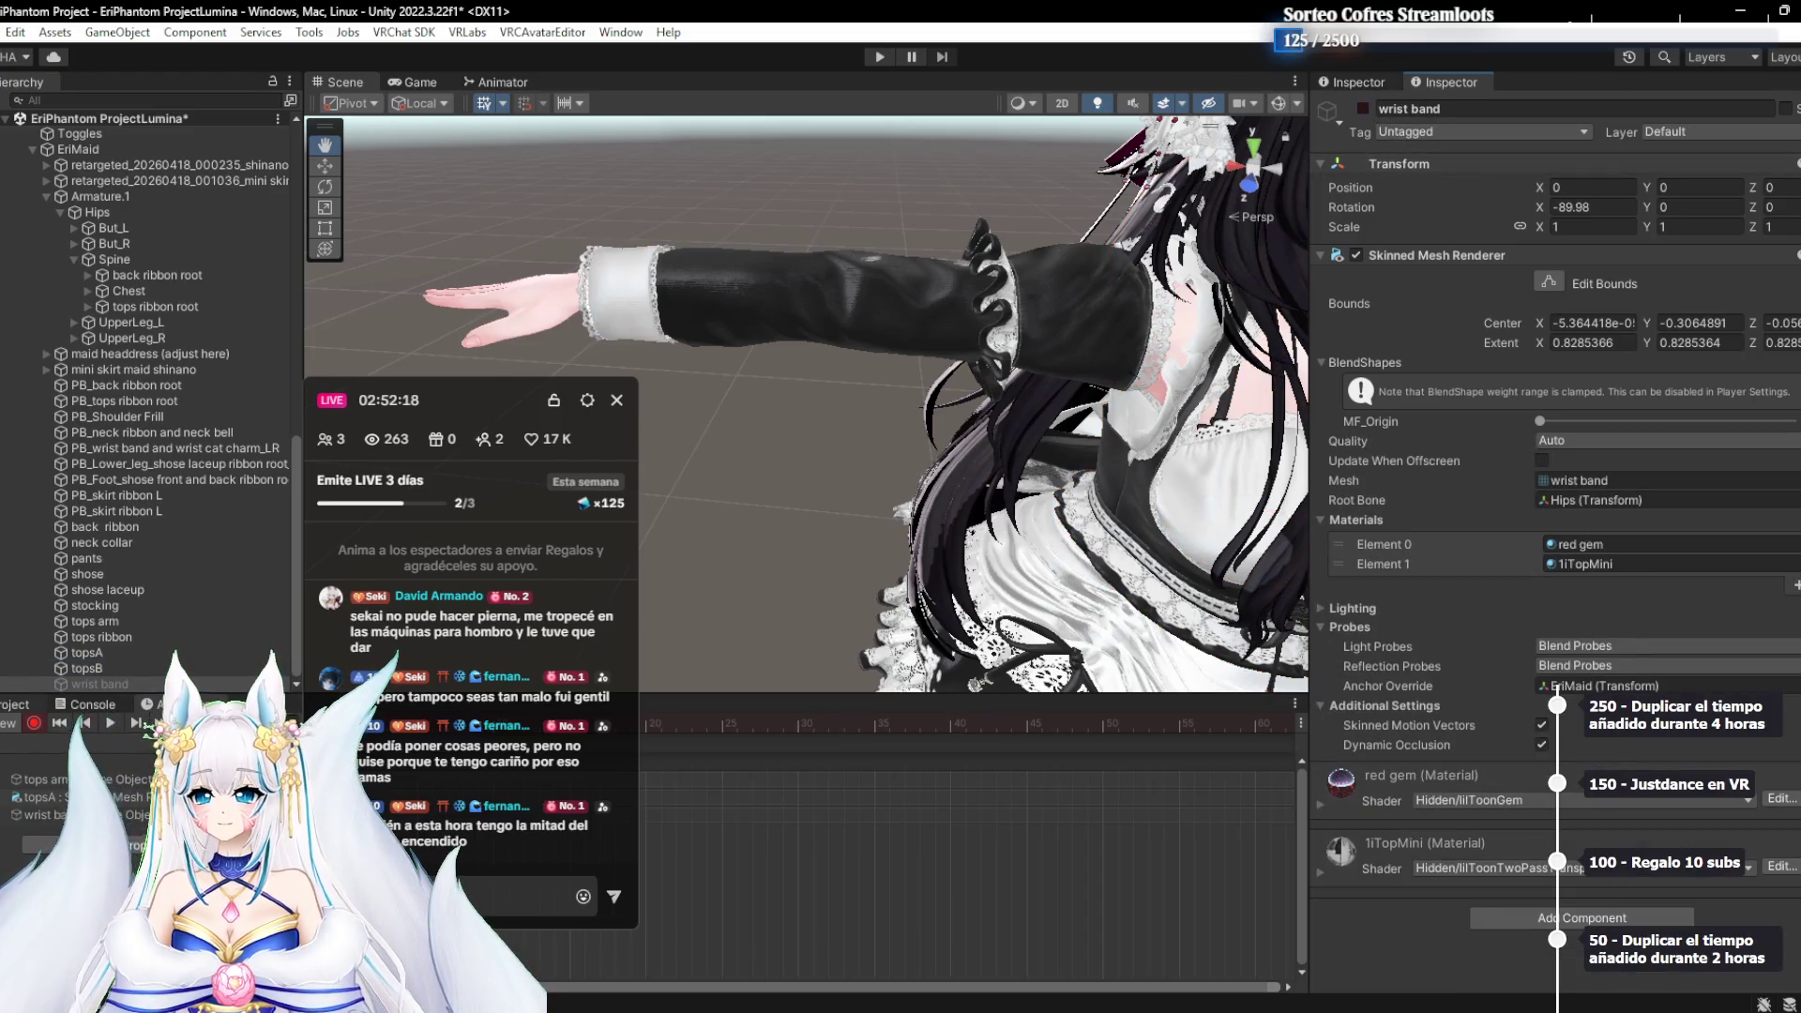
click(111, 653)
click(111, 667)
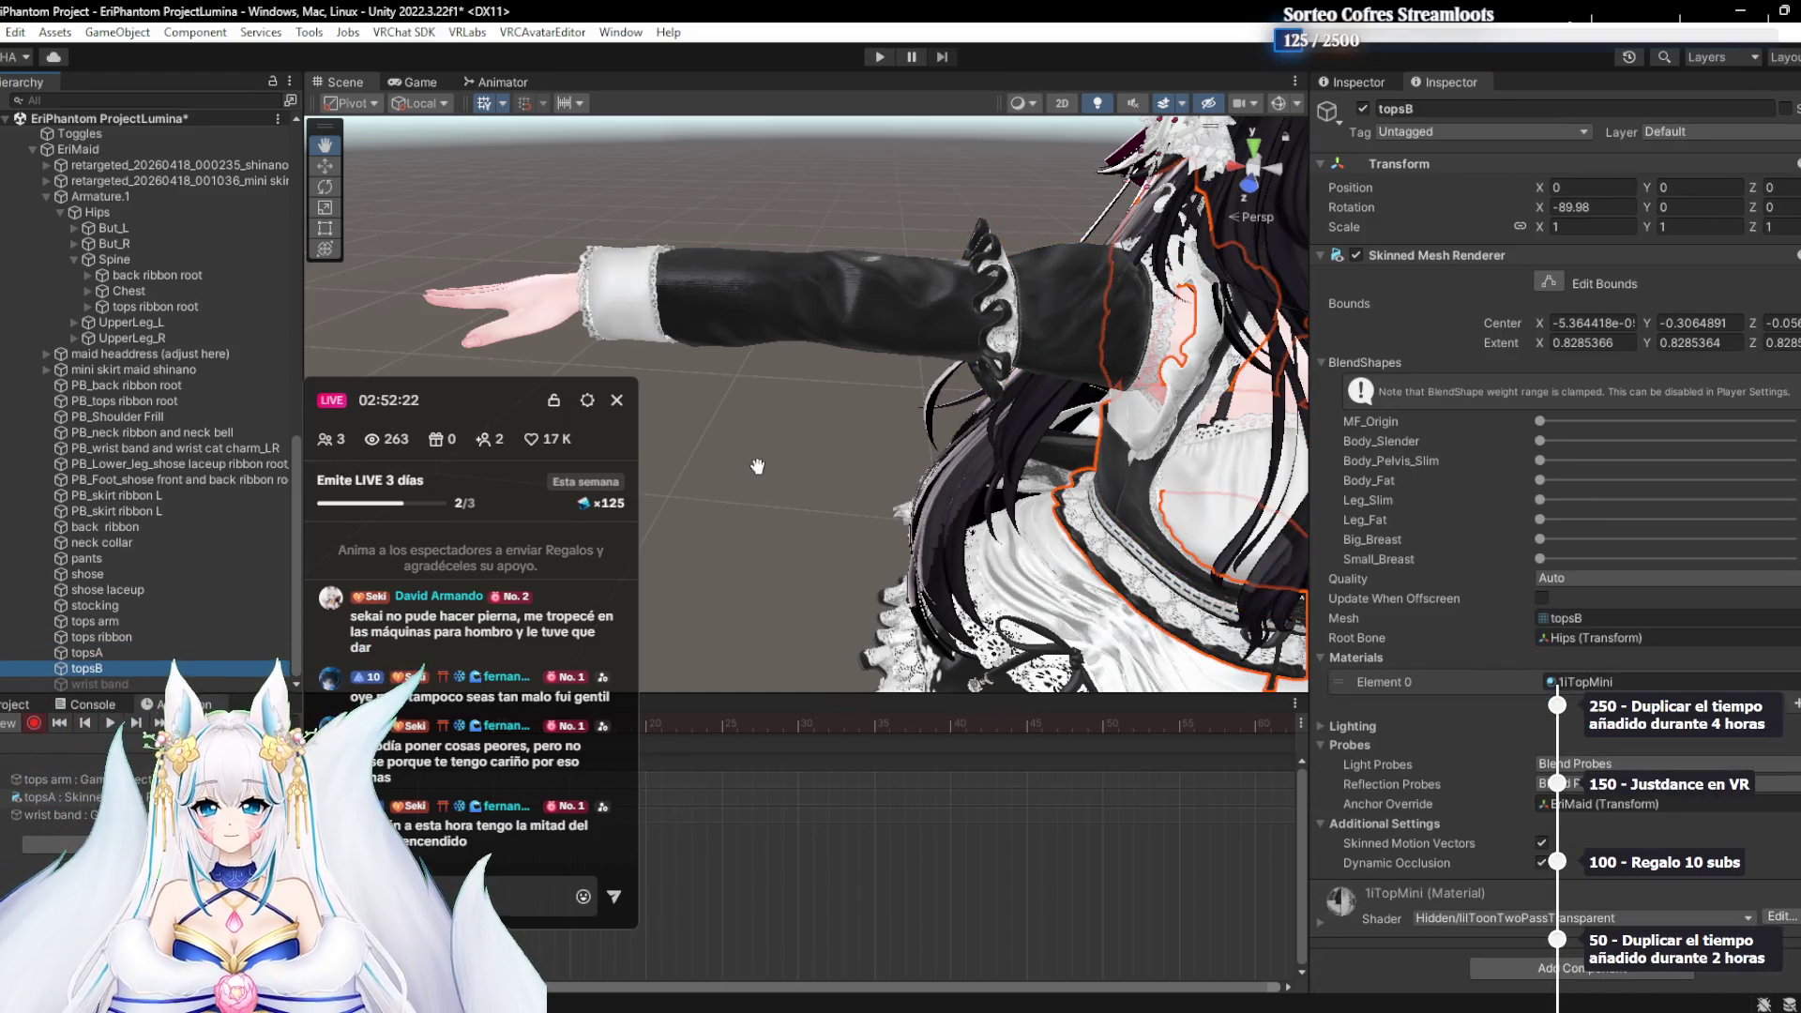
mouse_move(757, 466)
mouse_down()
mouse_move(1016, 418)
mouse_move(994, 328)
mouse_up()
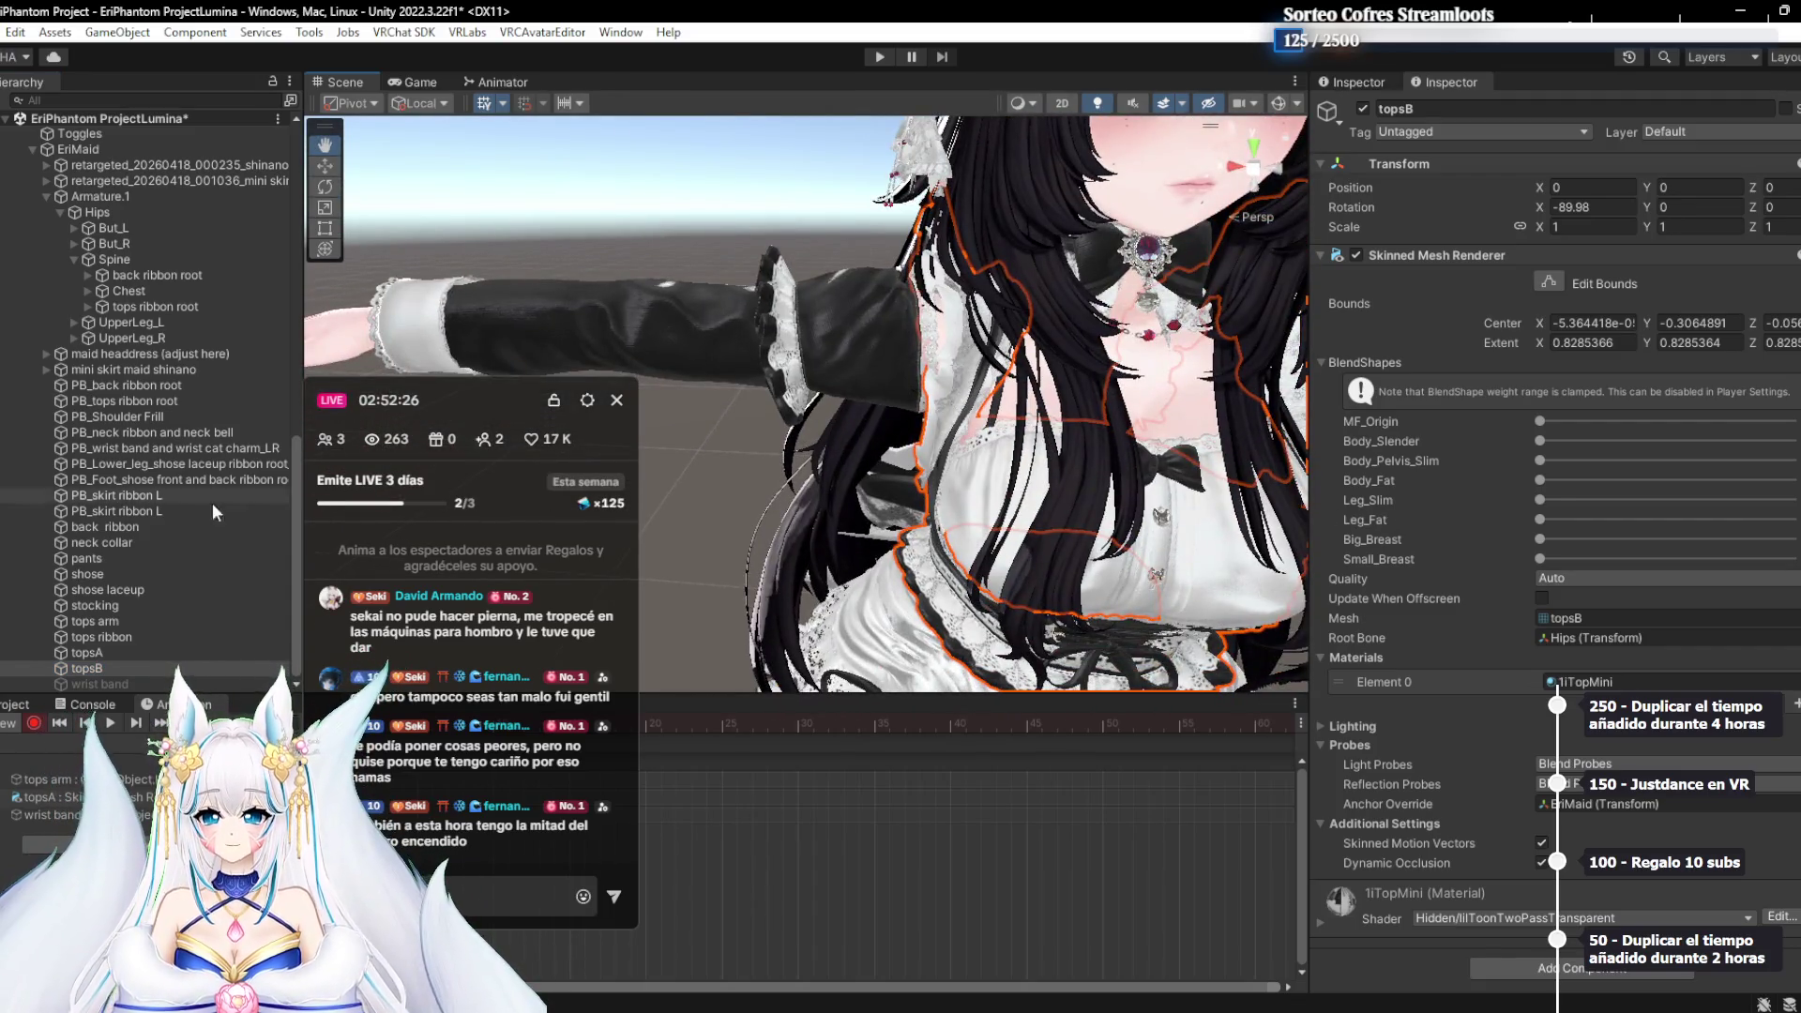
click(139, 654)
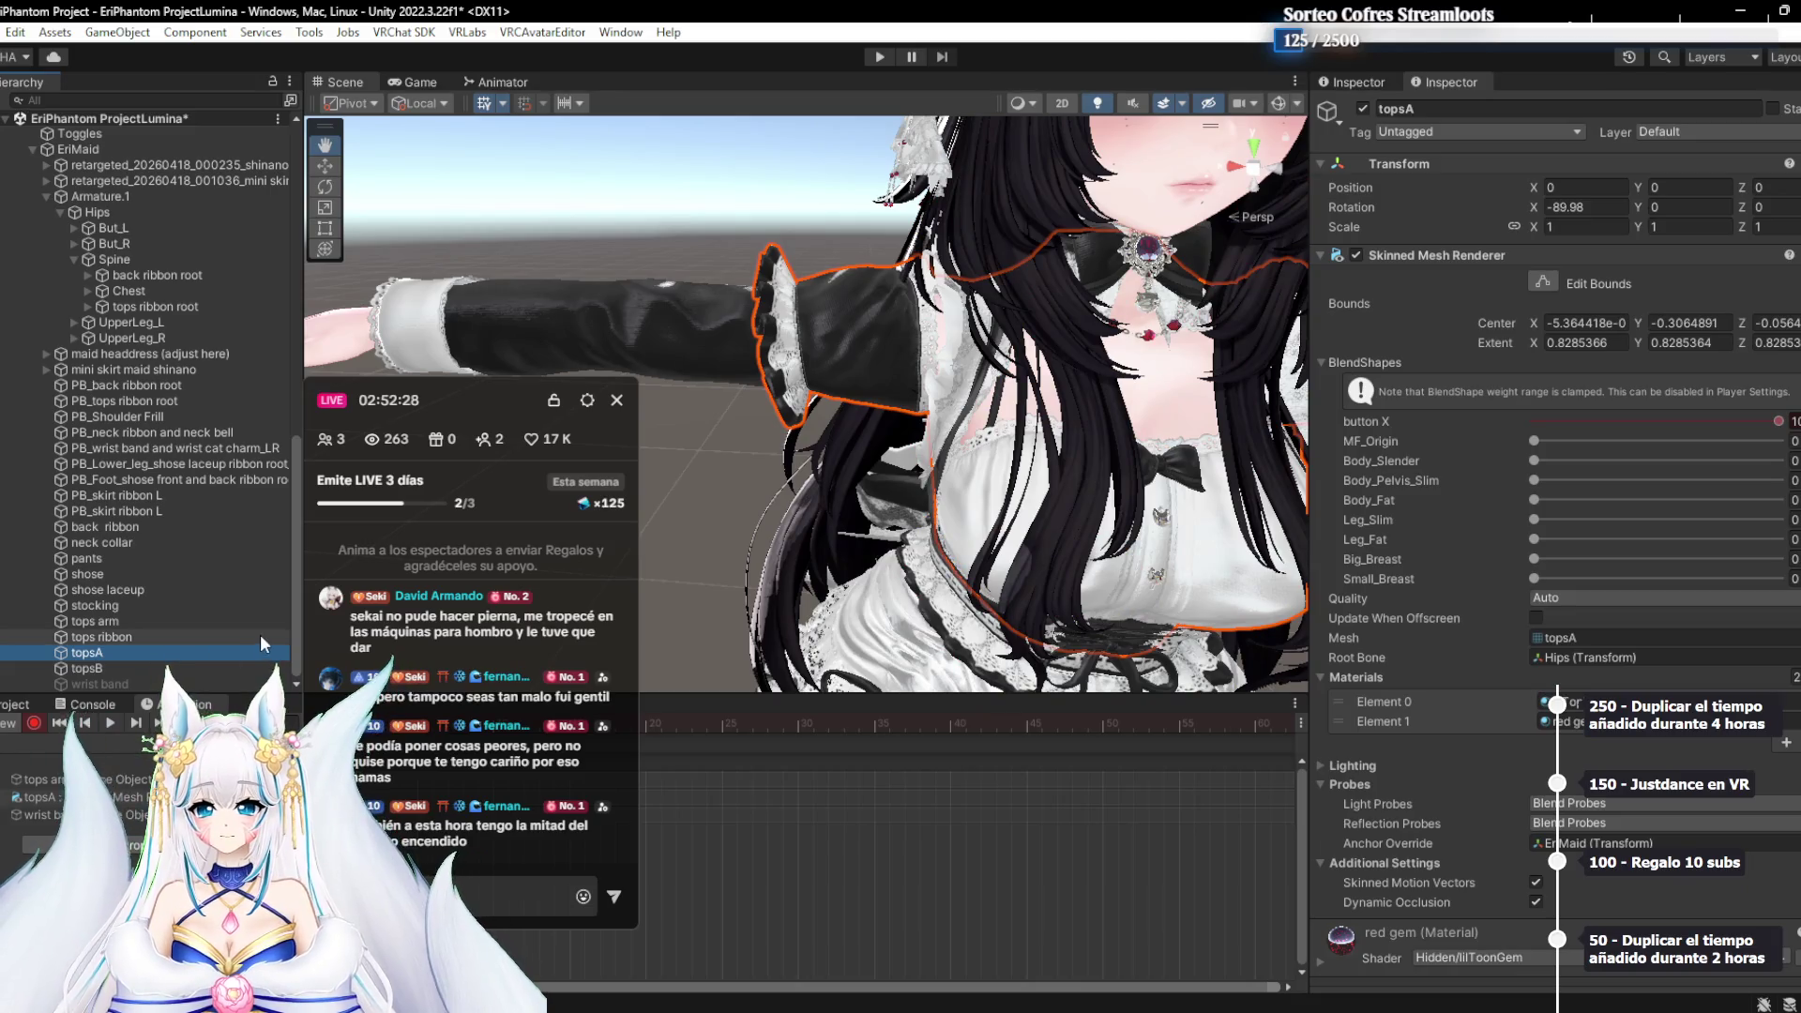
click(1362, 110)
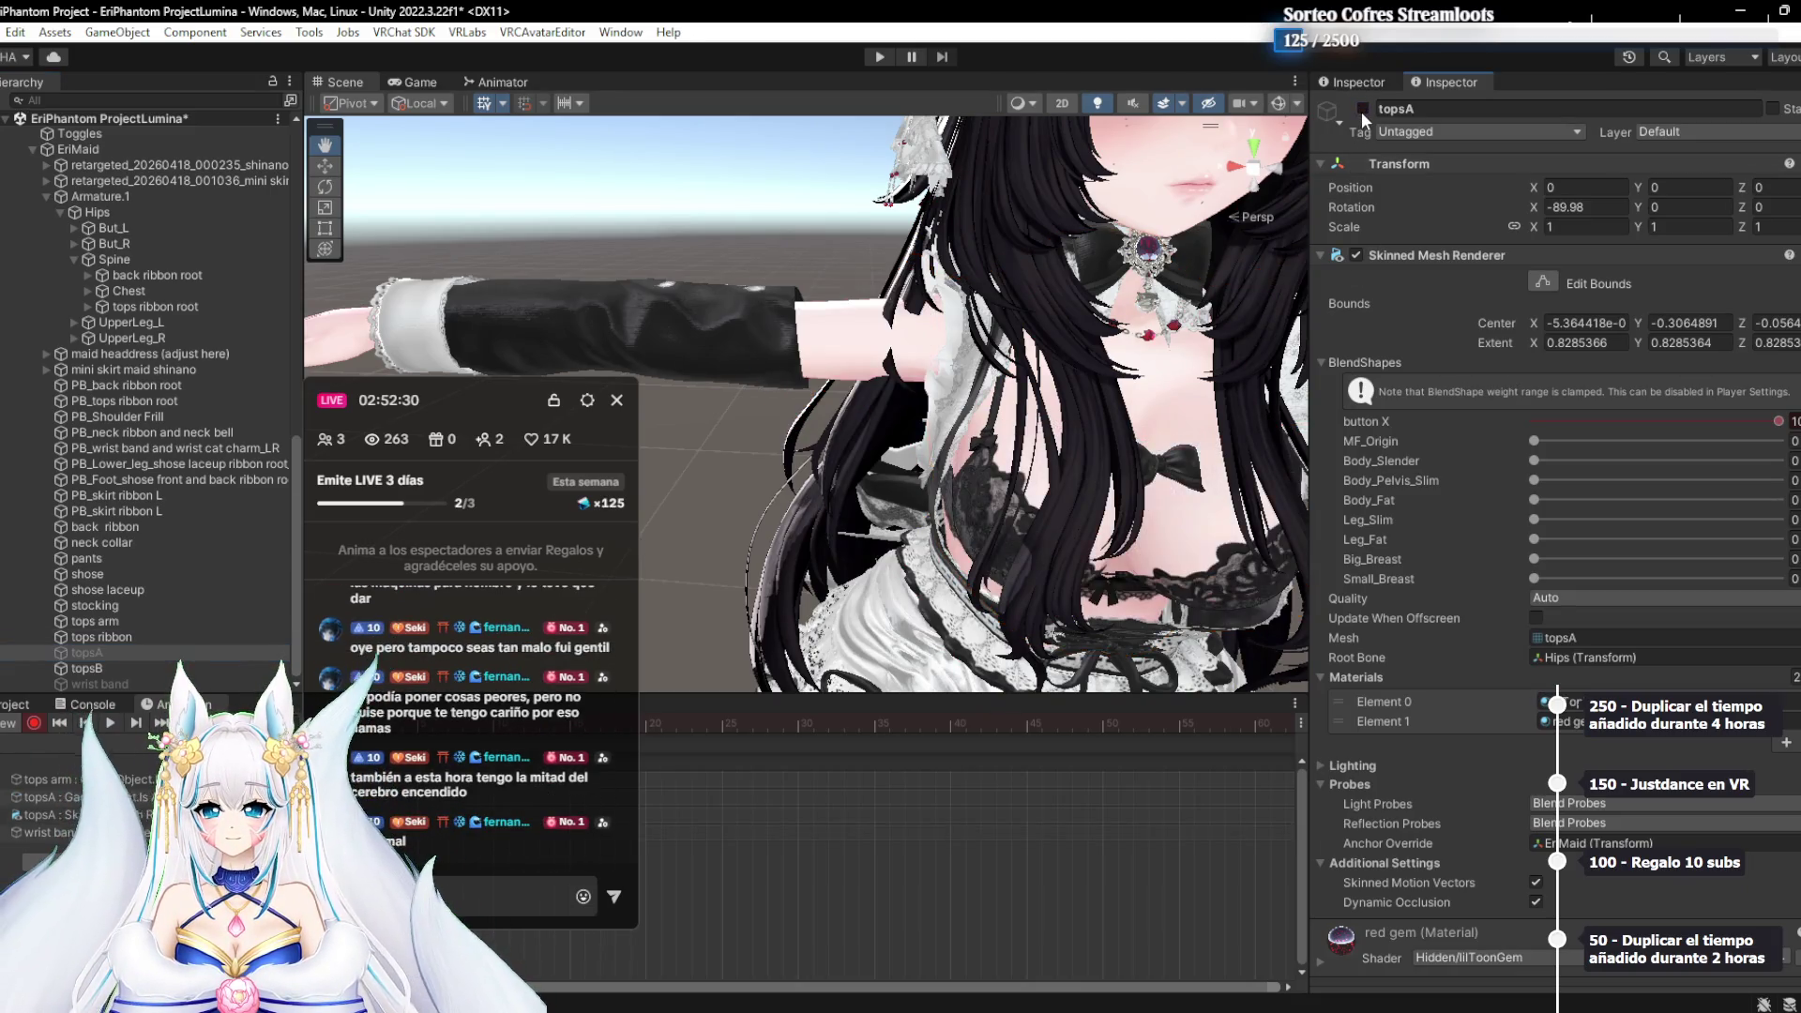
click(1364, 110)
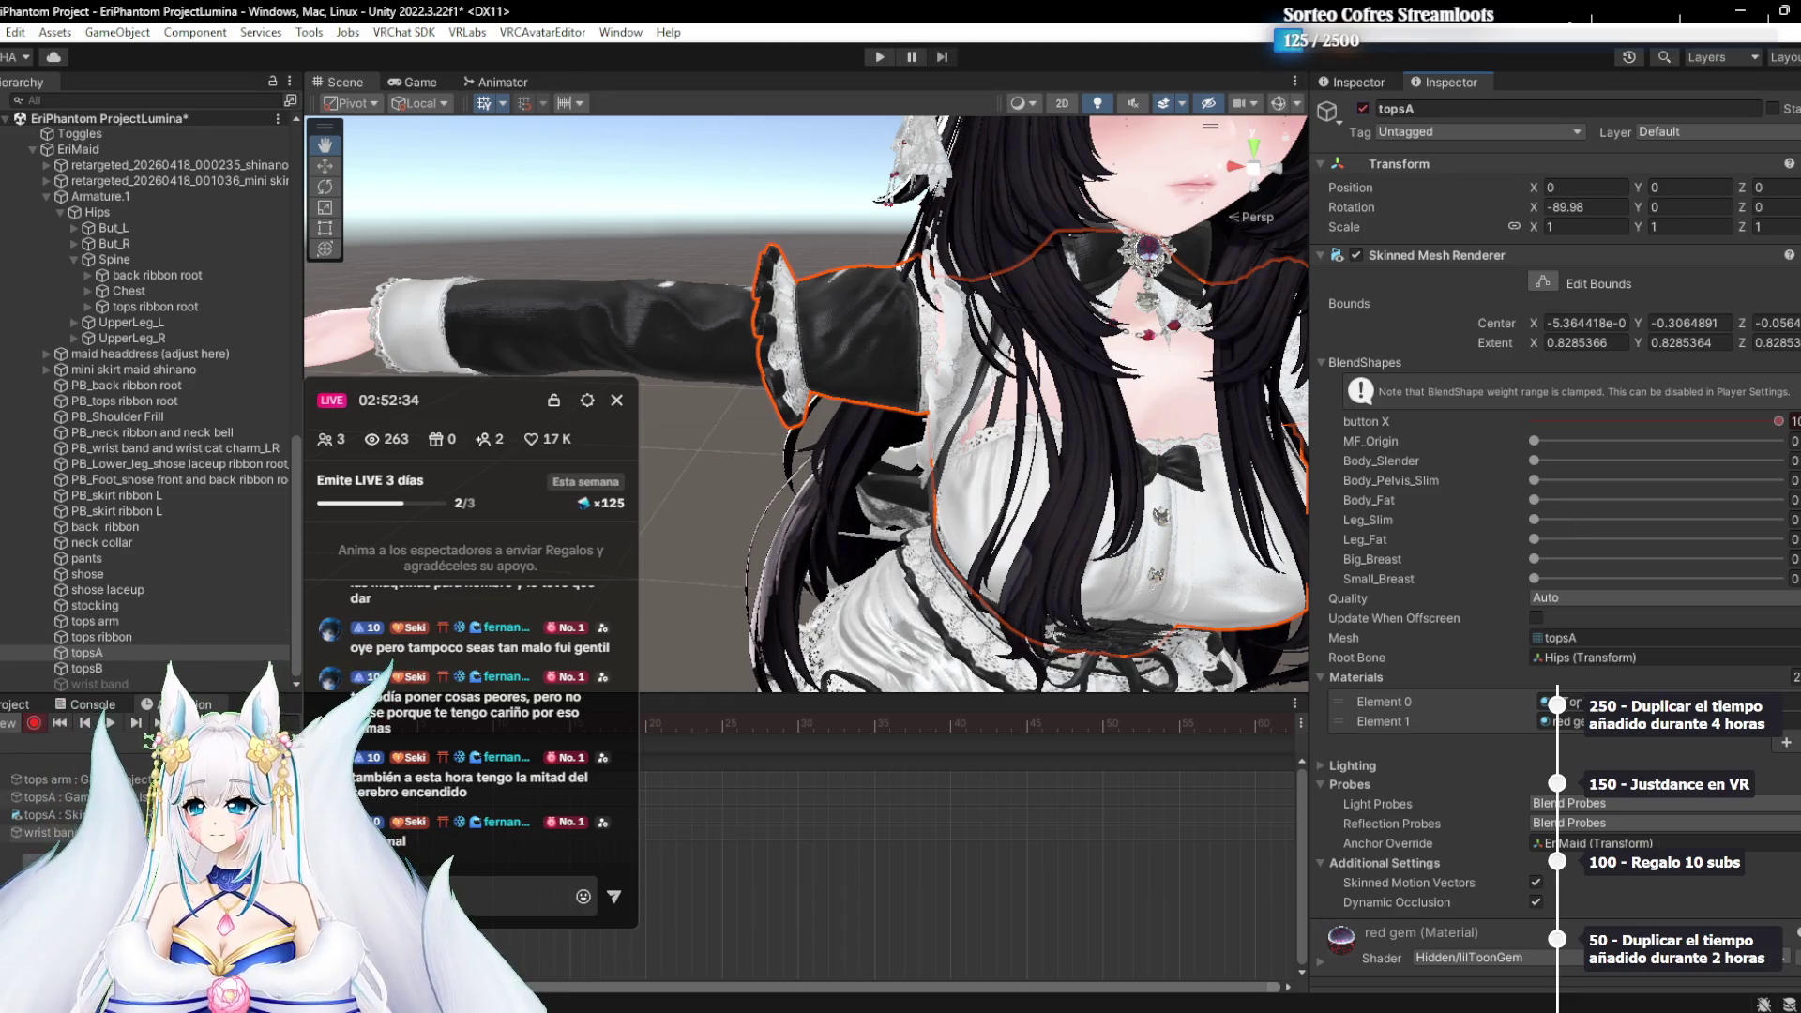
Step up through the clothing pieces in the Hierarchy, starting from tops ribbon
click(47, 798)
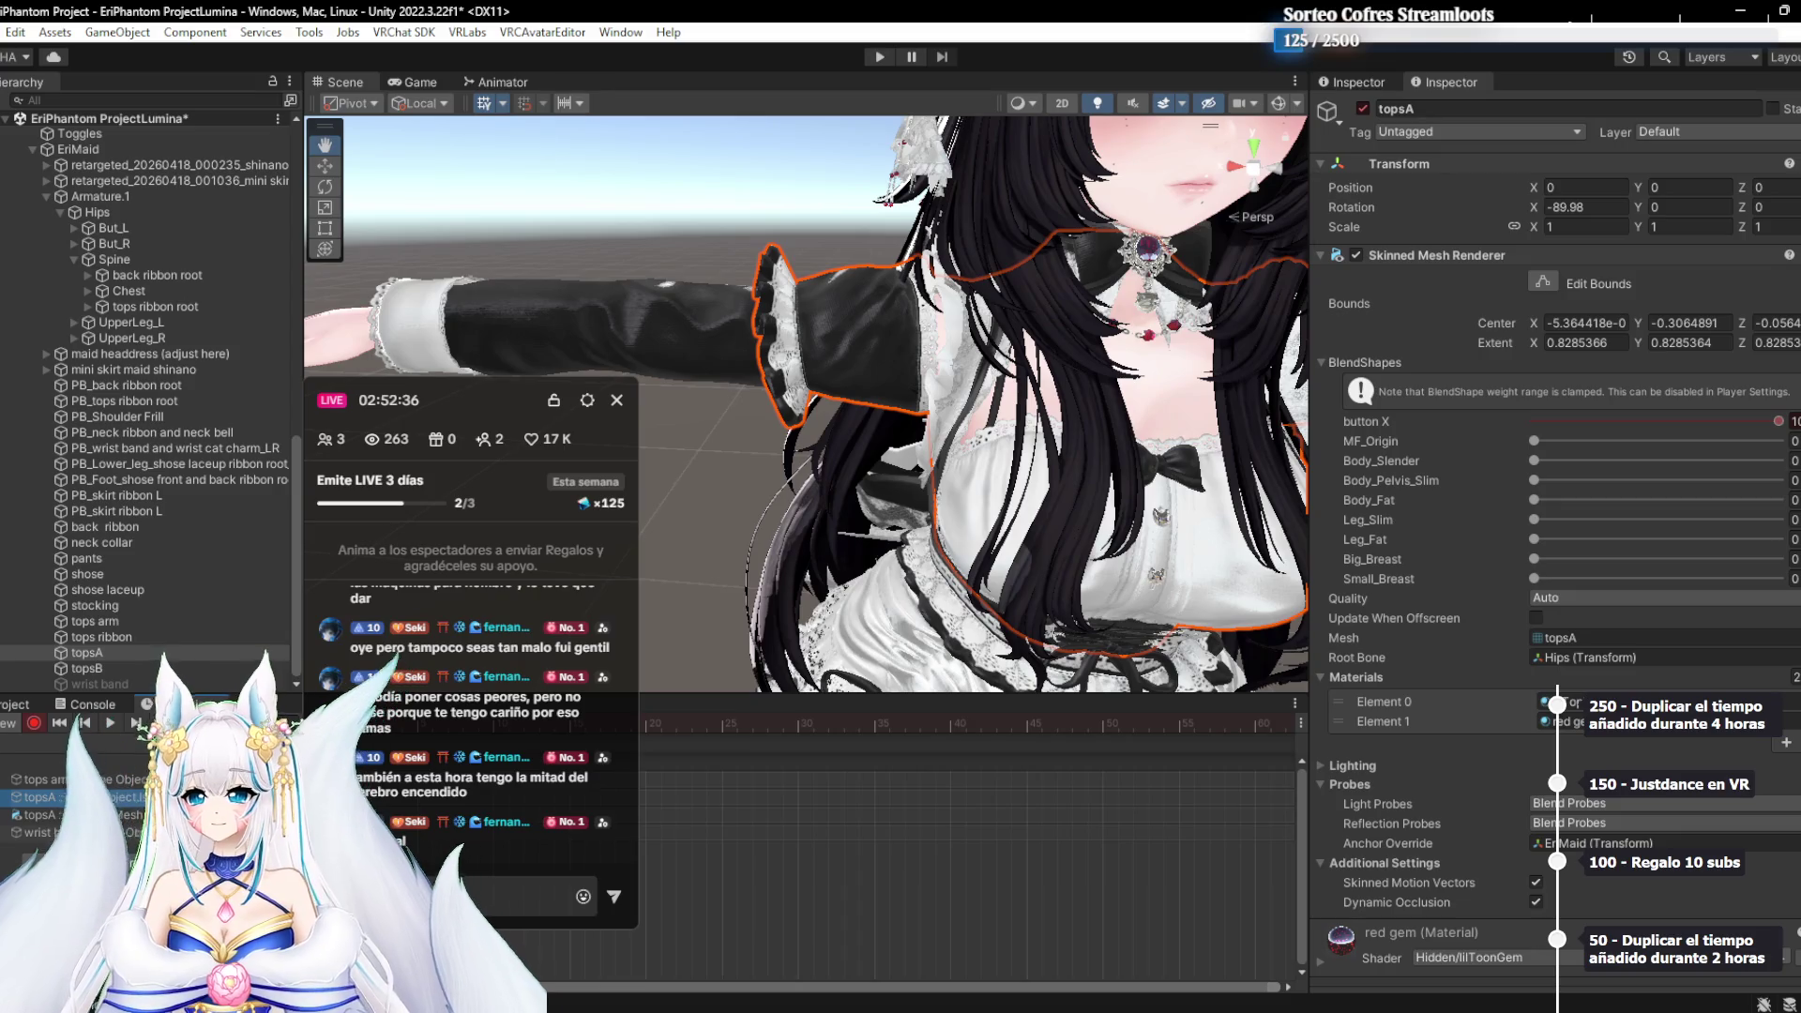
click(90, 636)
key(Up)
key(Up)
key(Up)
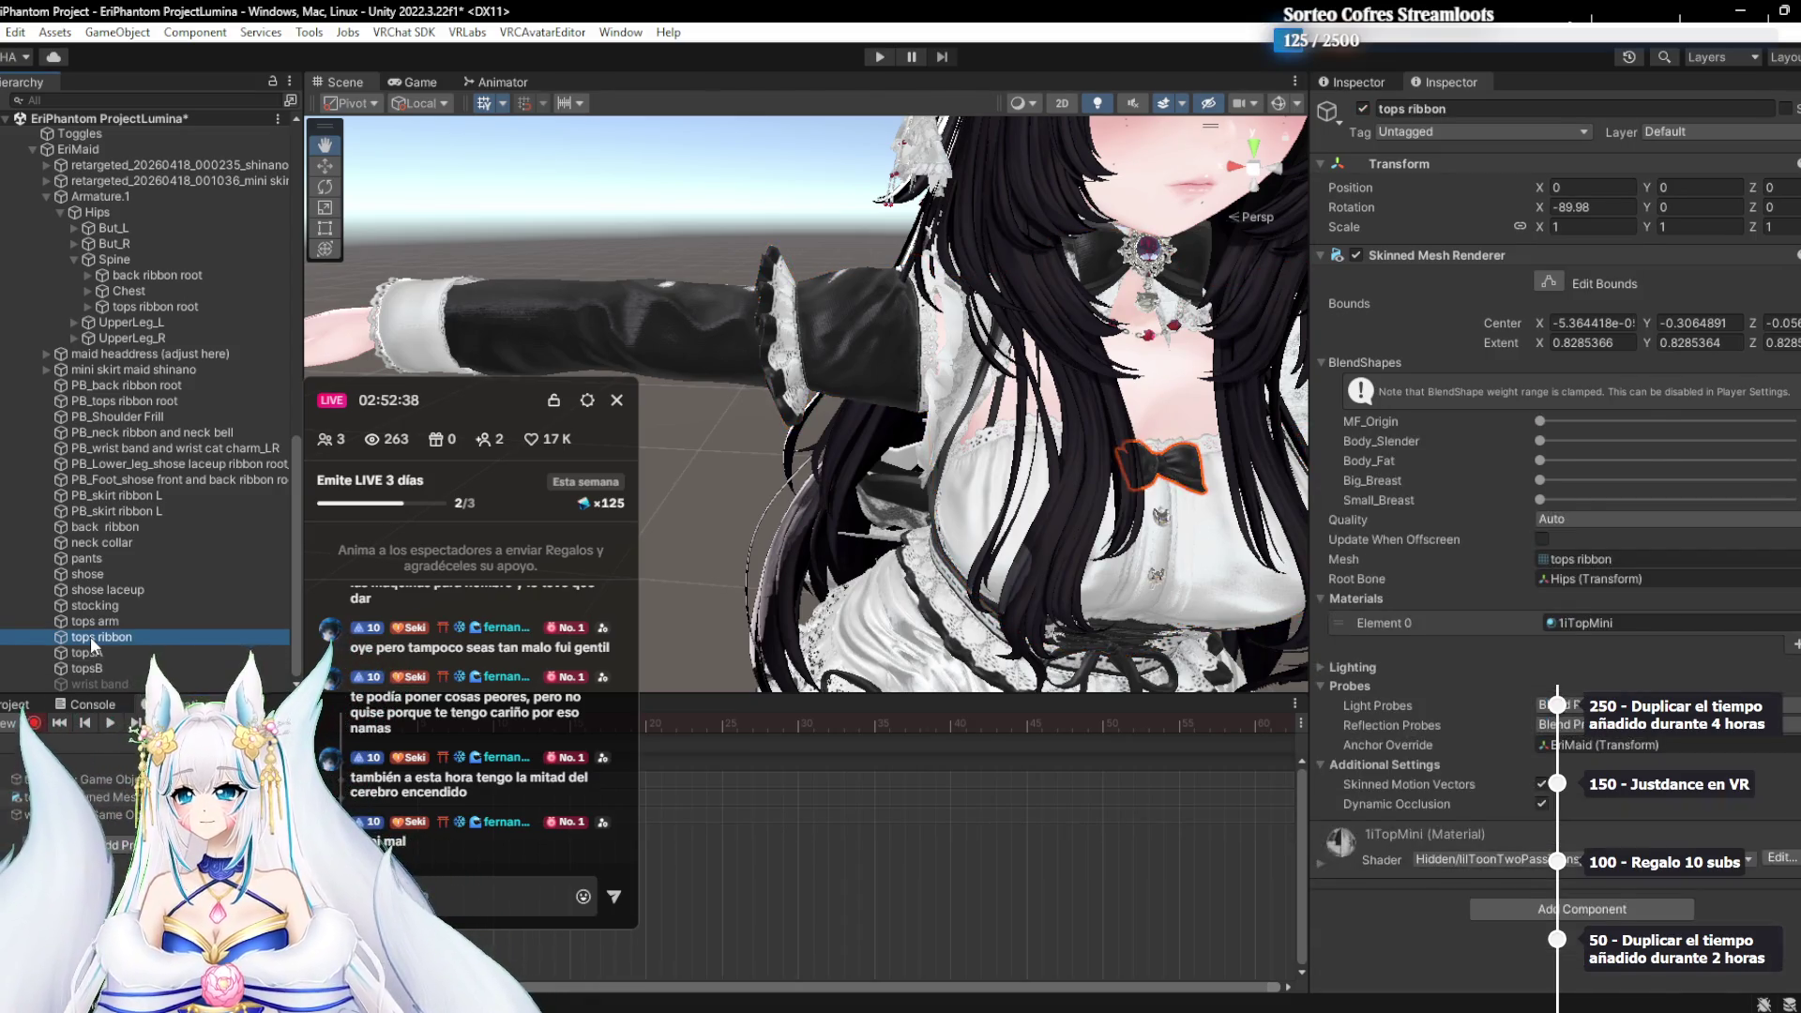
key(Up)
key(Up)
key(Up)
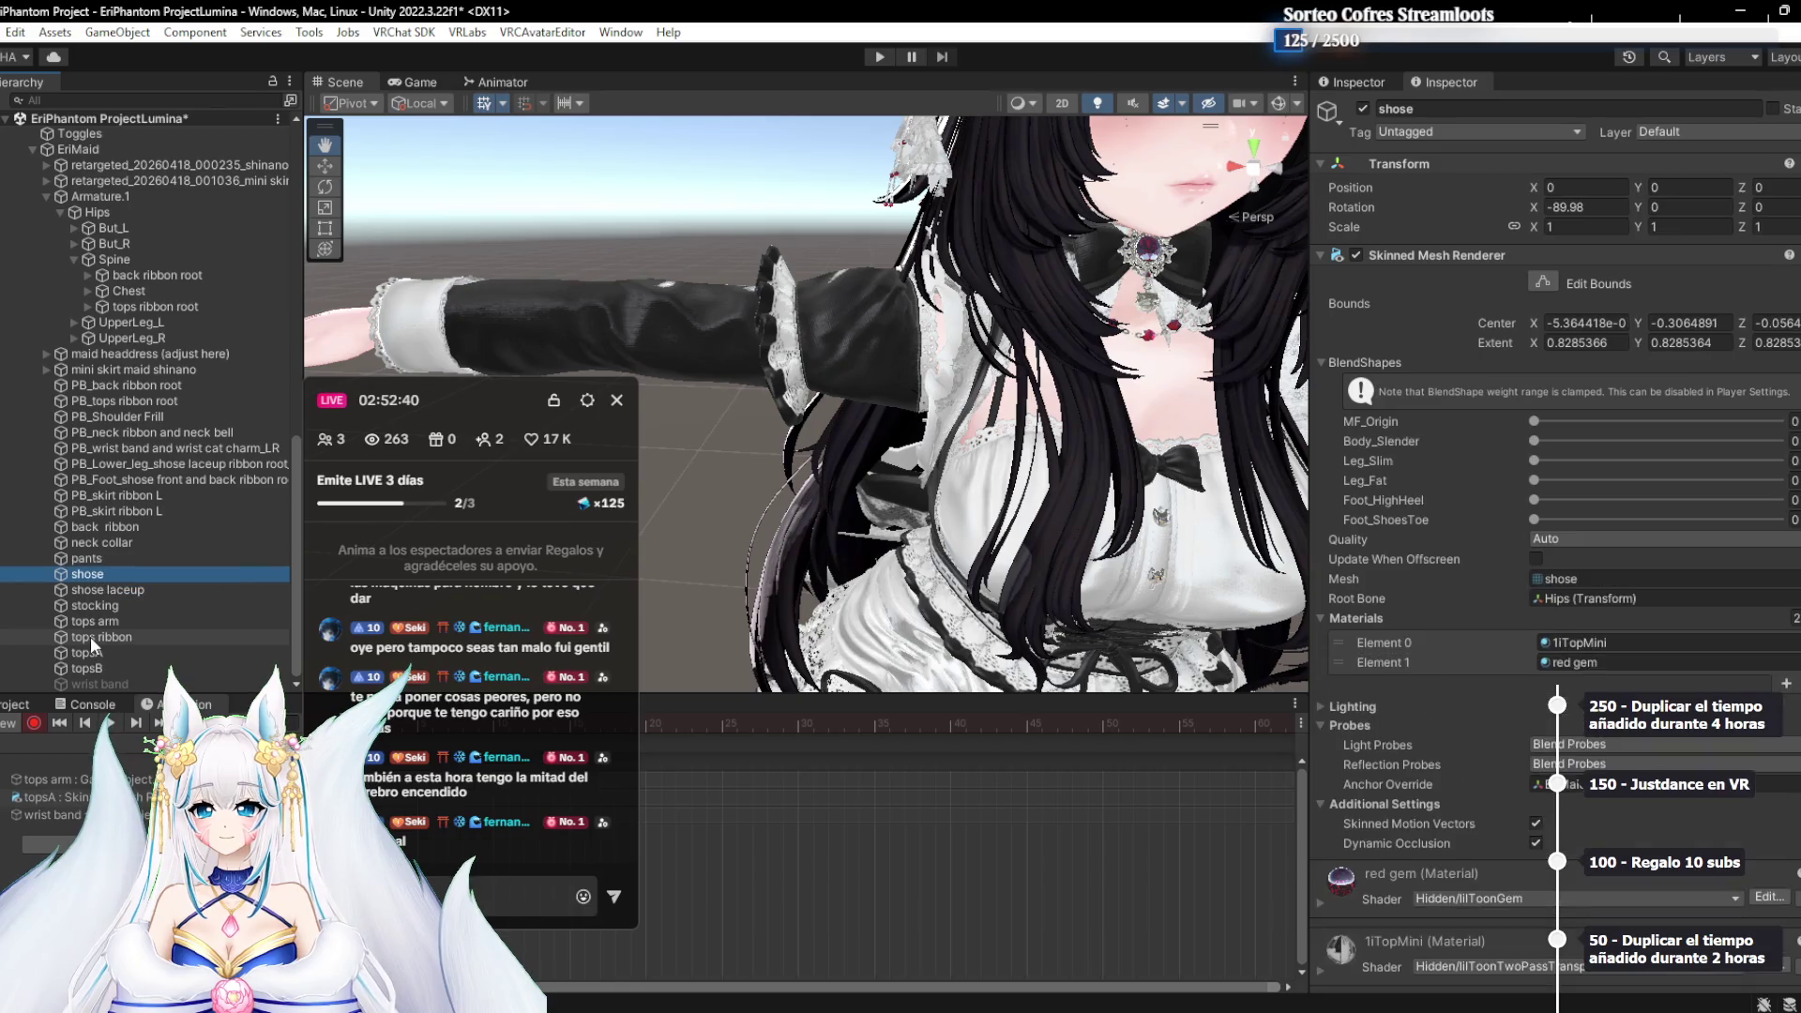
key(Up)
key(Up)
key(Up)
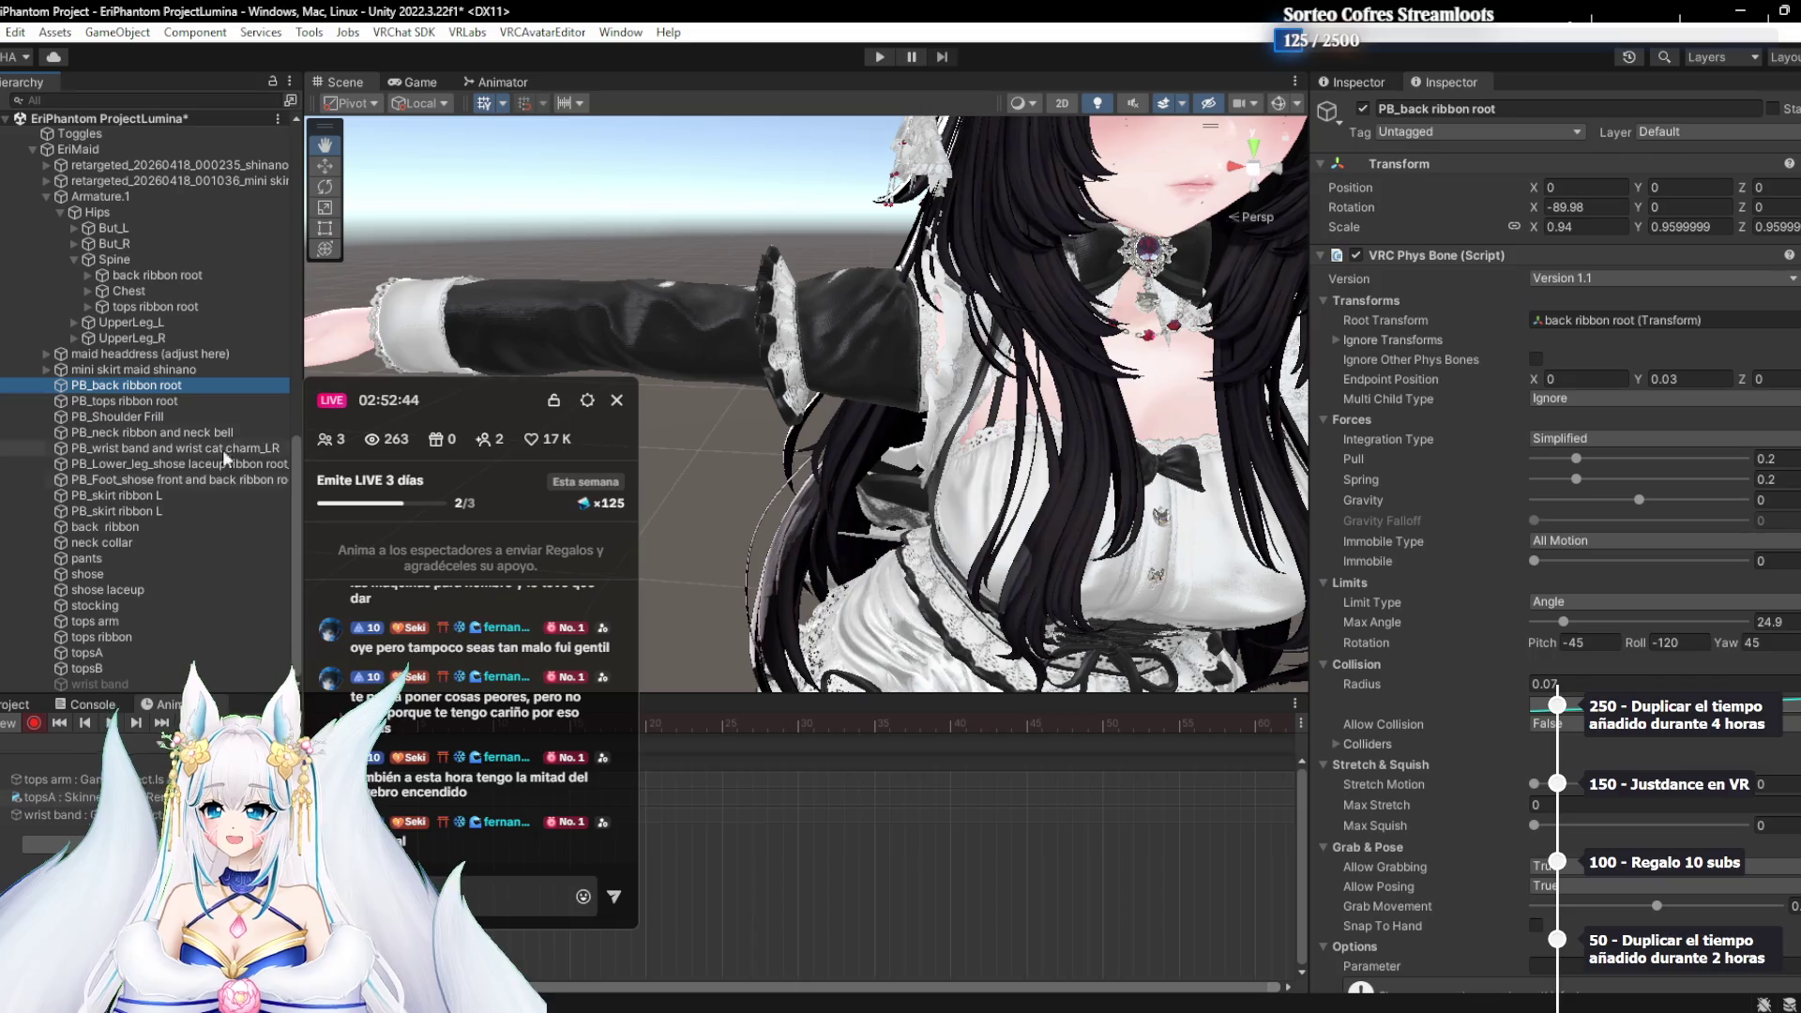
key(Left)
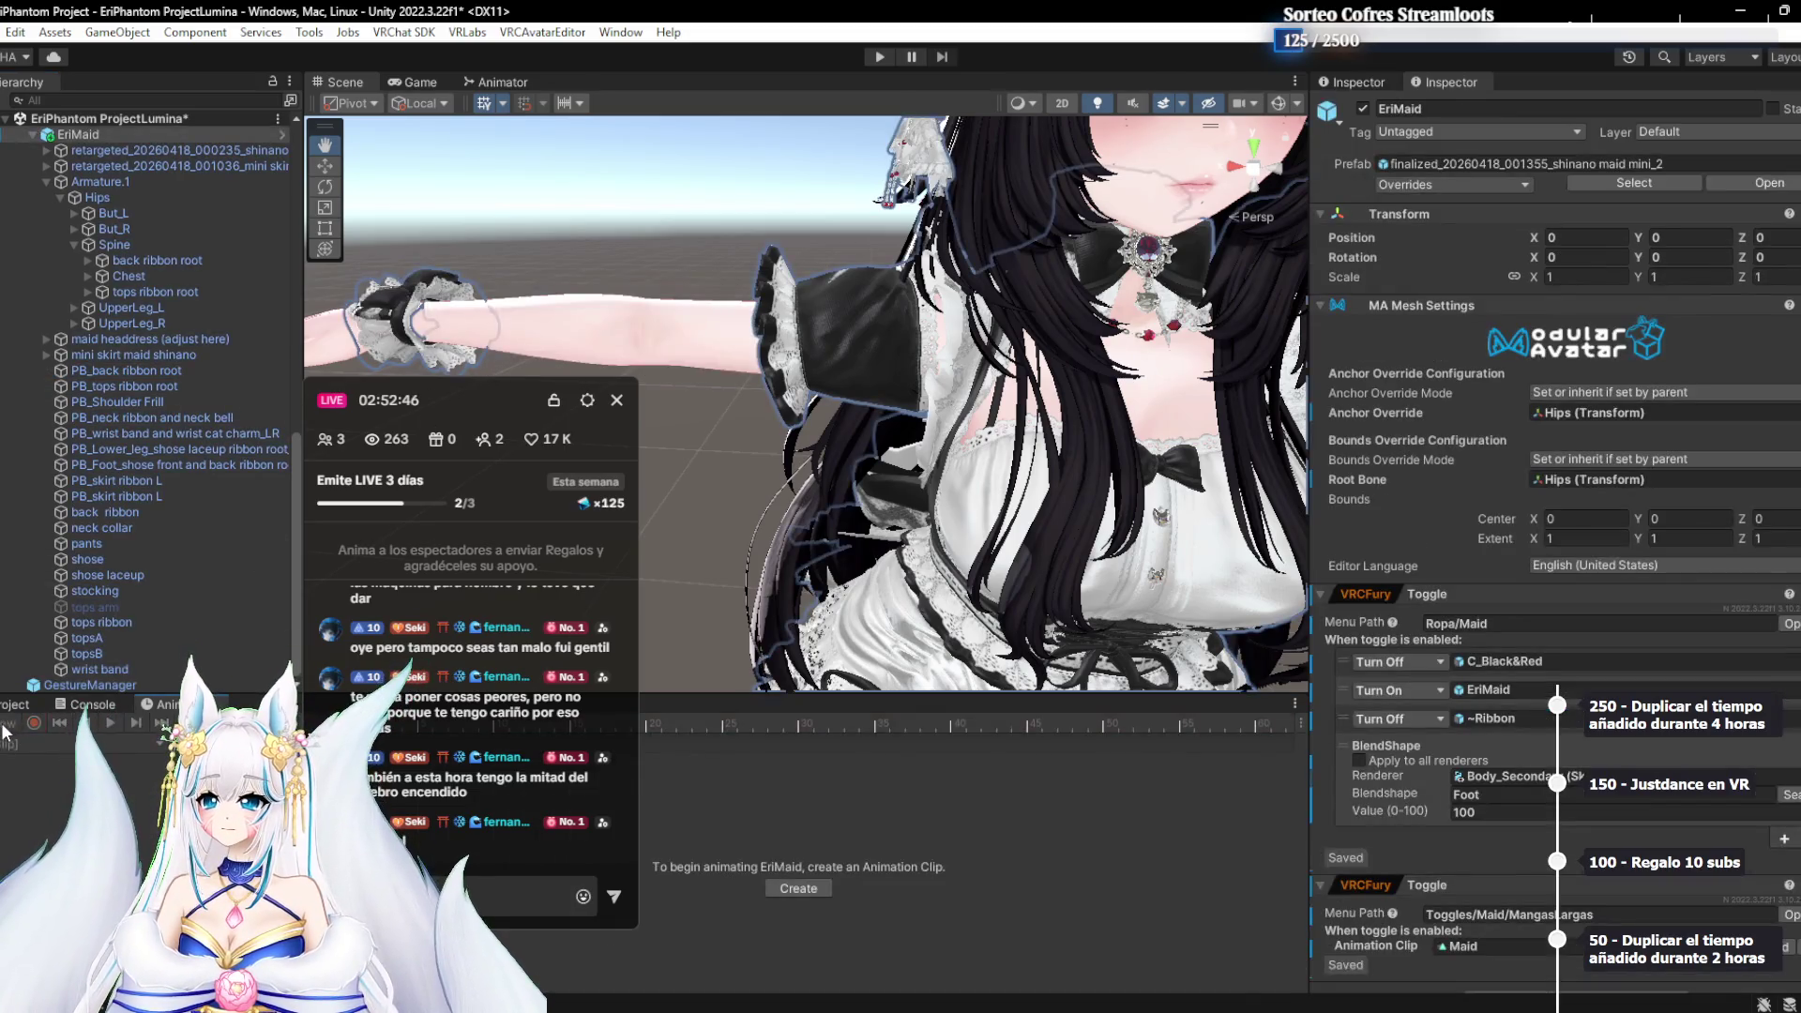
Frame the avatar's head and headdress, then bring up the Lumina_Makeup_No.1_Chocolaterice folder window
drag(436, 402, 1146, 157)
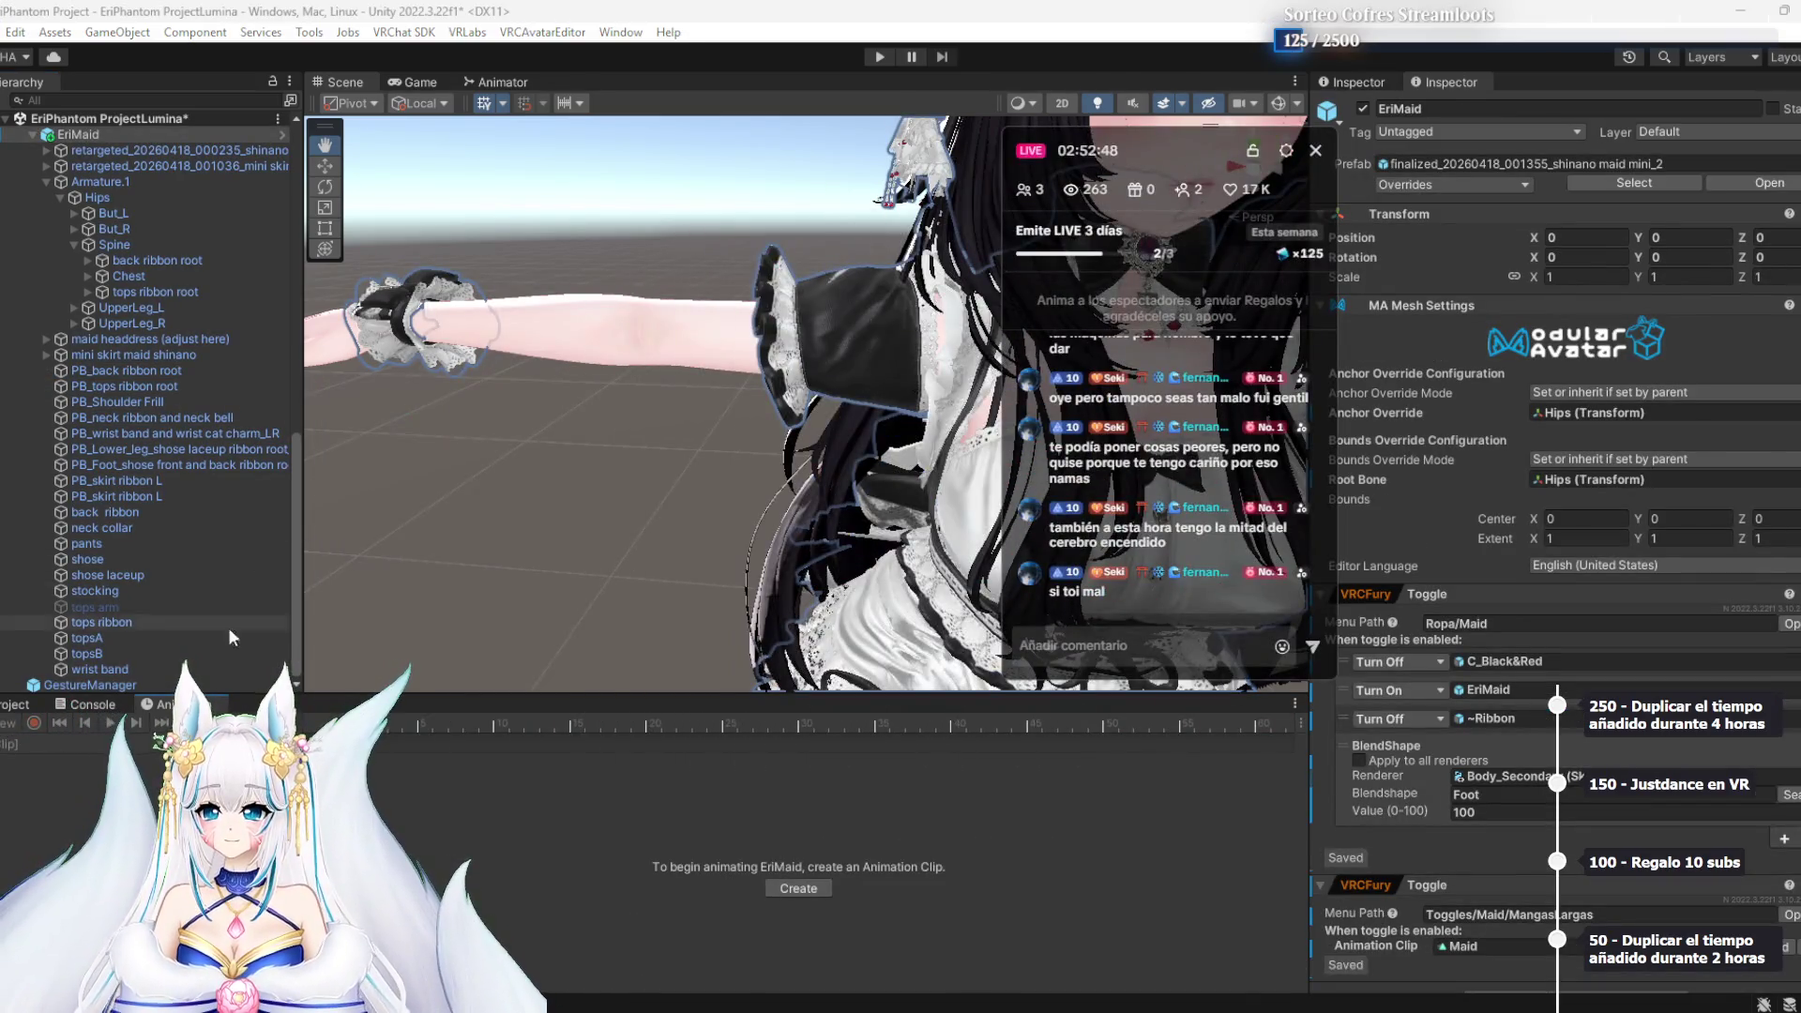
scroll(1524, 760, down, 1)
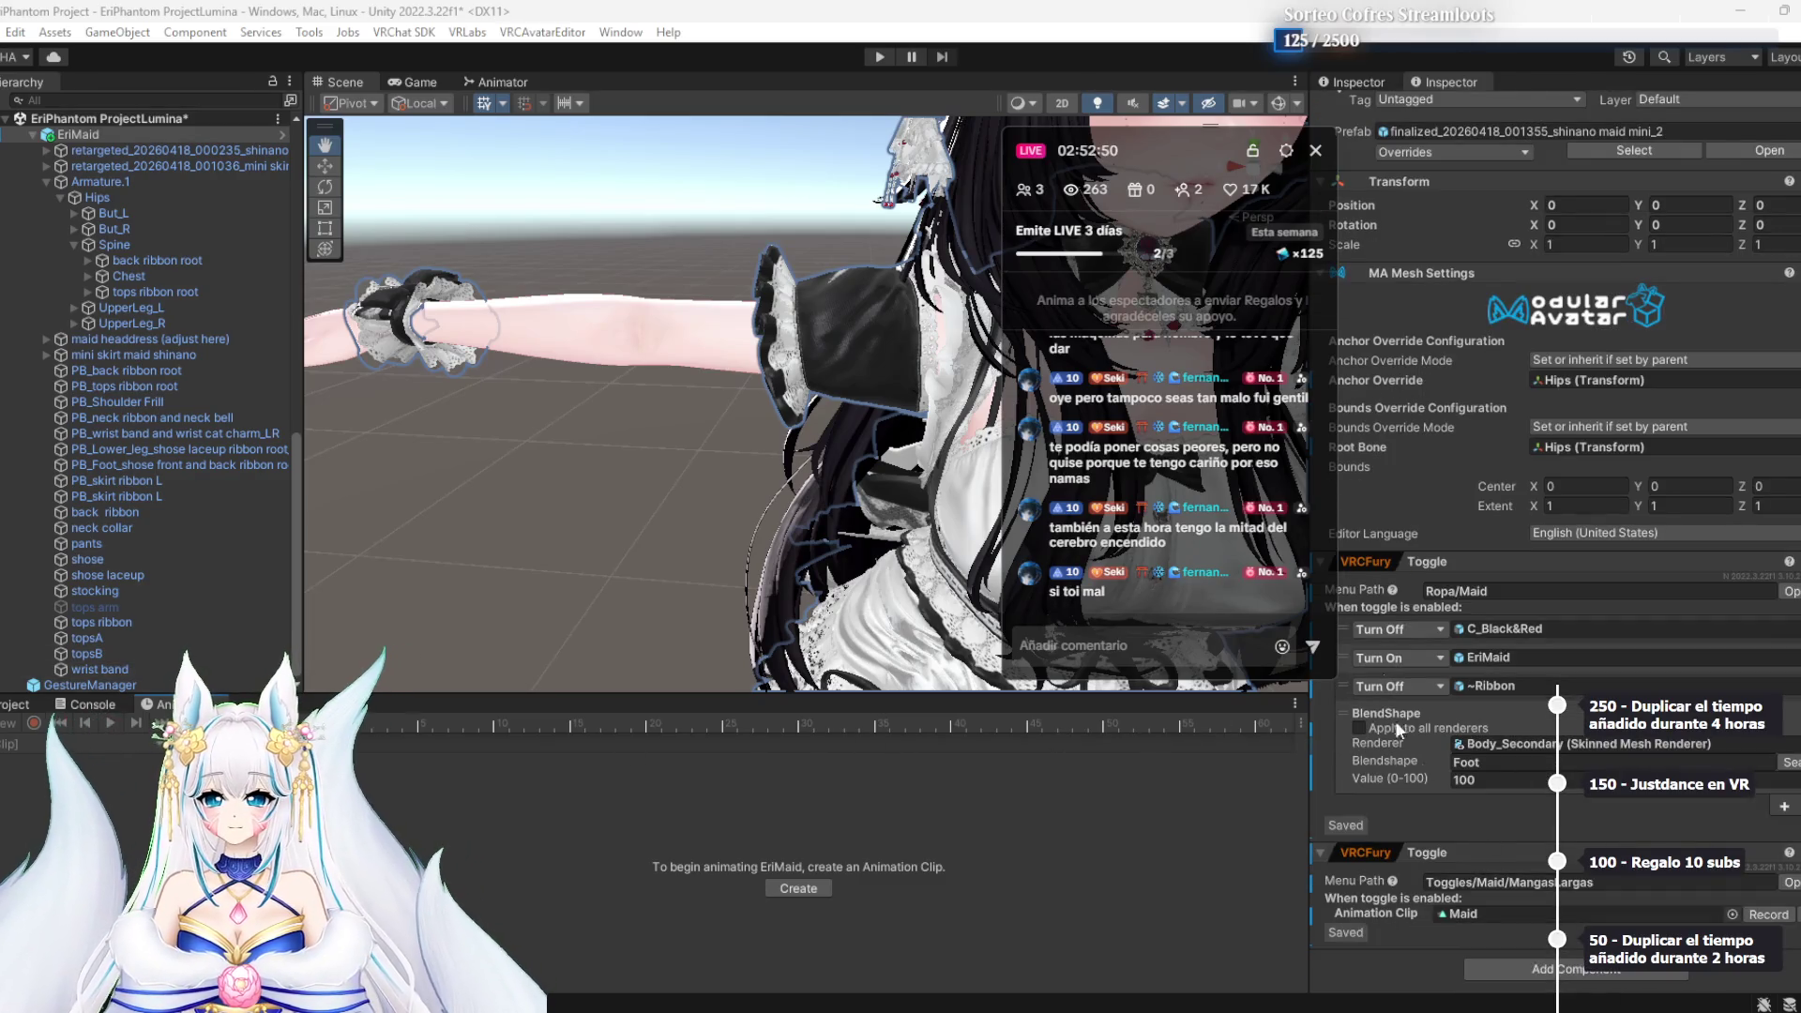
mouse_move(1185, 155)
mouse_down()
mouse_move(1094, 150)
mouse_move(1265, 166)
mouse_move(660, 177)
mouse_up()
scroll(1103, 485, down, 5)
scroll(1103, 485, up, 5)
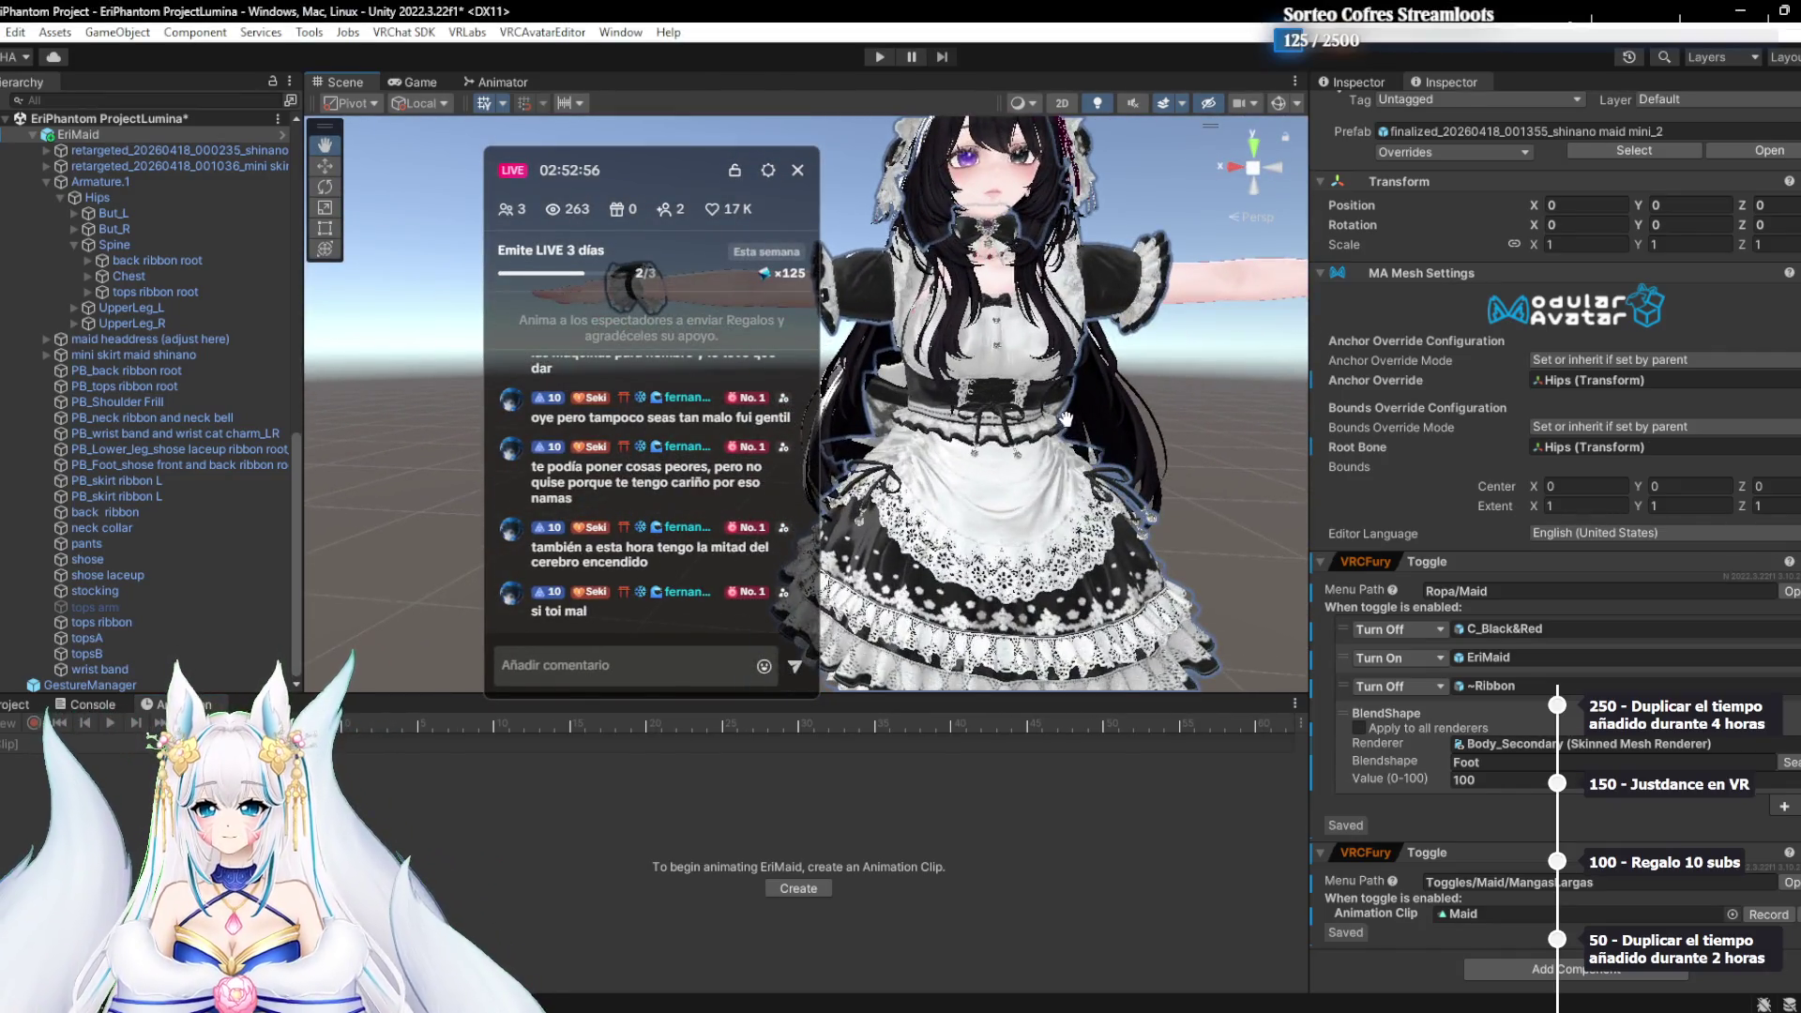
drag(1067, 417, 1018, 457)
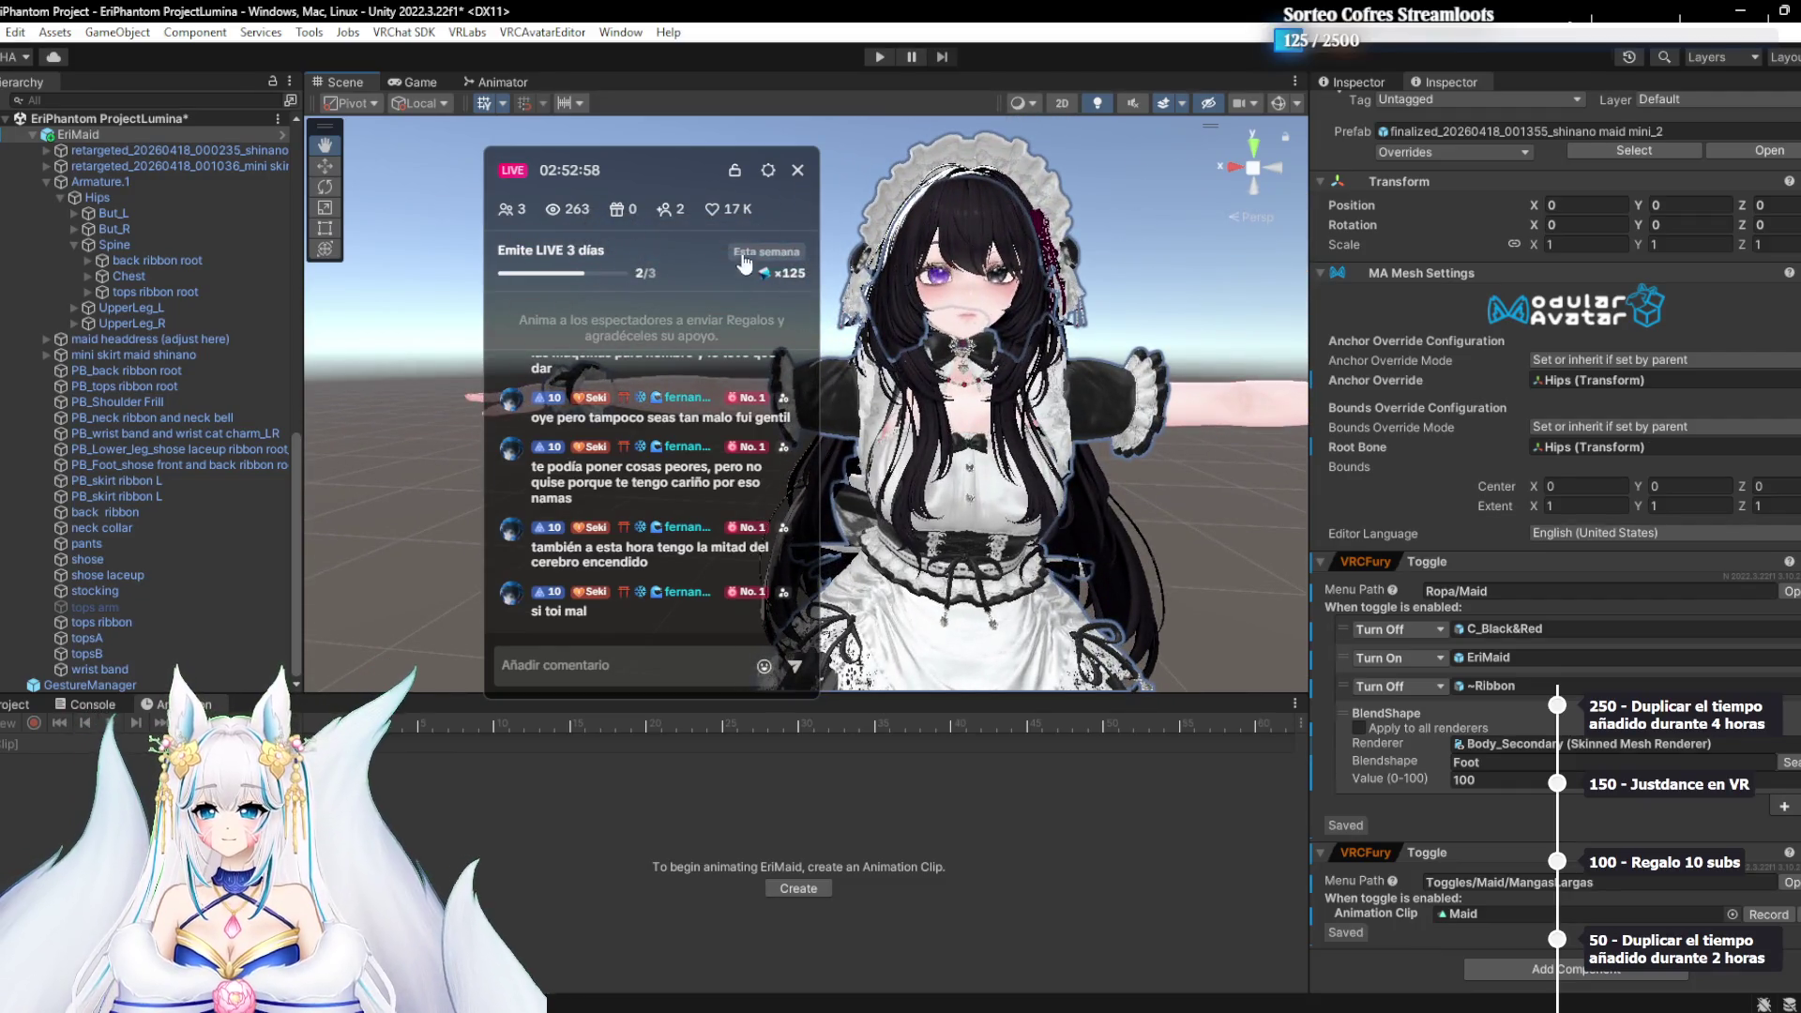
scroll(831, 418, up, 4)
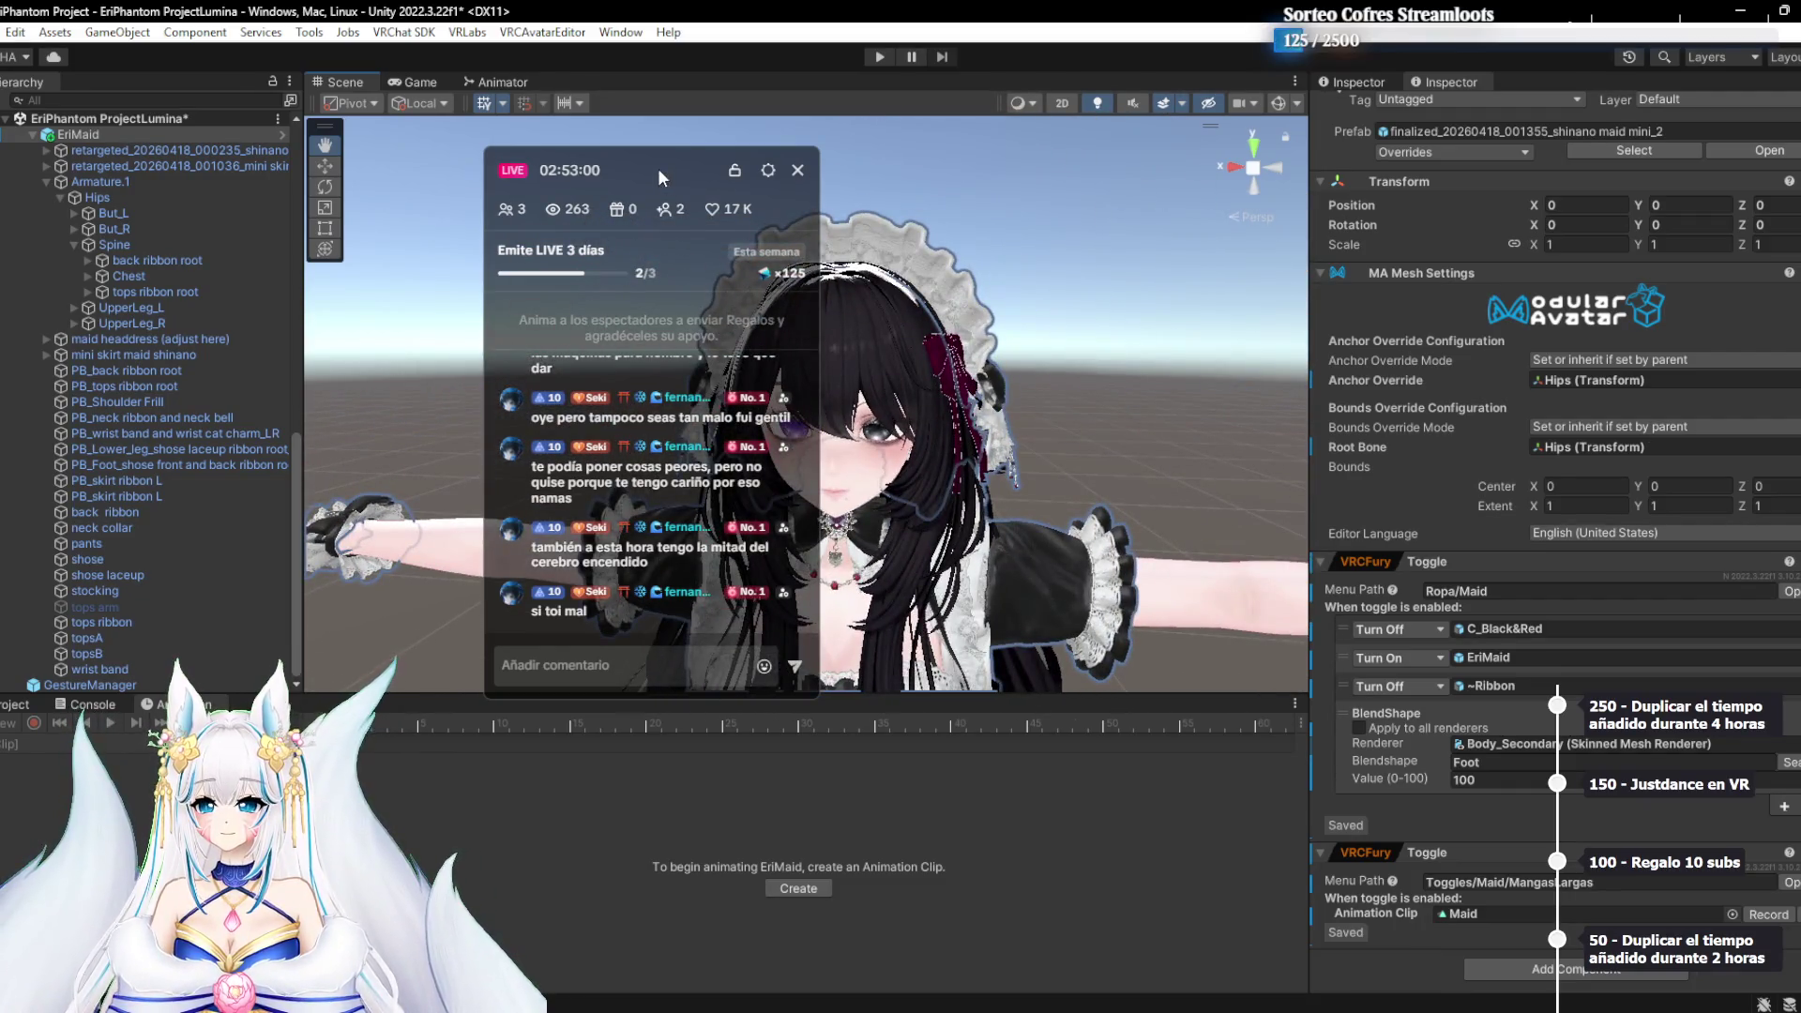
drag(661, 176, 994, 195)
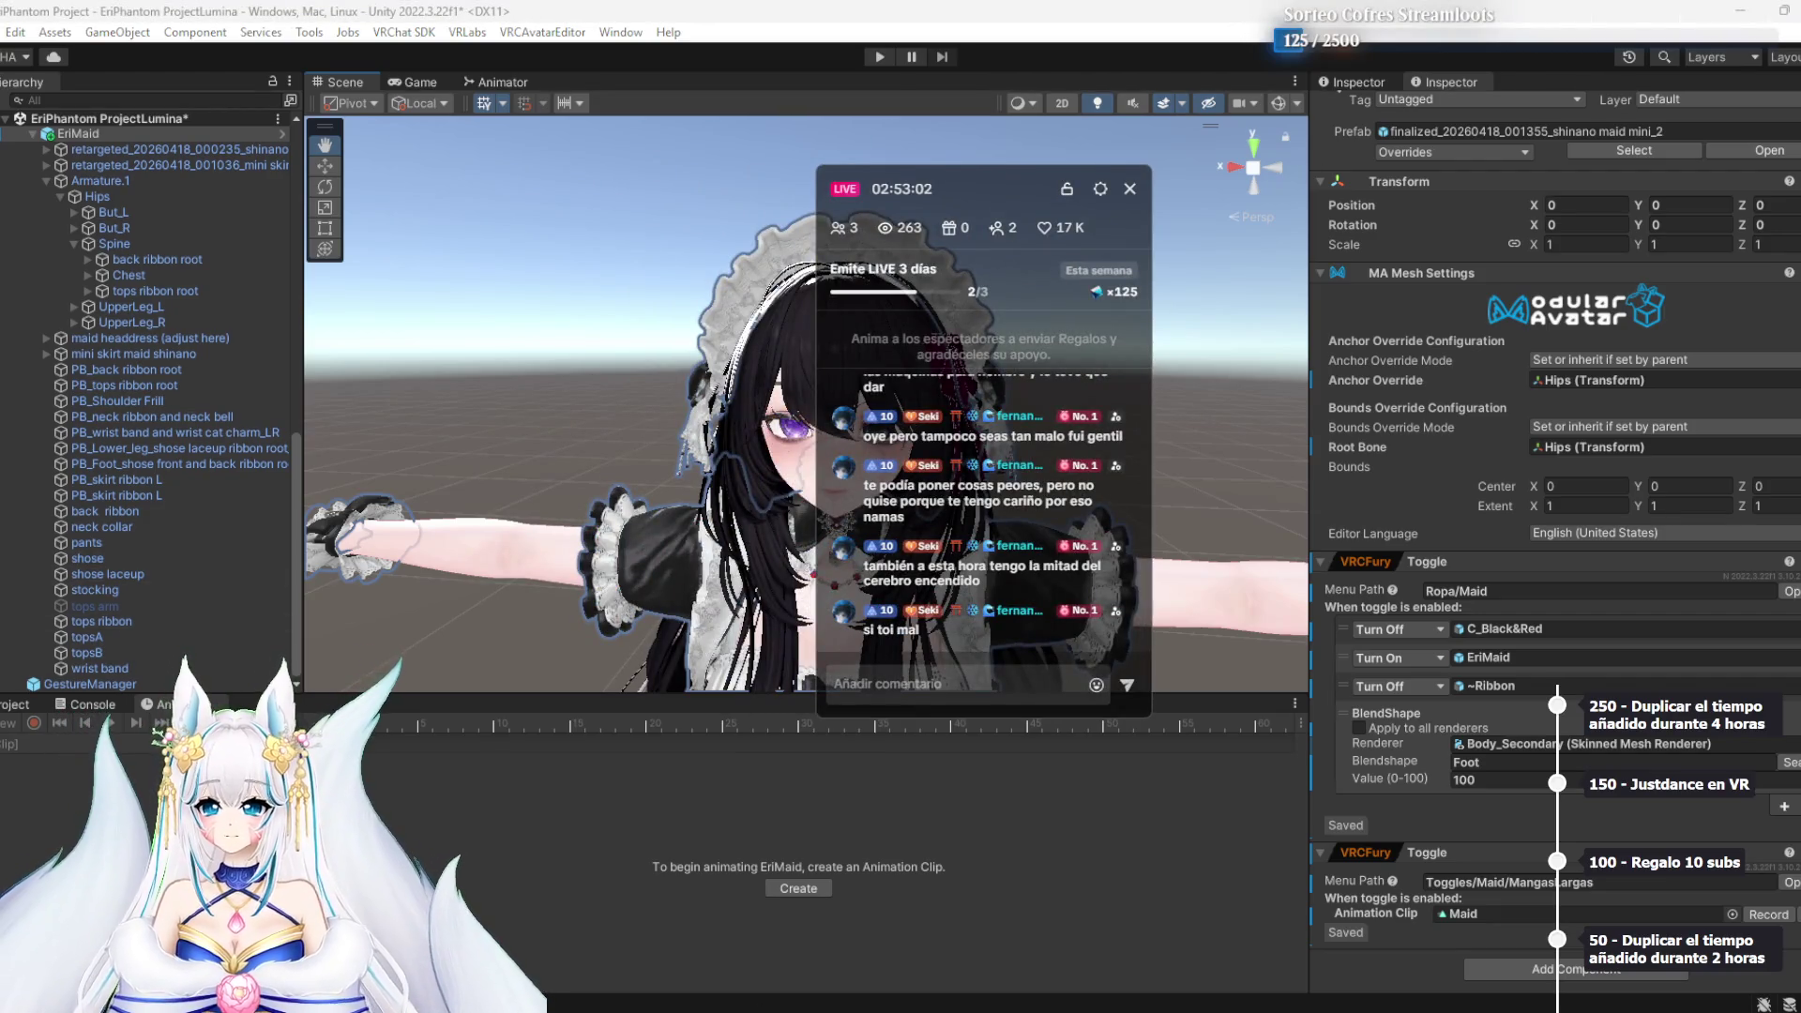
mouse_move(788, 999)
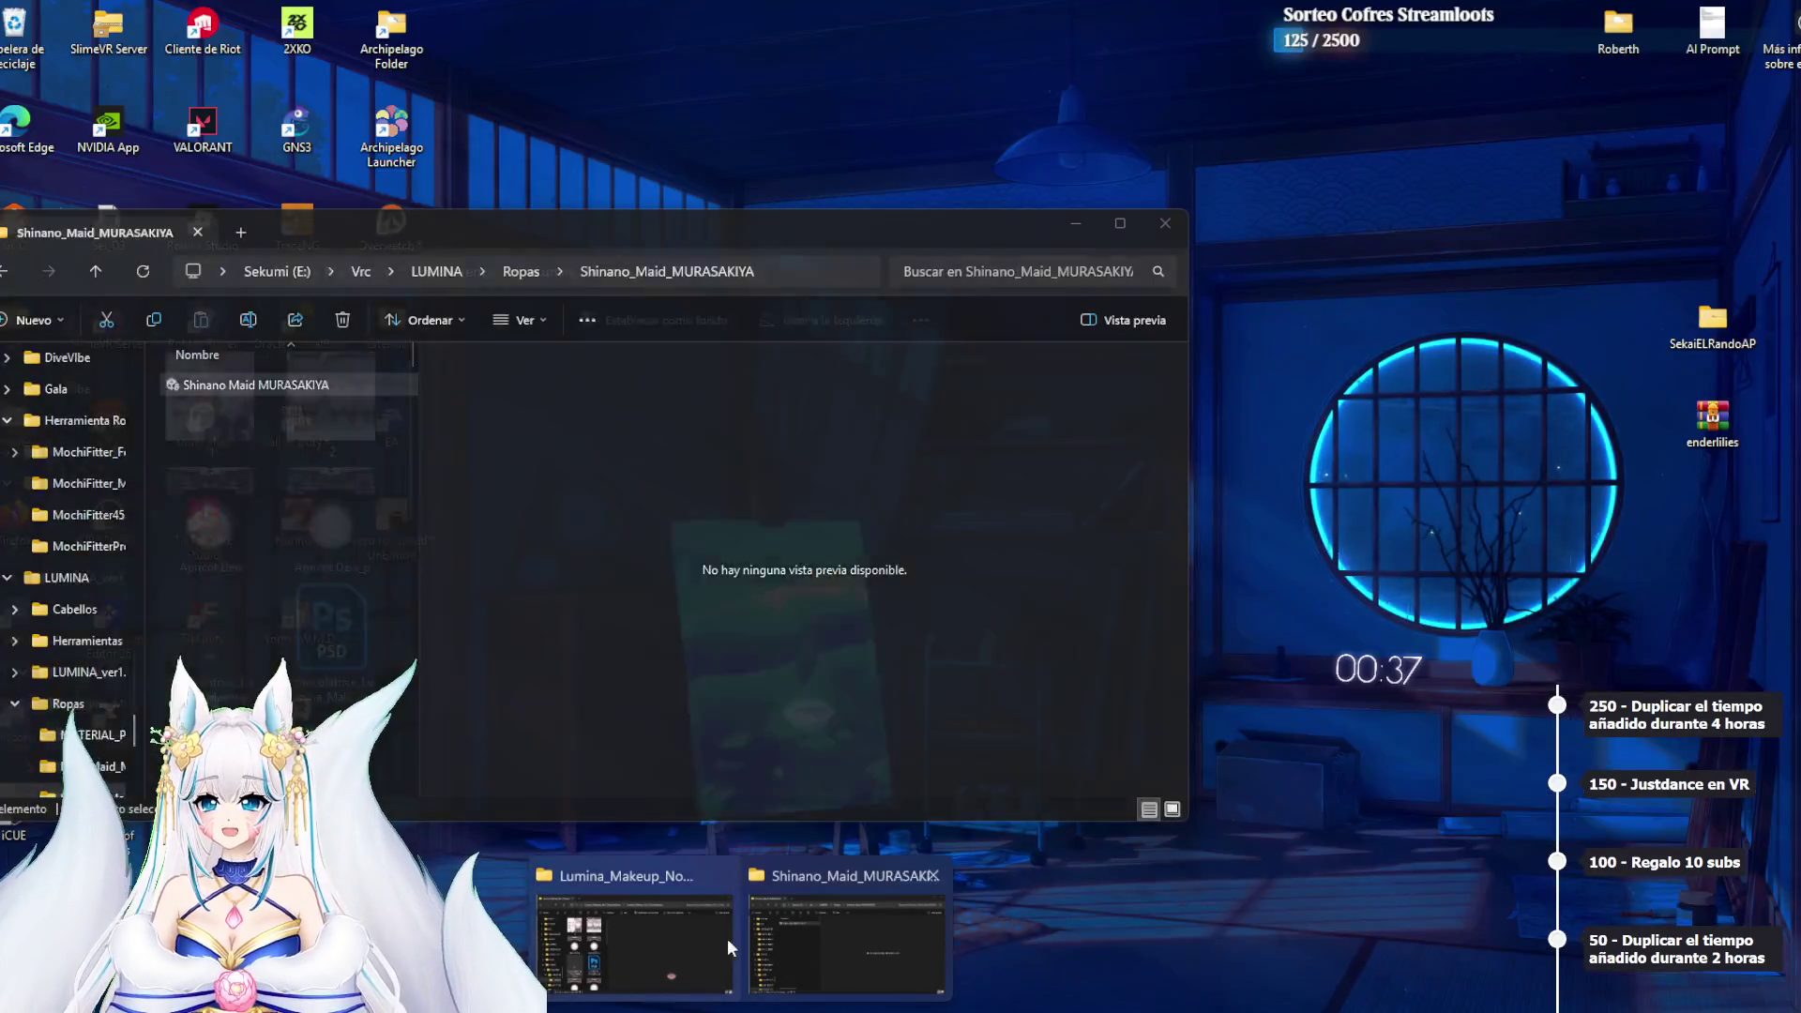
click(728, 938)
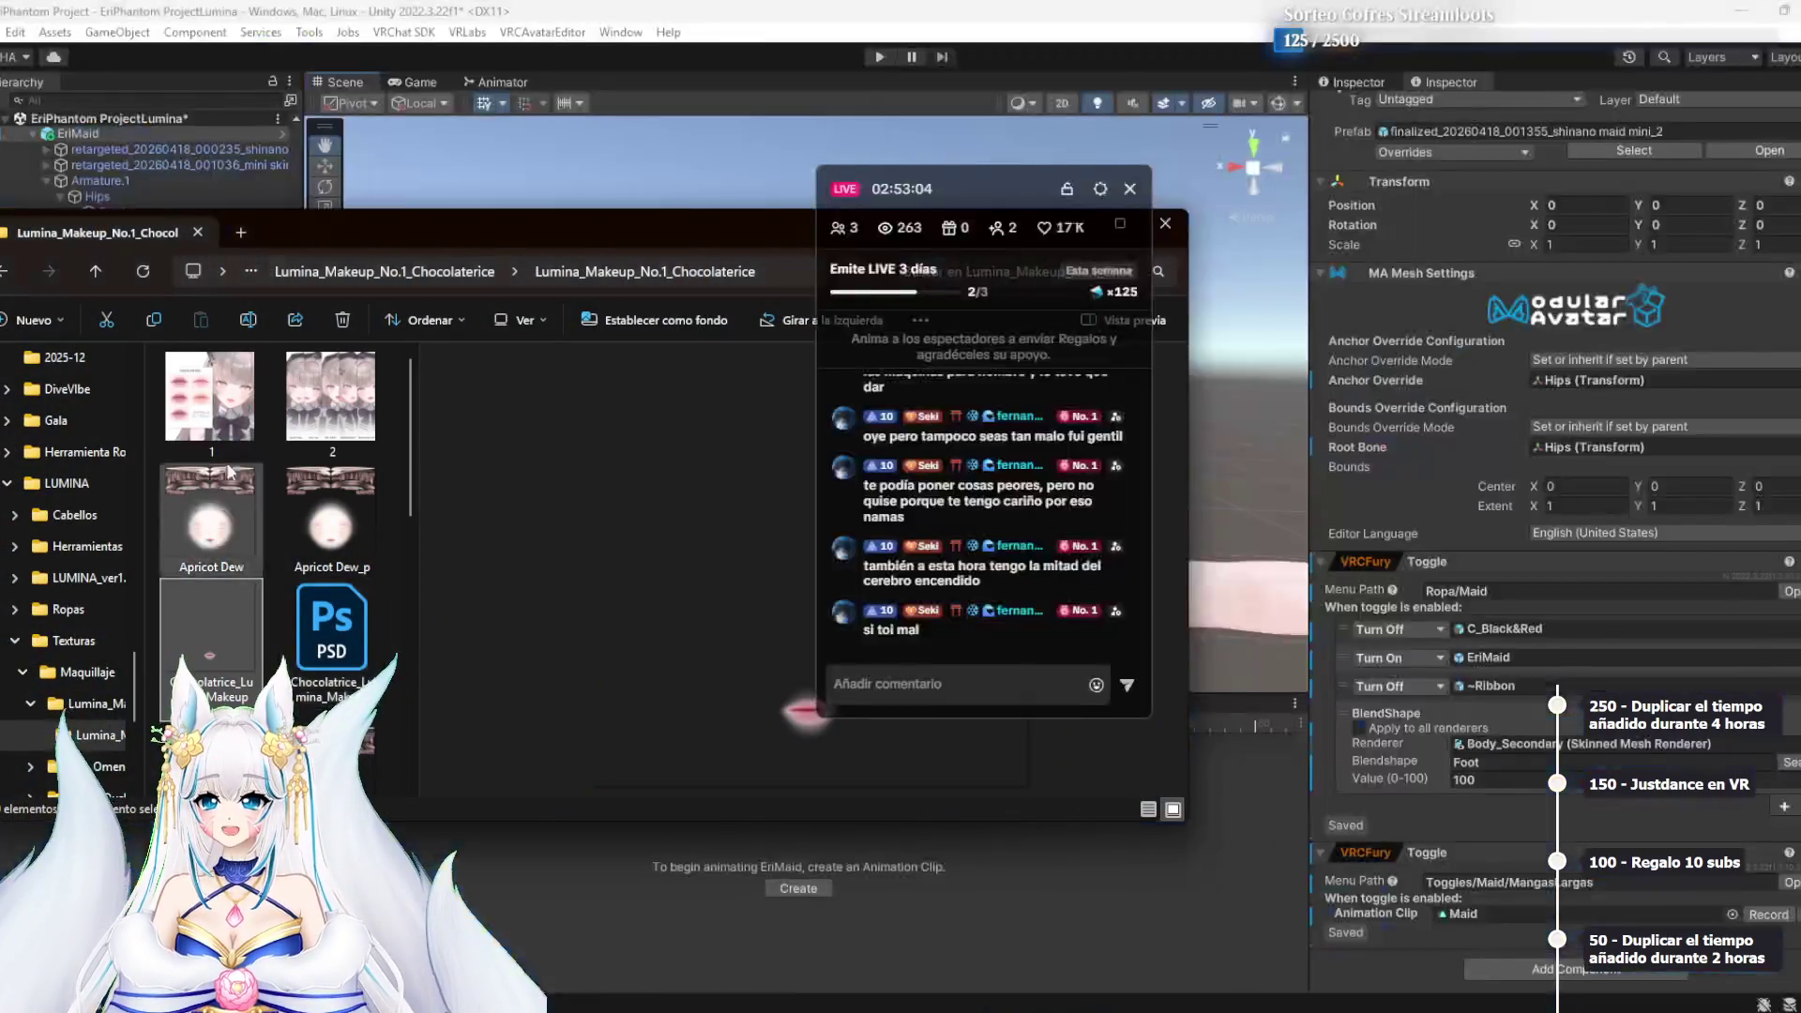
Locate the Nya_Nya_Nya downloads in Descargas and navigate to the LUMINA folder
scroll(66, 469, up, 10)
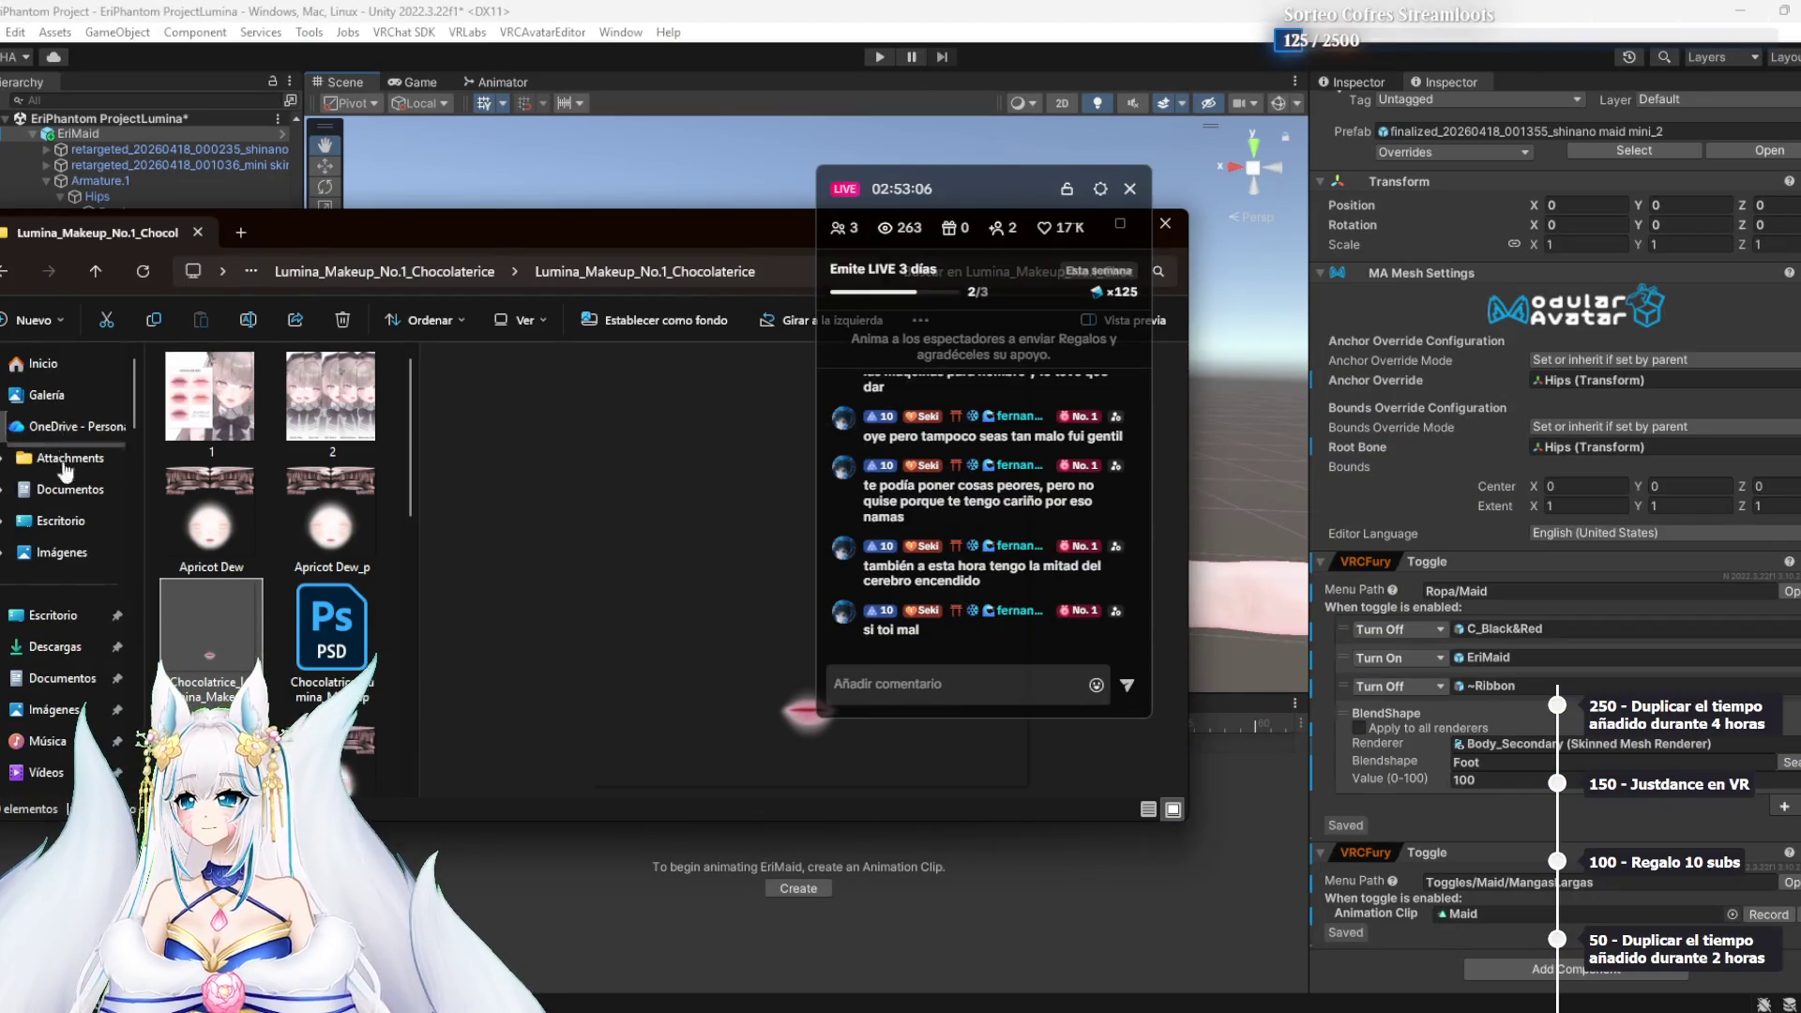
click(55, 646)
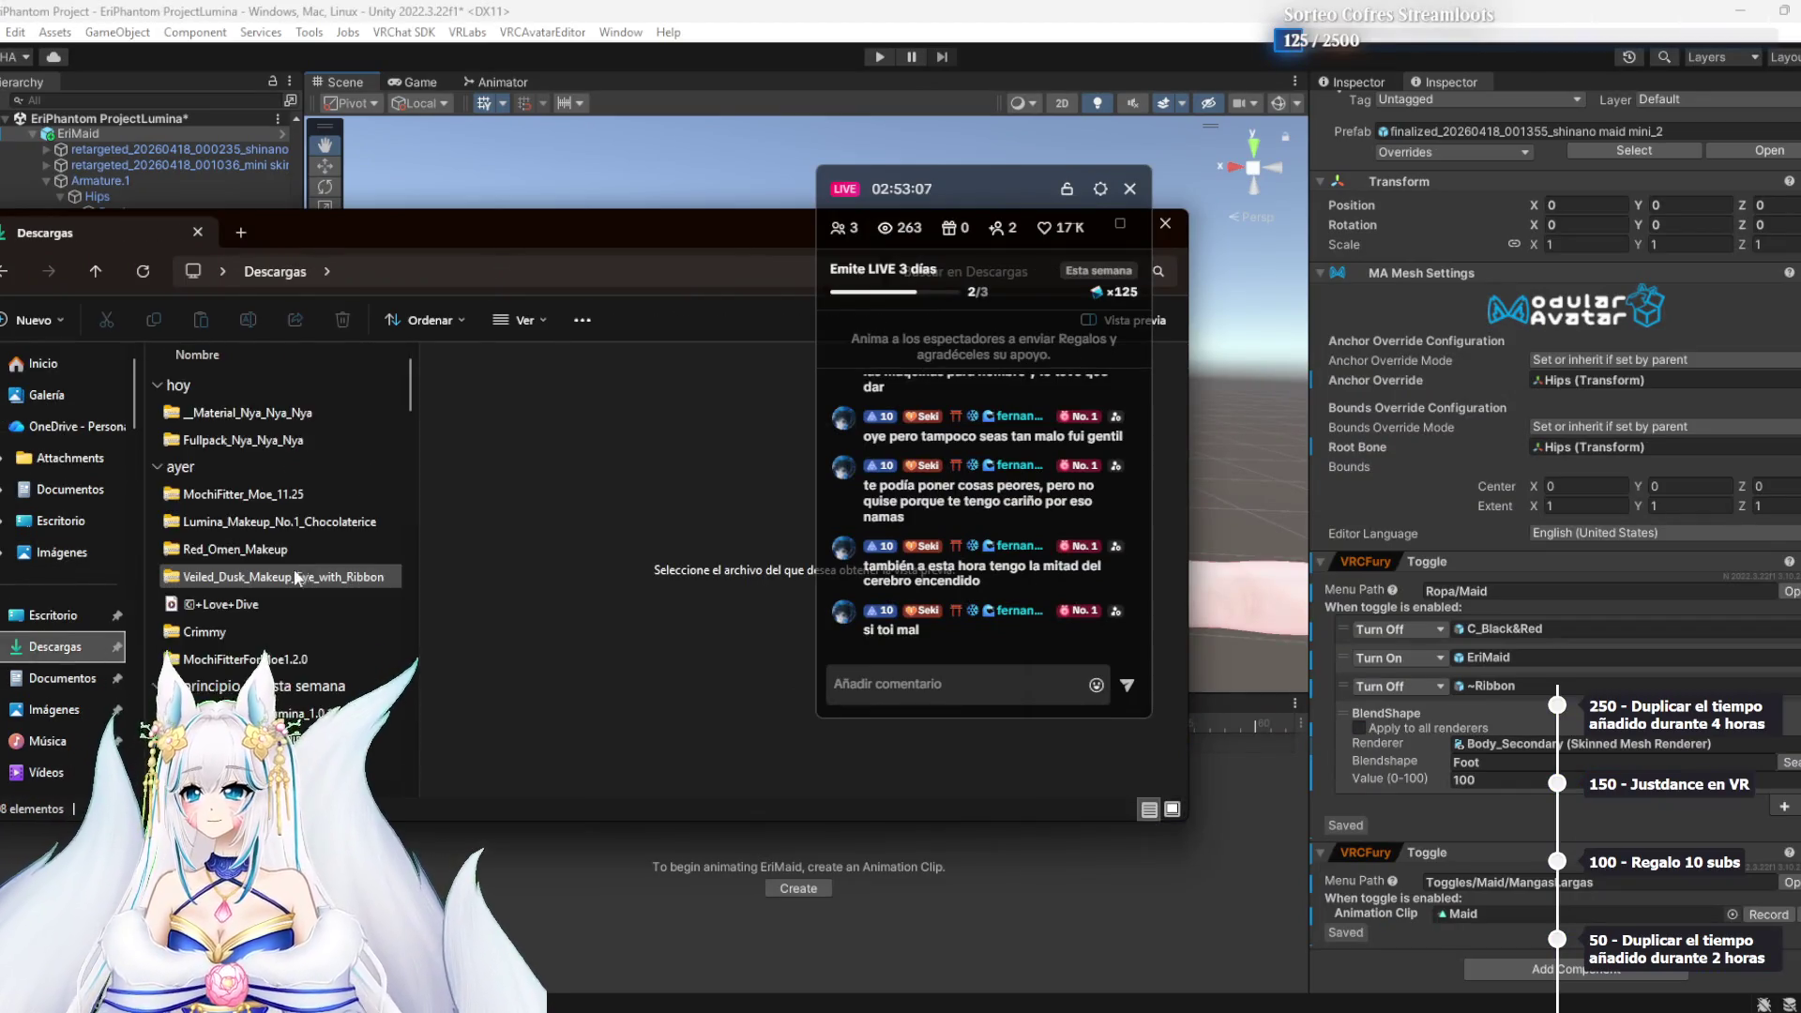
click(253, 417)
shift+click(255, 446)
scroll(76, 610, down, 10)
scroll(76, 657, down, 4)
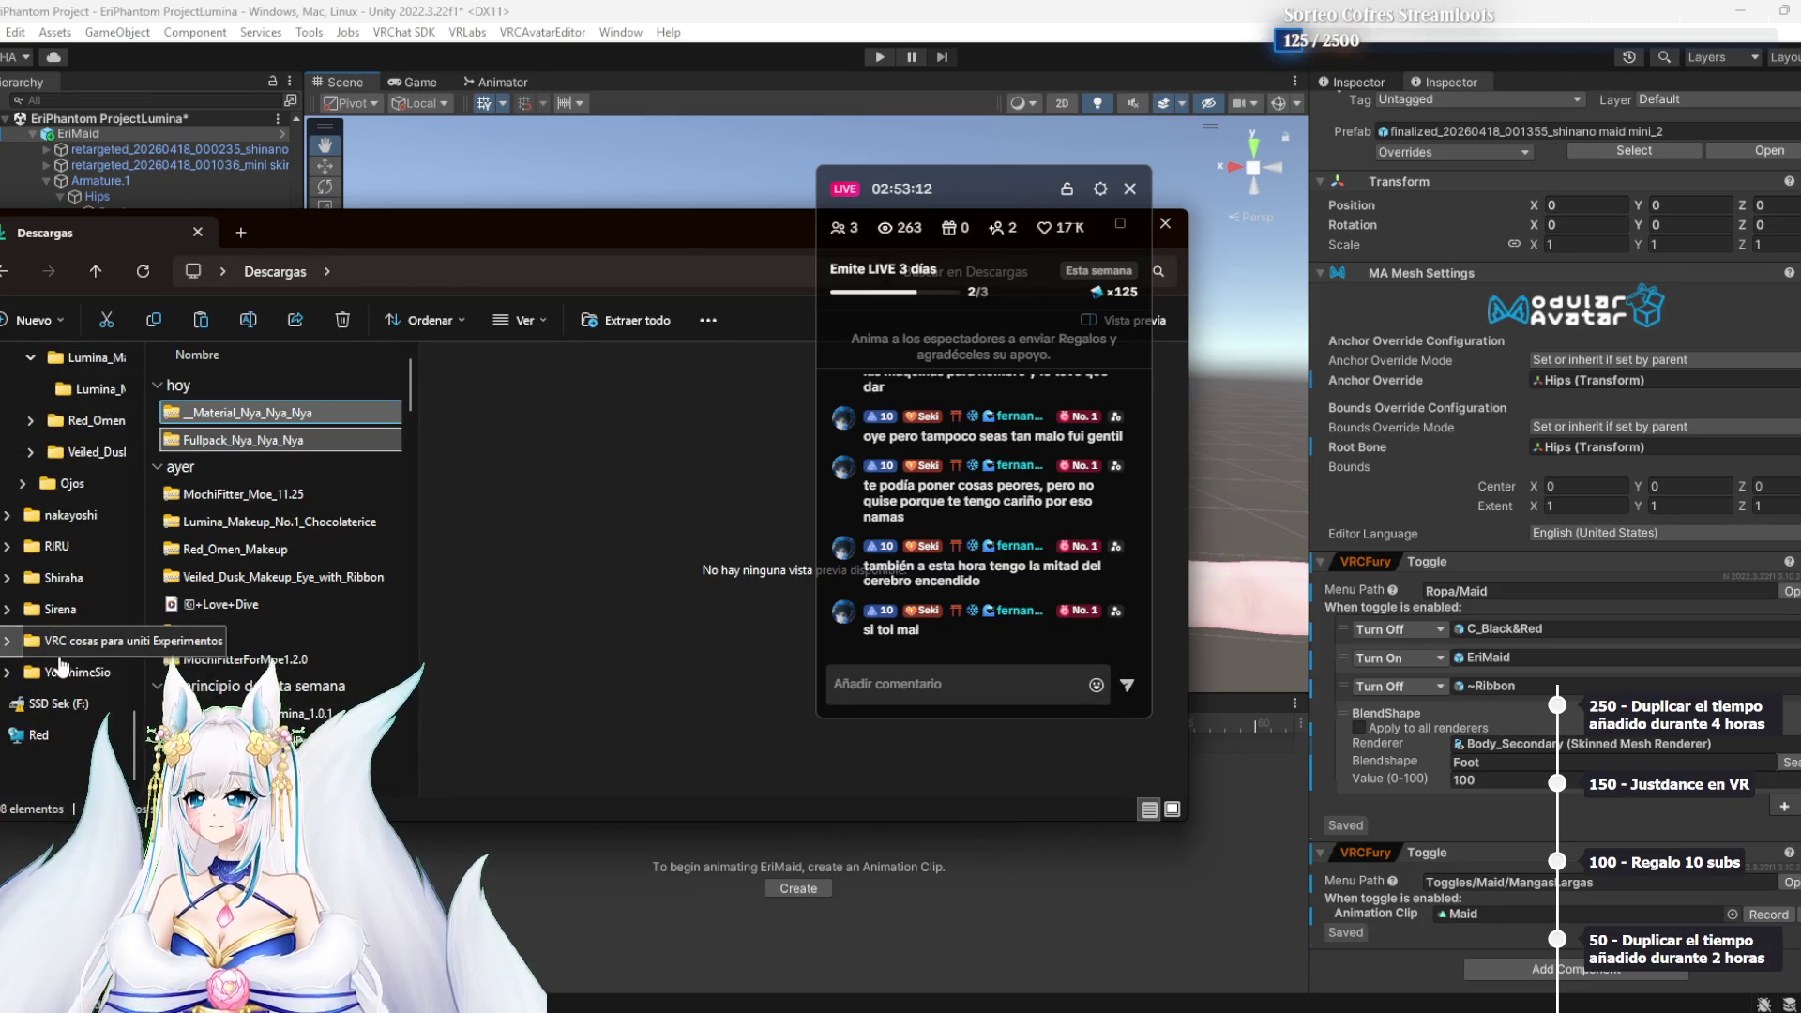
click(60, 653)
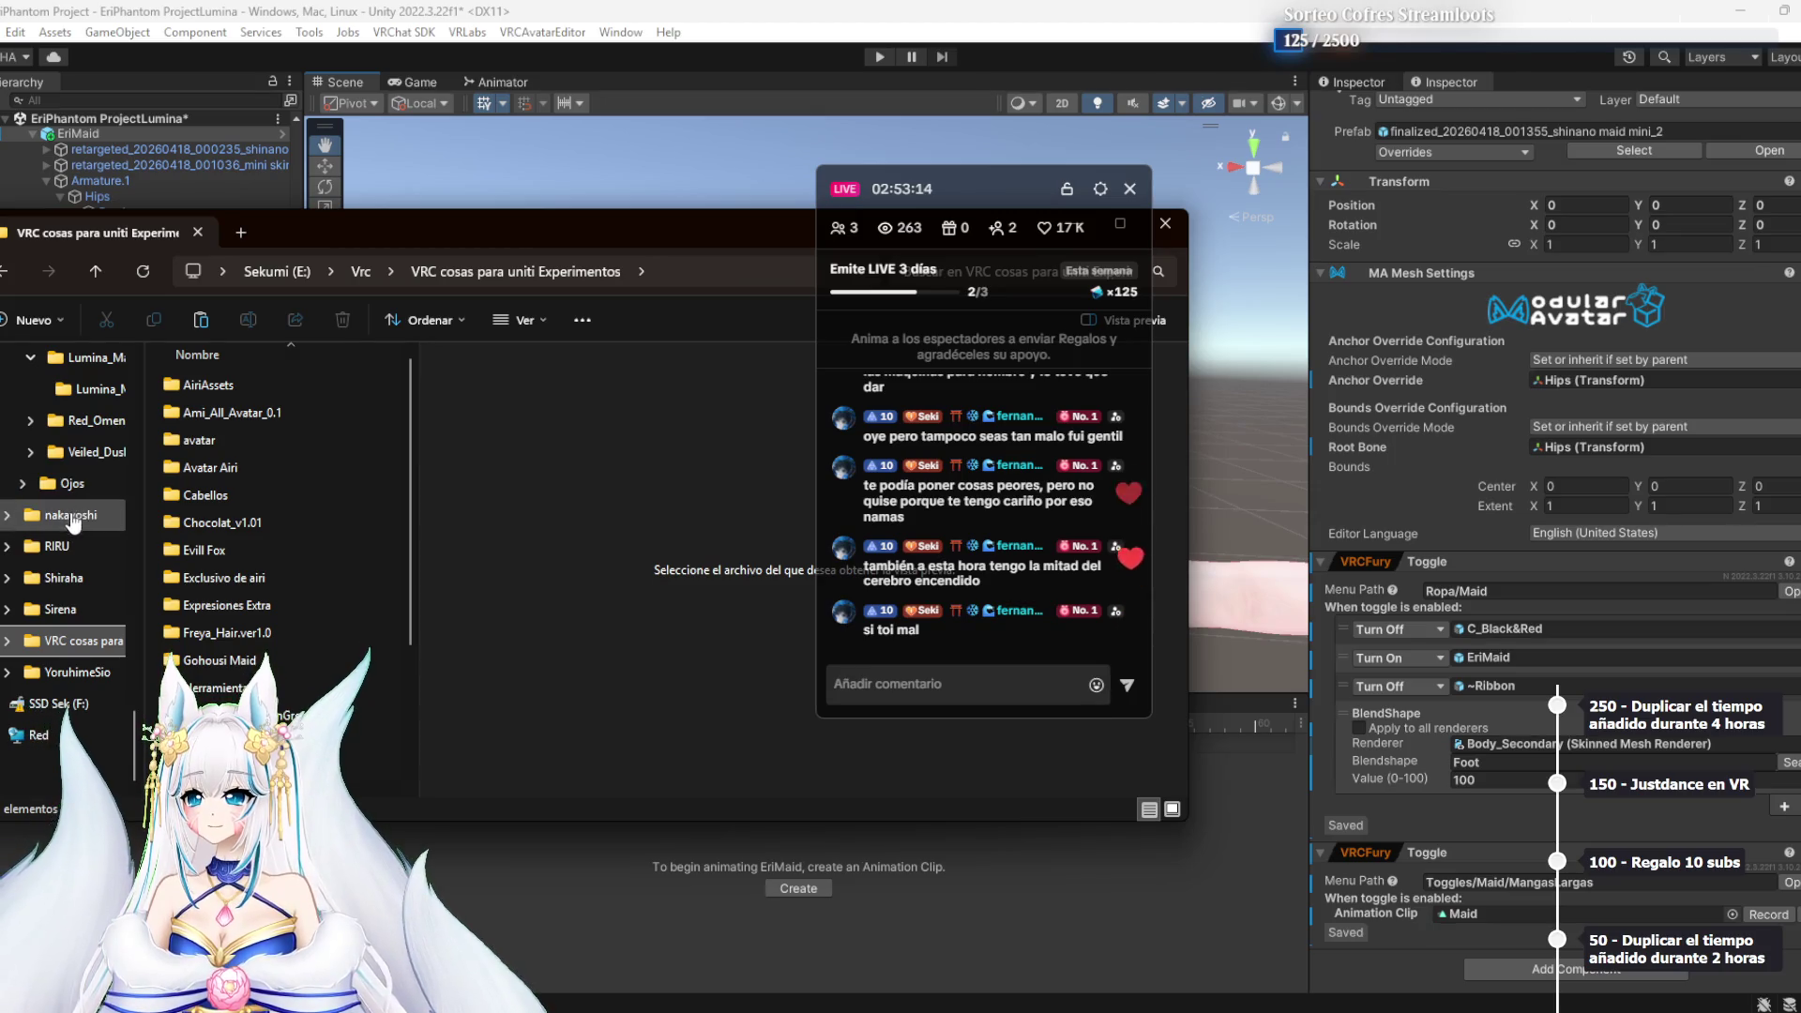
scroll(73, 522, up, 5)
click(100, 469)
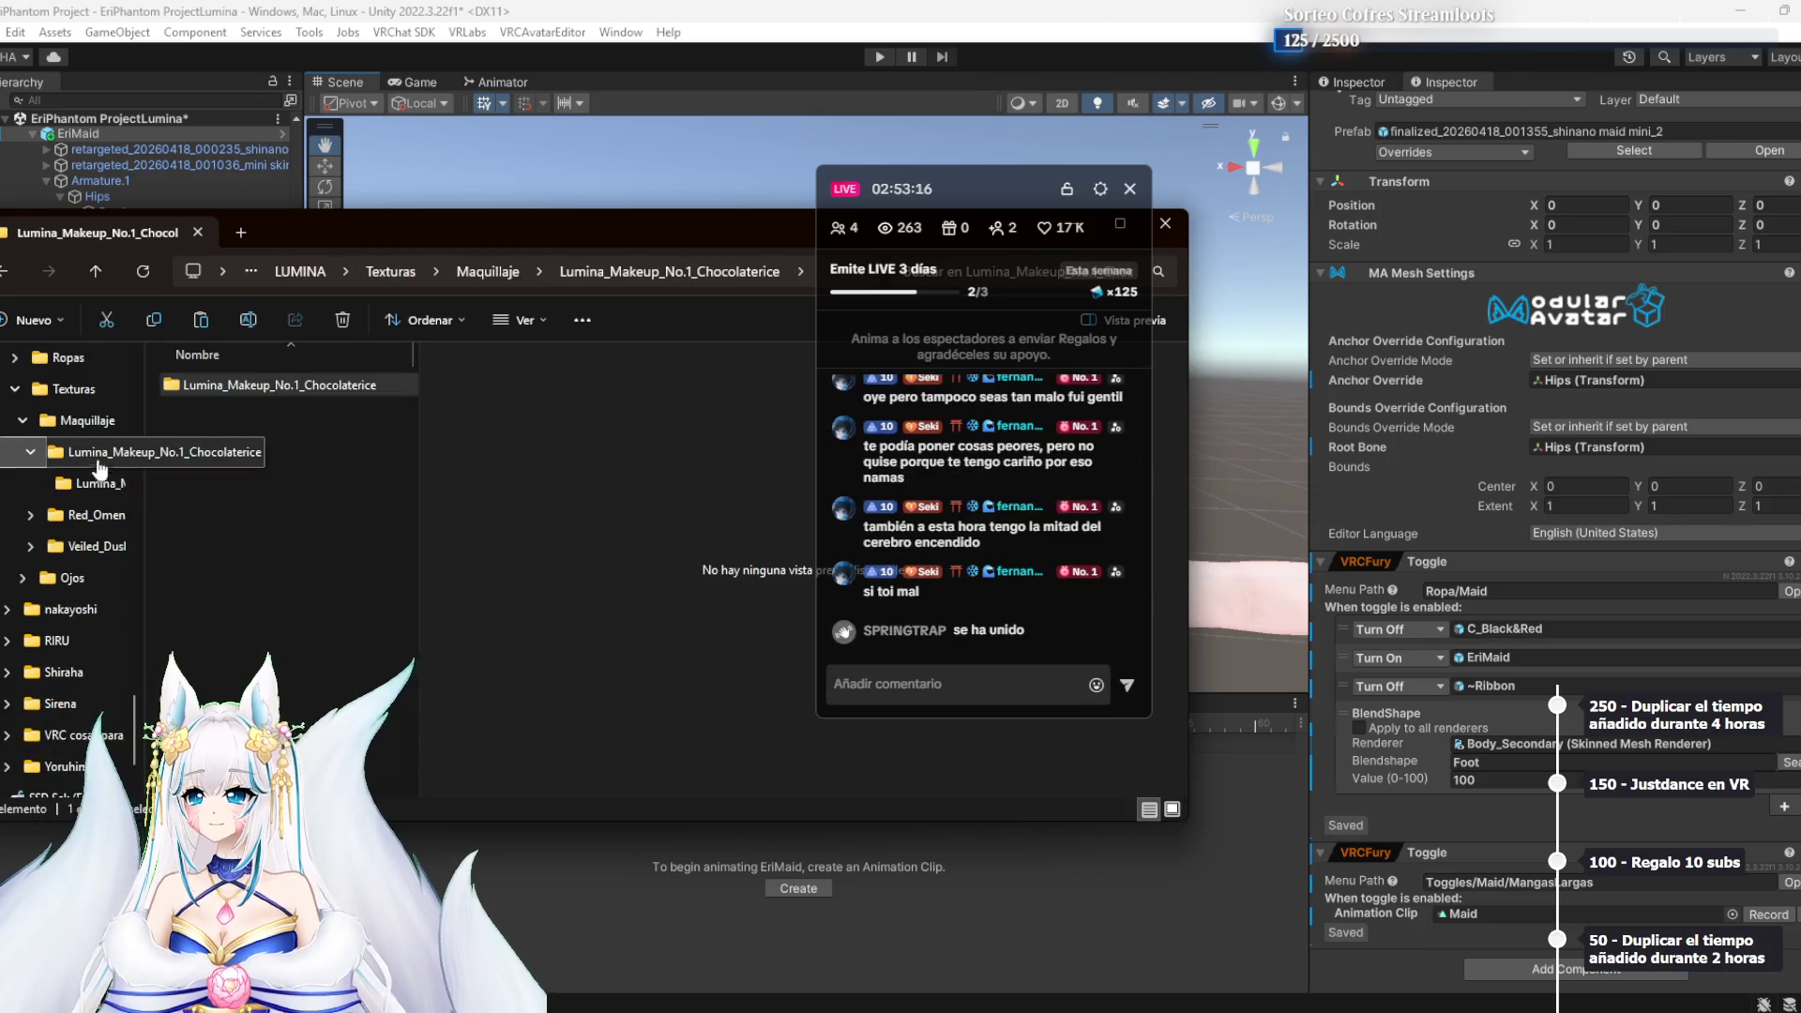
click(390, 272)
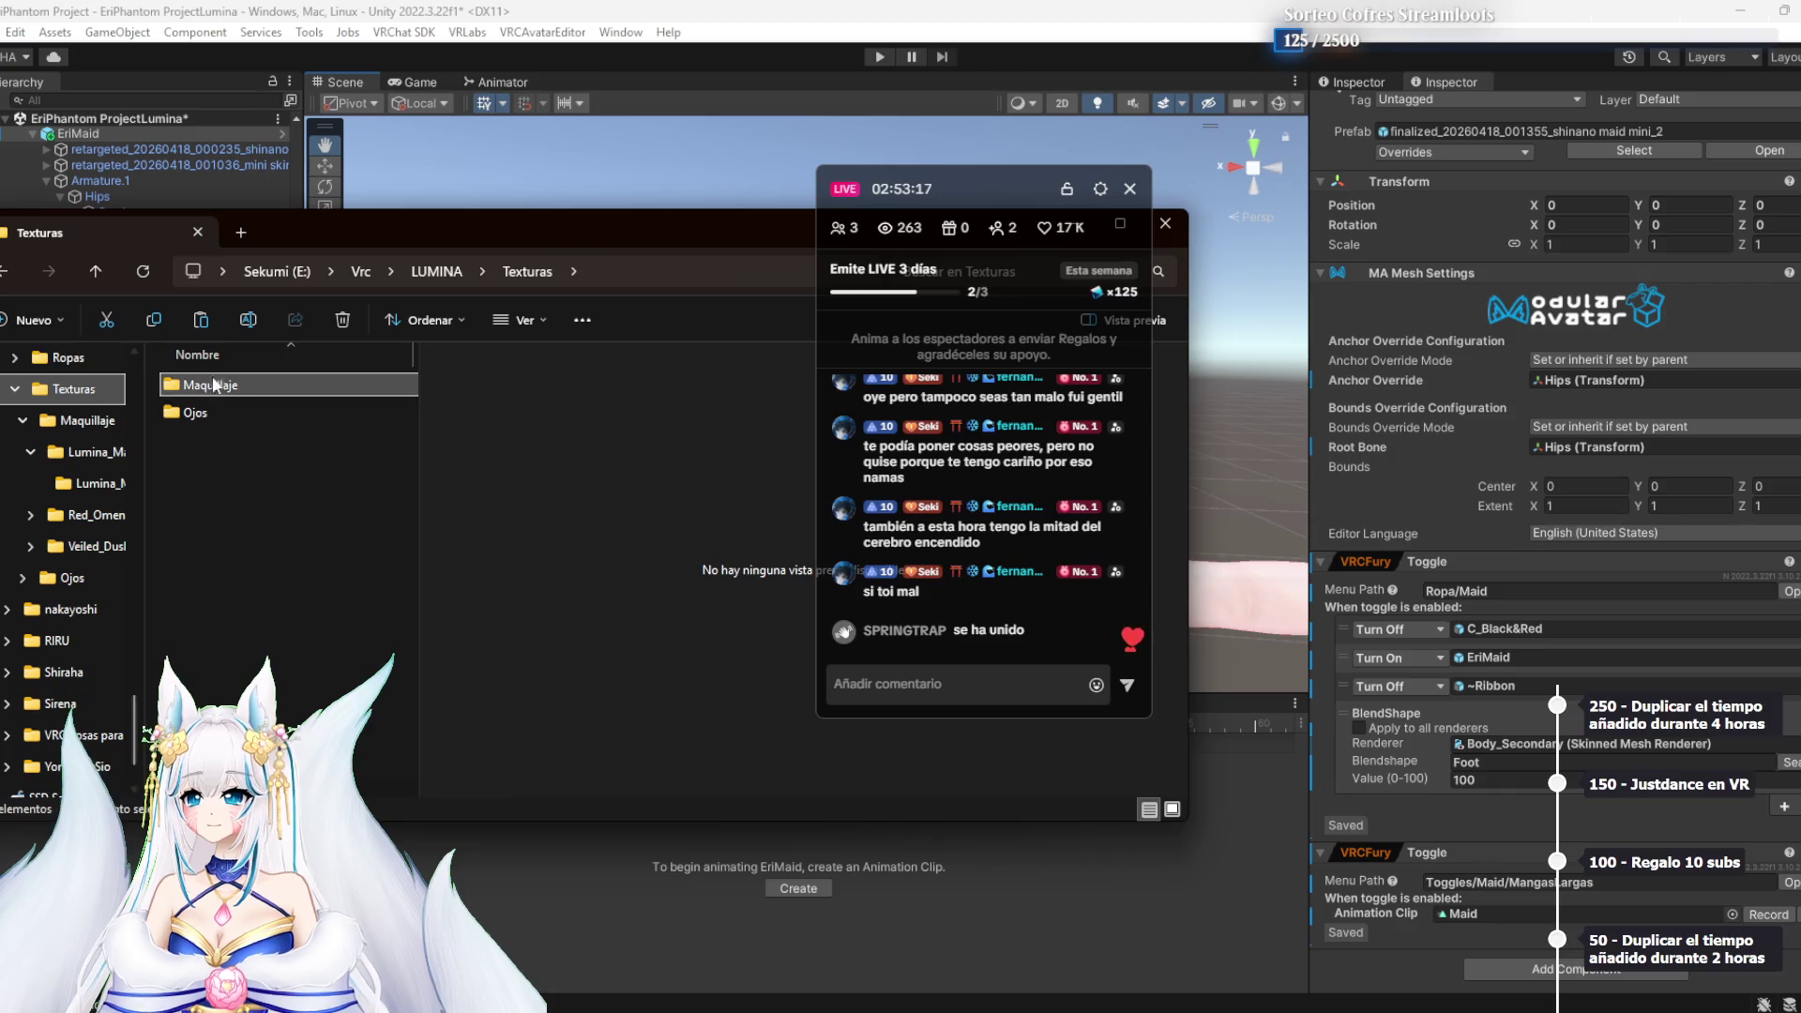
click(437, 268)
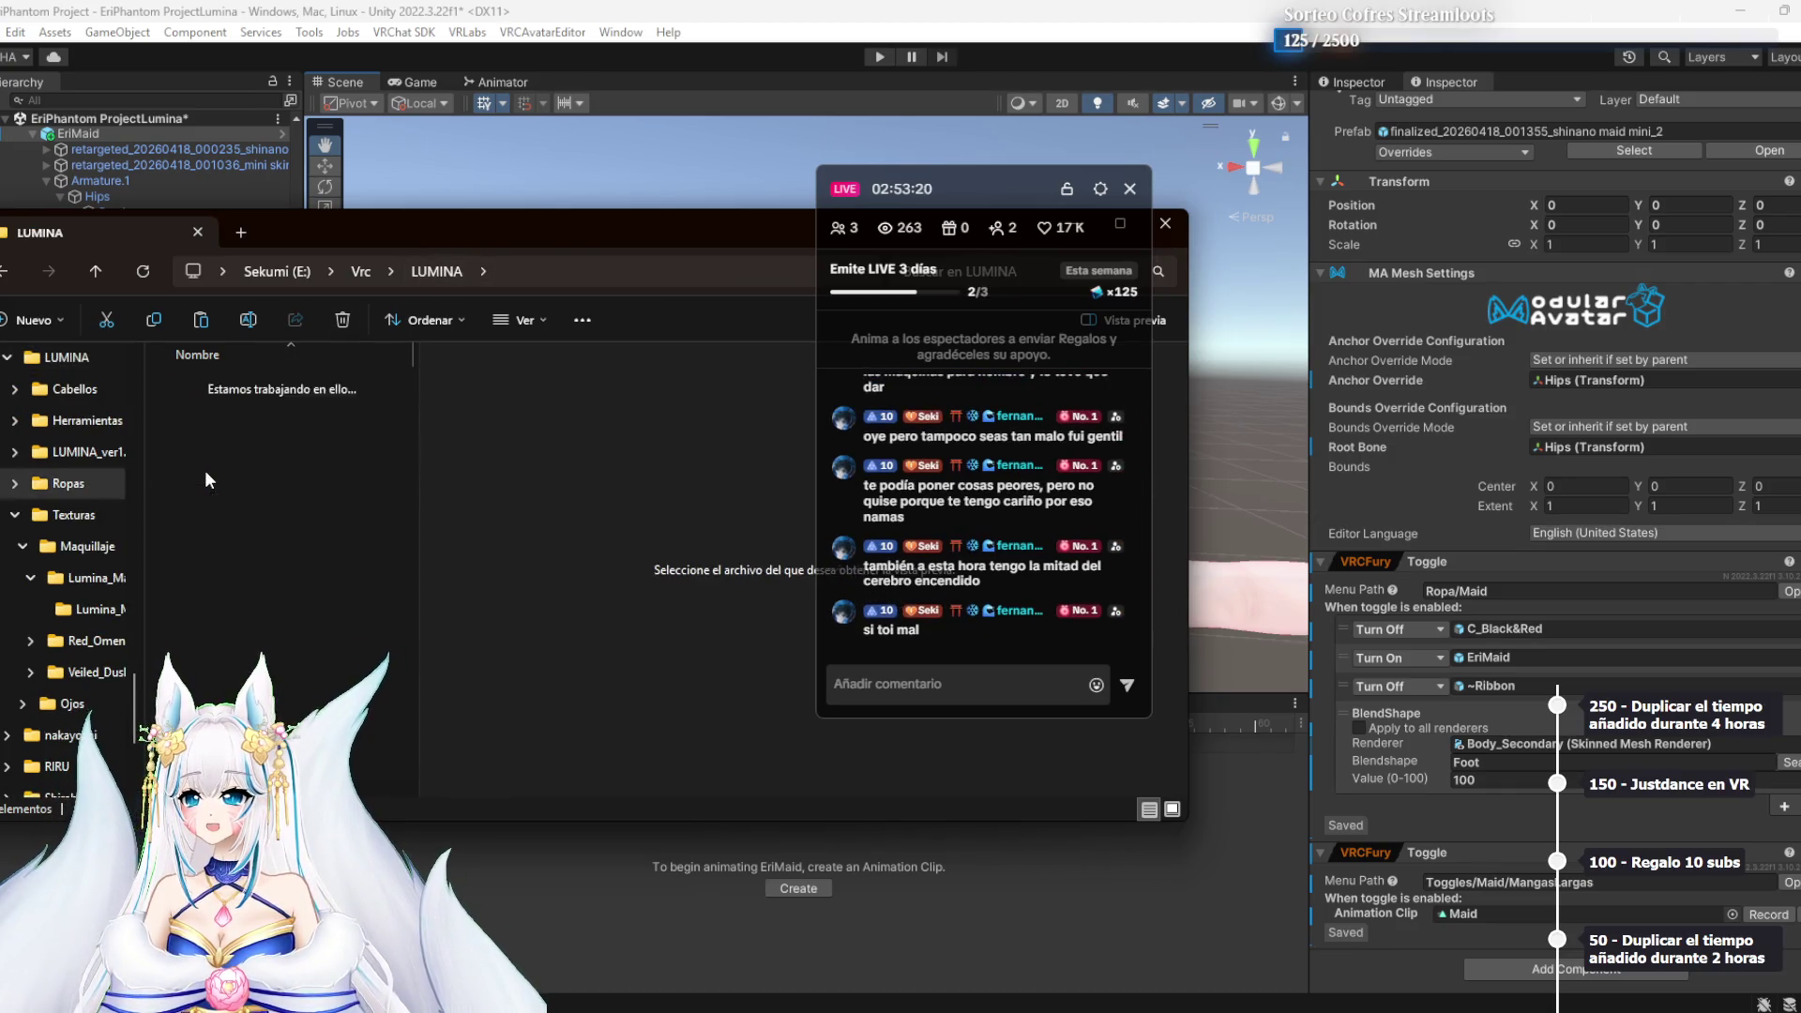
Move the _Material_Nya_Nya_Nya and Fullpack_Nya_Nya_Nya zips into LUMINA
mouse_move(394, 514)
mouse_down()
mouse_move(257, 550)
mouse_move(282, 552)
mouse_move(309, 511)
mouse_move(325, 526)
mouse_up()
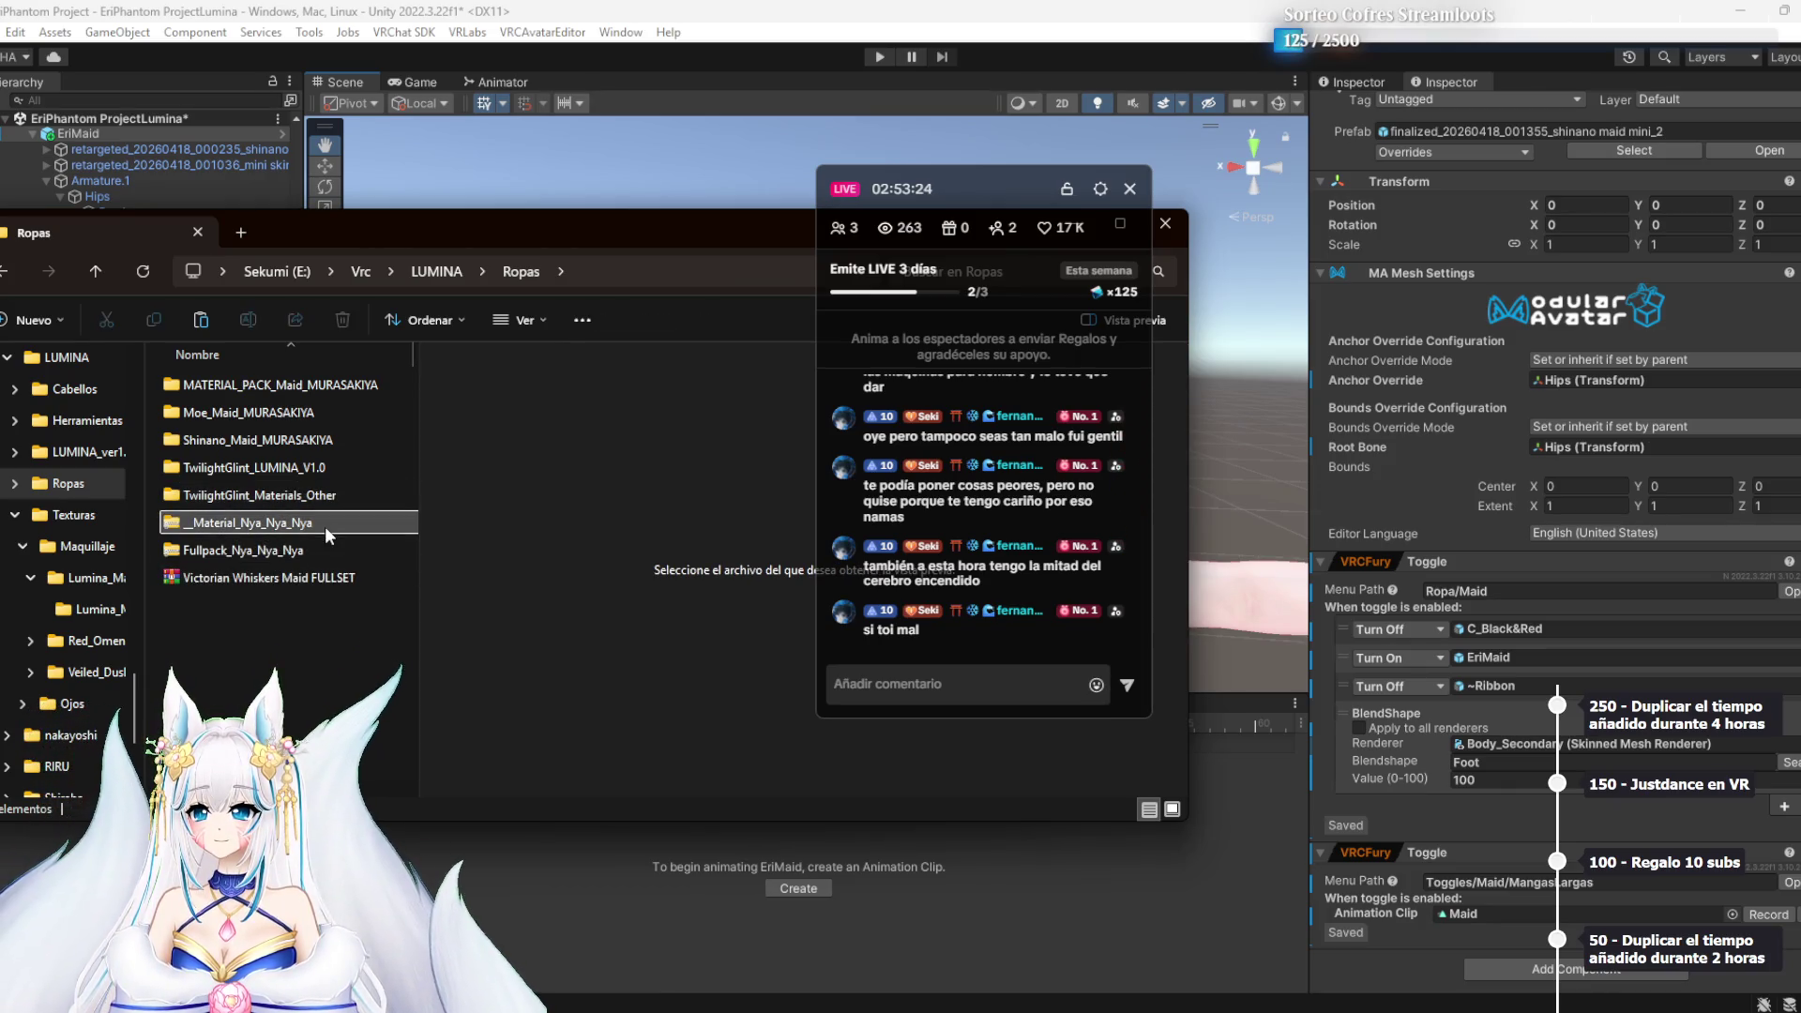
click(325, 526)
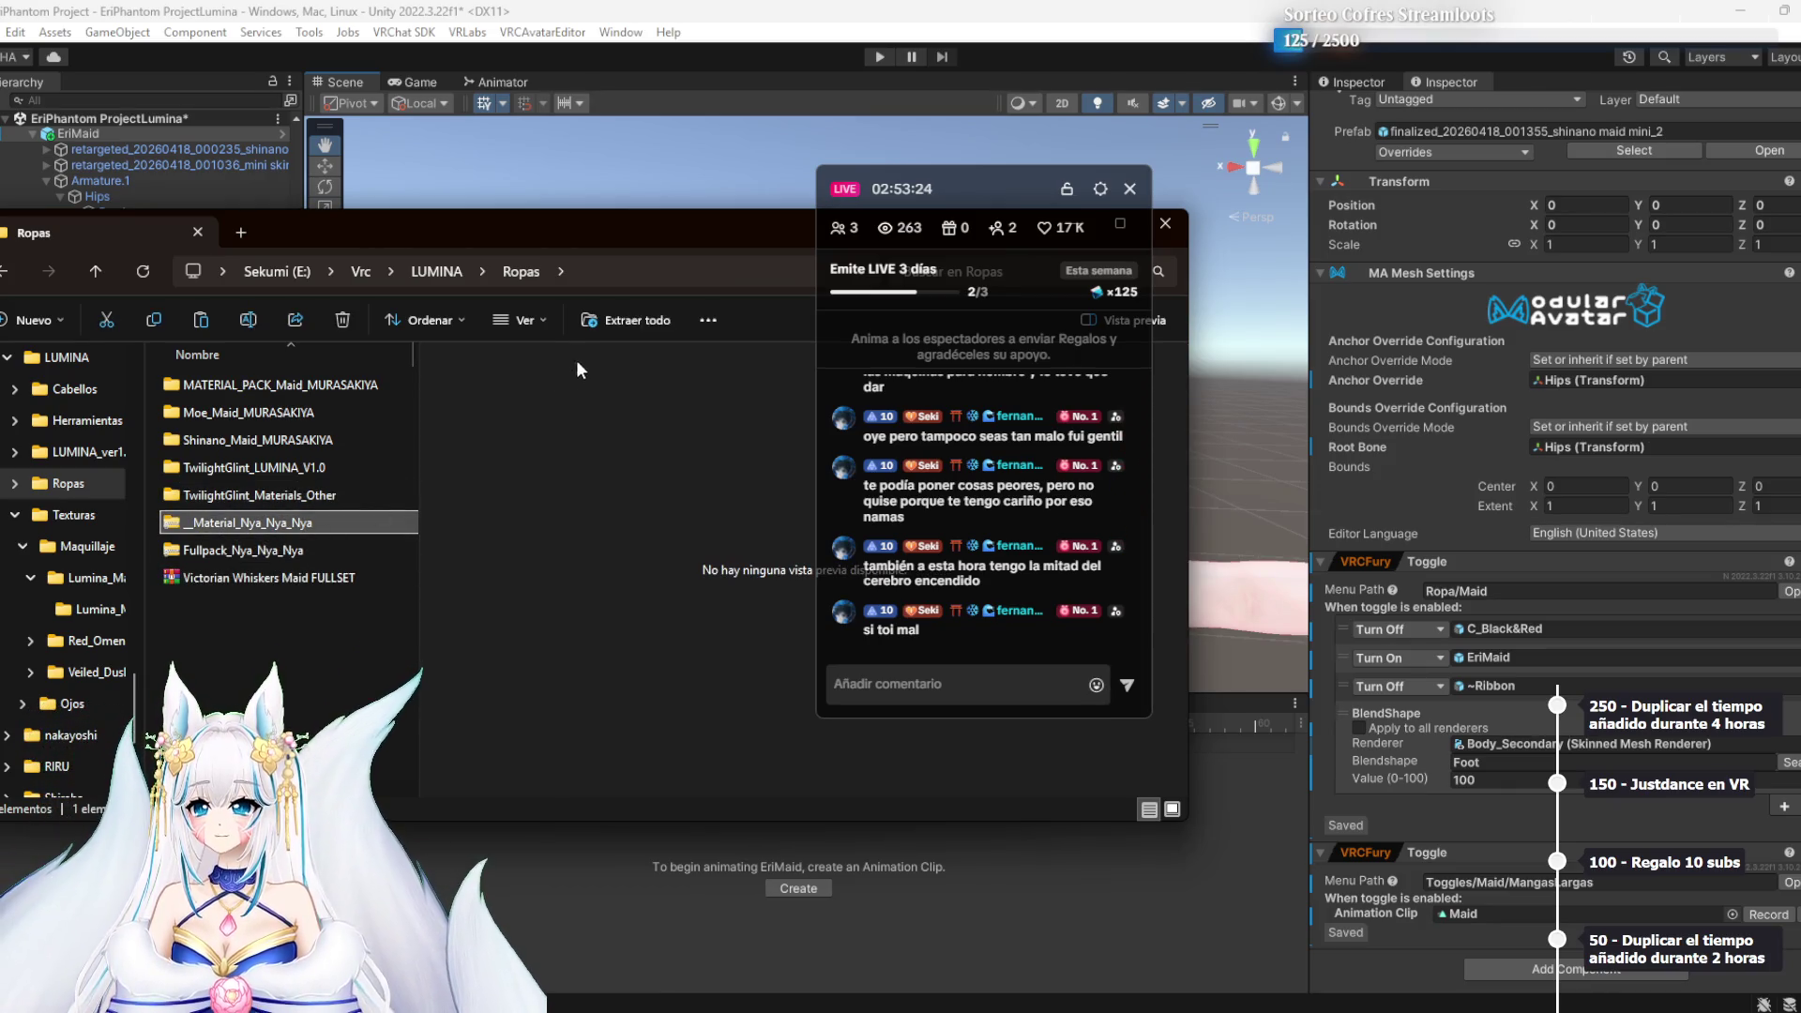
ctrl+click(269, 551)
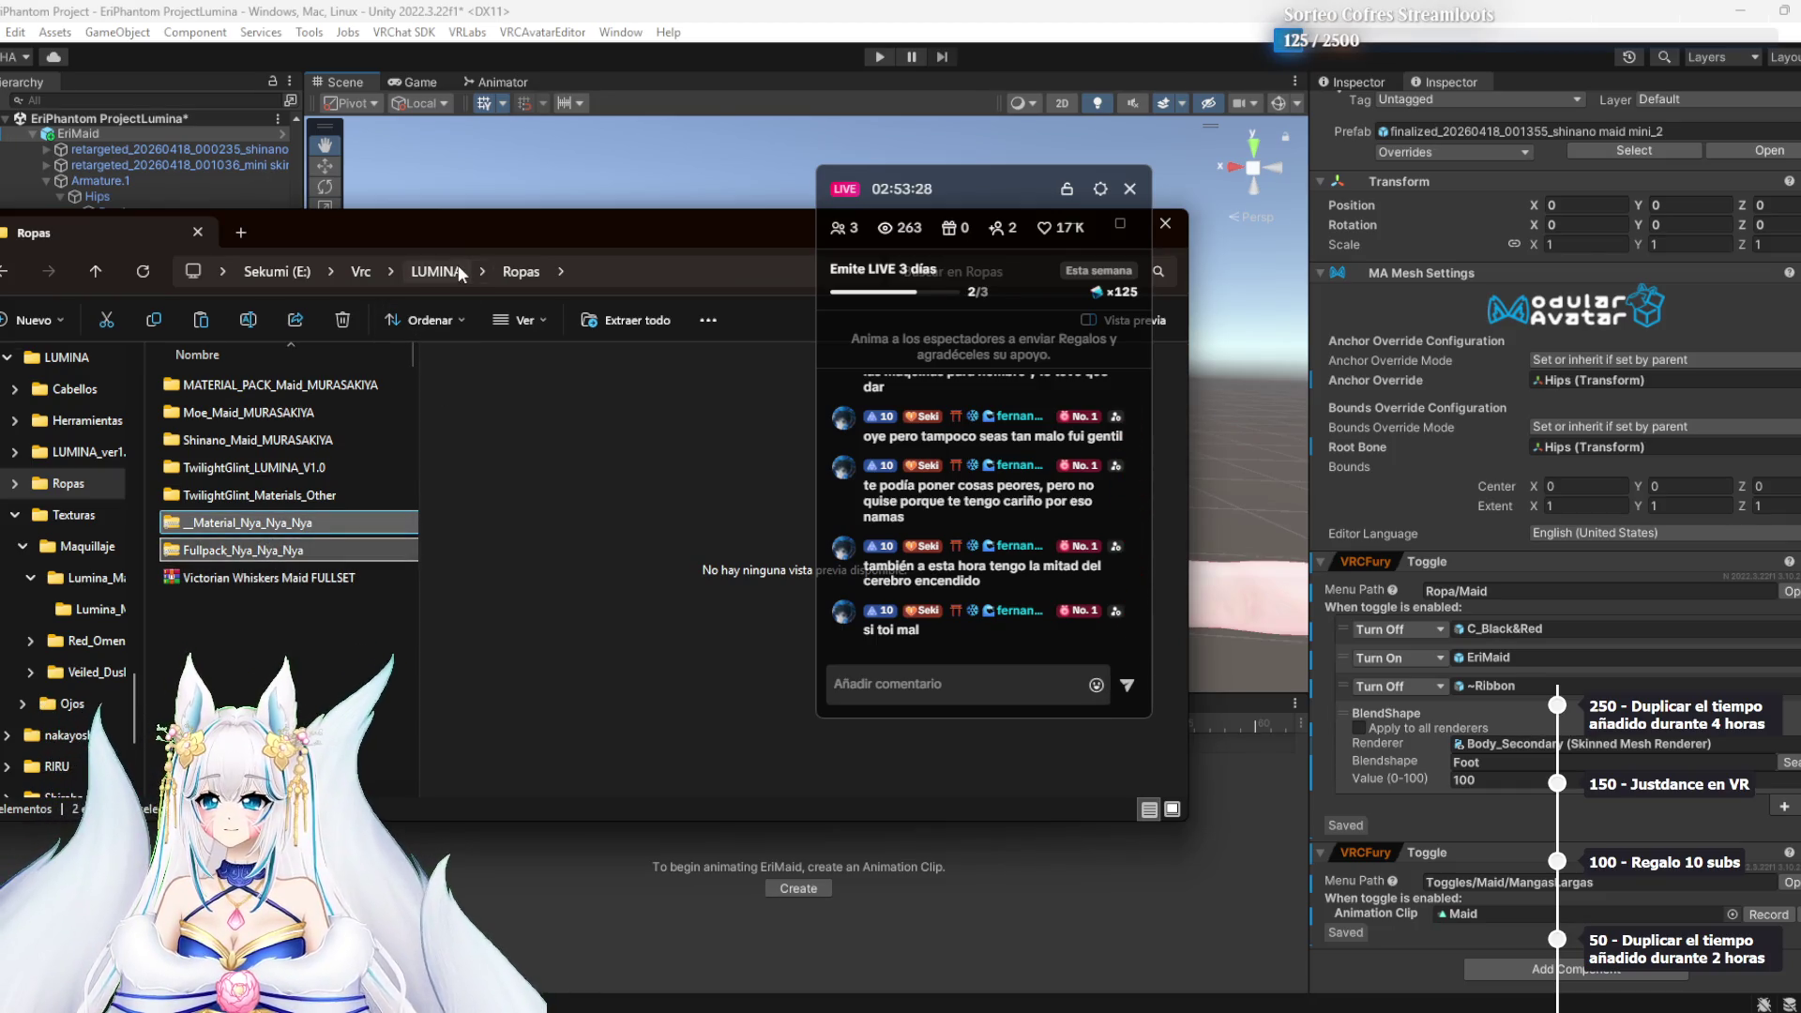
drag(300, 518, 428, 272)
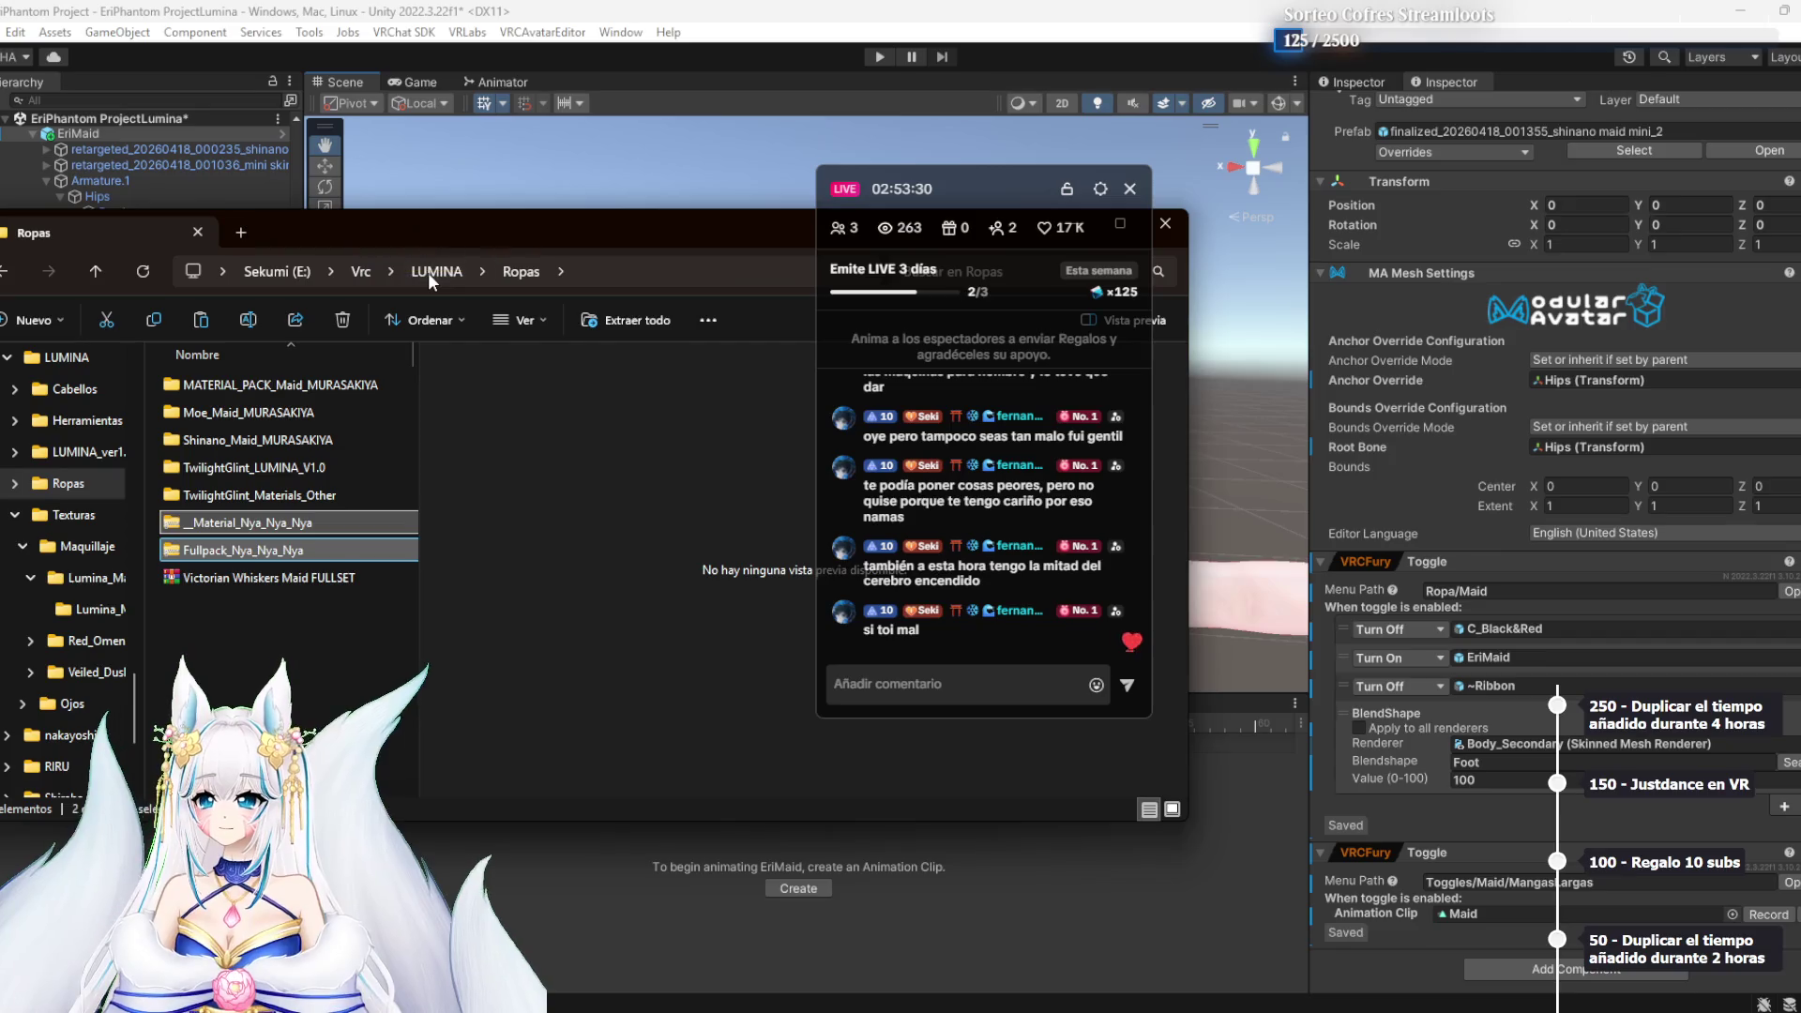
click(428, 272)
right_click(273, 627)
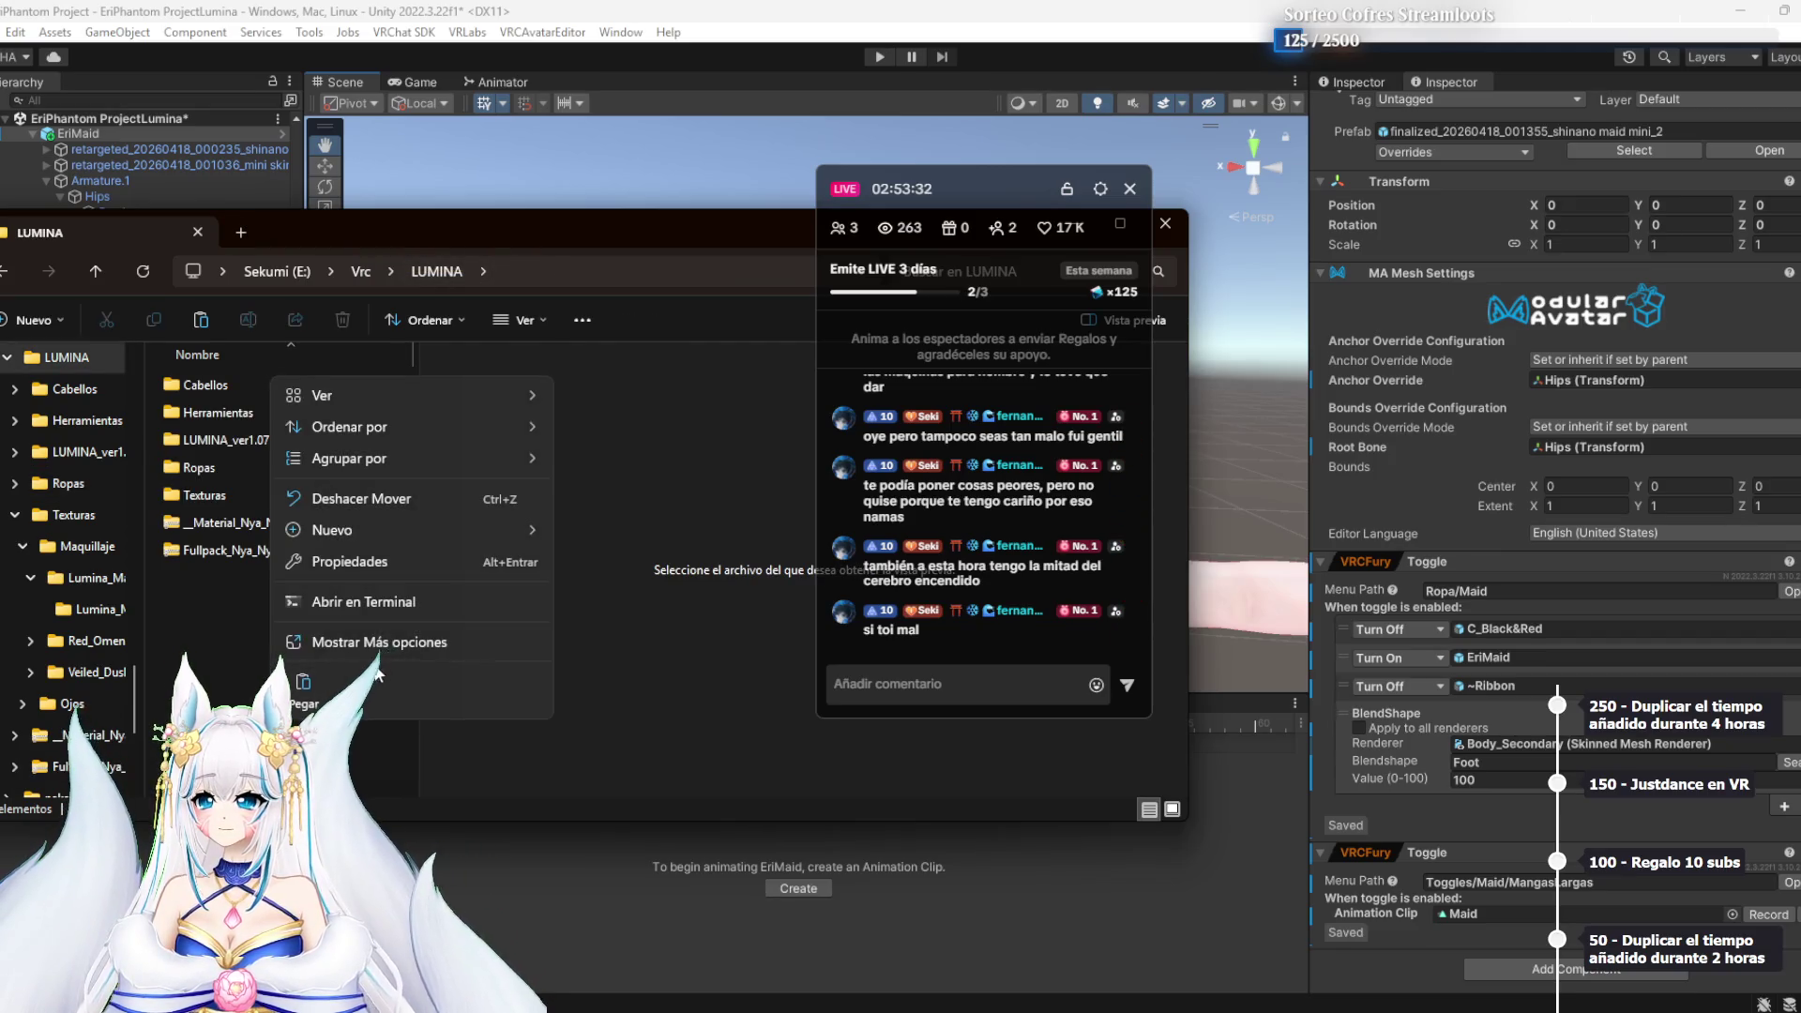
mouse_move(374, 462)
click(177, 618)
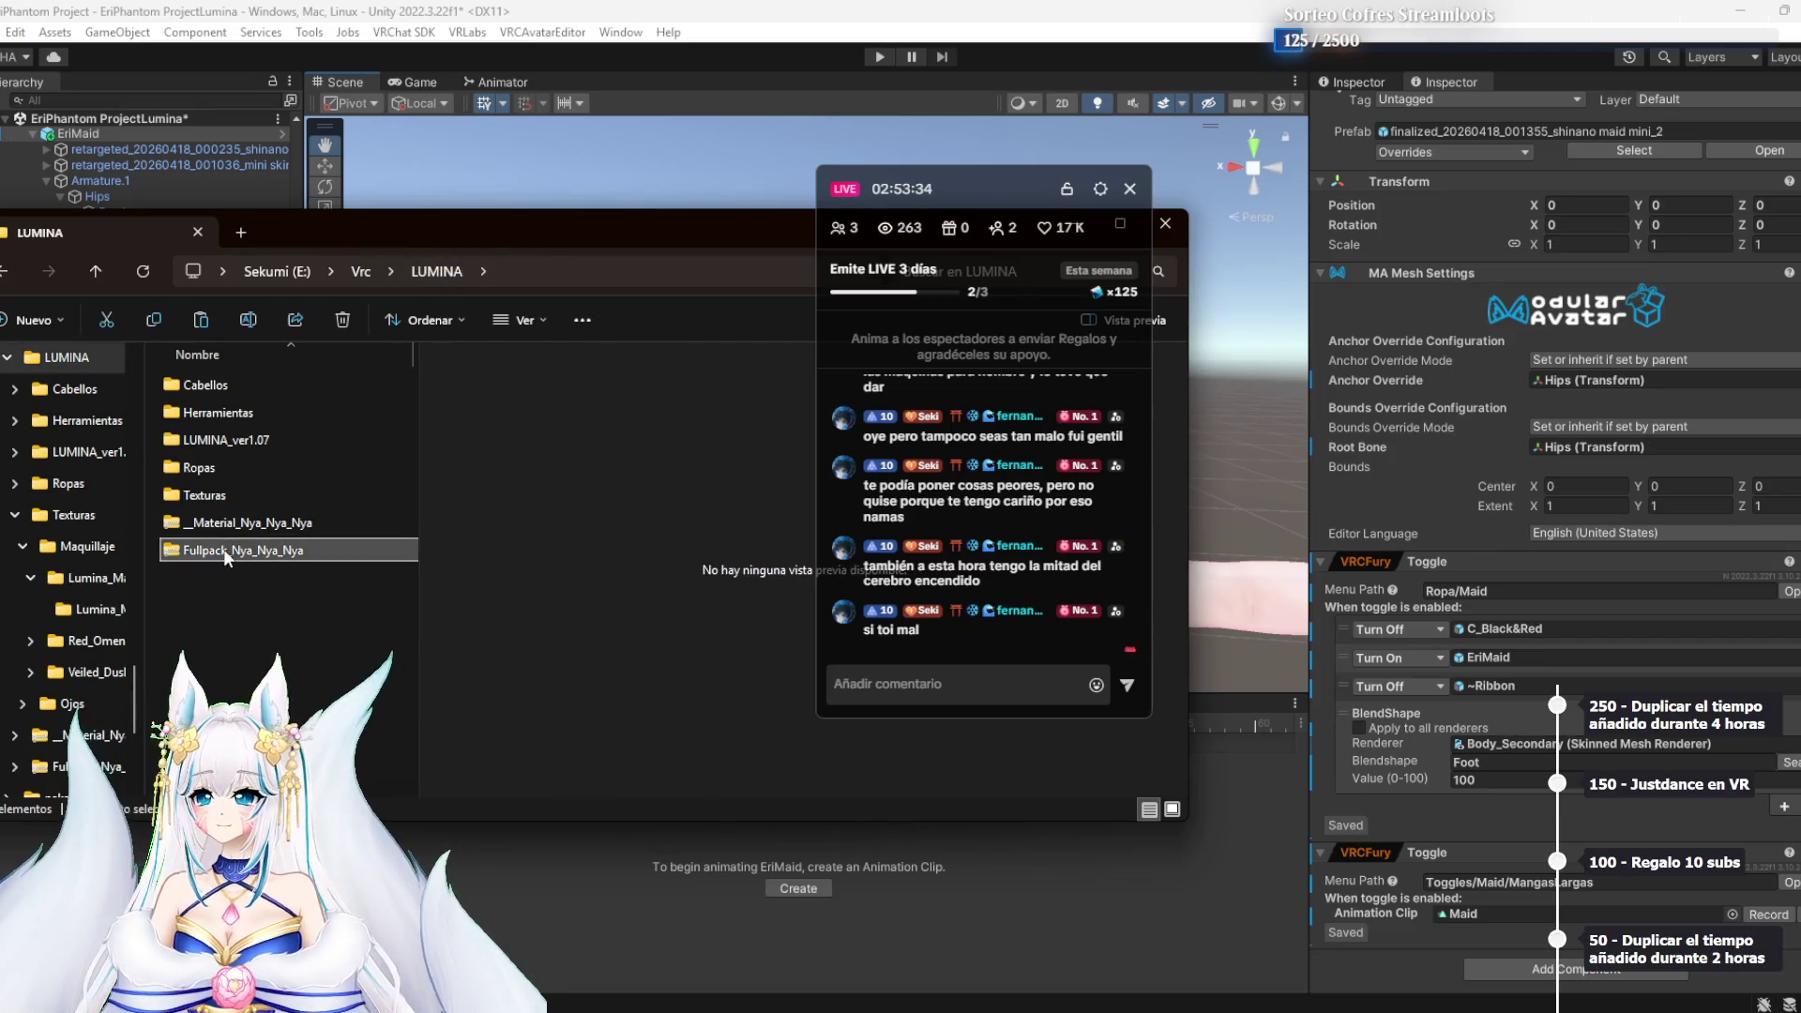
Open both Nya_Nya_Nya zips to check their contents, then close those windows
double_click(245, 523)
double_click(236, 407)
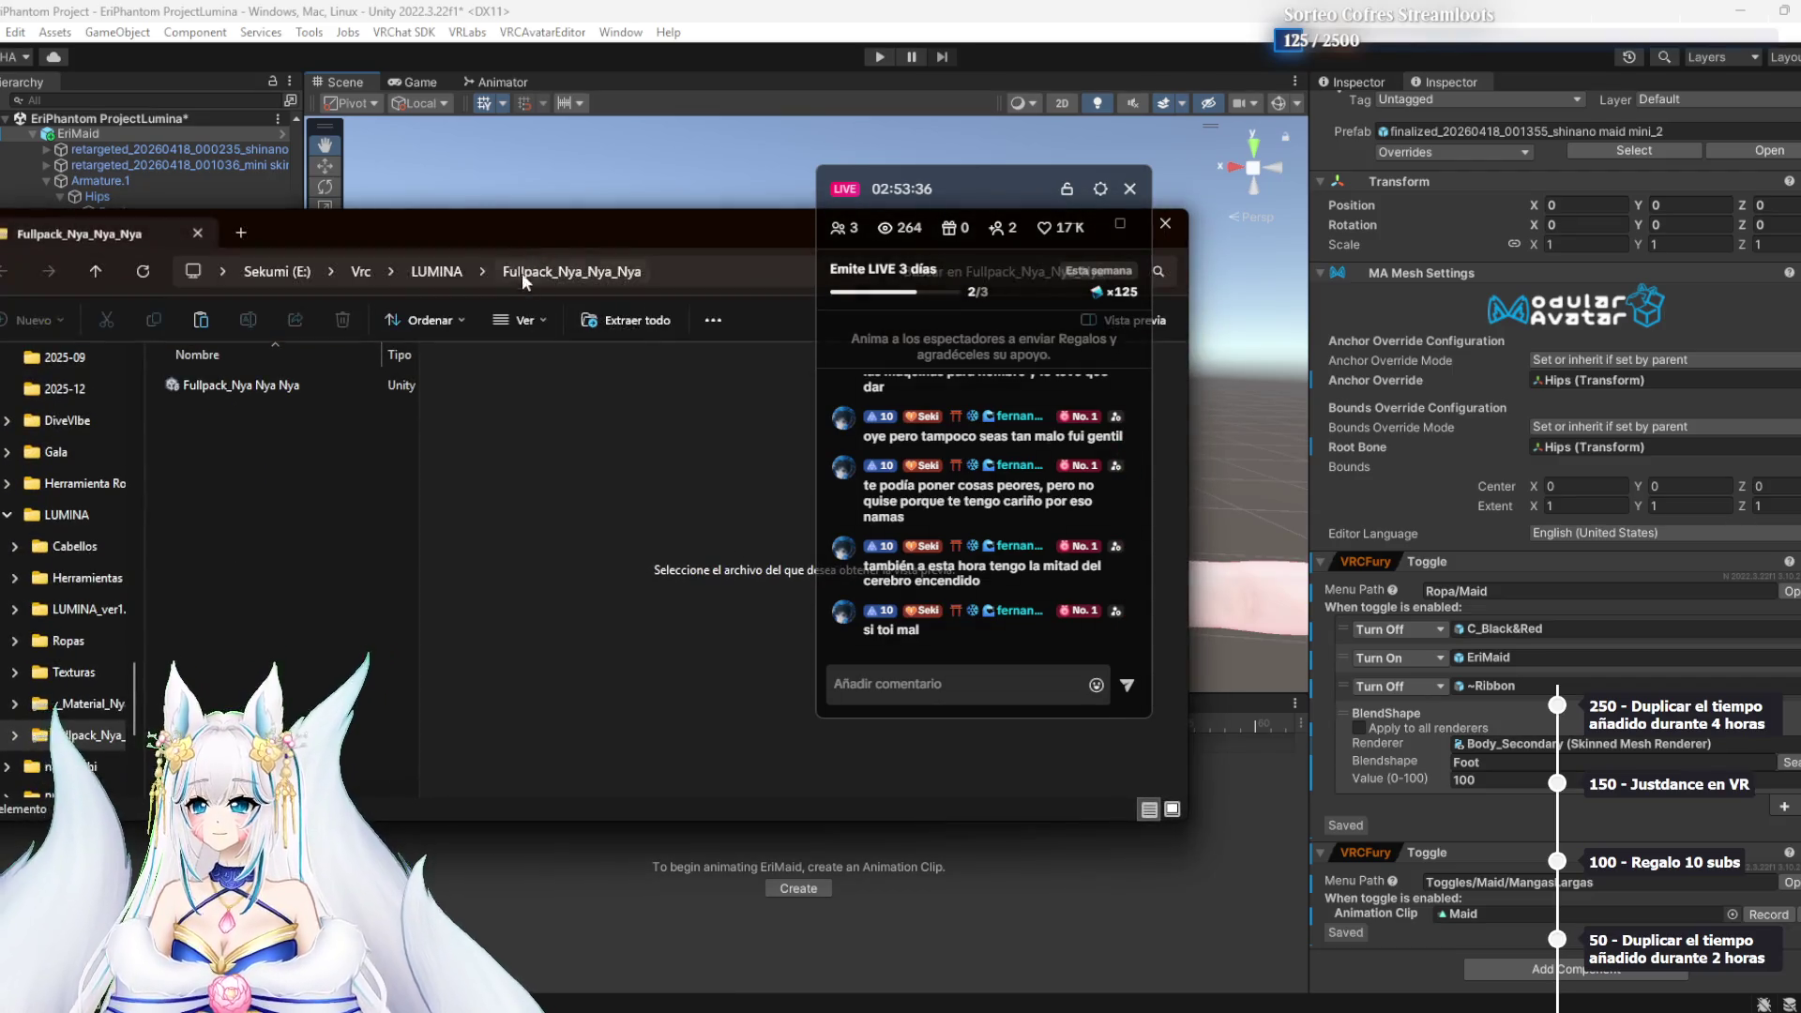
mouse_move(767, 220)
mouse_down()
mouse_move(486, 318)
mouse_move(612, 342)
mouse_move(550, 367)
mouse_up()
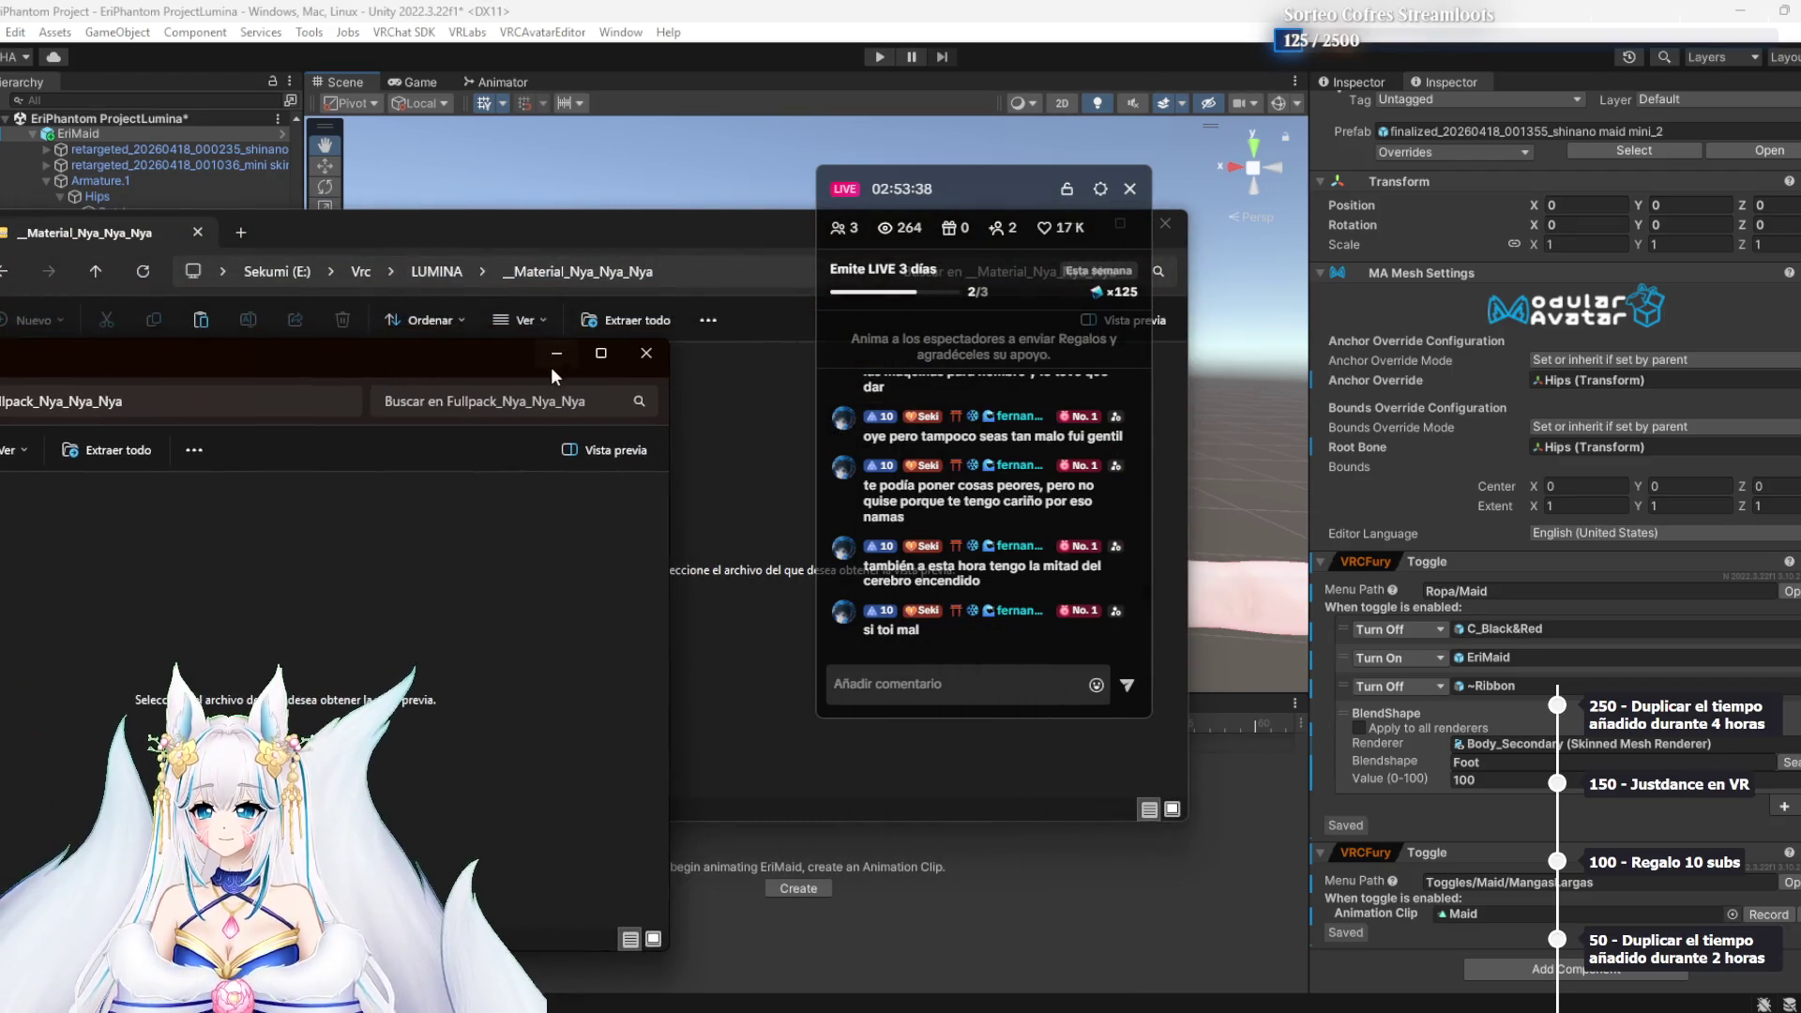
click(648, 359)
mouse_move(680, 241)
mouse_down()
mouse_move(295, 262)
mouse_move(253, 334)
mouse_up()
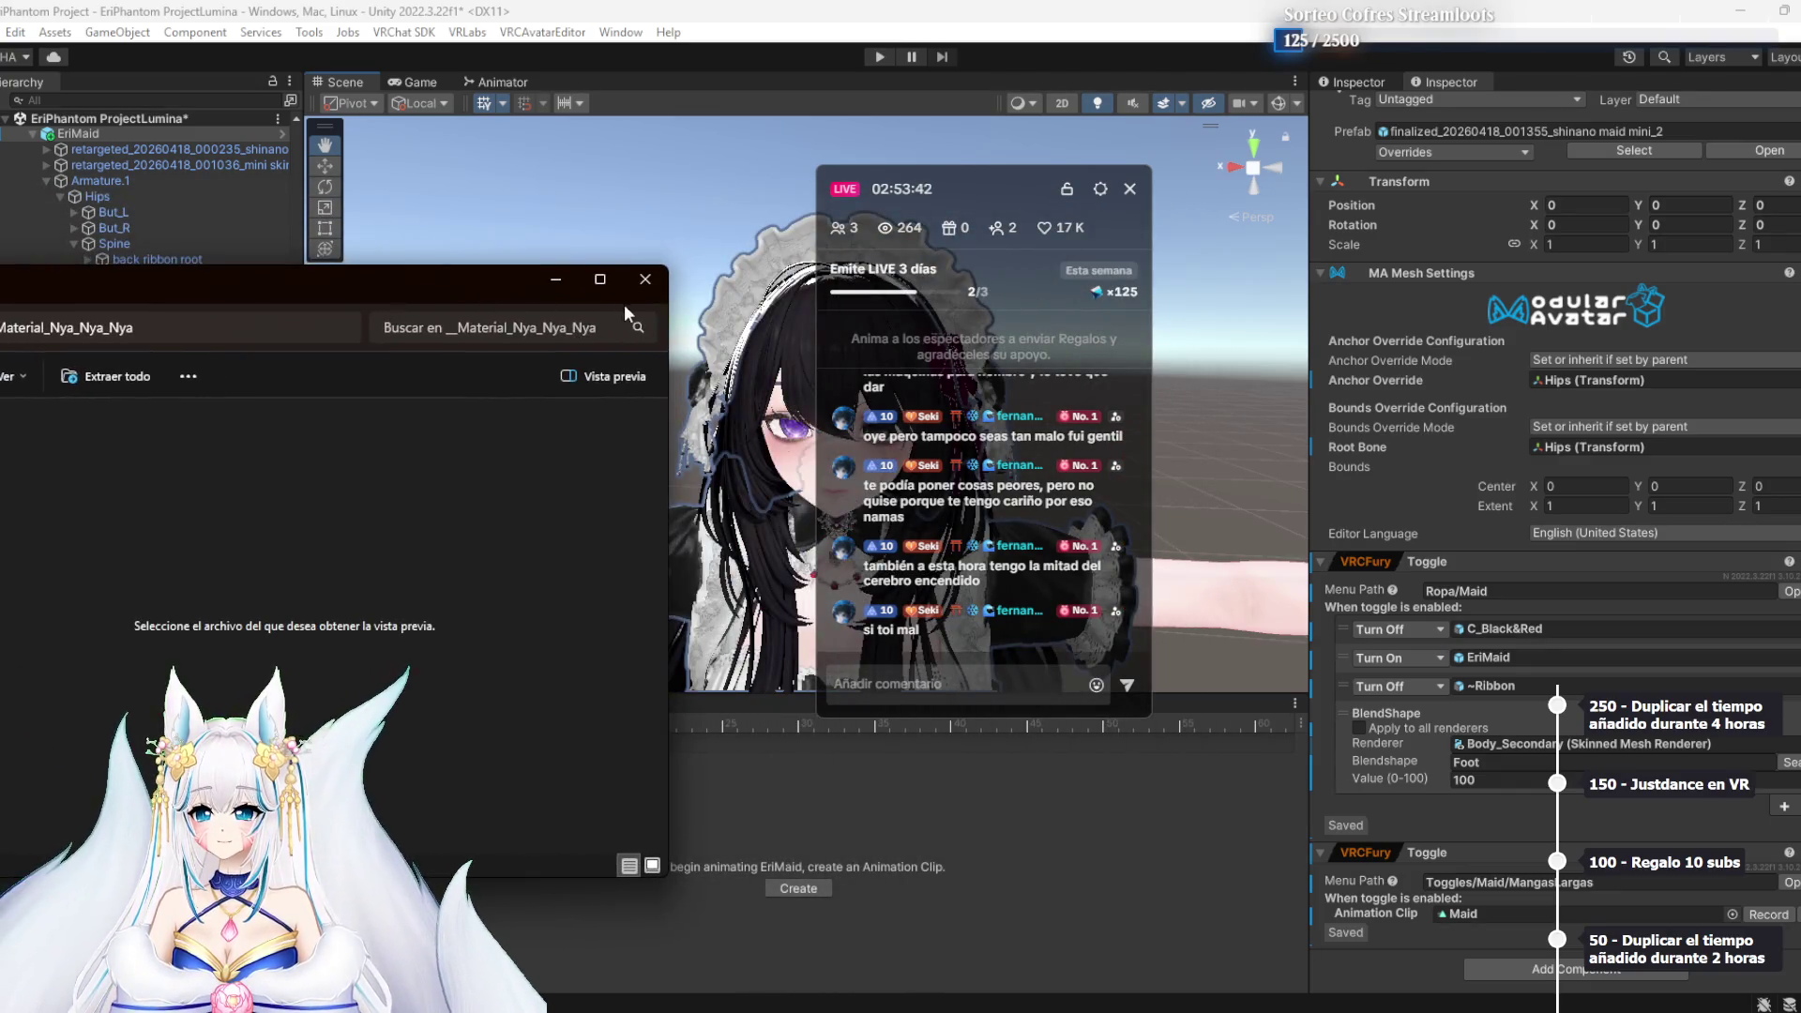
click(628, 304)
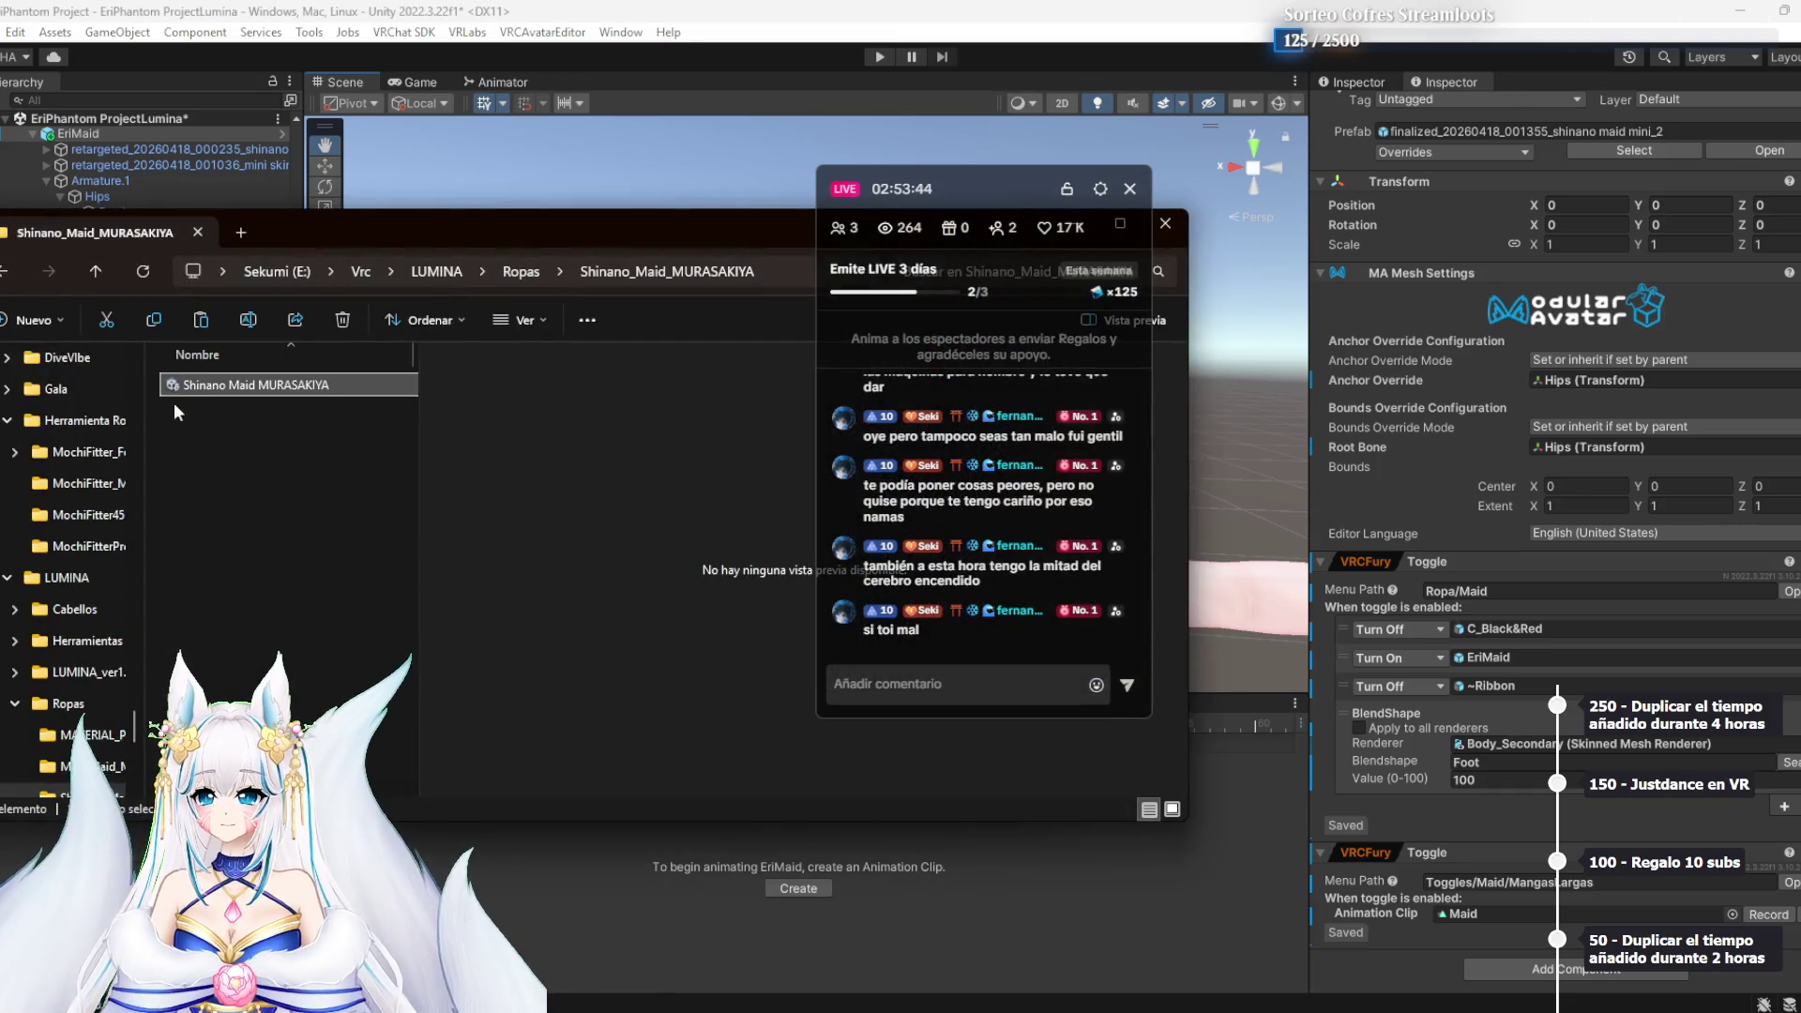
Move both zips from LUMINA into Cabellos and begin extracting the _Material zip
click(437, 272)
click(255, 527)
shift+click(259, 548)
drag(270, 523, 245, 385)
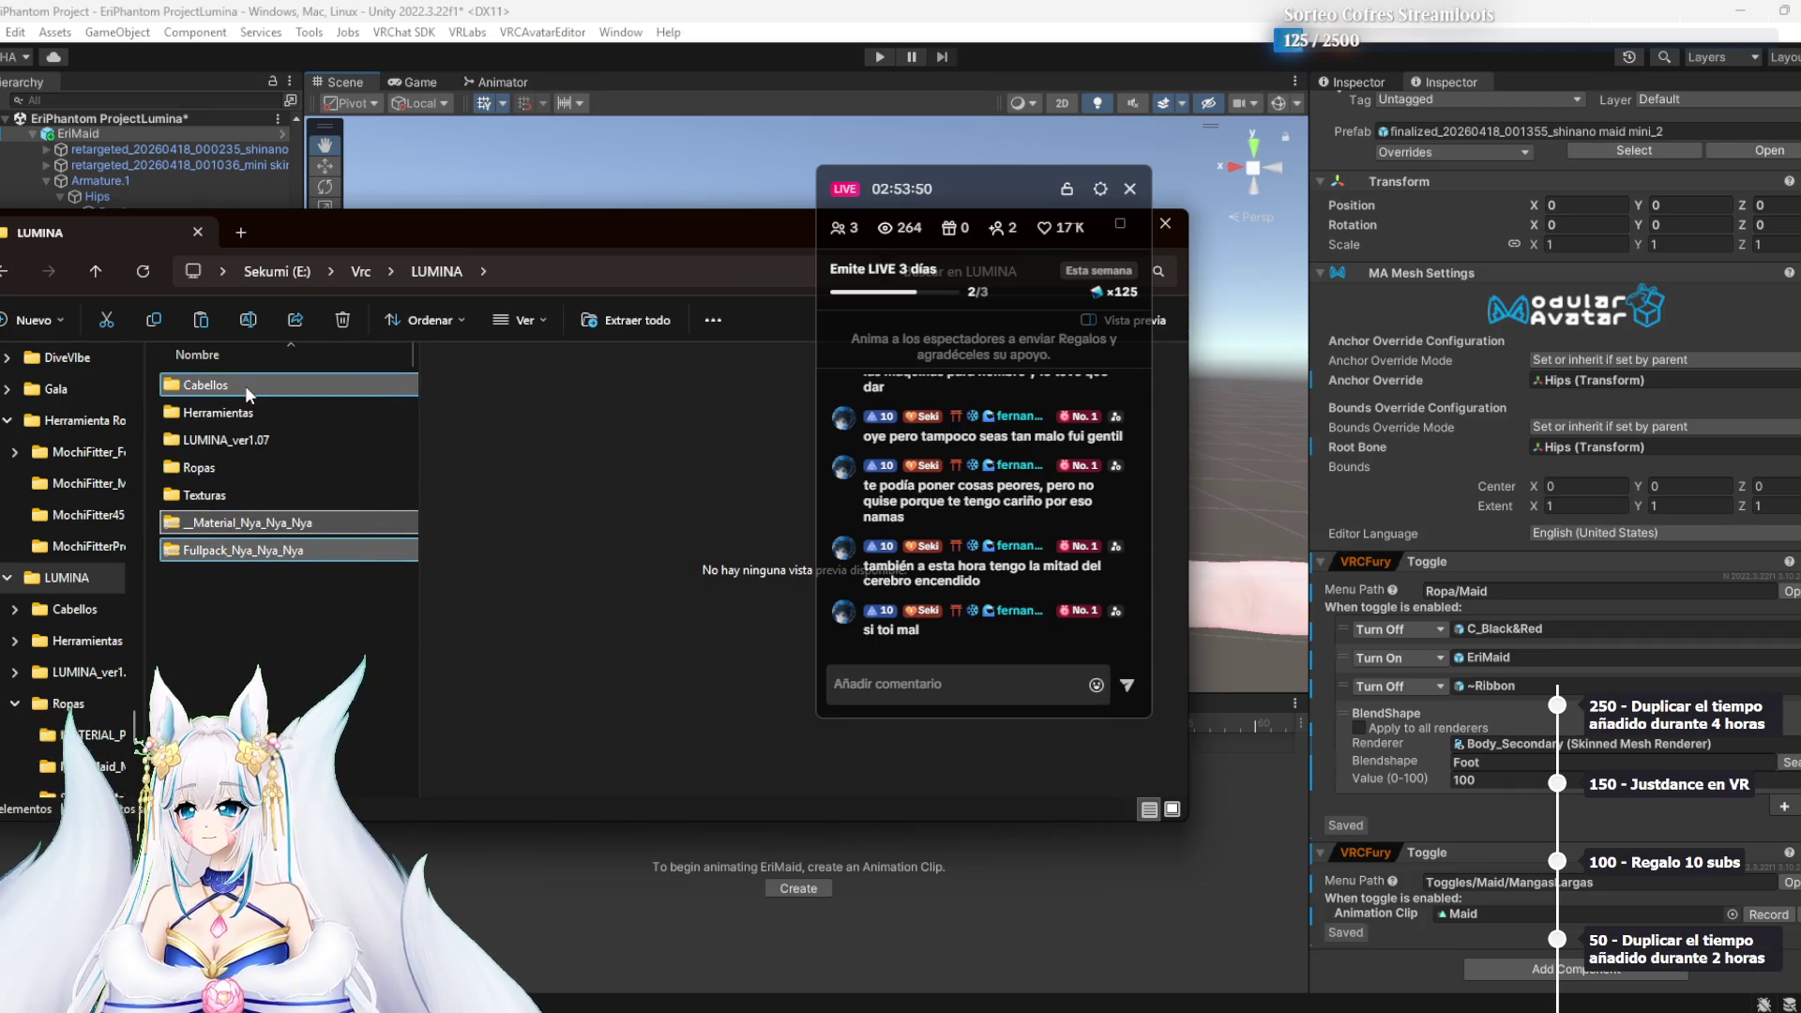
double_click(245, 386)
click(266, 412)
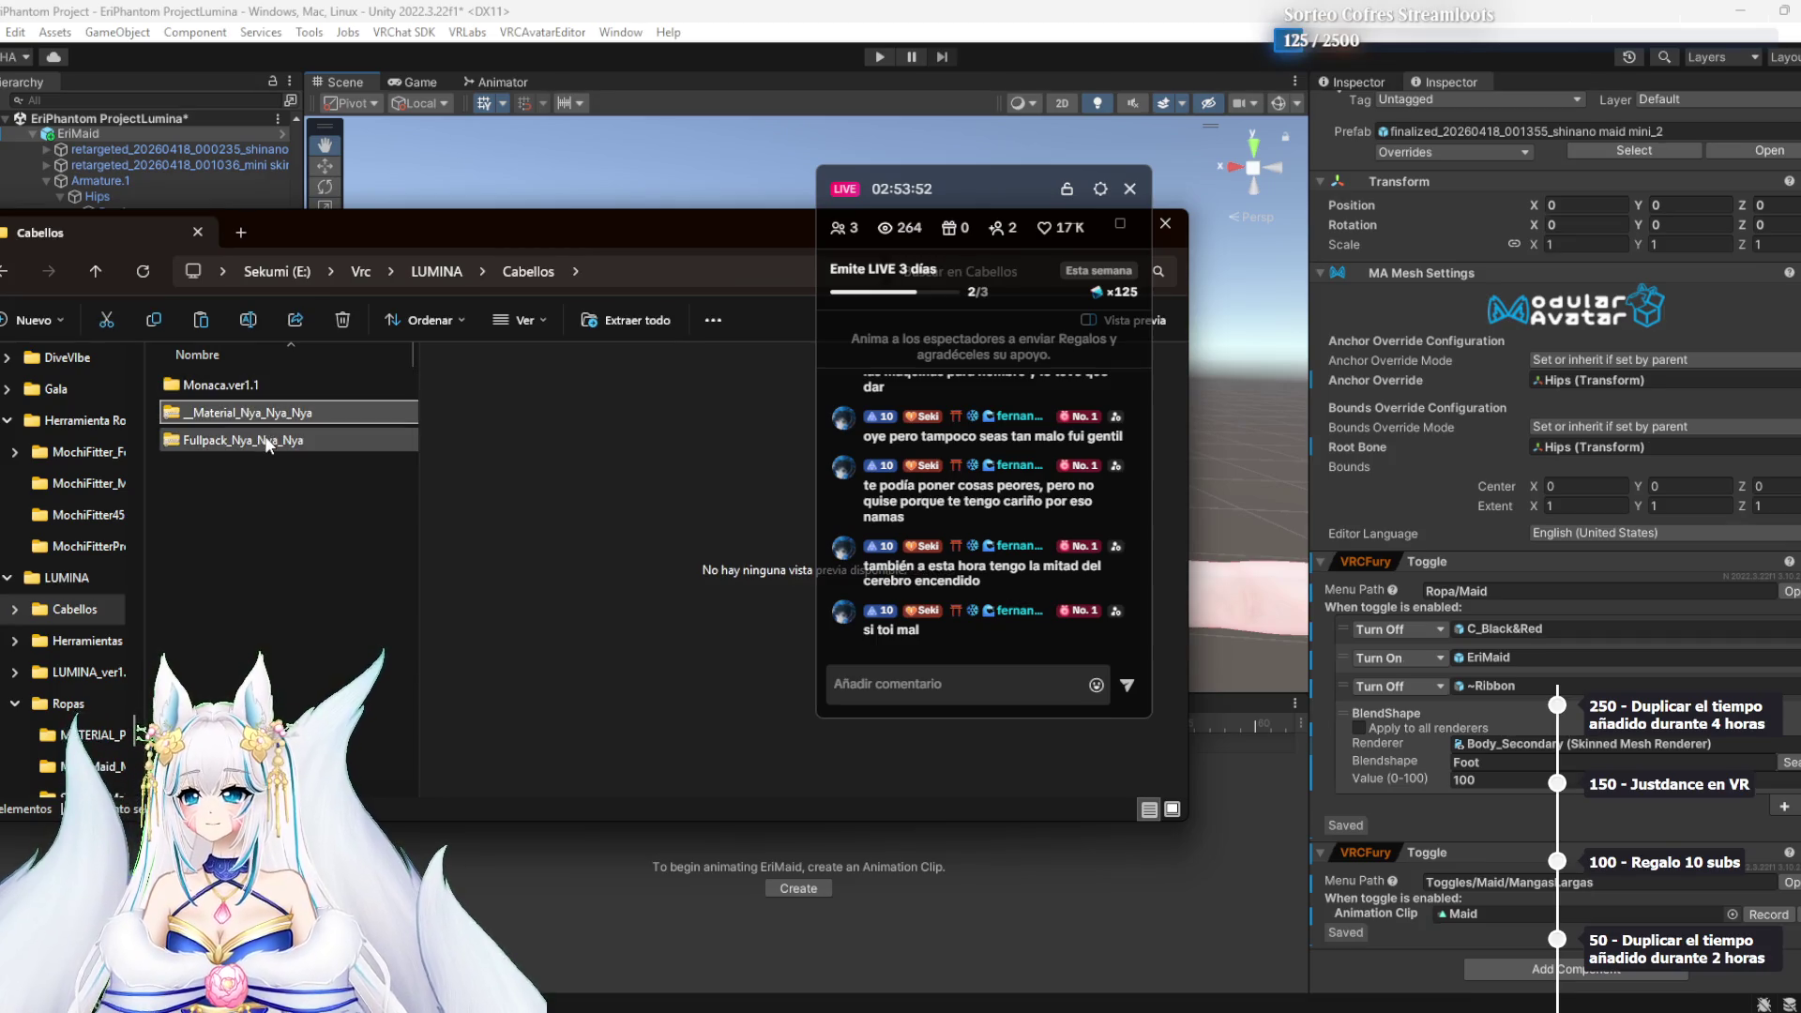
click(600, 319)
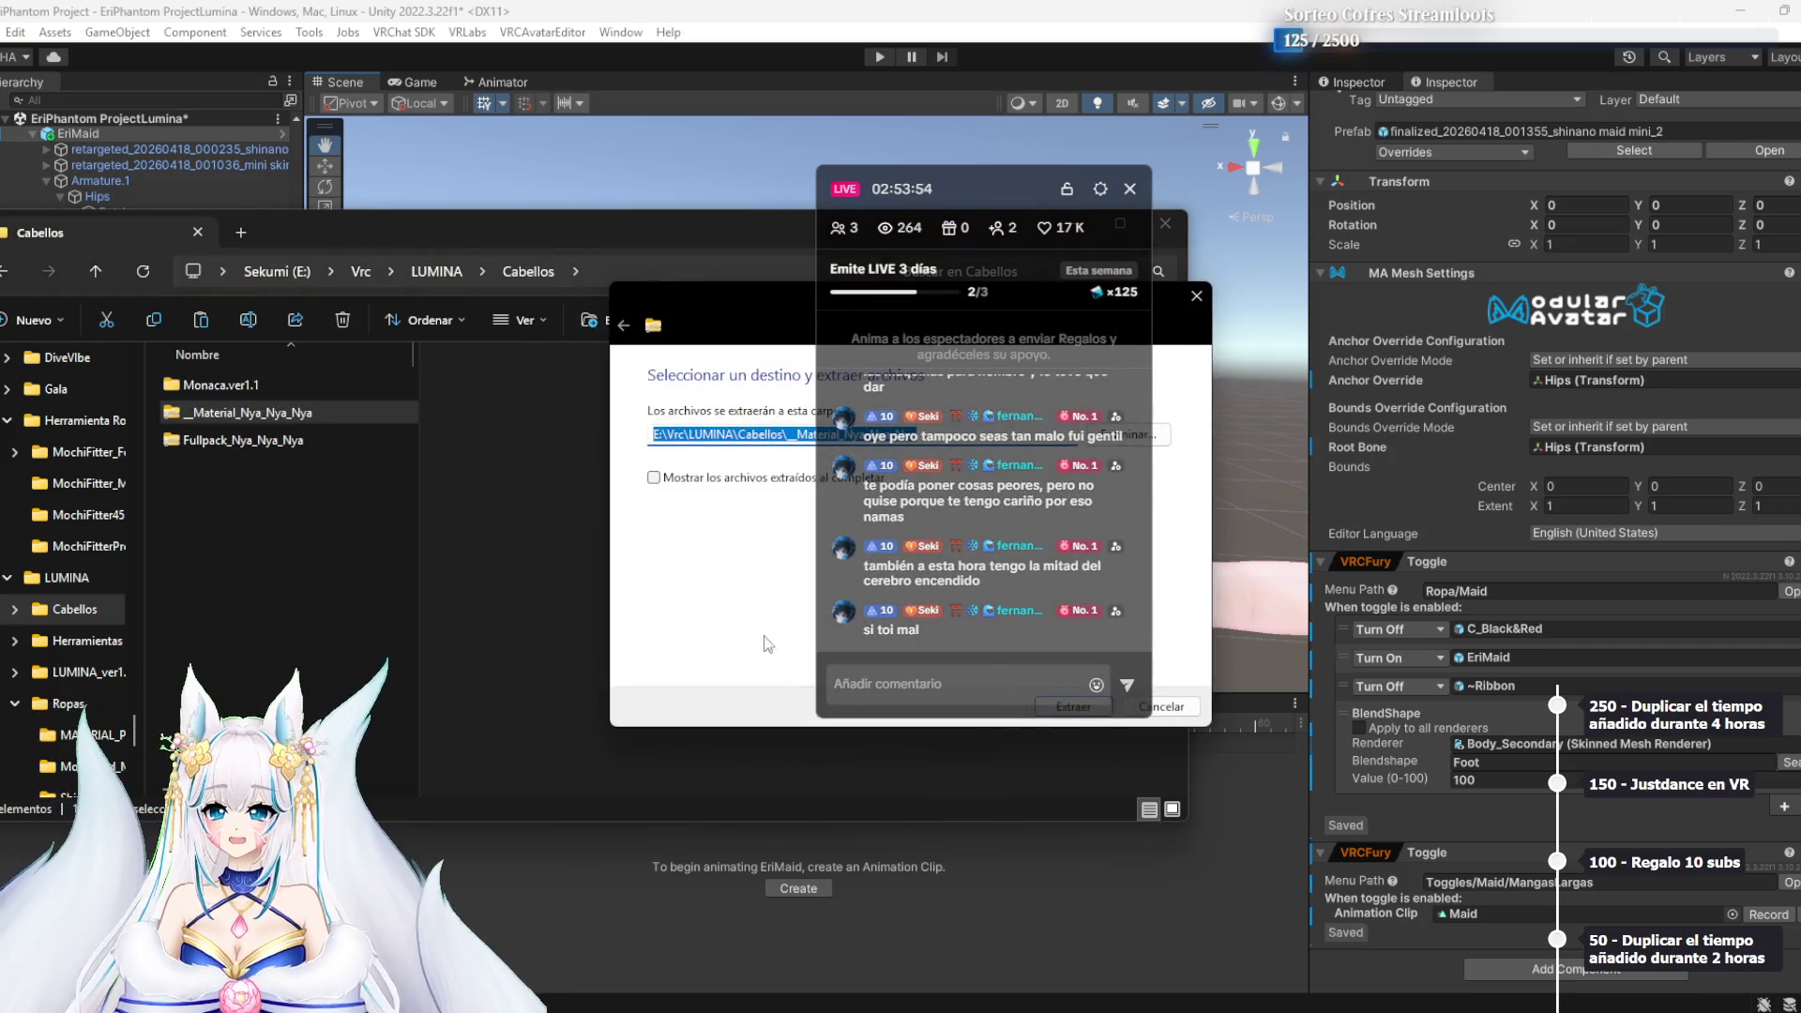
Extract the _Material_Nya_Nya_Nya and Fullpack_Nya_Nya_Nya zips into Cabellos
mouse_move(950, 201)
mouse_down()
mouse_move(1184, 36)
mouse_move(1248, 90)
mouse_up()
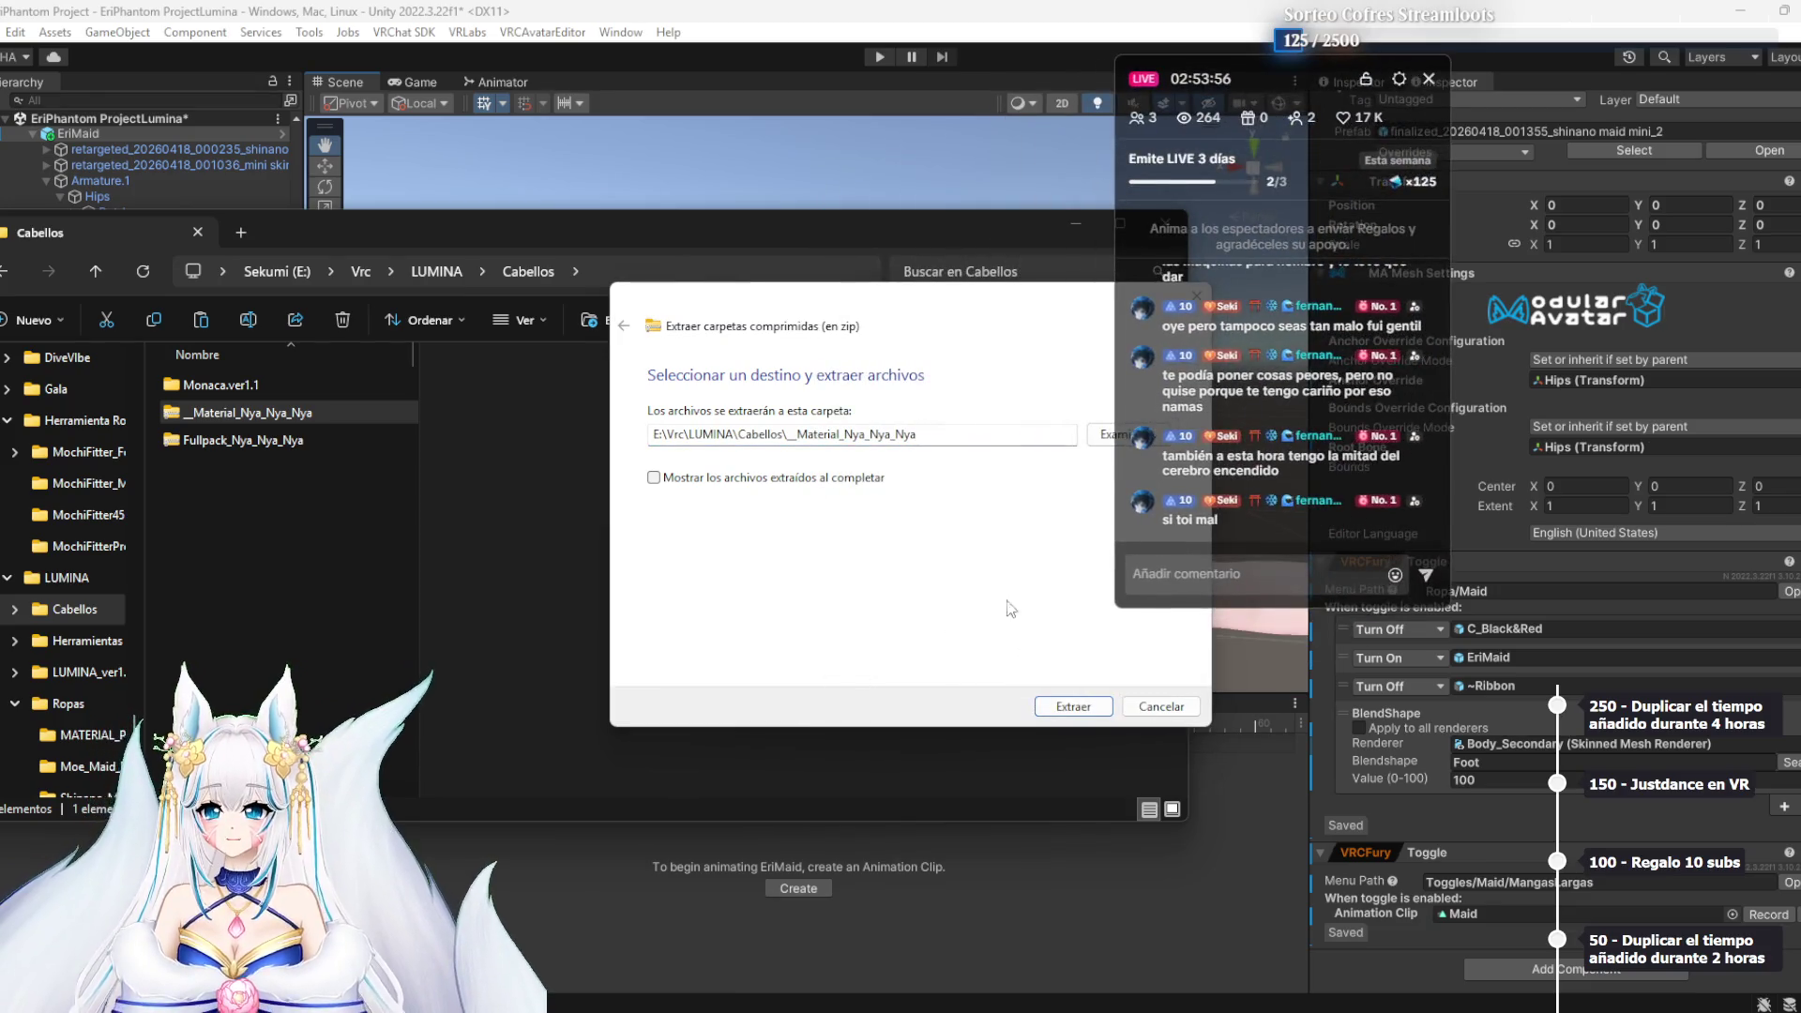
key(Return)
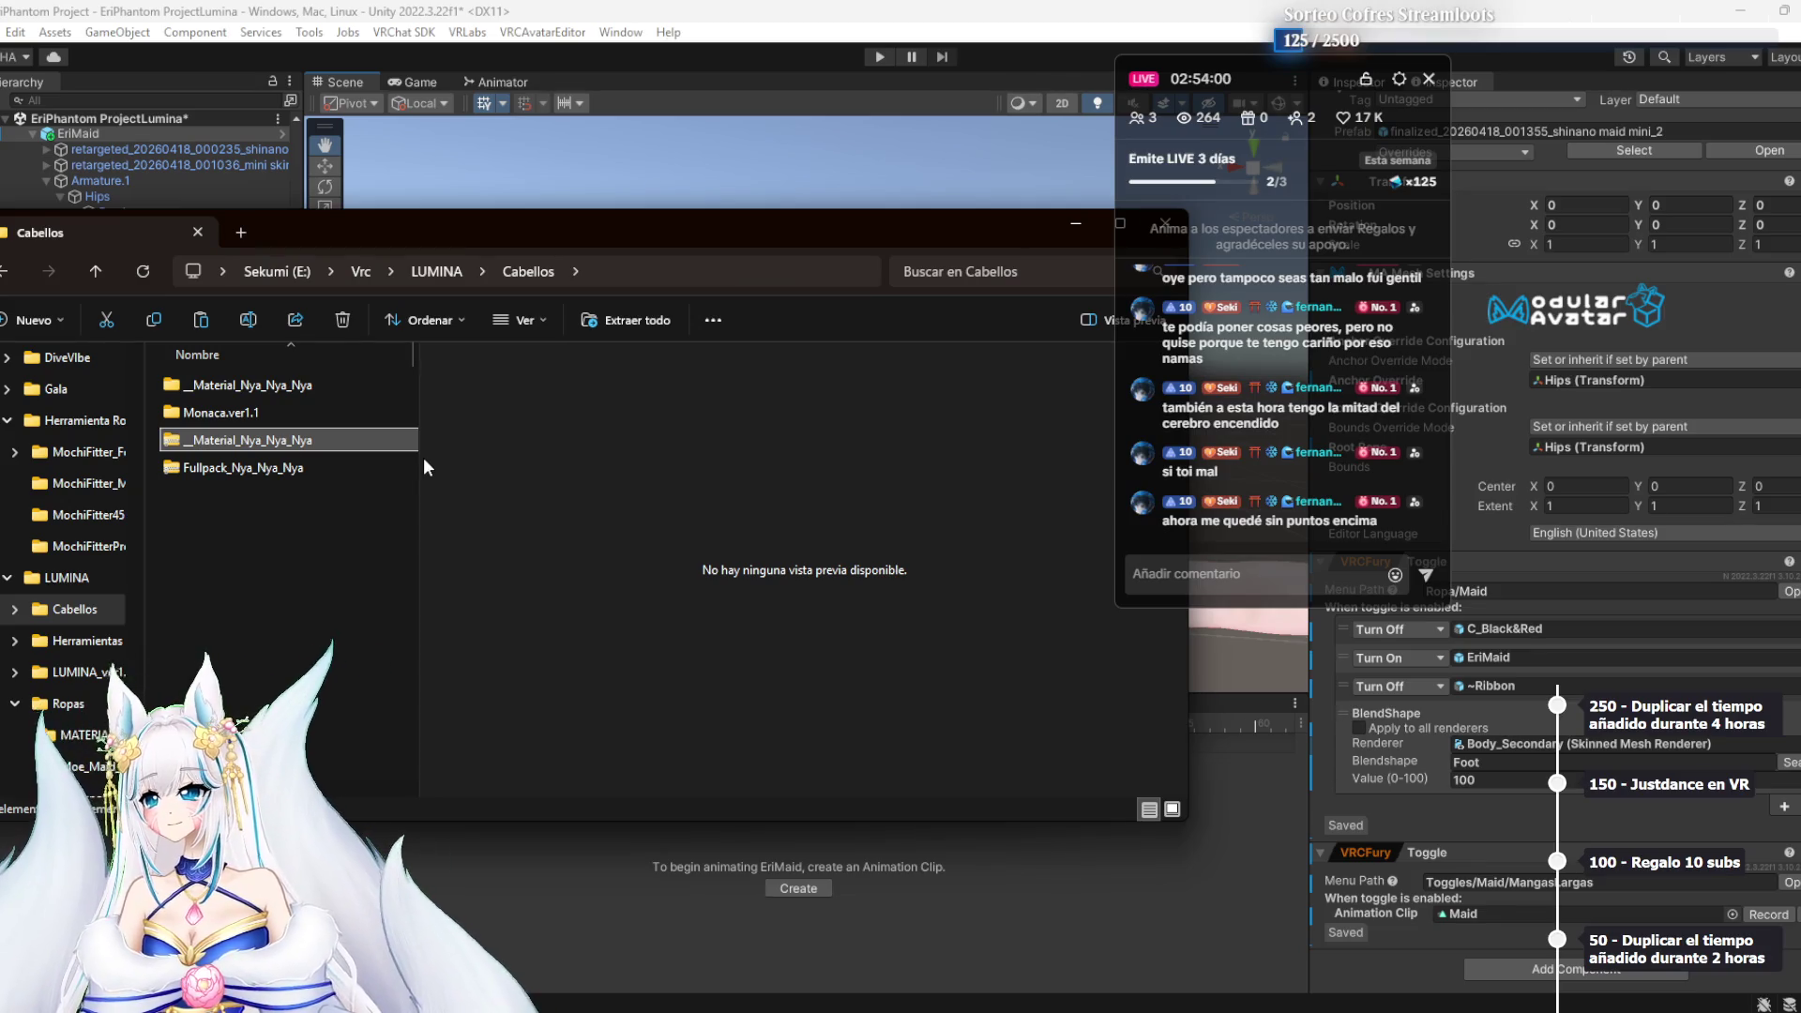
click(353, 465)
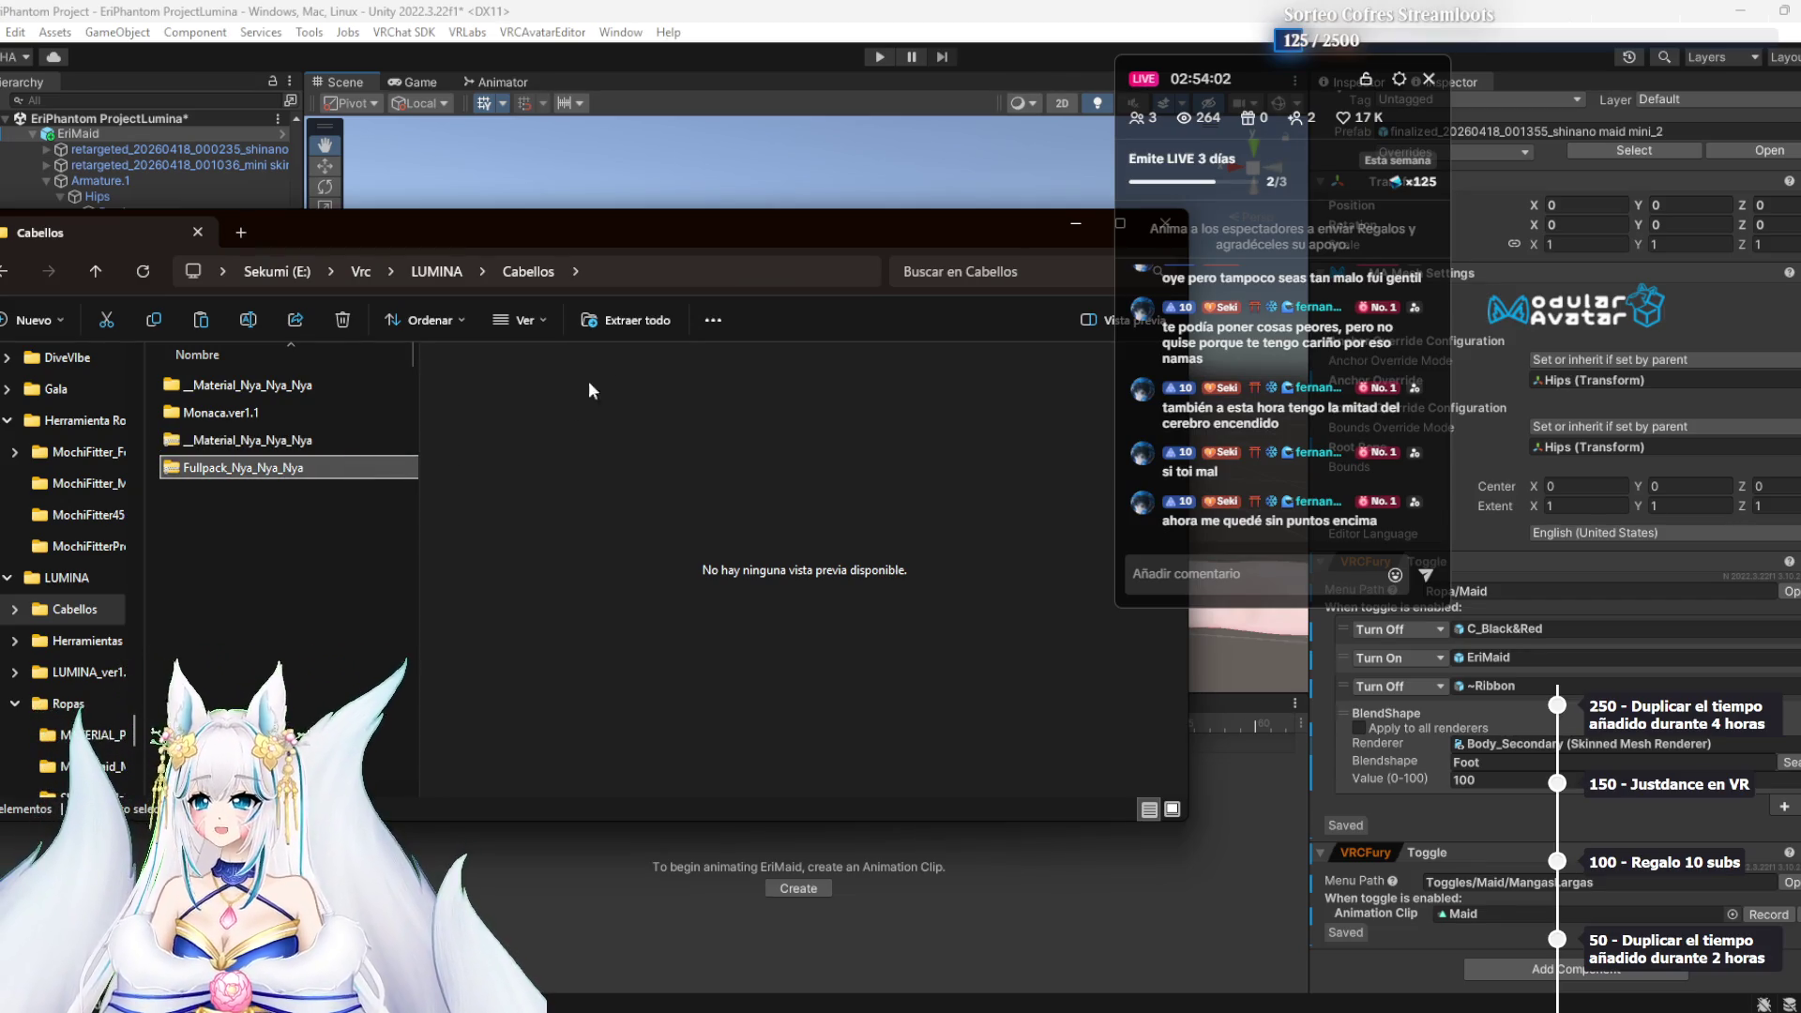
click(627, 322)
key(Return)
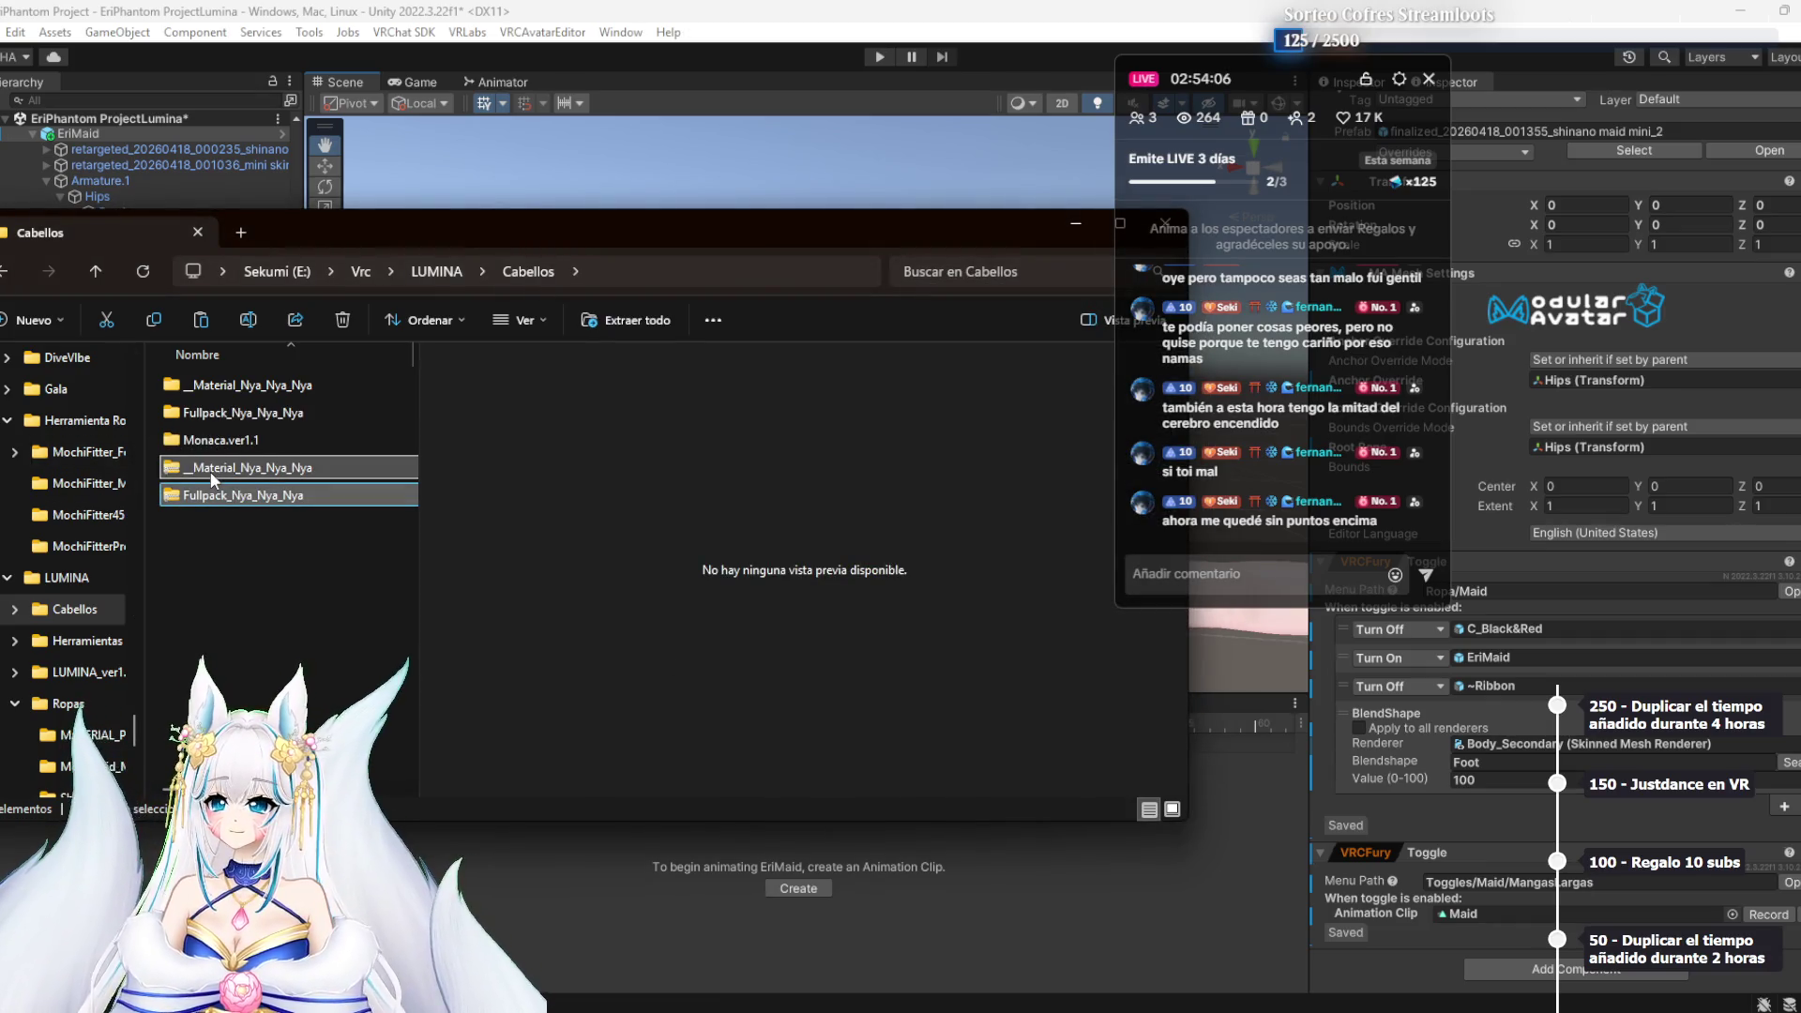
Delete the original zips and open the extracted _Material_Nya_Nya_Nya folder in a maximized window
key(Delete)
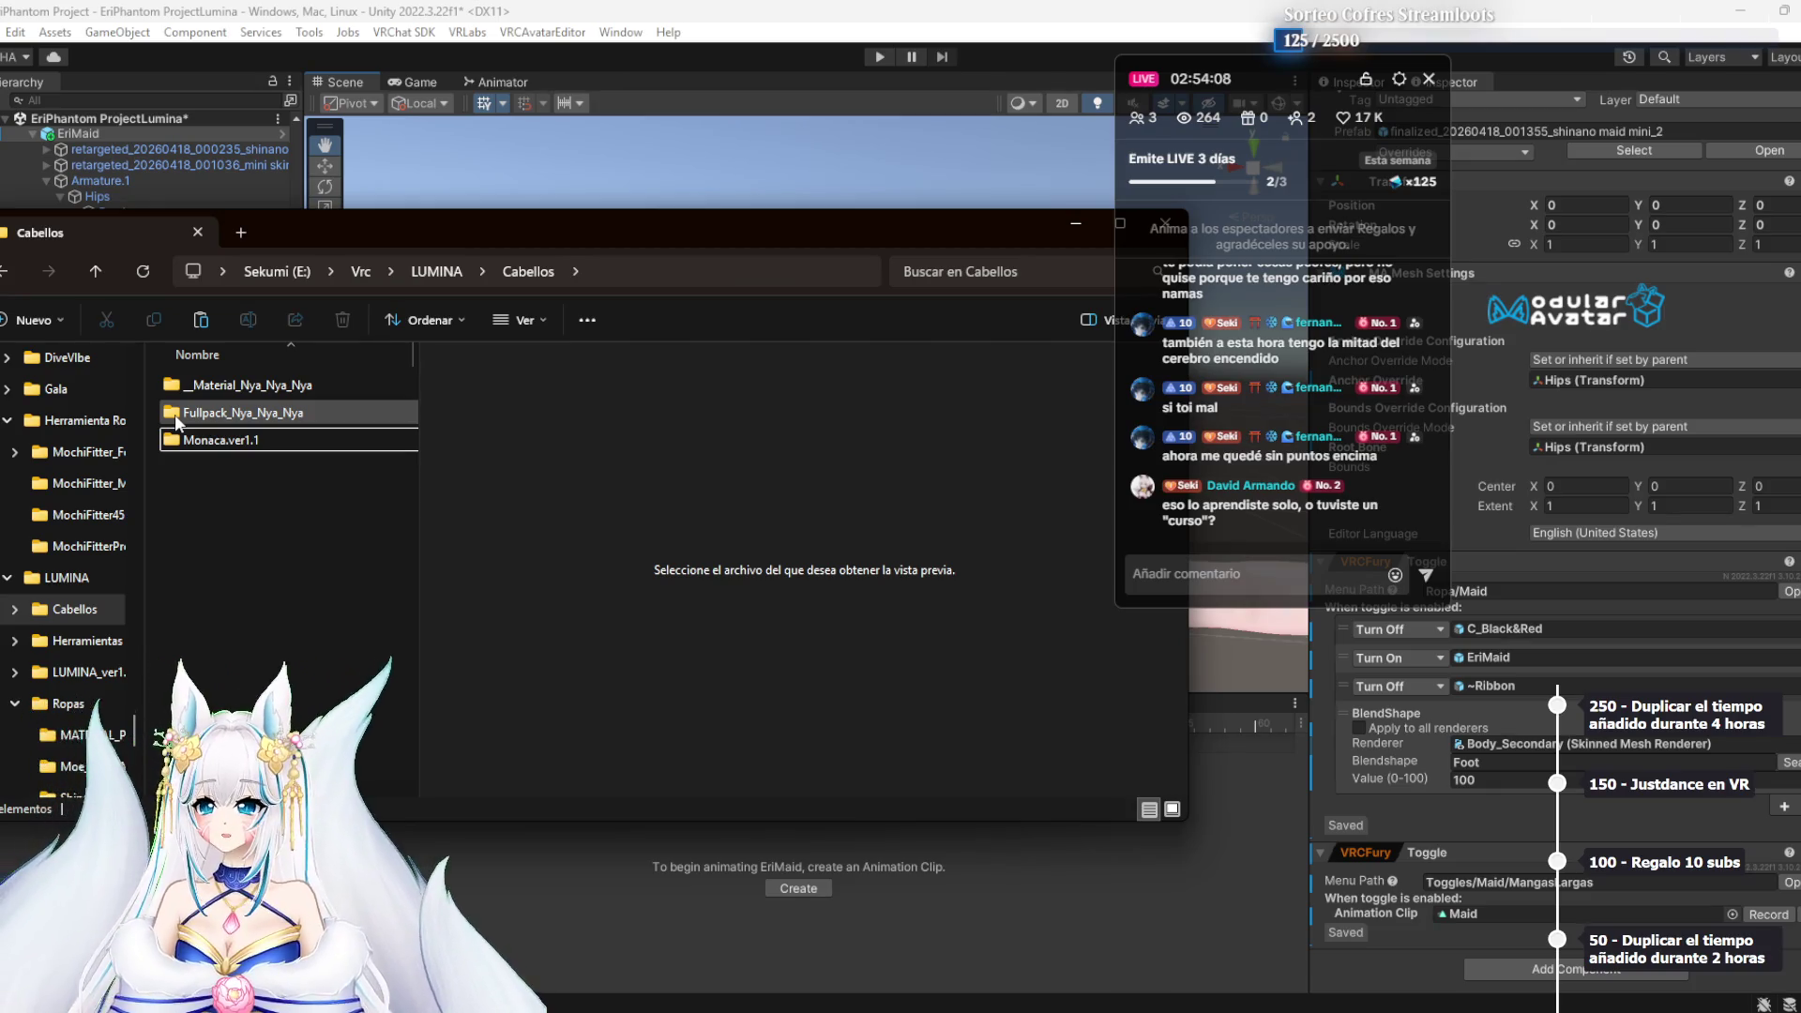
double_click(251, 385)
click(251, 383)
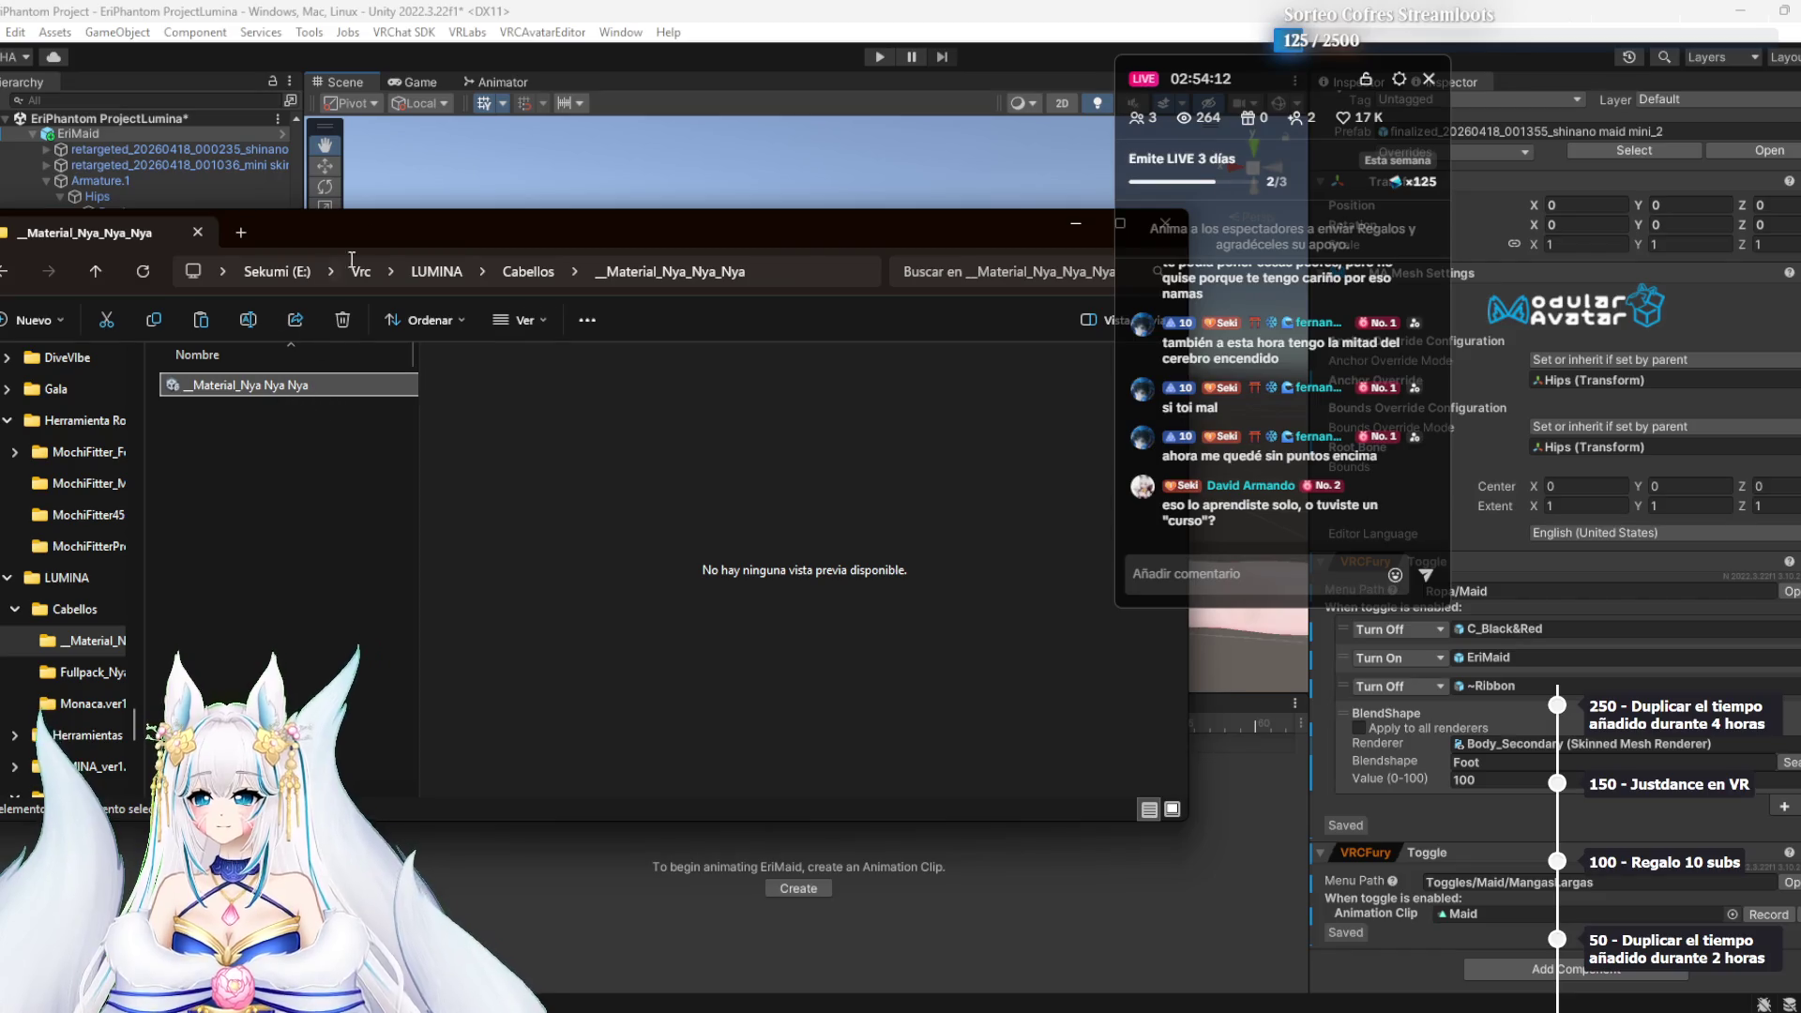
double_click(633, 228)
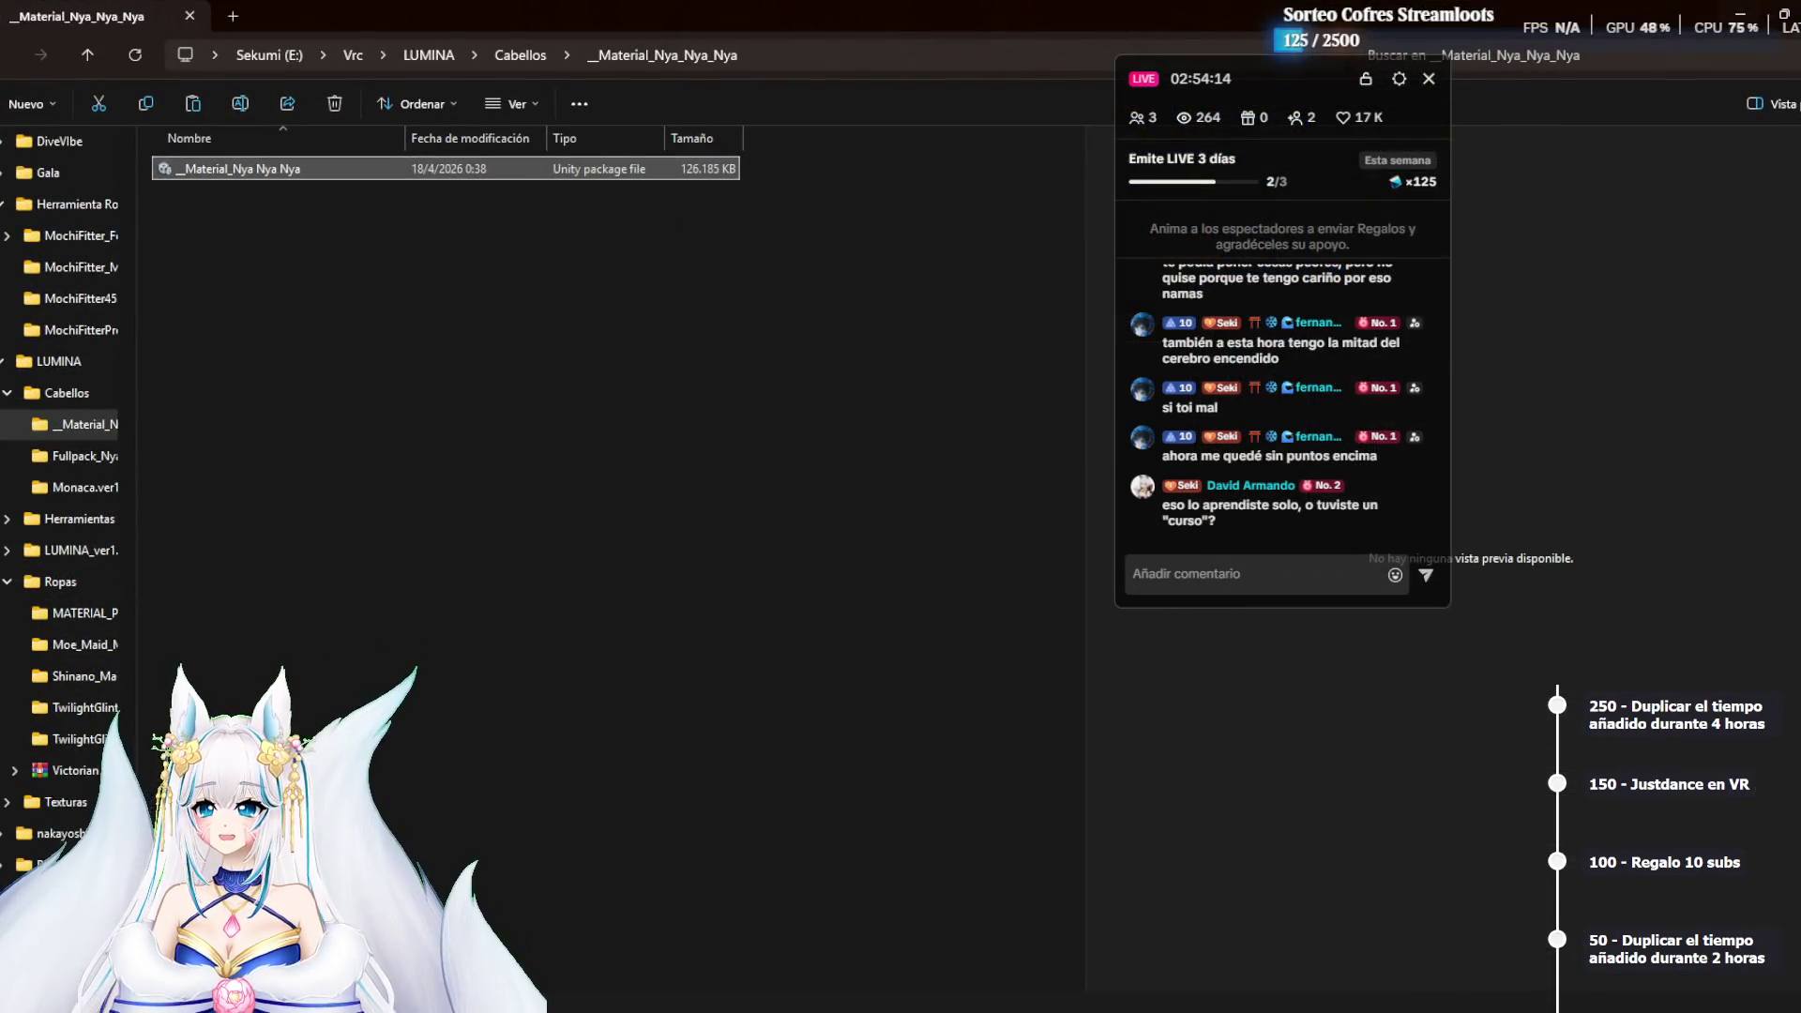
Import the _Material_Nya_Nya_Nya Unity package into the project's Assets
click(1785, 19)
drag(721, 231, 858, 231)
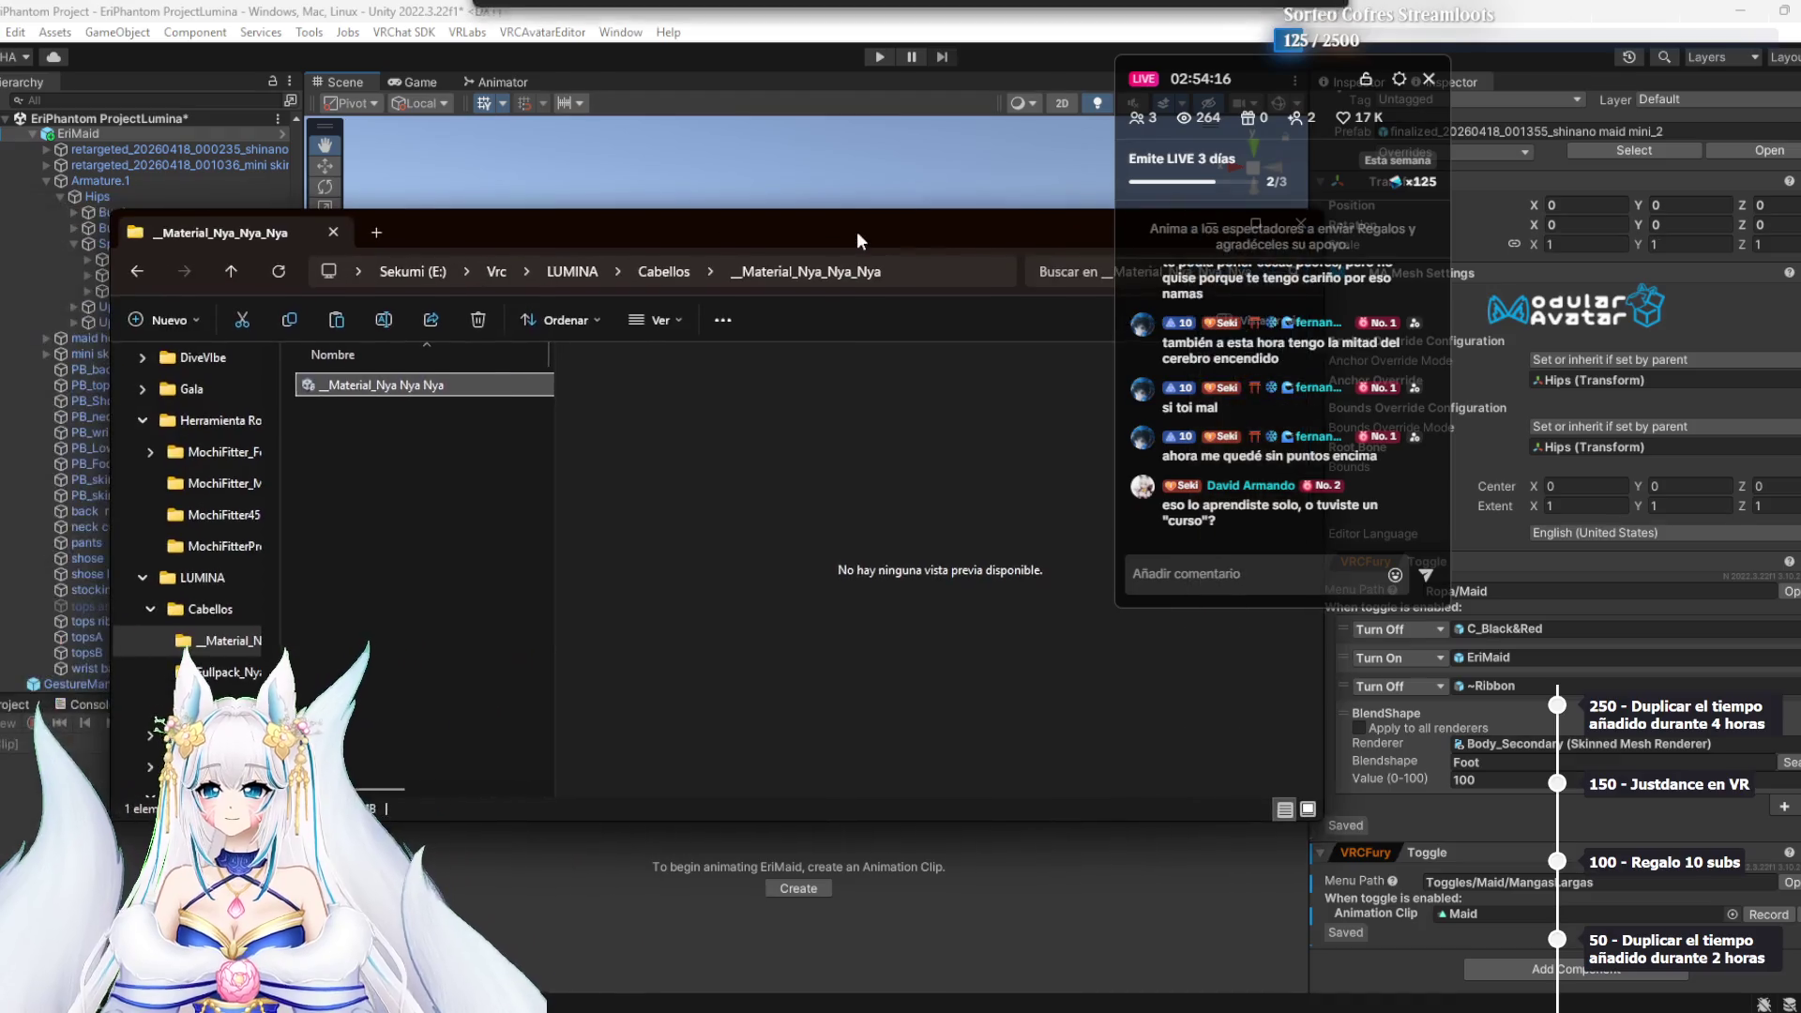
click(746, 80)
click(14, 705)
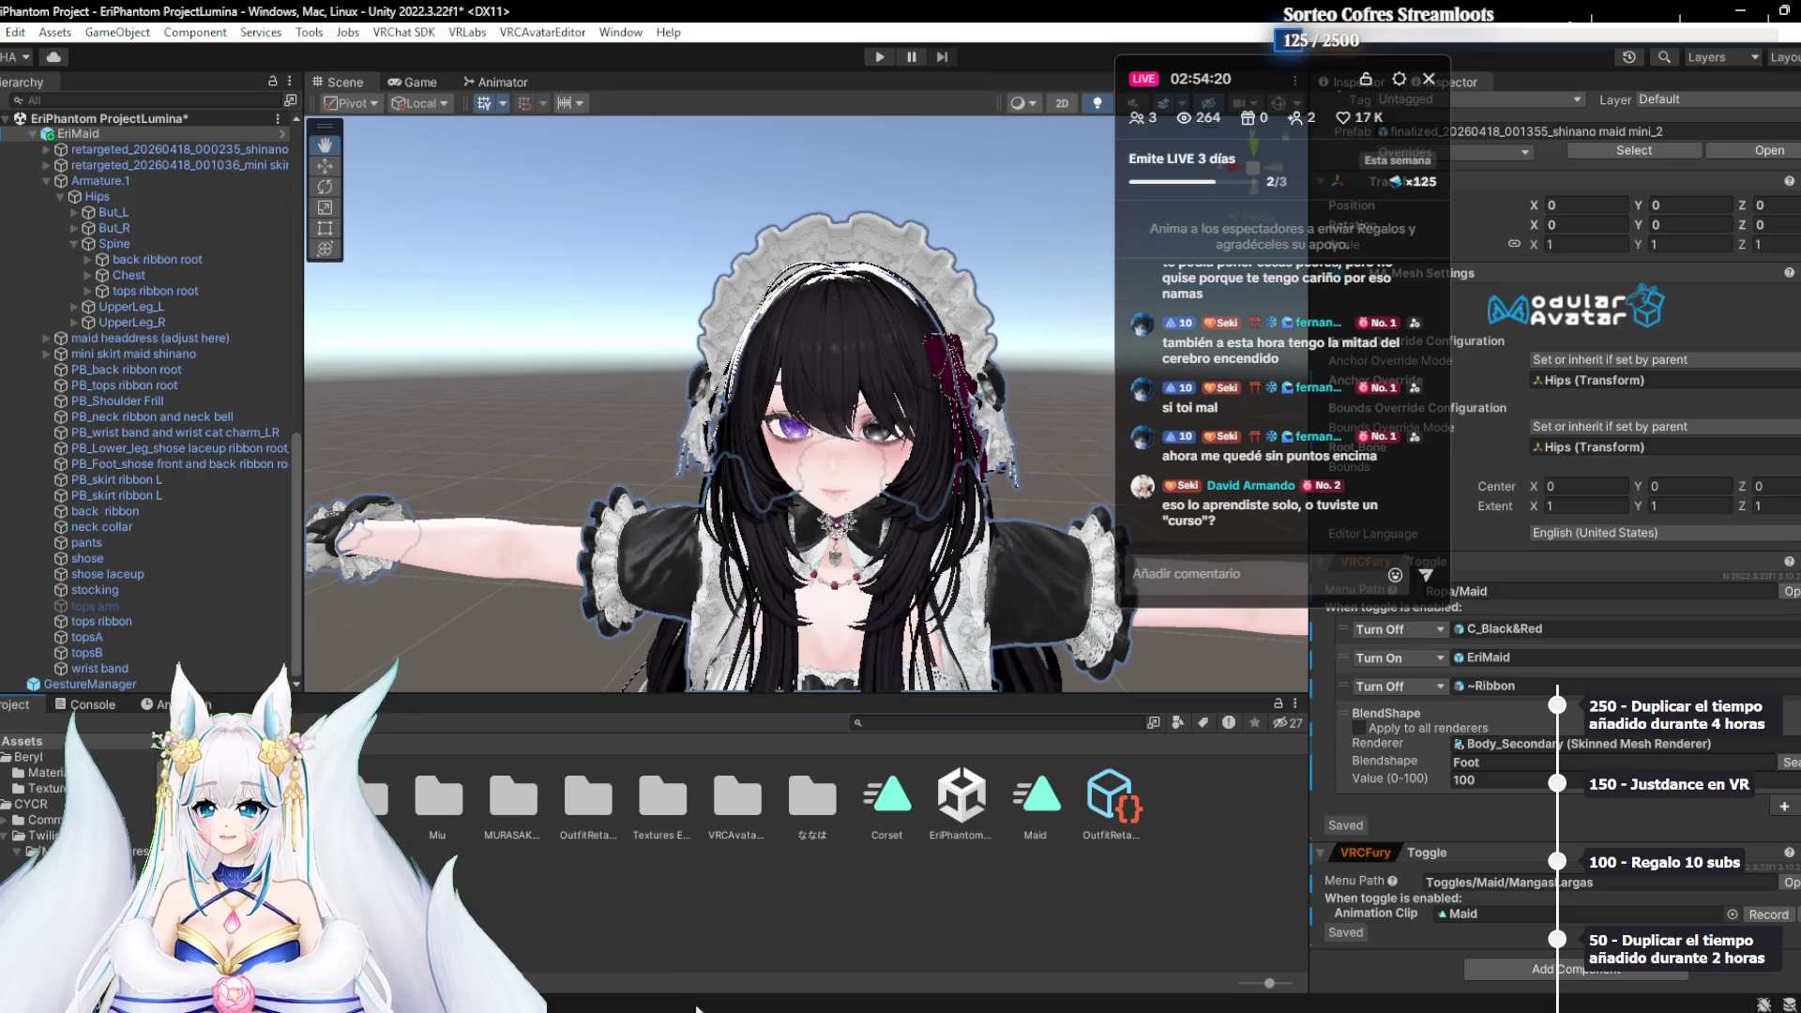
key(alt+Tab)
drag(368, 397, 477, 891)
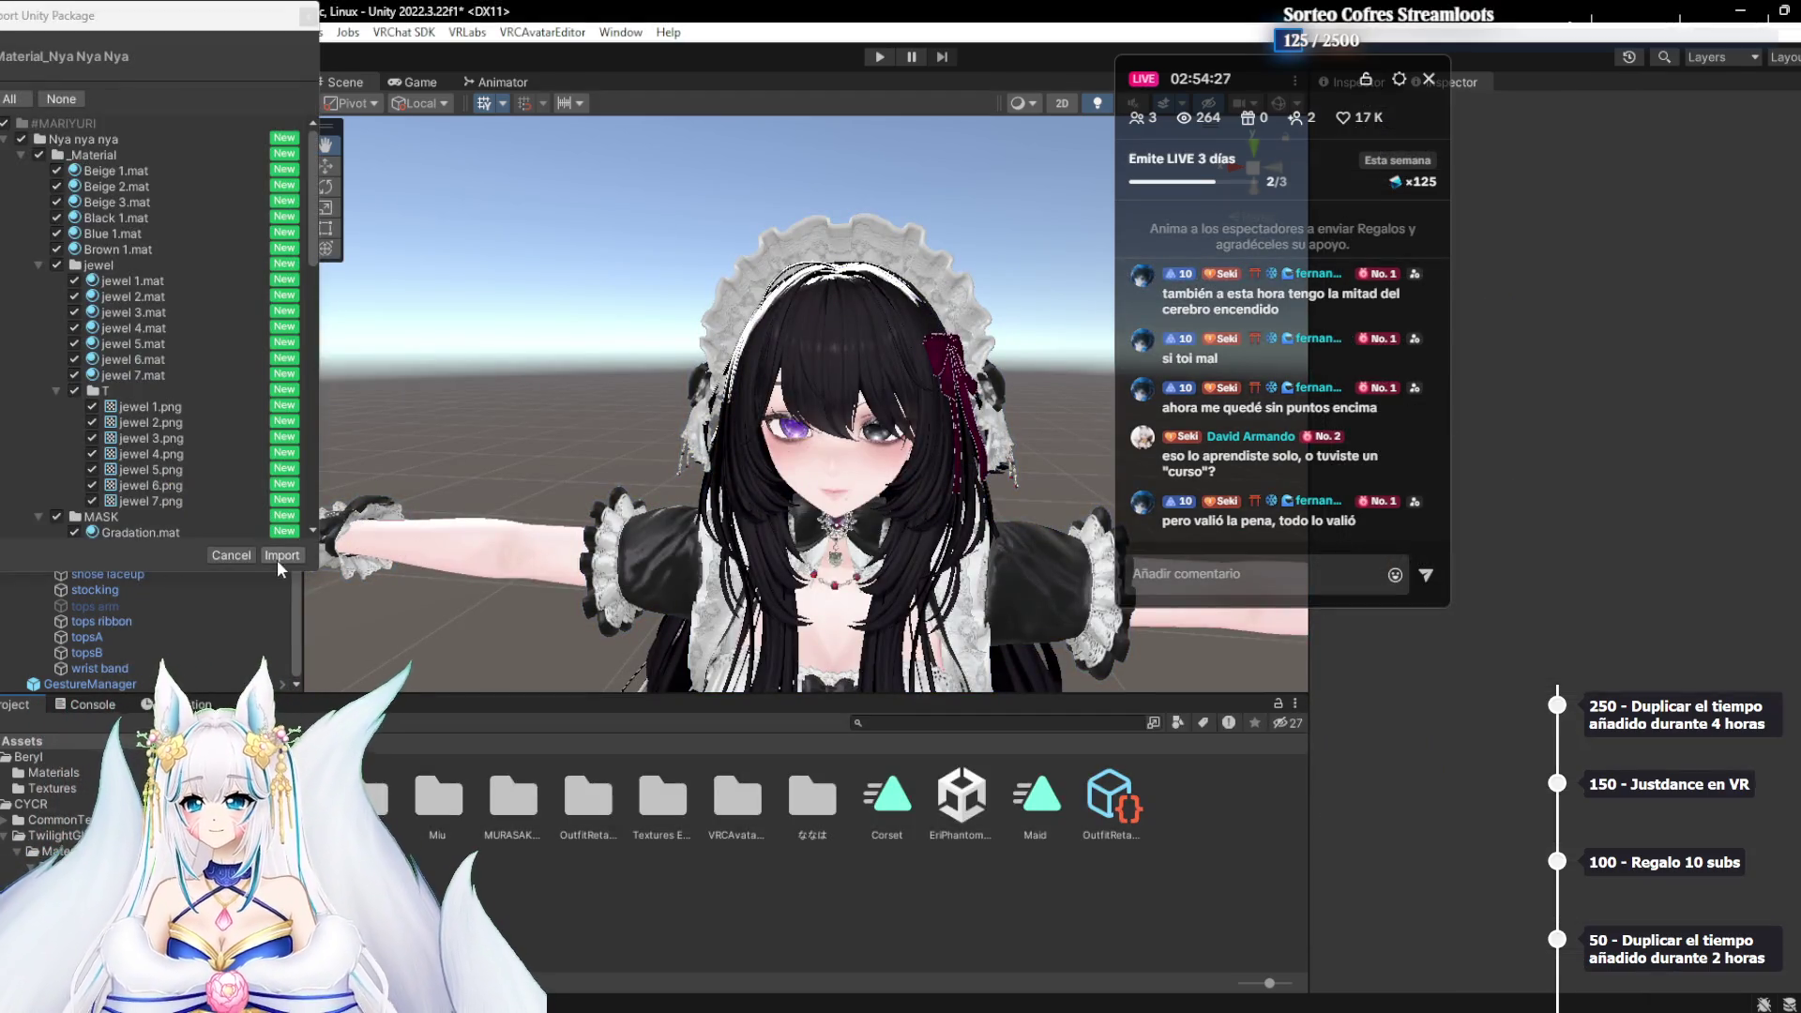
click(278, 559)
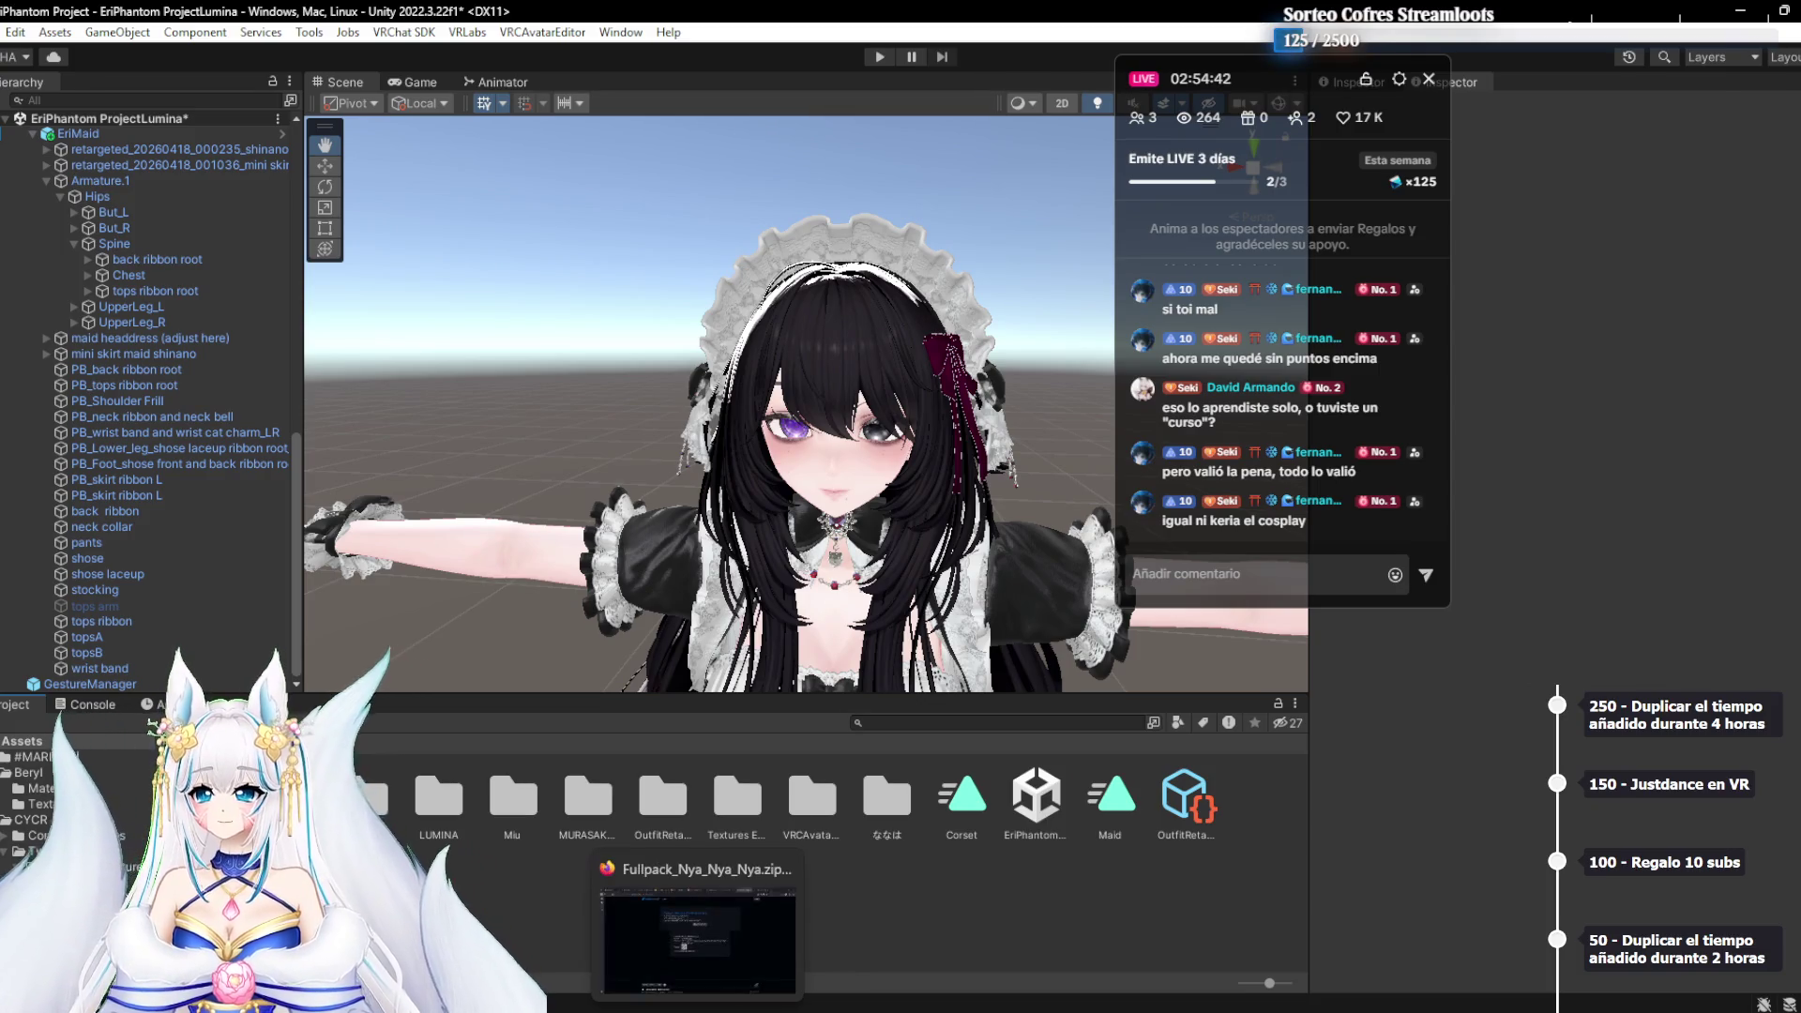
Go back to Cabellos, open Fullpack_Nya_Nya_Nya, and pick up its Unity package
click(726, 974)
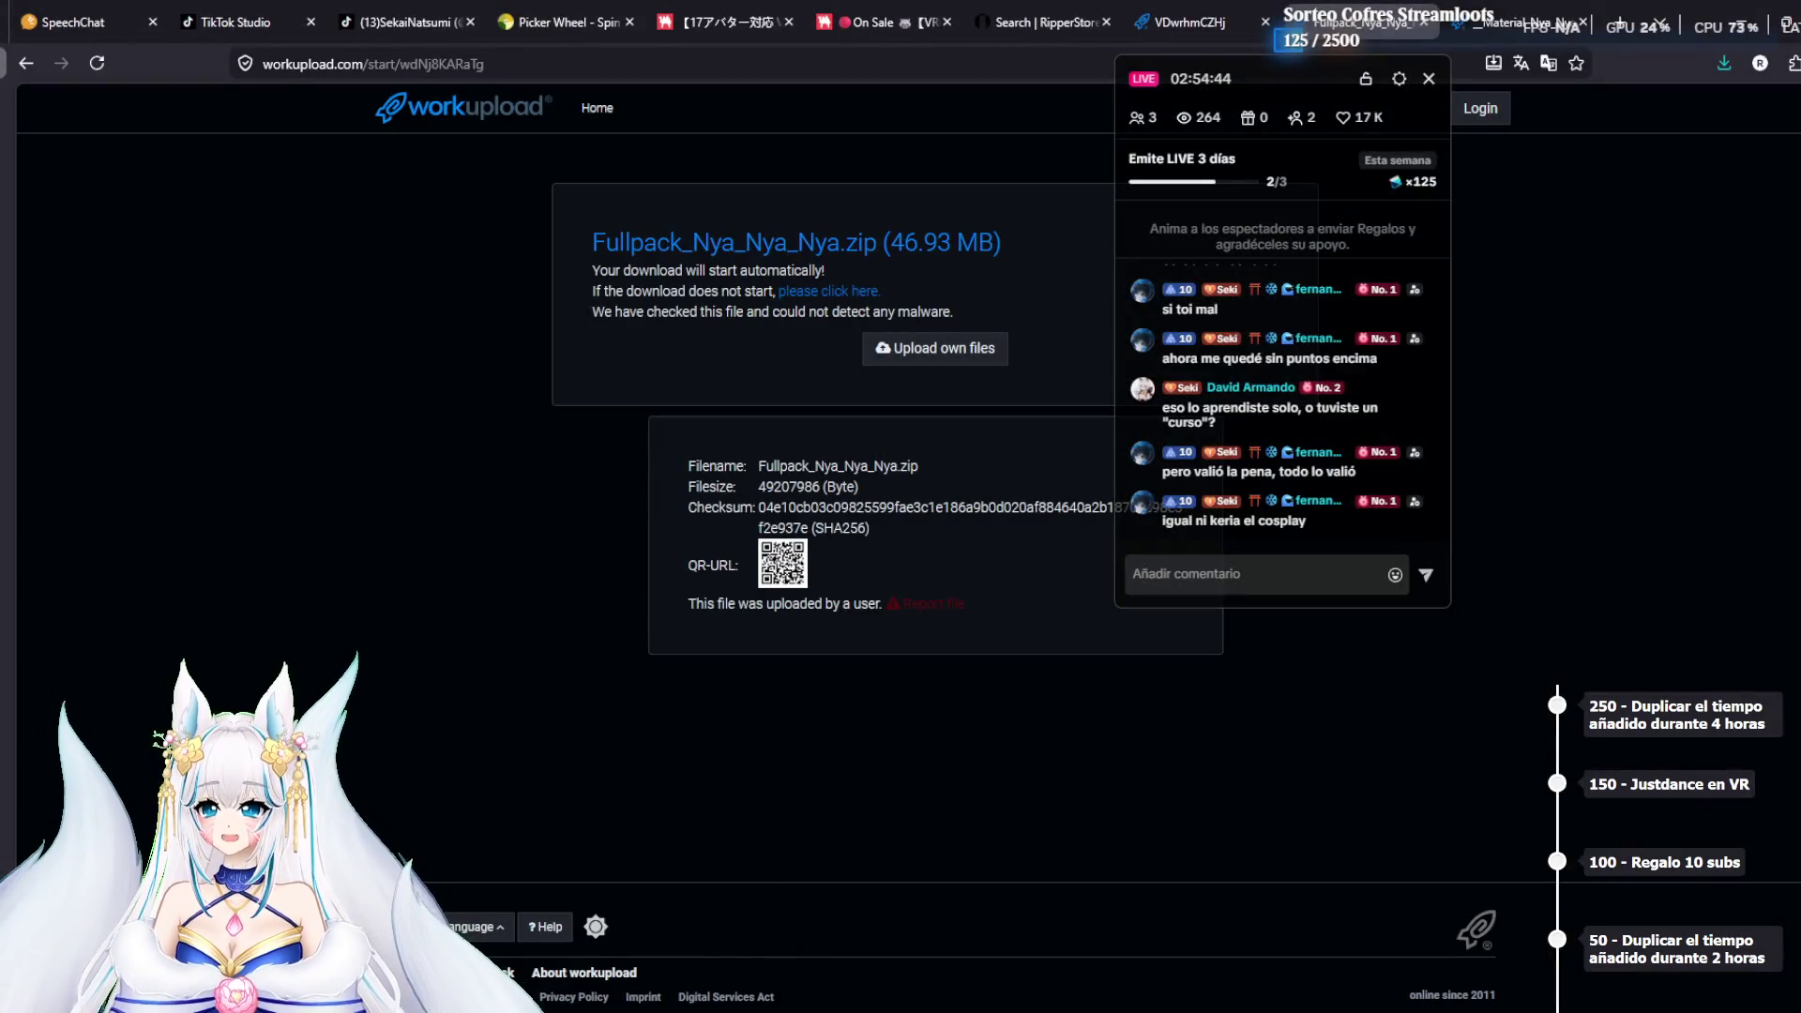
click(683, 976)
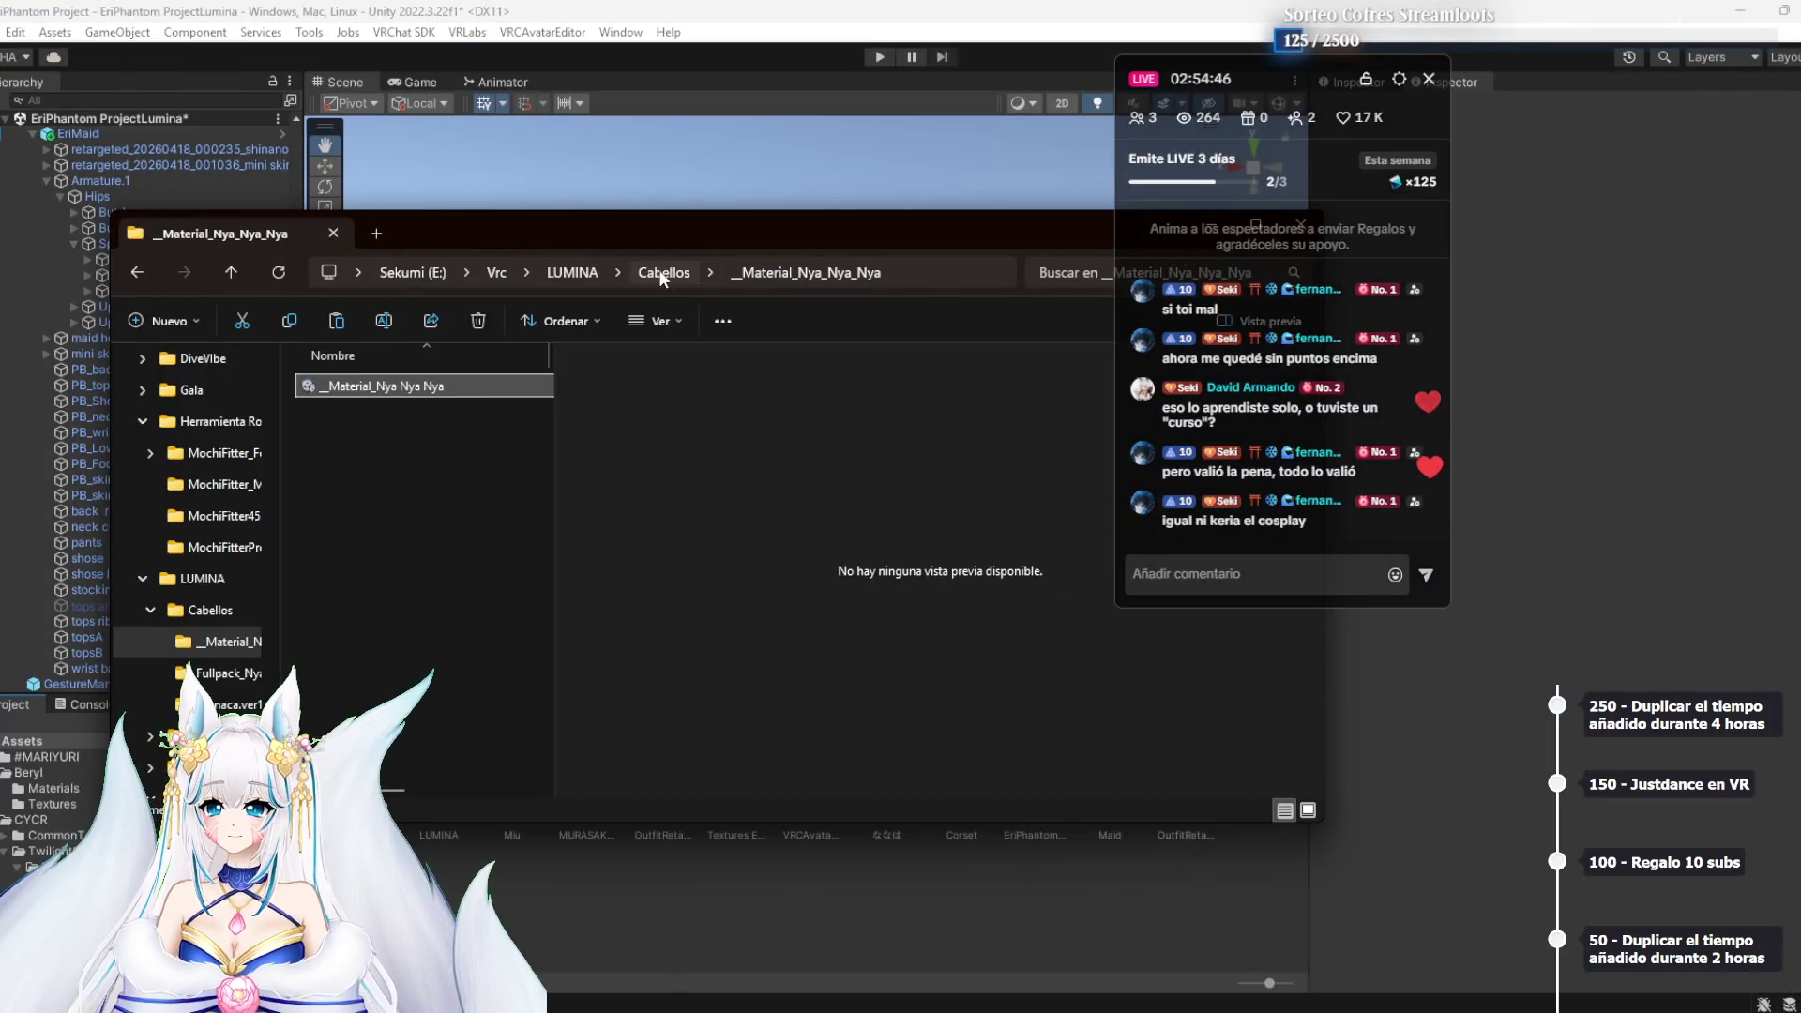
click(664, 273)
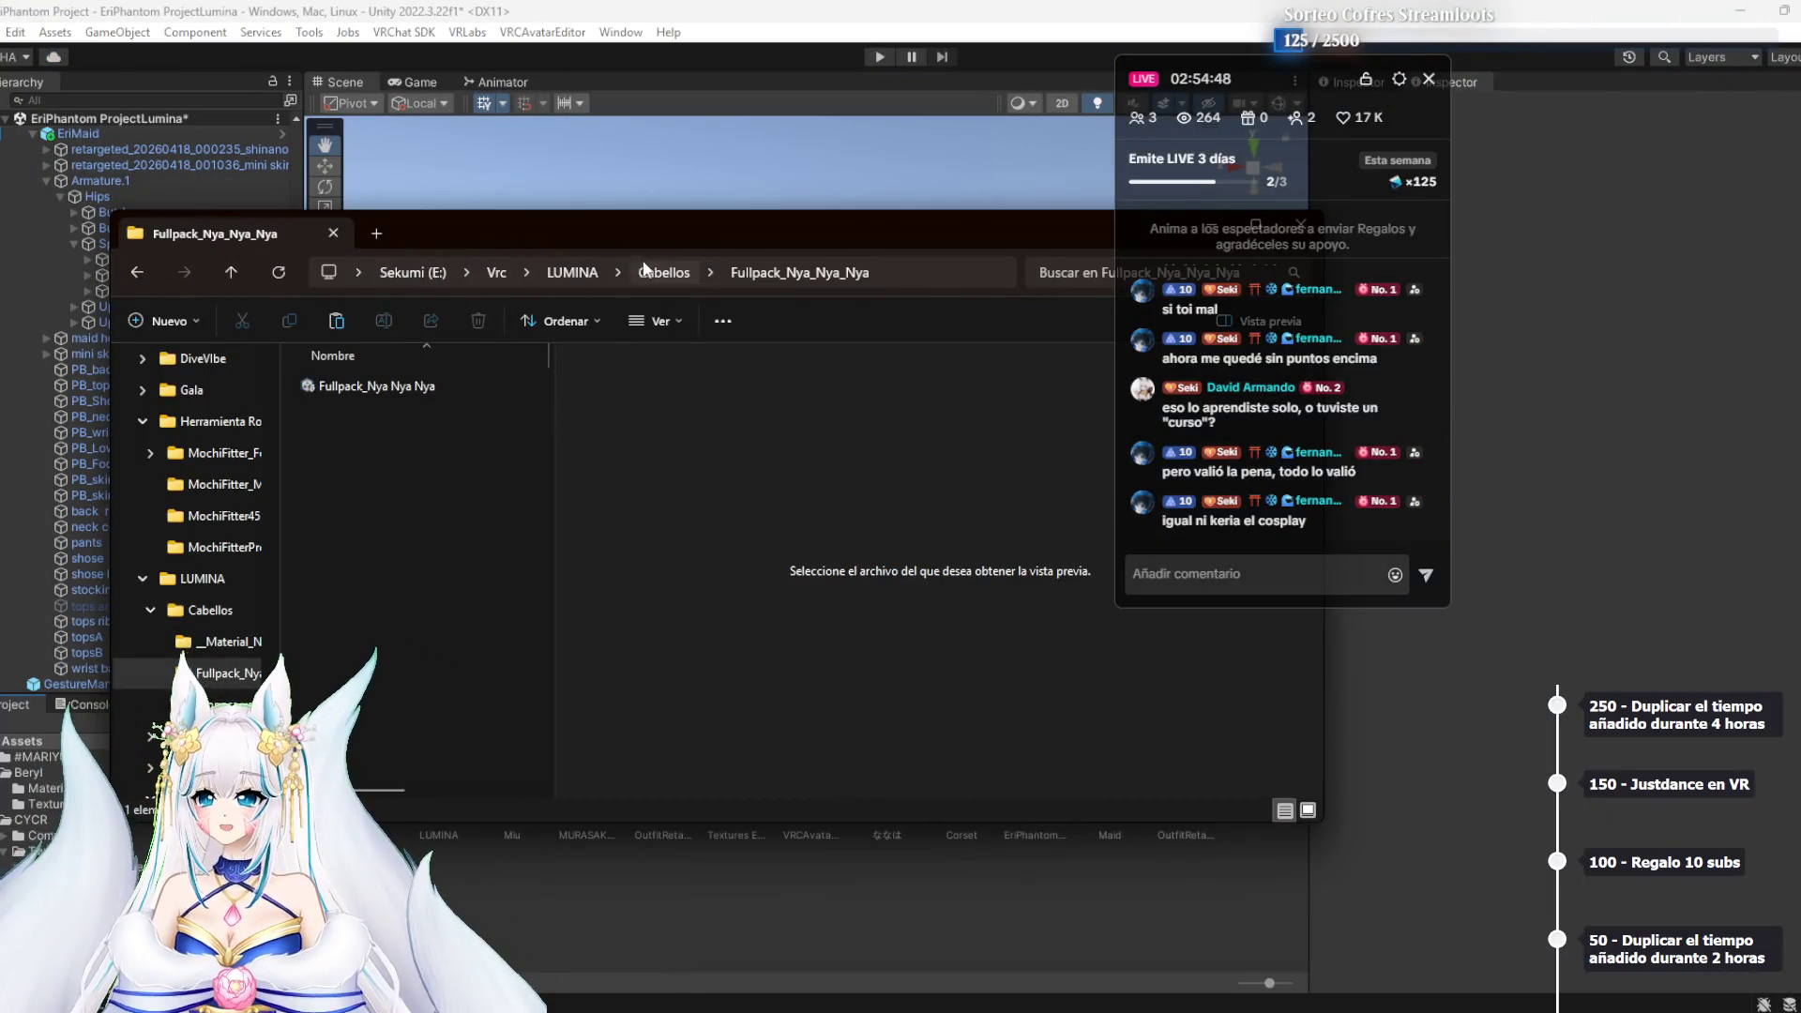
click(652, 273)
double_click(406, 413)
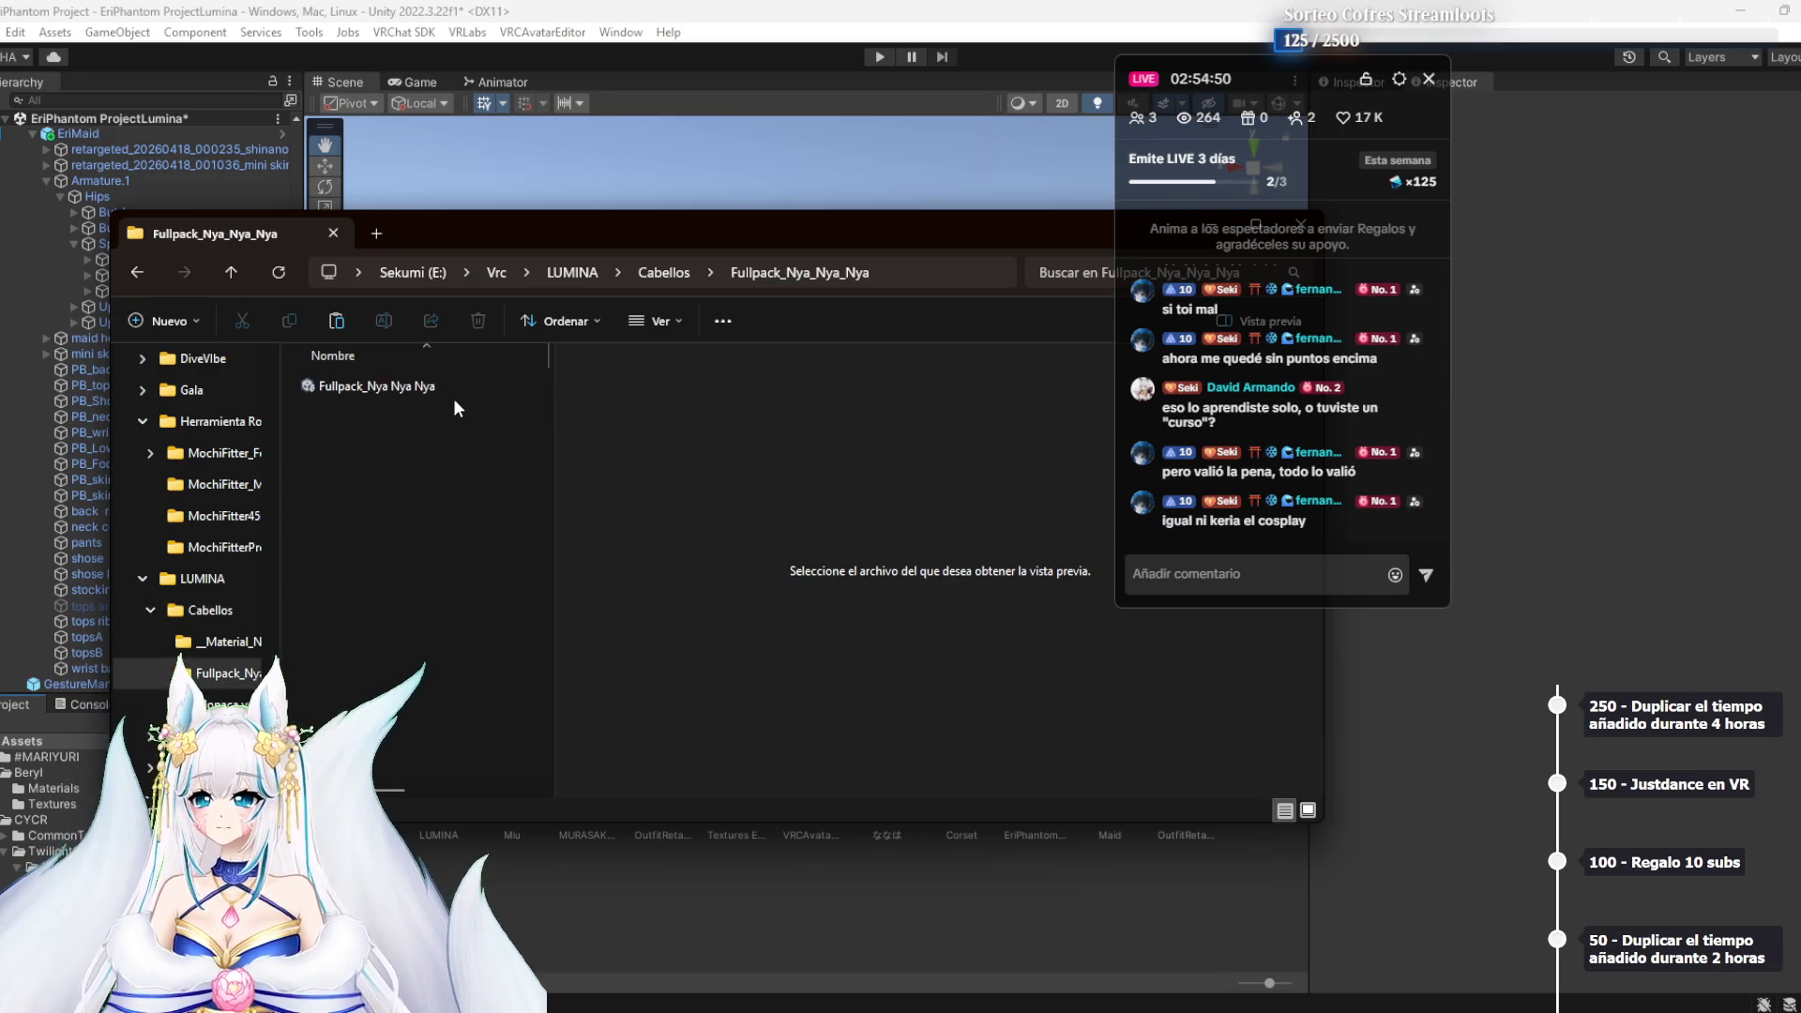
mouse_move(415, 394)
mouse_down()
mouse_move(597, 981)
mouse_move(538, 910)
mouse_up()
Load the Fullpack package and untick Airi, Chocolat, Eku, Ichigo, Kipfel and Kumaly
mouse_move(441, 386)
mouse_down()
mouse_move(563, 997)
mouse_move(517, 935)
mouse_up()
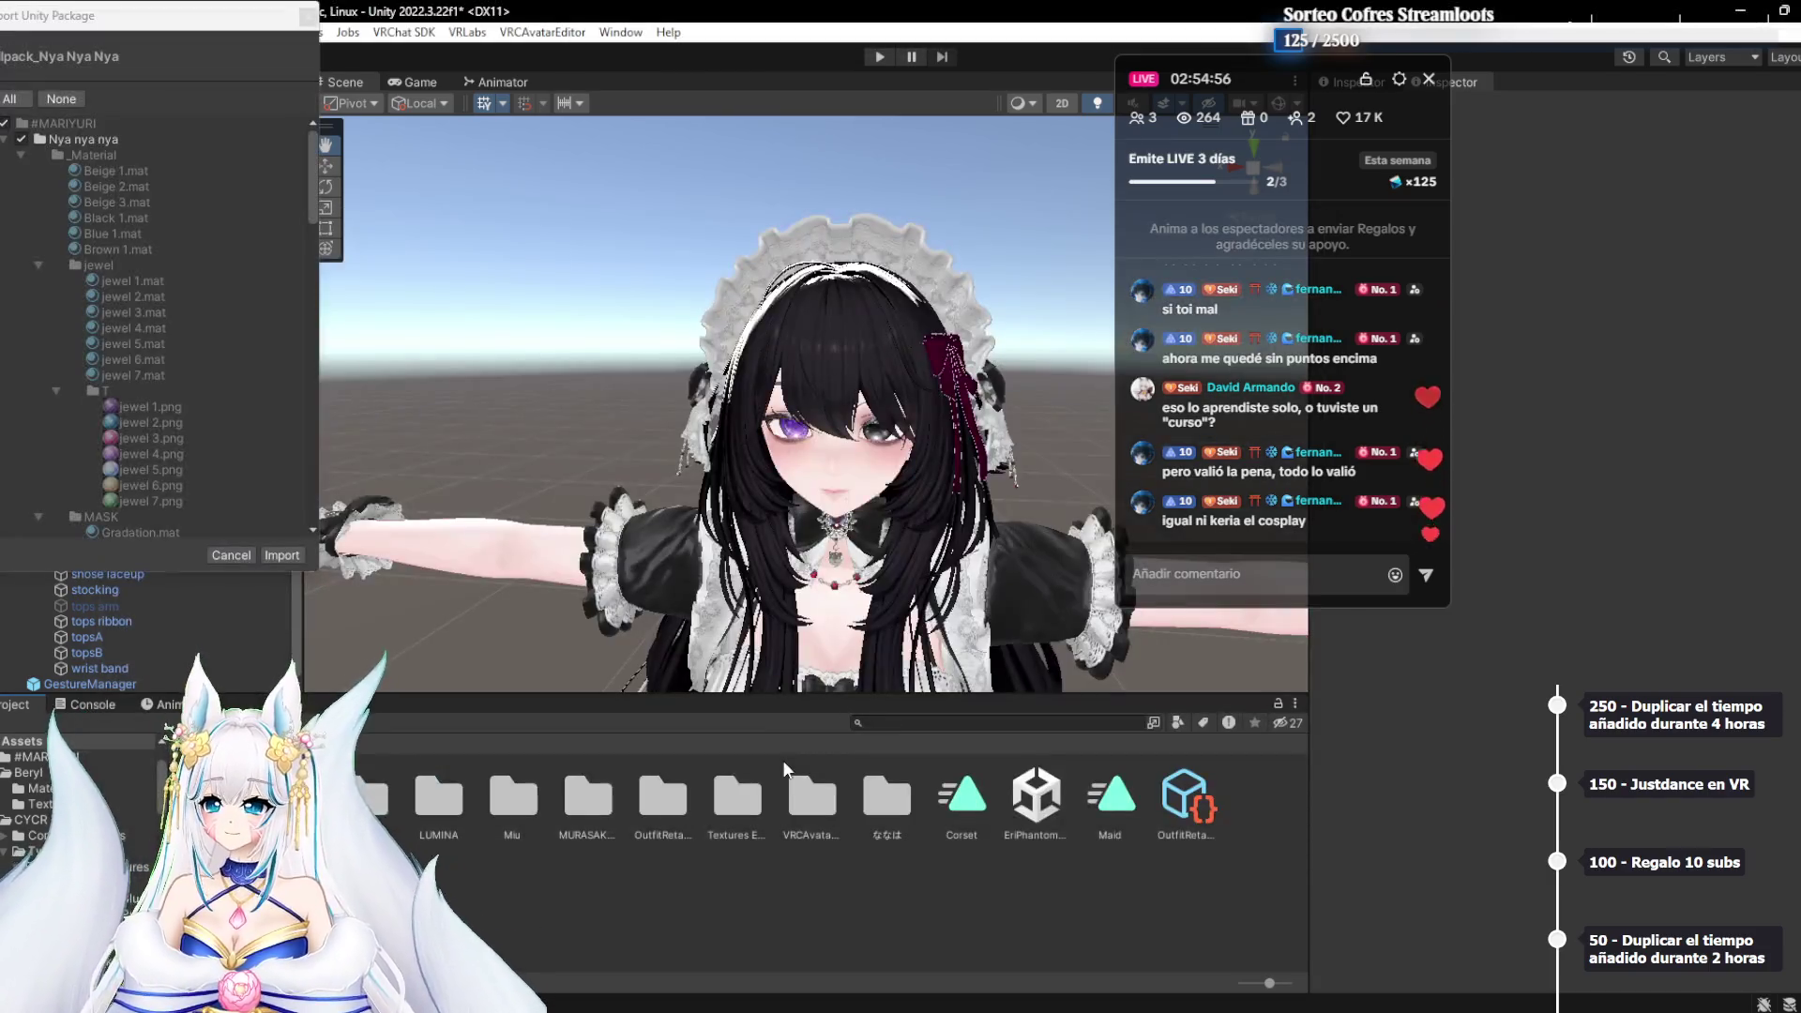
scroll(183, 335, down, 15)
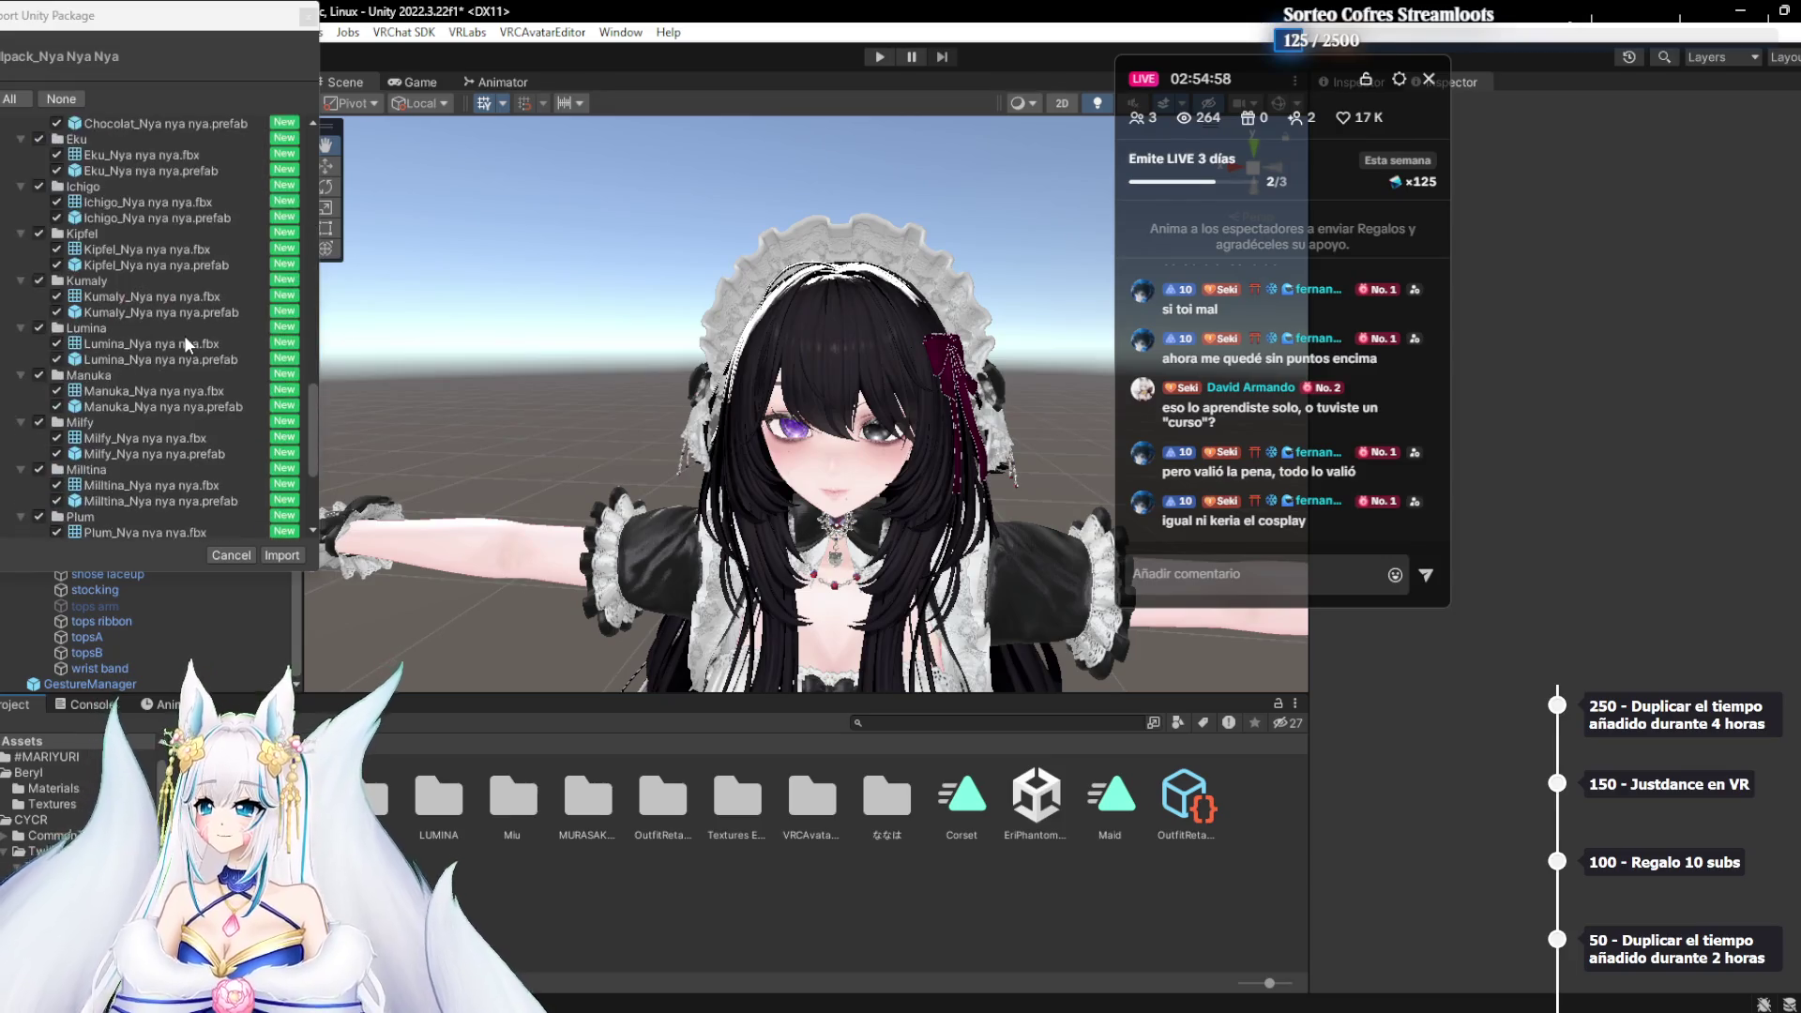
scroll(184, 337, up, 5)
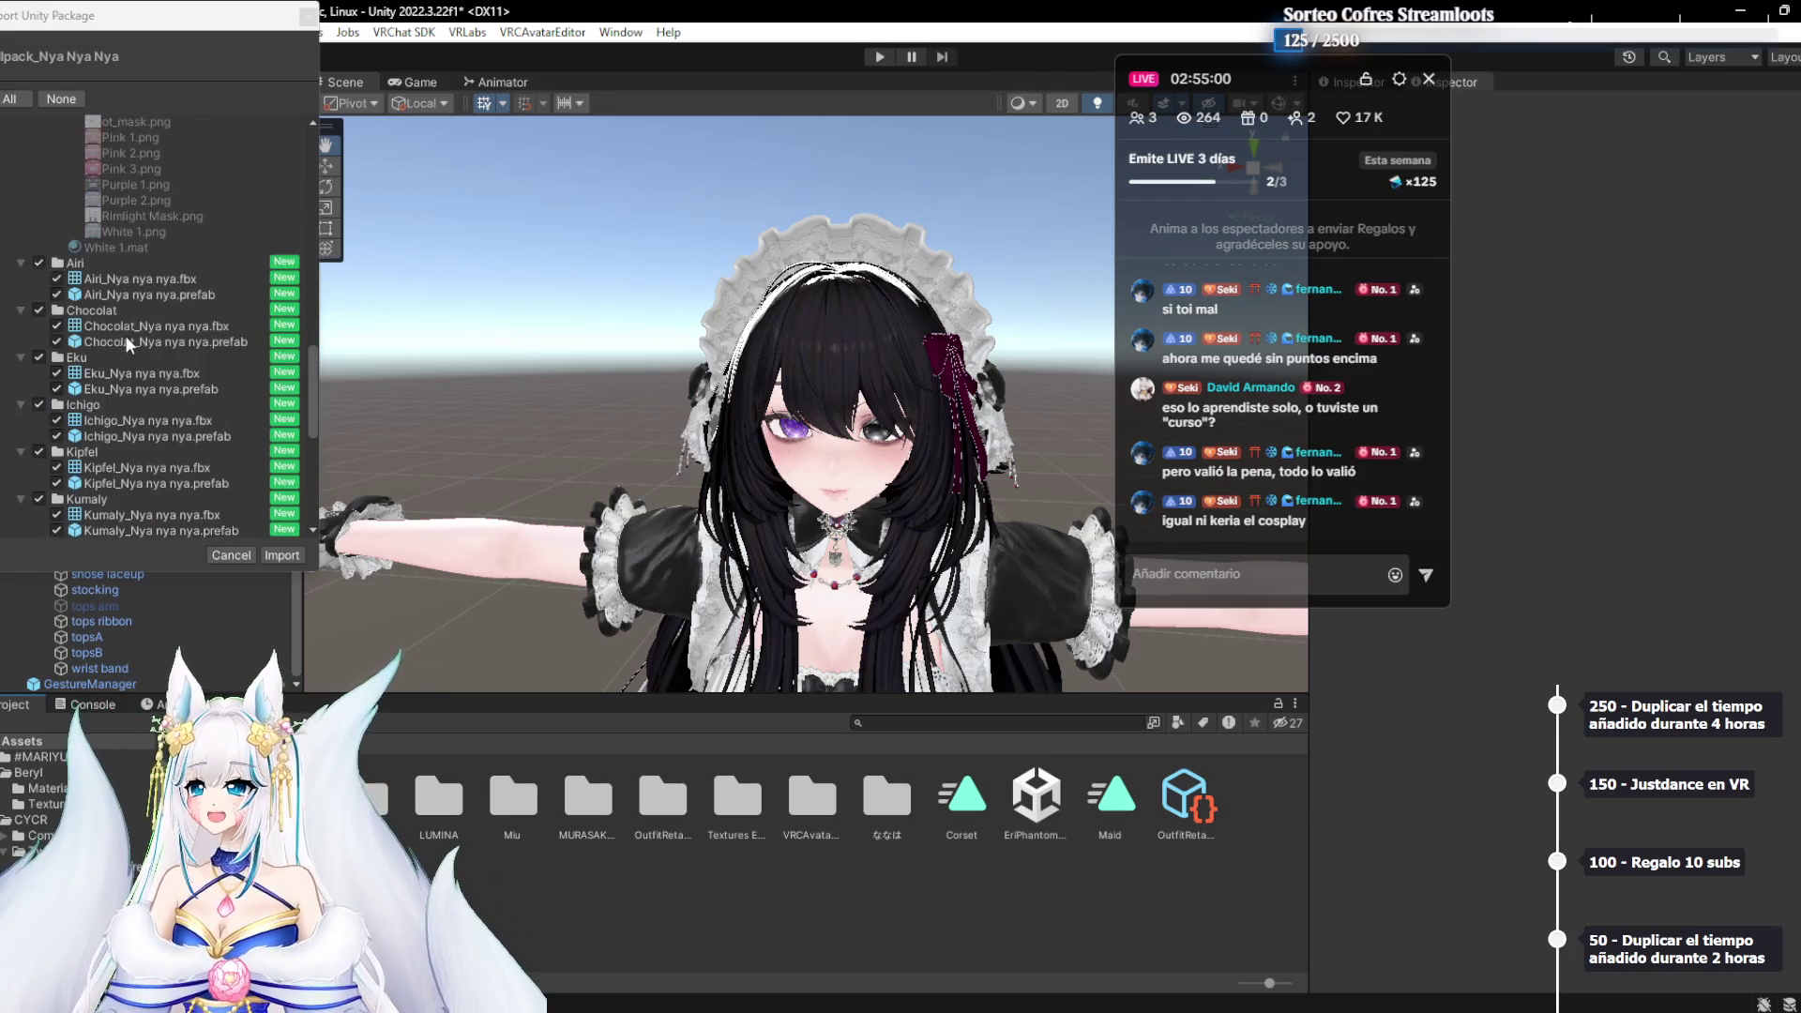
drag(115, 32, 625, 114)
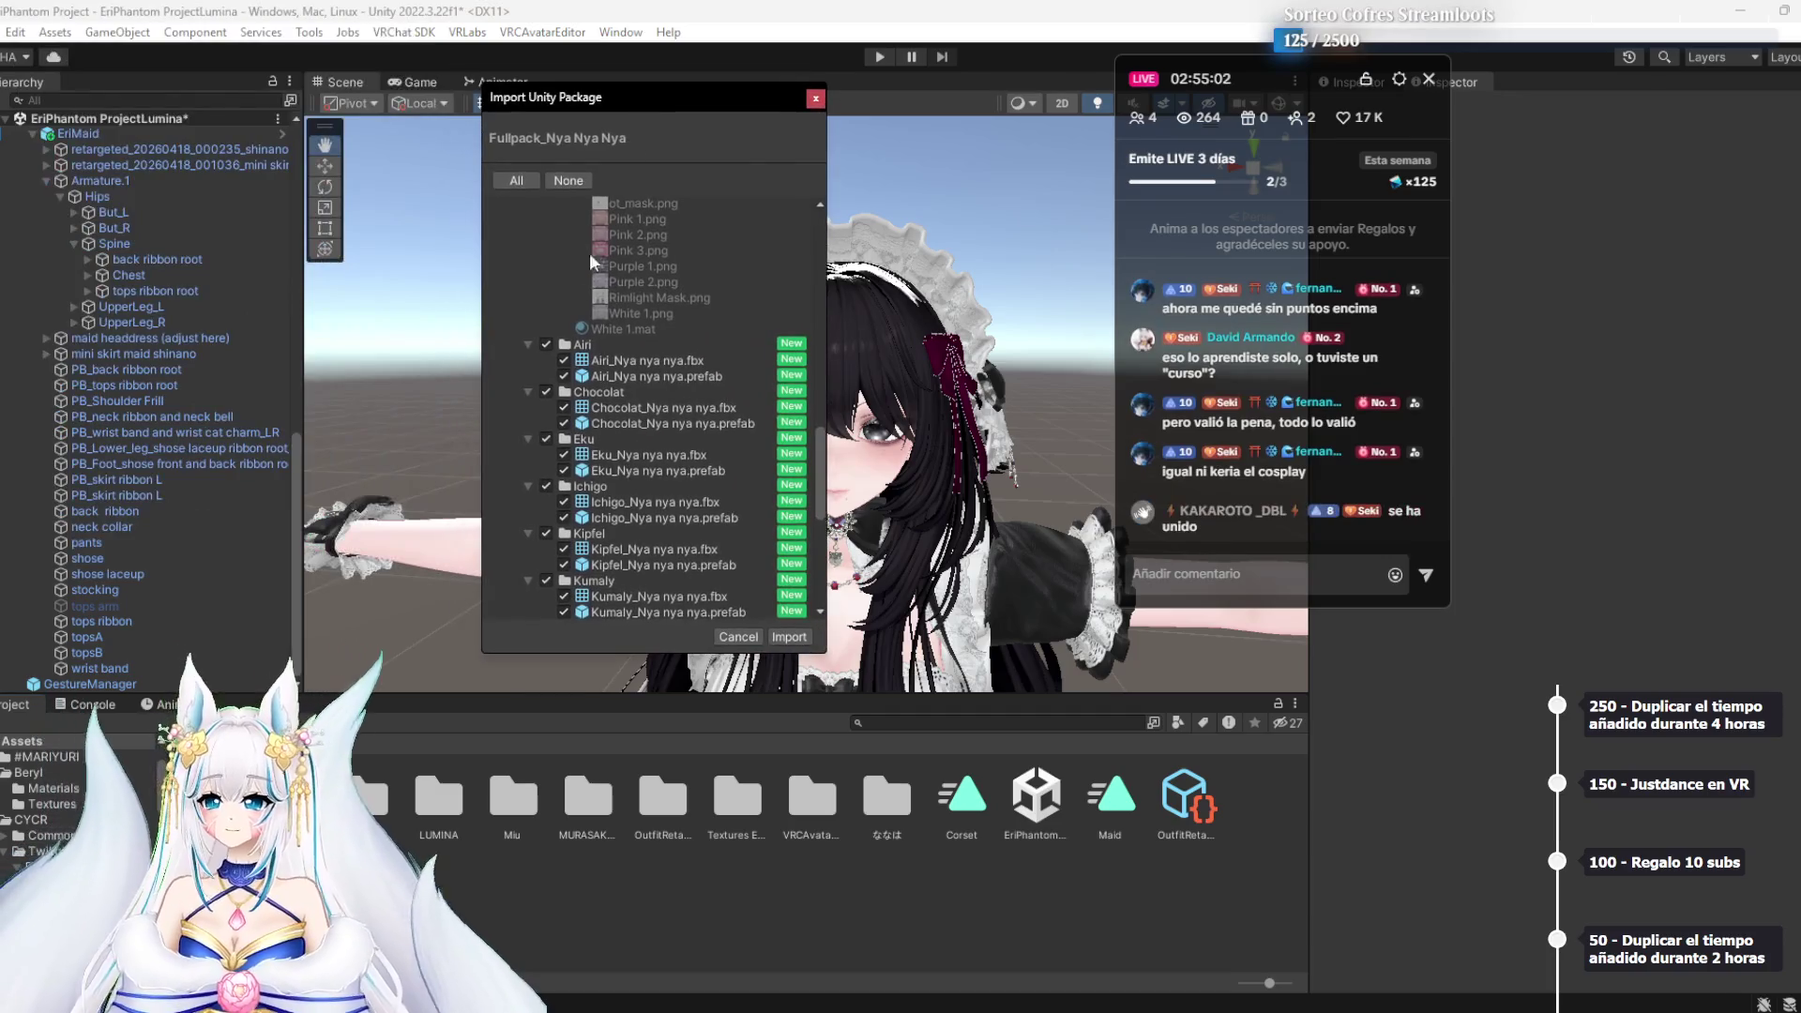
click(527, 344)
click(529, 360)
click(529, 376)
click(529, 390)
click(527, 406)
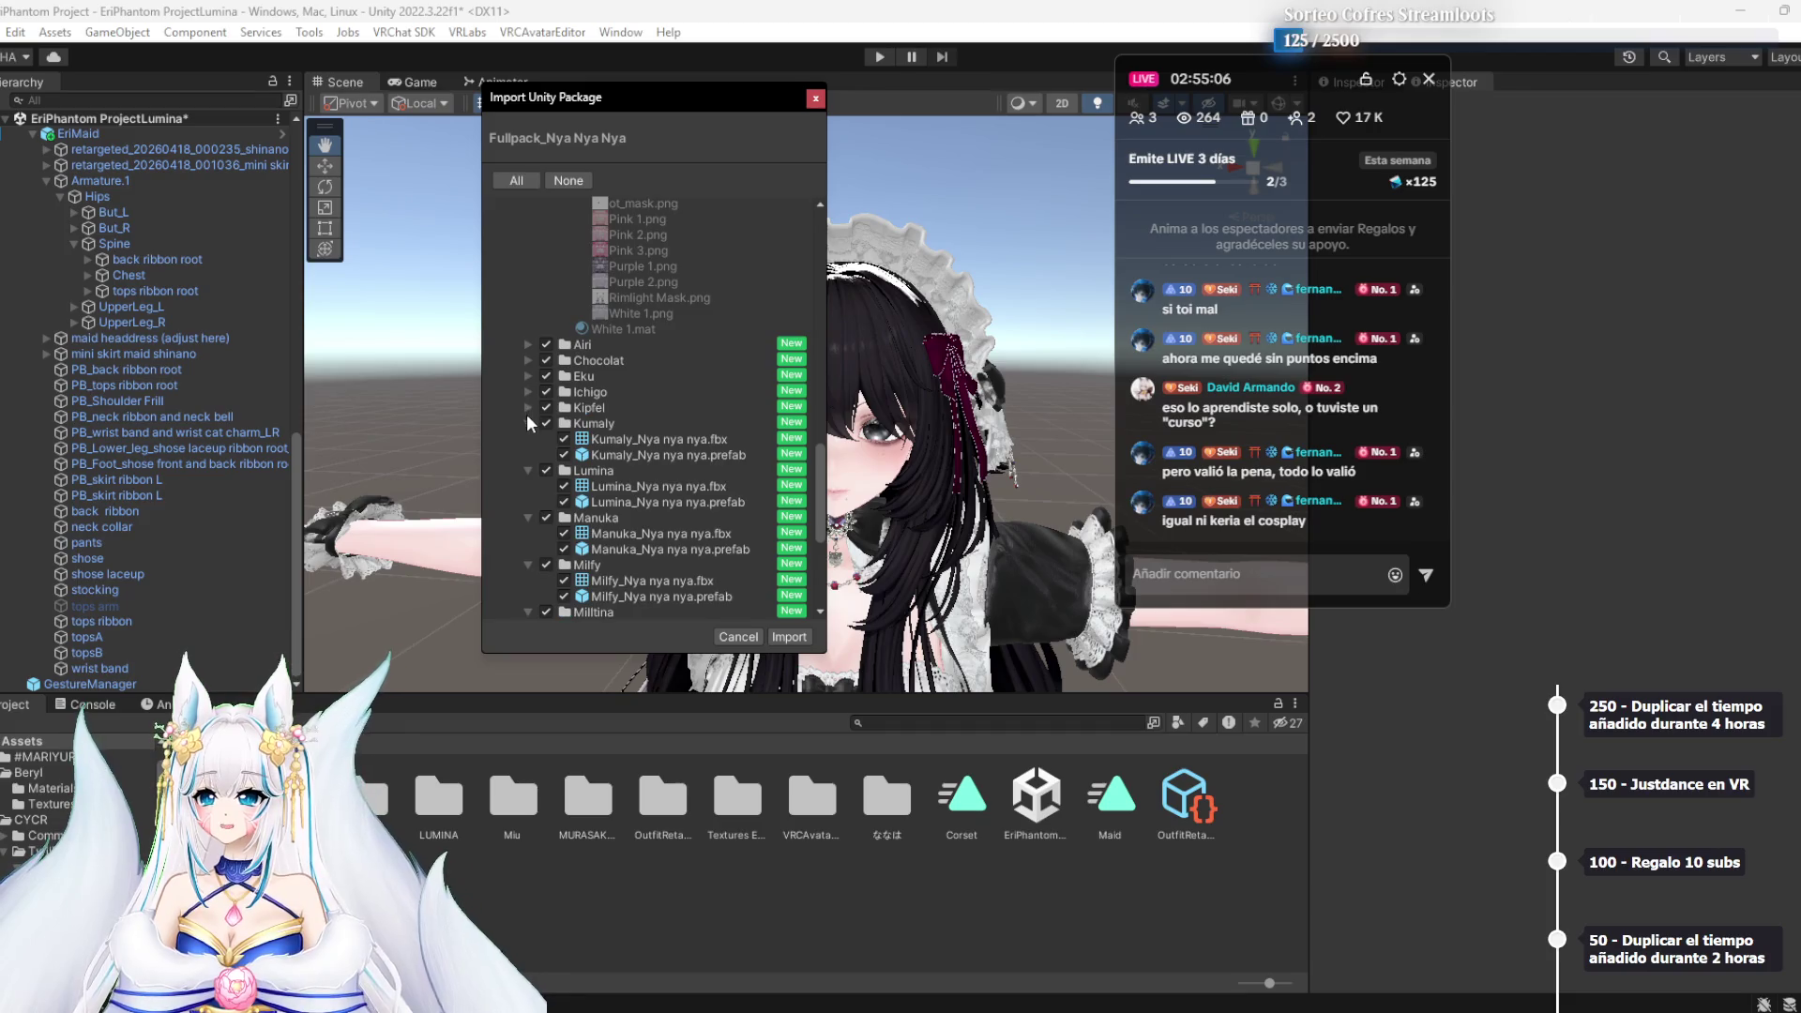
click(526, 420)
click(546, 422)
click(547, 408)
click(545, 393)
click(546, 376)
click(547, 360)
click(547, 344)
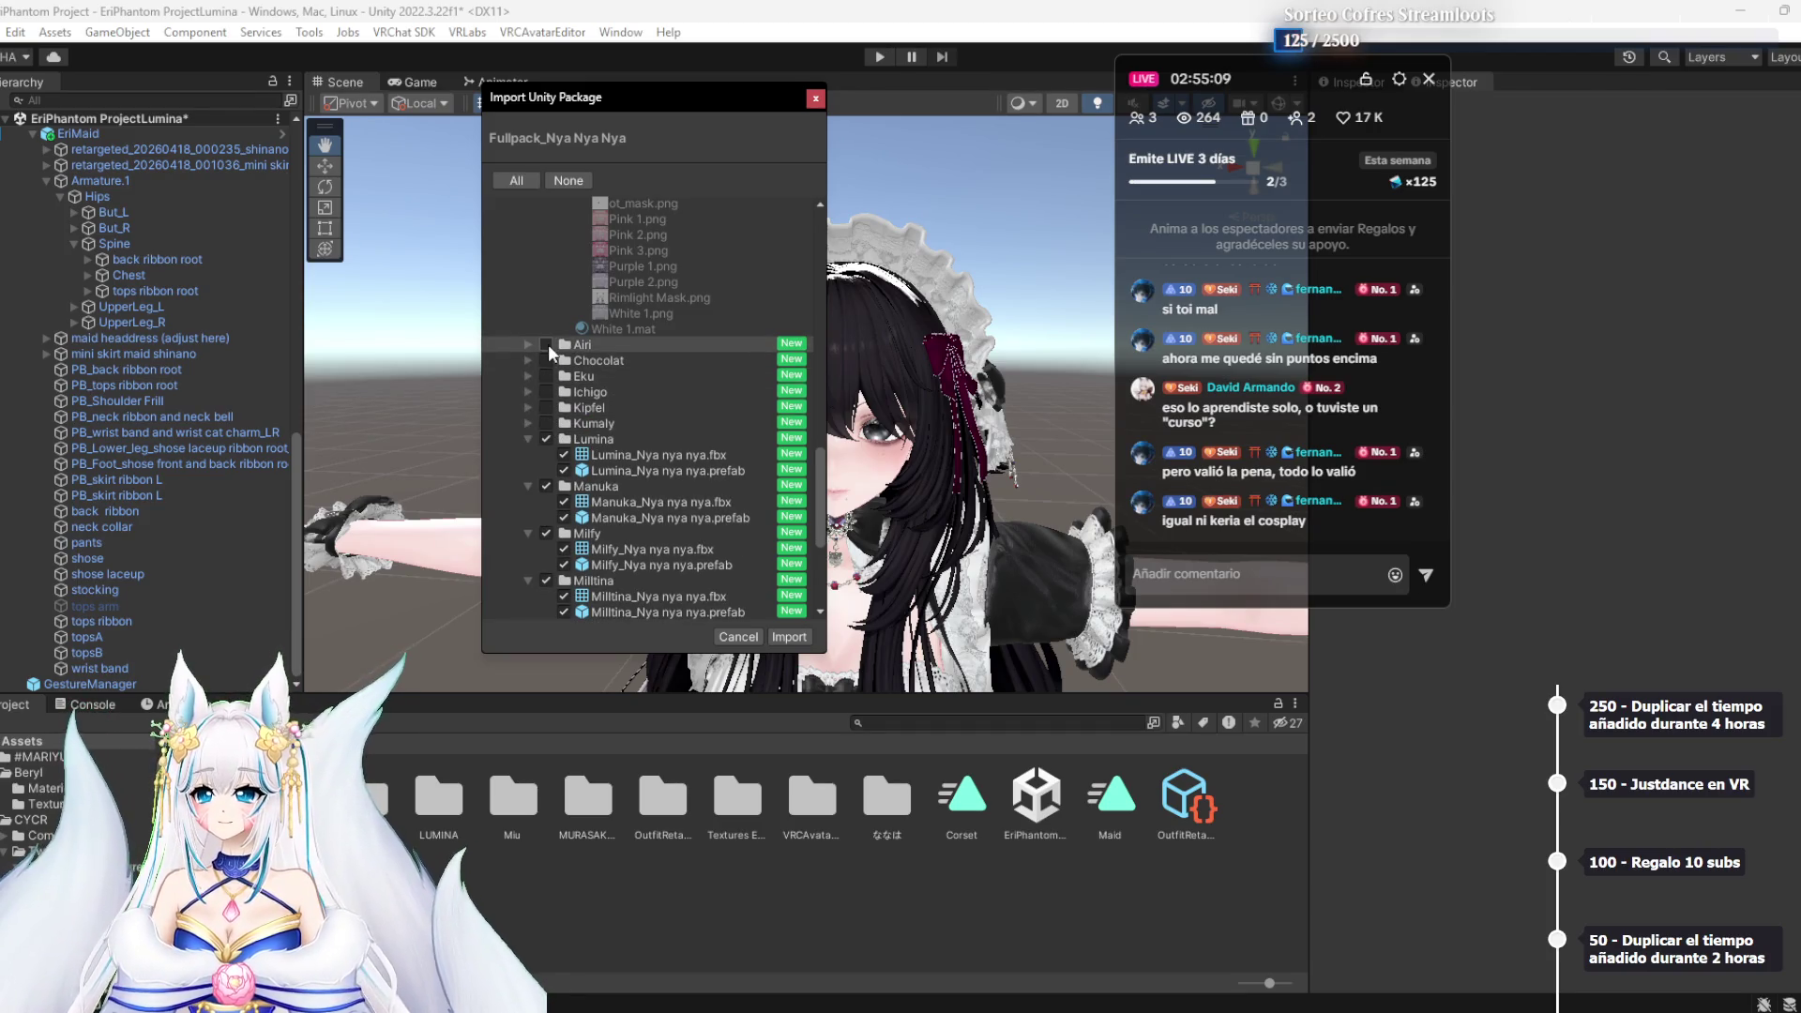
Untick Manuka, Milfy, Milltina, Plum, Ramune, Rinasciita, Rurune, Shinano and Shinra, then import Lumina only
click(526, 486)
click(527, 501)
click(528, 518)
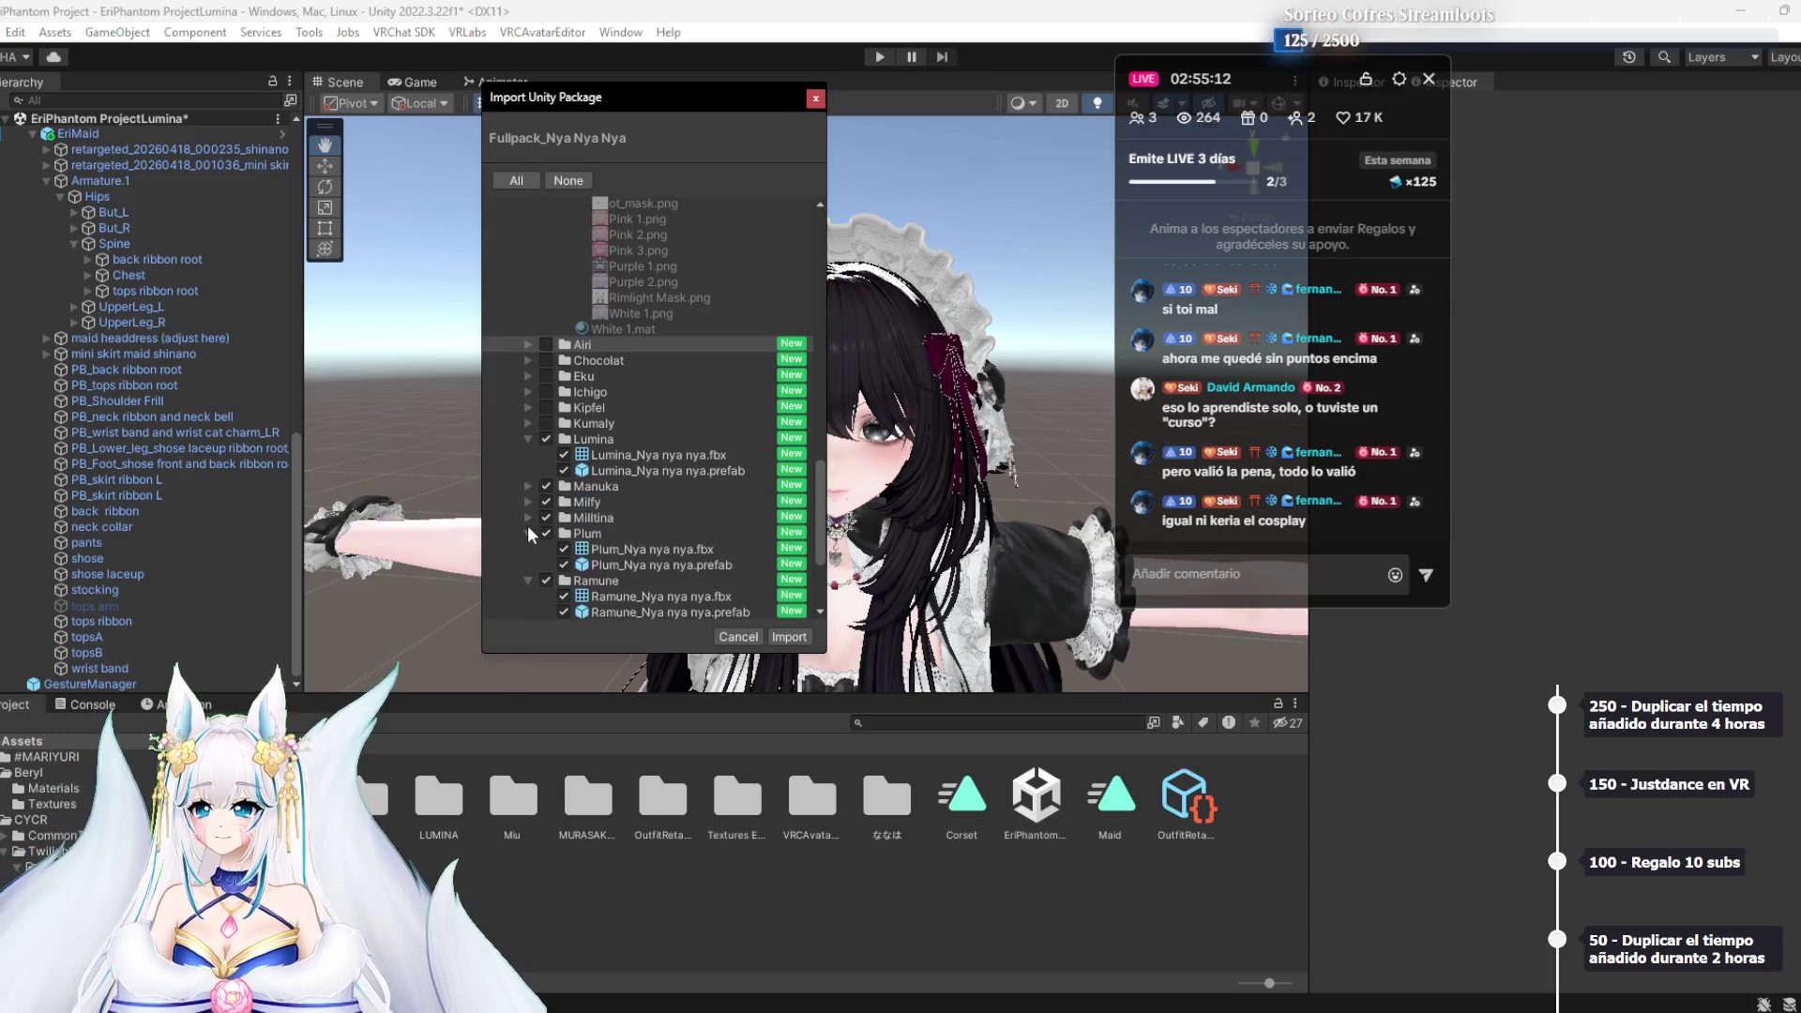
click(527, 533)
click(529, 549)
click(529, 565)
click(527, 581)
click(527, 597)
click(546, 486)
click(546, 502)
click(546, 517)
click(546, 532)
click(545, 549)
click(546, 565)
click(546, 580)
click(546, 597)
click(546, 611)
click(527, 612)
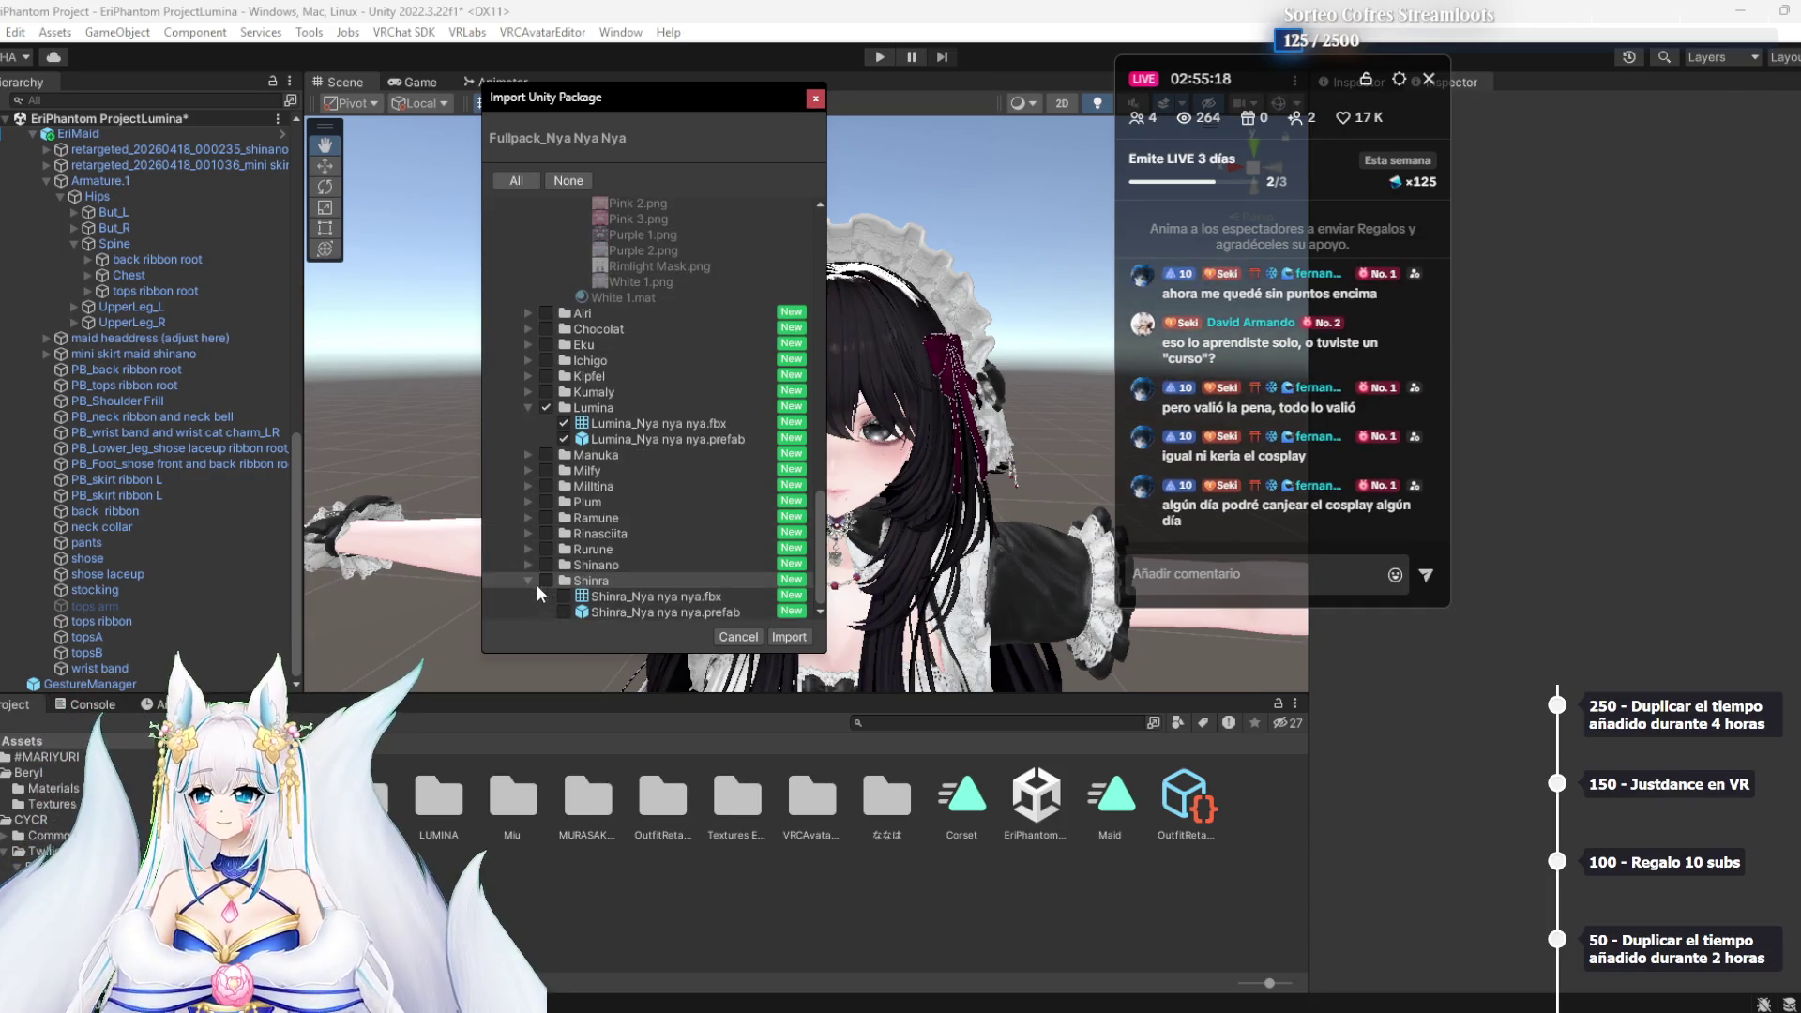
click(527, 580)
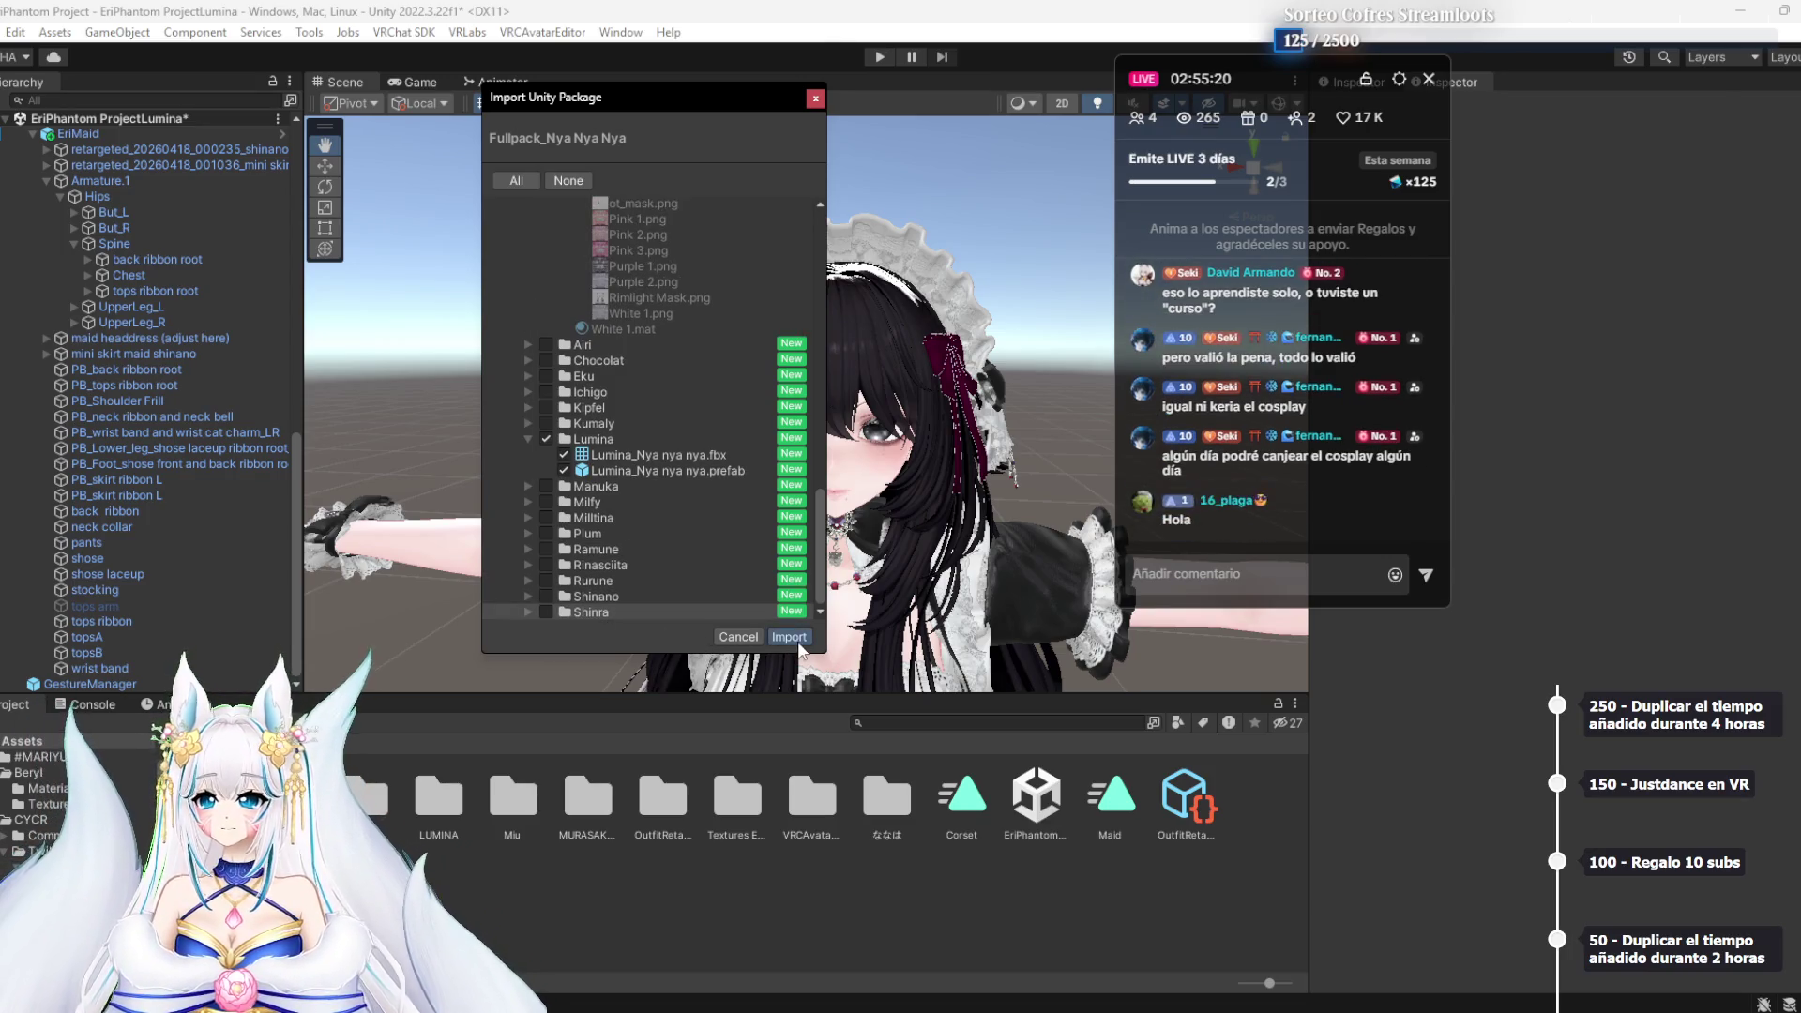
click(789, 638)
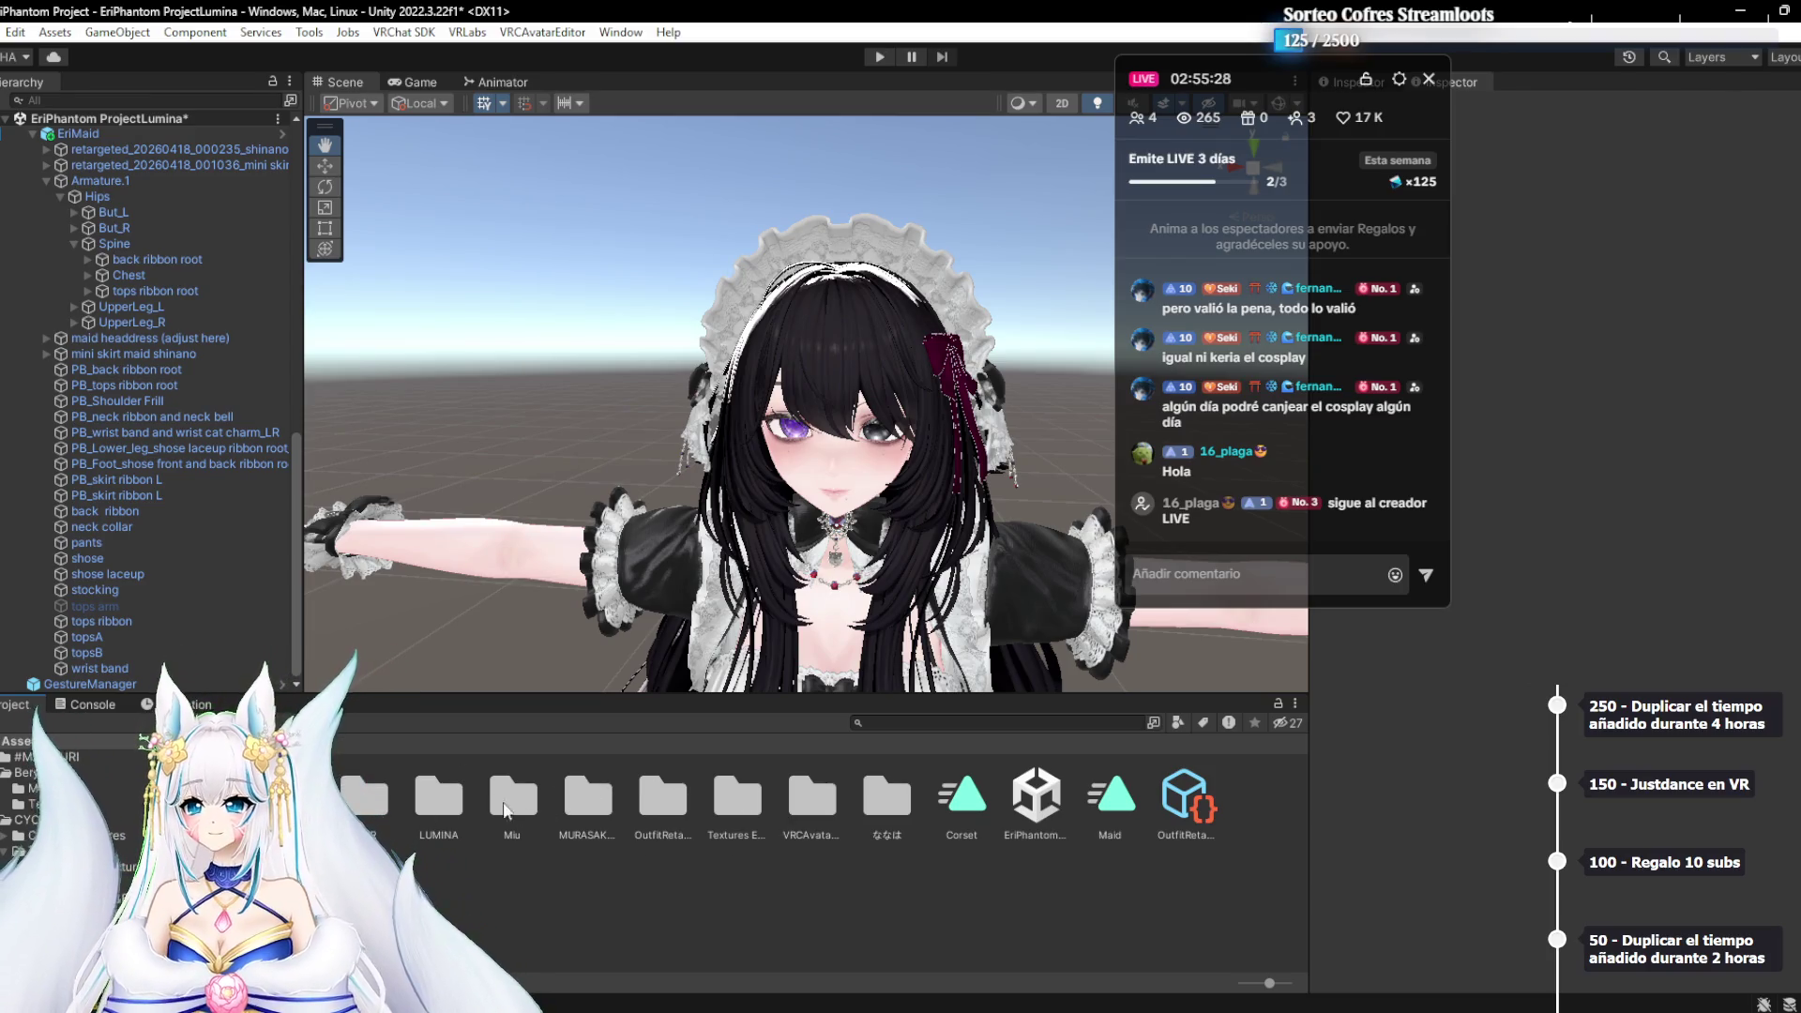
Add the Lumina_Nya nya nya prefab to the Hierarchy and inspect its Tail_Tie part
double_click(439, 797)
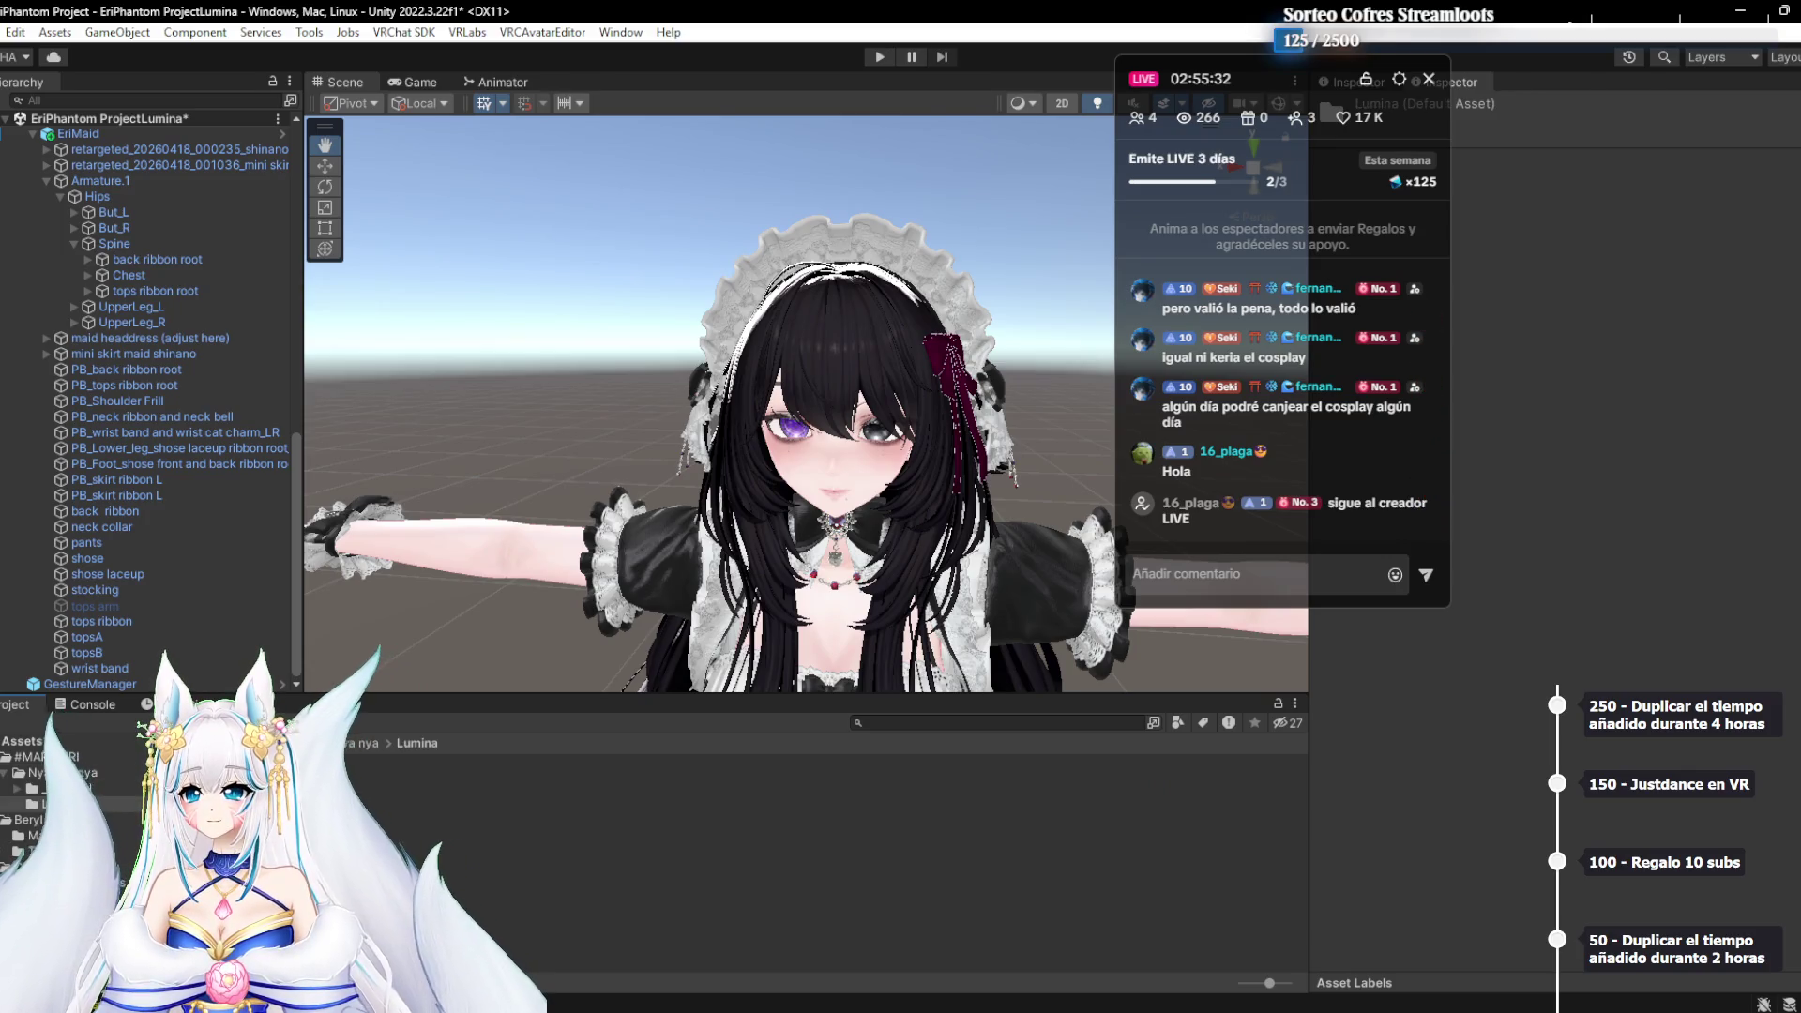
scroll(132, 632, up, 6)
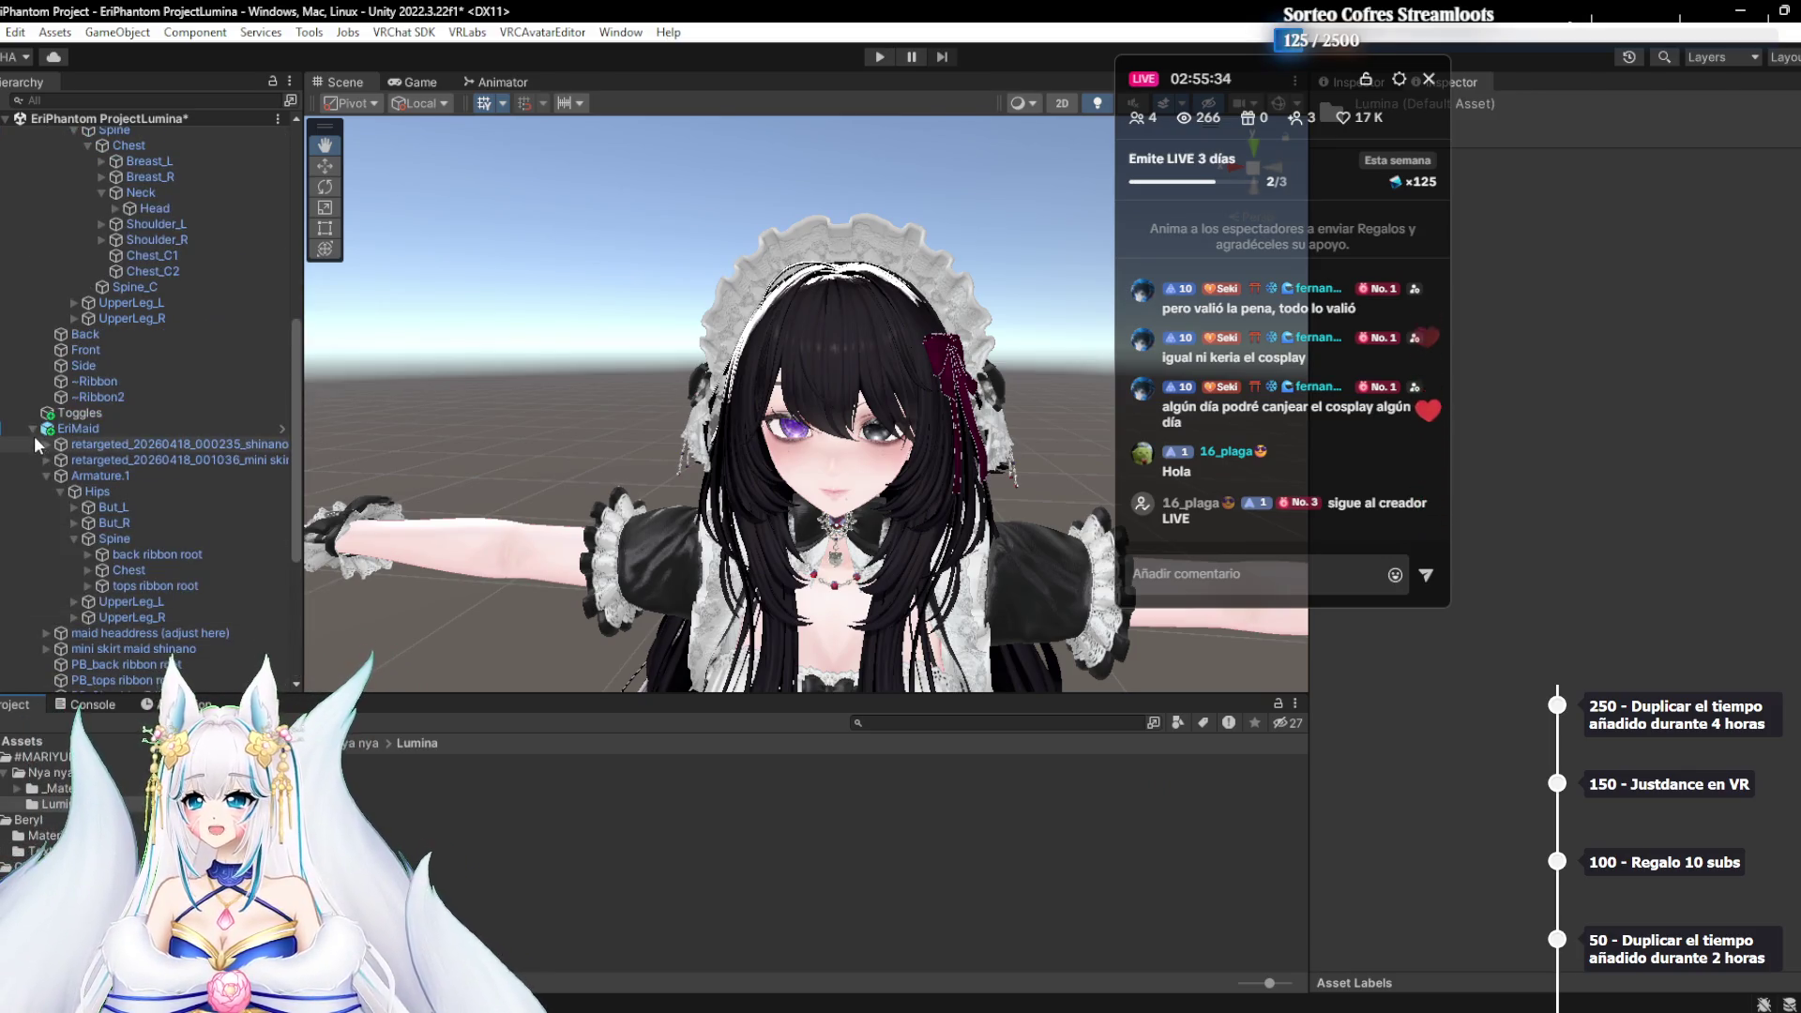
scroll(47, 427, up, 6)
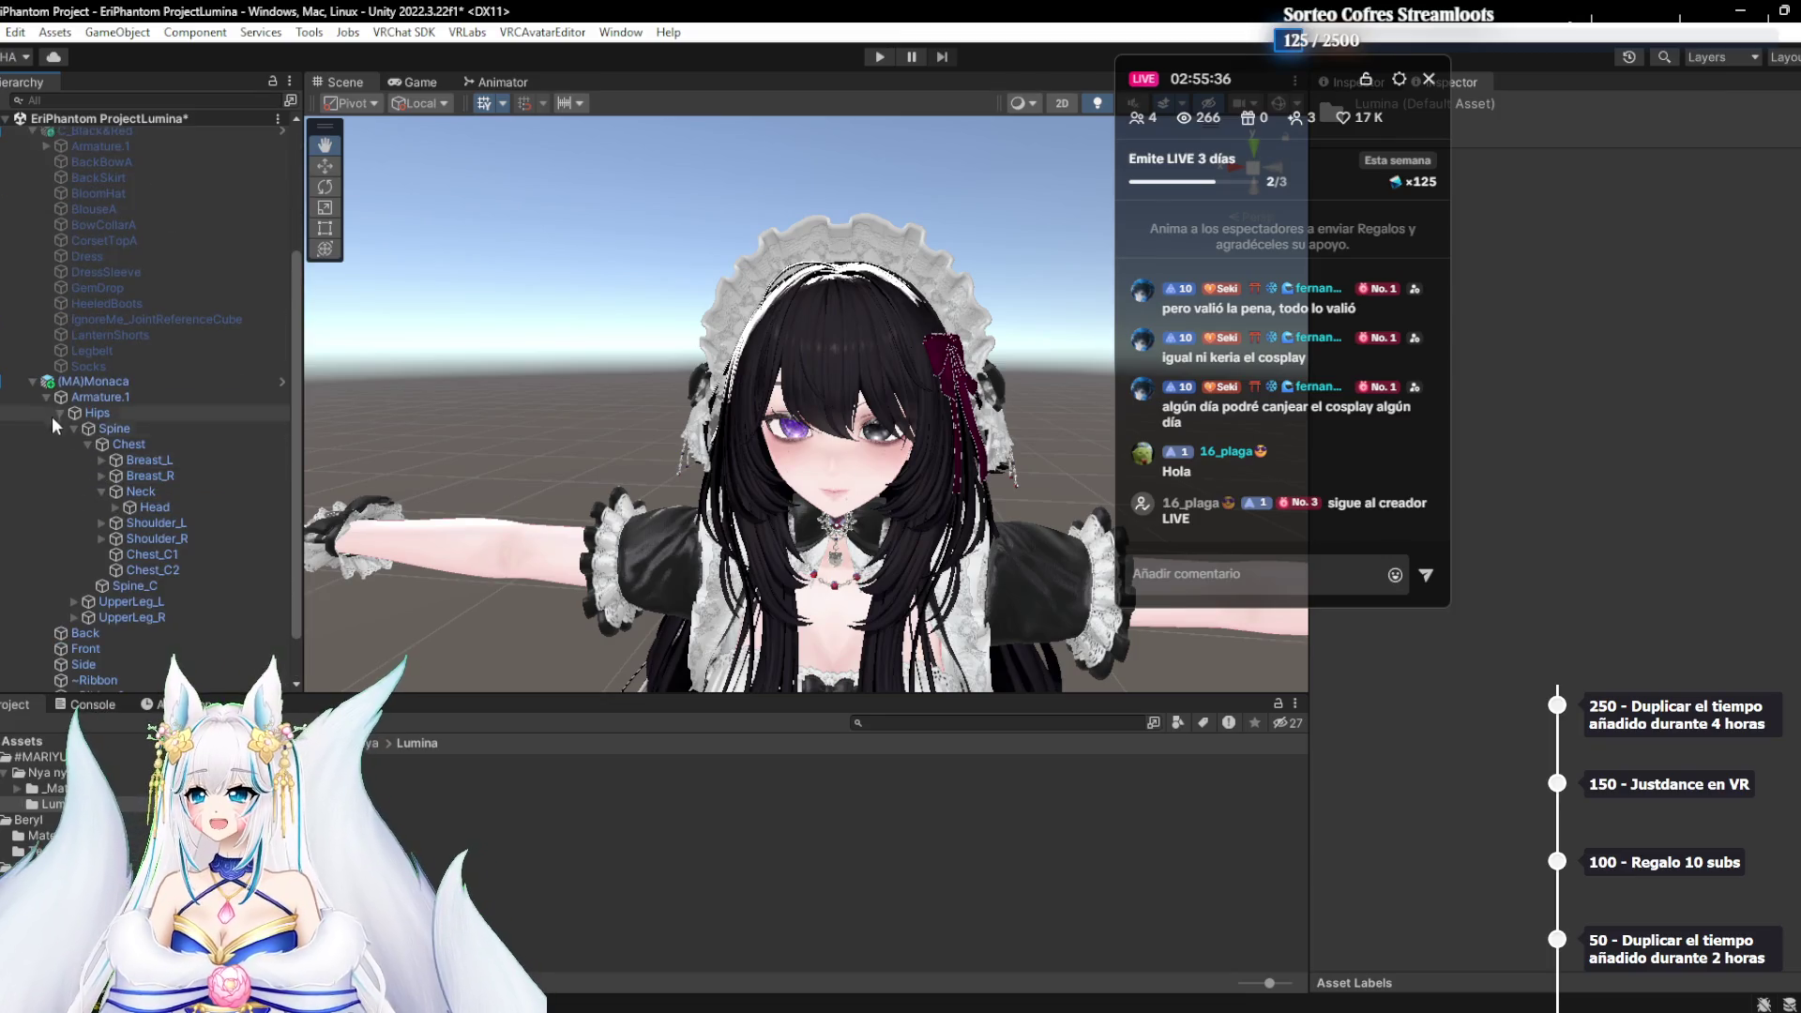
click(33, 382)
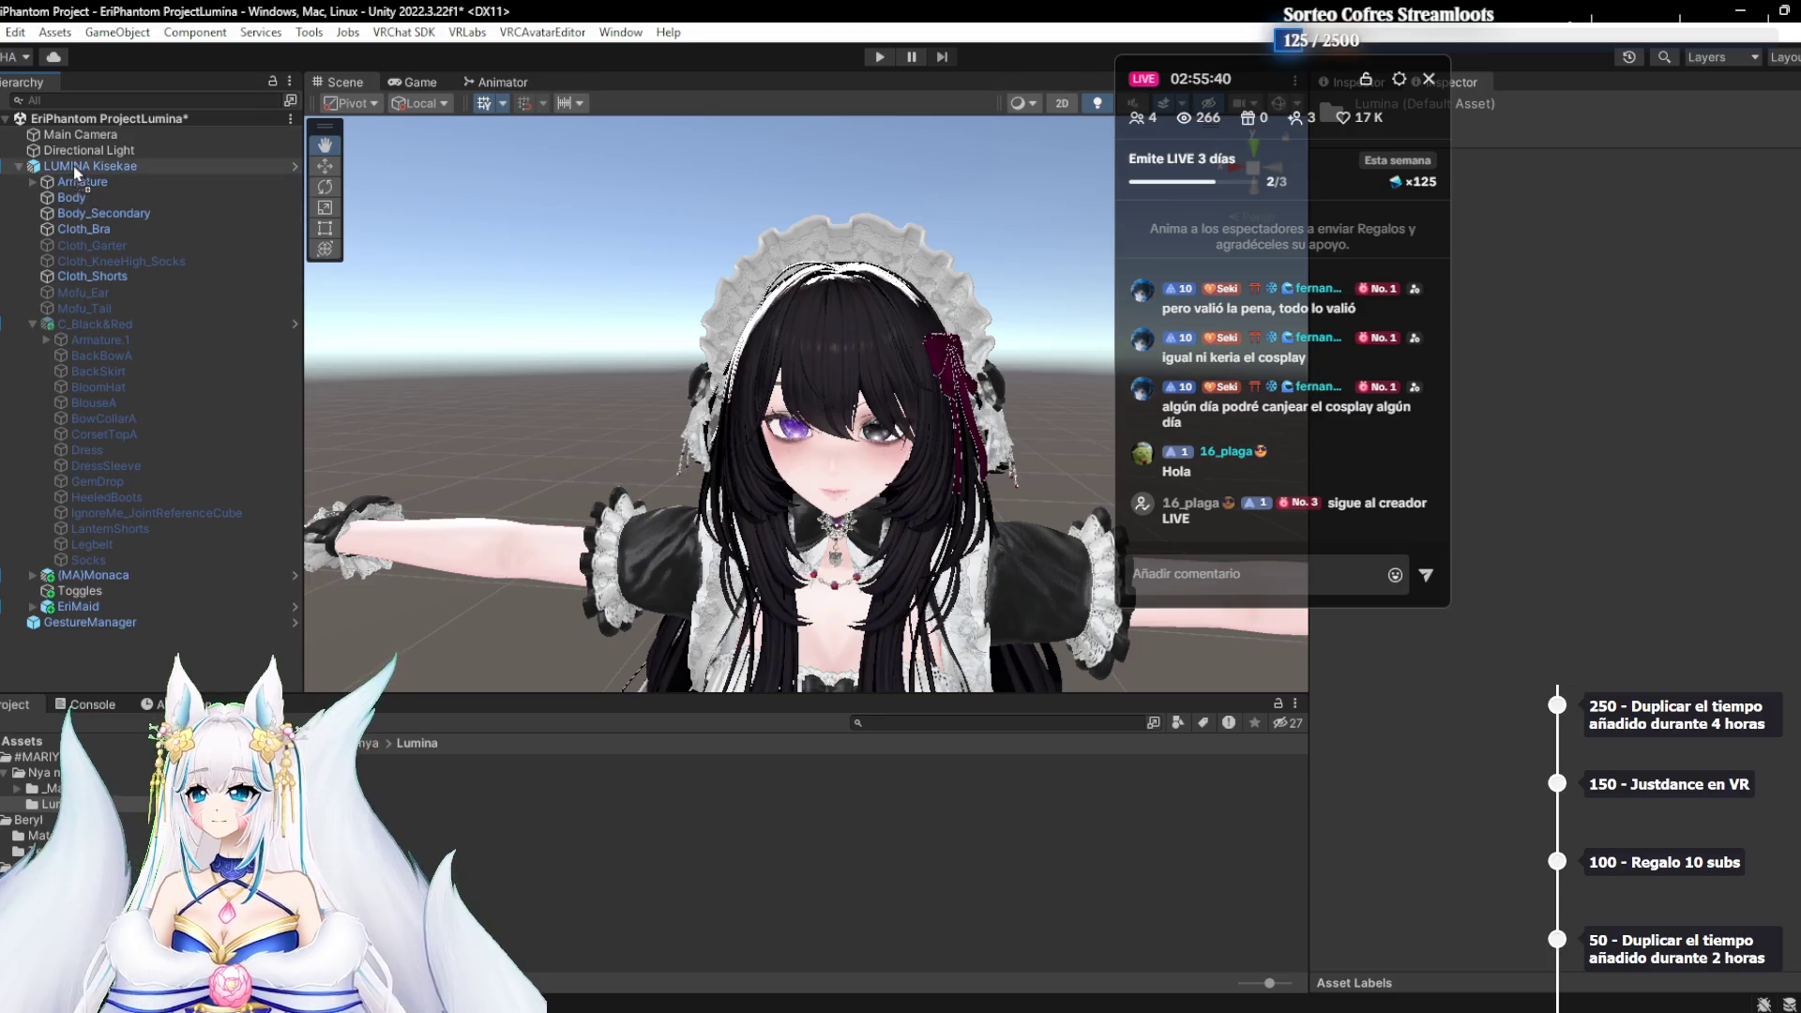
key(ctrl+z)
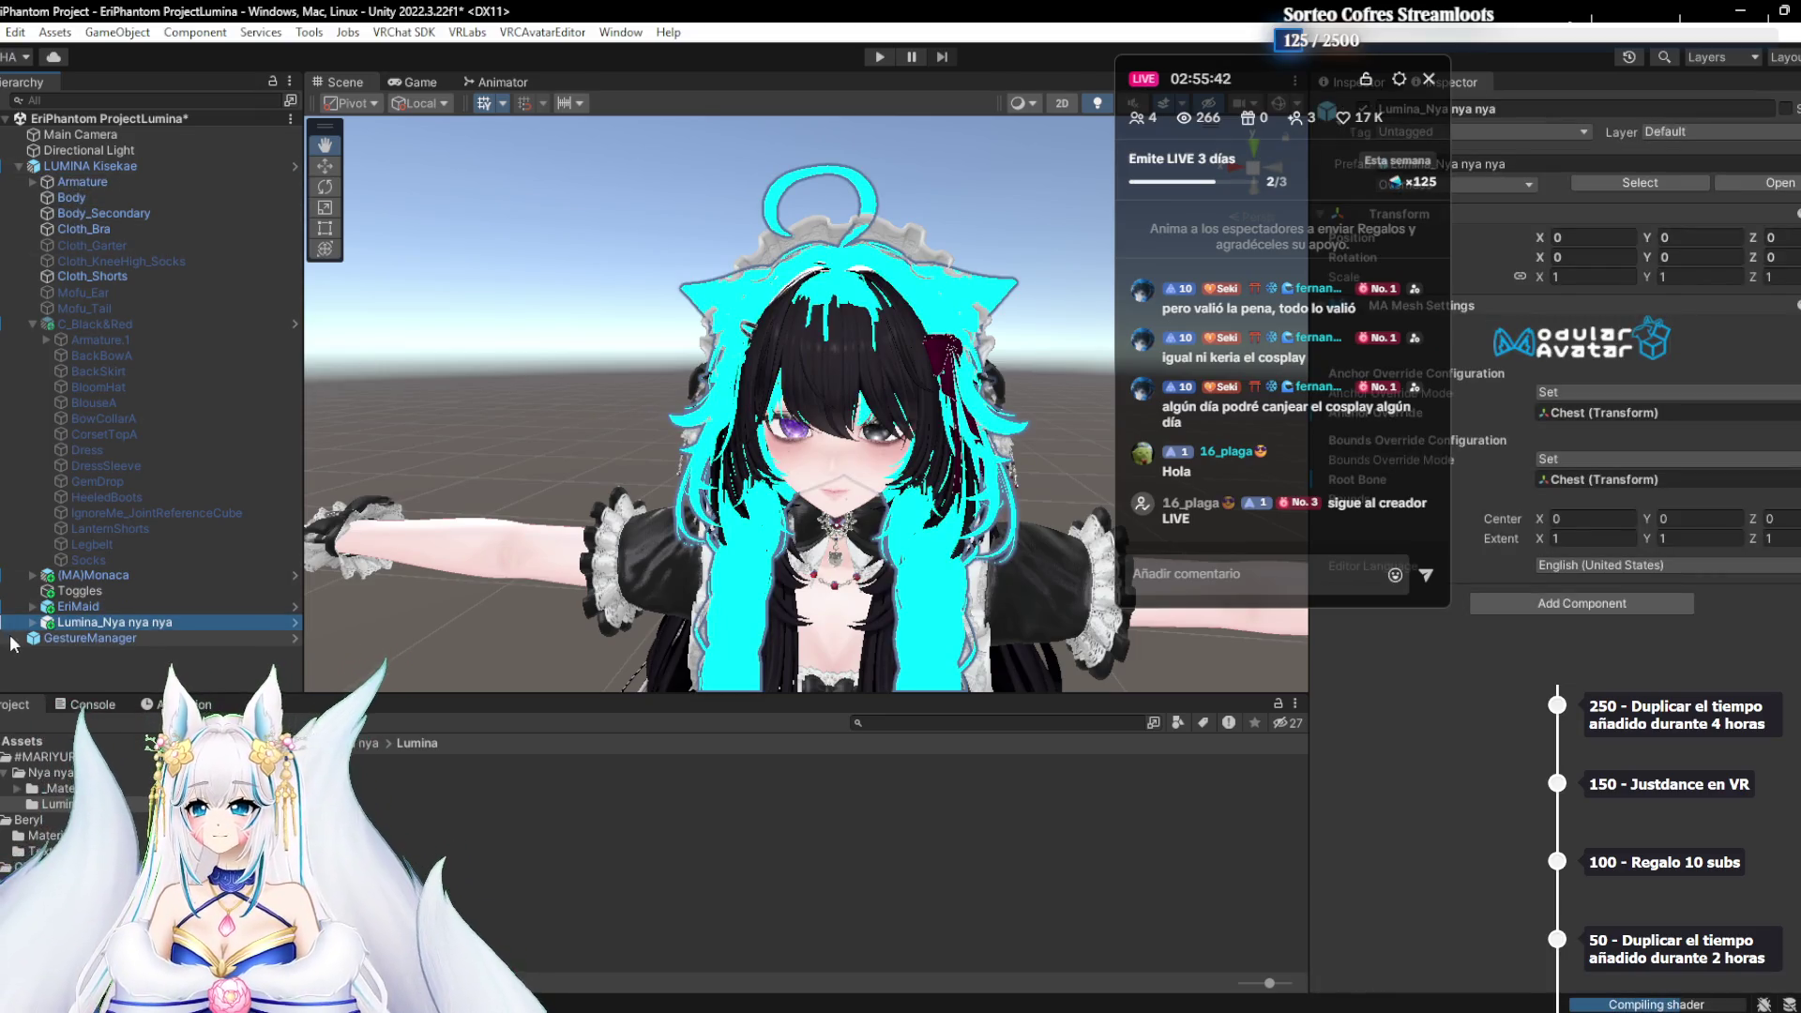
click(34, 623)
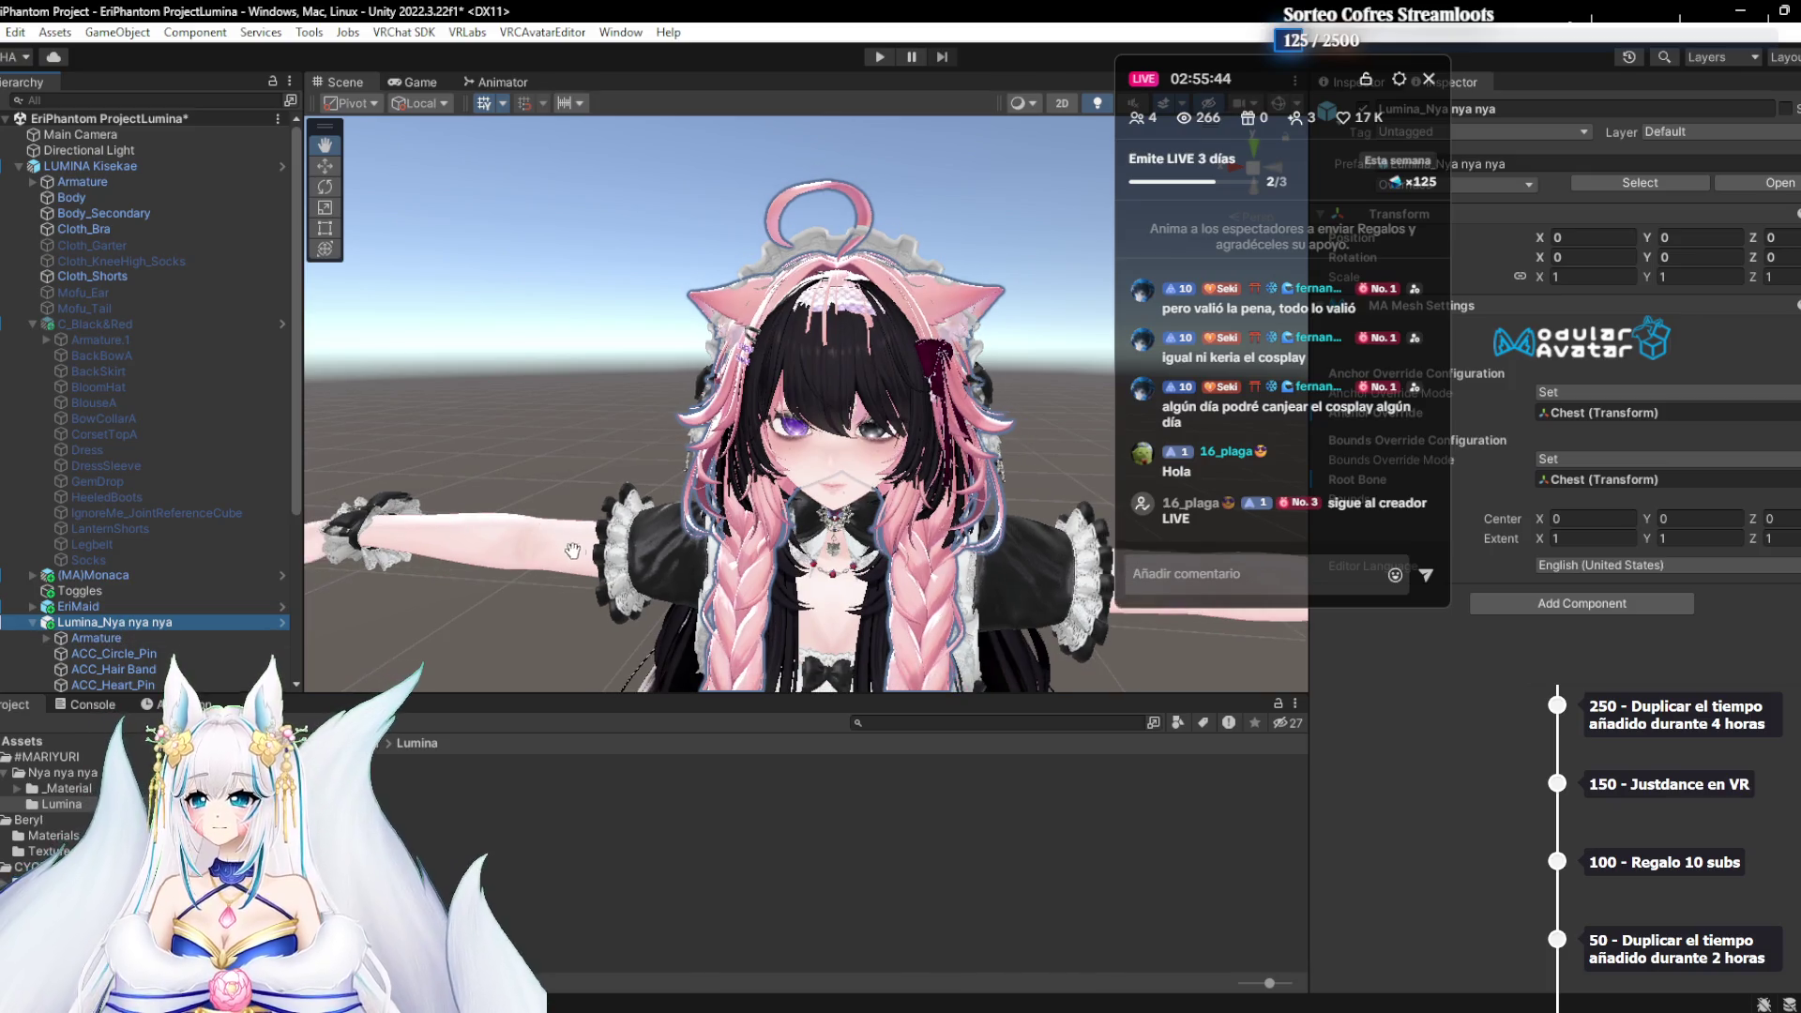
scroll(155, 656, down, 5)
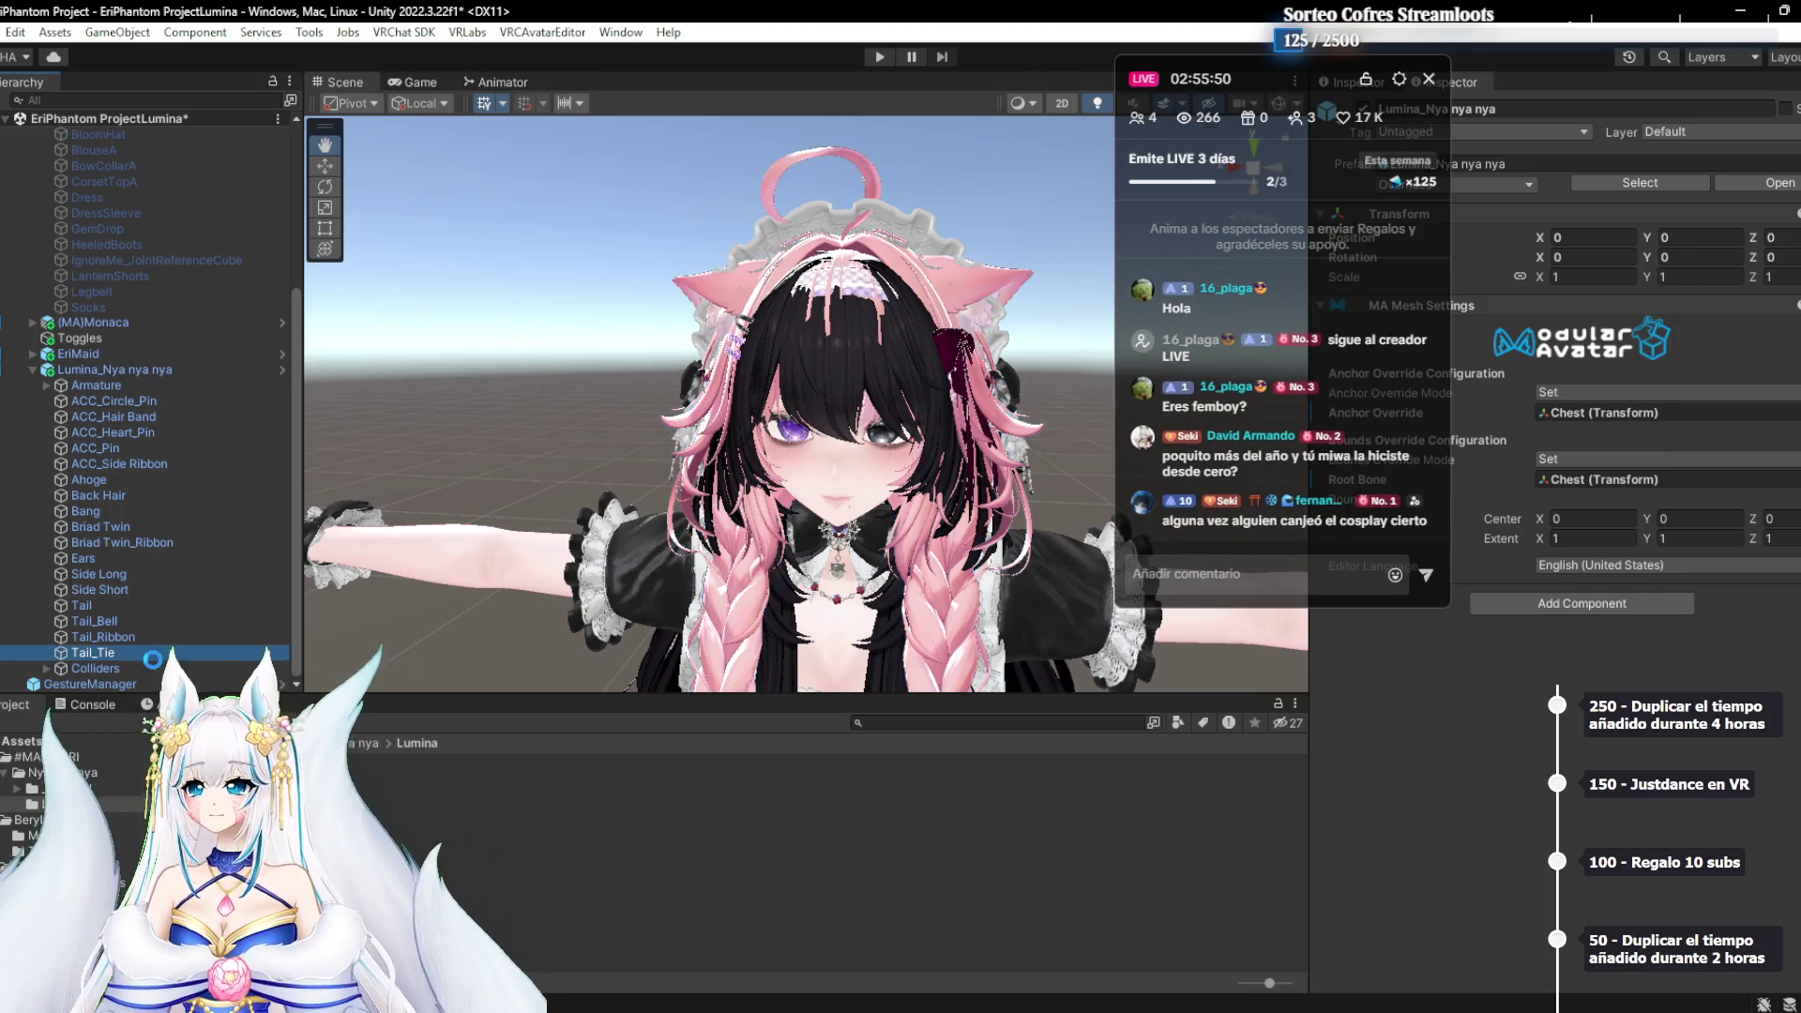
click(131, 653)
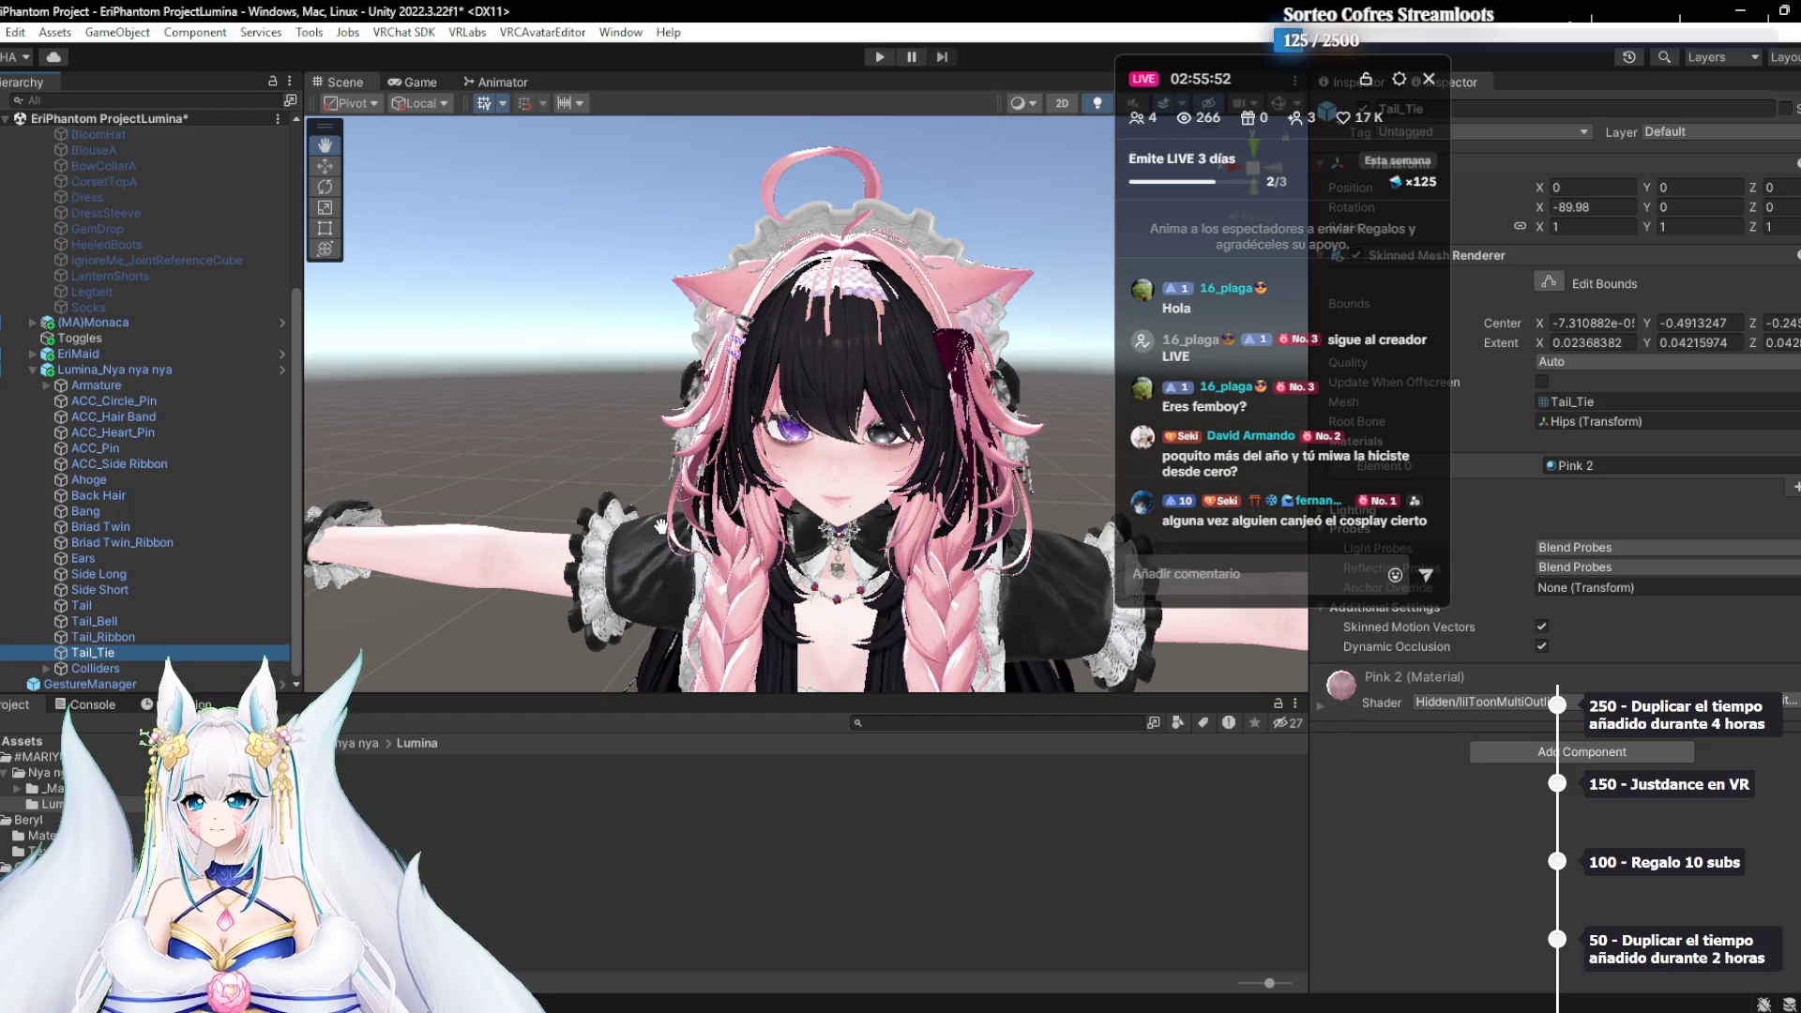
scroll(662, 526, up, 10)
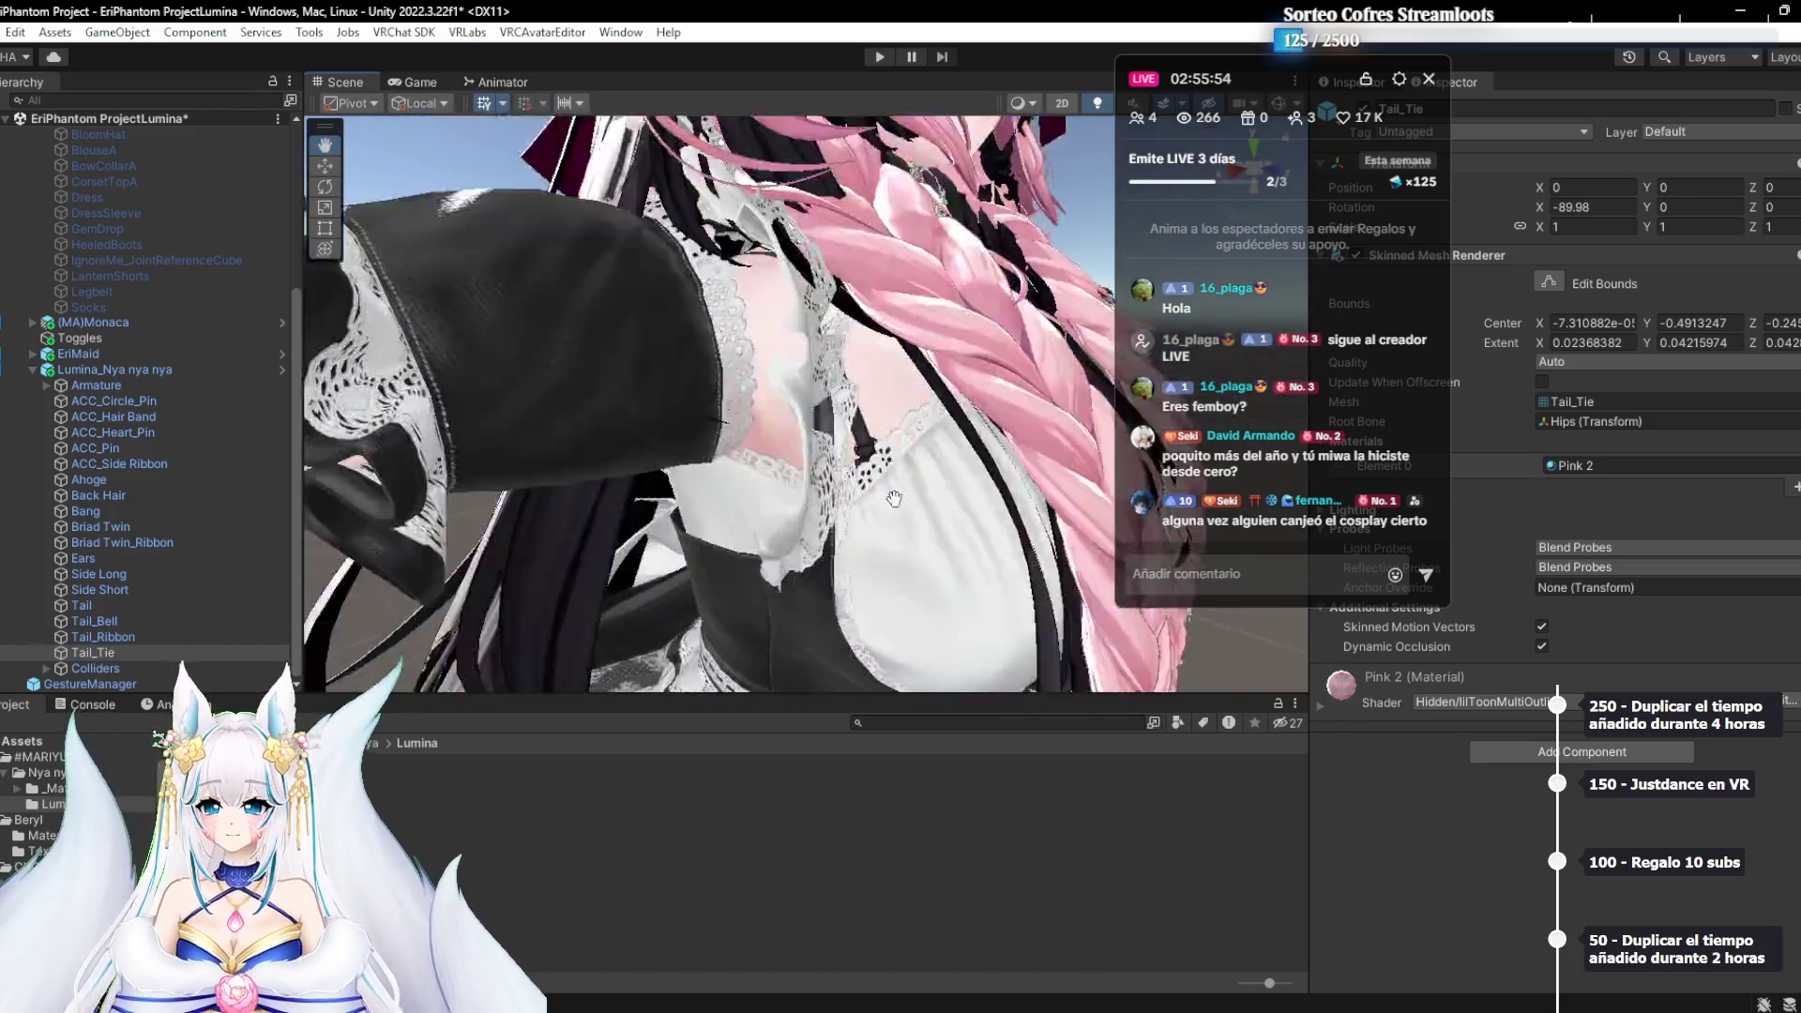
mouse_move(894, 499)
mouse_down()
mouse_move(860, 424)
mouse_move(908, 387)
mouse_move(913, 425)
mouse_move(959, 454)
mouse_move(884, 454)
mouse_up()
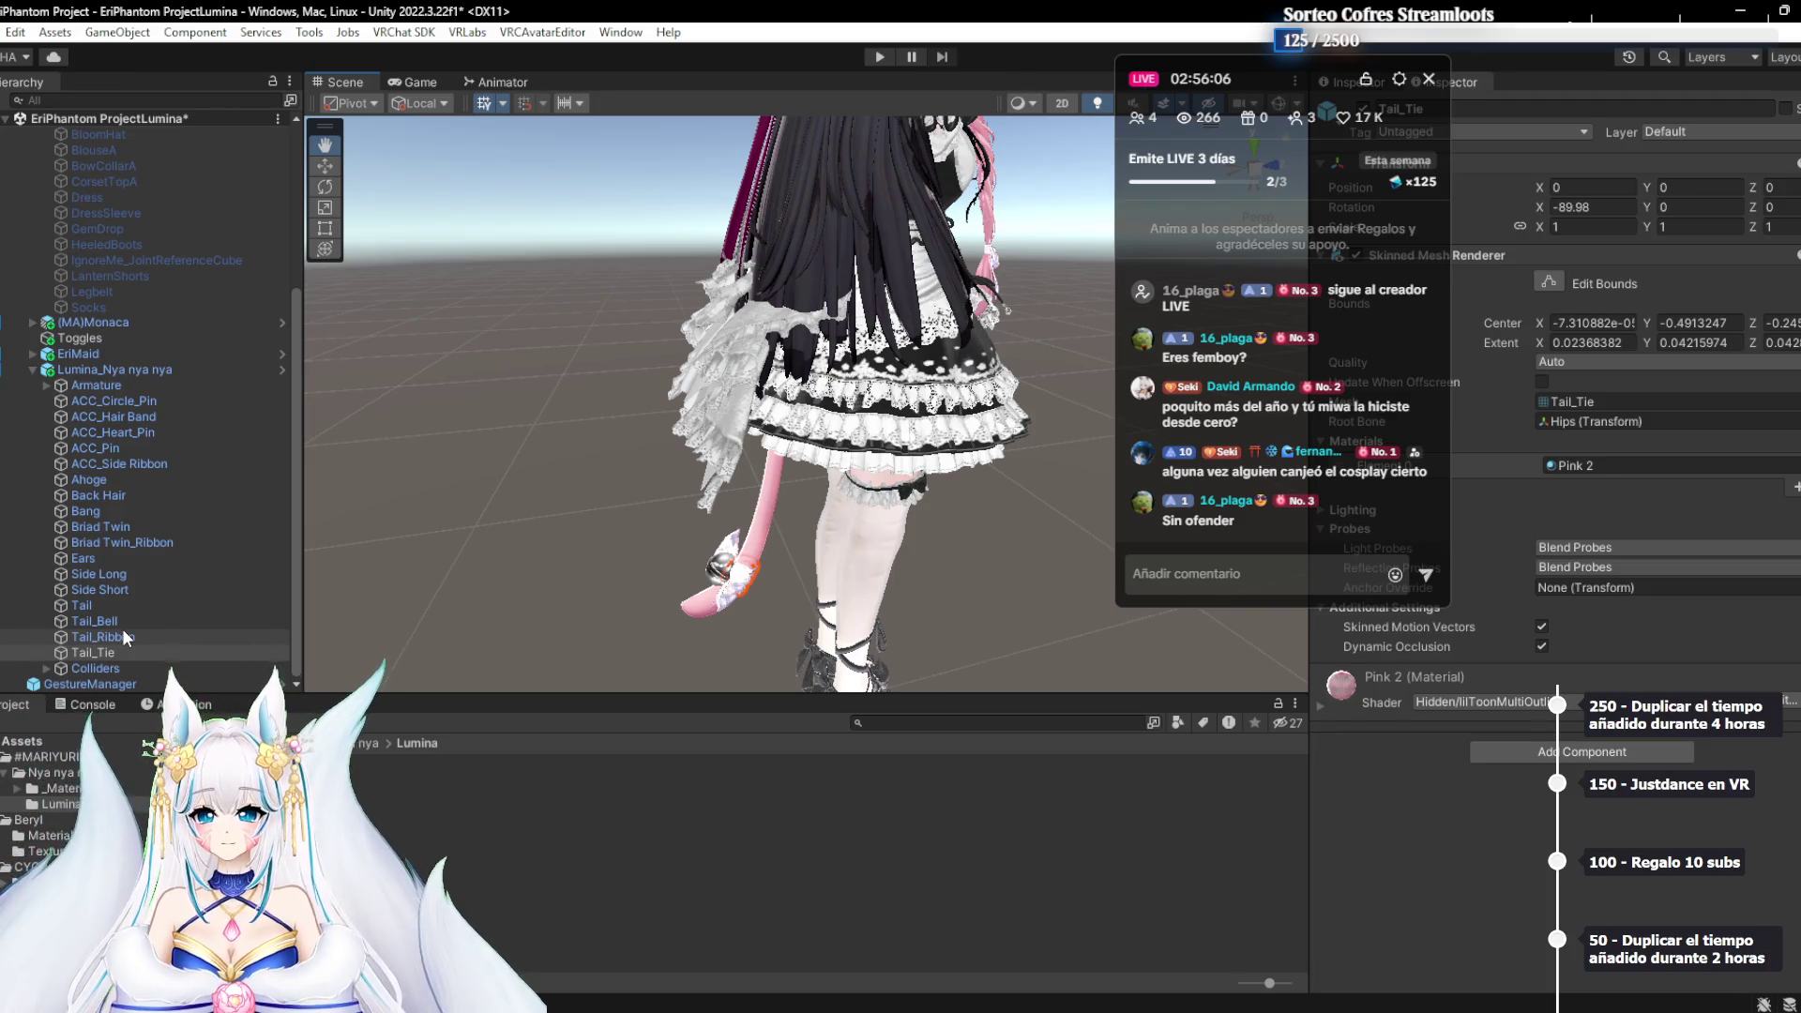
Delete the Tail, Tail_Bell, Tail_Ribbon and Tail_Tie meshes from the hair
key(f)
scroll(122, 628, up, 2)
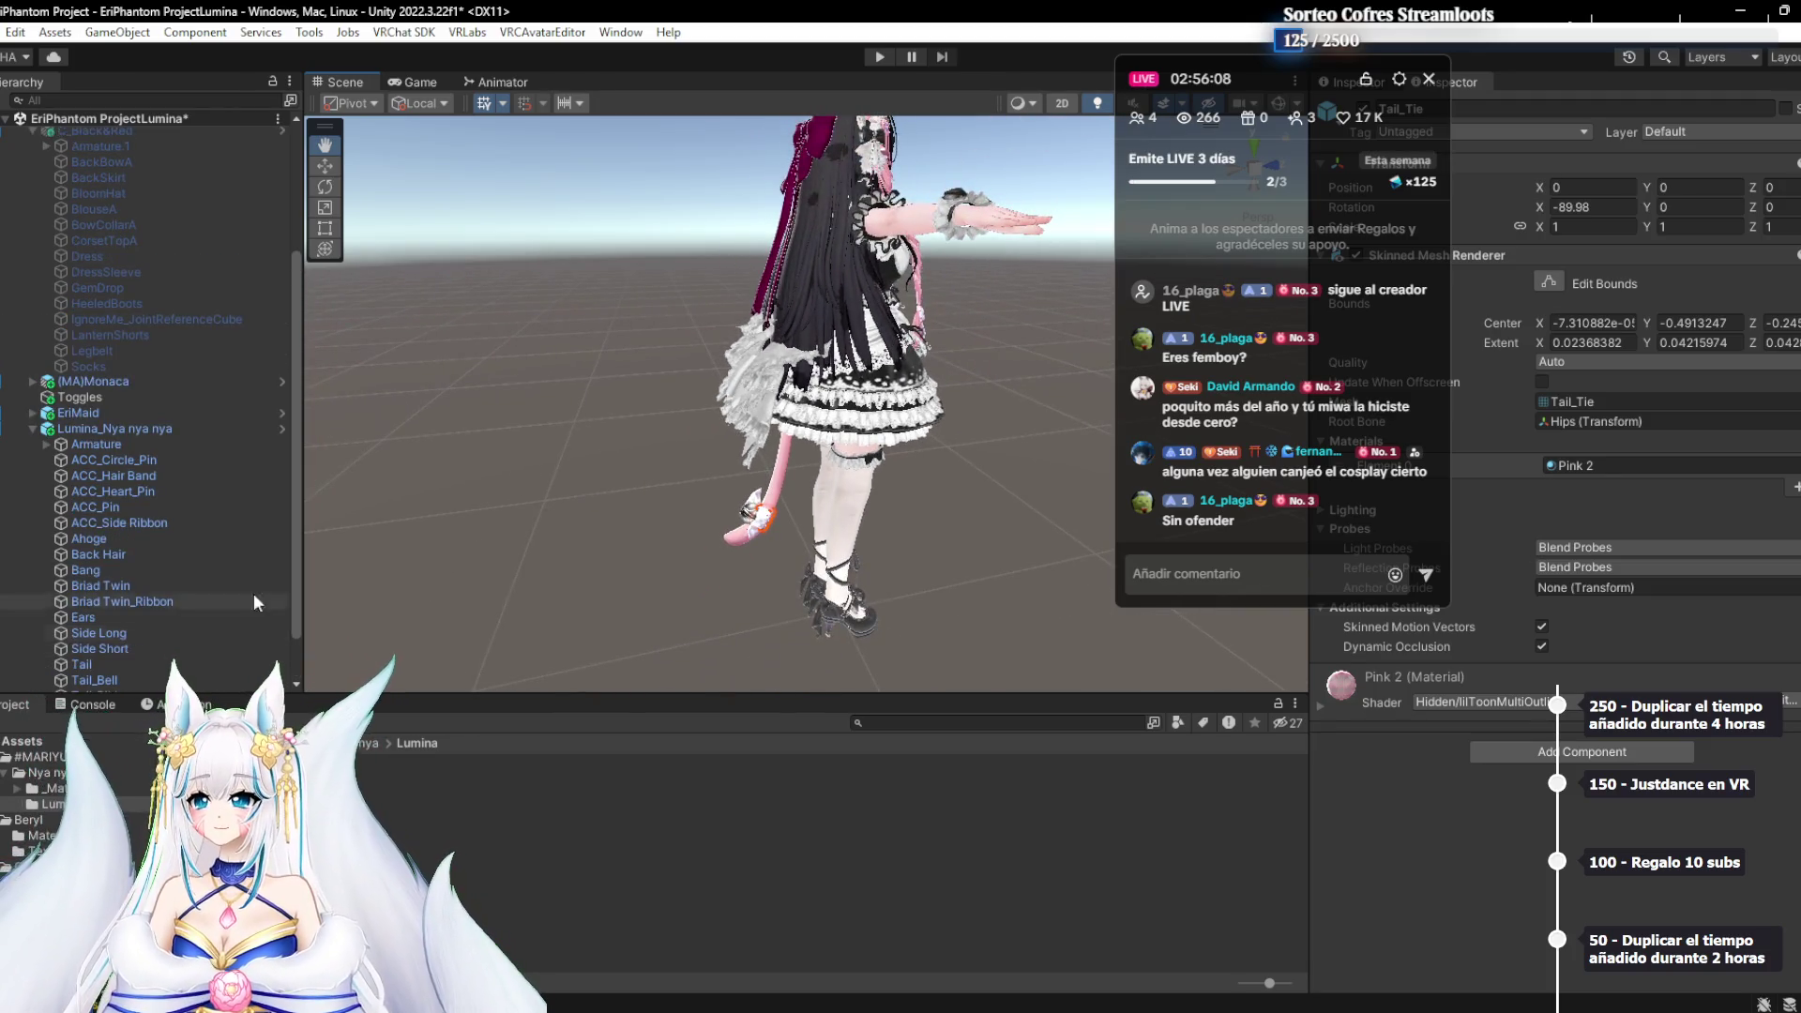
scroll(816, 403, up, 4)
scroll(141, 579, down, 2)
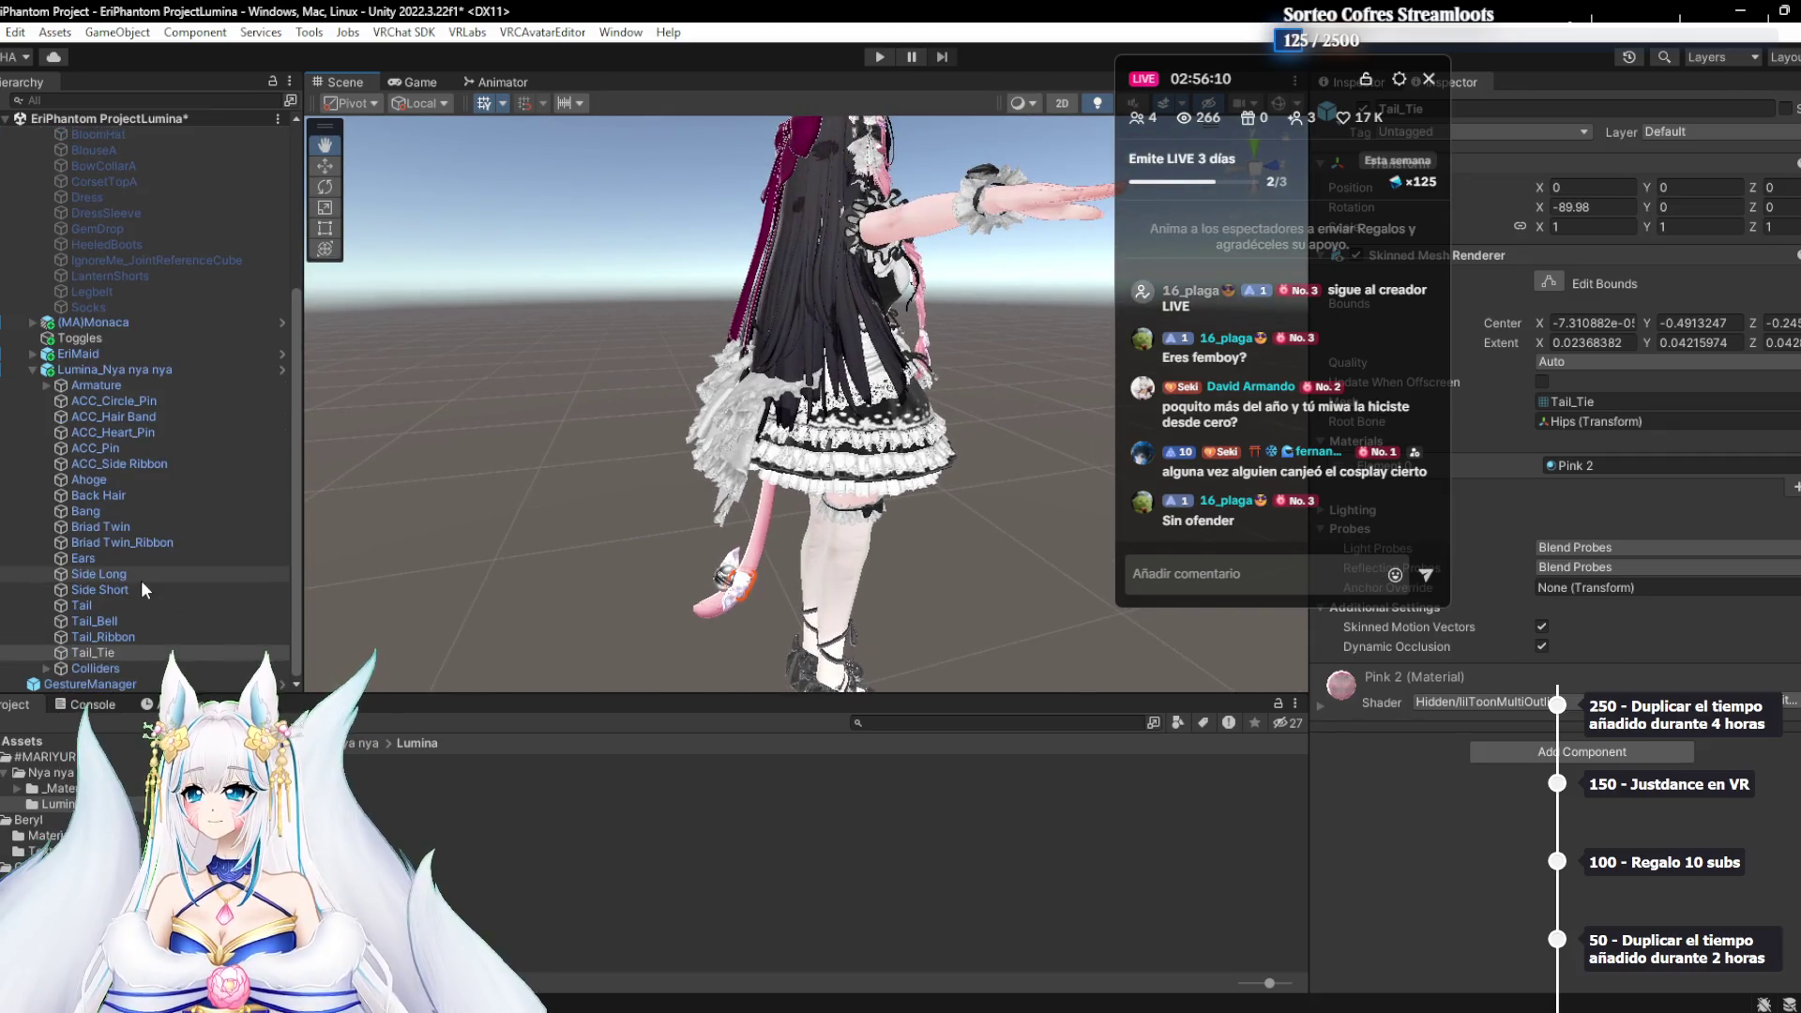
shift+click(109, 608)
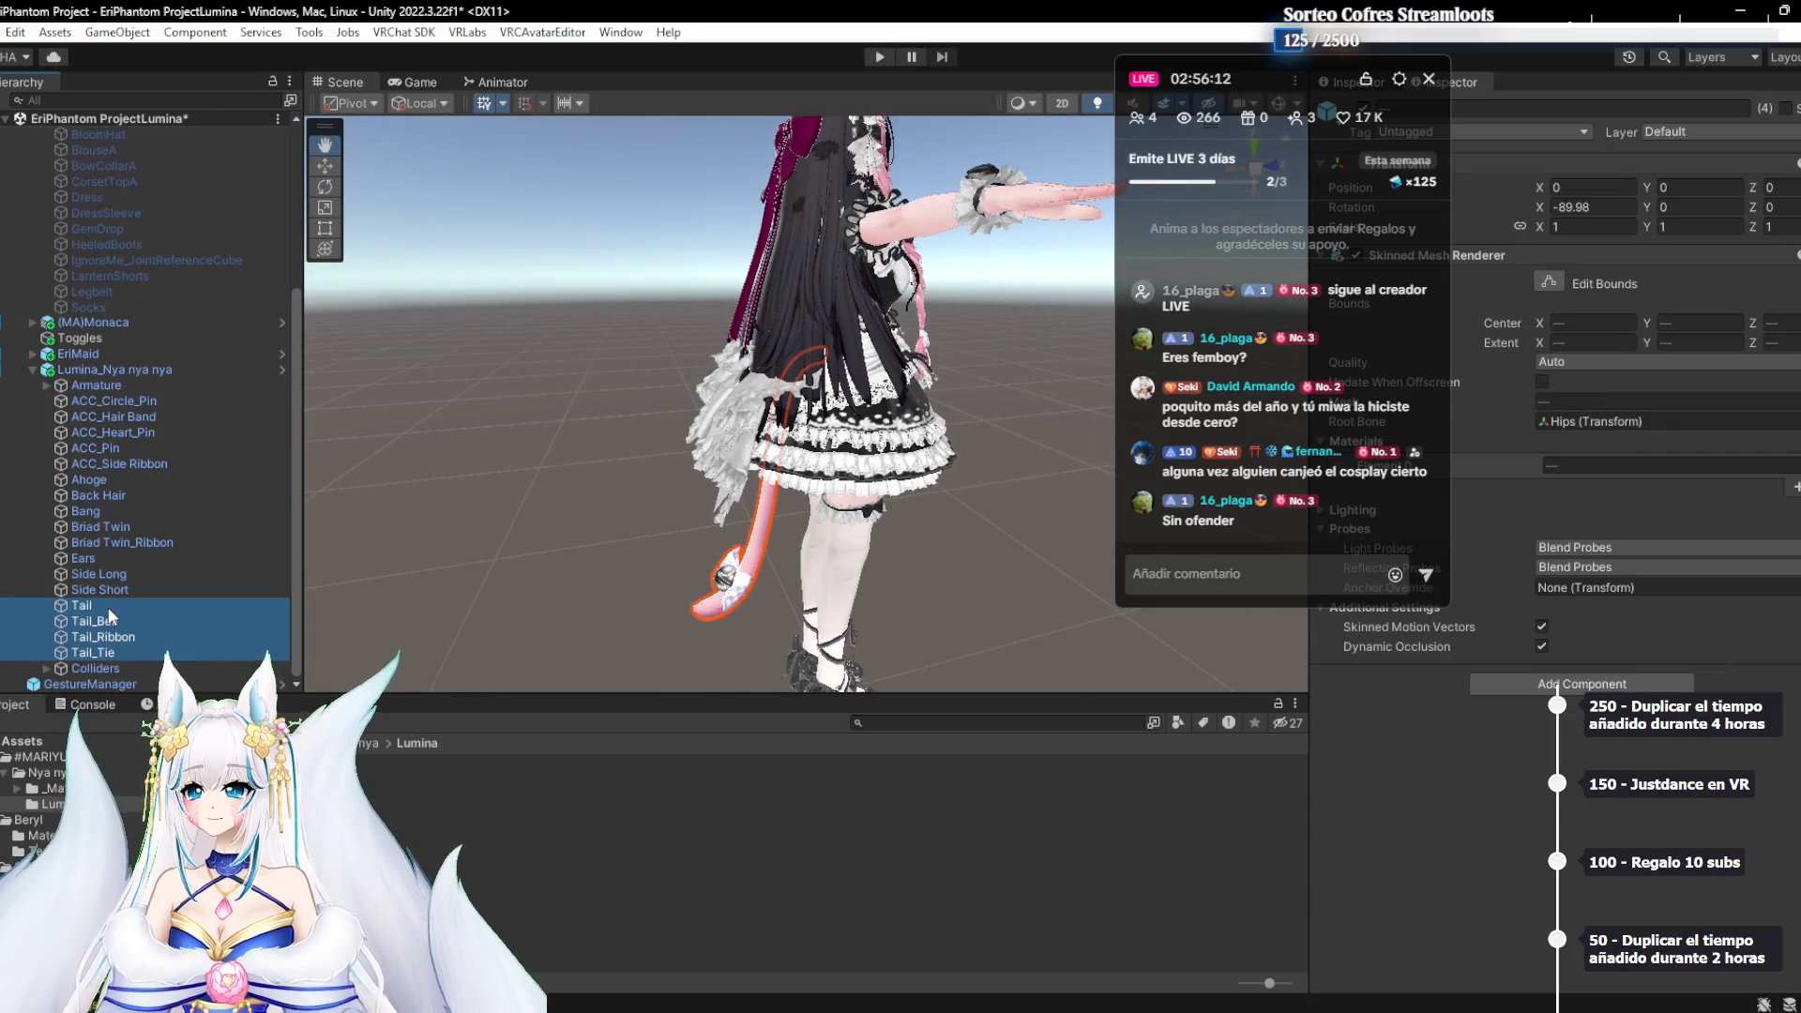
key(Delete)
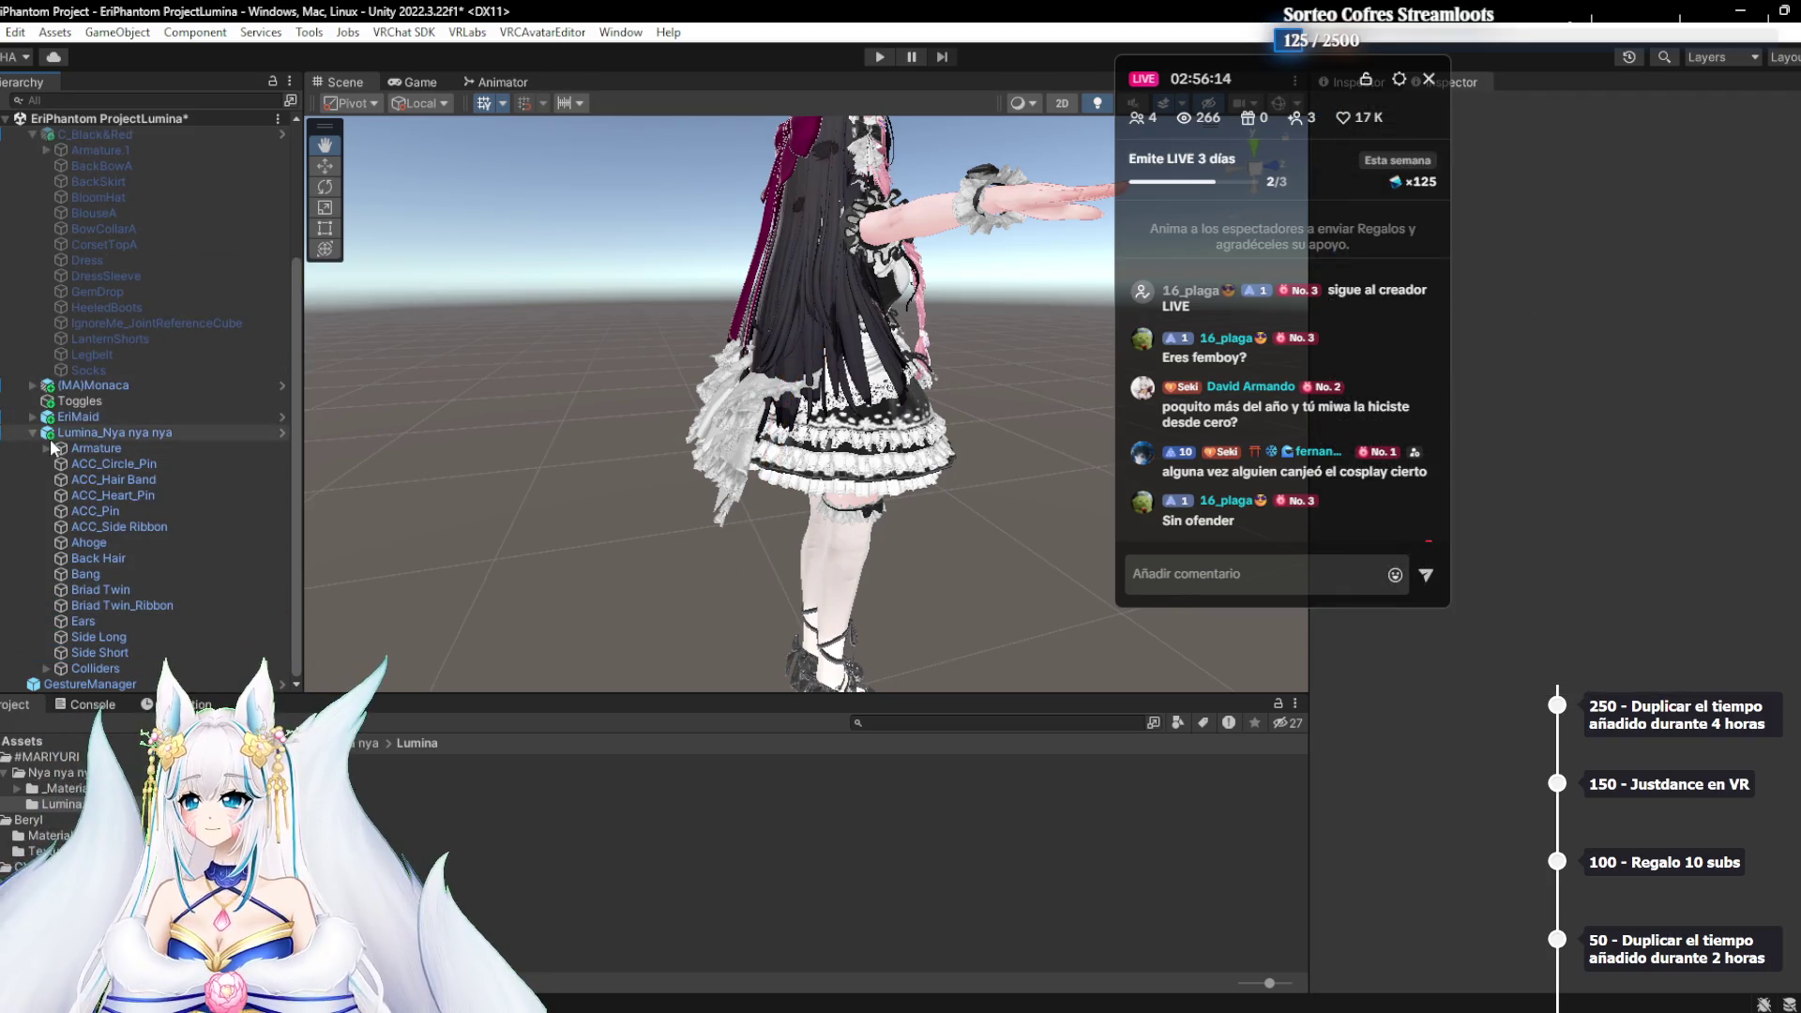
Delete the Mariyuri_Tail bone under the hair's Armature > Hips
click(47, 448)
click(60, 463)
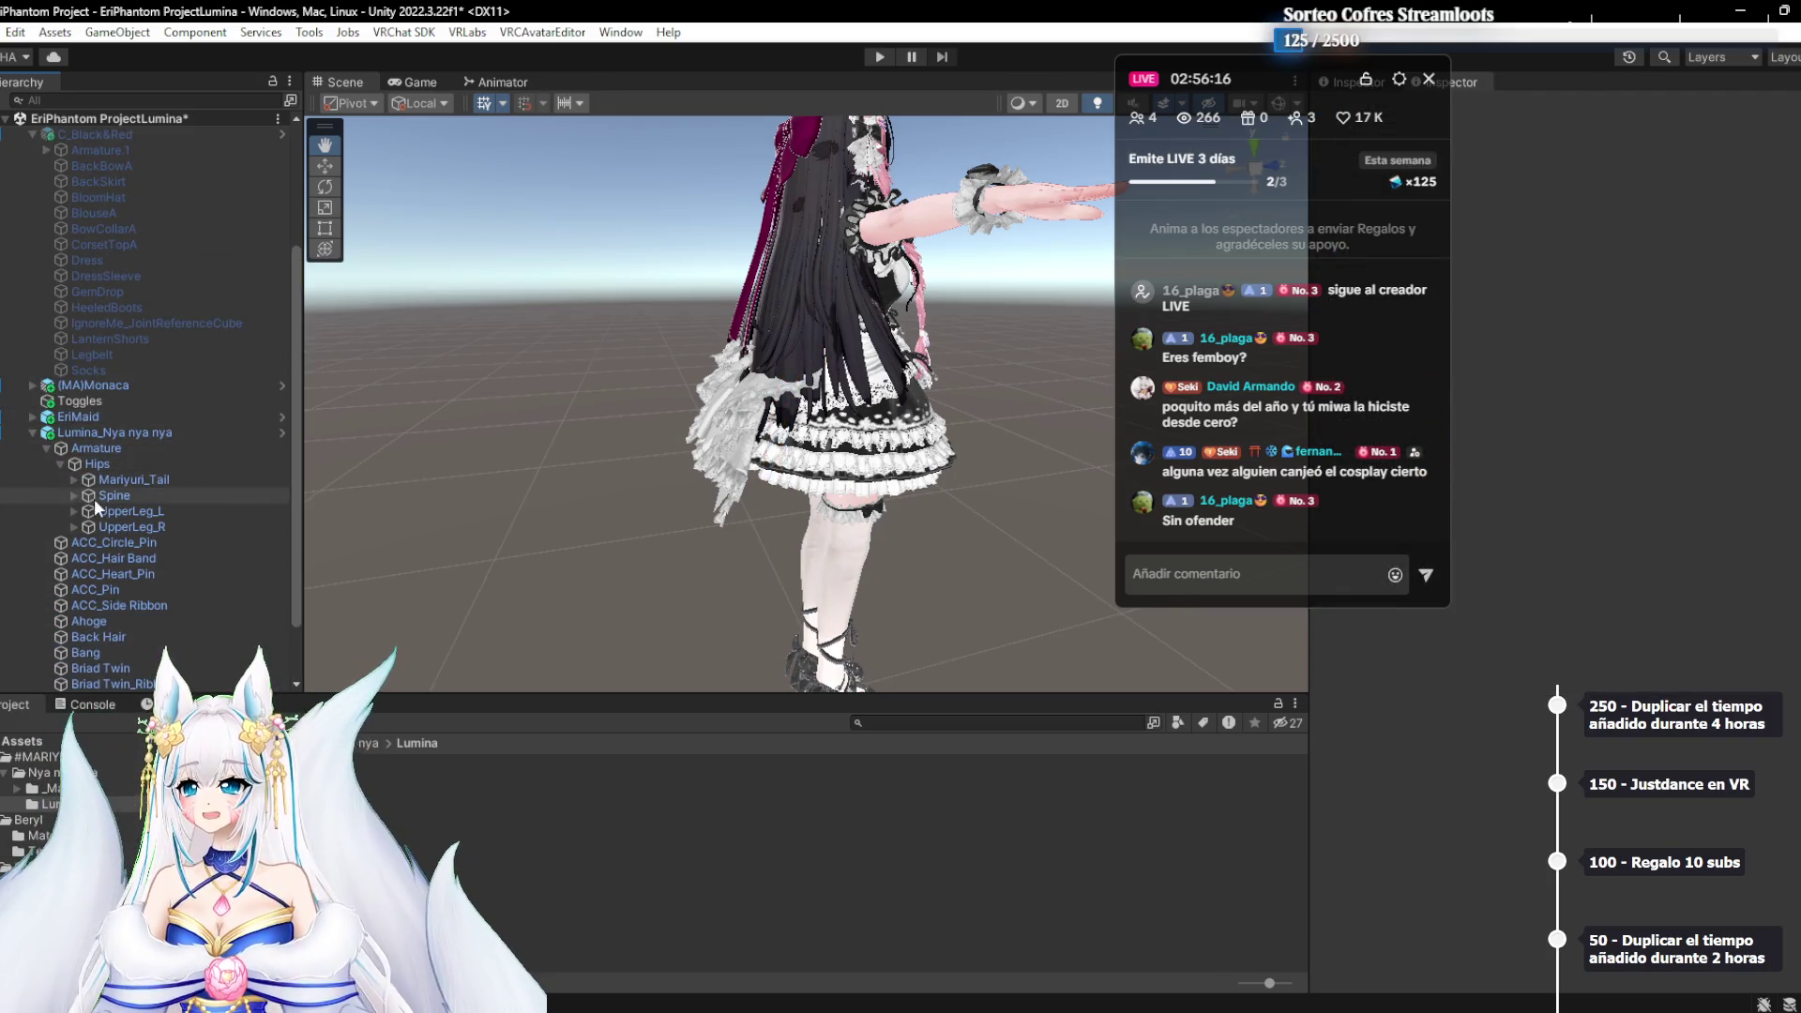
click(135, 477)
key(Delete)
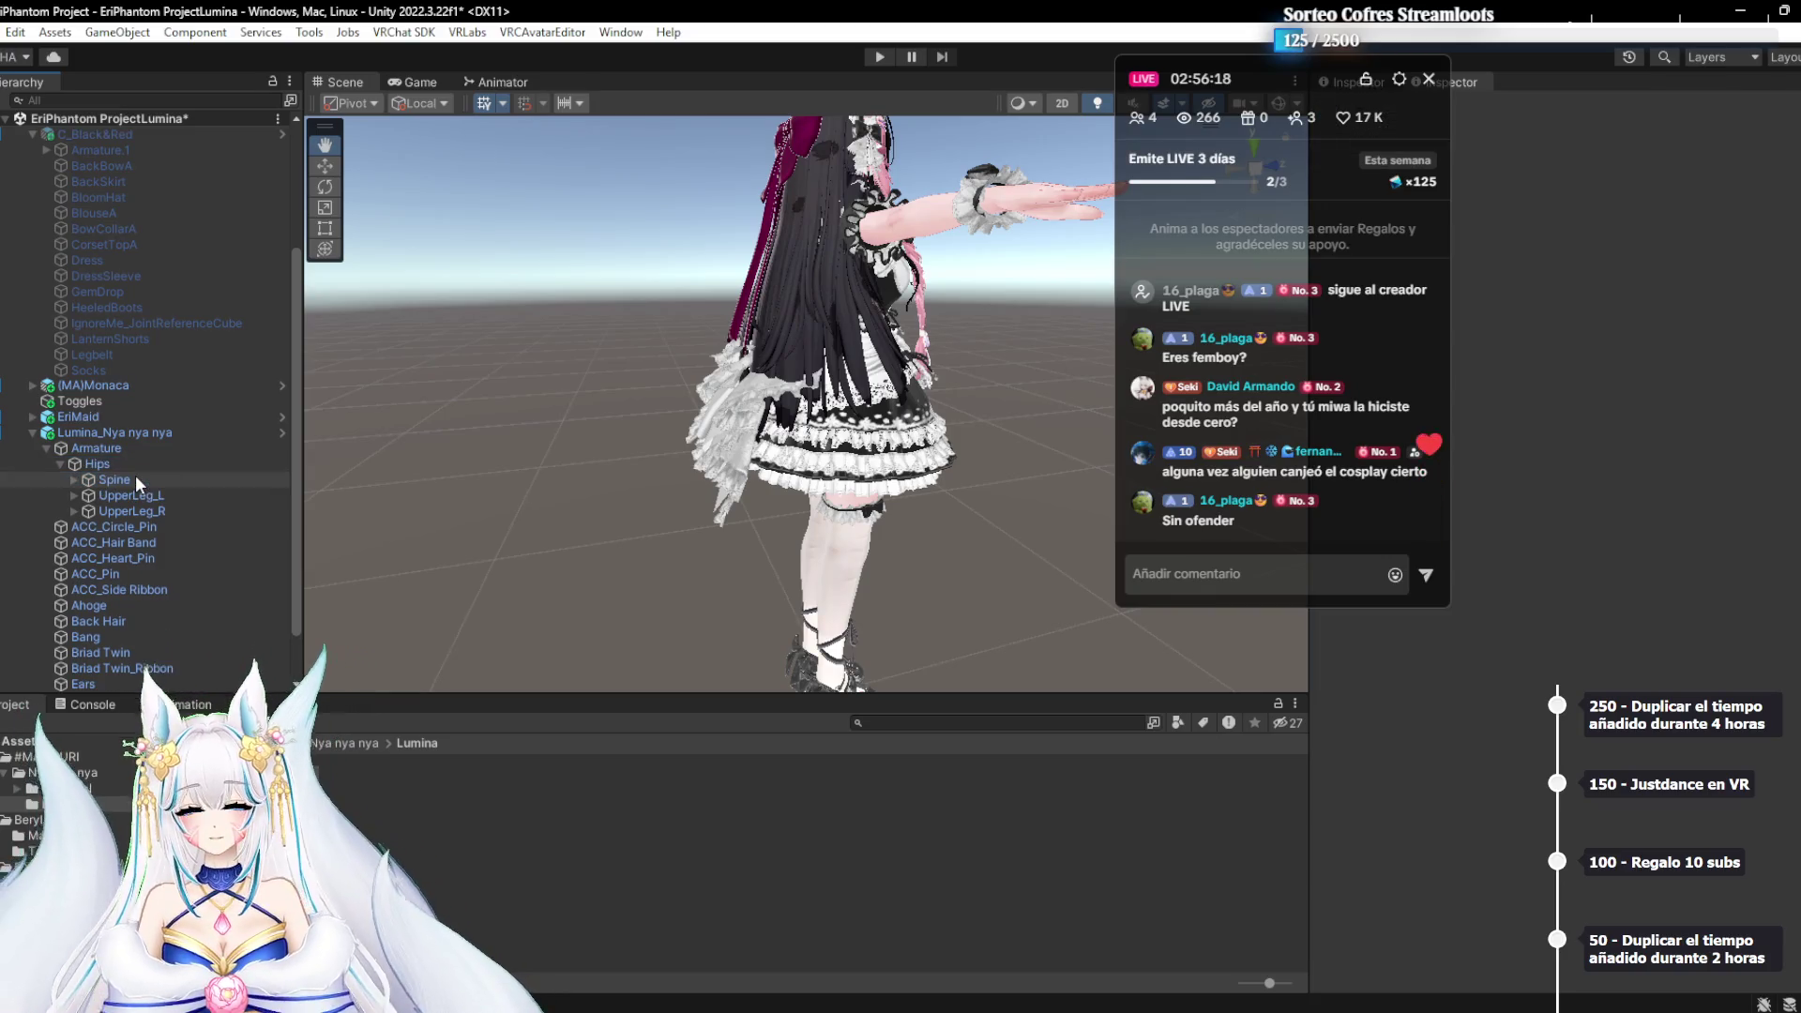
click(120, 508)
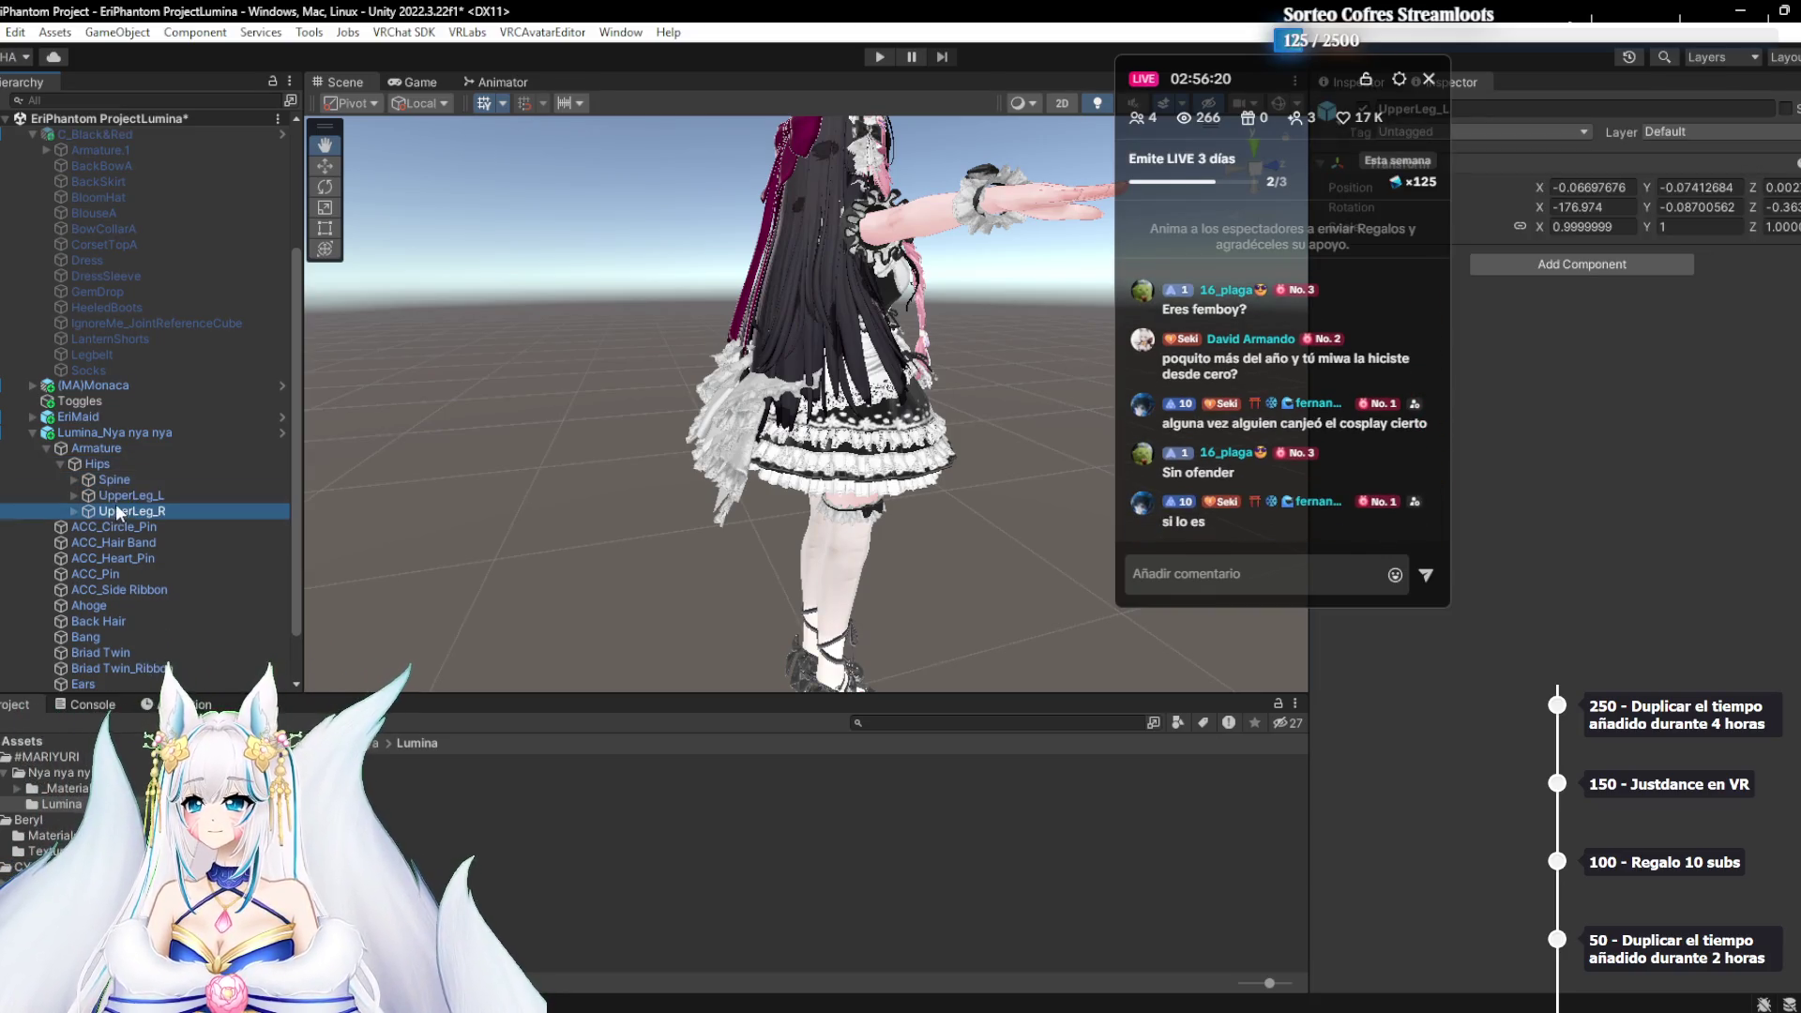
click(47, 449)
mouse_move(601, 441)
mouse_down()
mouse_move(543, 486)
mouse_move(708, 438)
mouse_move(667, 436)
mouse_up()
Raise the Ahoge's Heart blendshape to 100 while comparing the Side Short and ACC_Circle_Pin parts
scroll(667, 437, up, 5)
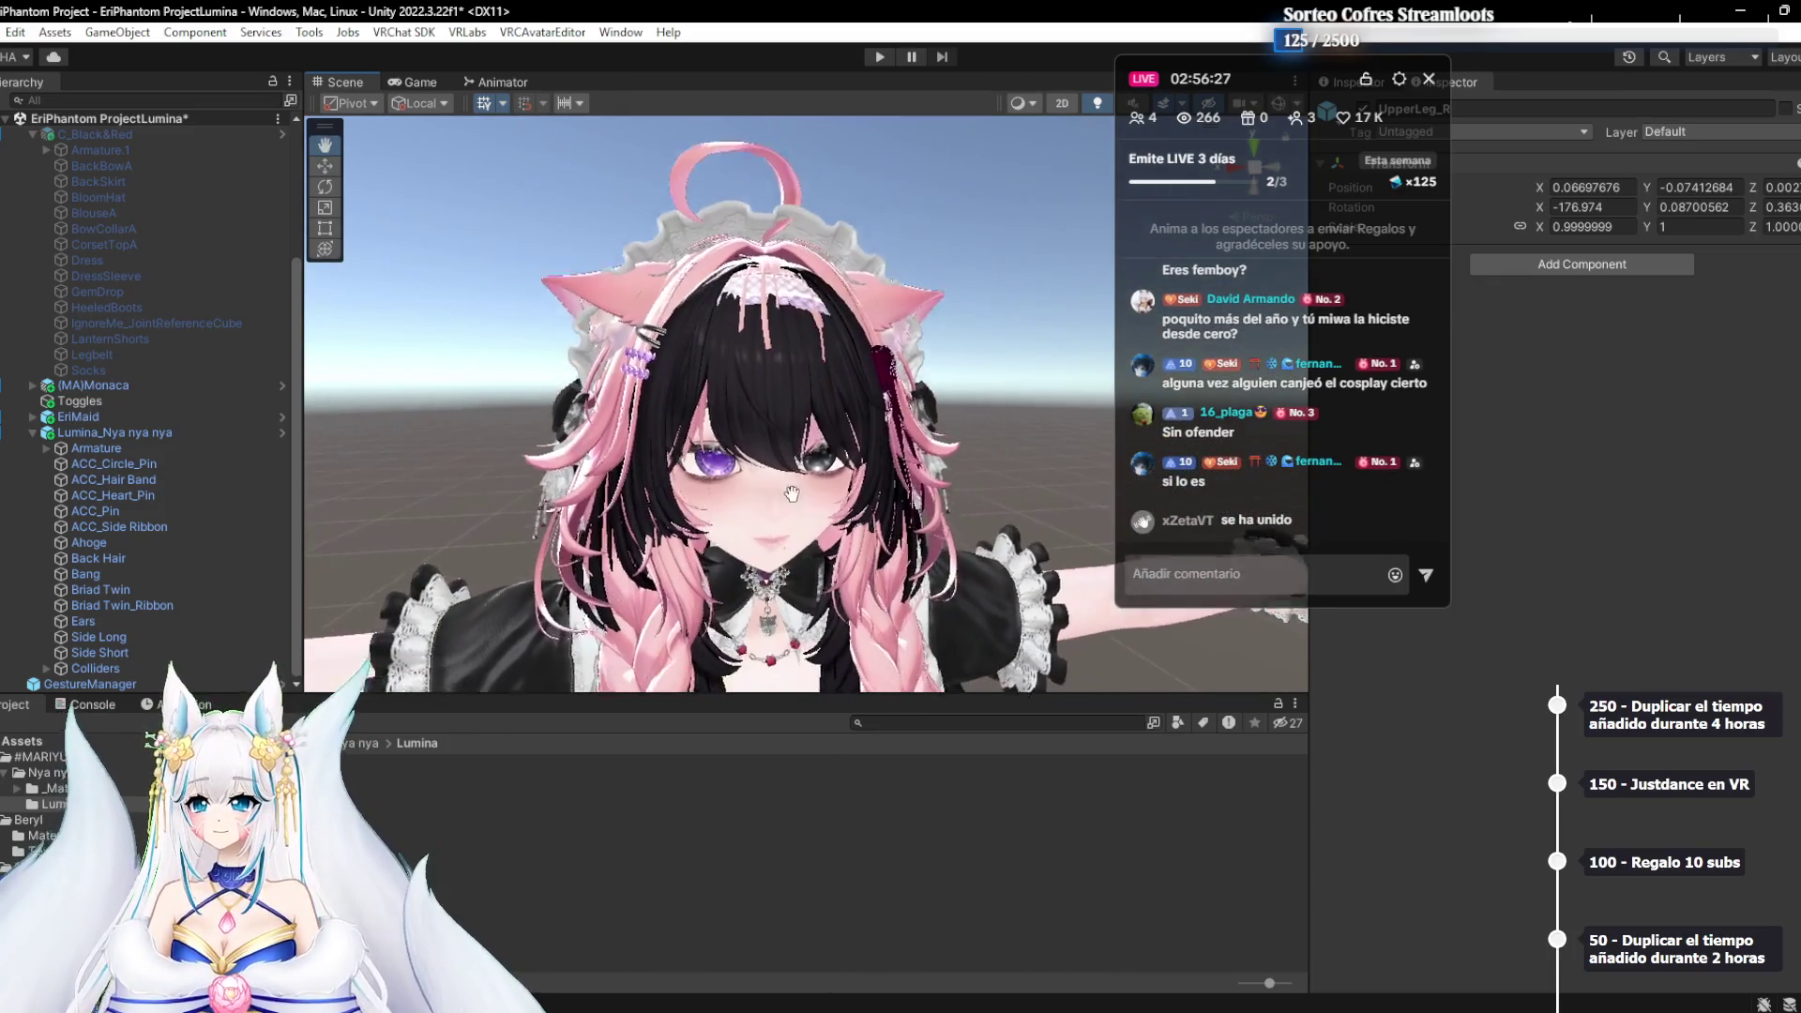
drag(790, 494, 763, 448)
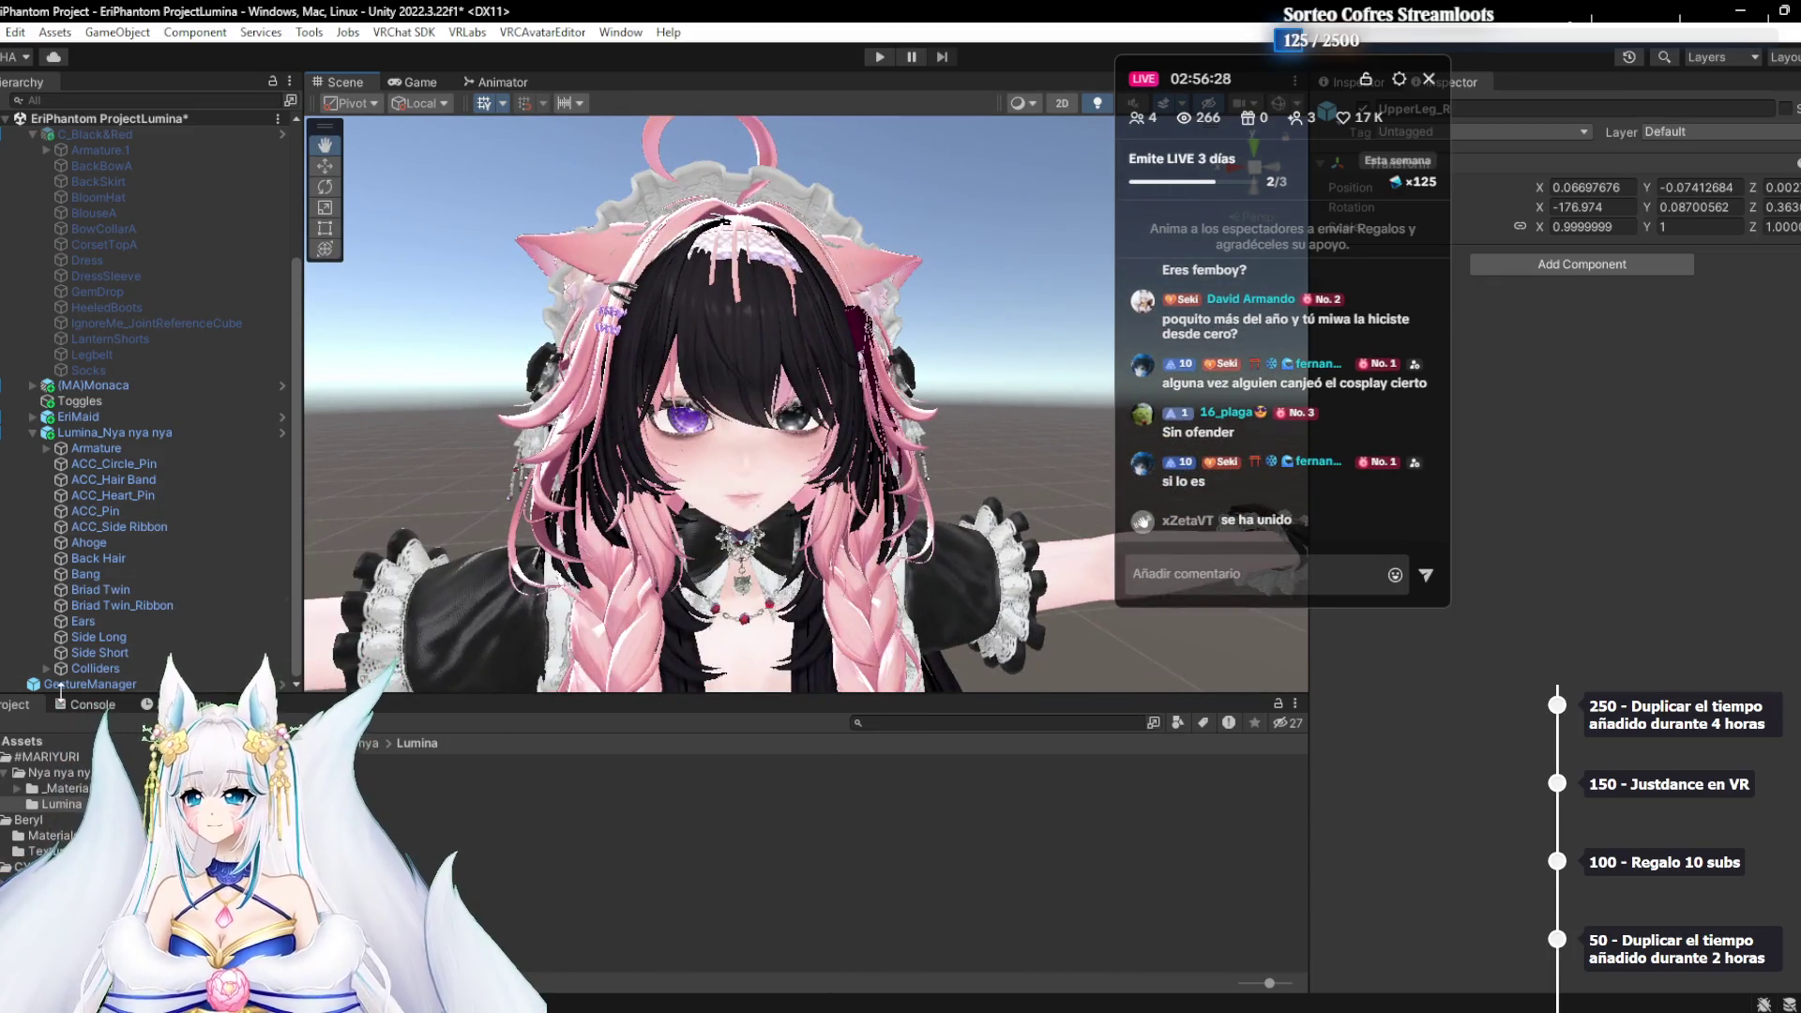
click(94, 652)
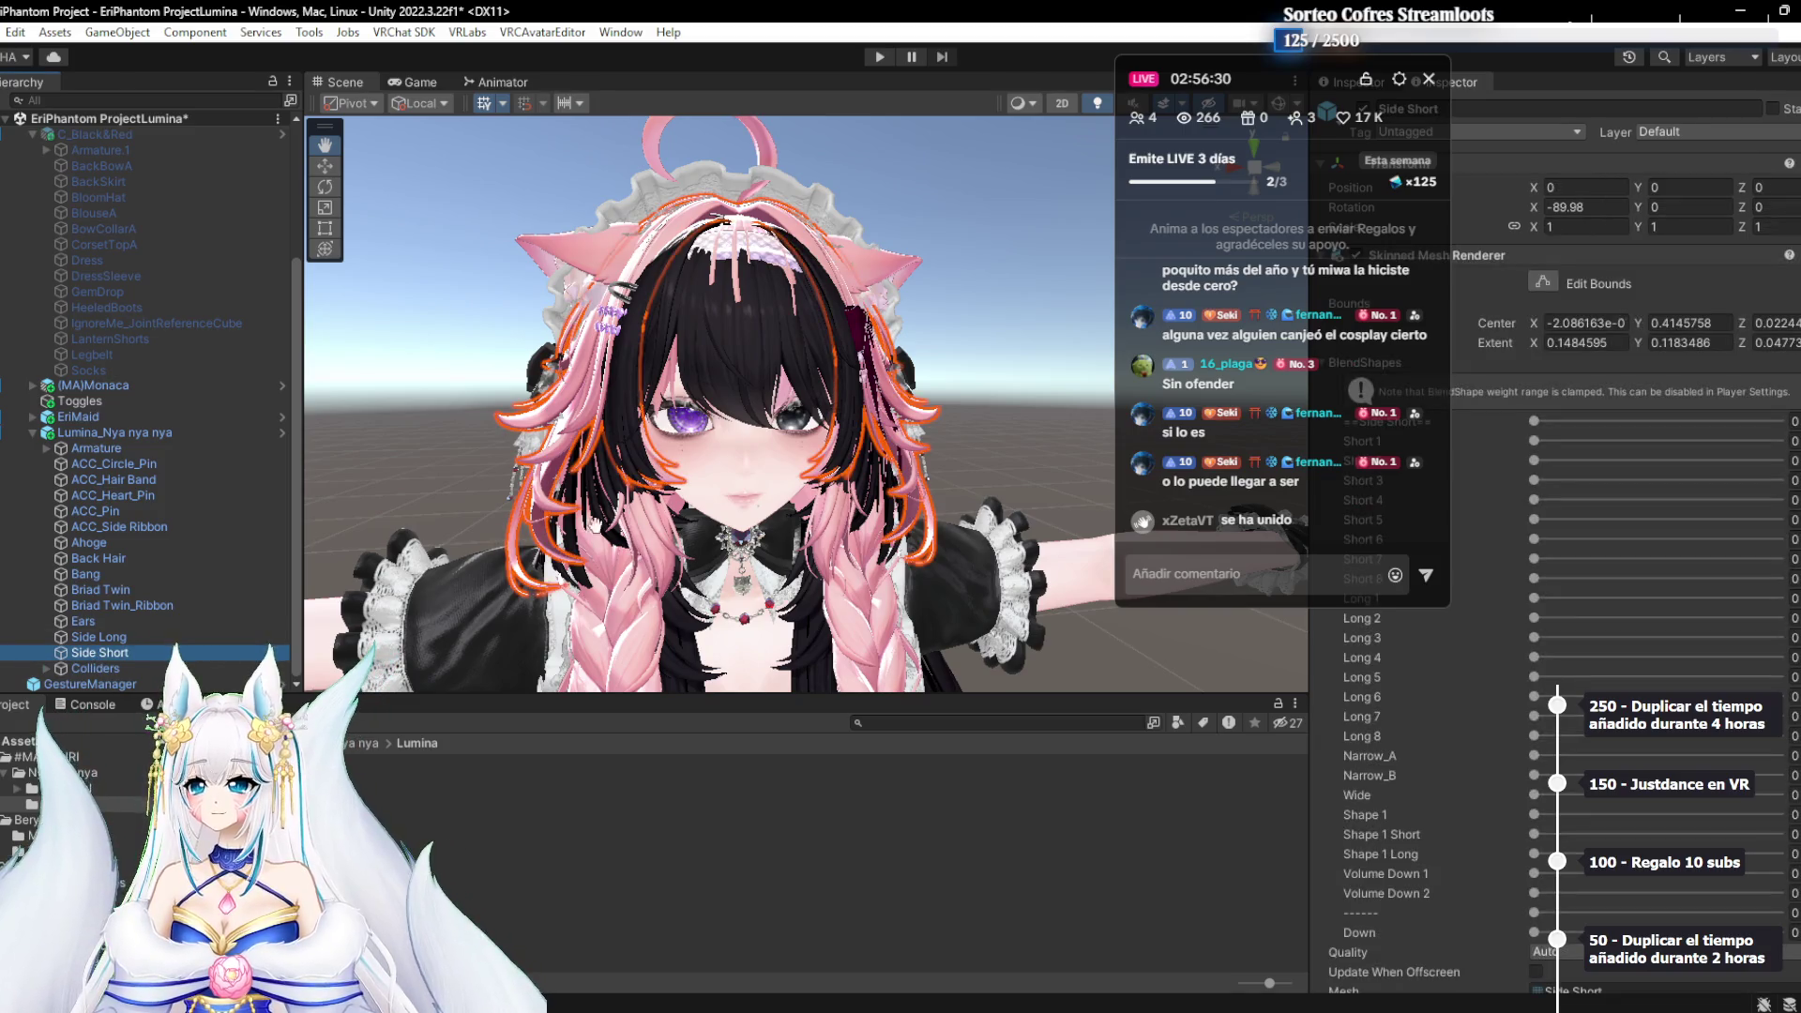
click(143, 463)
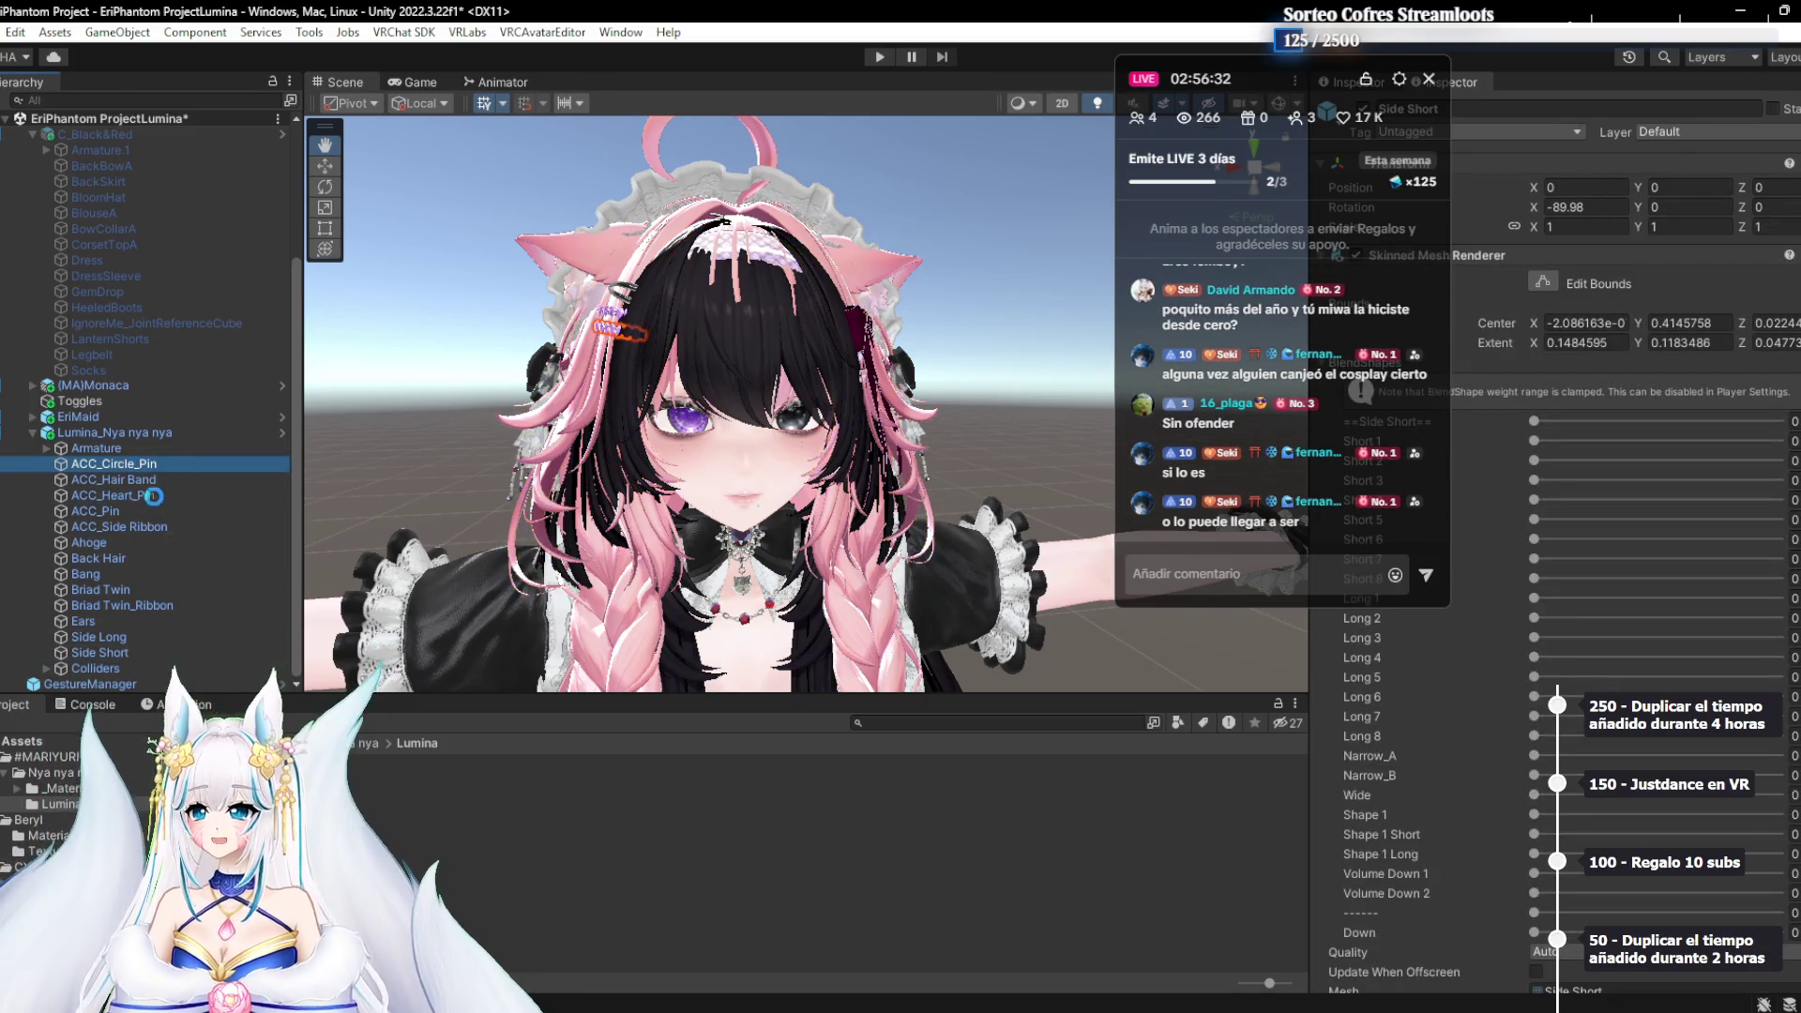
click(116, 543)
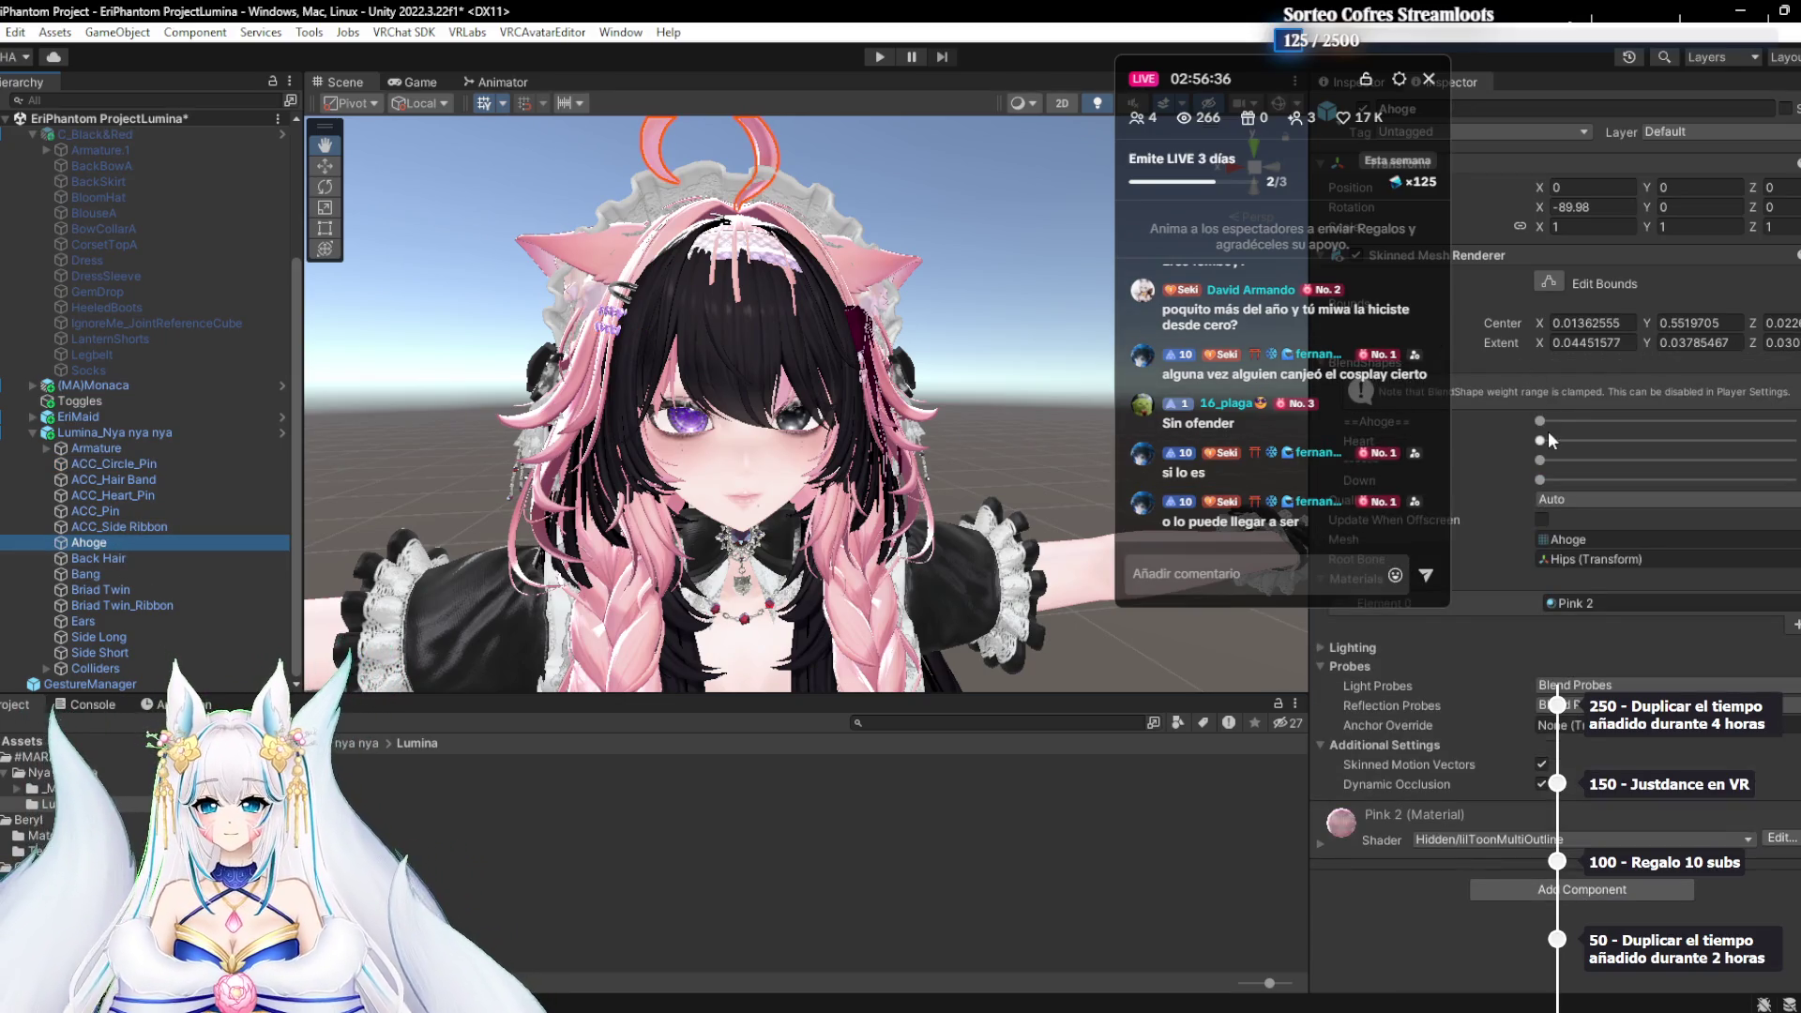
click(118, 653)
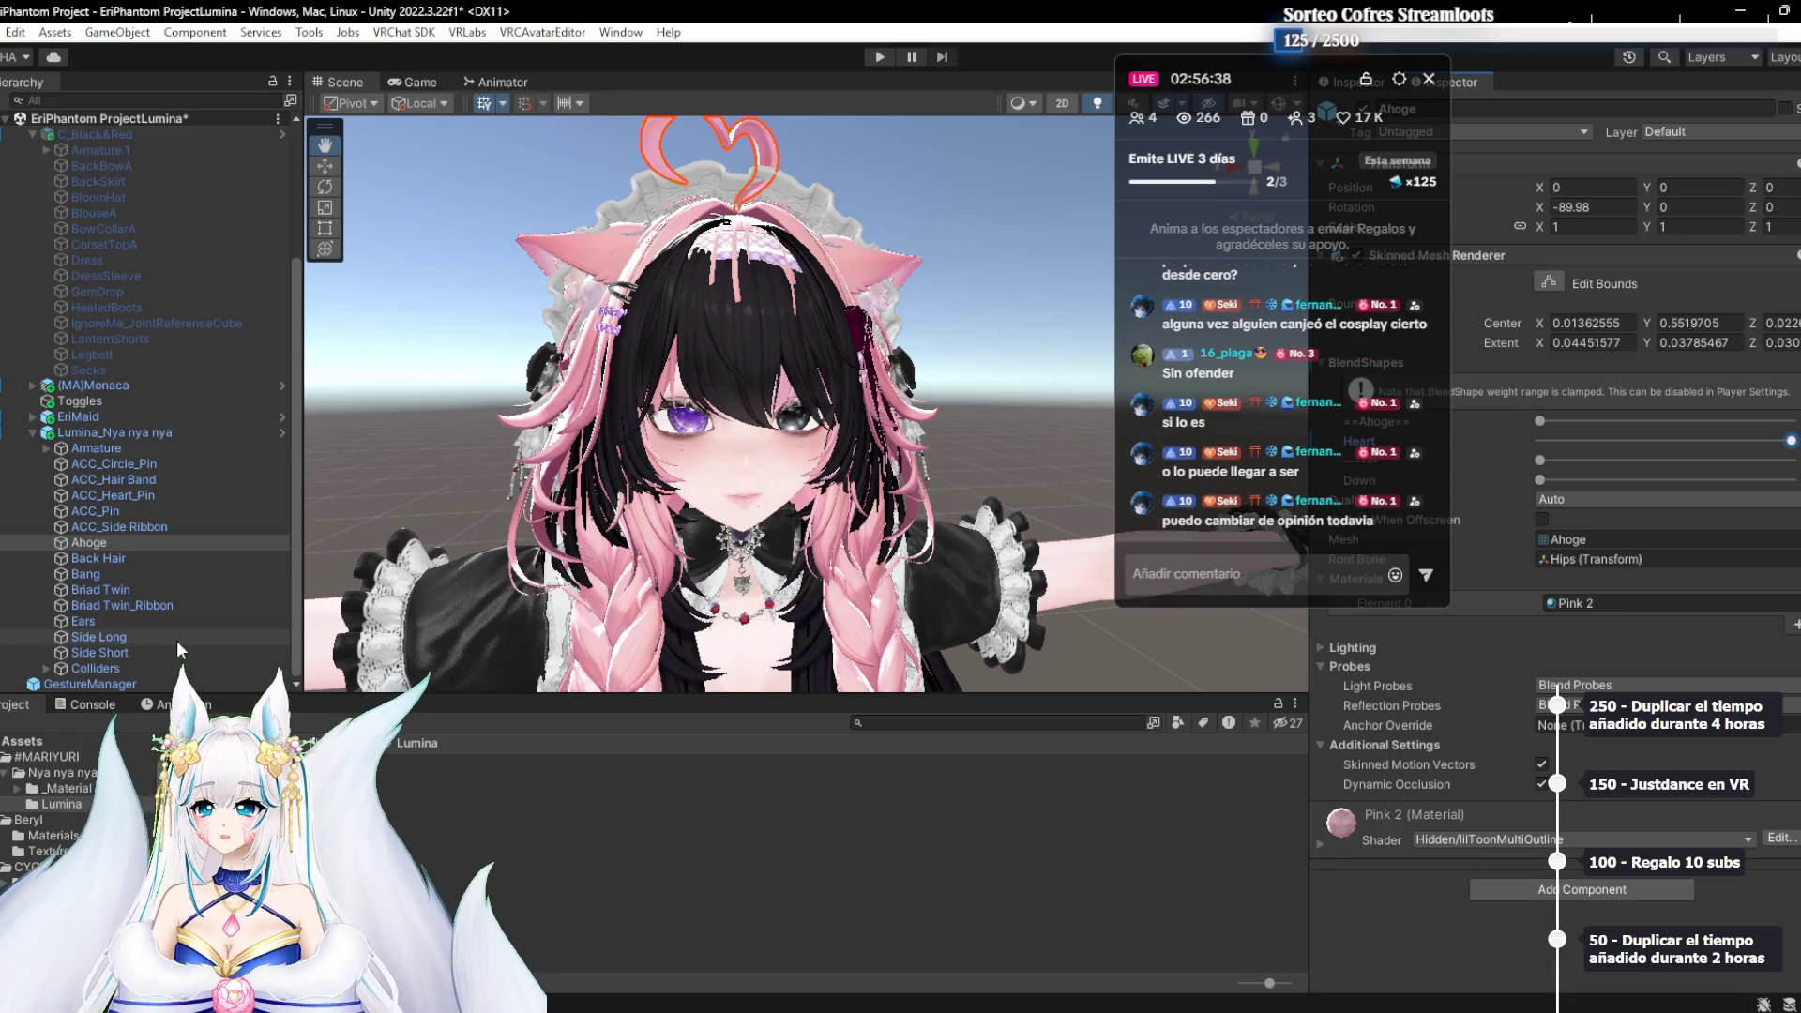
Inspect the Colliders object and the ACC_Circle_Pin, ACC_Hair Band and ACC_Pin accessories
click(110, 667)
click(150, 464)
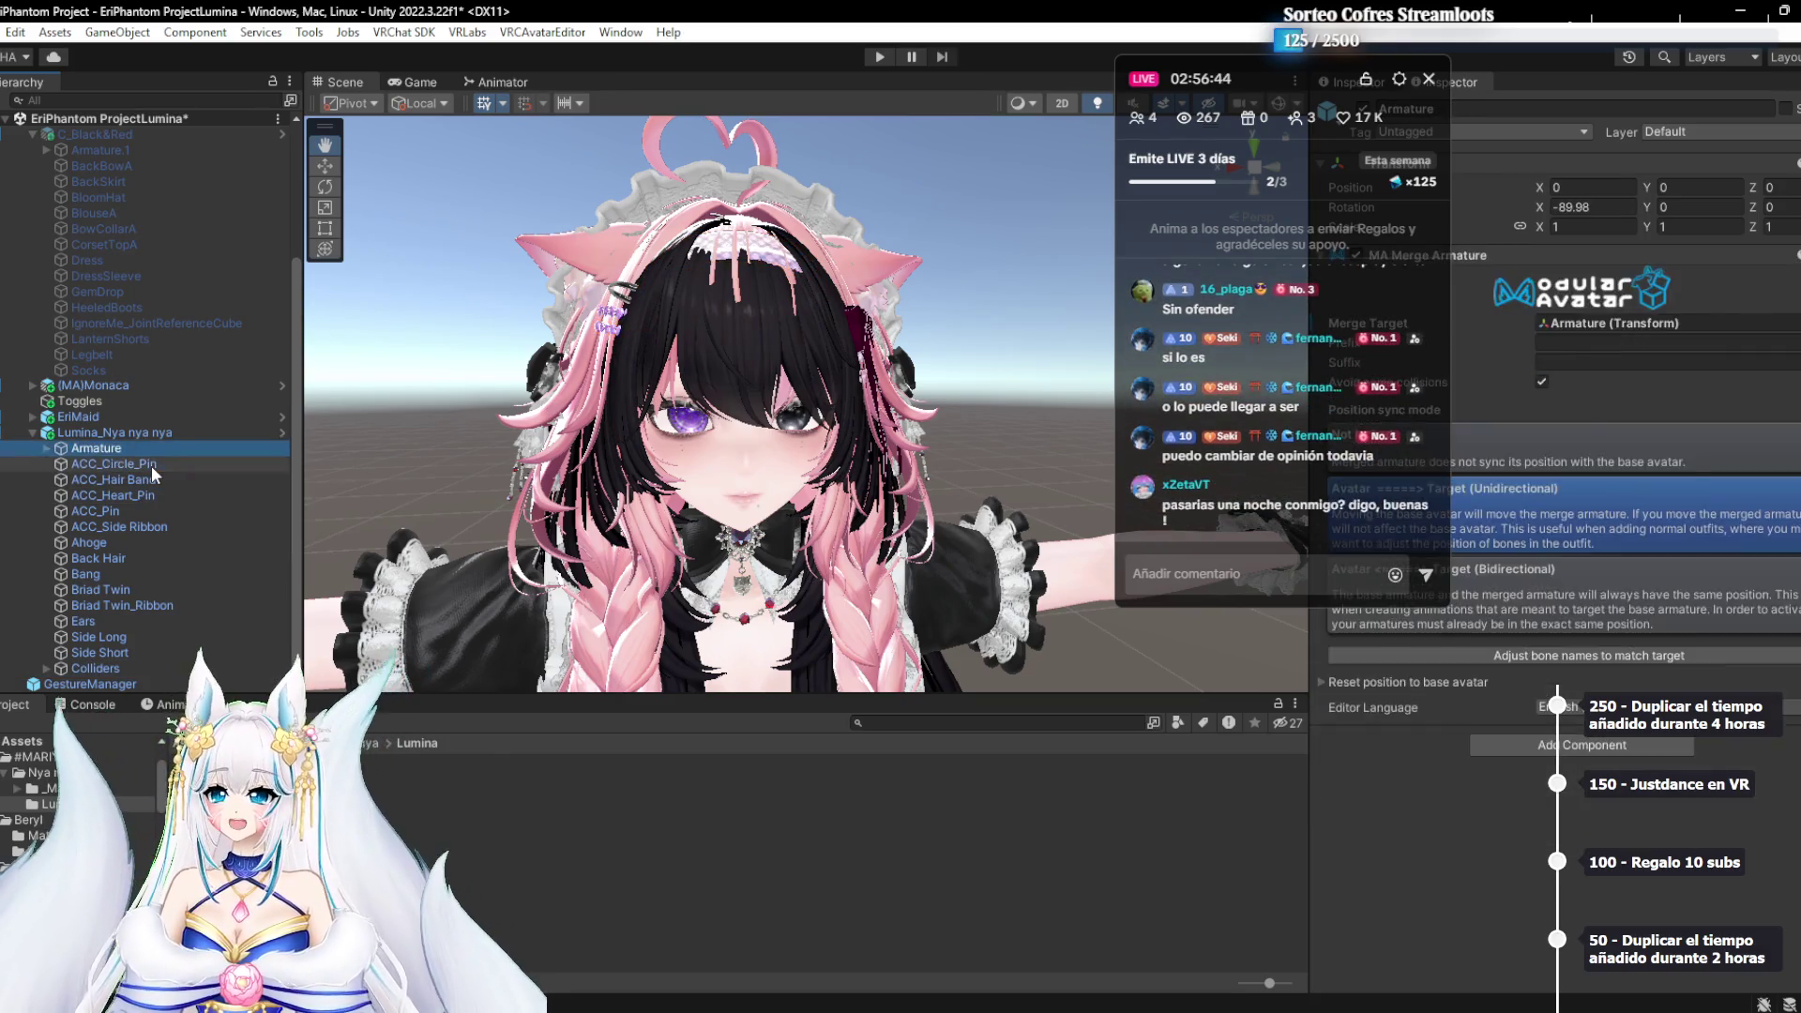
key(Down)
scroll(1433, 390, up, 2)
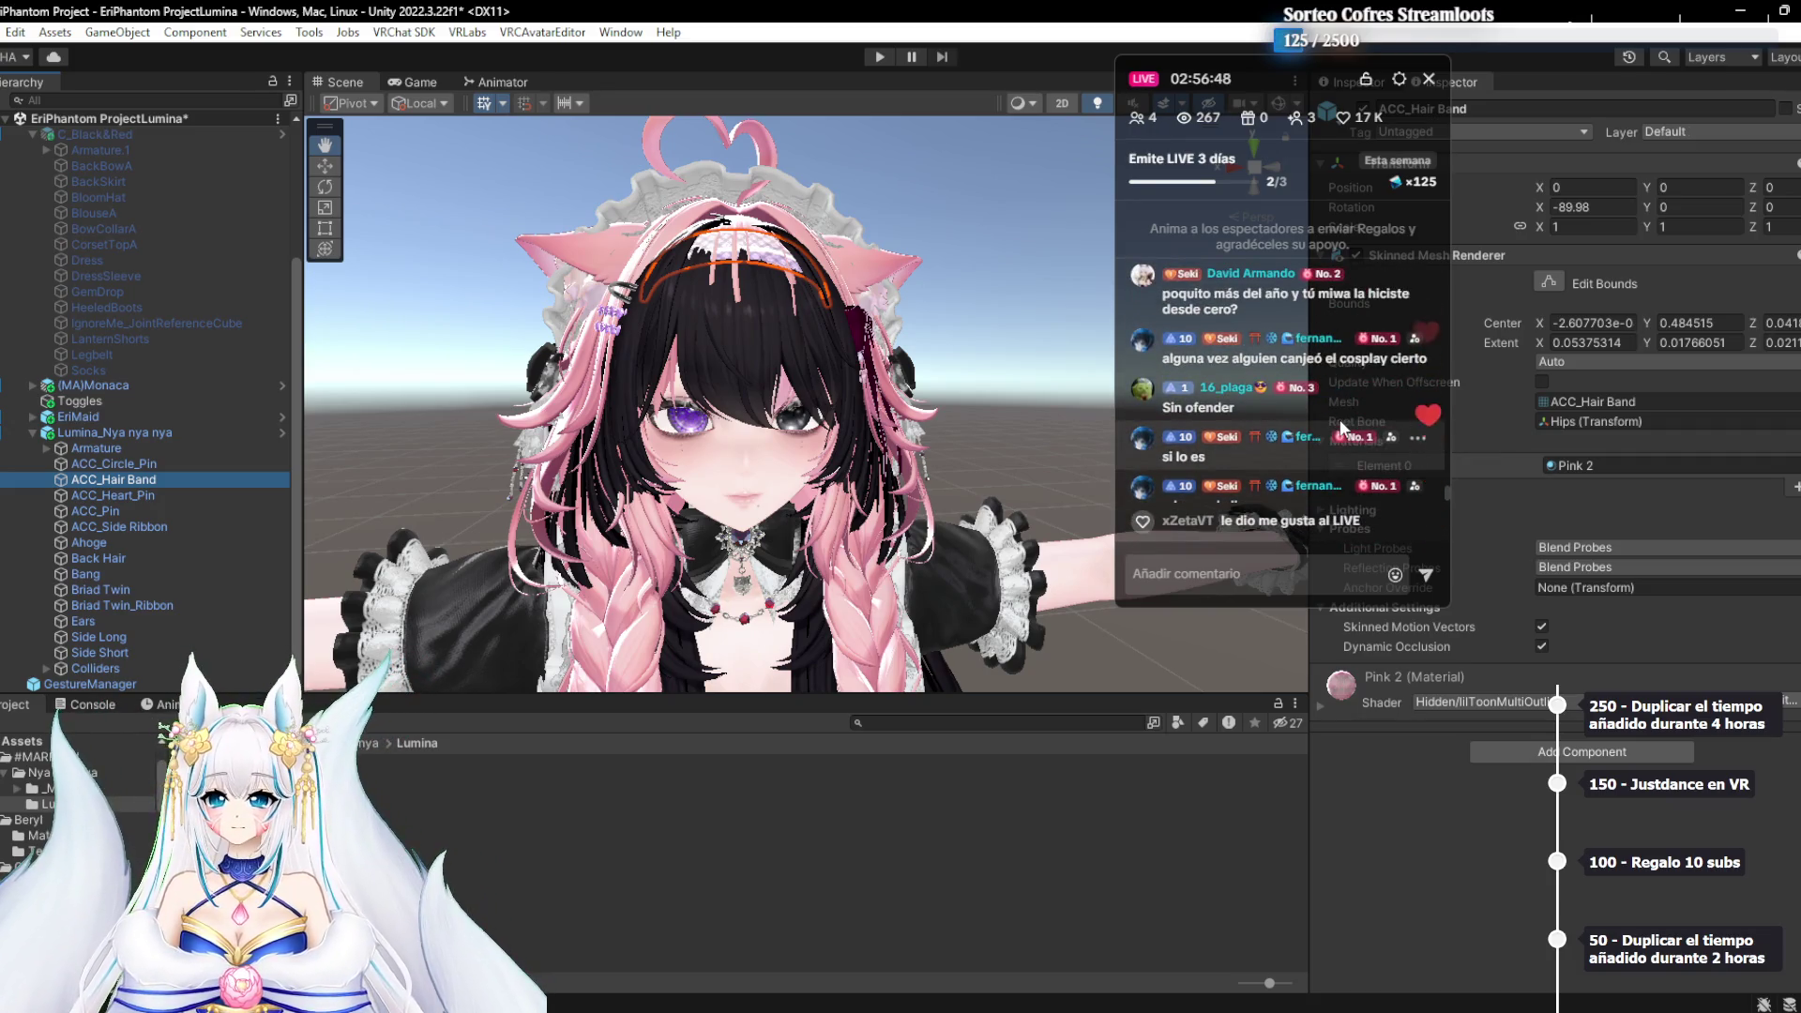
scroll(1340, 413, down, 3)
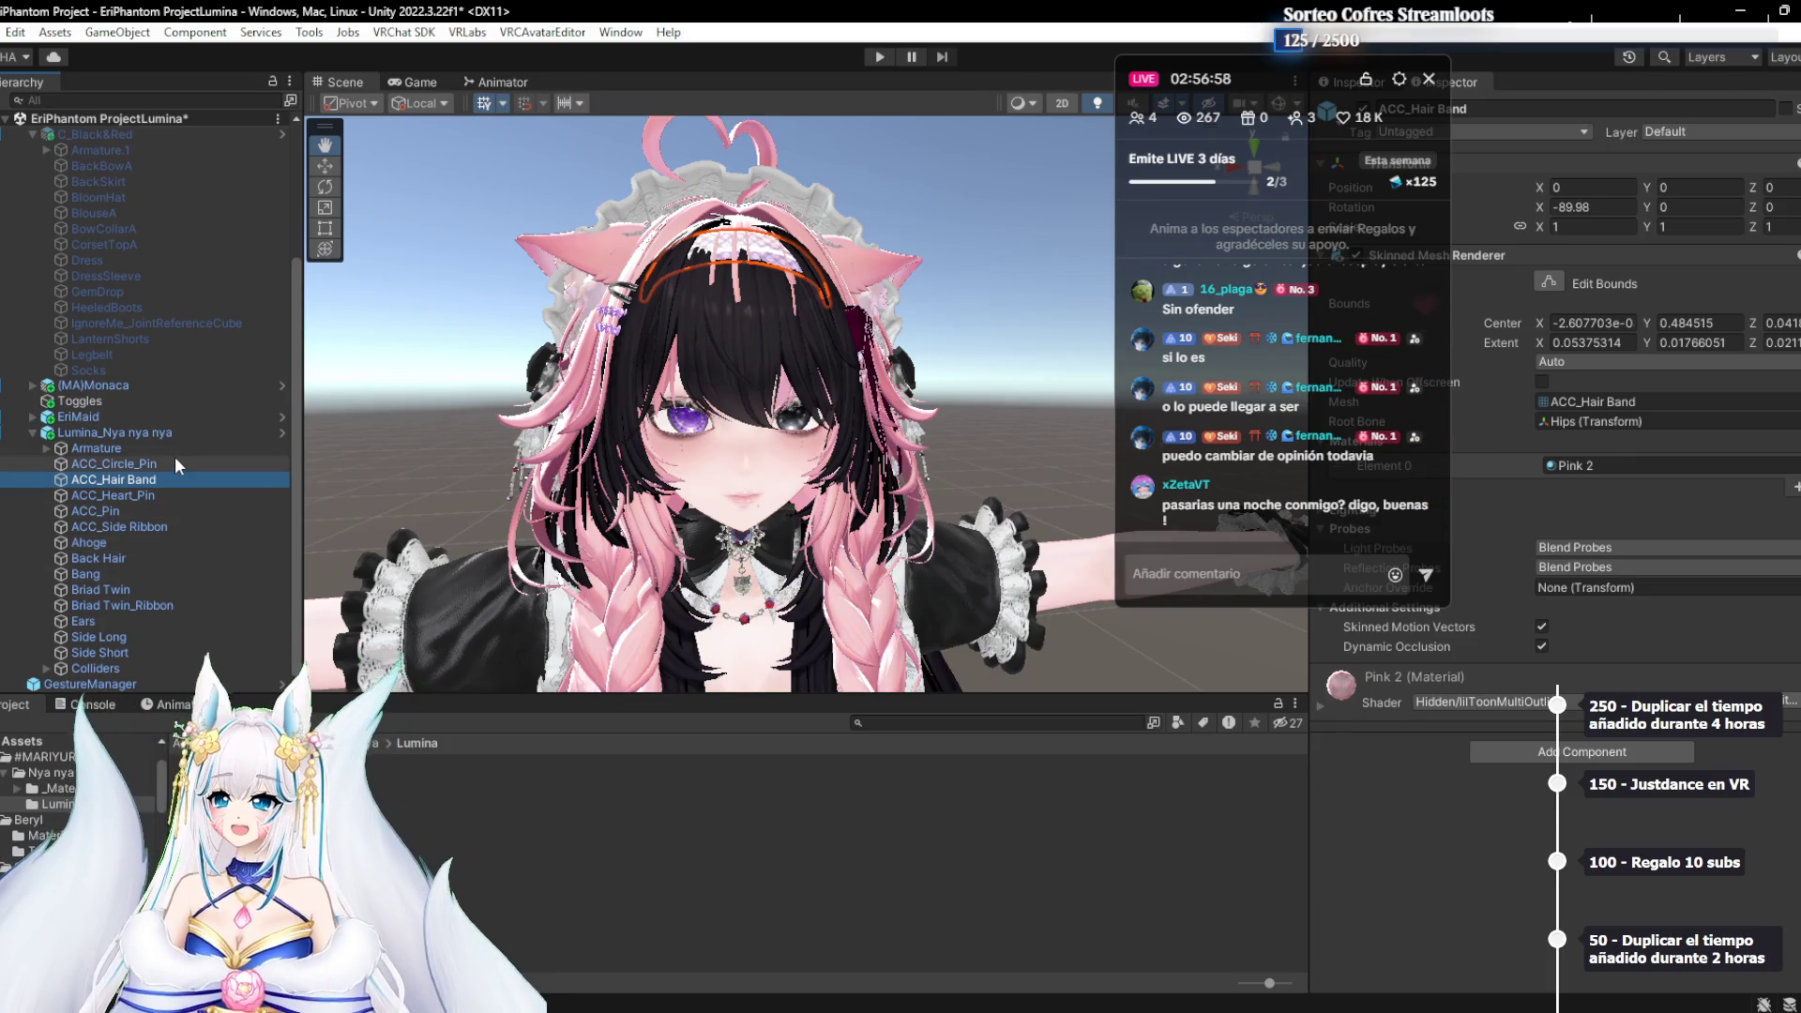
click(163, 510)
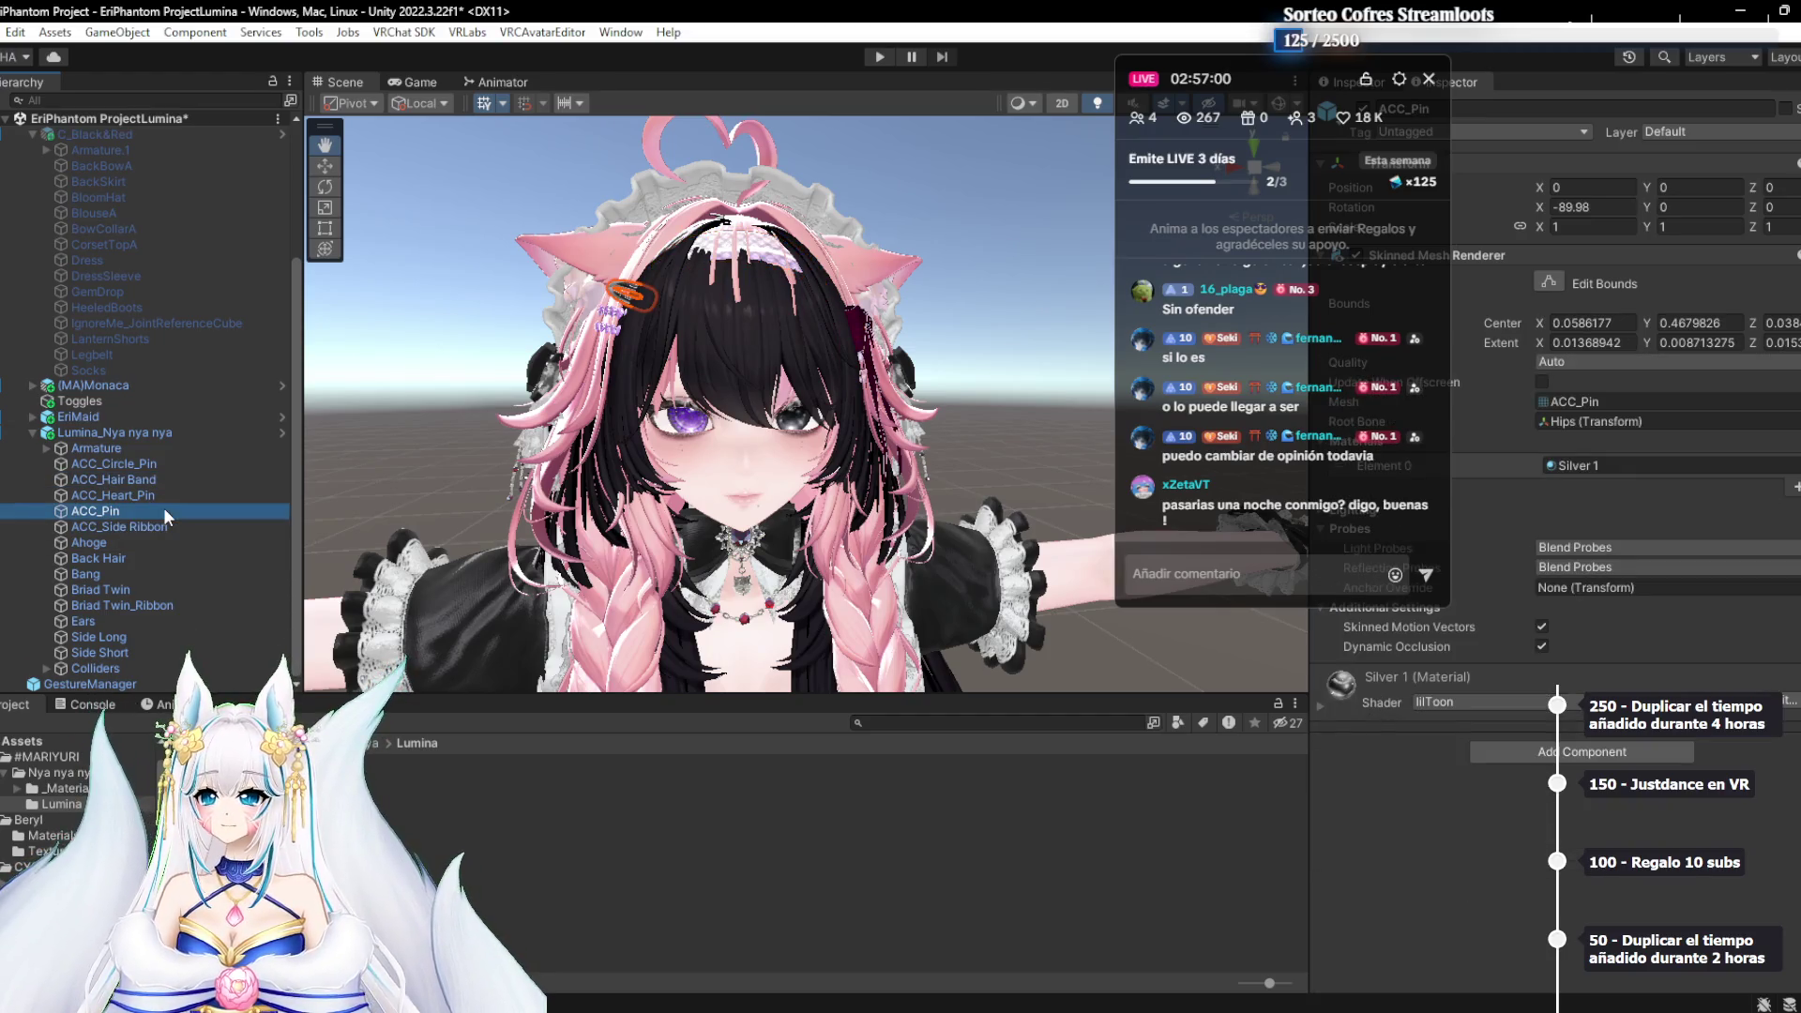
click(110, 383)
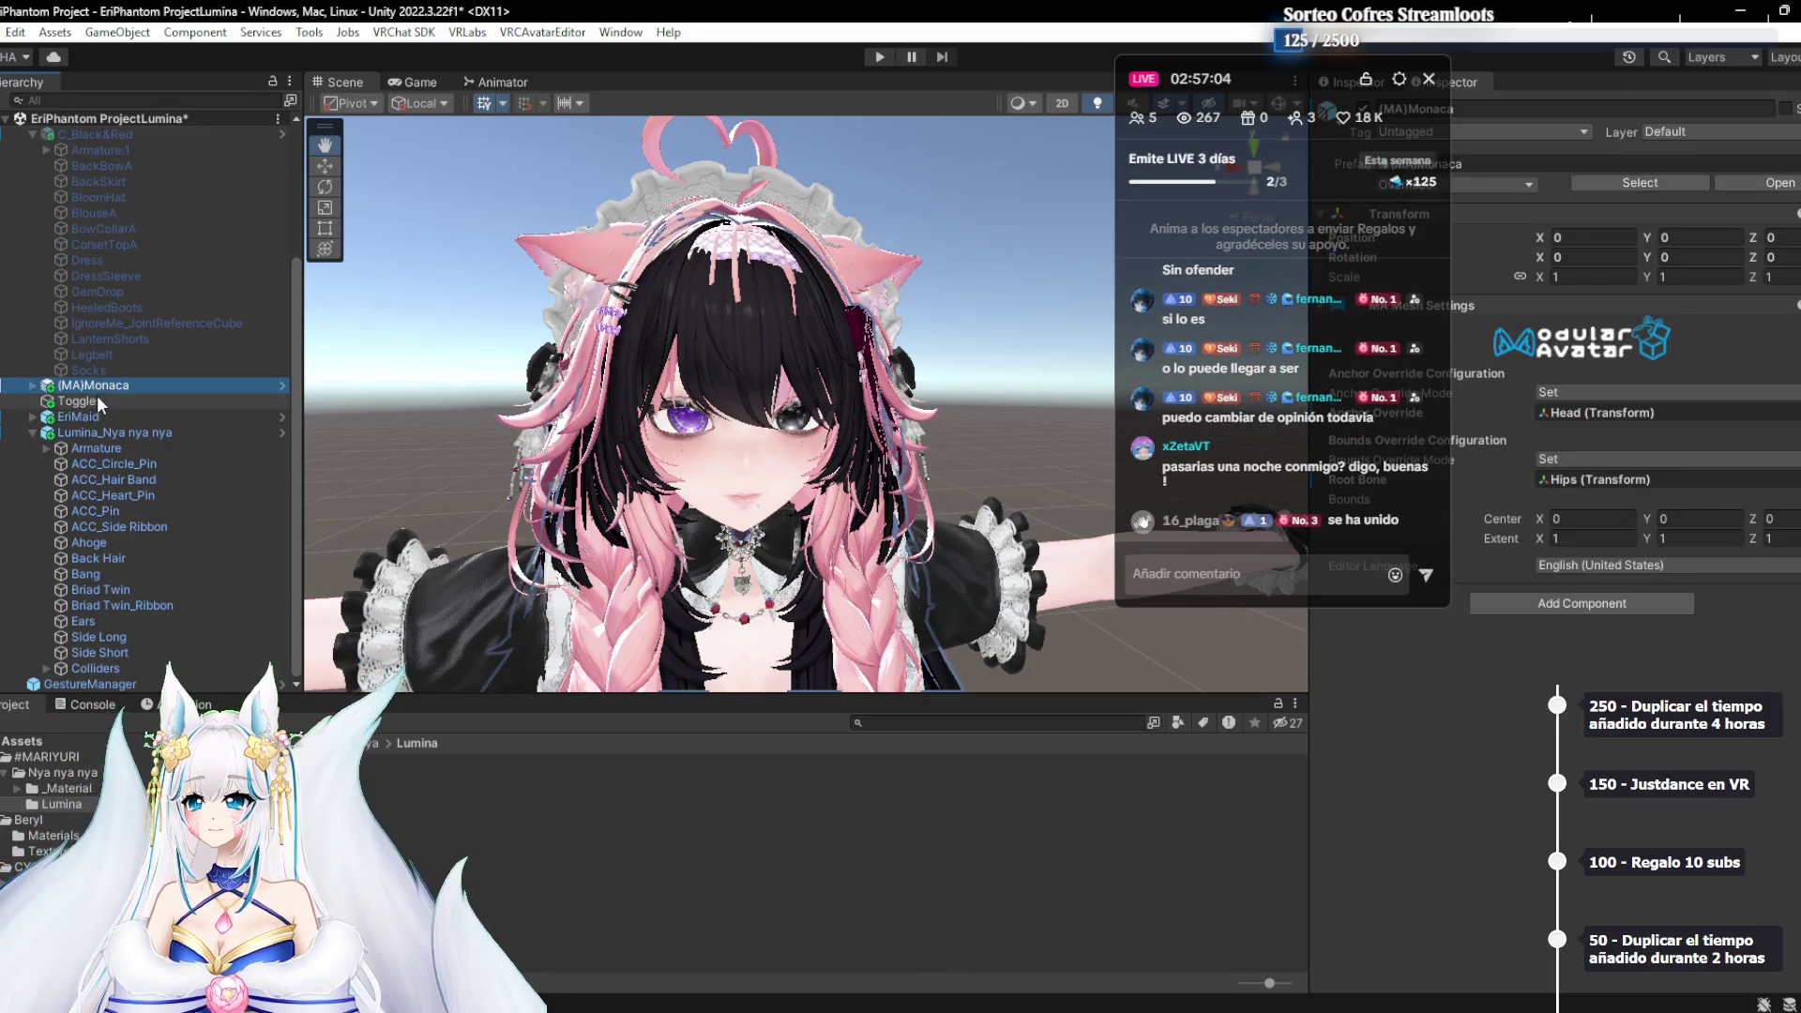
double_click(105, 398)
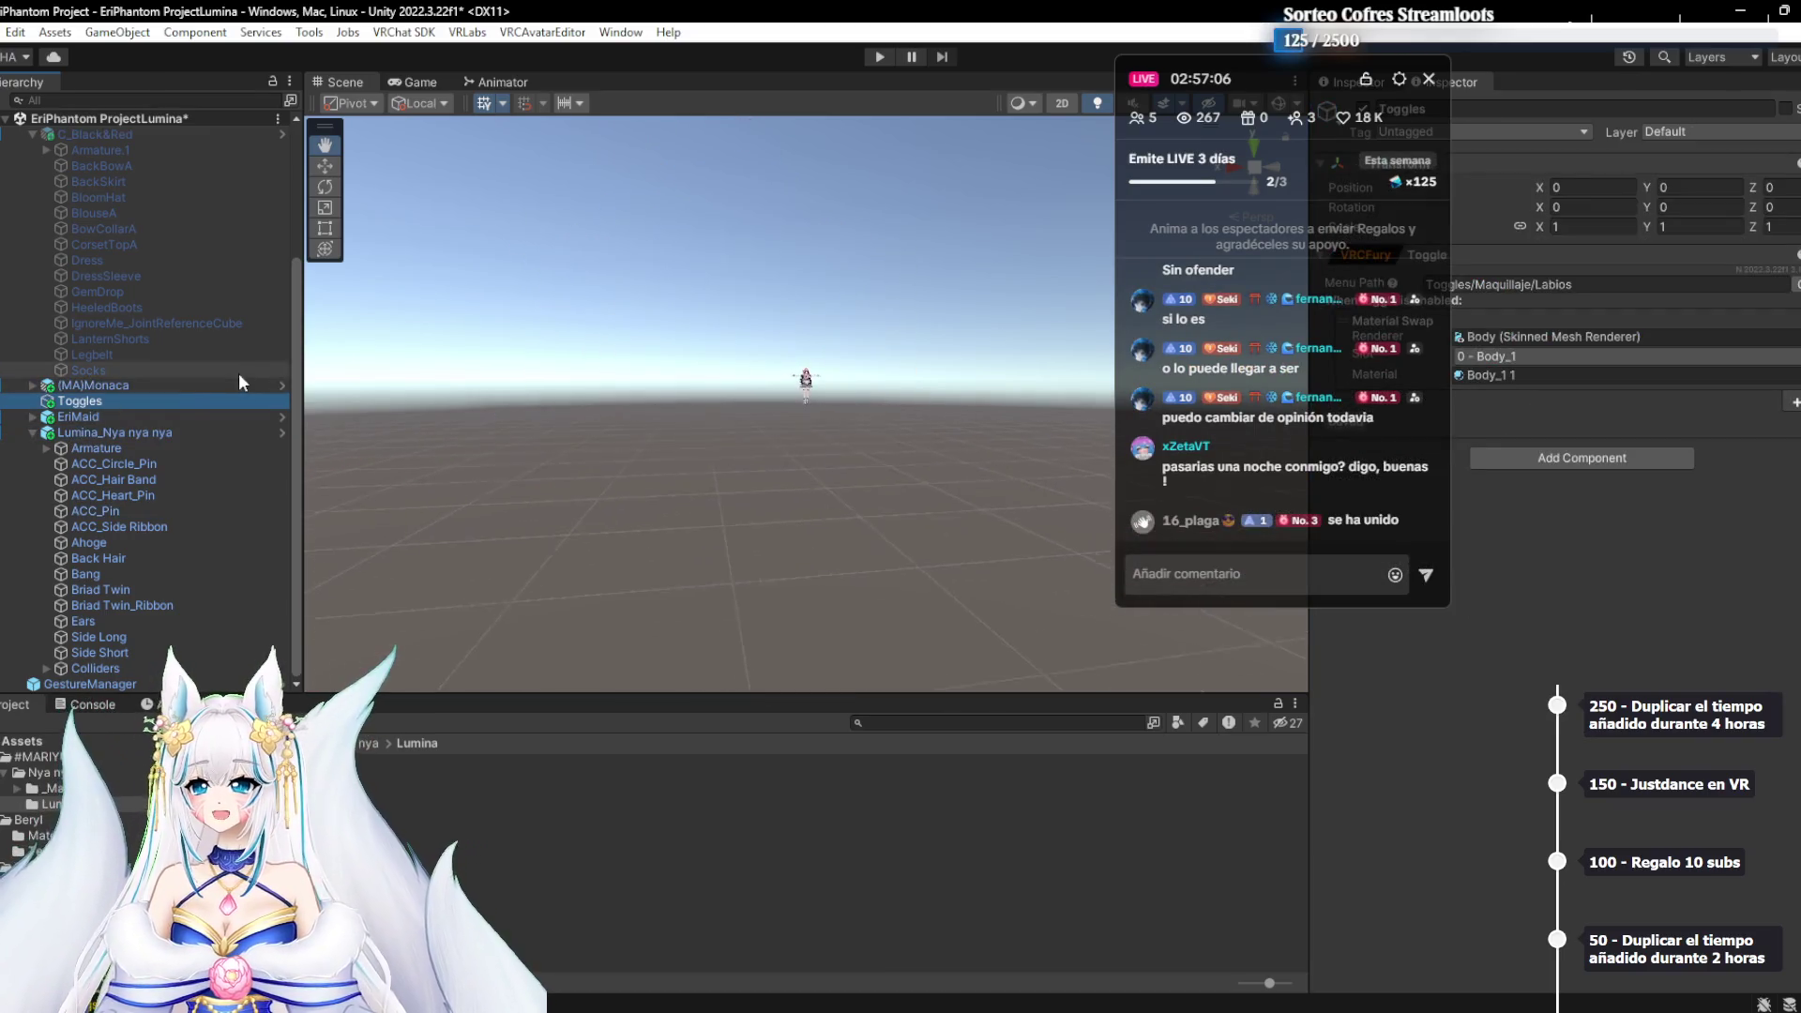
scroll(815, 270, up, 8)
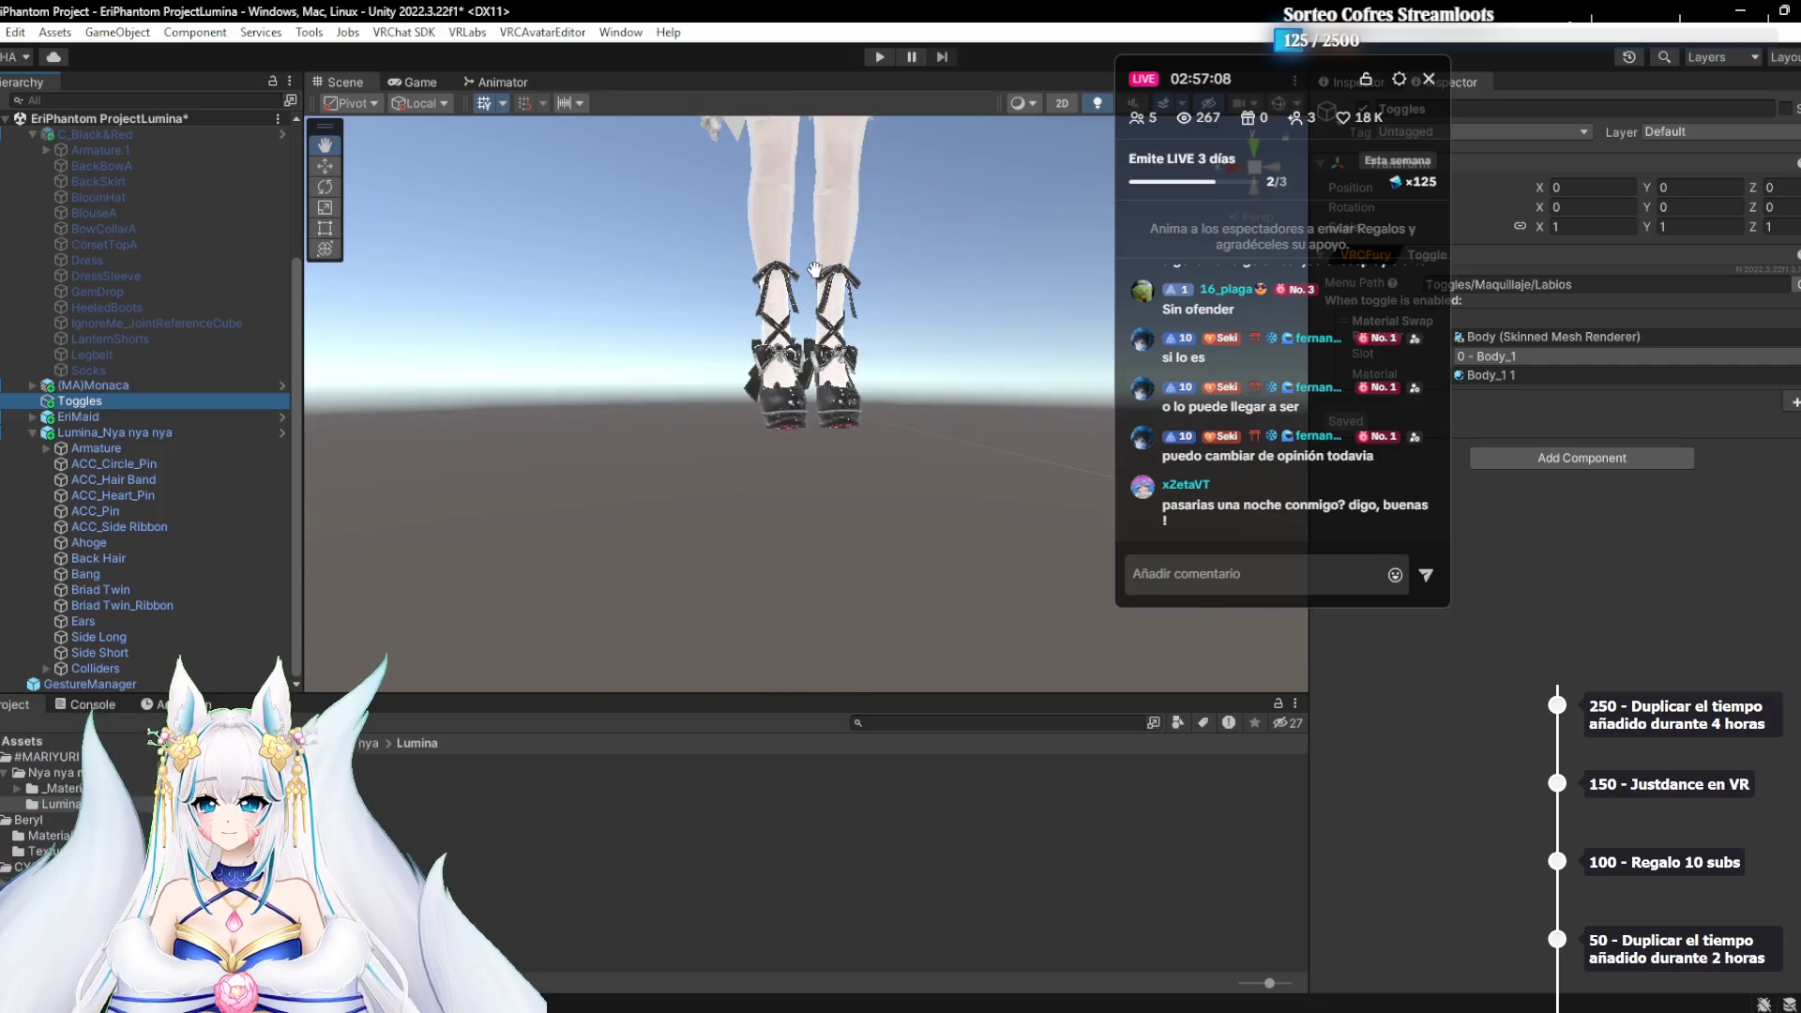
scroll(815, 271, up, 3)
drag(877, 397, 879, 256)
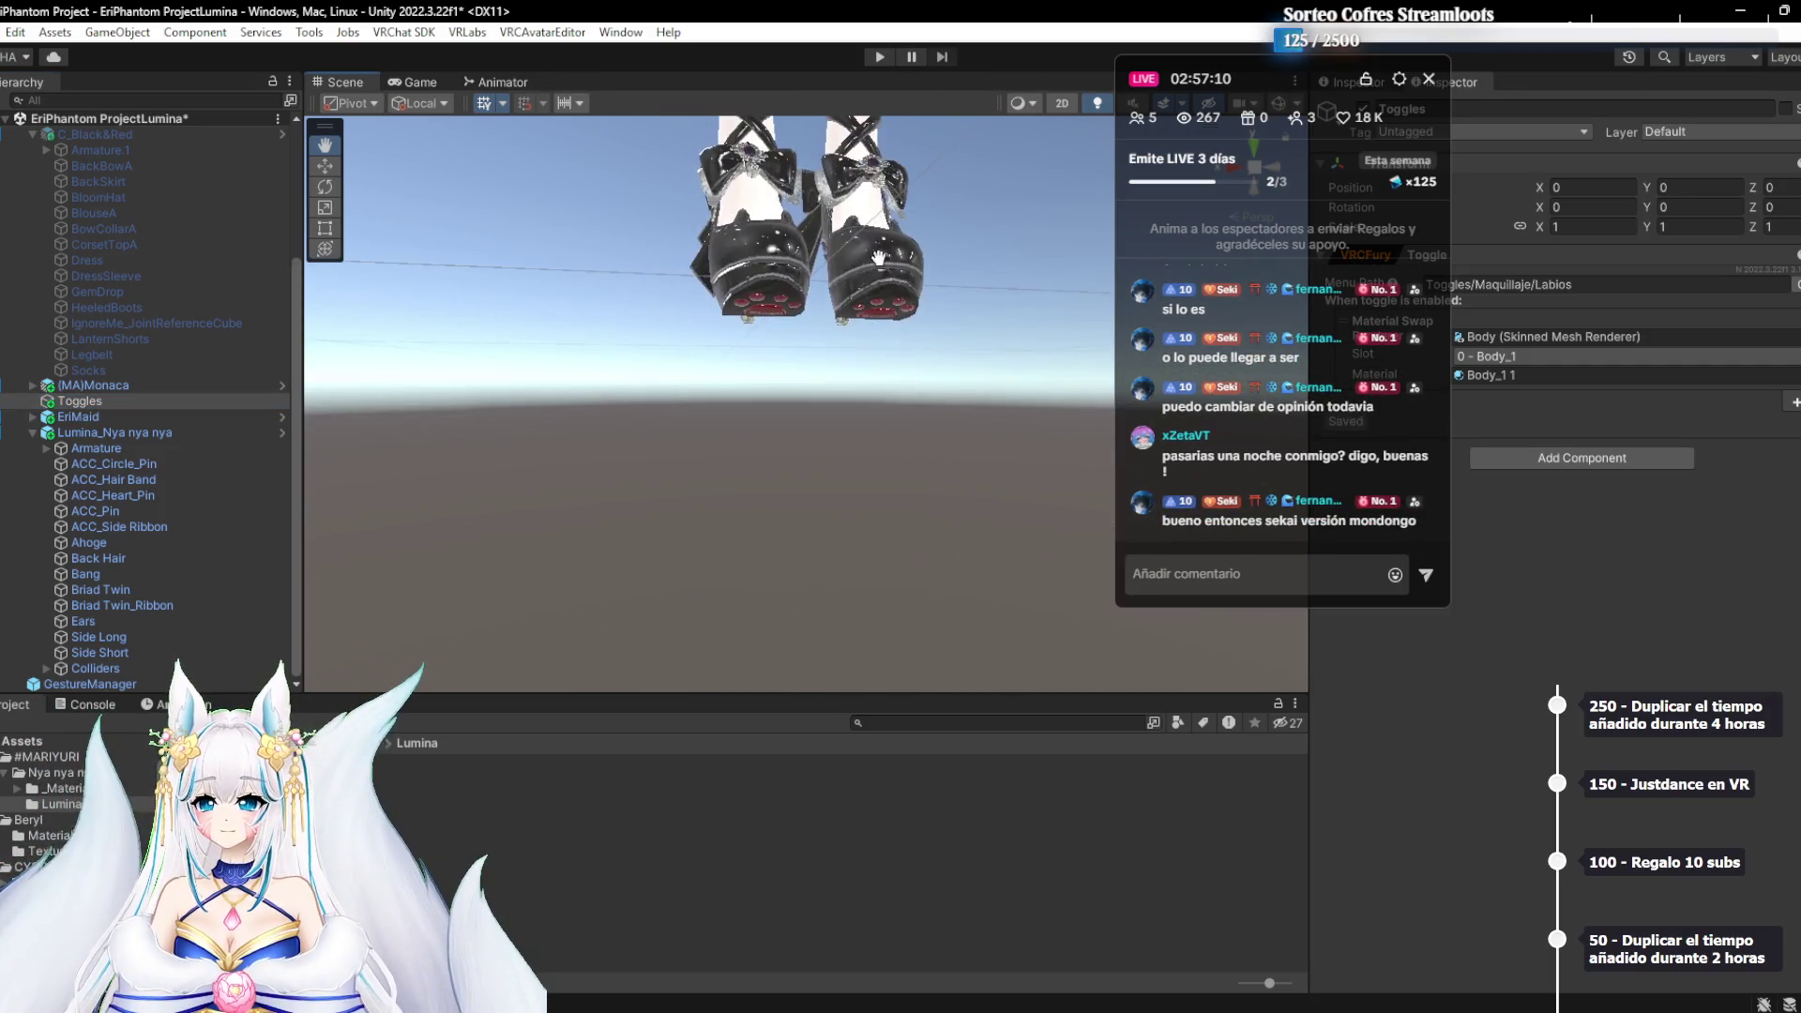
drag(855, 456, 859, 331)
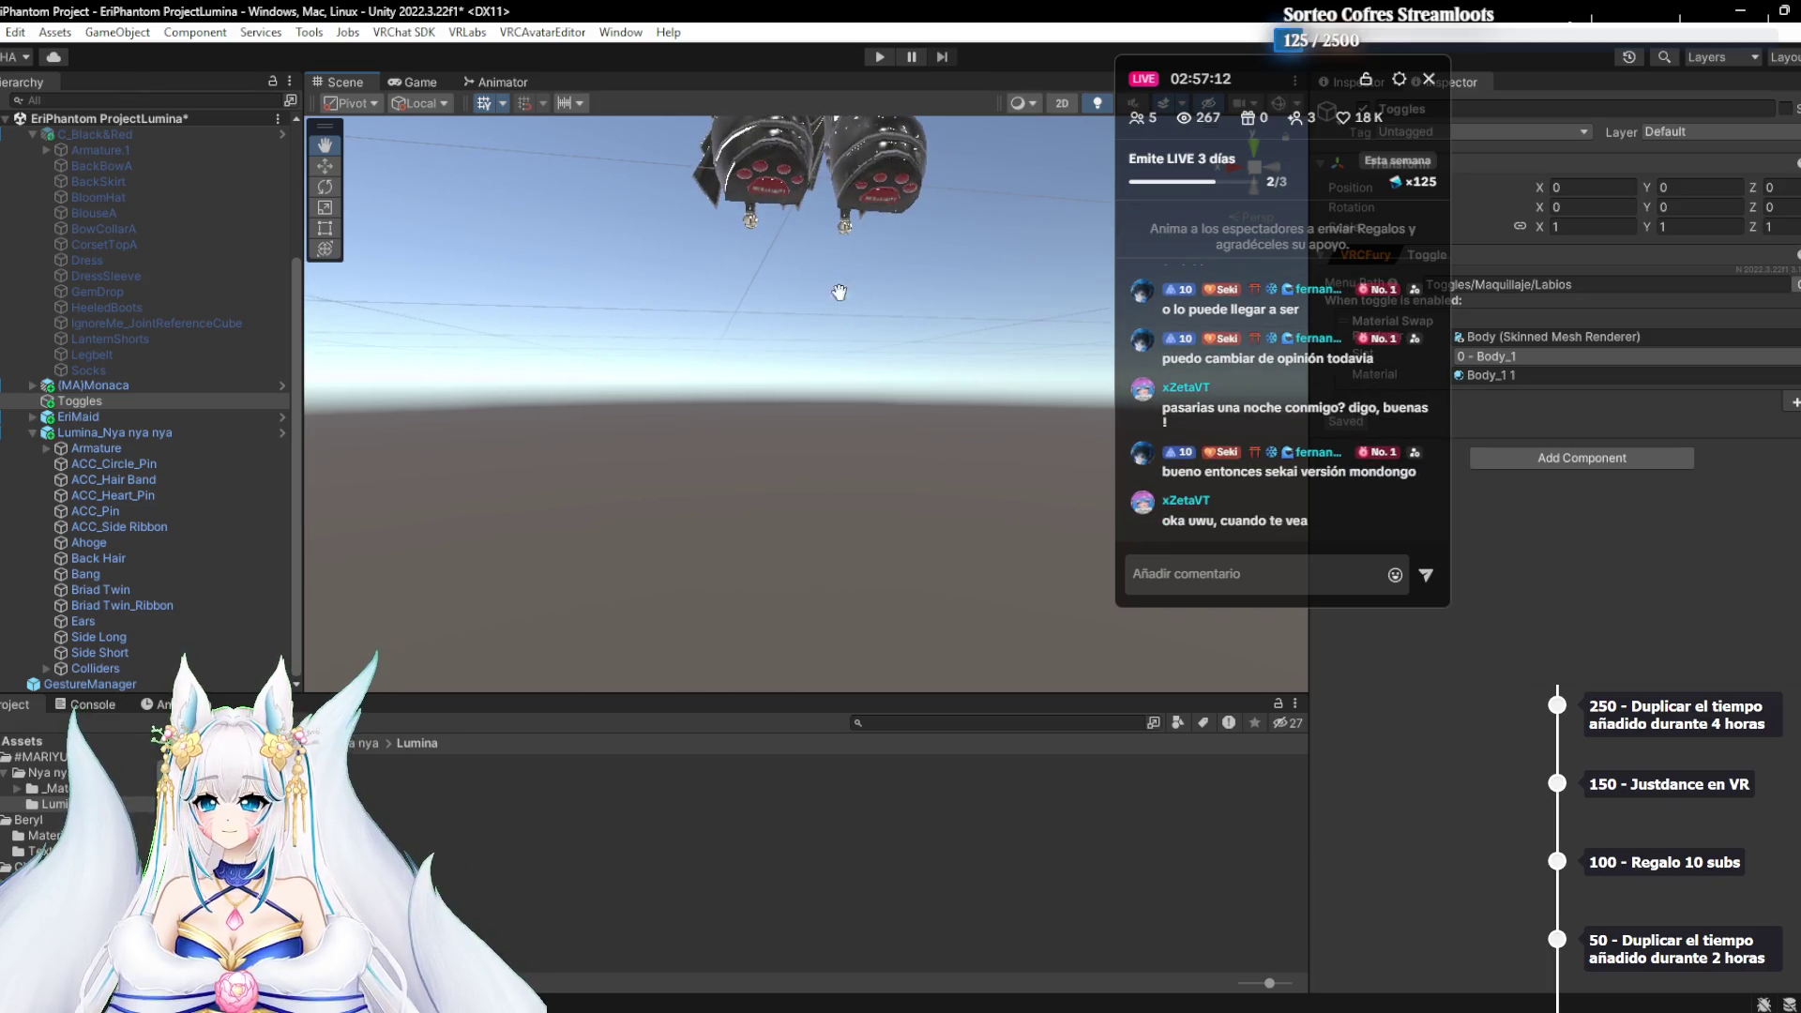
scroll(839, 292, up, 5)
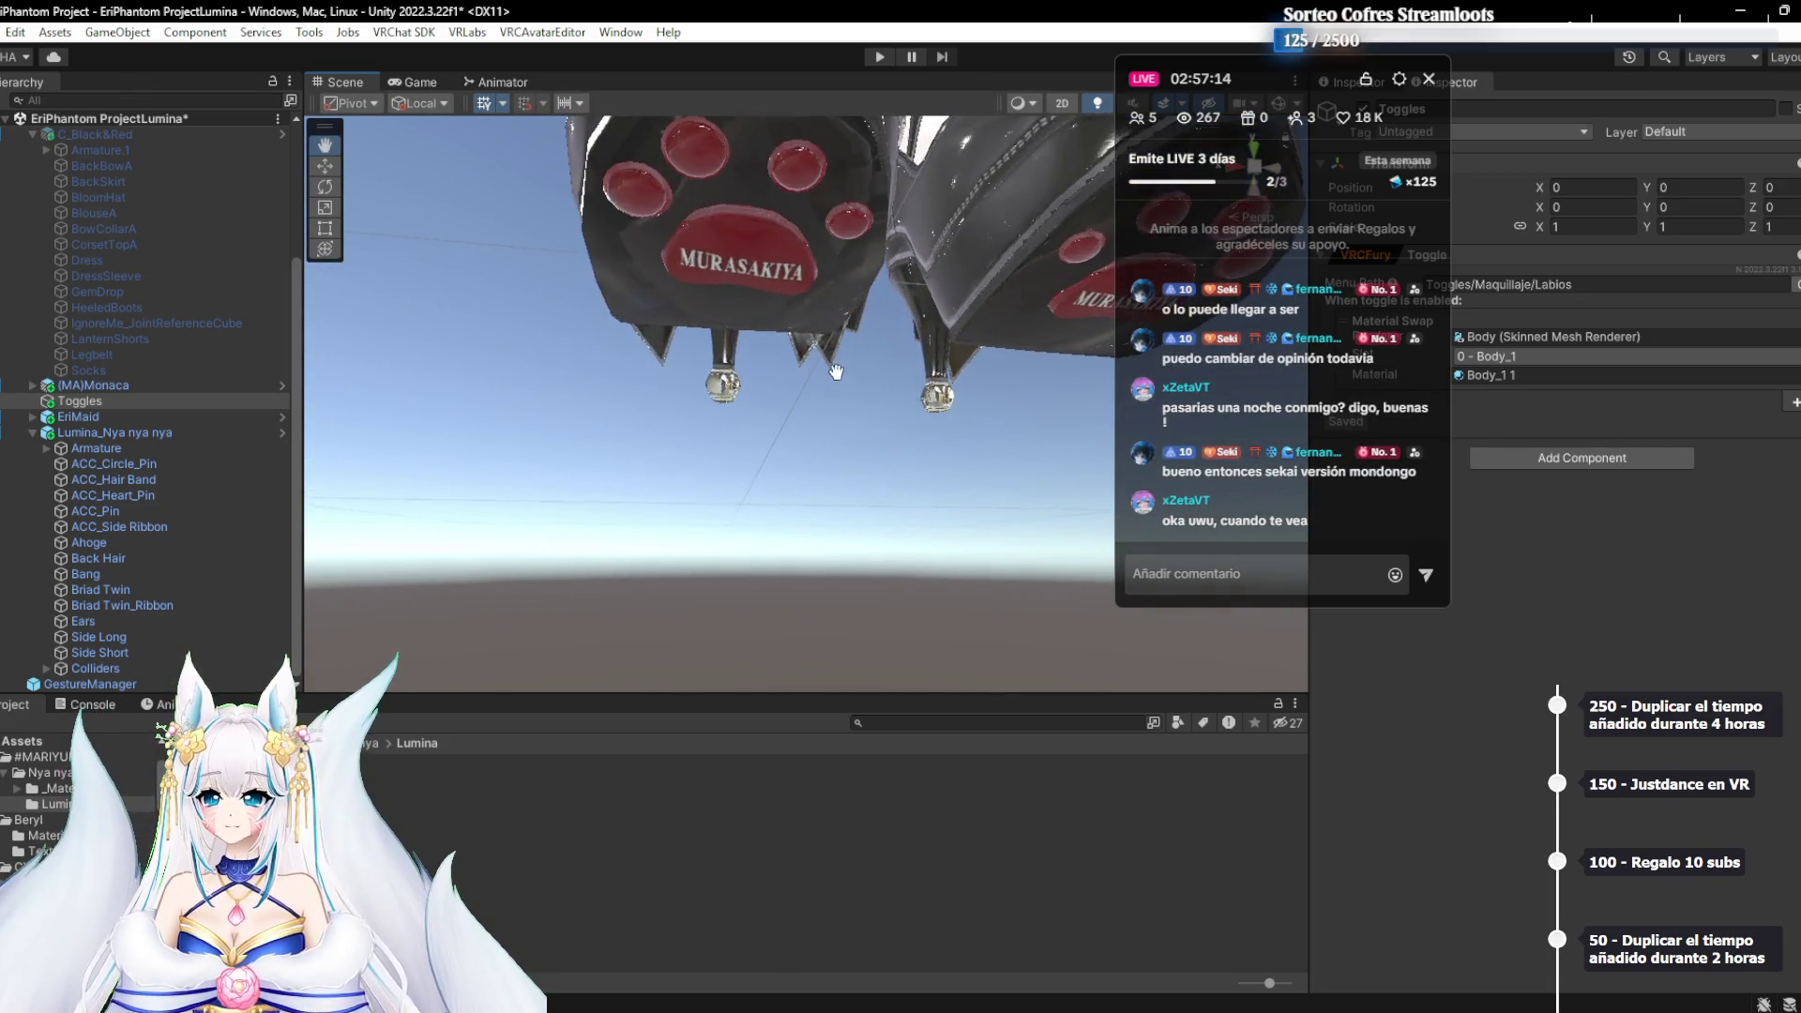
scroll(836, 372, up, 3)
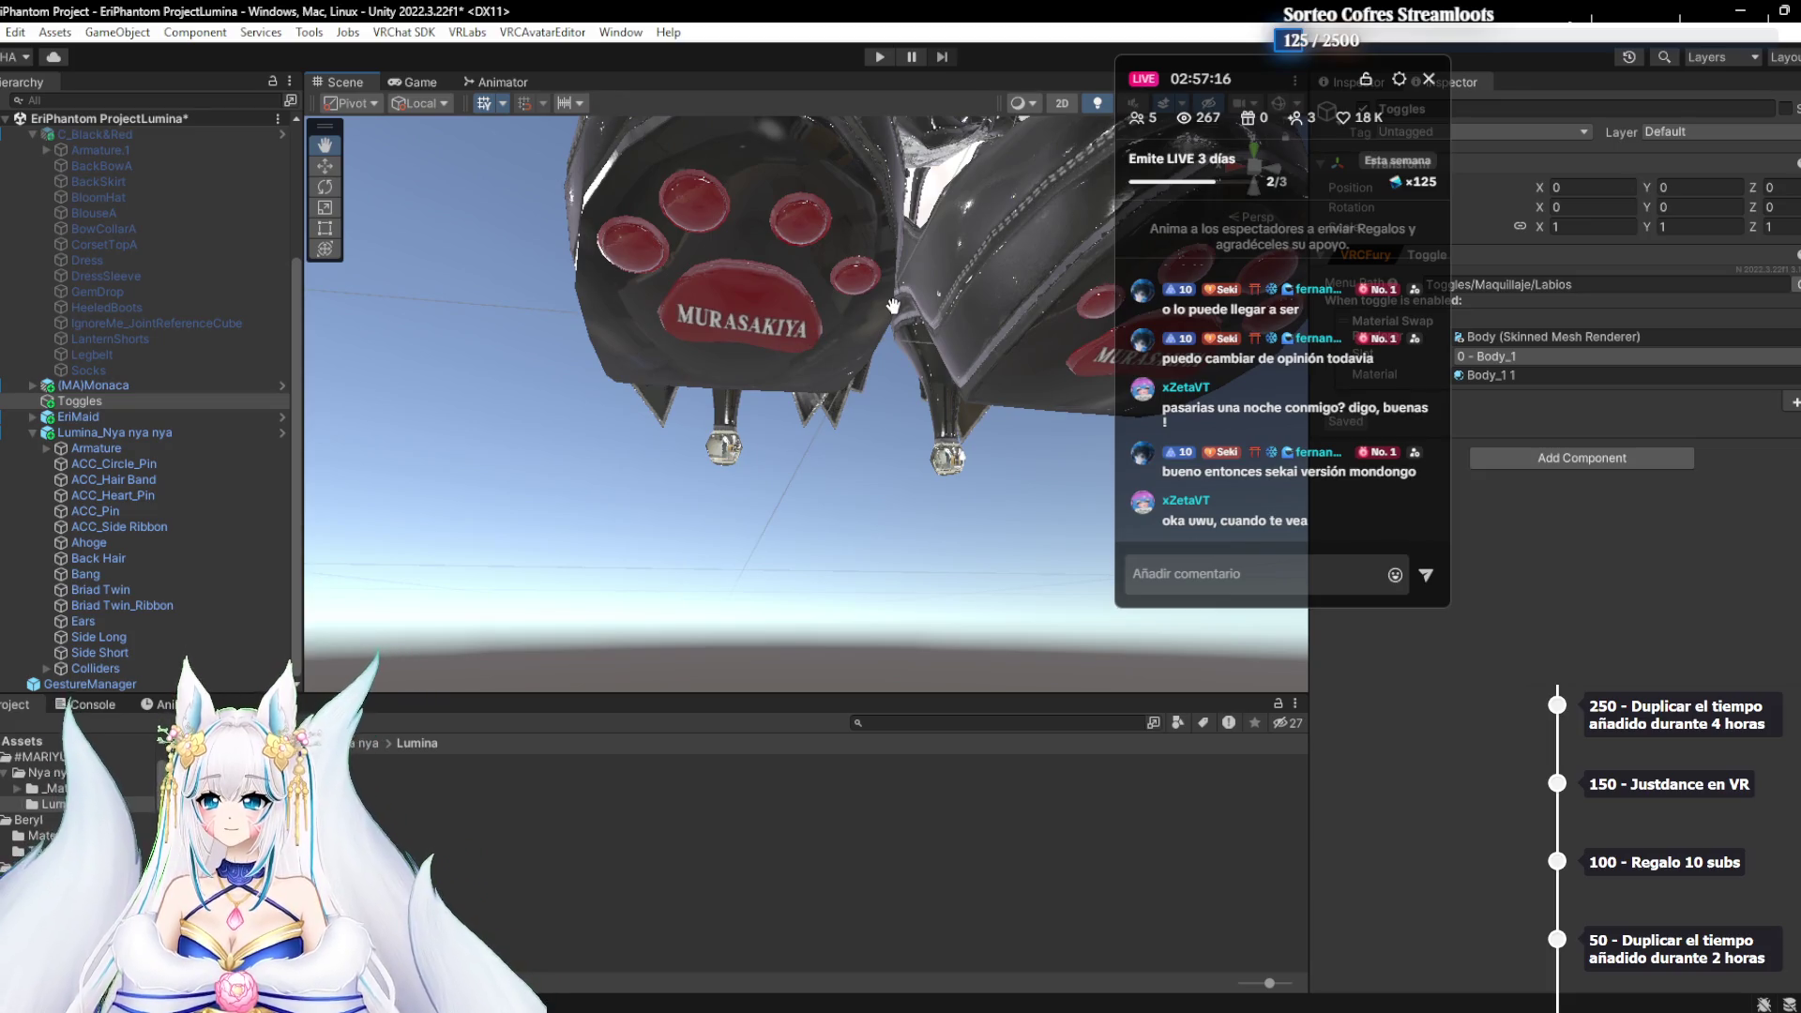
scroll(893, 306, down, 5)
drag(845, 216, 893, 451)
scroll(893, 451, up, 4)
scroll(893, 451, up, 3)
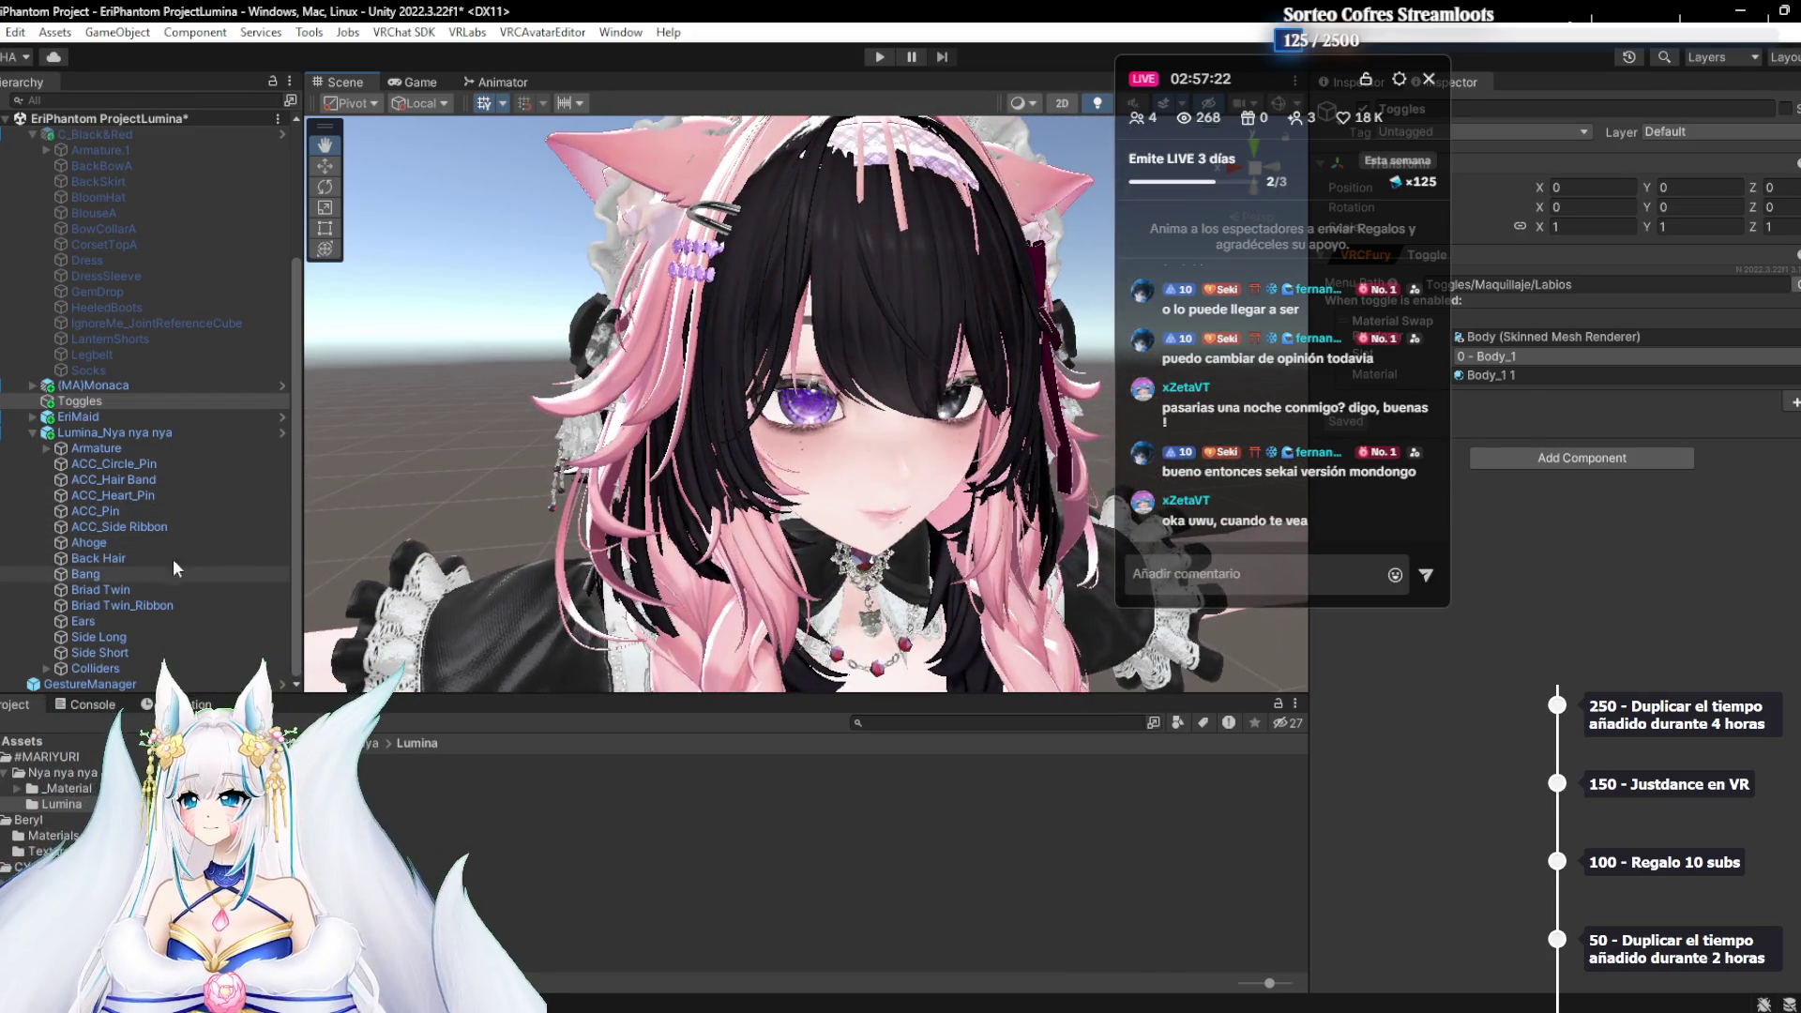
mouse_move(981, 267)
mouse_down()
mouse_move(929, 309)
mouse_move(976, 244)
mouse_up()
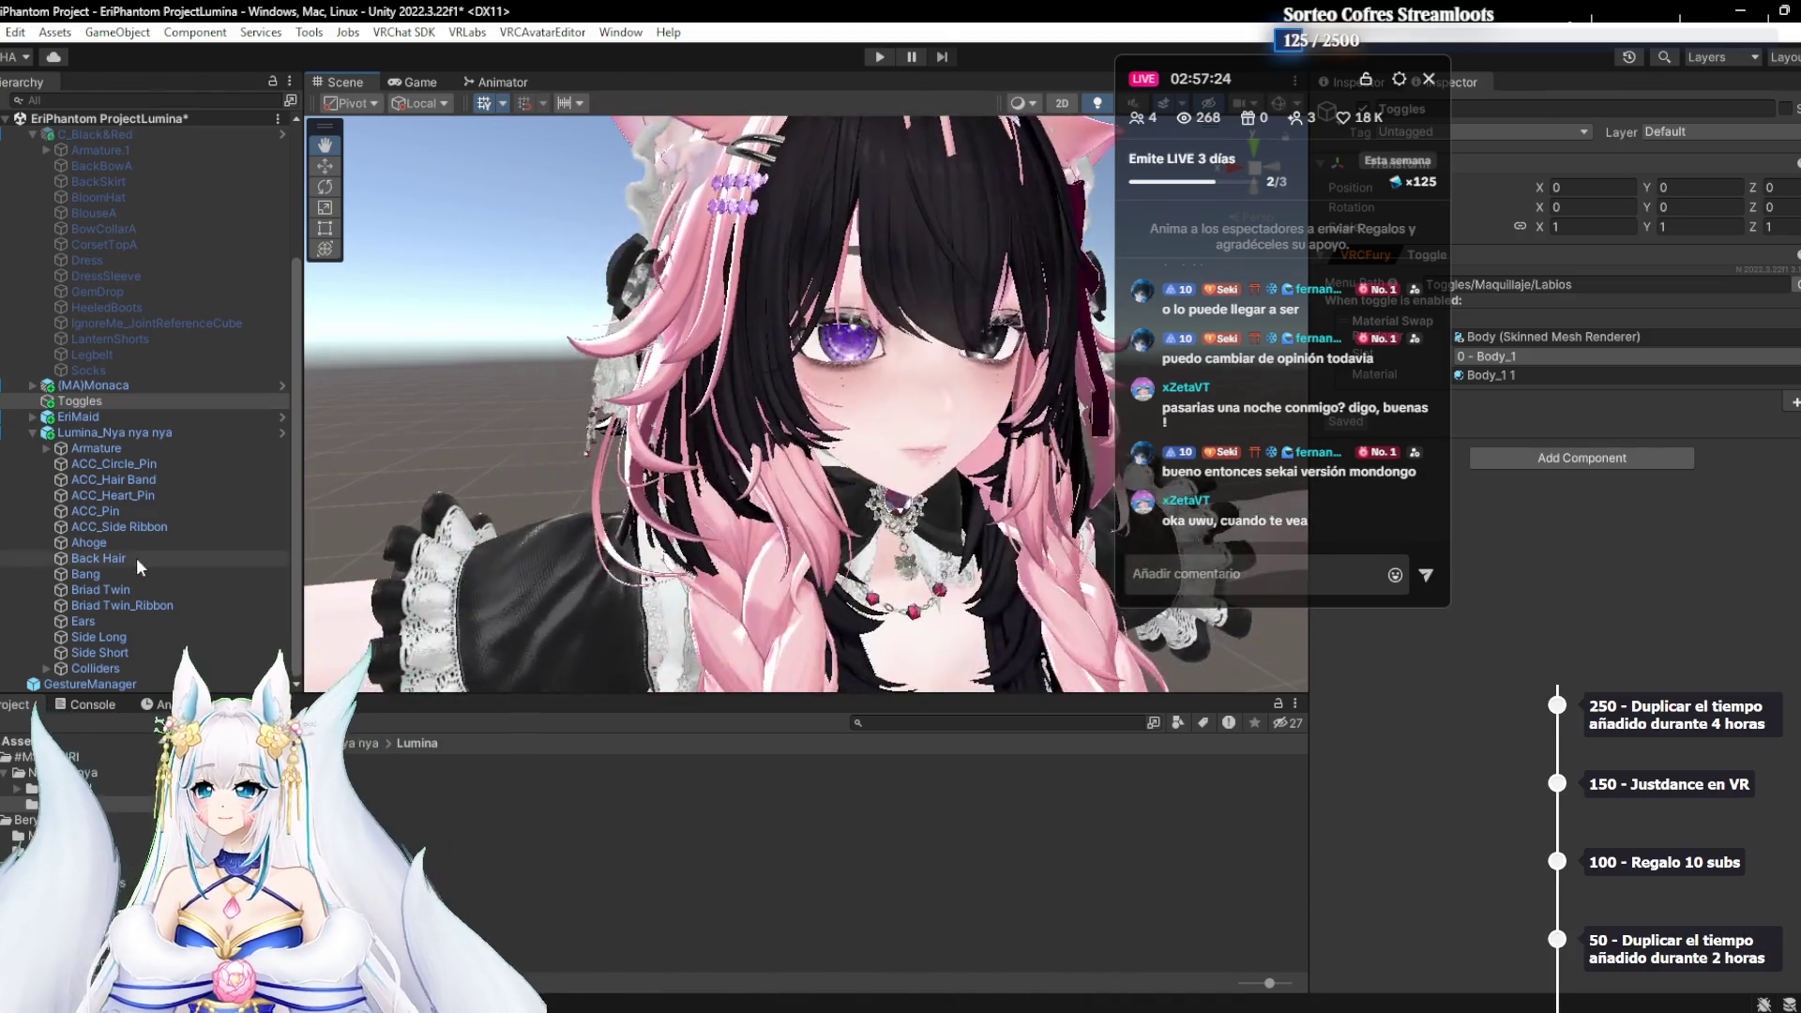
Delete the Ears mesh from the Nya nya nya hair
click(91, 635)
key(f)
click(77, 621)
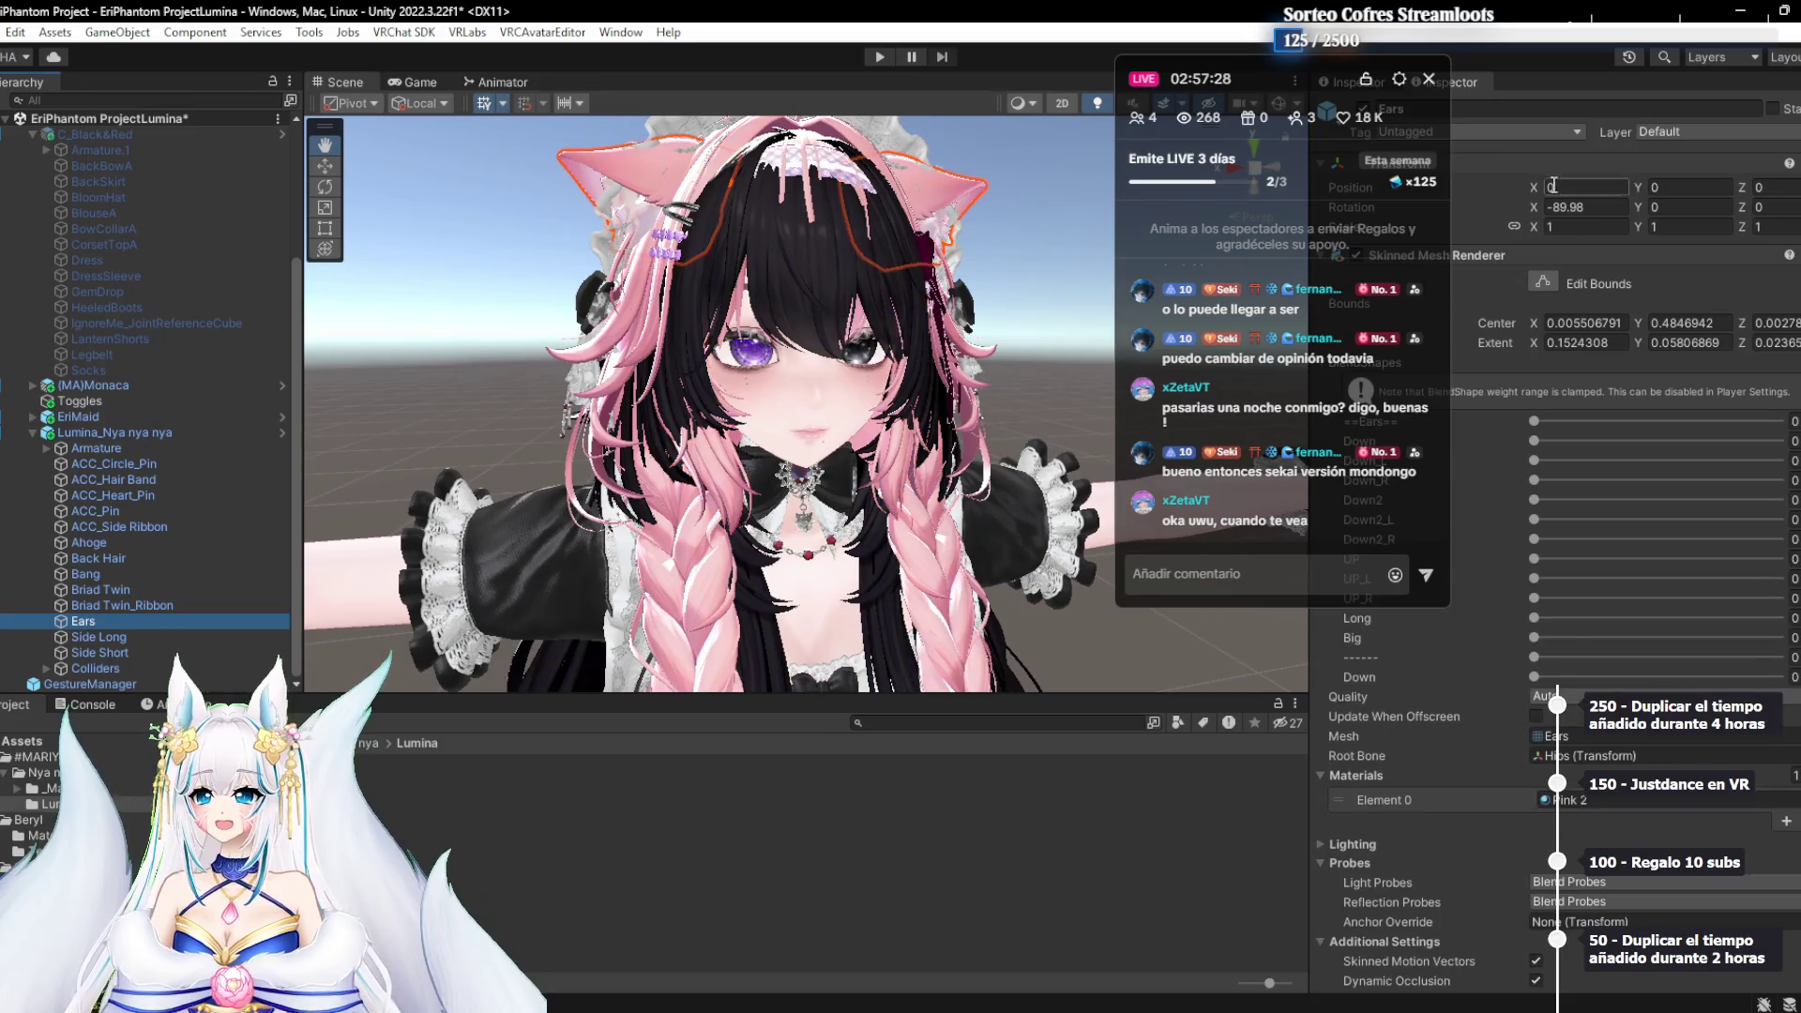
drag(1348, 75, 1119, 137)
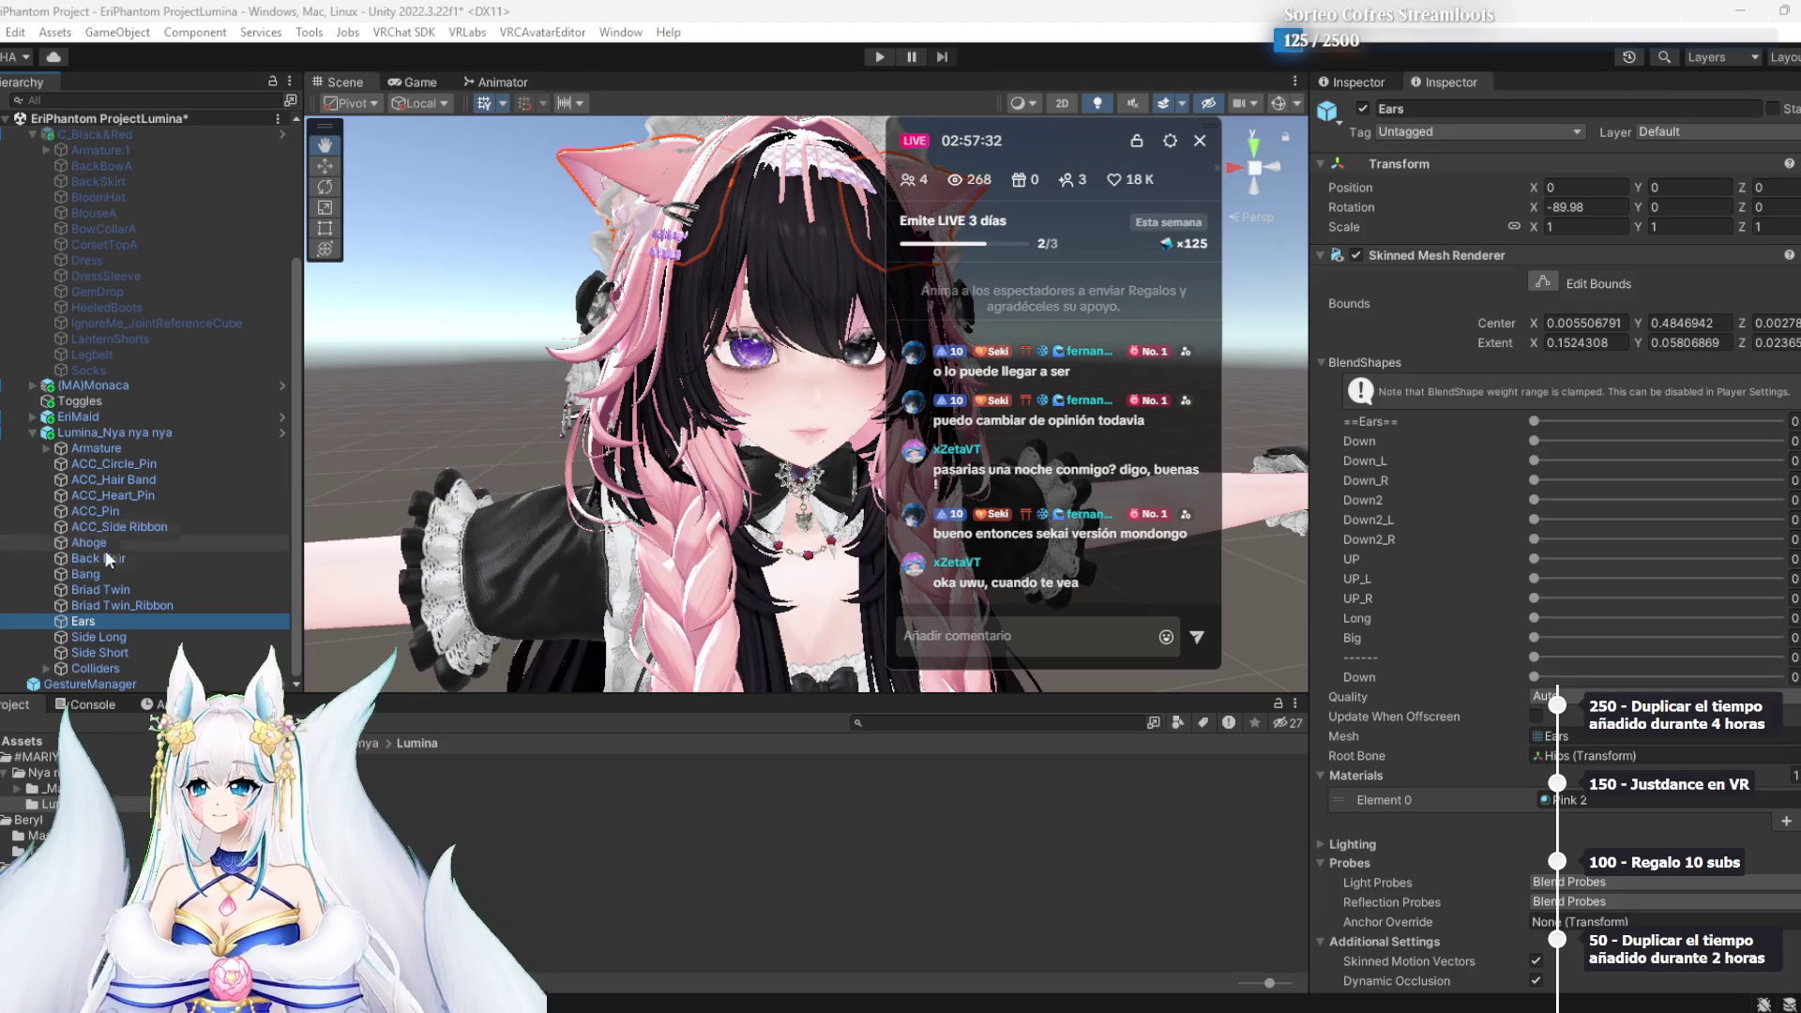
key(Delete)
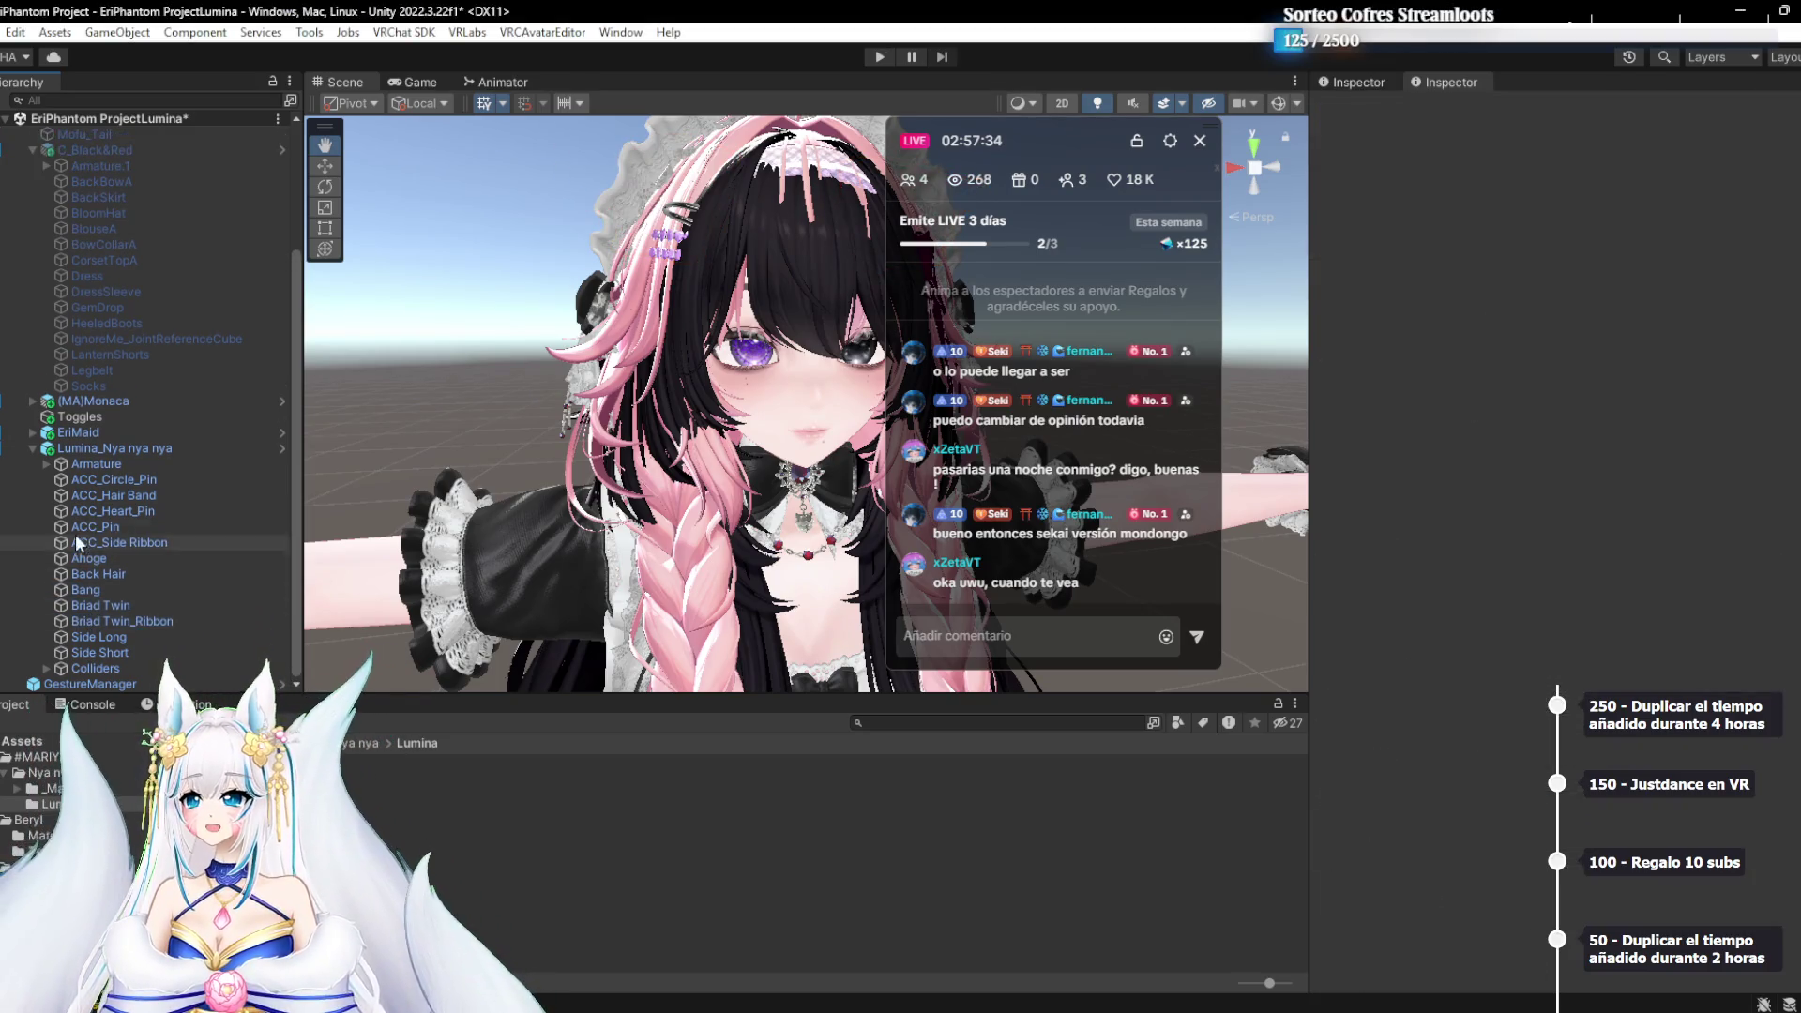
Delete the ==Ears== bone under Armature > Hips > Spine > Chest > Neck > Head > Mariyuri
click(46, 464)
click(60, 480)
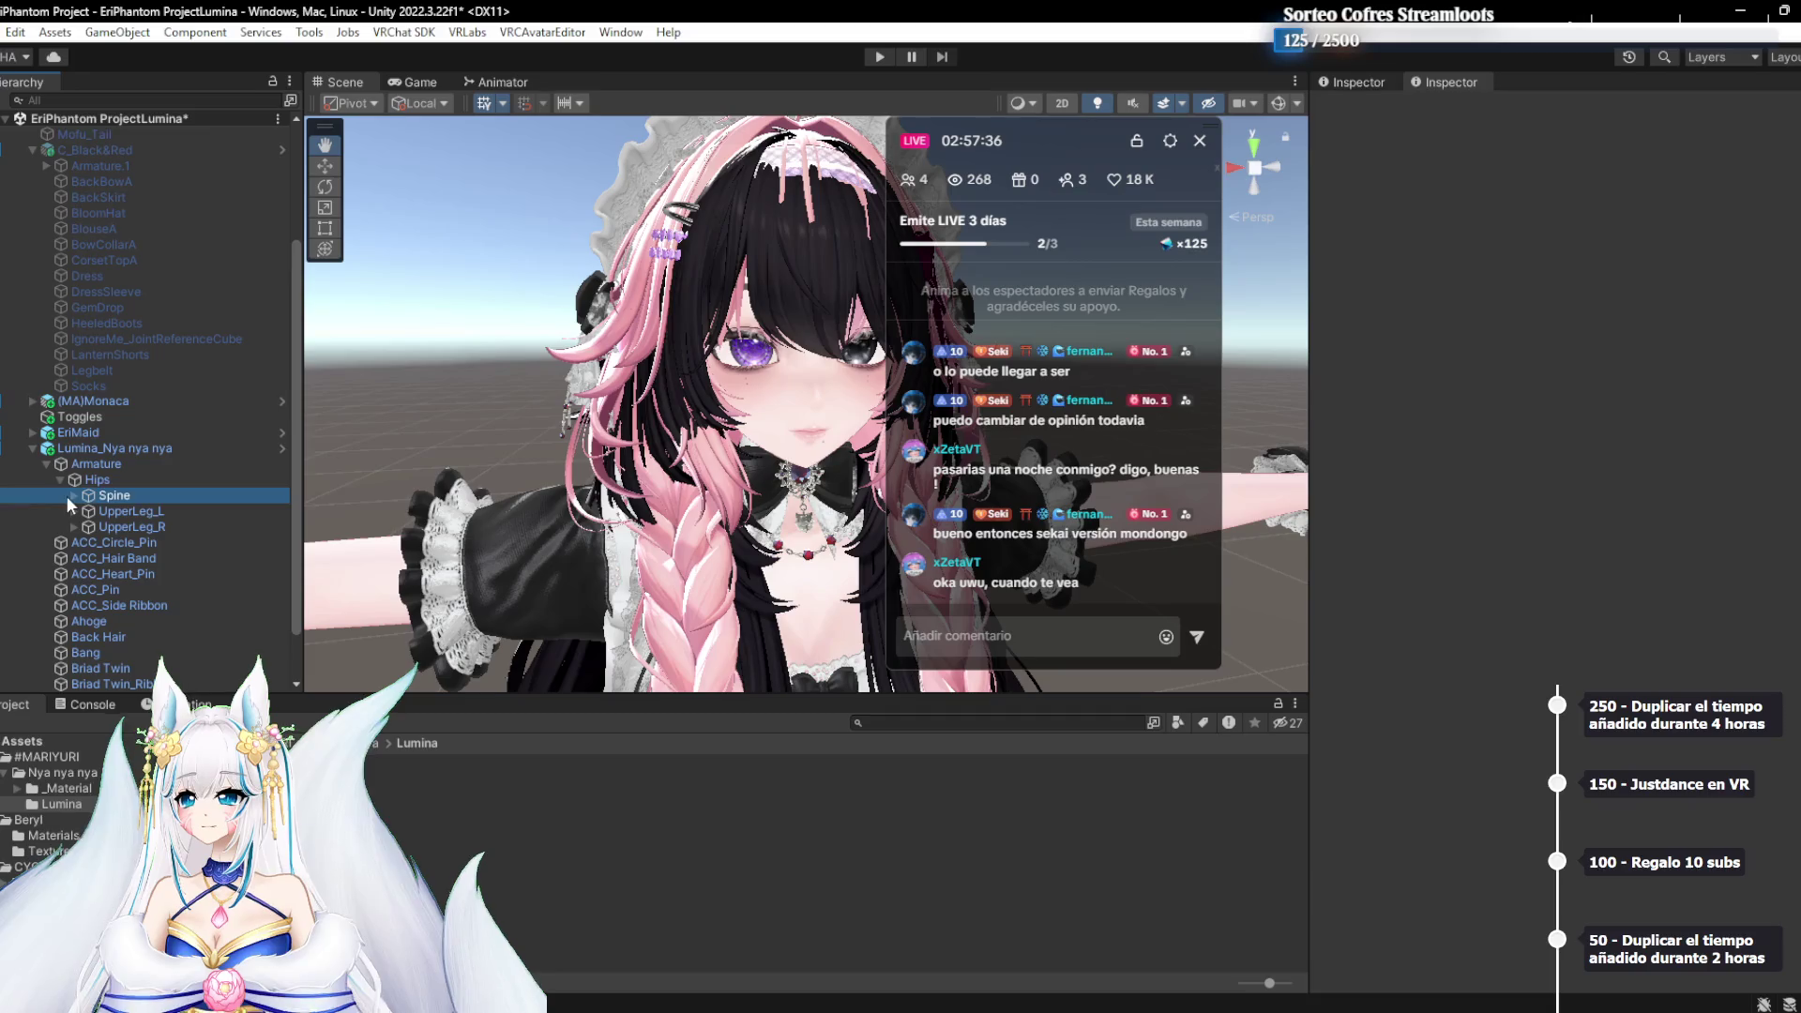
click(71, 496)
click(74, 497)
click(76, 511)
click(88, 512)
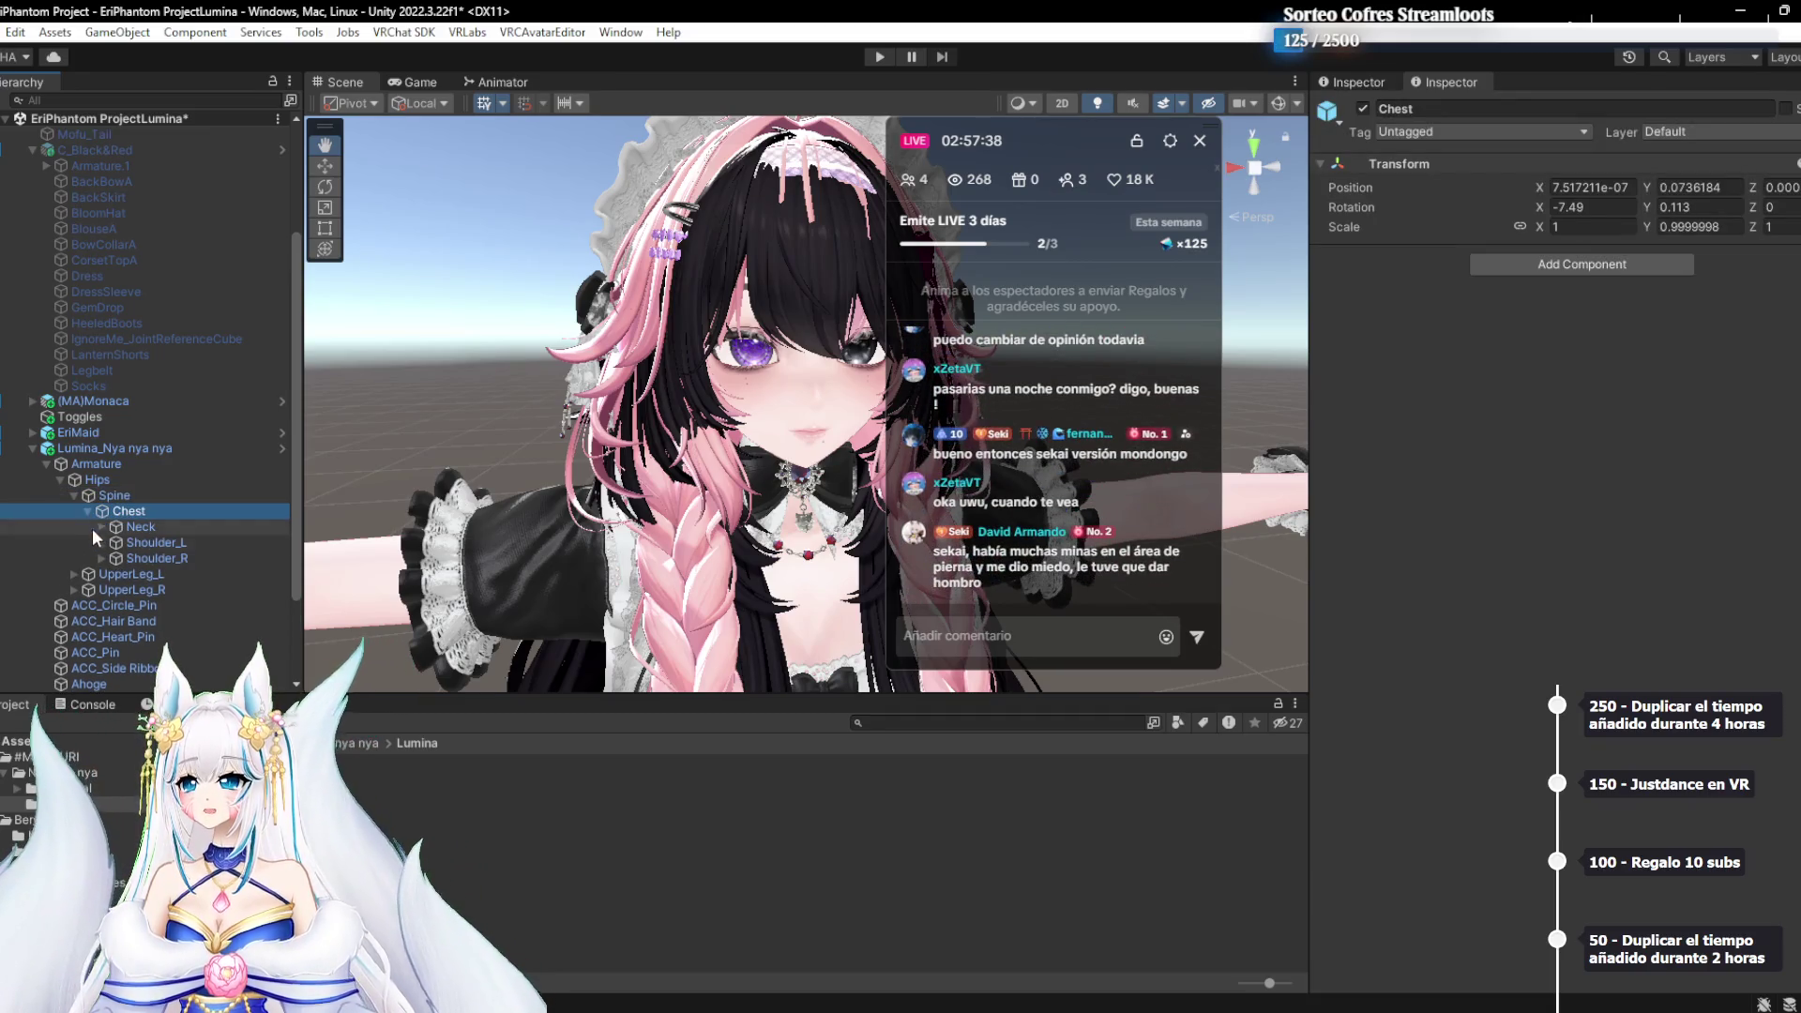
click(101, 527)
click(115, 544)
click(142, 558)
click(128, 558)
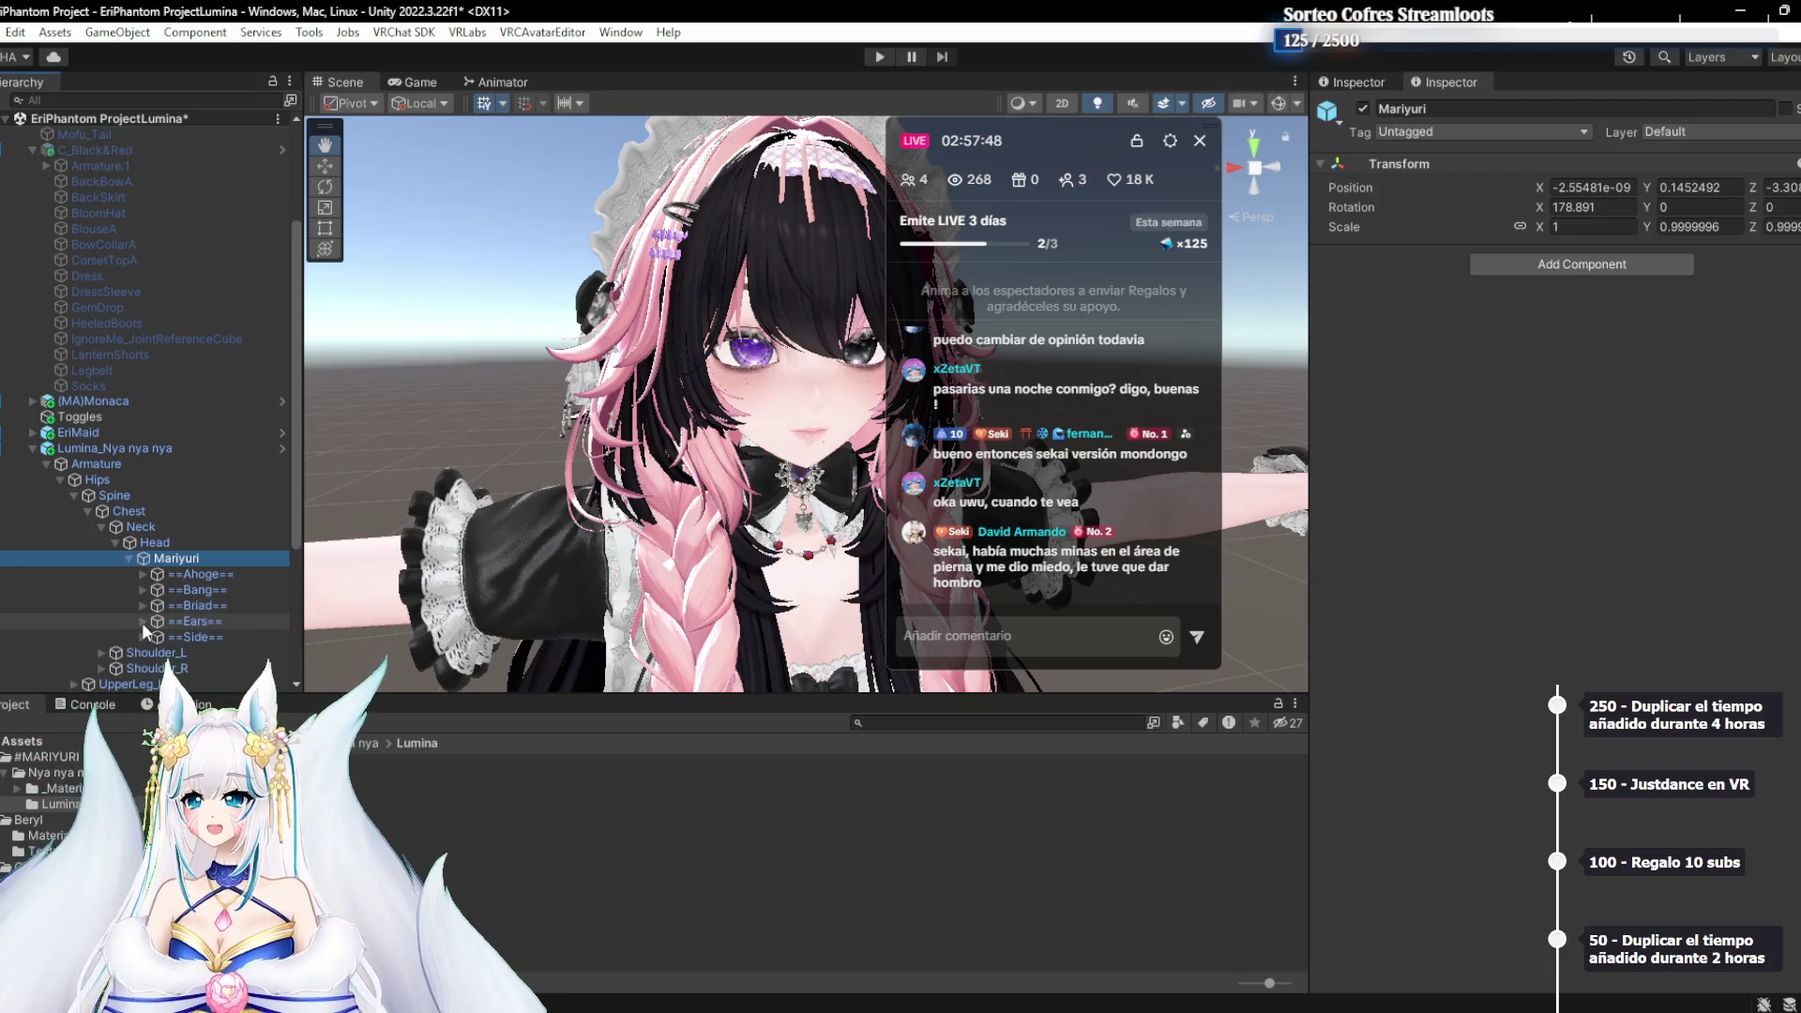
click(183, 623)
key(Delete)
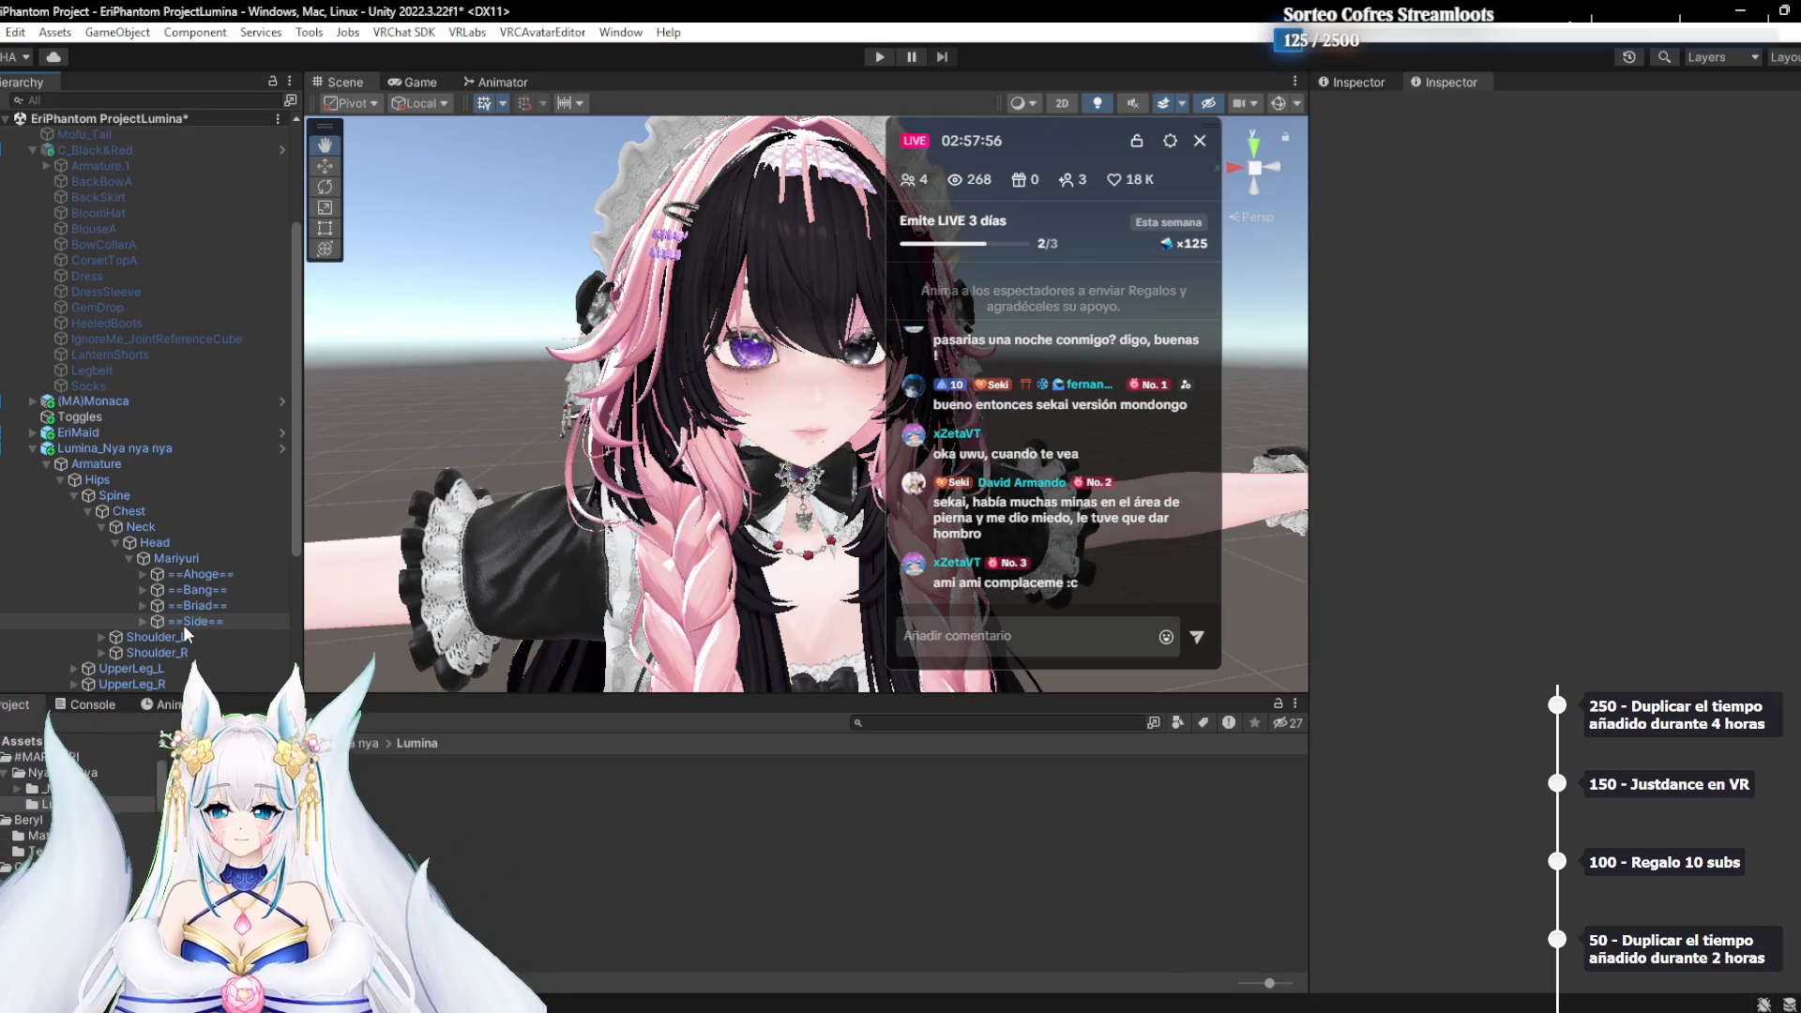
drag(572, 441, 614, 450)
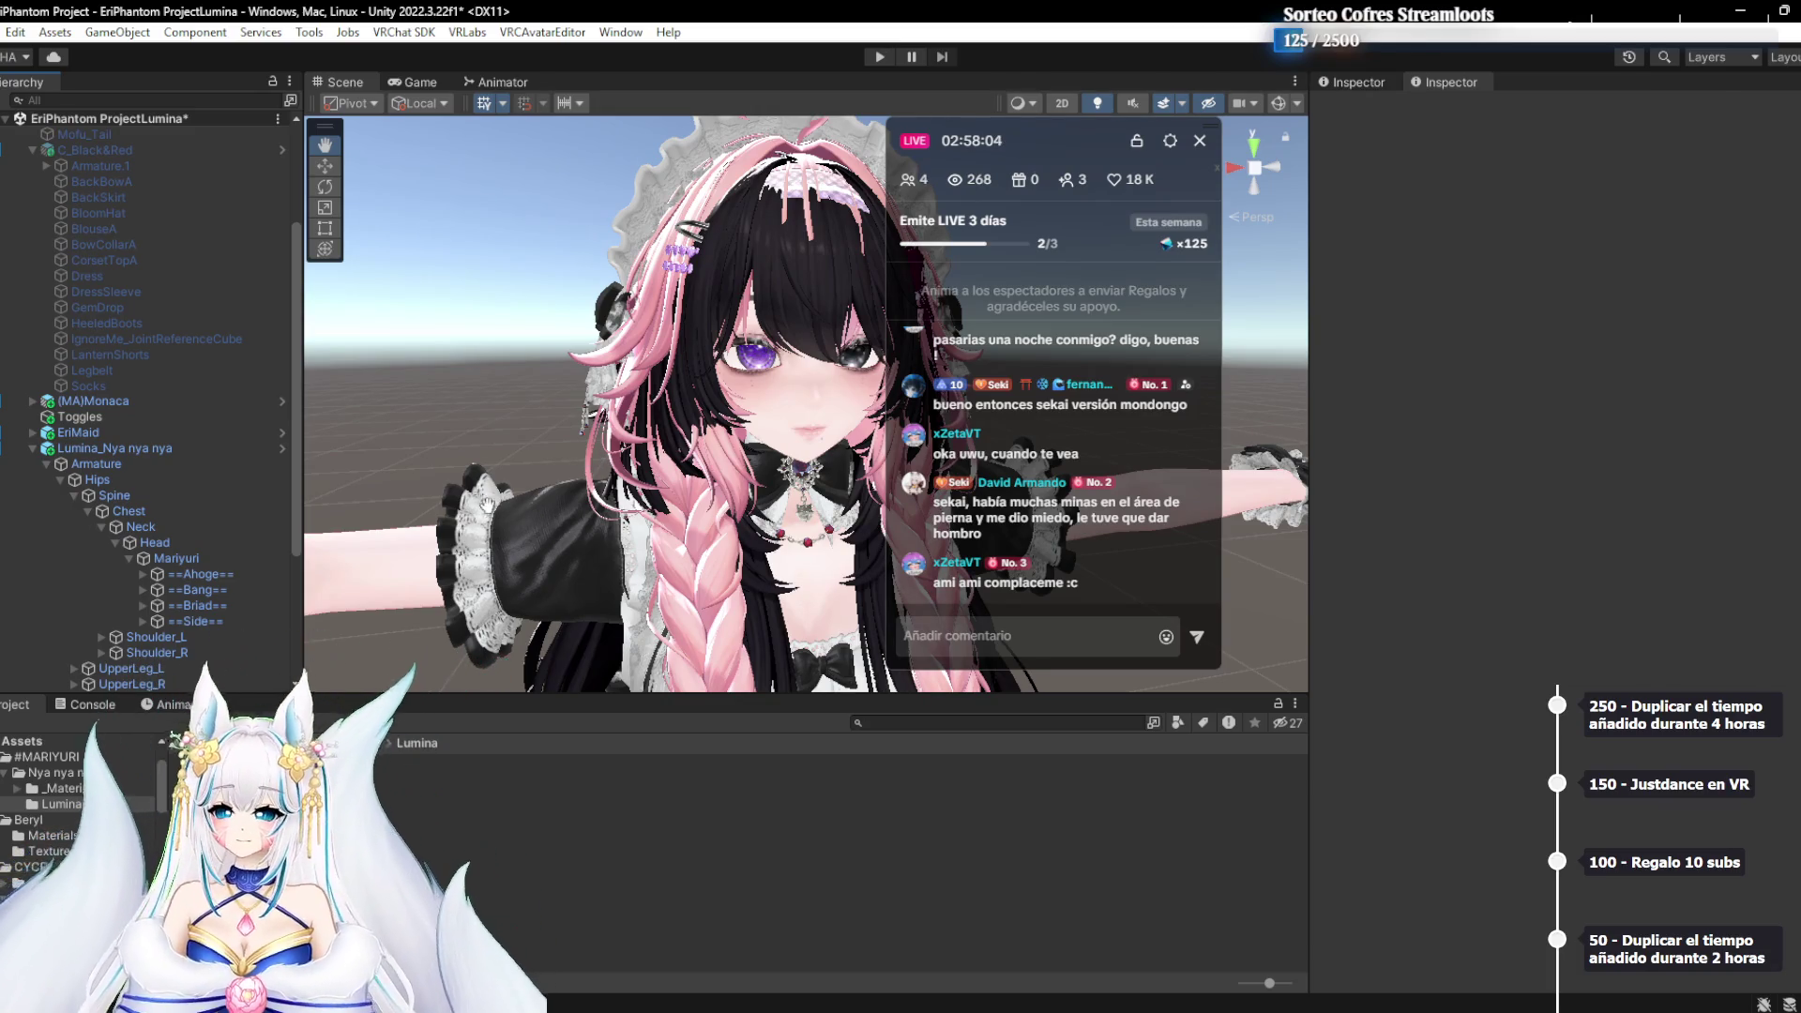
click(45, 465)
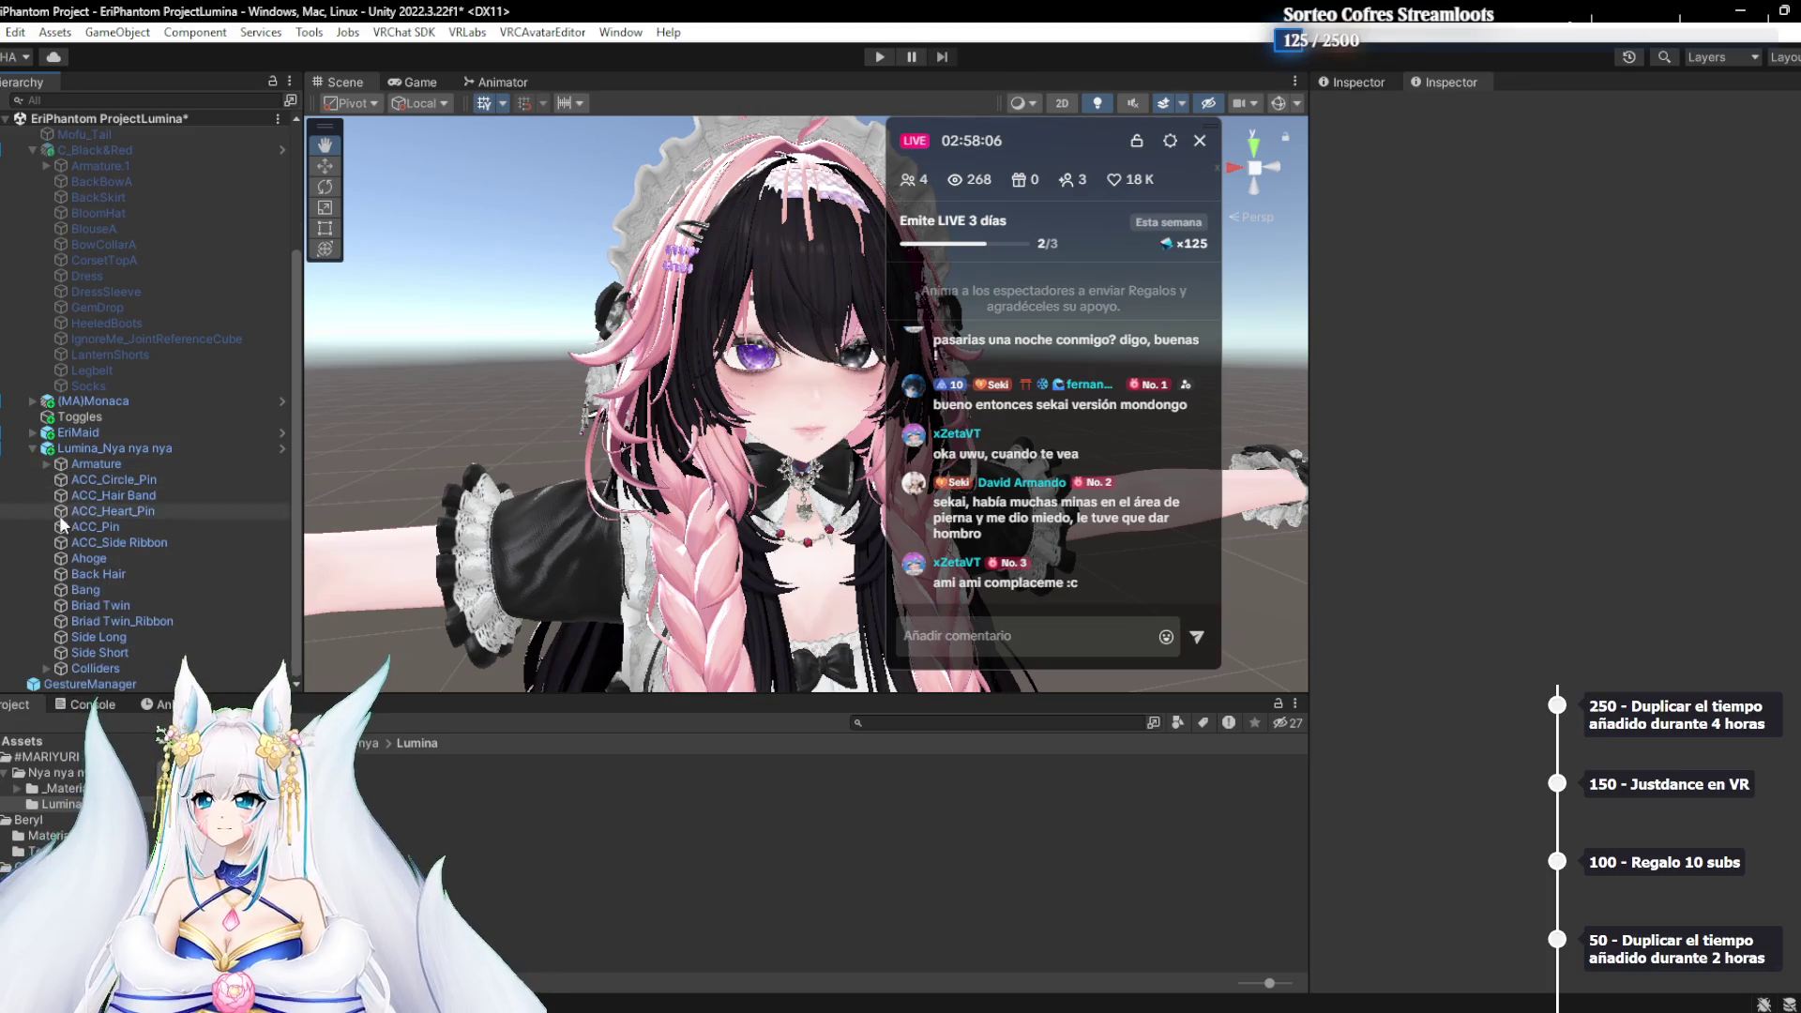
Give the Bang and Side Long hair pieces the Black 1 material
click(105, 591)
scroll(1482, 408, down, 10)
click(1583, 762)
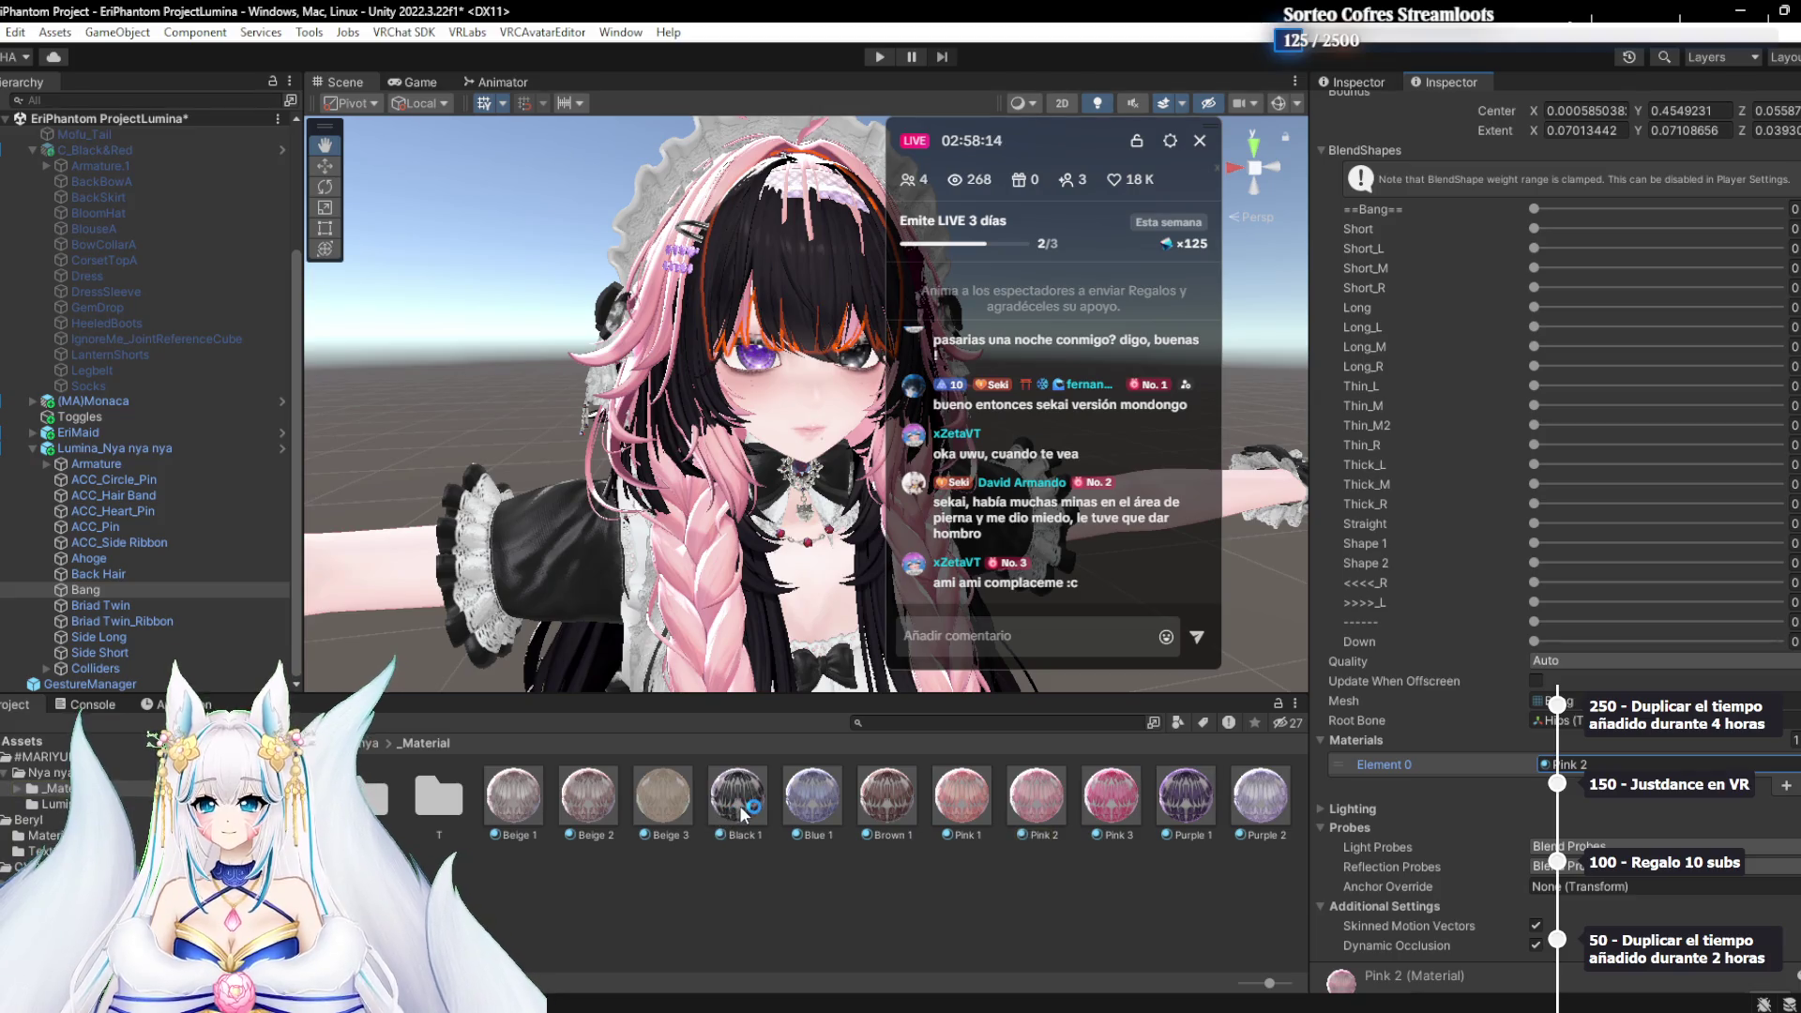
drag(736, 795, 1585, 765)
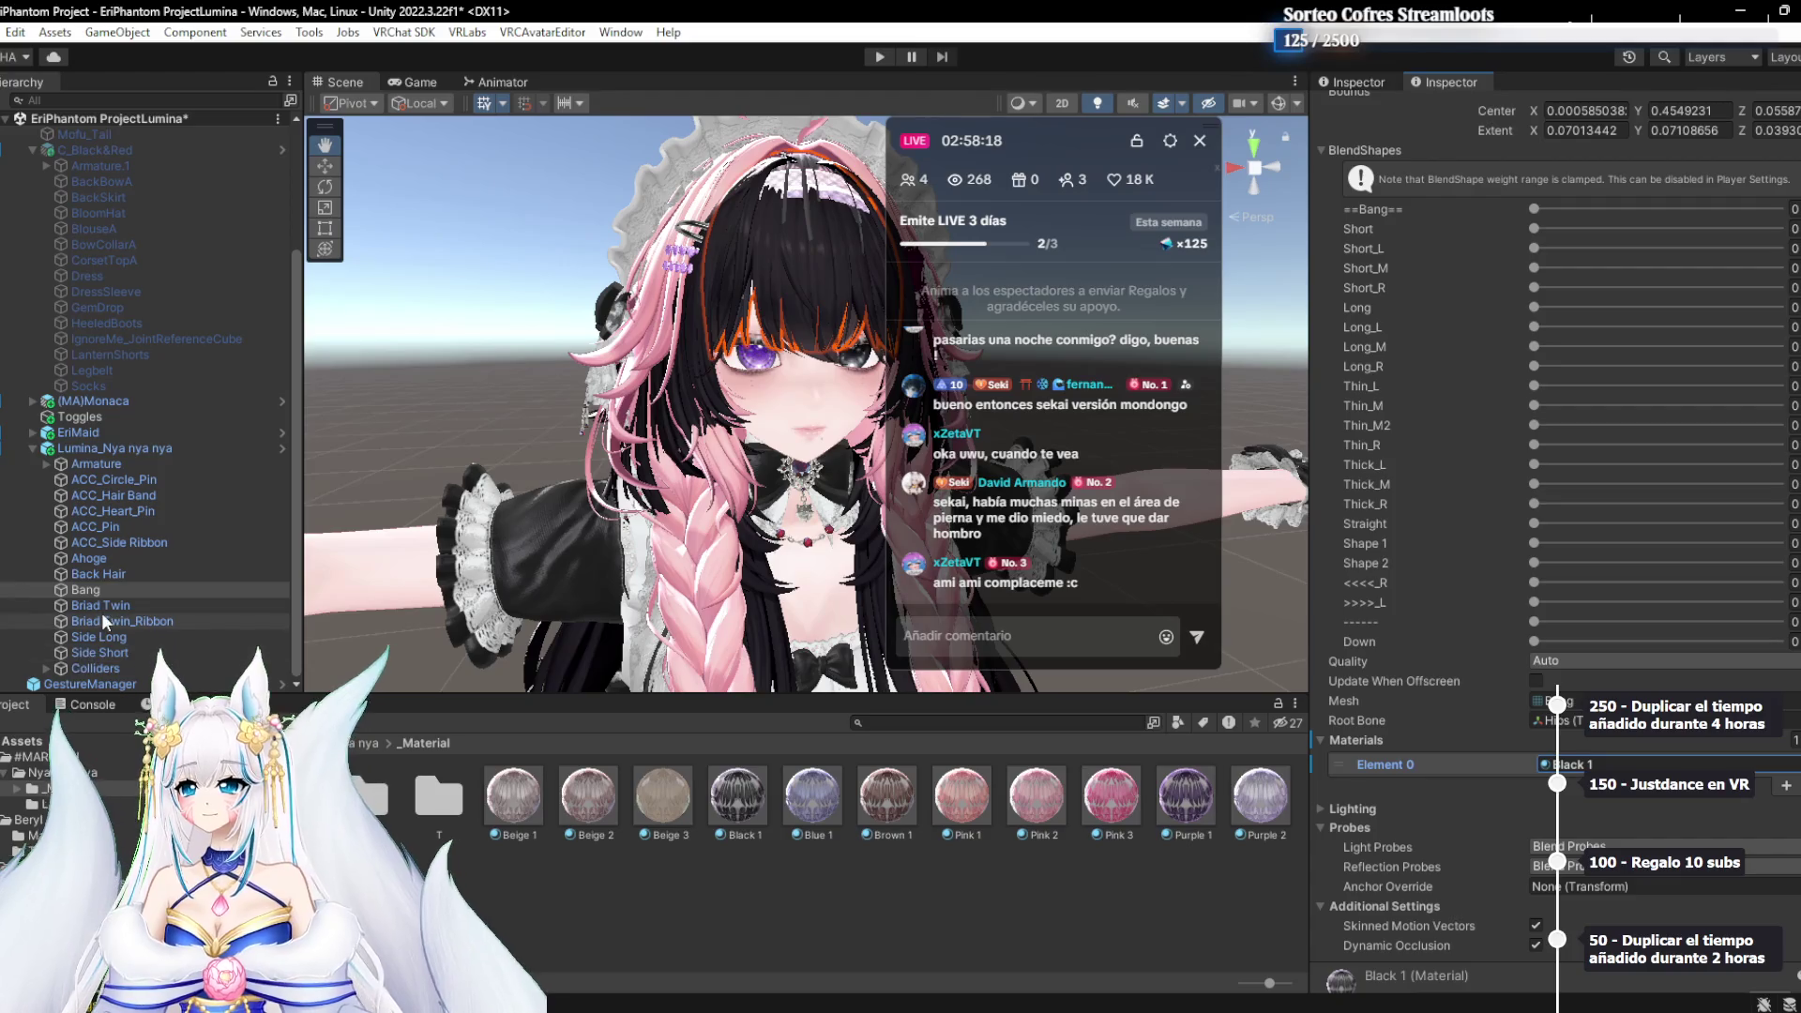
click(101, 651)
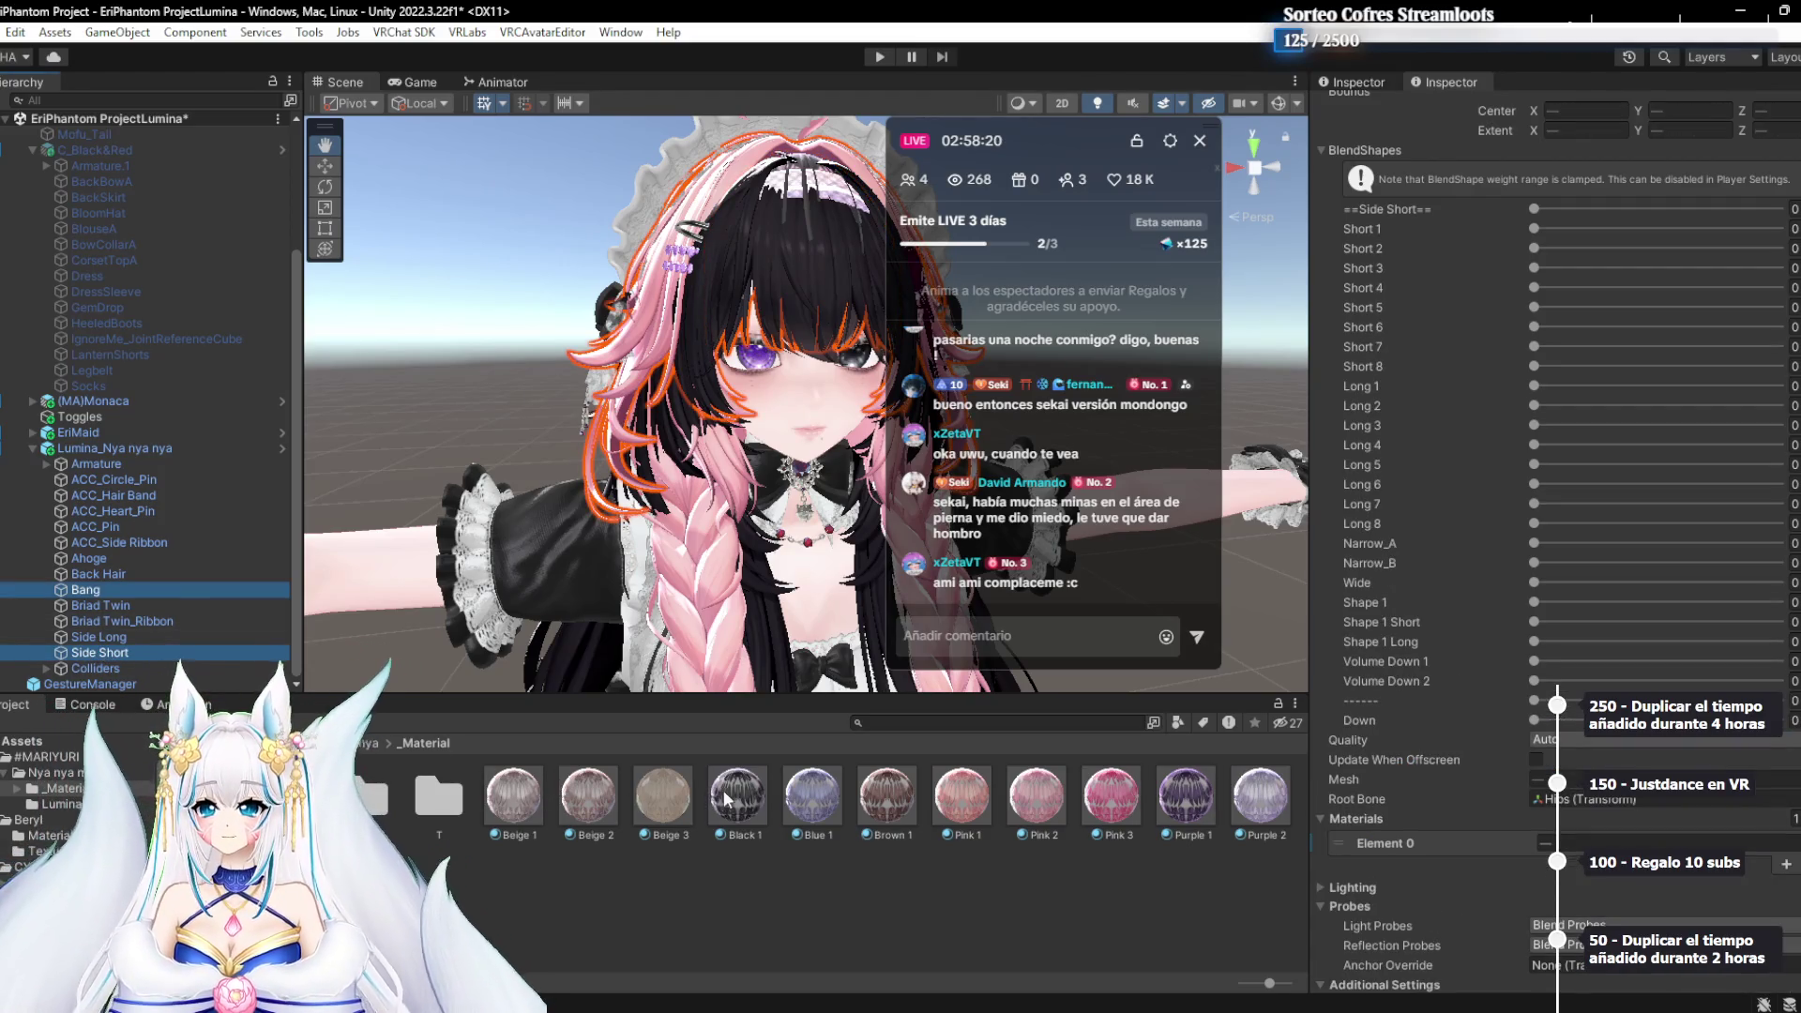
click(124, 636)
key(Down)
key(Up)
key(Up)
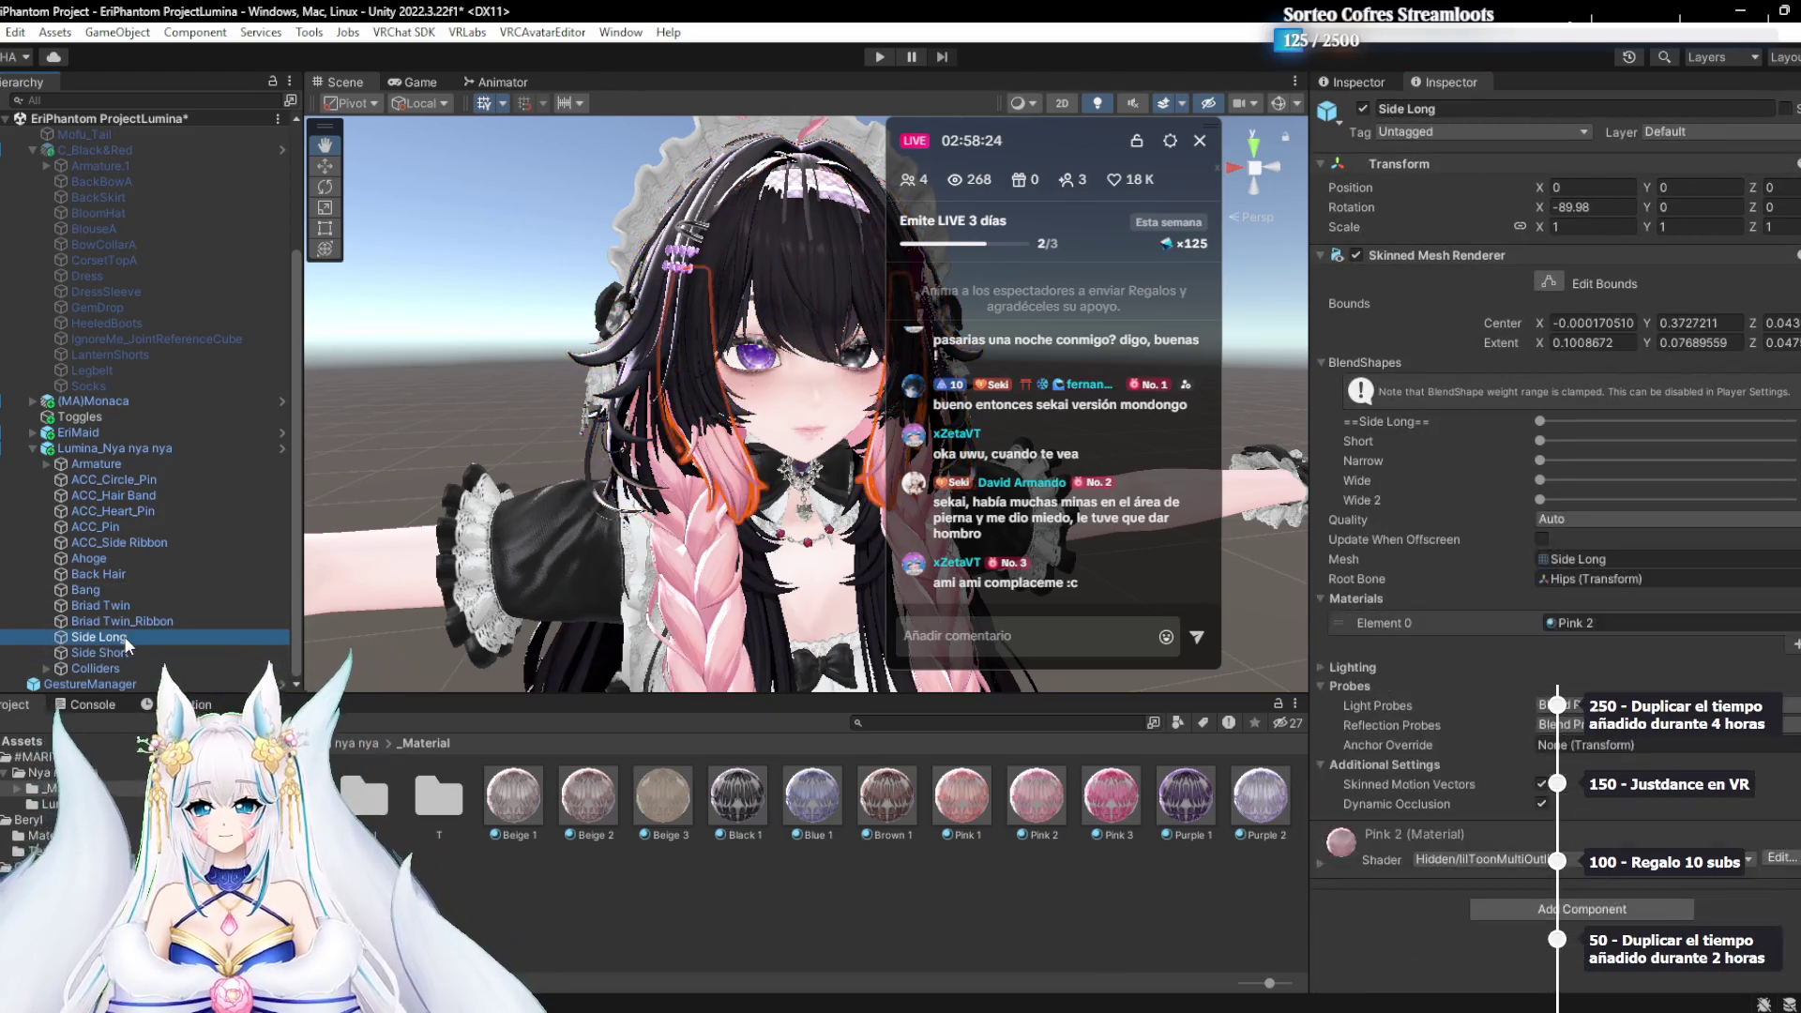
click(124, 636)
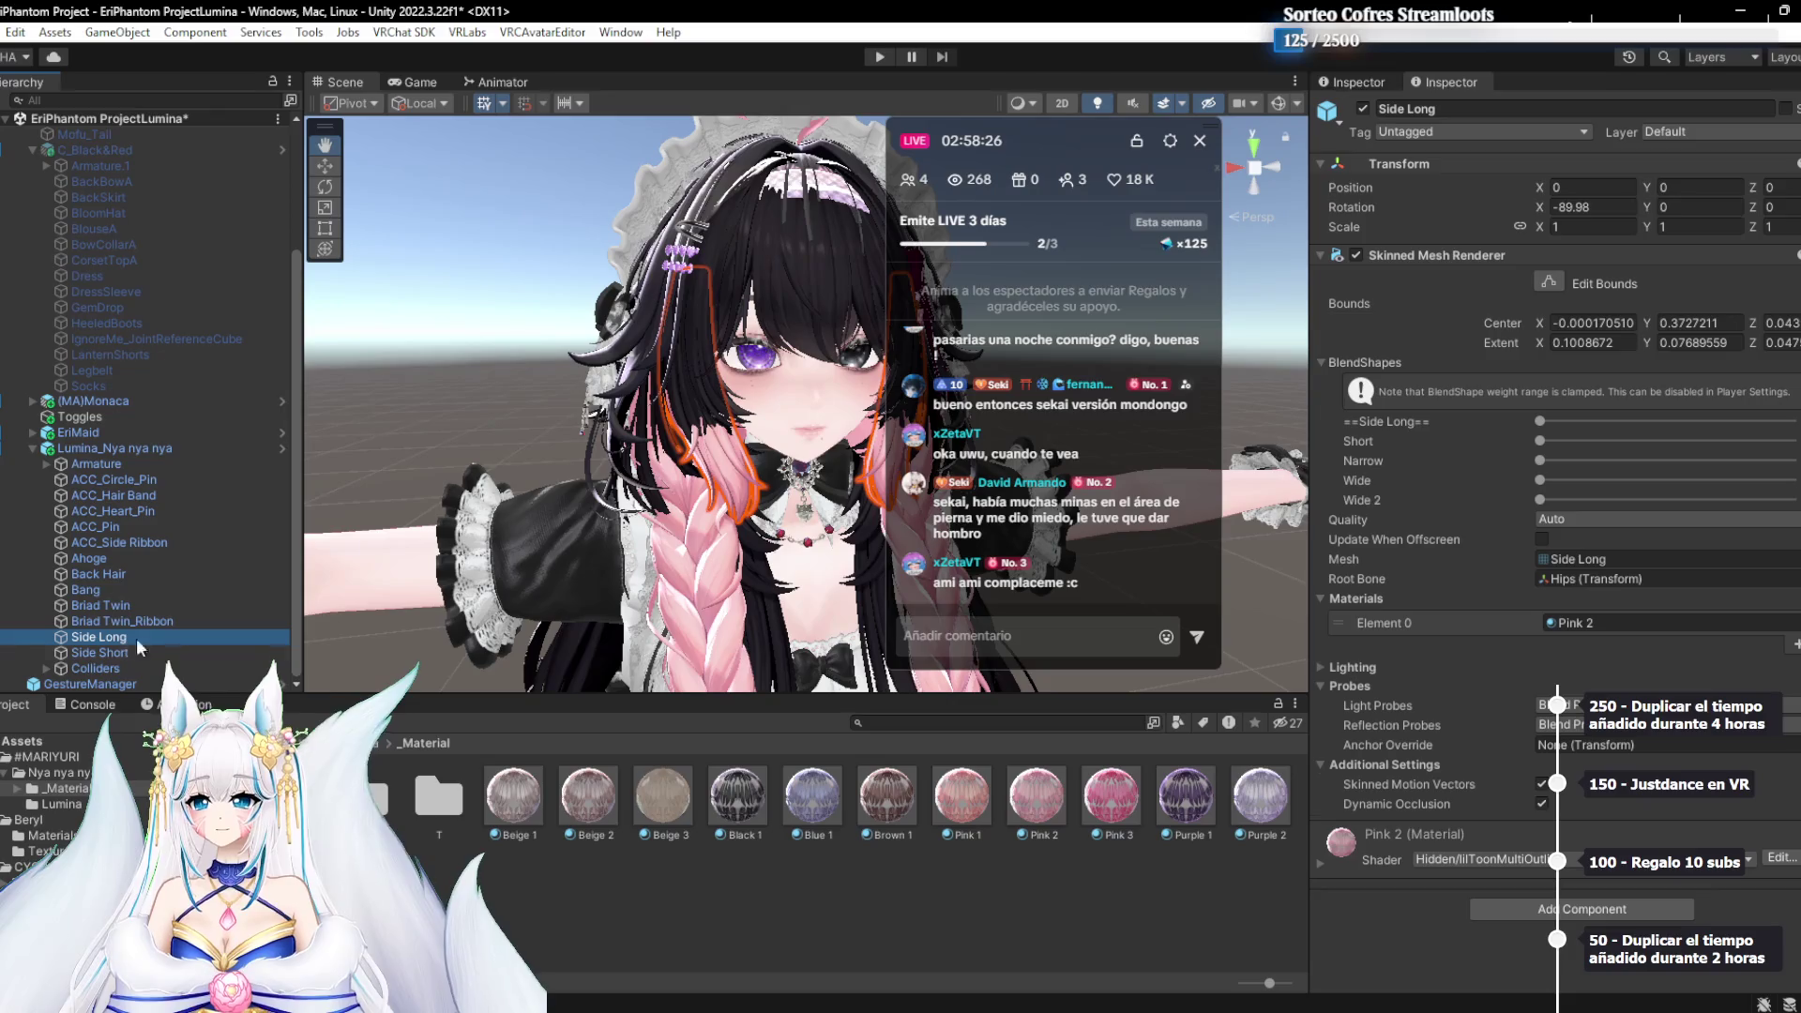
drag(746, 802, 1608, 628)
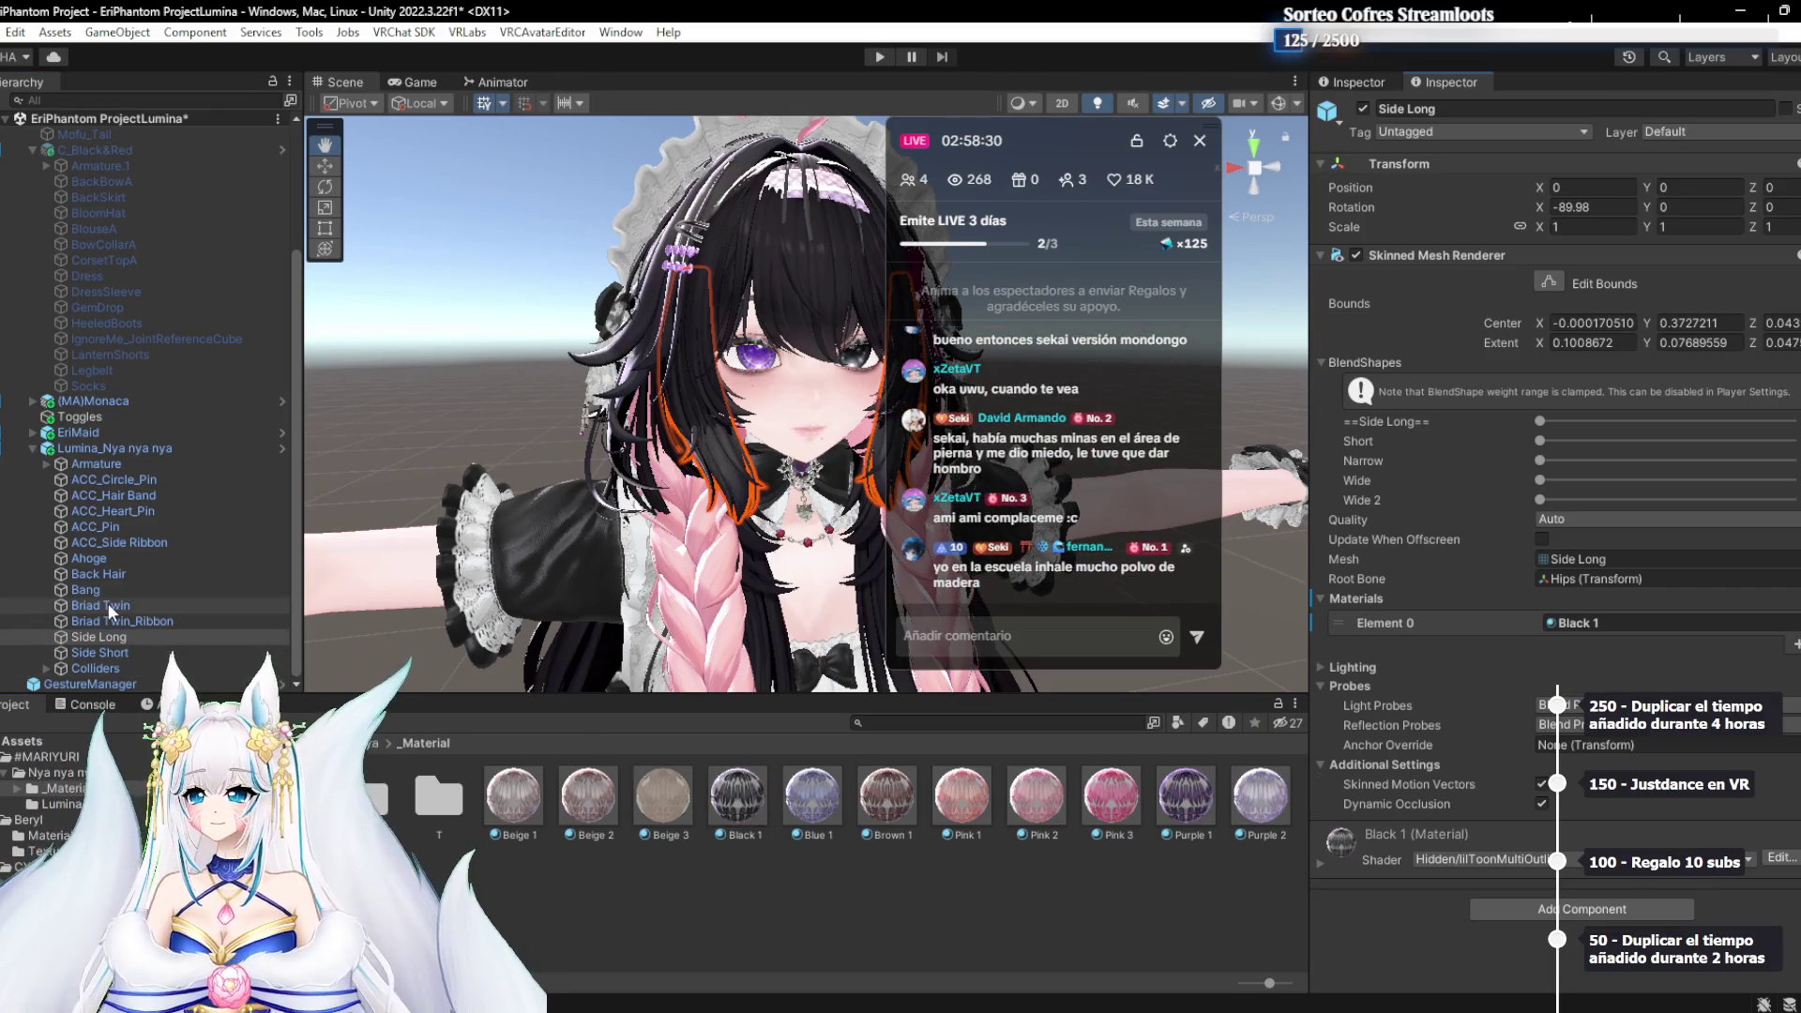
Apply Black 1 to the Briad Twin, Back Hair and Ahoge pieces
click(109, 604)
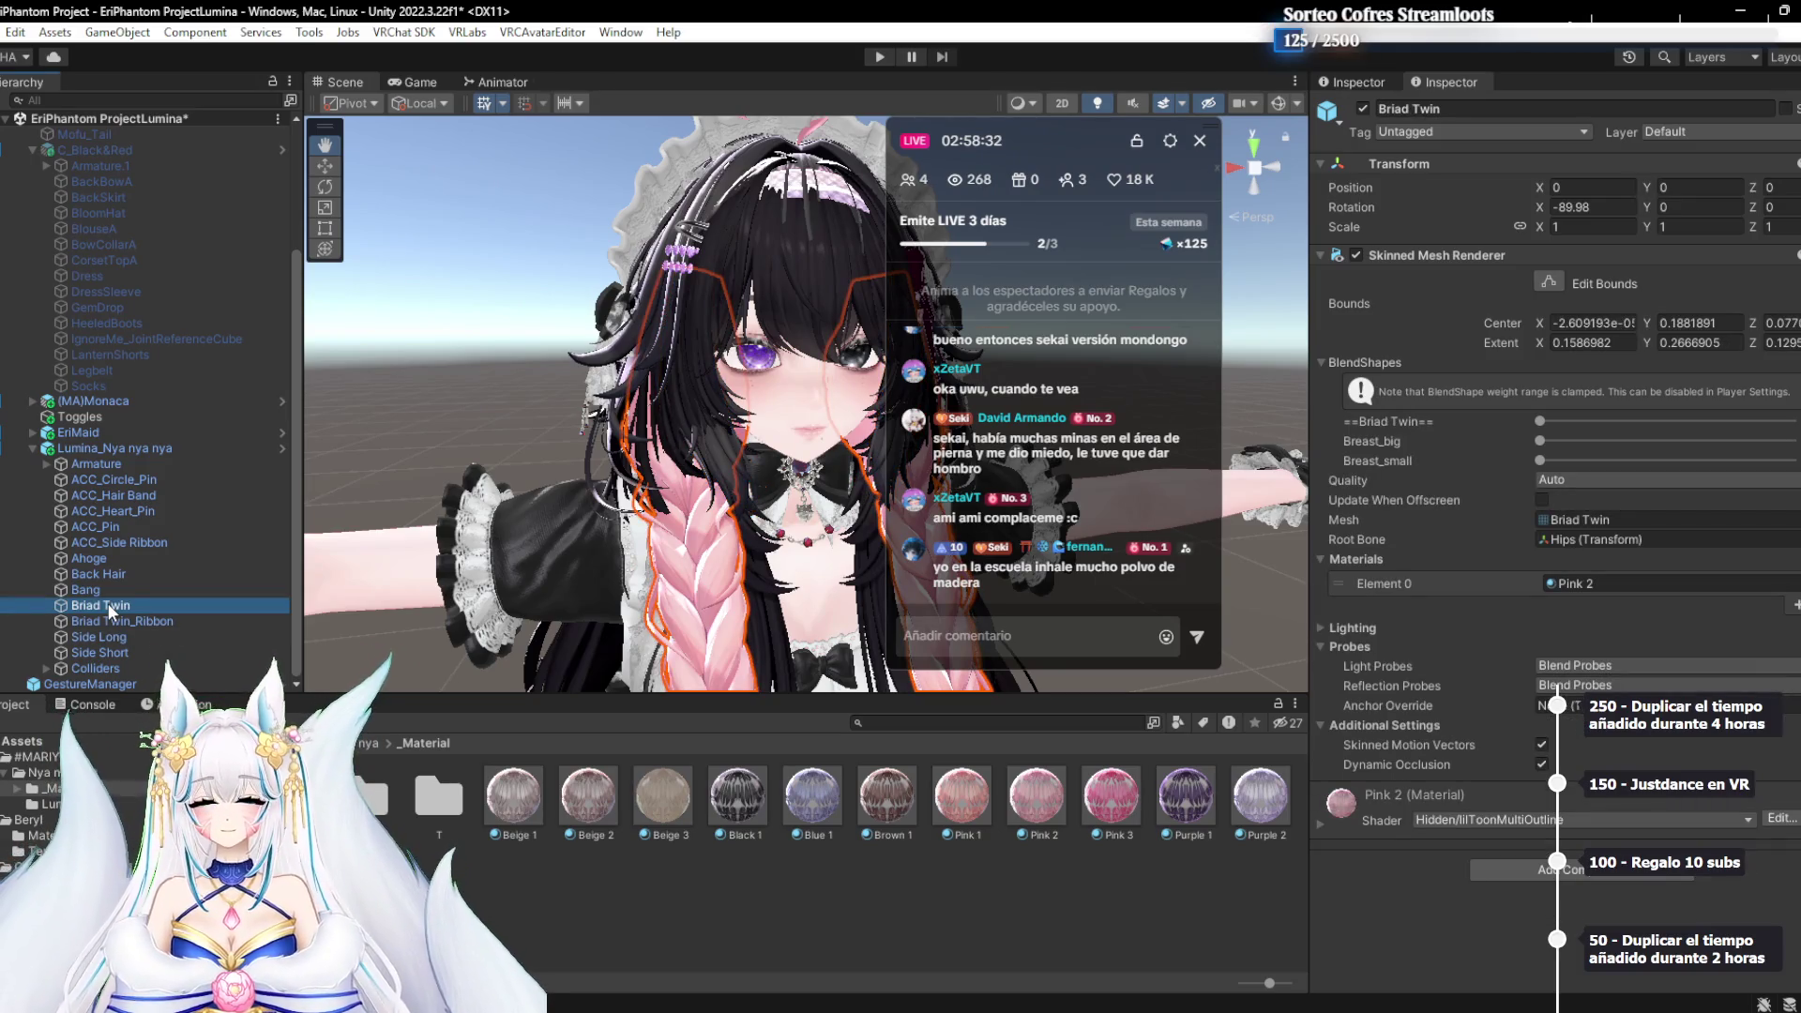
click(1433, 573)
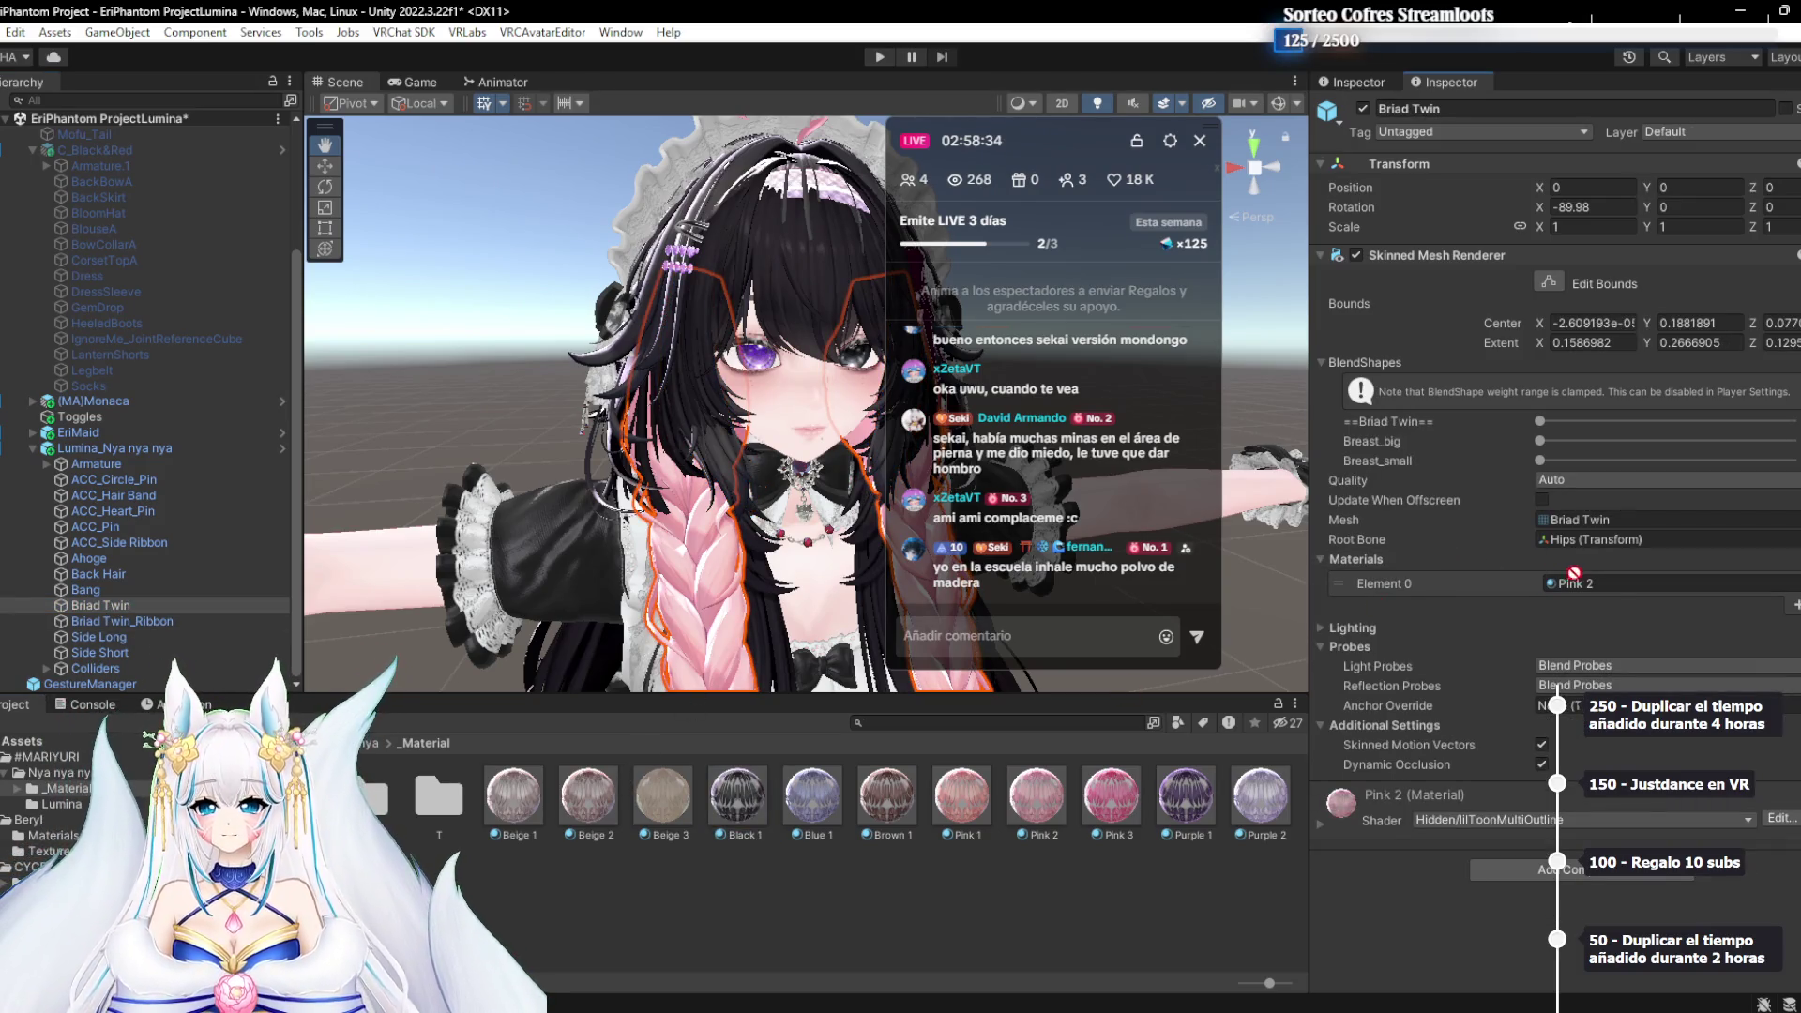
click(94, 589)
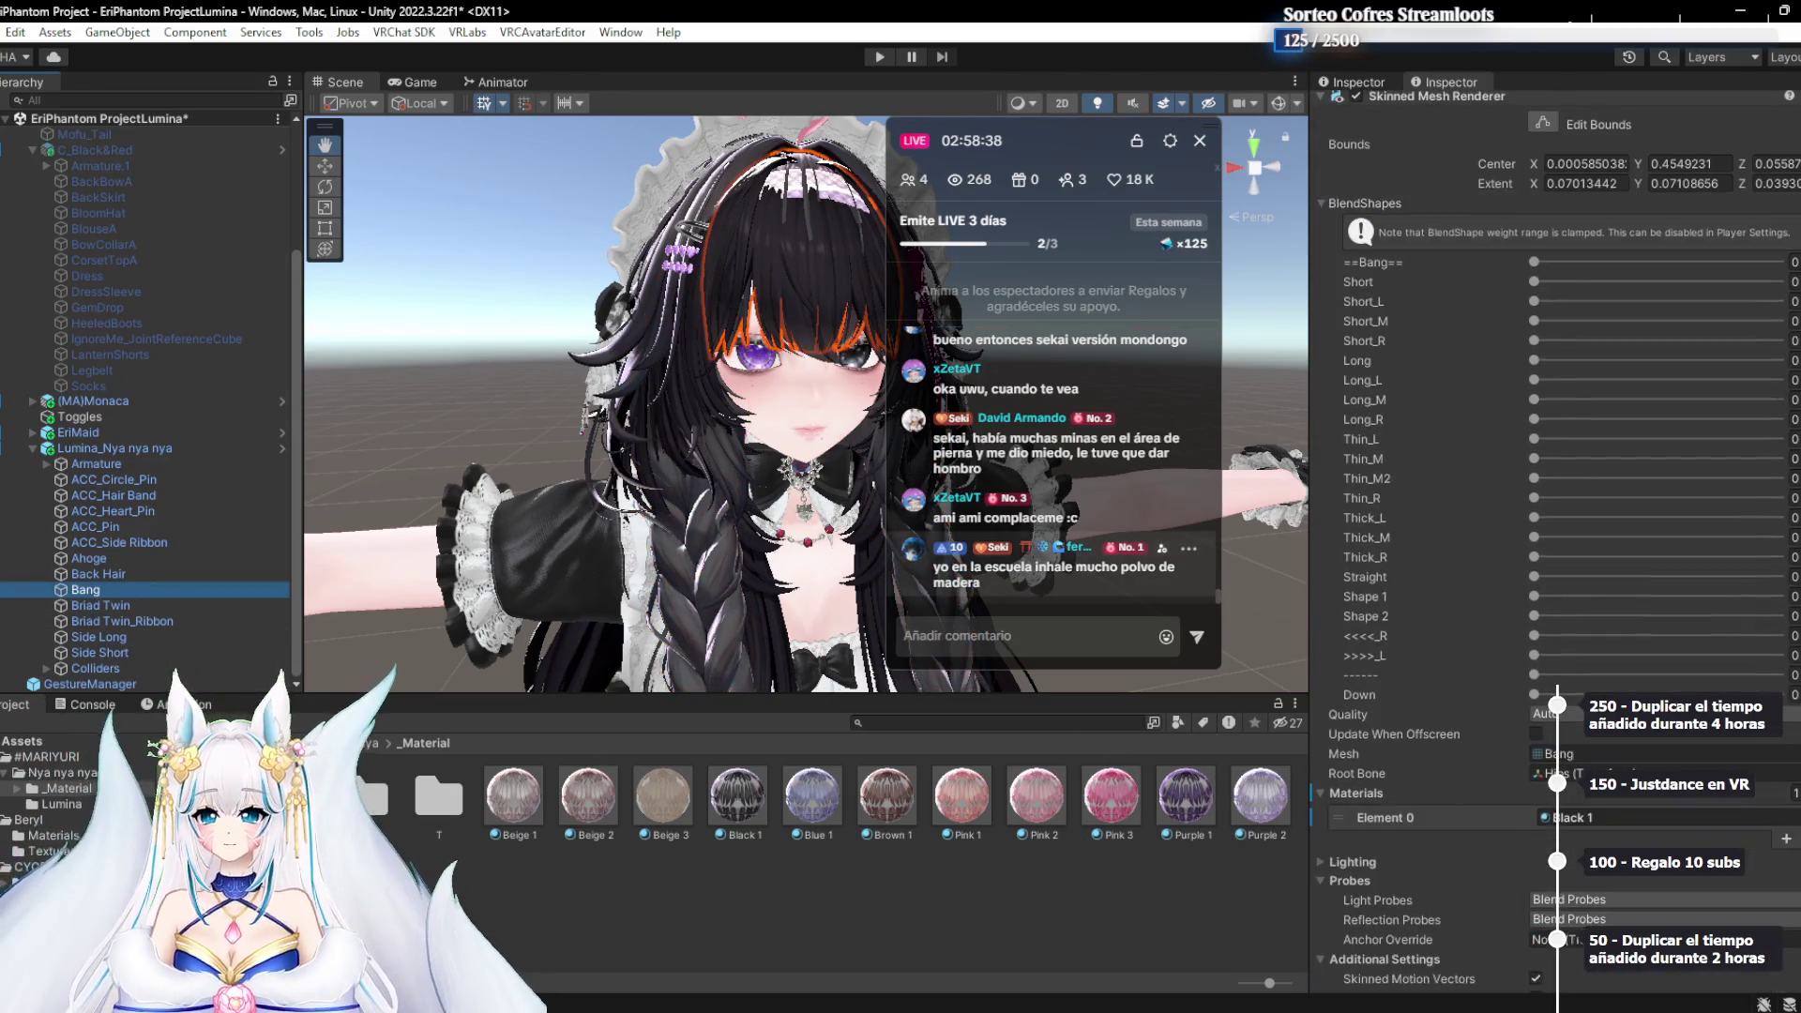
click(100, 574)
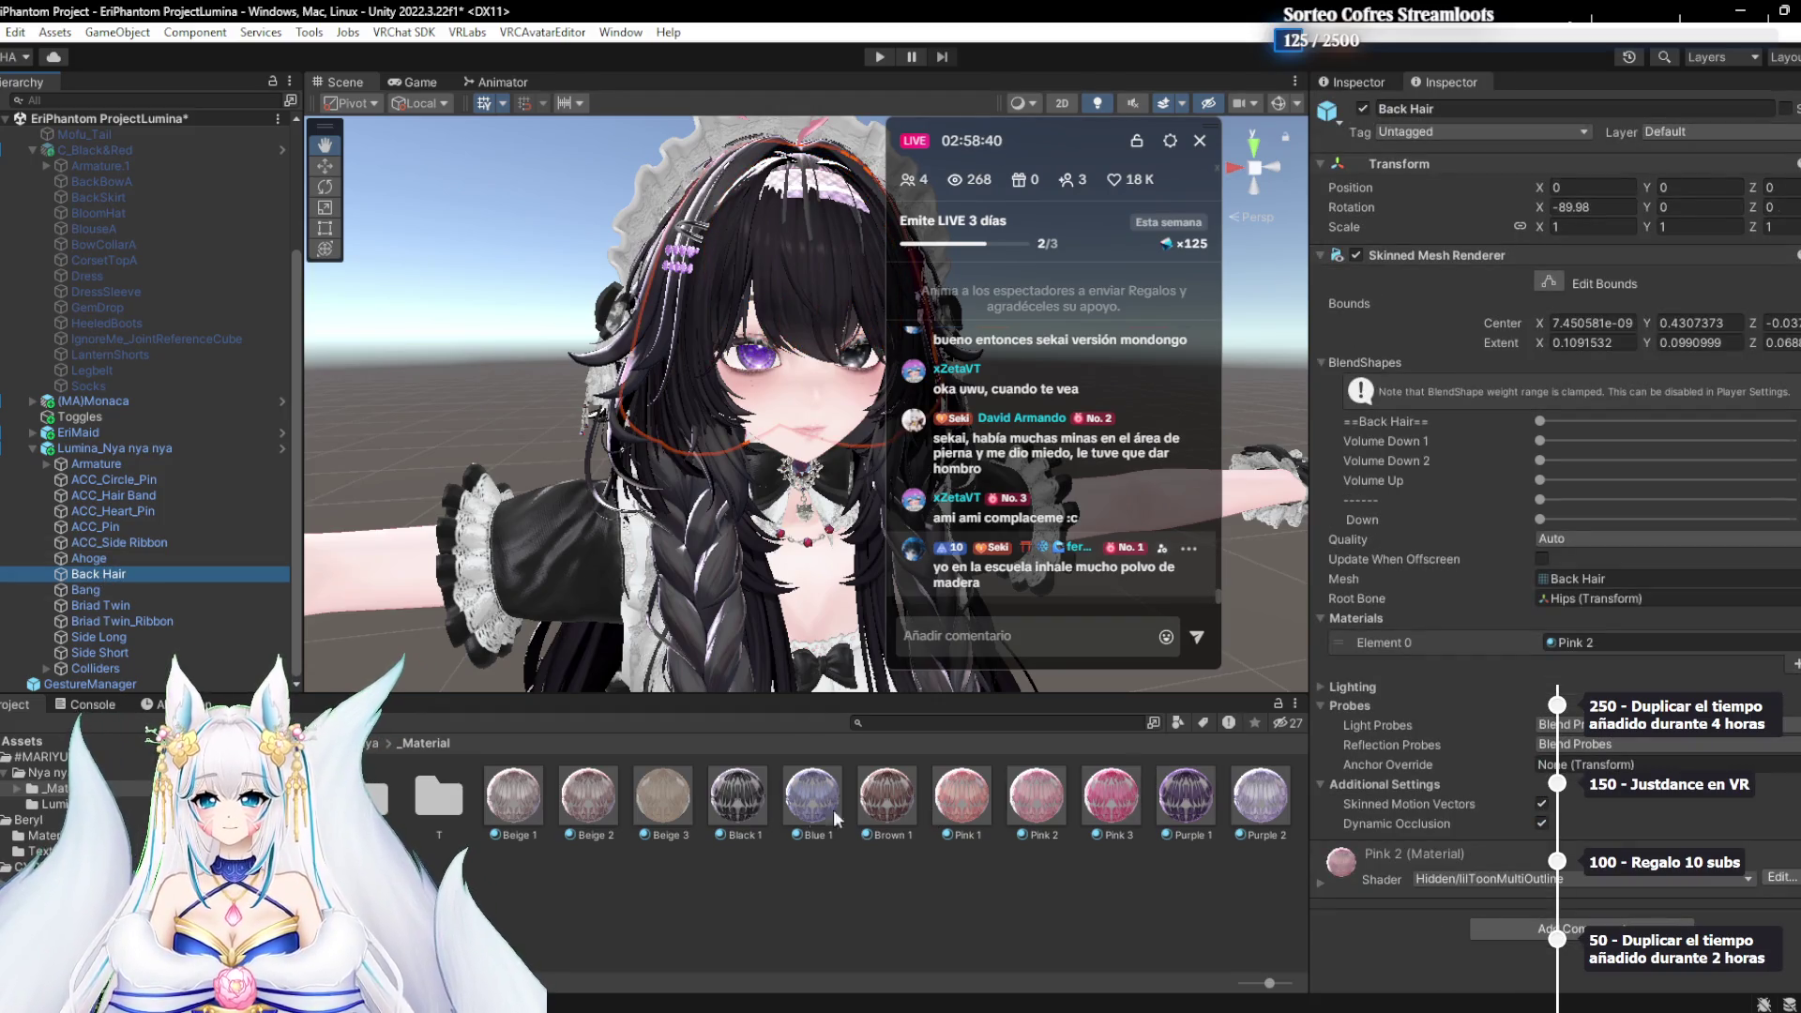
drag(1625, 589, 1613, 641)
click(278, 555)
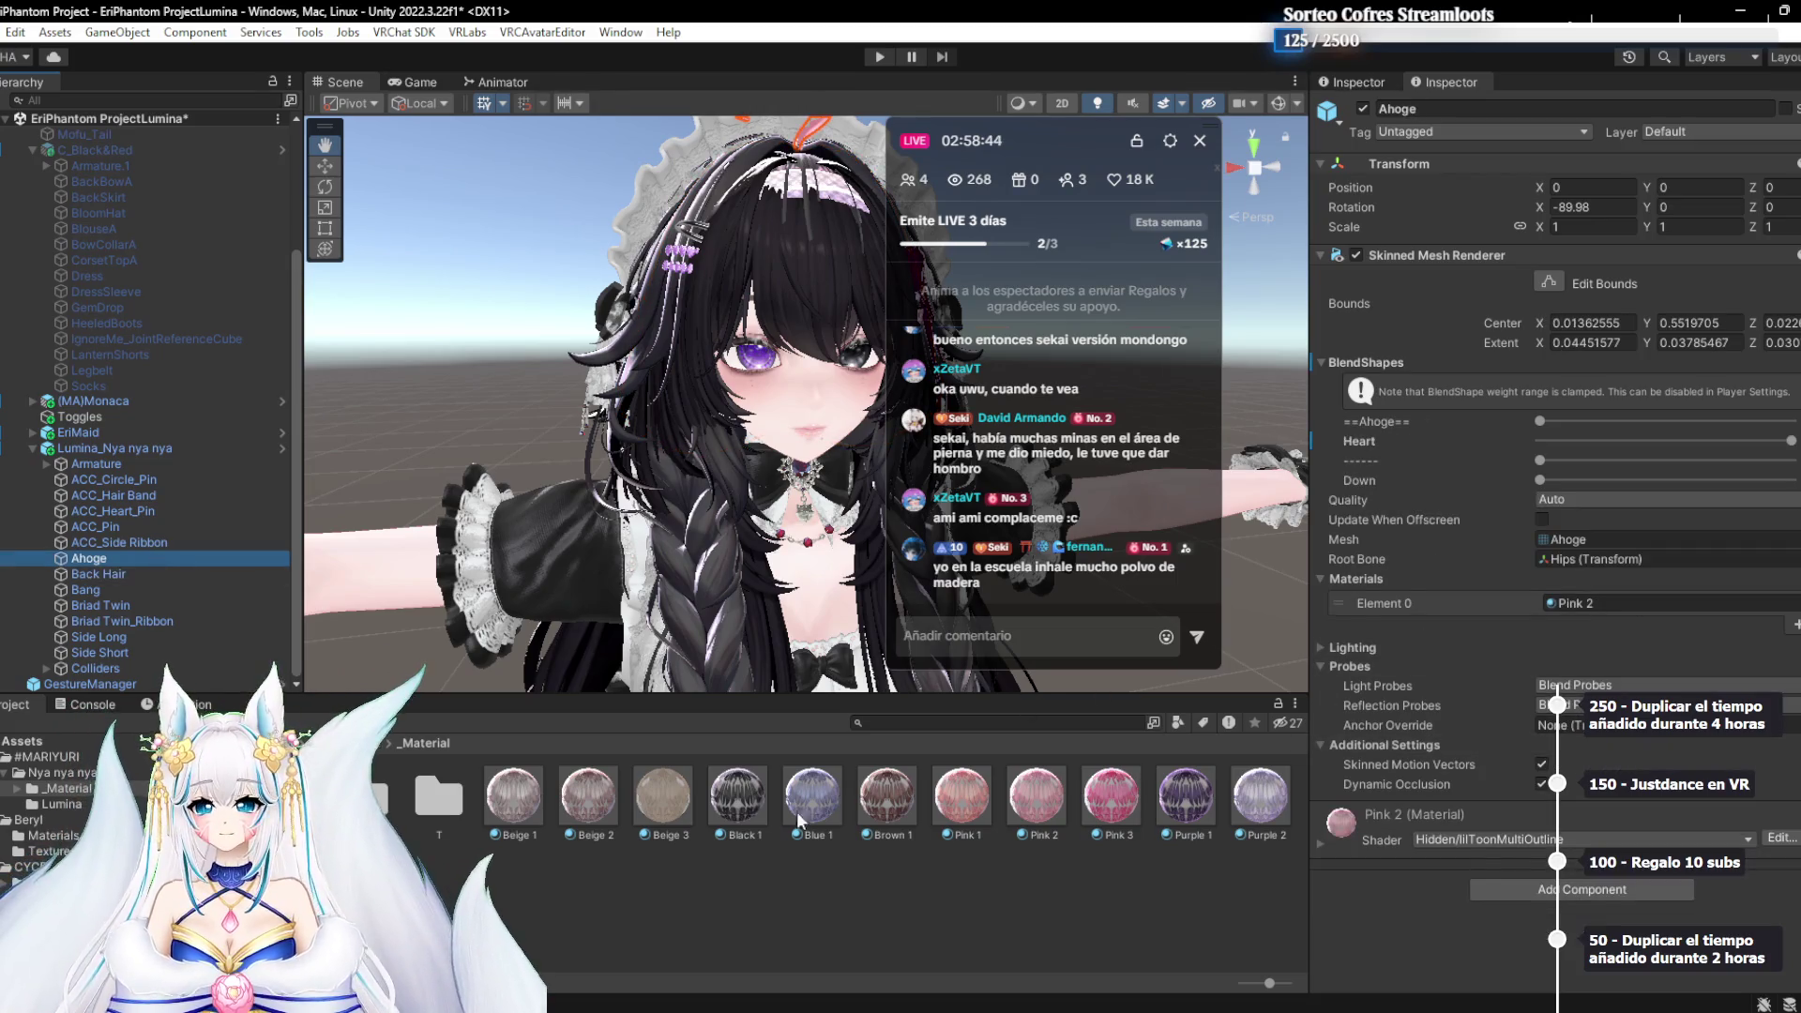
mouse_move(738, 796)
mouse_down()
mouse_move(1495, 605)
mouse_move(1594, 603)
mouse_up()
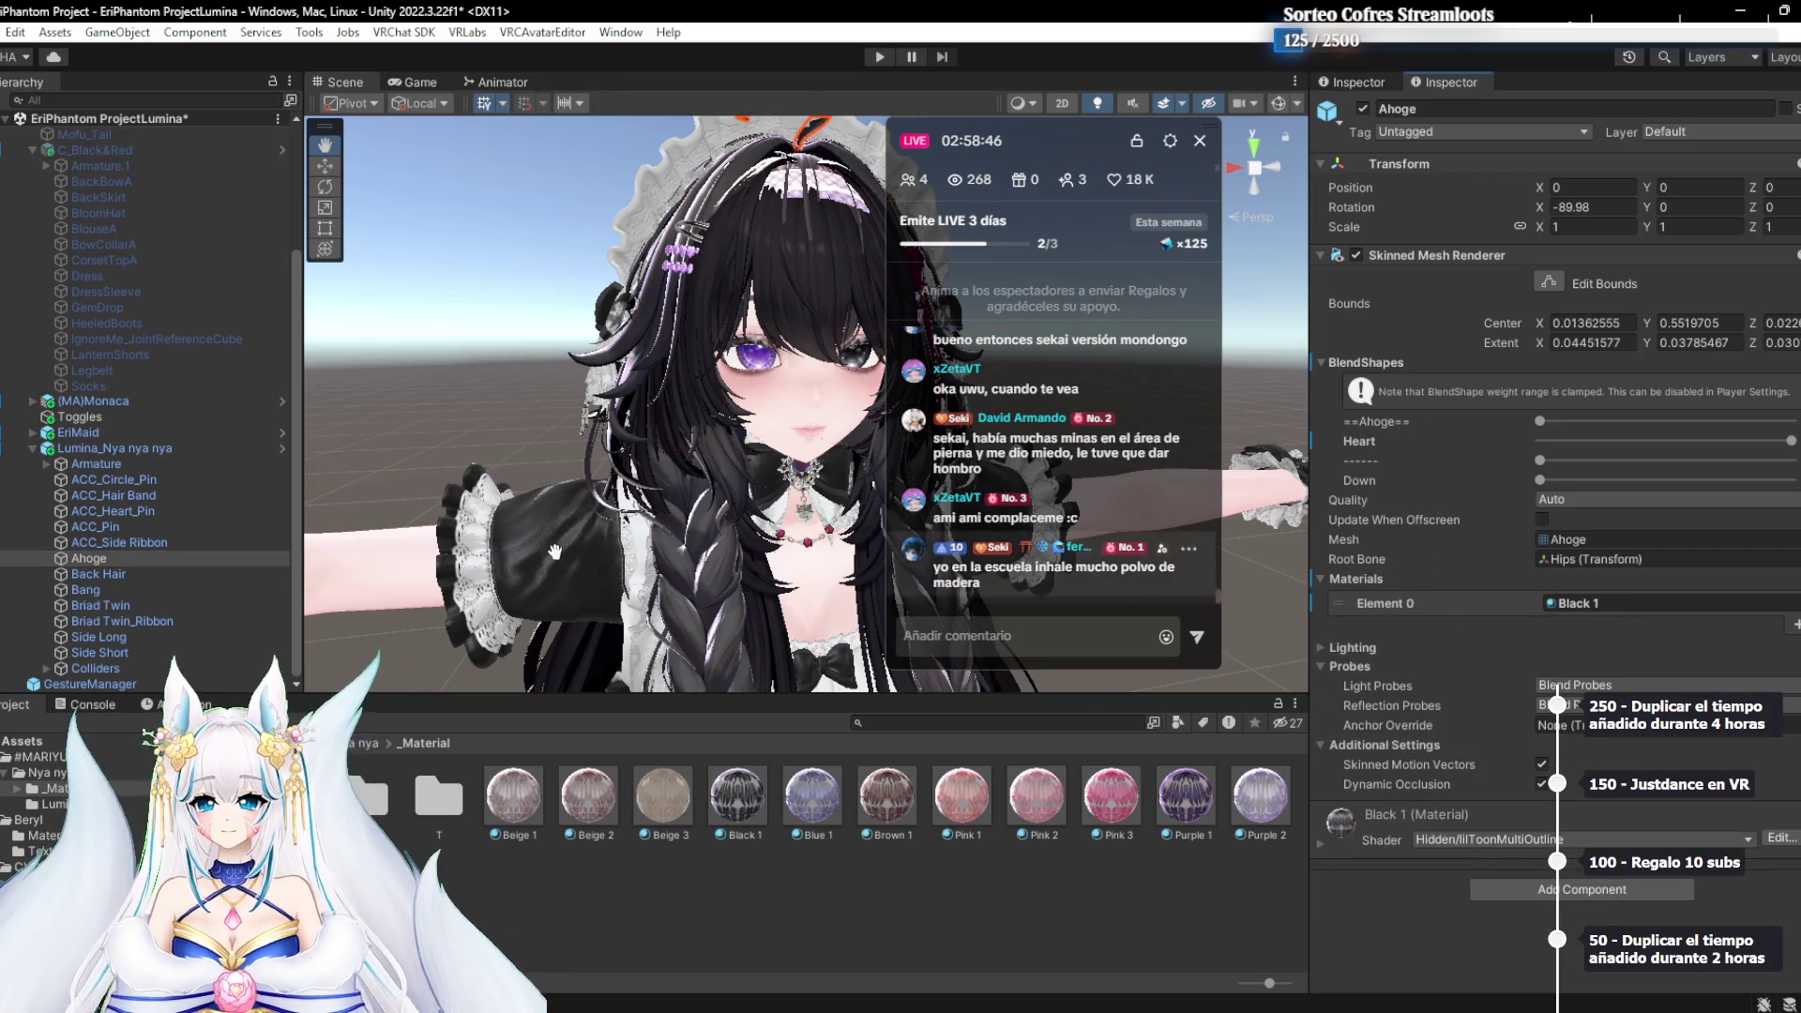
scroll(699, 492, up, 5)
scroll(698, 491, up, 8)
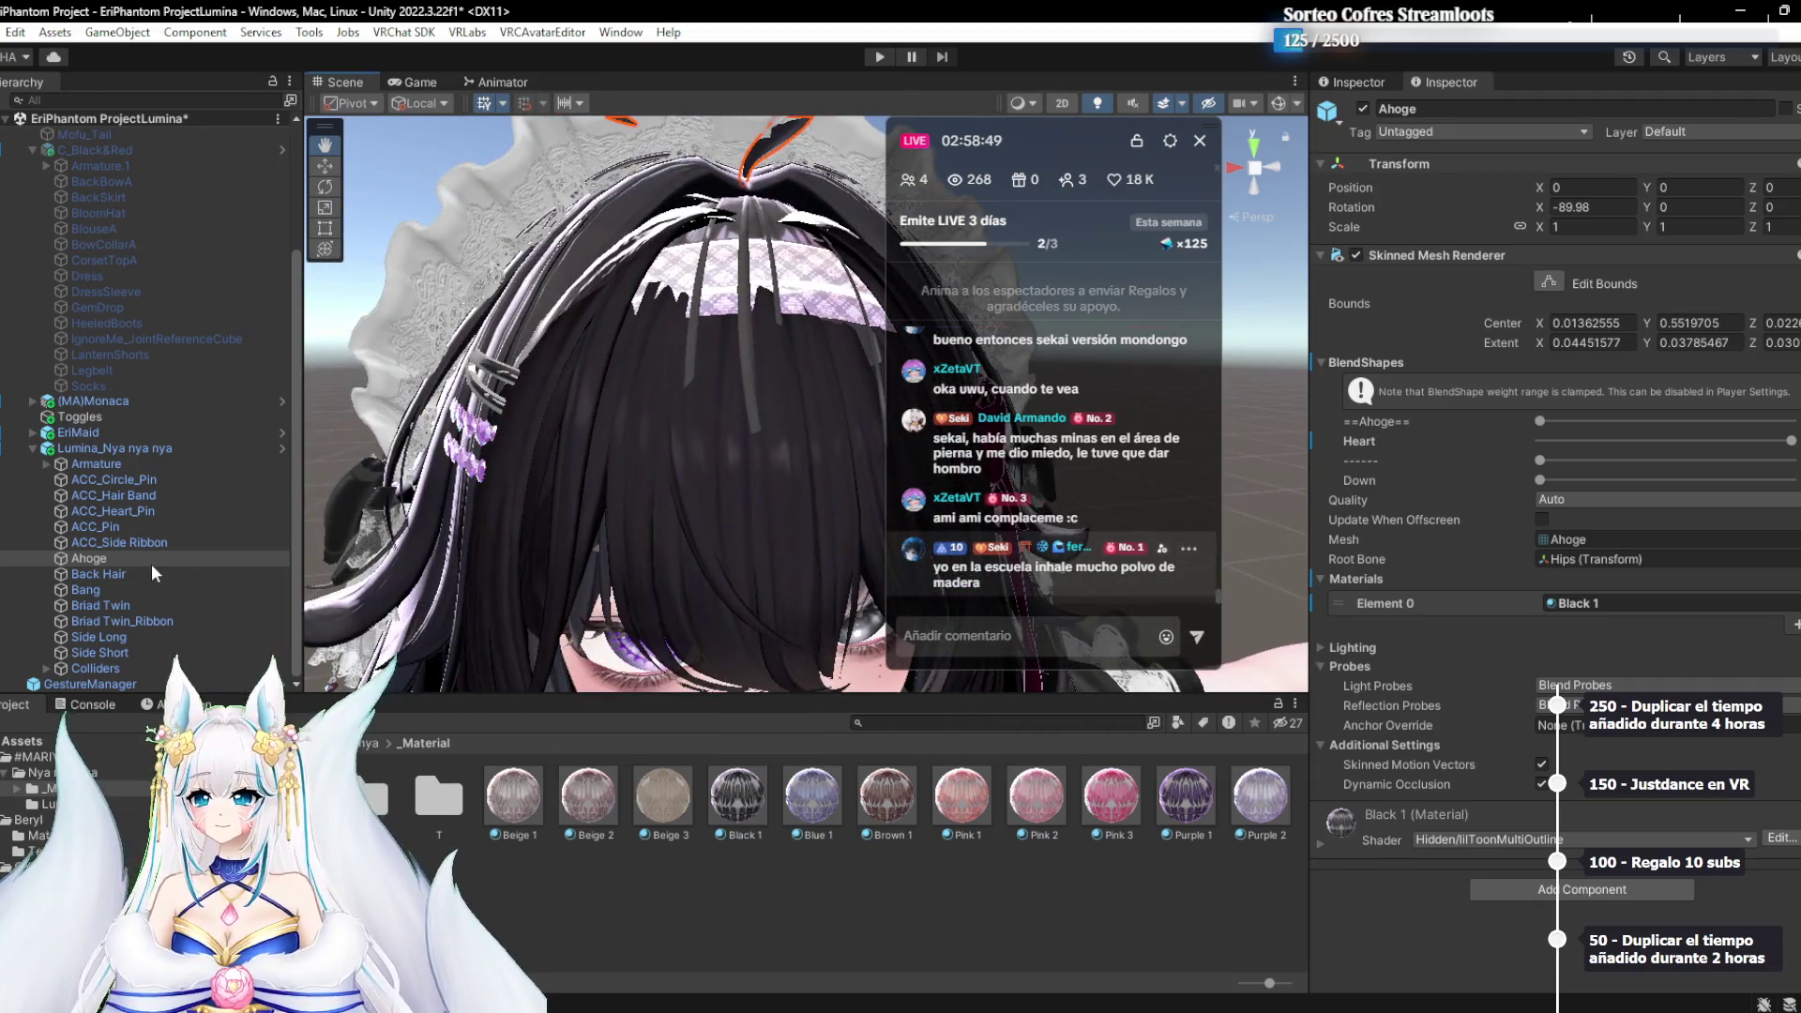
click(111, 544)
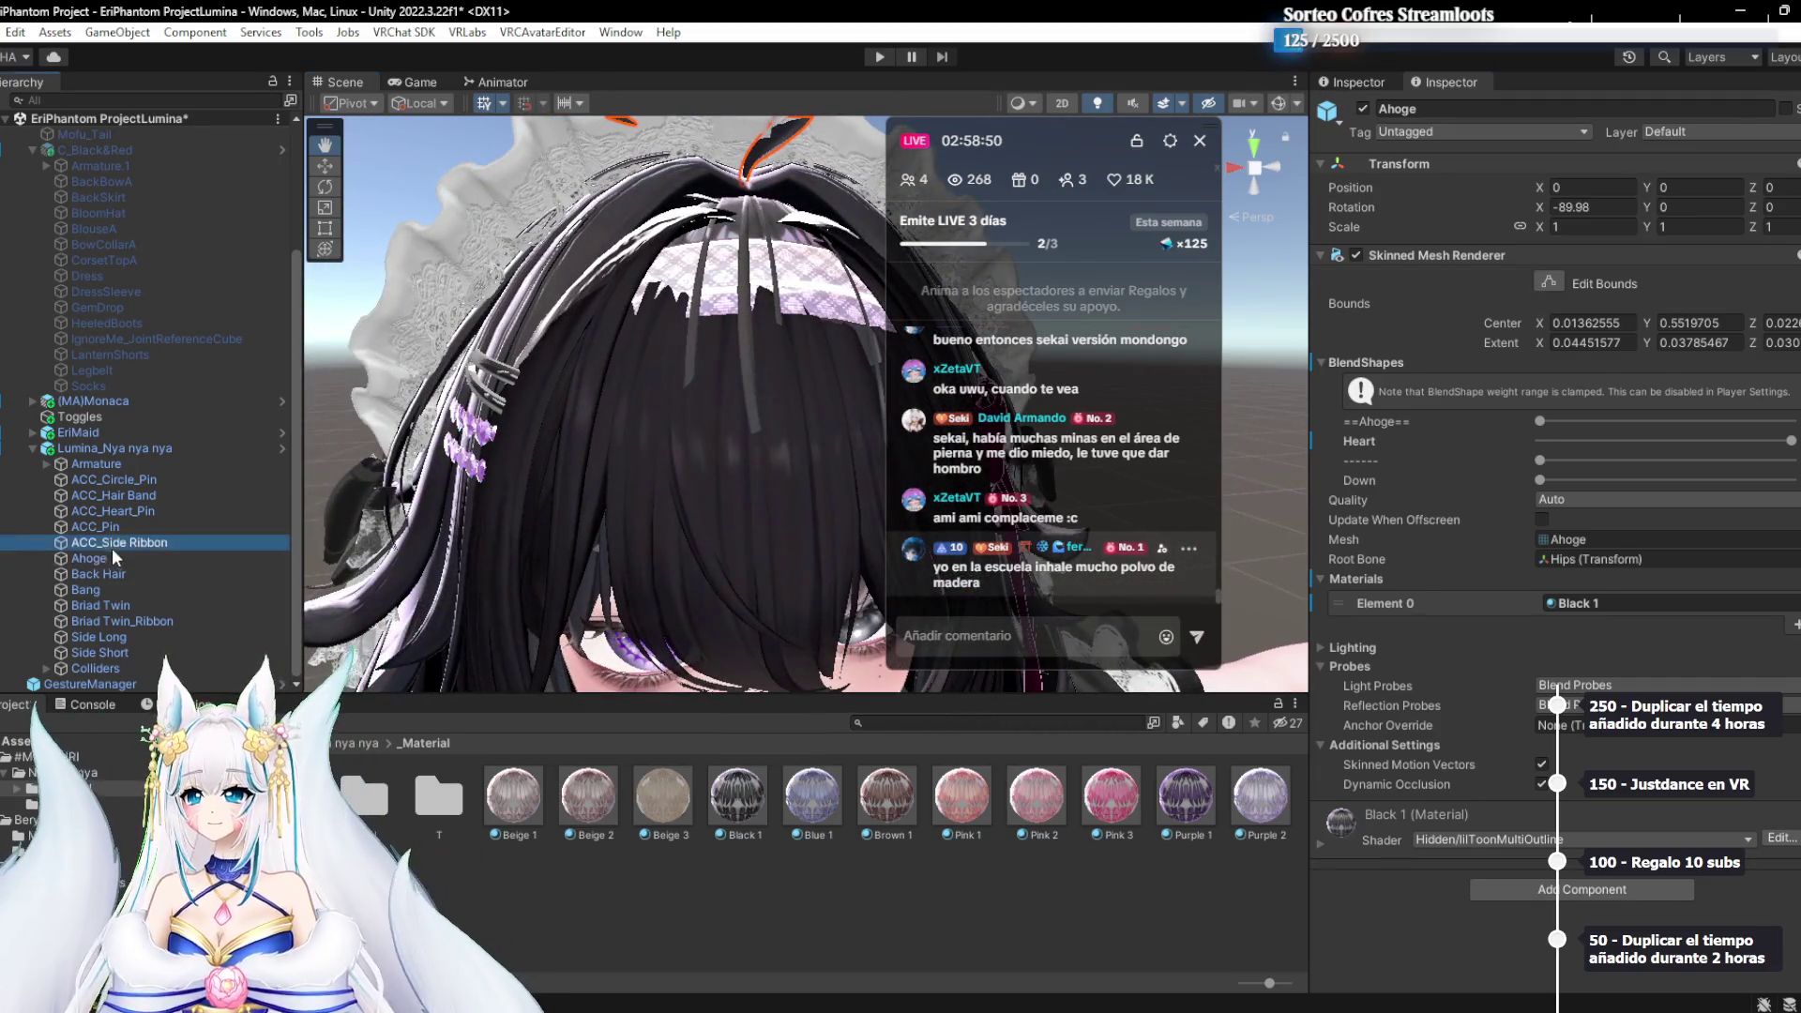
Try Black 1 and Pink 3 on ACC_Side Ribbon, settling on White 1
scroll(610, 487, down, 8)
scroll(609, 486, down, 3)
mouse_move(633, 498)
mouse_down()
mouse_move(507, 462)
mouse_move(735, 415)
mouse_move(498, 423)
mouse_up()
scroll(606, 448, up, 5)
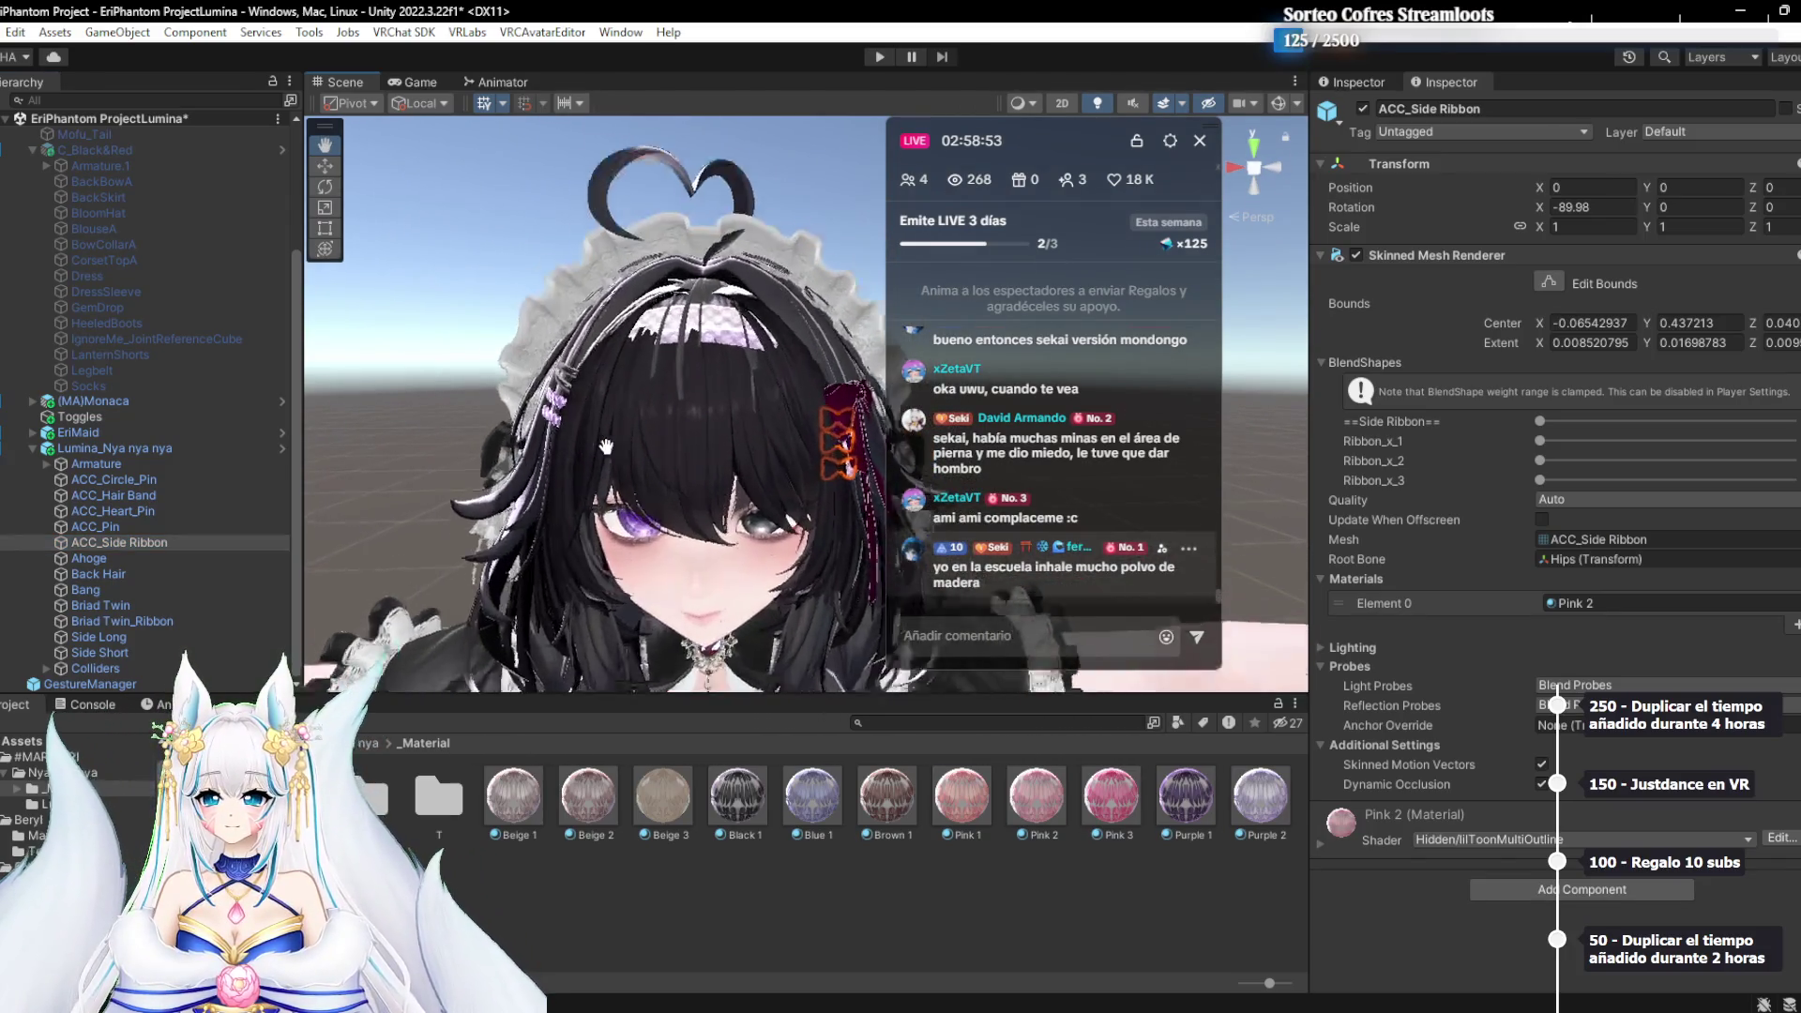
scroll(606, 447, up, 4)
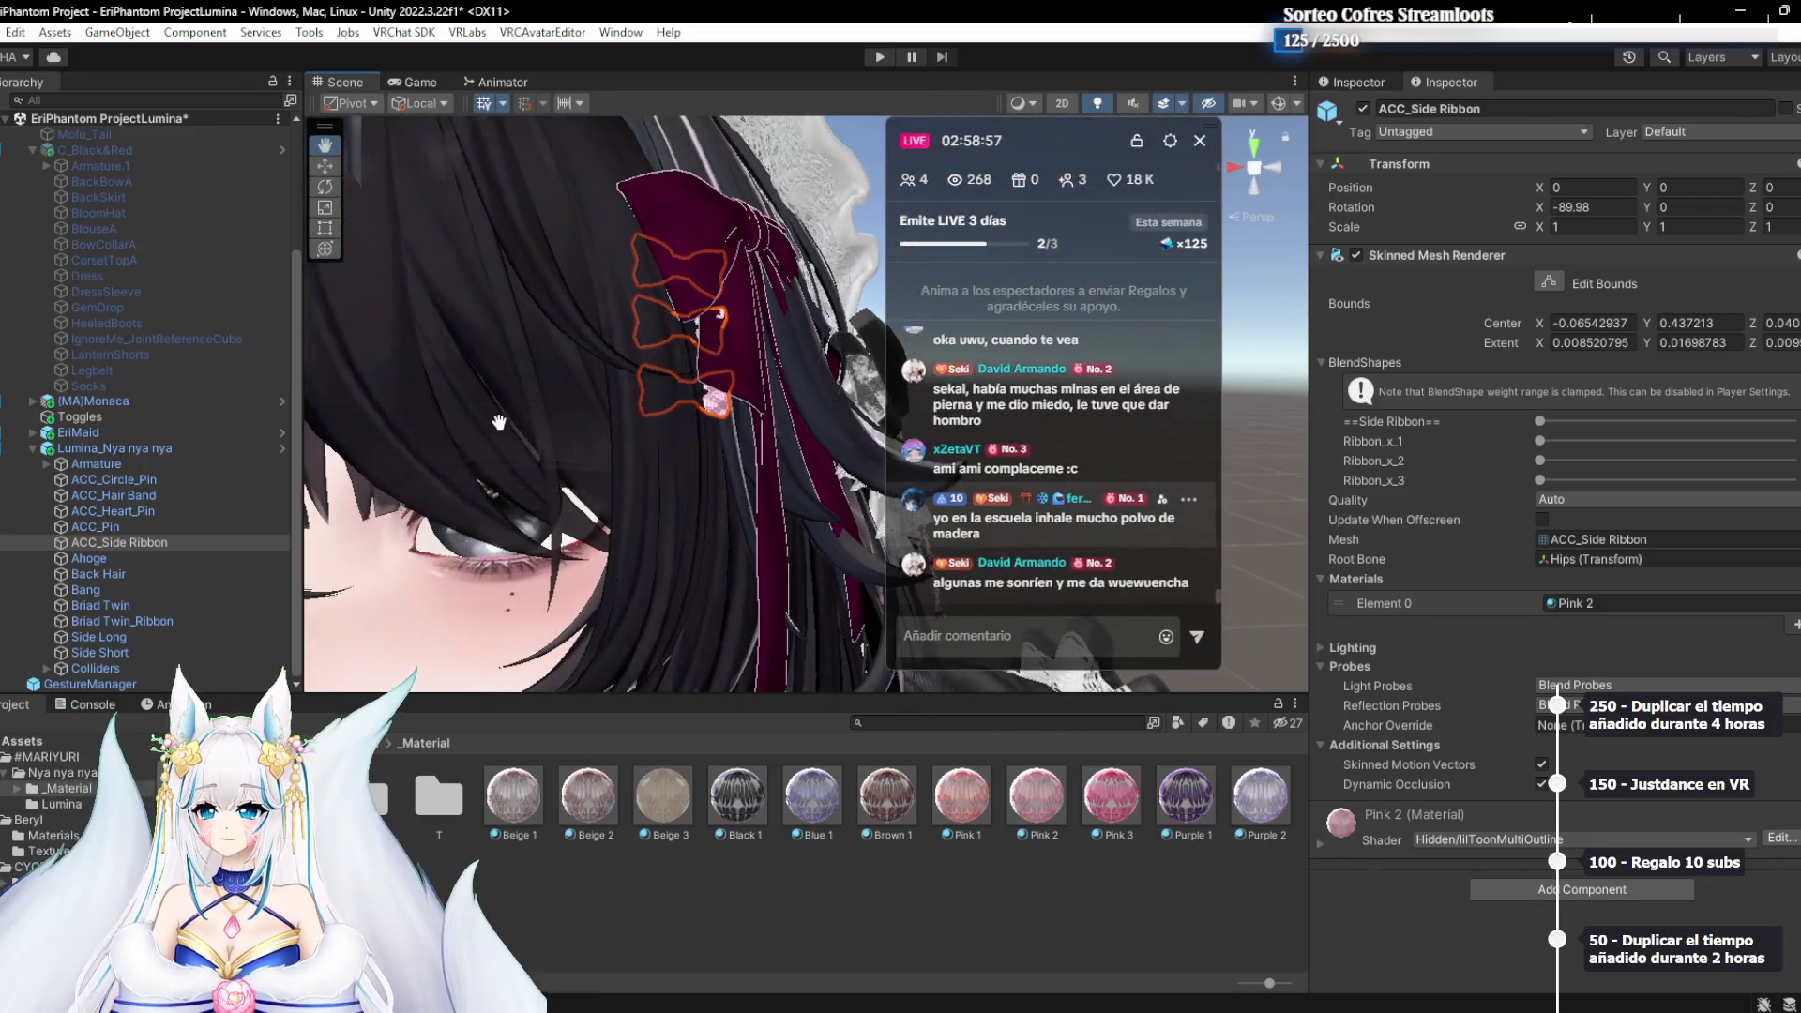
click(1580, 602)
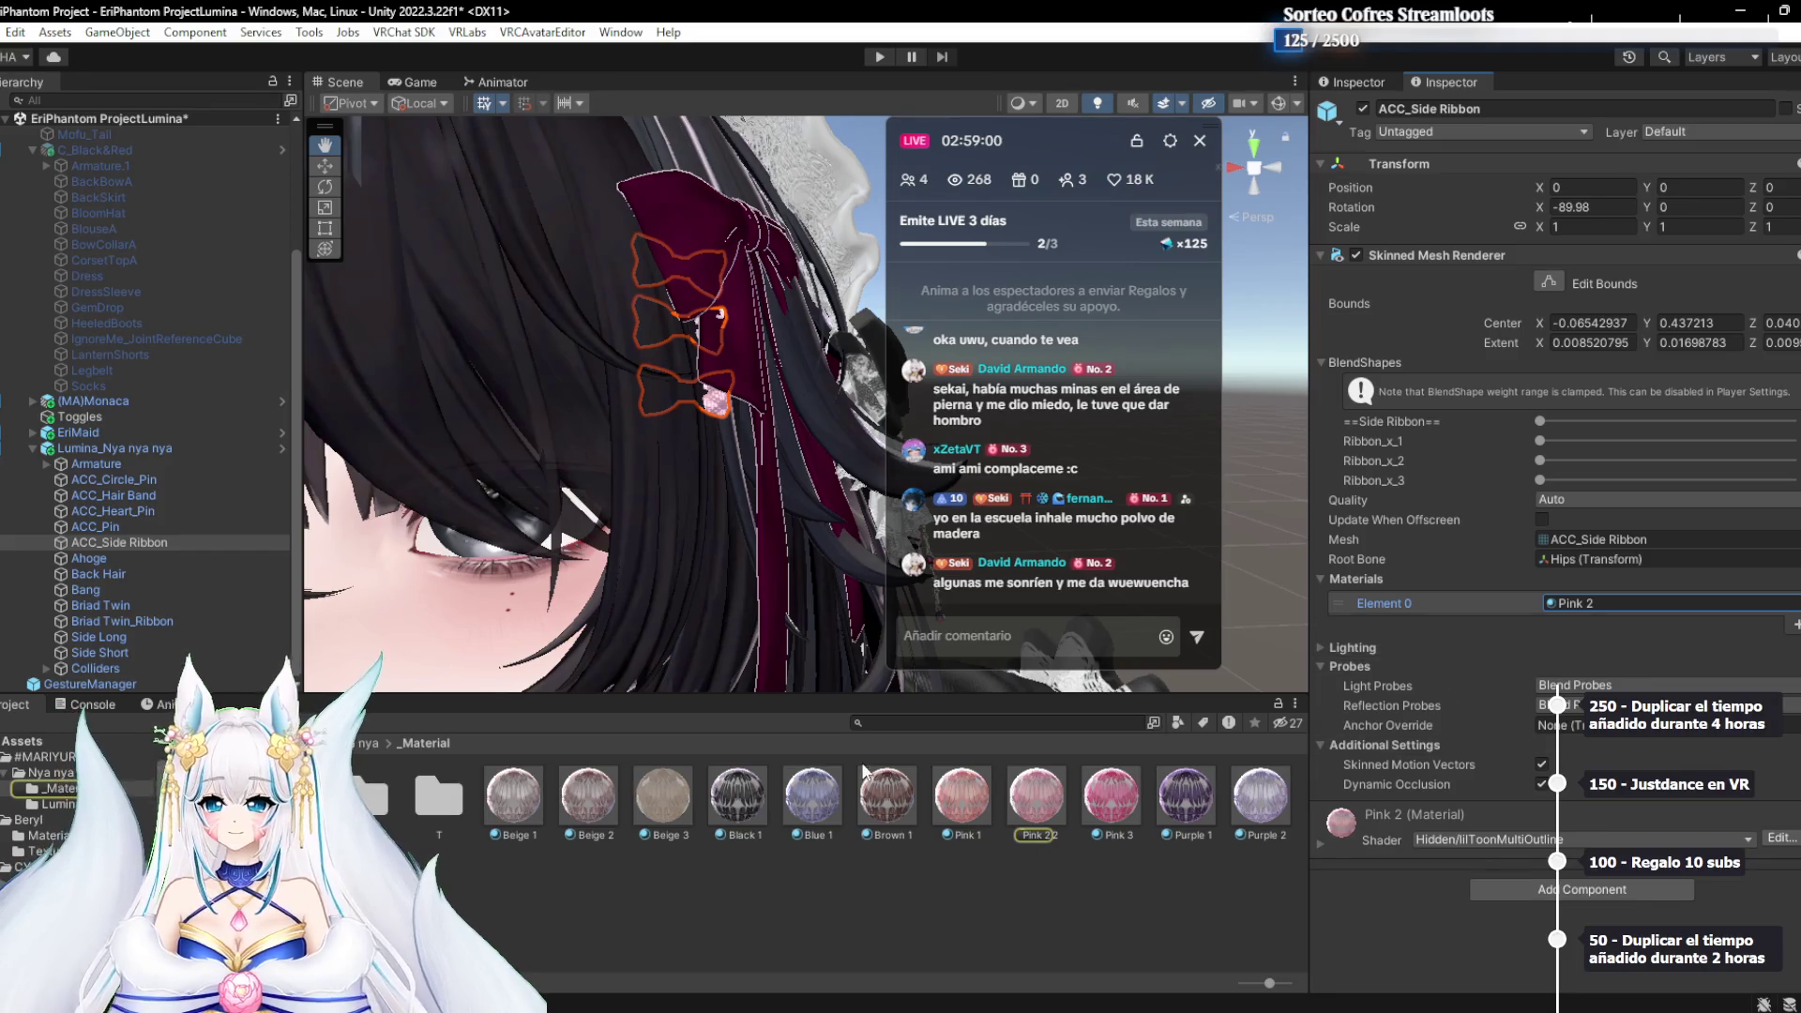
drag(1576, 610, 1574, 610)
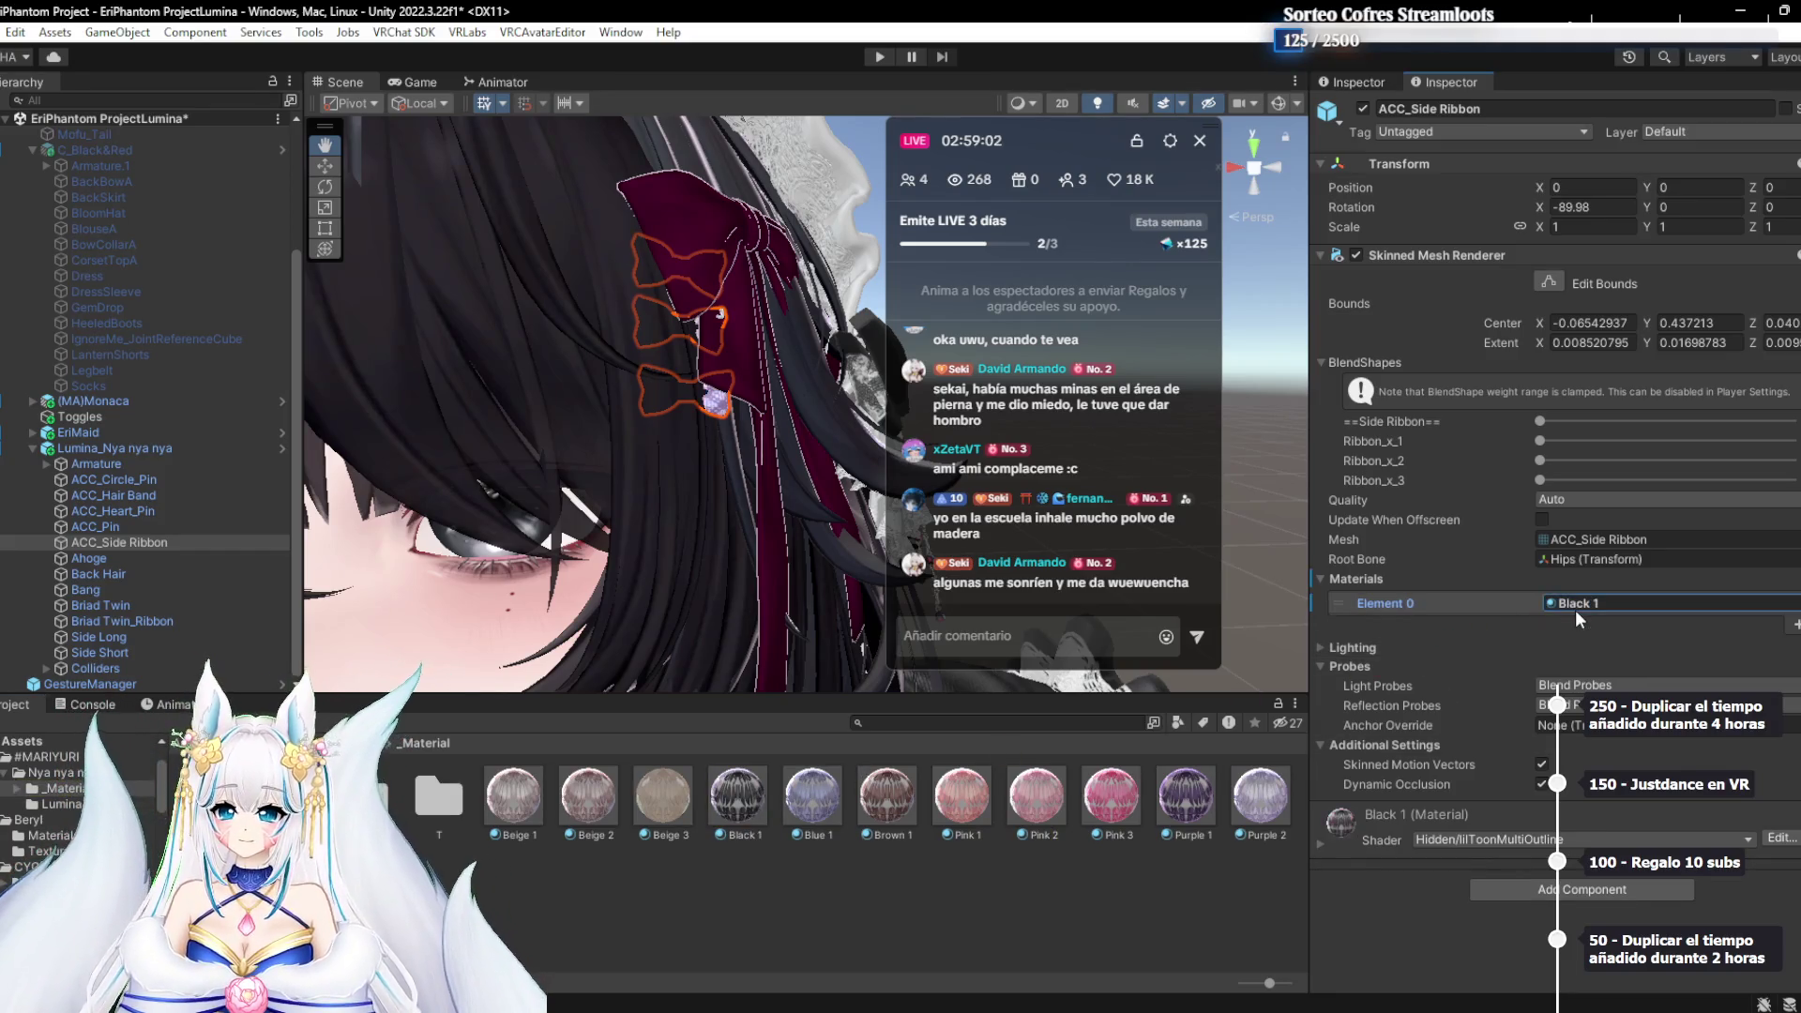
drag(1100, 809, 1629, 604)
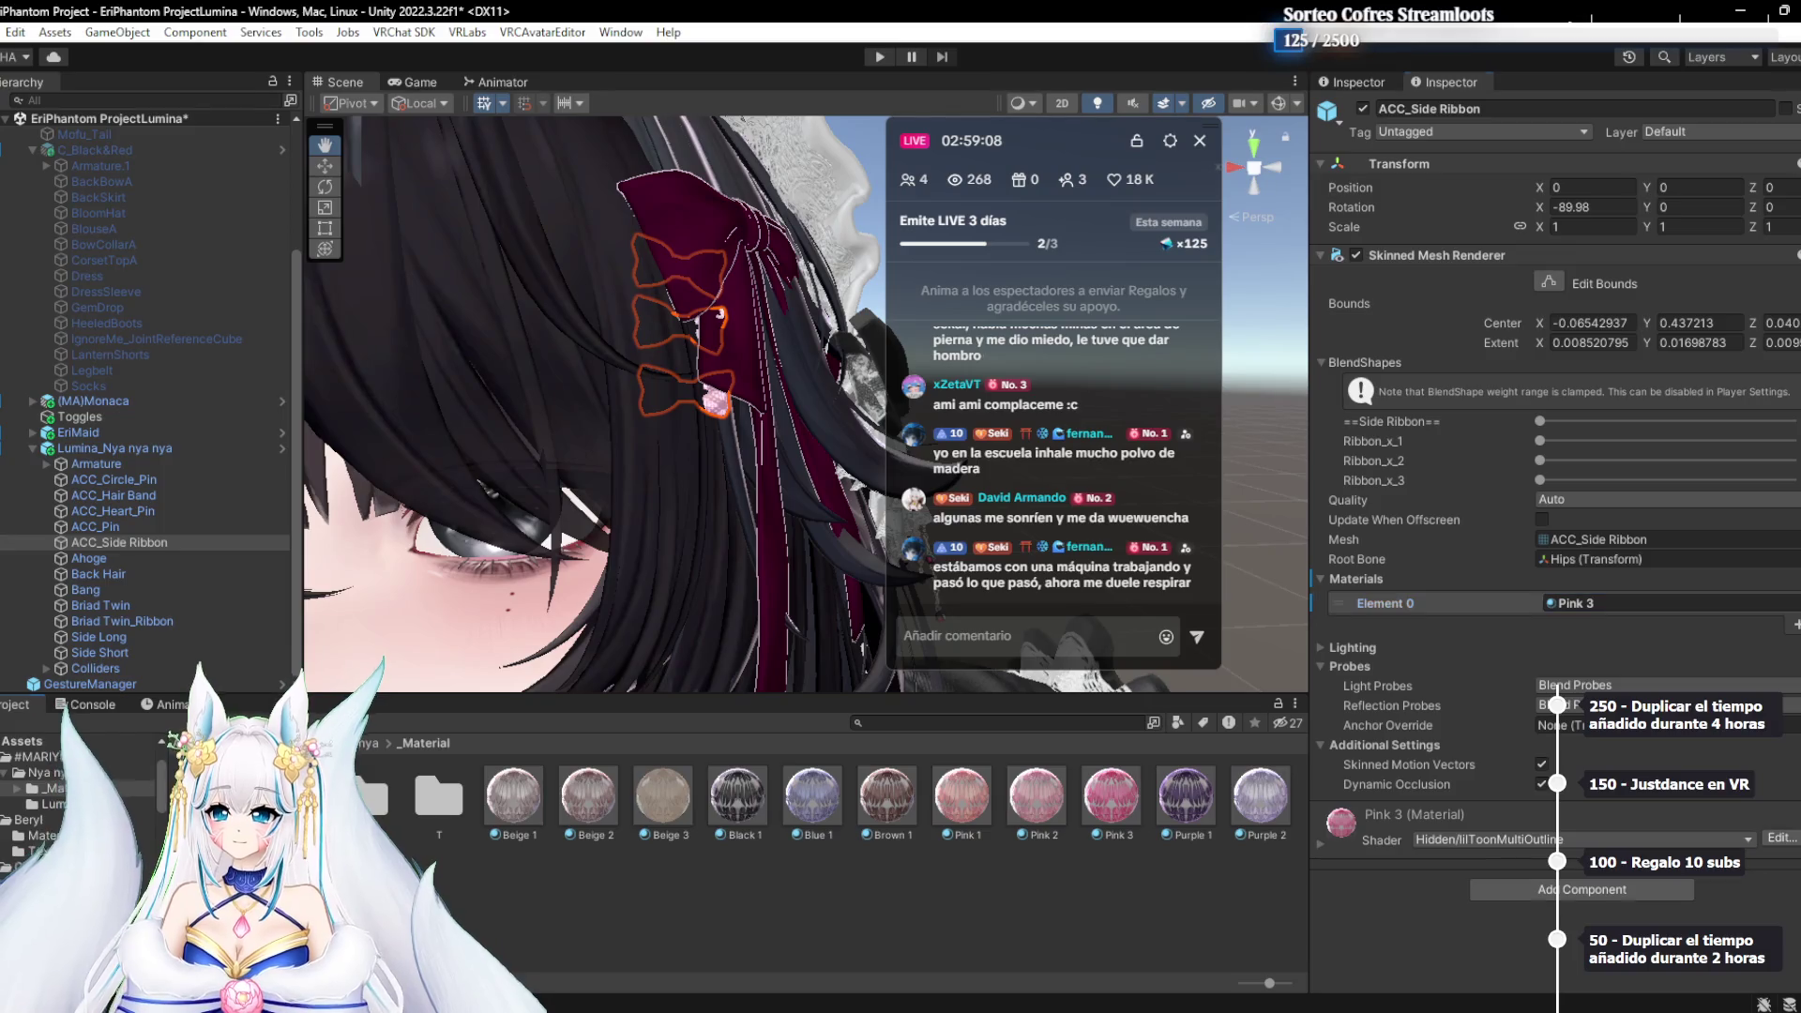
drag(1506, 552, 1568, 601)
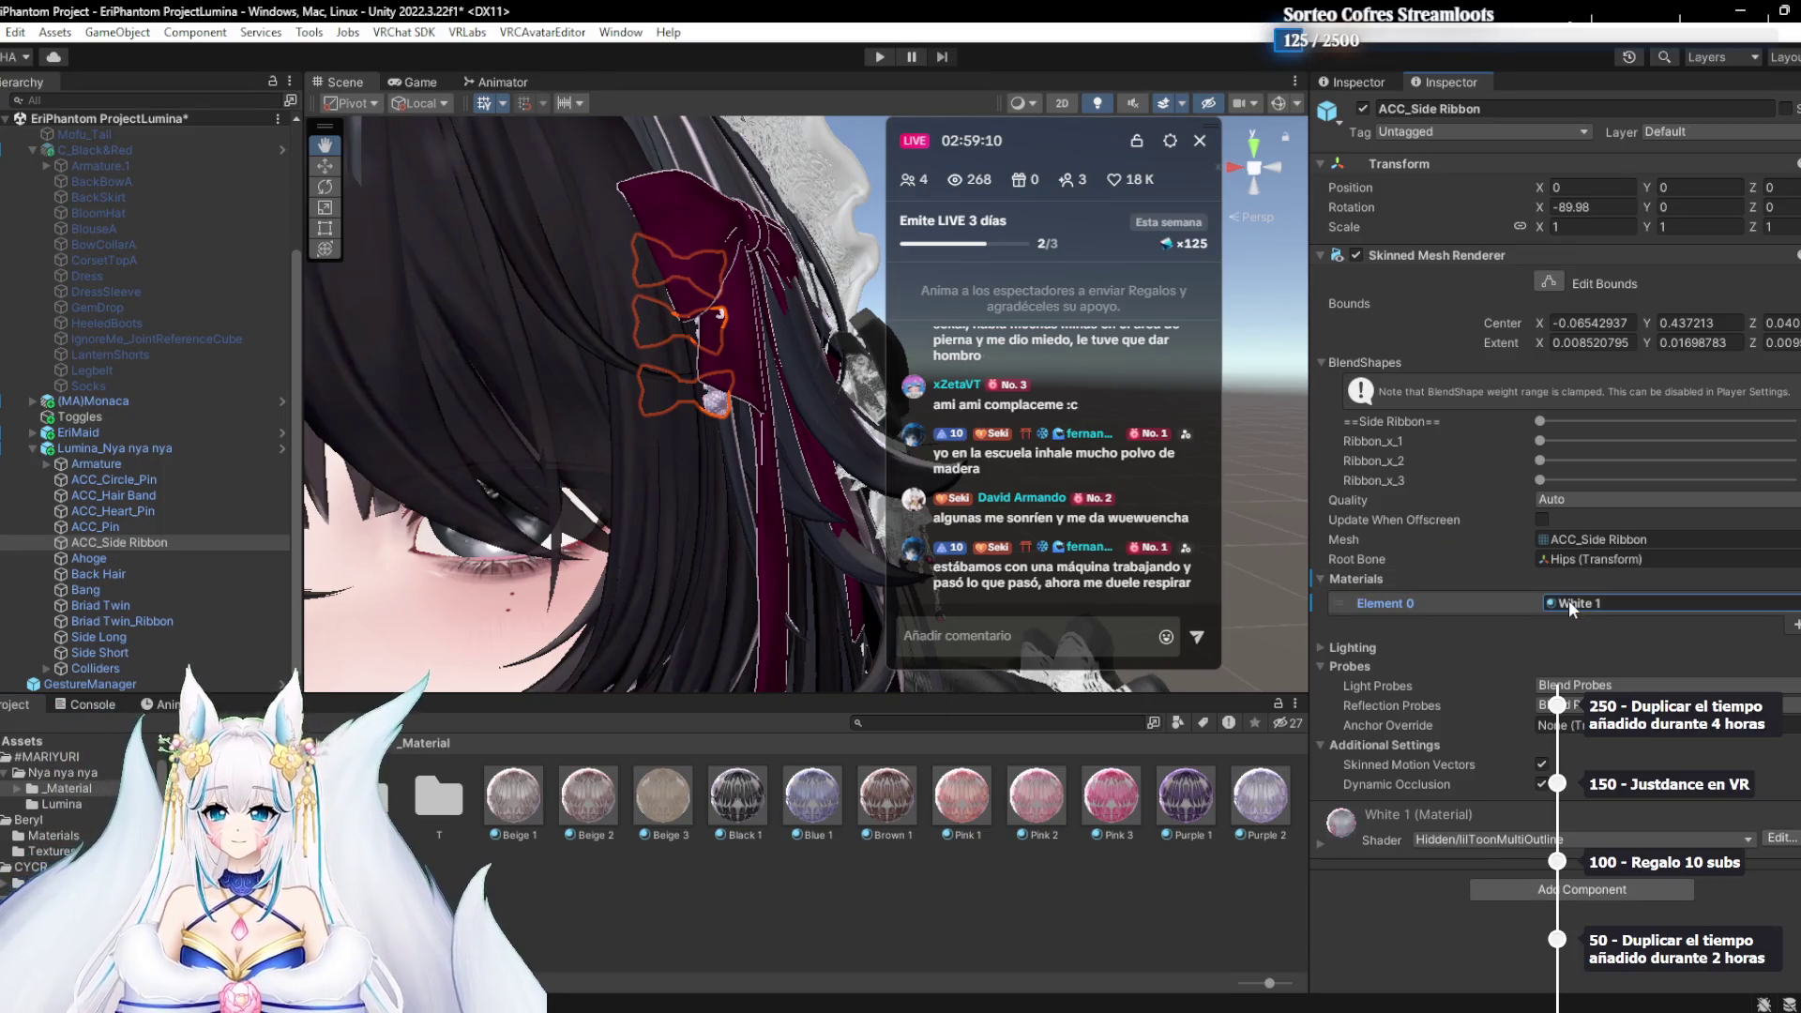
Center the view on the white ribbon bows and check the Ribbon_x_1 blend shape setting
scroll(831, 469, up, 3)
drag(656, 424, 731, 436)
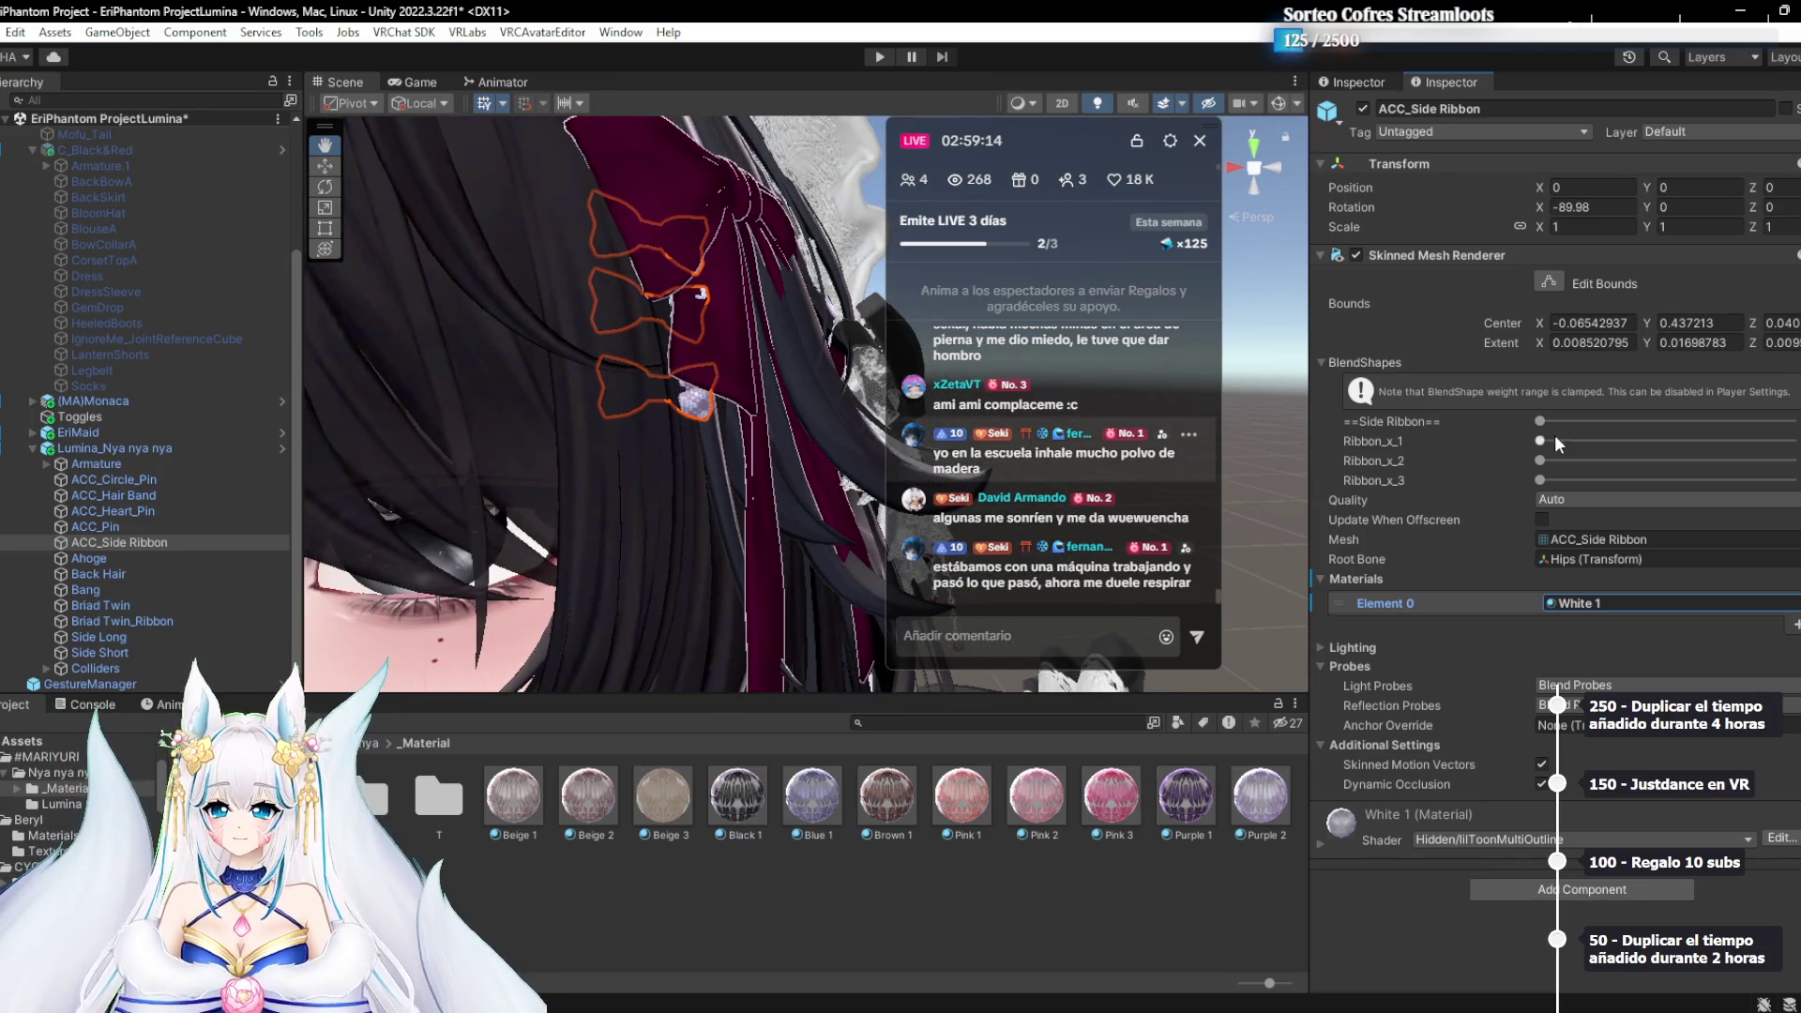
click(1551, 439)
scroll(709, 418, up, 3)
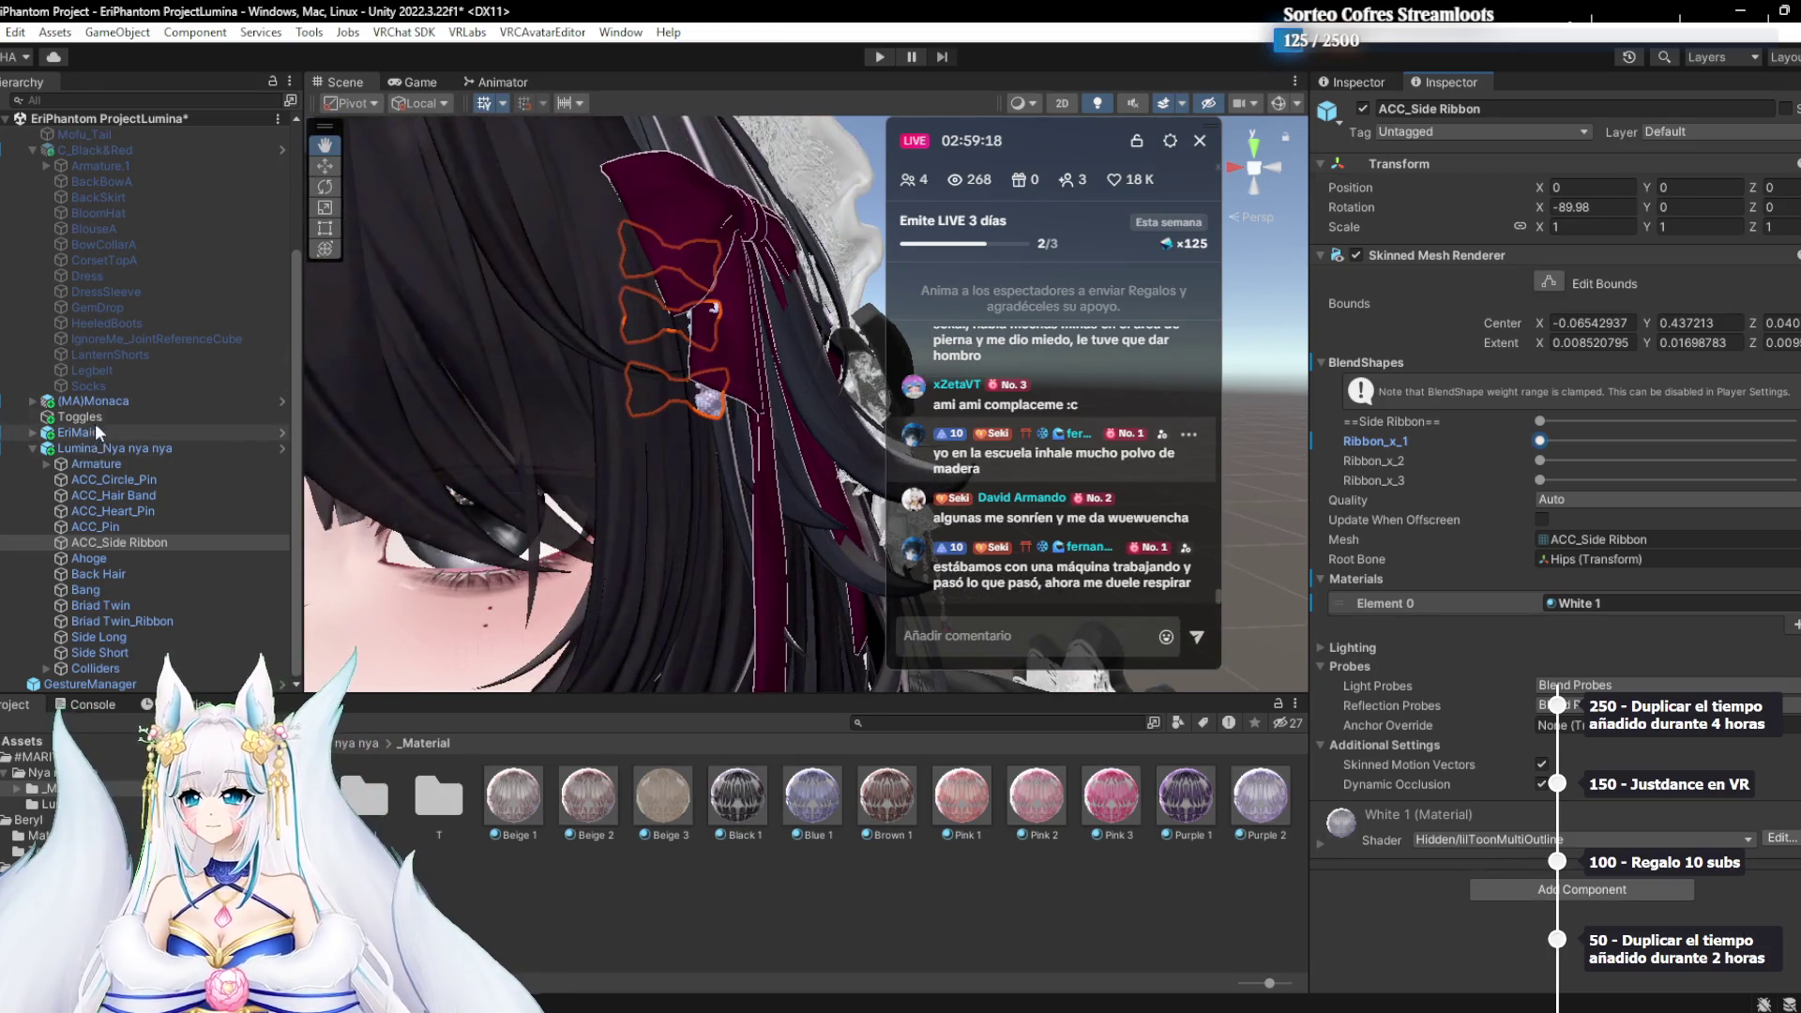
click(112, 403)
Disable (MA)Monaca and set the hair's Head bone X scale to 1.05 as a first try
click(1363, 109)
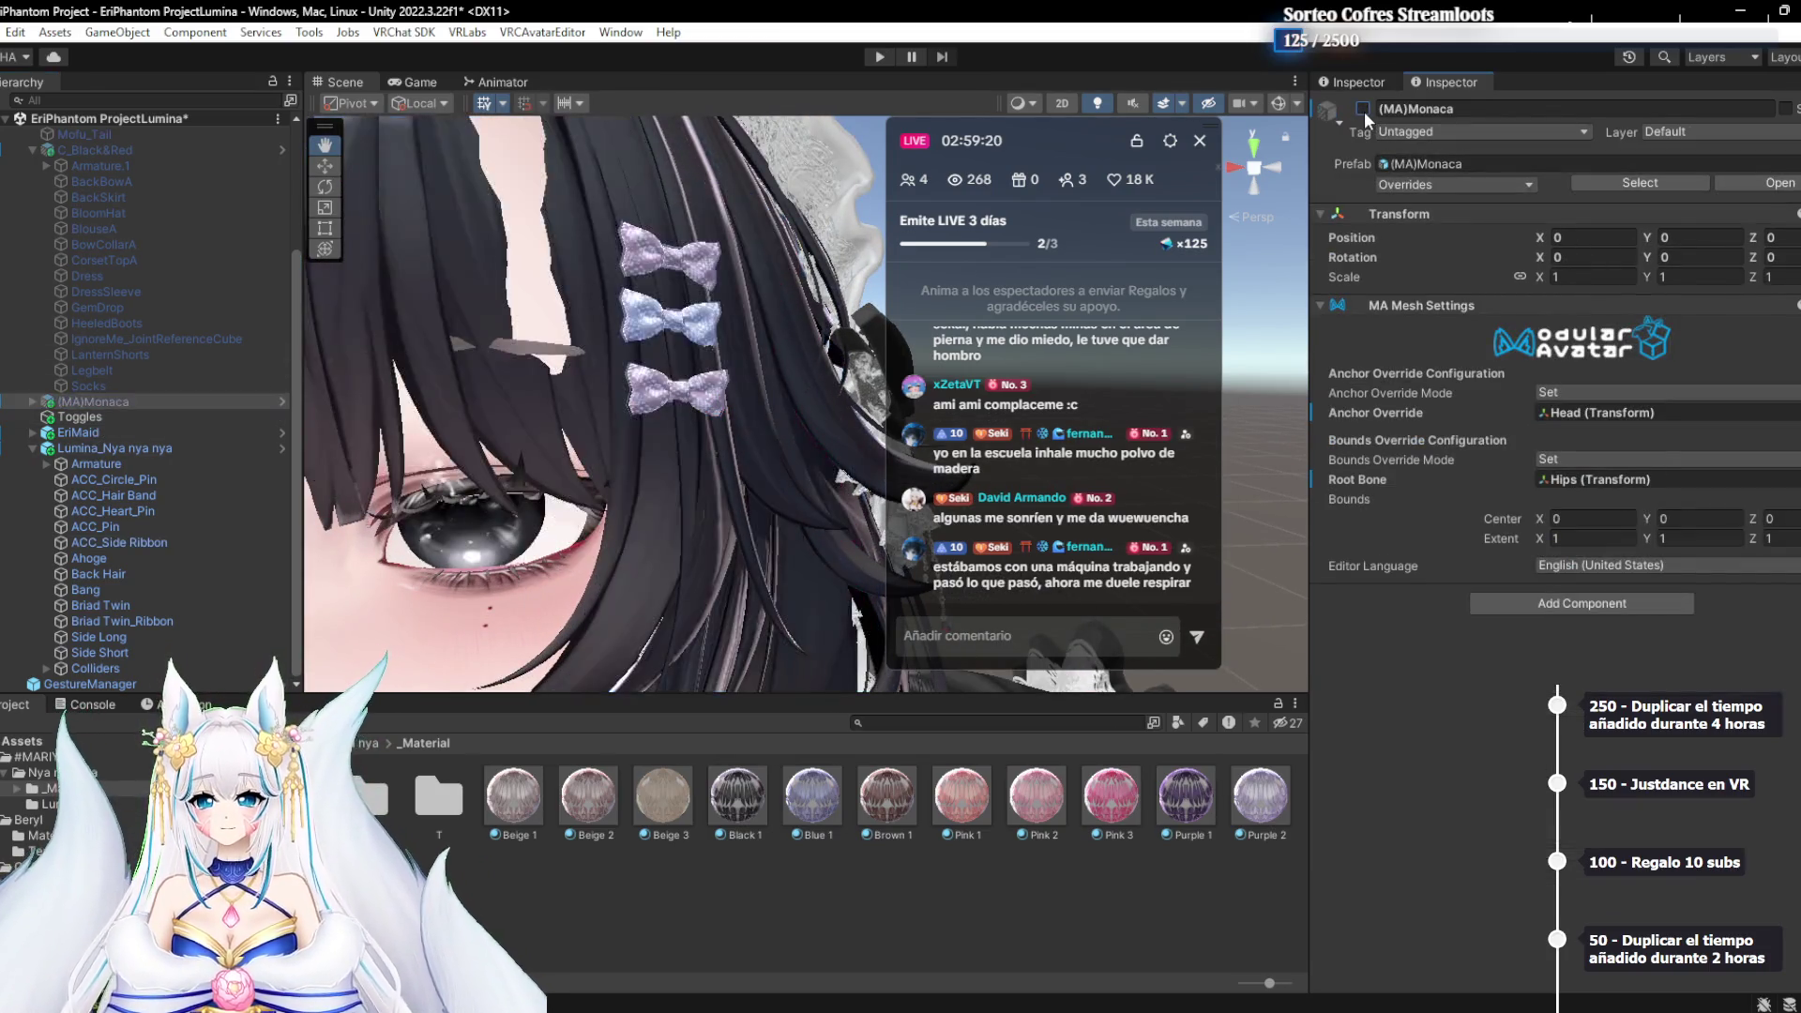
key(f)
scroll(662, 366, up, 2)
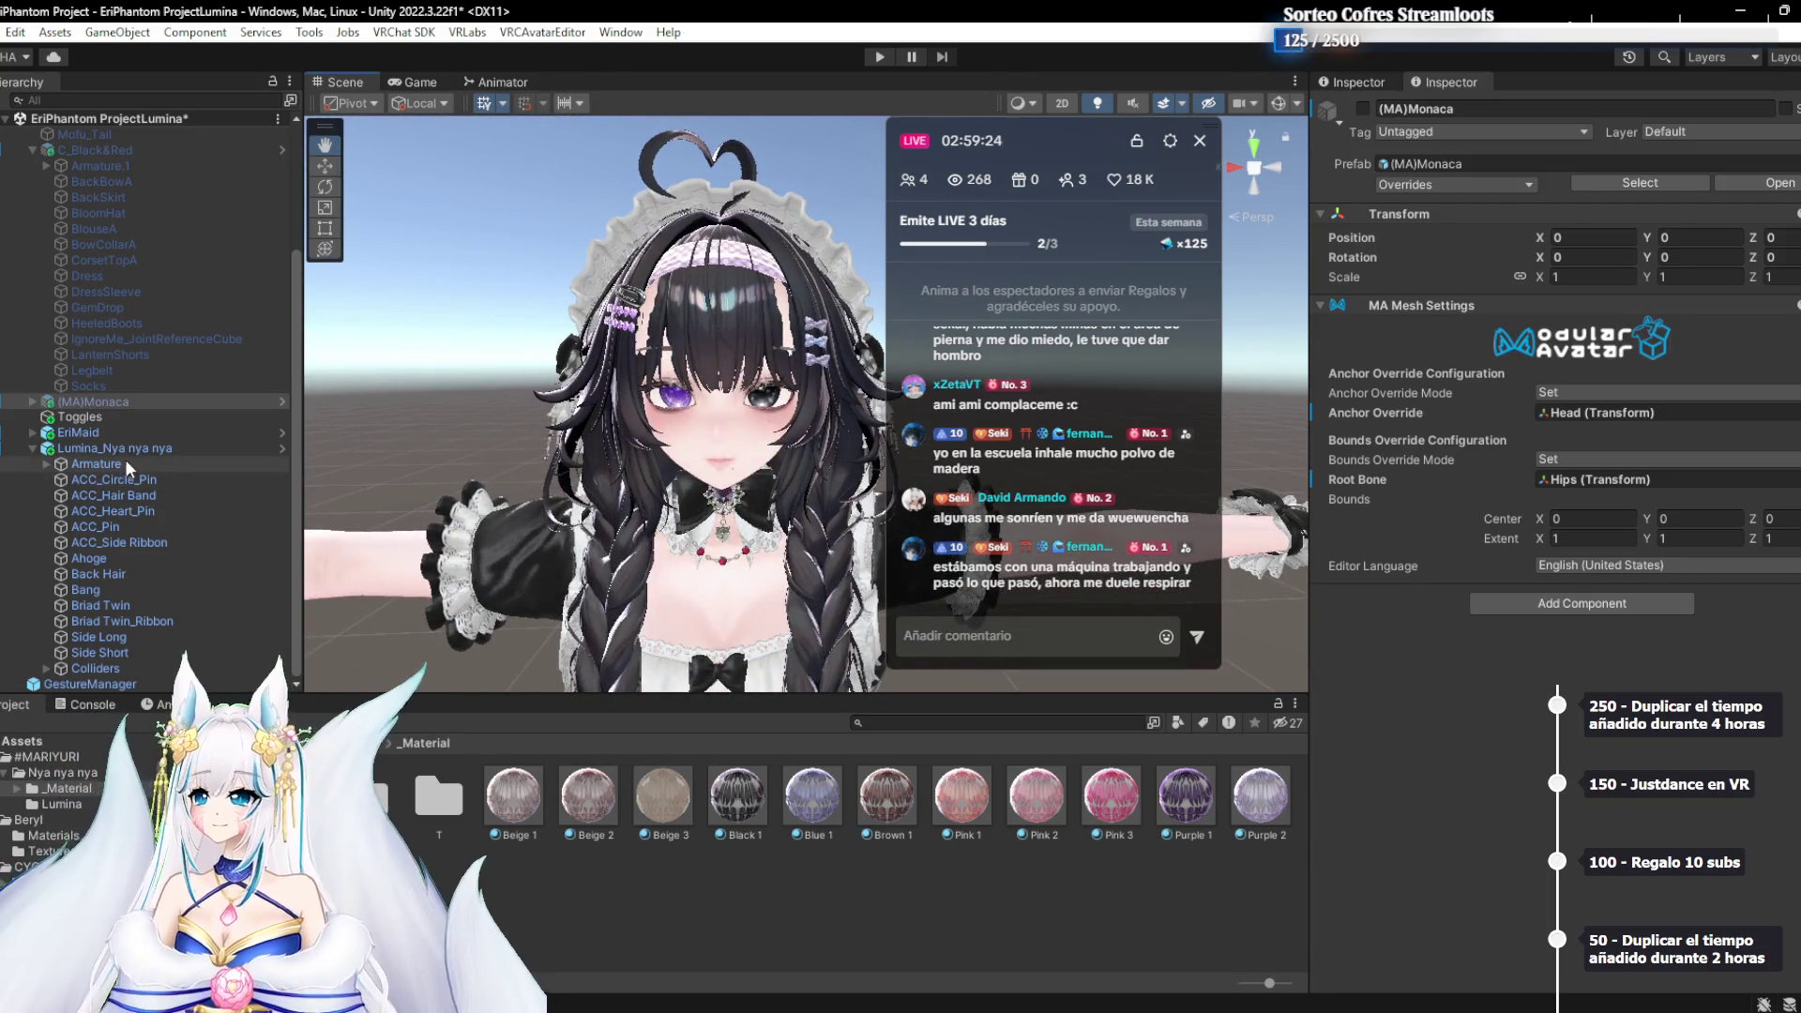
click(92, 463)
click(43, 463)
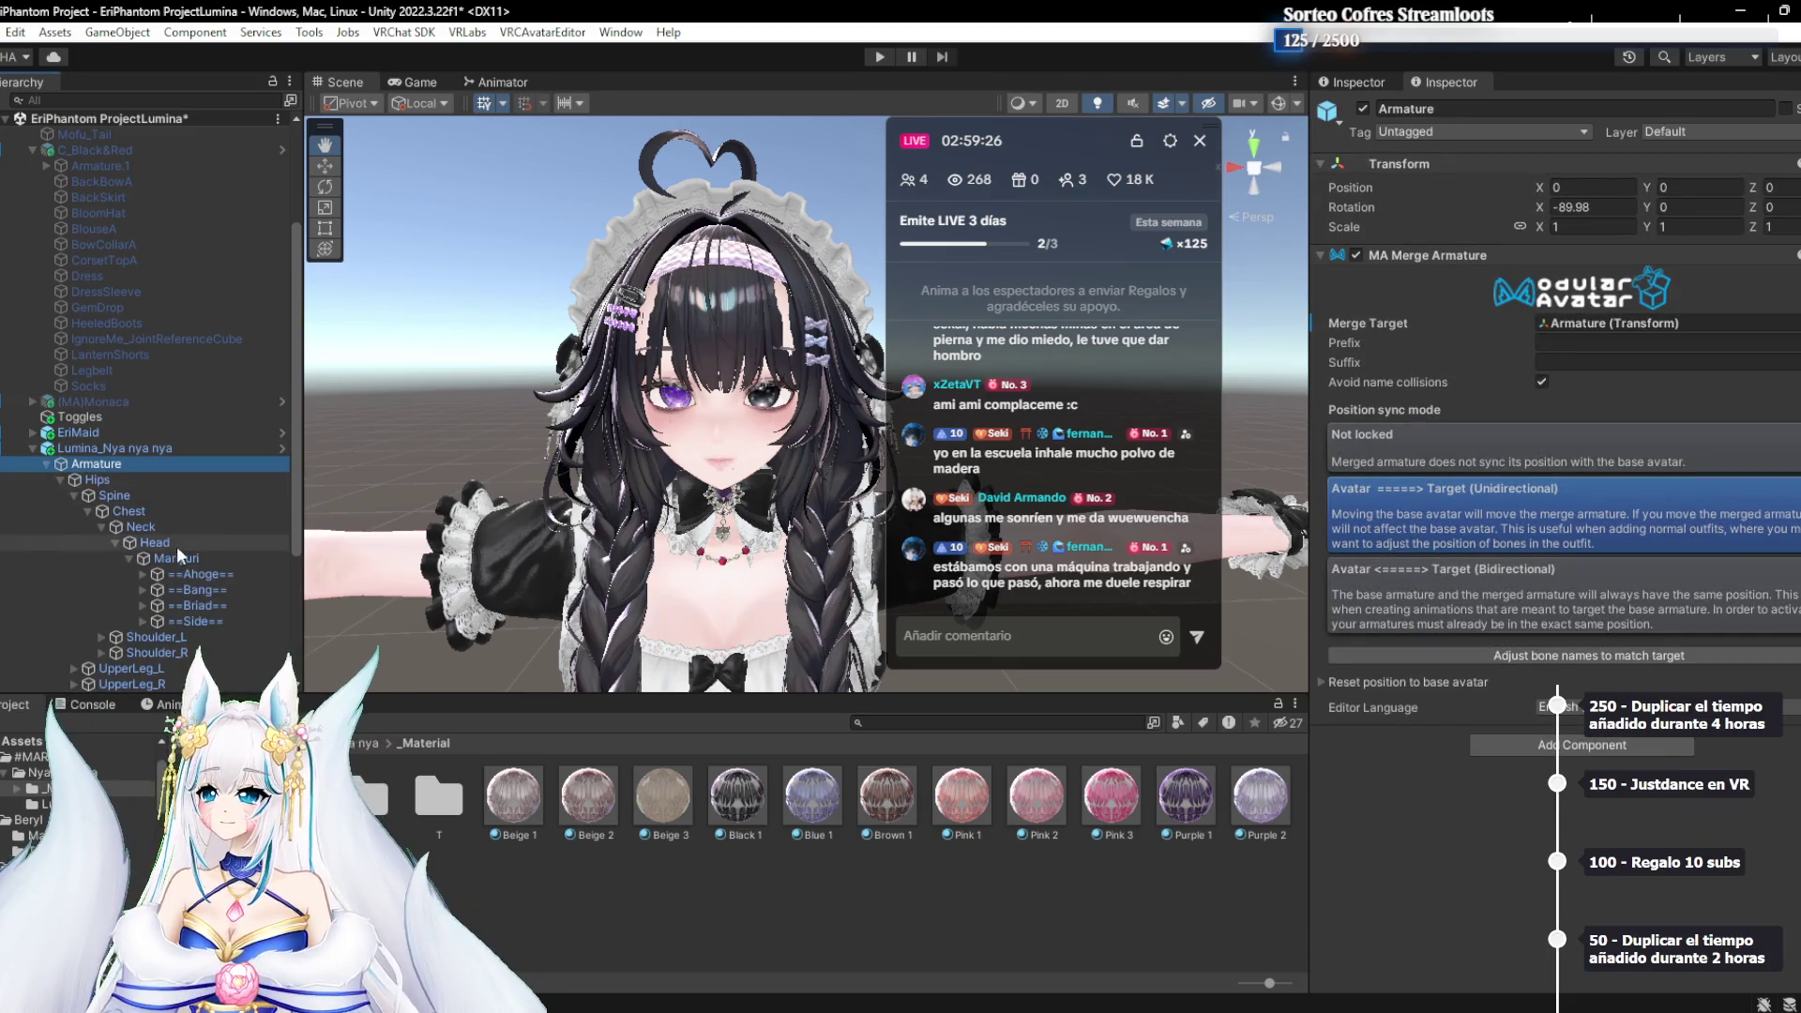
scroll(177, 546, down, 1)
click(150, 482)
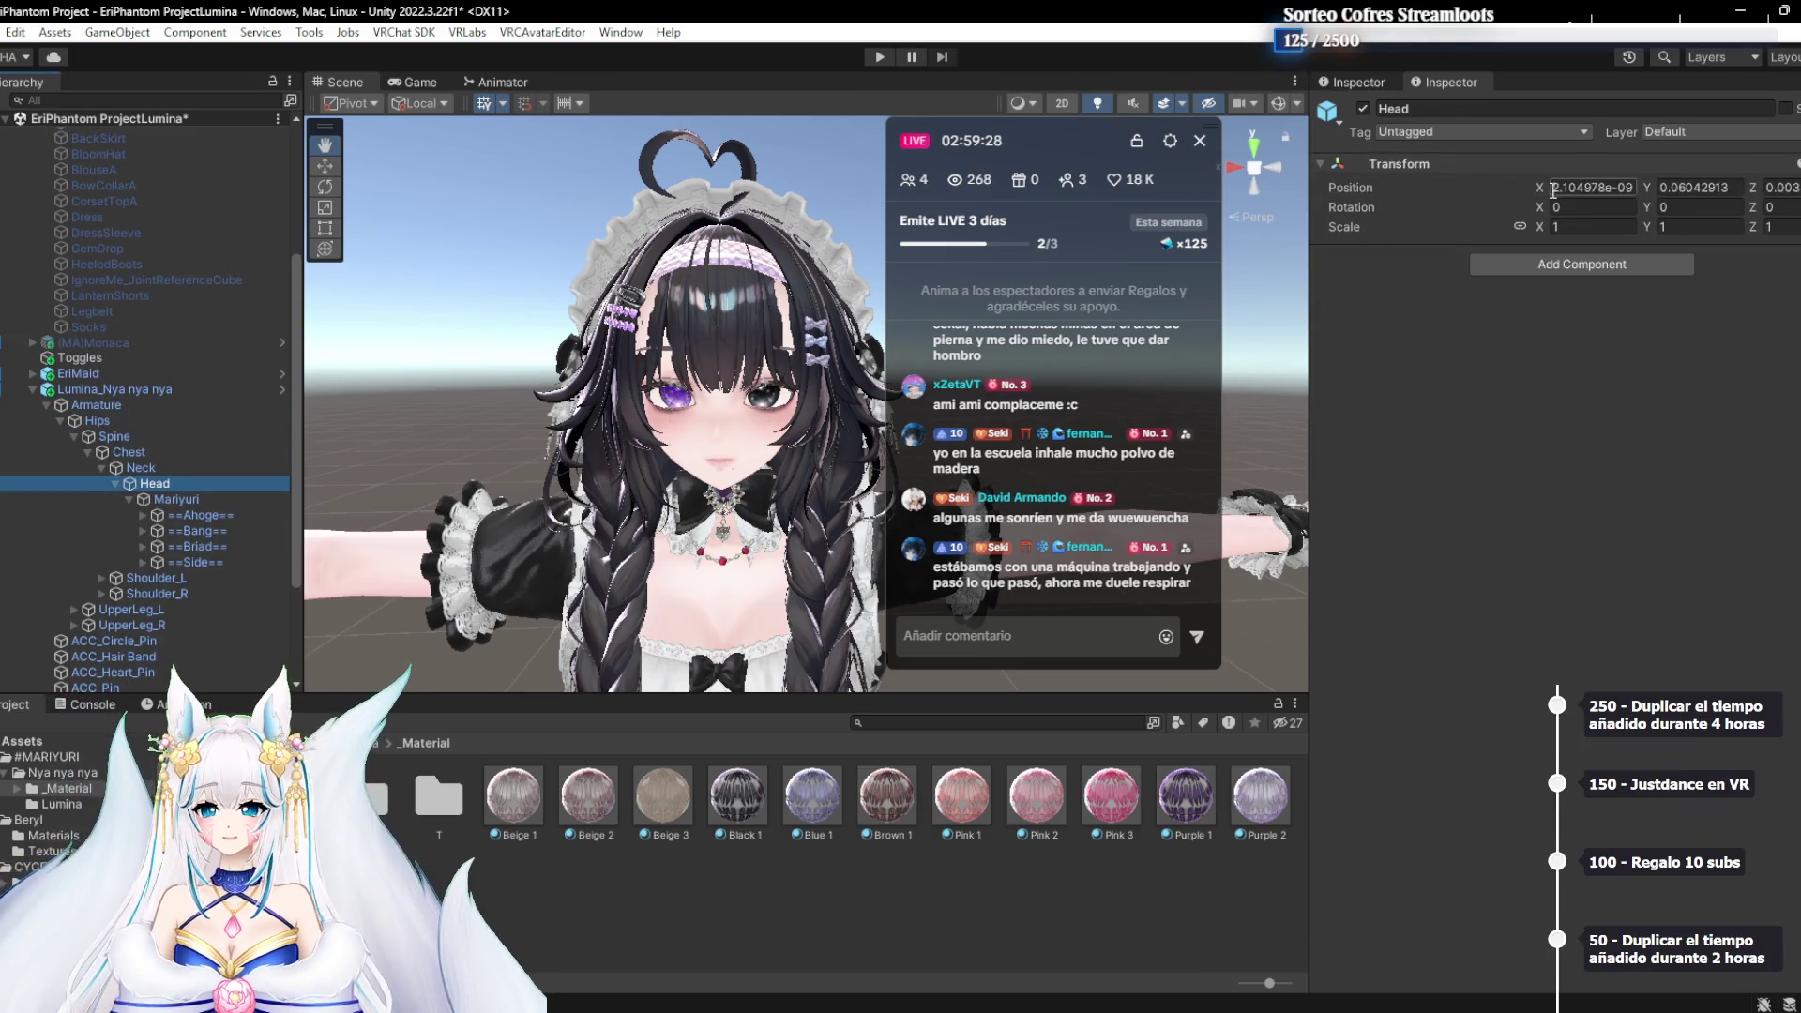
click(1586, 225)
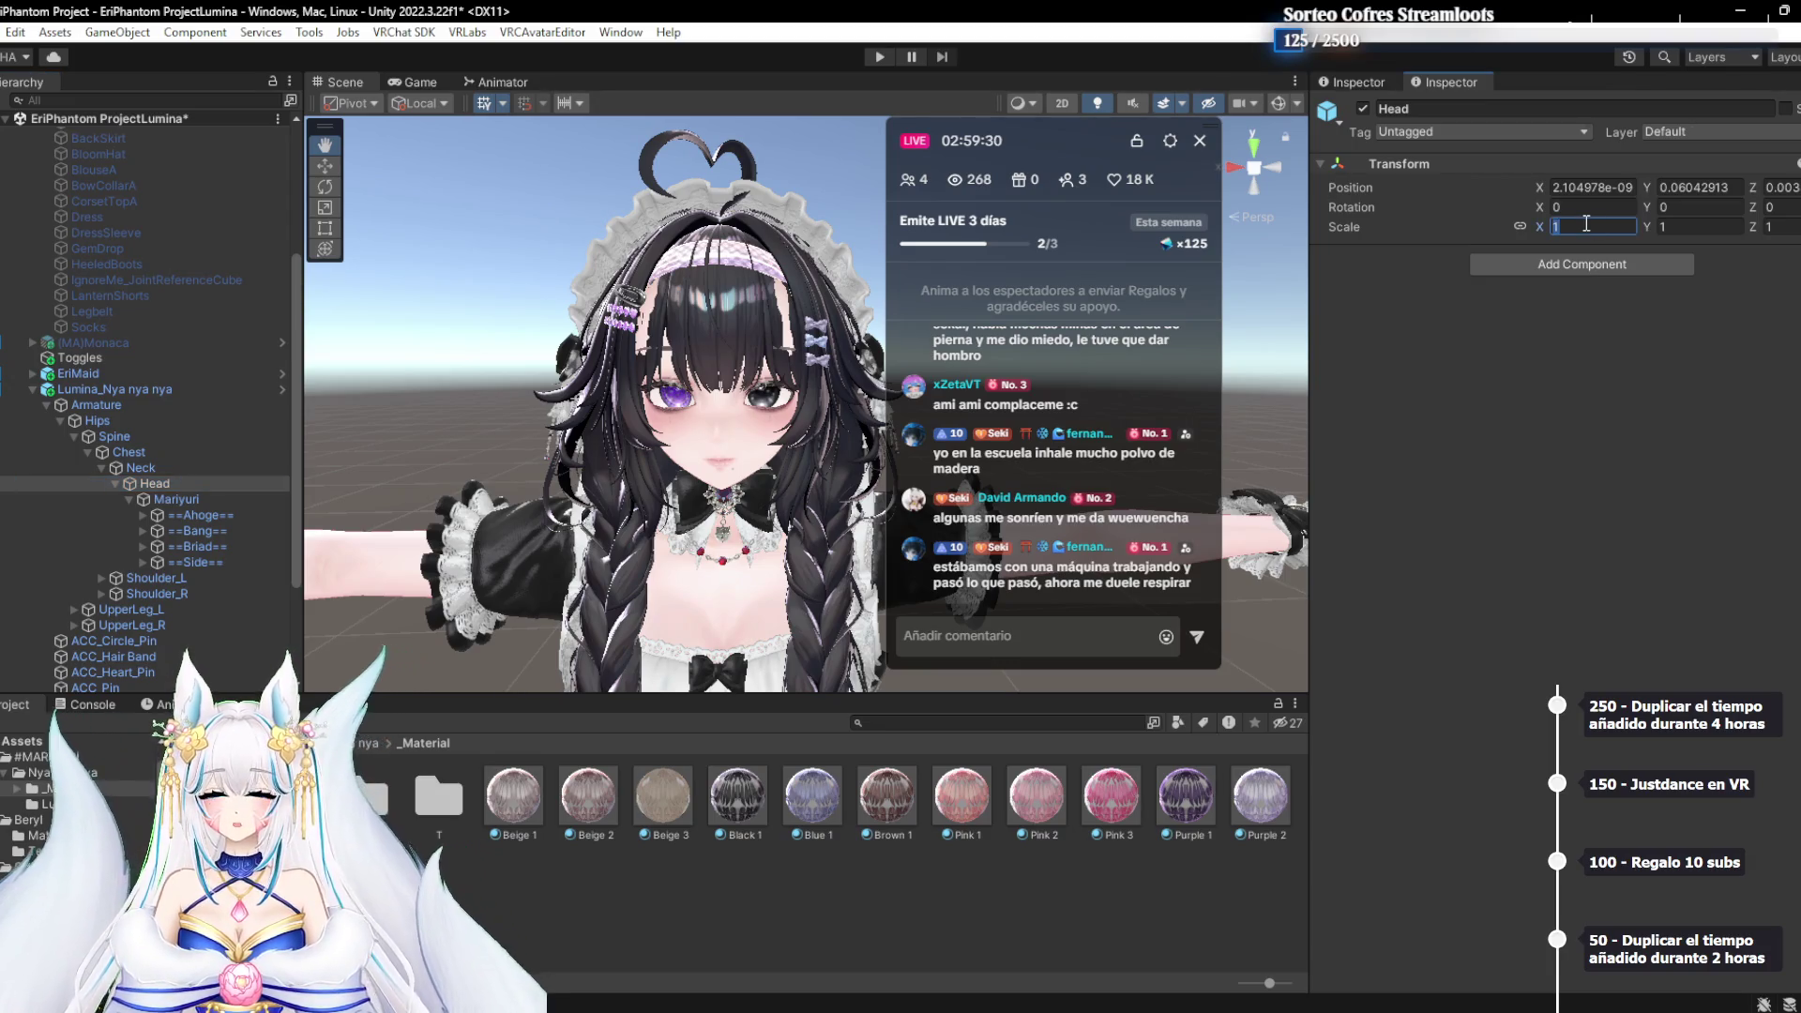
text(1.0)
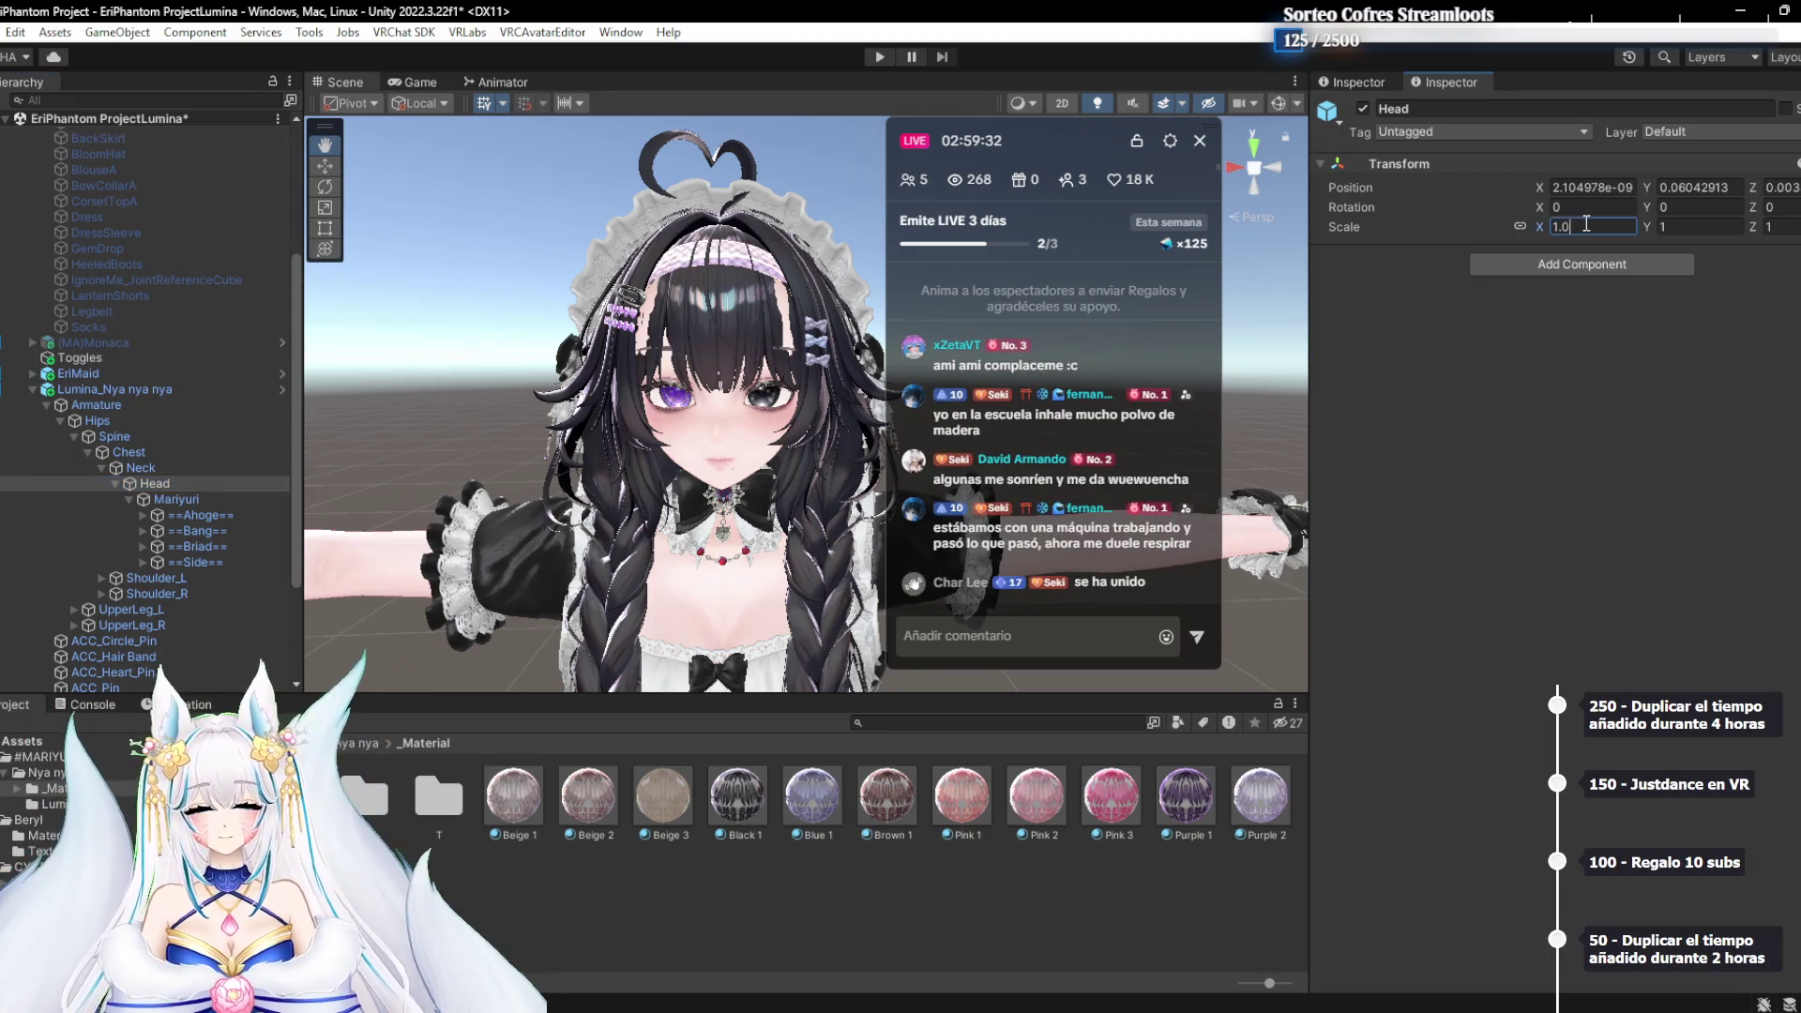
text(5)
Check the LUMINA Kisekae avatar's Head scale and change the hair's Head bone scale to 1.04
scroll(138, 405, up, 5)
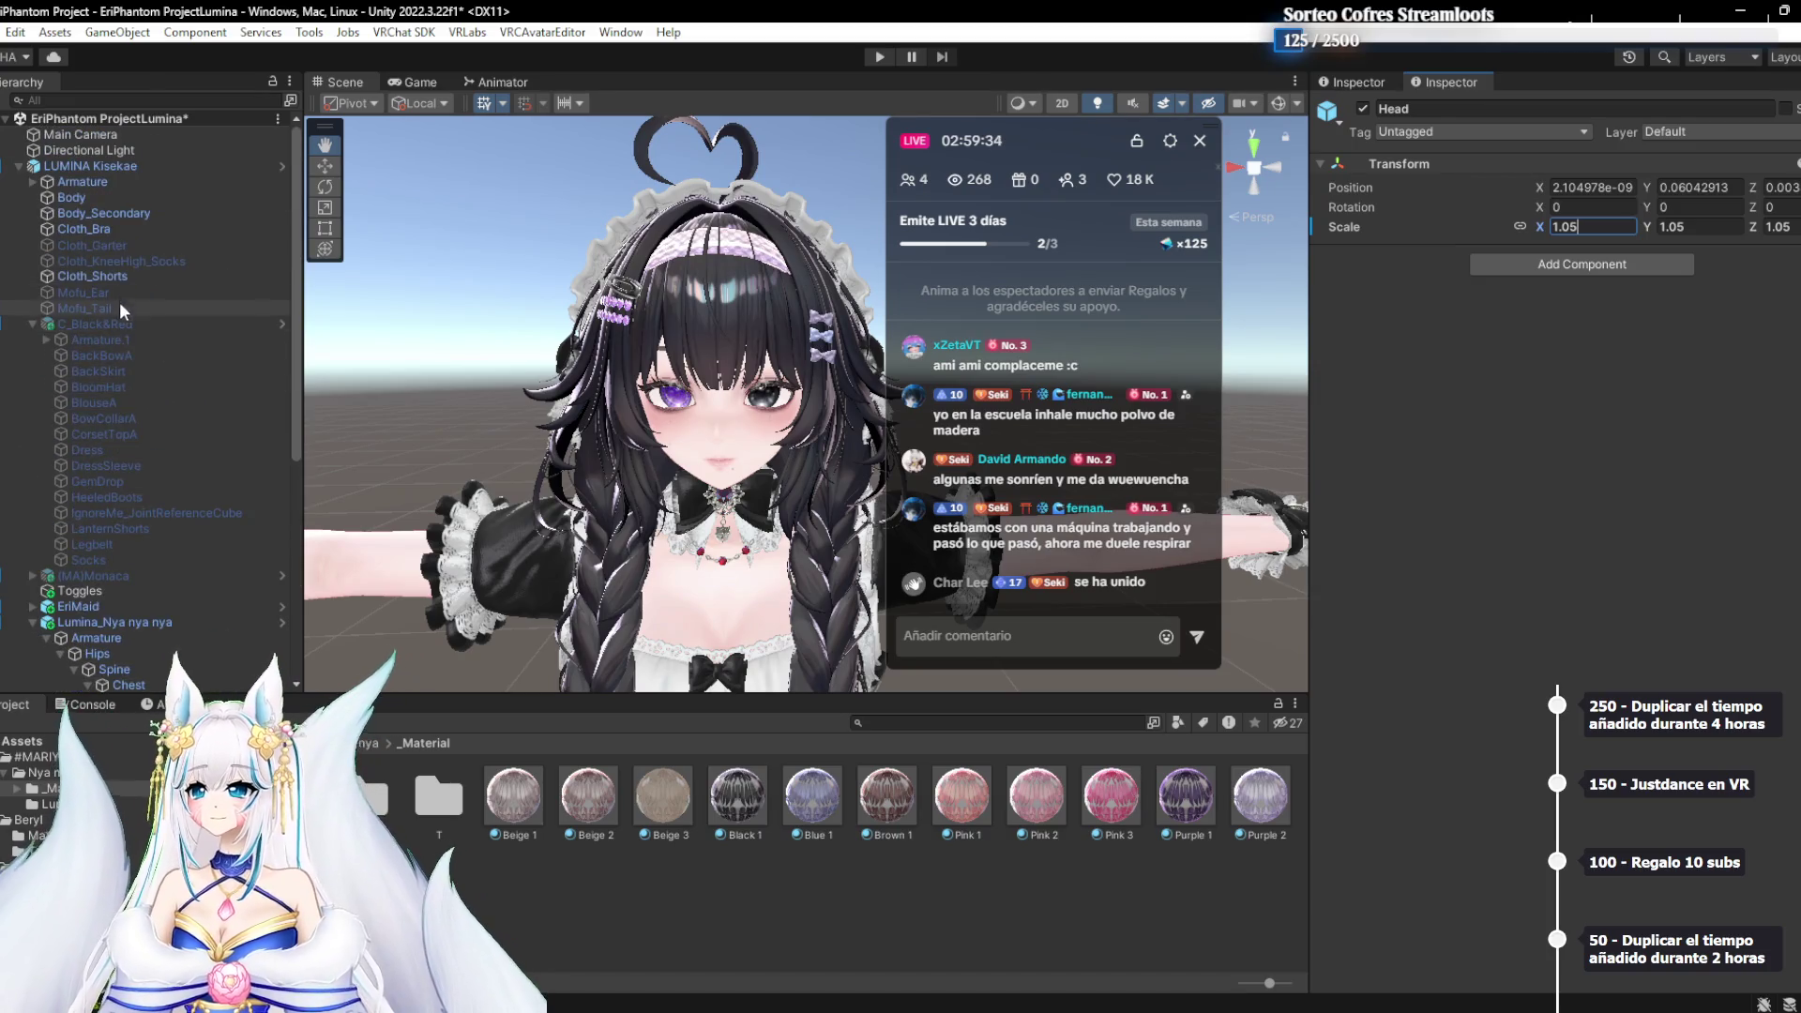
click(32, 182)
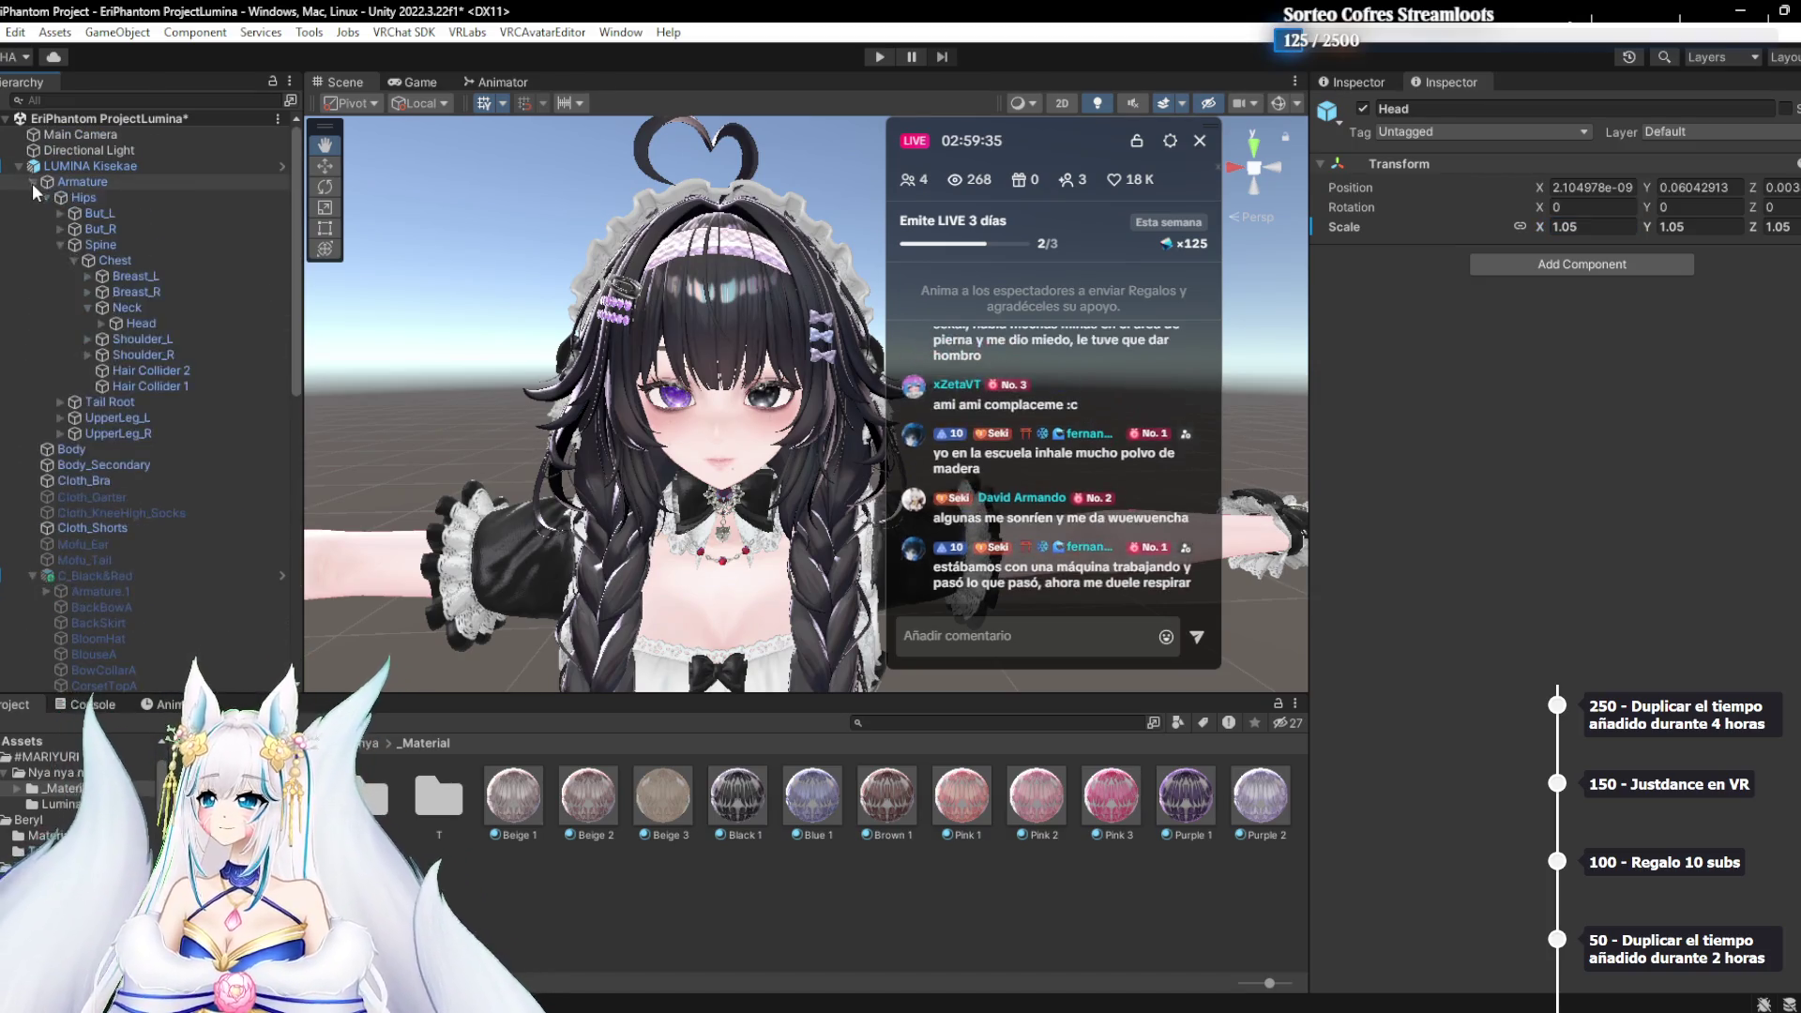
click(140, 322)
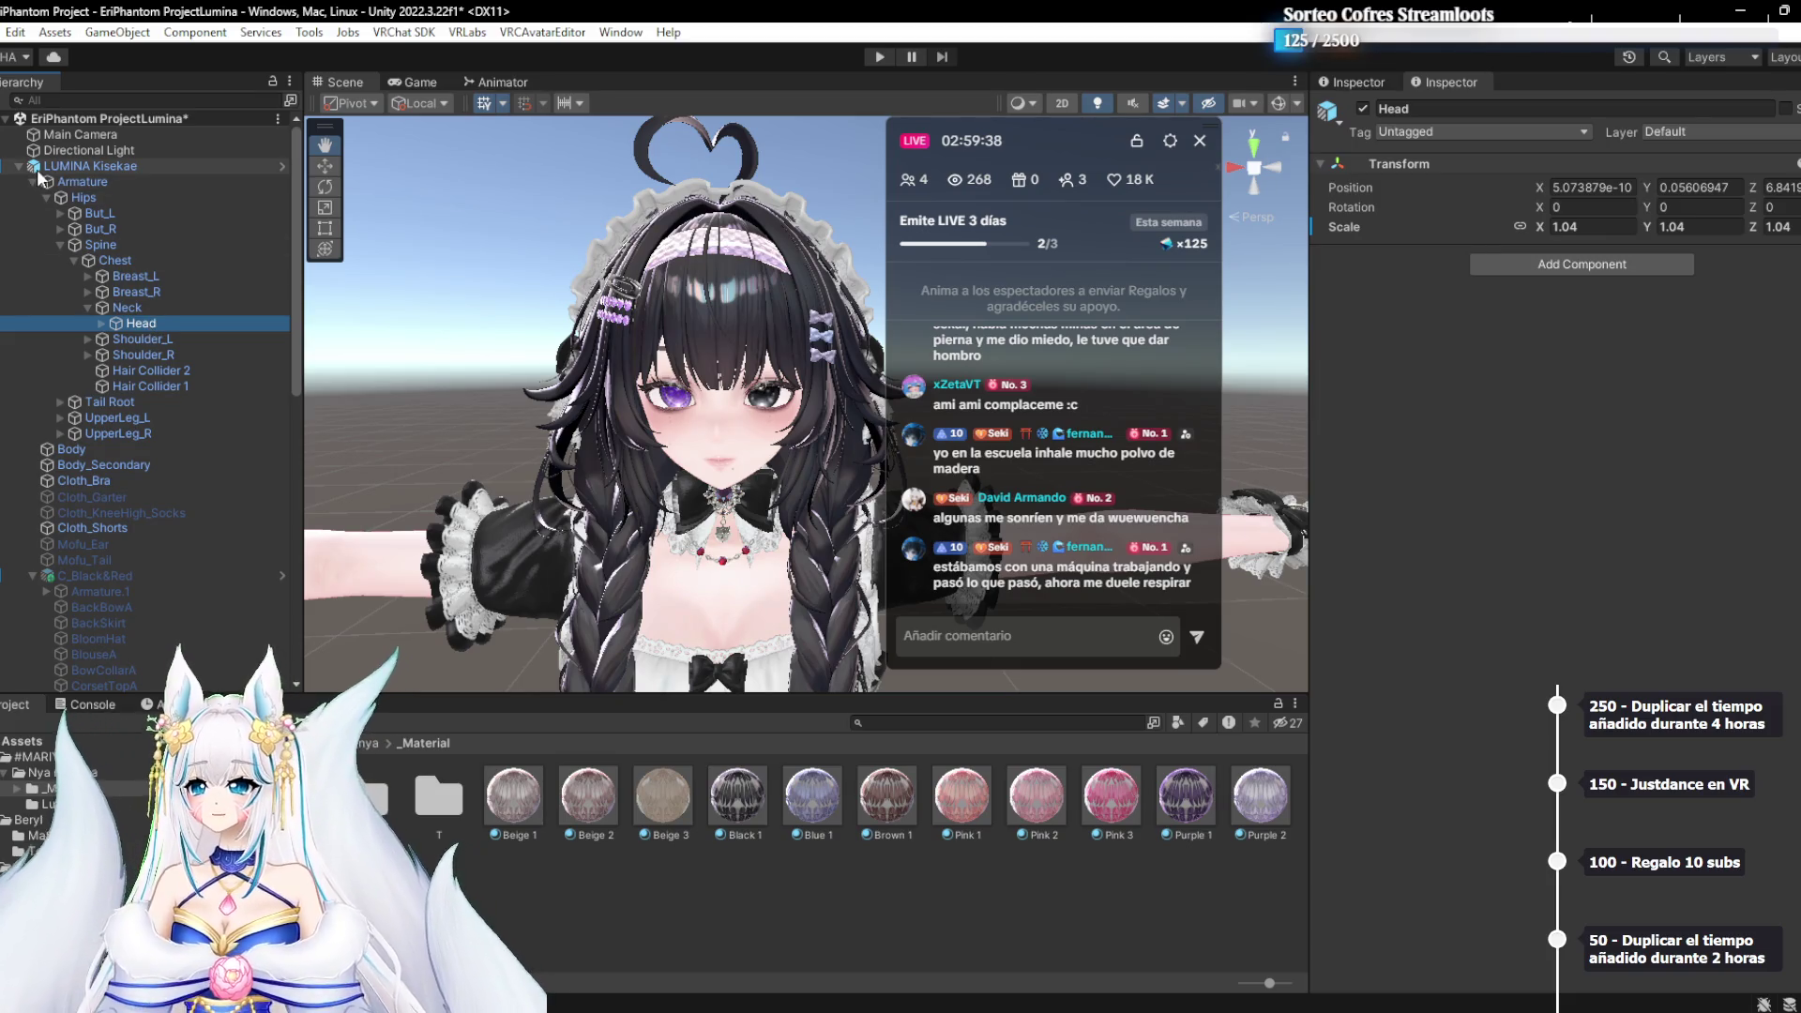
click(89, 166)
scroll(122, 397, down, 8)
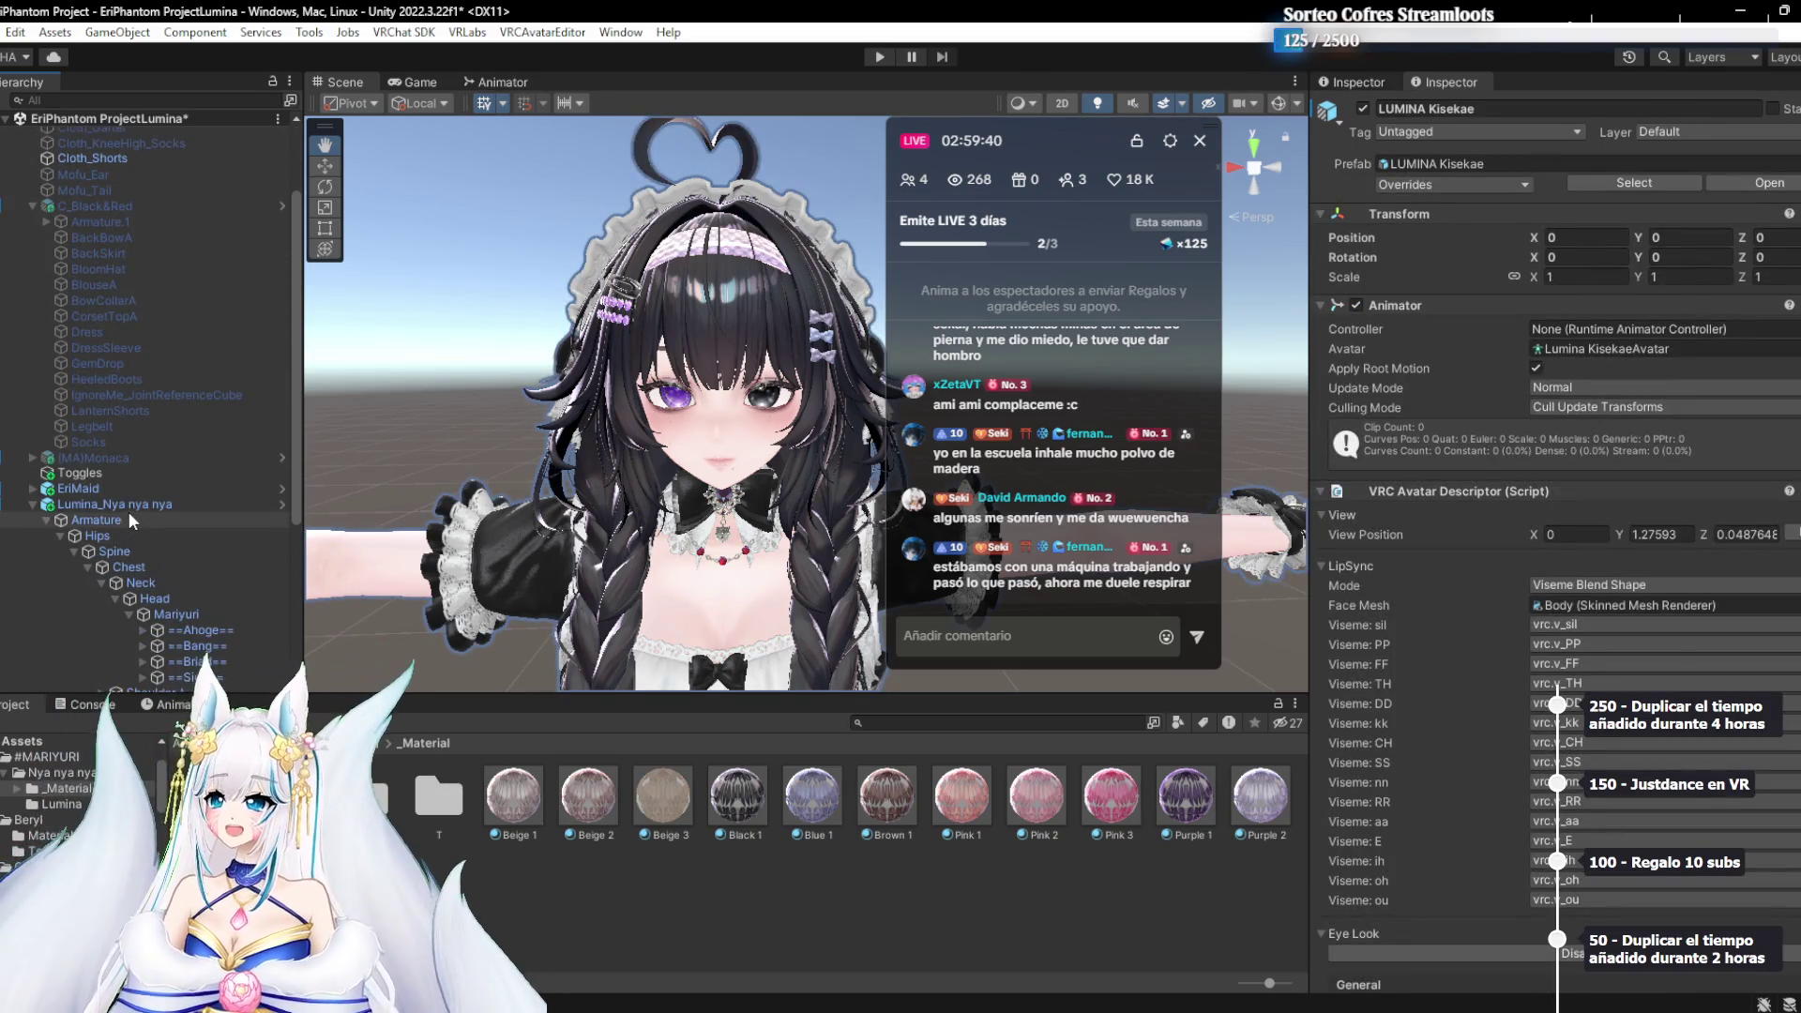
click(128, 509)
click(172, 614)
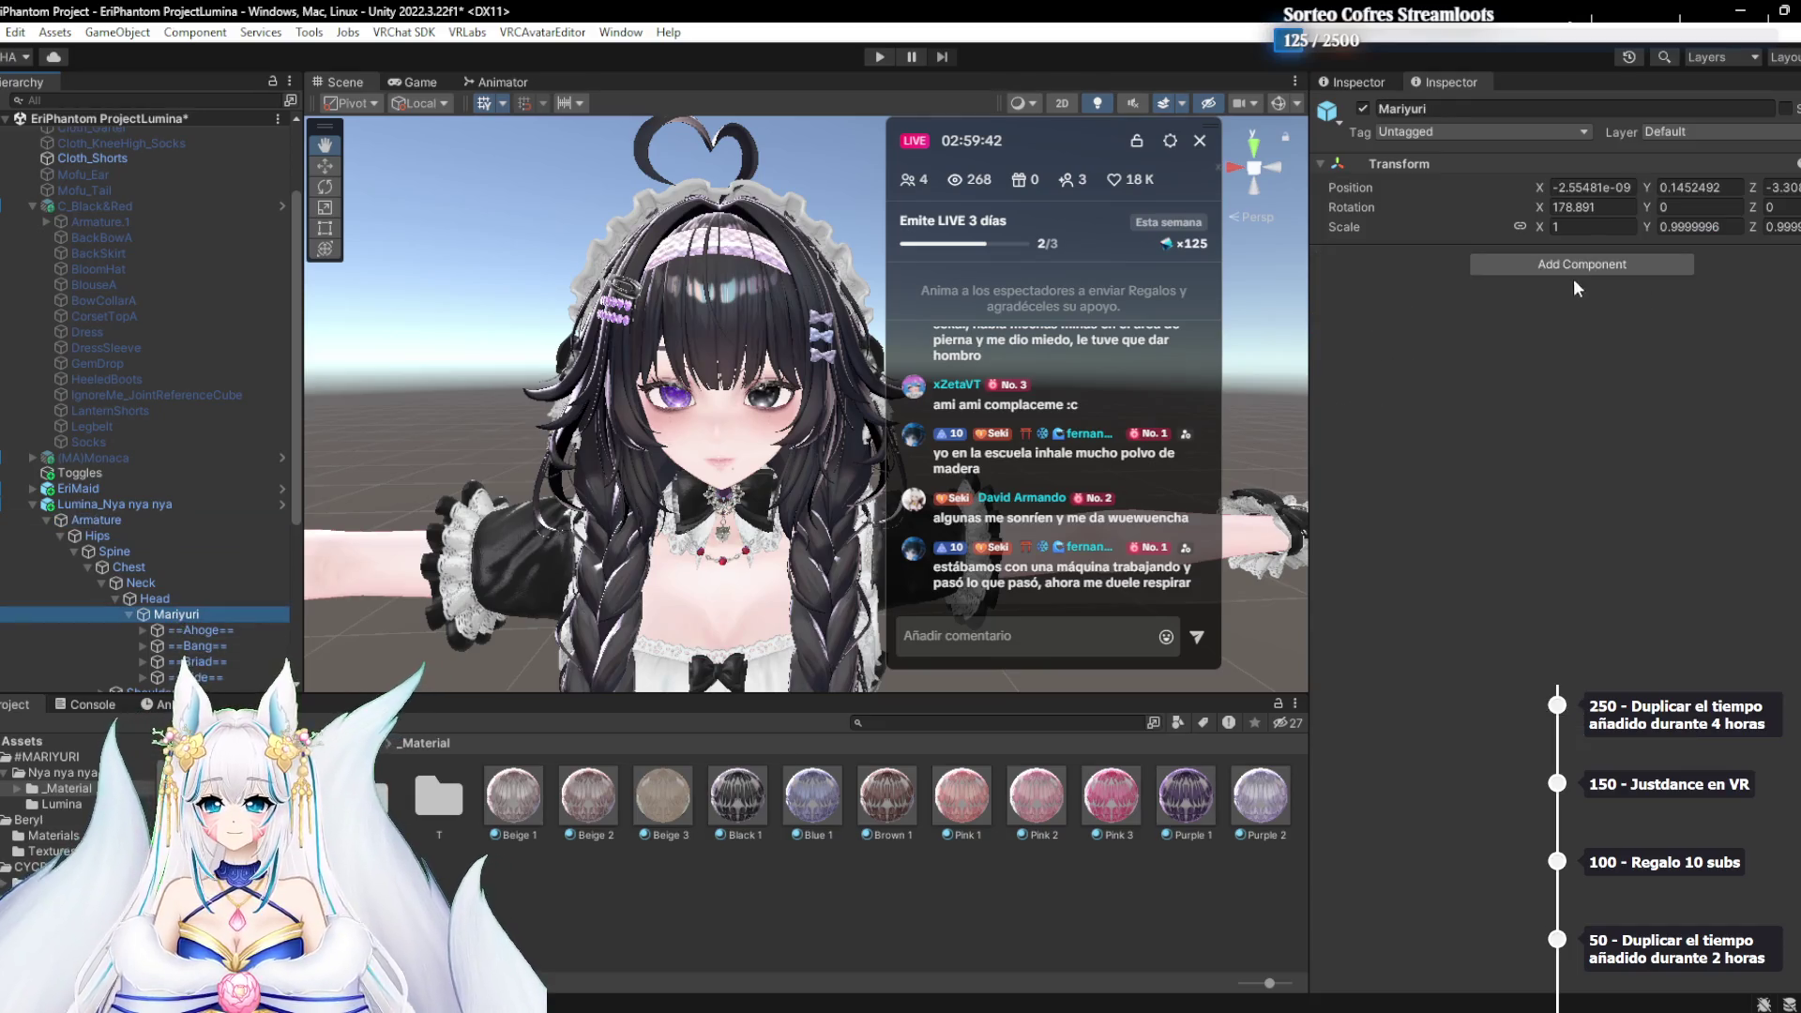
click(214, 596)
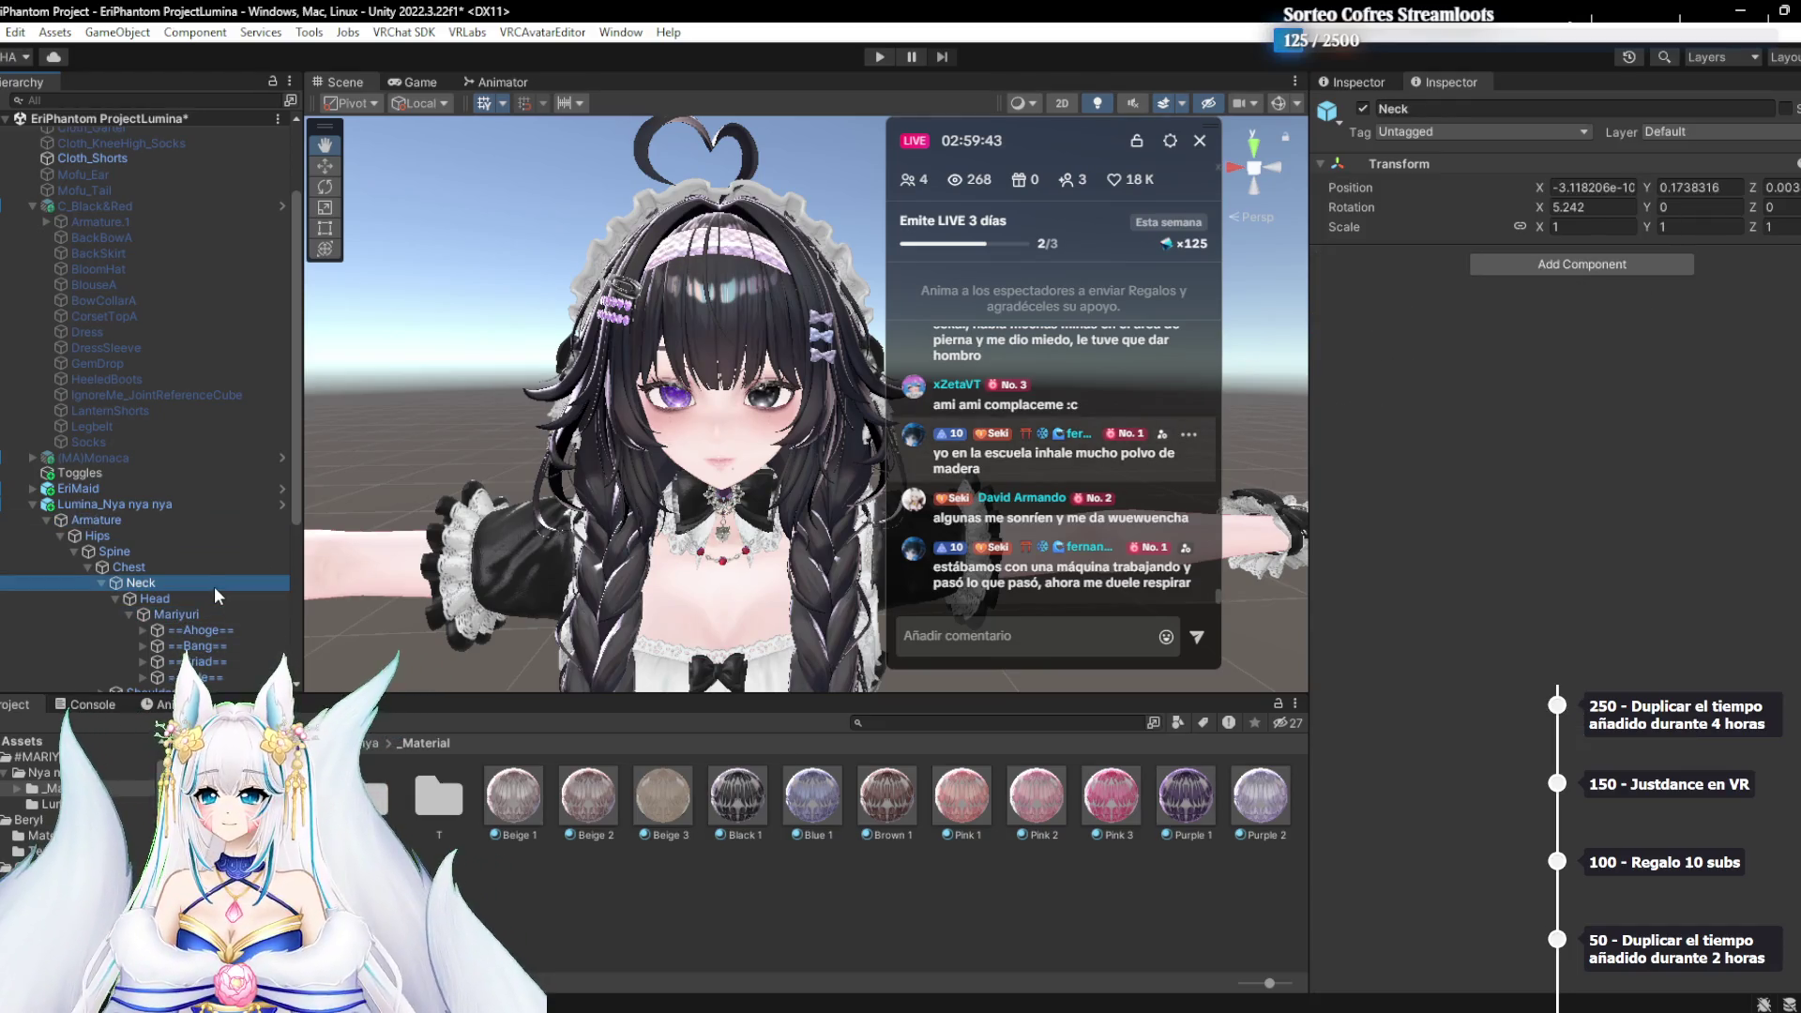
click(1595, 227)
text(1.04)
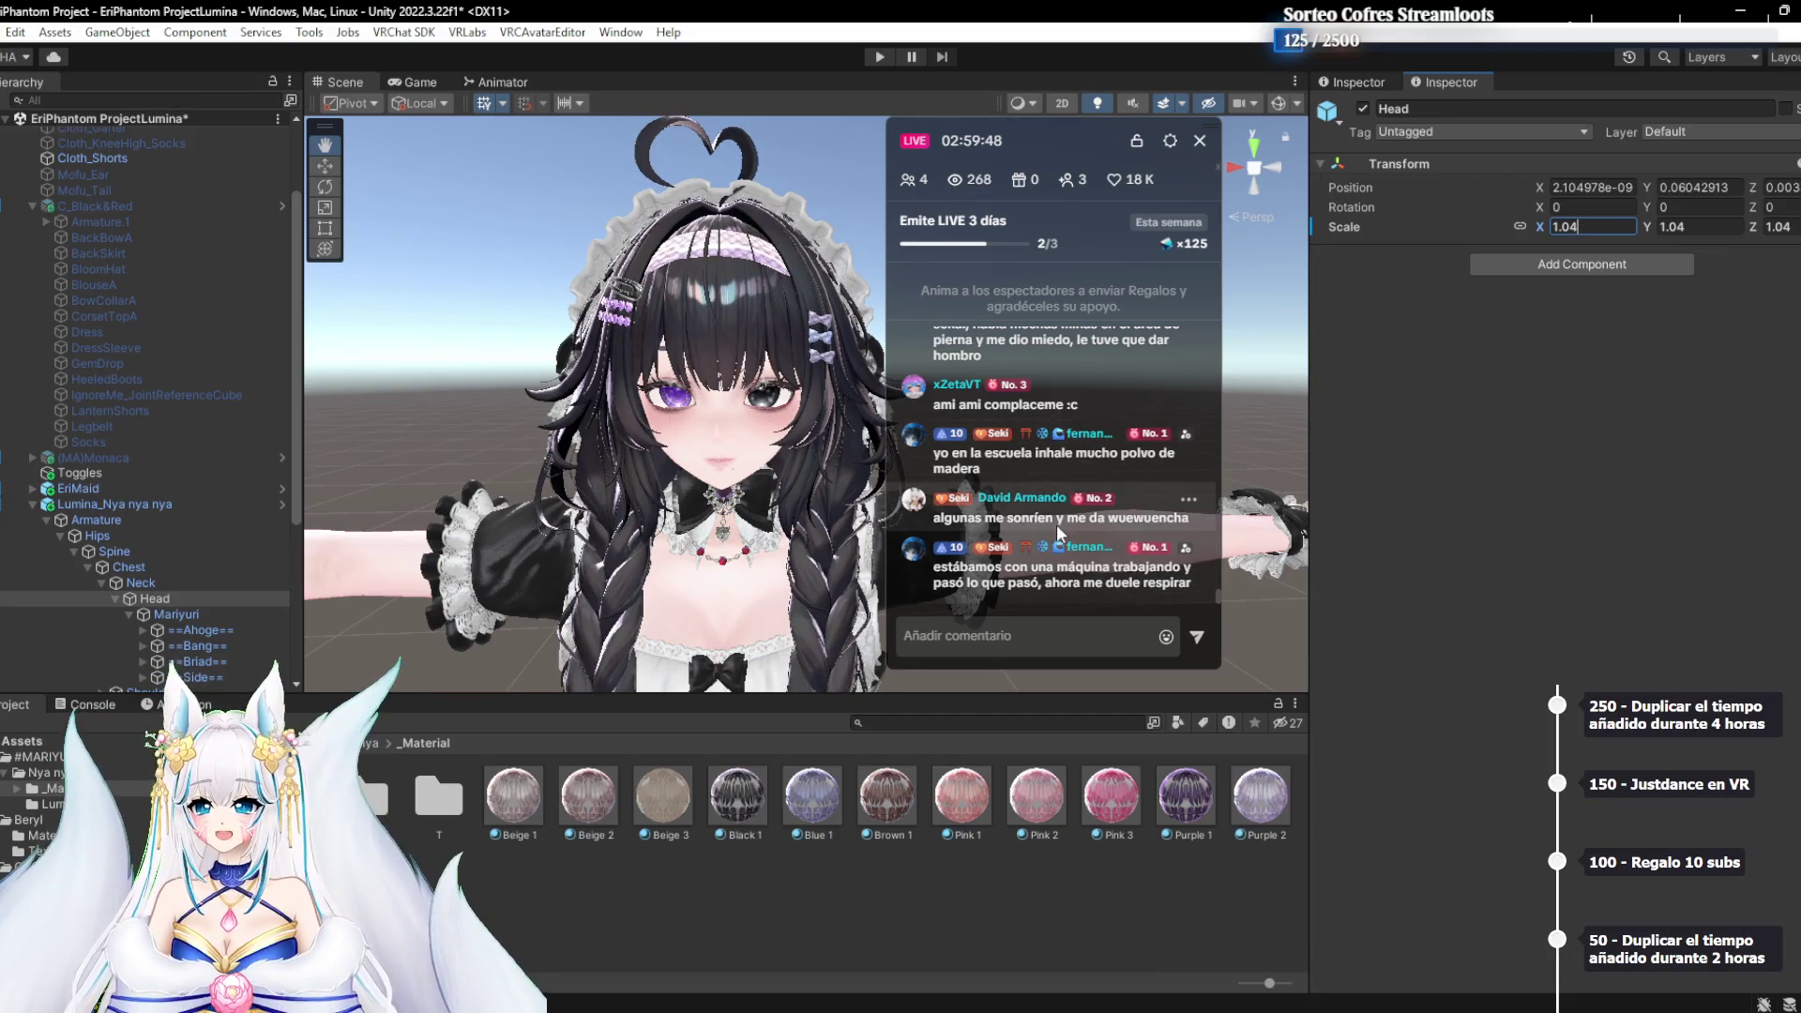
Review the resized hair and collapse the hair's Armature bone tree
scroll(661, 448, up, 5)
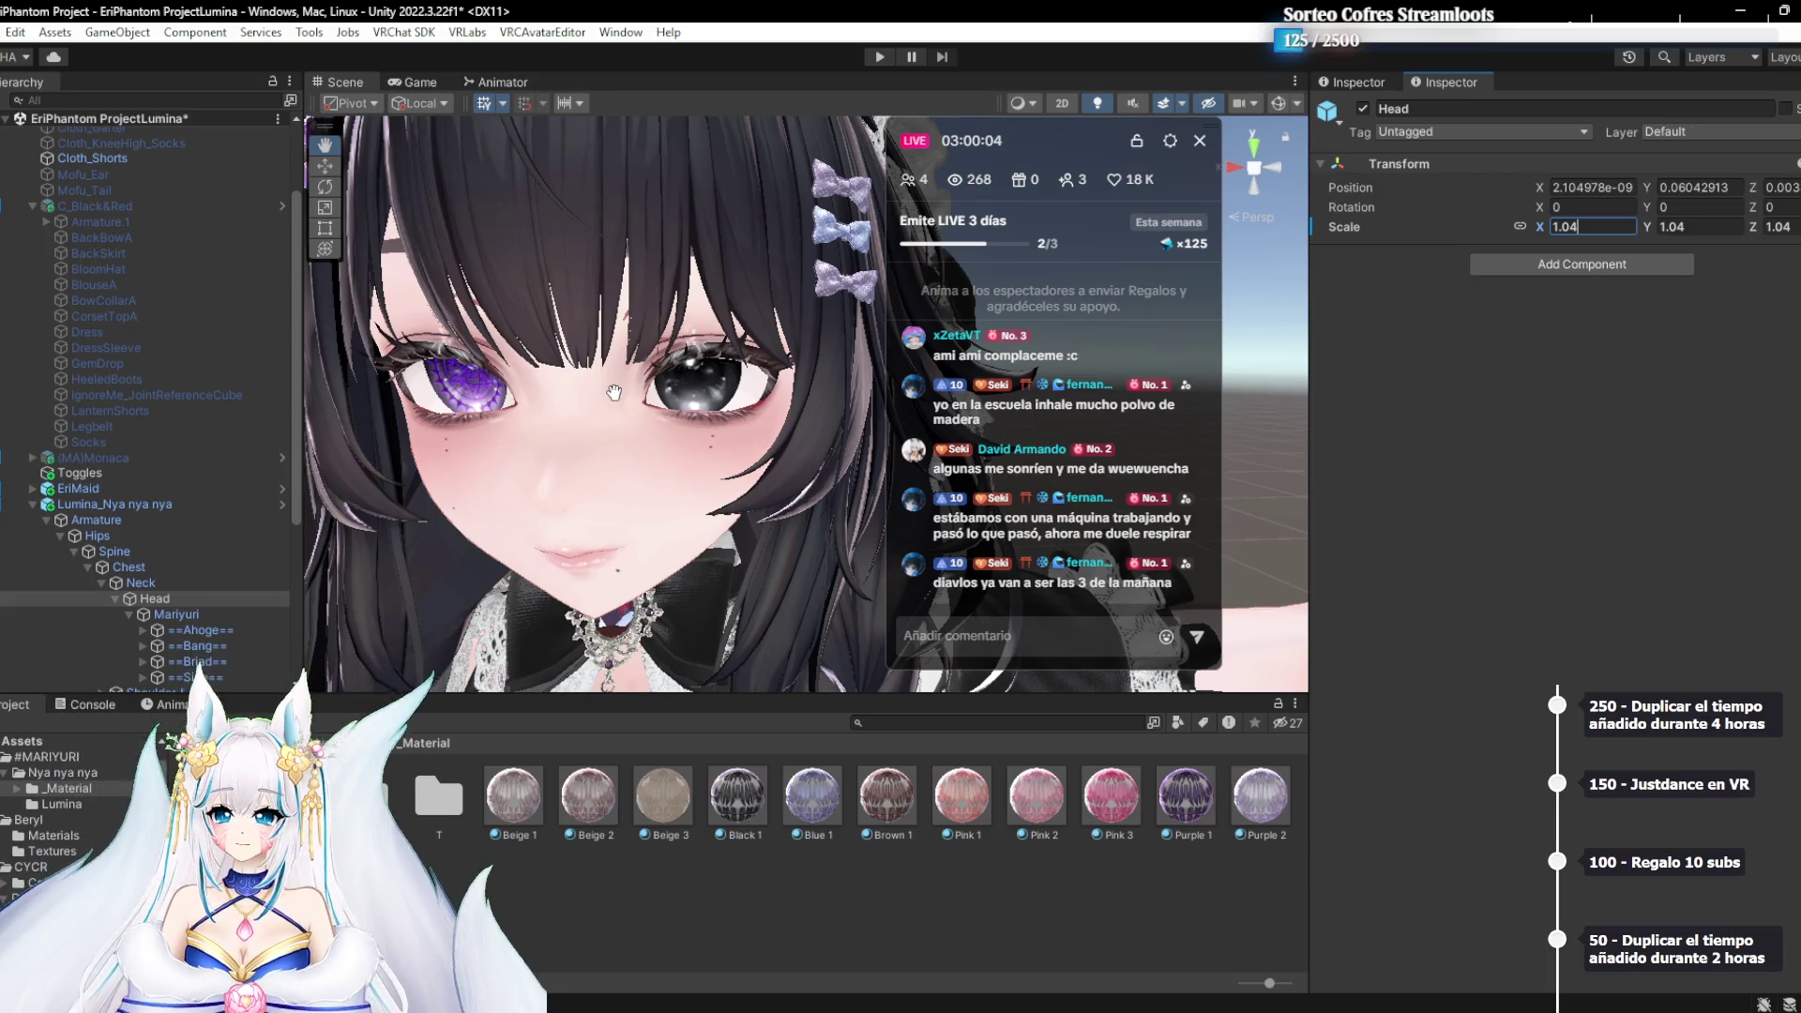
scroll(614, 392, down, 5)
mouse_move(727, 476)
mouse_down()
mouse_move(715, 345)
mouse_move(693, 467)
mouse_up()
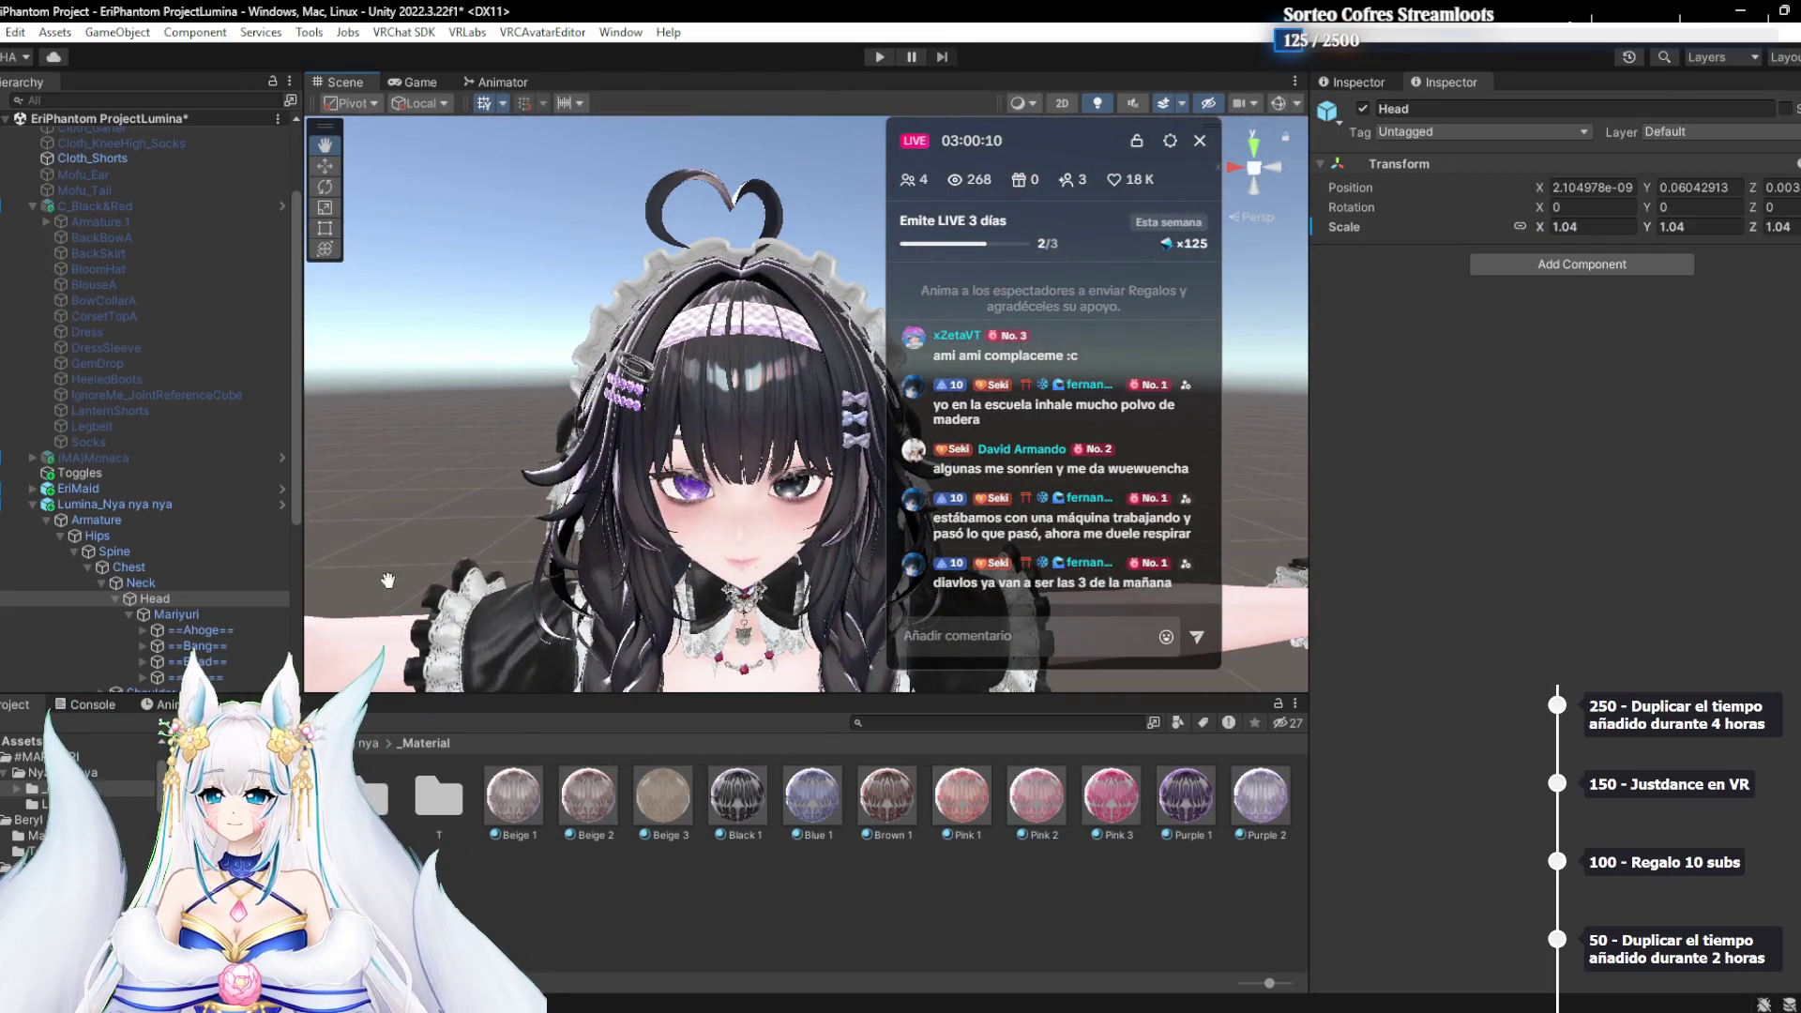
click(118, 600)
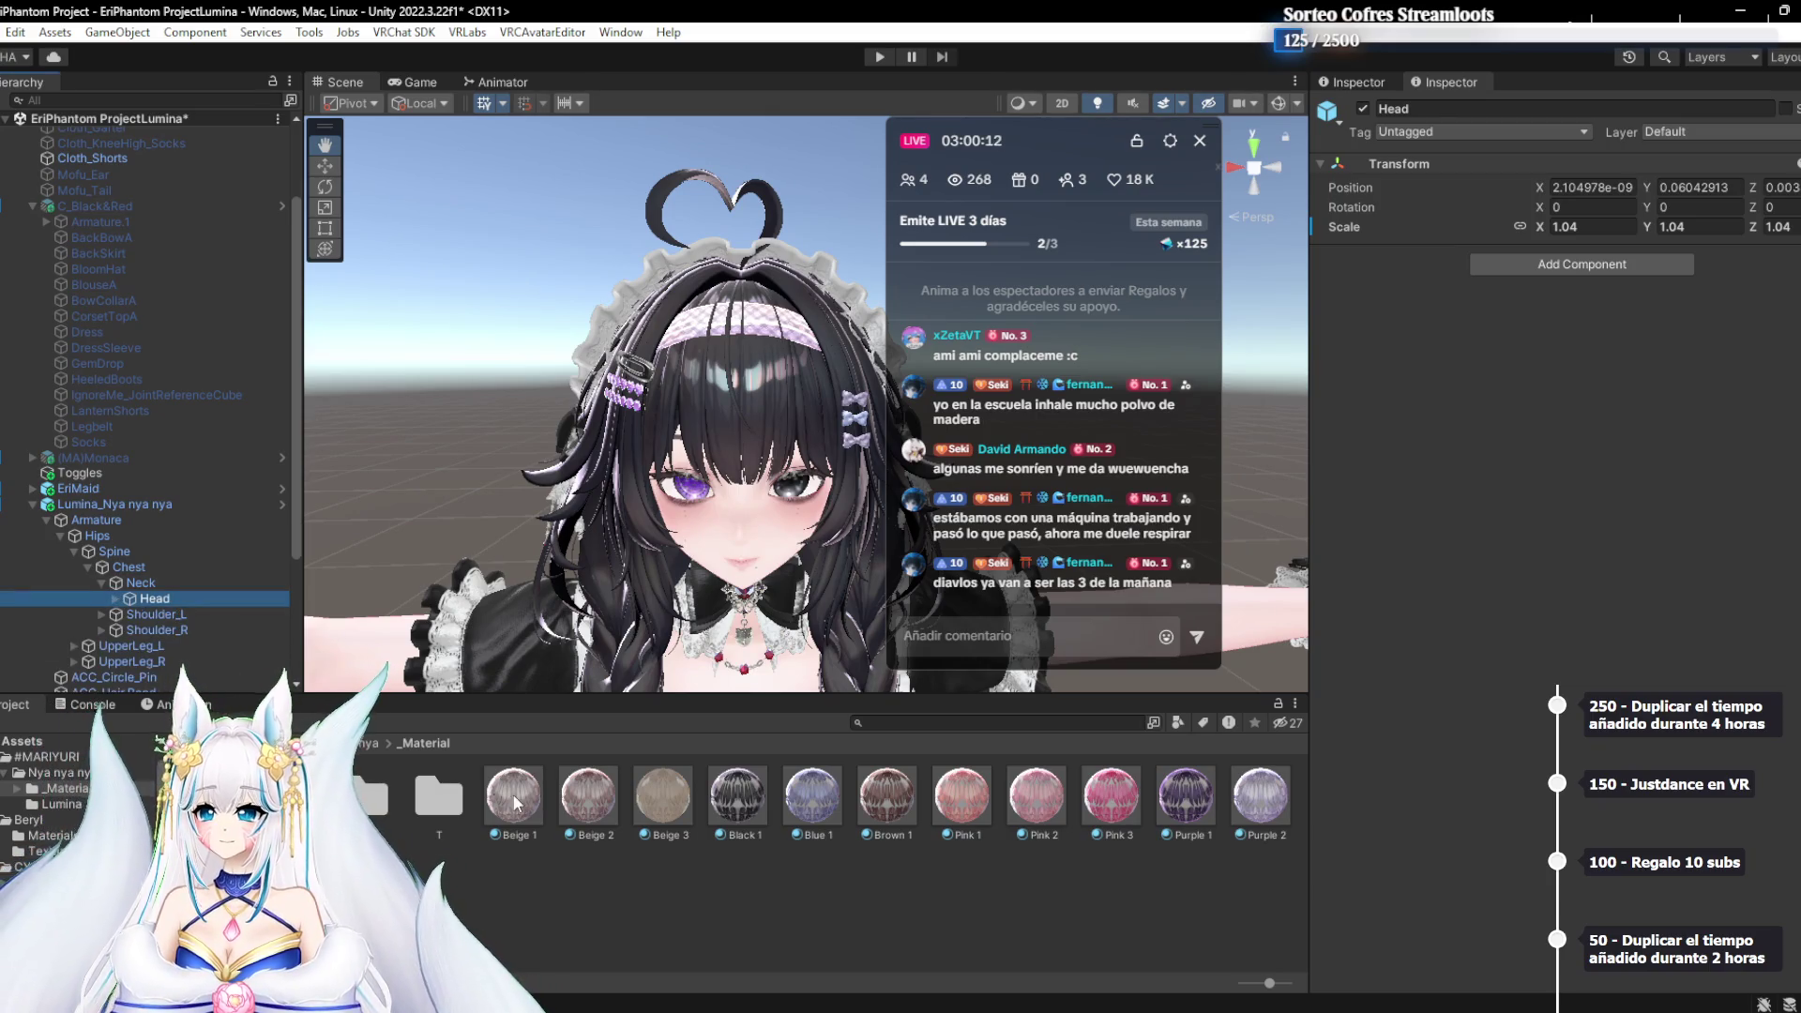
click(105, 578)
click(48, 518)
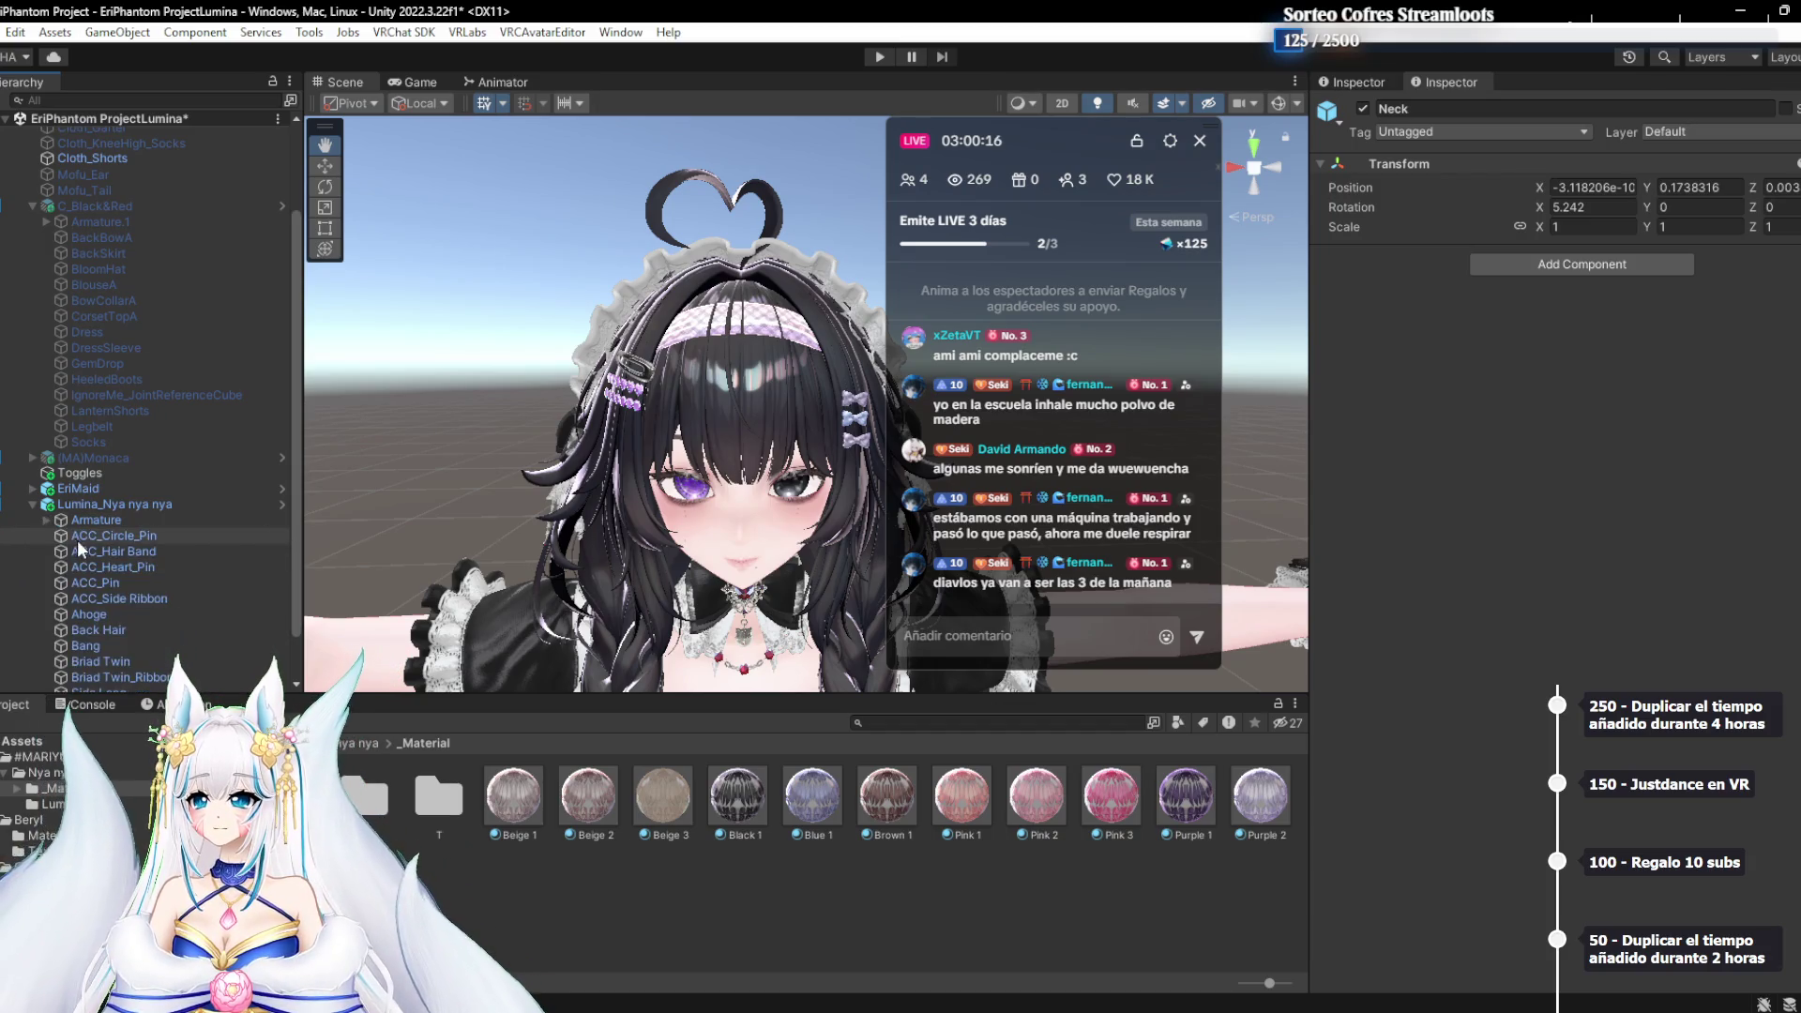
Give ACC_Circle_Pin the jewel 3 and Silver 5 materials
scroll(78, 548, down, 3)
click(122, 479)
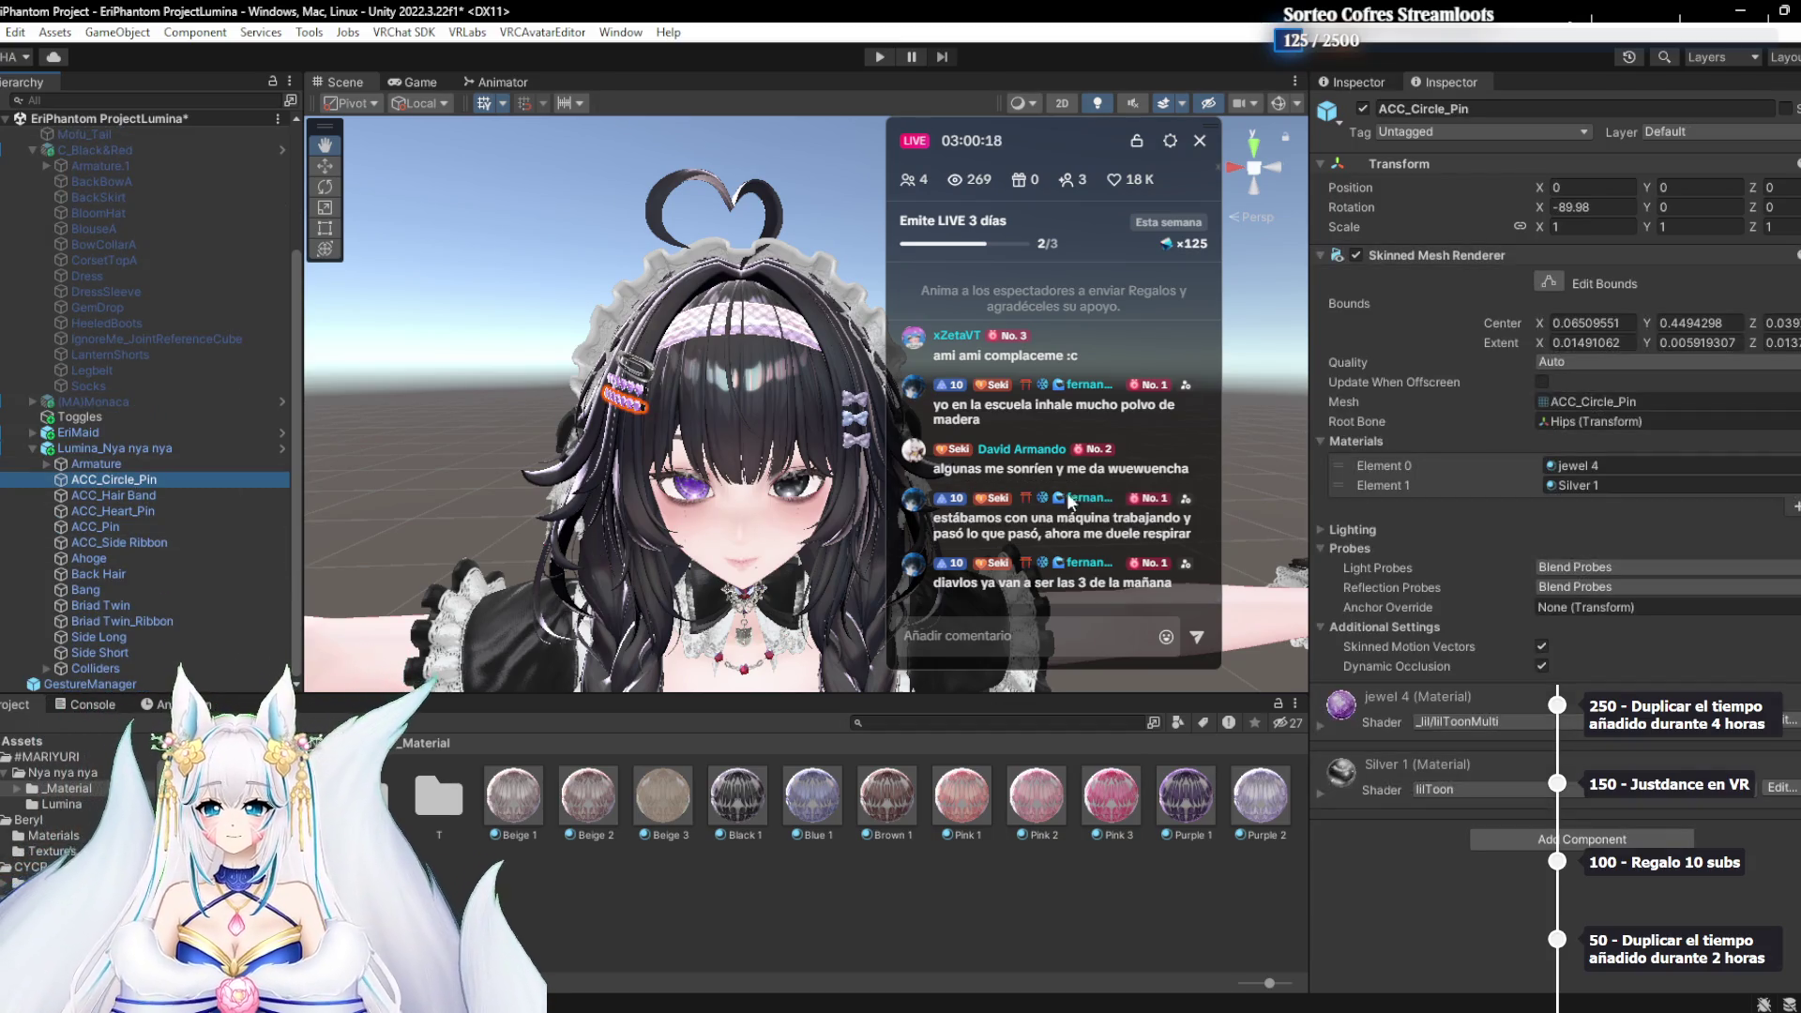
click(1609, 470)
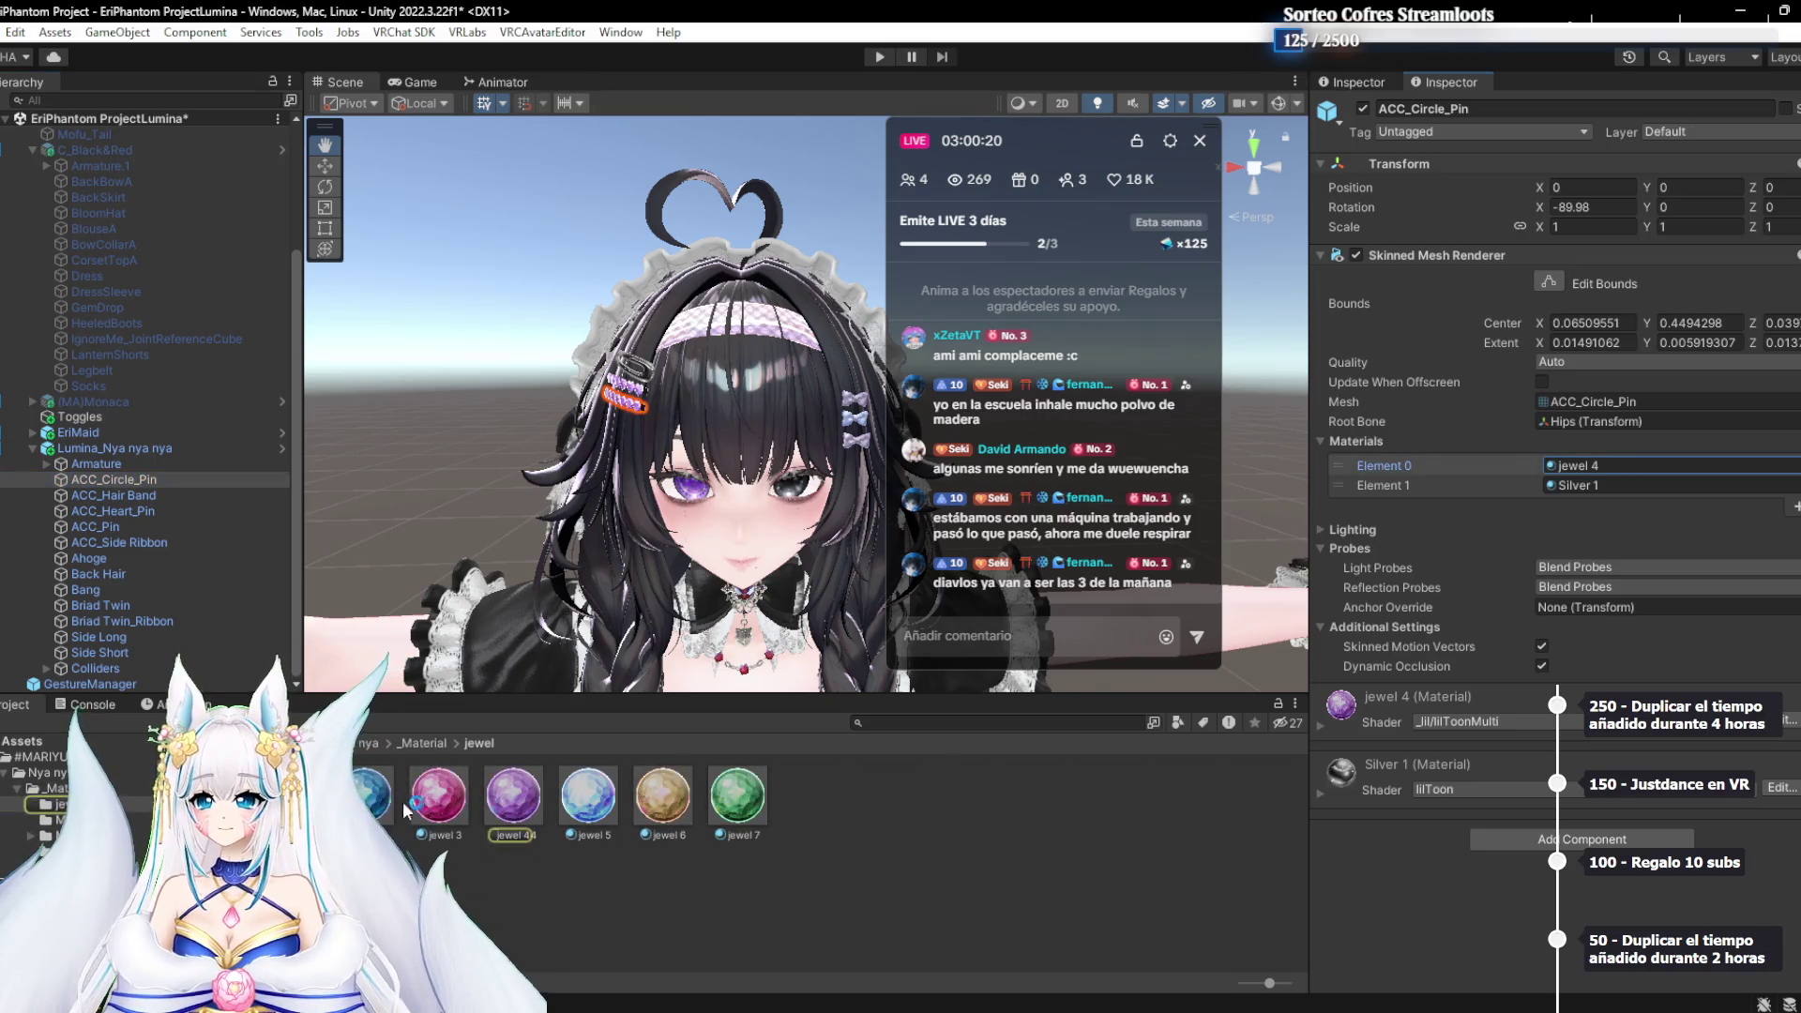
click(1580, 469)
click(1593, 483)
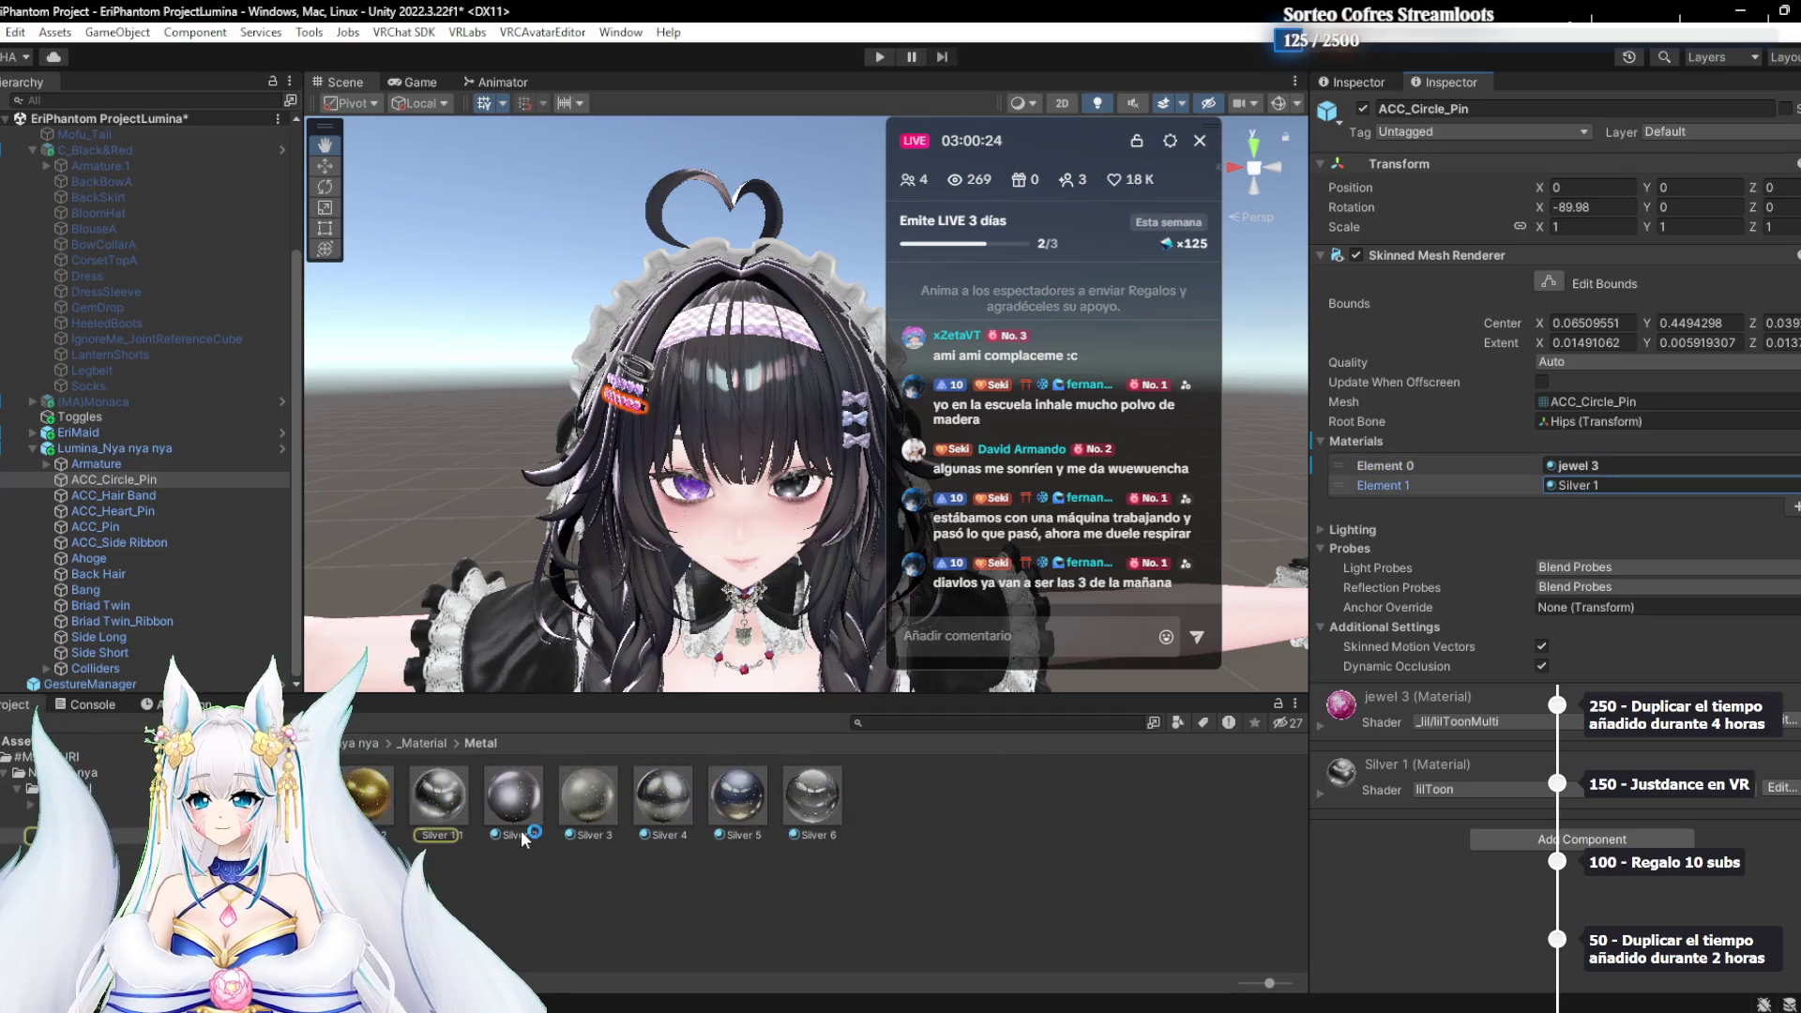
click(1585, 486)
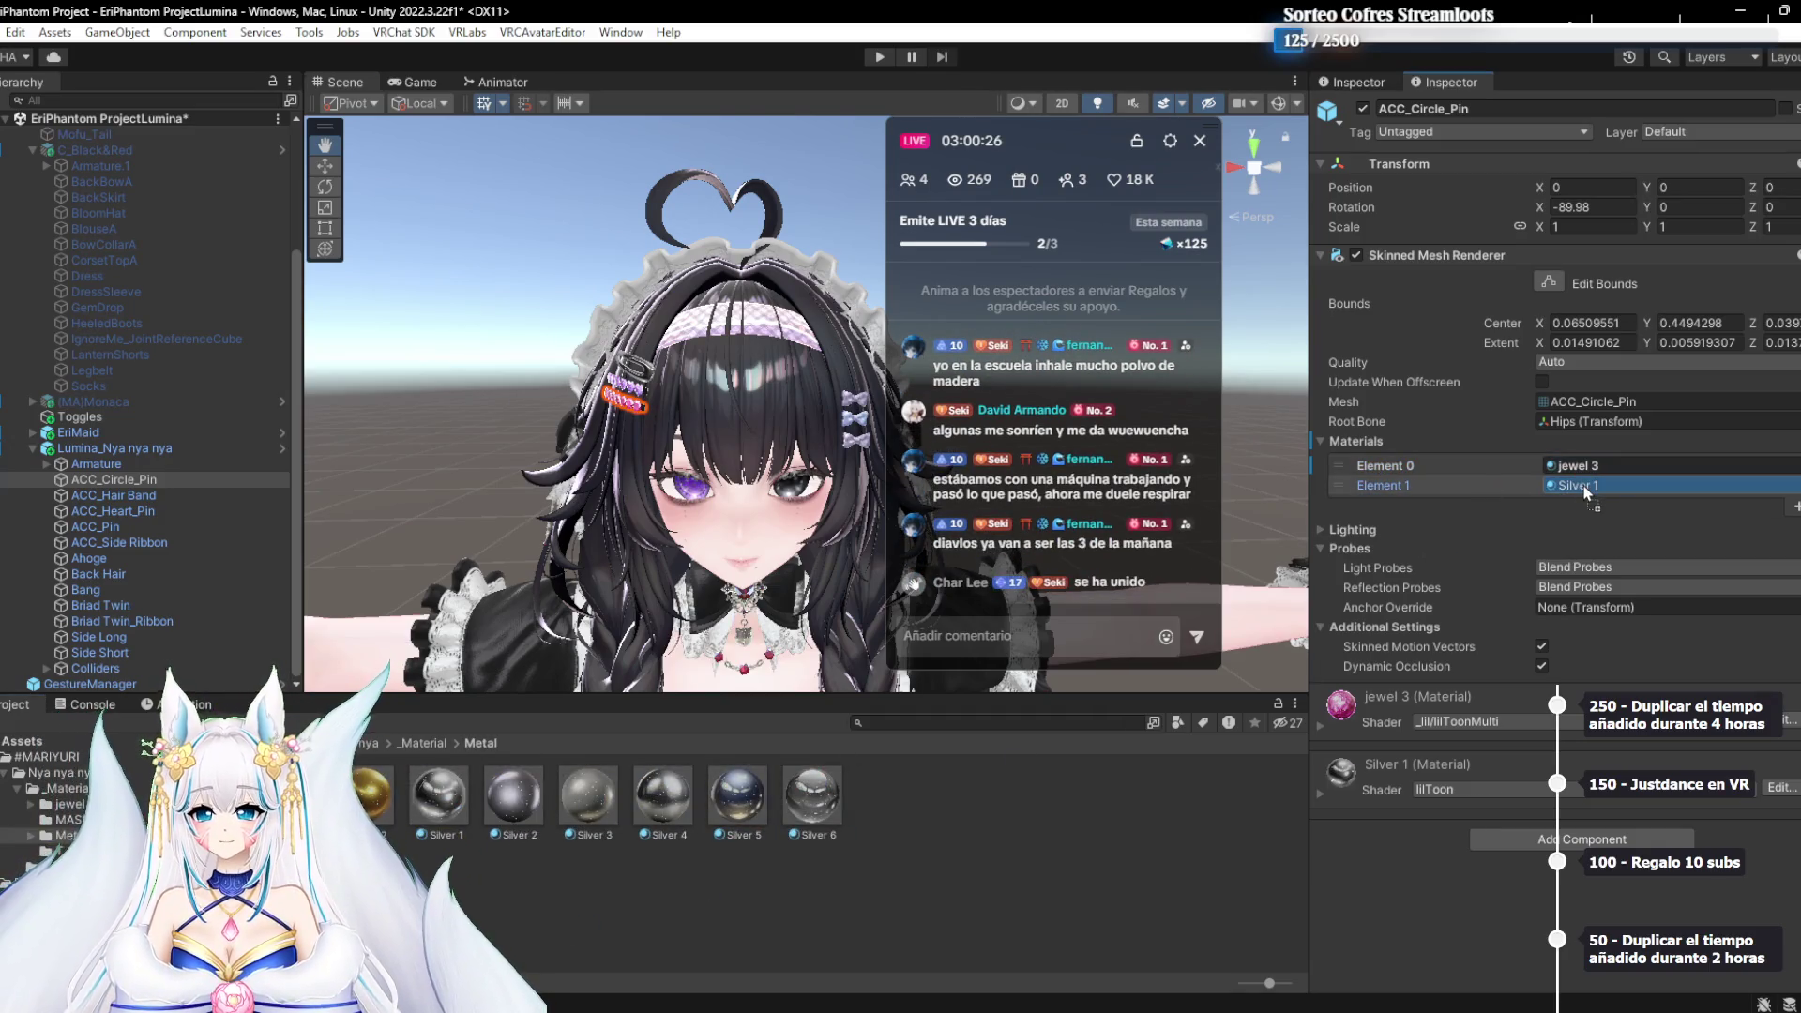
drag(1584, 488, 1584, 488)
scroll(663, 523, up, 5)
drag(663, 523, 416, 527)
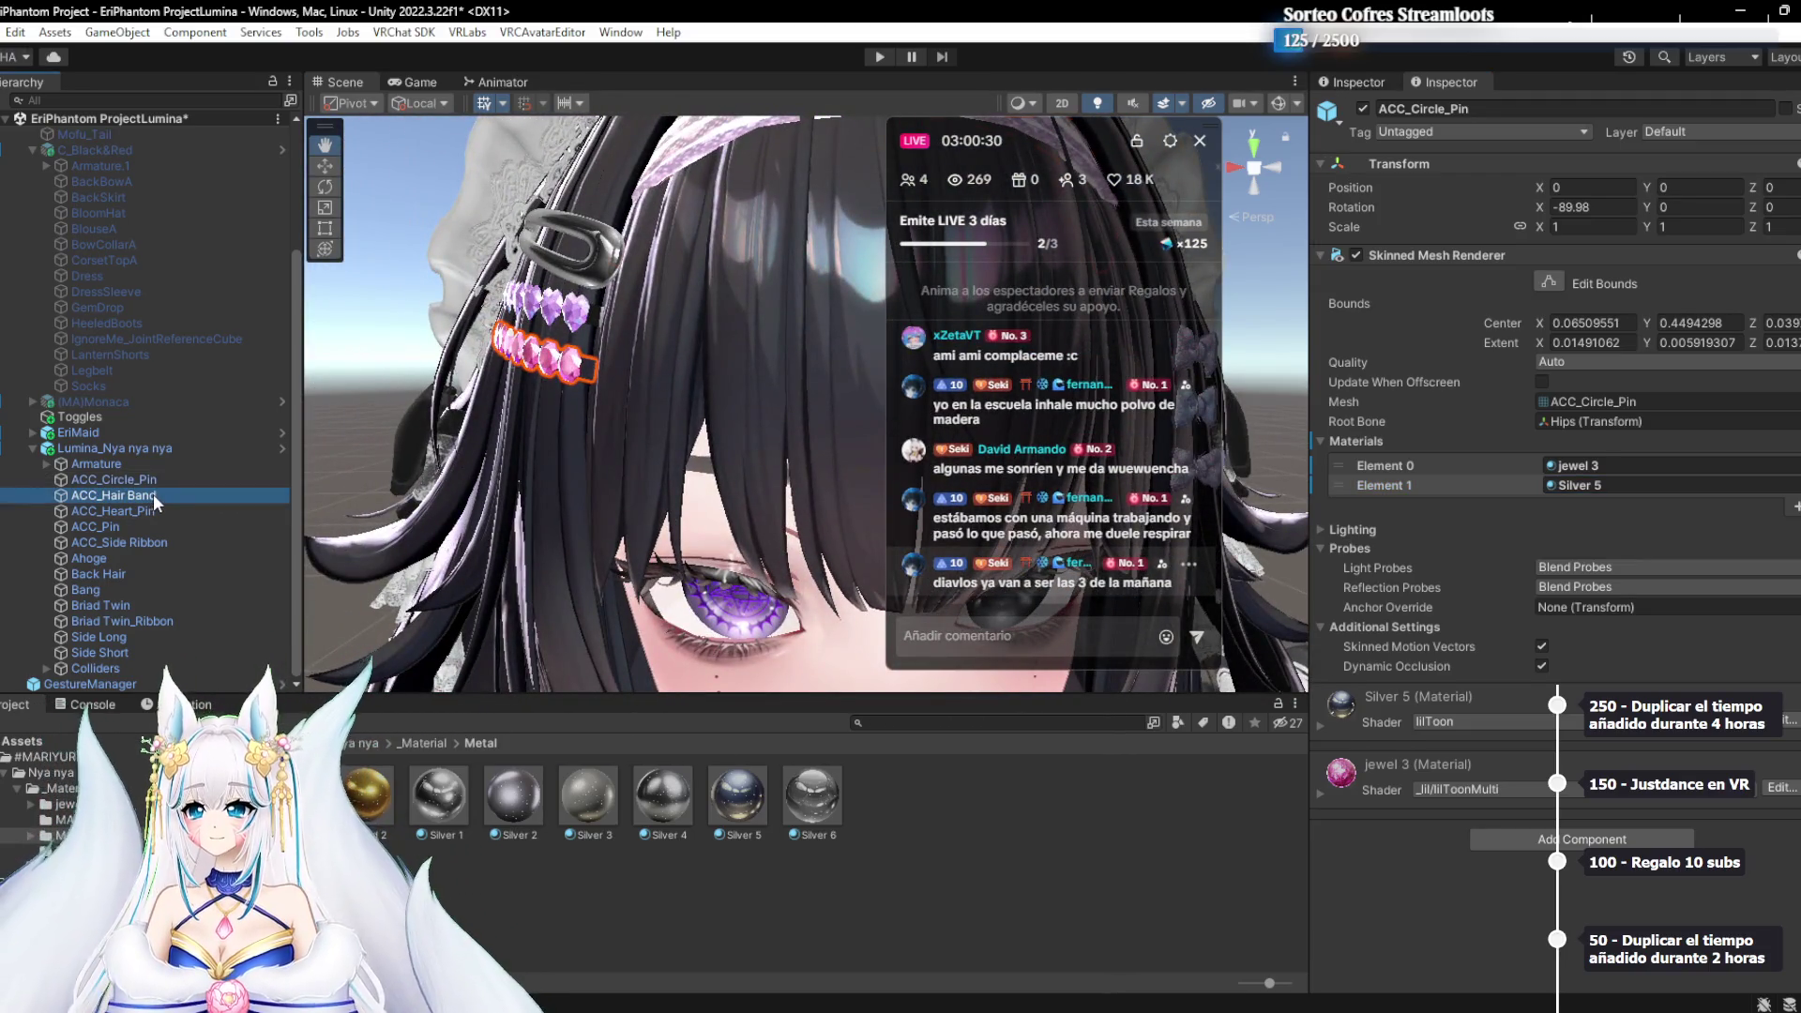
Replace the hair band's Pink 2 material with White 1 and compare it hidden and shown
key(f)
drag(693, 427, 713, 525)
click(1604, 464)
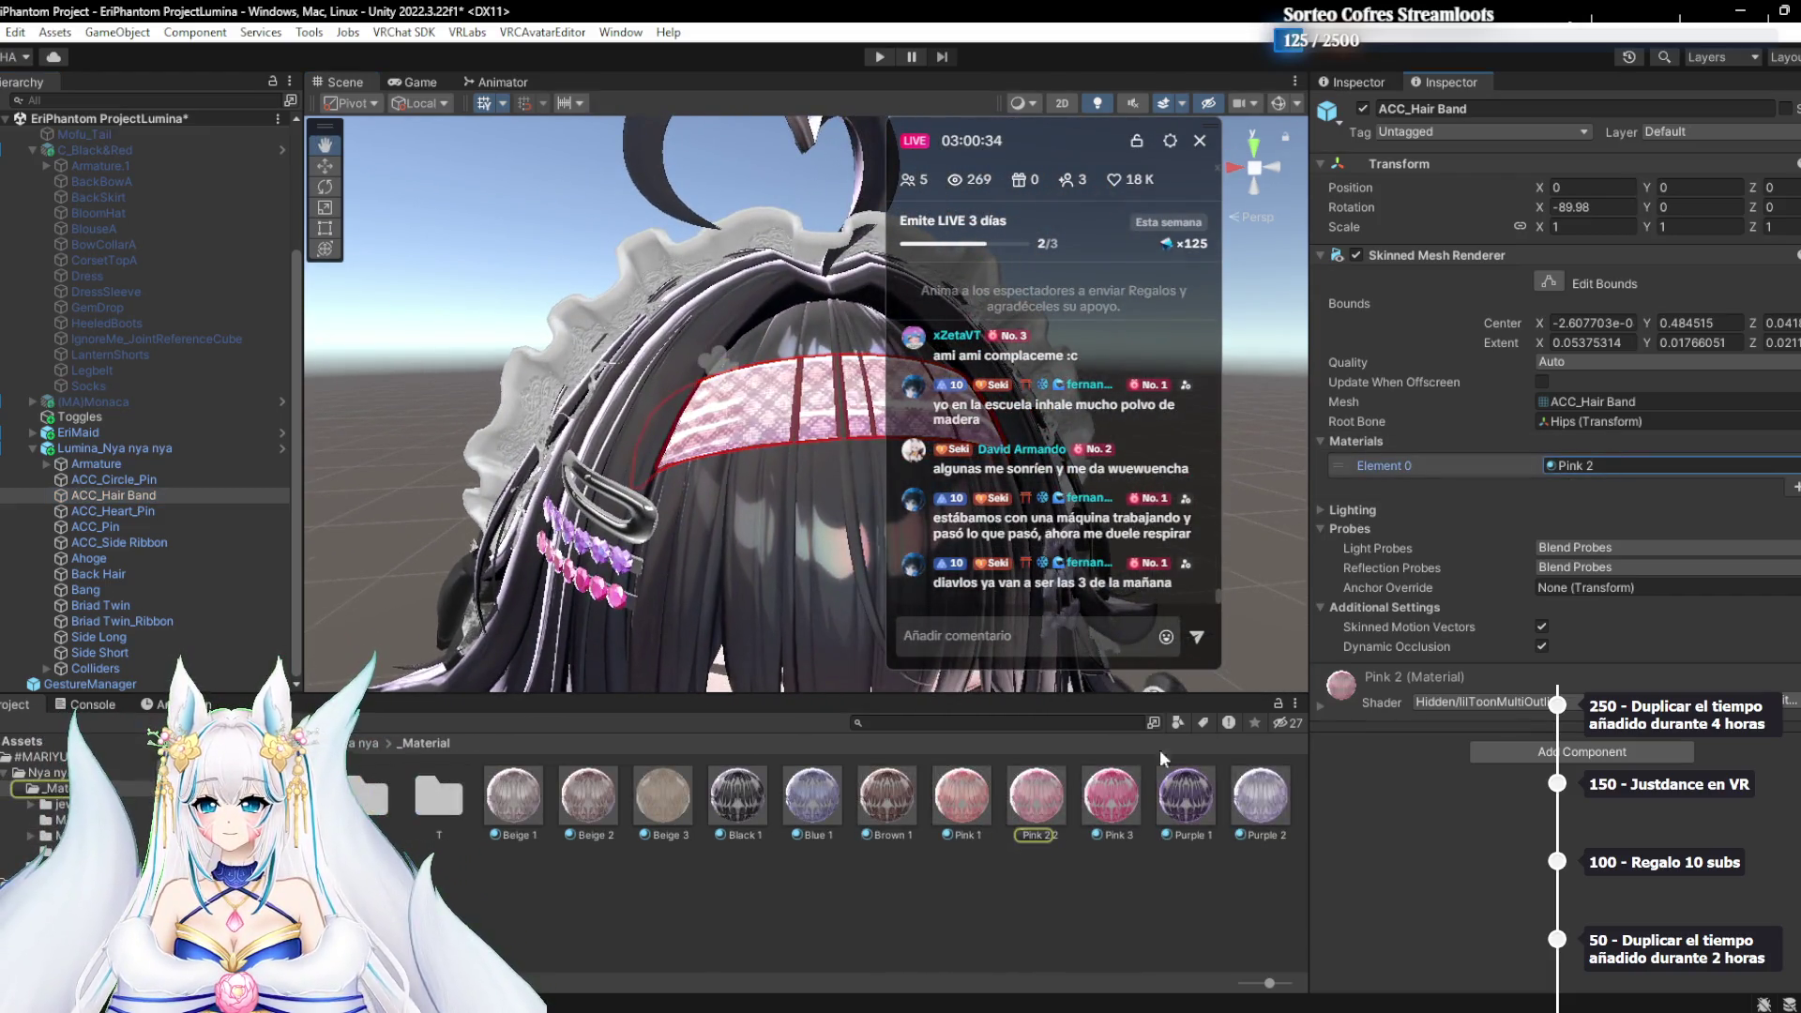
mouse_move(582, 469)
mouse_down()
mouse_move(517, 501)
mouse_move(464, 465)
mouse_up()
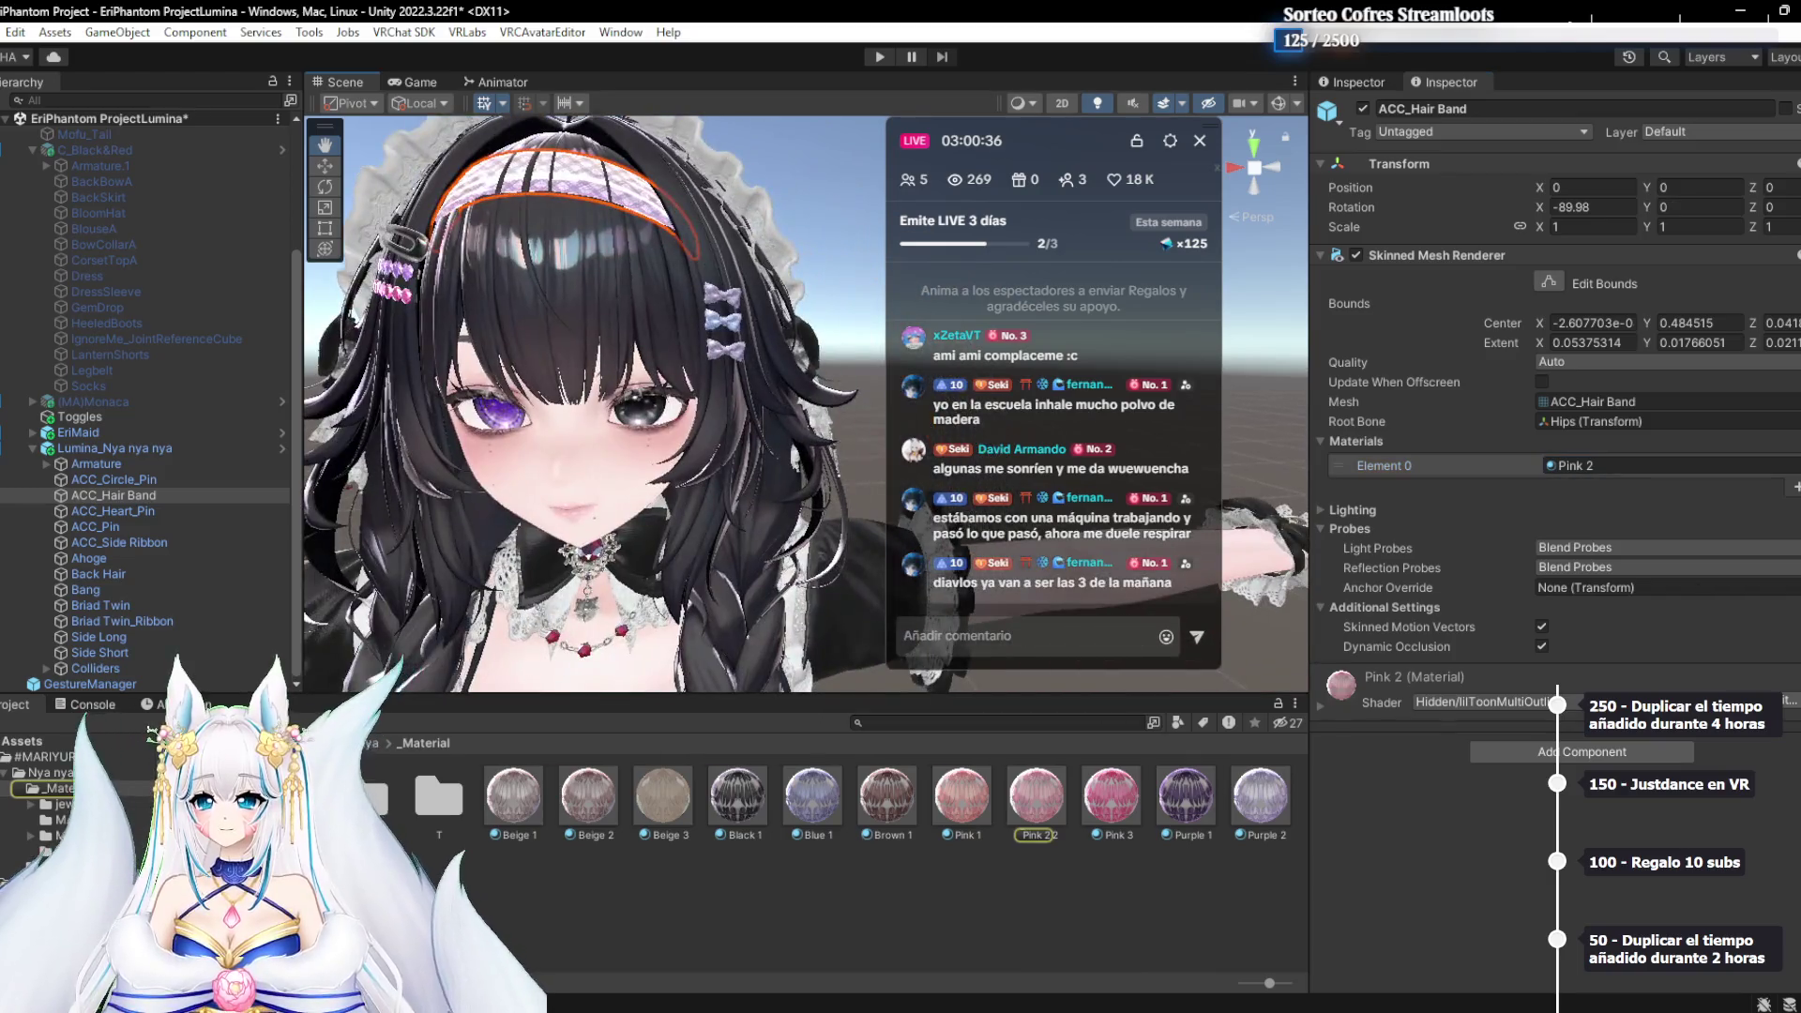
key(ctrl+z)
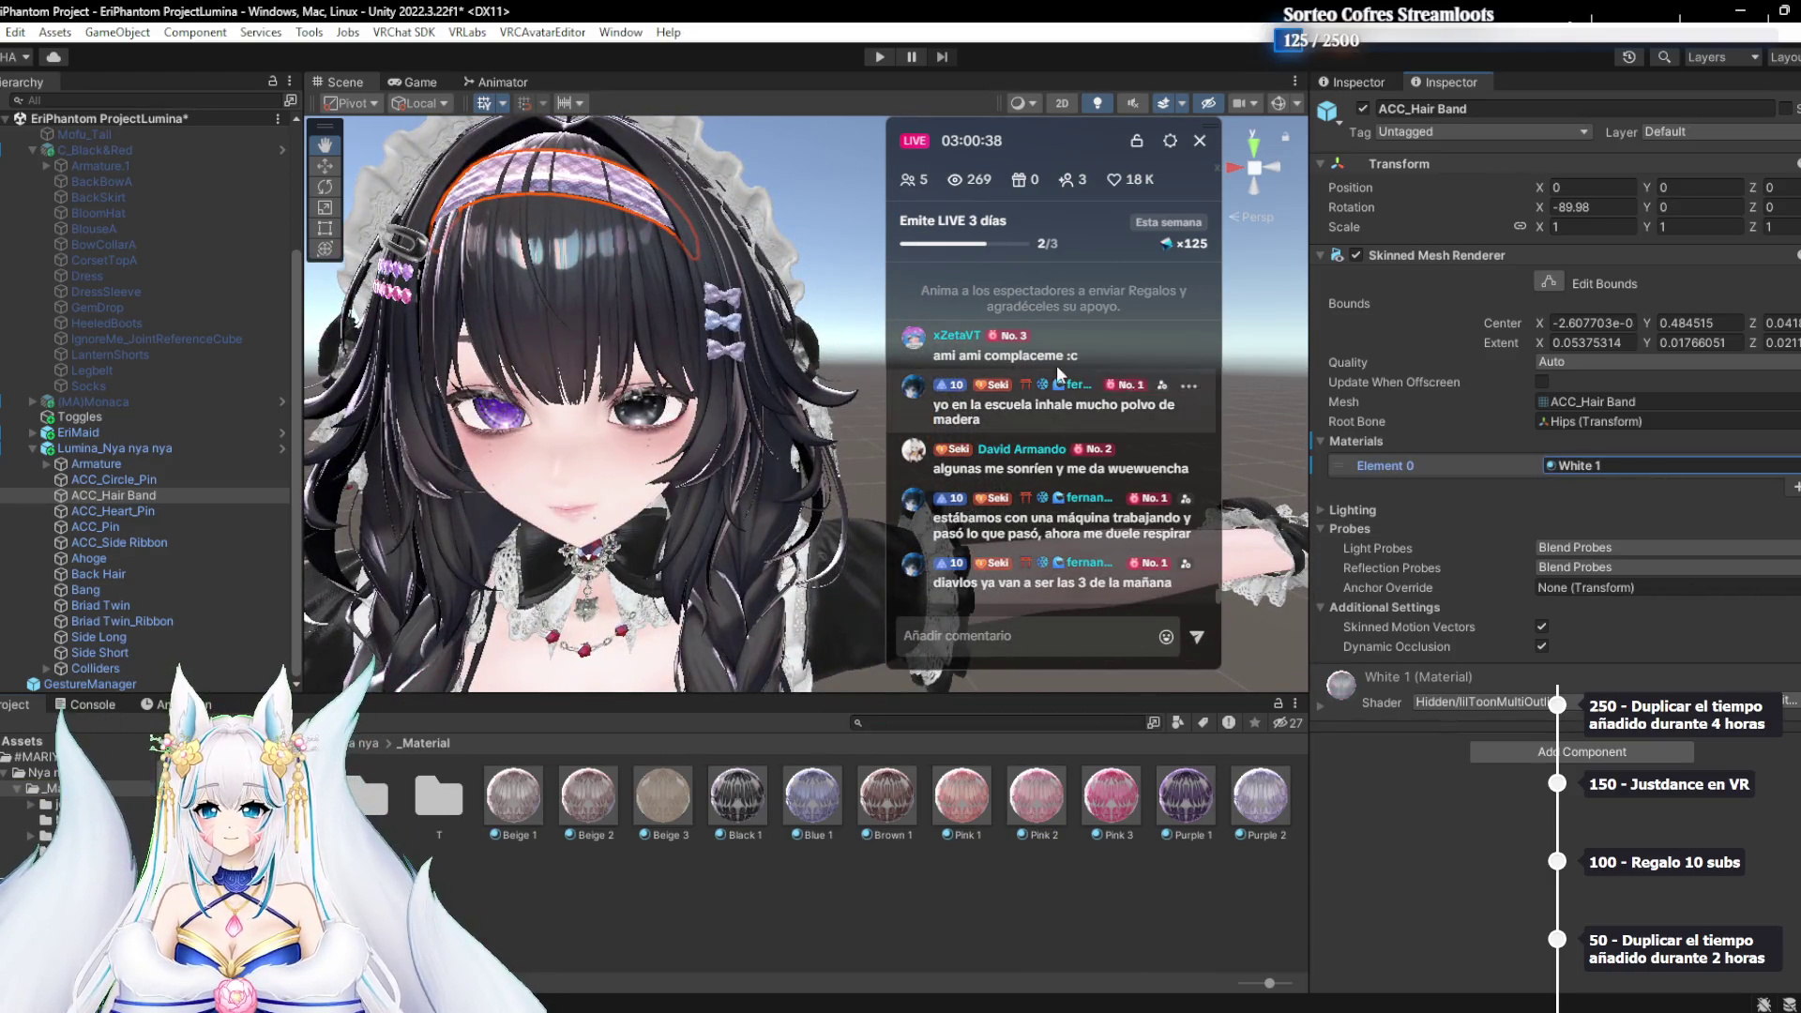
drag(1105, 377, 901, 457)
scroll(610, 530, down, 5)
drag(609, 530, 724, 563)
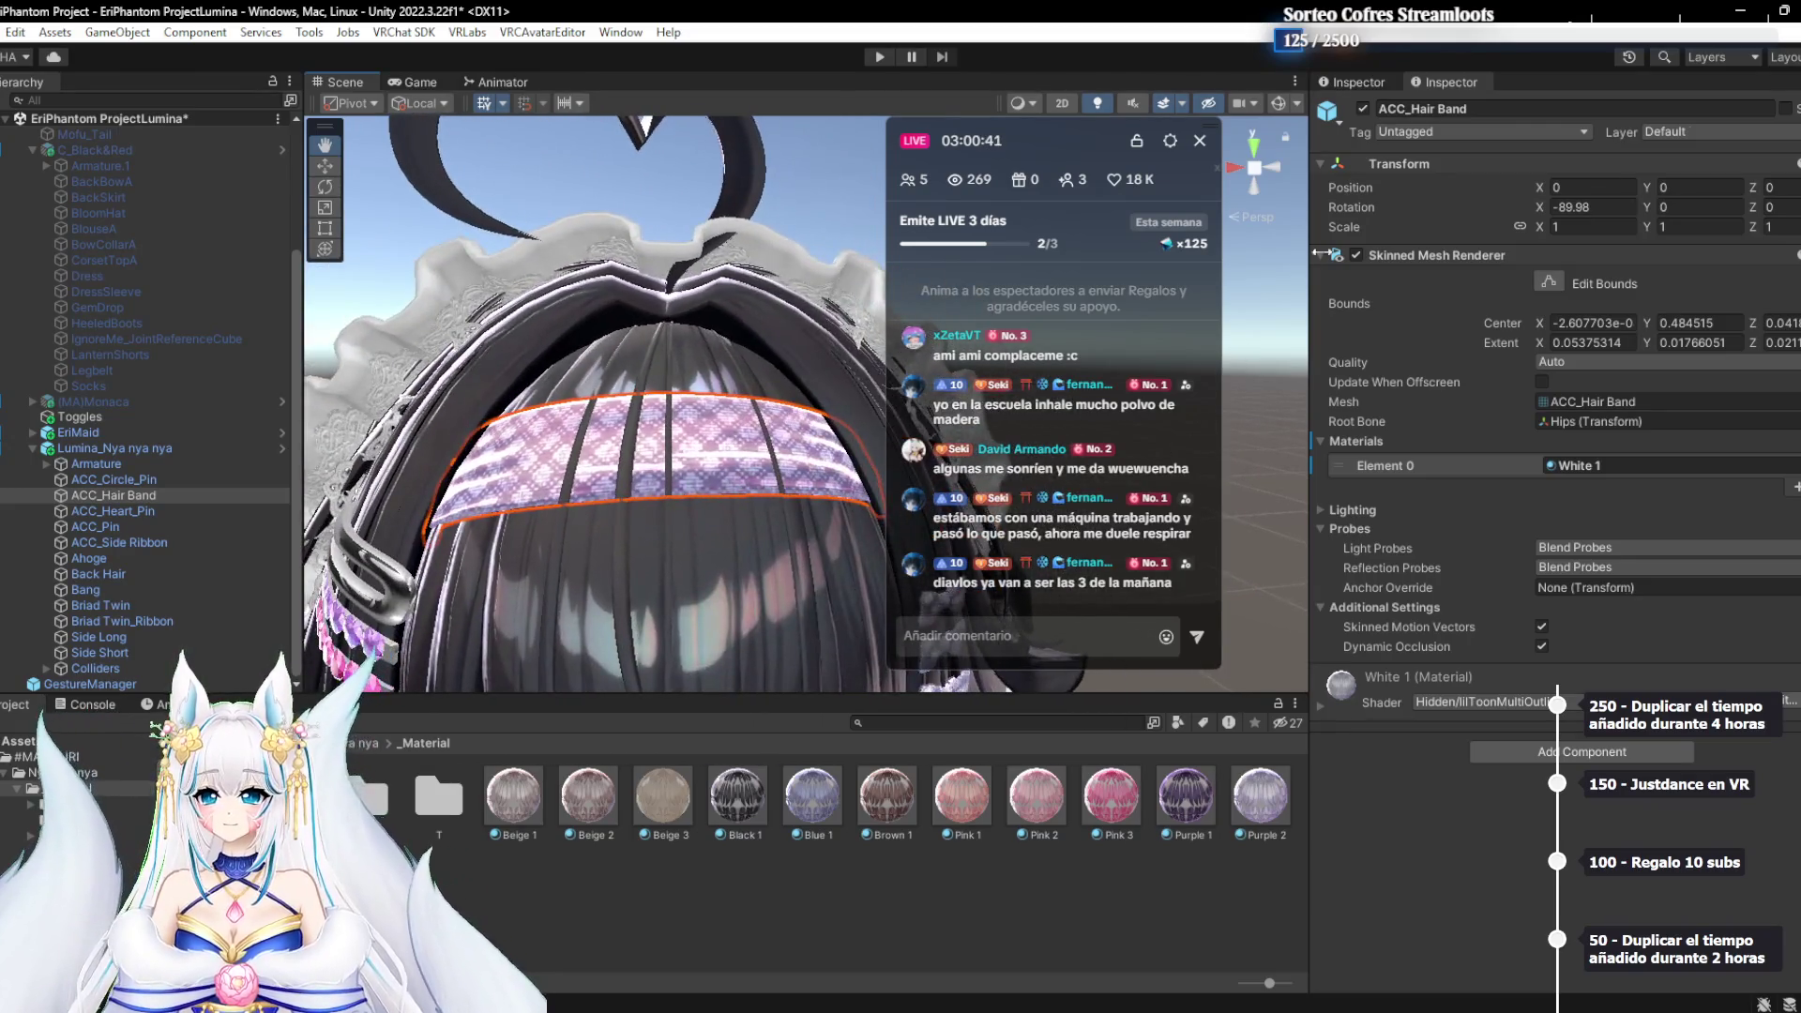
click(1362, 109)
click(1362, 109)
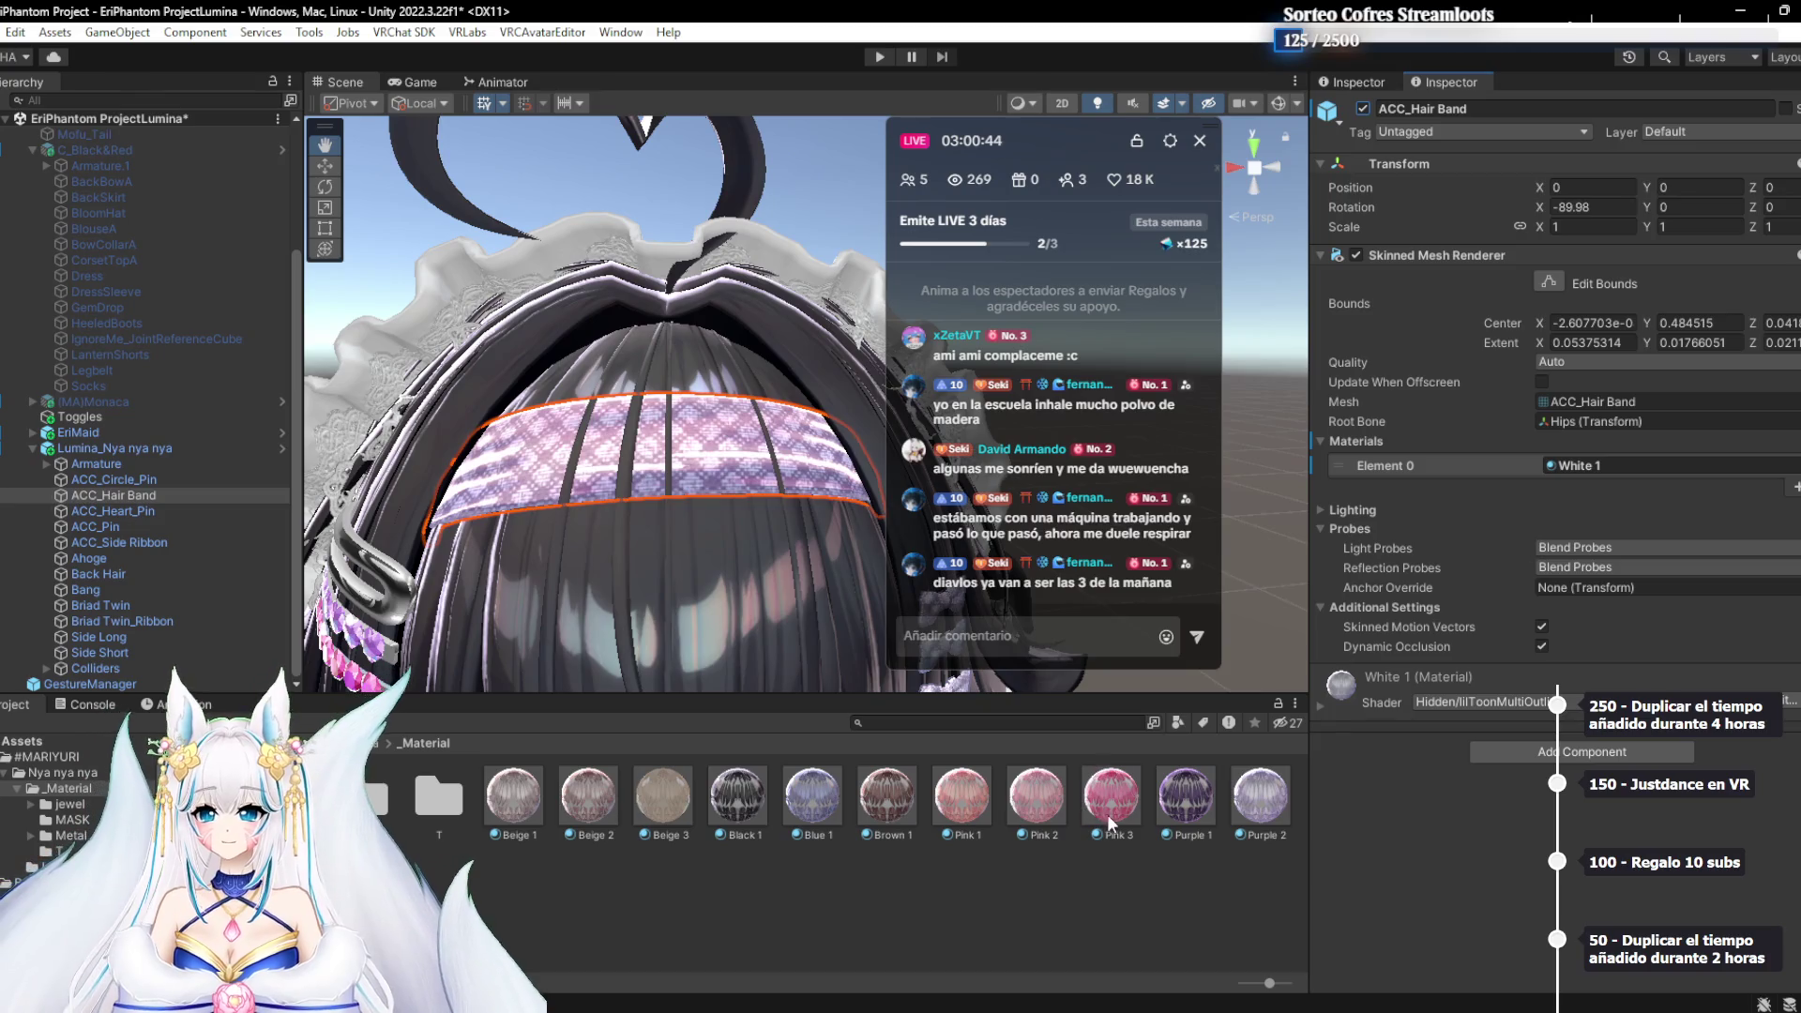
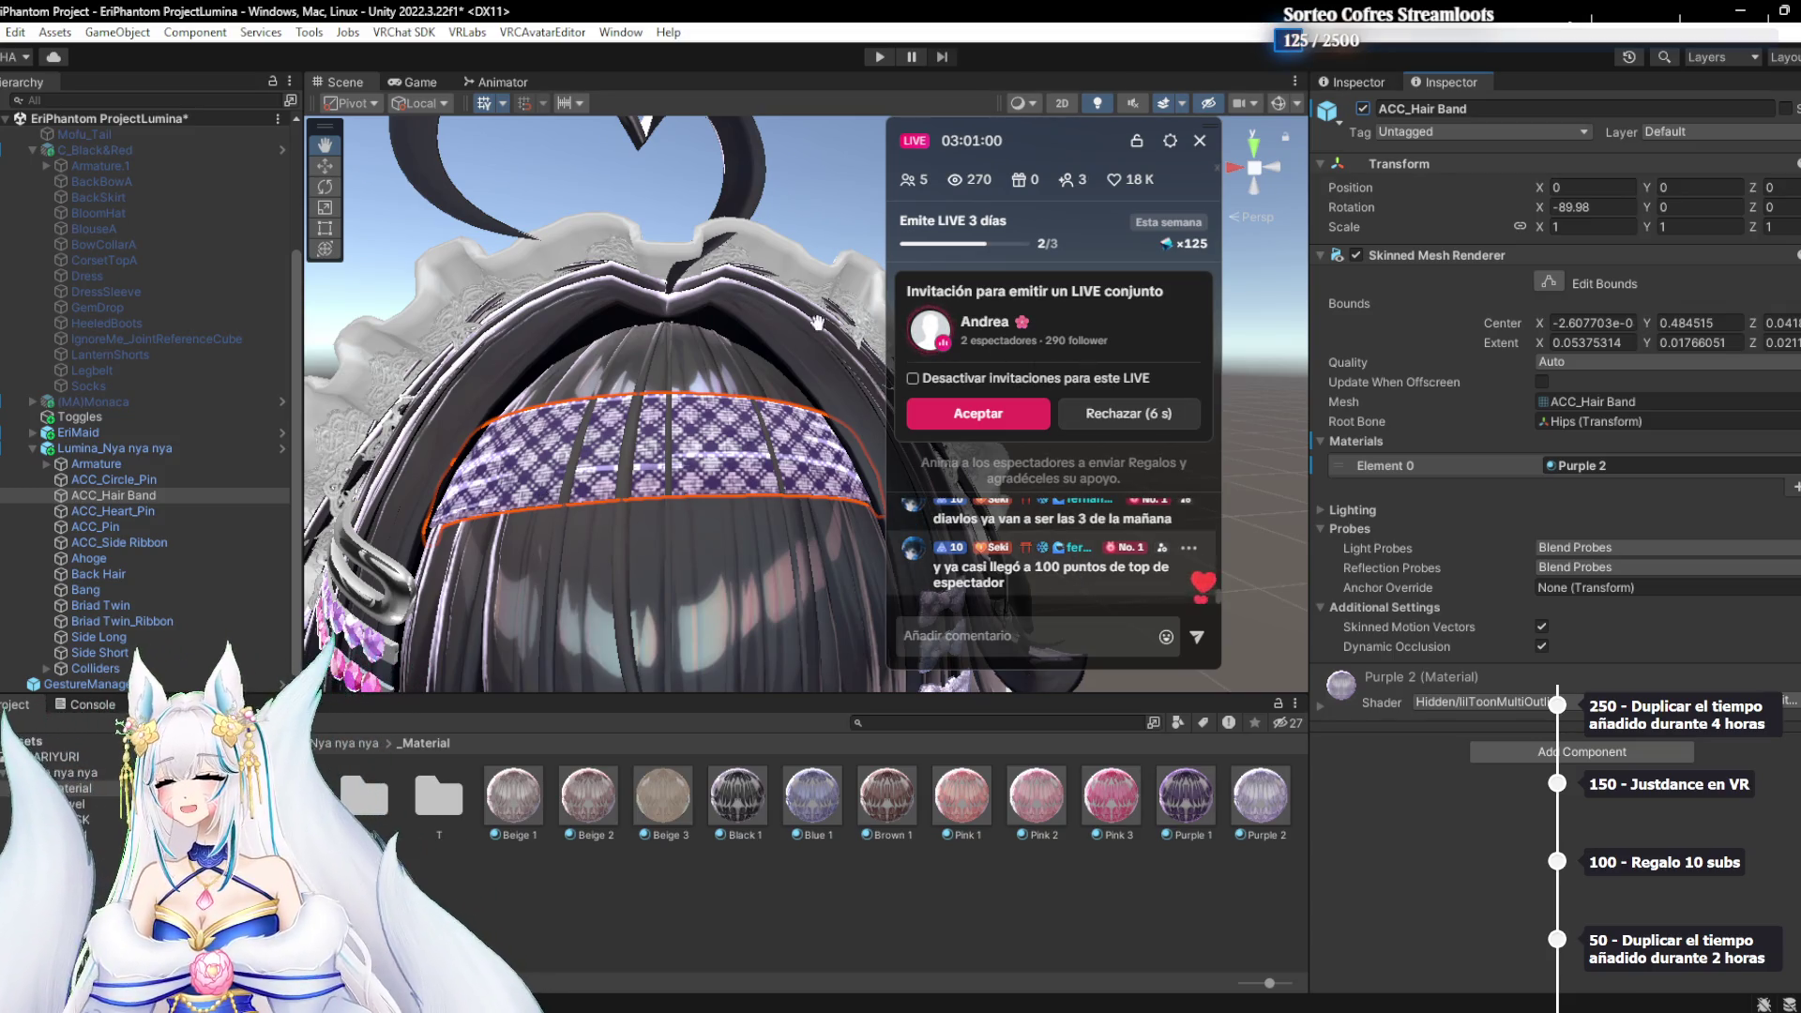
Inspect the hair band's Purple 2 material and pan to the heart-shaped ahoge
drag(1076, 156, 1197, 122)
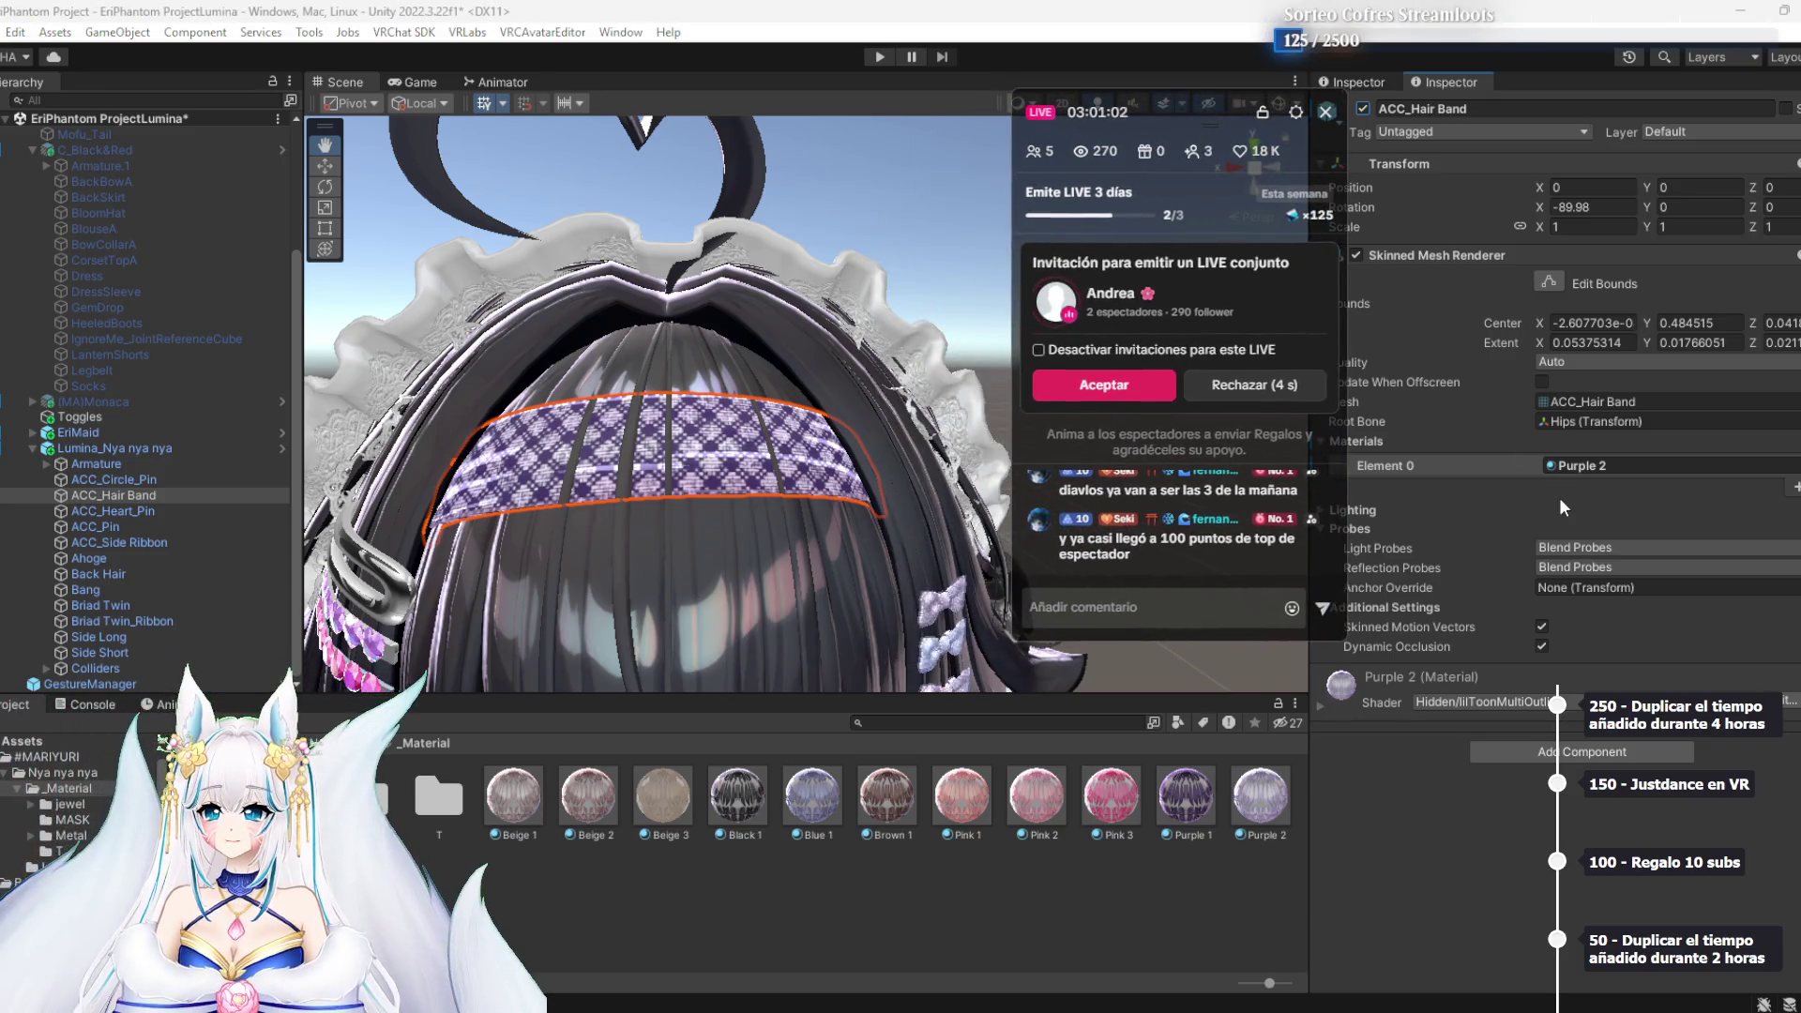
click(1574, 464)
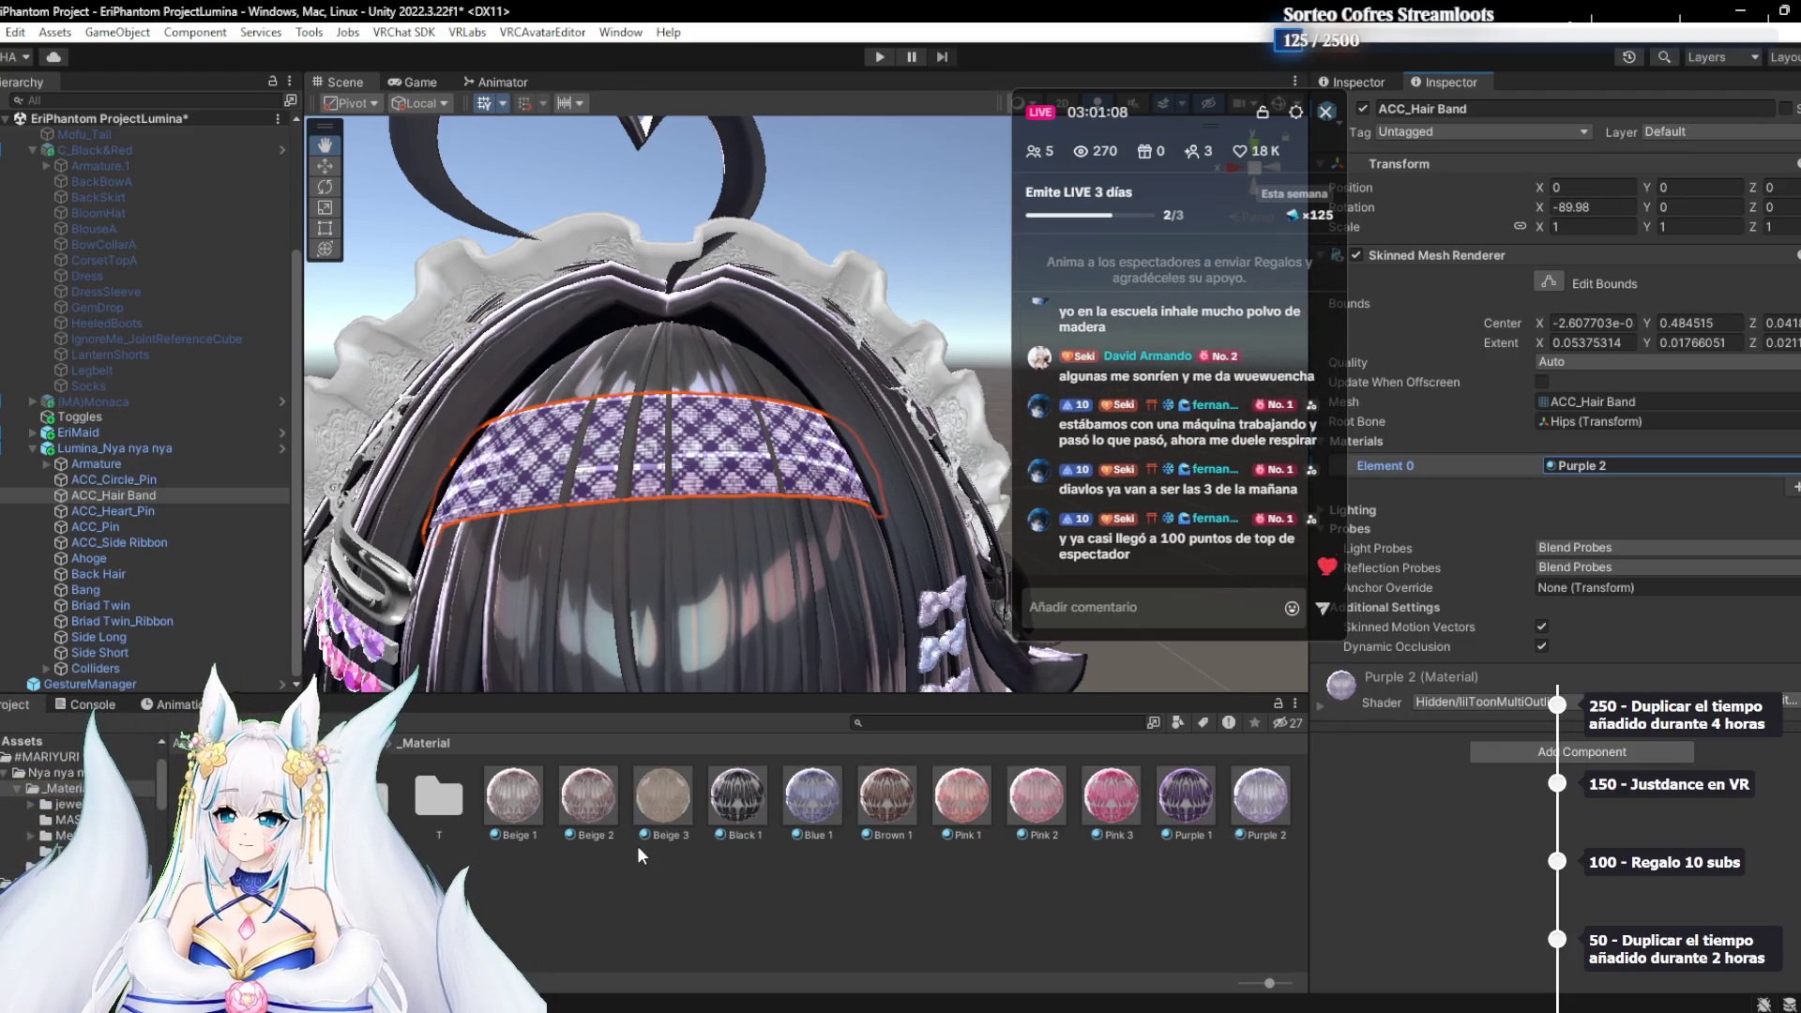
scroll(699, 628, down, 5)
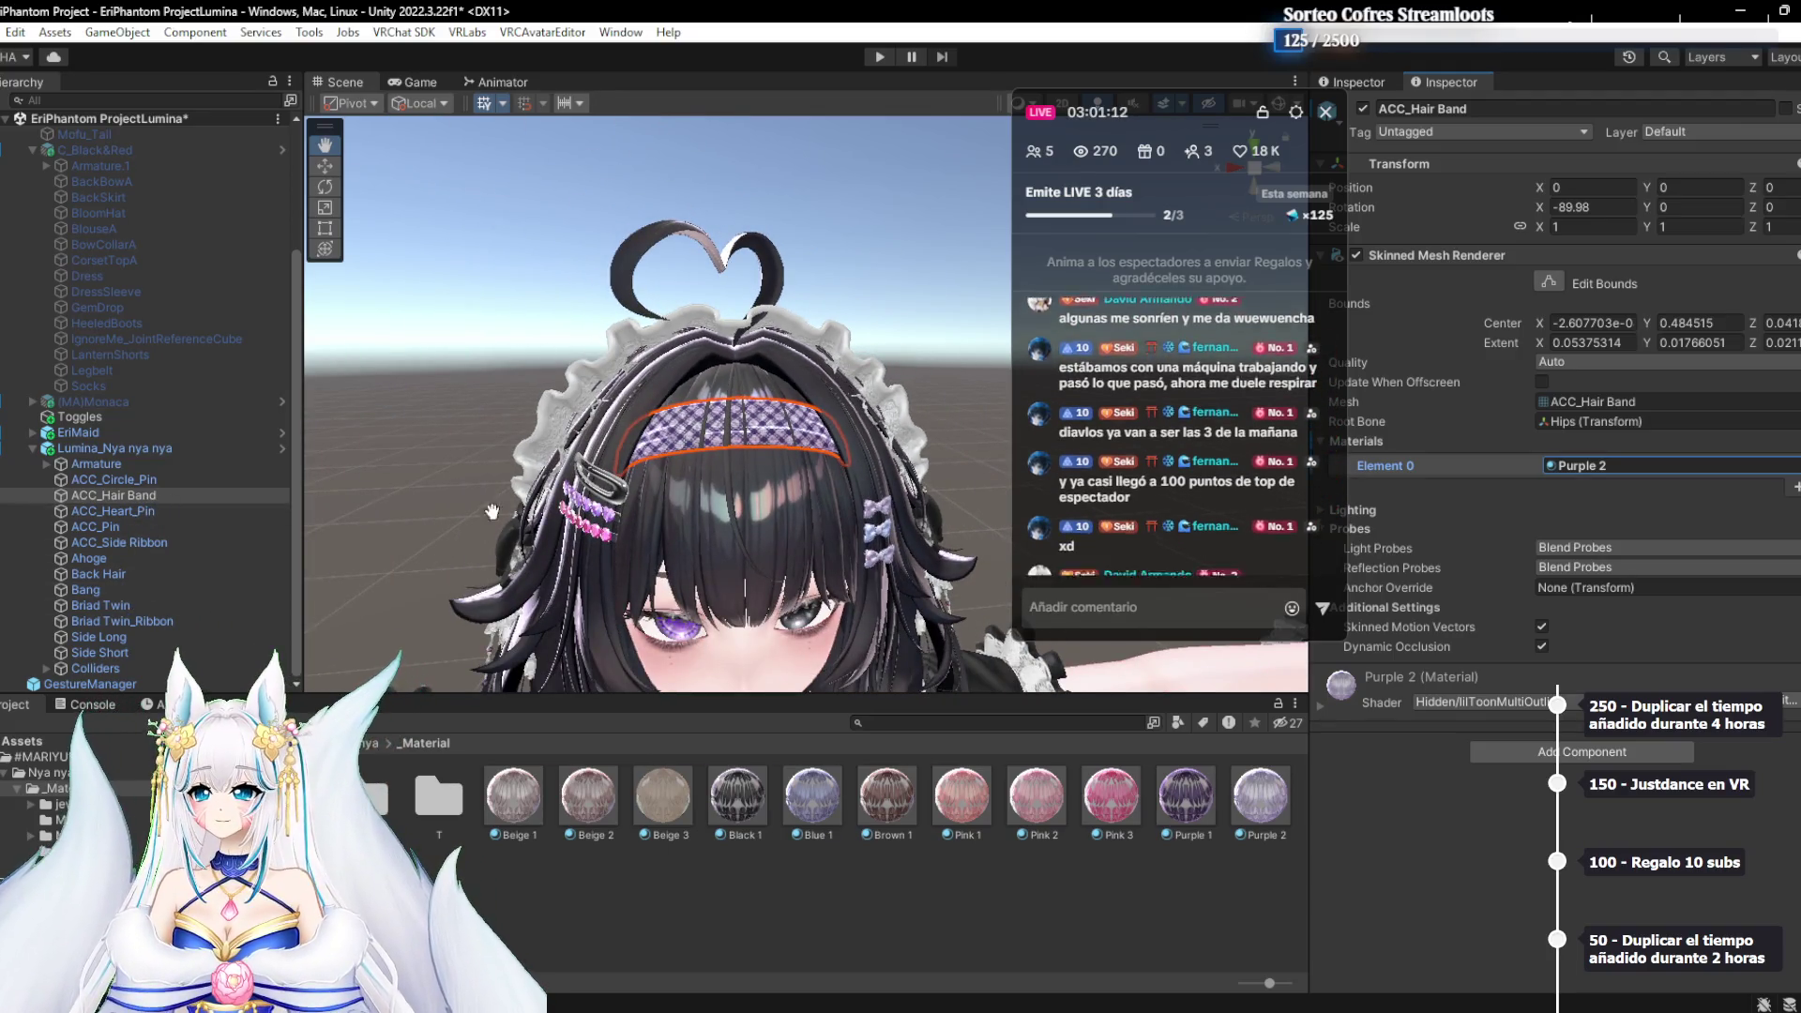
scroll(686, 542, down, 3)
scroll(699, 525, up, 8)
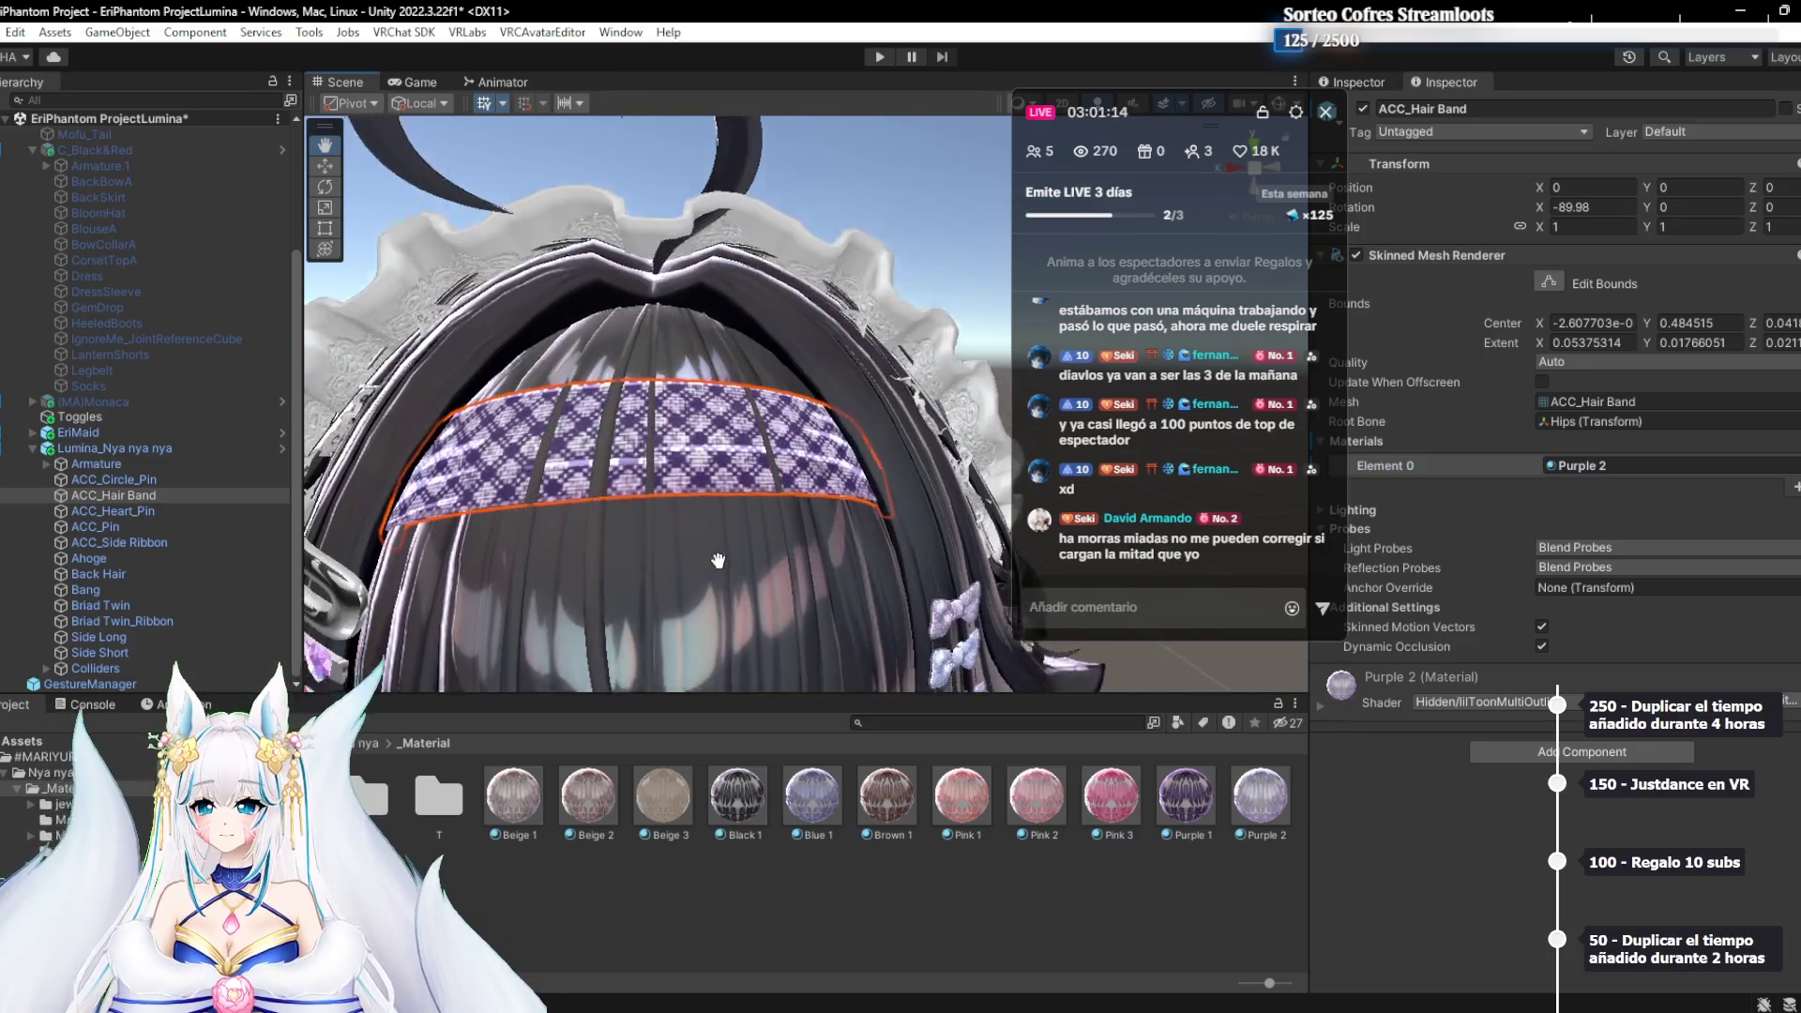
scroll(739, 497, down, 6)
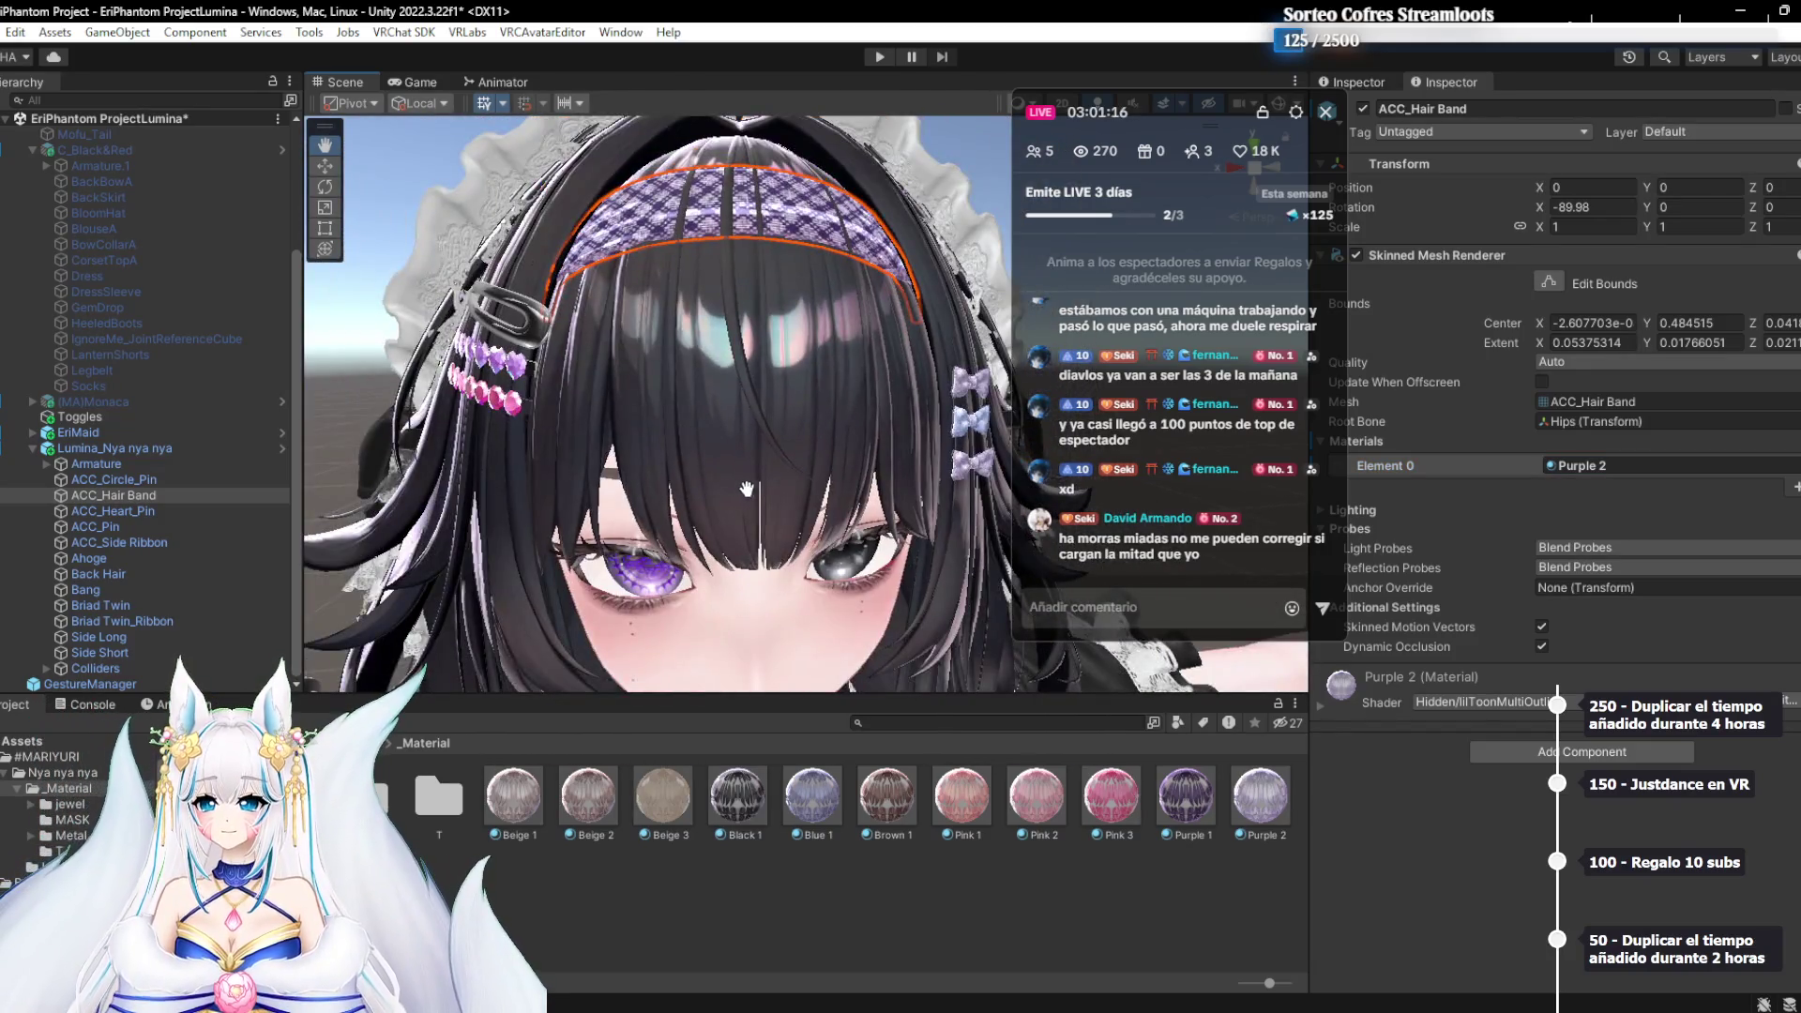
drag(763, 464, 738, 498)
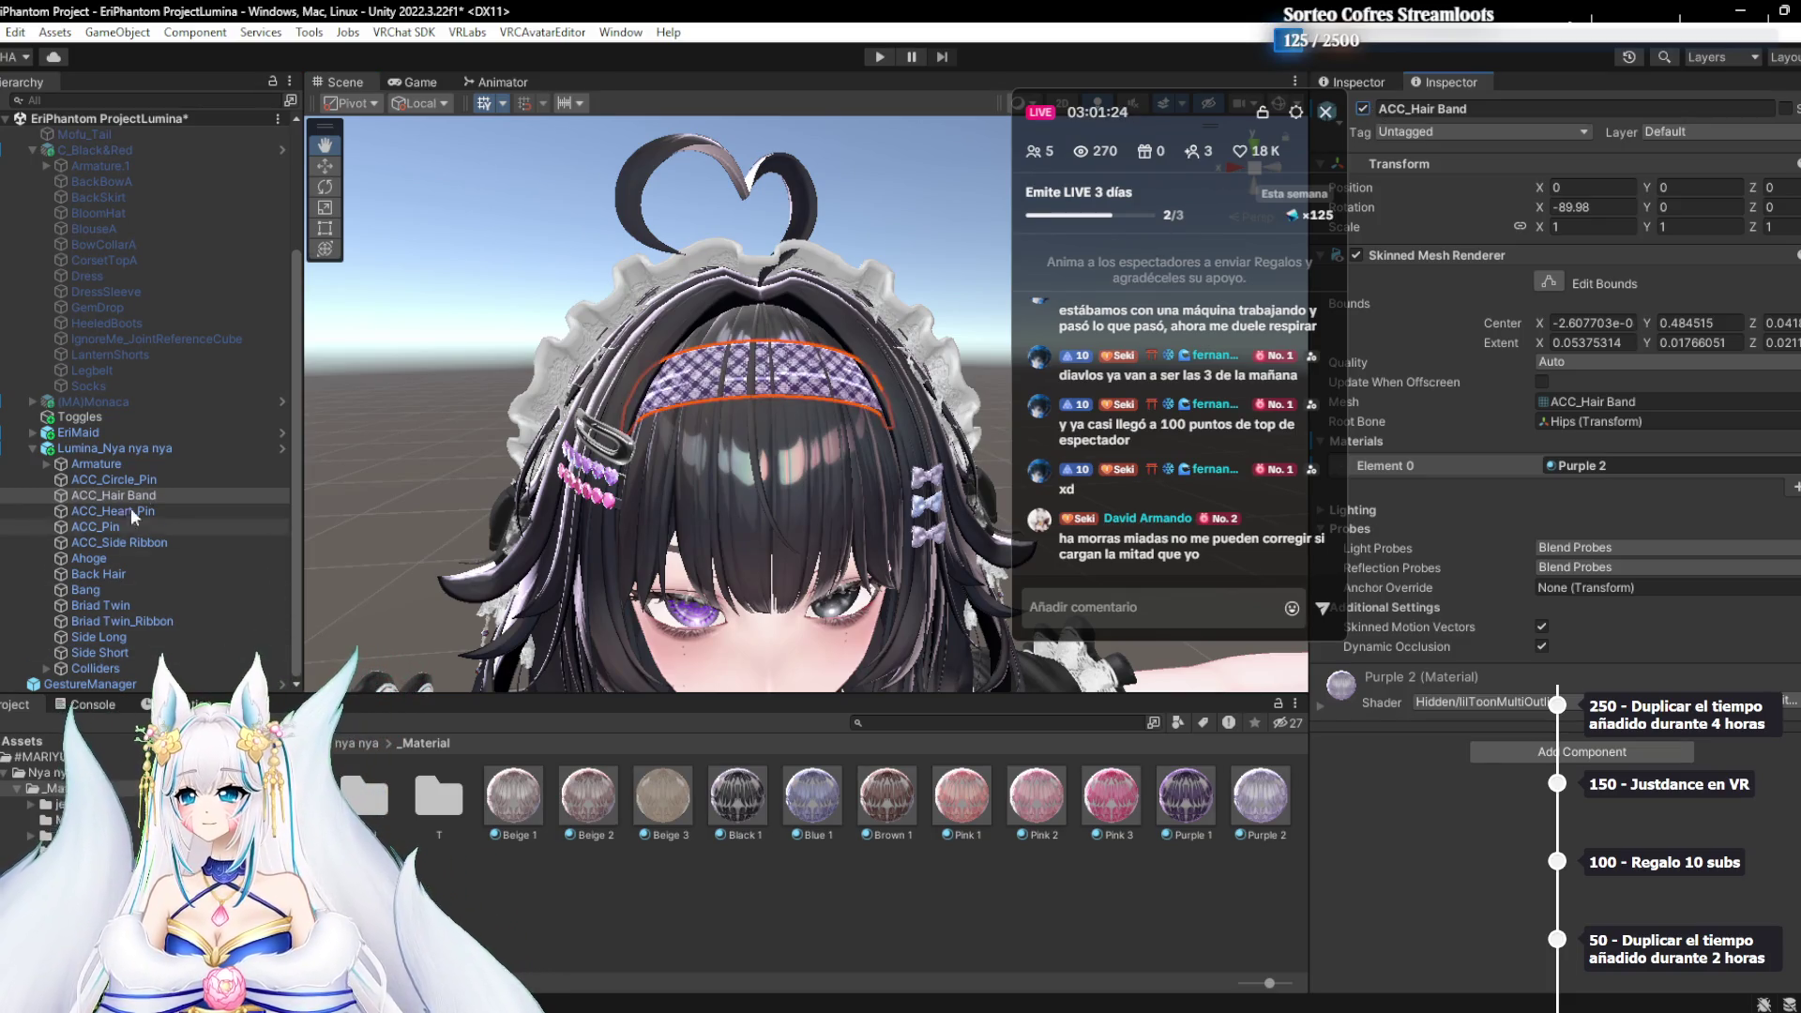
Expand the Armature to inspect the hair bones under Head, then collapse it
click(131, 478)
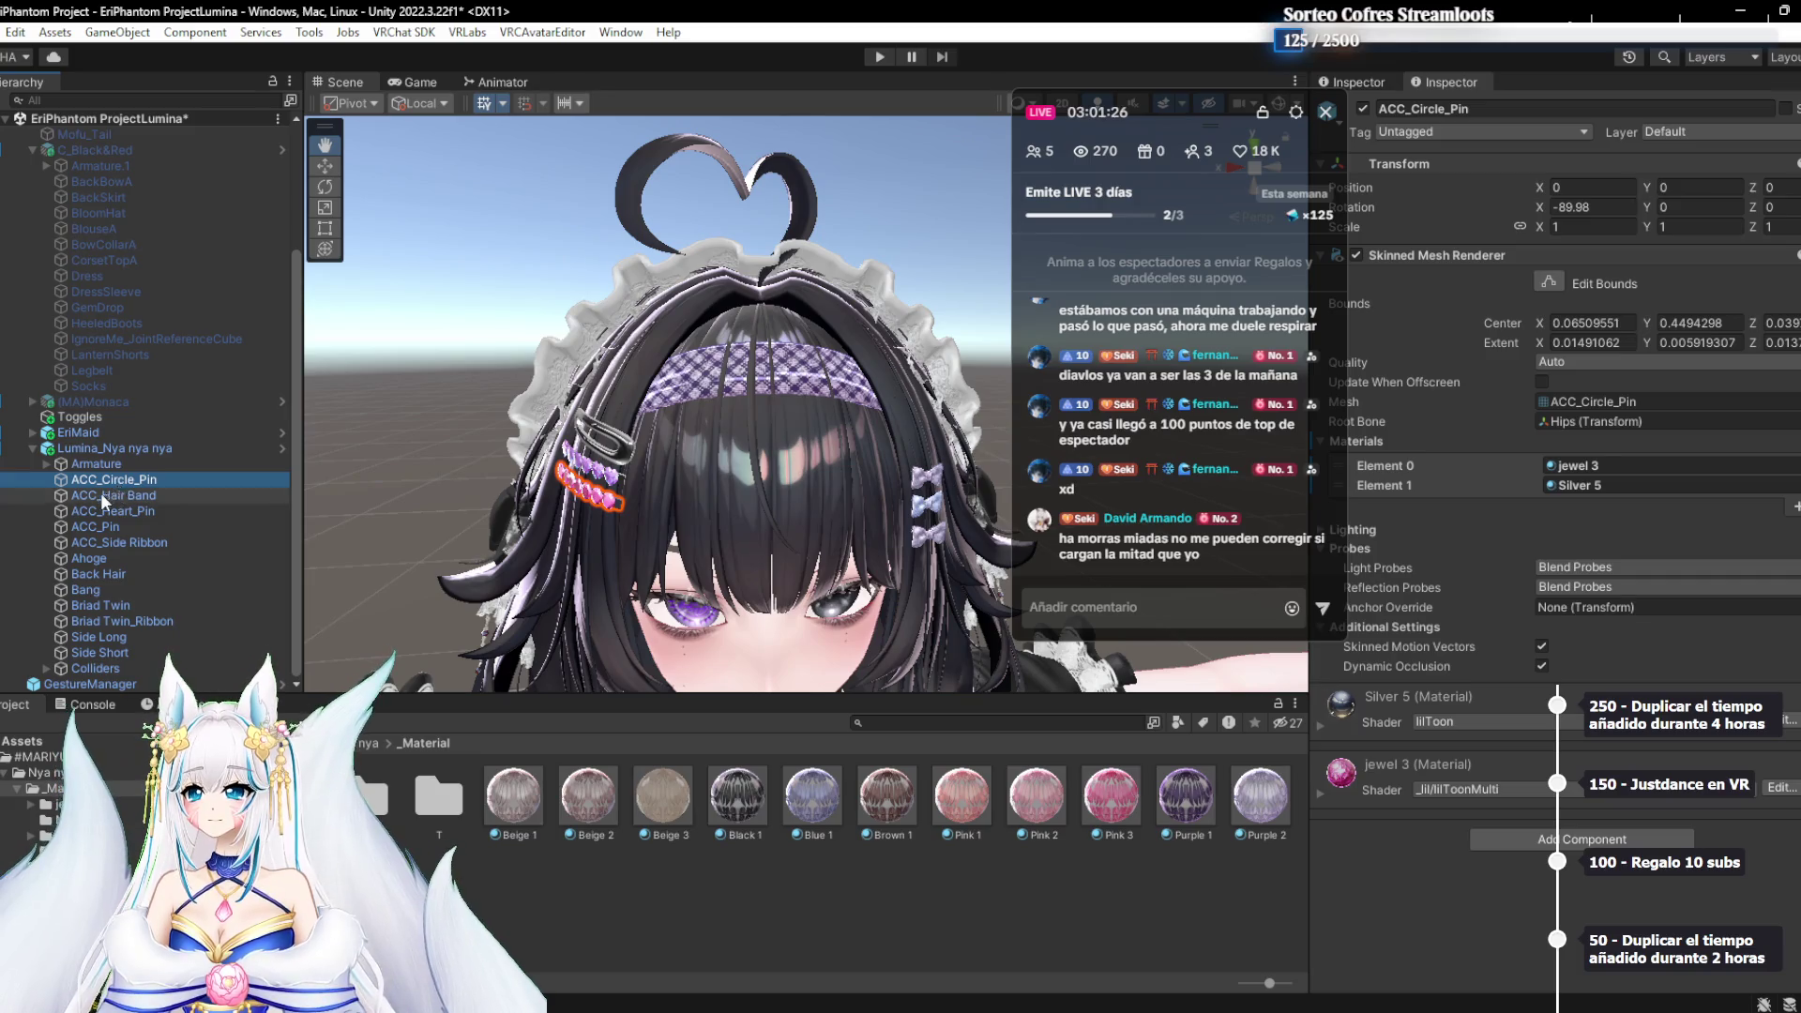
click(99, 495)
click(59, 465)
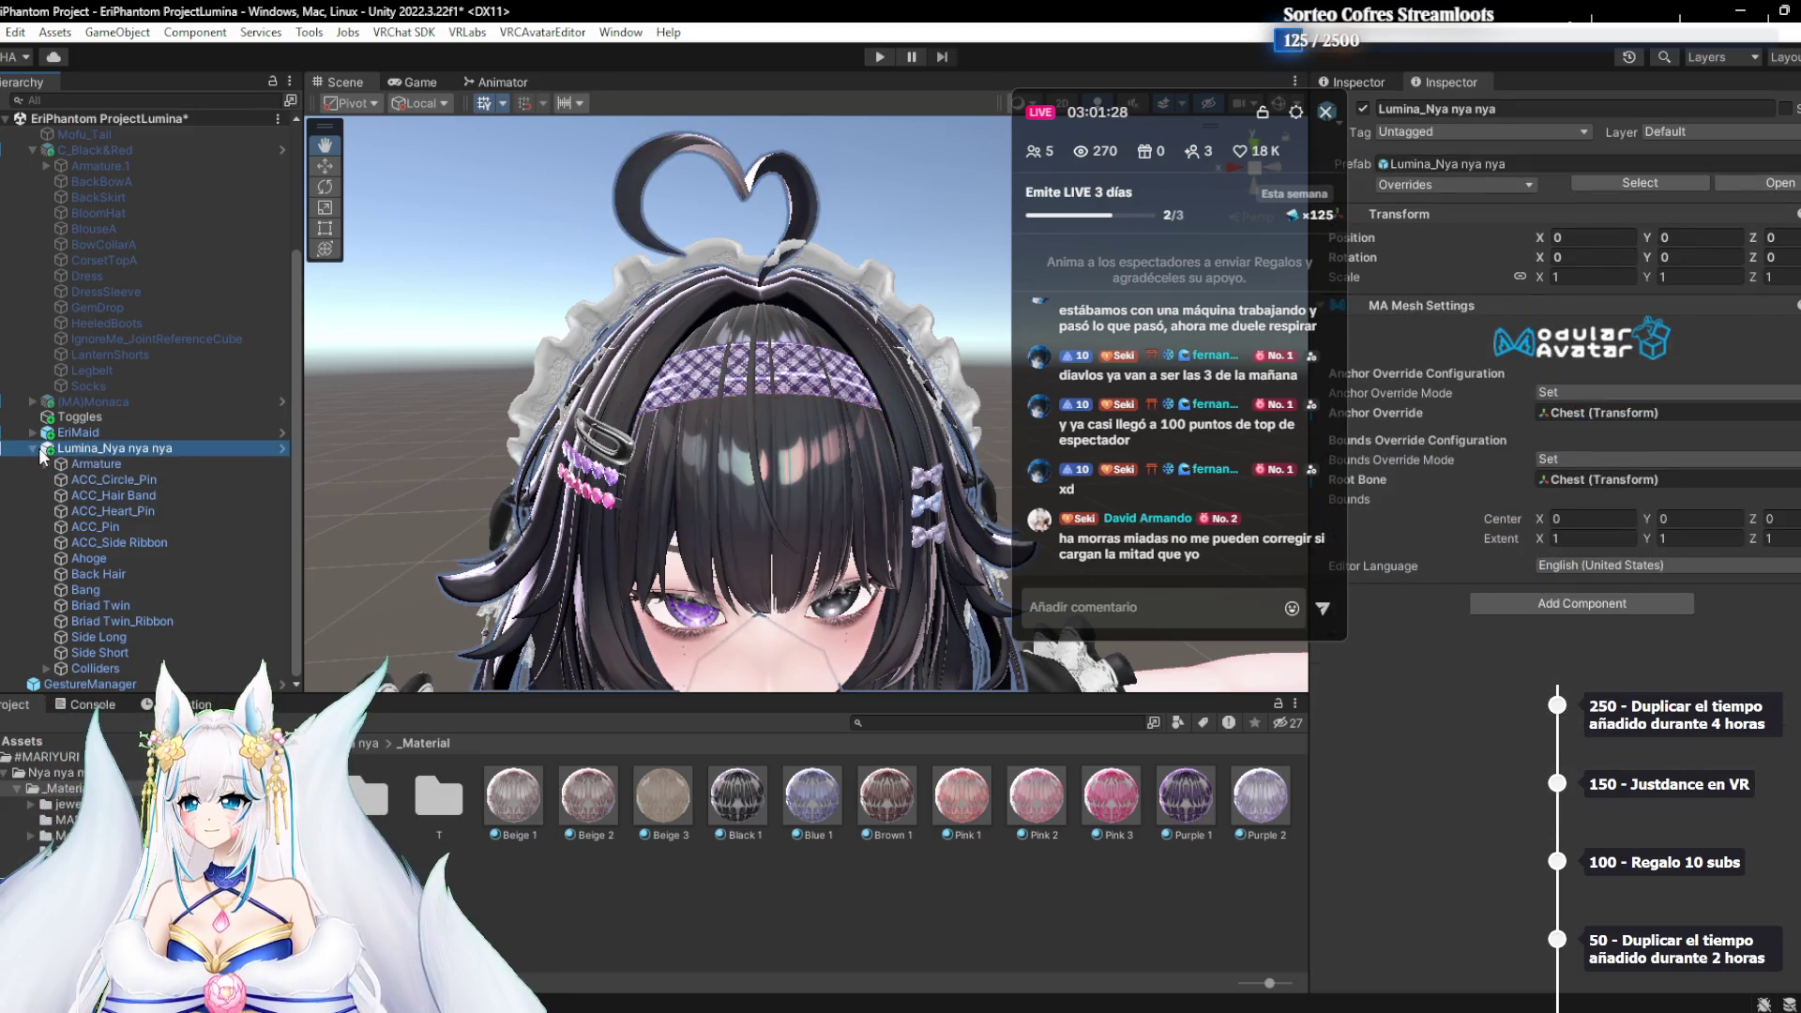
click(52, 461)
key(Right)
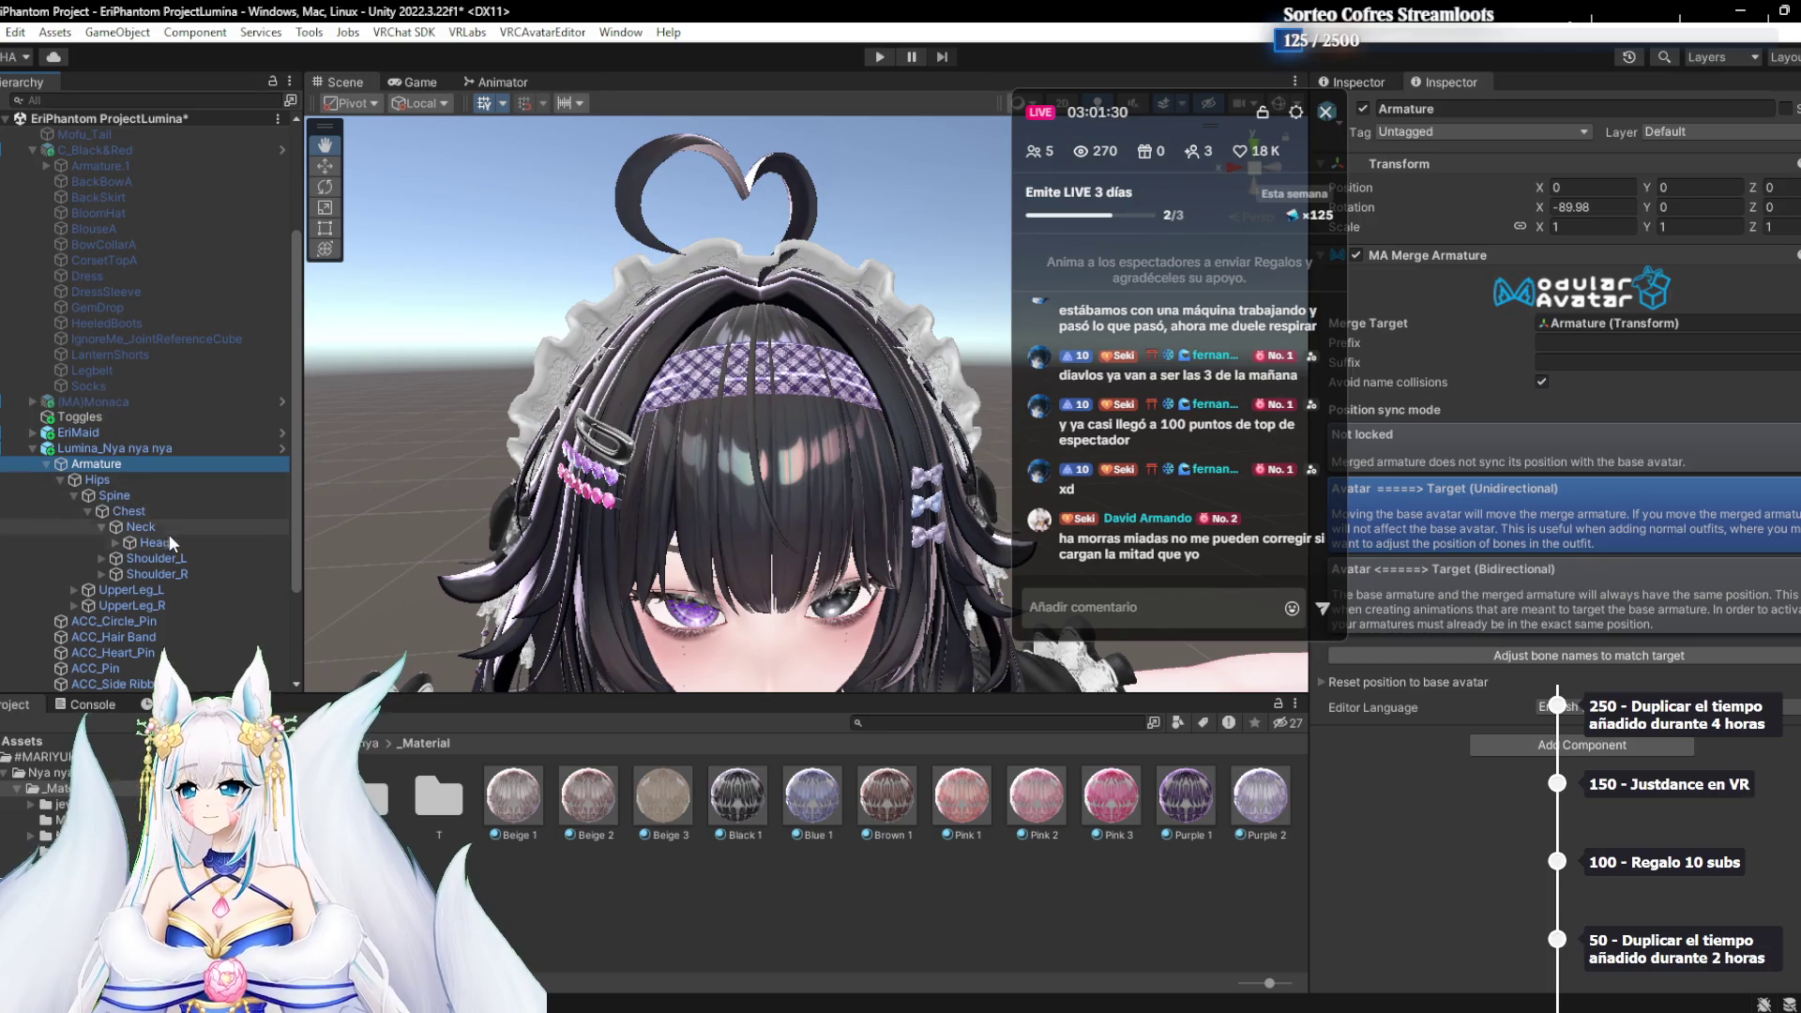
click(116, 542)
click(129, 559)
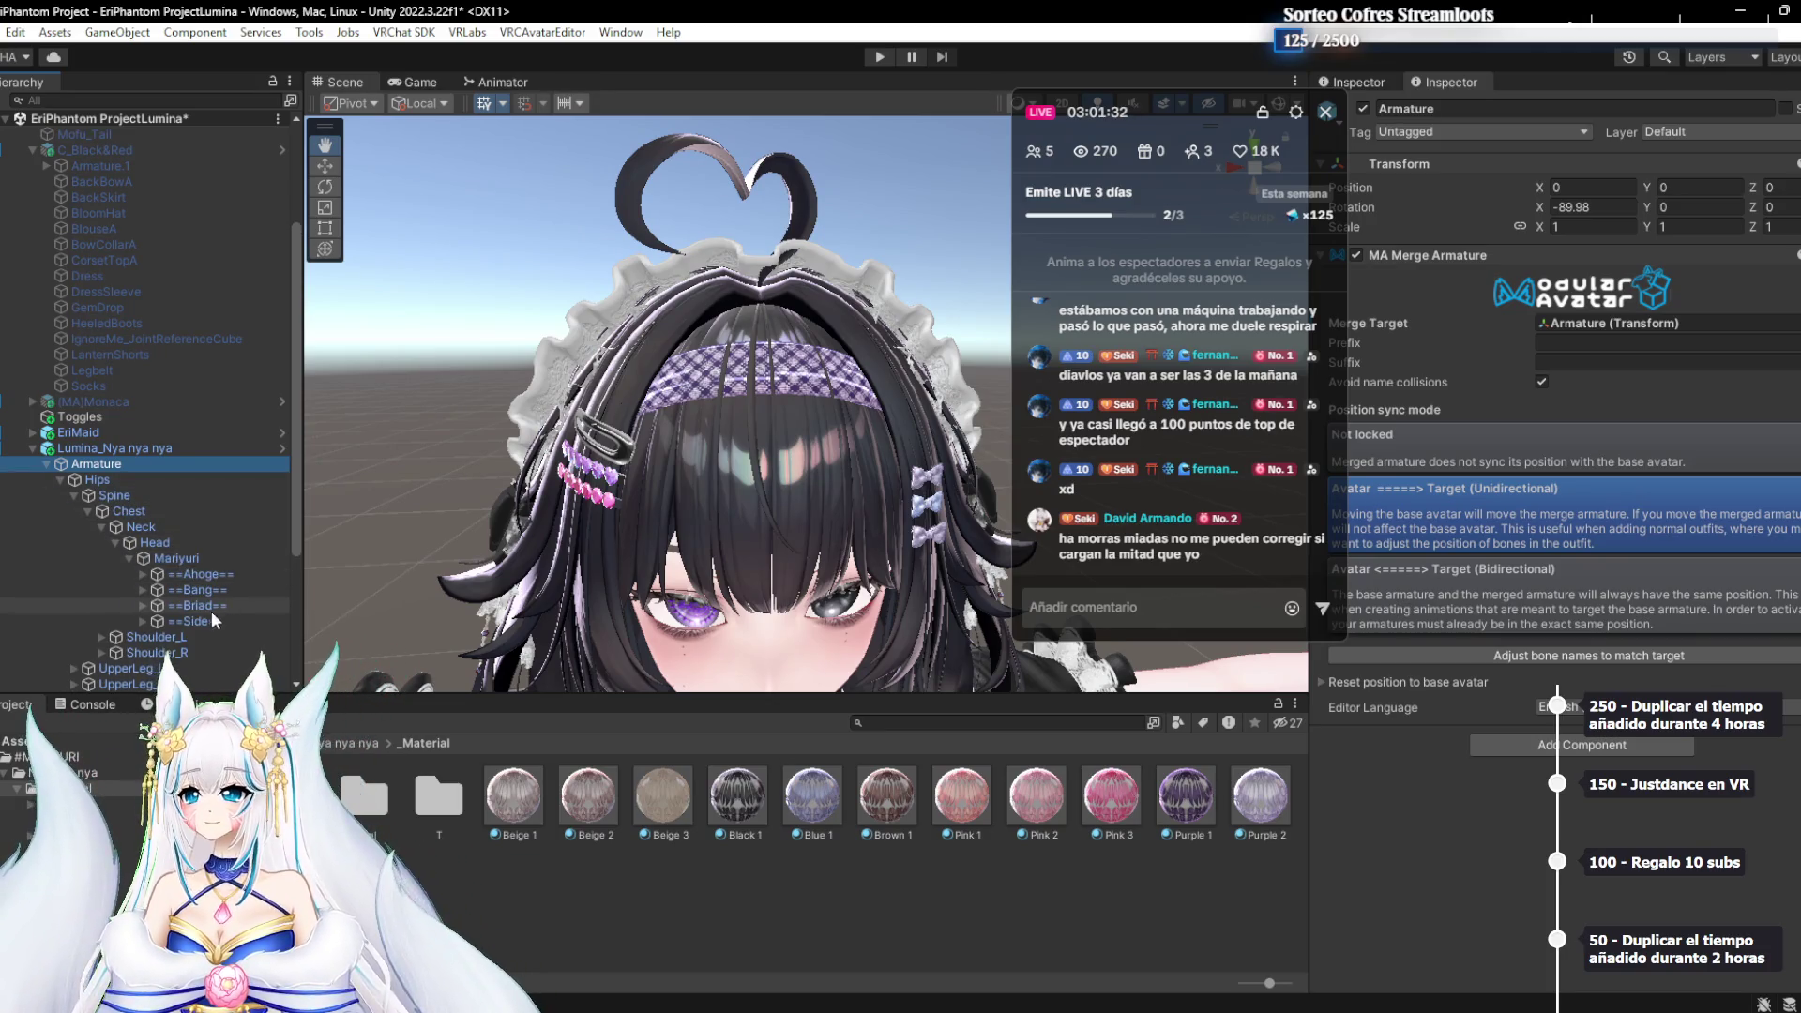
click(148, 560)
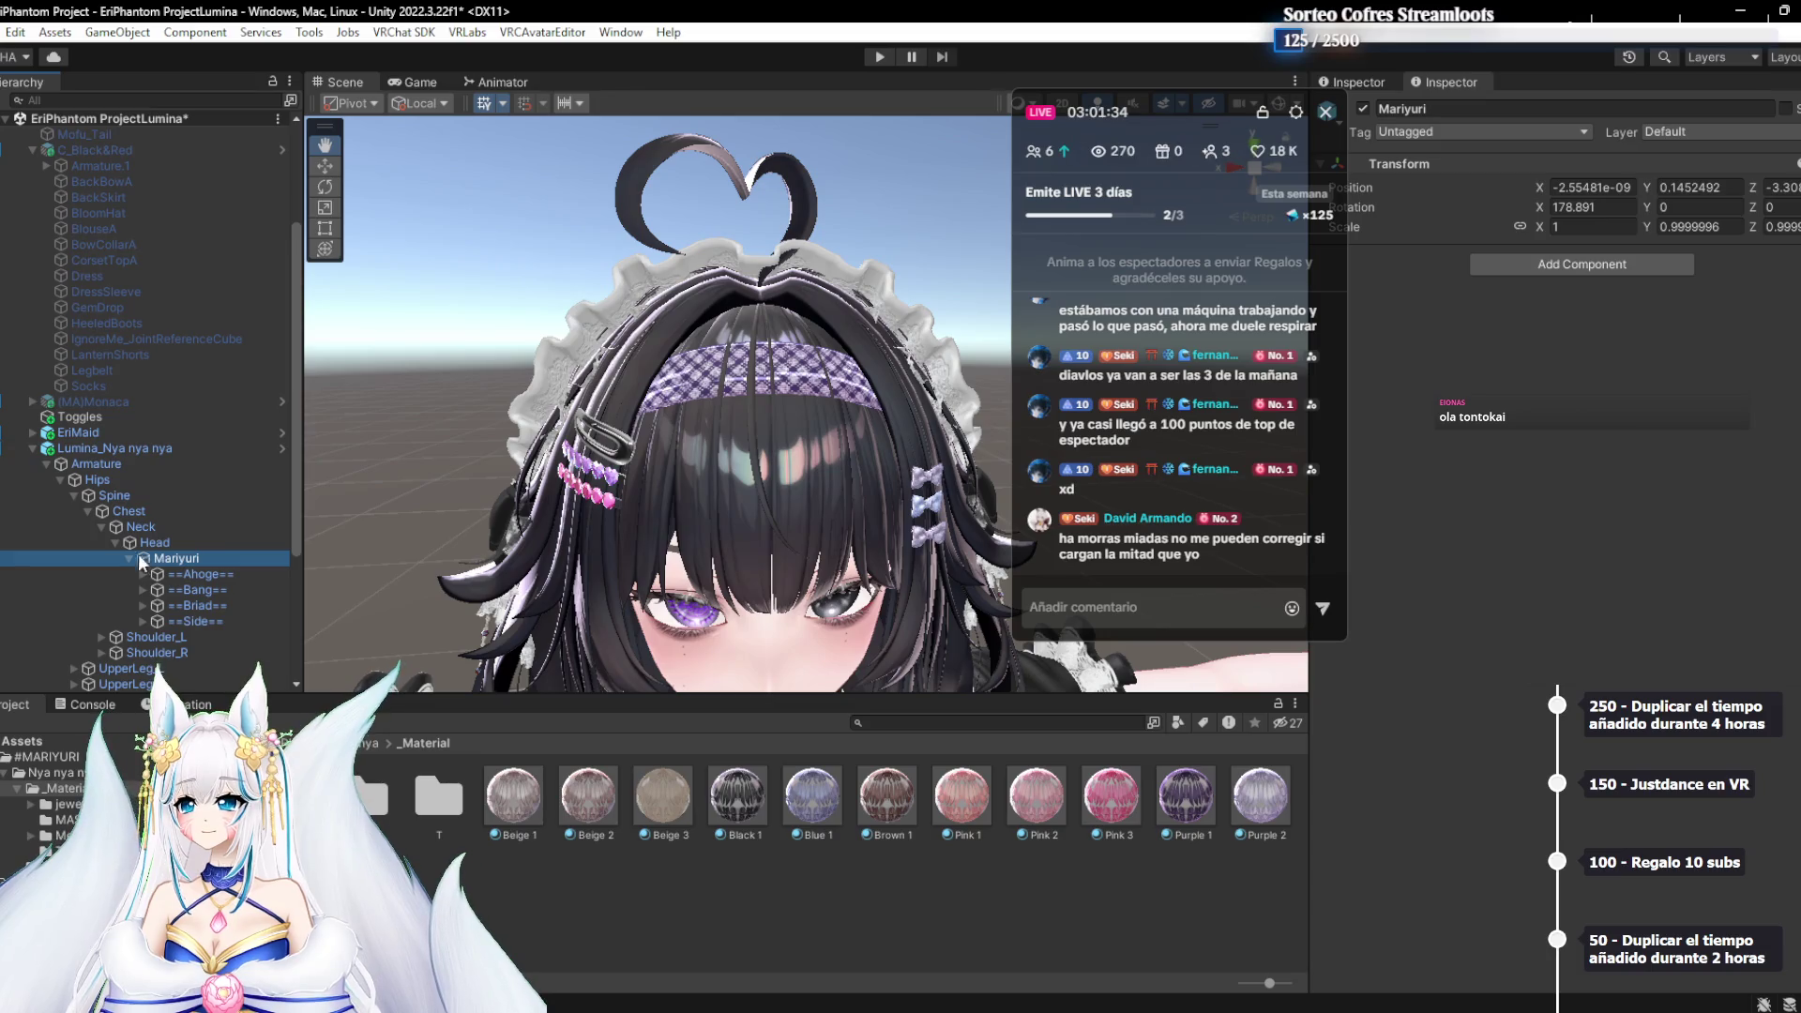
click(101, 527)
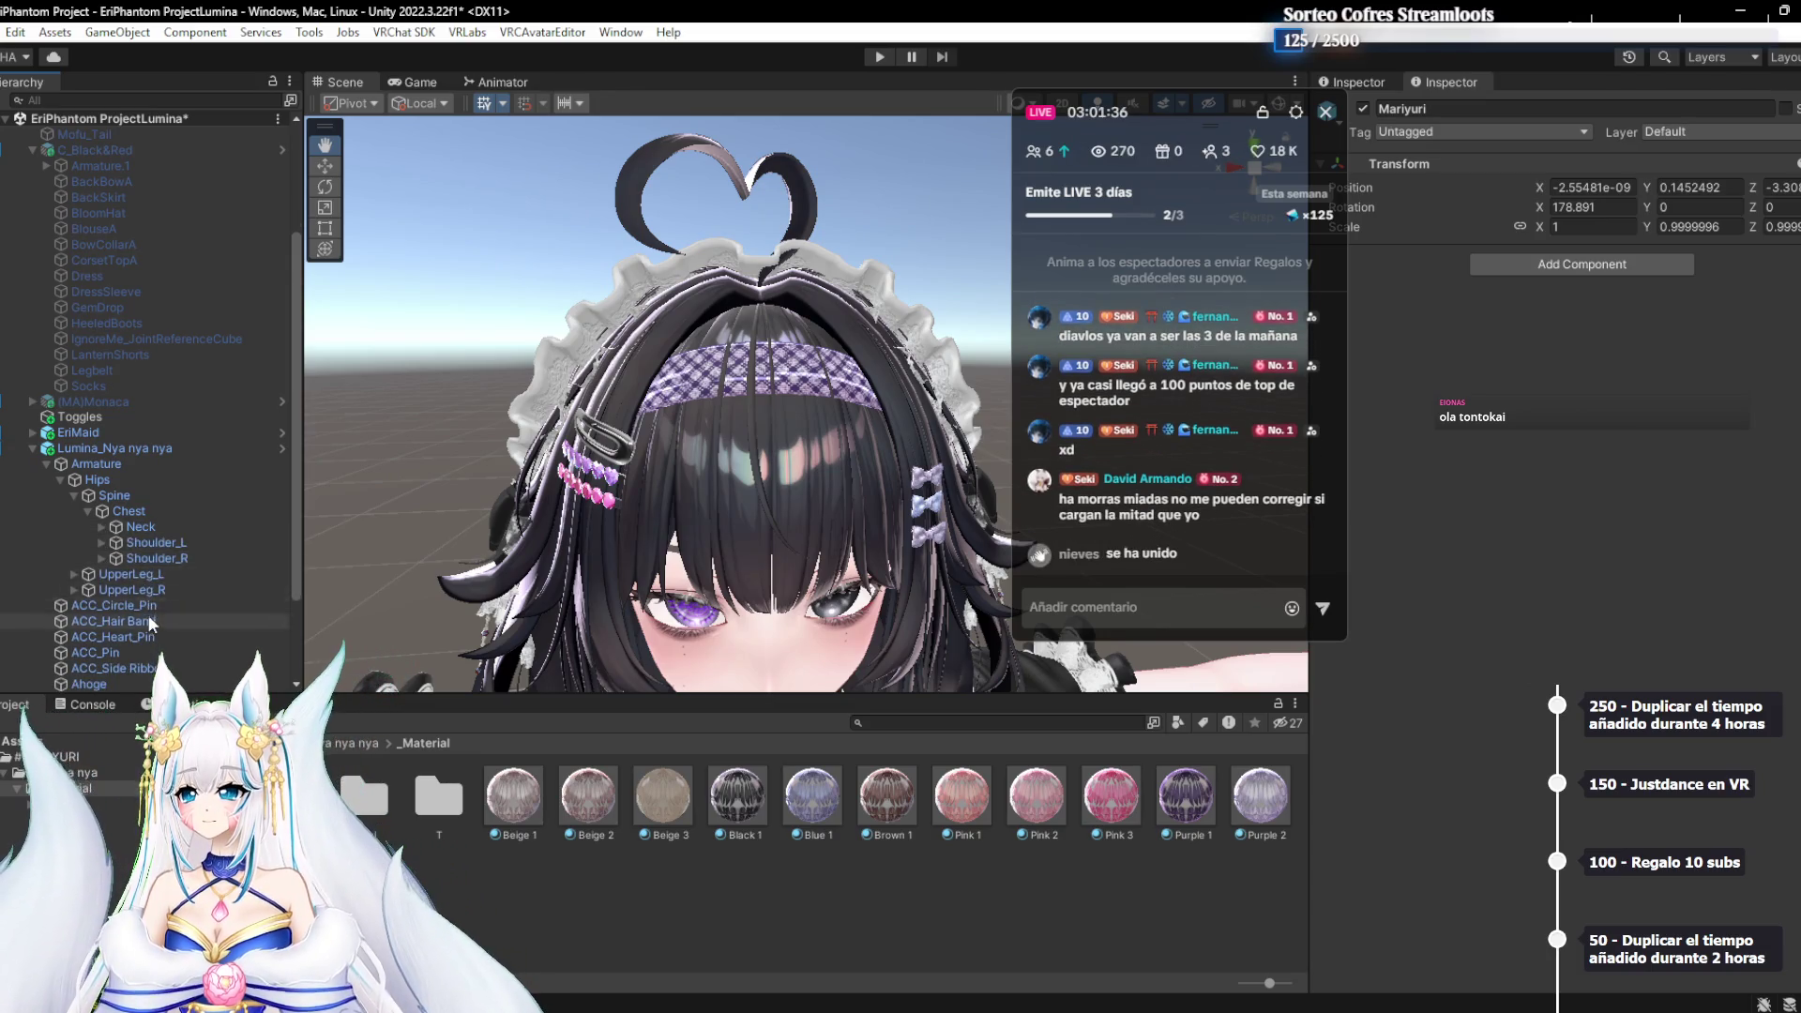
click(47, 463)
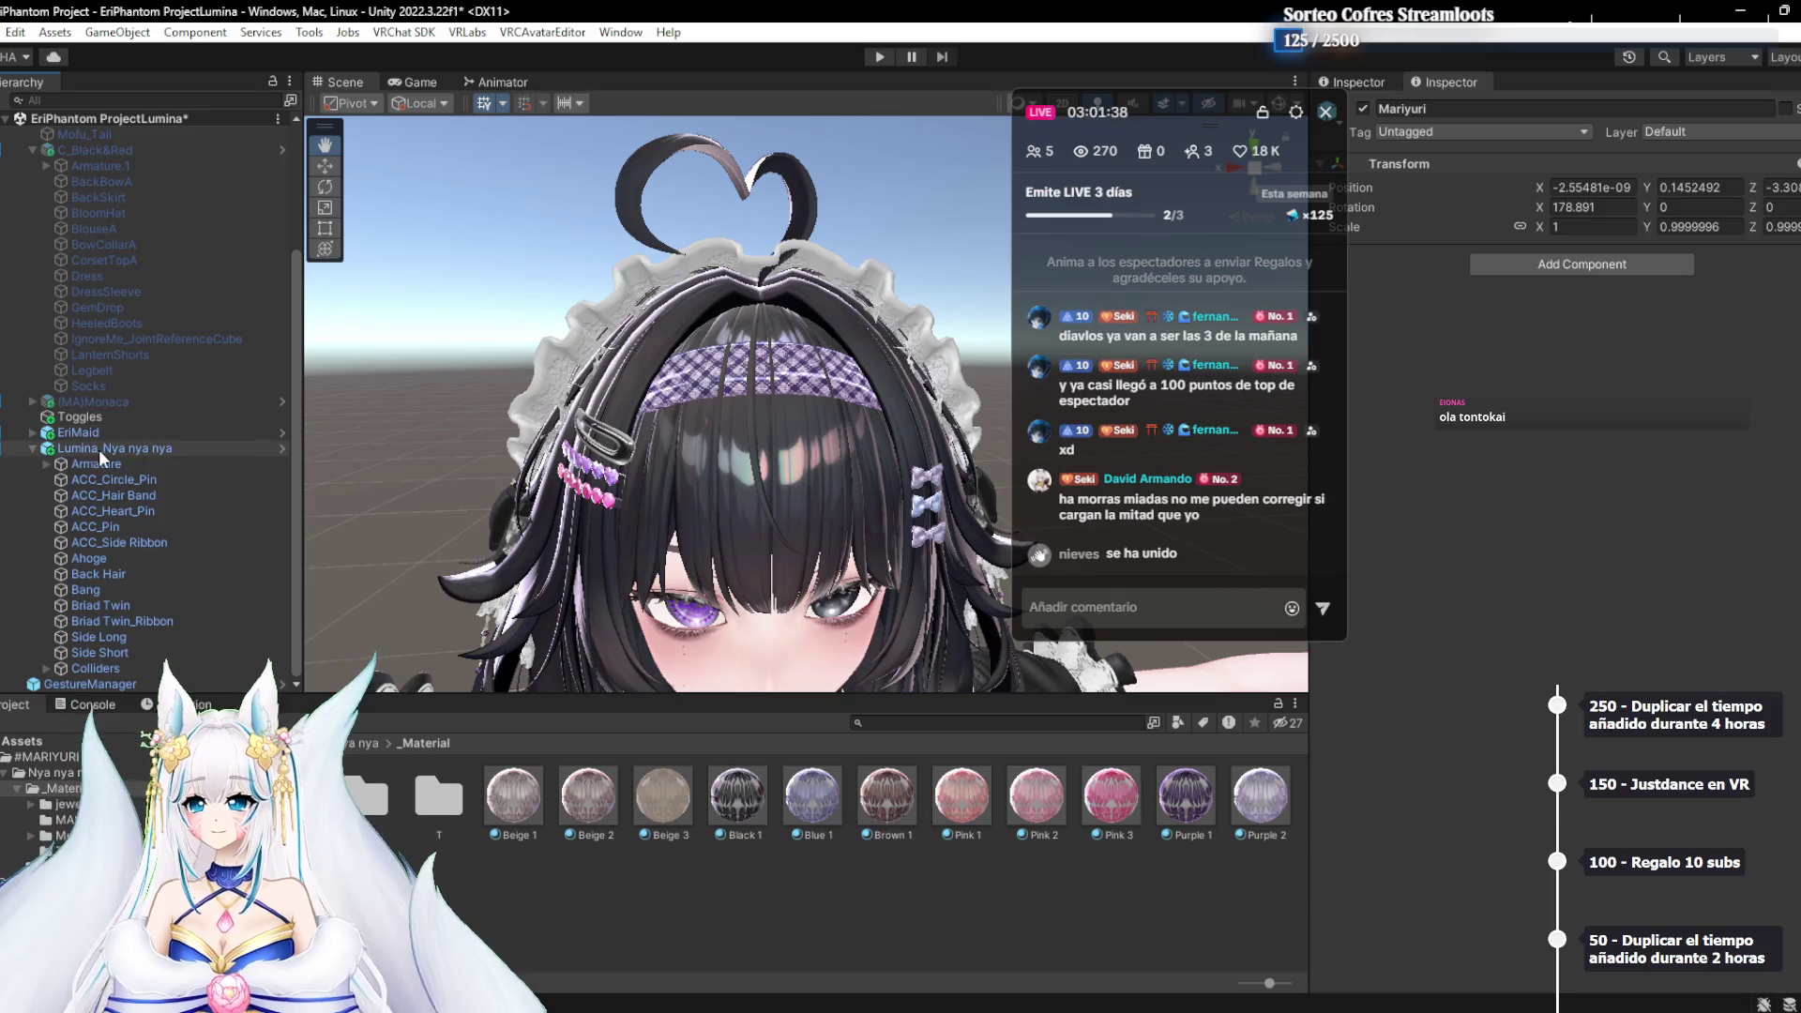
Check the circle and heart pins, then delete the ACC_Pin hair clip
click(104, 479)
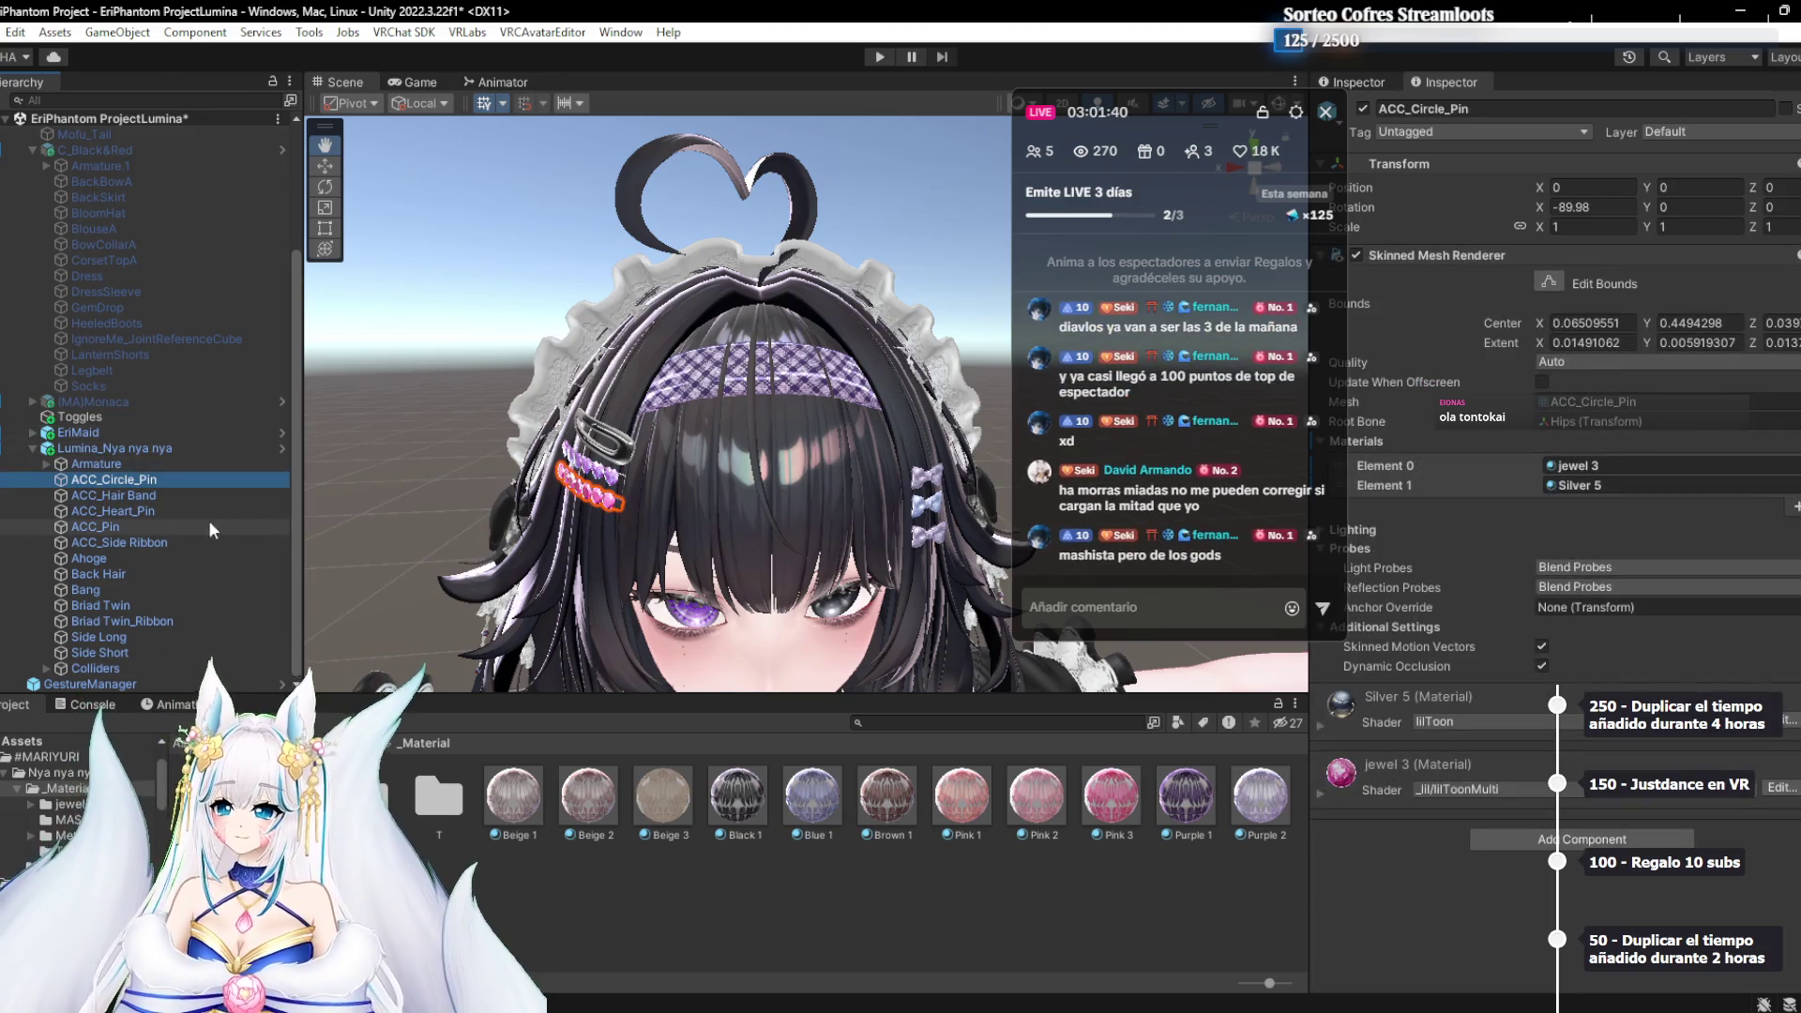
click(156, 507)
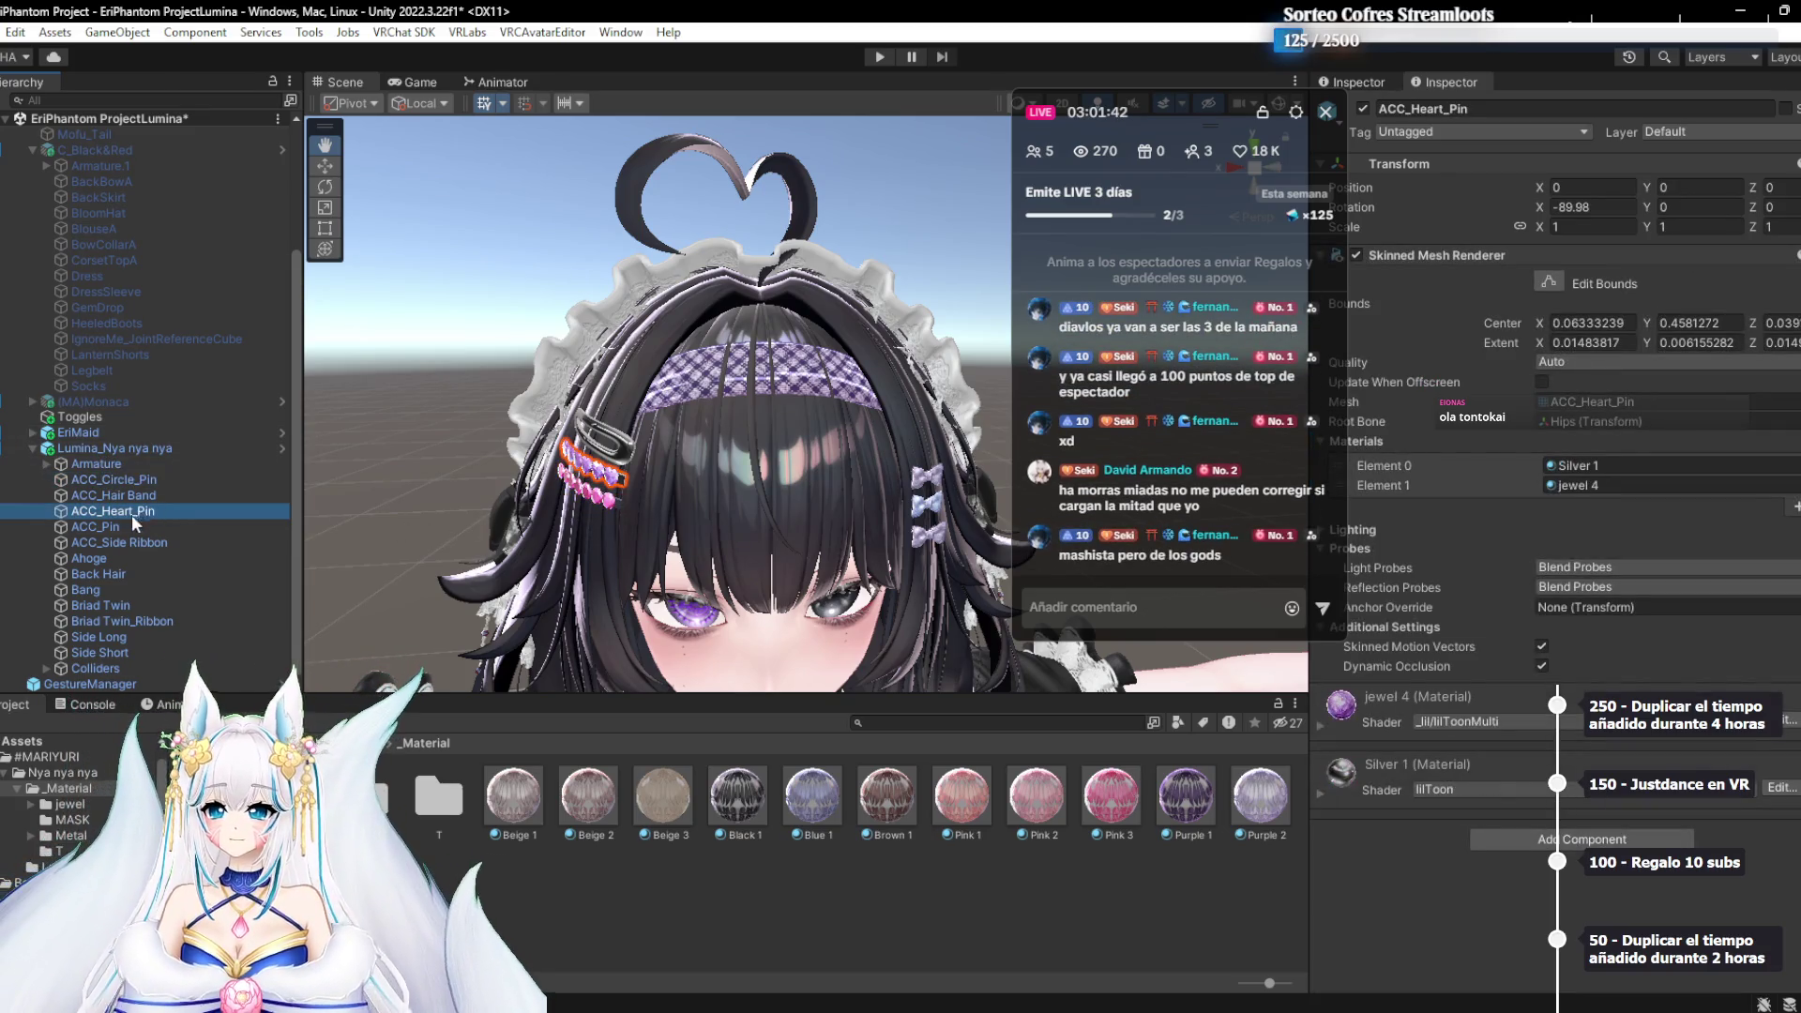
click(124, 520)
key(Delete)
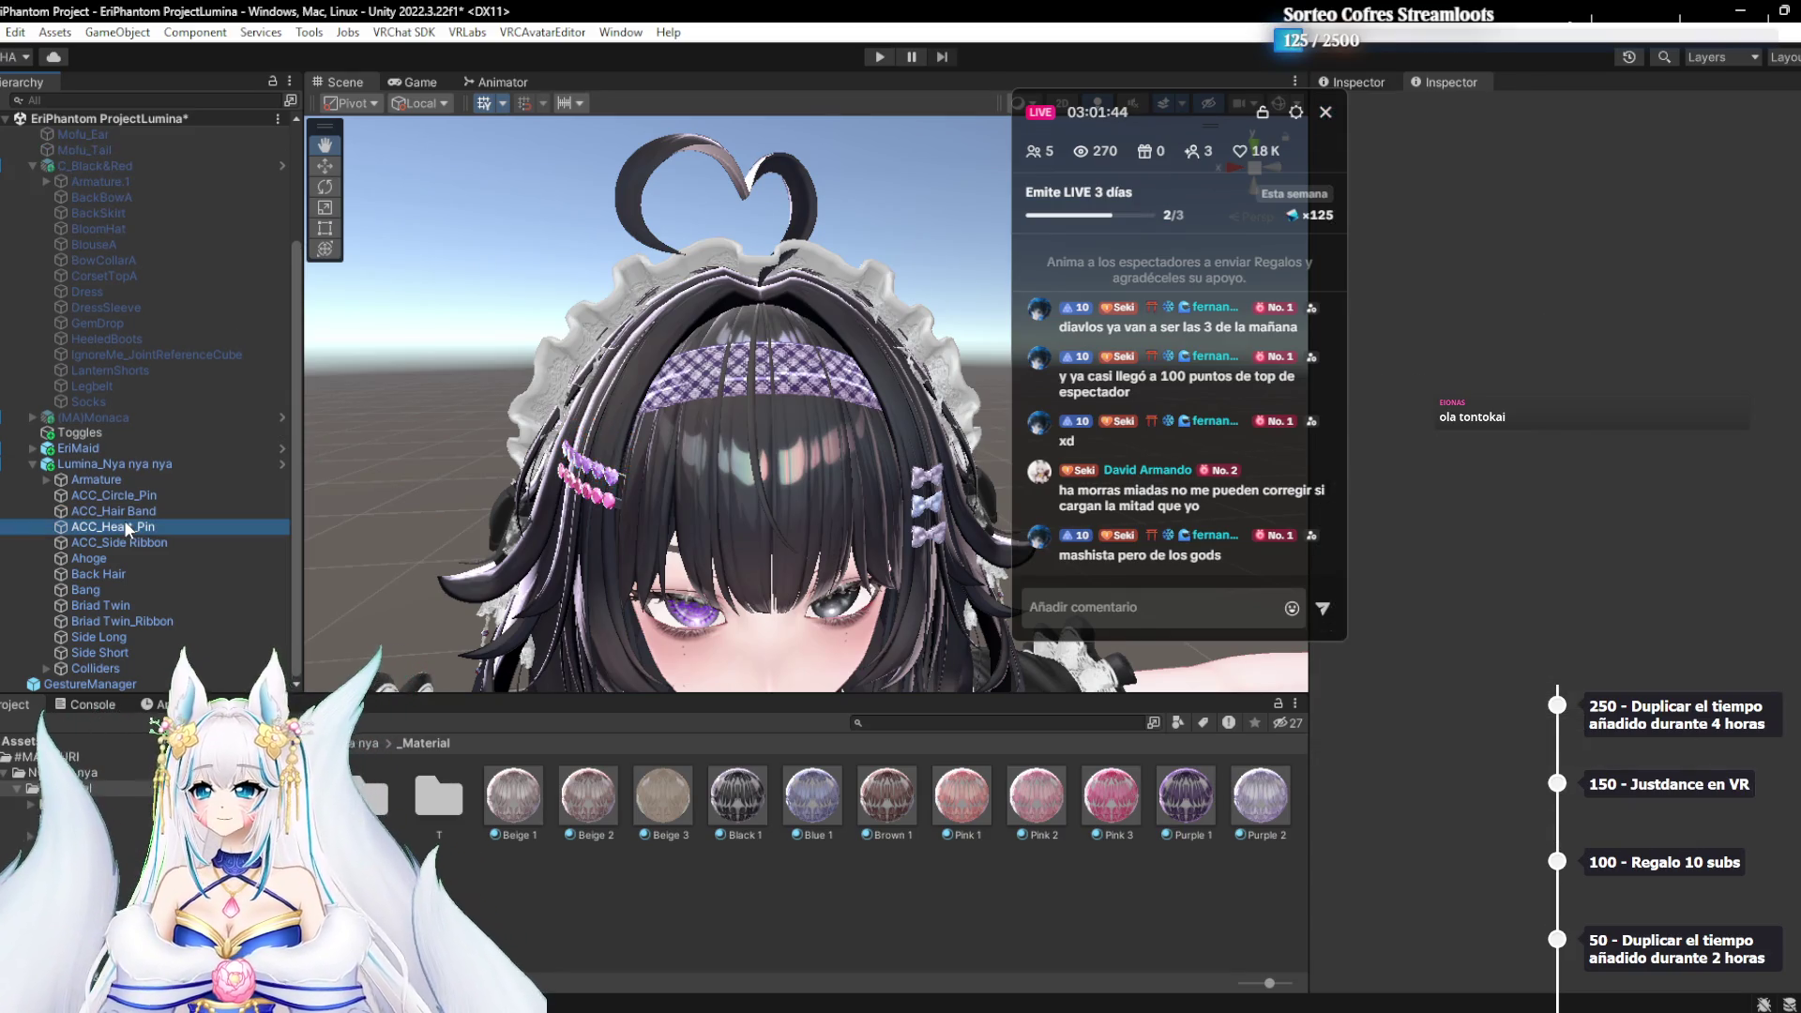
Give ACC_Heart_Pin the Silver 5 metal material and frame it in the view
click(124, 525)
click(1590, 484)
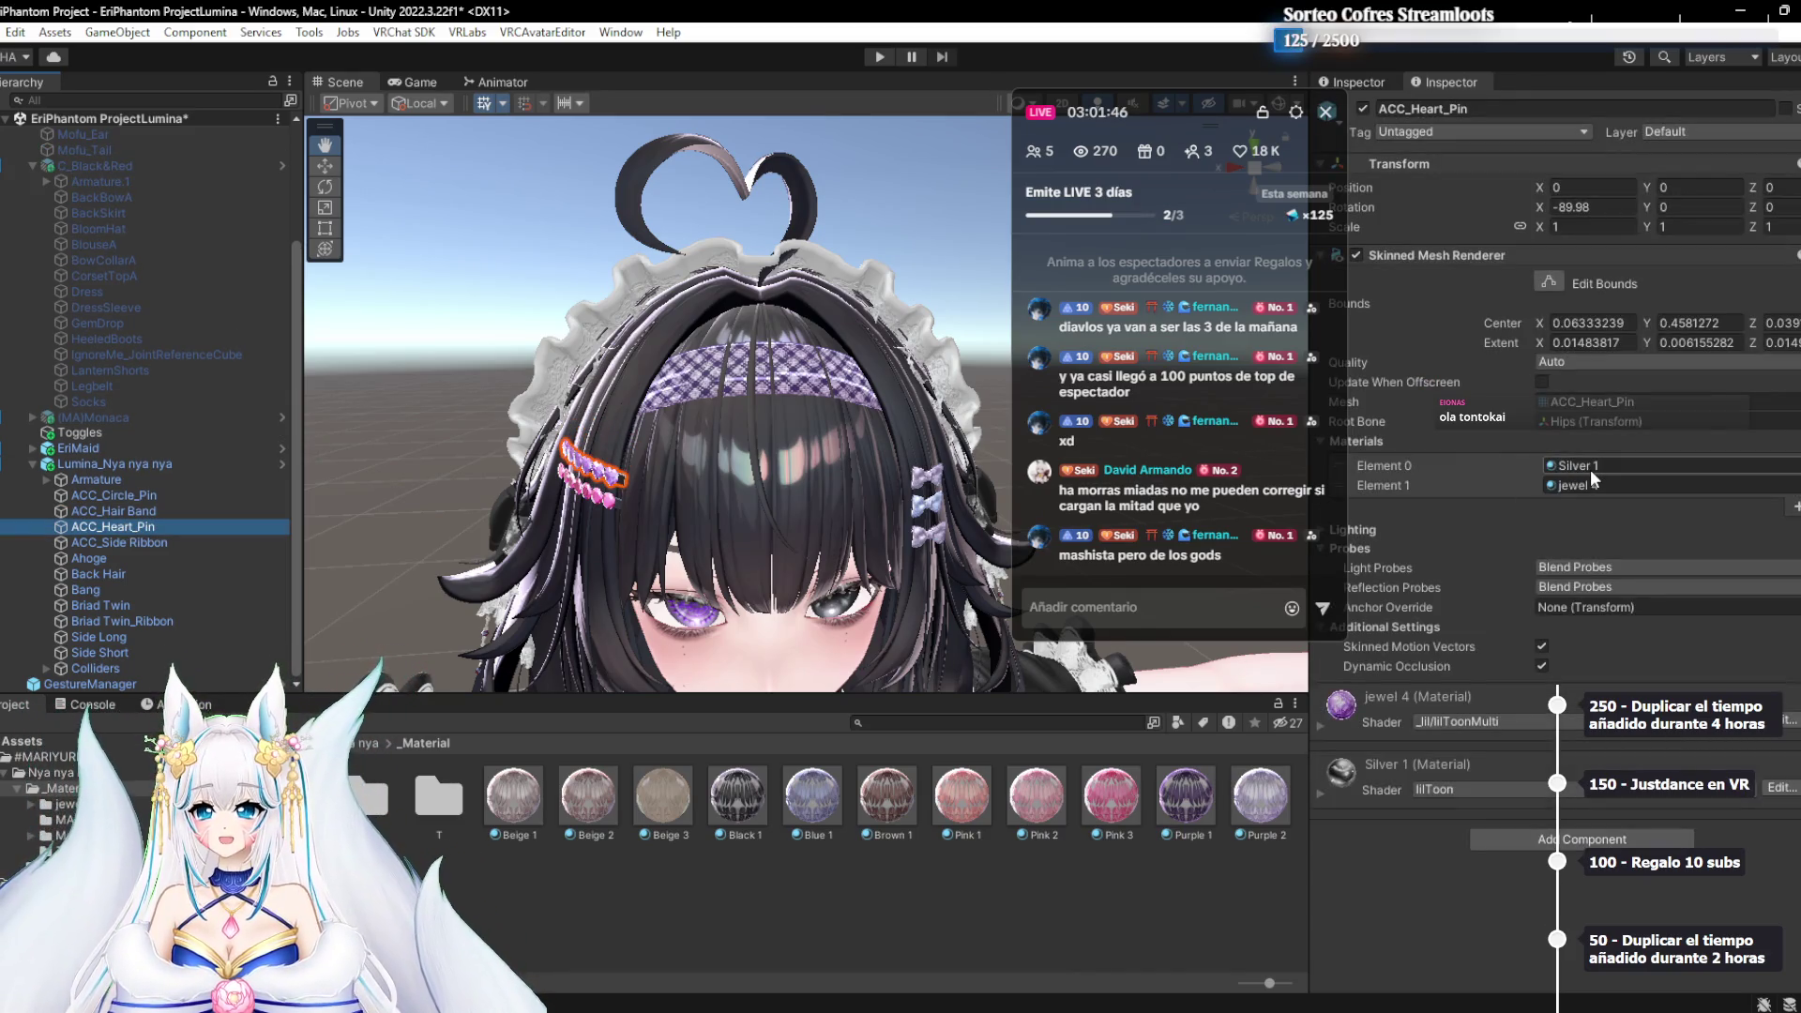
mouse_move(1611, 466)
mouse_down()
mouse_move(1646, 484)
mouse_move(1619, 475)
mouse_up()
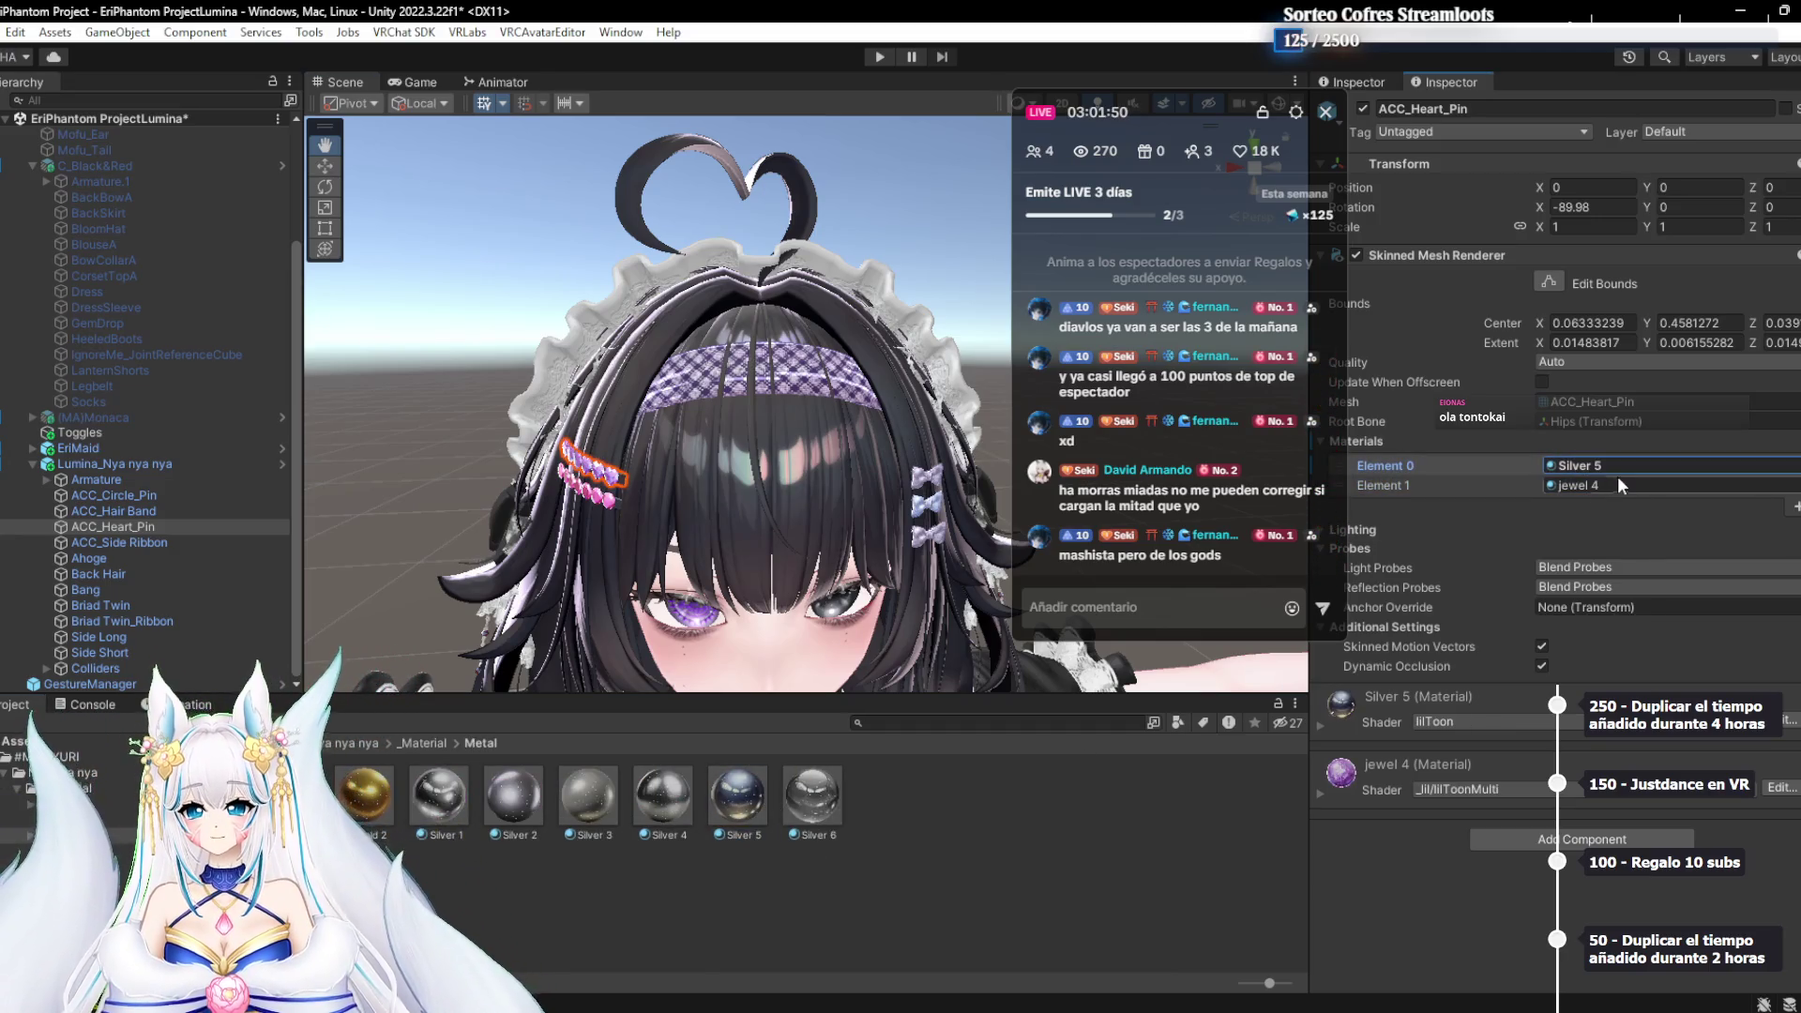
click(1610, 482)
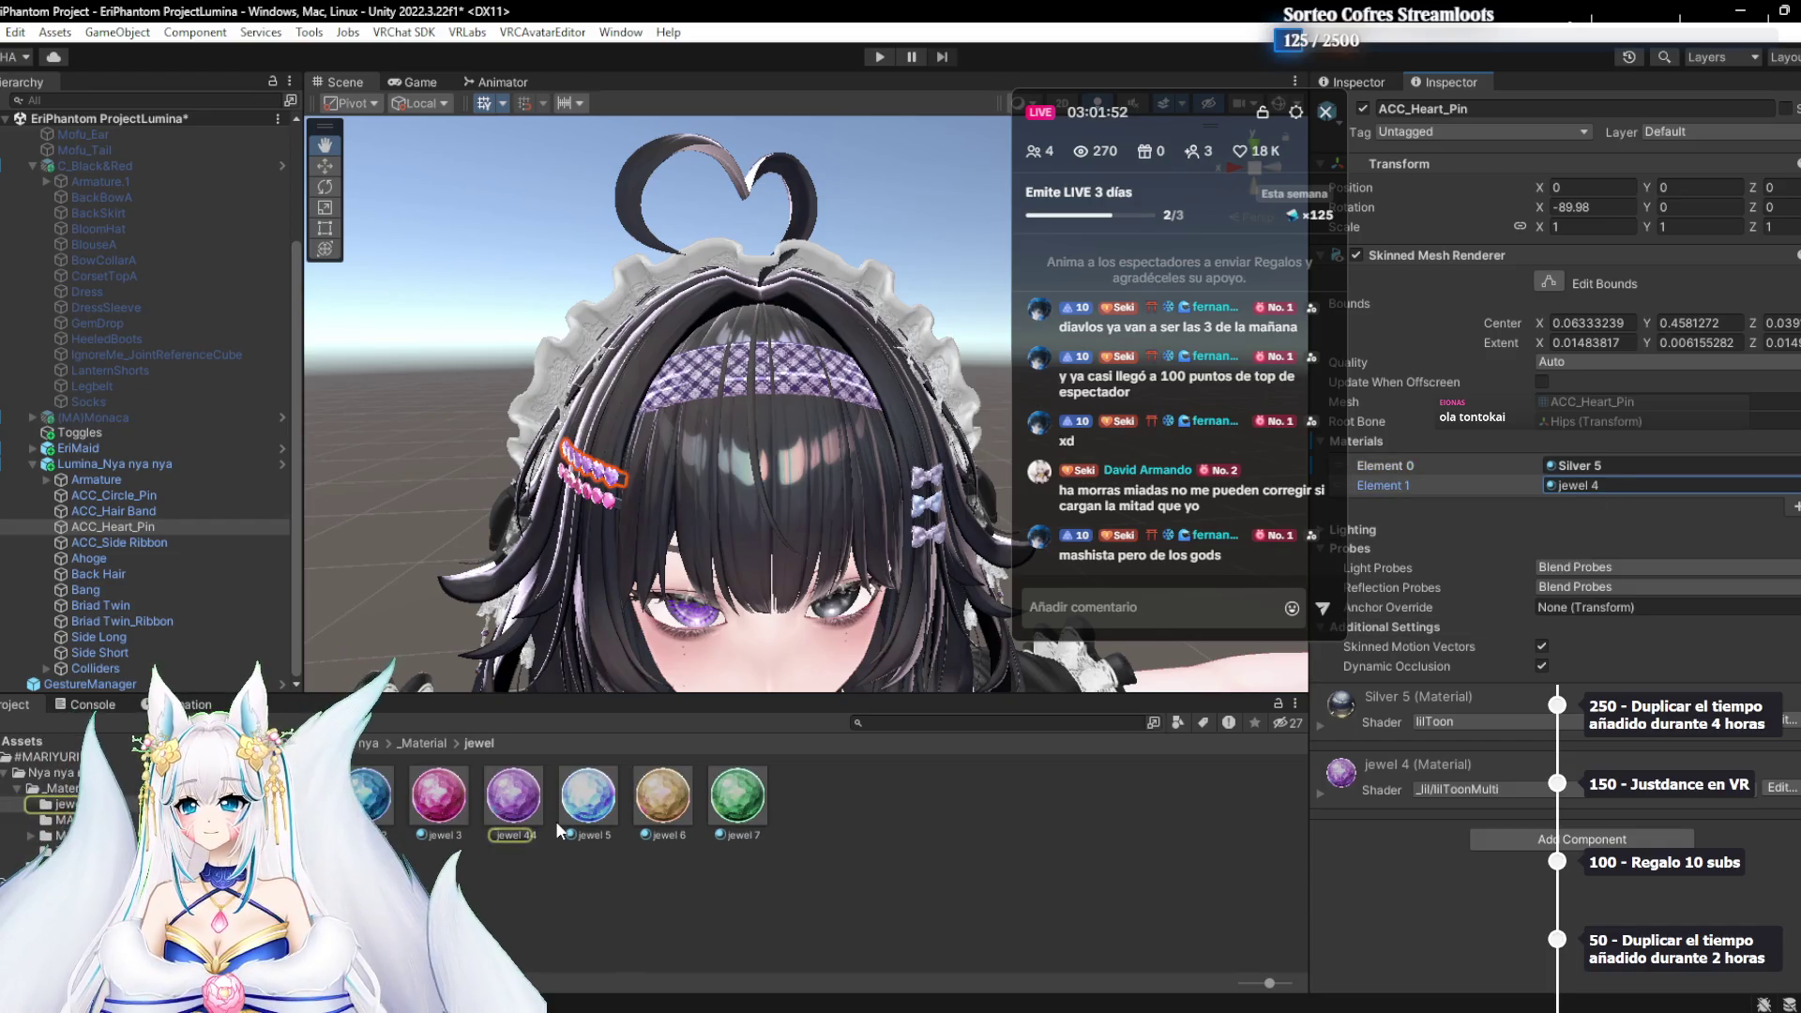
key(f)
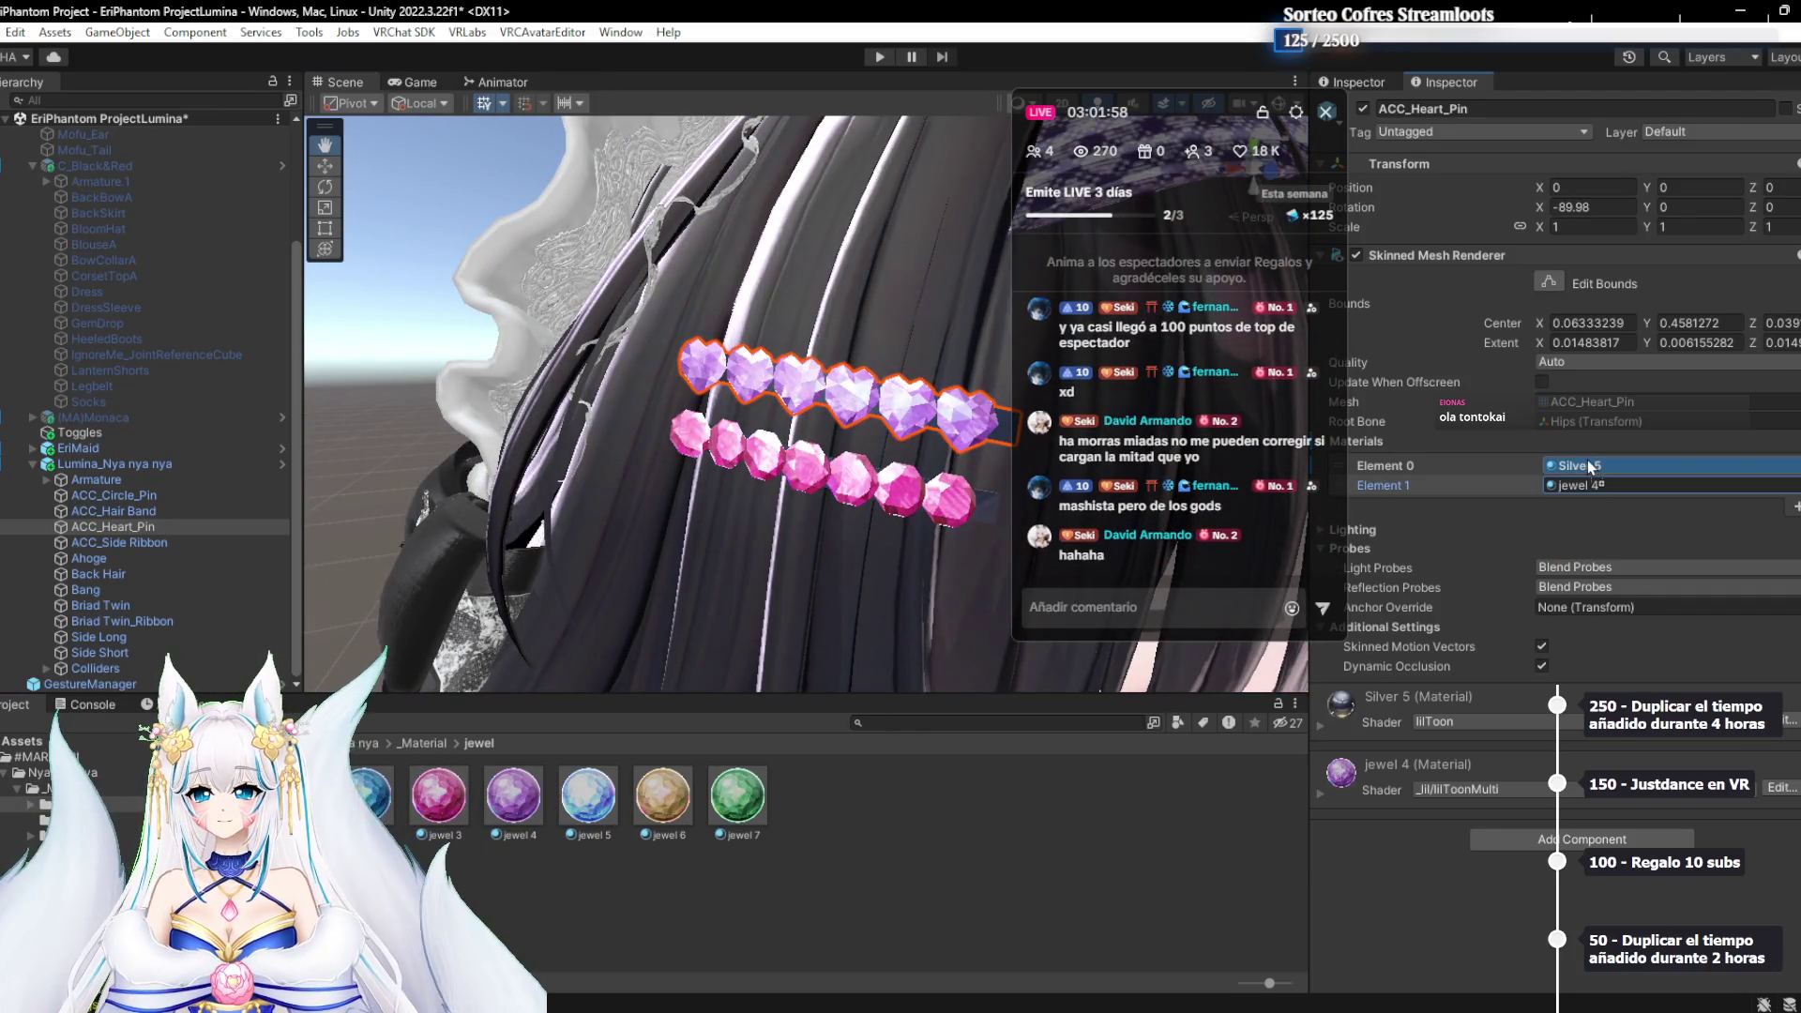
Try jewel 3, jewel 1 and jewel 2 on the heart gems, settling on pink jewel 3
drag(1587, 459, 1586, 458)
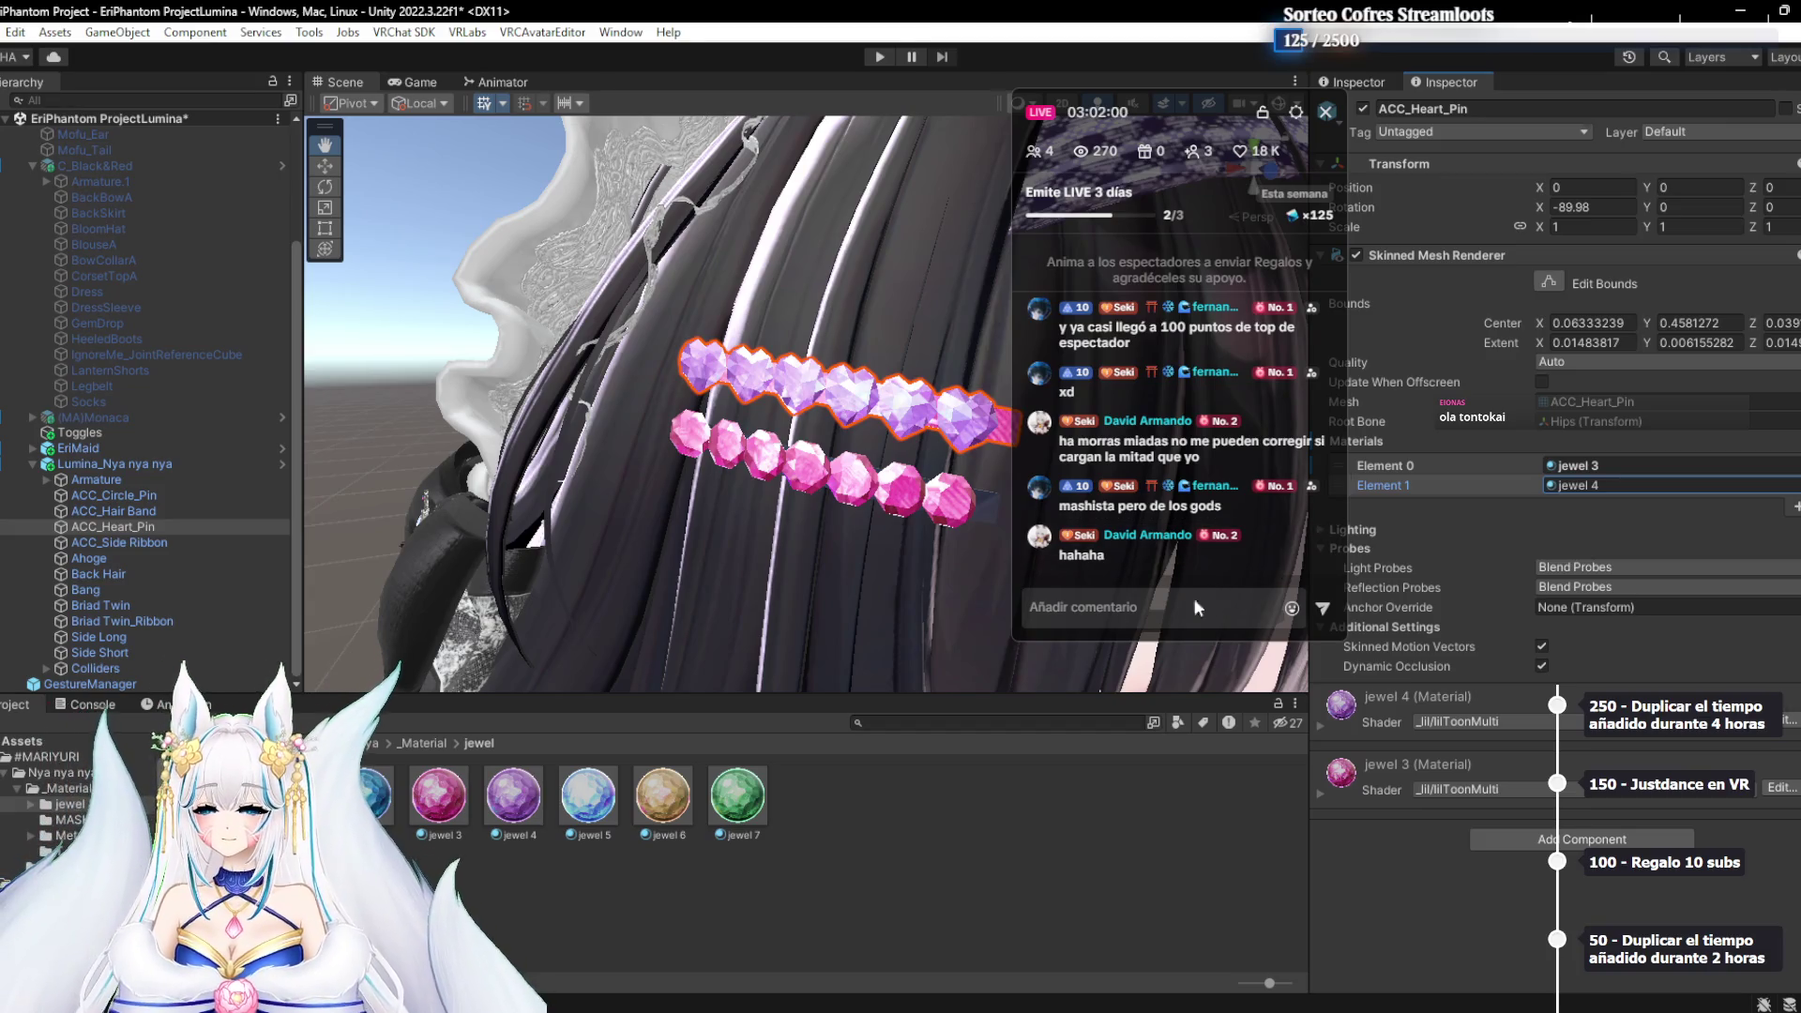
key(ctrl+z)
mouse_move(288, 795)
mouse_down()
mouse_move(1595, 549)
mouse_move(1602, 461)
mouse_up()
key(ctrl+z)
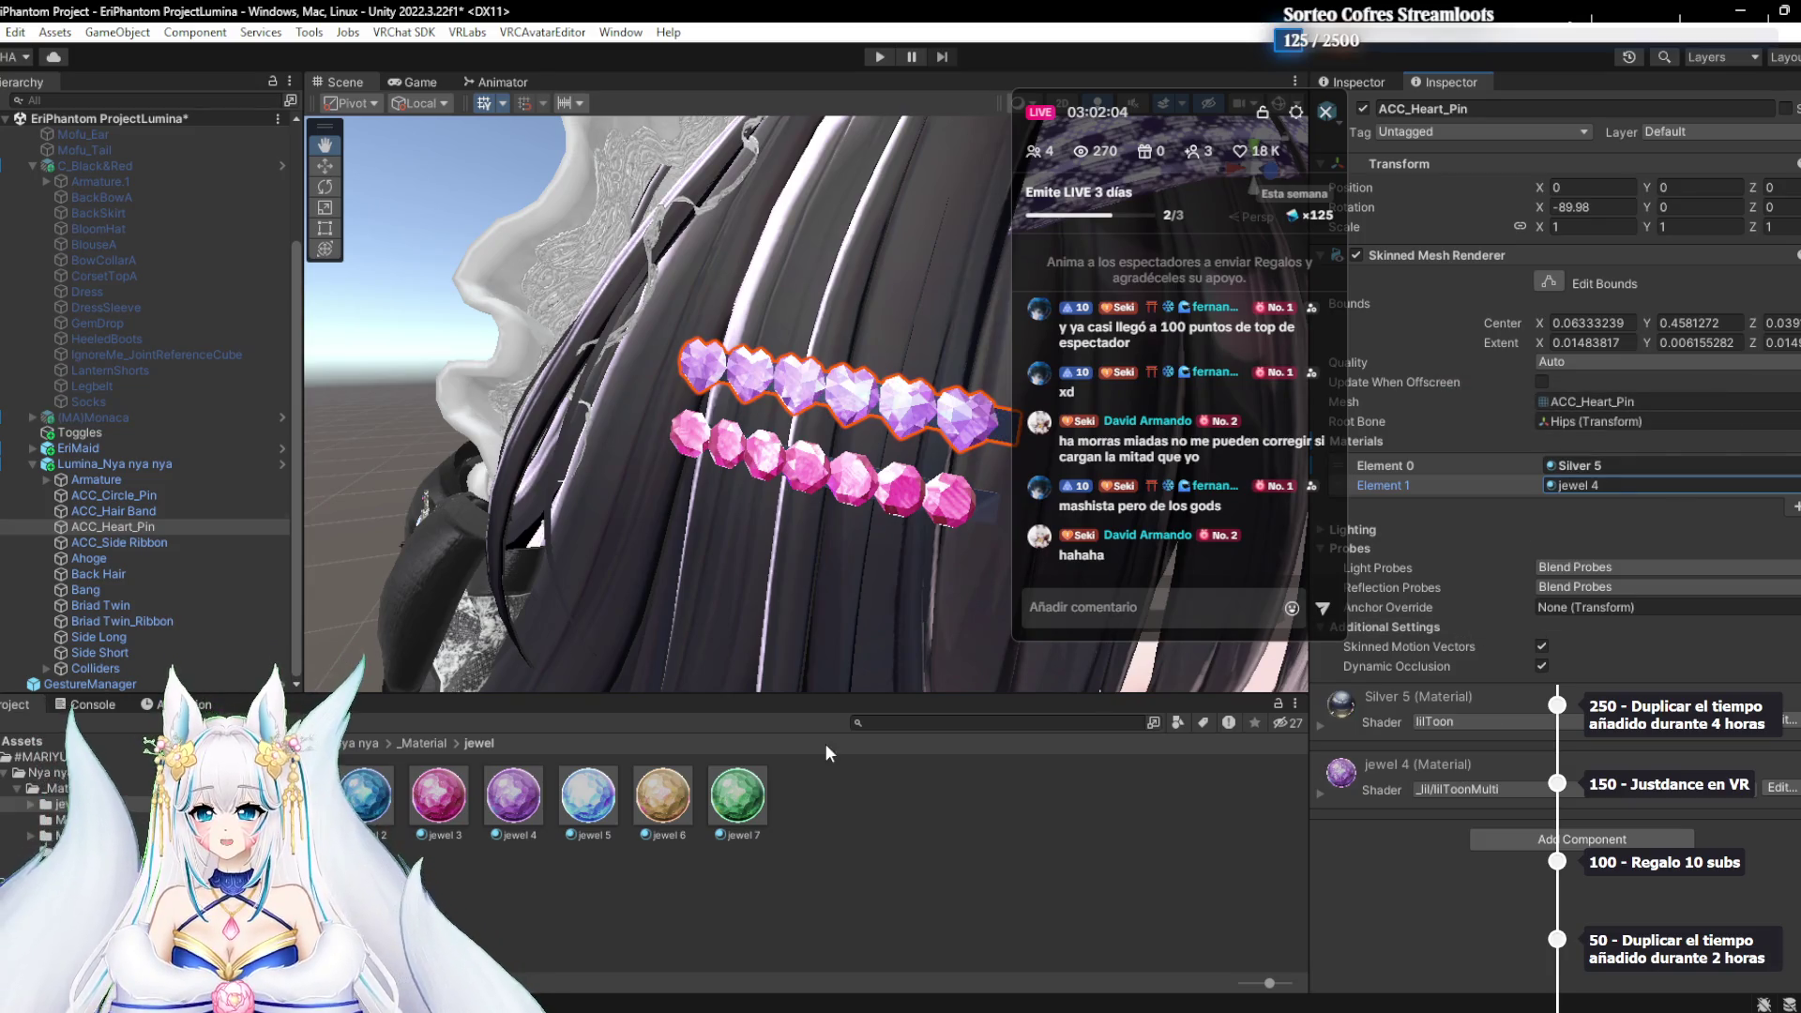
drag(288, 796, 1691, 482)
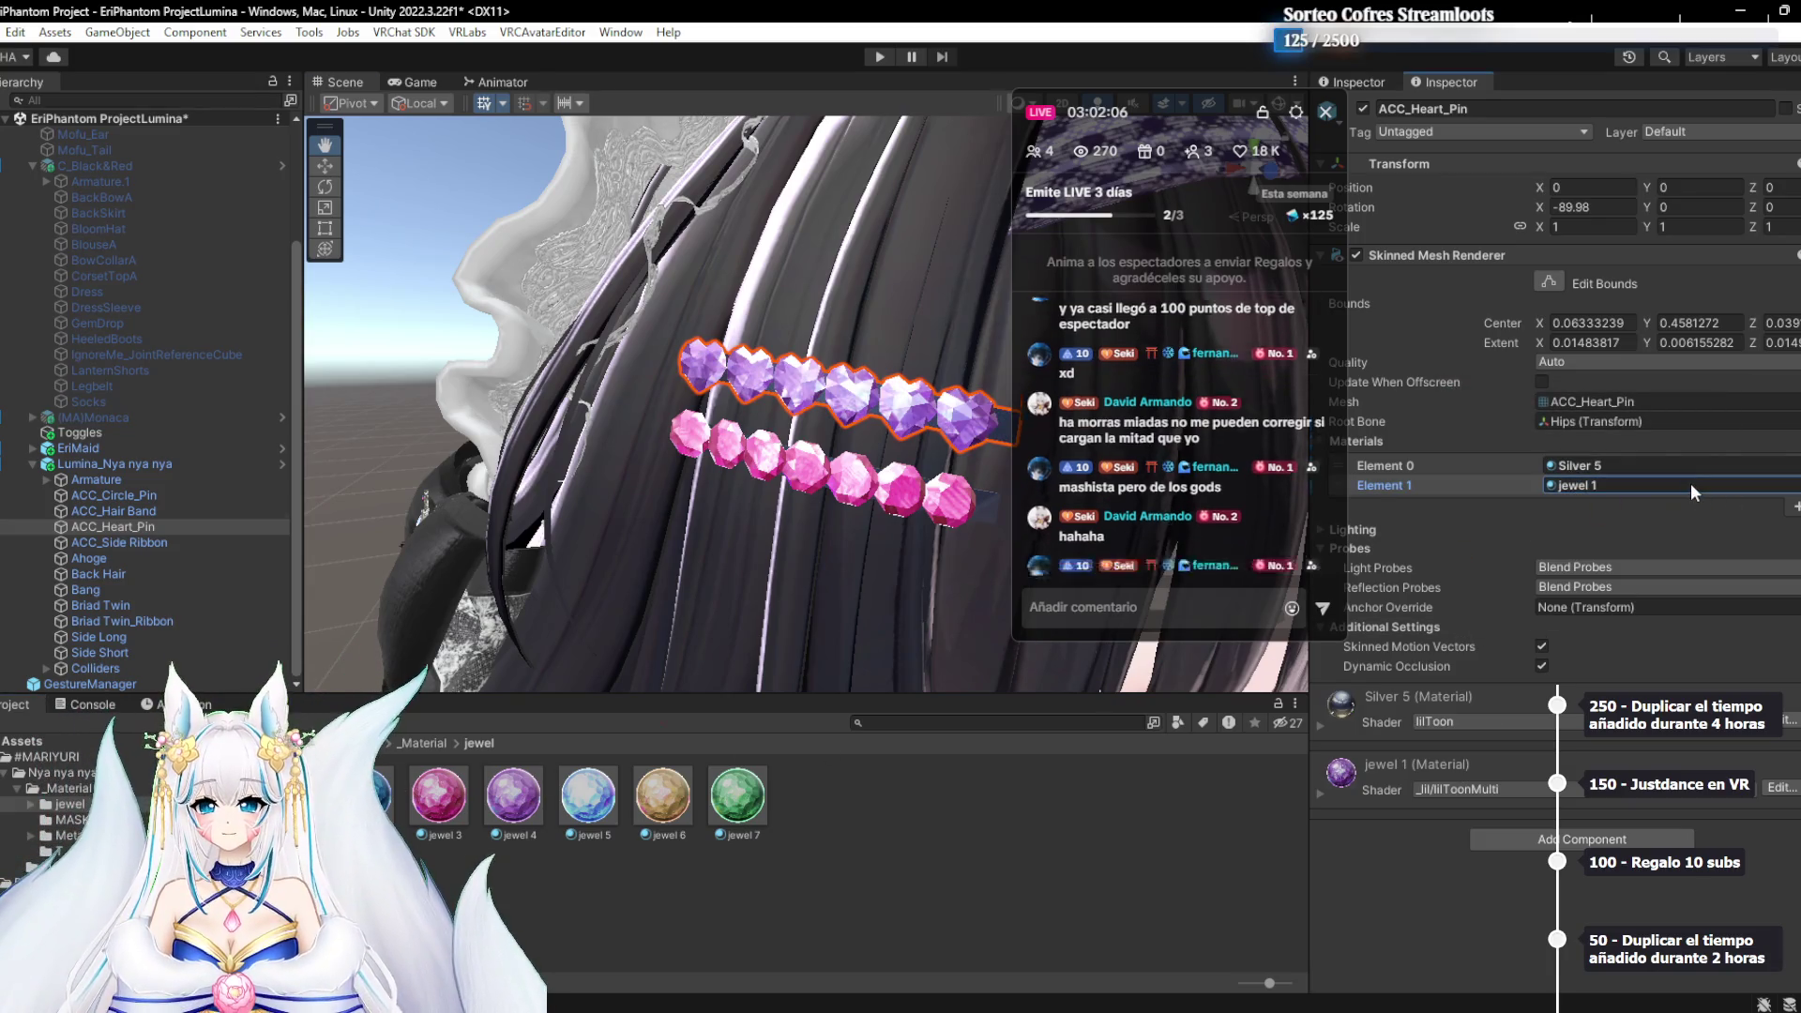
mouse_move(1415, 481)
mouse_down()
mouse_move(1407, 464)
mouse_move(1467, 490)
mouse_up()
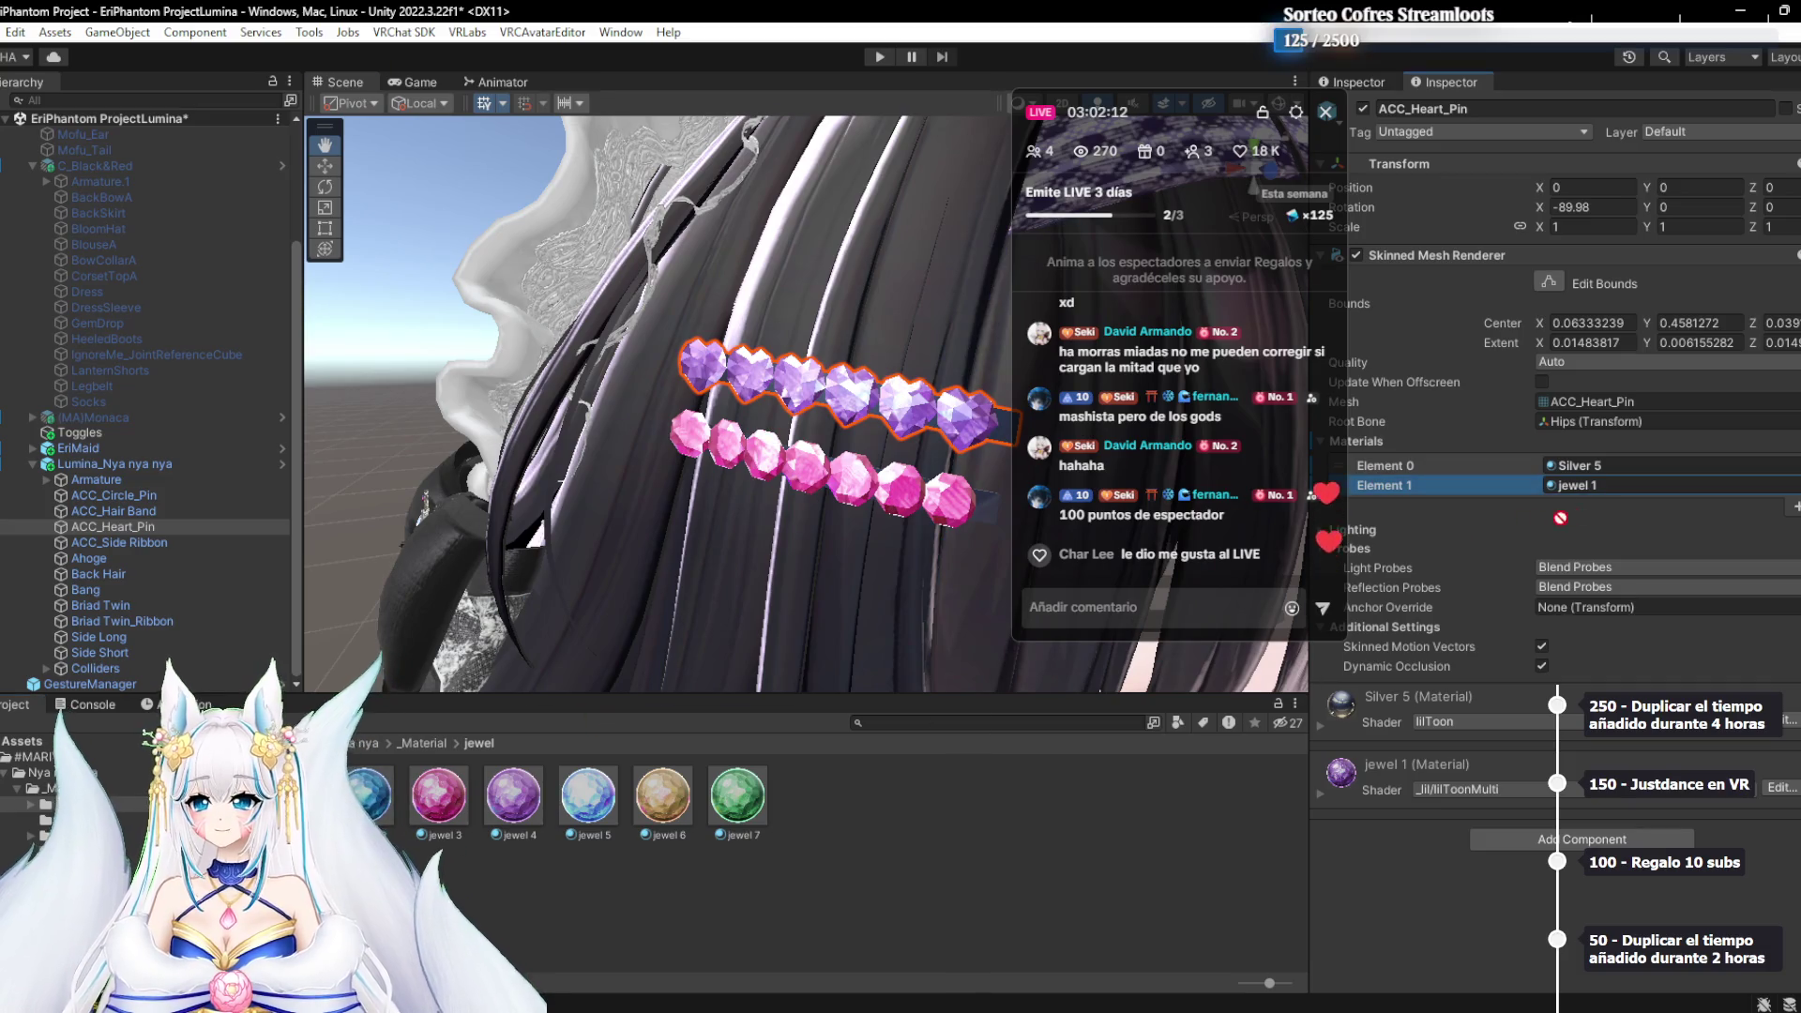
drag(1603, 493, 1603, 491)
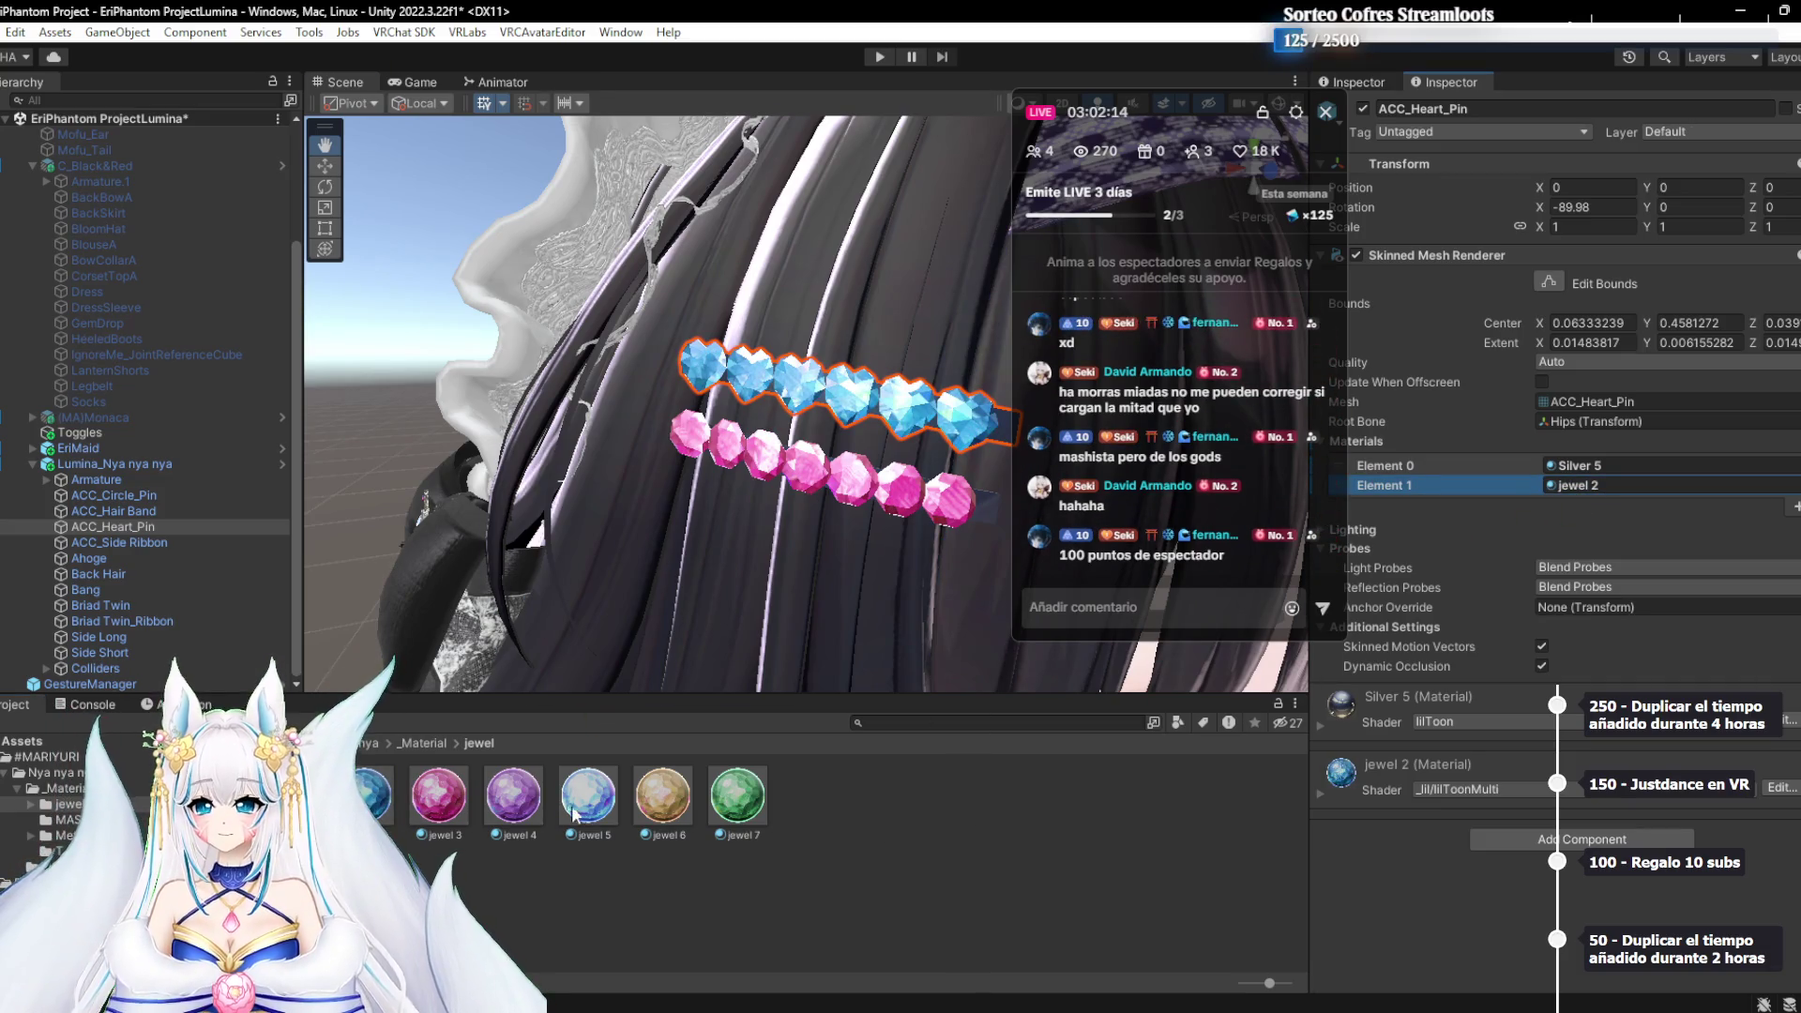
drag(451, 805, 1608, 490)
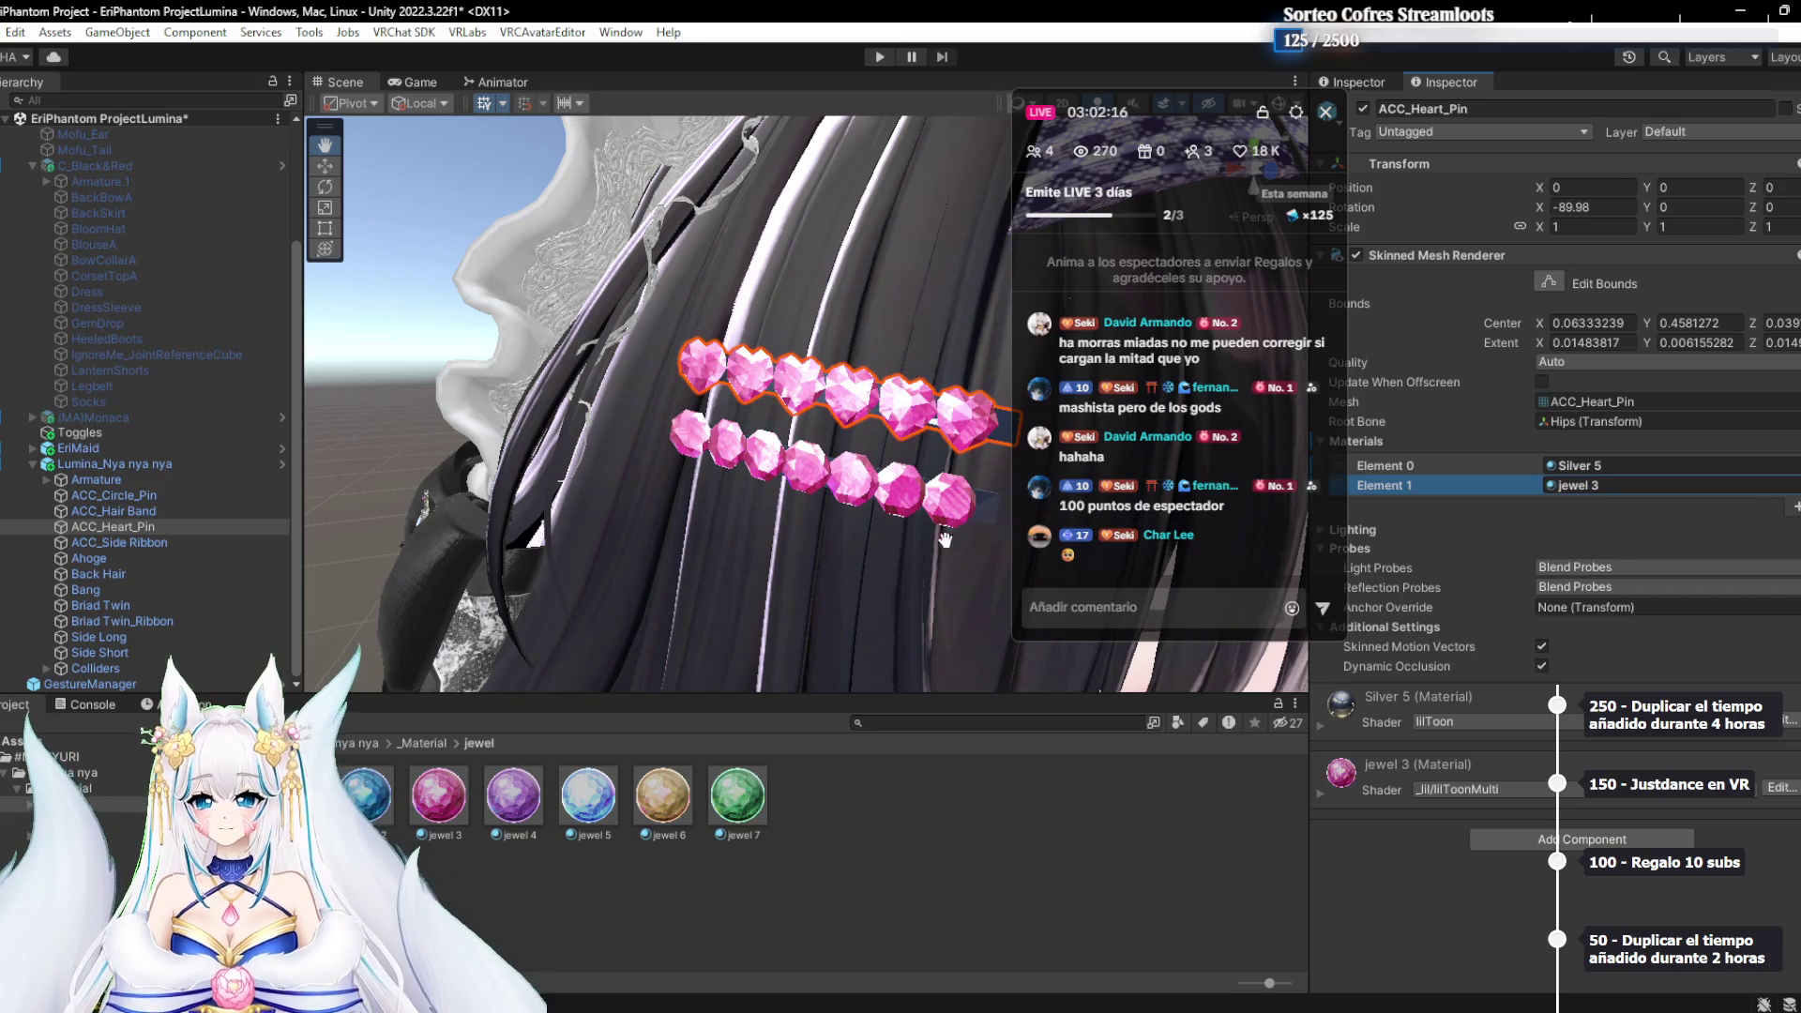
Recheck the hair band, heart pin and circle pin accessories
click(159, 514)
click(180, 526)
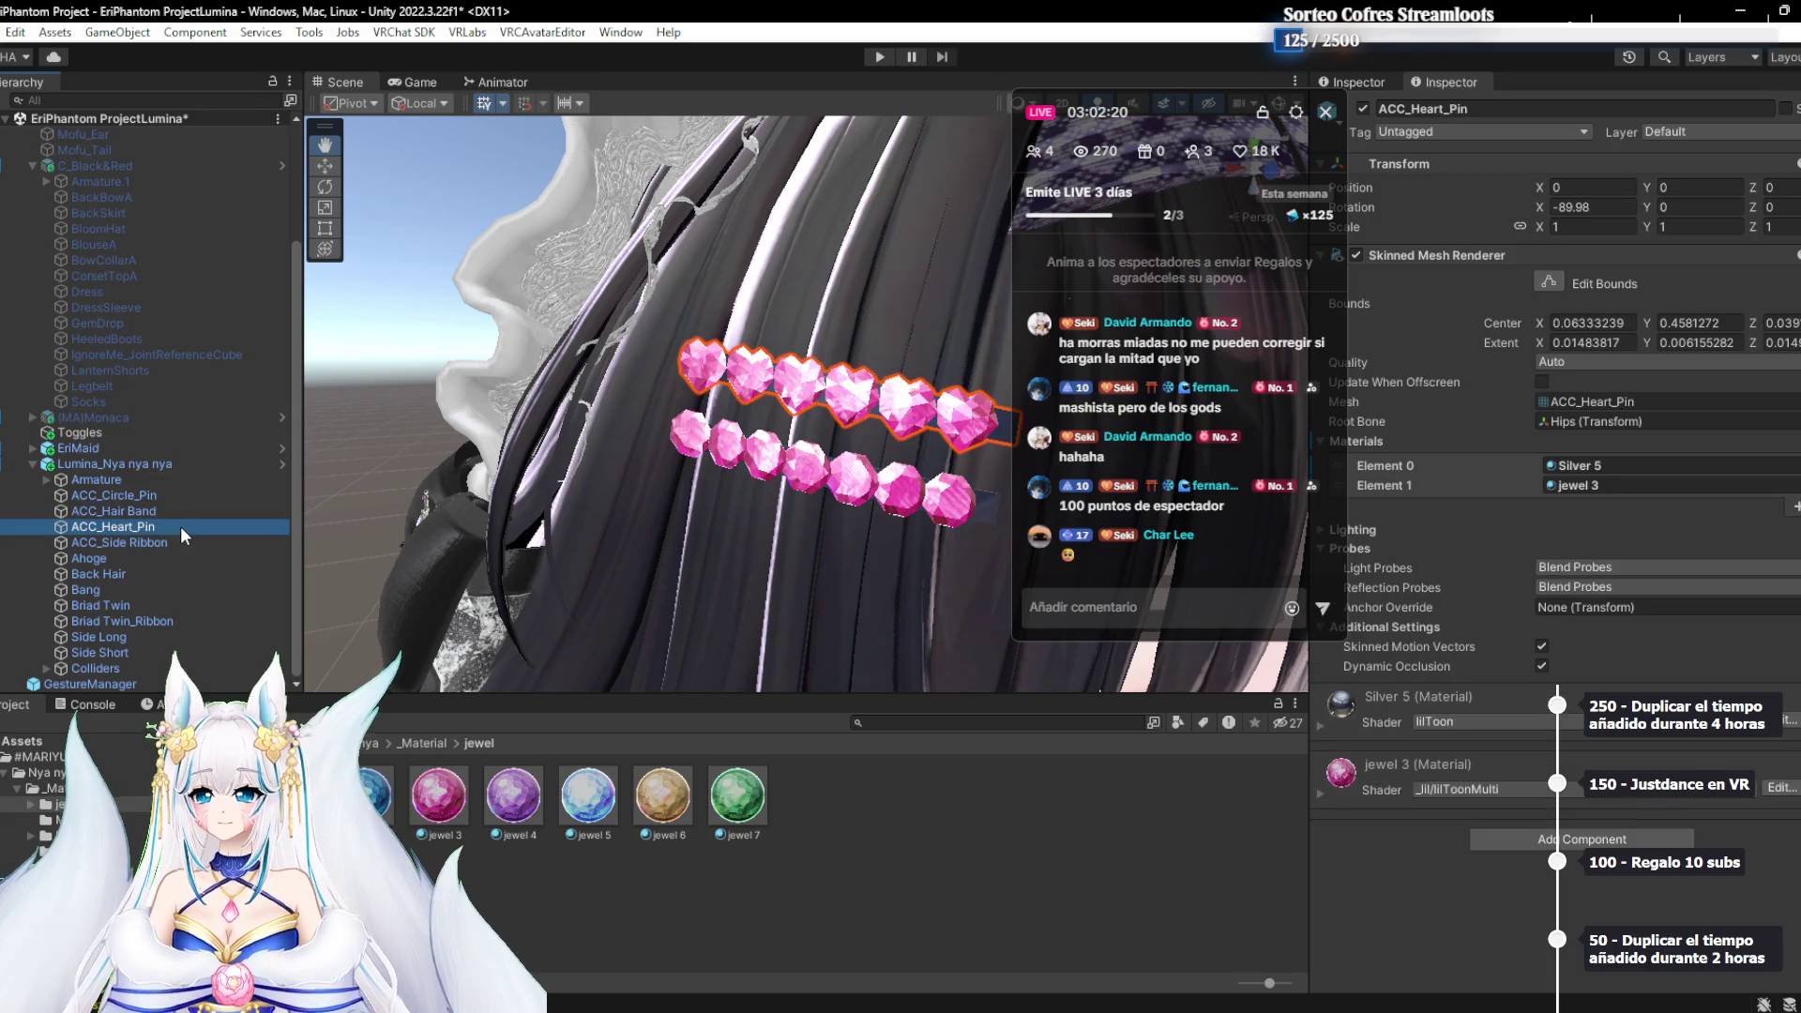
click(144, 501)
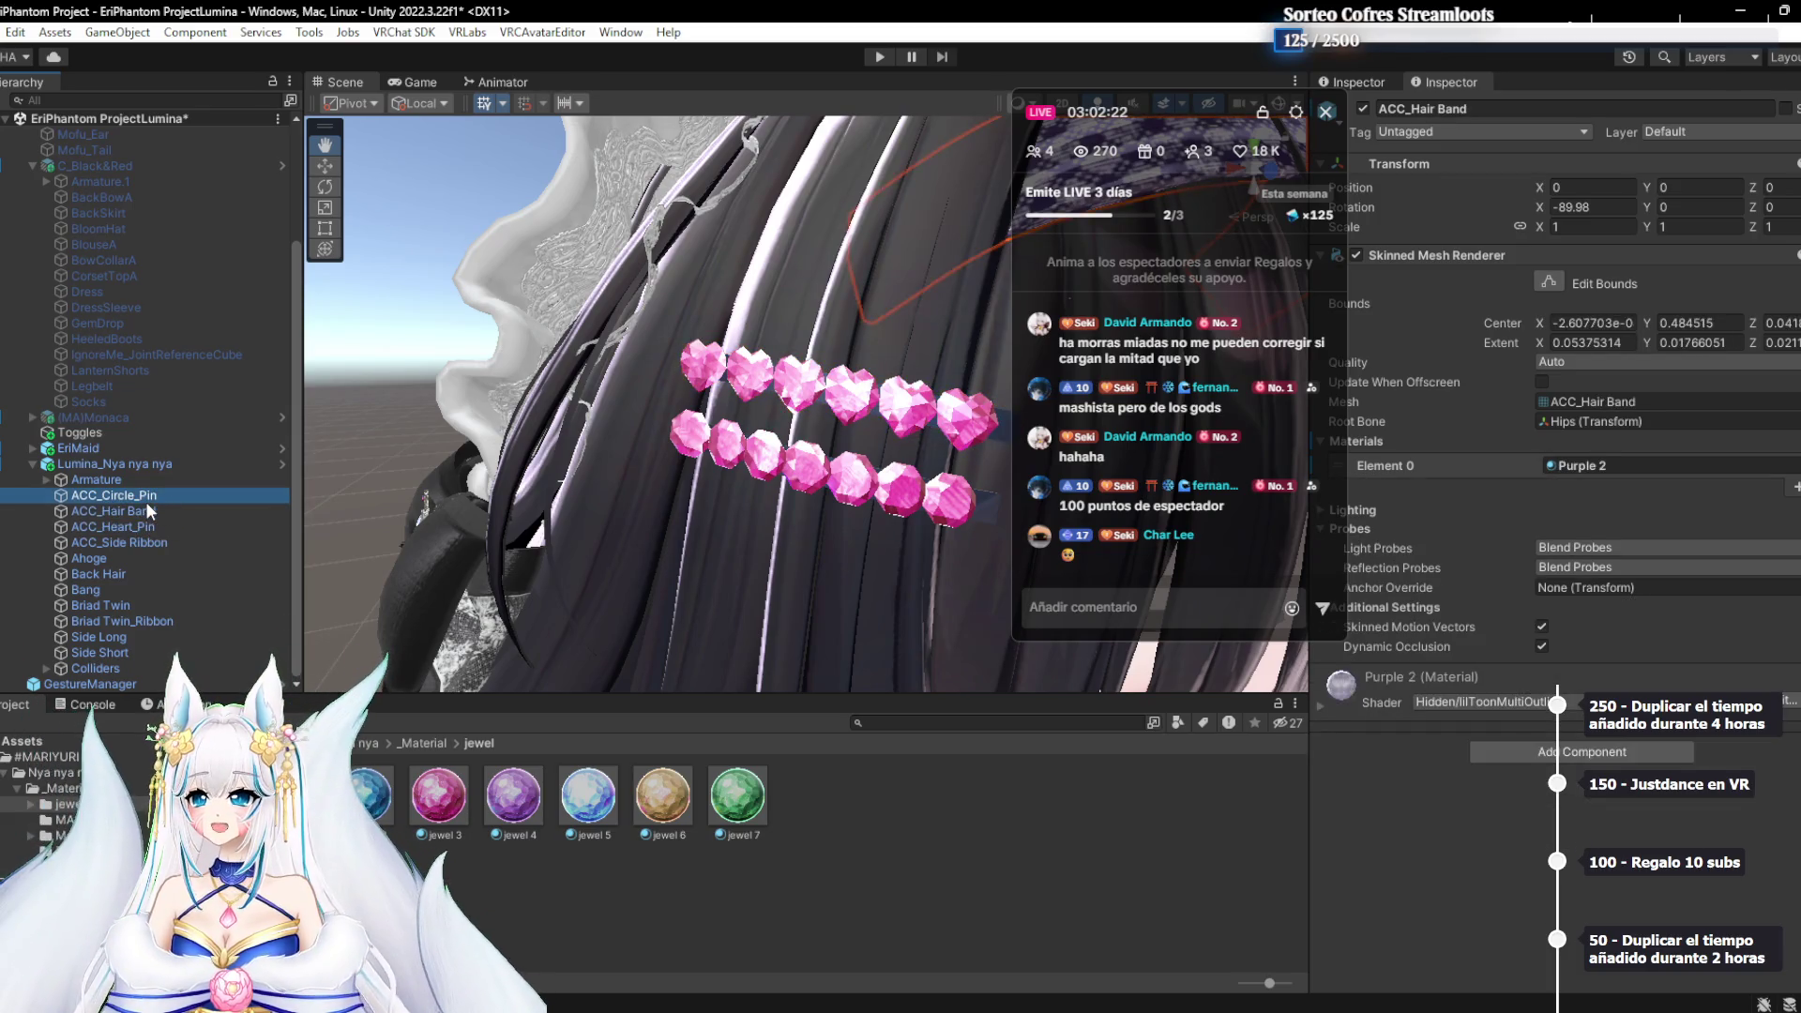
key(f)
click(769, 435)
drag(770, 434, 675, 404)
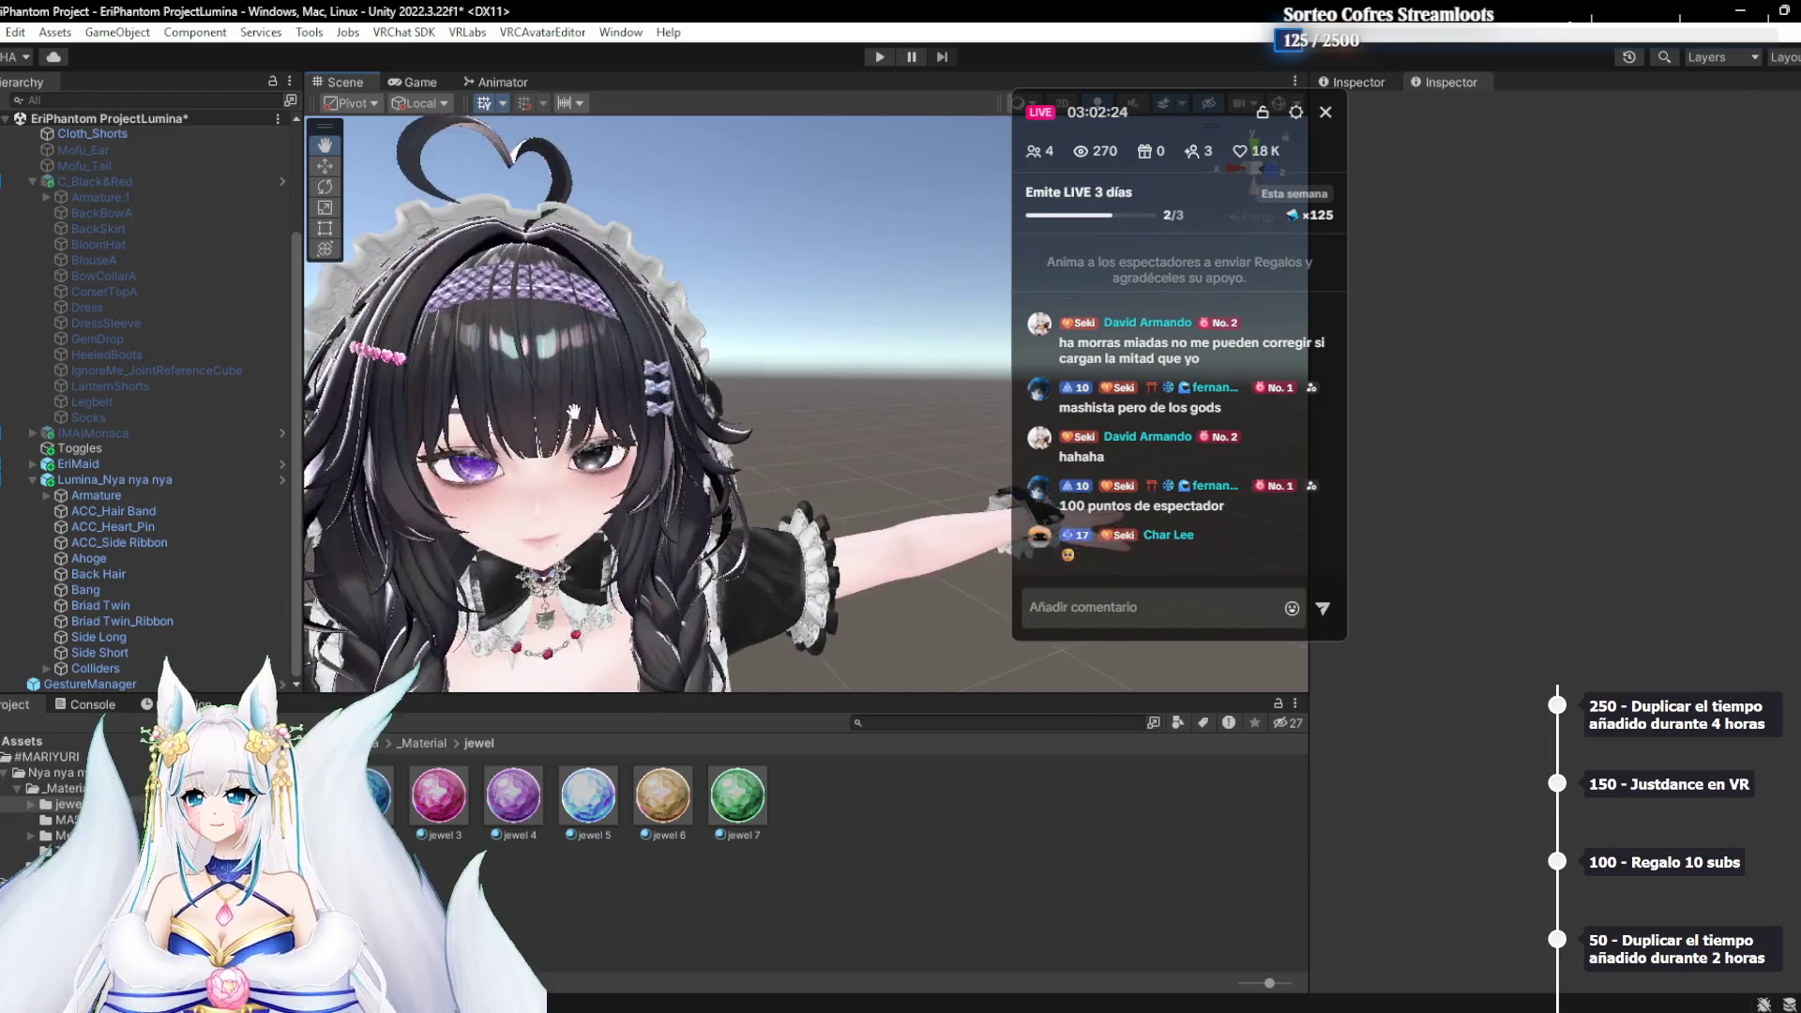
scroll(656, 394, up, 5)
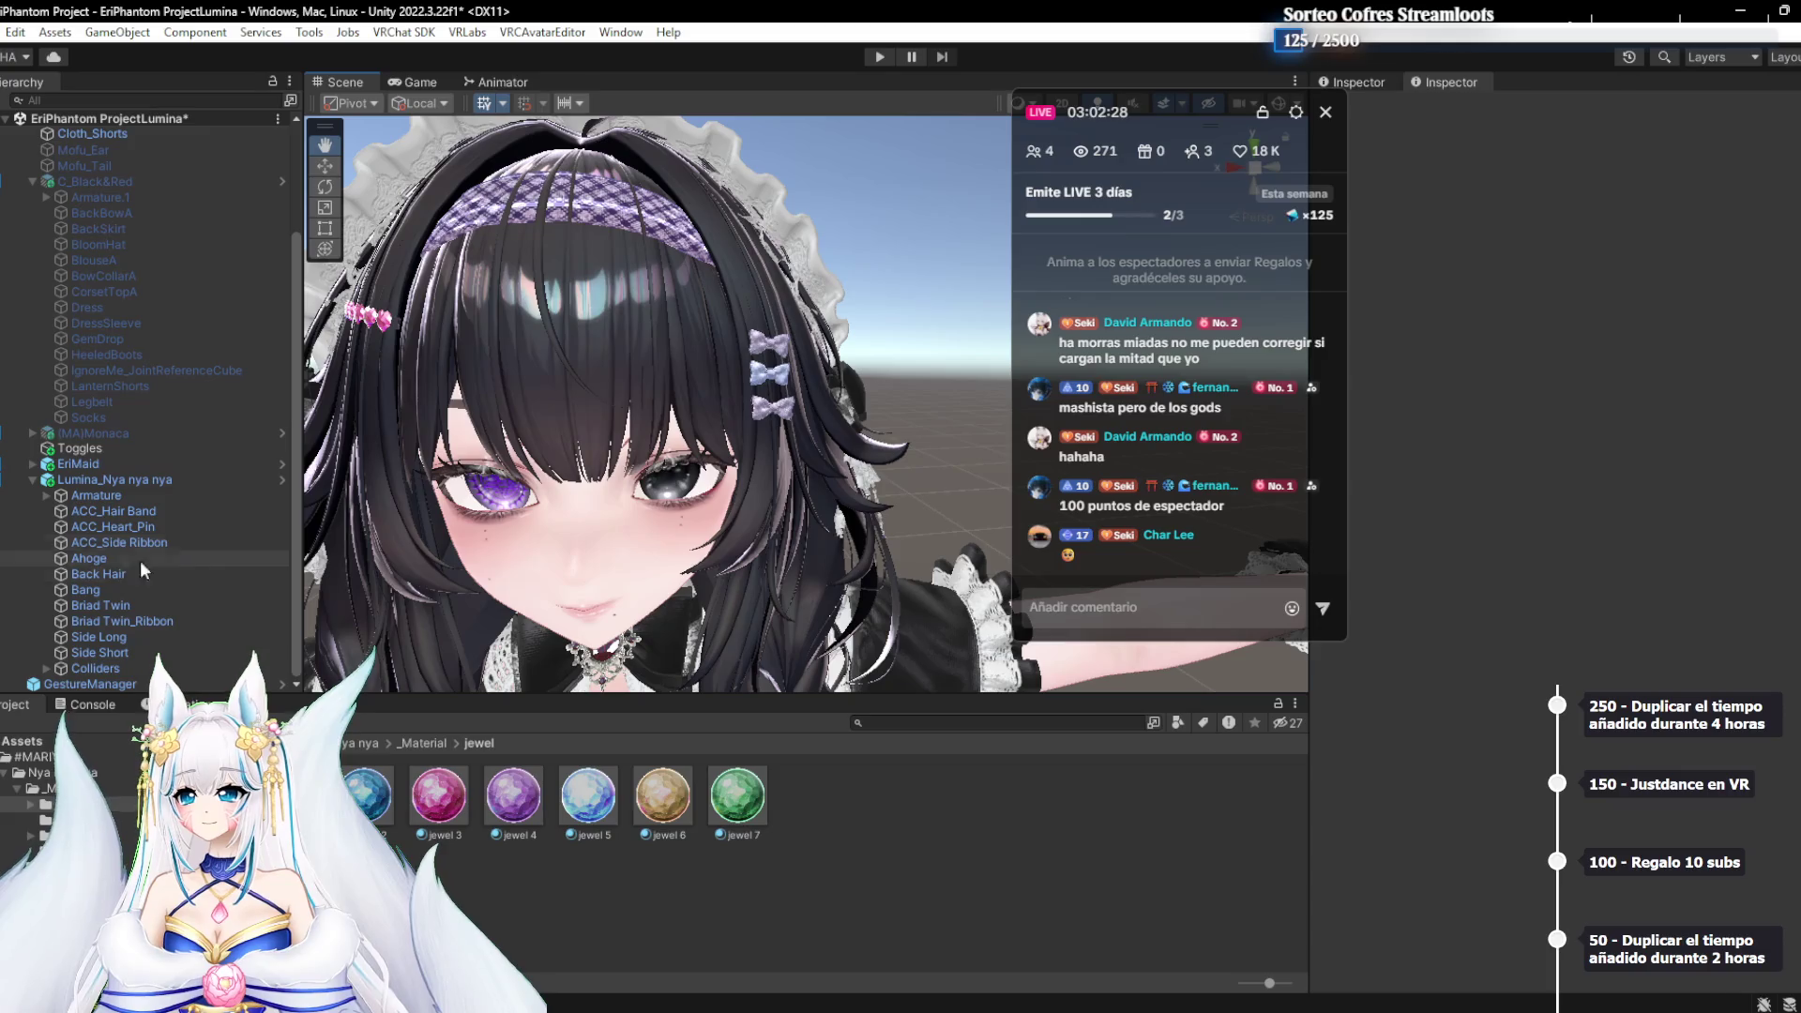
click(118, 572)
click(165, 541)
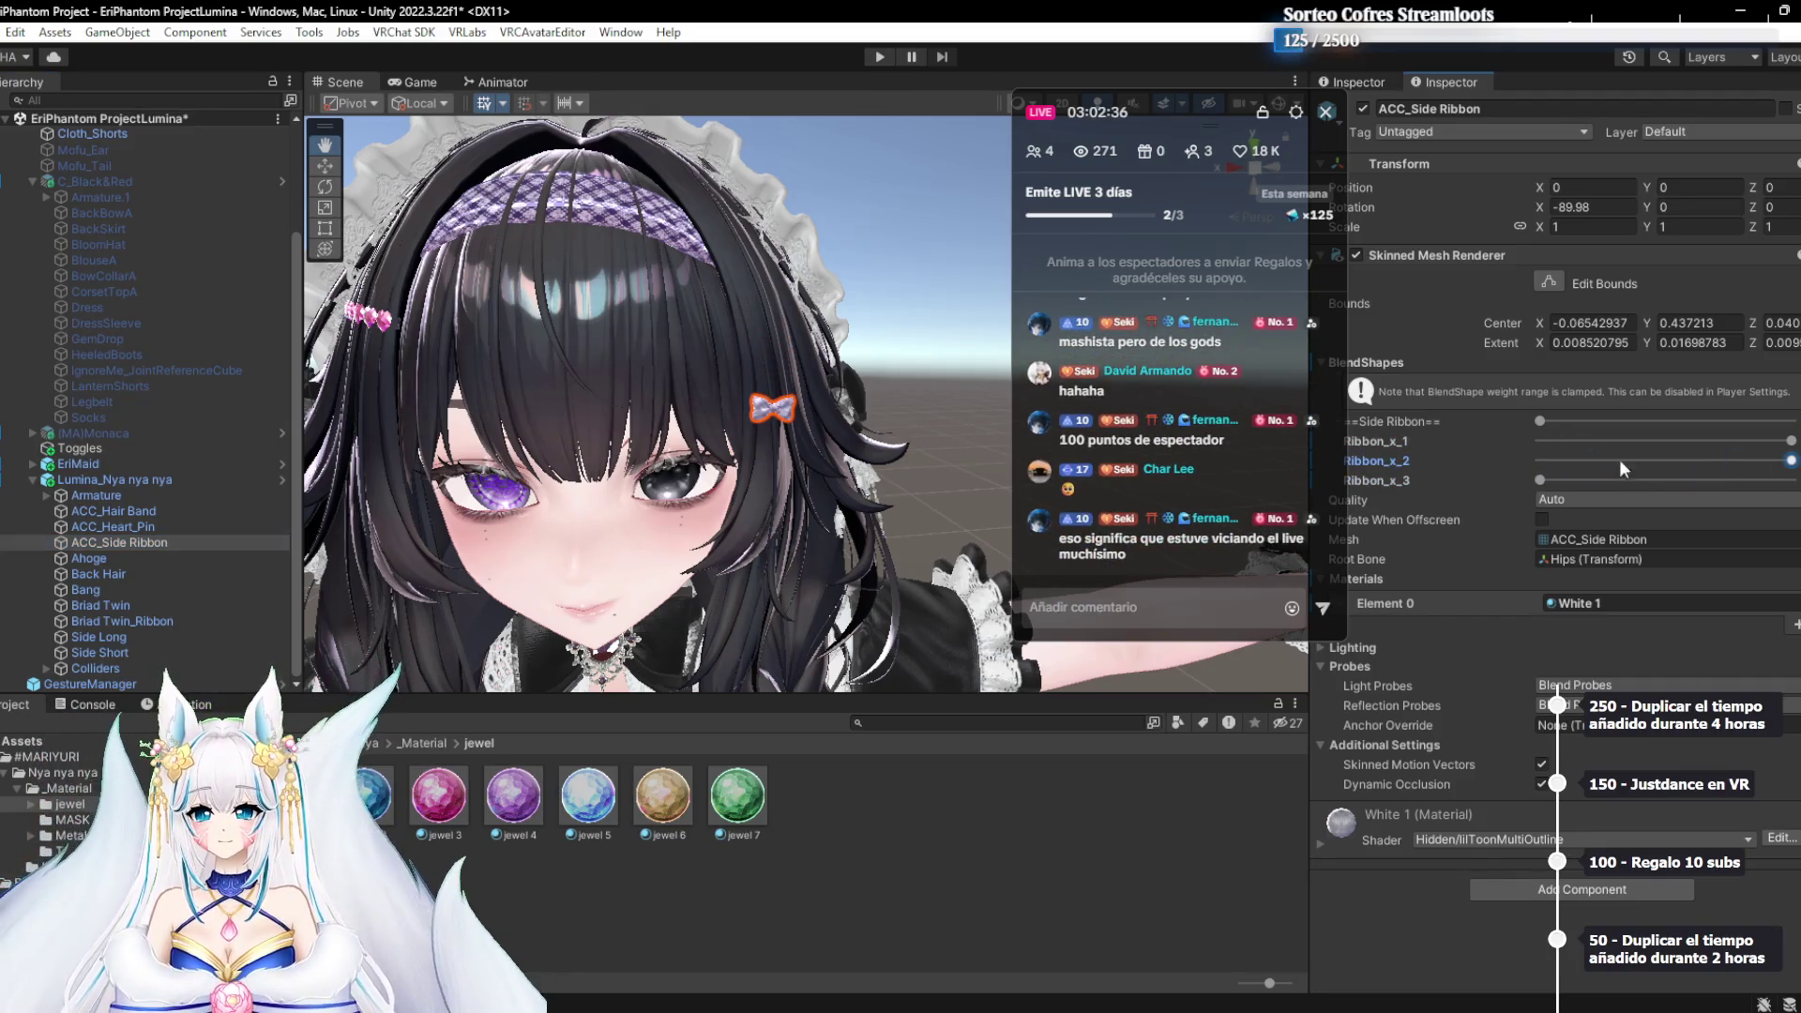
mouse_move(1032, 376)
mouse_down()
mouse_move(1198, 197)
mouse_move(823, 431)
mouse_up()
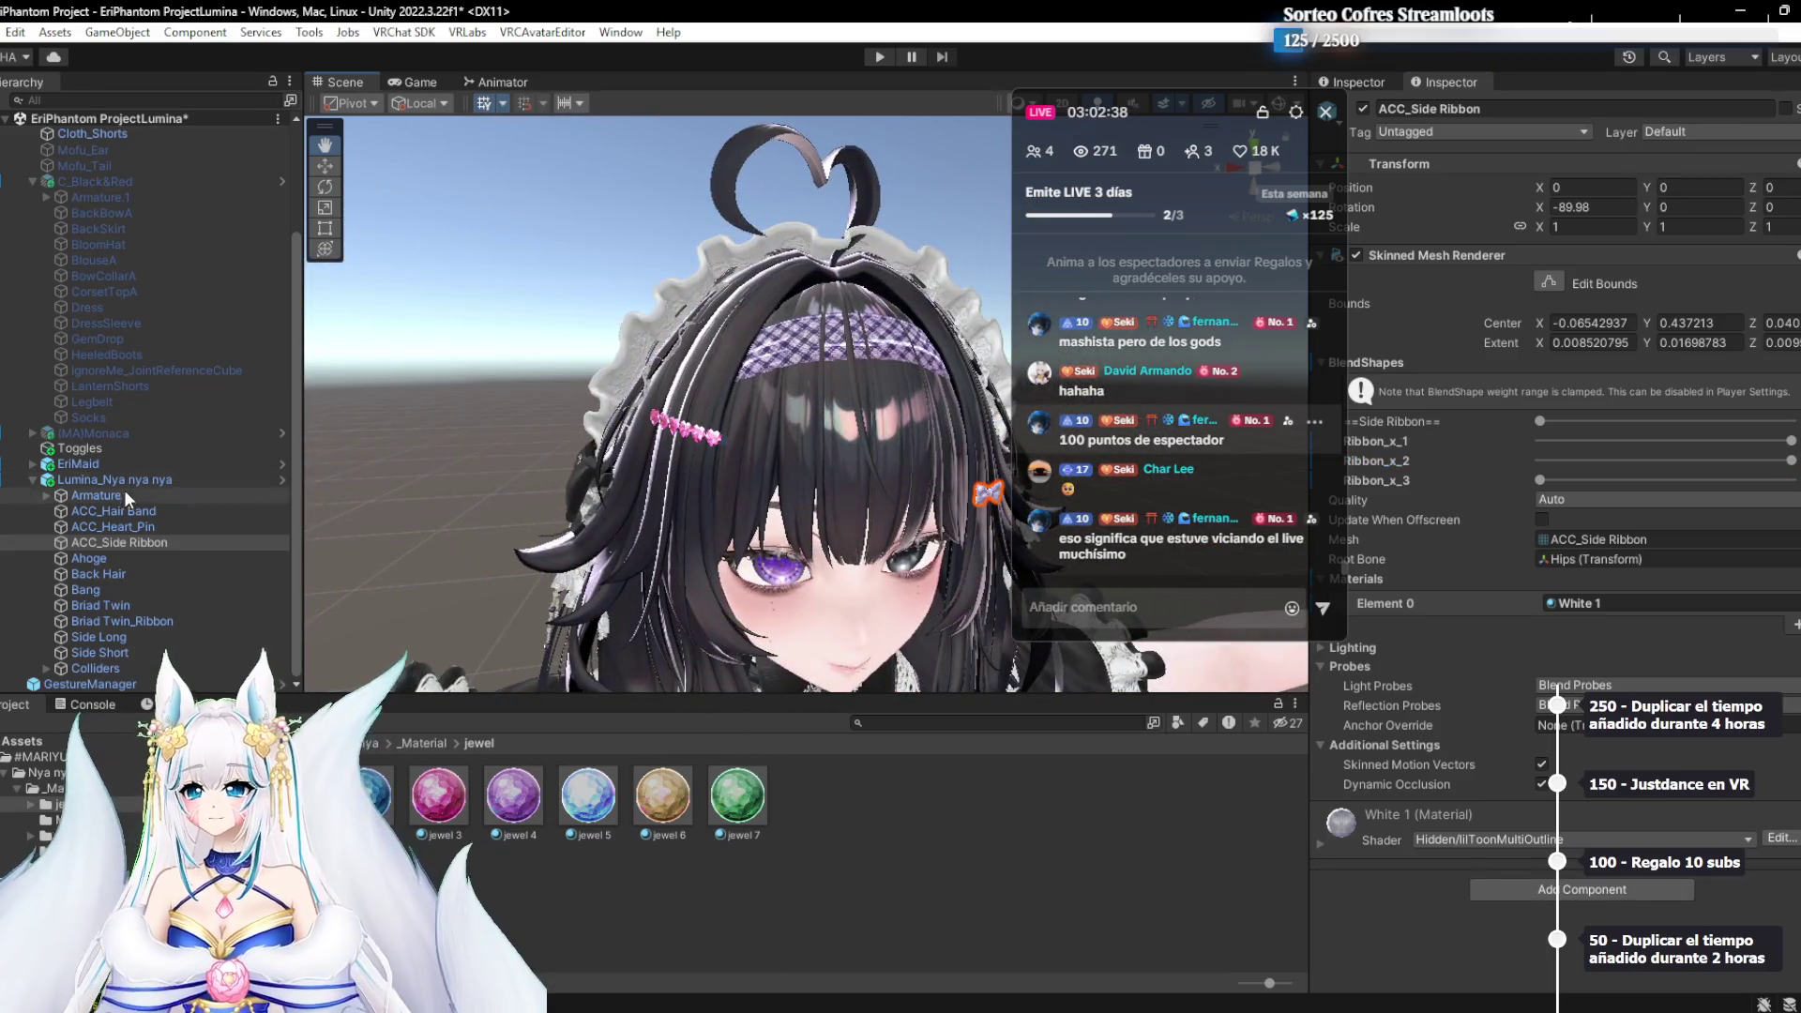
click(122, 511)
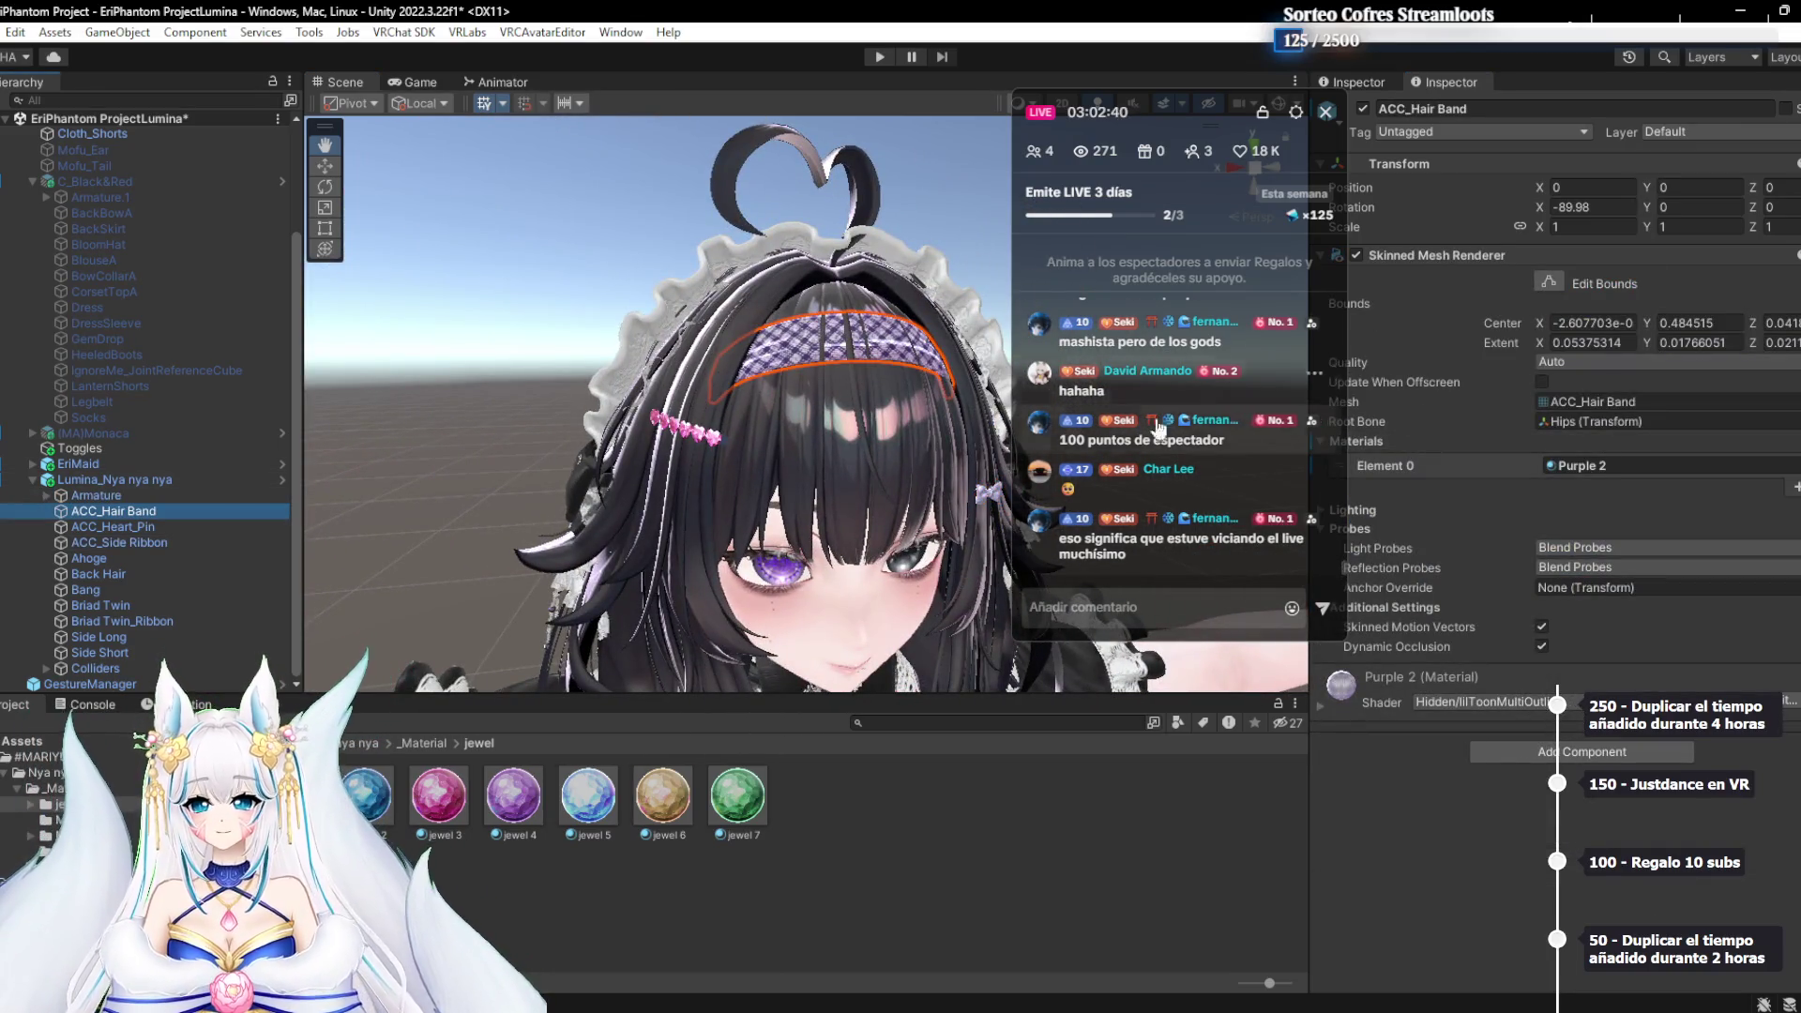
scroll(627, 511, down, 5)
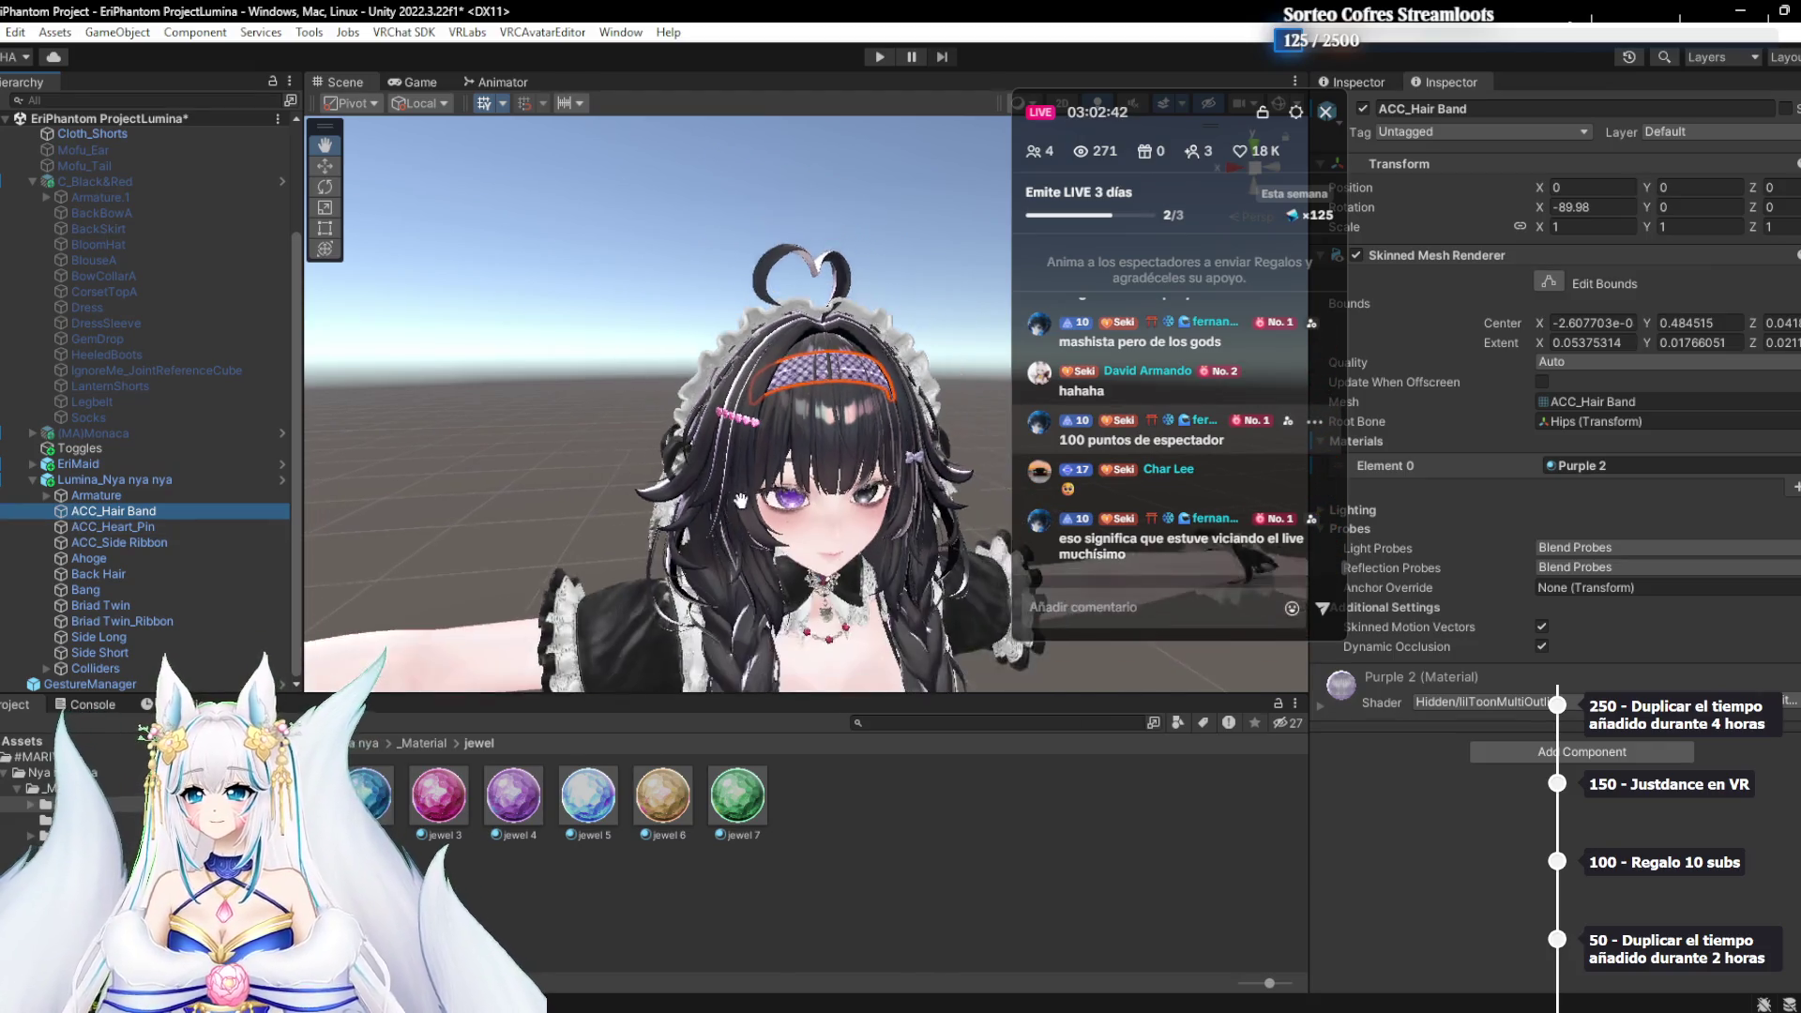
click(652, 405)
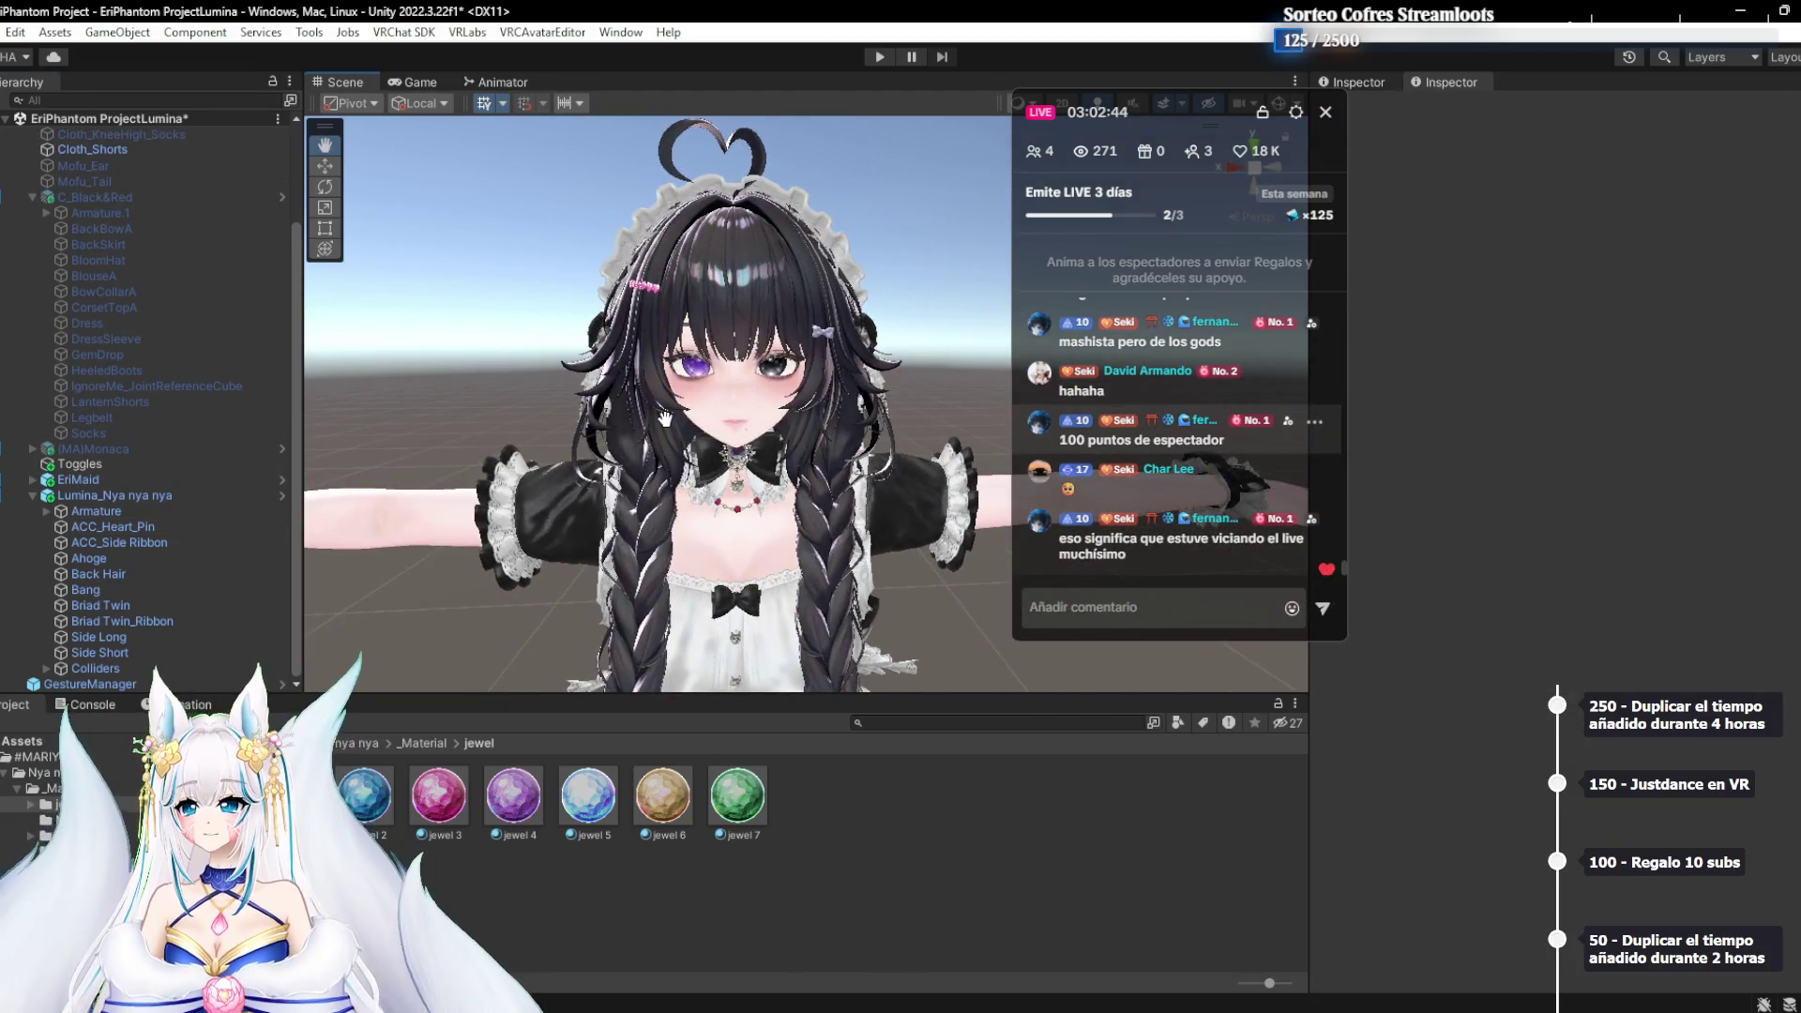
drag(665, 418, 690, 379)
click(271, 542)
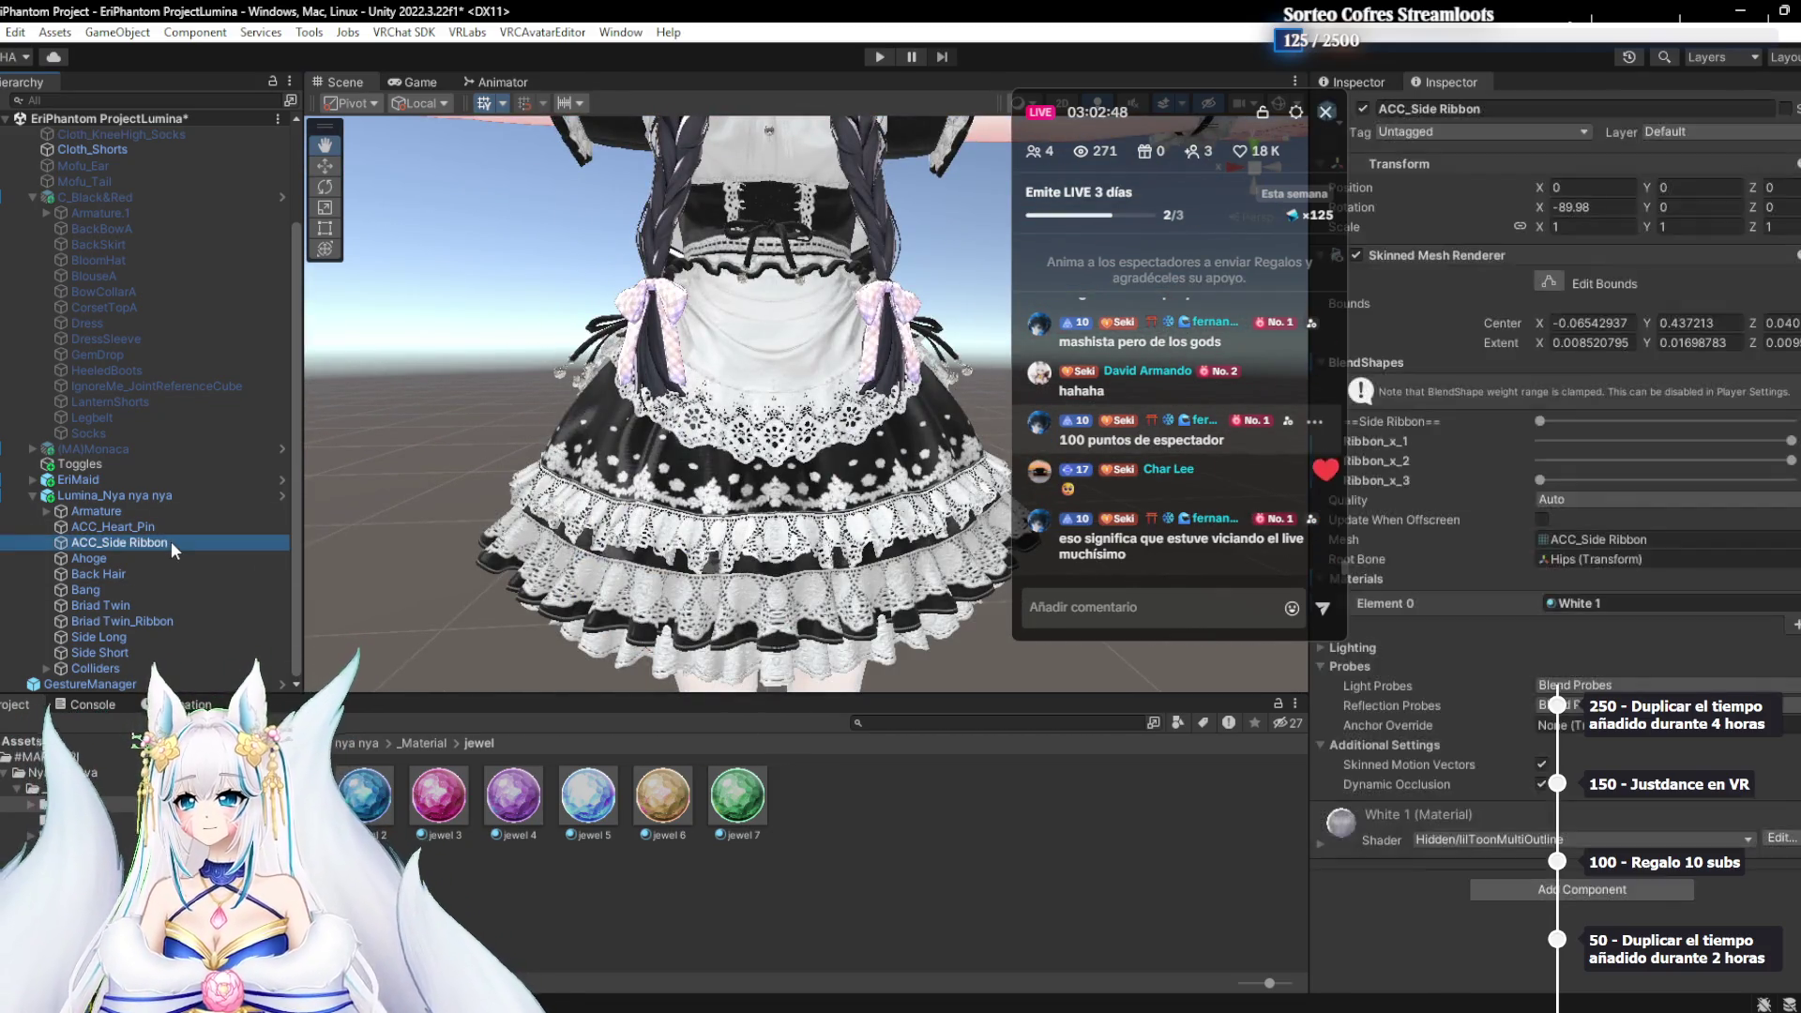
click(1596, 602)
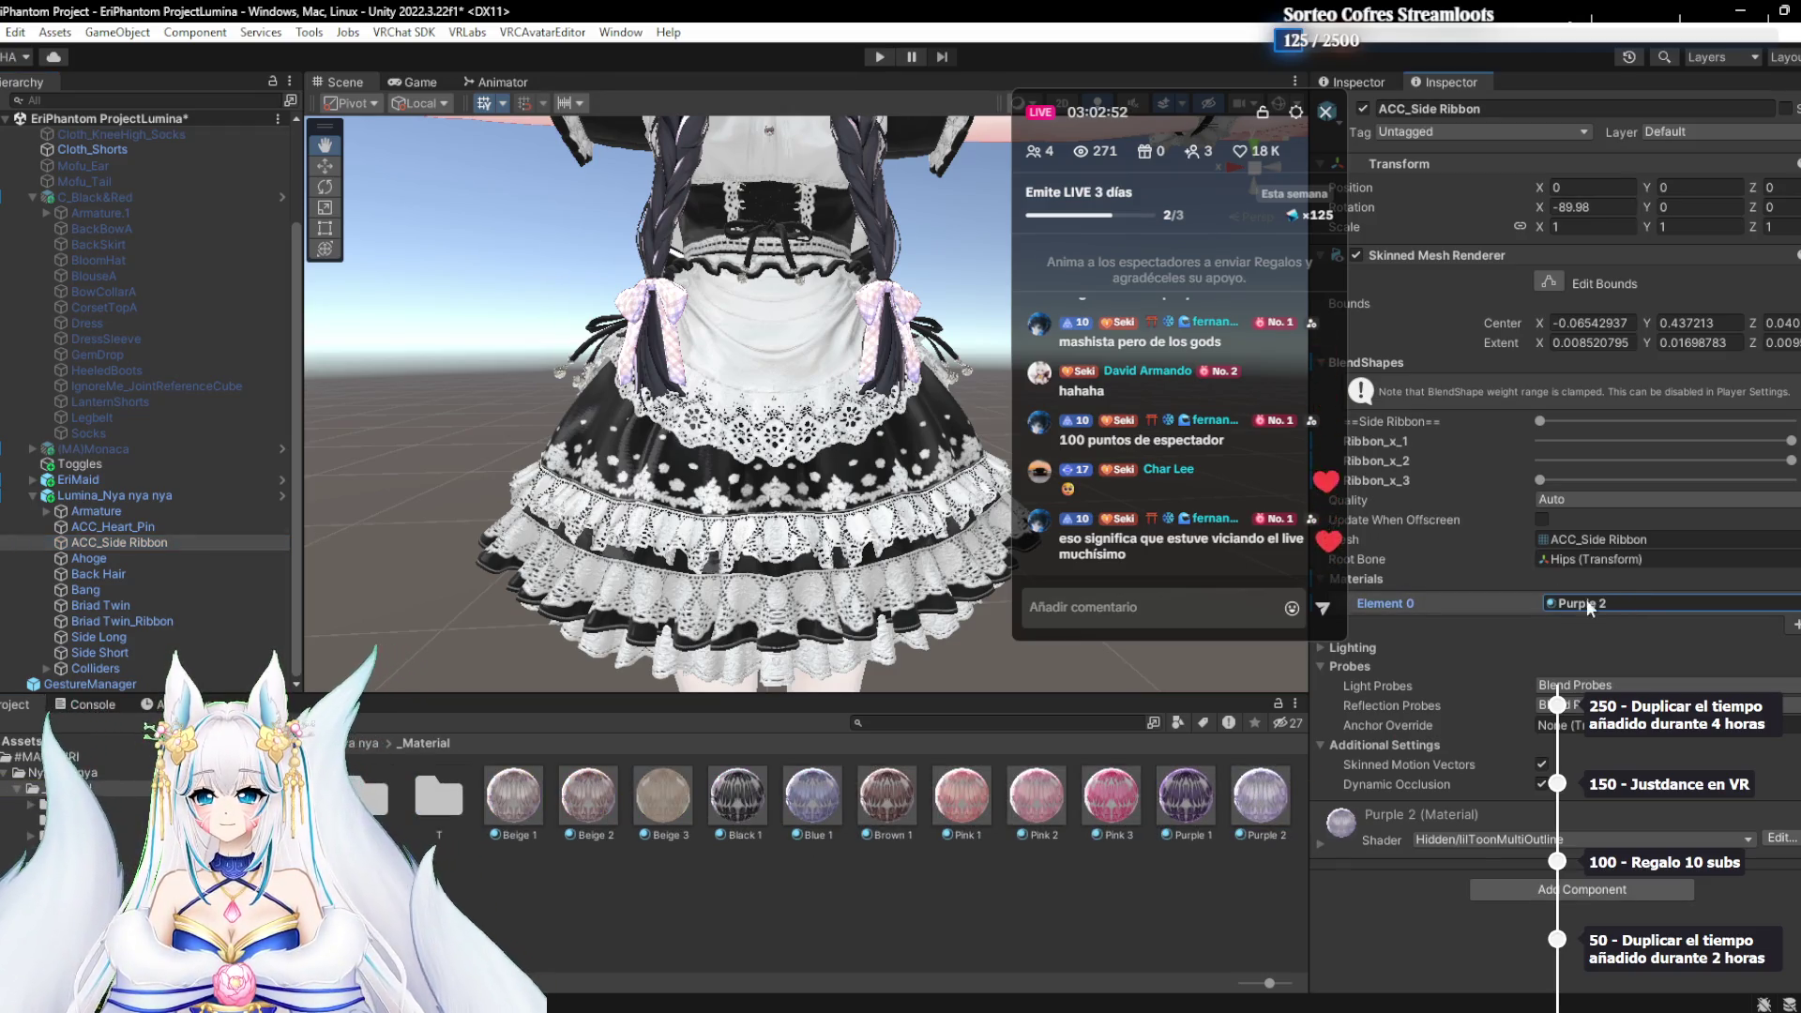
drag(1260, 795, 1632, 605)
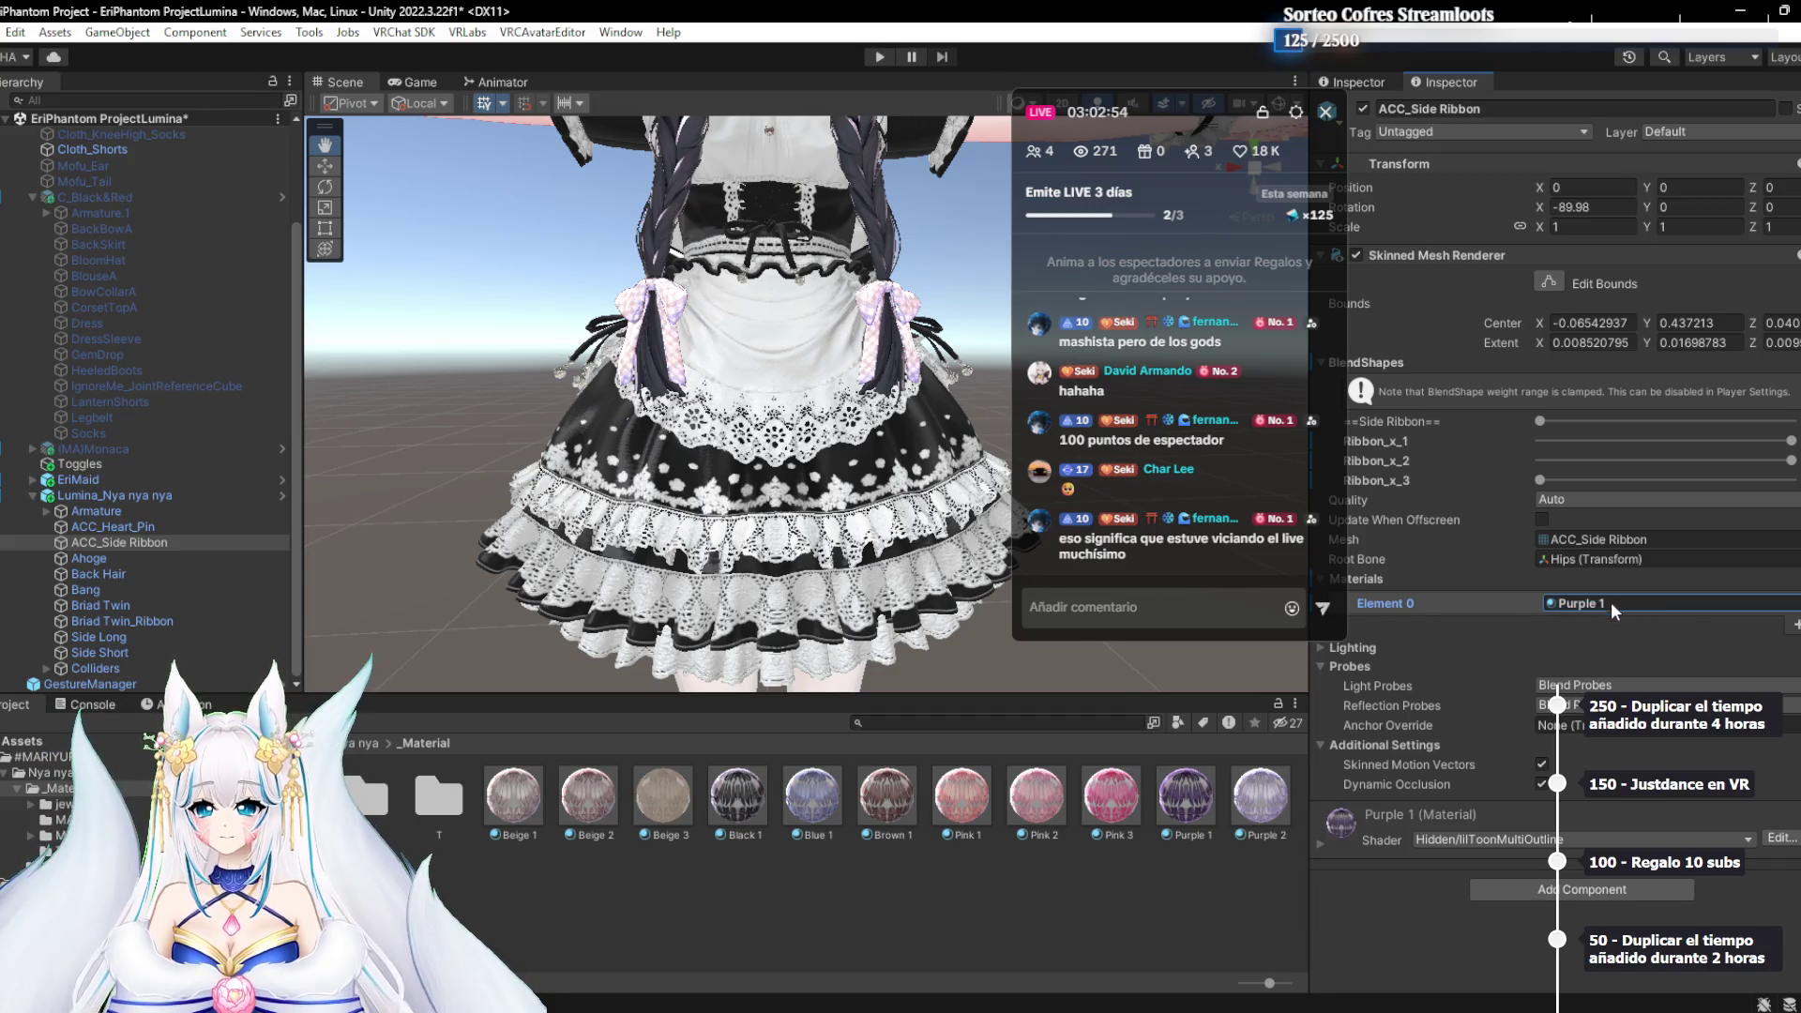
scroll(869, 404, down, 3)
scroll(869, 404, up, 2)
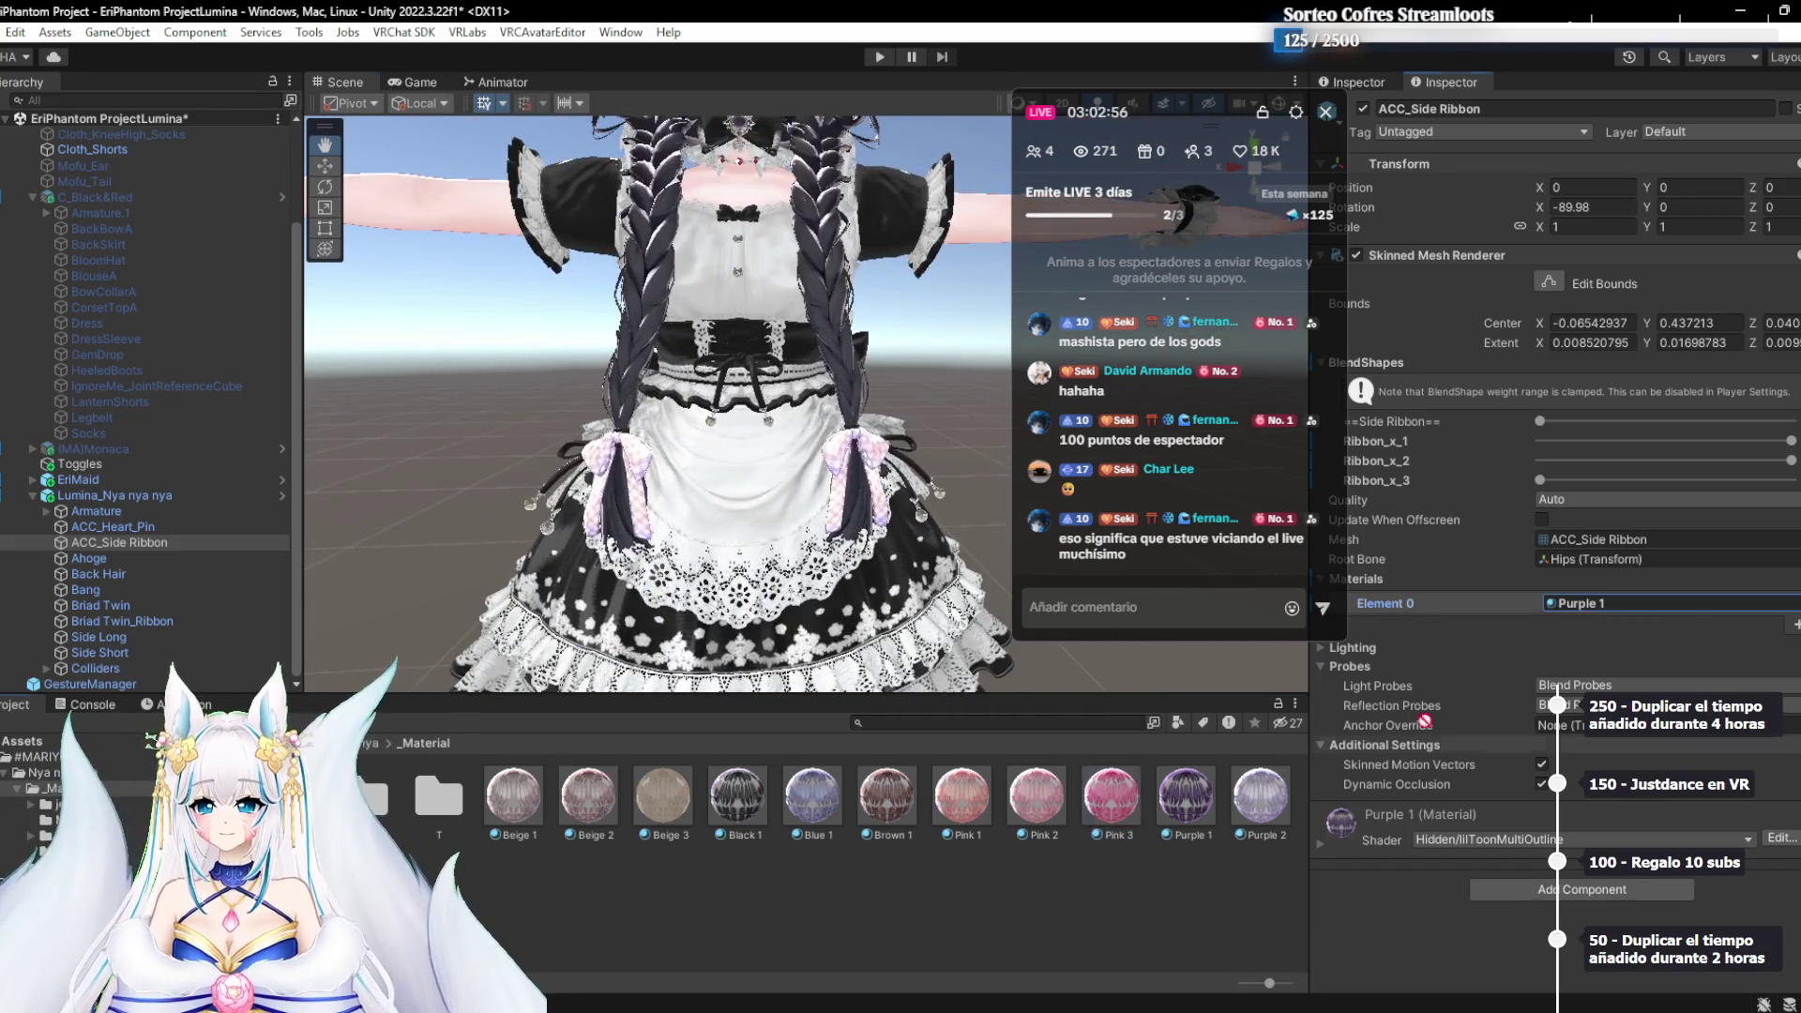
drag(1581, 623, 1583, 603)
scroll(785, 542, up, 5)
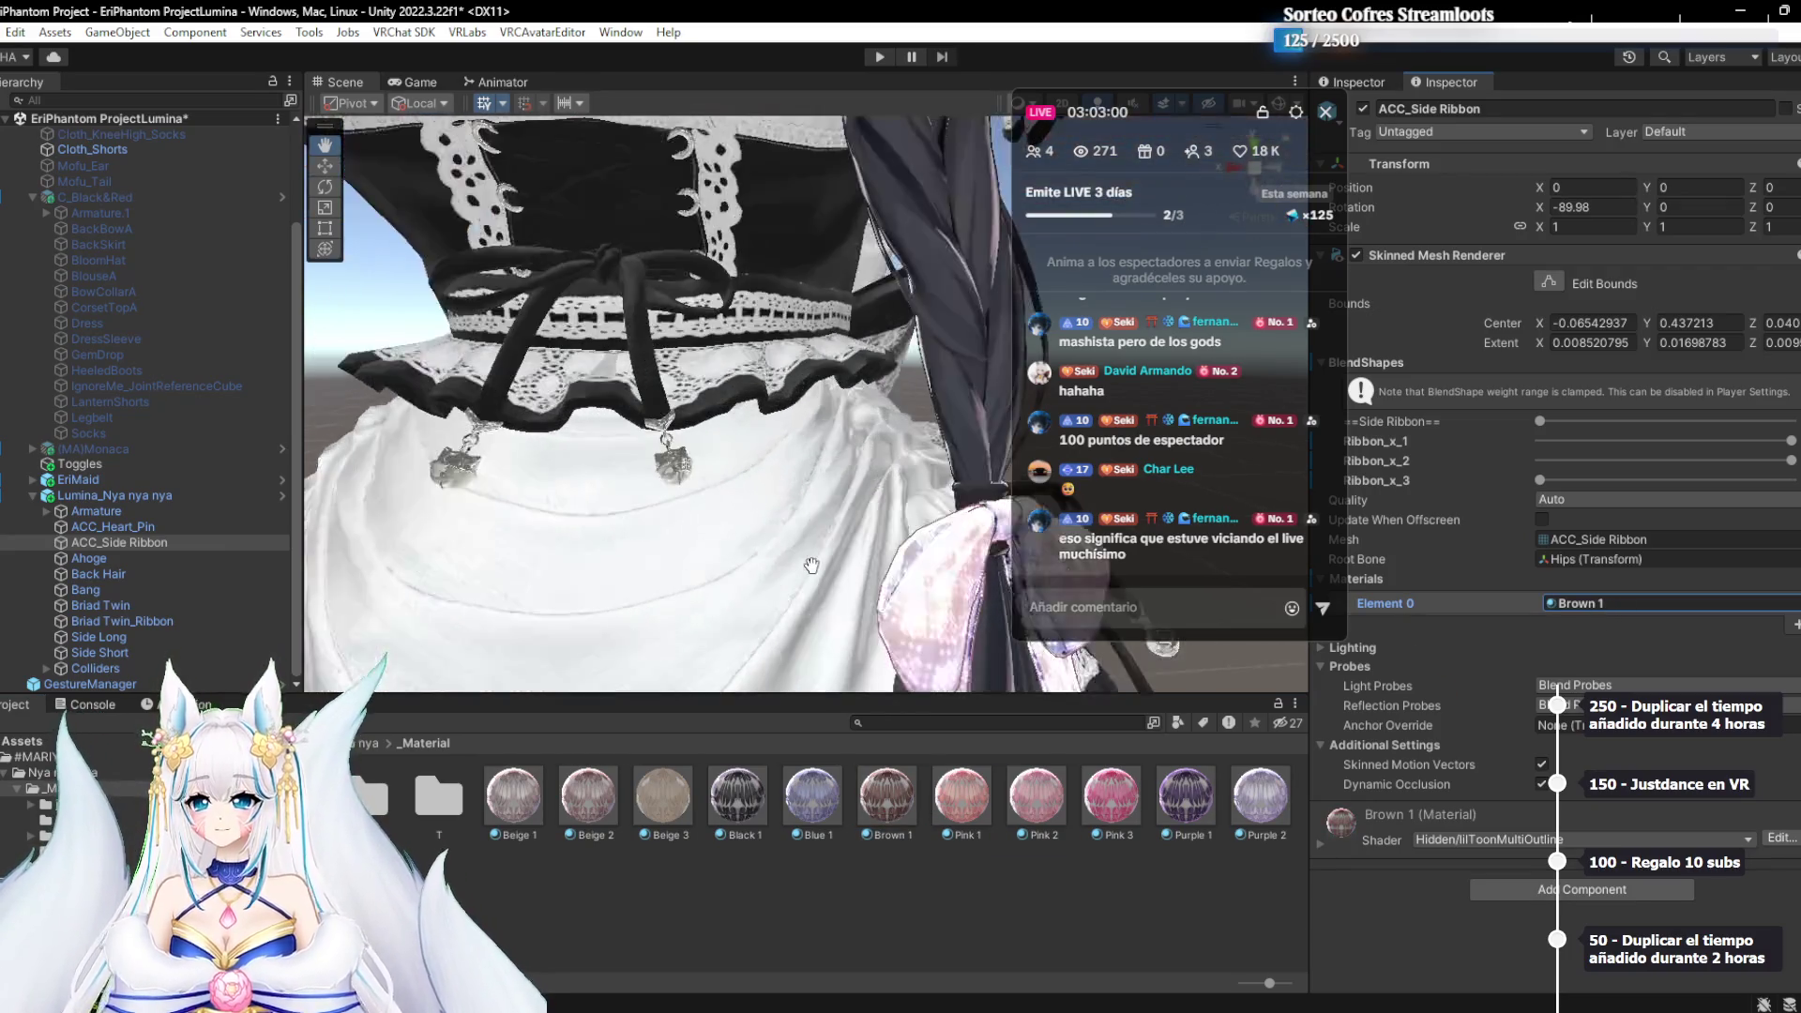
scroll(785, 541, down, 5)
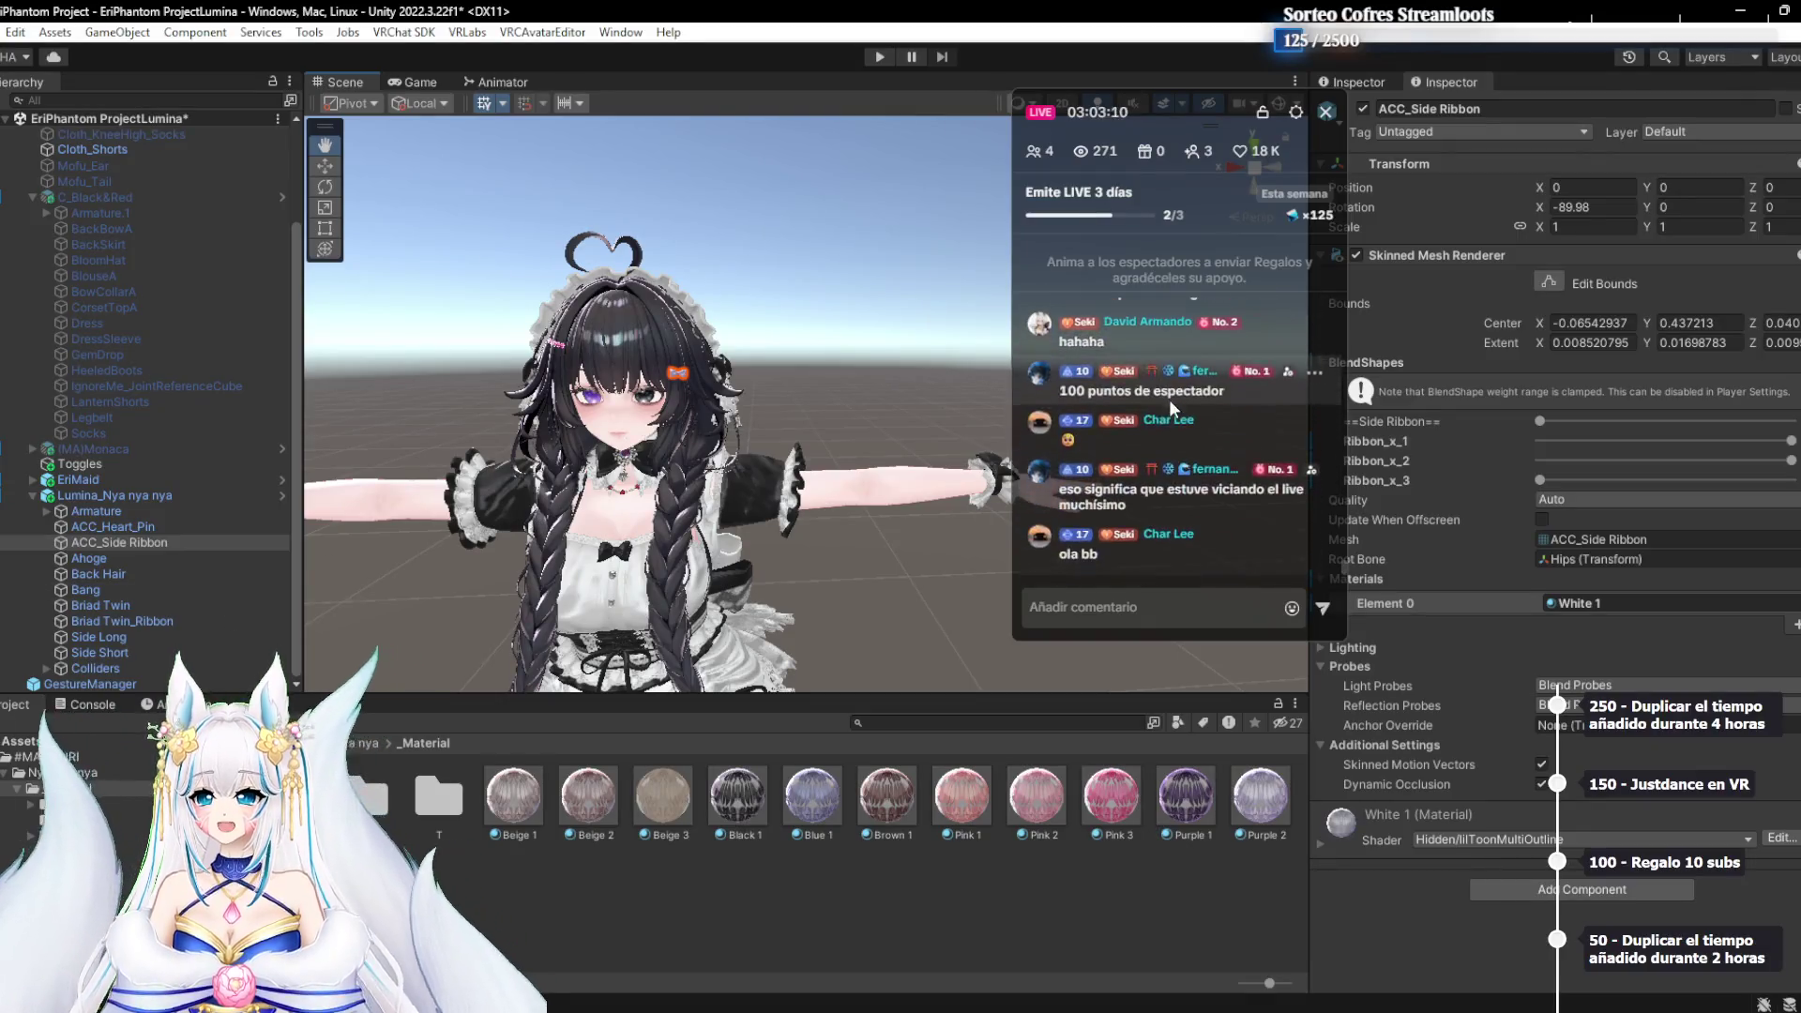
click(103, 560)
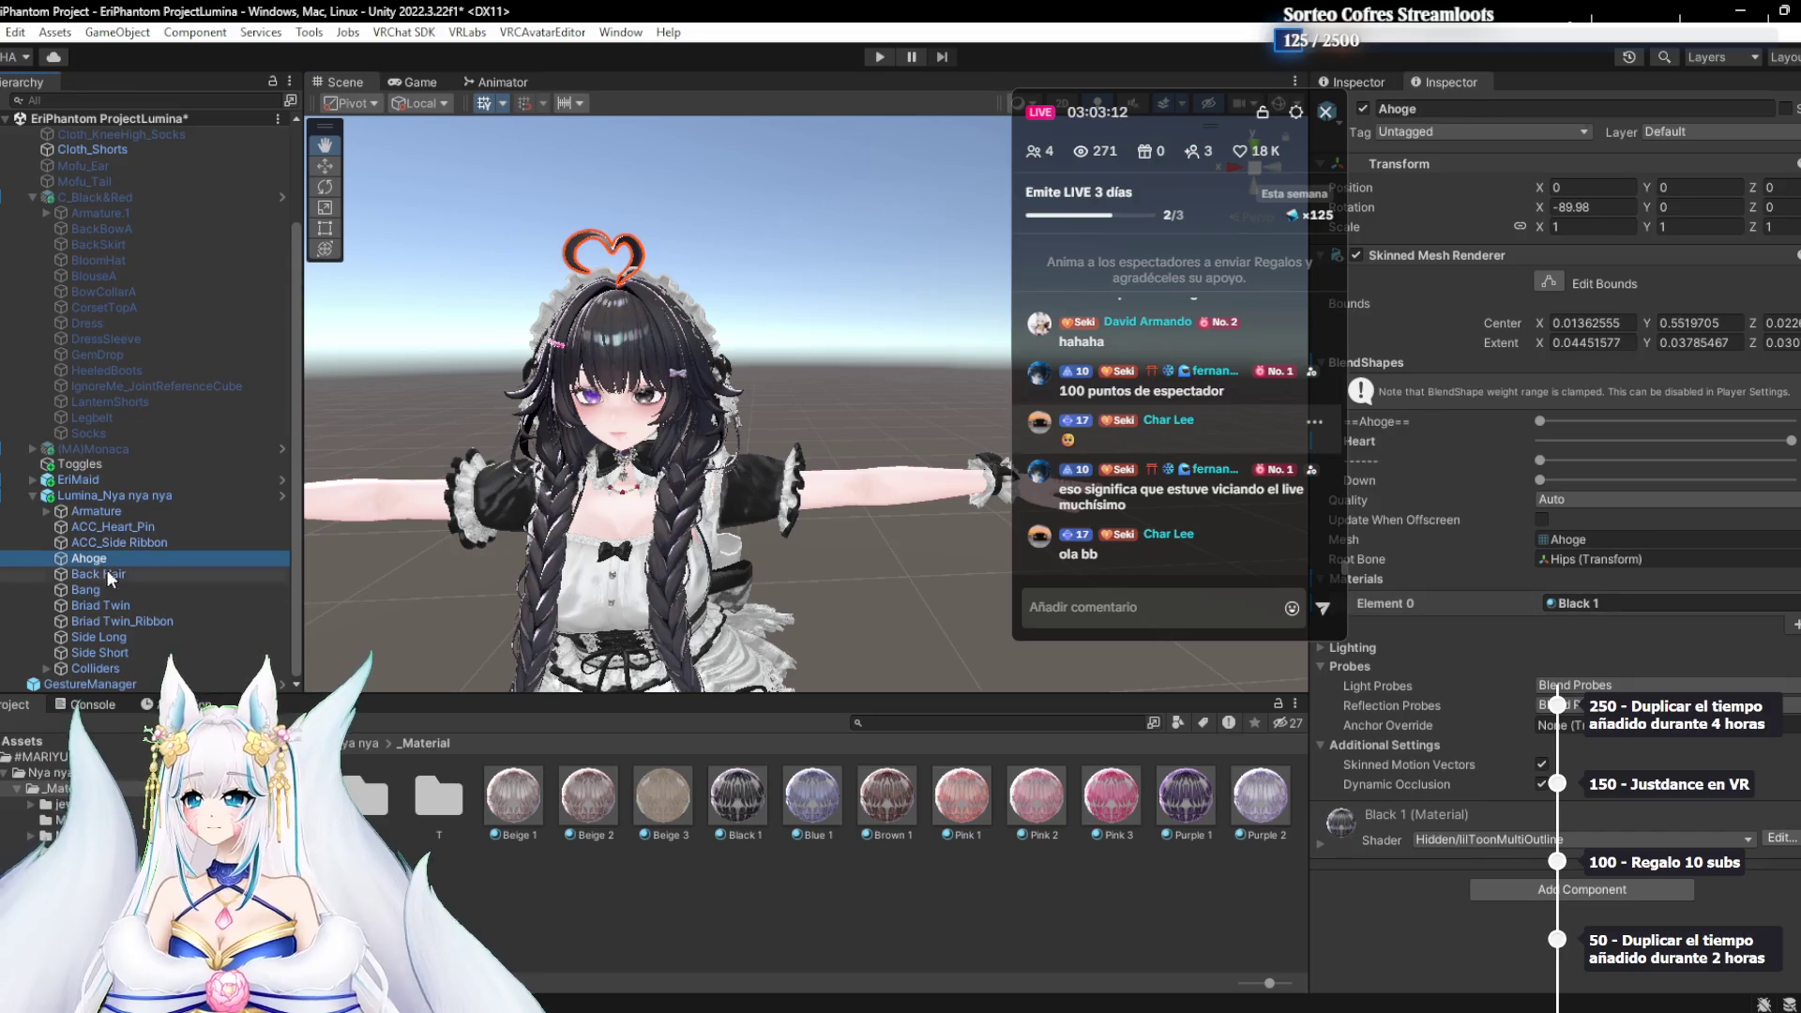
Frame the Briad Twin_Ribbon bows and try White 1, Purple 2 and Purple 1 on them
click(132, 621)
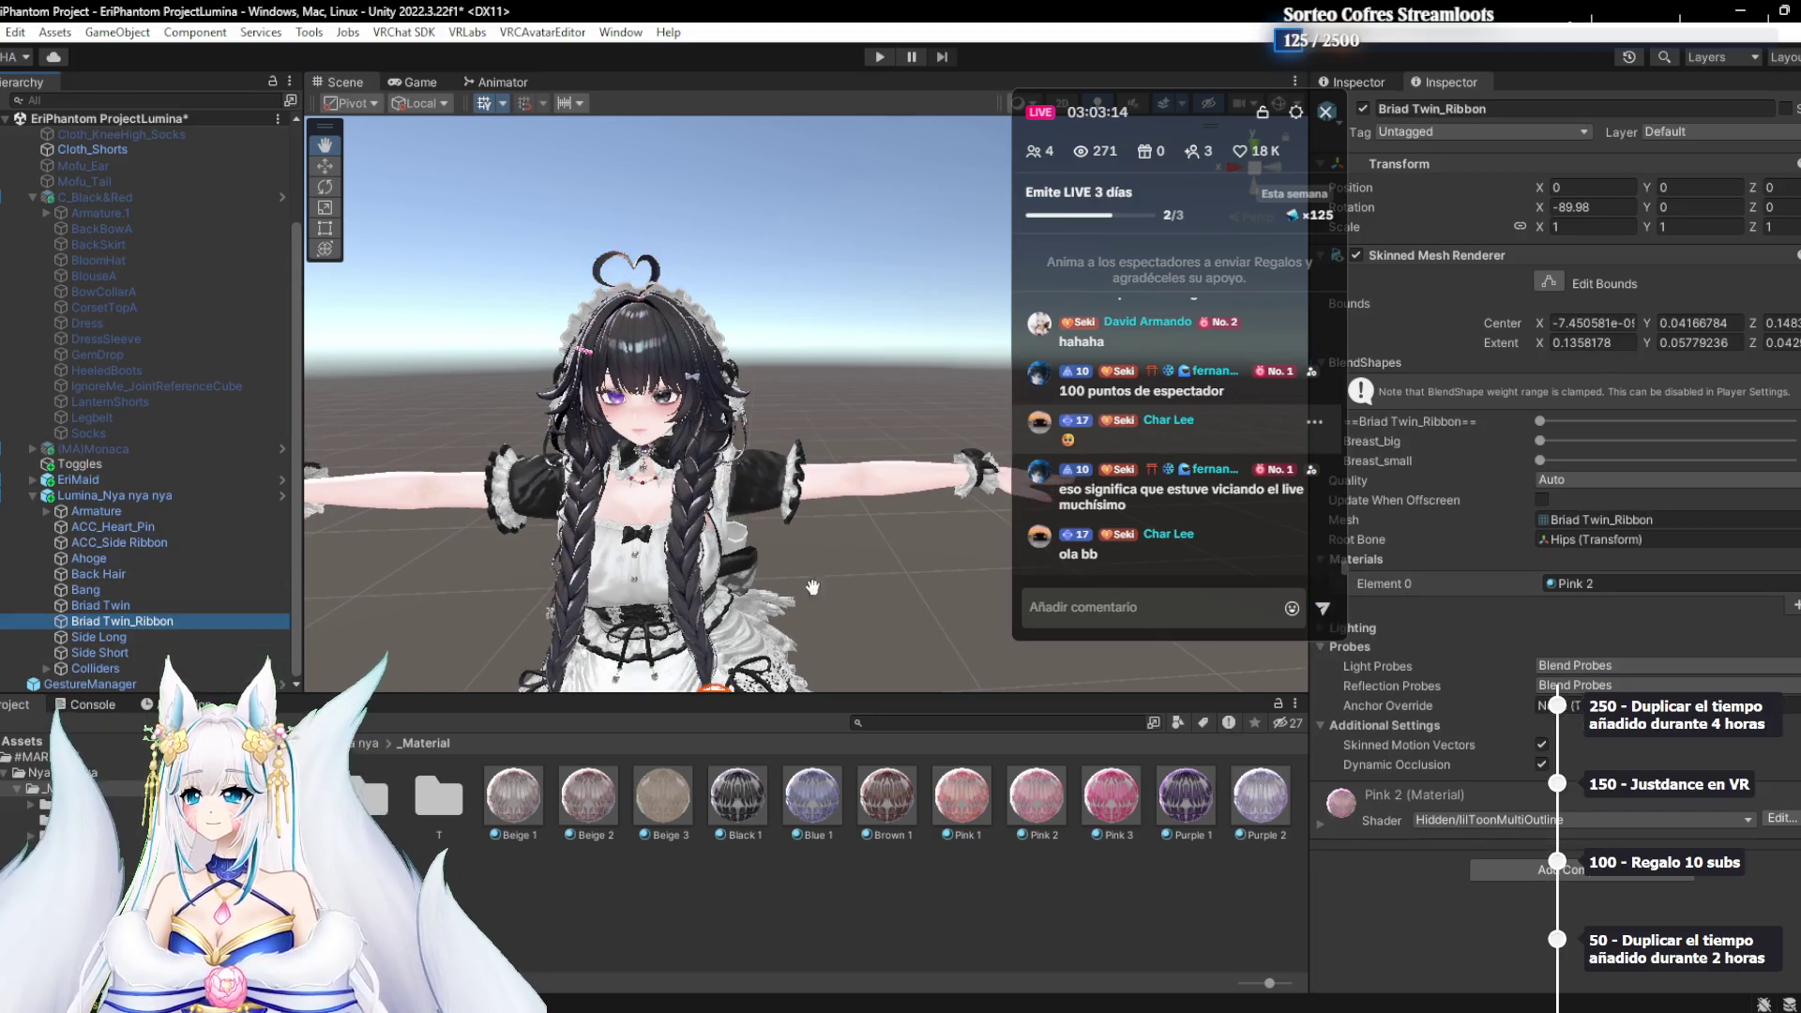
key(f)
scroll(713, 565, down, 3)
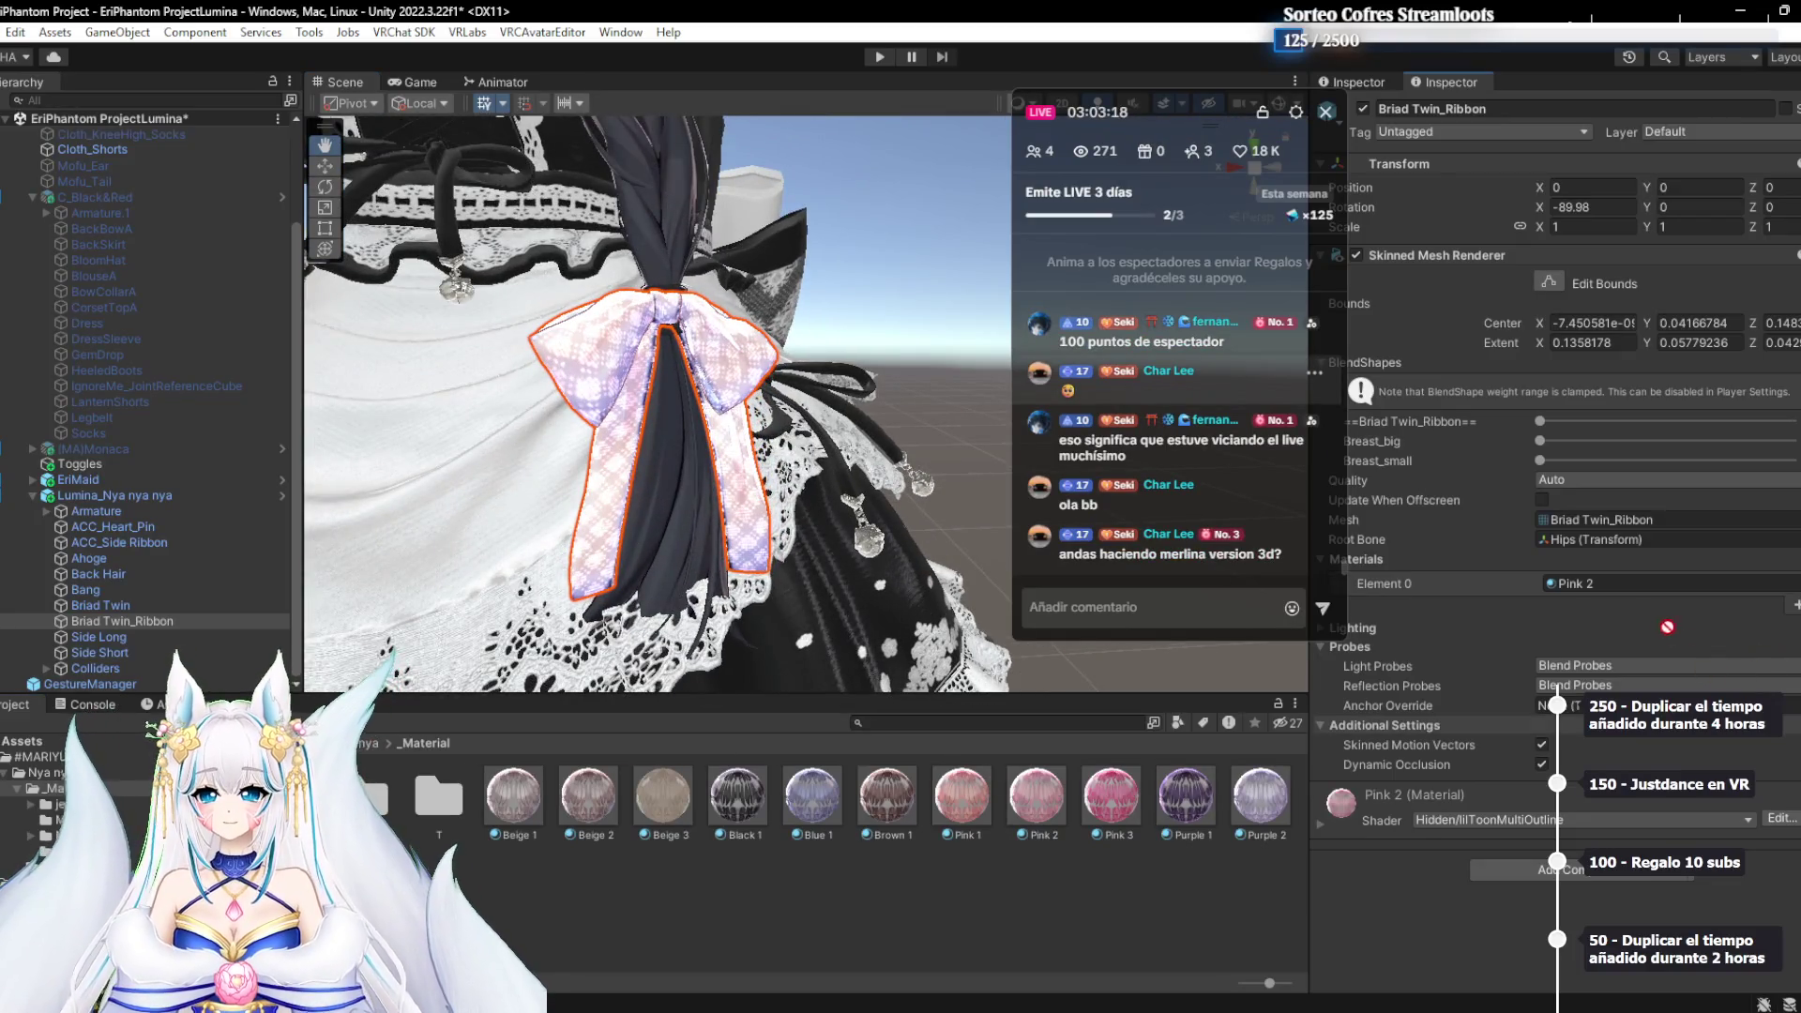
drag(1618, 570, 1595, 583)
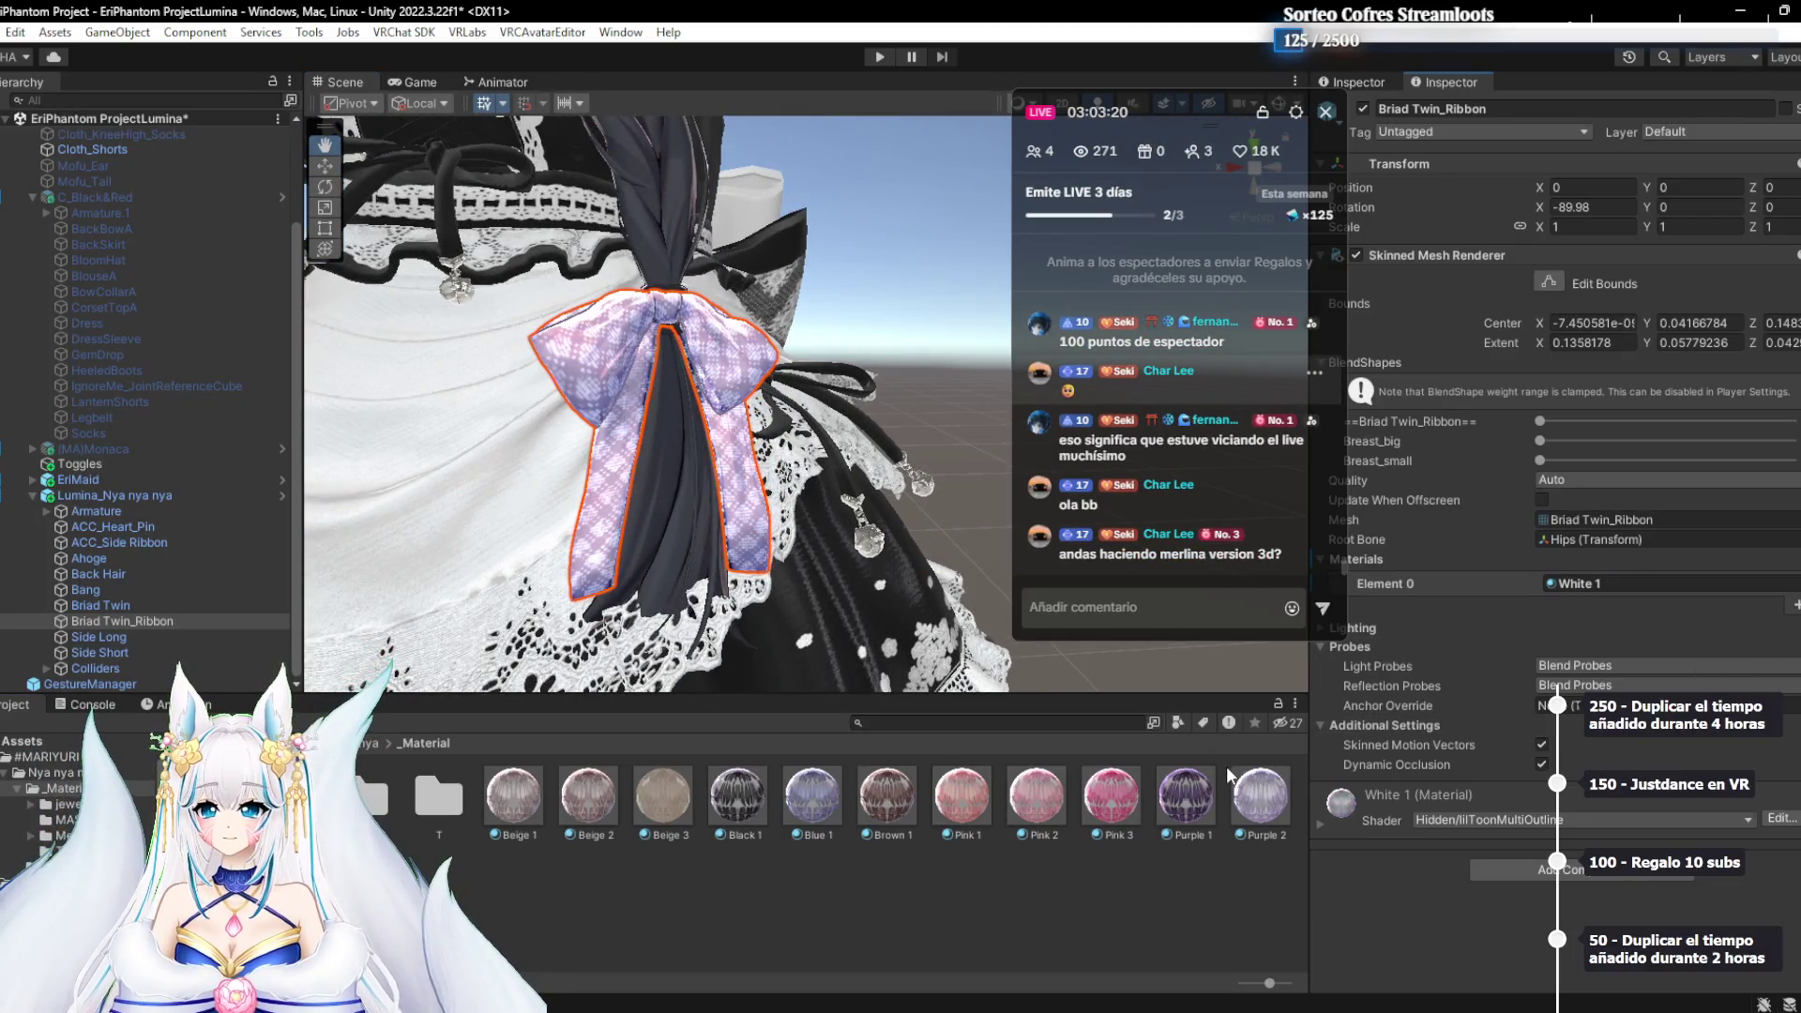
scroll(838, 563, up, 3)
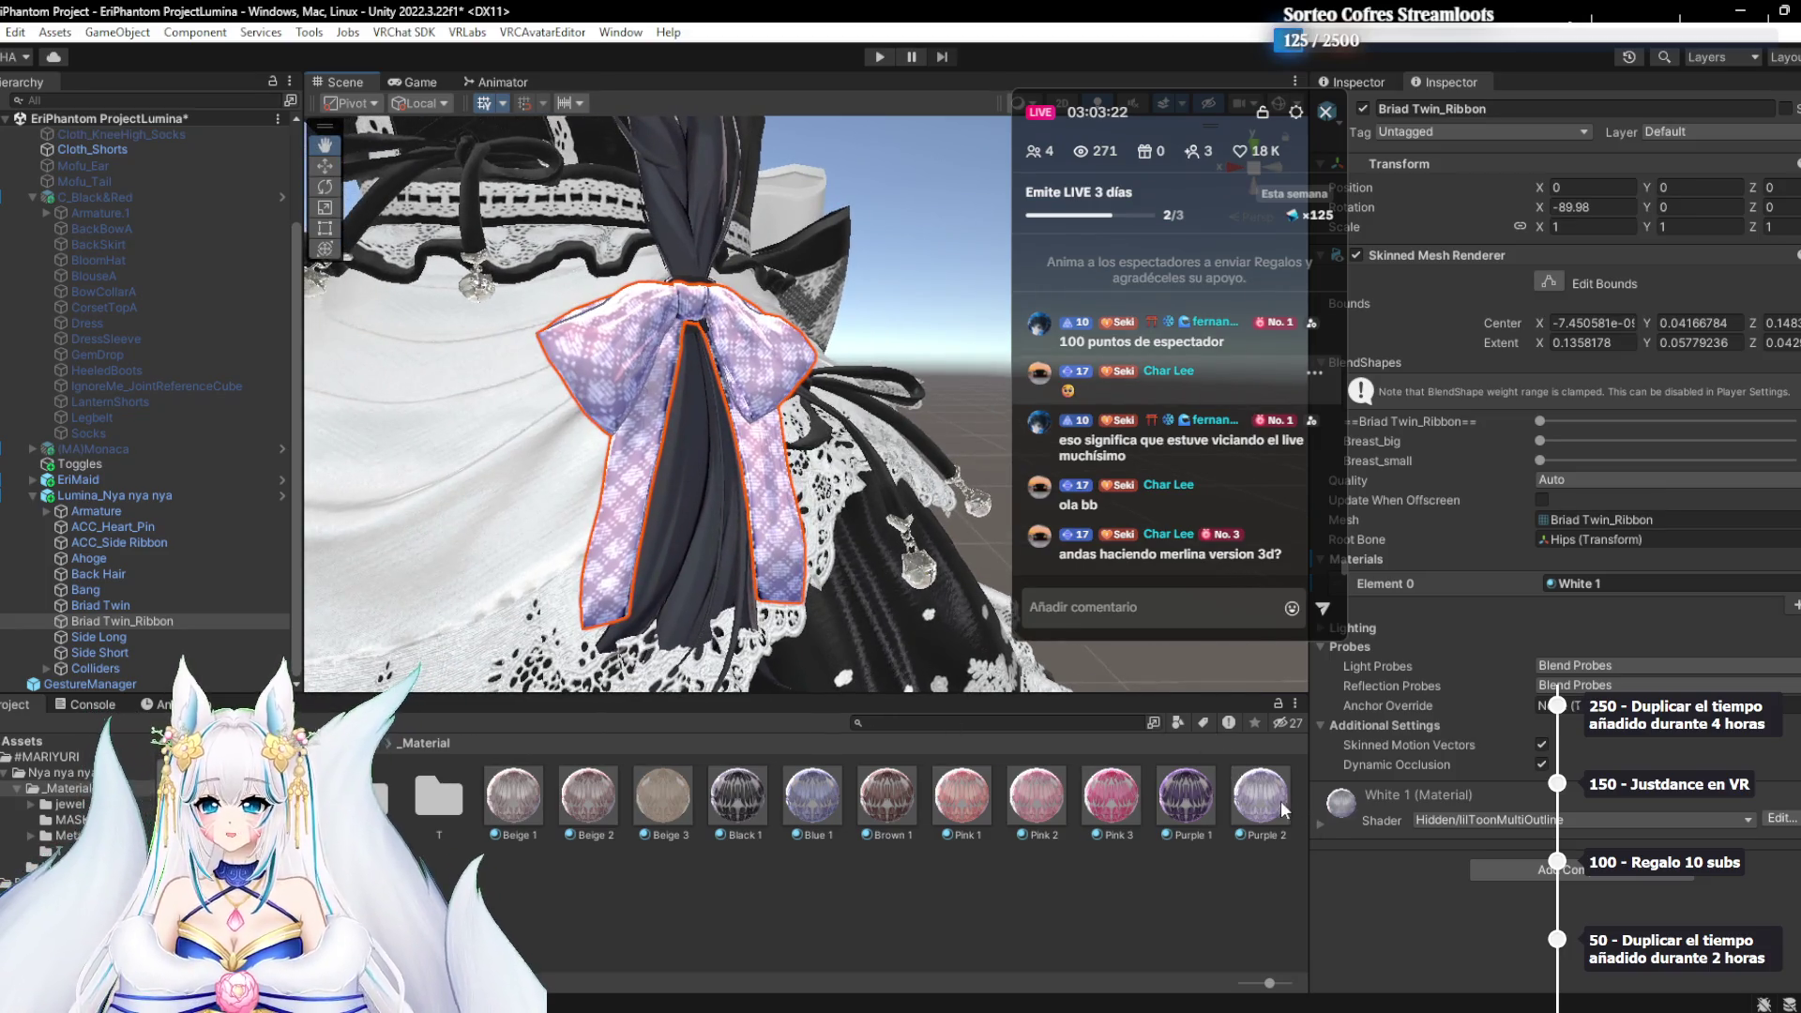
drag(1629, 619, 1618, 588)
click(1194, 803)
drag(1194, 803, 1613, 580)
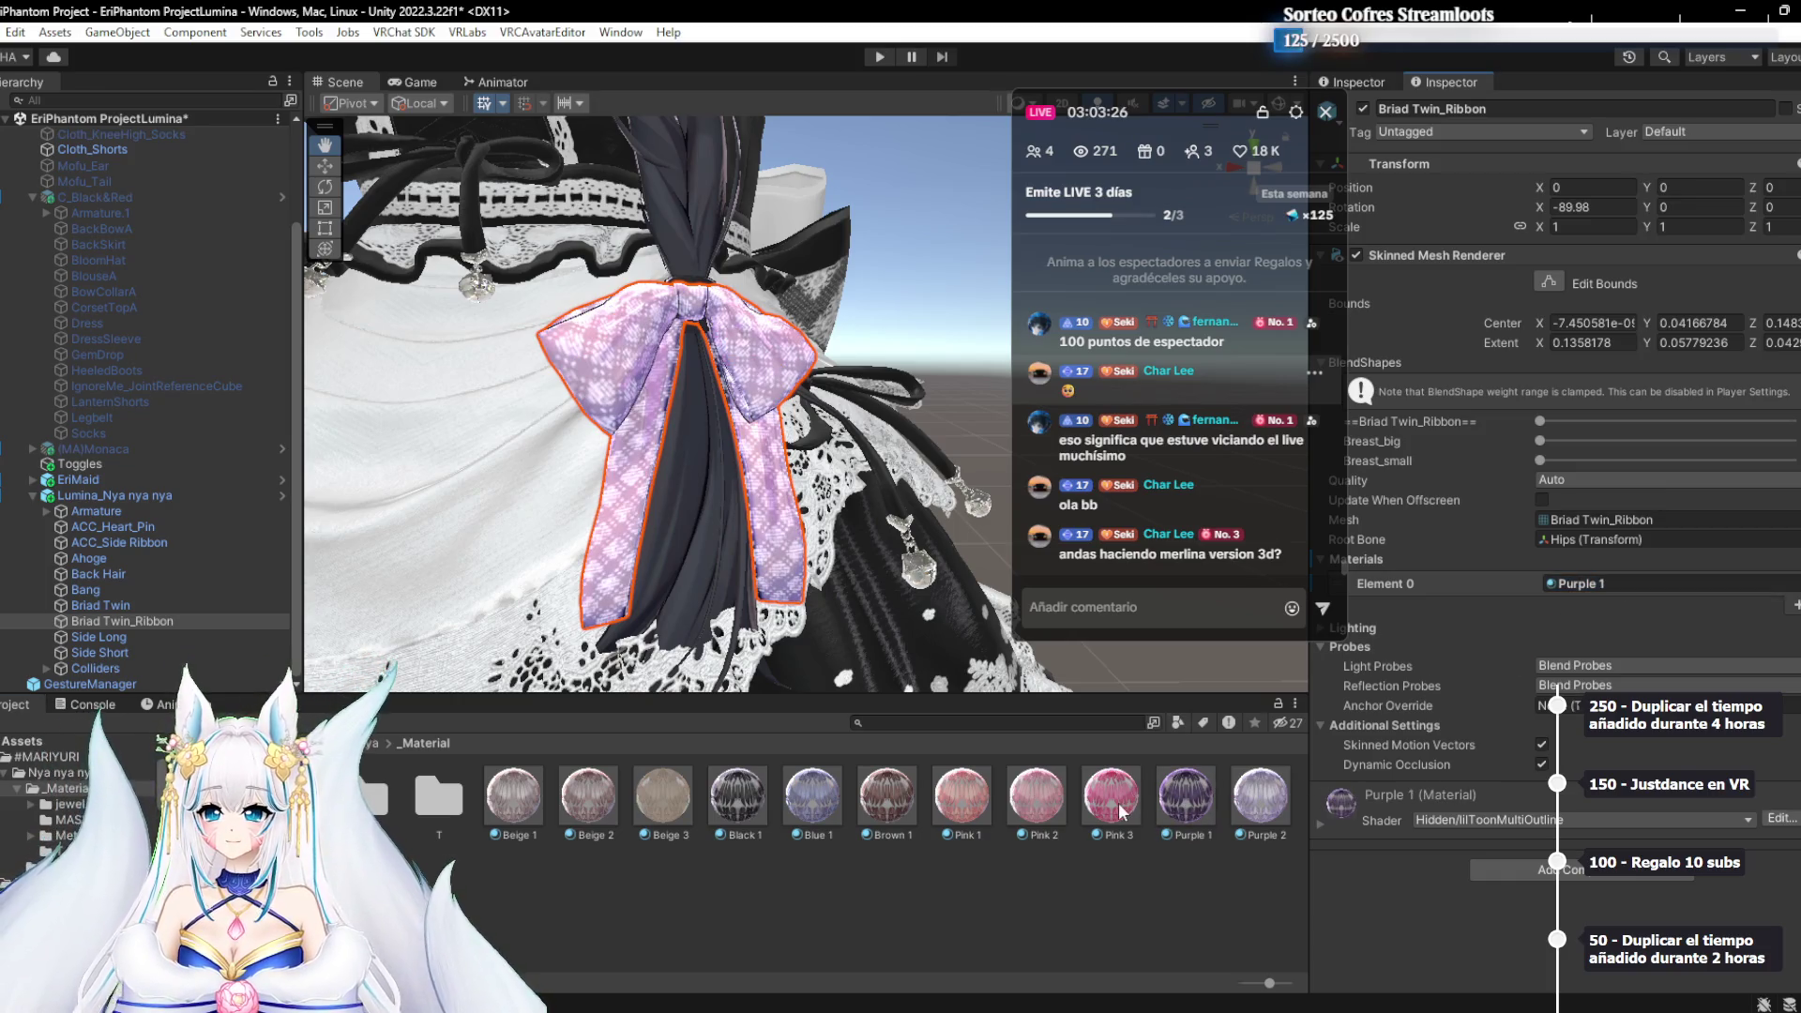
Try Pink 3, Pink 2, Blue 1, Black 1 and Beige 1, then settle on Purple 2
drag(1111, 797, 1613, 583)
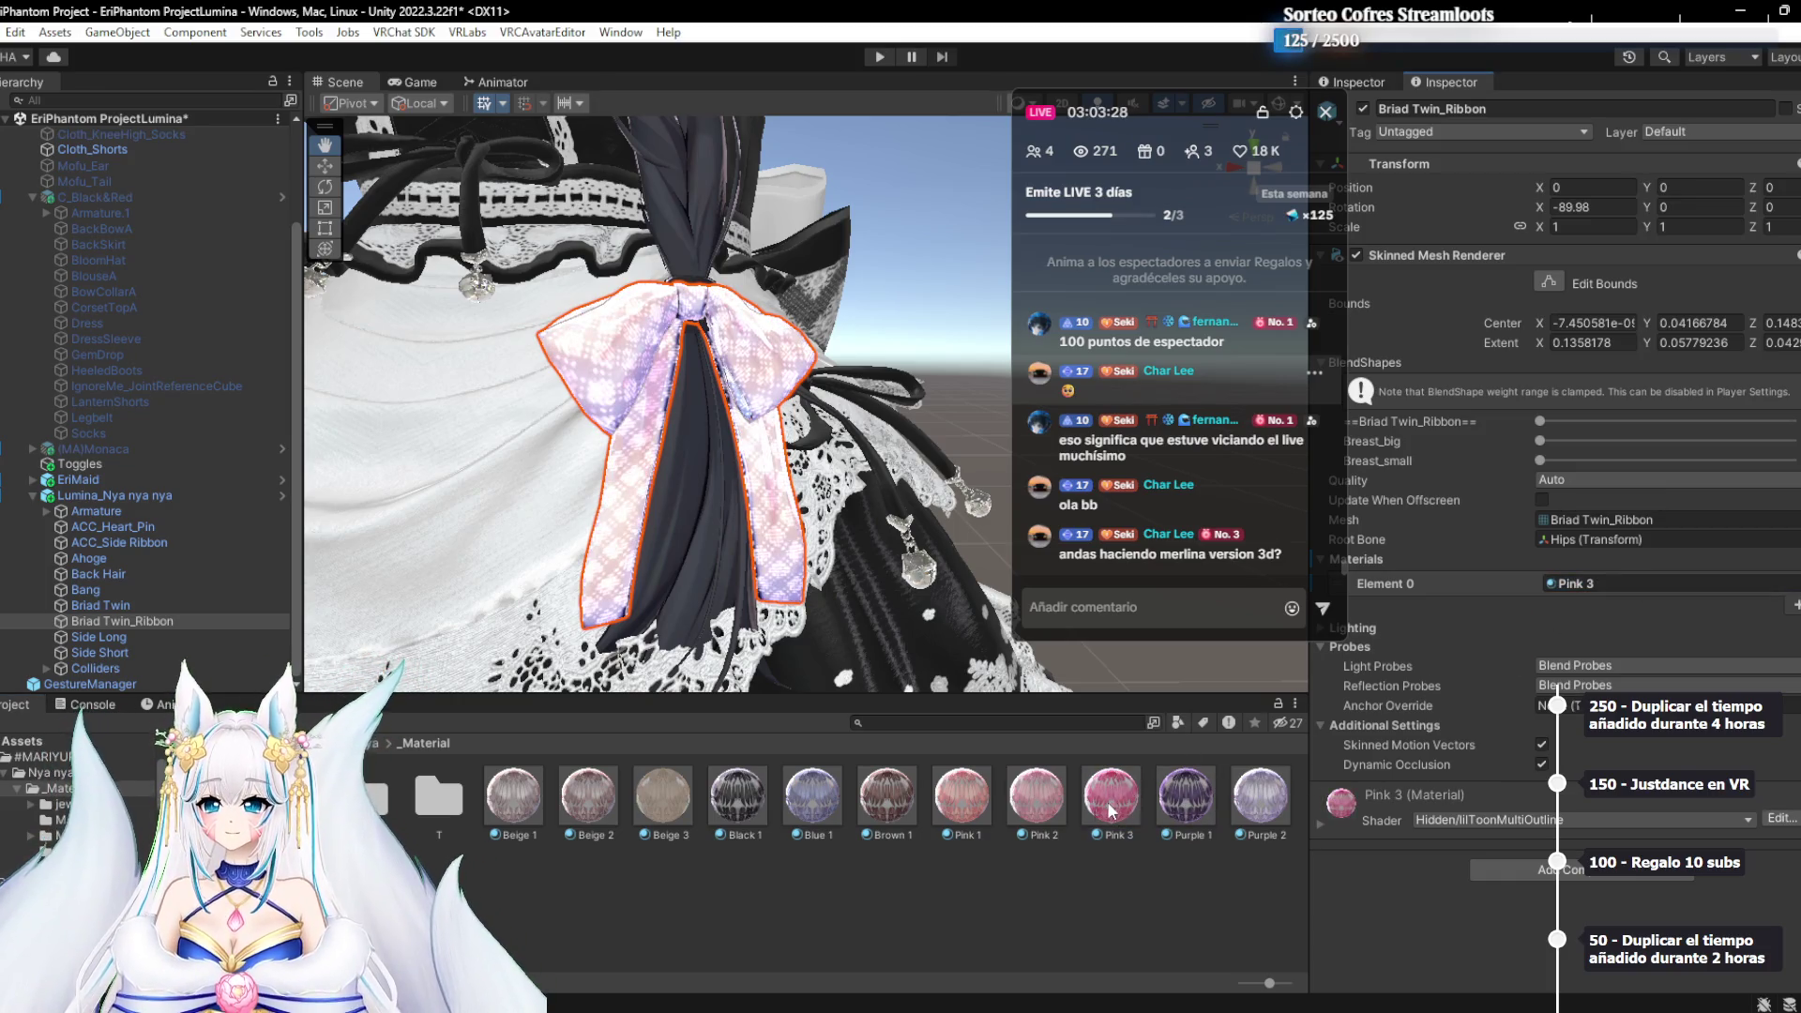
drag(1583, 645, 1642, 587)
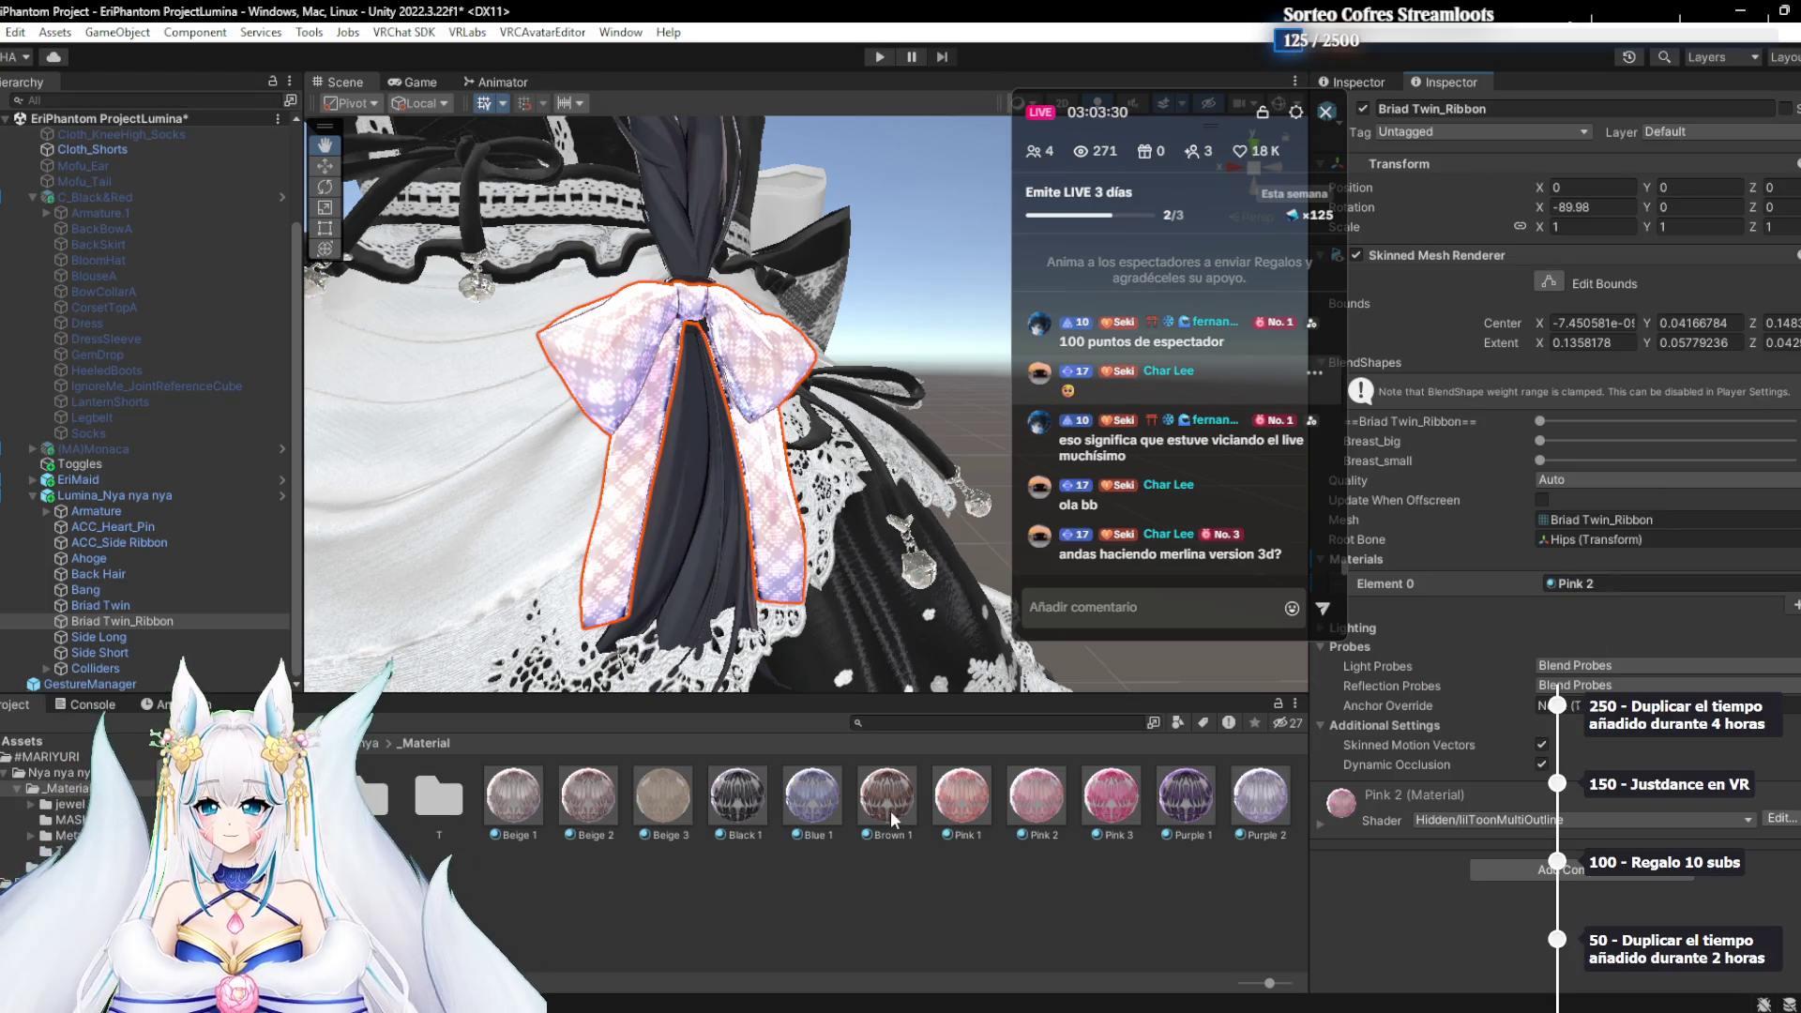
mouse_move(962, 797)
mouse_down()
mouse_move(1646, 580)
mouse_move(1576, 589)
mouse_up()
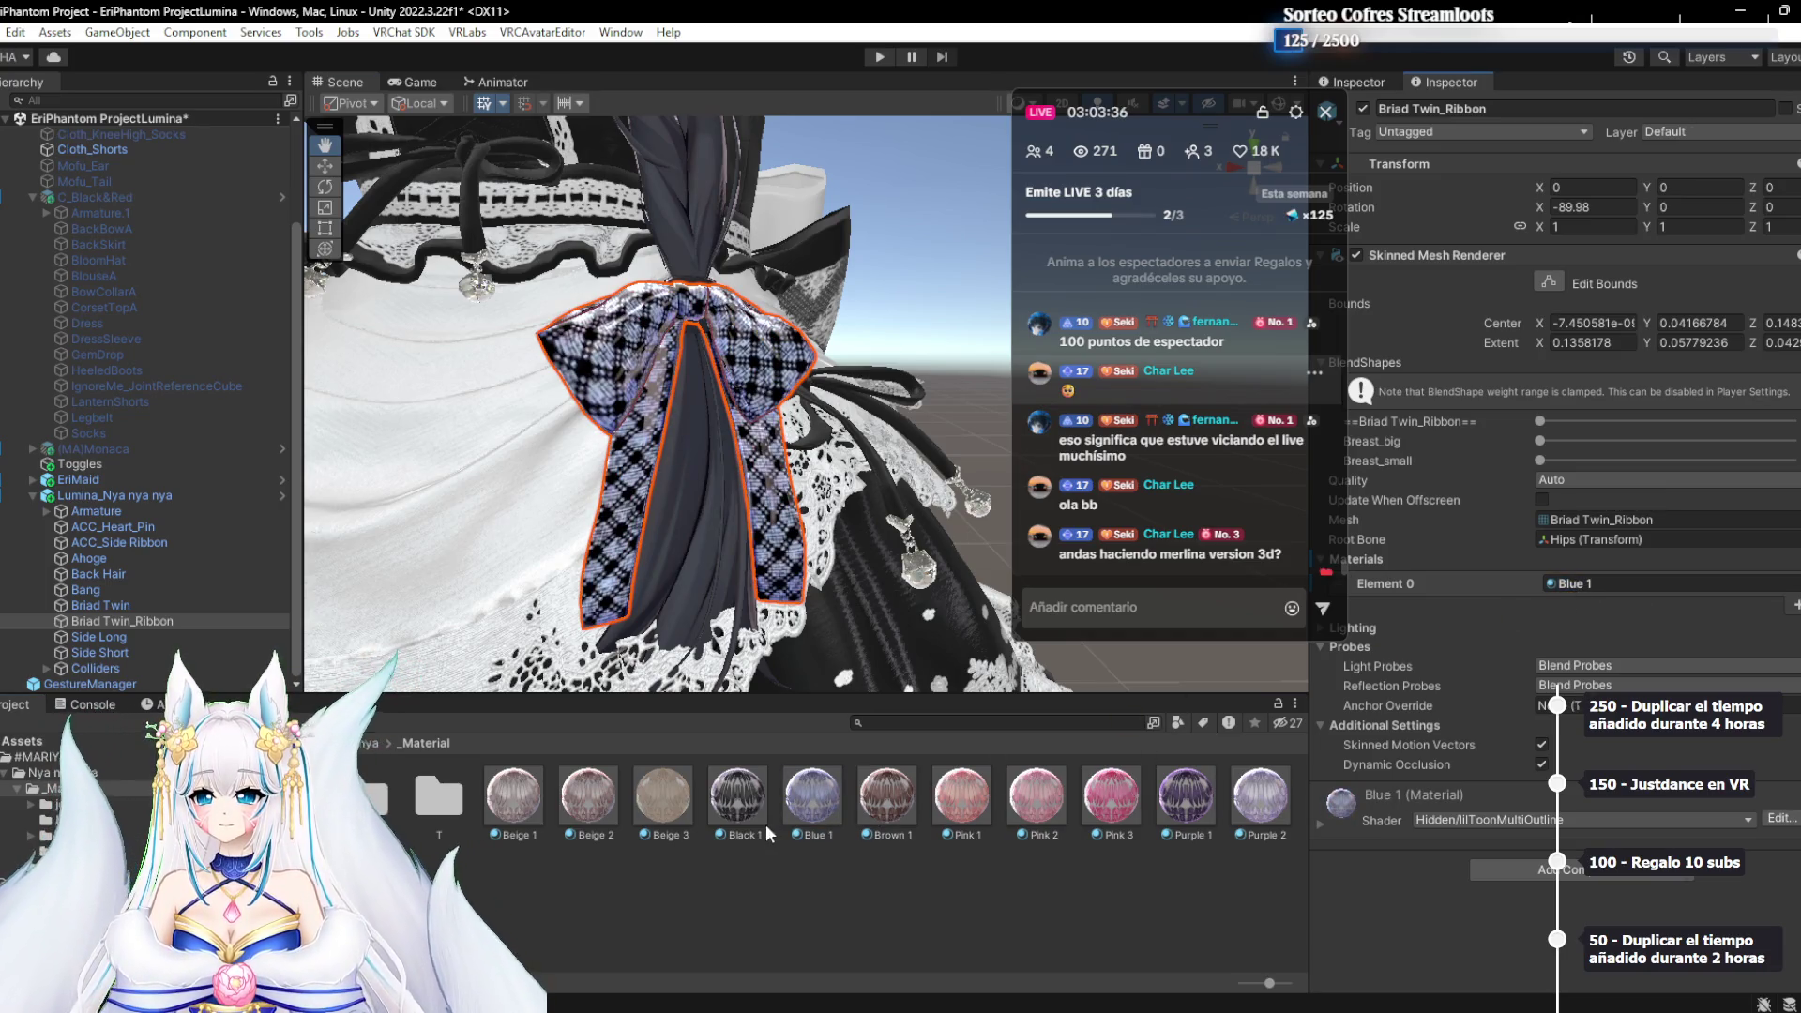
drag(738, 796, 1596, 580)
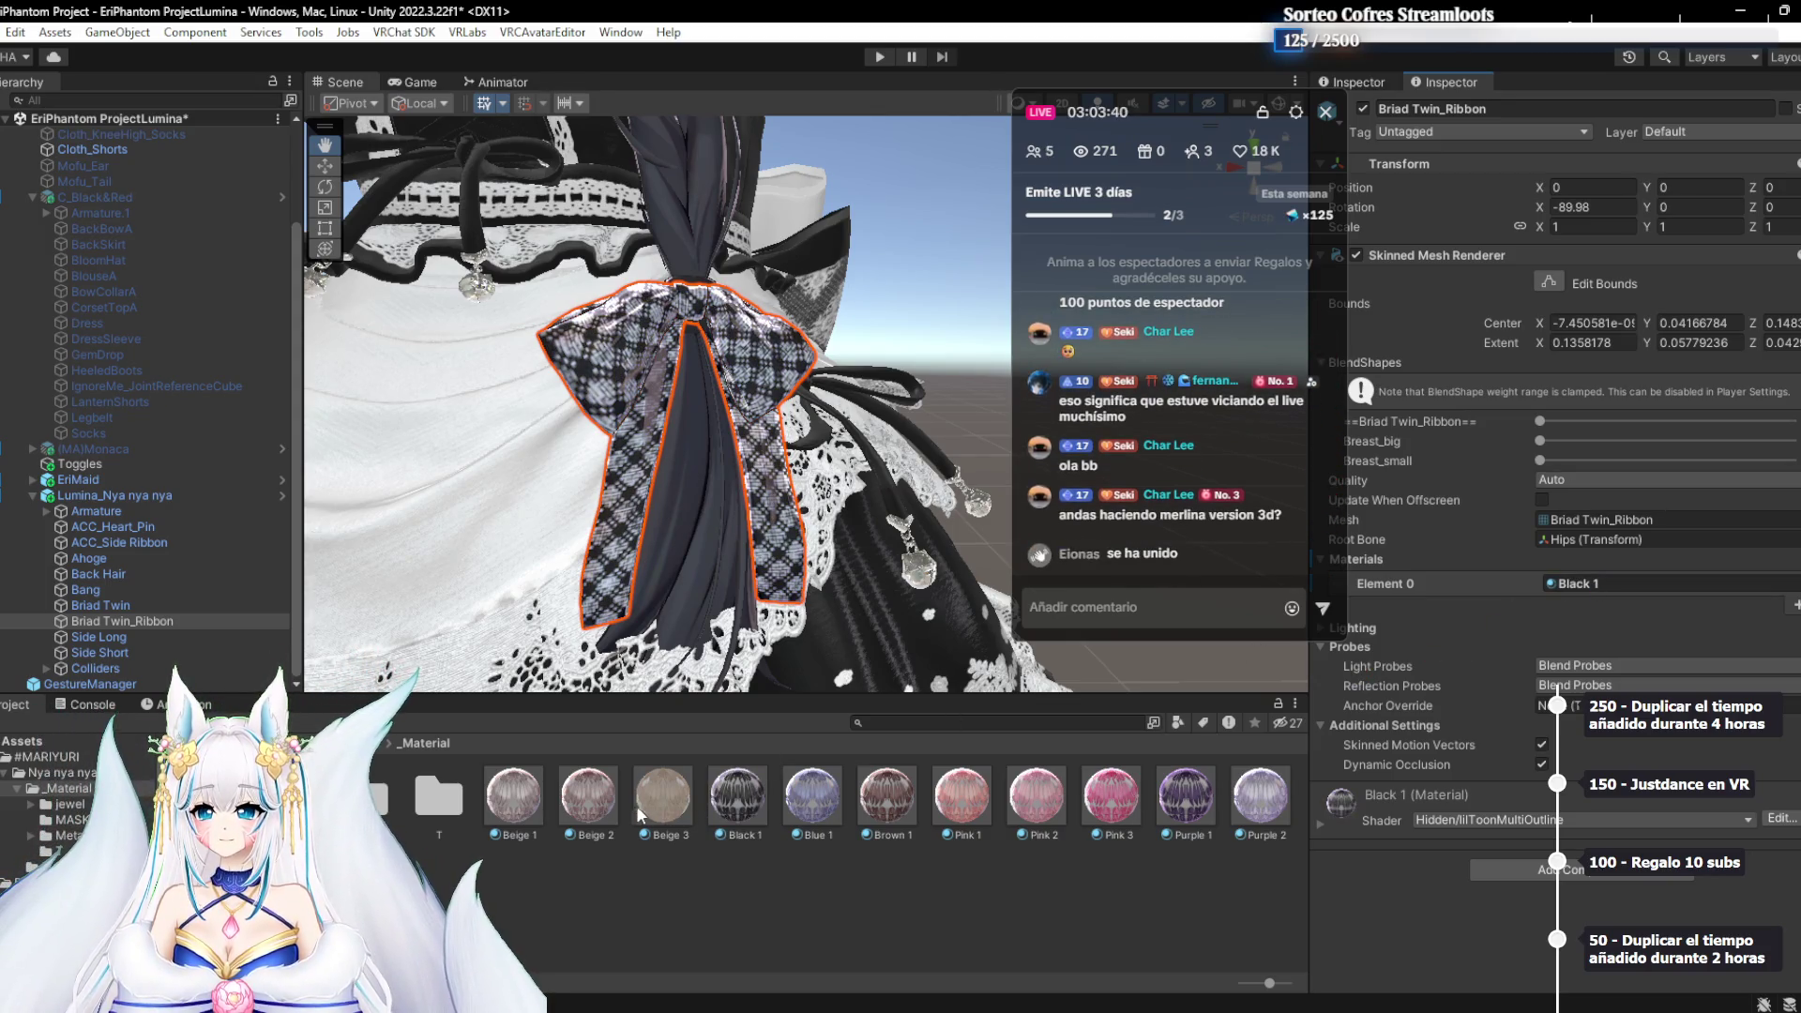
drag(516, 818, 1710, 585)
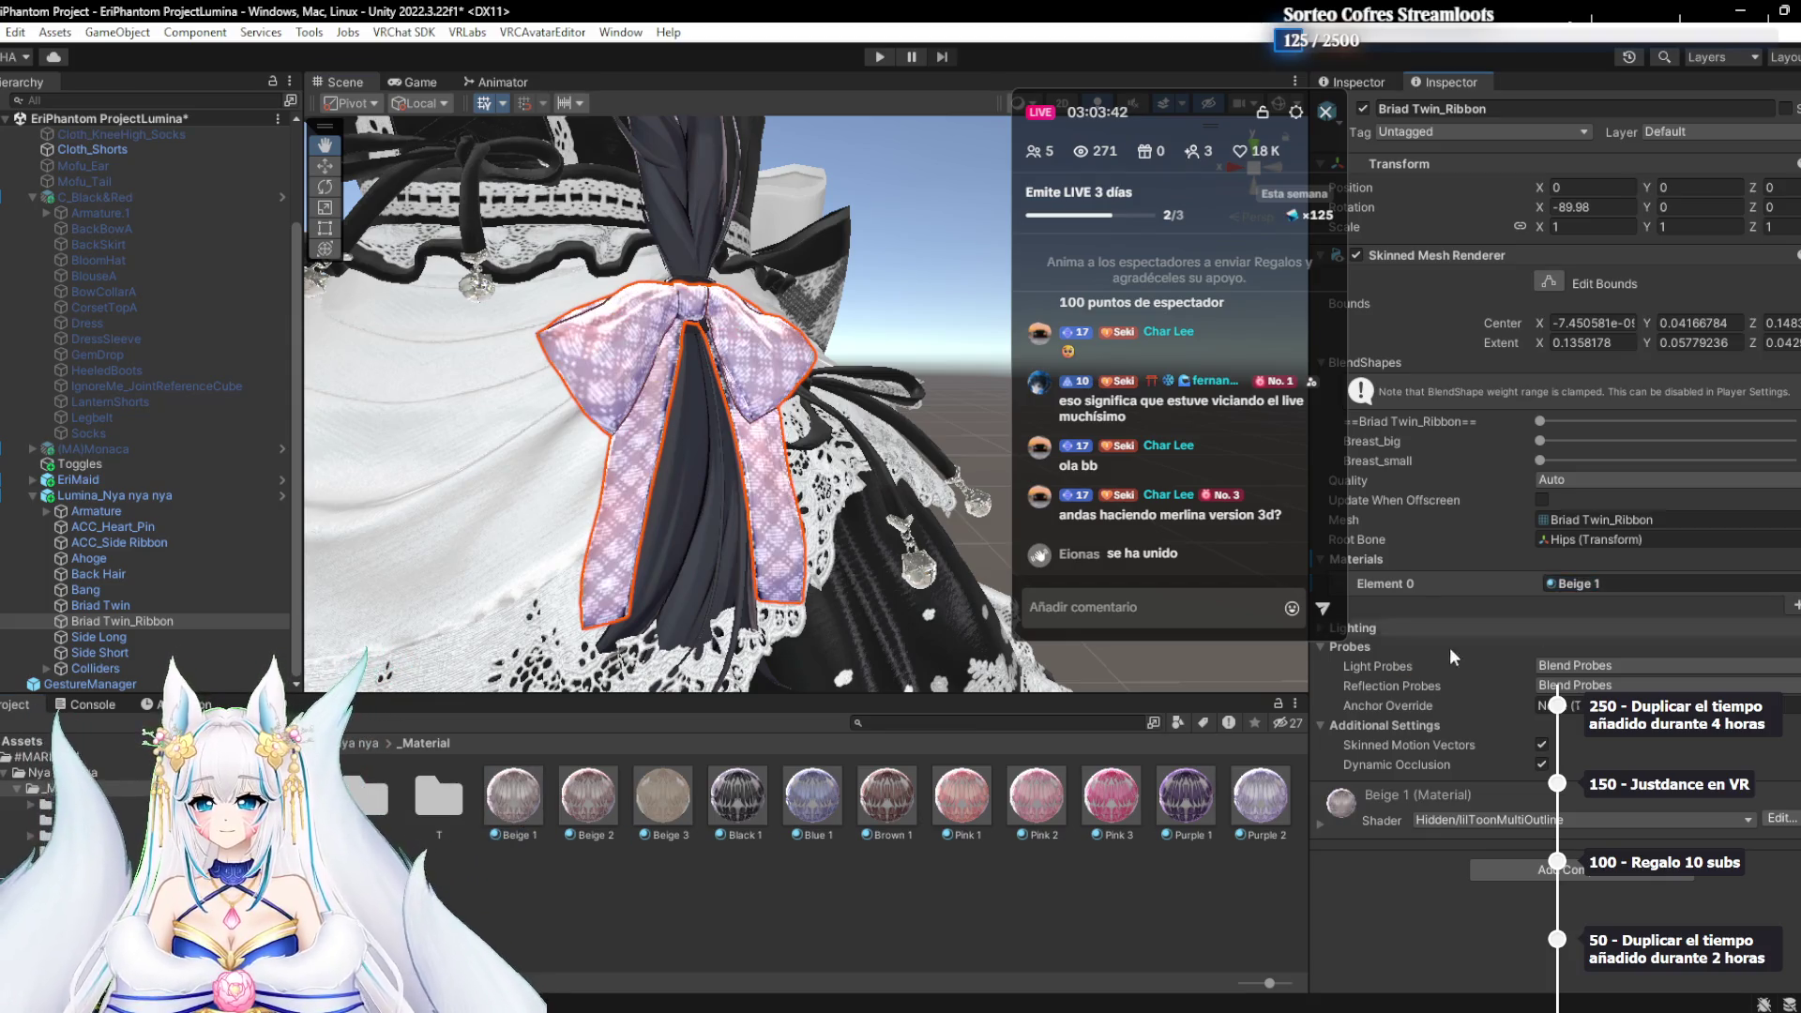
drag(1259, 796, 1679, 583)
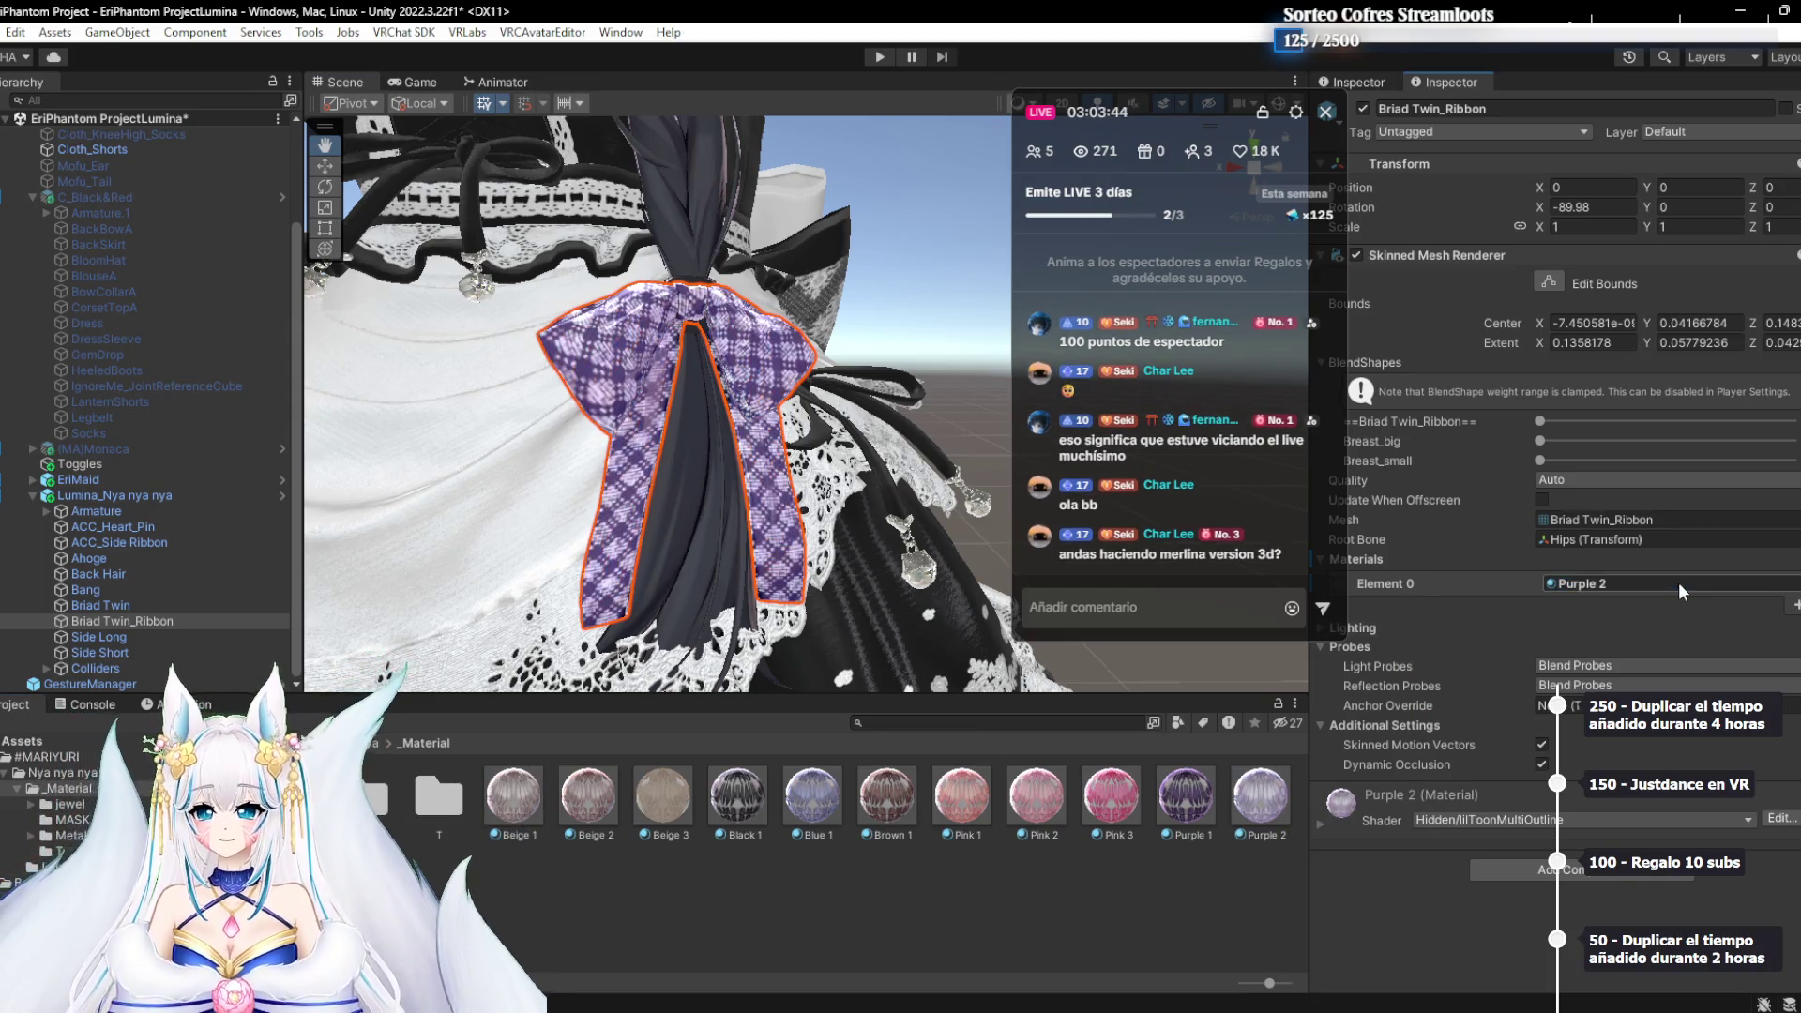
scroll(820, 472, down, 3)
scroll(820, 471, down, 5)
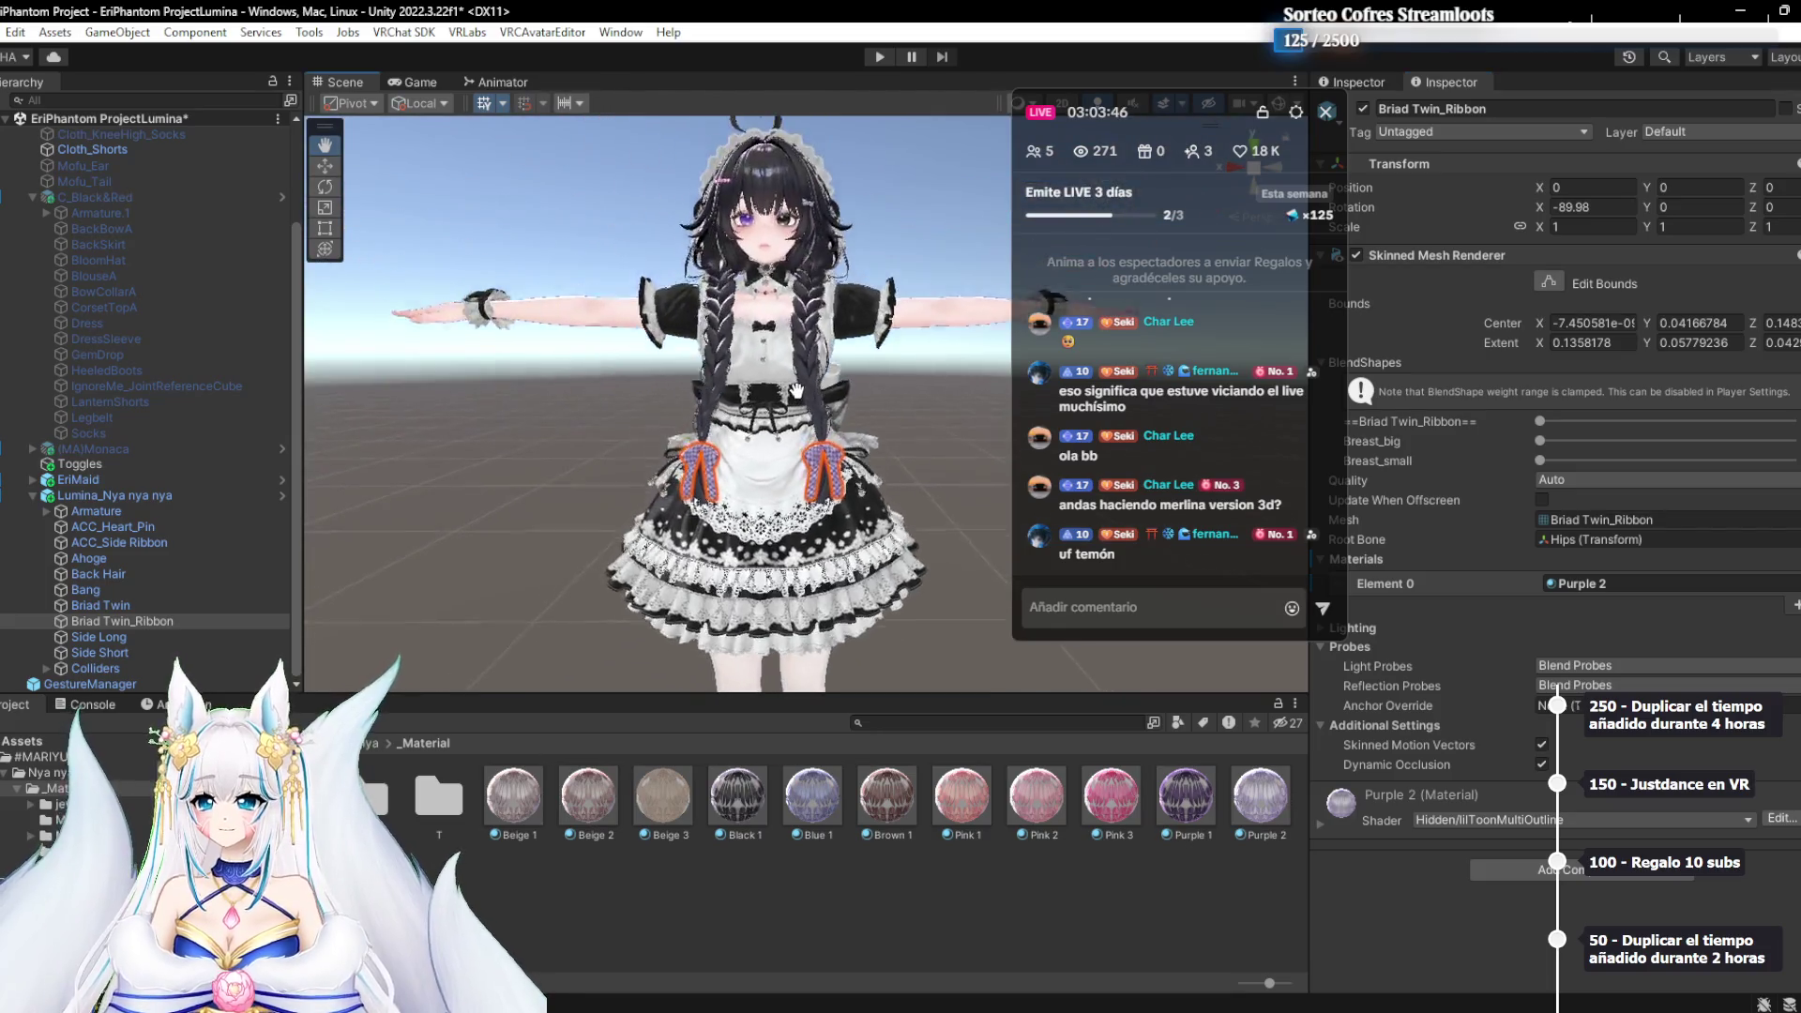
scroll(803, 403, up, 4)
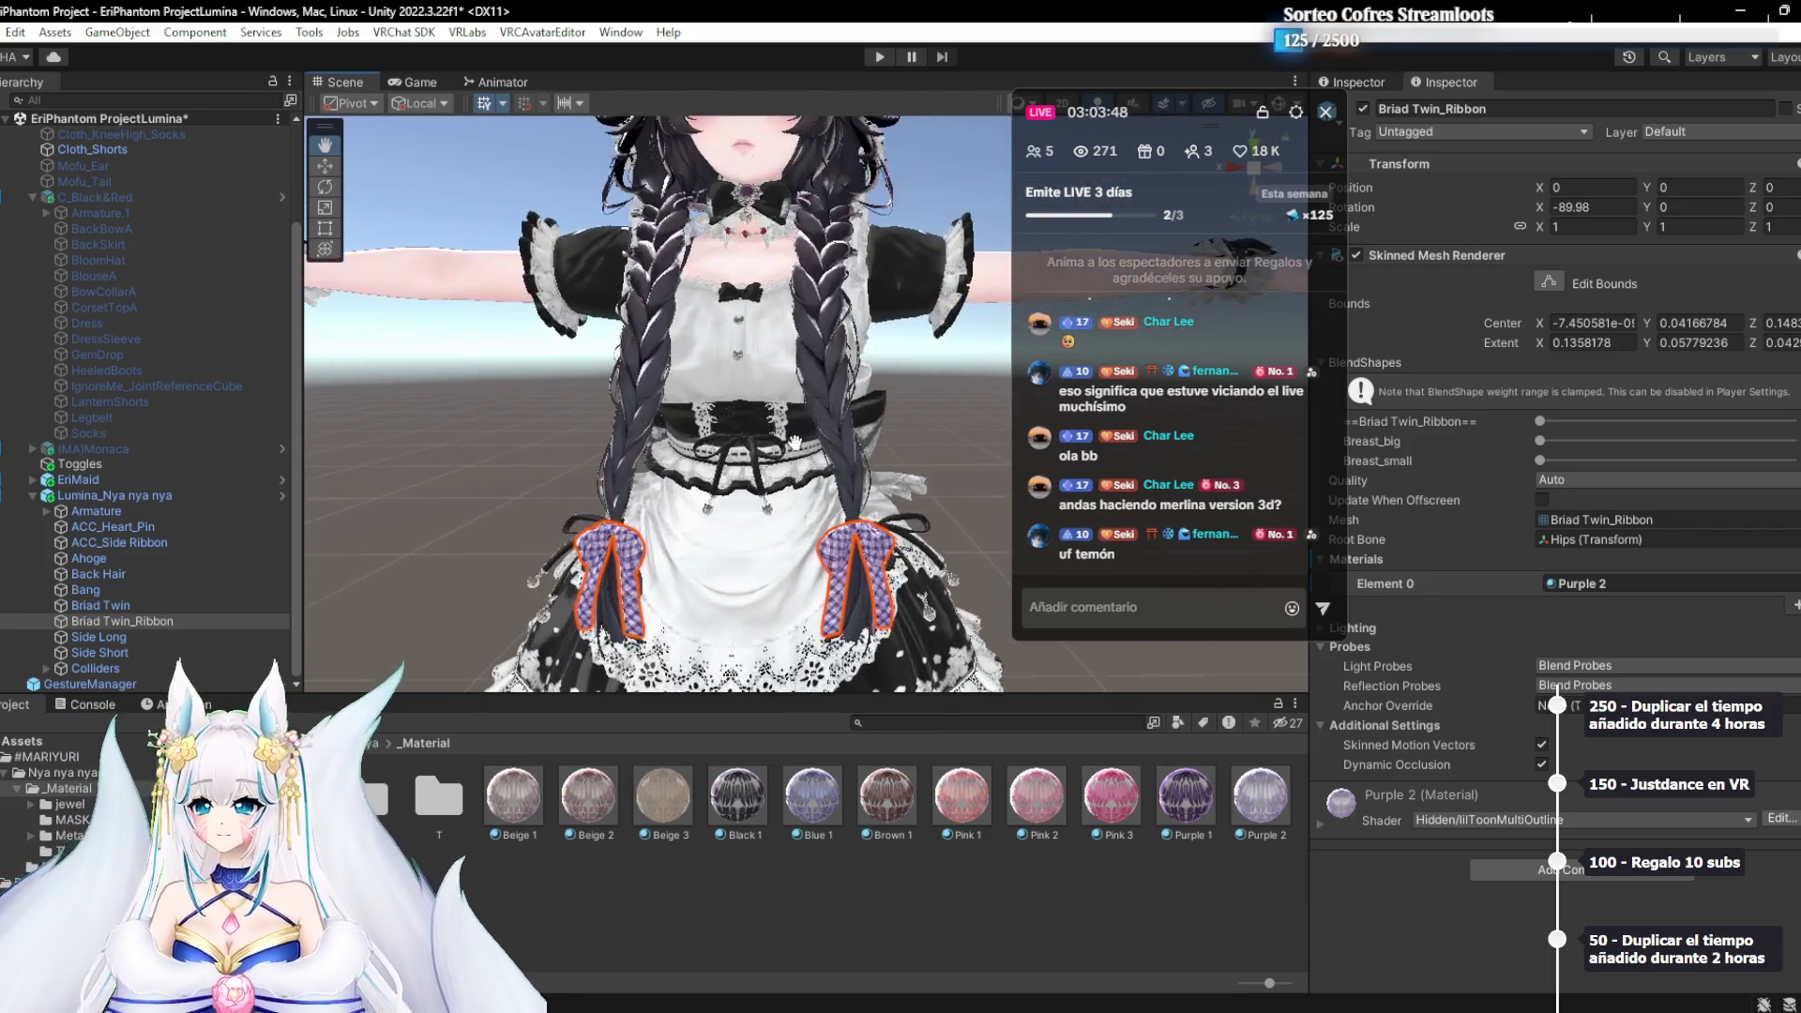
scroll(779, 480, up, 2)
mouse_move(778, 480)
mouse_down()
mouse_move(818, 272)
mouse_move(778, 377)
mouse_up()
scroll(795, 337, down, 1)
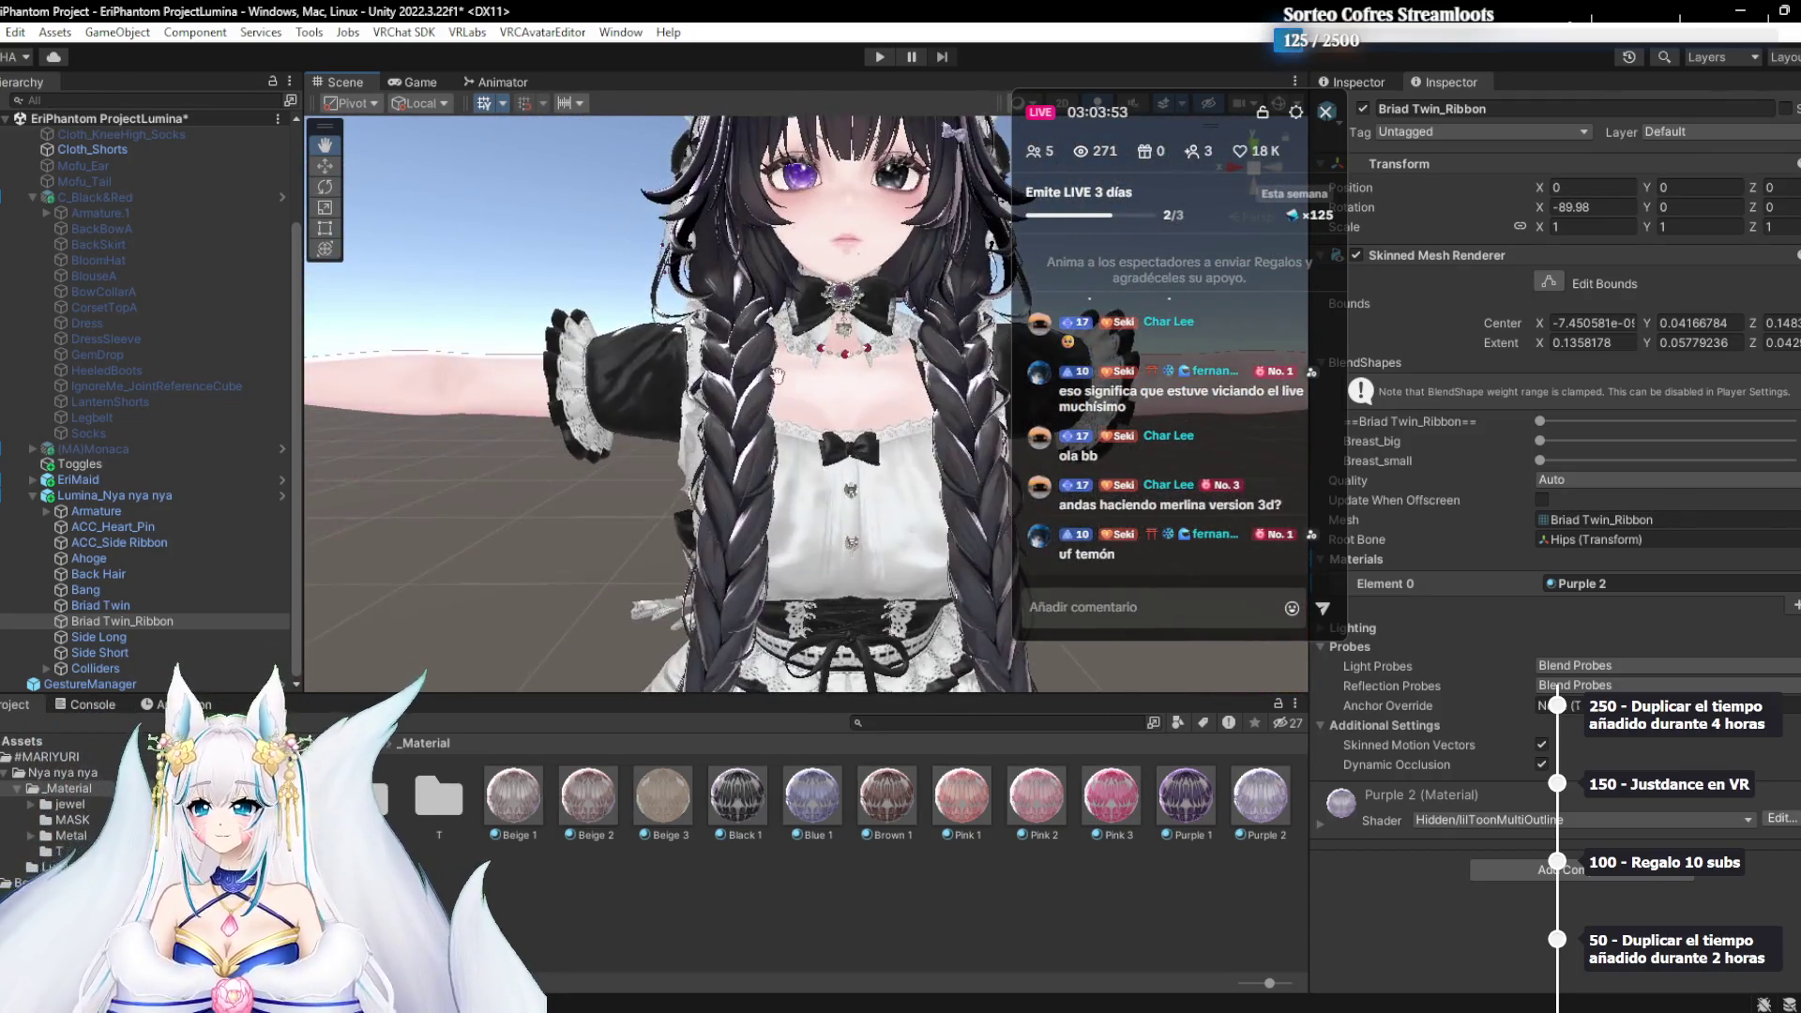
click(150, 654)
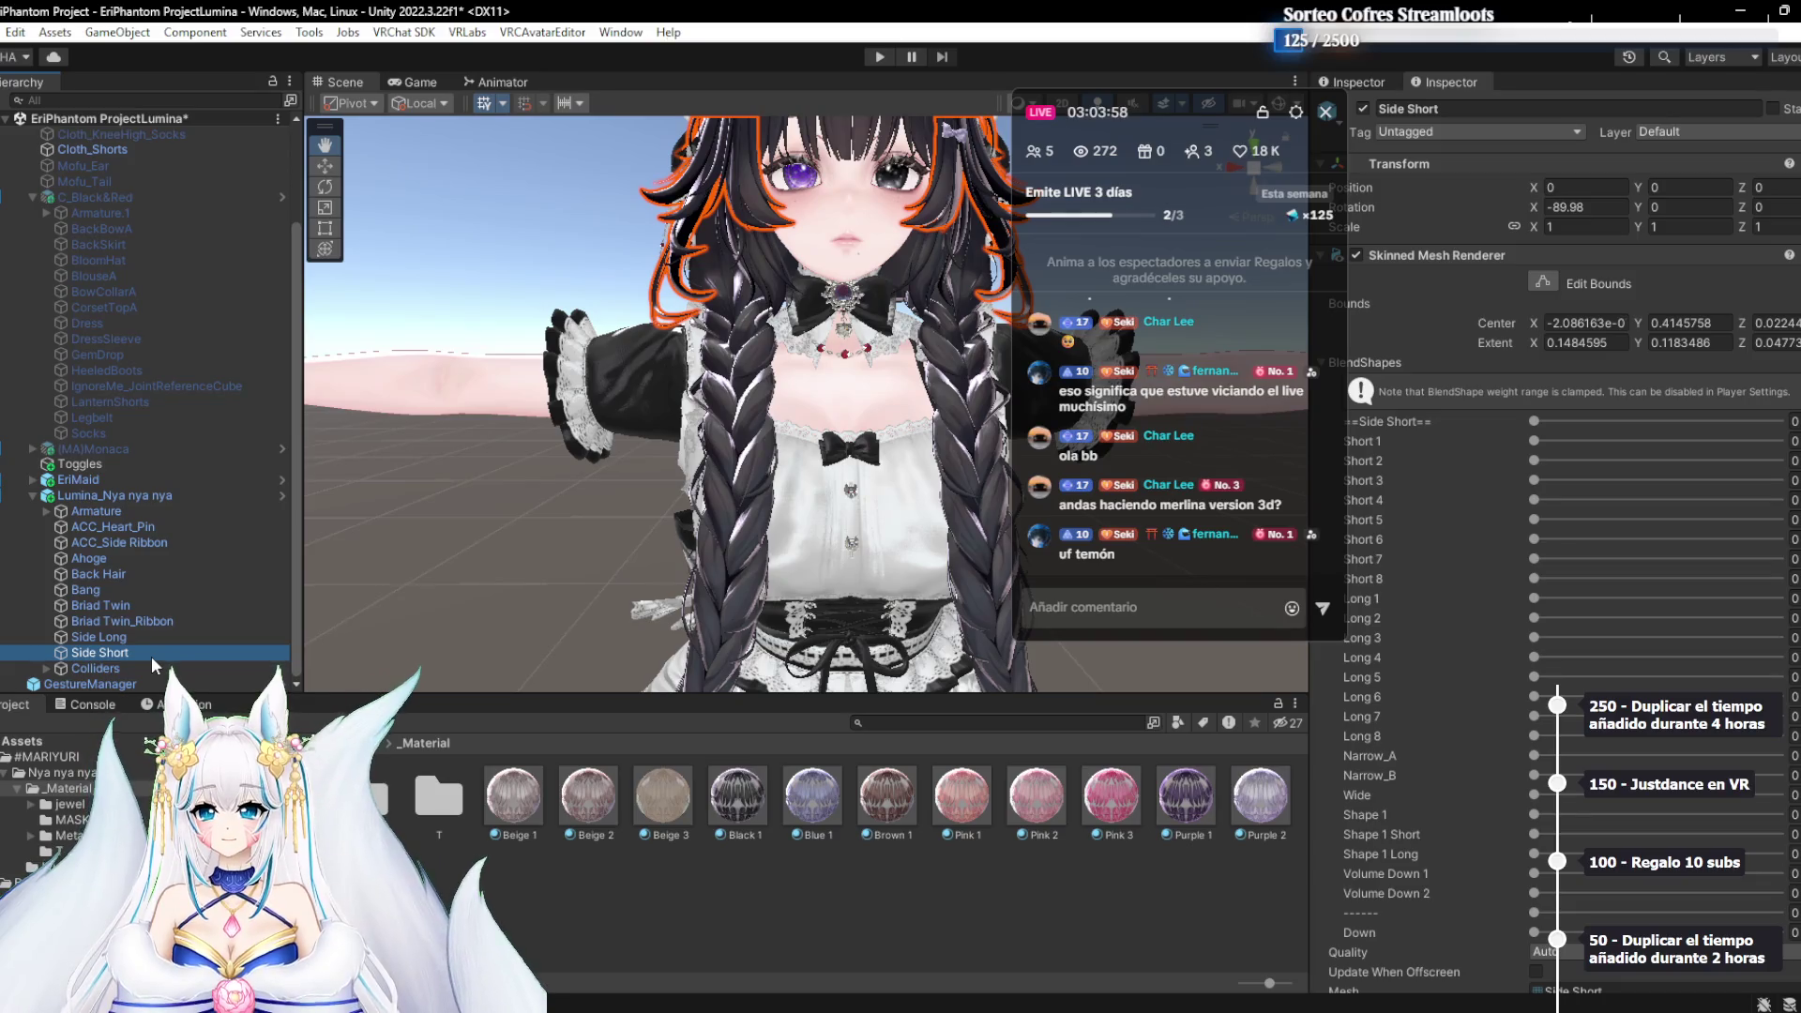
key(Up)
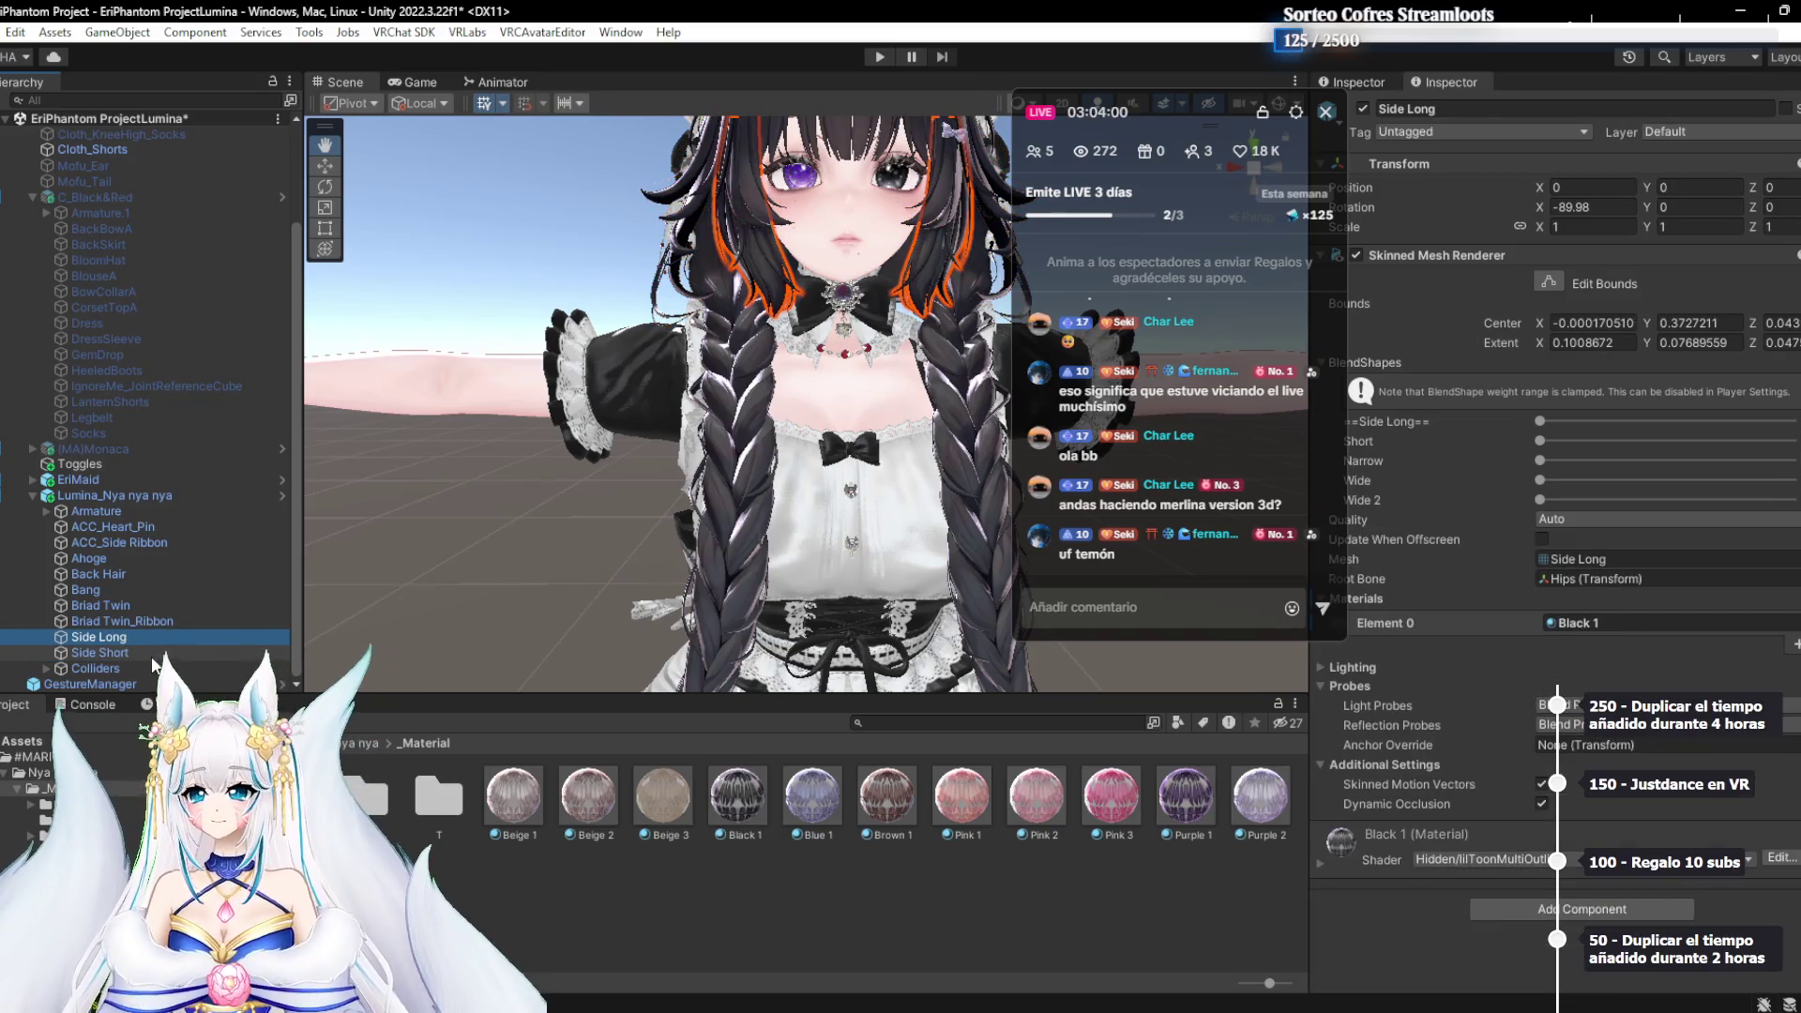
key(Up)
key(Up)
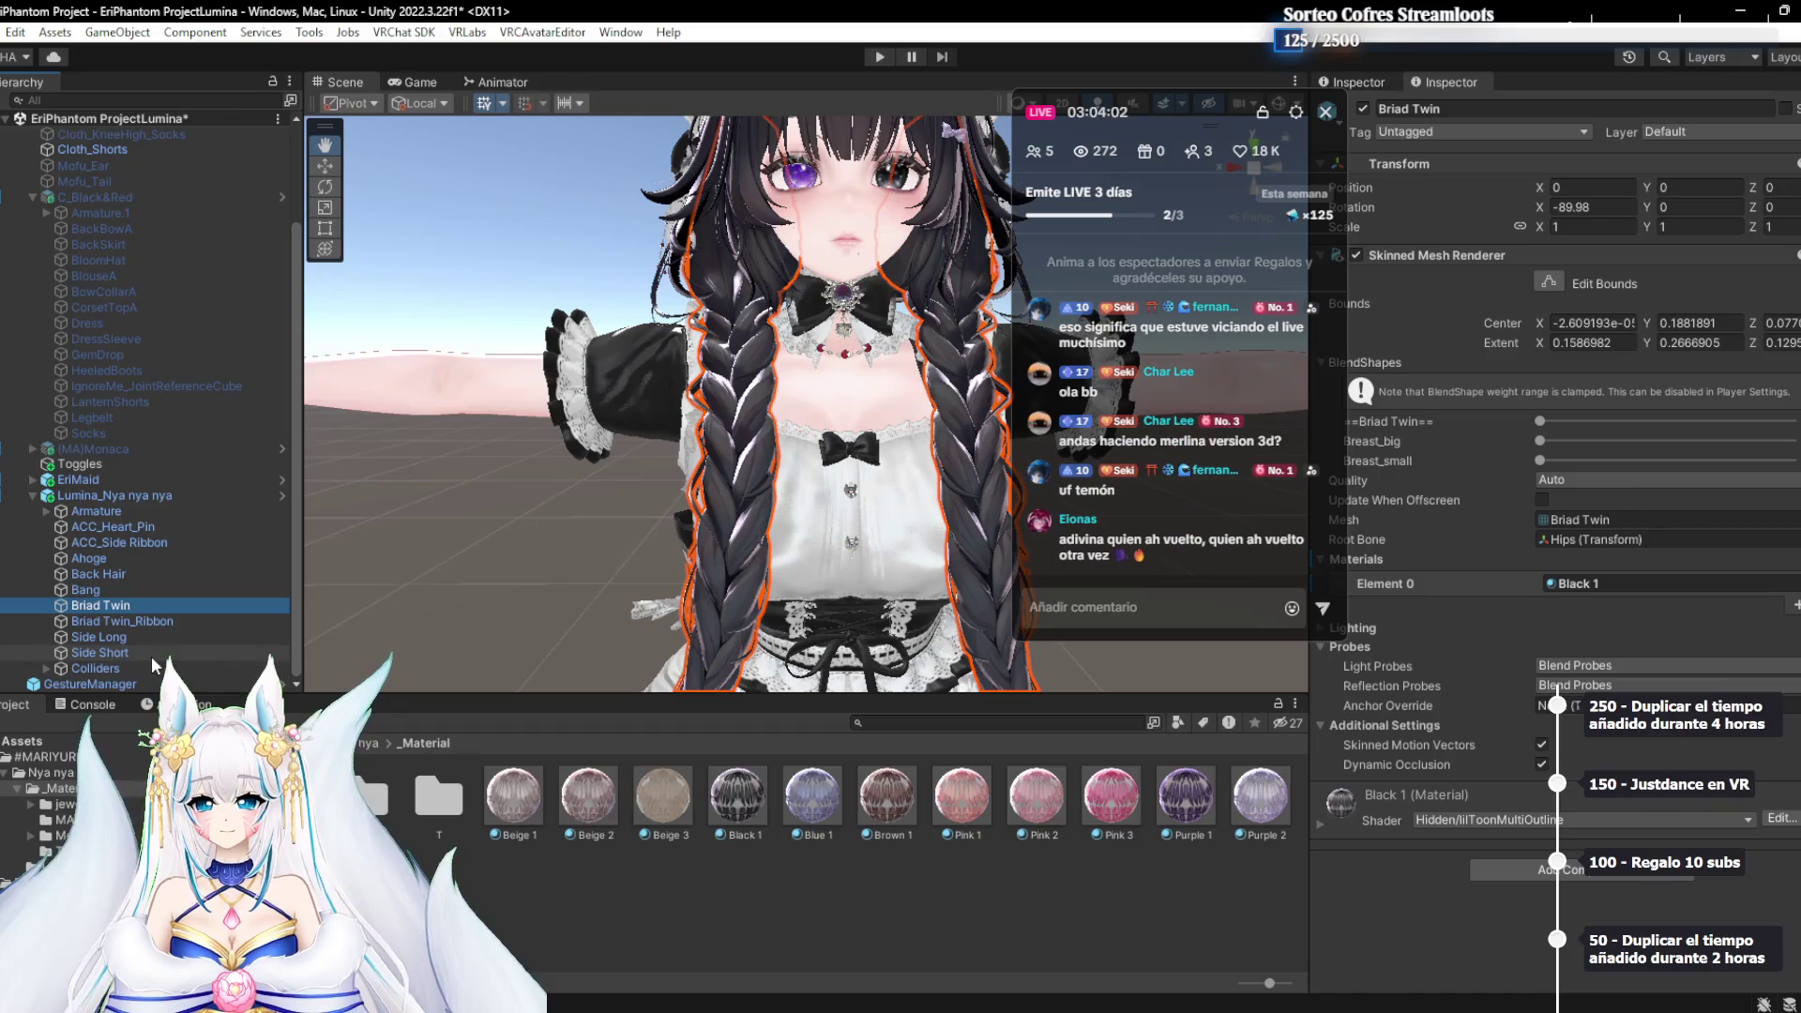
click(1578, 877)
Add an MA Blendshape Sync to Briad Twin with Body_Secondary's Small_Breast as a source shape
text(togg)
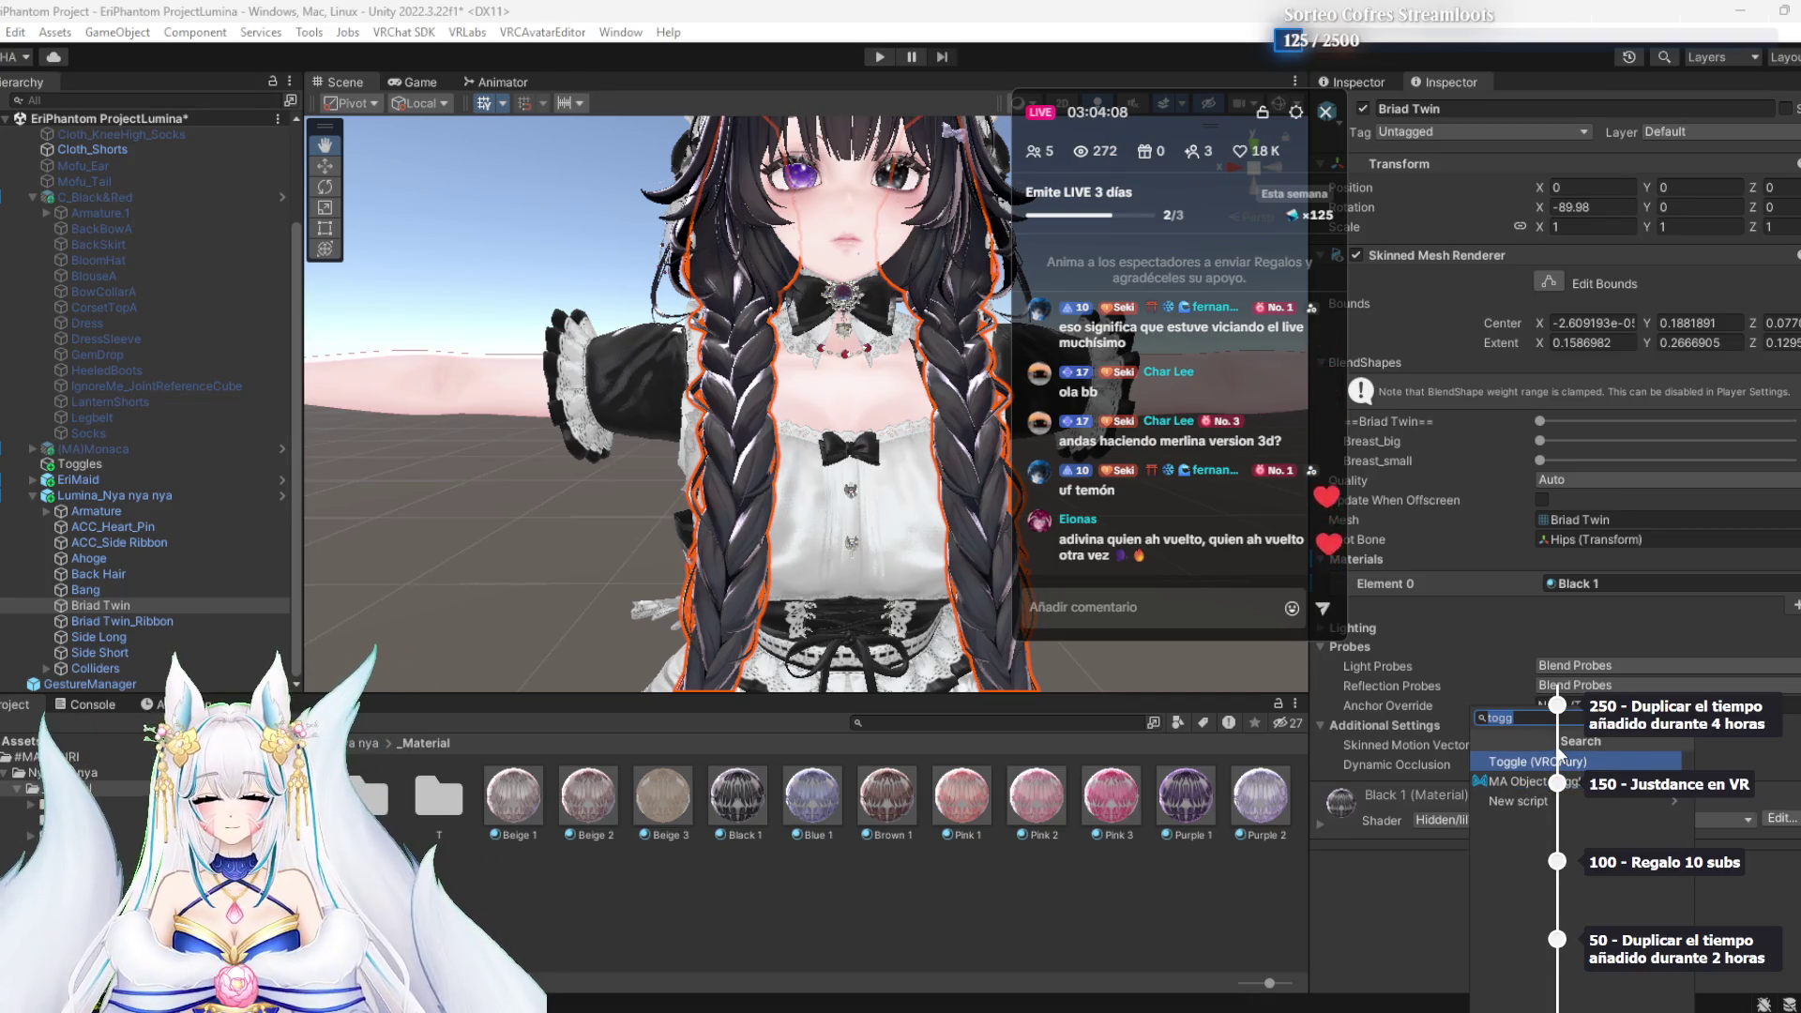
key(BackSpace)
key(BackSpace)
key(BackSpace)
text(blen)
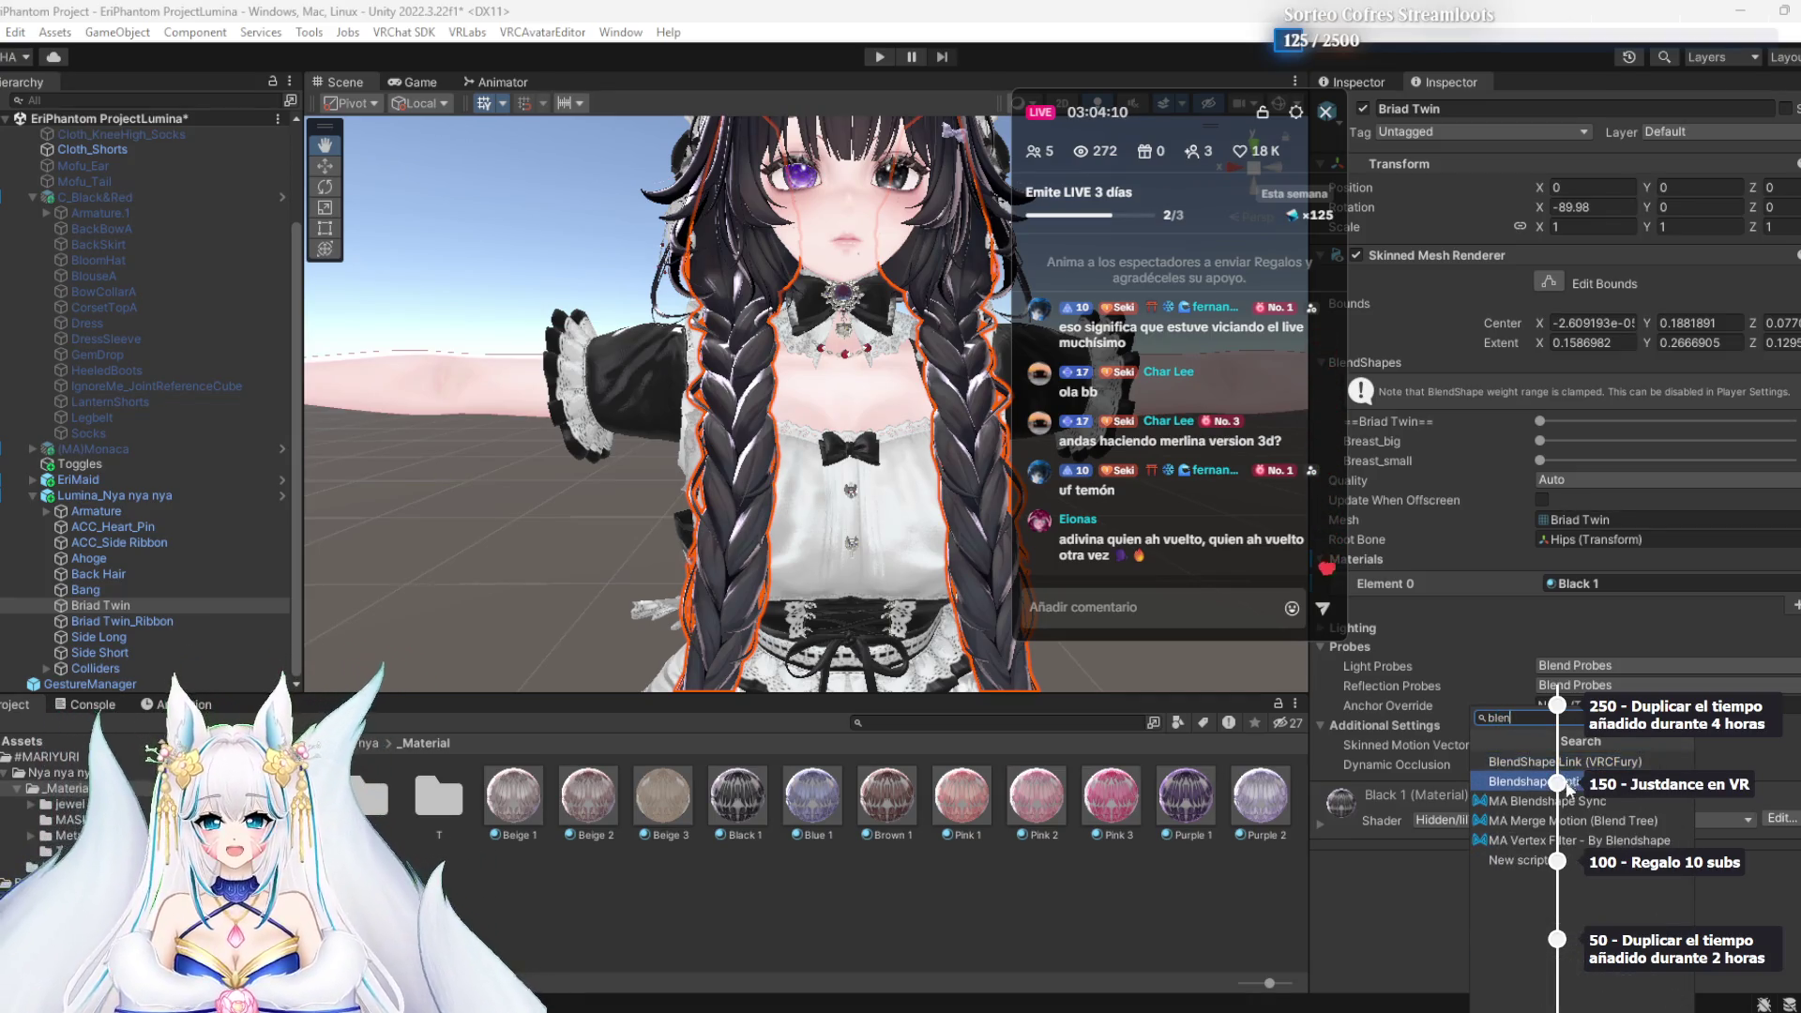
click(1567, 805)
click(1786, 834)
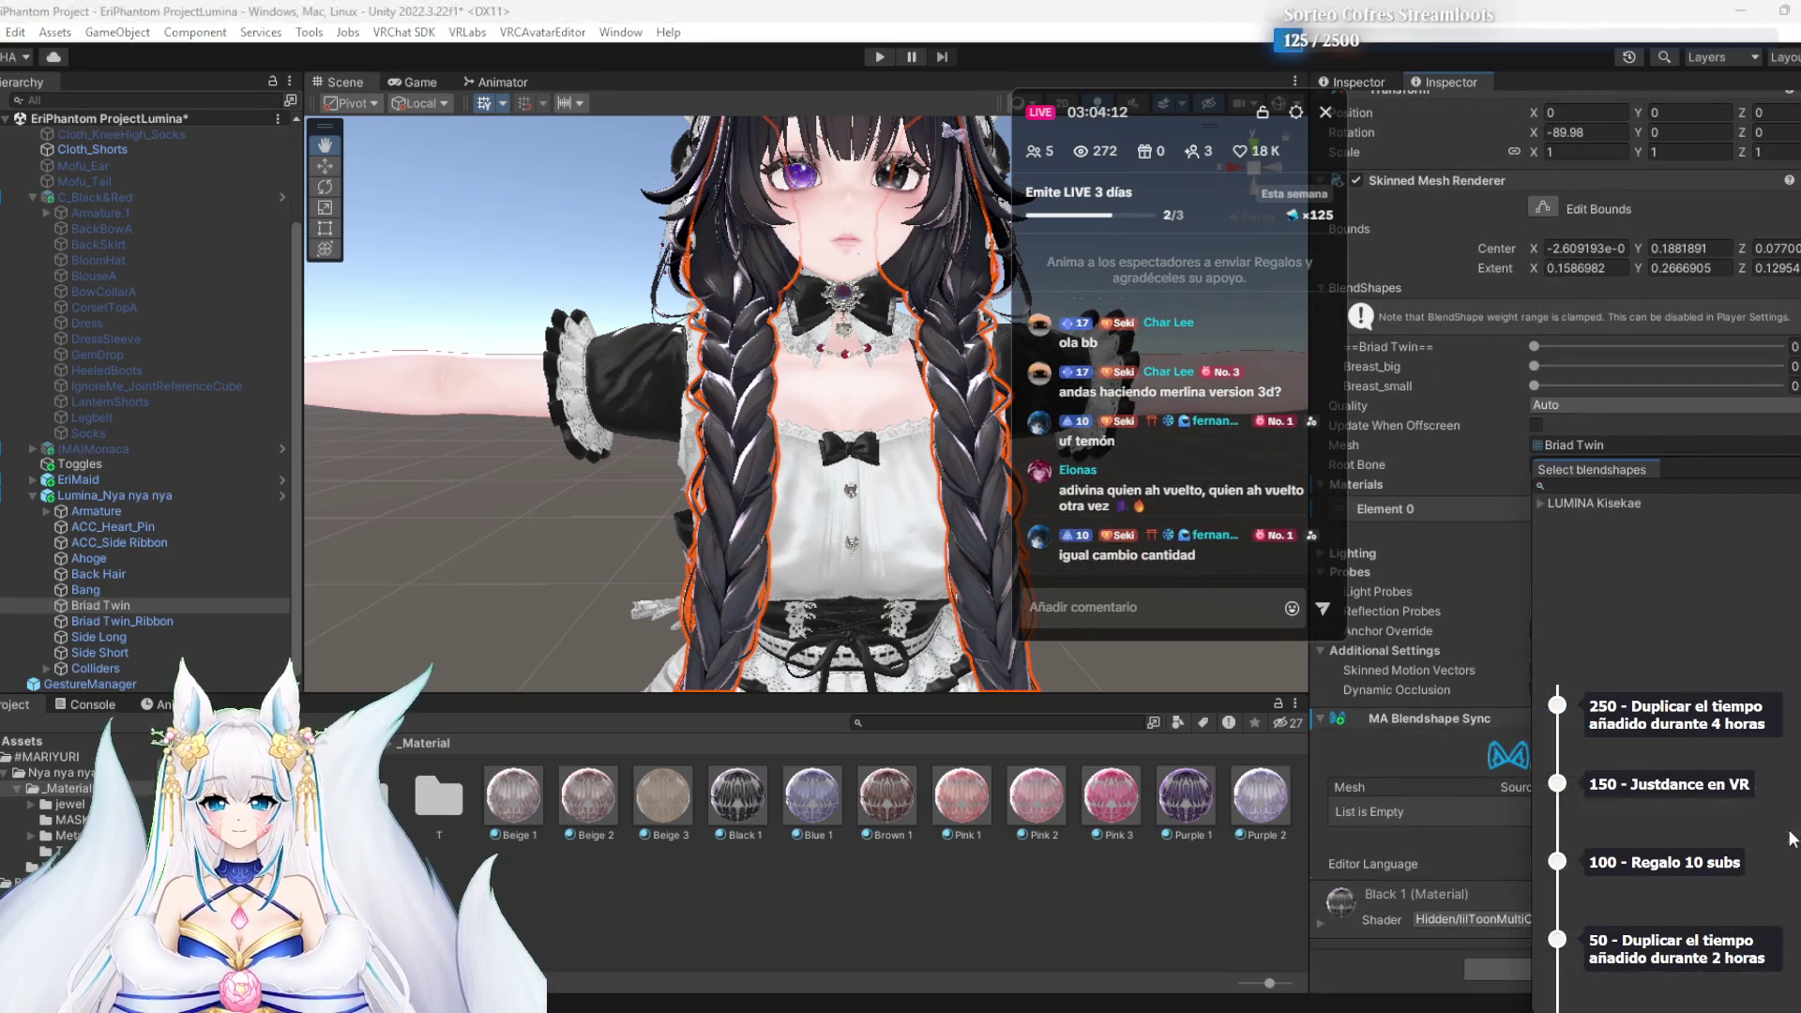
click(1542, 504)
click(1554, 534)
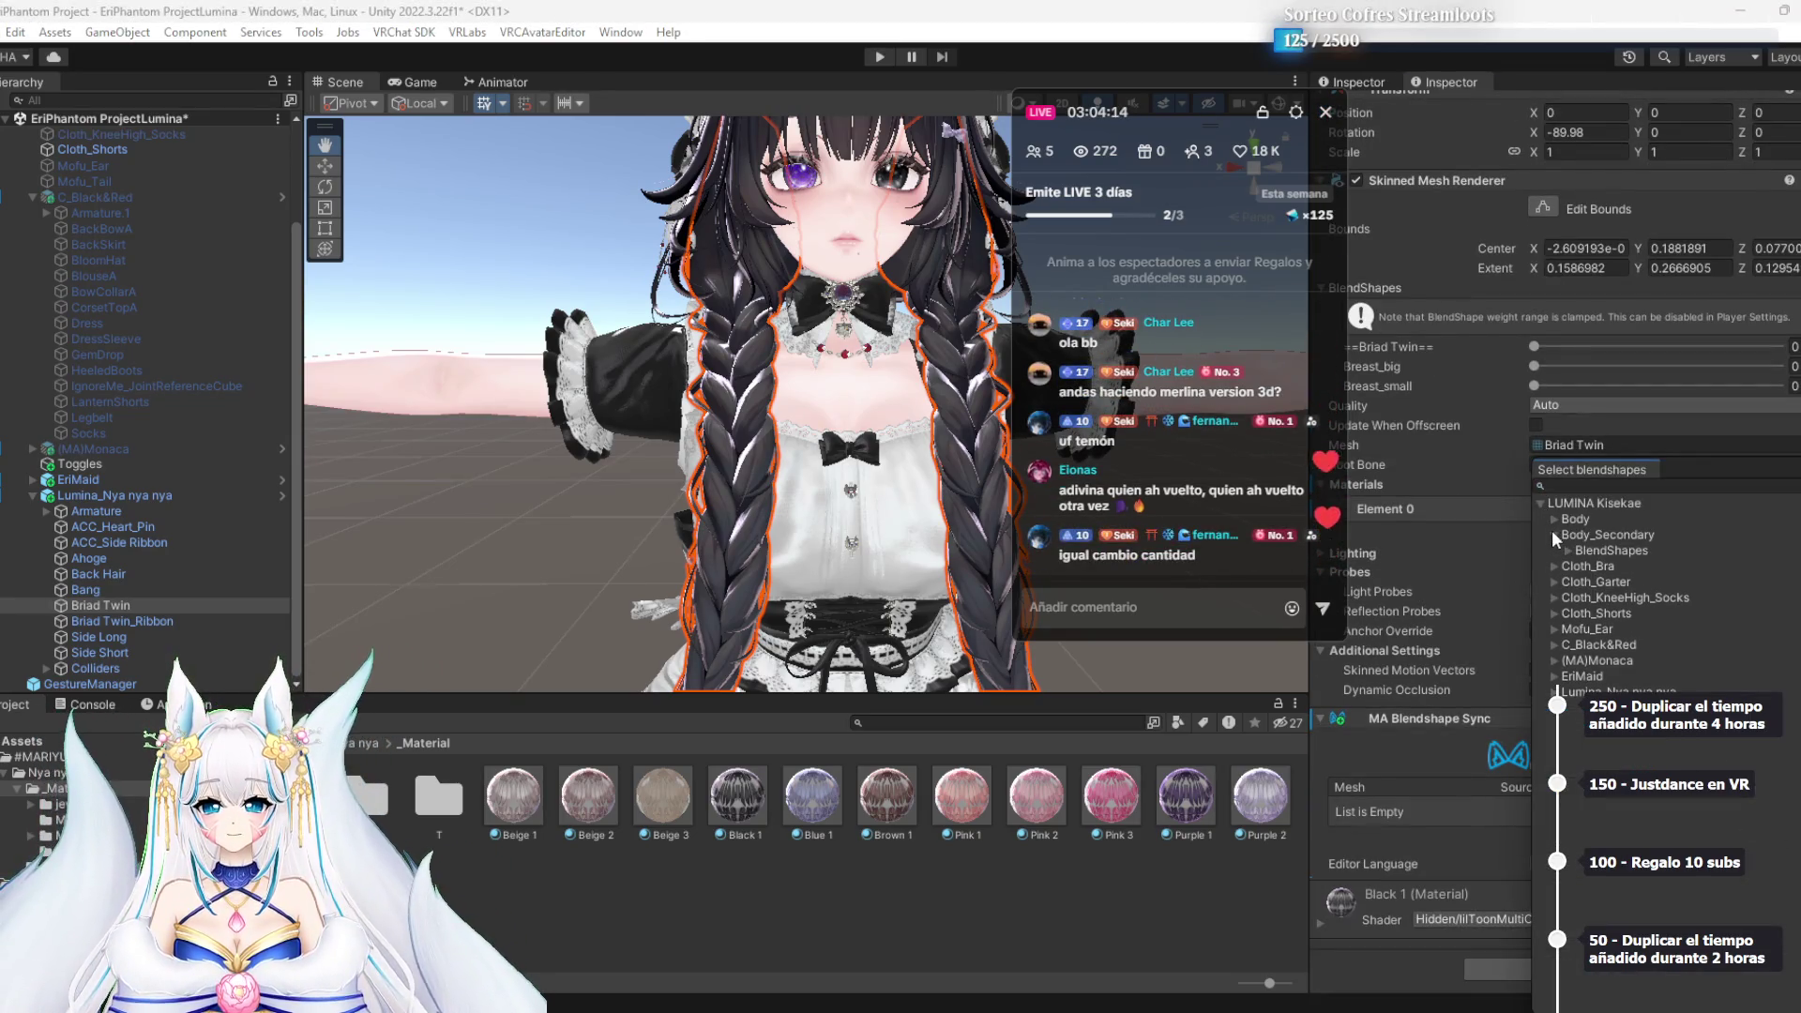
click(1568, 551)
click(1566, 552)
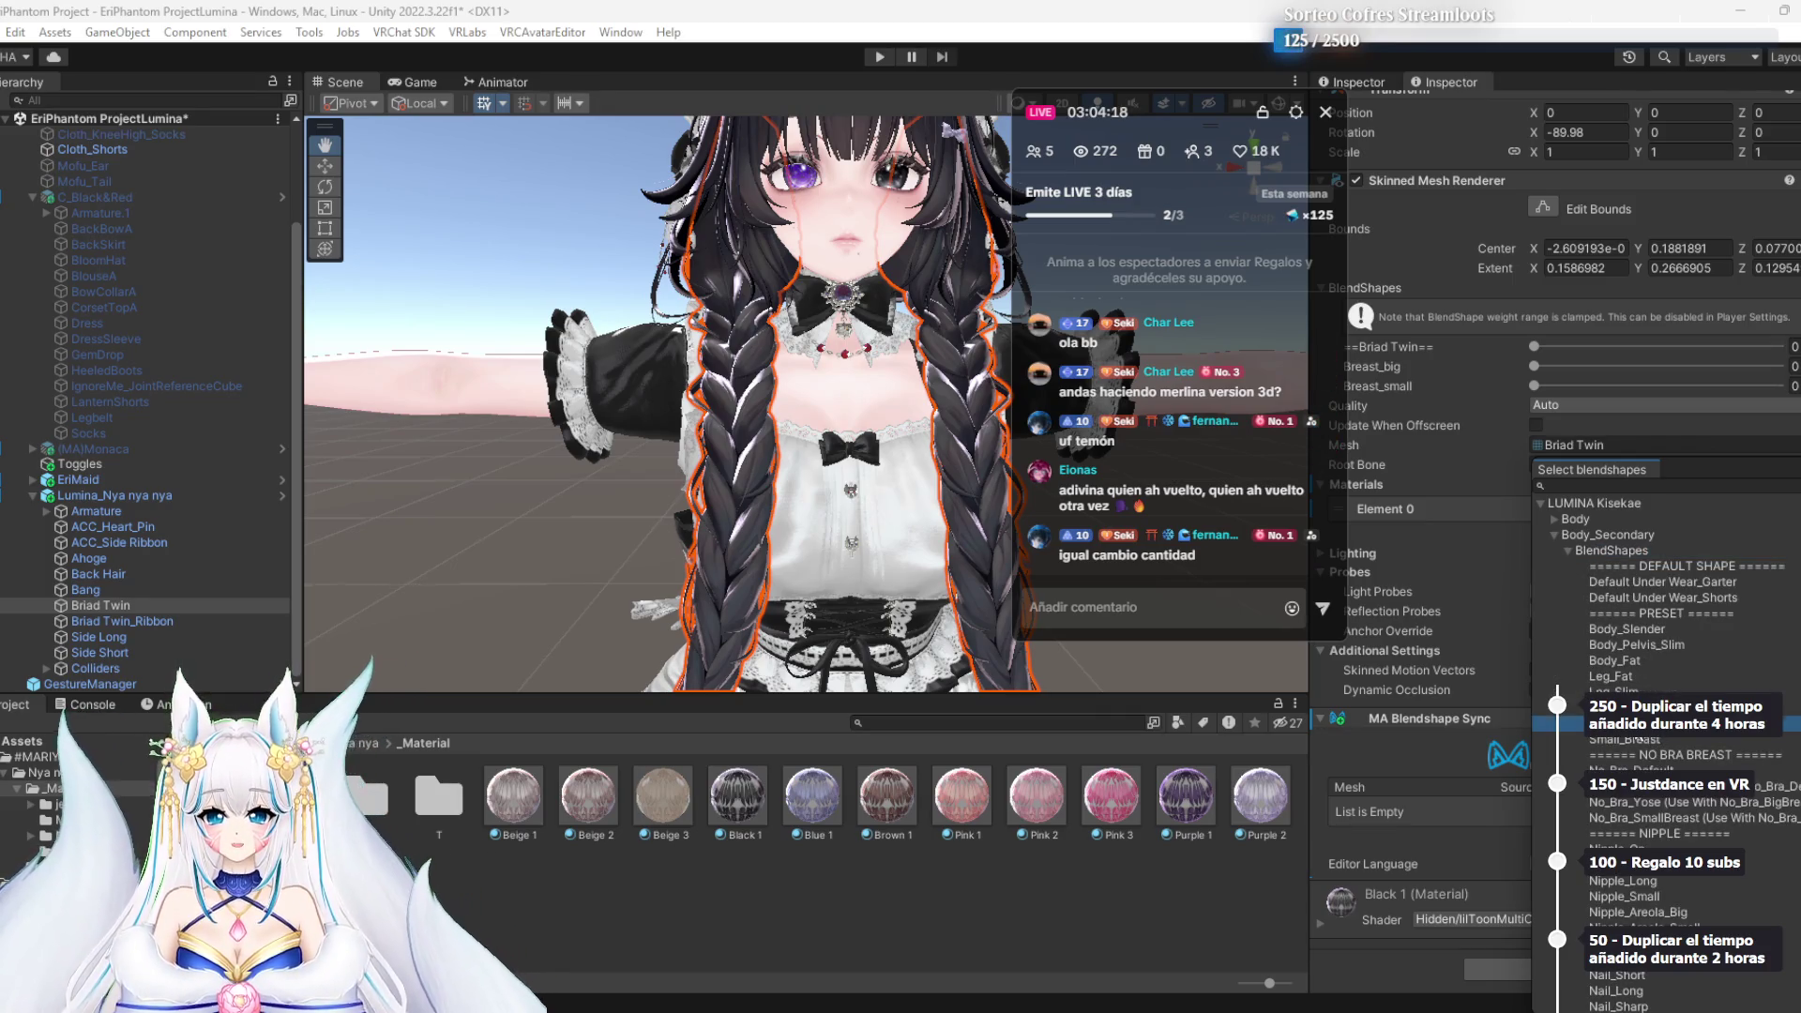
click(1642, 740)
click(1457, 872)
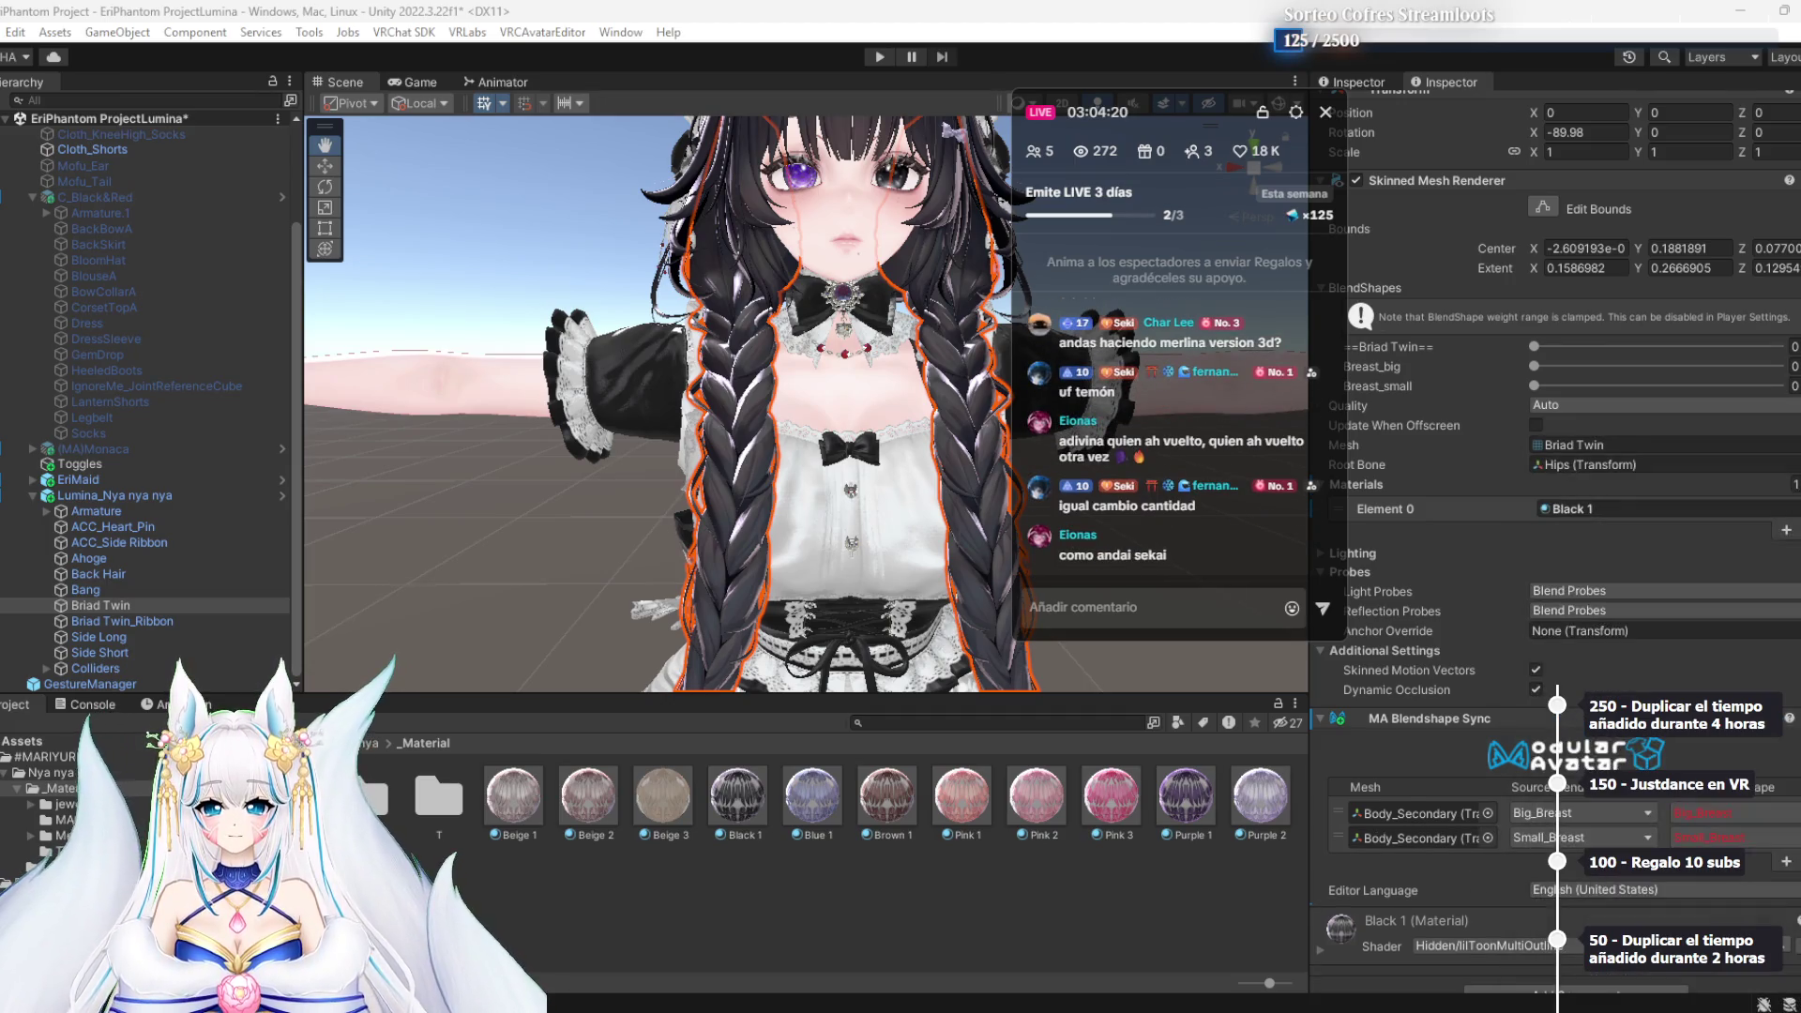
Map the two sync rows to the Breast_big and Breast_small target blendshapes
click(1697, 814)
click(1740, 859)
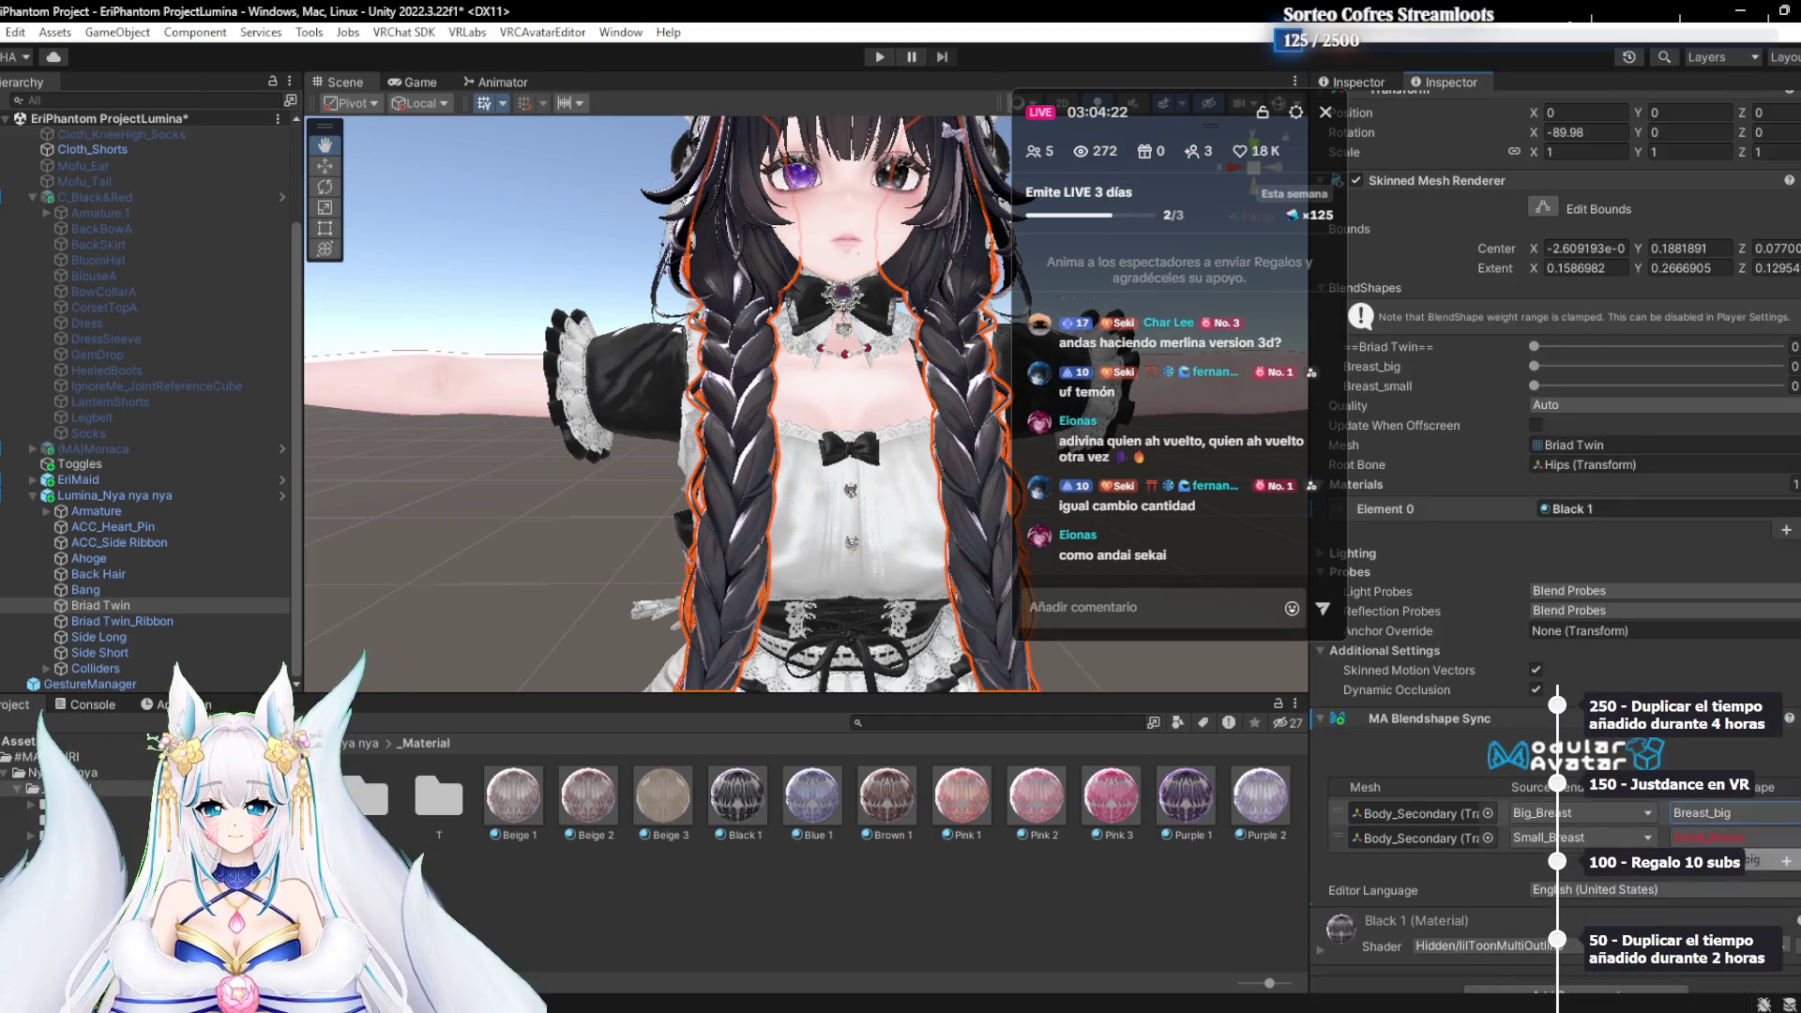
click(1735, 837)
click(1729, 906)
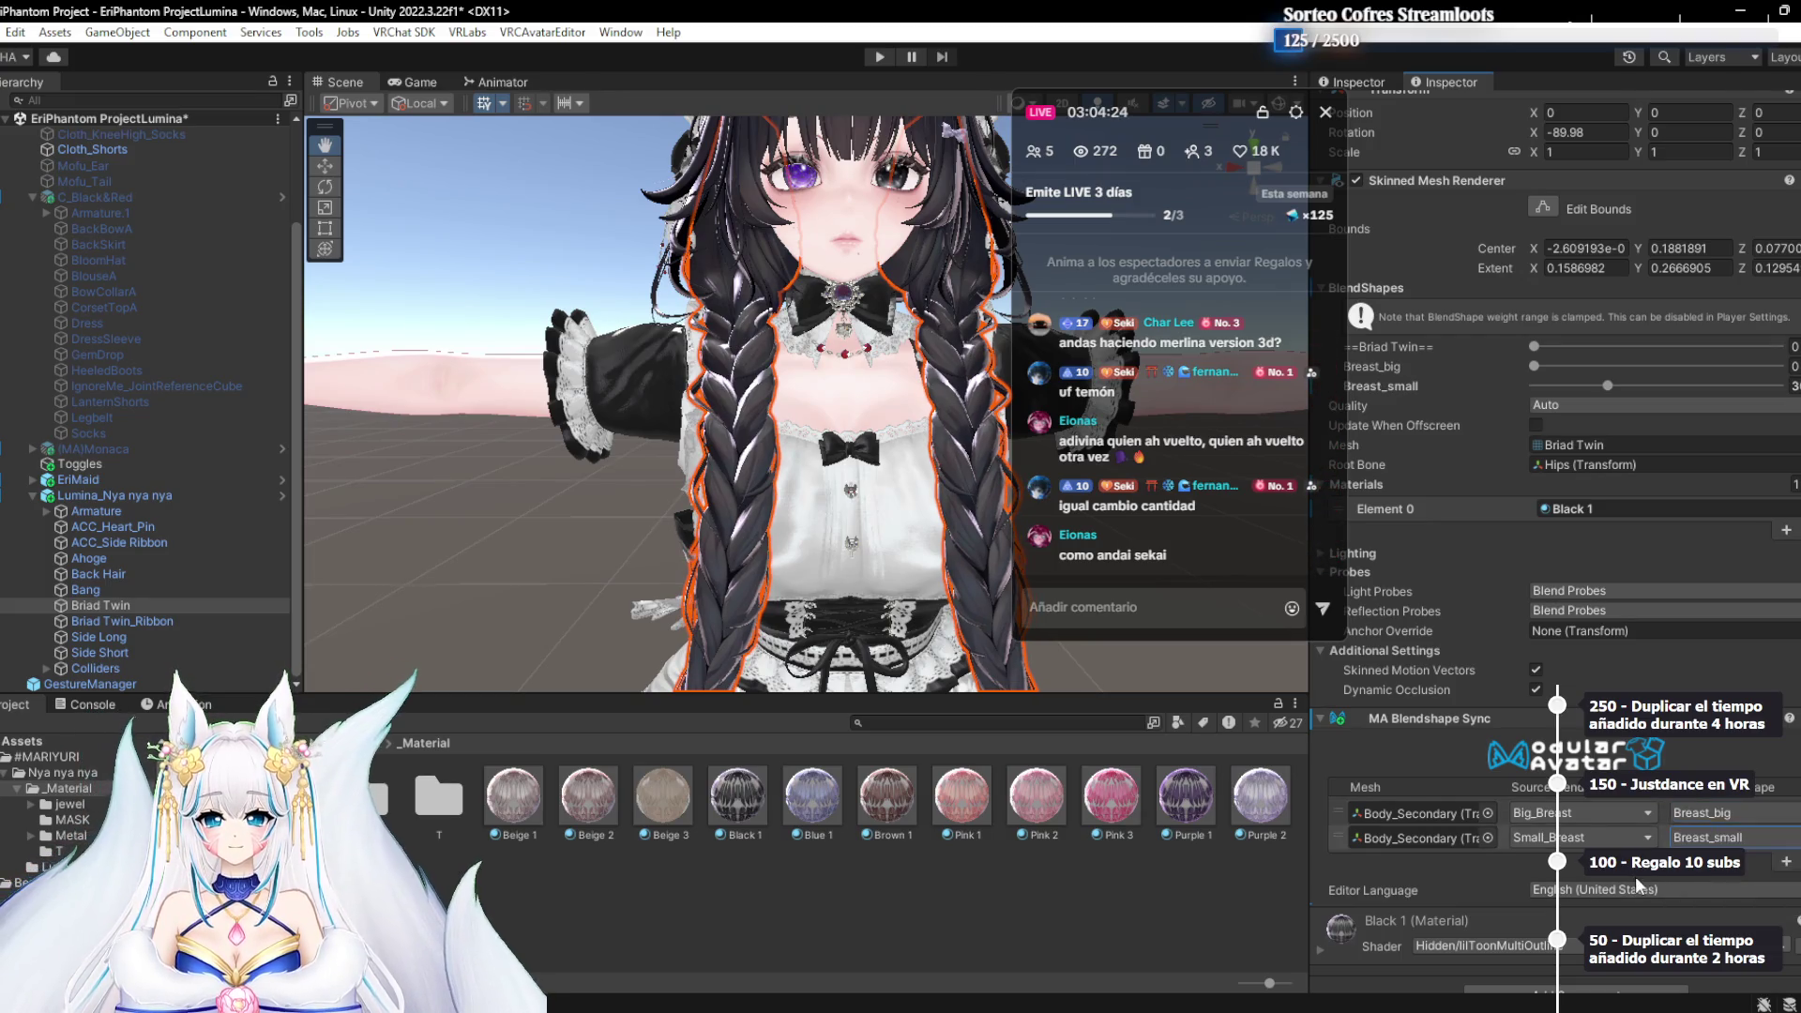
click(116, 584)
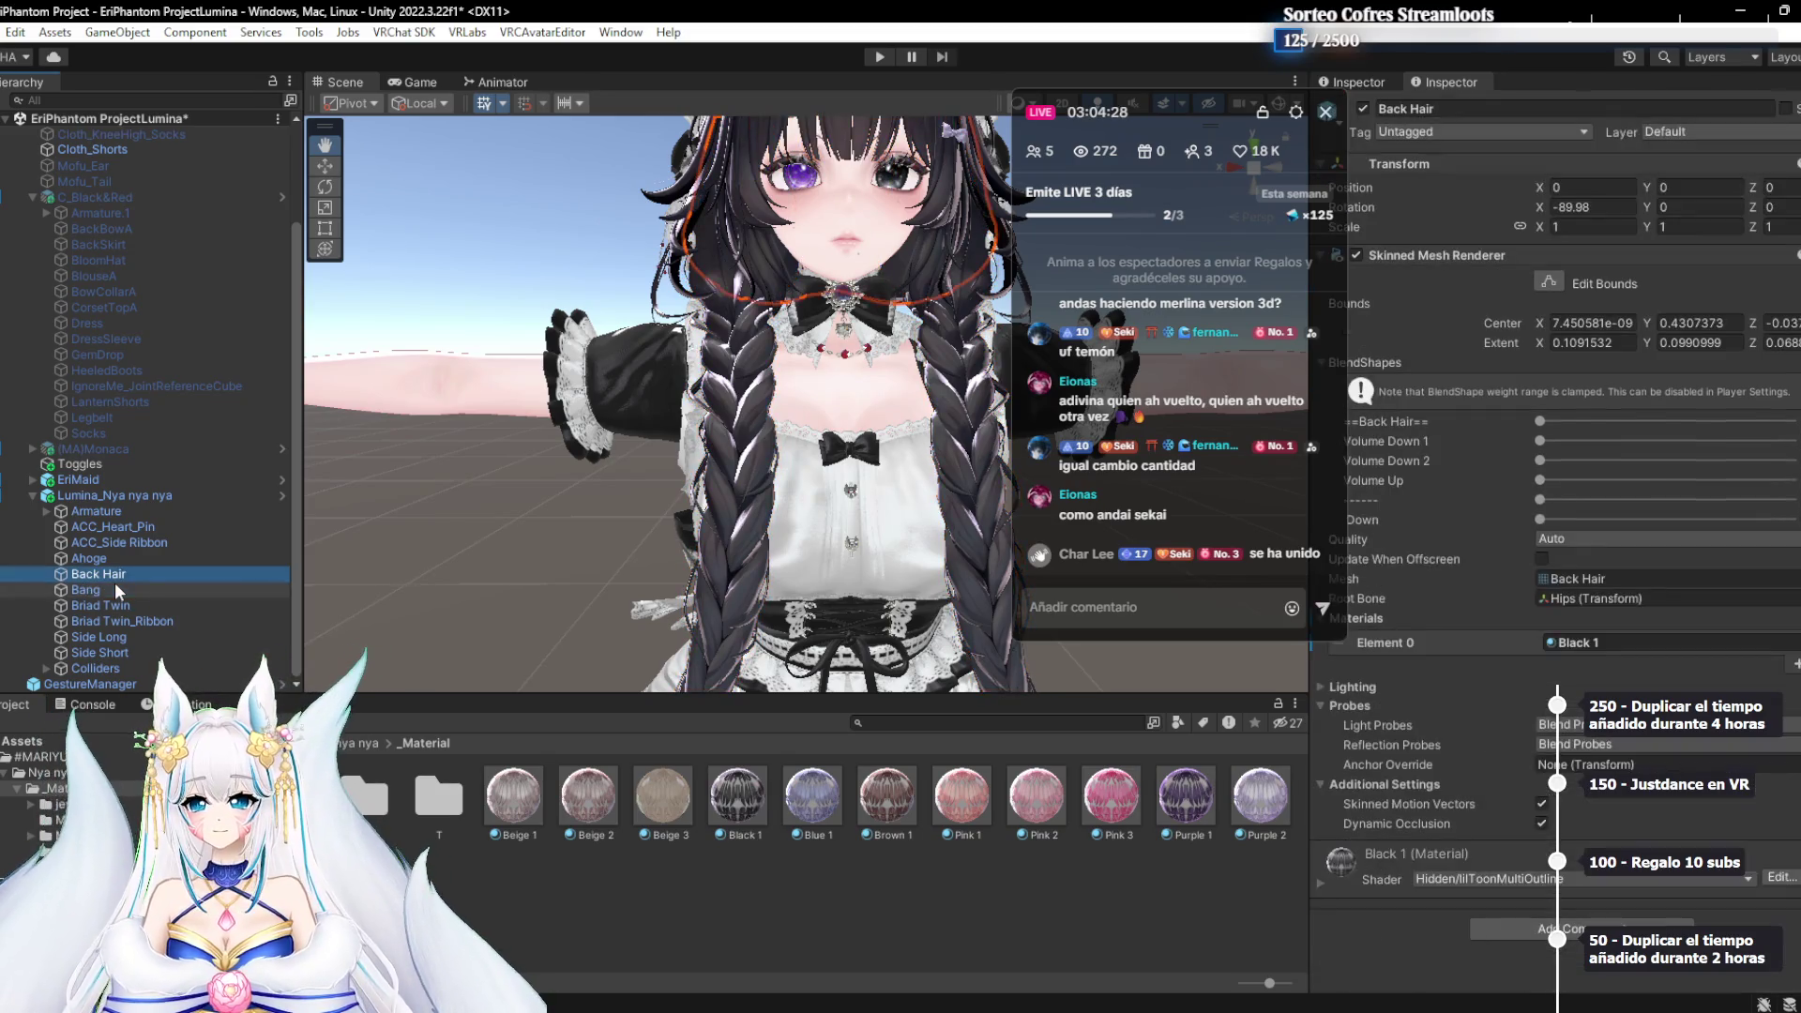
Frame the bangs and set their Short_M blendshape to about 50 and Shape 1 to about 100
scroll(476, 380, up, 3)
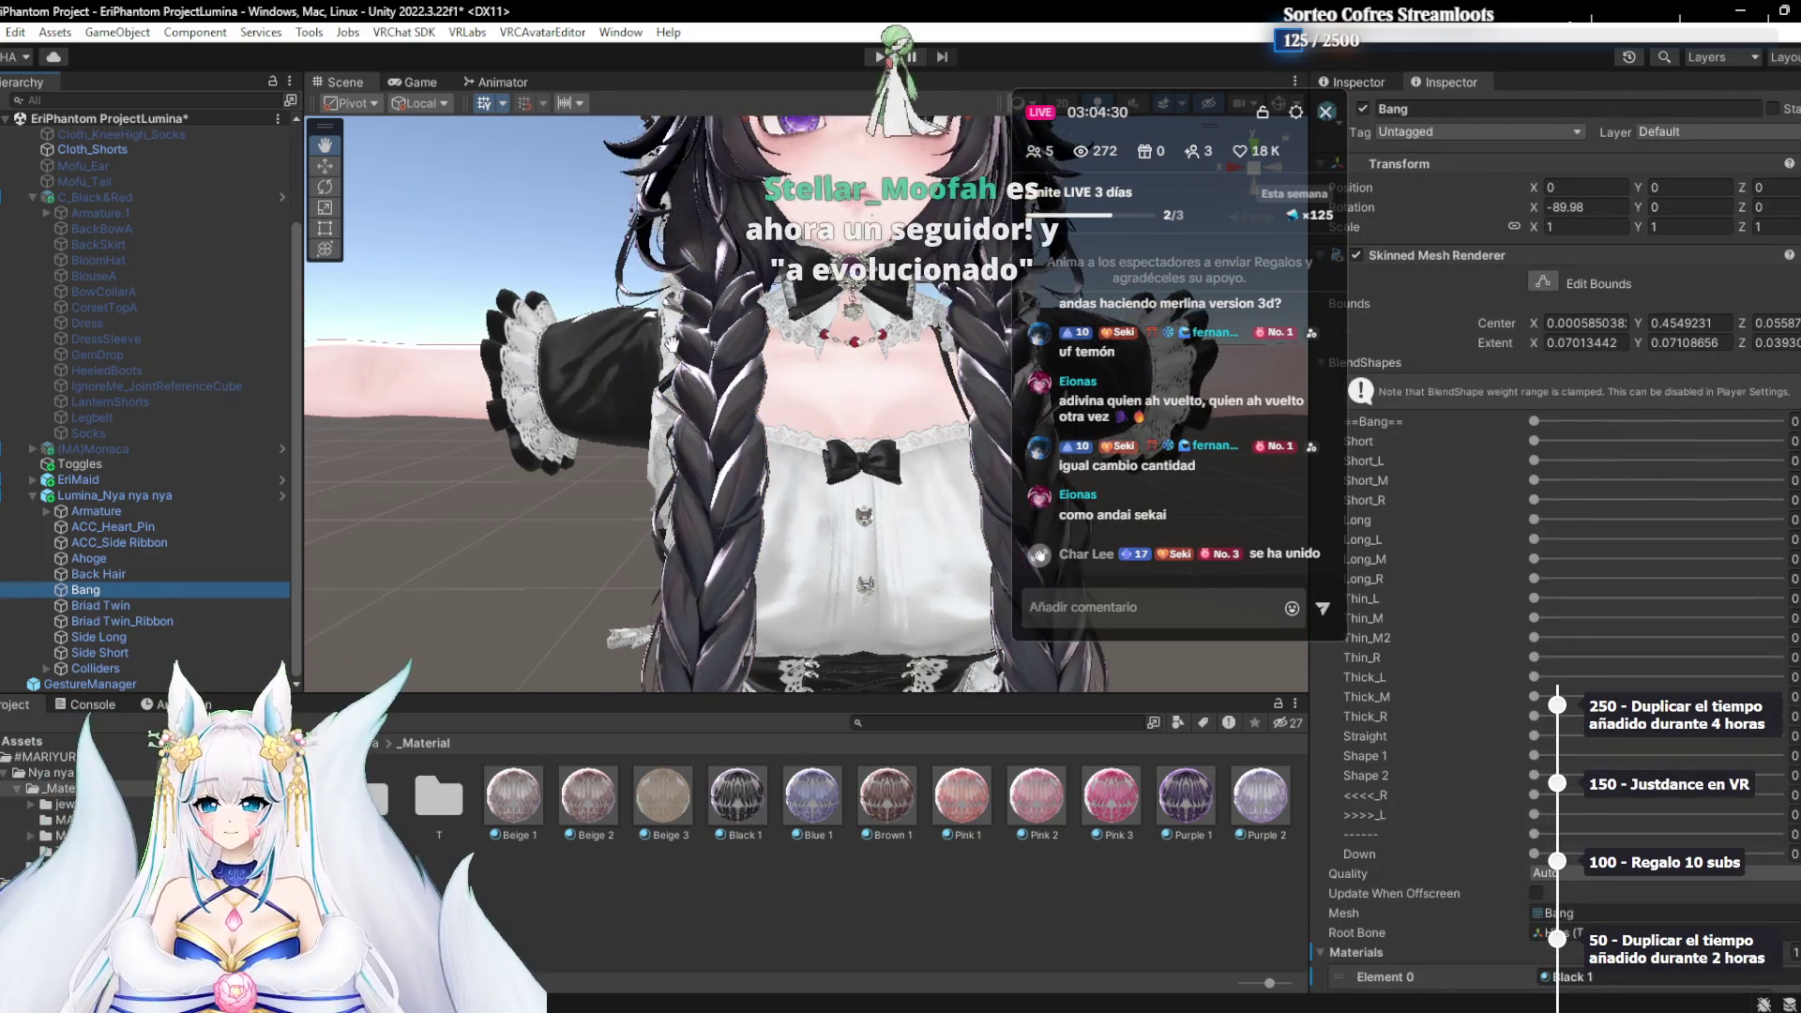
key(f)
scroll(768, 499, up, 1)
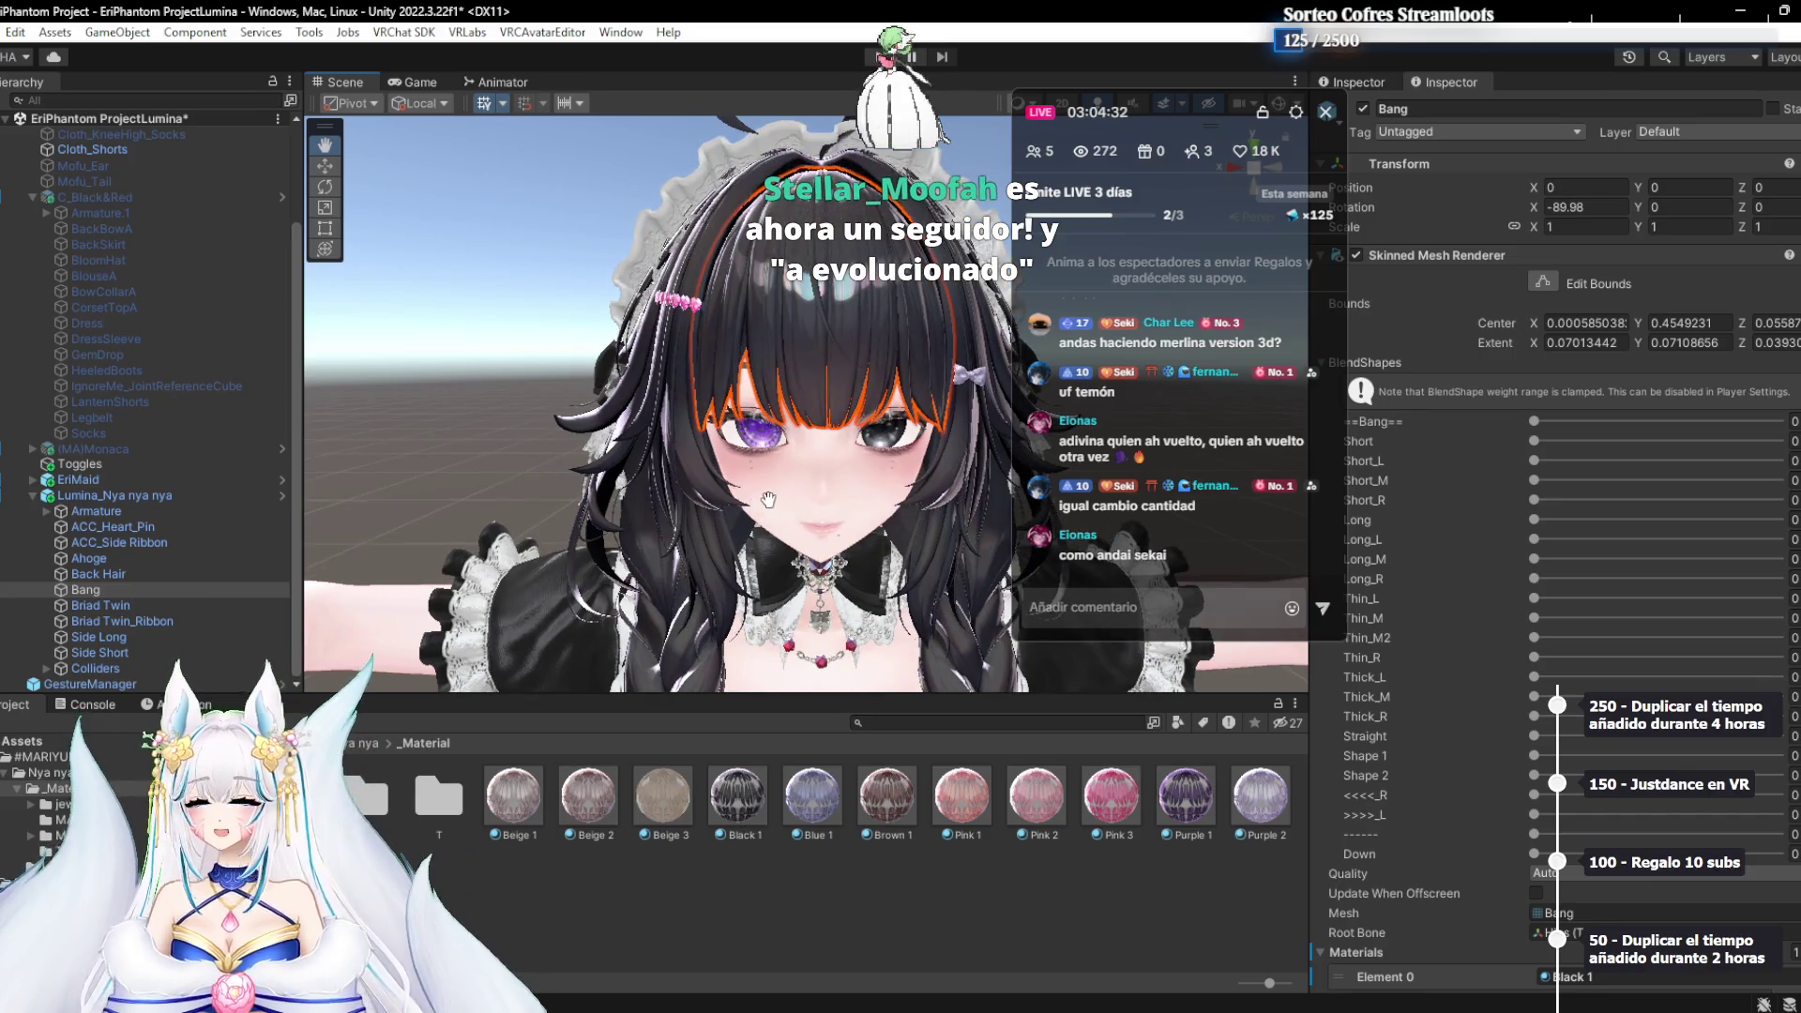
scroll(751, 501, up, 1)
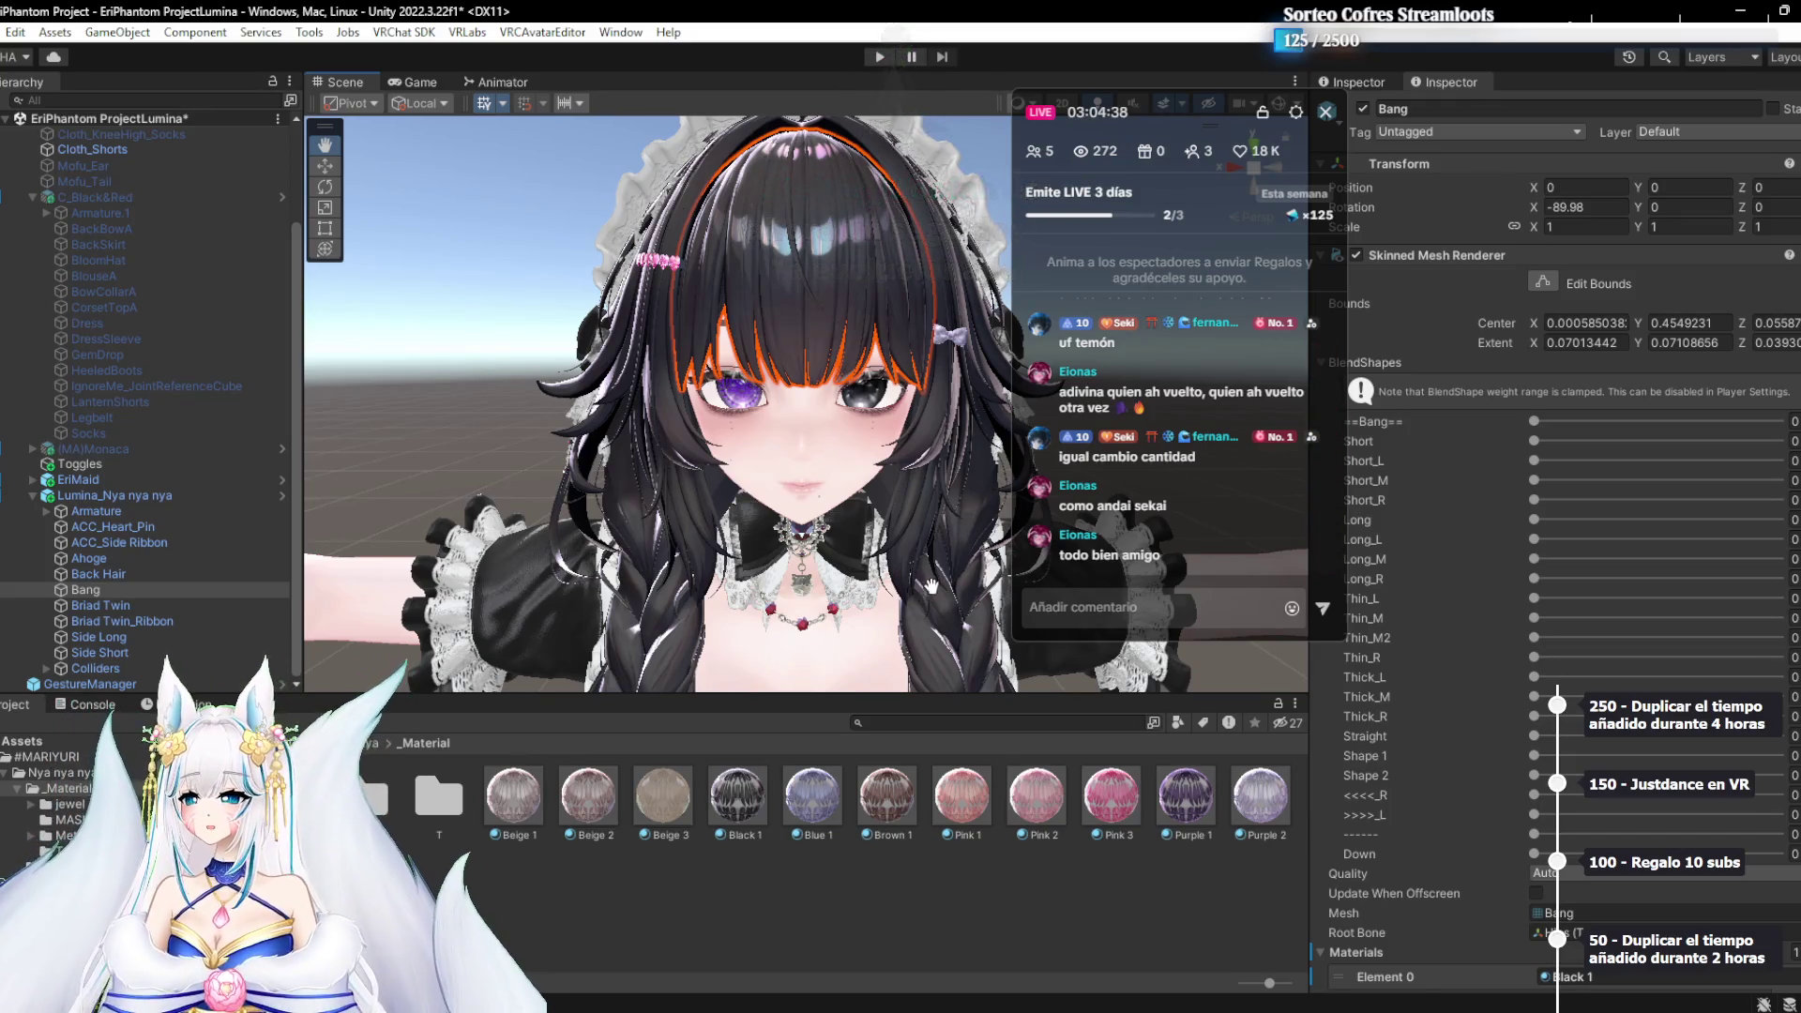
scroll(883, 519, up, 3)
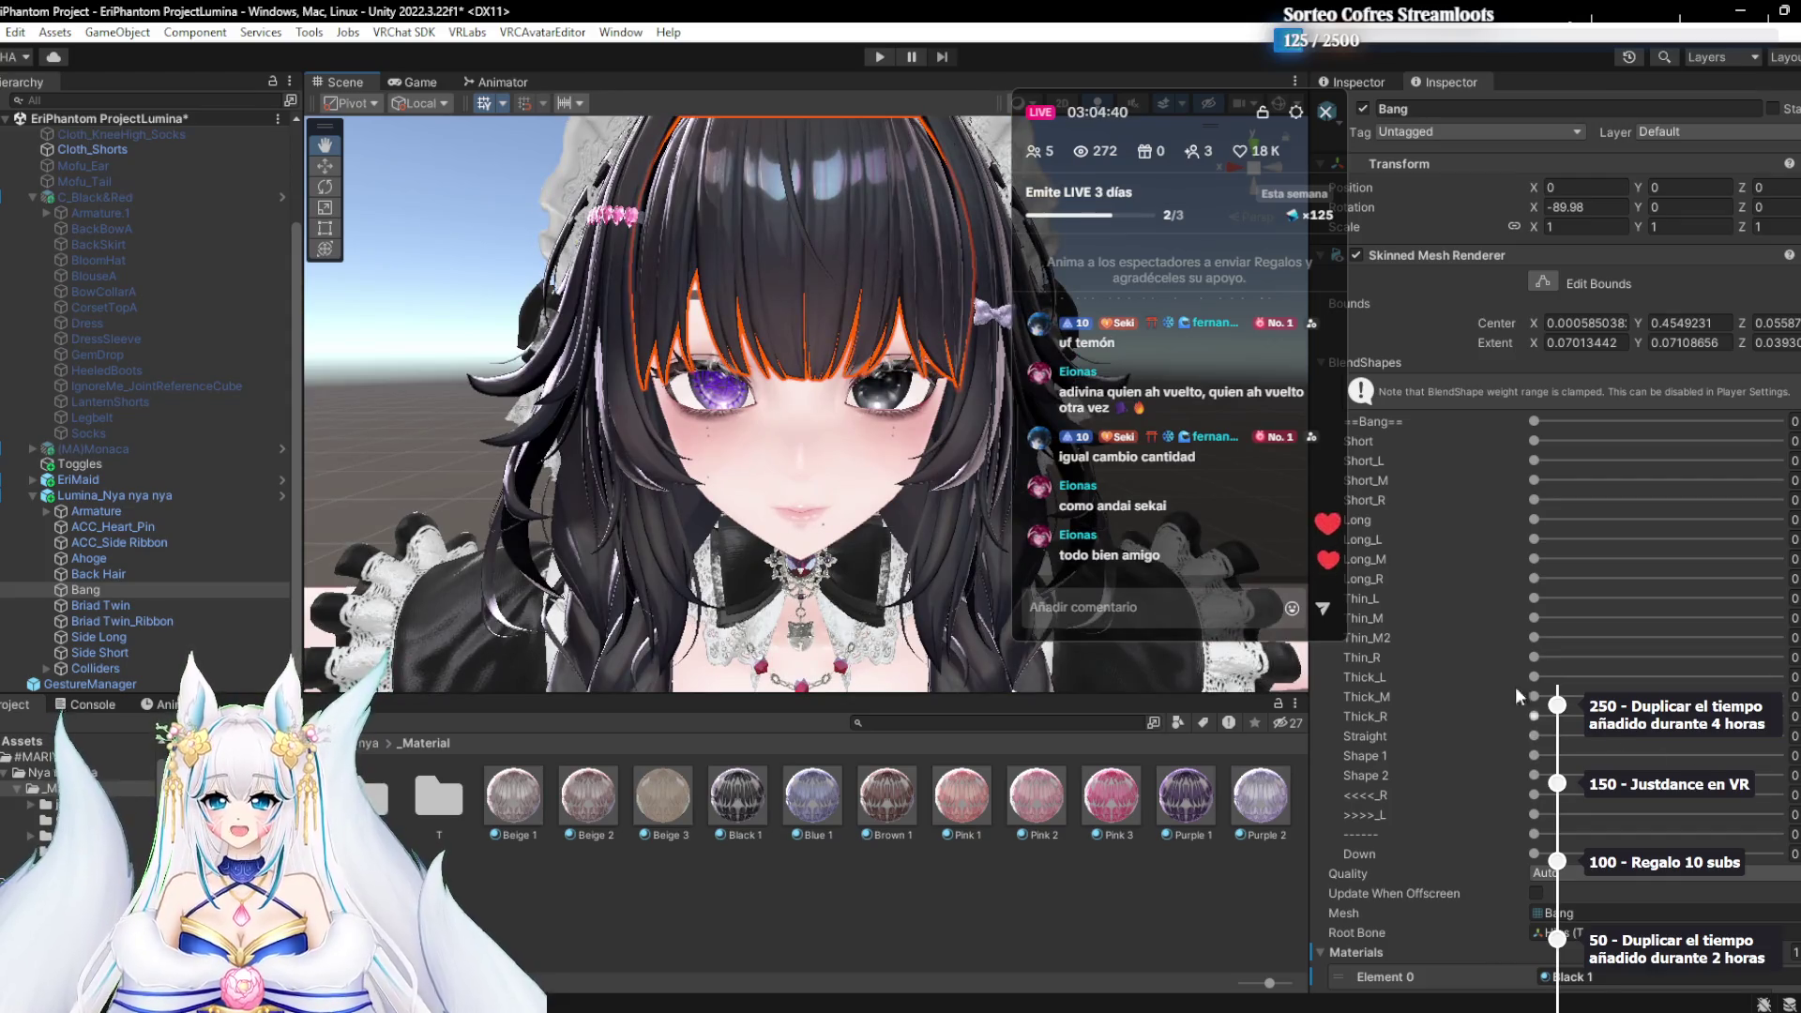
drag(1567, 445, 1529, 441)
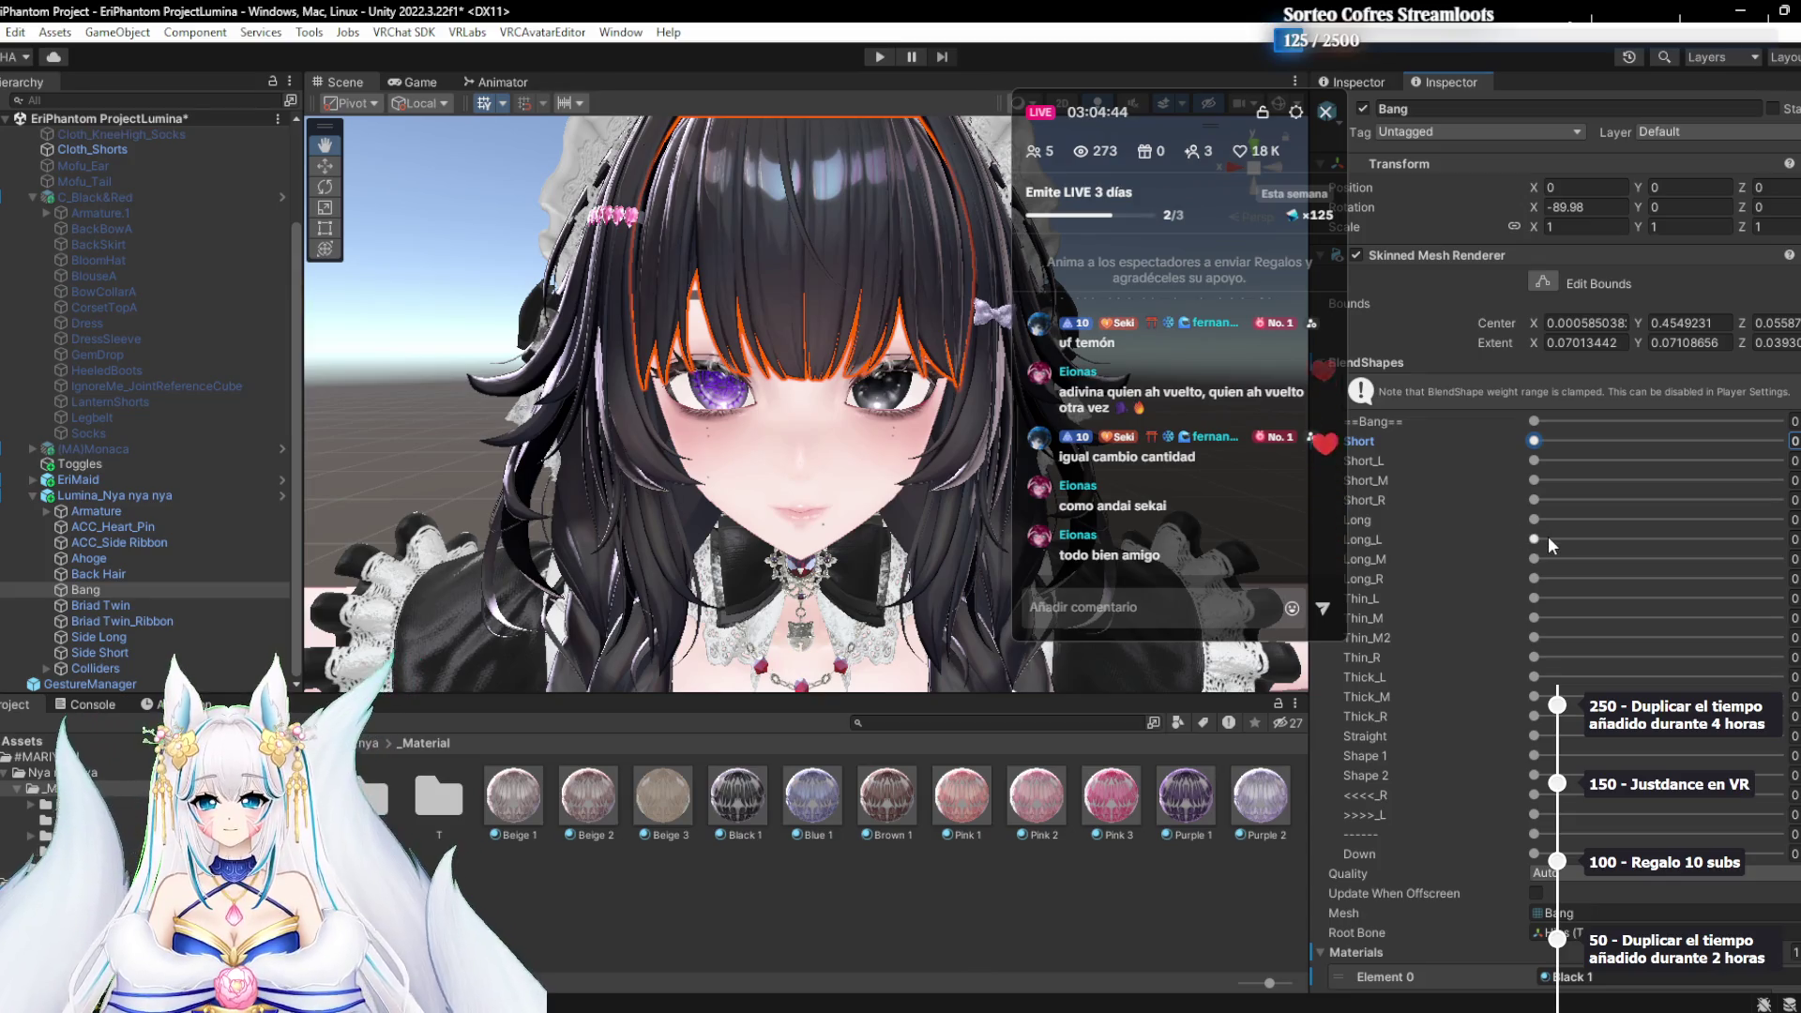
mouse_move(1548, 557)
mouse_down()
mouse_move(1613, 559)
mouse_move(1393, 572)
mouse_up()
mouse_move(1558, 477)
mouse_down()
mouse_move(1679, 481)
mouse_move(1282, 516)
mouse_up()
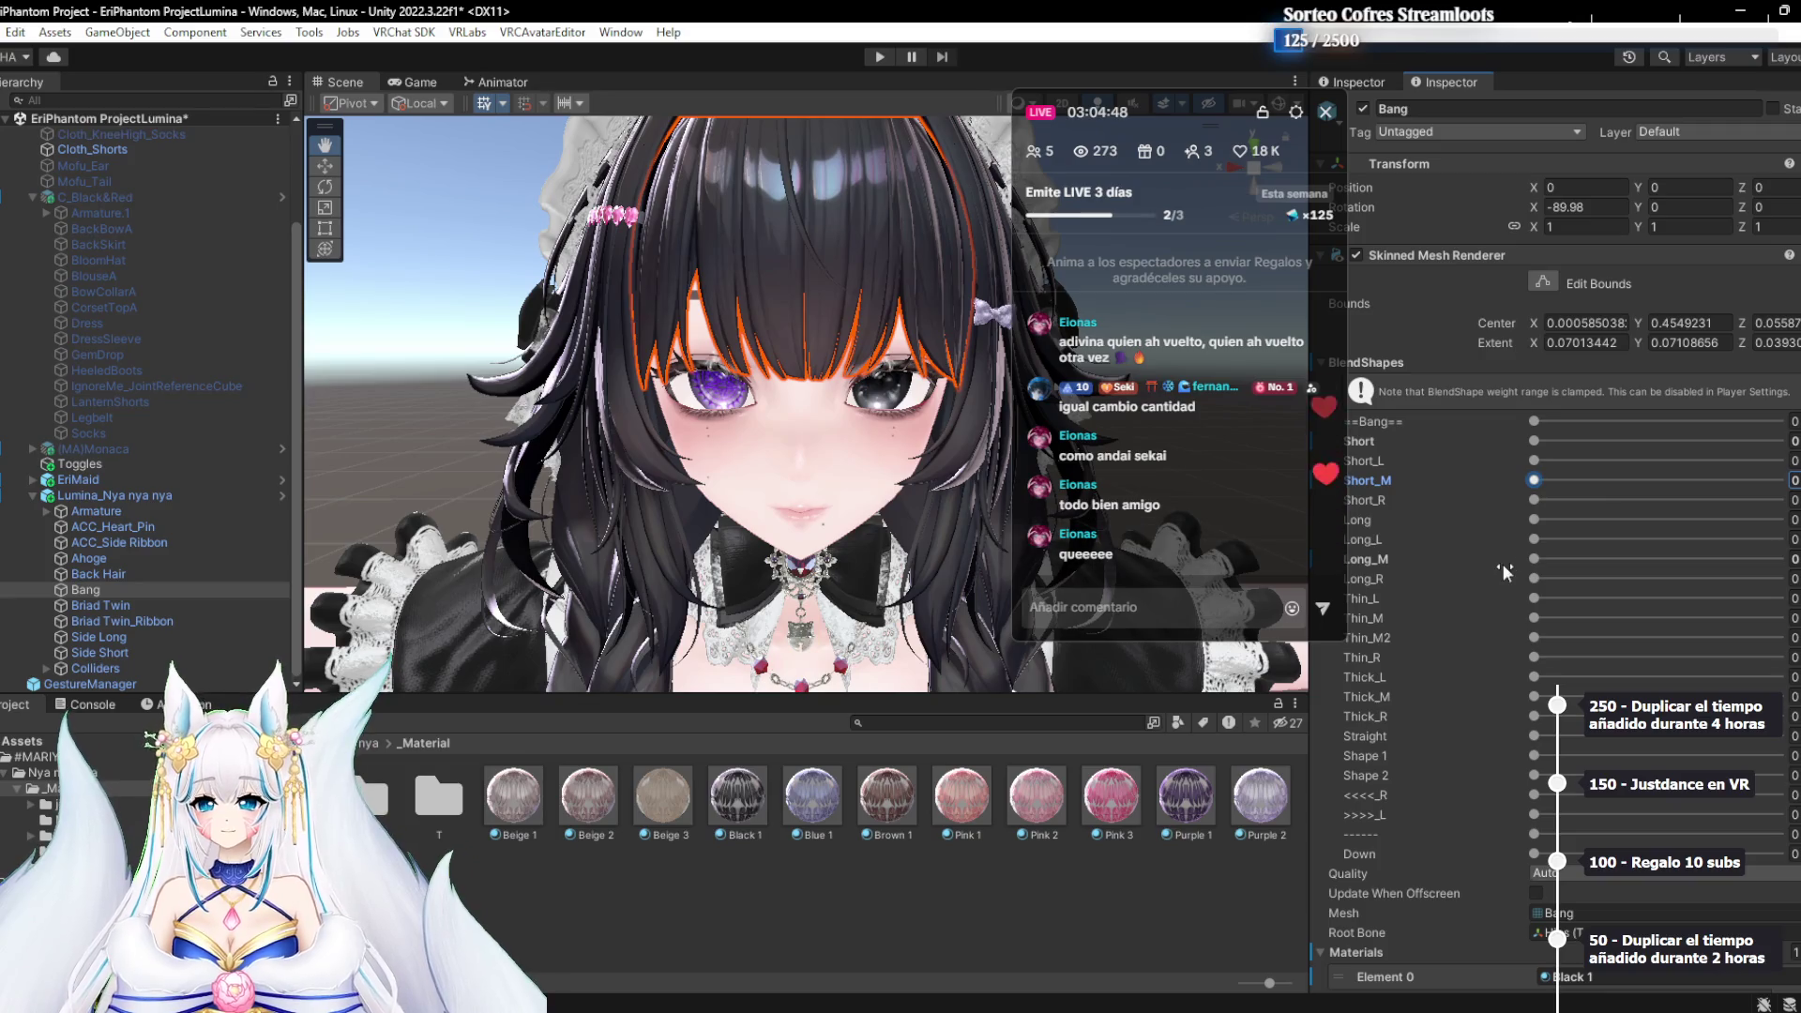
mouse_move(1534, 756)
mouse_down()
mouse_move(1779, 756)
mouse_move(1273, 782)
mouse_up()
key(alt+Tab)
key(alt+Tab)
key(alt+Tab)
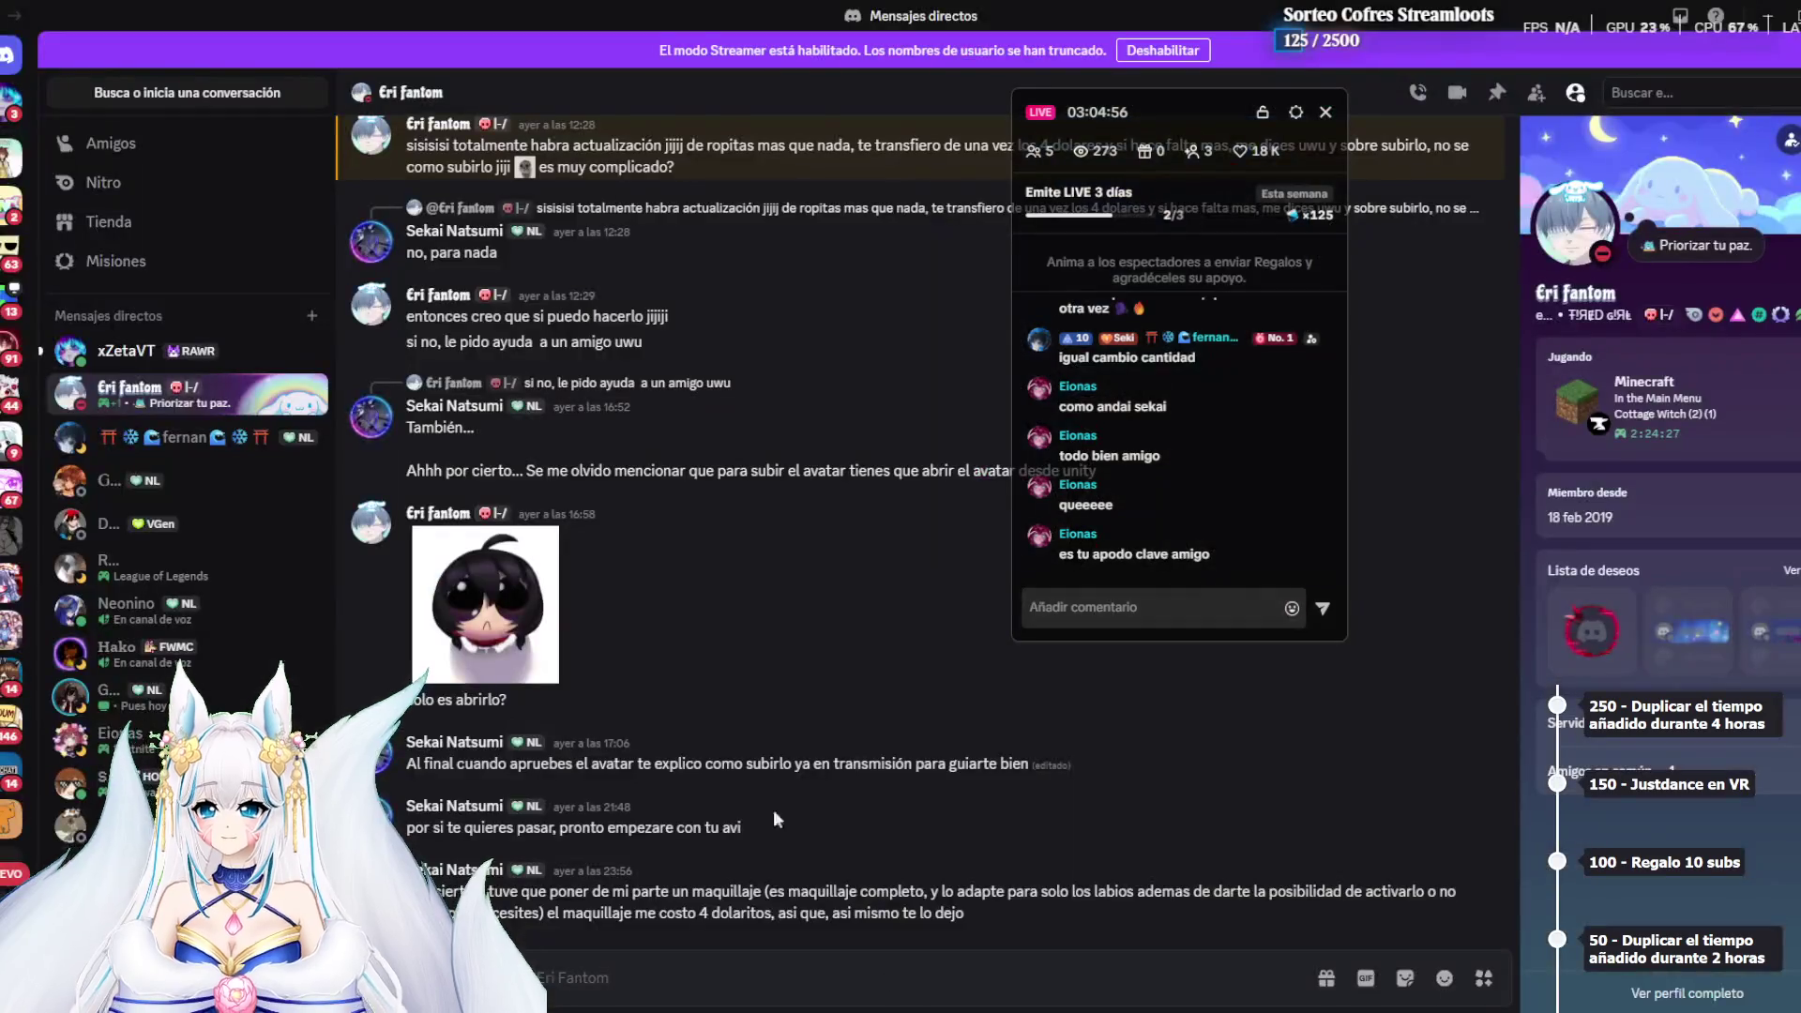
Enlarge the face reference picture from the Discord DM, moving the live chat window aside
scroll(629, 625, up, 5)
scroll(633, 689, down, 1)
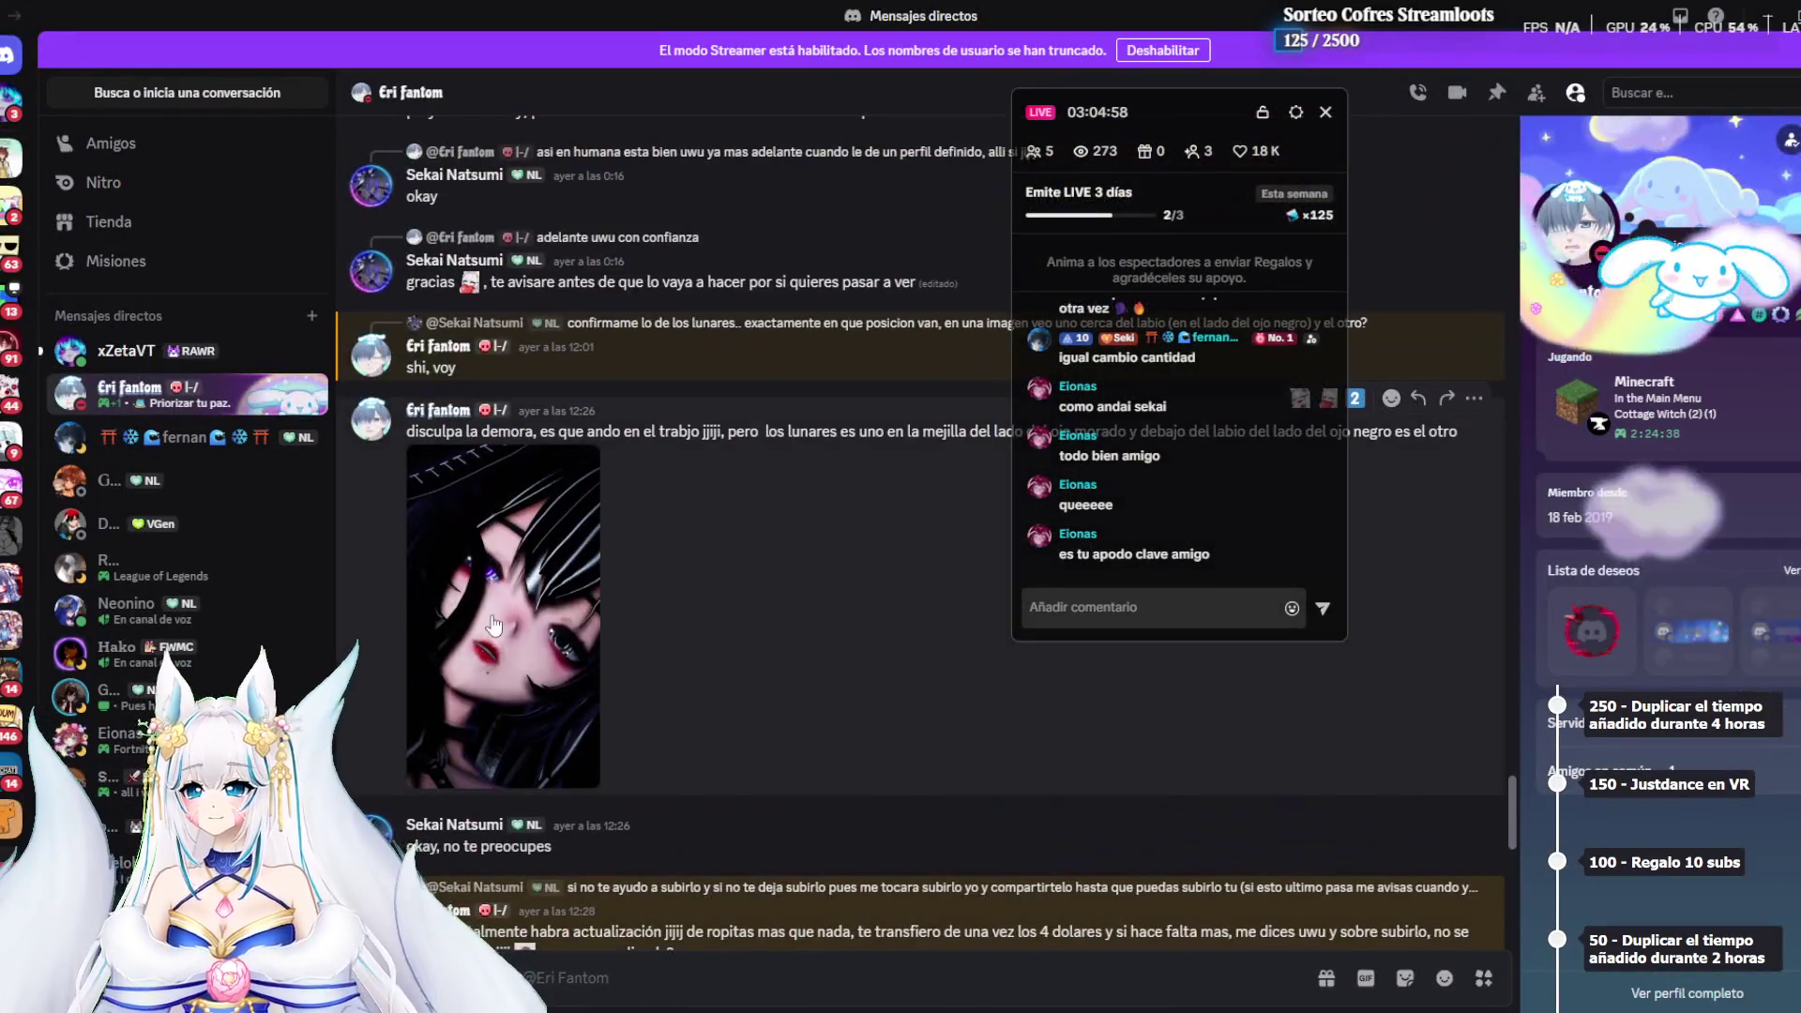
click(506, 619)
click(1449, 750)
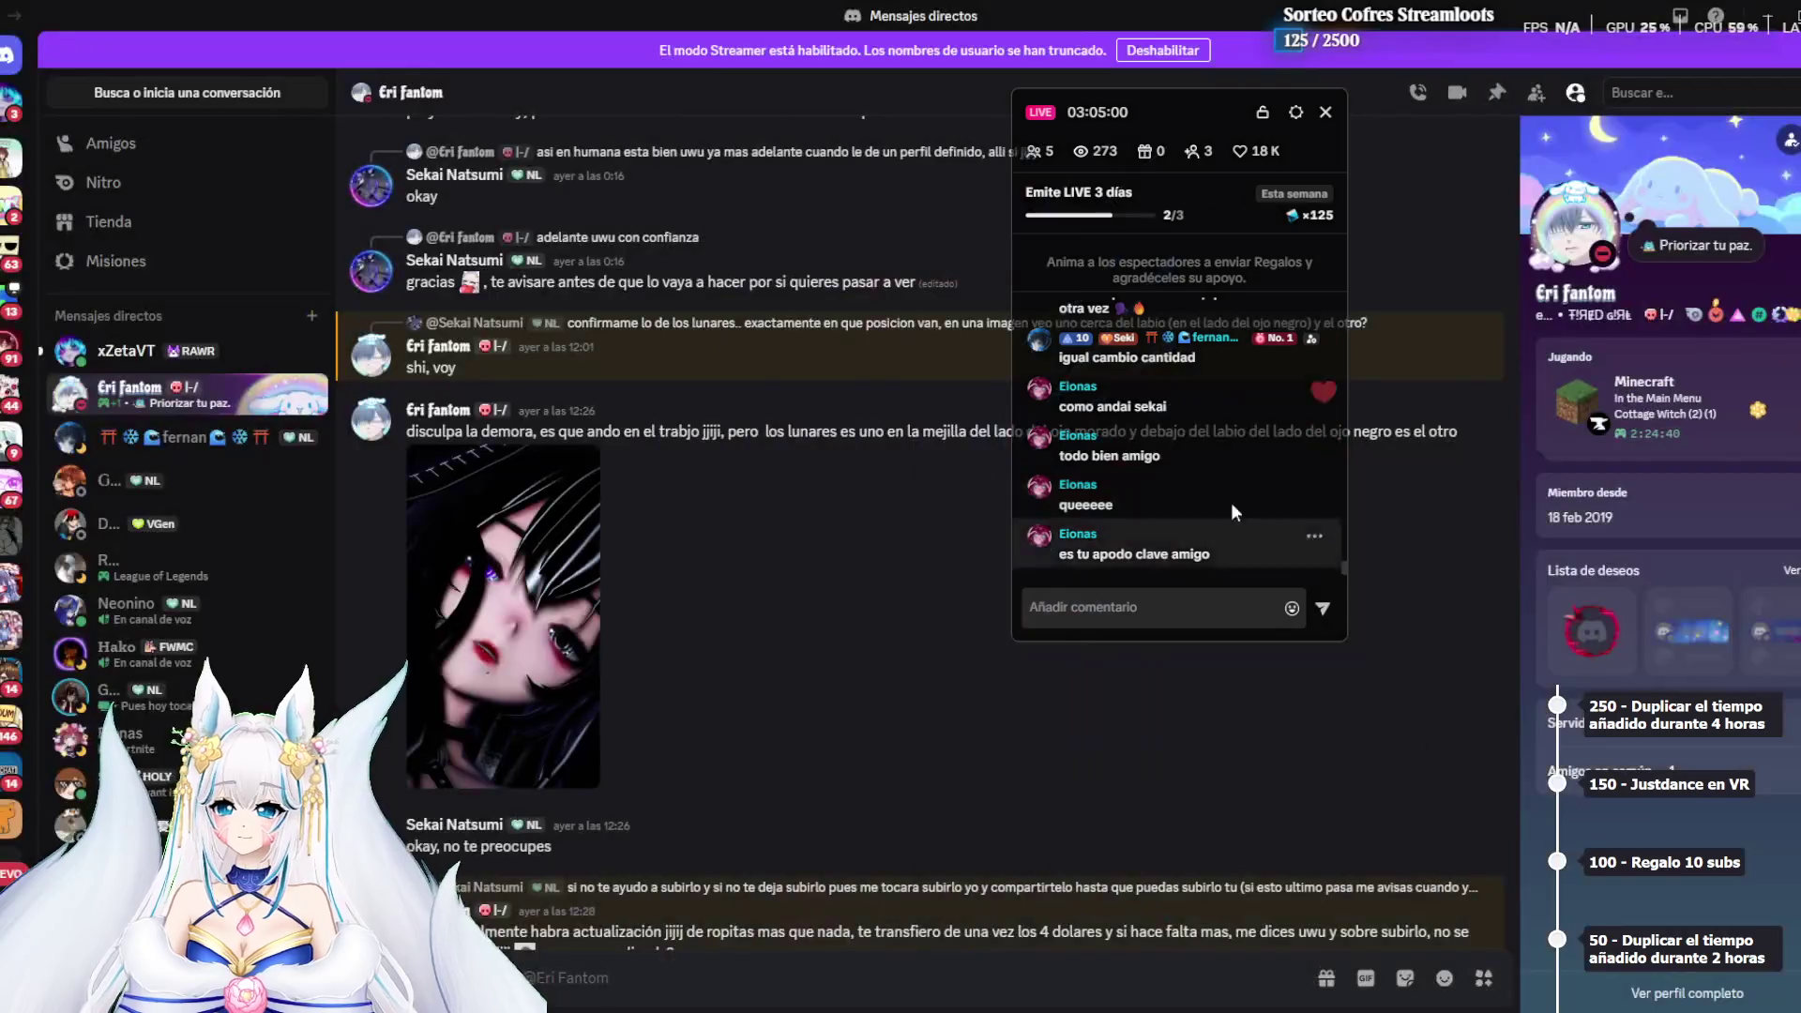
drag(1184, 114, 1506, 35)
click(429, 722)
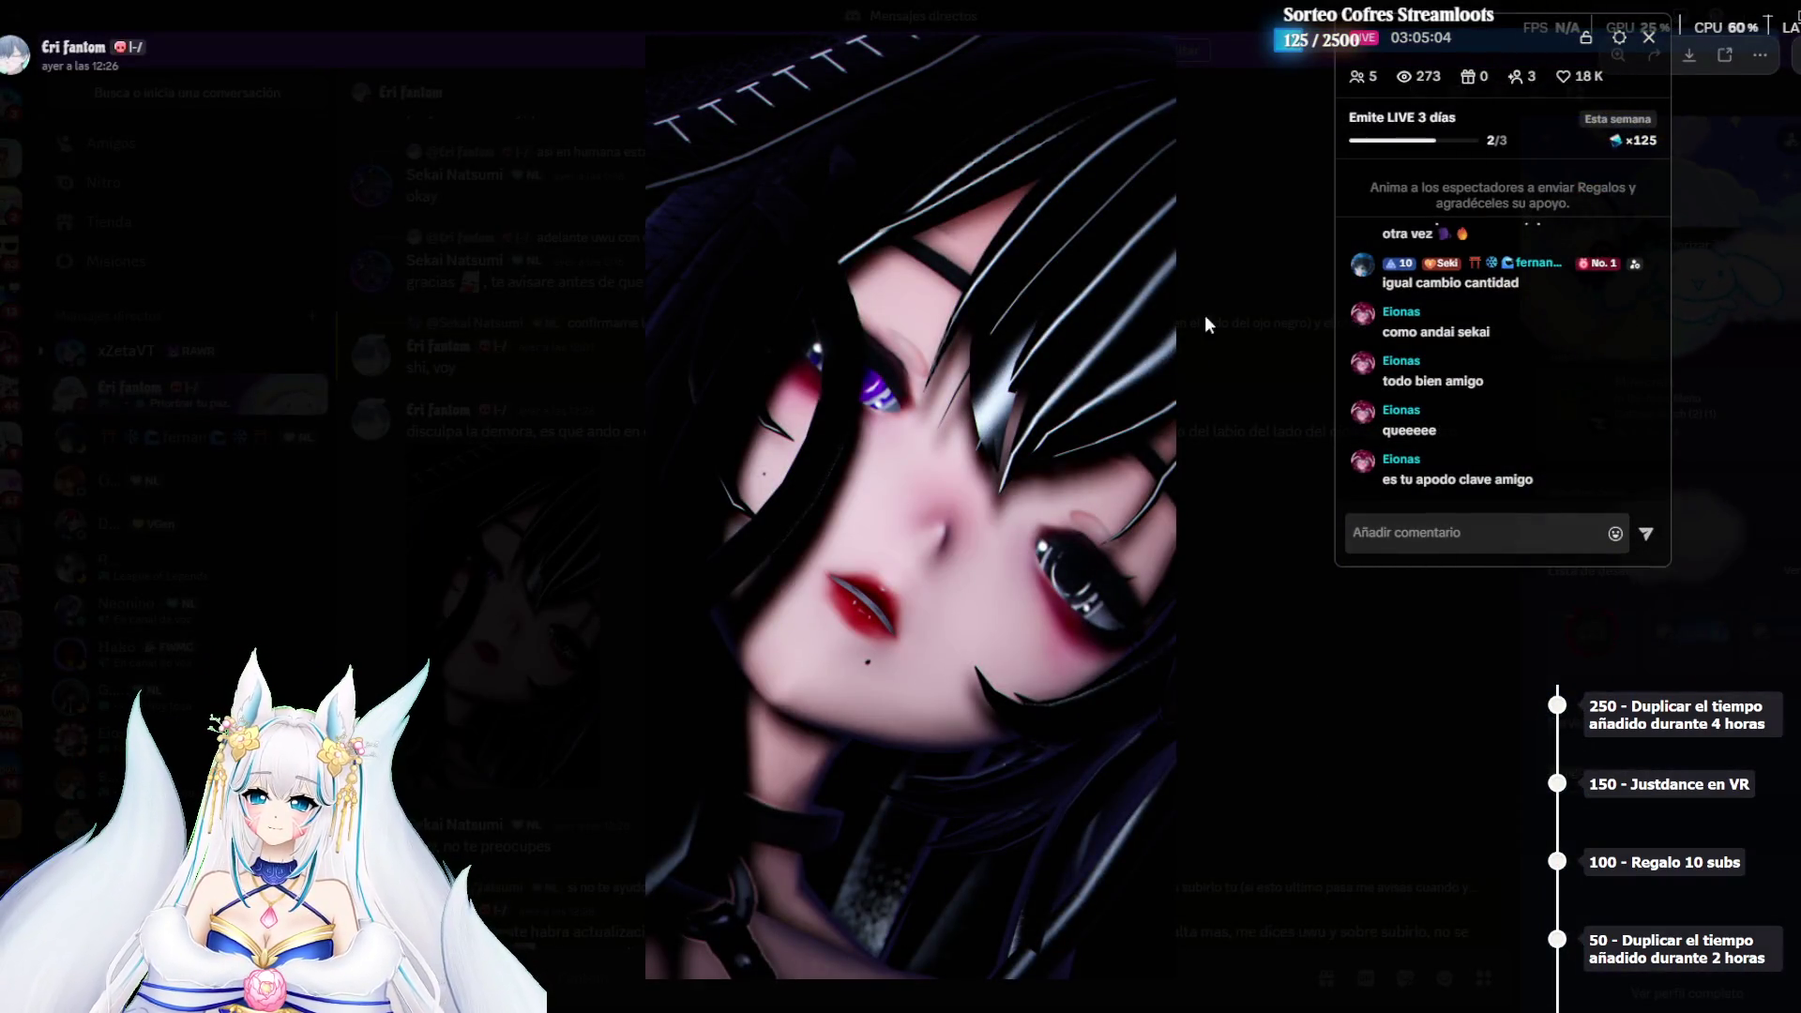
key(alt+Tab)
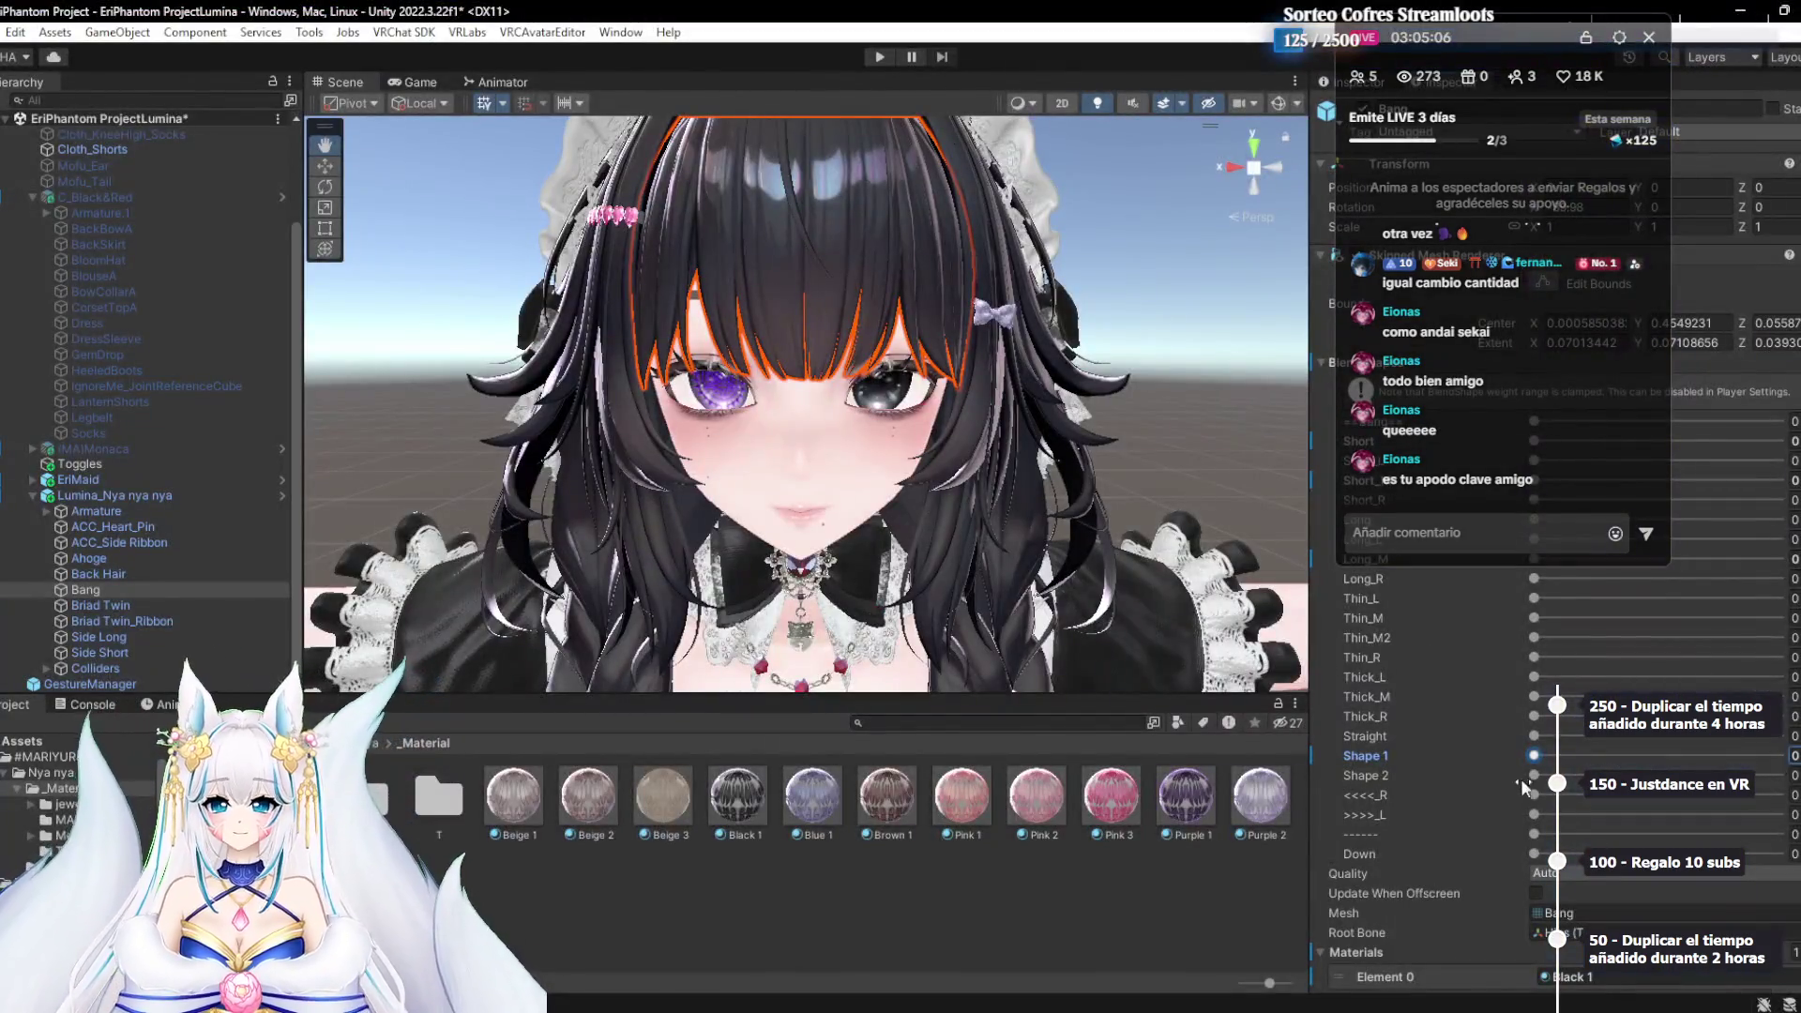
Reset the bangs' <<<<_R to 0, max out >>>>_L and set Shape 1 to about 80
mouse_move(1568, 796)
mouse_down()
mouse_move(1610, 803)
mouse_move(1361, 831)
mouse_up()
drag(1549, 816, 1783, 814)
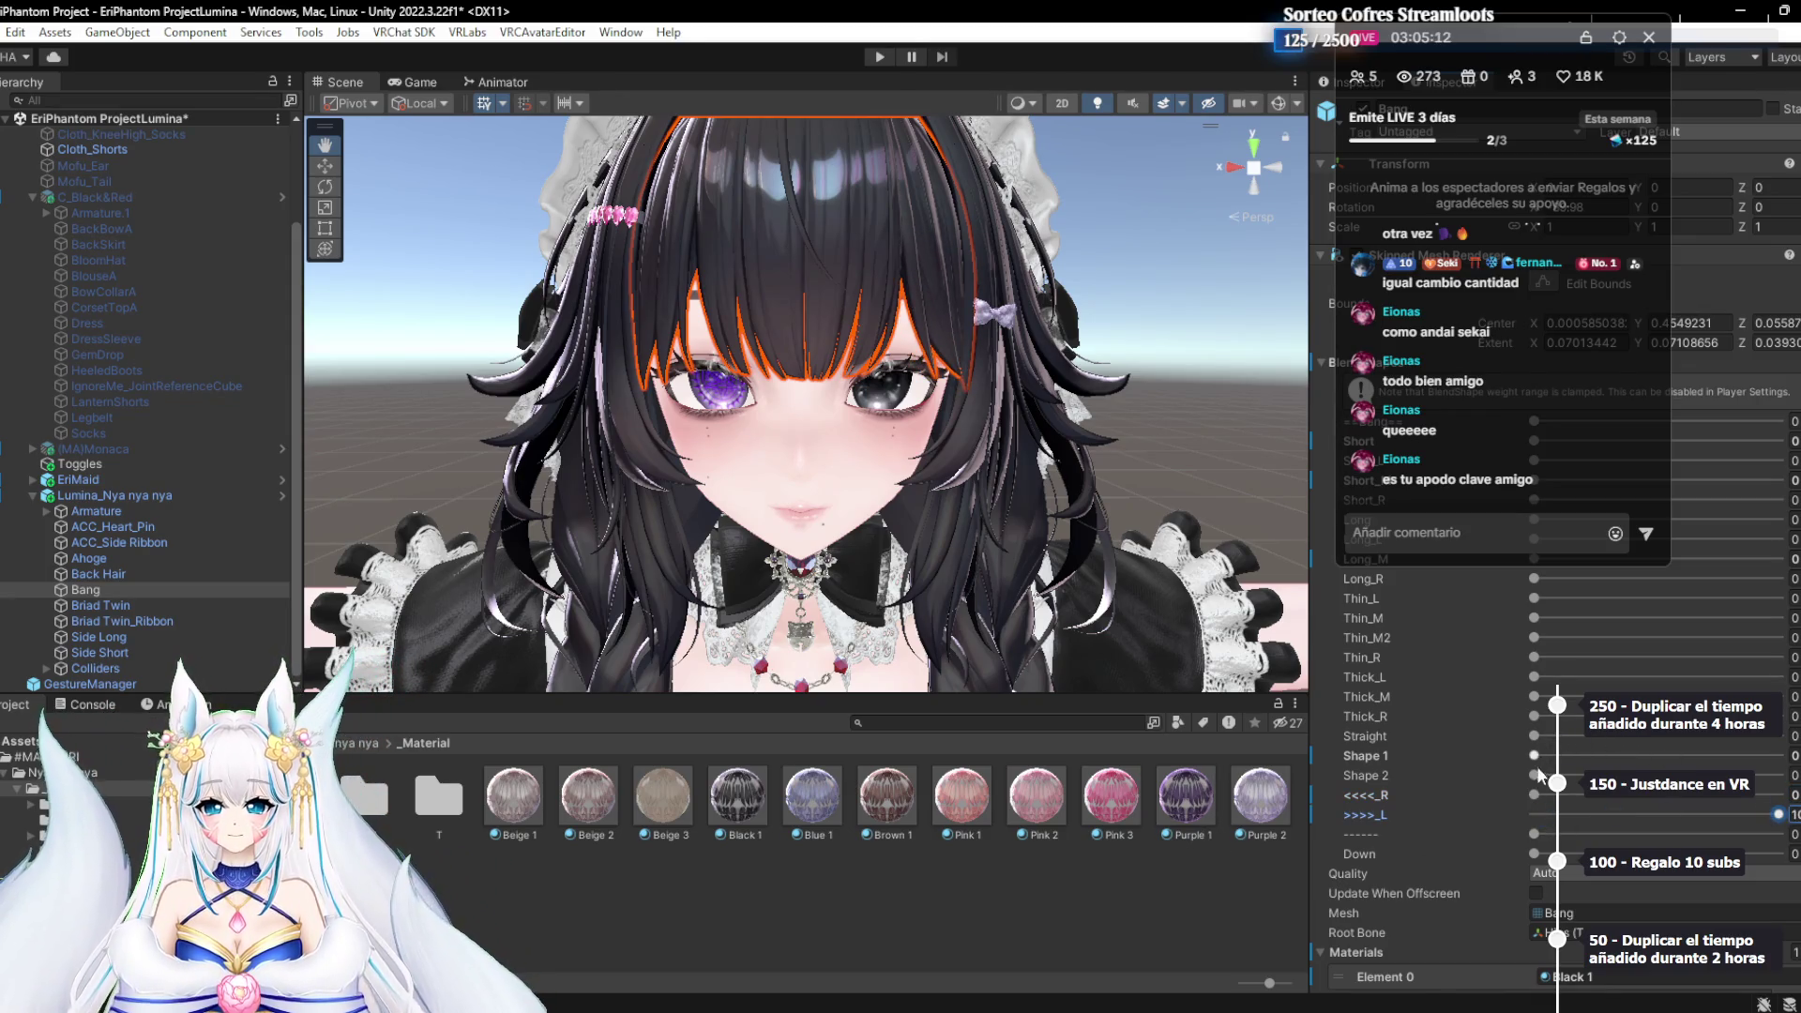
mouse_move(1534, 775)
mouse_down()
mouse_move(1508, 779)
mouse_move(1780, 775)
mouse_up()
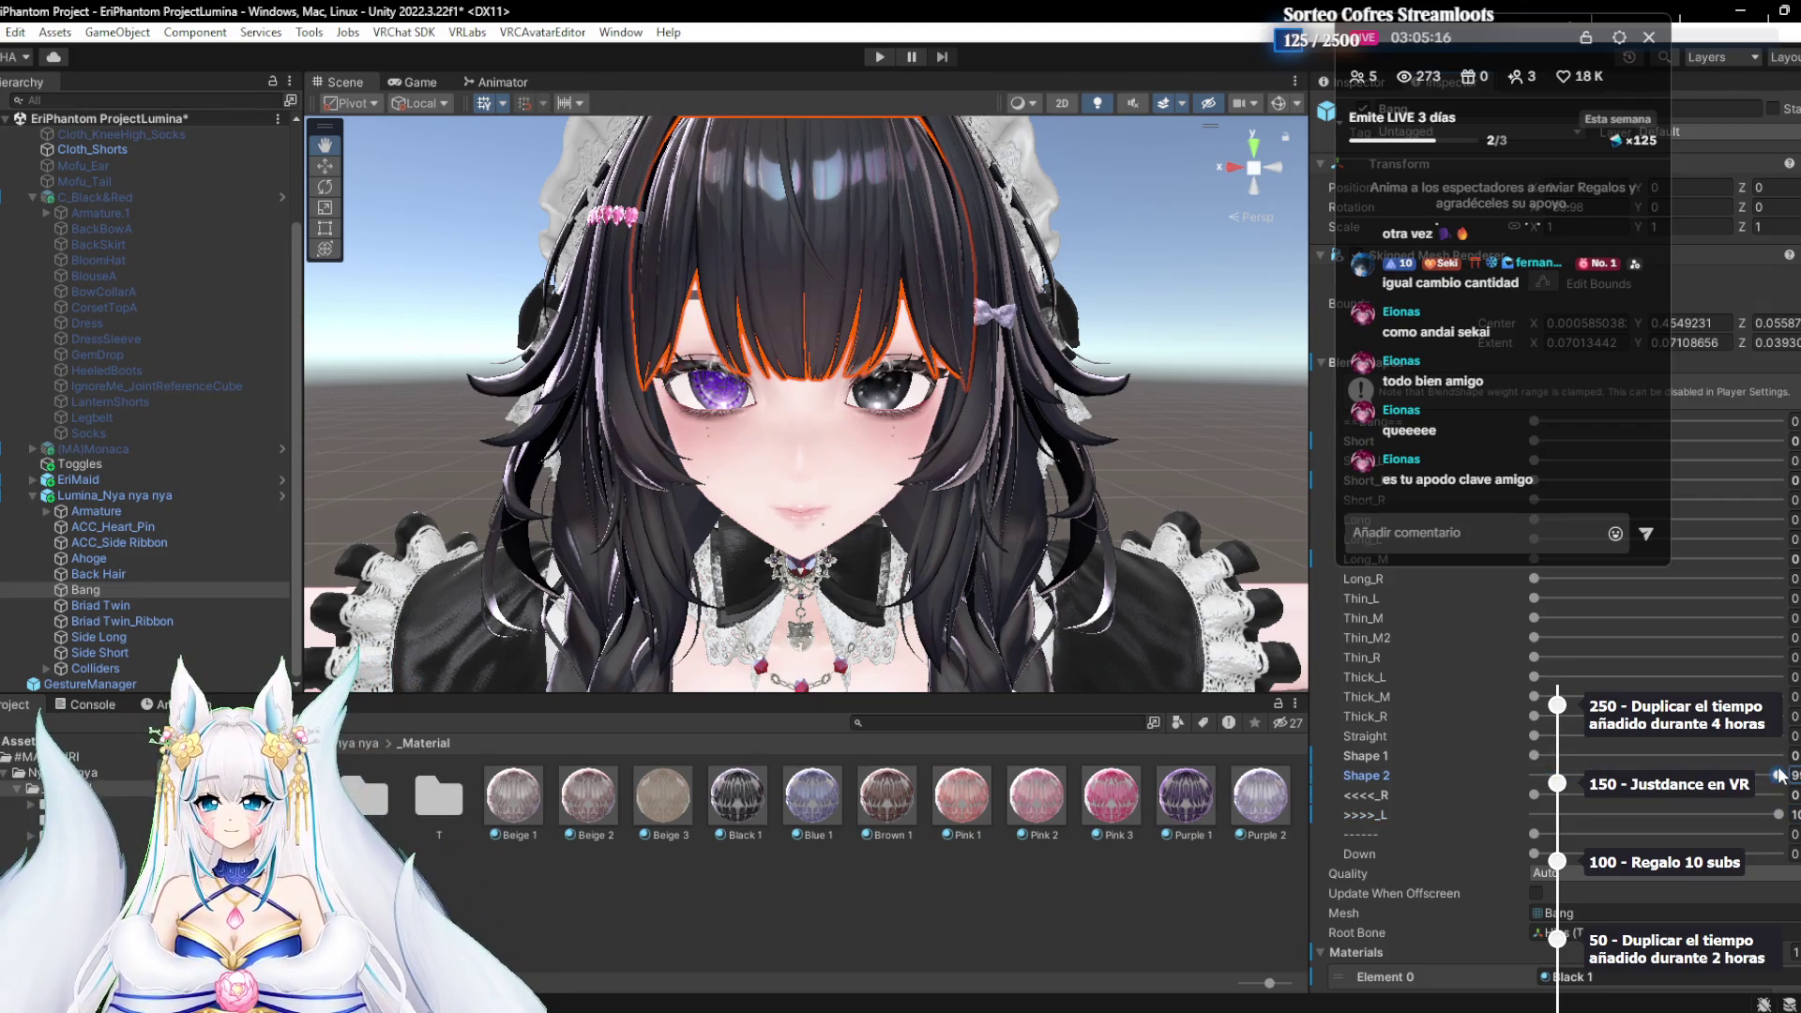
drag(1573, 753, 1751, 754)
key(alt+Tab)
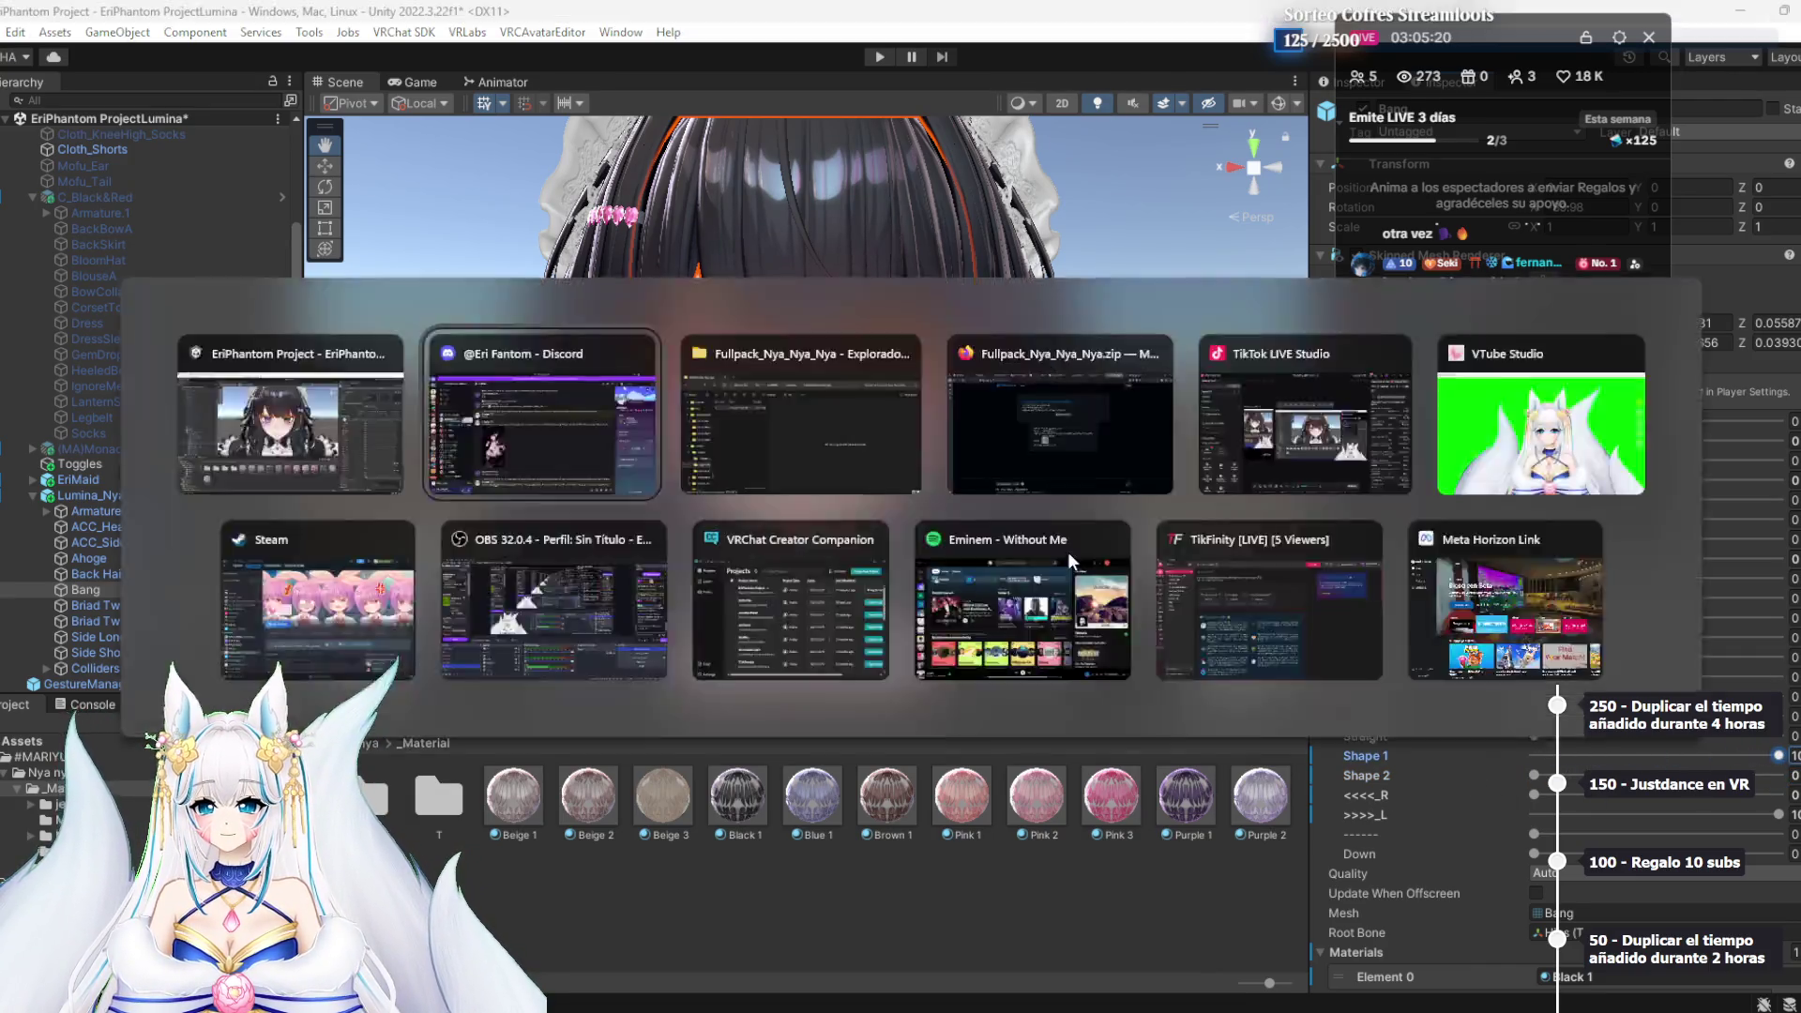
key(alt+Tab)
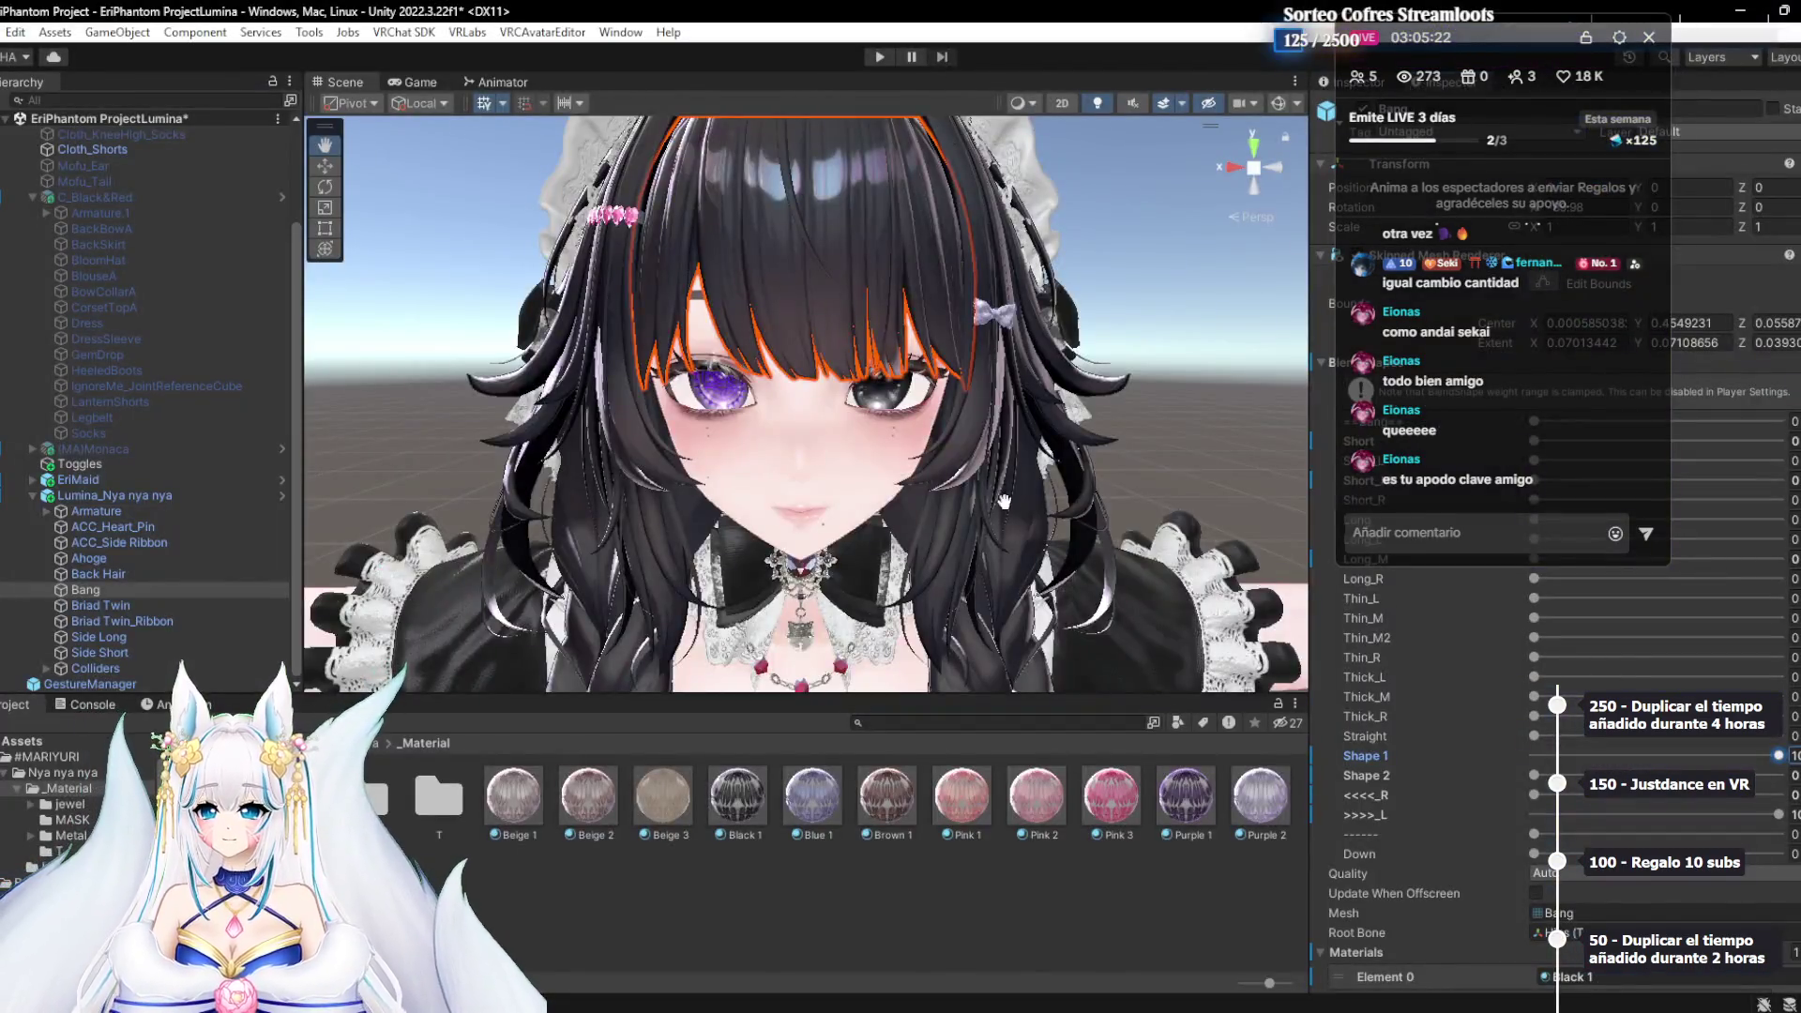
Raise the bangs' Short_L blendshape slightly and set their Down shape to 100
scroll(998, 464, down, 5)
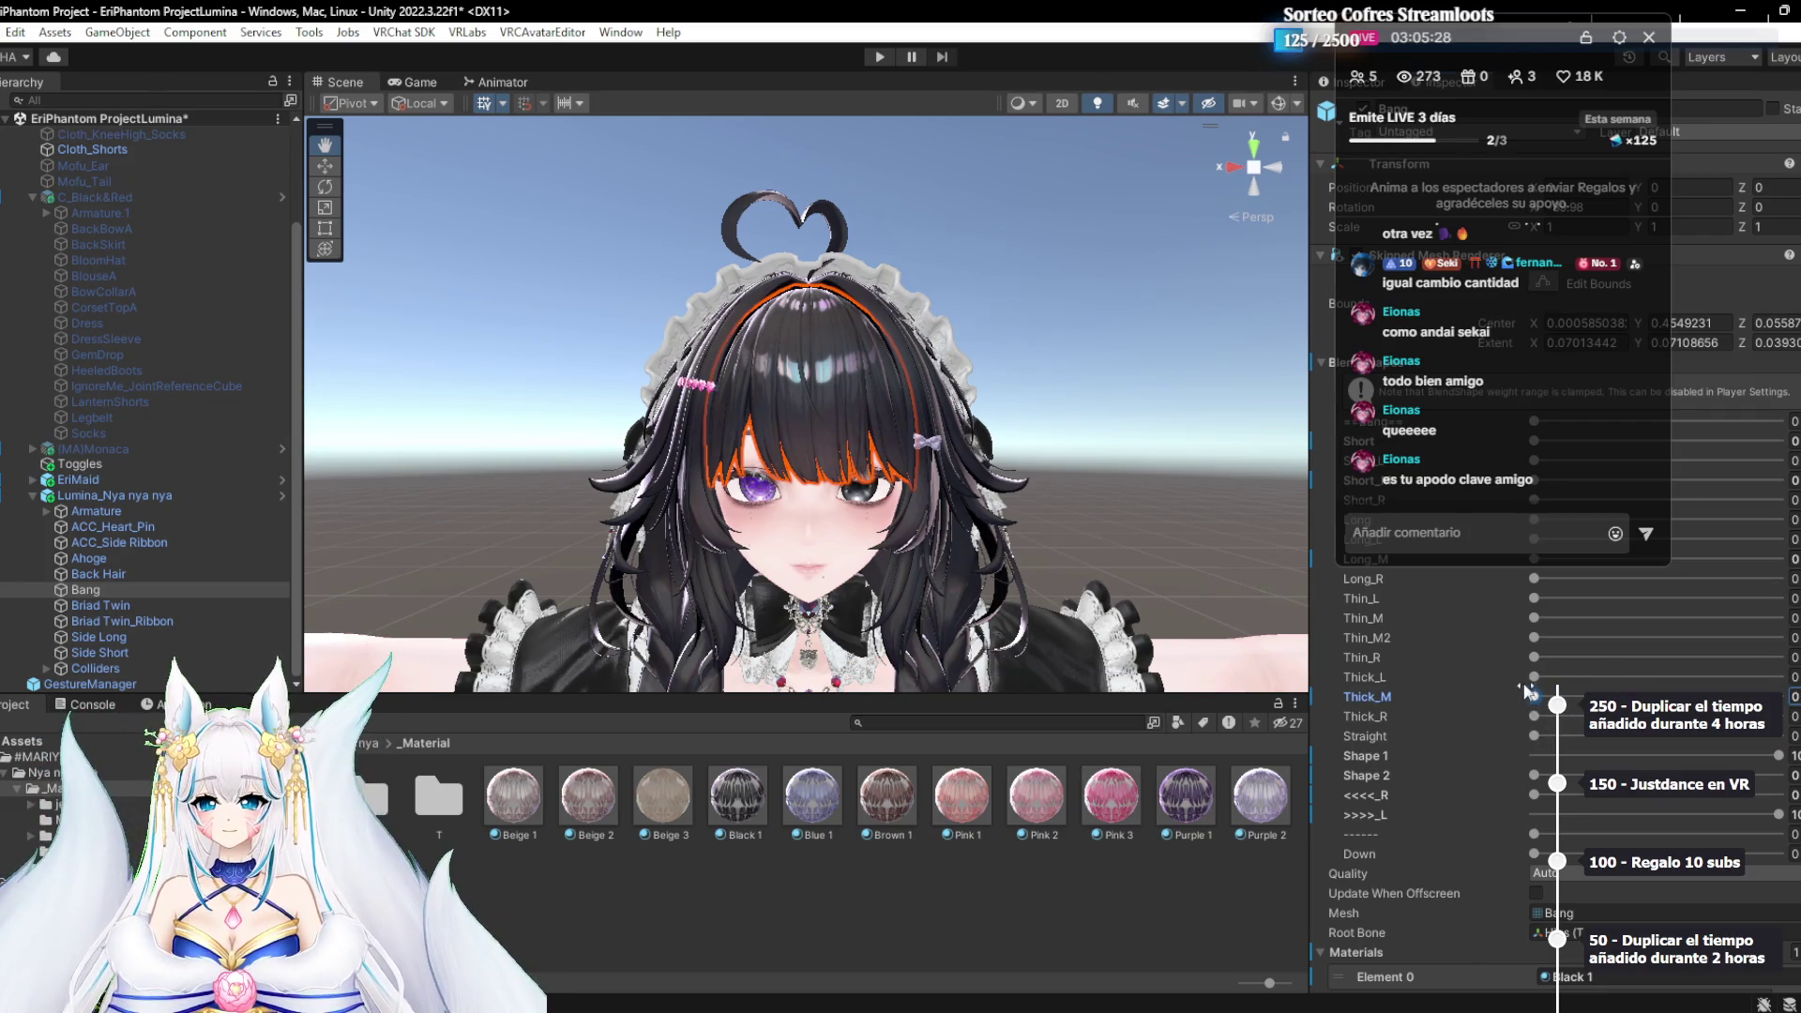
mouse_move(1486, 43)
mouse_down()
mouse_move(1119, 137)
mouse_move(385, 250)
mouse_move(394, 277)
mouse_up()
drag(1535, 461, 1658, 464)
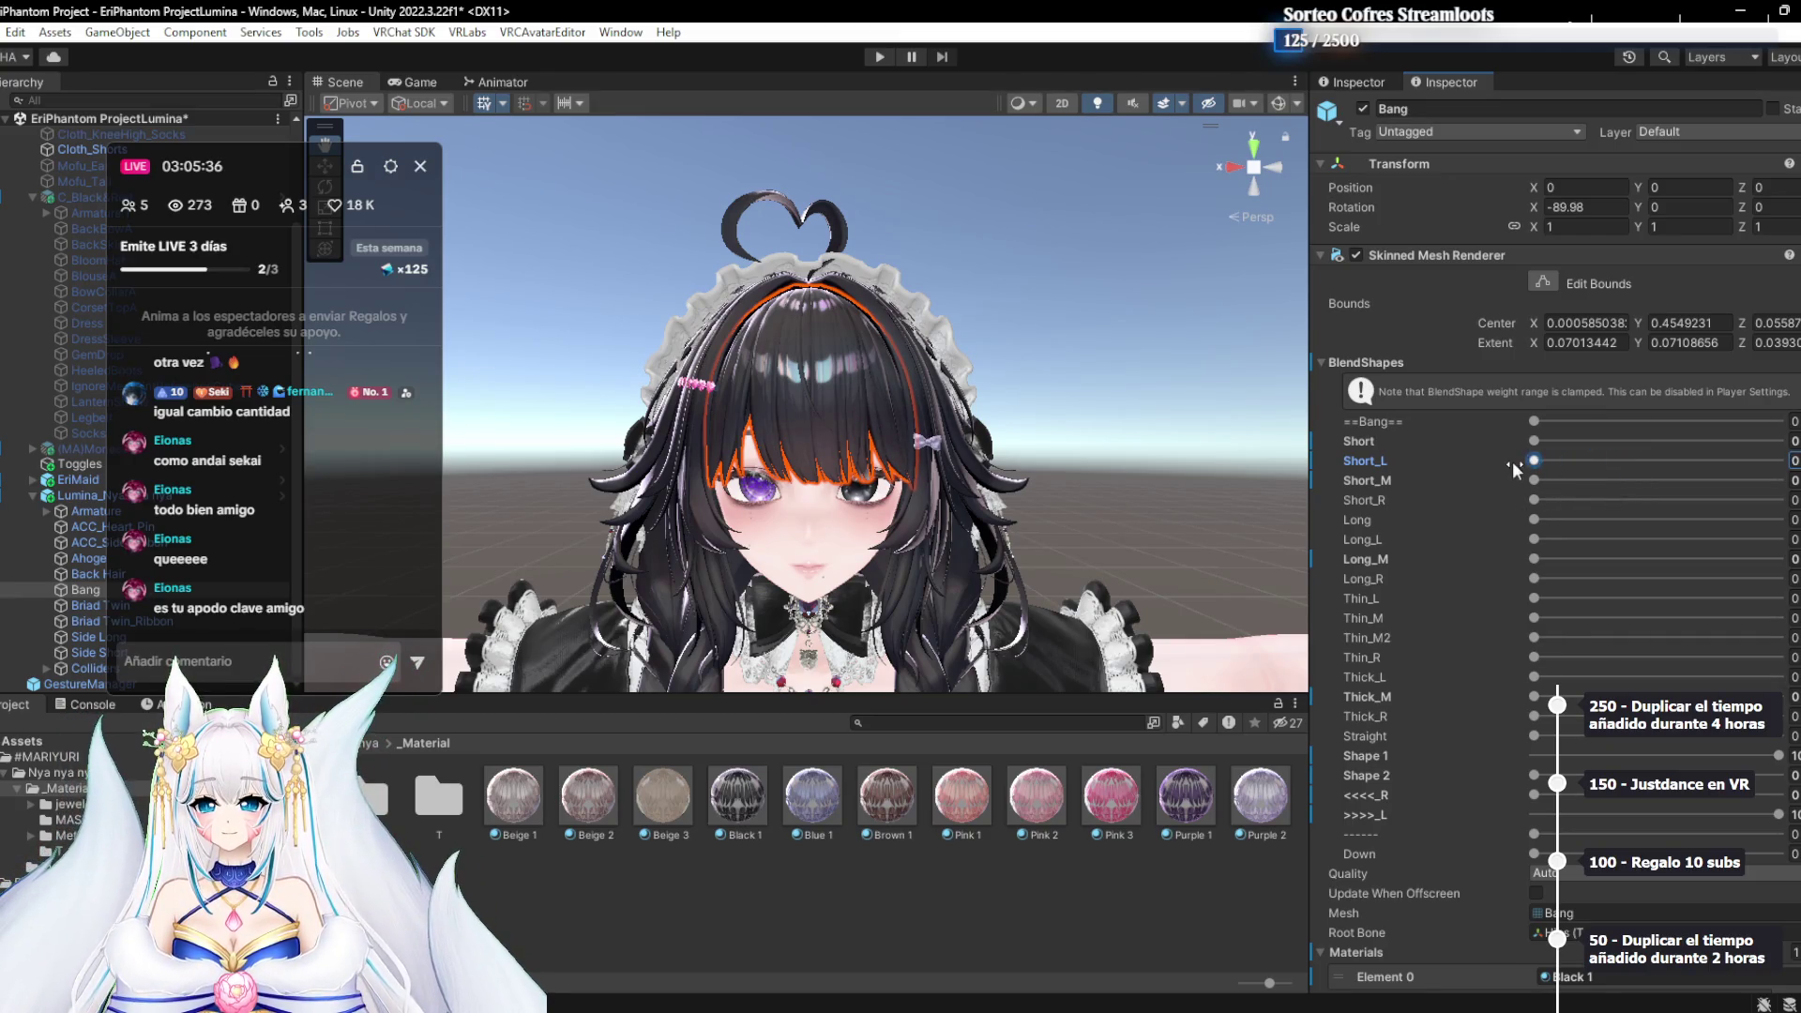
mouse_move(268, 176)
mouse_down()
mouse_move(1420, 125)
mouse_move(1366, 131)
mouse_up()
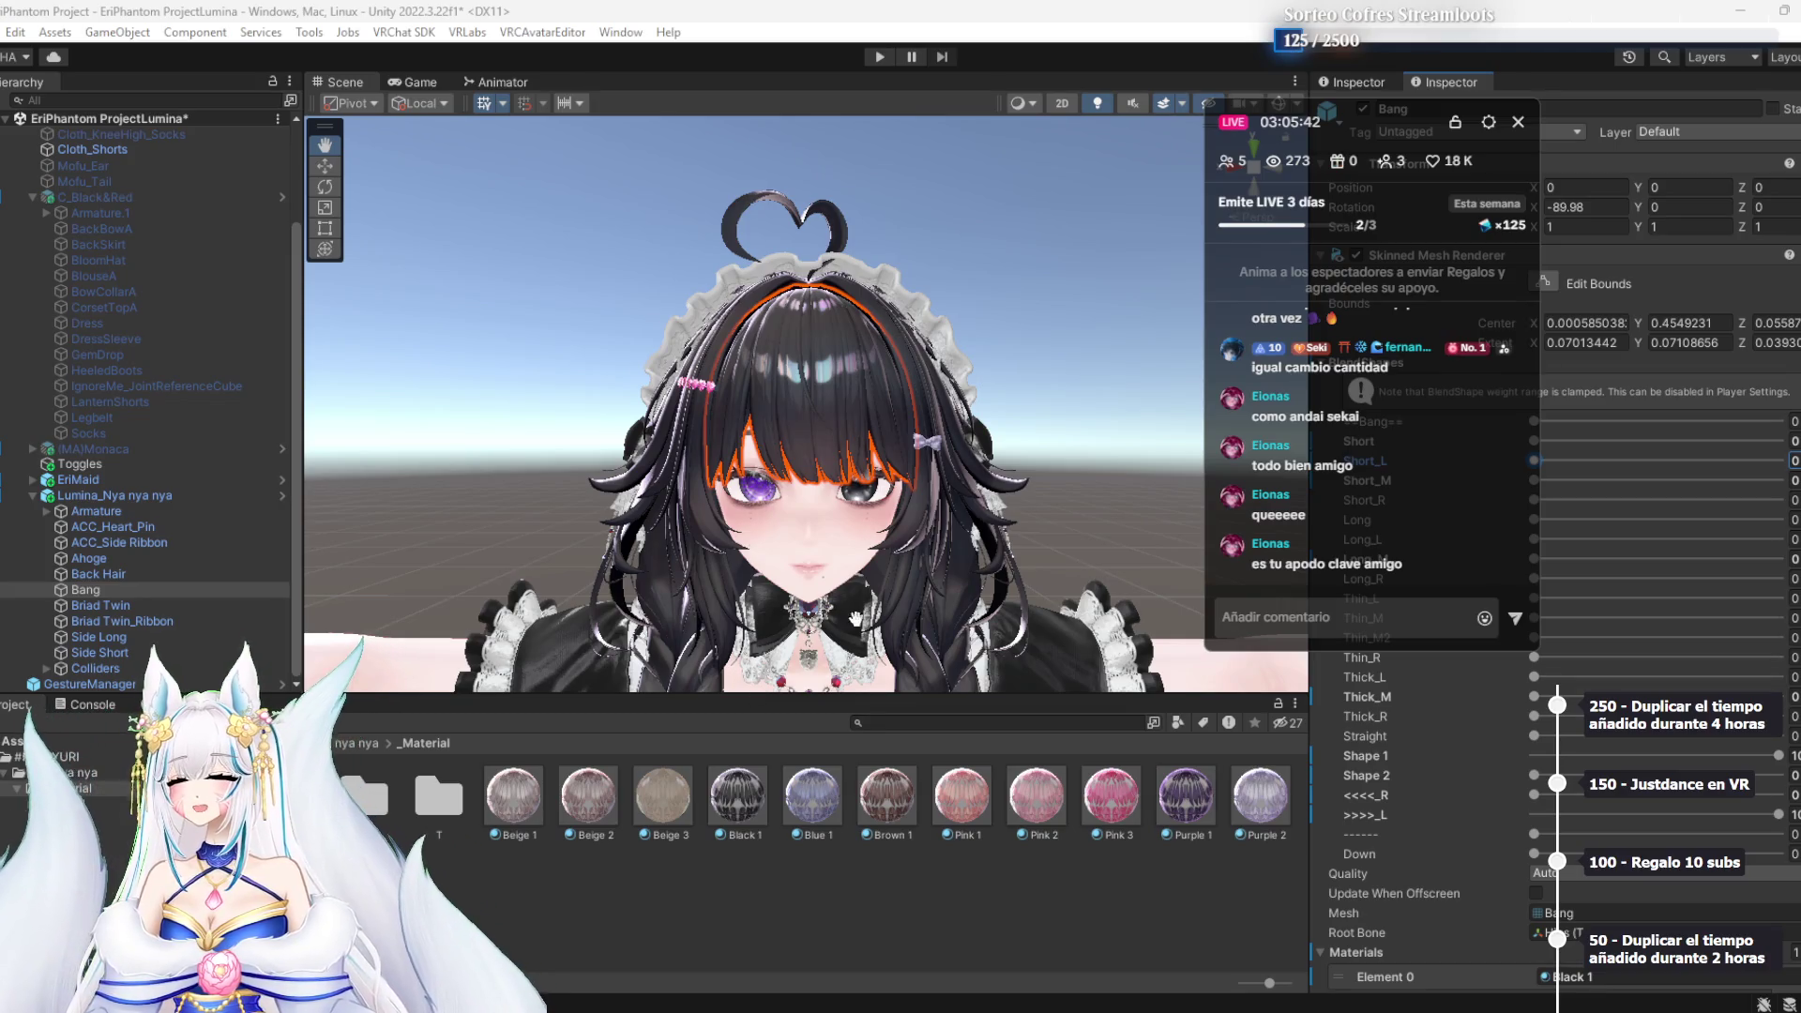
scroll(1478, 756, down, 2)
scroll(1478, 756, up, 2)
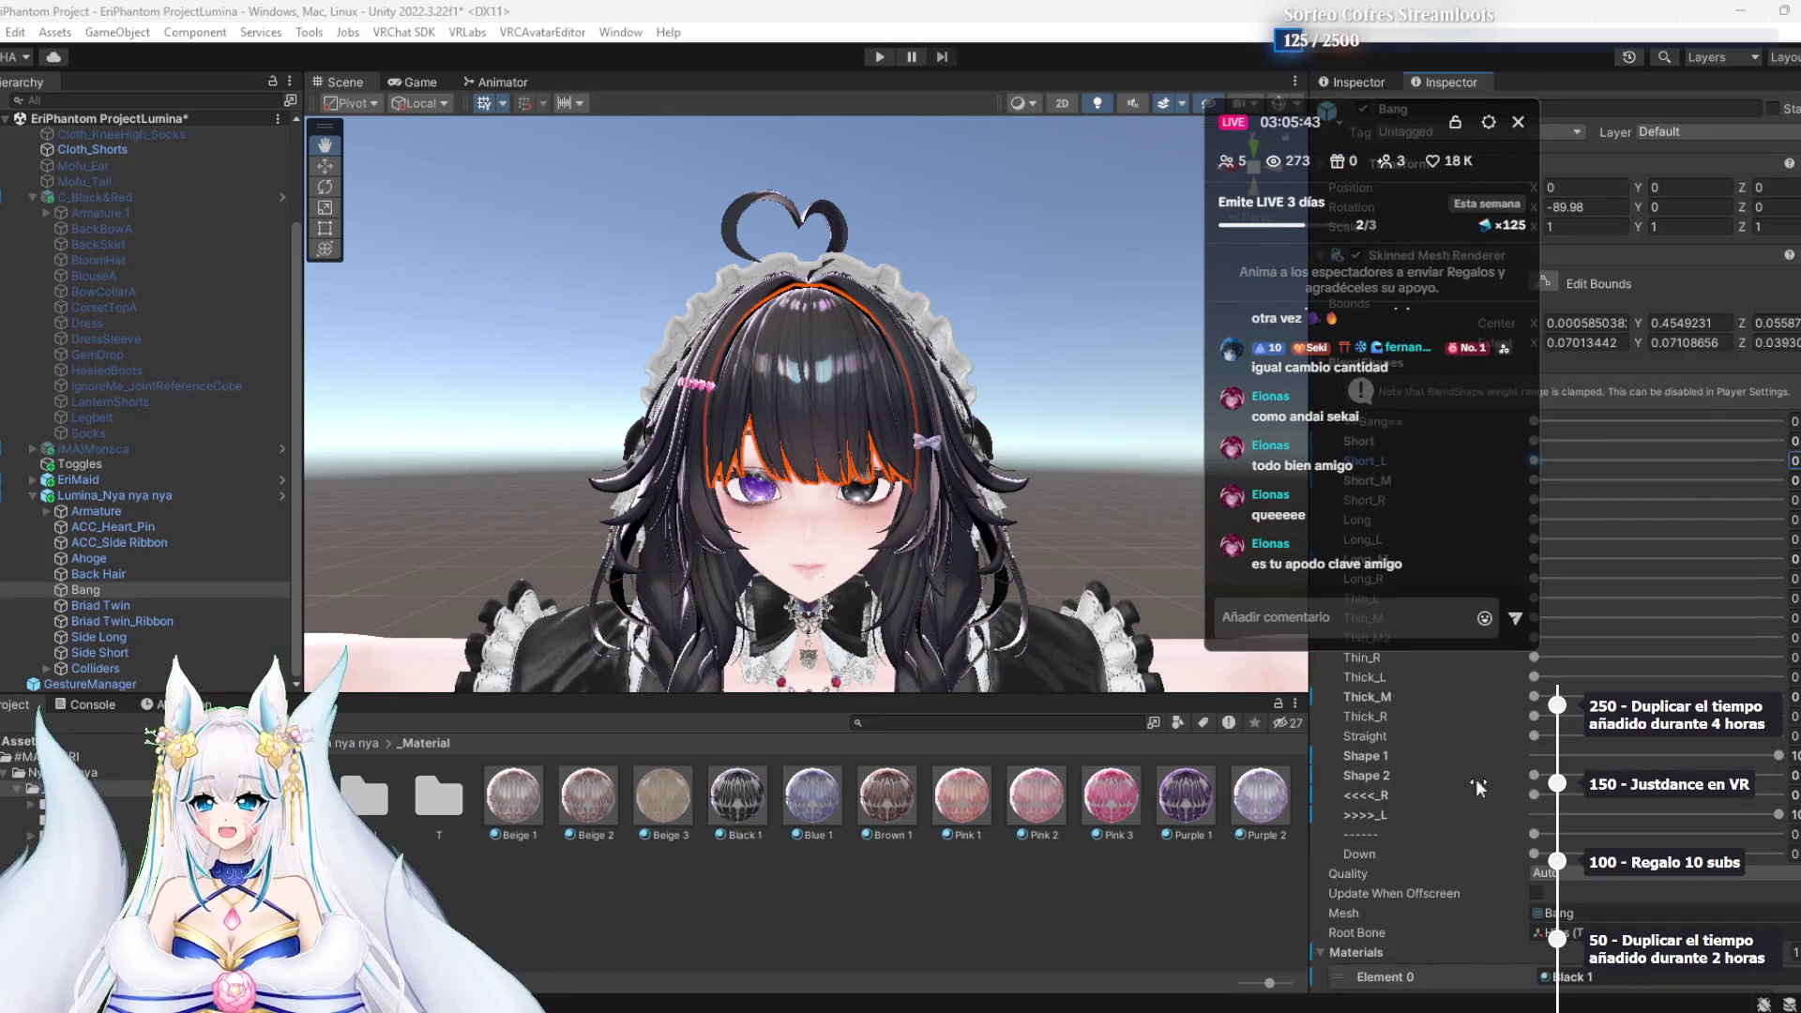
click(1497, 854)
click(1779, 854)
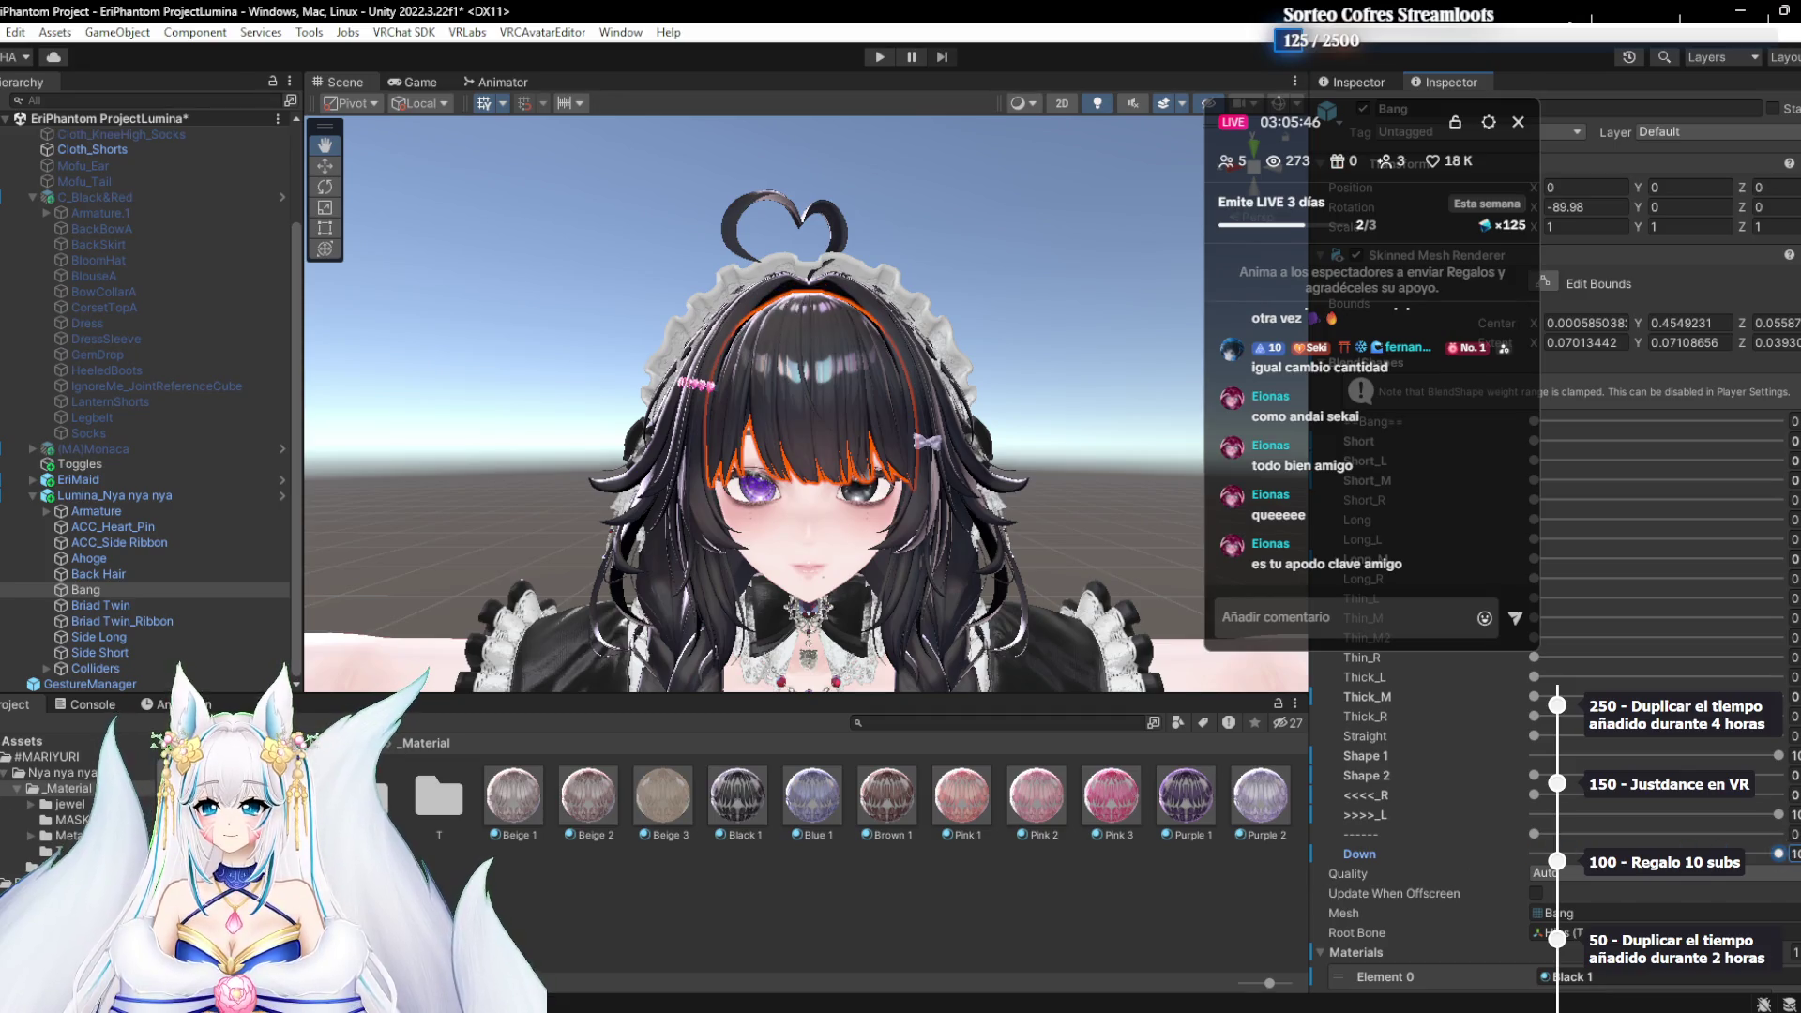
click(134, 576)
mouse_move(1320, 115)
mouse_down()
mouse_move(628, 91)
mouse_move(401, 121)
mouse_up()
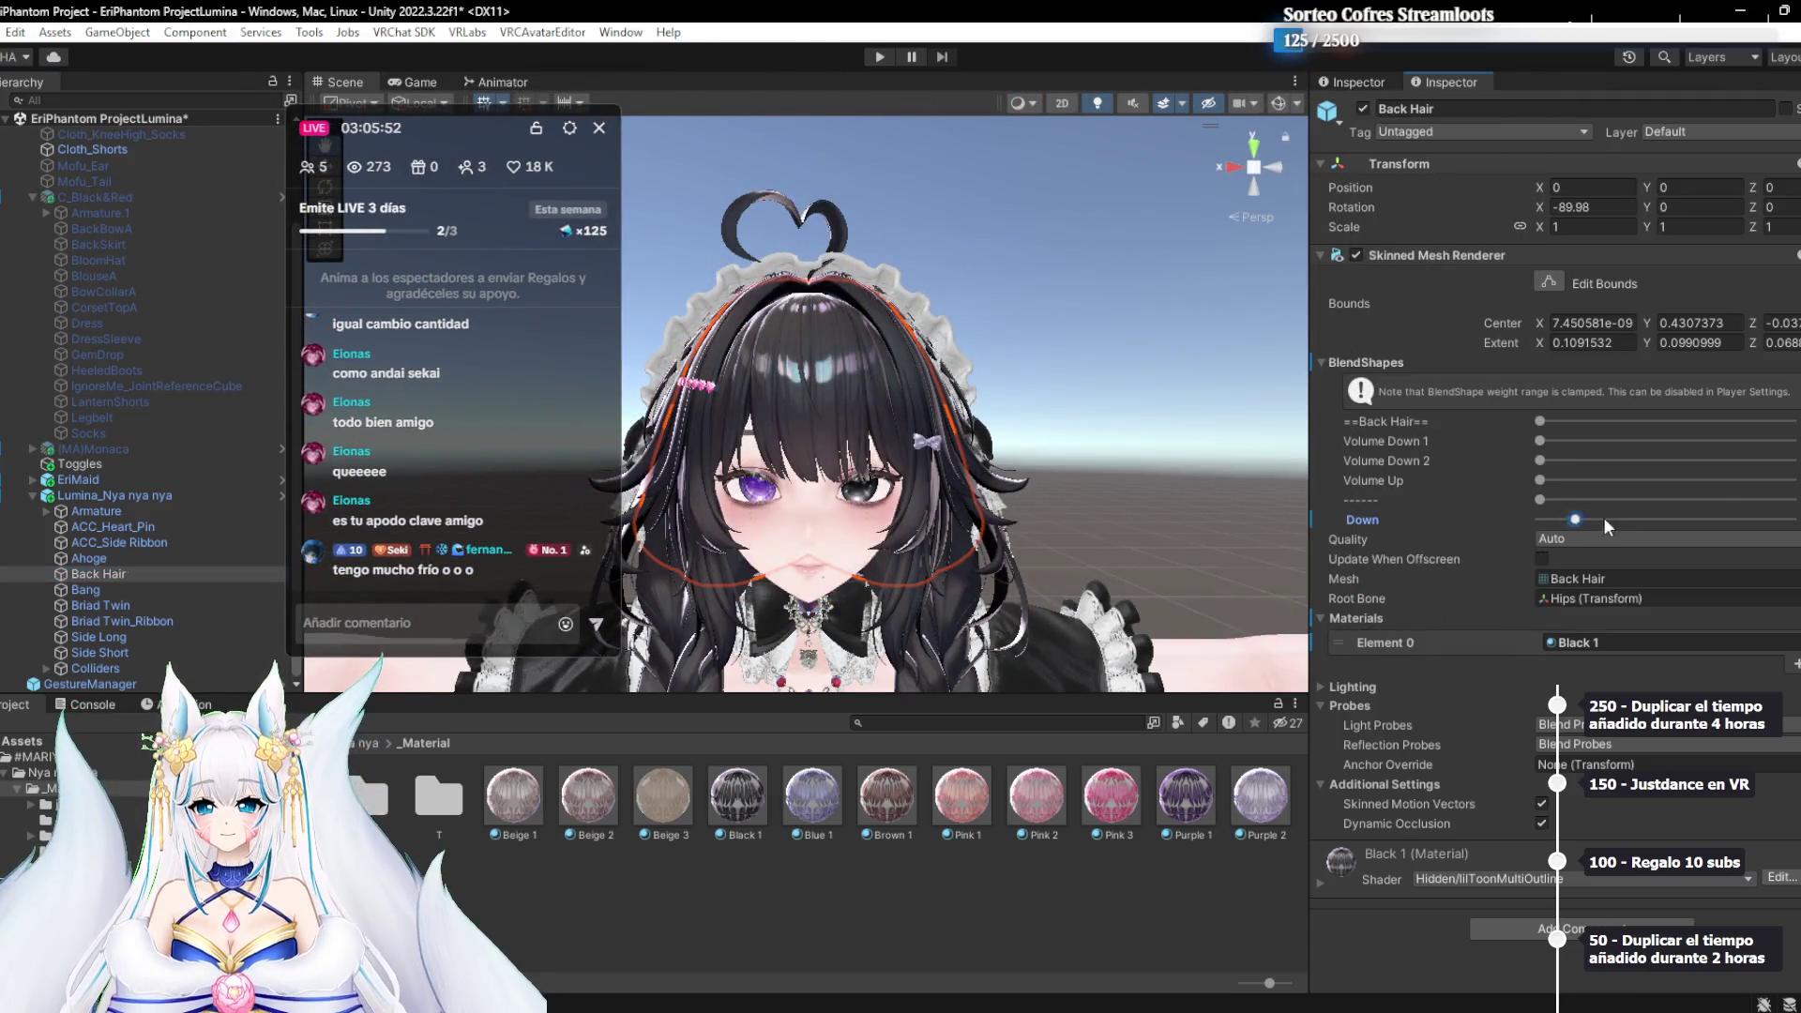
Max out the Back Hair's Down blendshape, then step through the hair meshes to Side Short
drag(1587, 519, 1791, 519)
scroll(887, 518, up, 5)
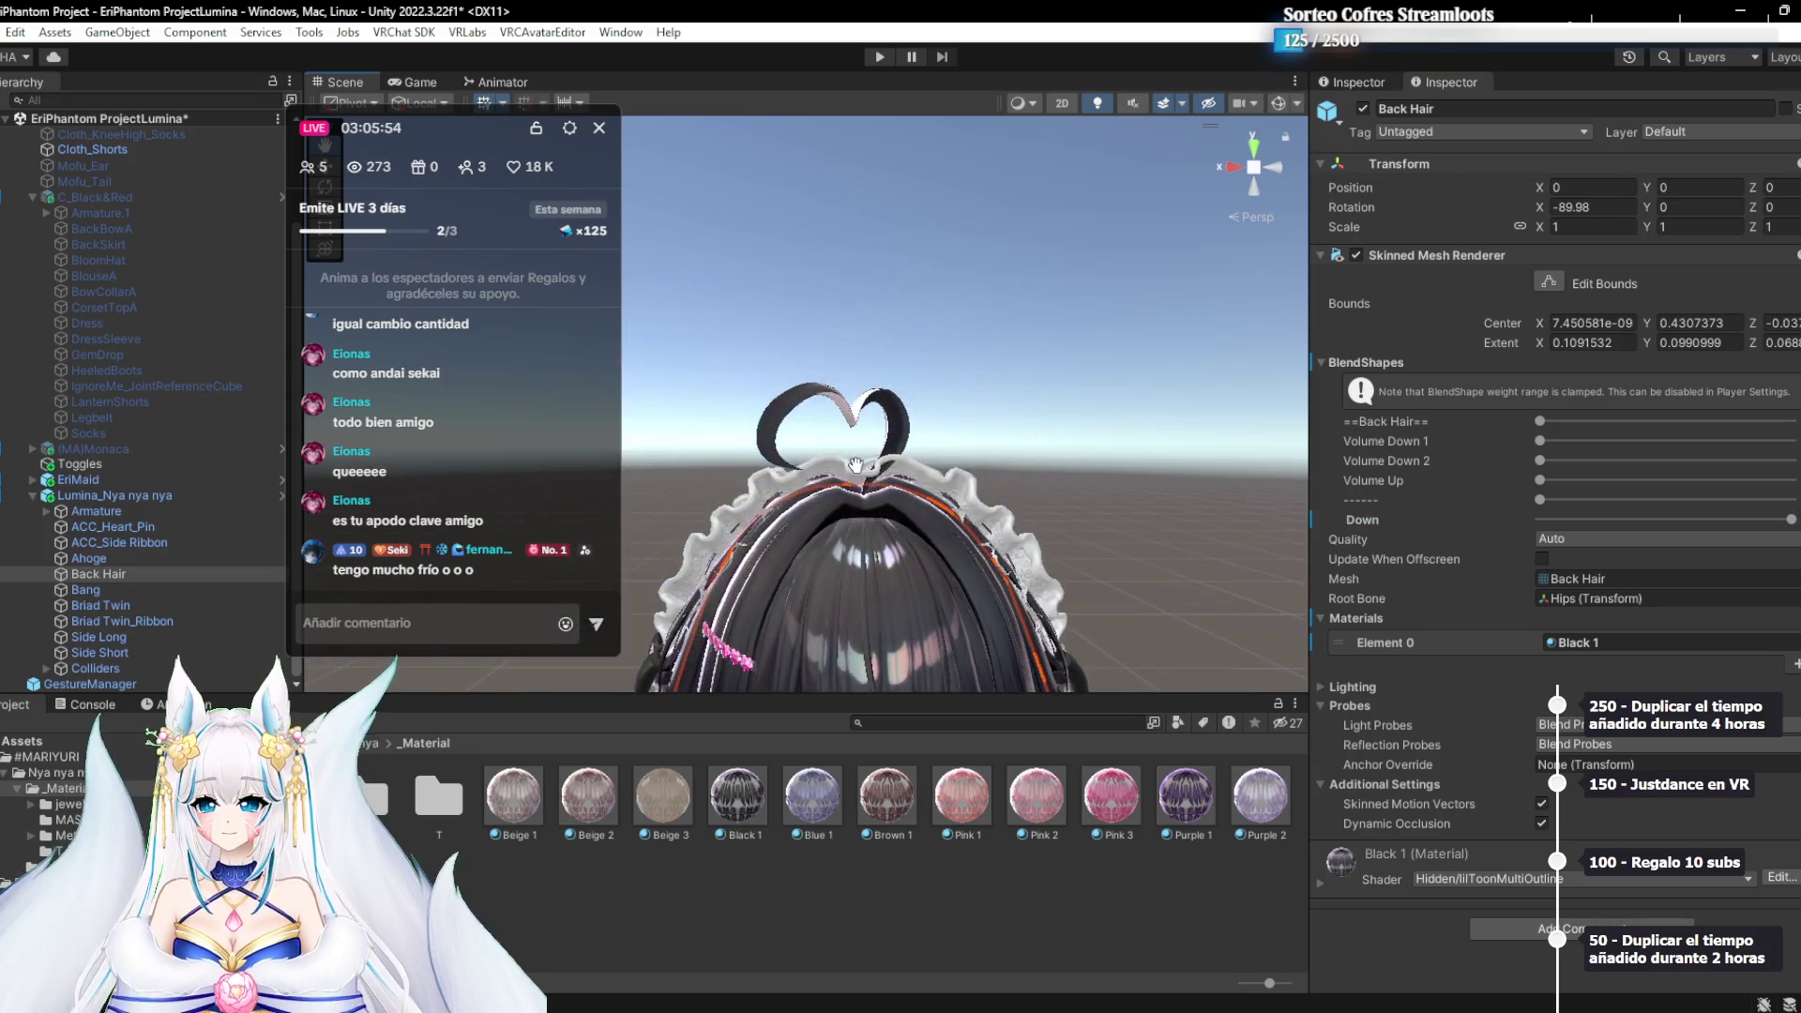
scroll(886, 519, up, 2)
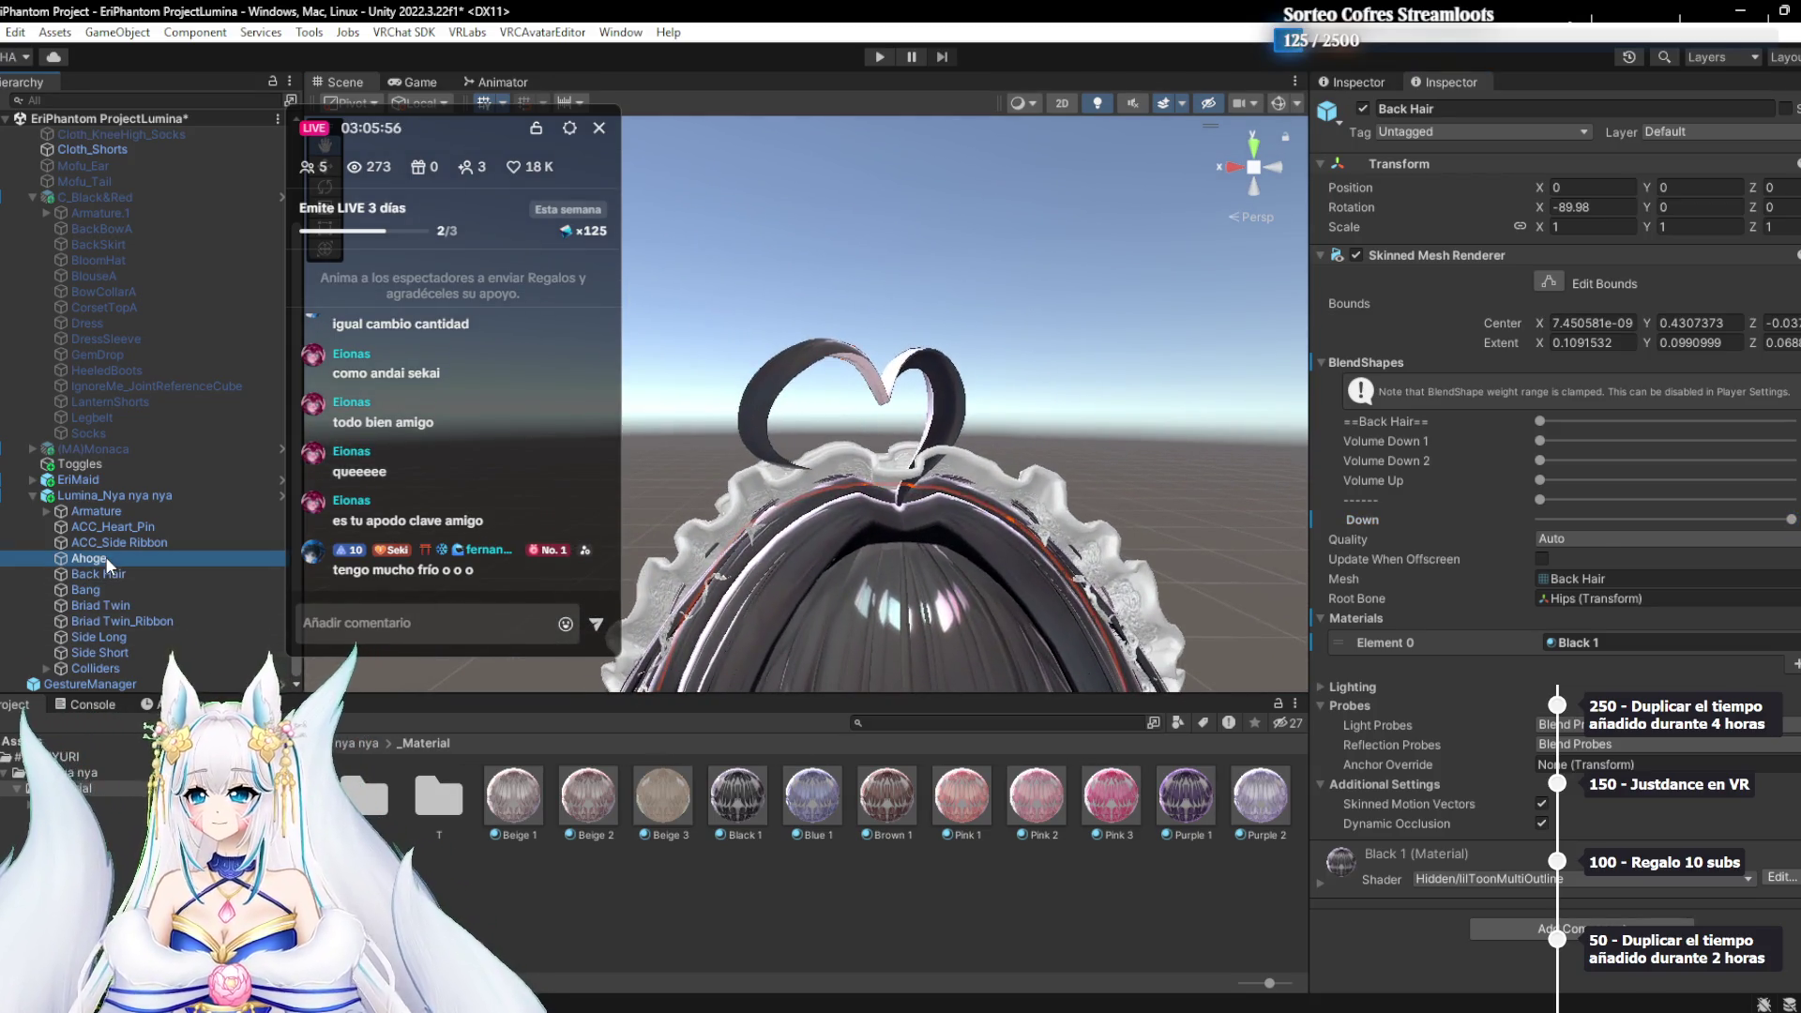
click(106, 558)
click(130, 529)
click(121, 556)
click(100, 575)
click(92, 593)
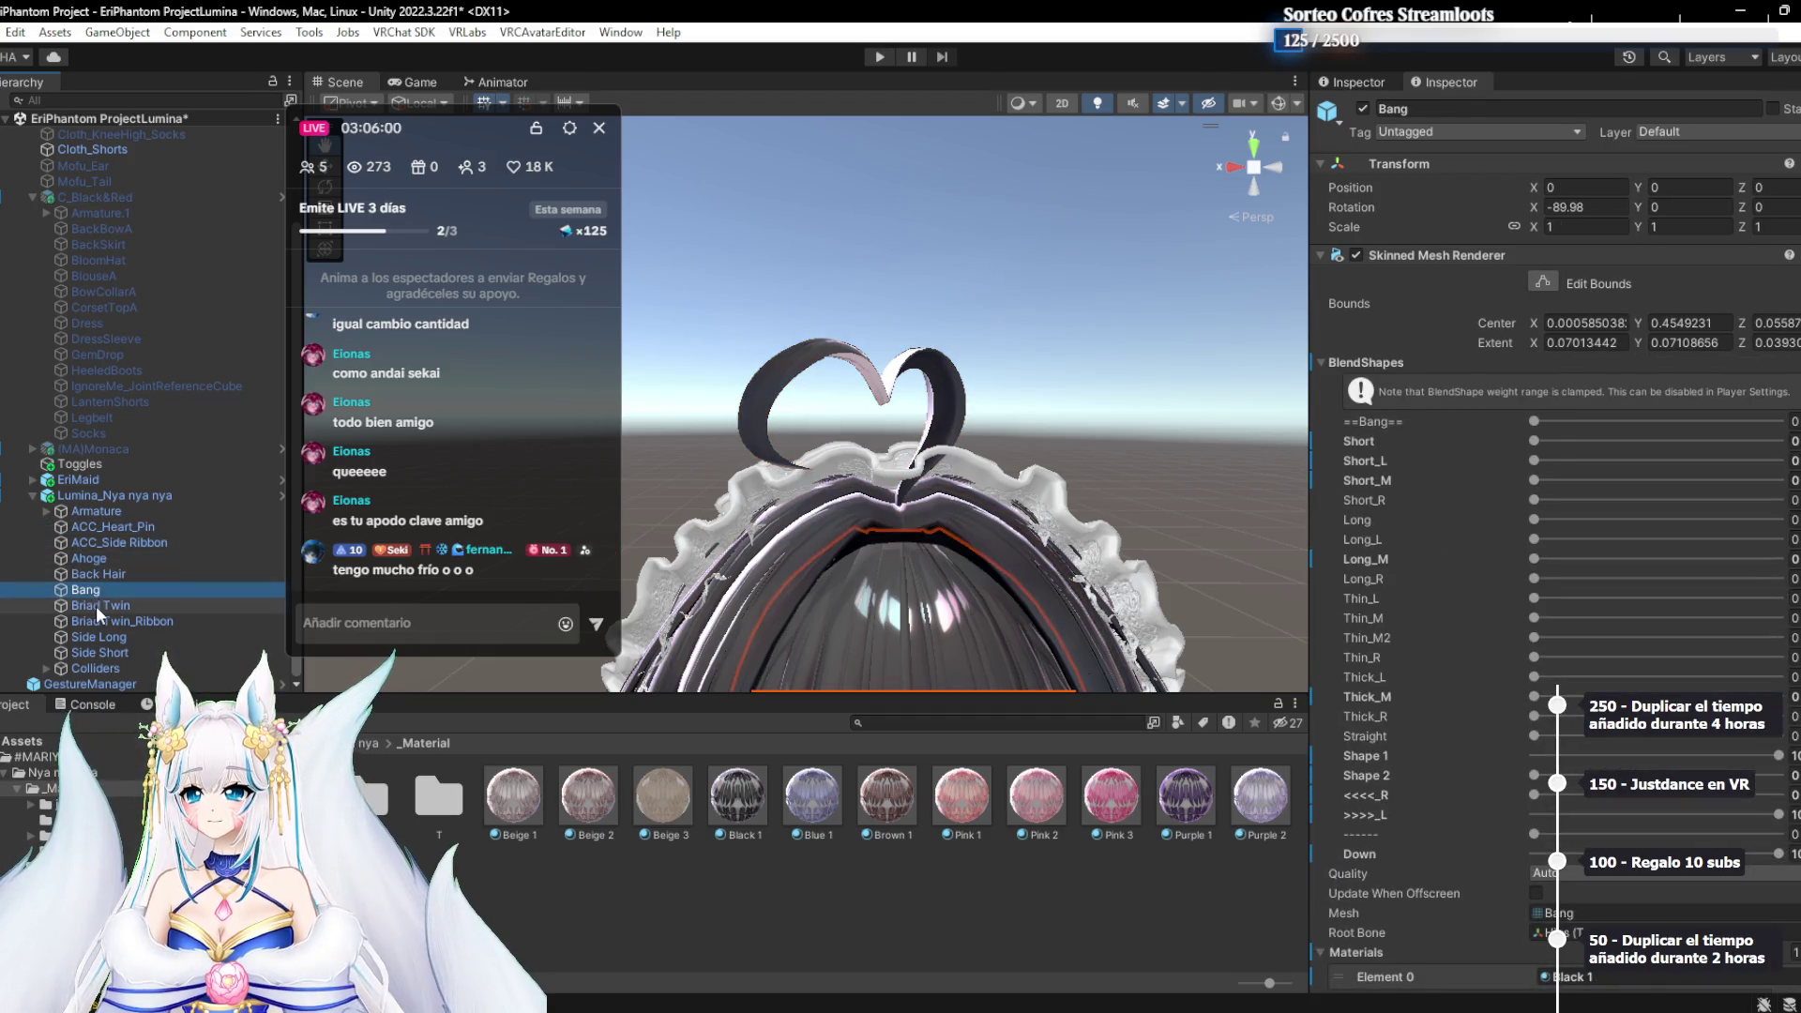
click(95, 606)
click(100, 623)
click(103, 639)
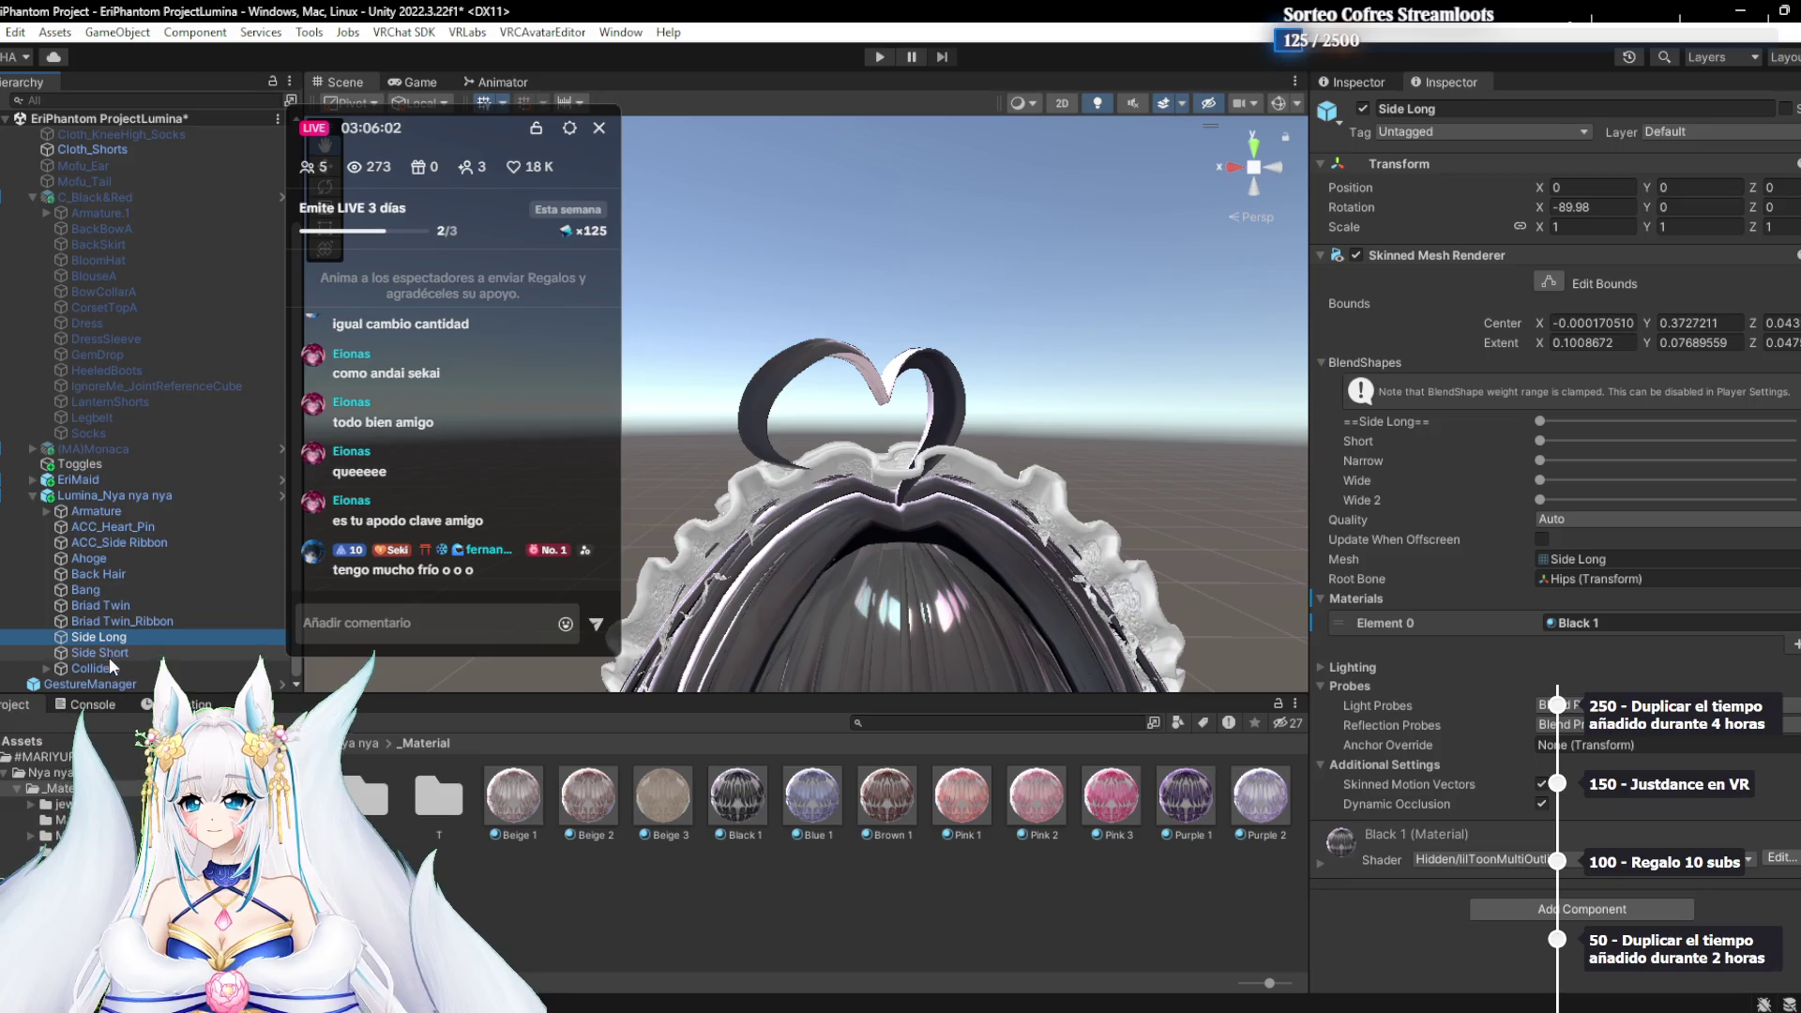
click(109, 654)
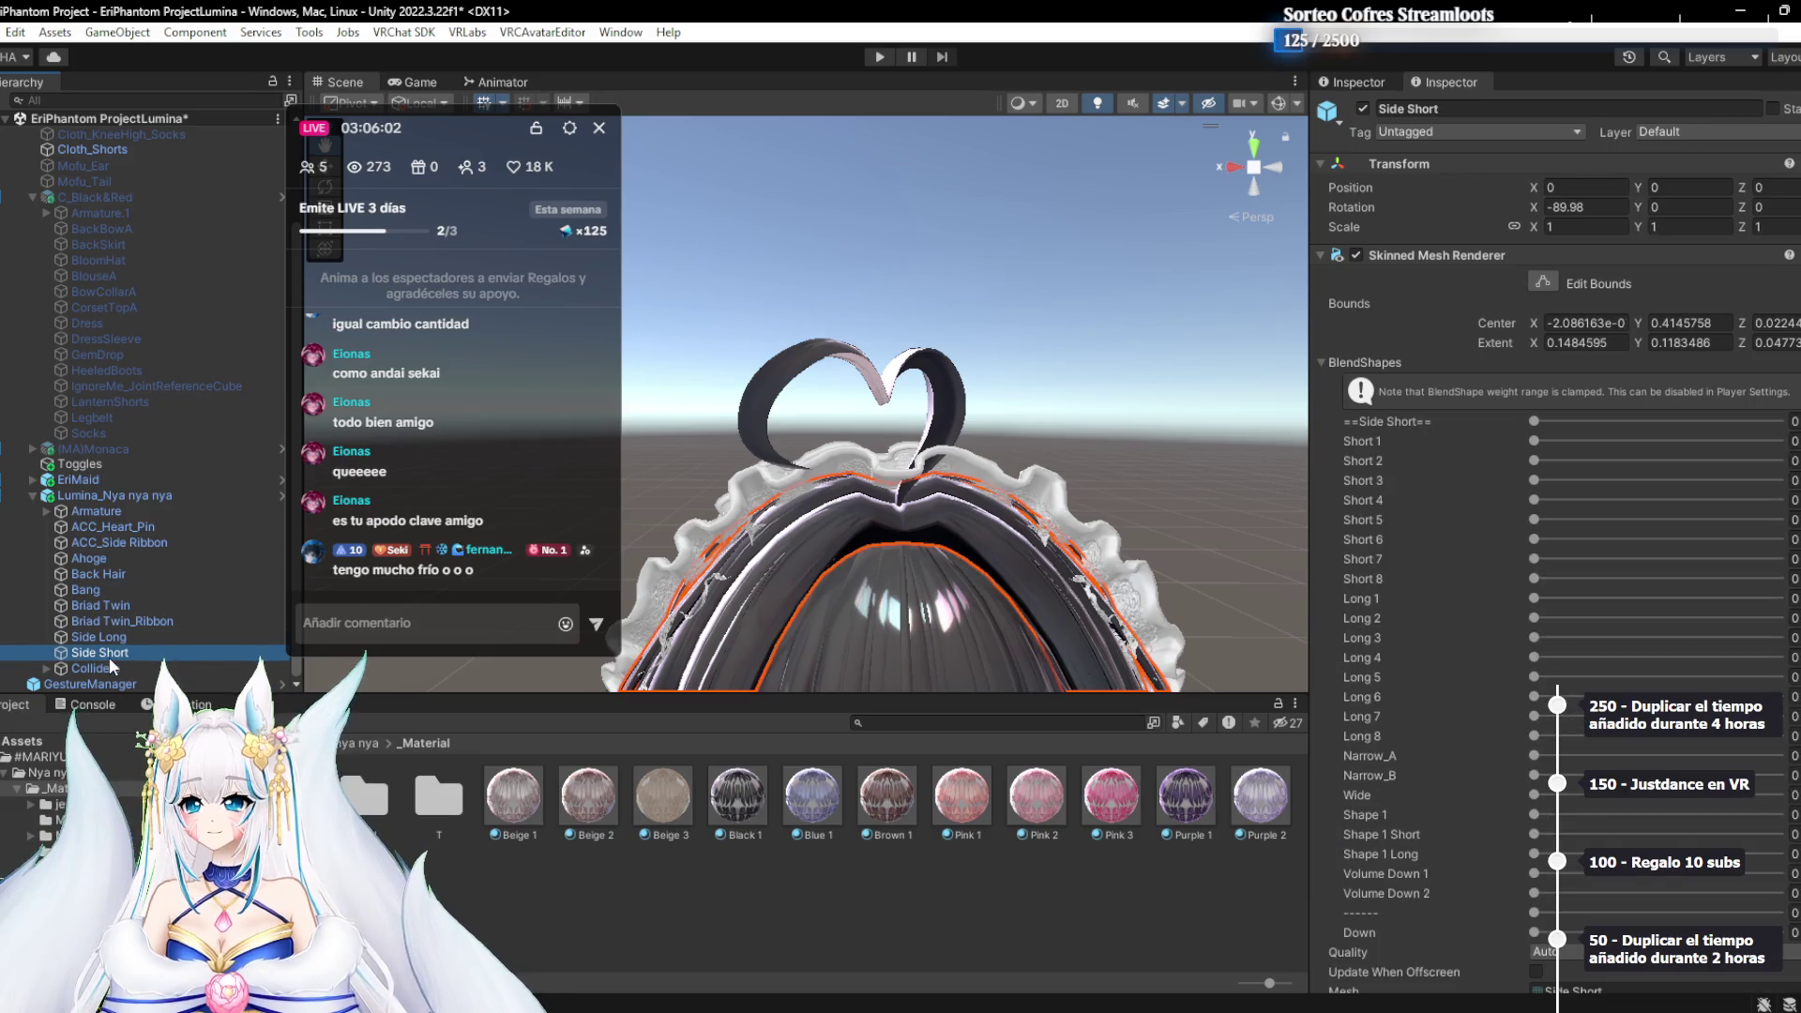
Set Side Short's Down shape to about 10 and review its other blendshape values
click(1571, 932)
drag(1572, 932, 1559, 933)
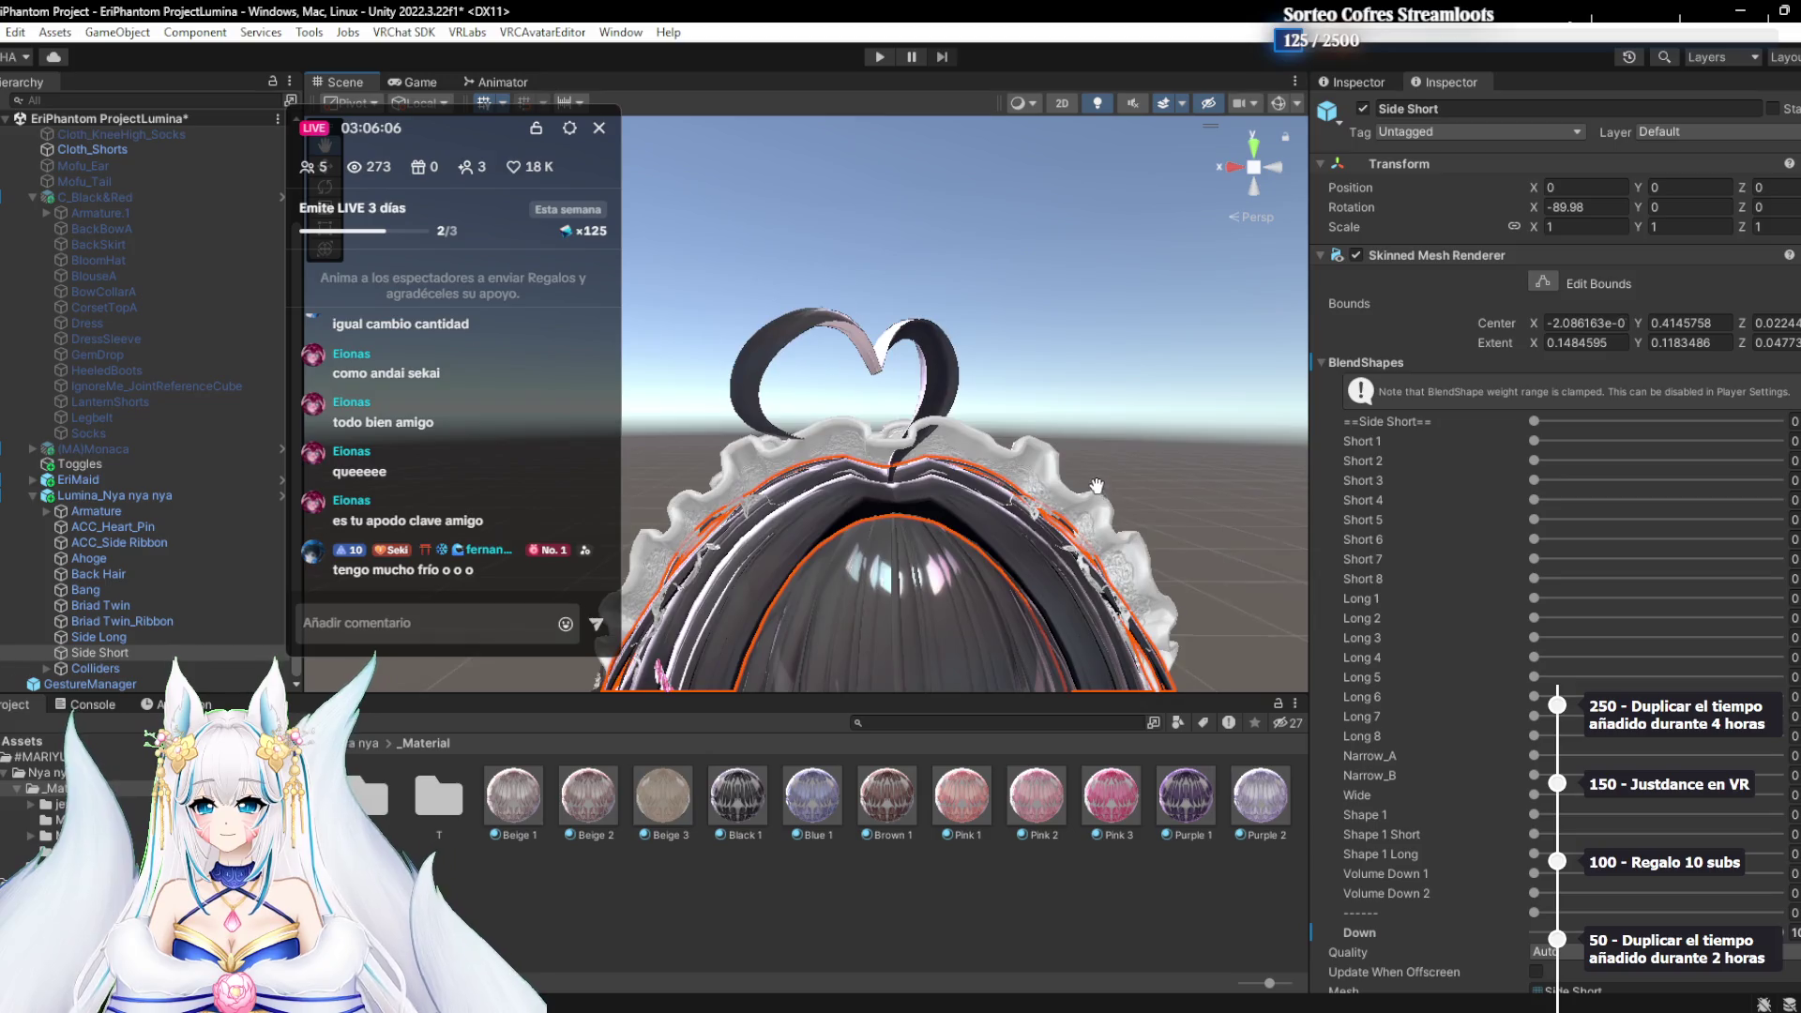
scroll(1420, 624, down, 2)
drag(994, 657, 990, 430)
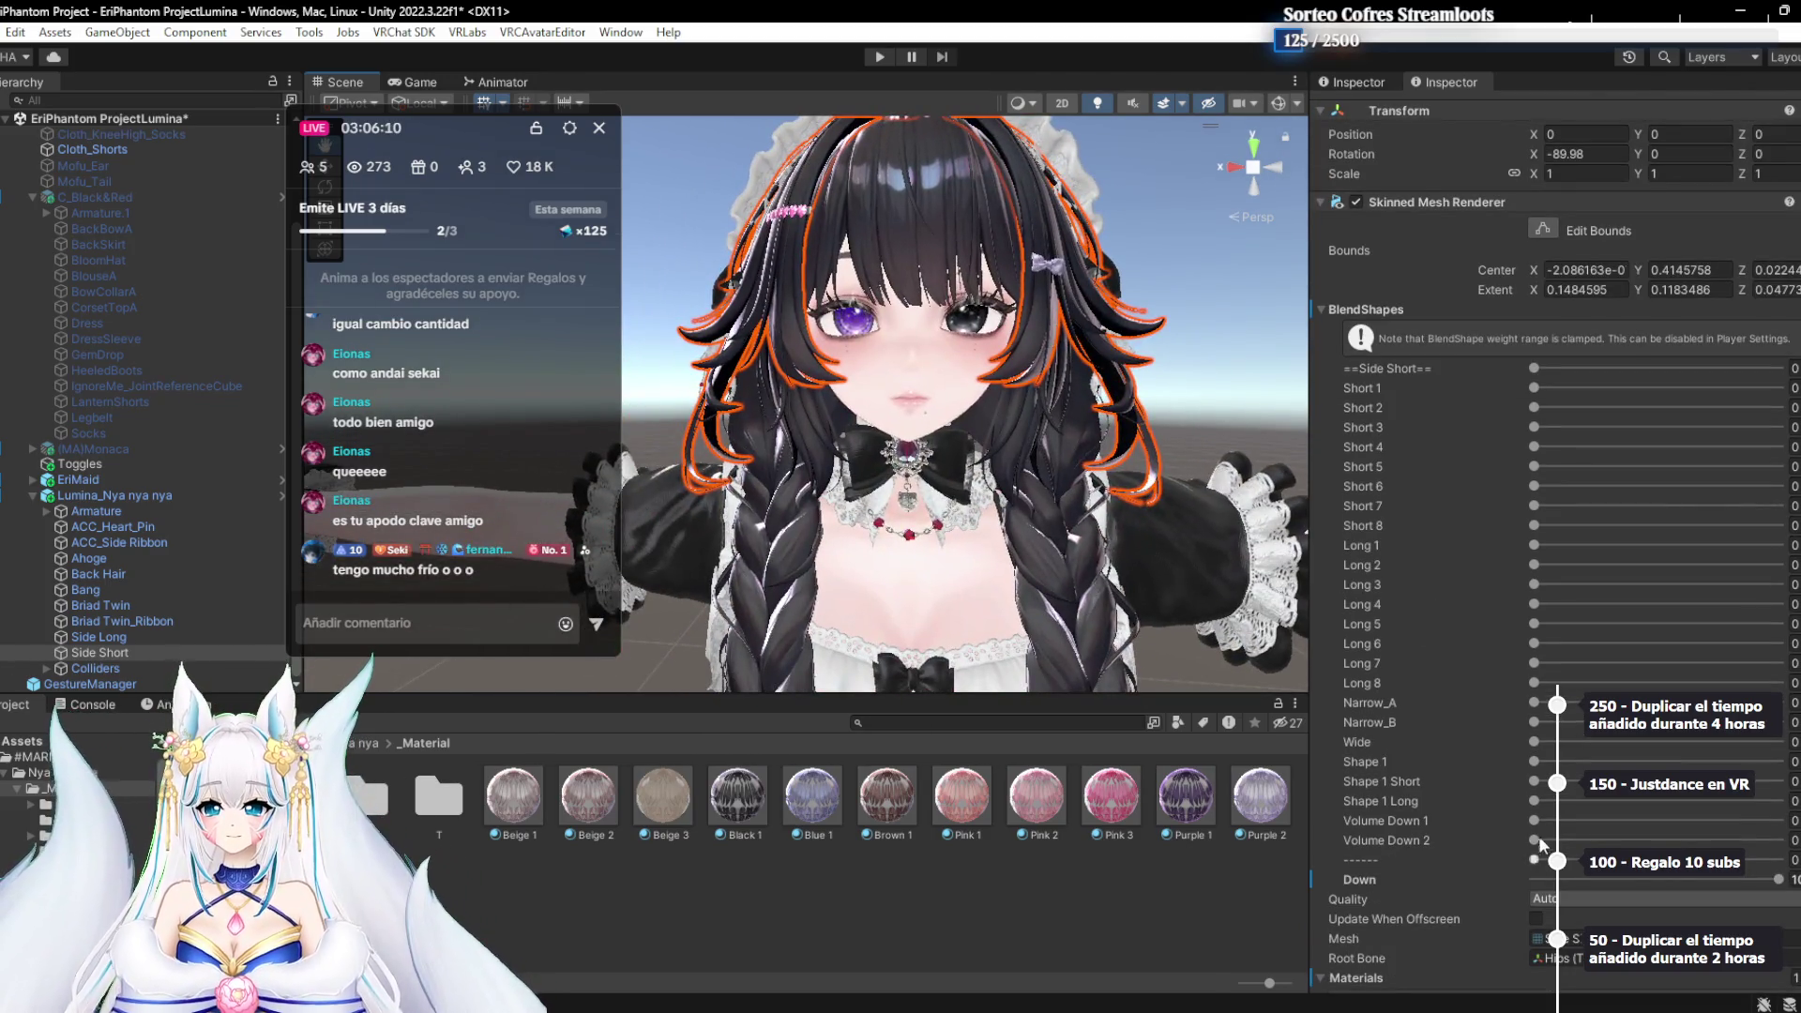
click(1405, 803)
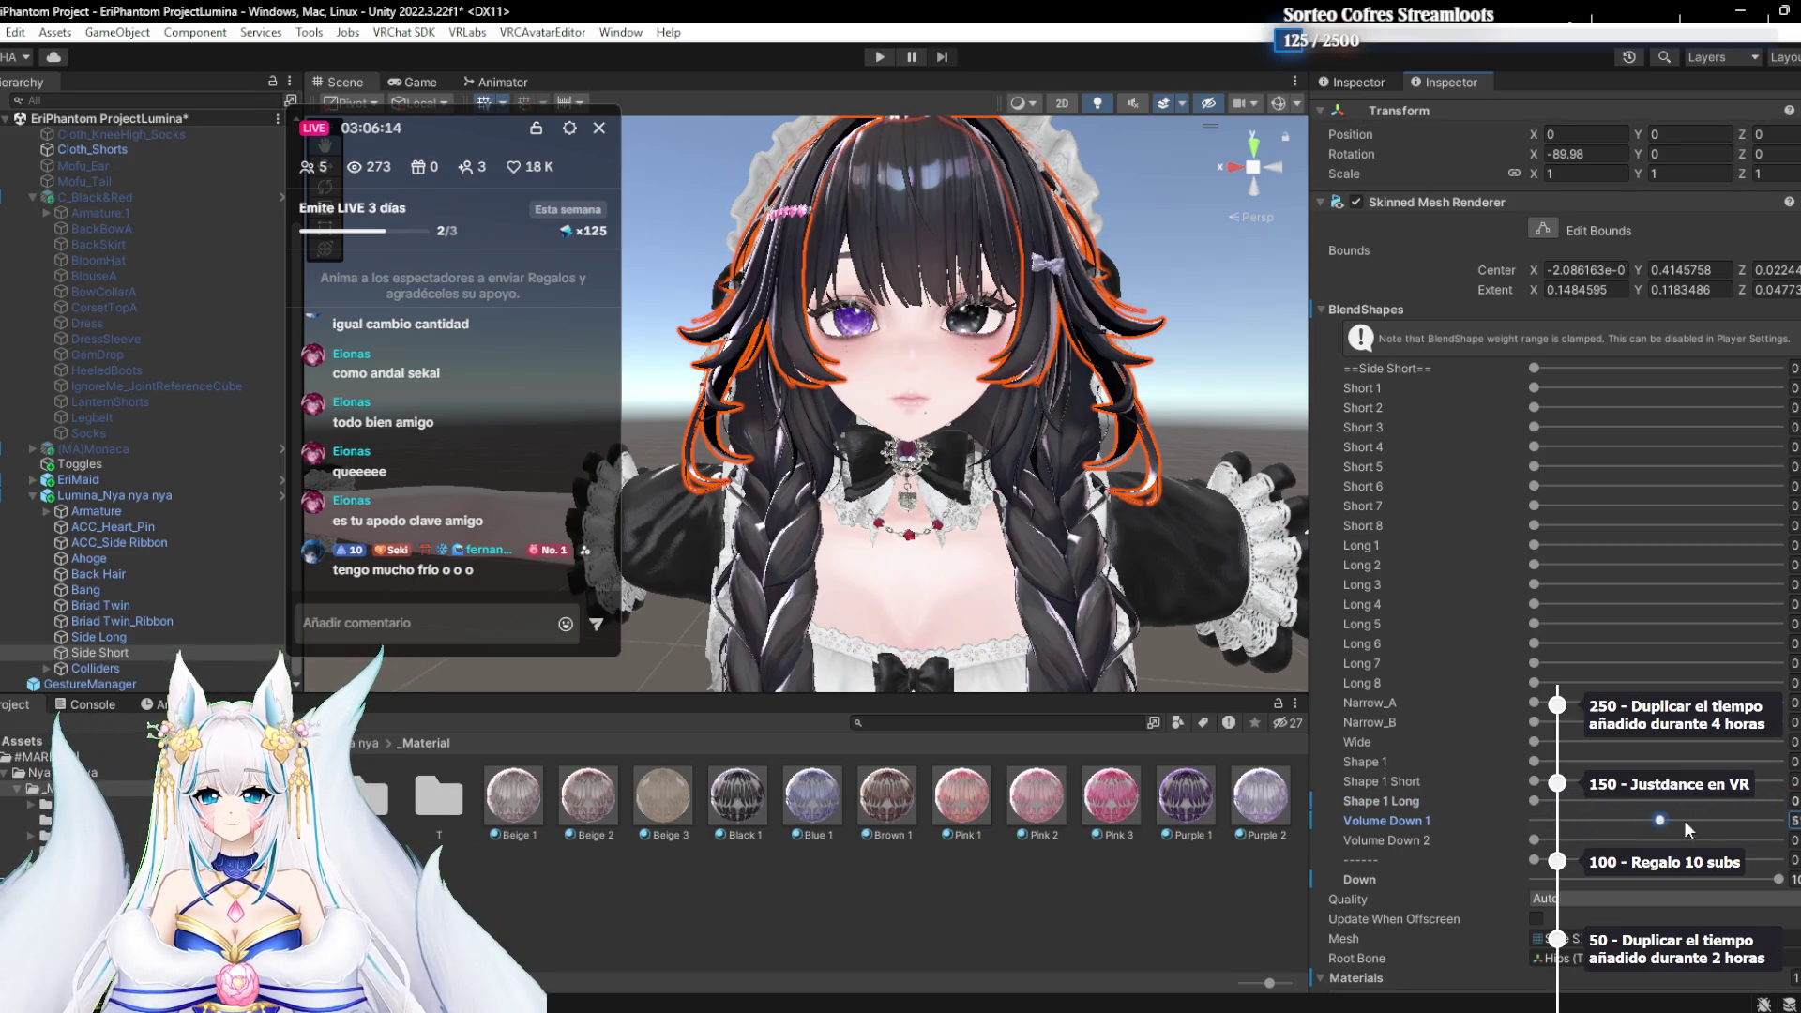
click(1538, 824)
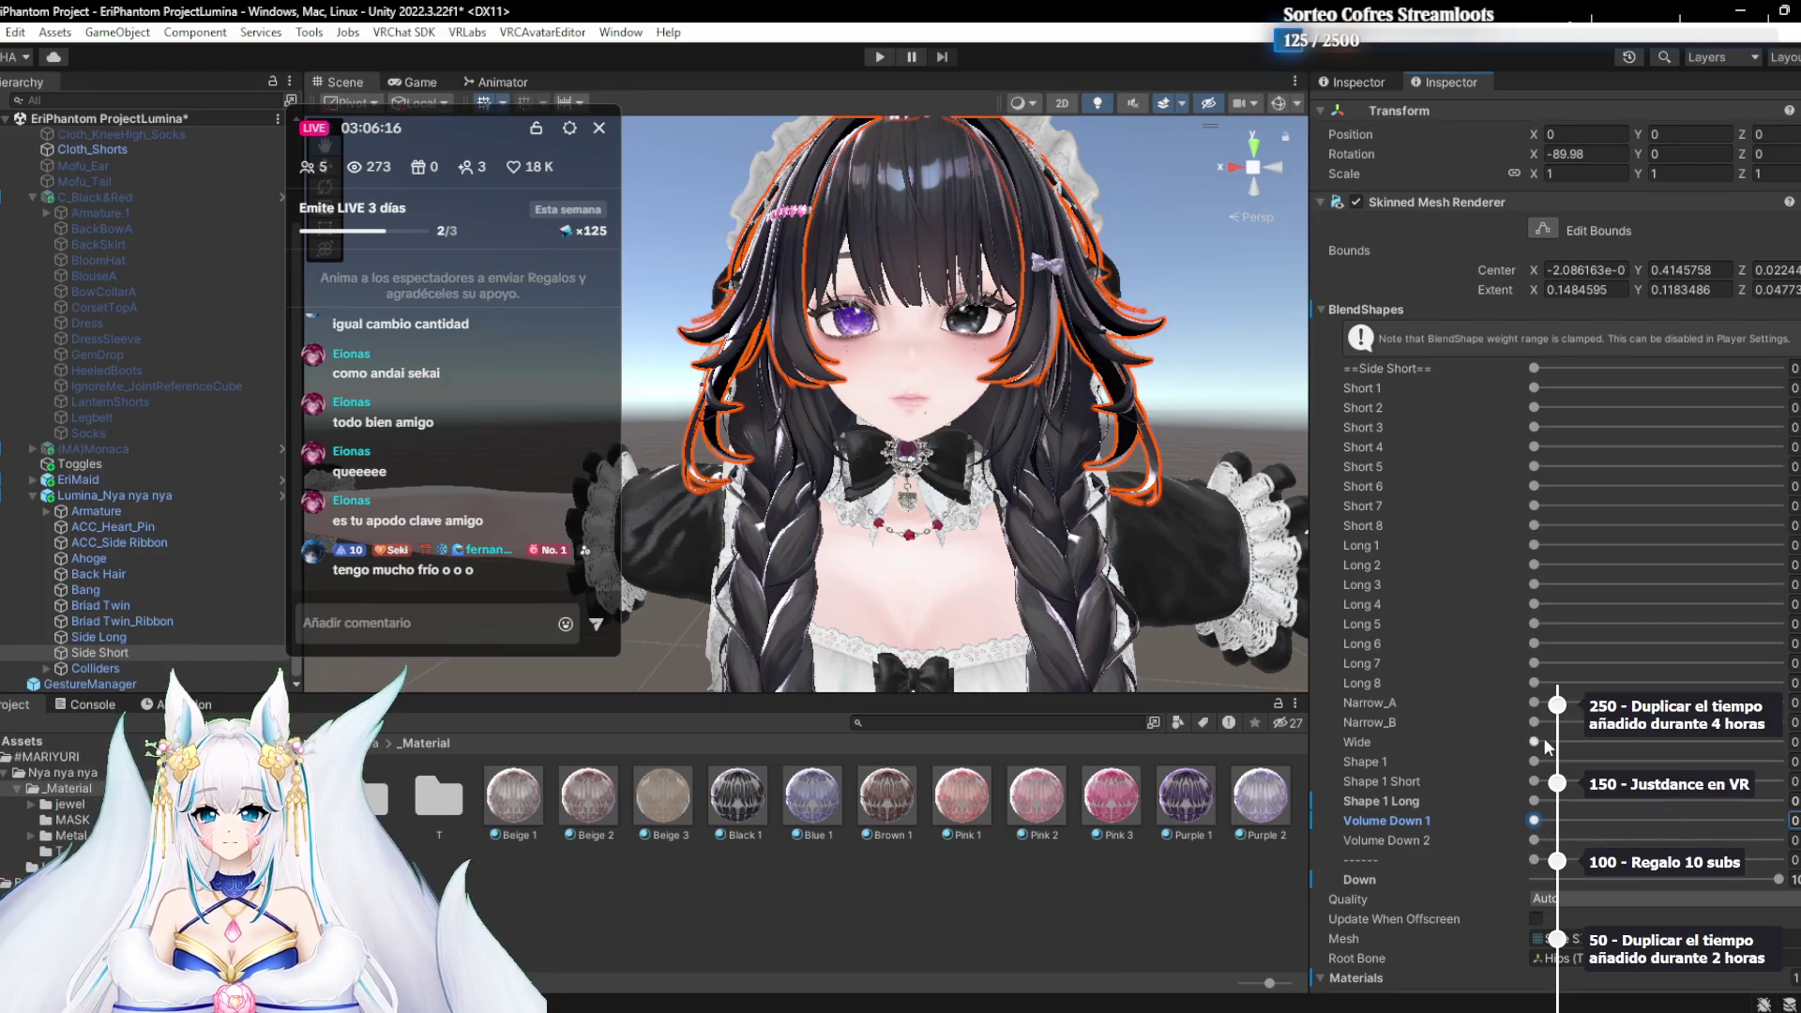
click(1546, 703)
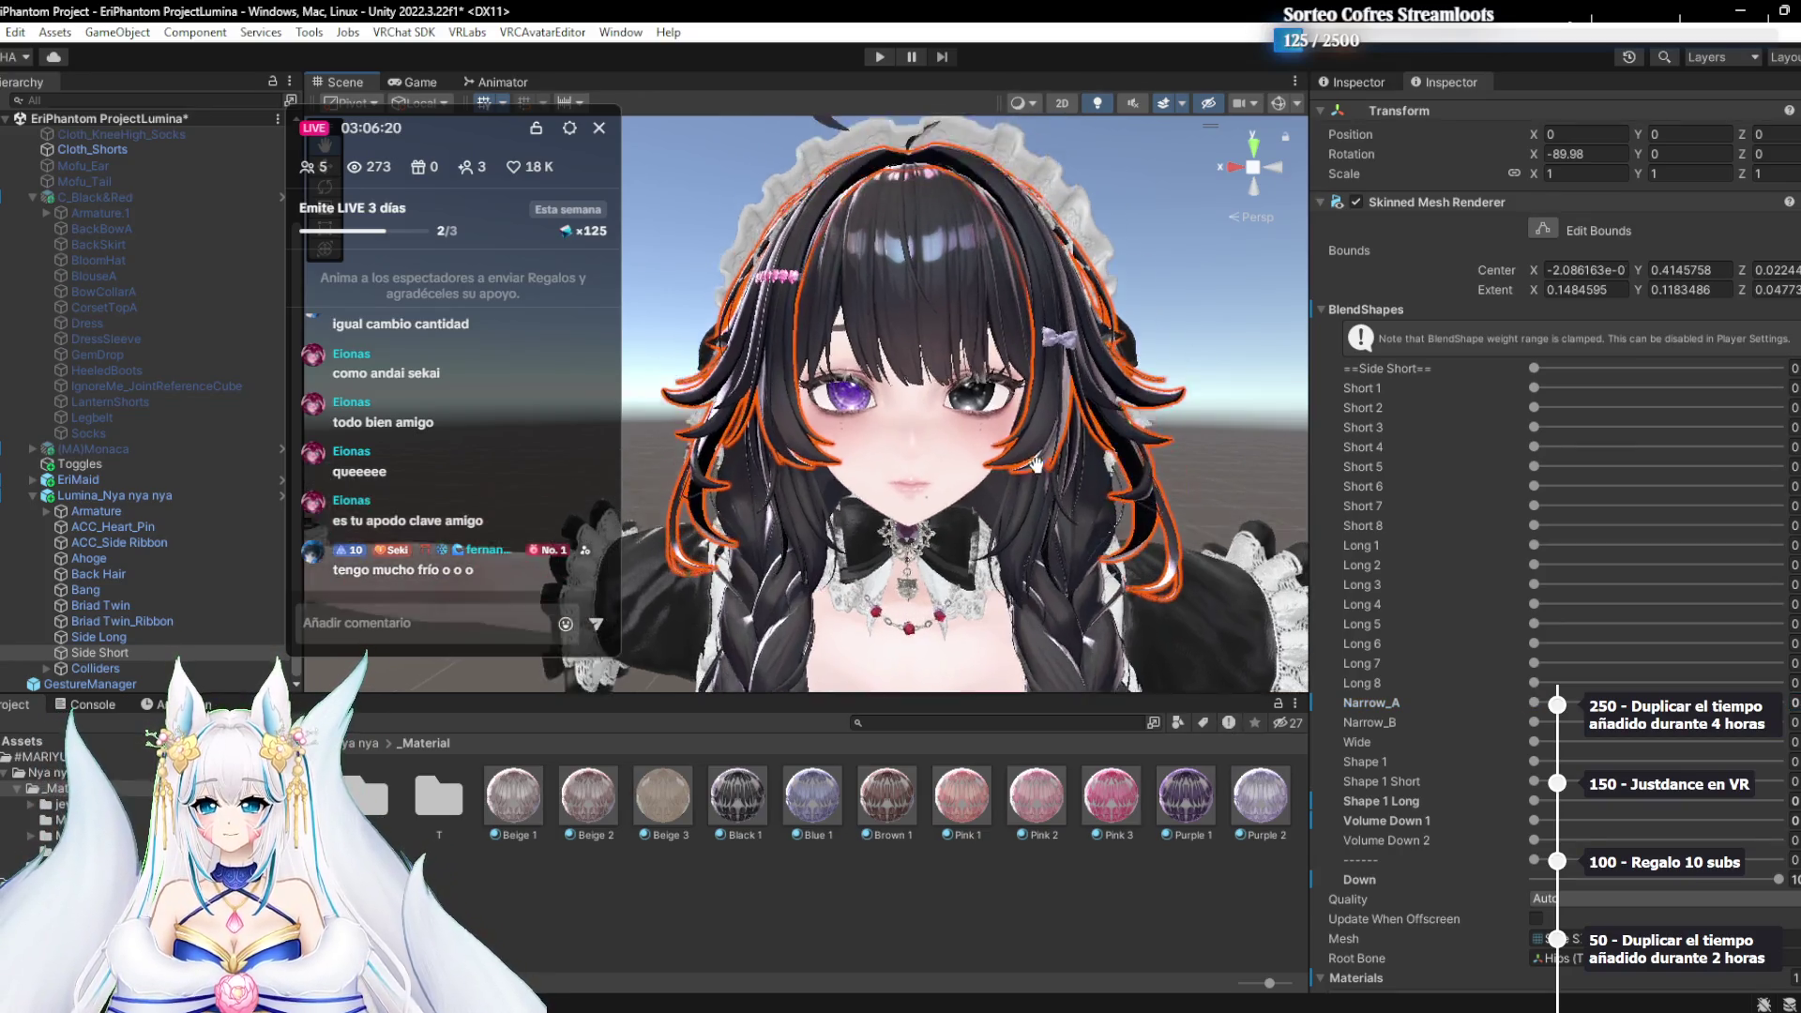
click(1544, 683)
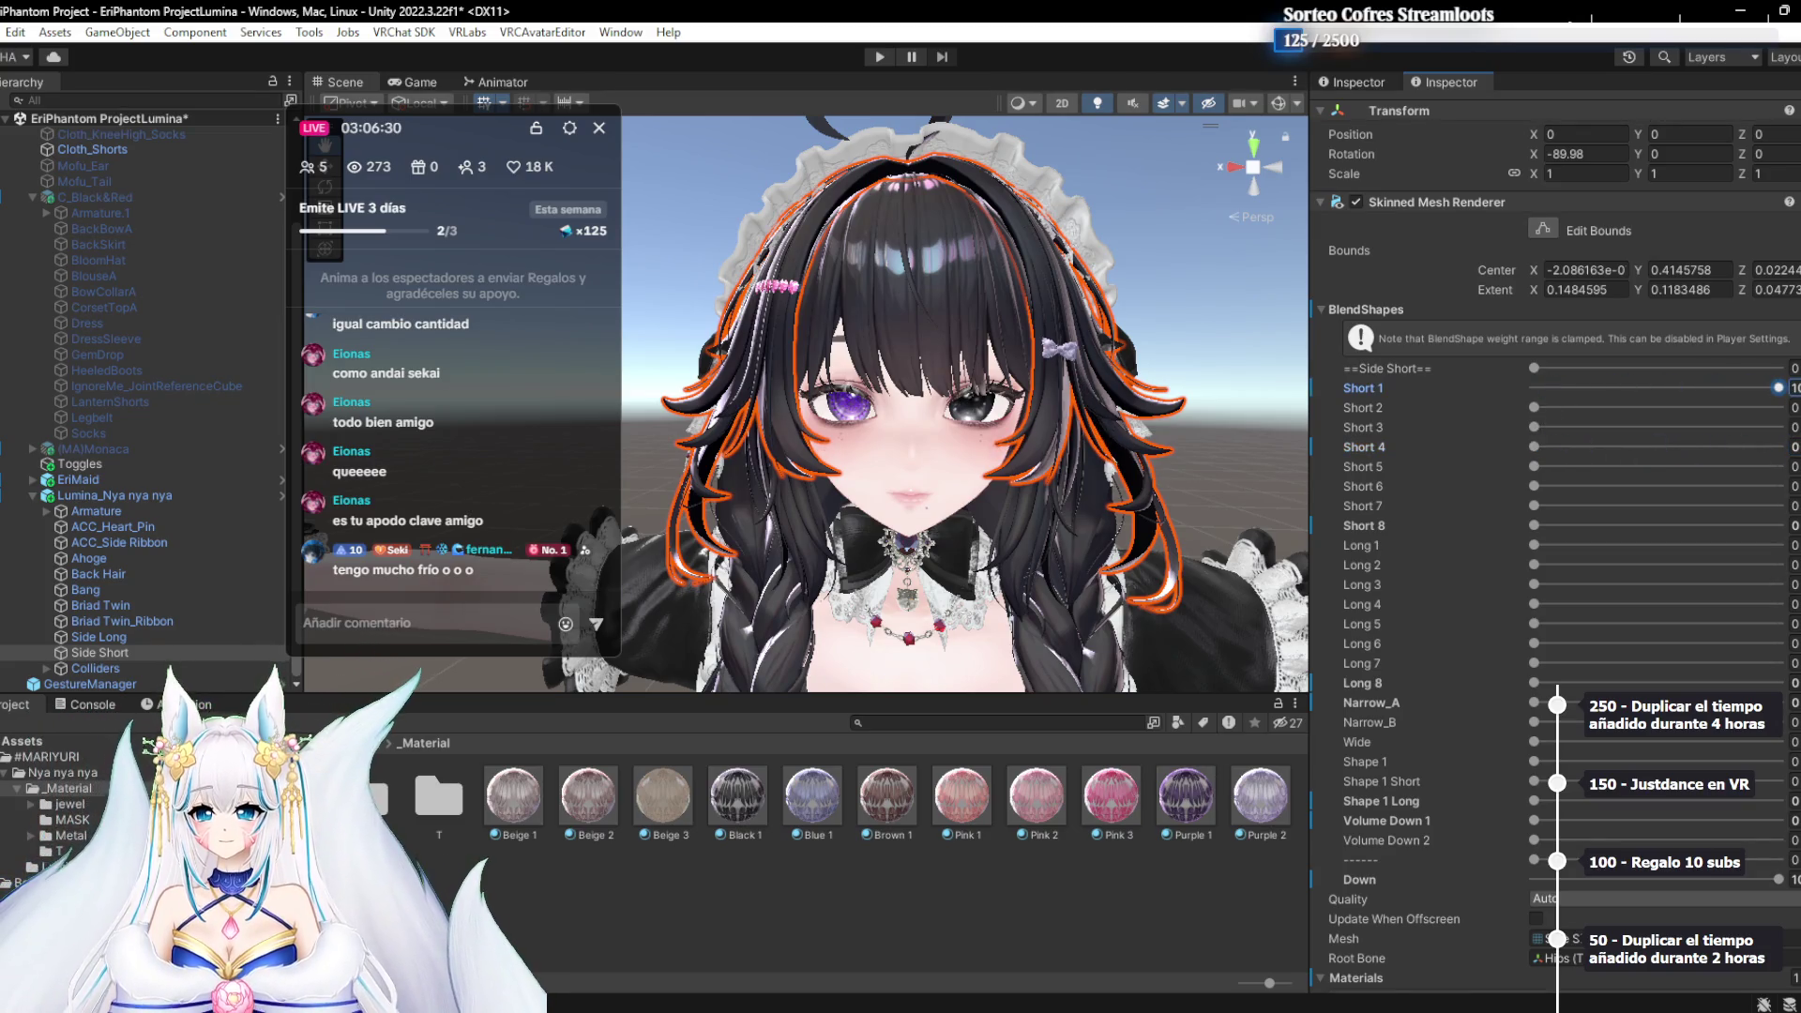
Try Short 2 at about 51 and reset it to 0, then lower Short 1 to about 35
drag(1584, 409, 1679, 410)
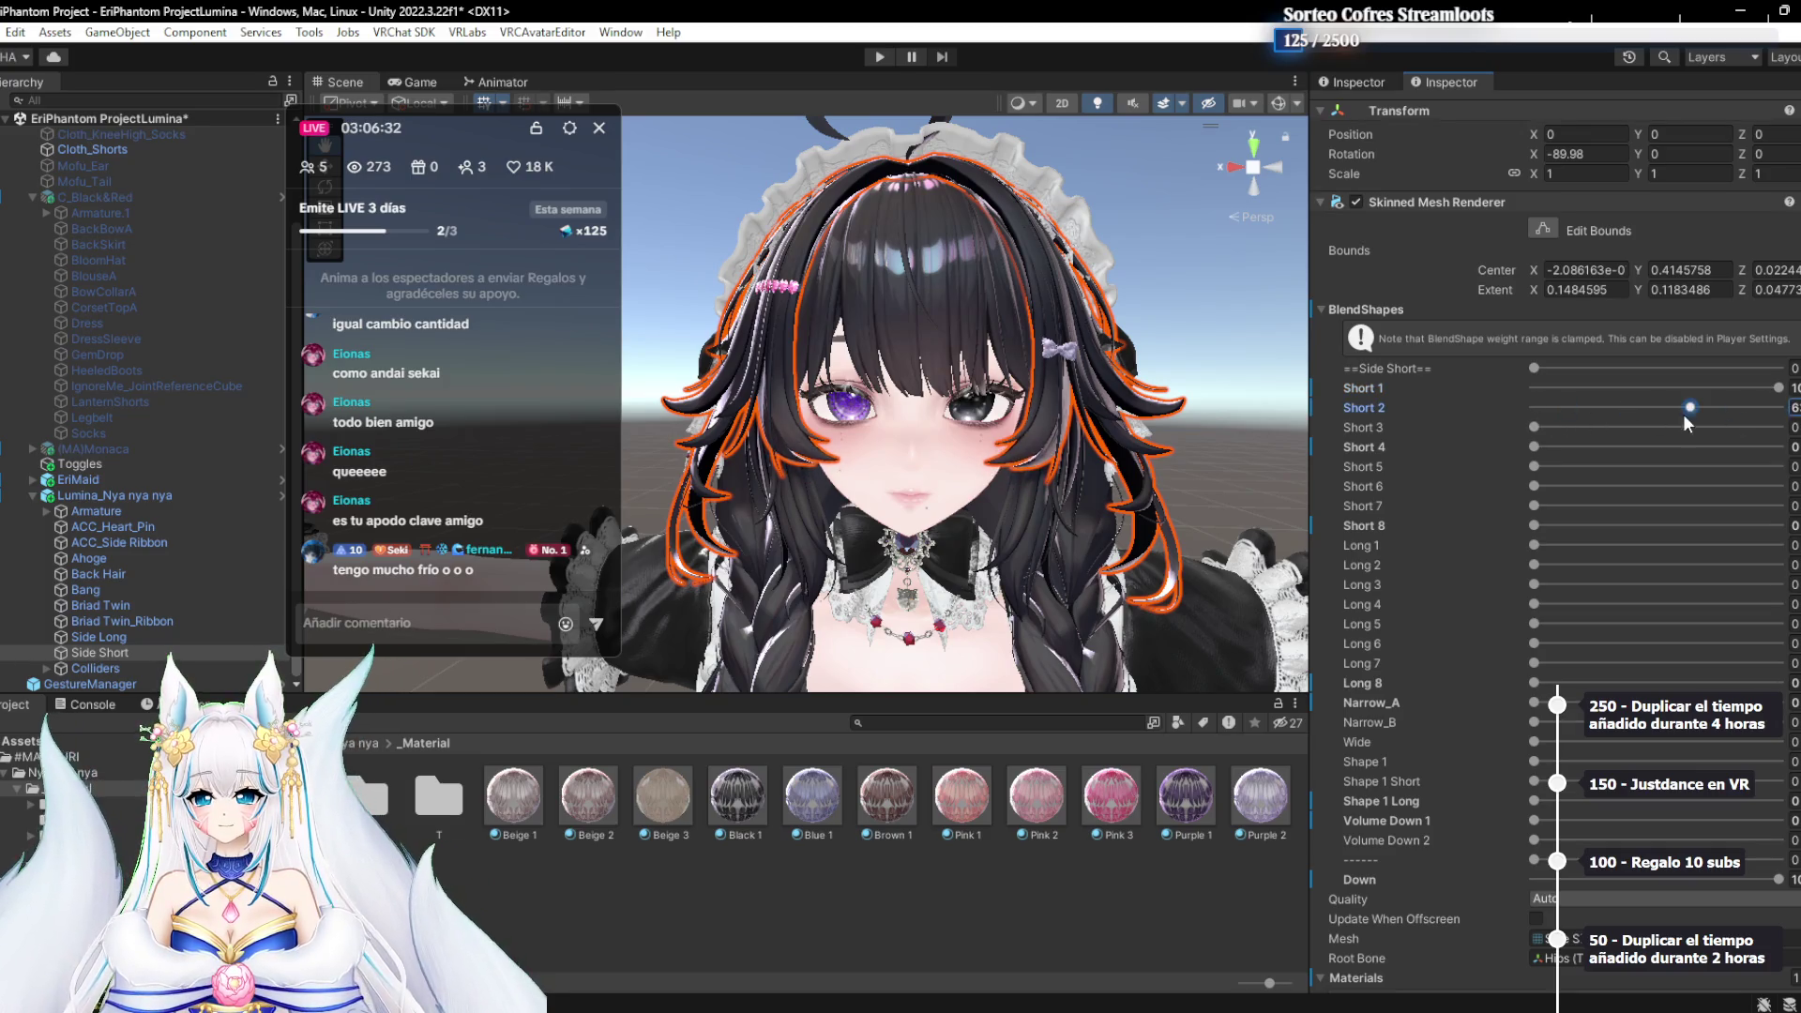
drag(1644, 418, 1261, 471)
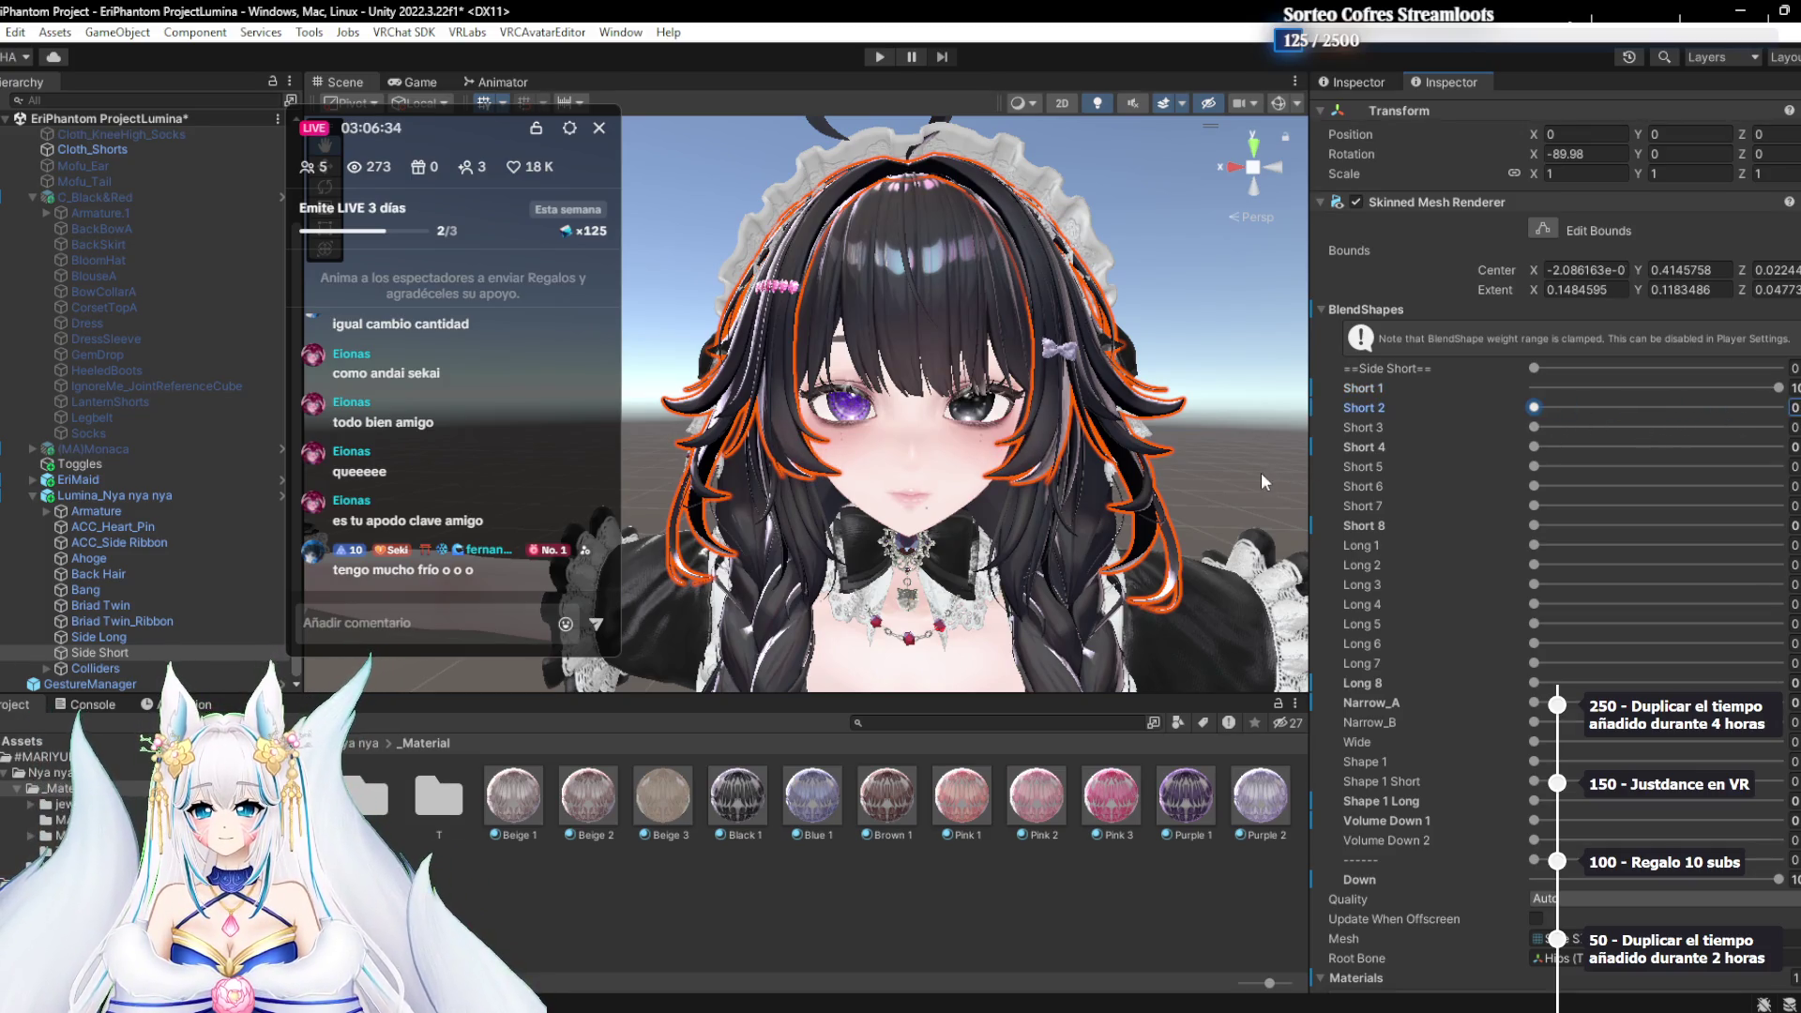
drag(1706, 385, 1524, 404)
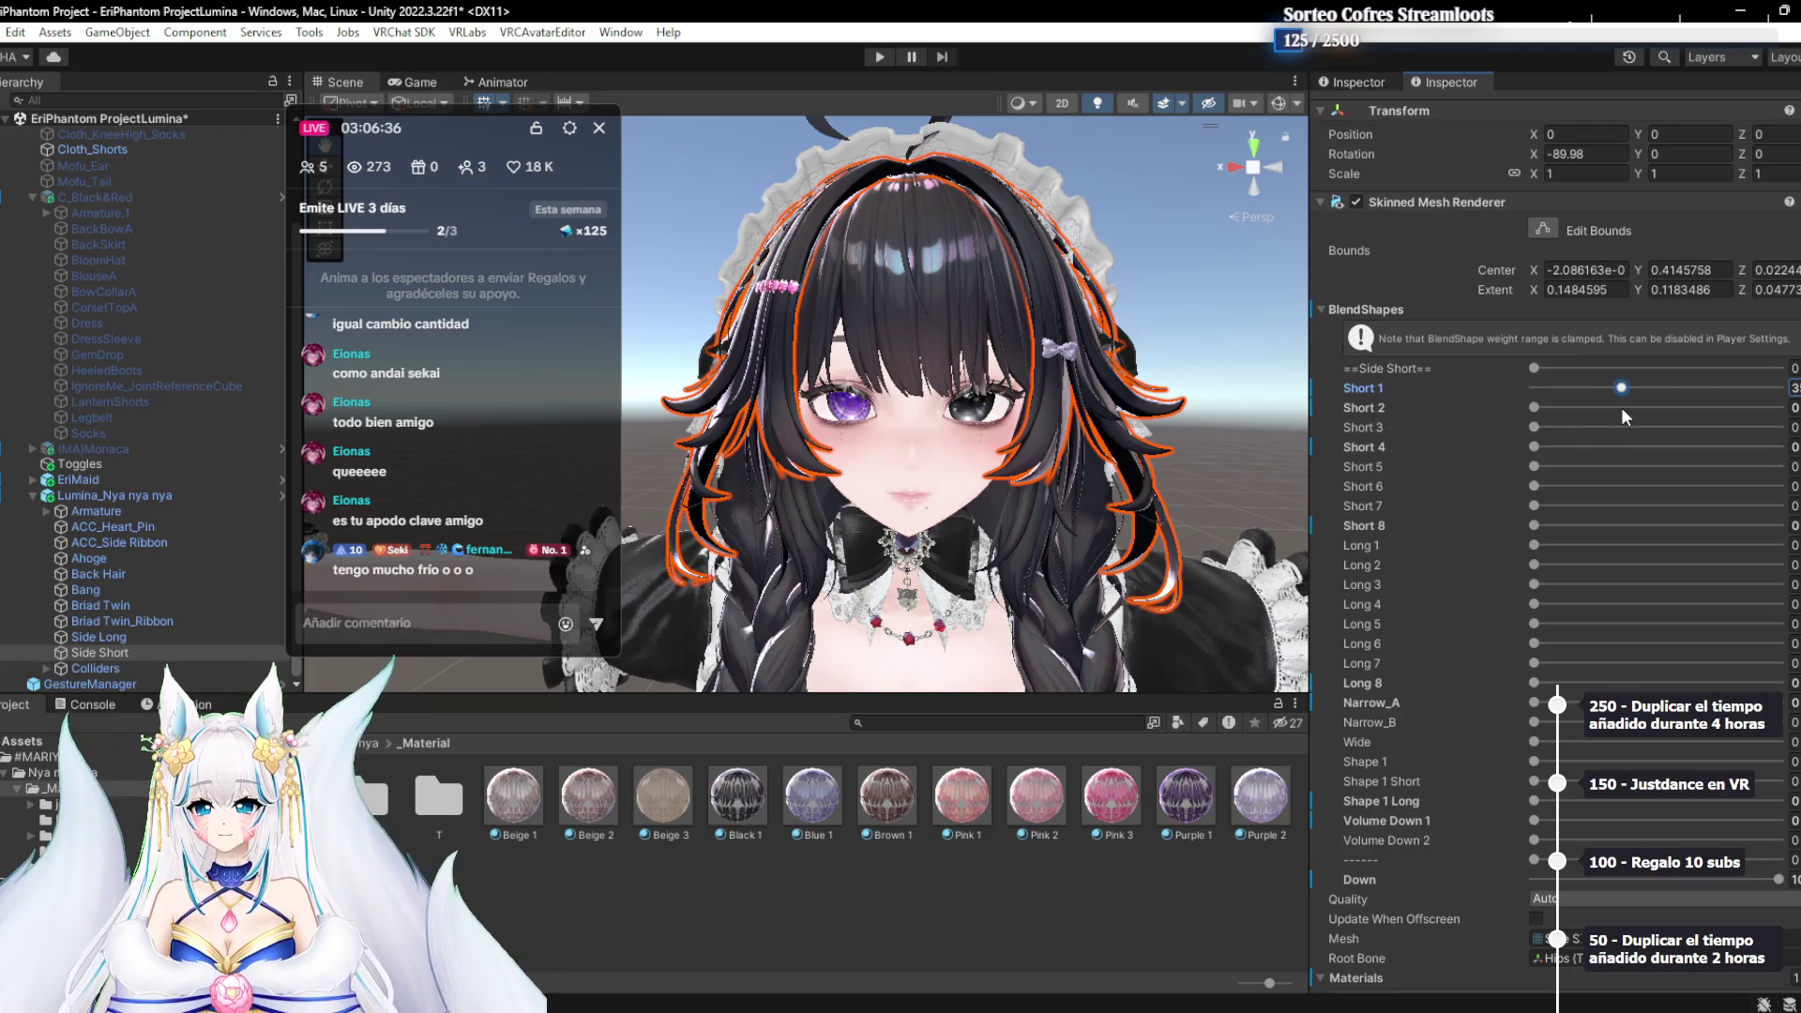
click(1061, 938)
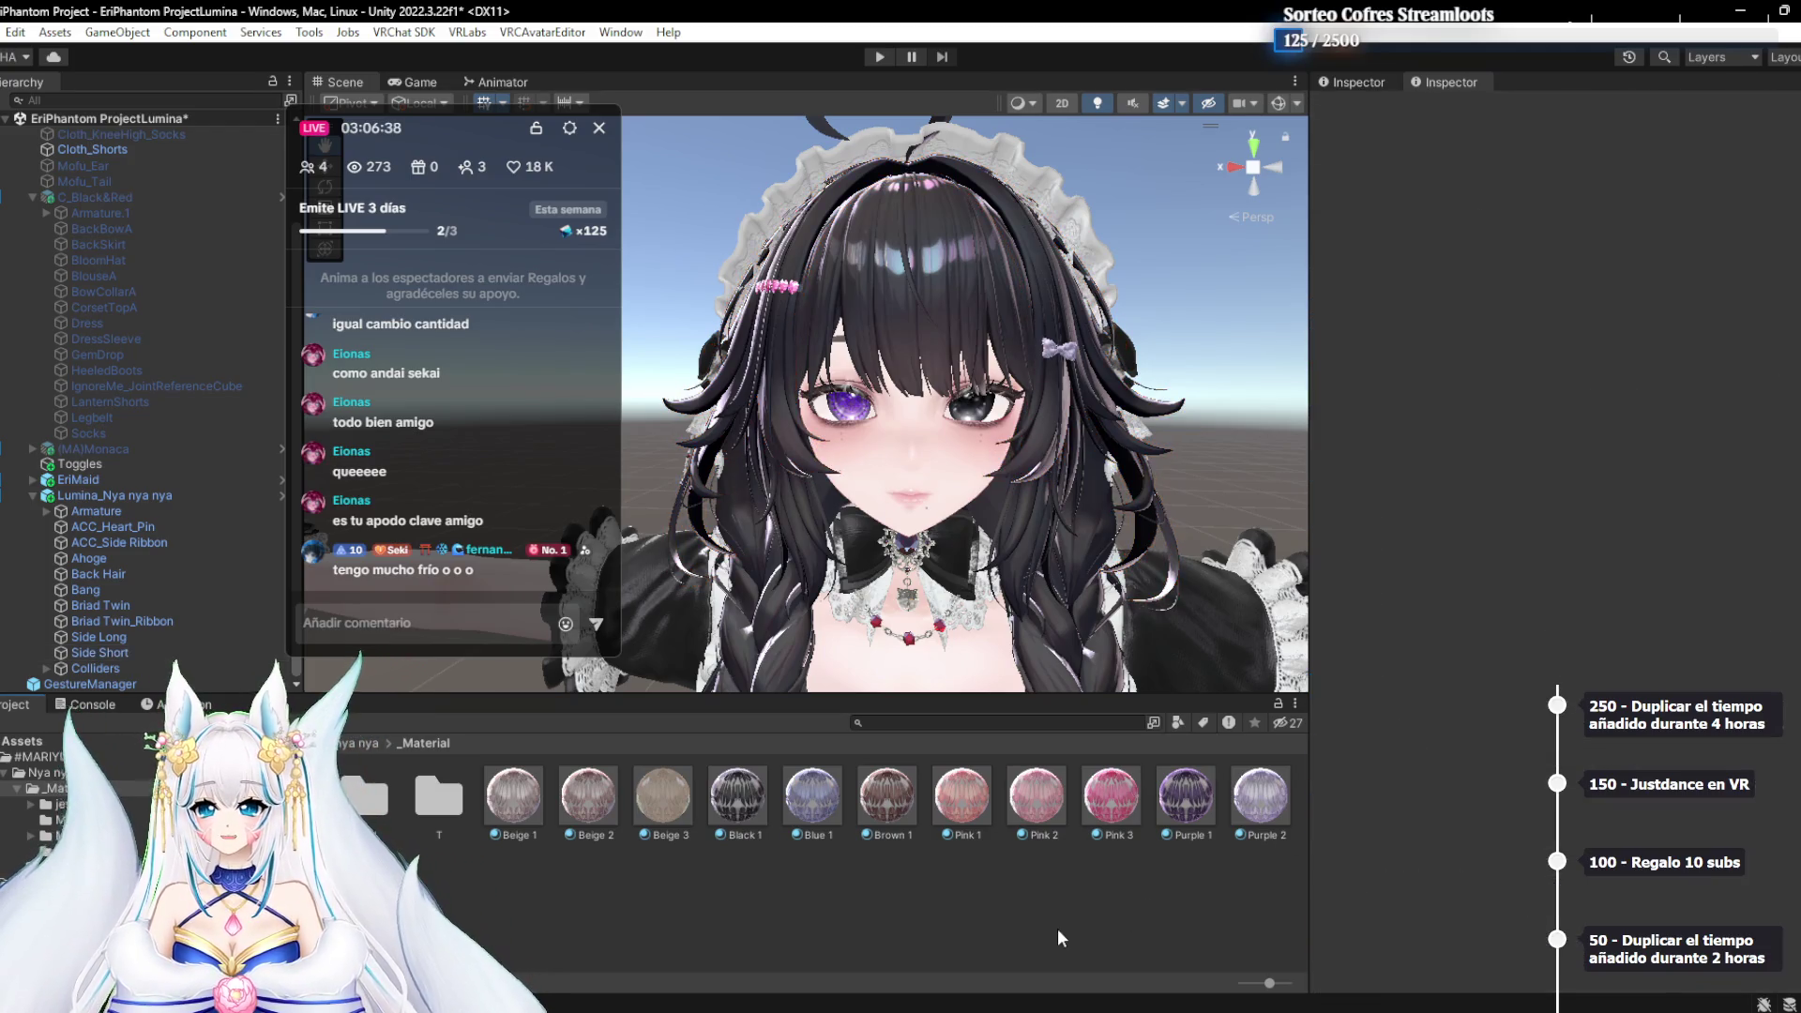
mouse_move(446, 125)
mouse_down()
mouse_move(636, 143)
mouse_move(1430, 89)
mouse_move(1311, 82)
mouse_up()
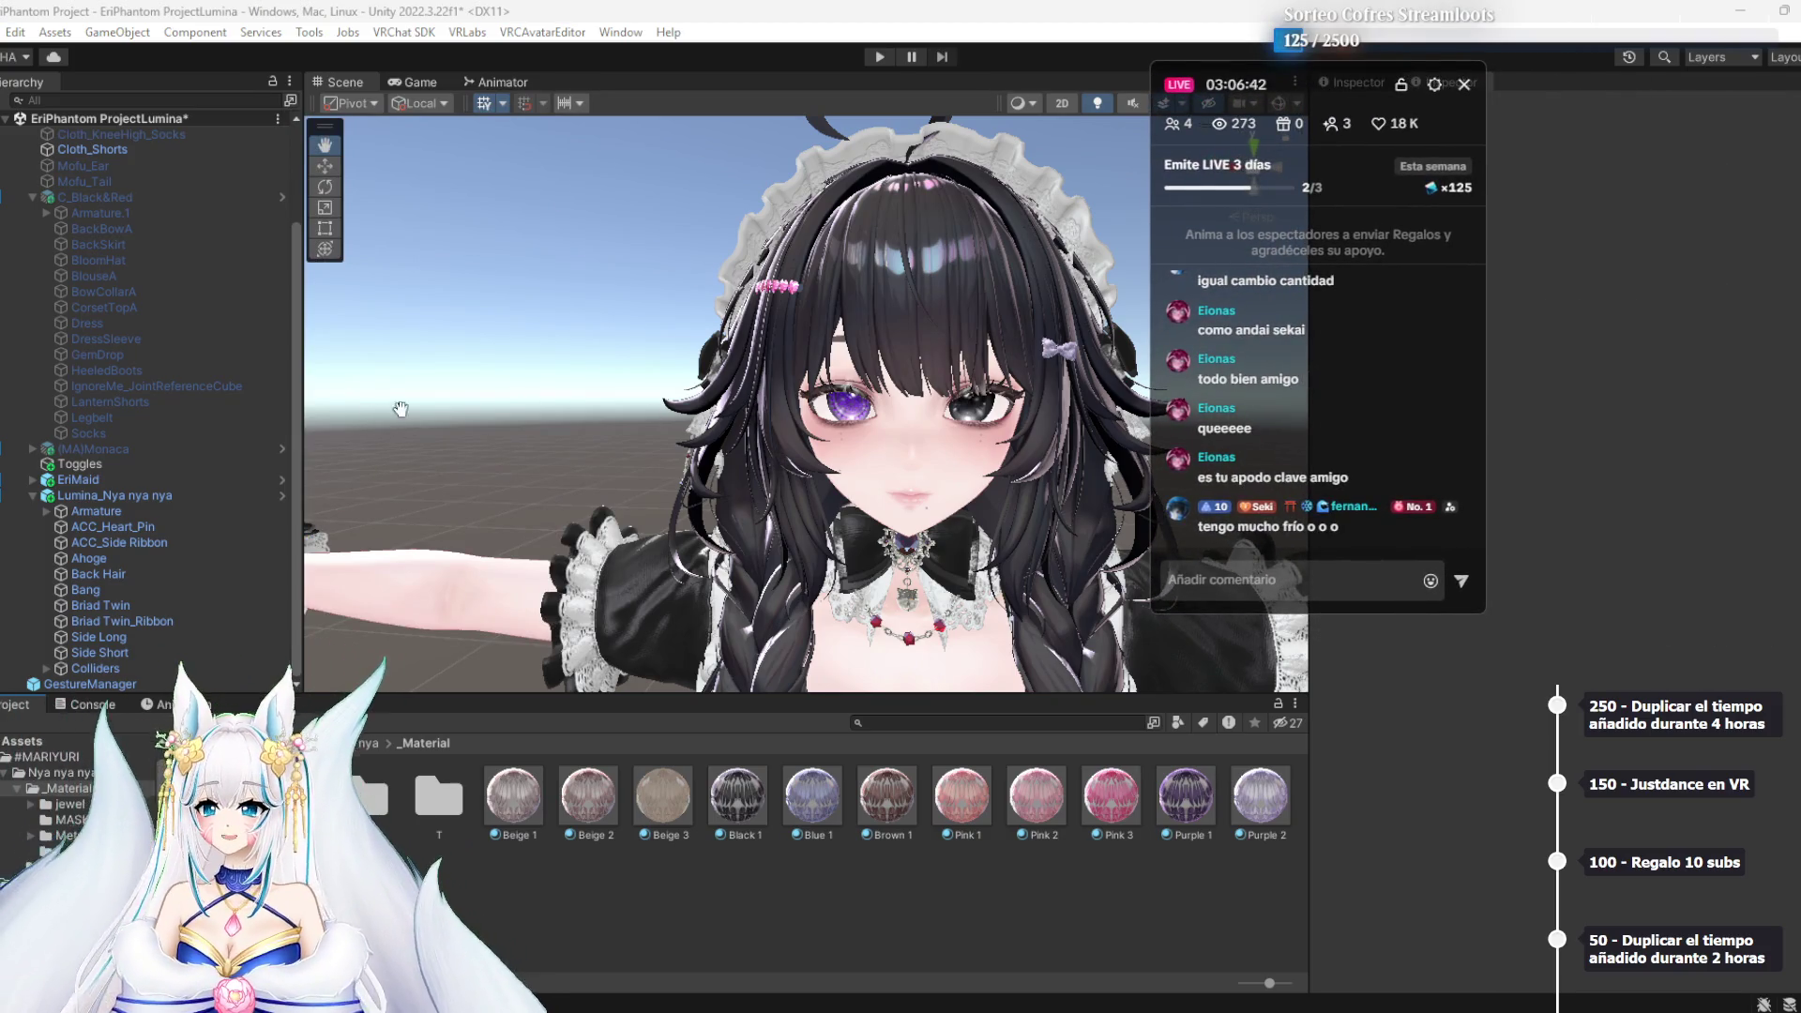
scroll(751, 406, down, 5)
drag(872, 554, 916, 322)
scroll(917, 321, down, 2)
scroll(904, 503, up, 2)
mouse_move(904, 503)
mouse_down()
mouse_move(868, 666)
mouse_move(799, 468)
mouse_move(845, 563)
mouse_move(825, 591)
mouse_move(713, 580)
mouse_up()
scroll(861, 595, up, 2)
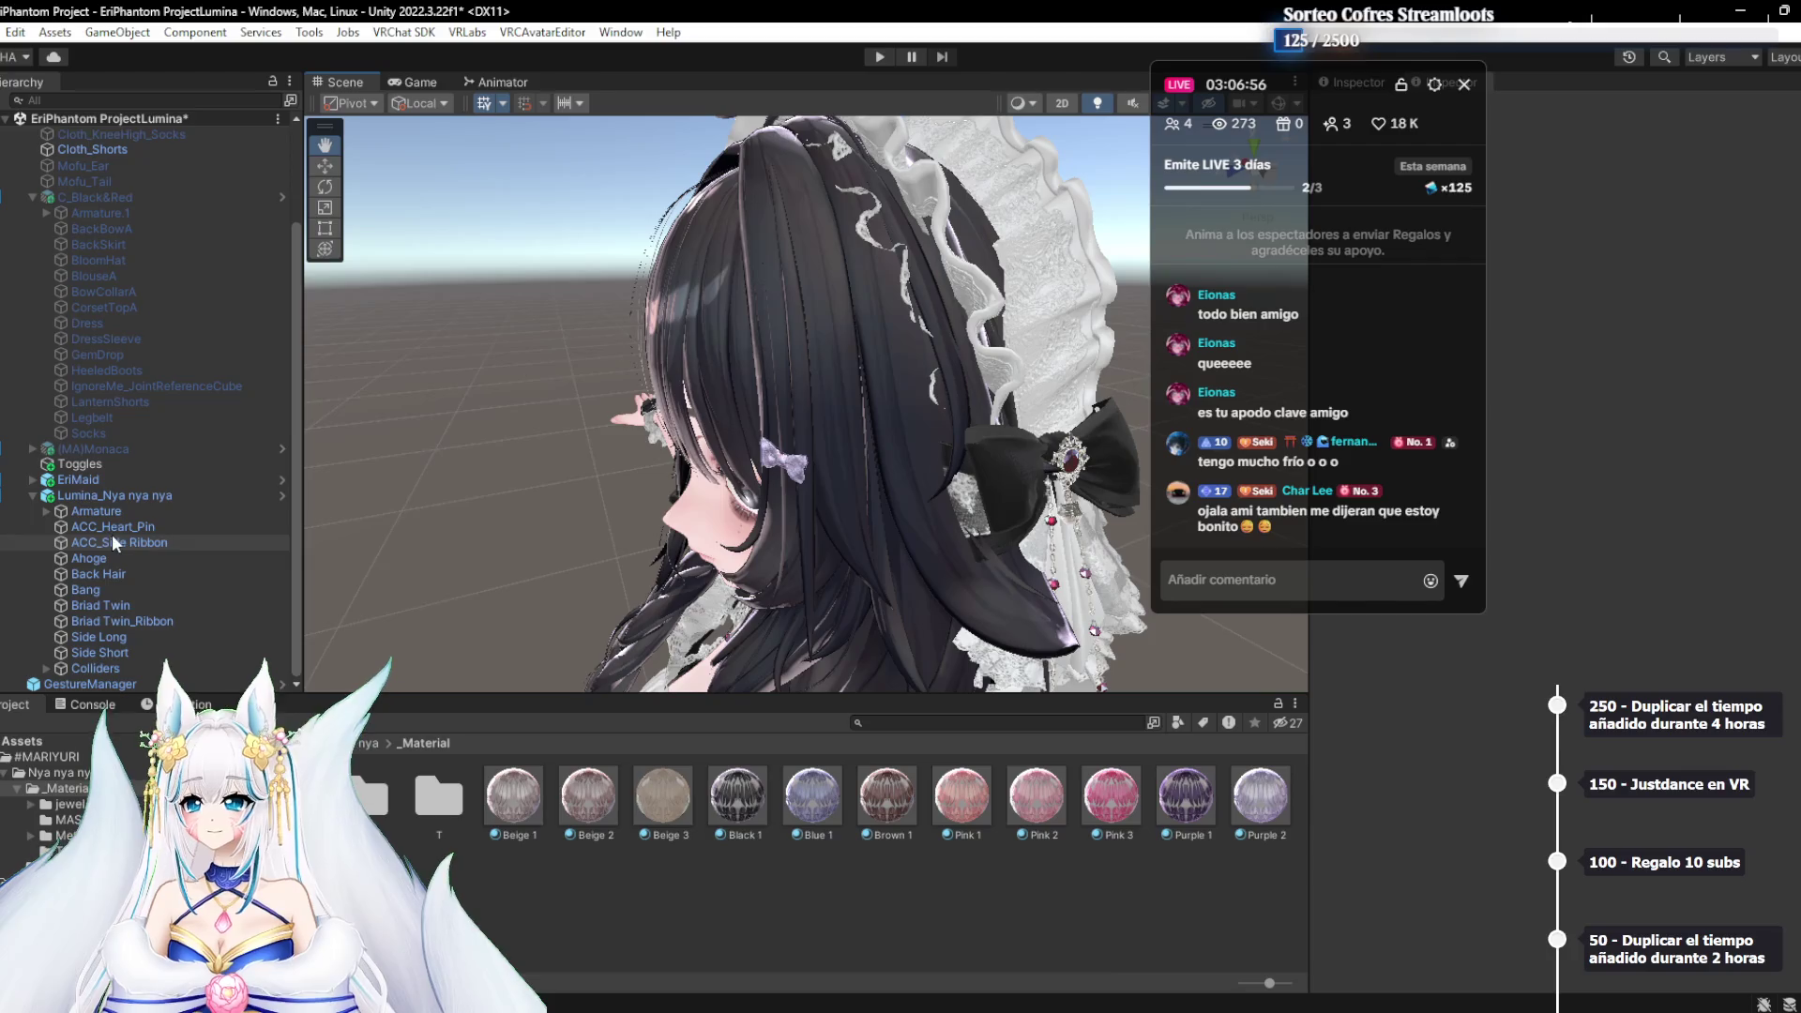
Find and select the maid headdress mesh inside EriMaid in the Hierarchy
click(36, 496)
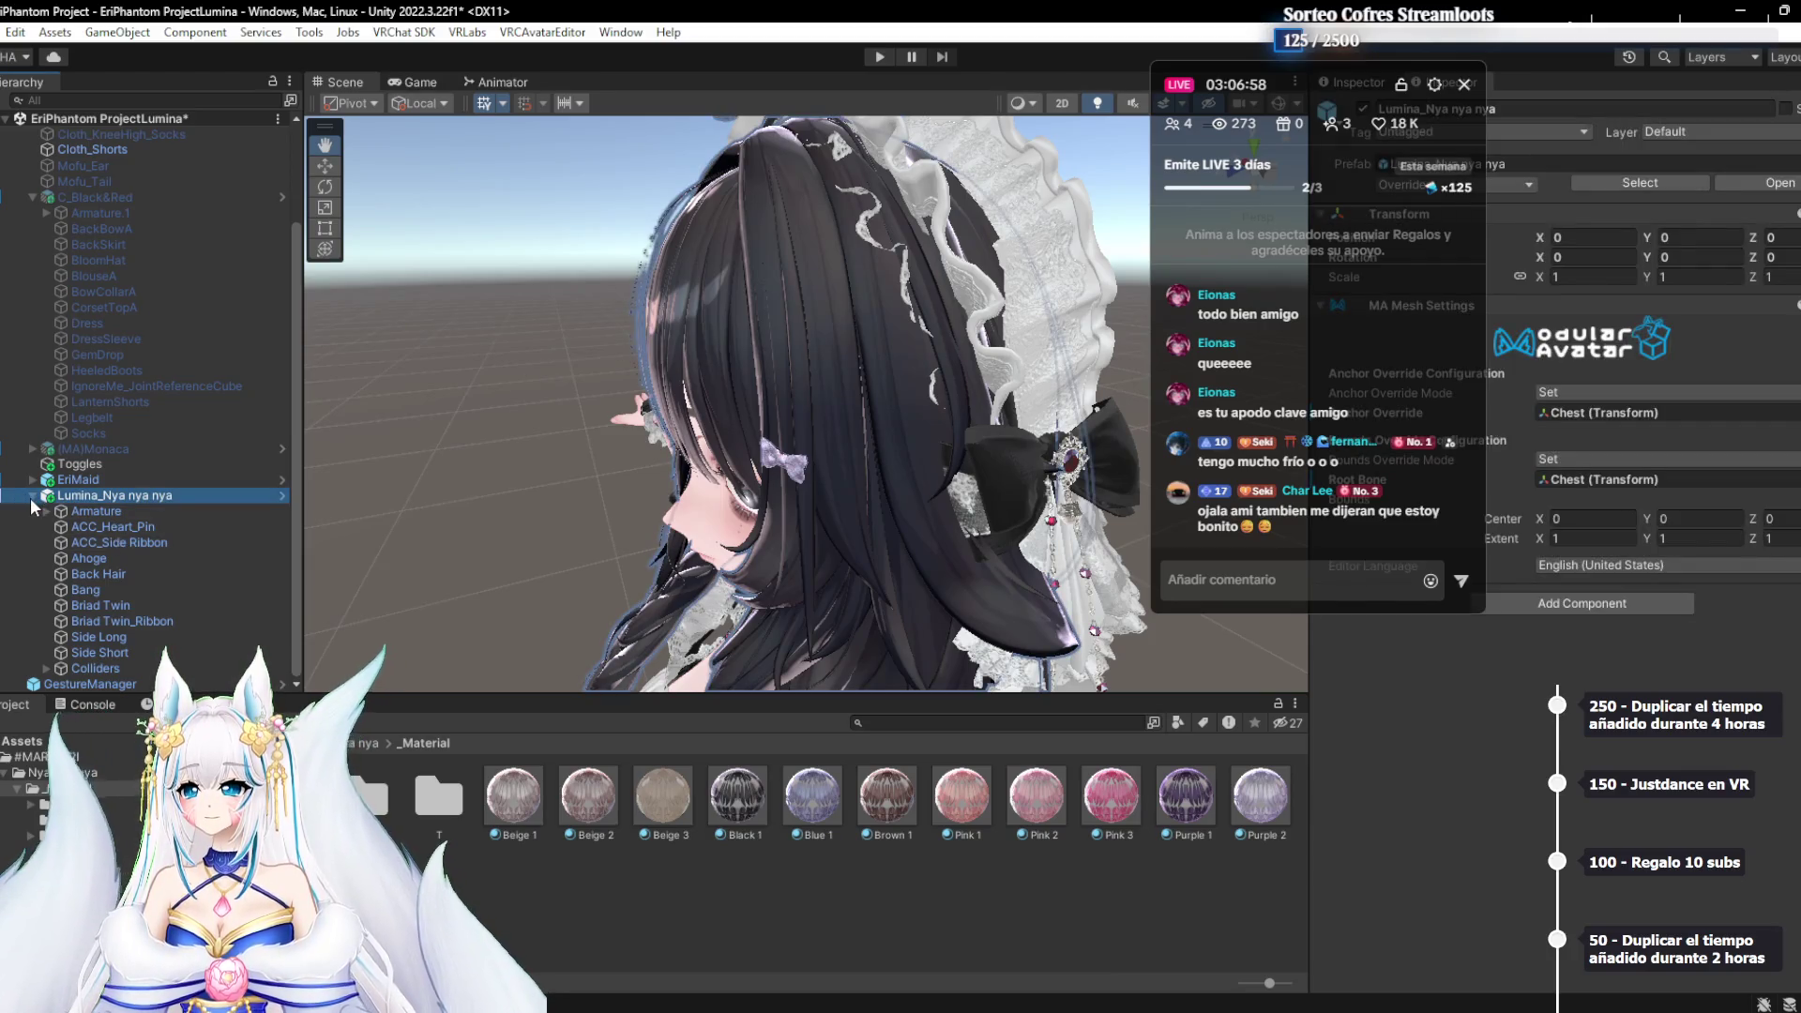
click(30, 498)
click(32, 608)
scroll(47, 612, down, 4)
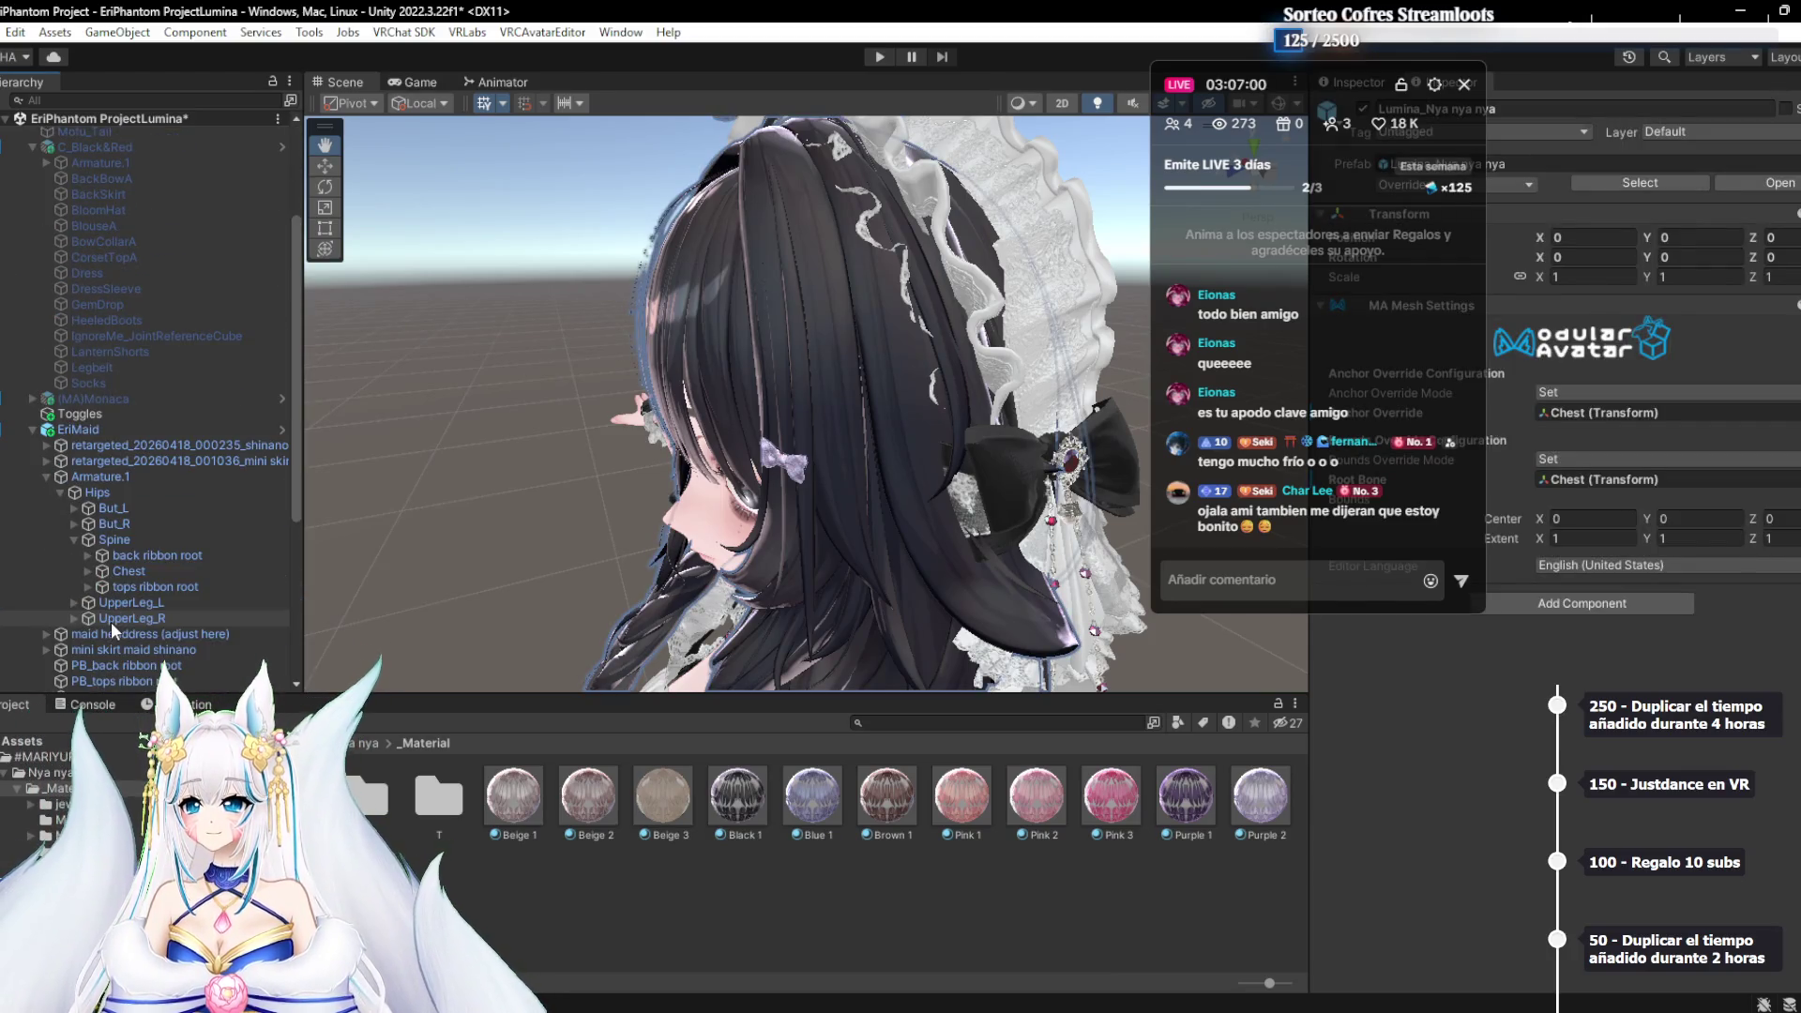
click(45, 477)
click(105, 493)
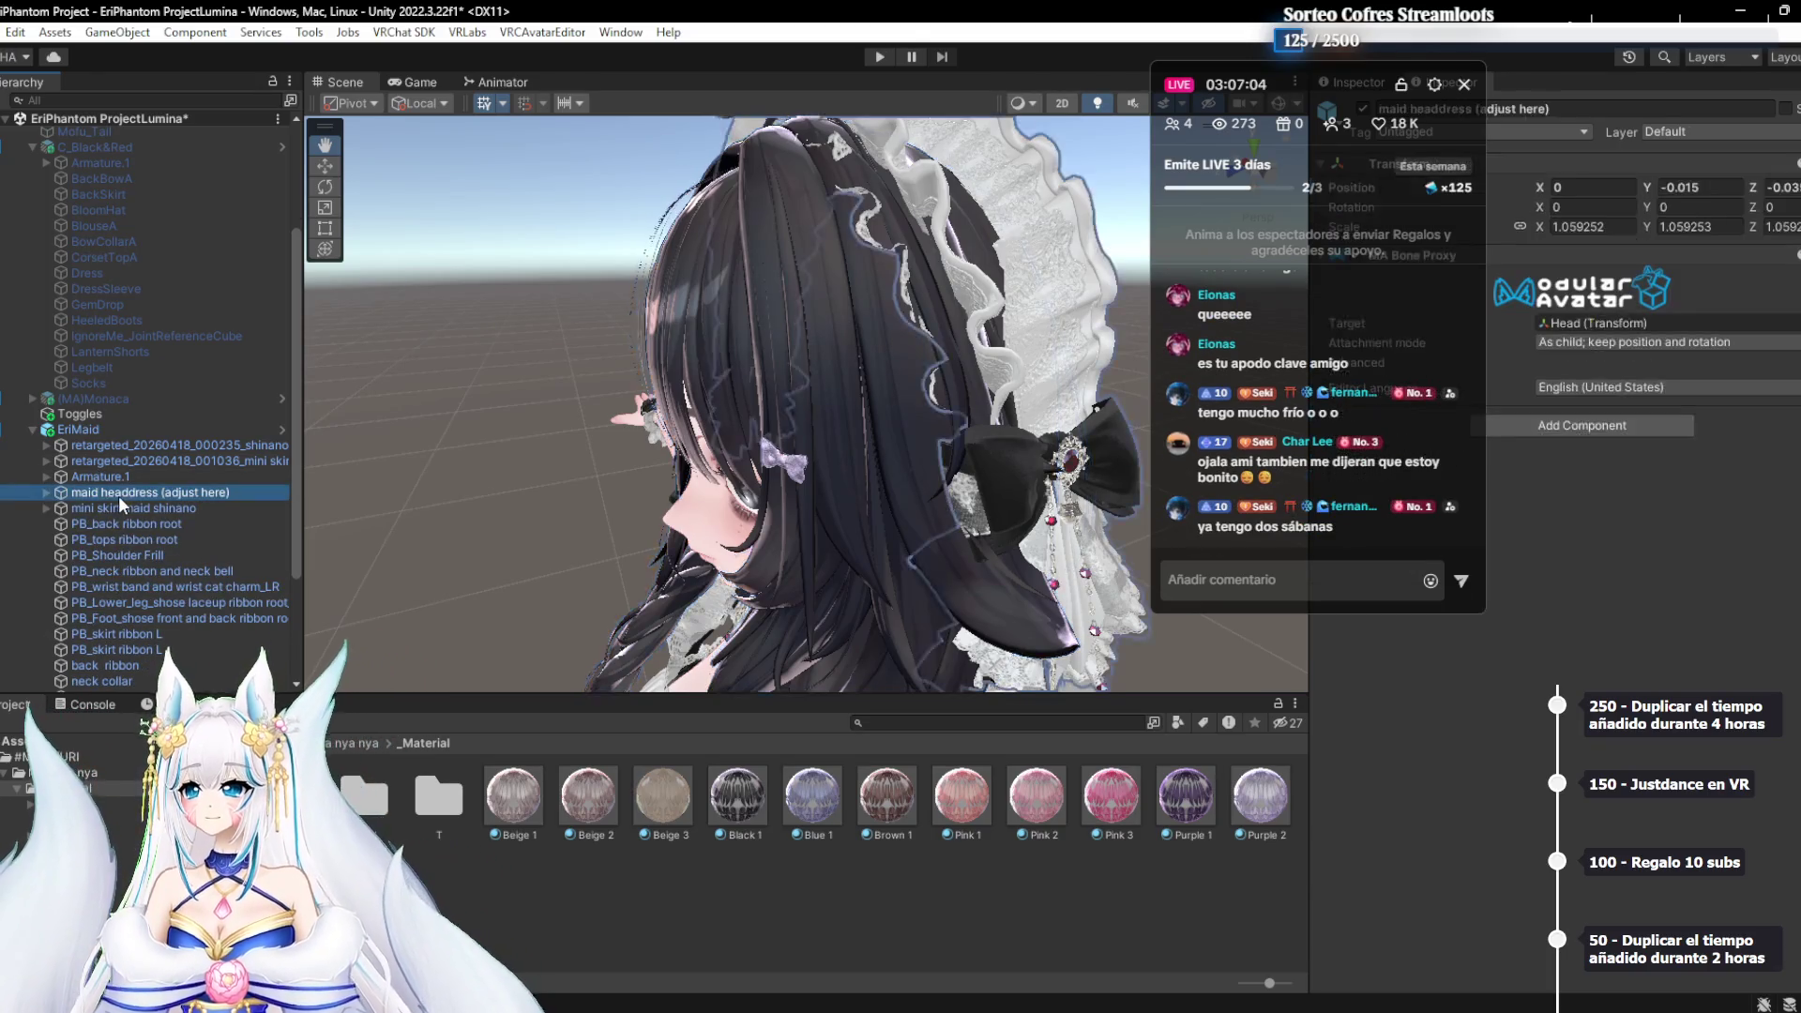
click(42, 493)
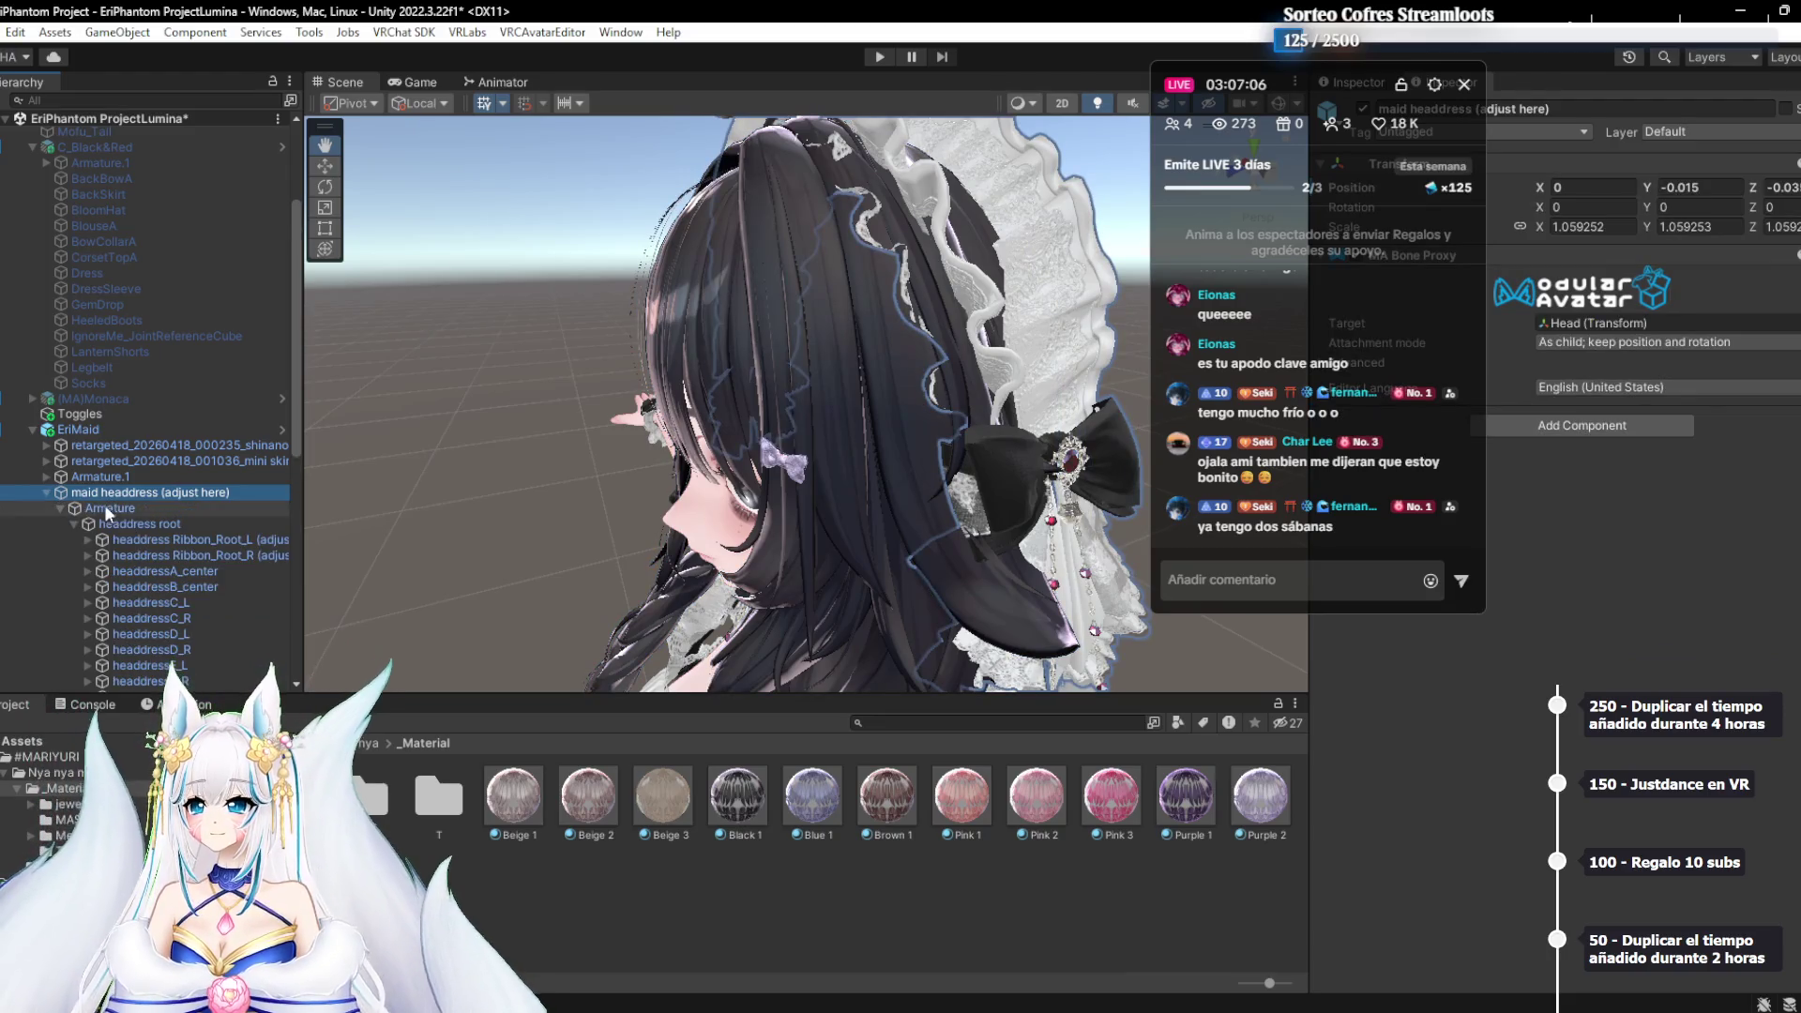
click(105, 508)
click(98, 523)
click(76, 524)
click(59, 509)
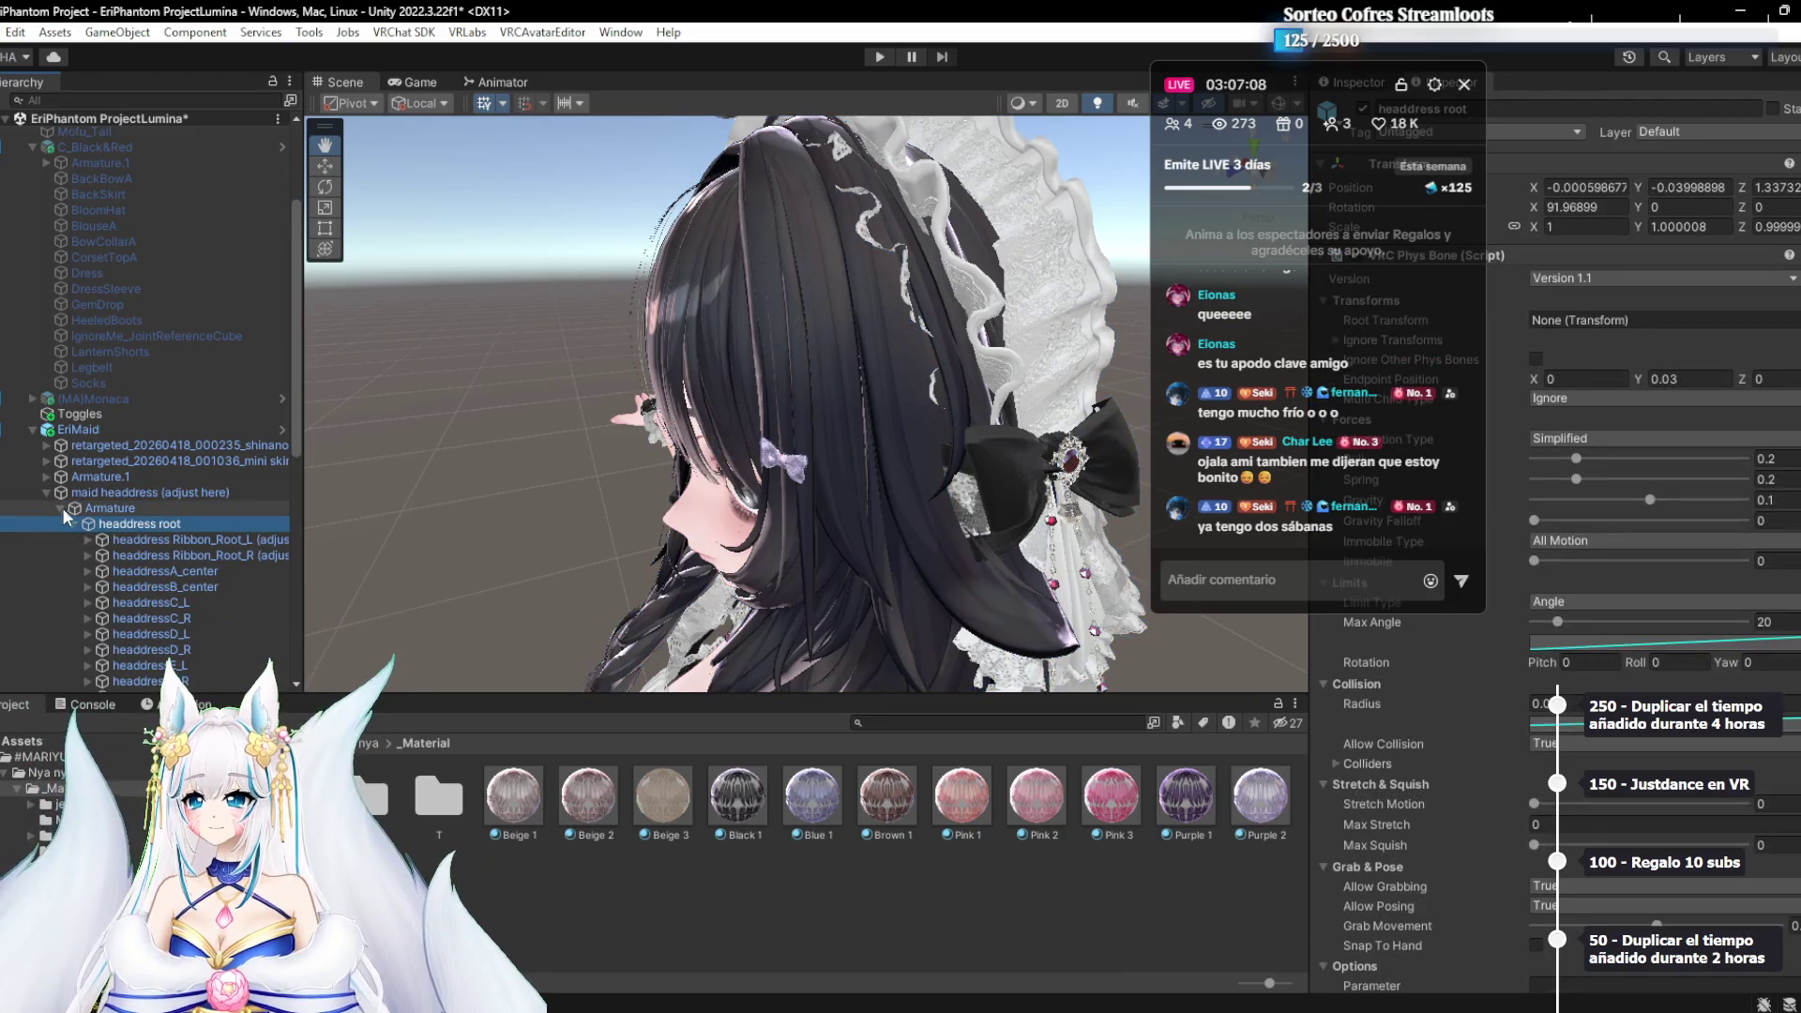
click(60, 508)
click(105, 538)
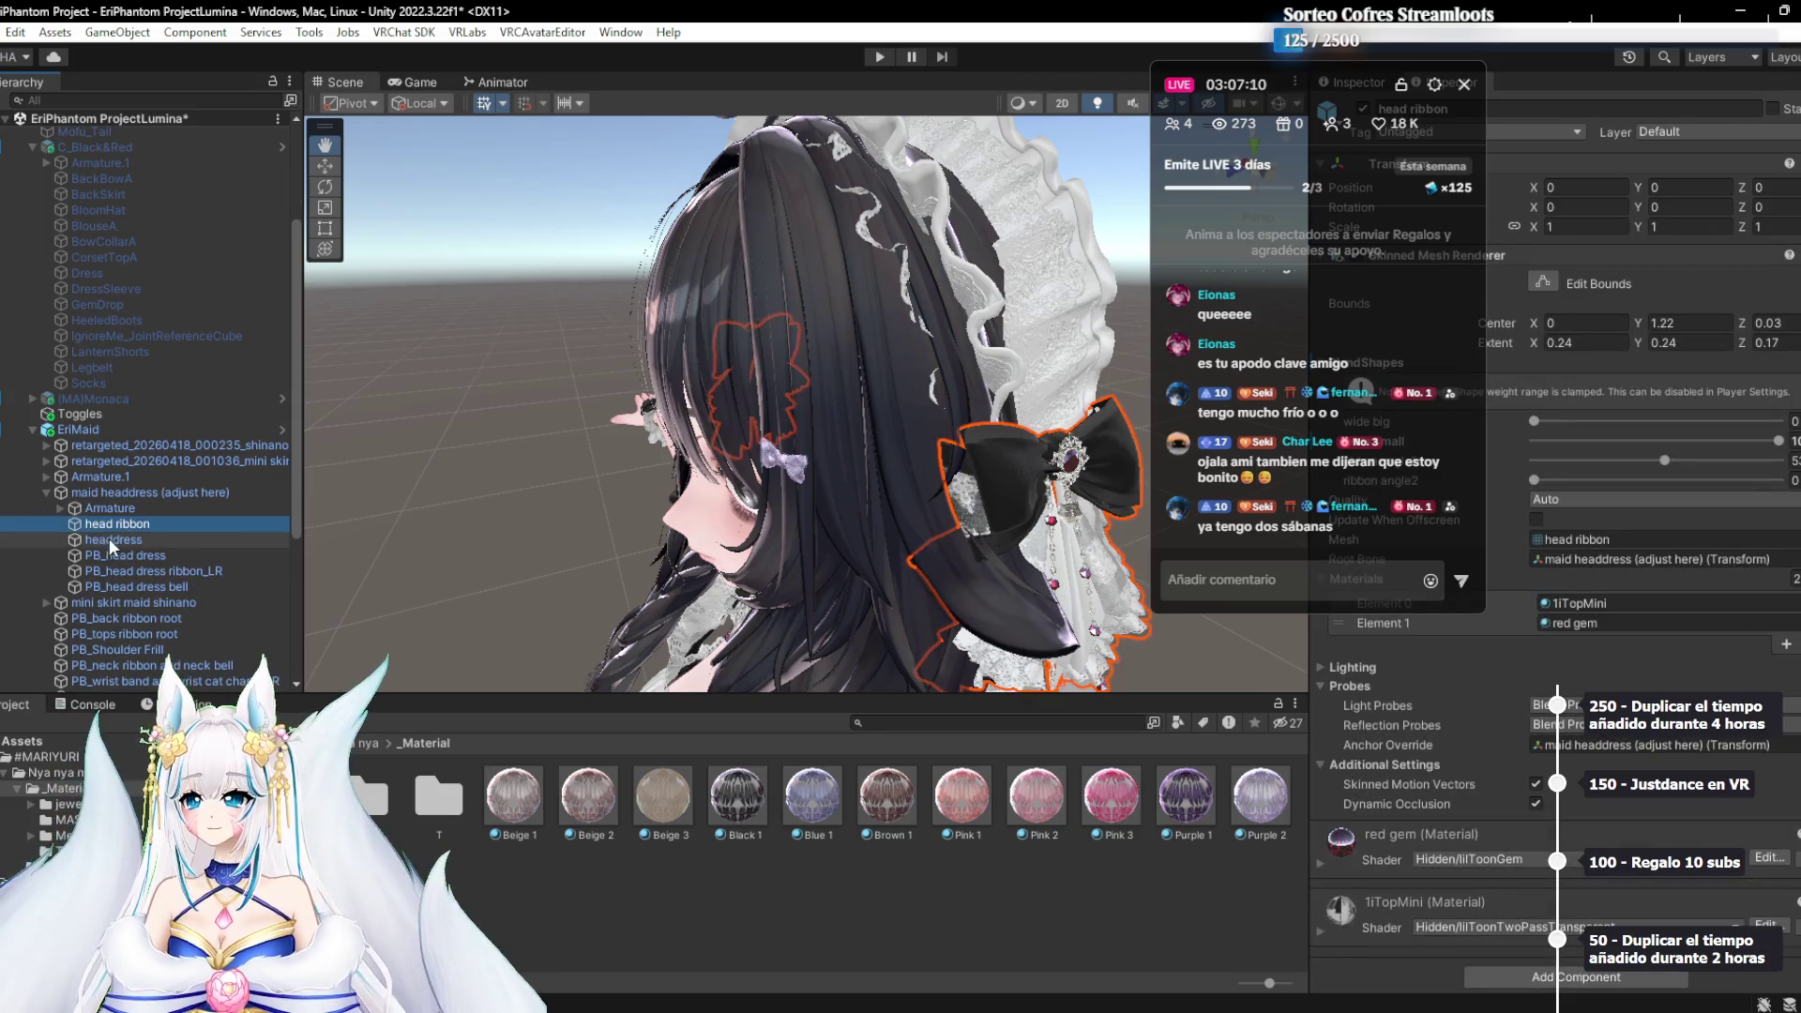
Preview the headdress top up blendshape at mid-range, then reset it to 0
drag(1295, 86, 328, 260)
mouse_move(845, 376)
mouse_down()
mouse_move(1203, 335)
mouse_move(1083, 294)
mouse_move(1173, 394)
mouse_up()
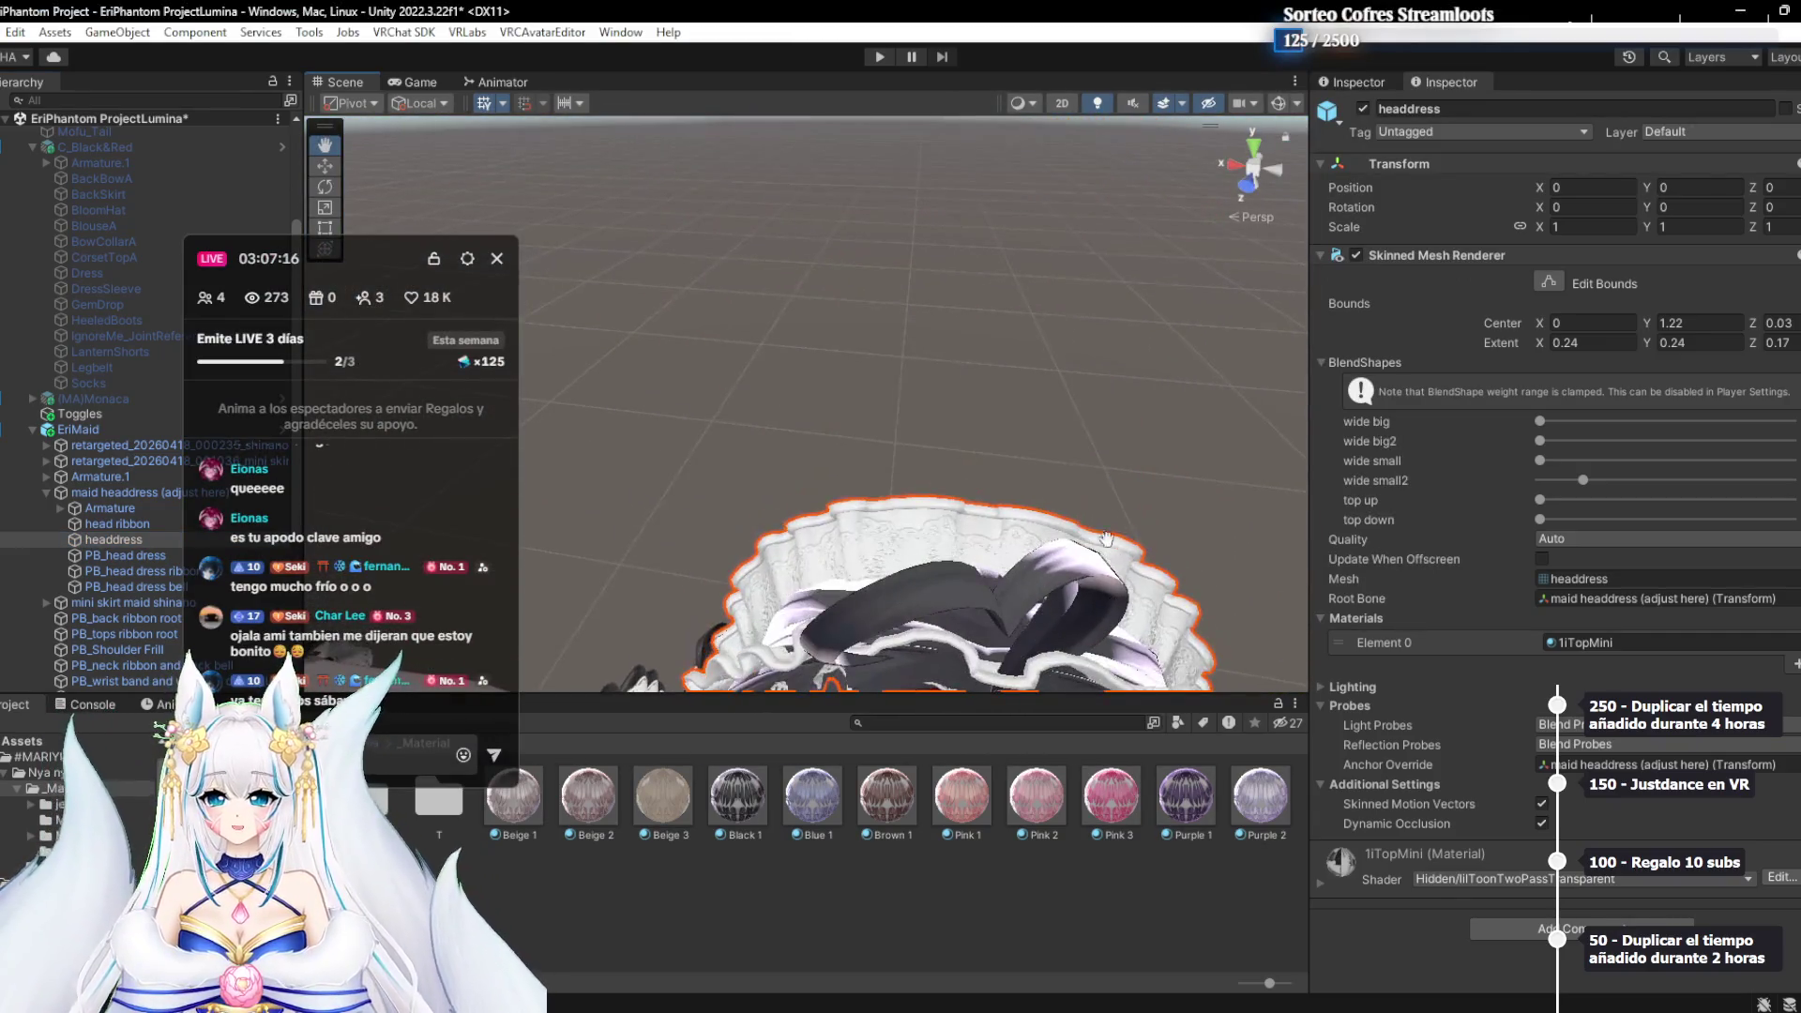
mouse_move(1561, 501)
mouse_down()
mouse_move(1684, 522)
mouse_move(1614, 538)
mouse_move(1674, 539)
mouse_up()
mouse_move(952, 609)
mouse_down()
mouse_move(1092, 464)
mouse_move(1334, 441)
mouse_up()
key(f)
scroll(938, 483, up, 5)
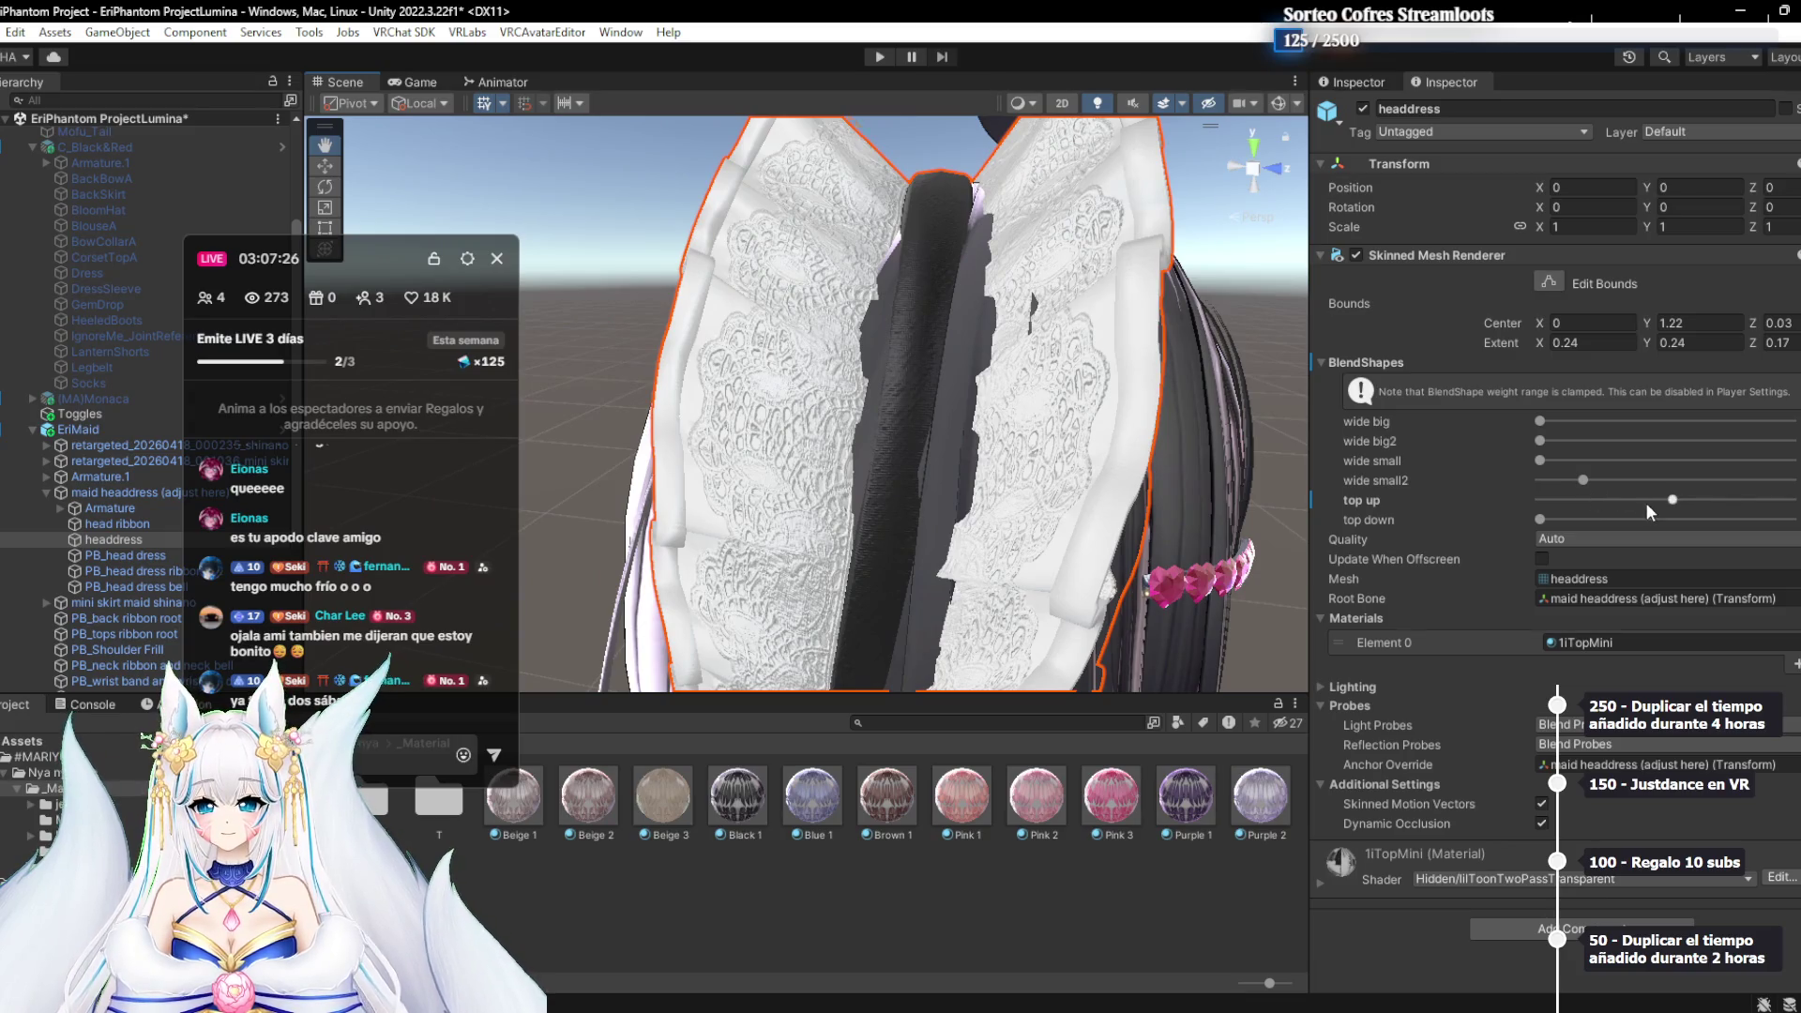
drag(1672, 501, 1416, 514)
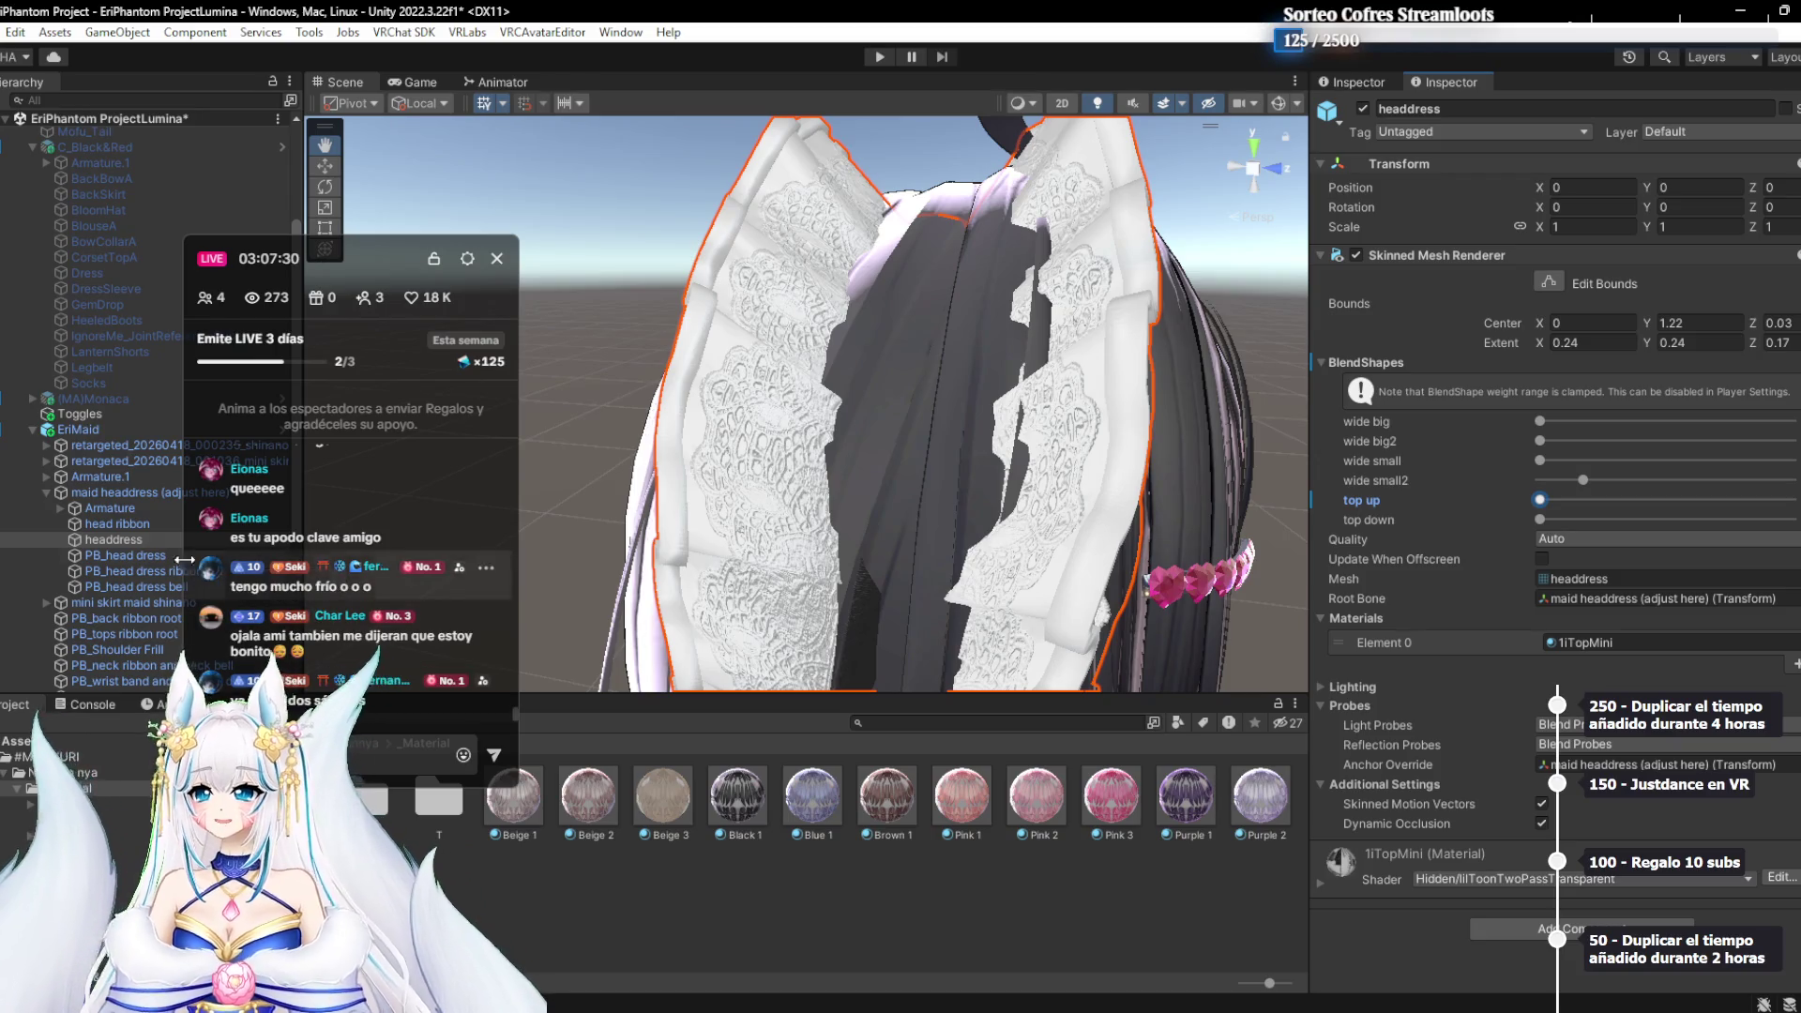
Enable the (MA)Monaca object and disable Lumina_Nya nya nya
click(93, 399)
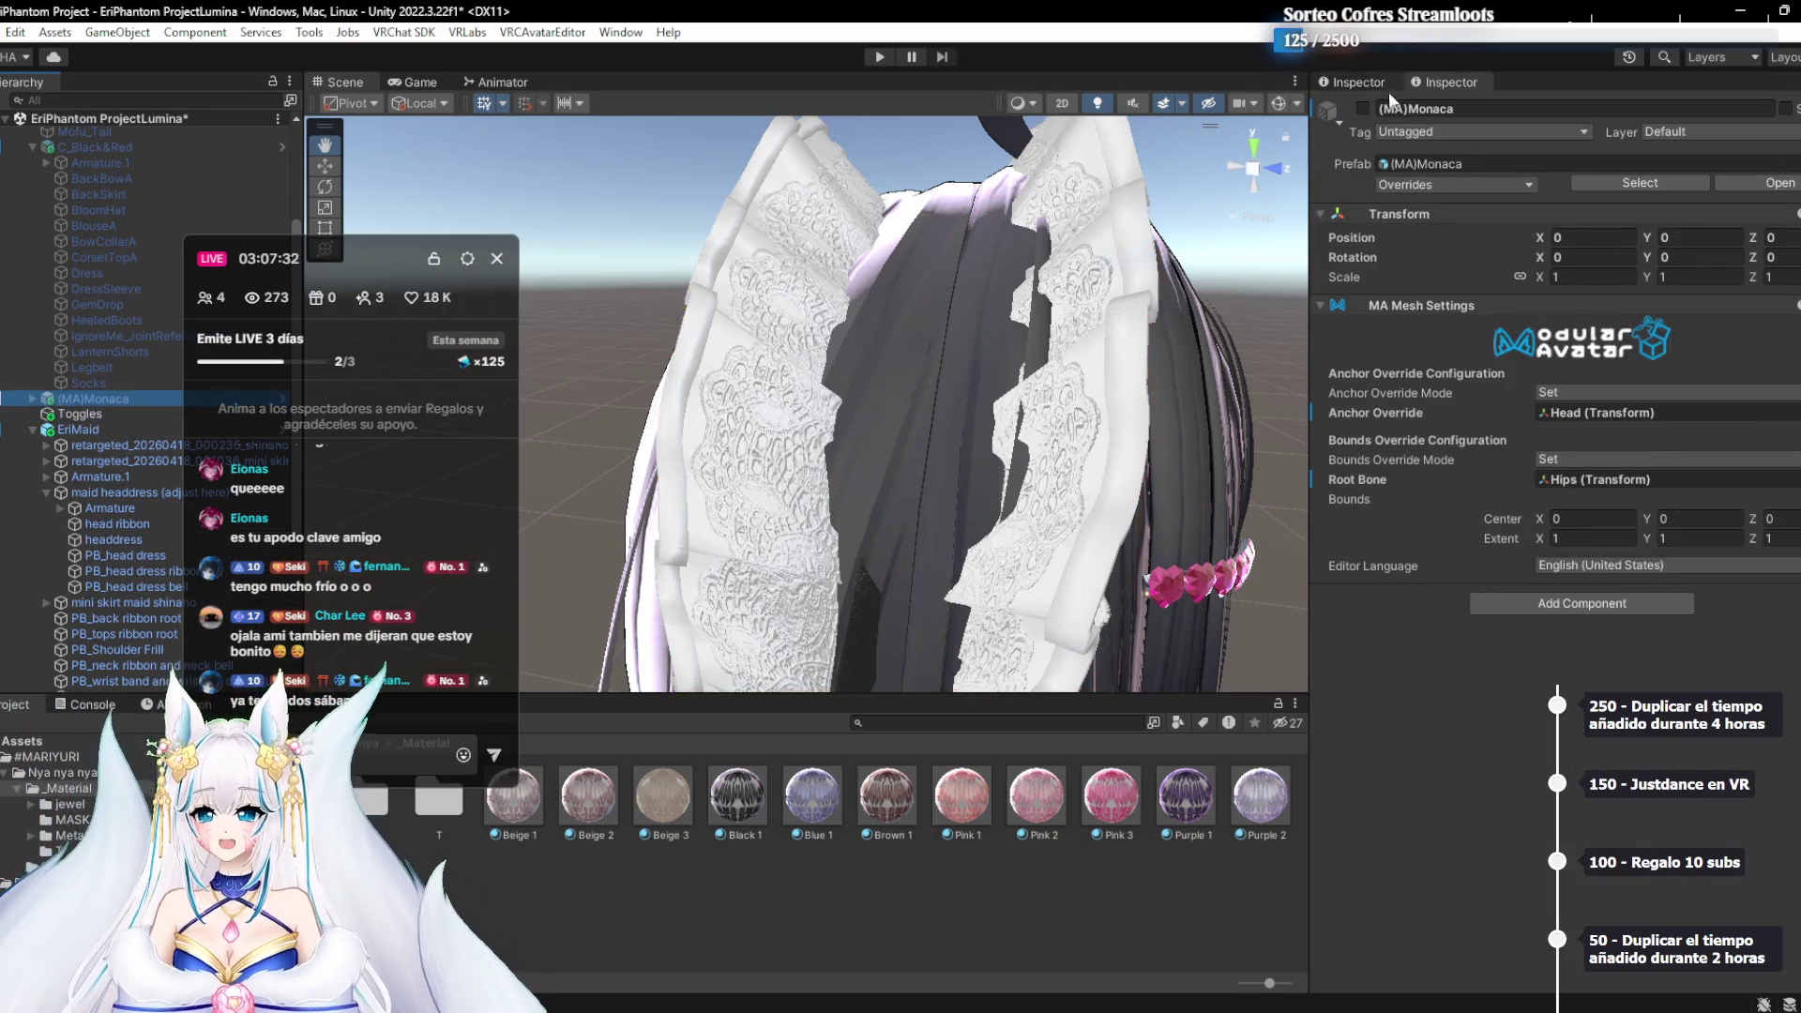
click(1363, 109)
click(89, 429)
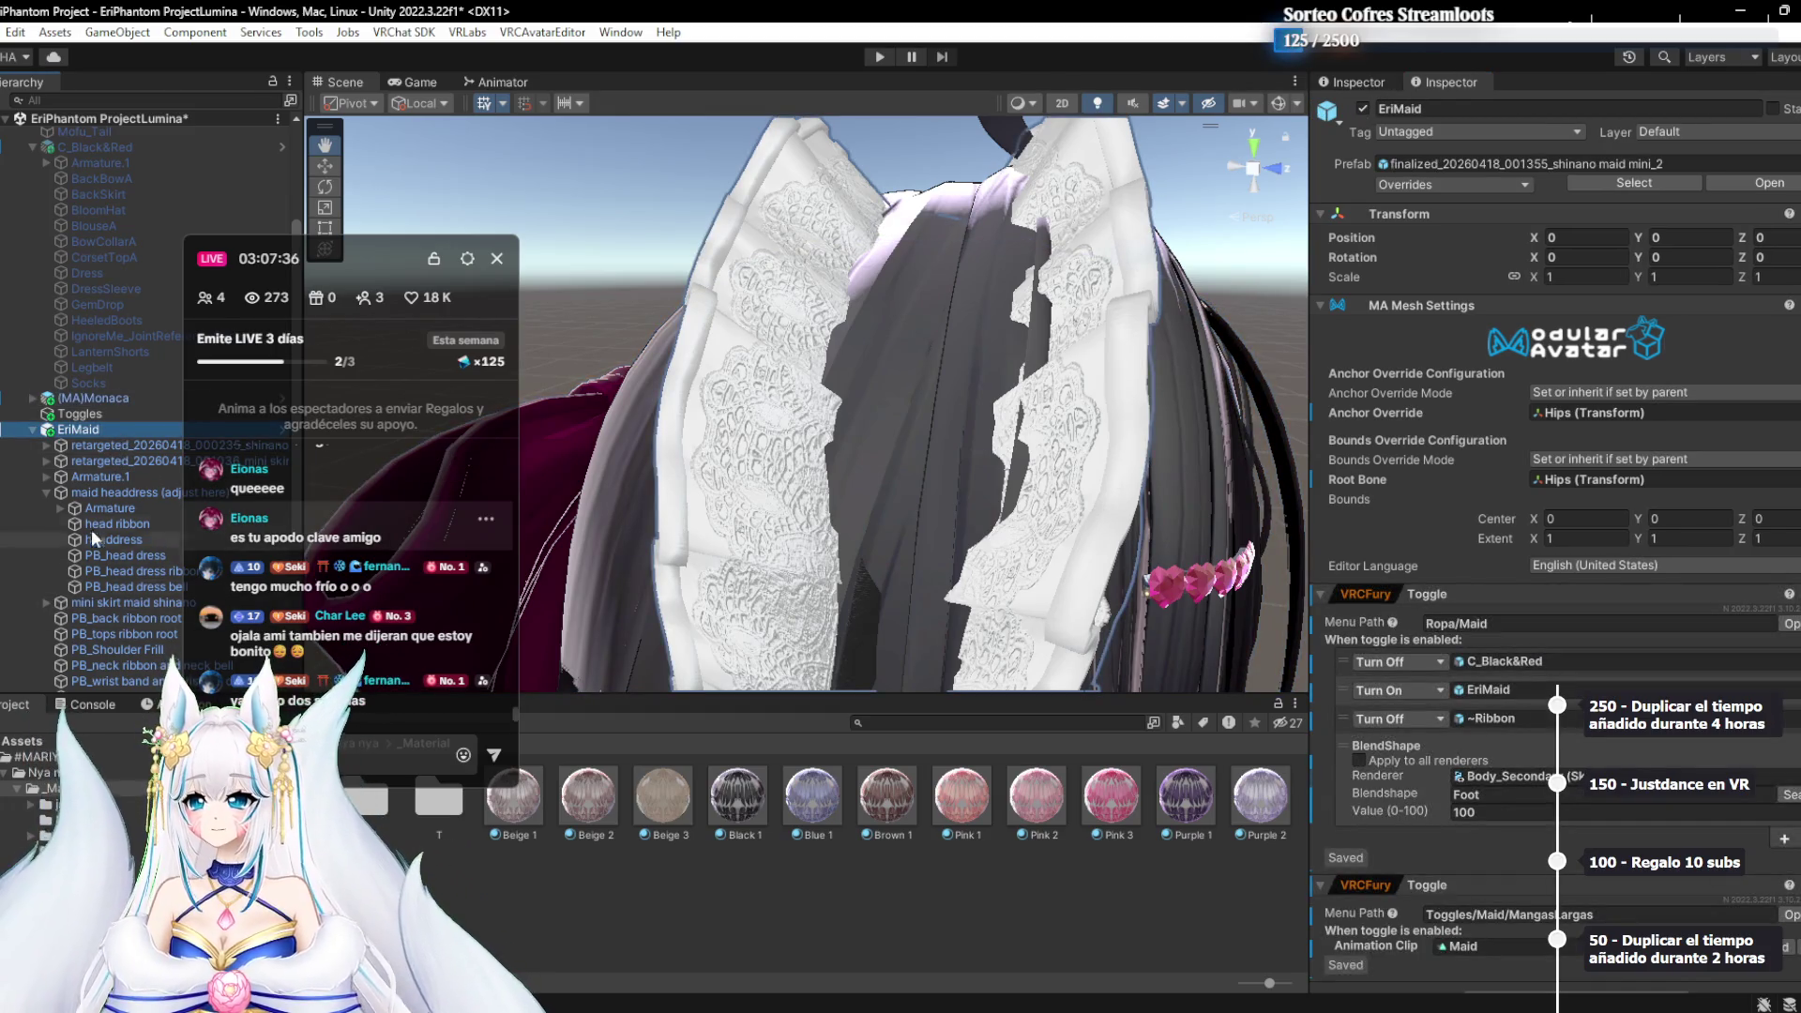
click(46, 492)
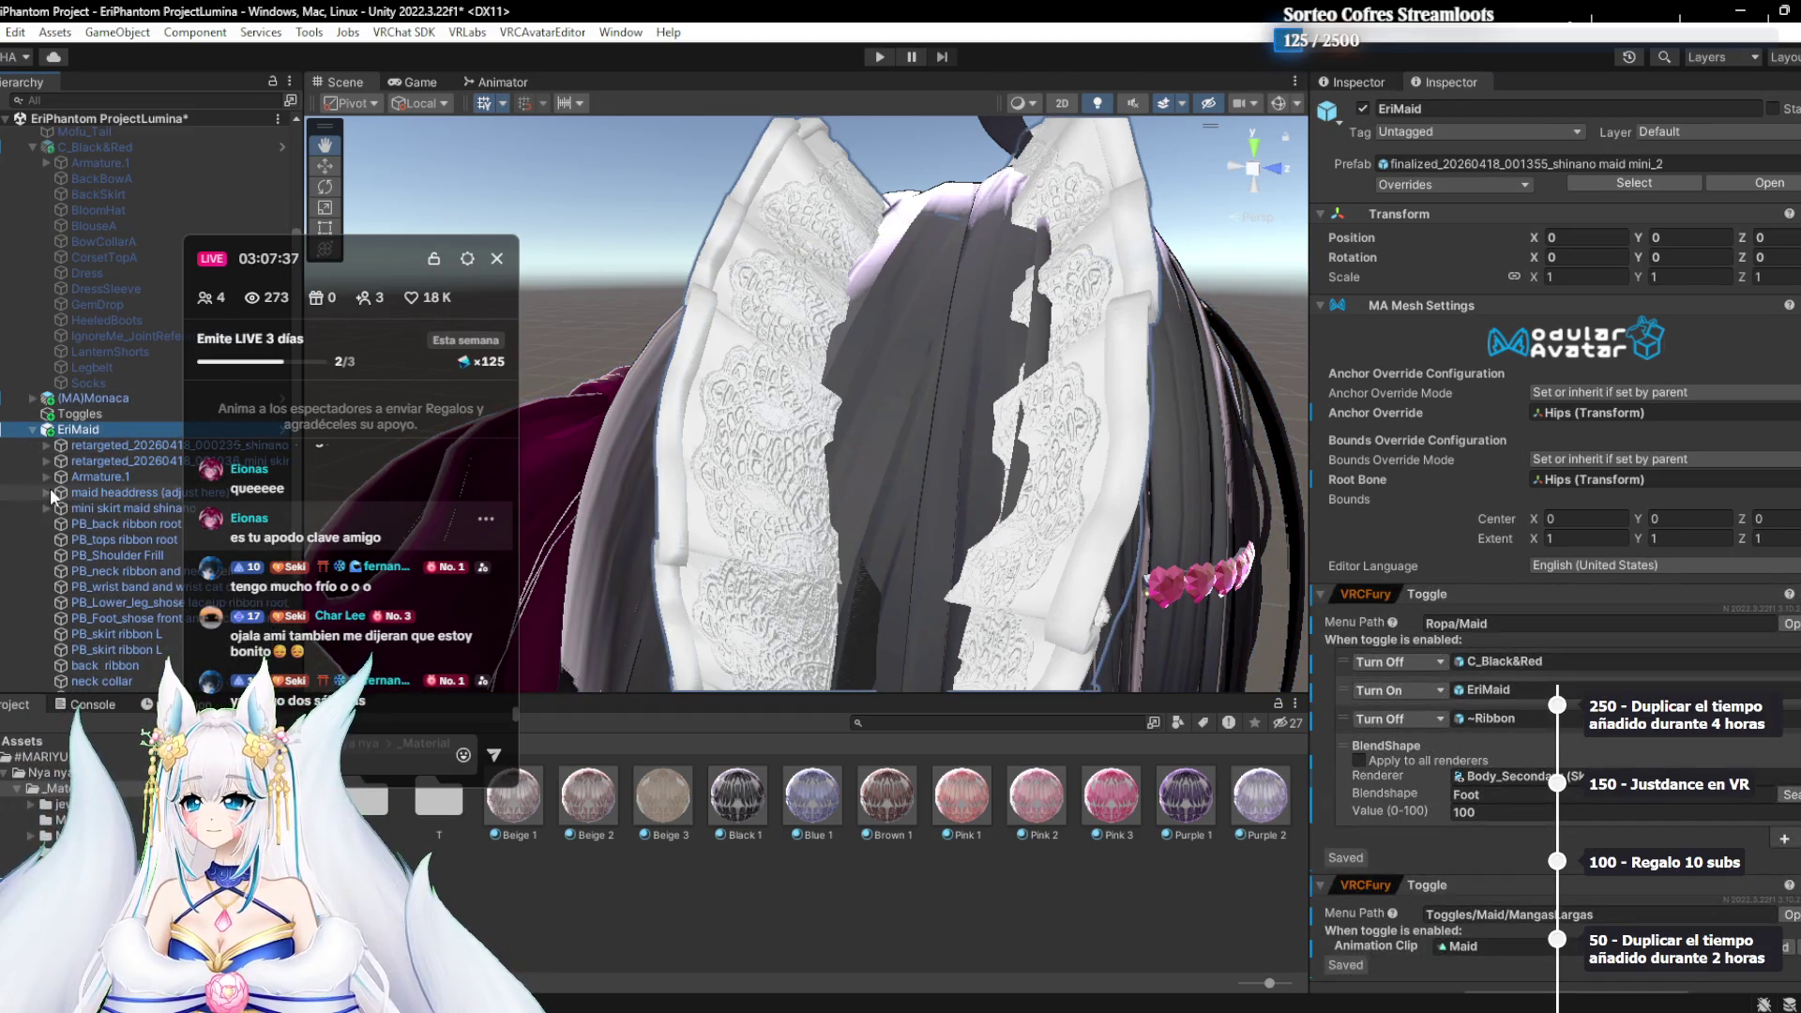
click(32, 429)
click(82, 623)
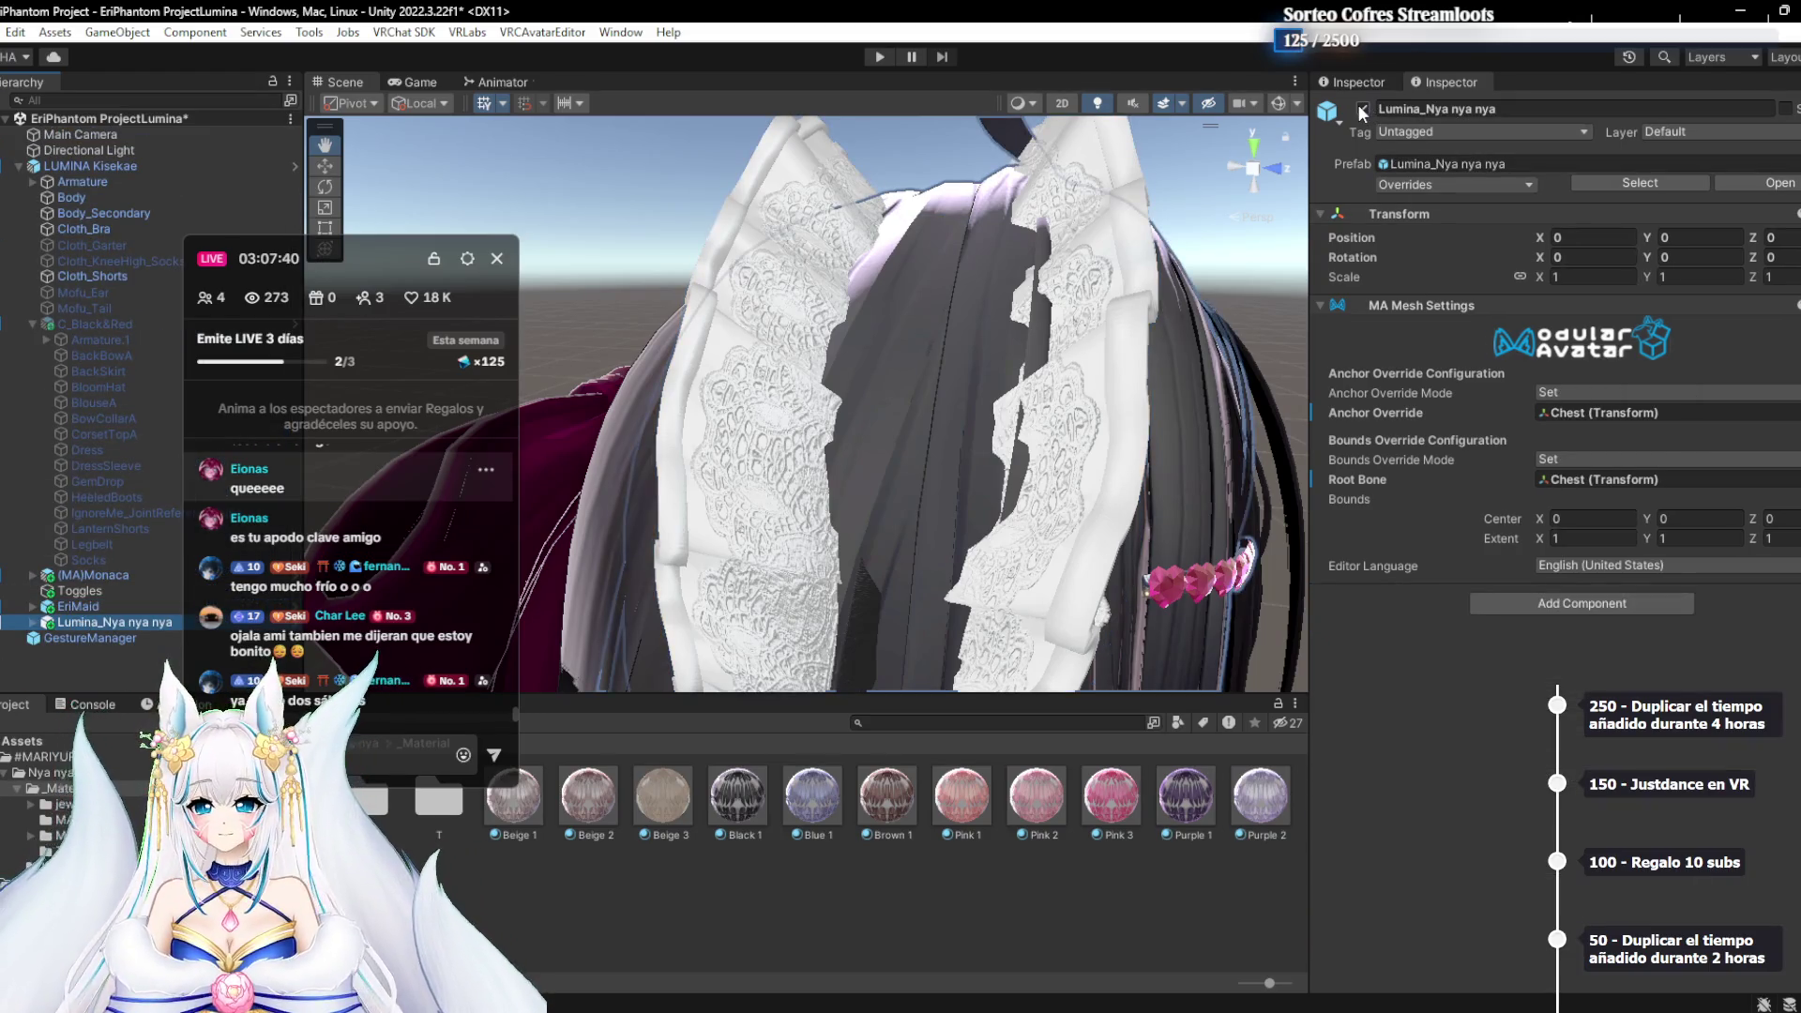
click(1360, 109)
click(1361, 109)
click(1360, 109)
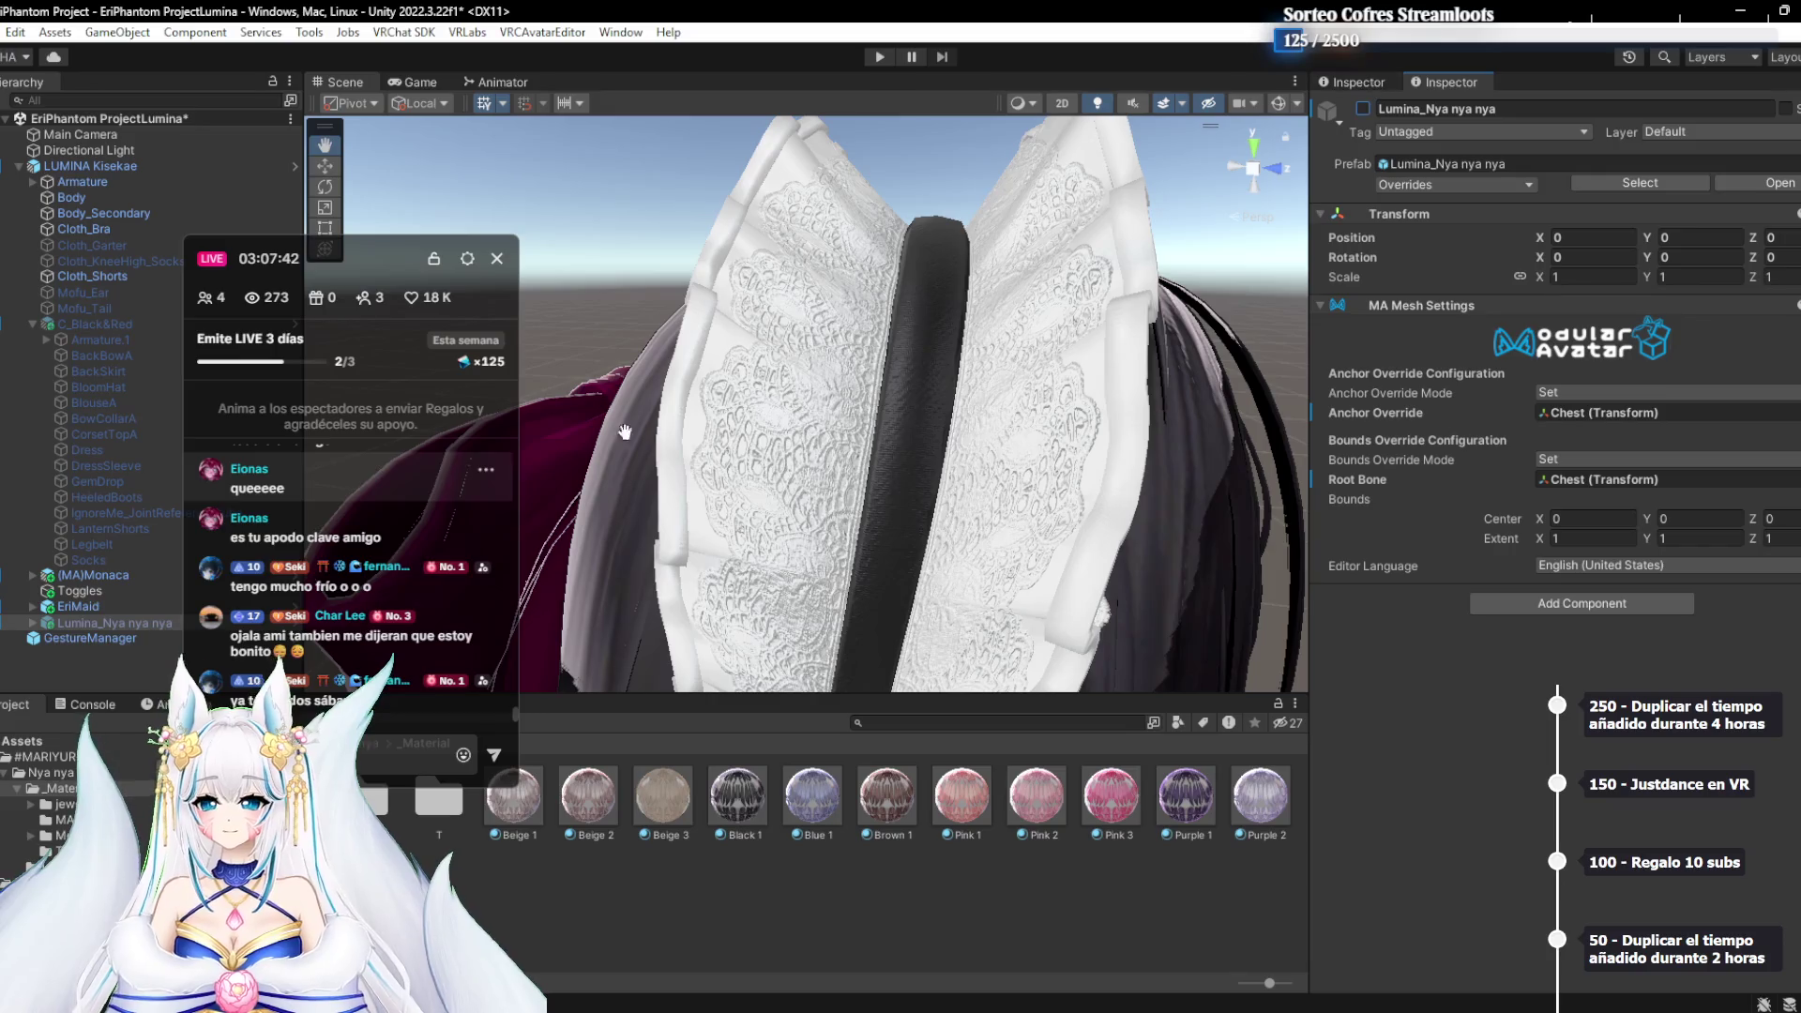
click(93, 591)
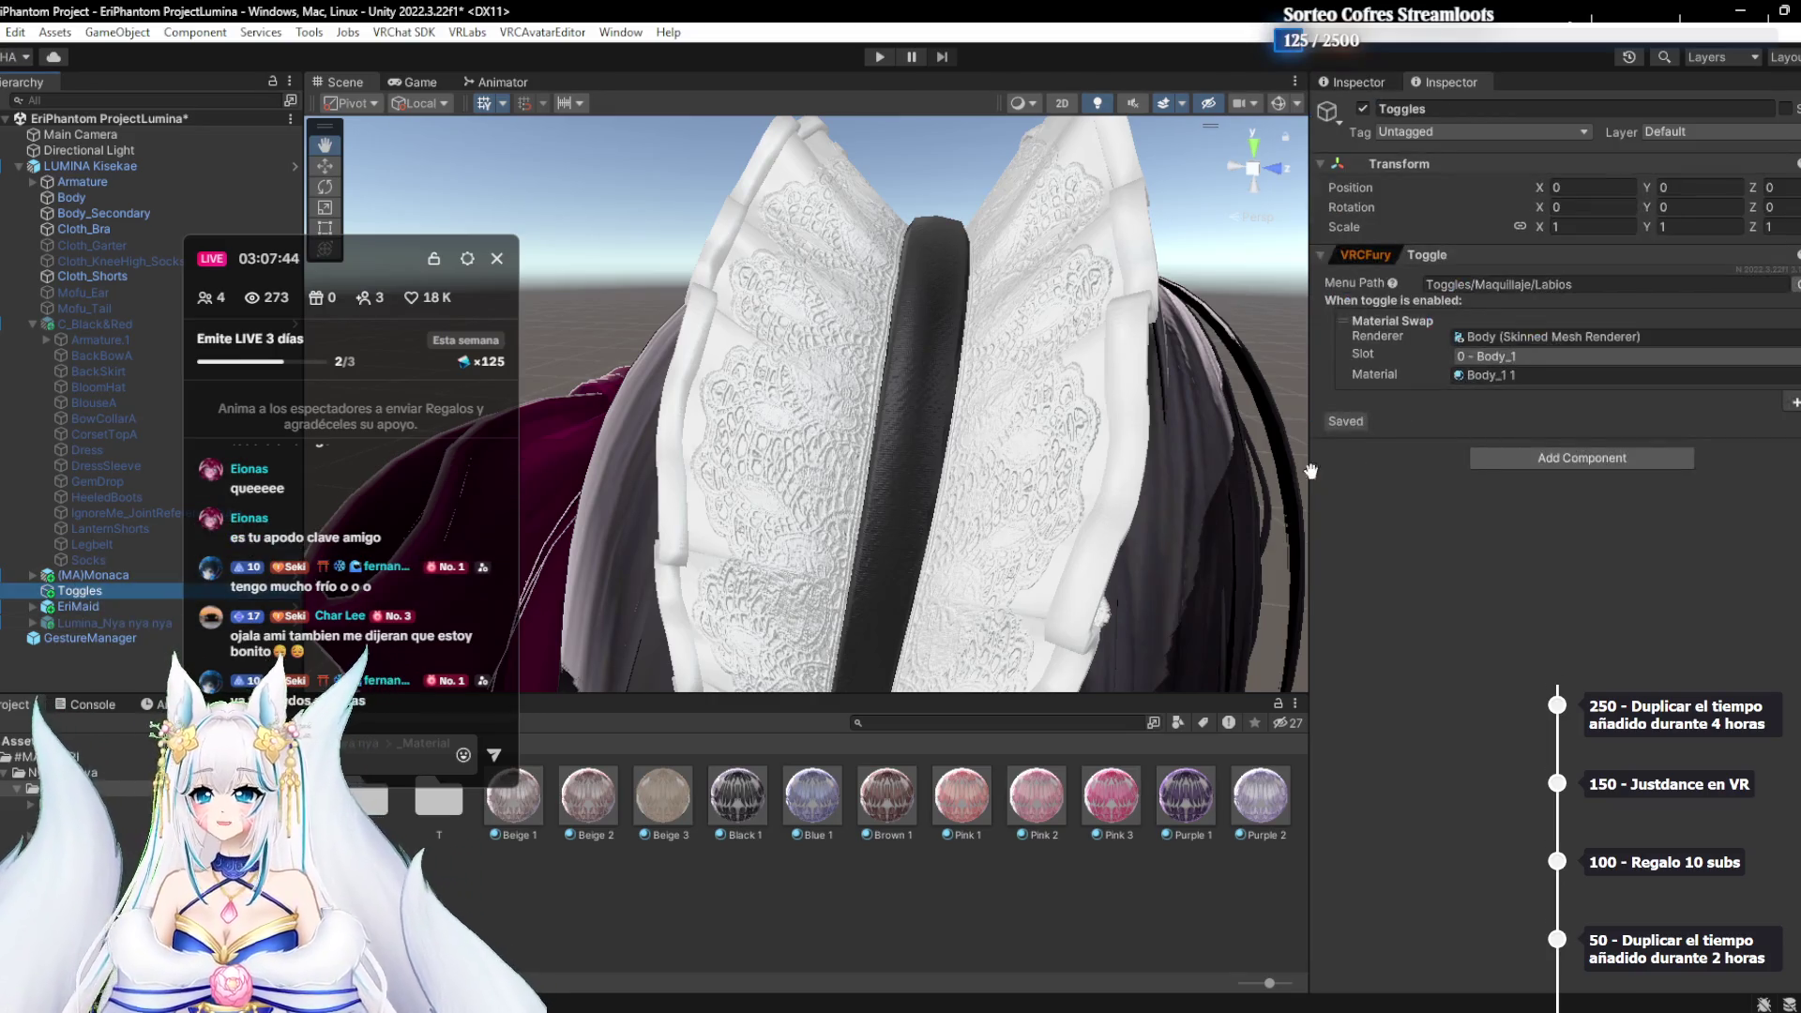
Add a VRCFury Toggle to Toggles with menu path Toggles/Hair/Coletas, saved between worlds
click(1545, 460)
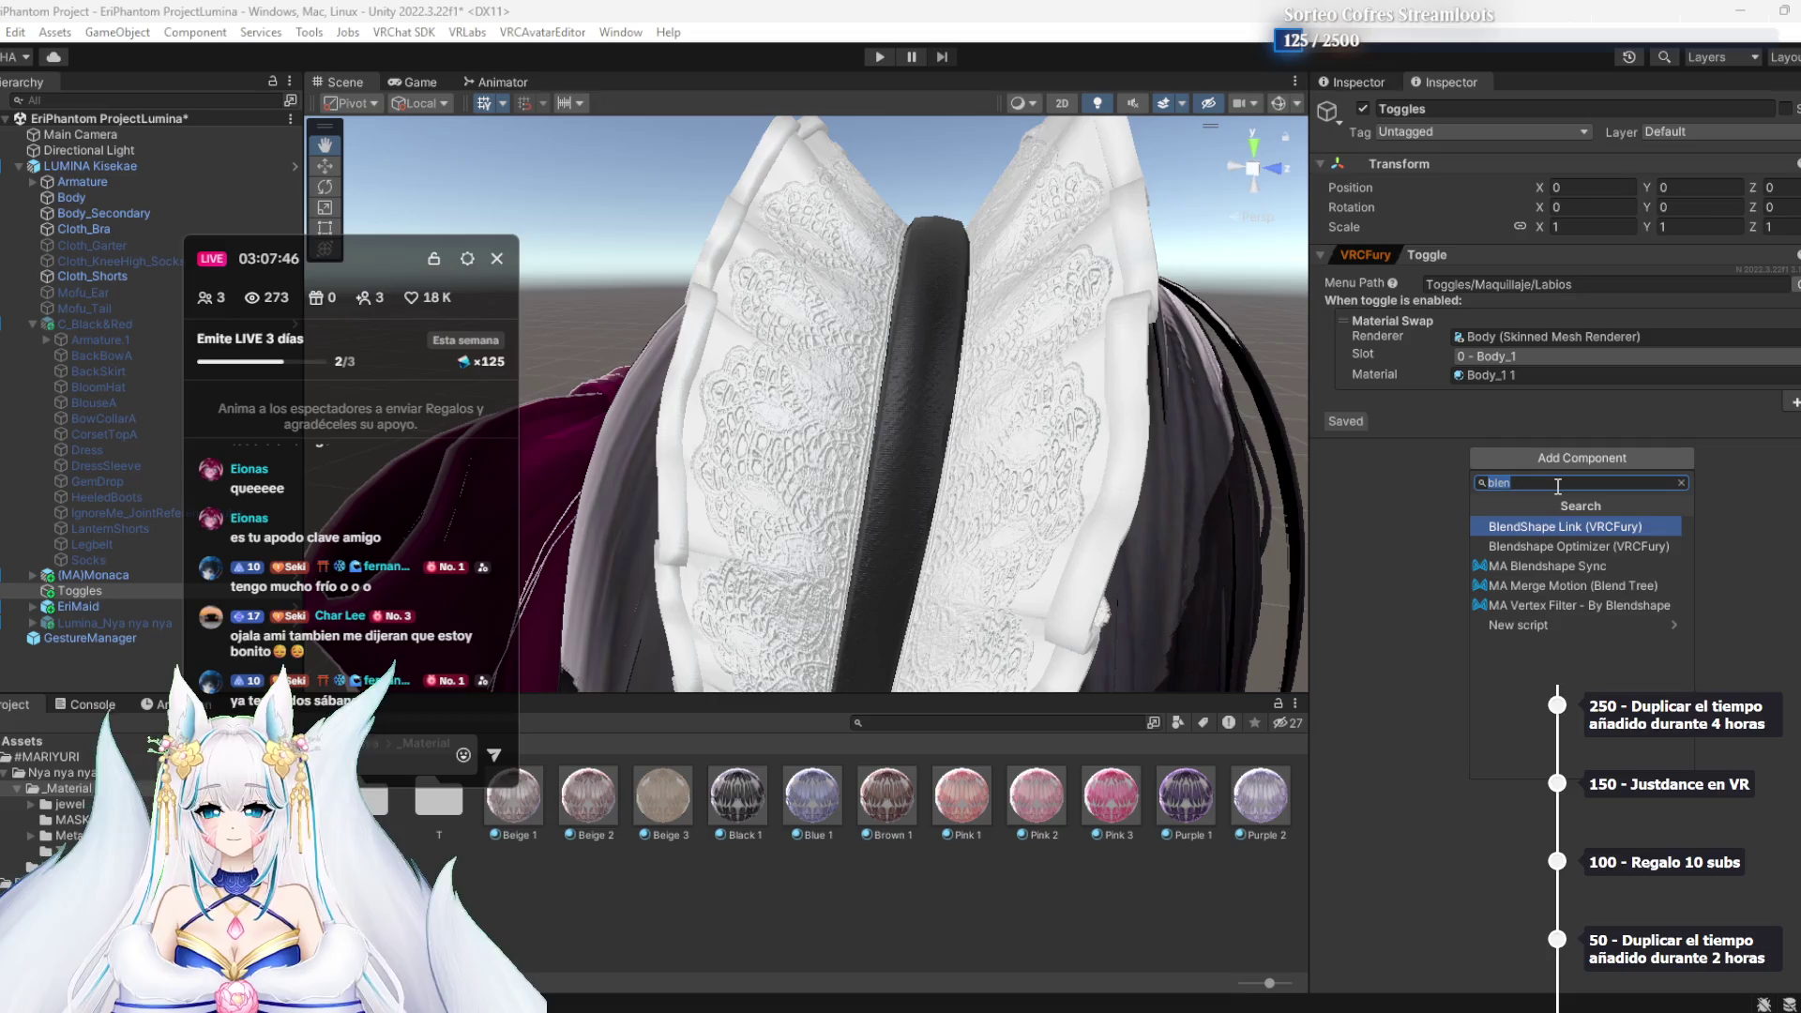
text(toggl)
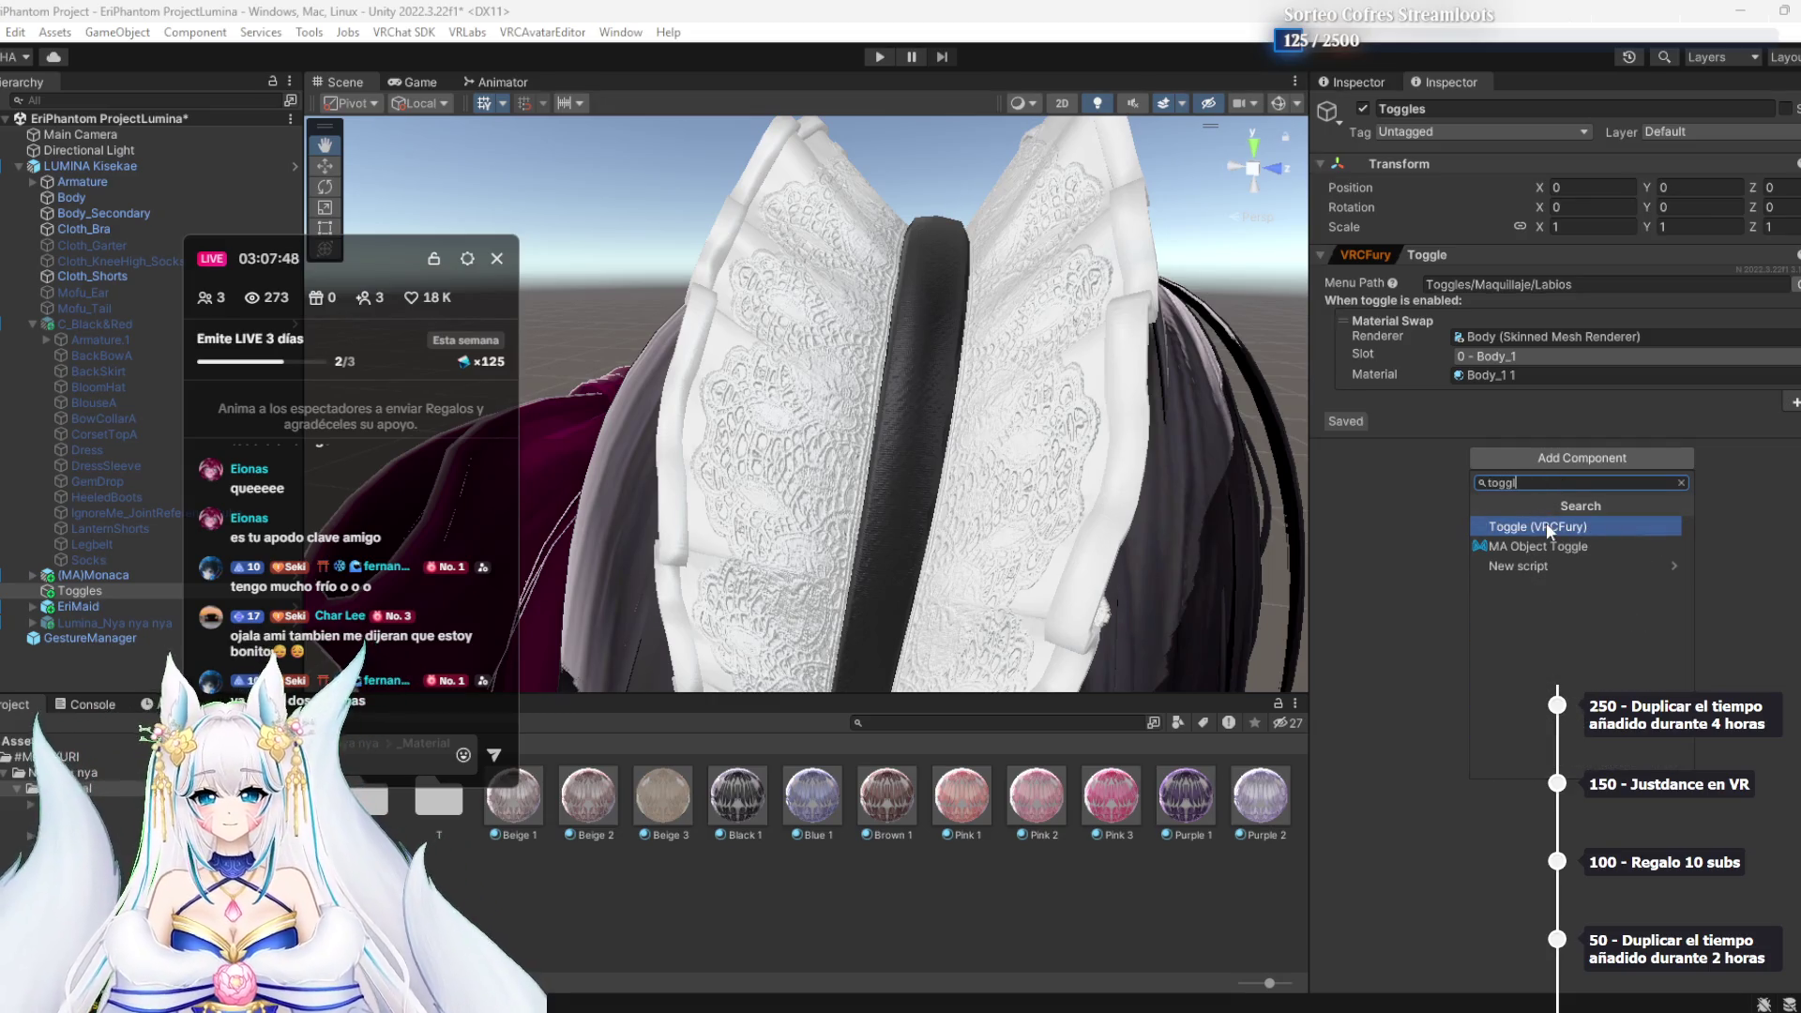
click(1546, 526)
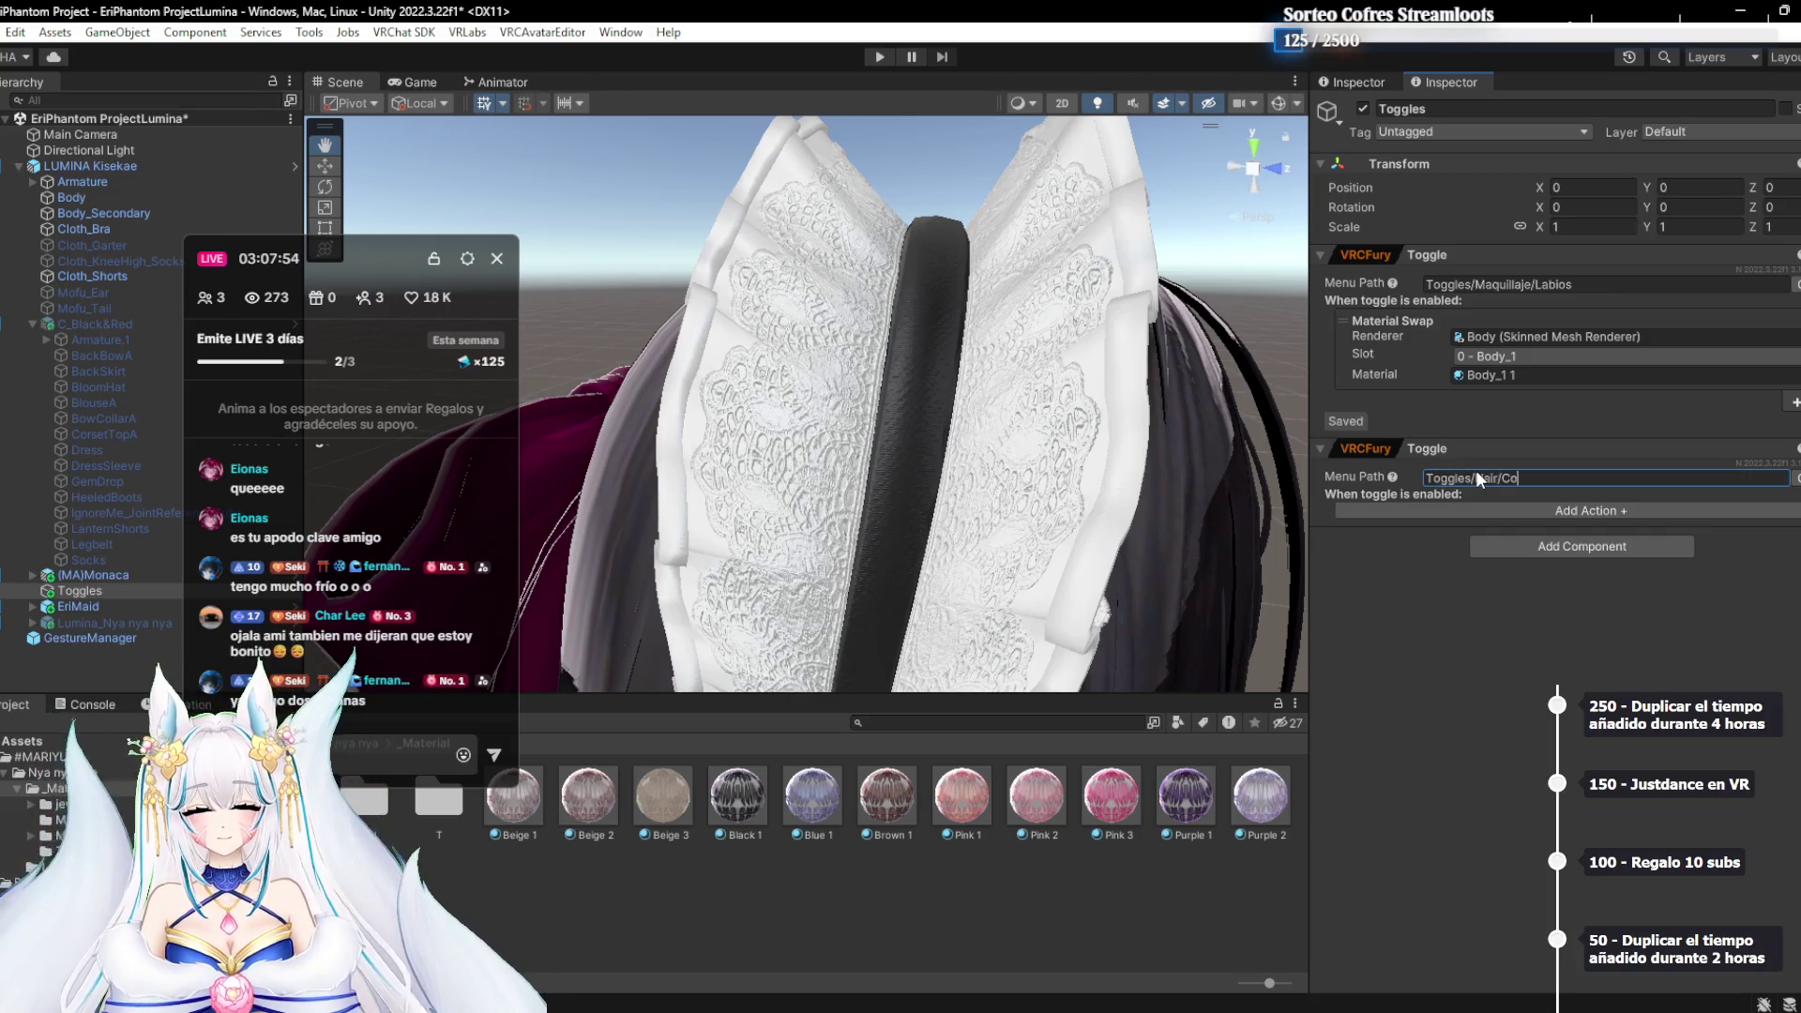
text(letas)
key(Return)
click(1794, 480)
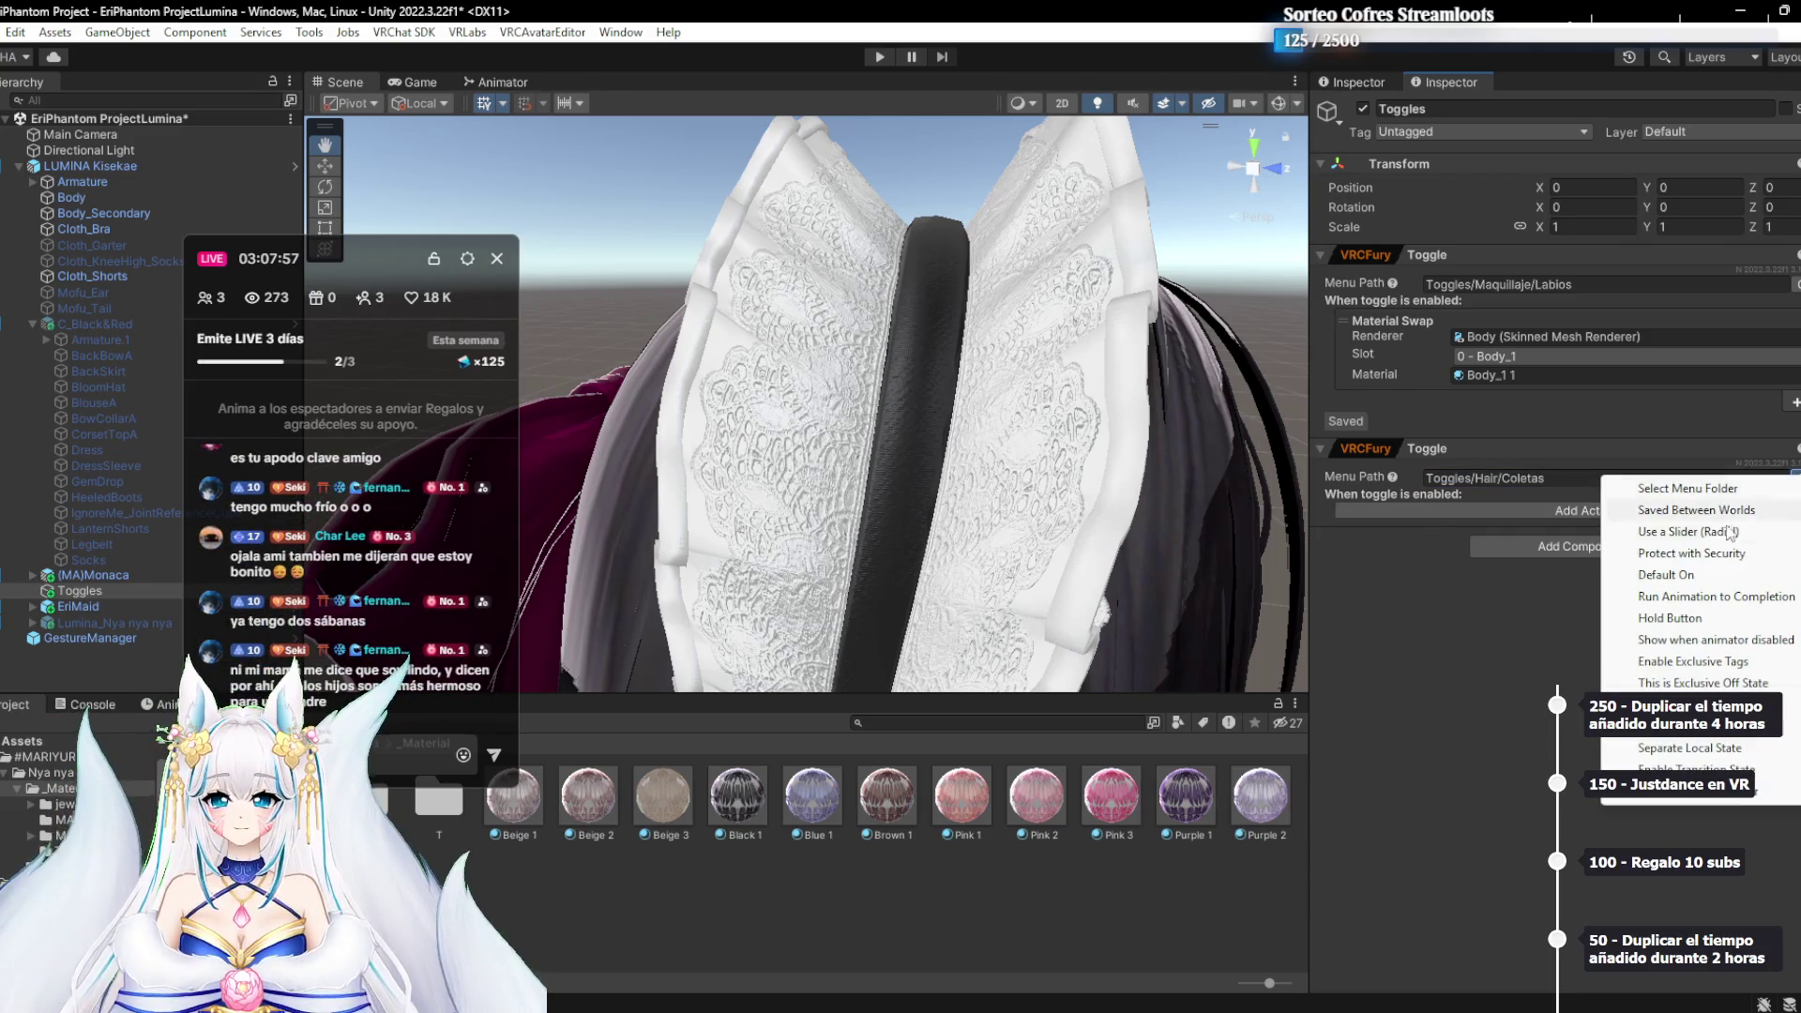
click(1658, 516)
Add object rows that turn (MA)Monaca off and Lumina_Nya nya nya on
click(1665, 513)
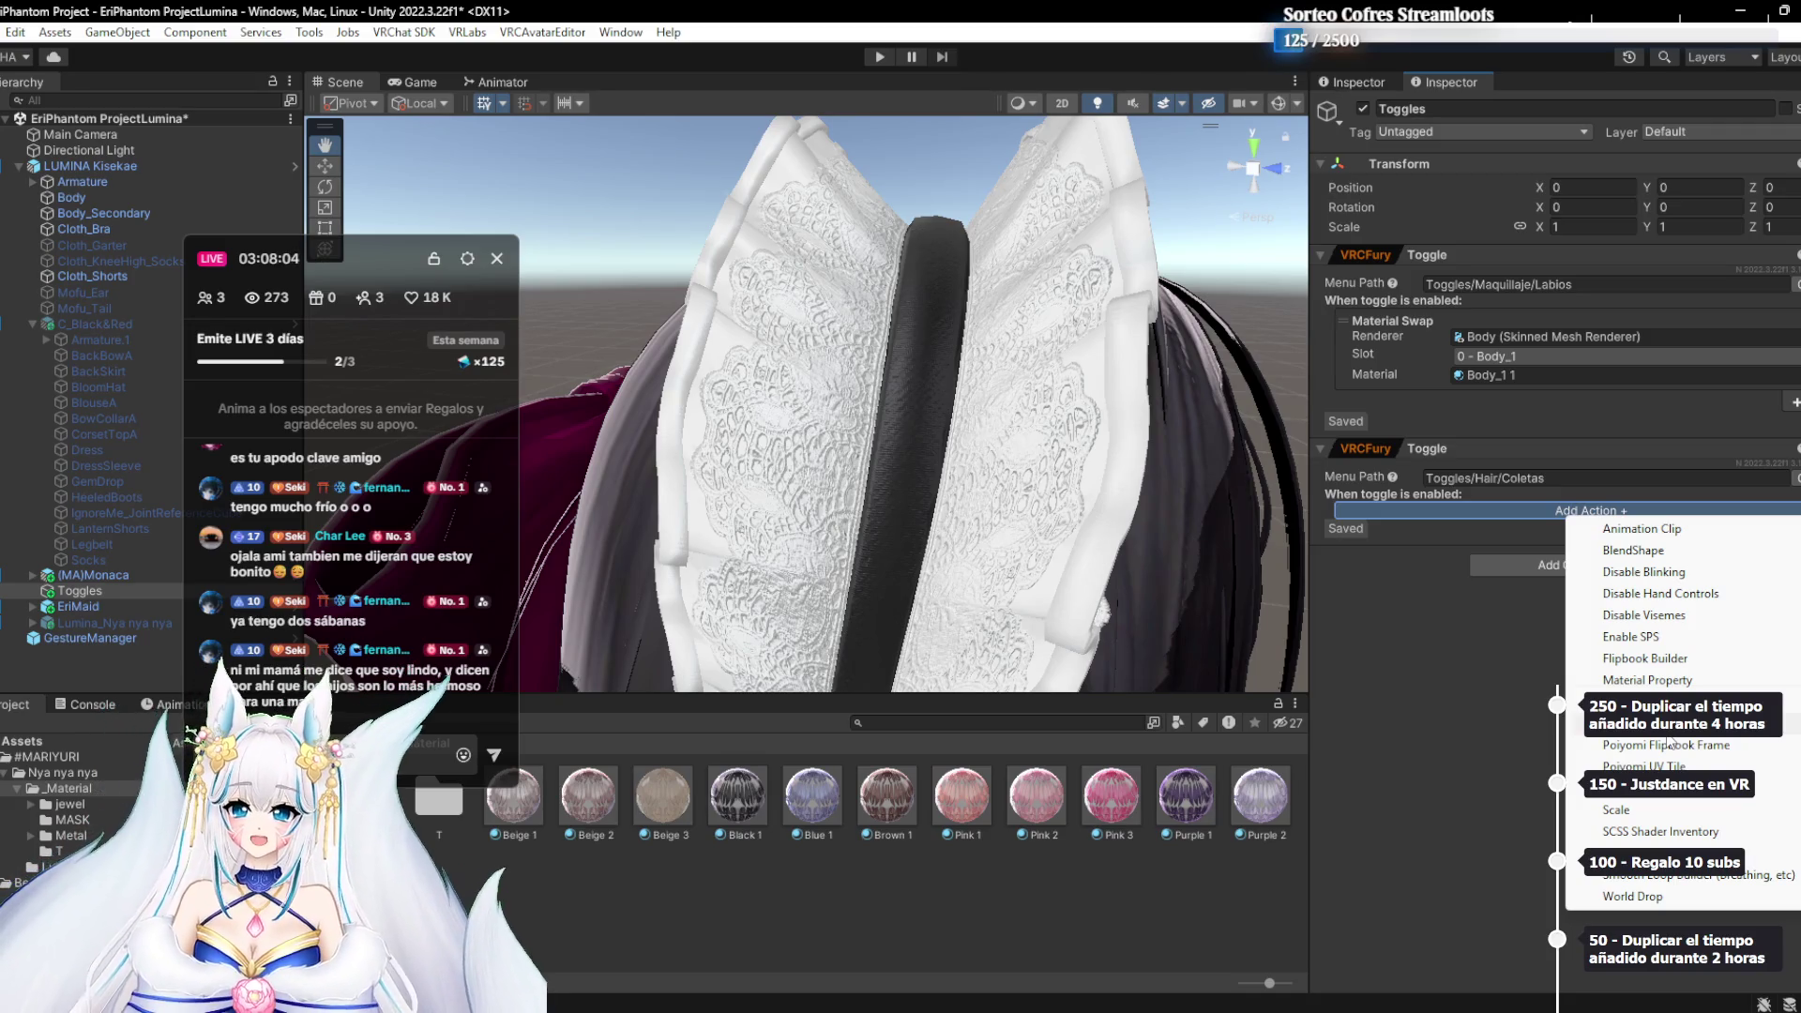
click(1670, 723)
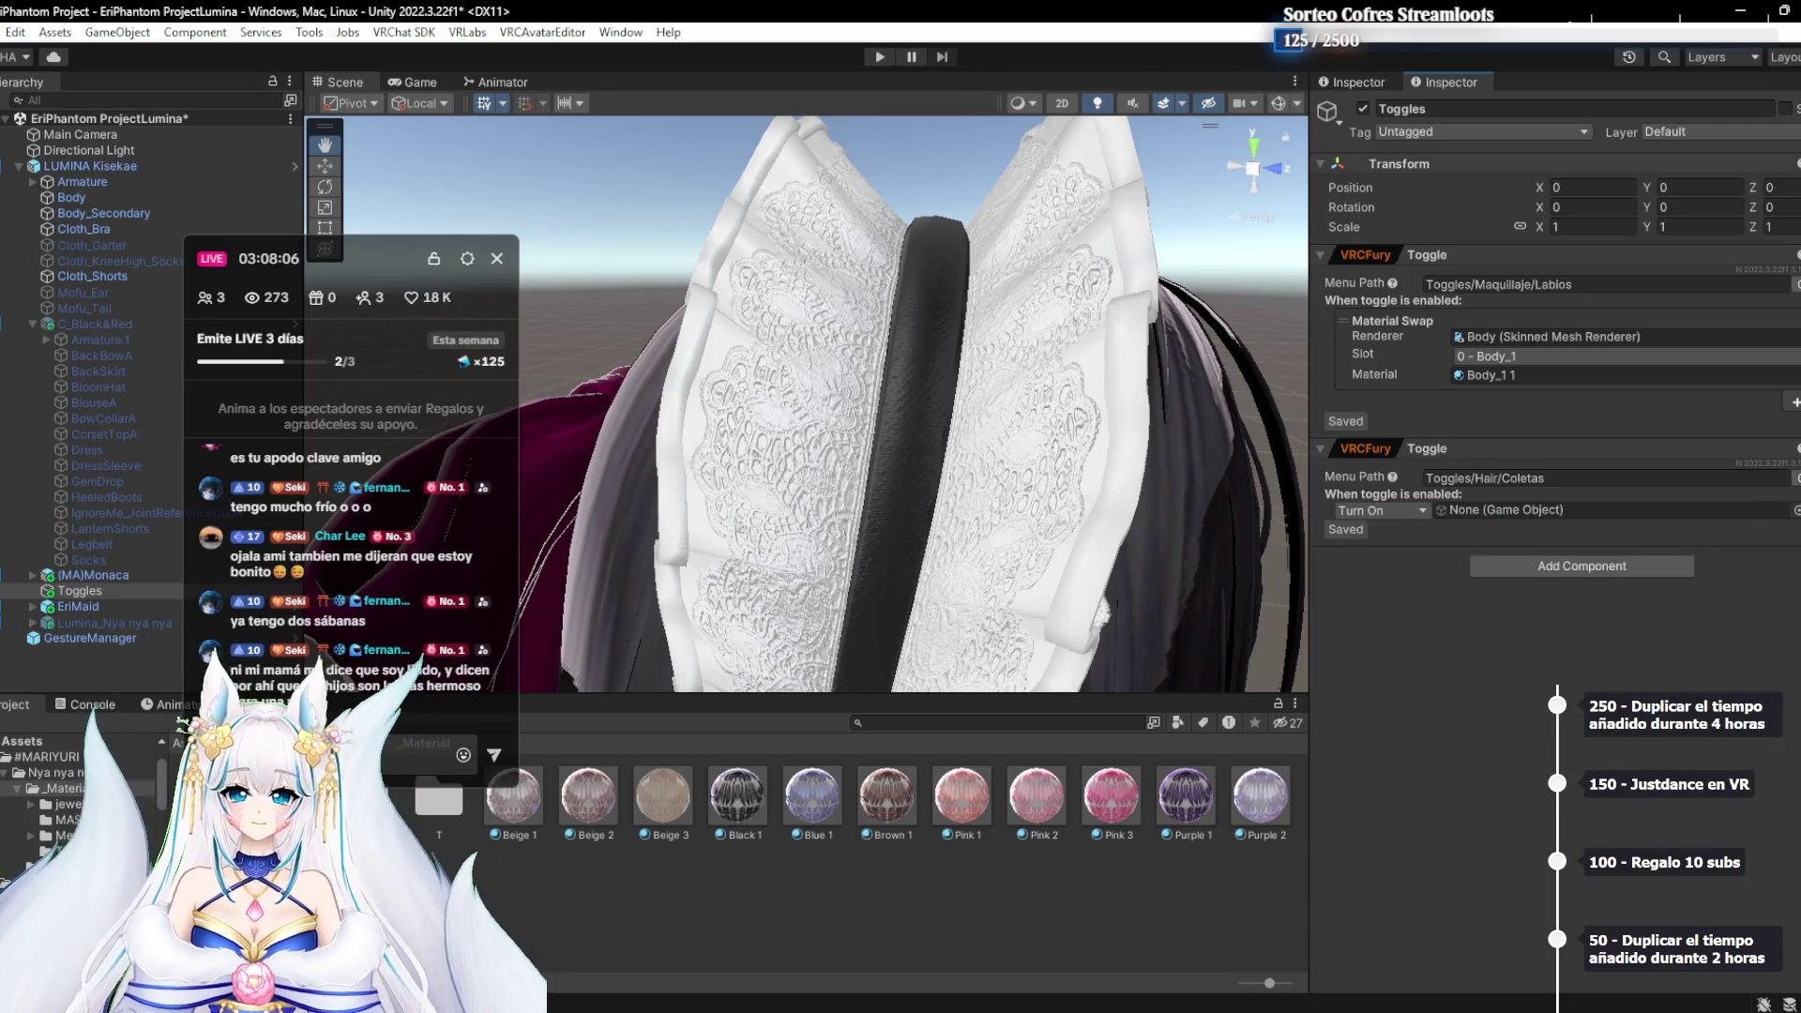
click(1794, 523)
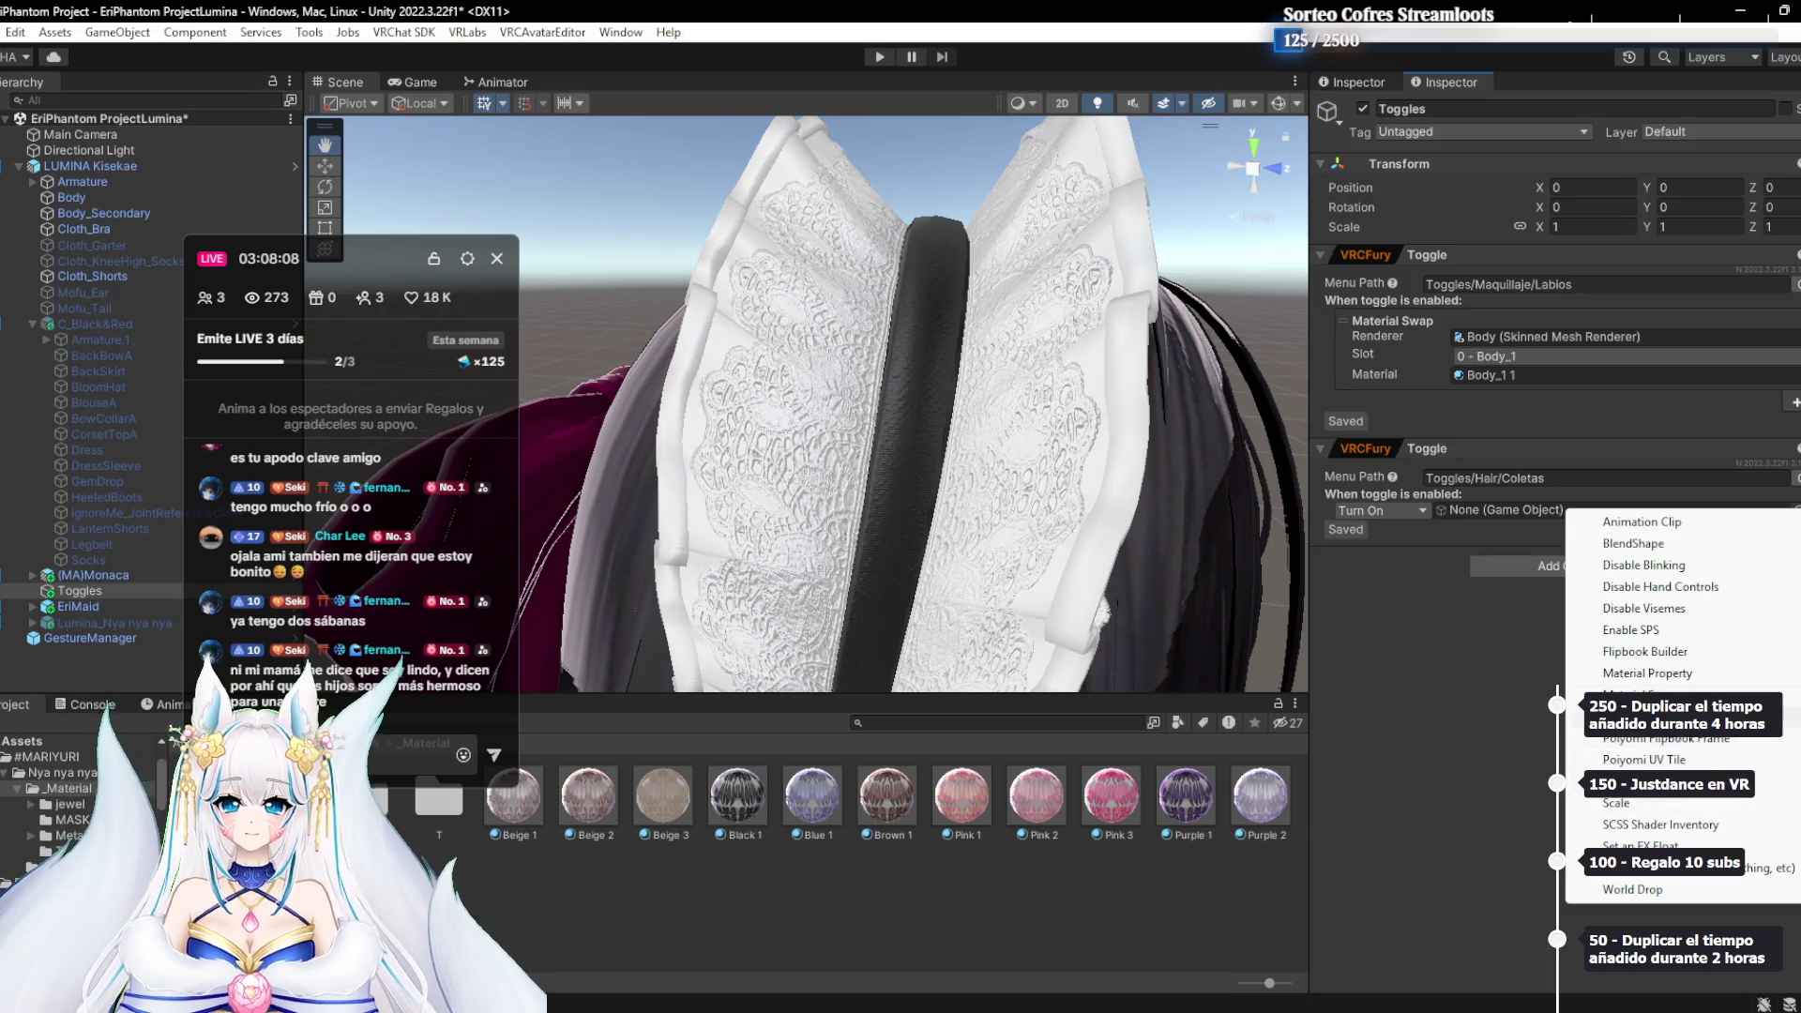
click(1669, 867)
click(1398, 516)
click(1388, 554)
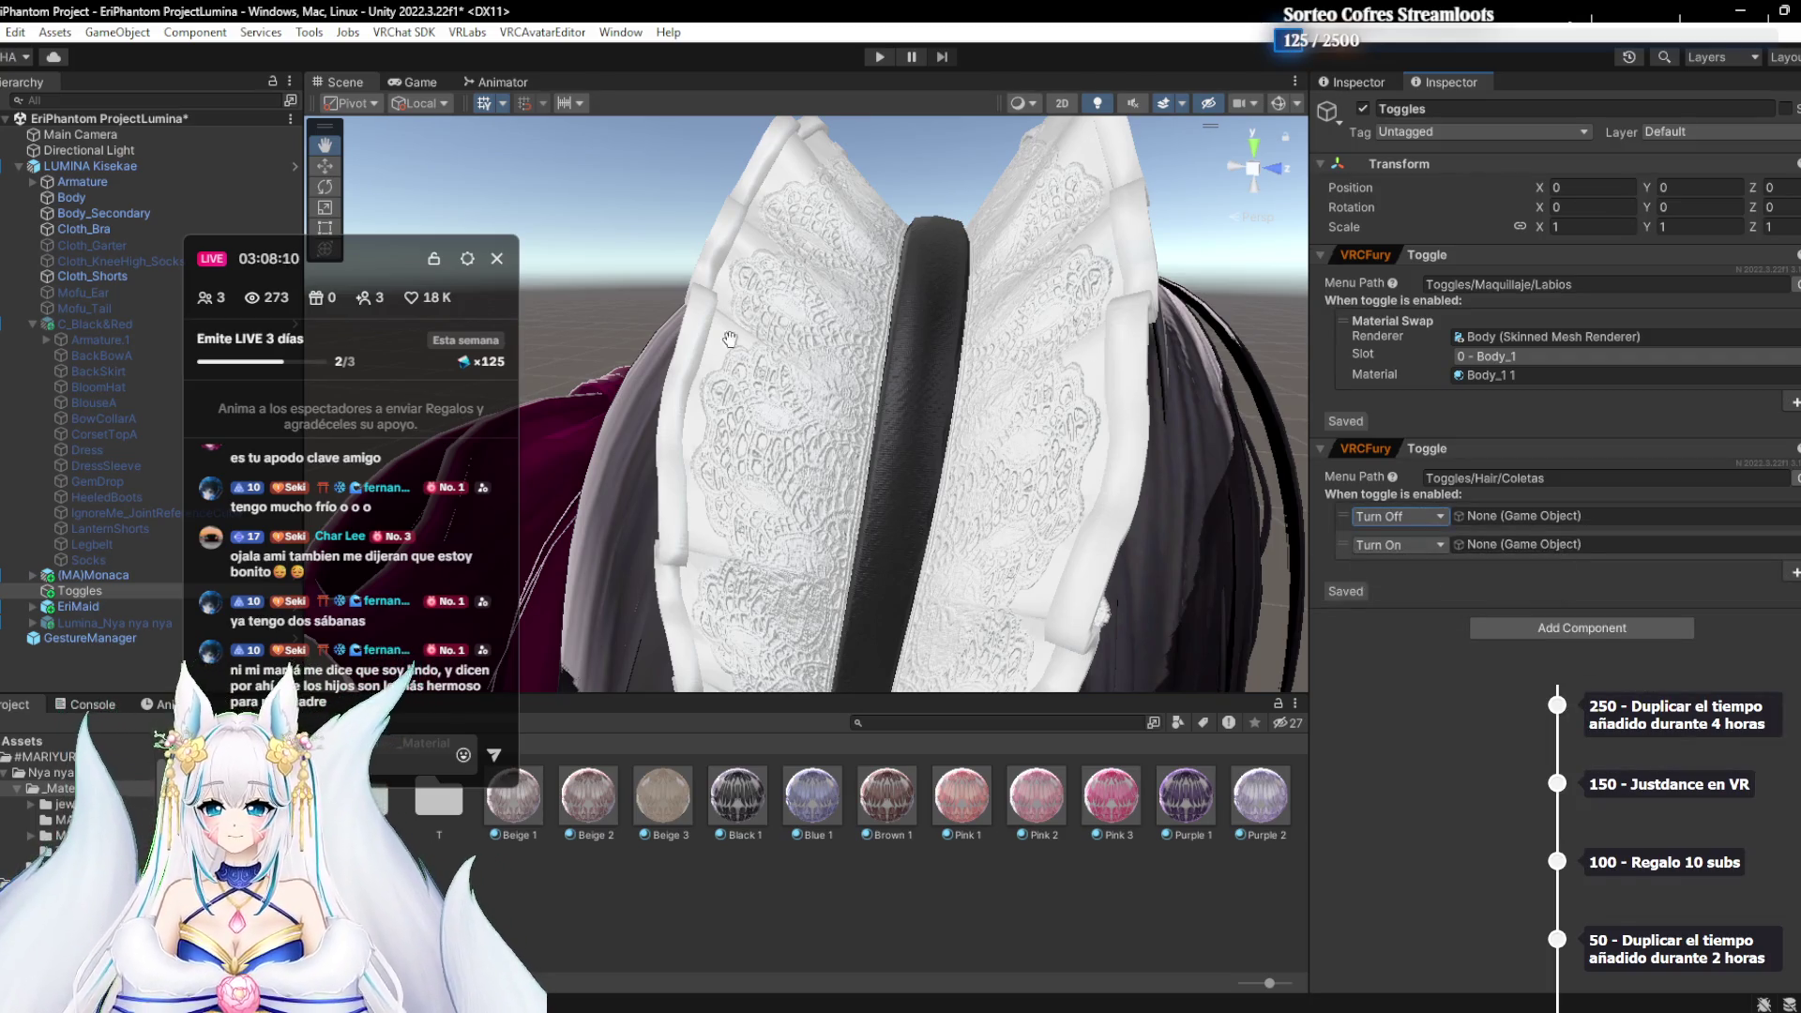
mouse_move(89, 575)
mouse_down()
mouse_move(1520, 376)
mouse_move(1509, 522)
mouse_up()
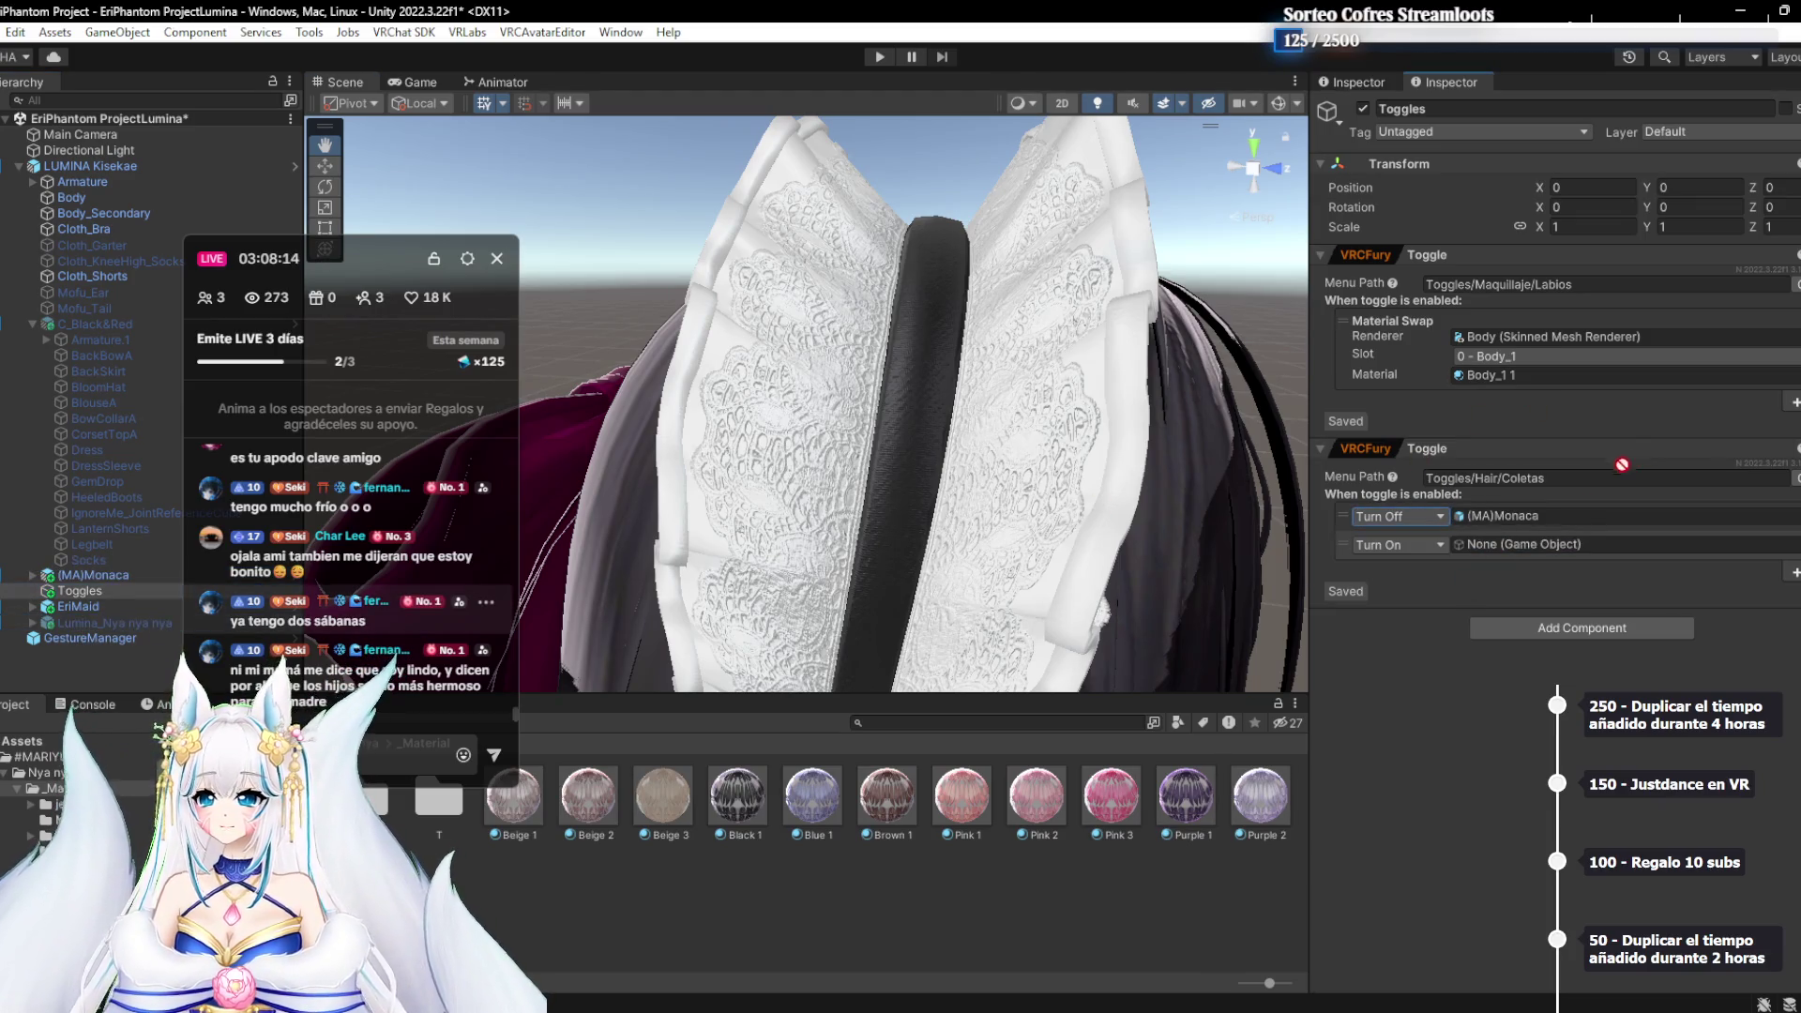
drag(1622, 464, 1594, 540)
Enable exclusive tags on the toggle and set the tag to Cabello
click(1794, 478)
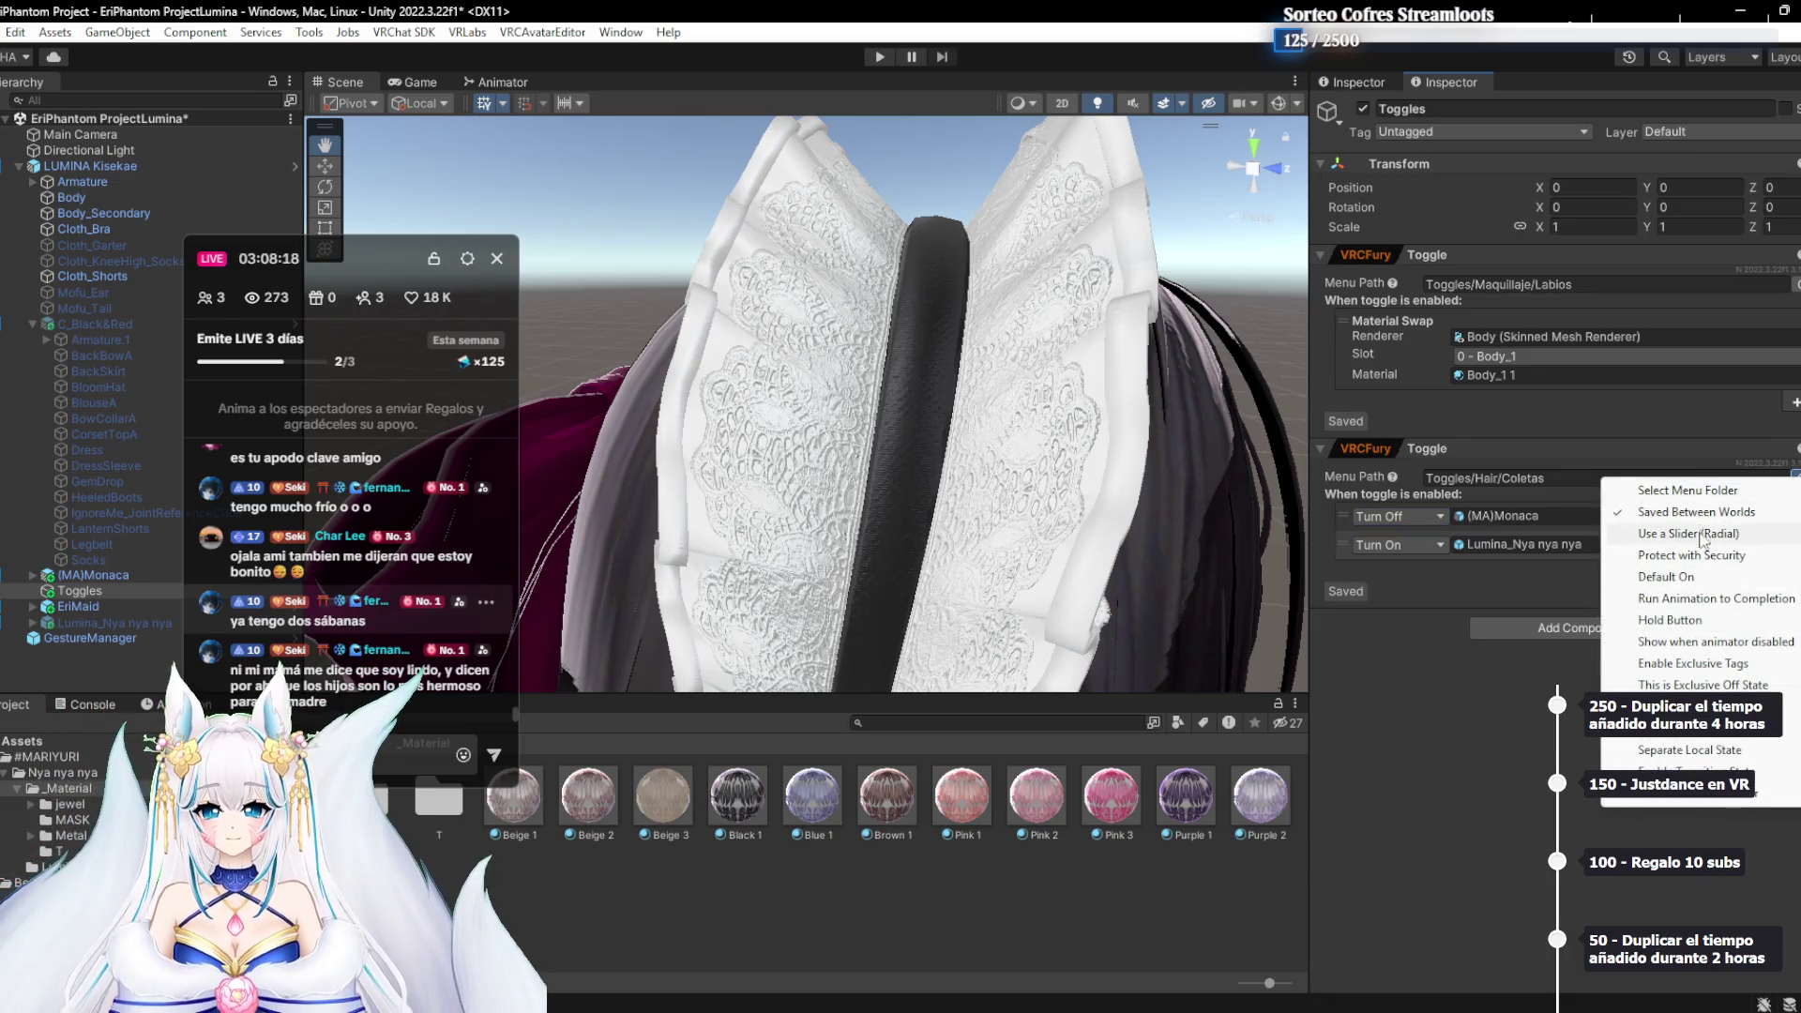
click(1713, 667)
click(1524, 483)
click(1501, 490)
text(Cabellos)
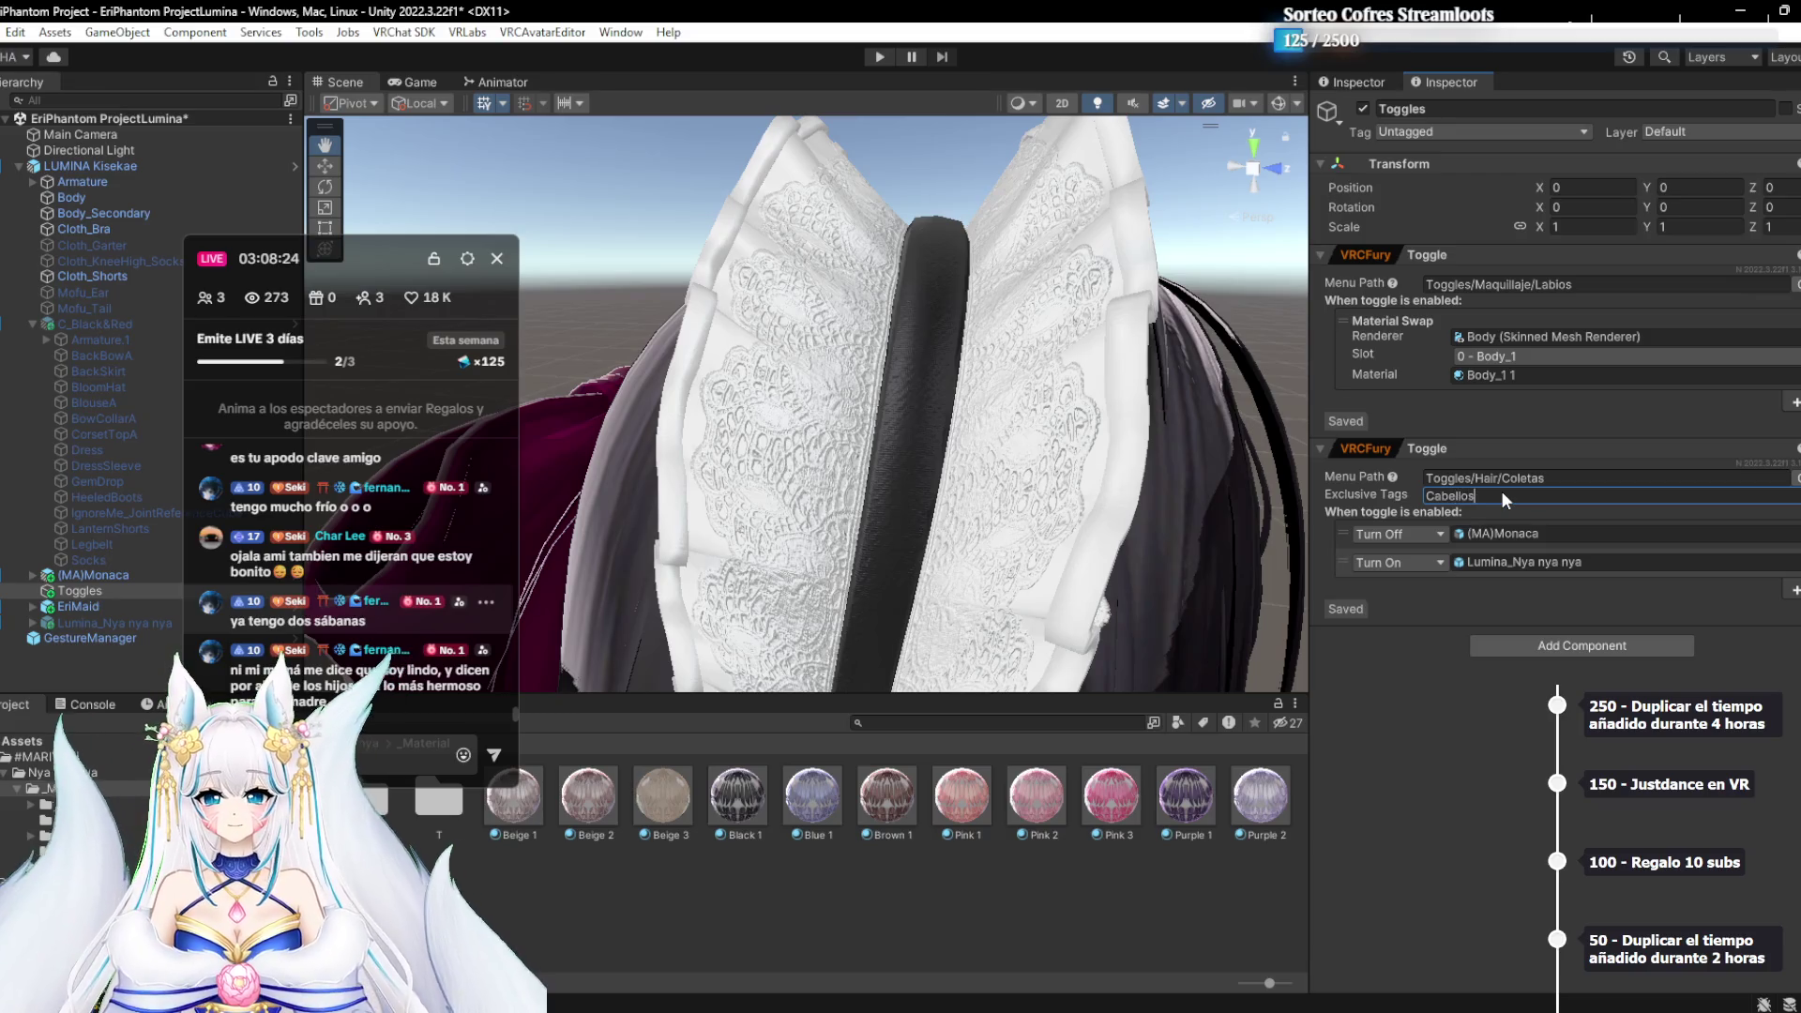
key(BackSpace)
key(Return)
mouse_move(514, 340)
mouse_down()
mouse_move(692, 343)
mouse_move(717, 268)
mouse_move(815, 242)
mouse_up()
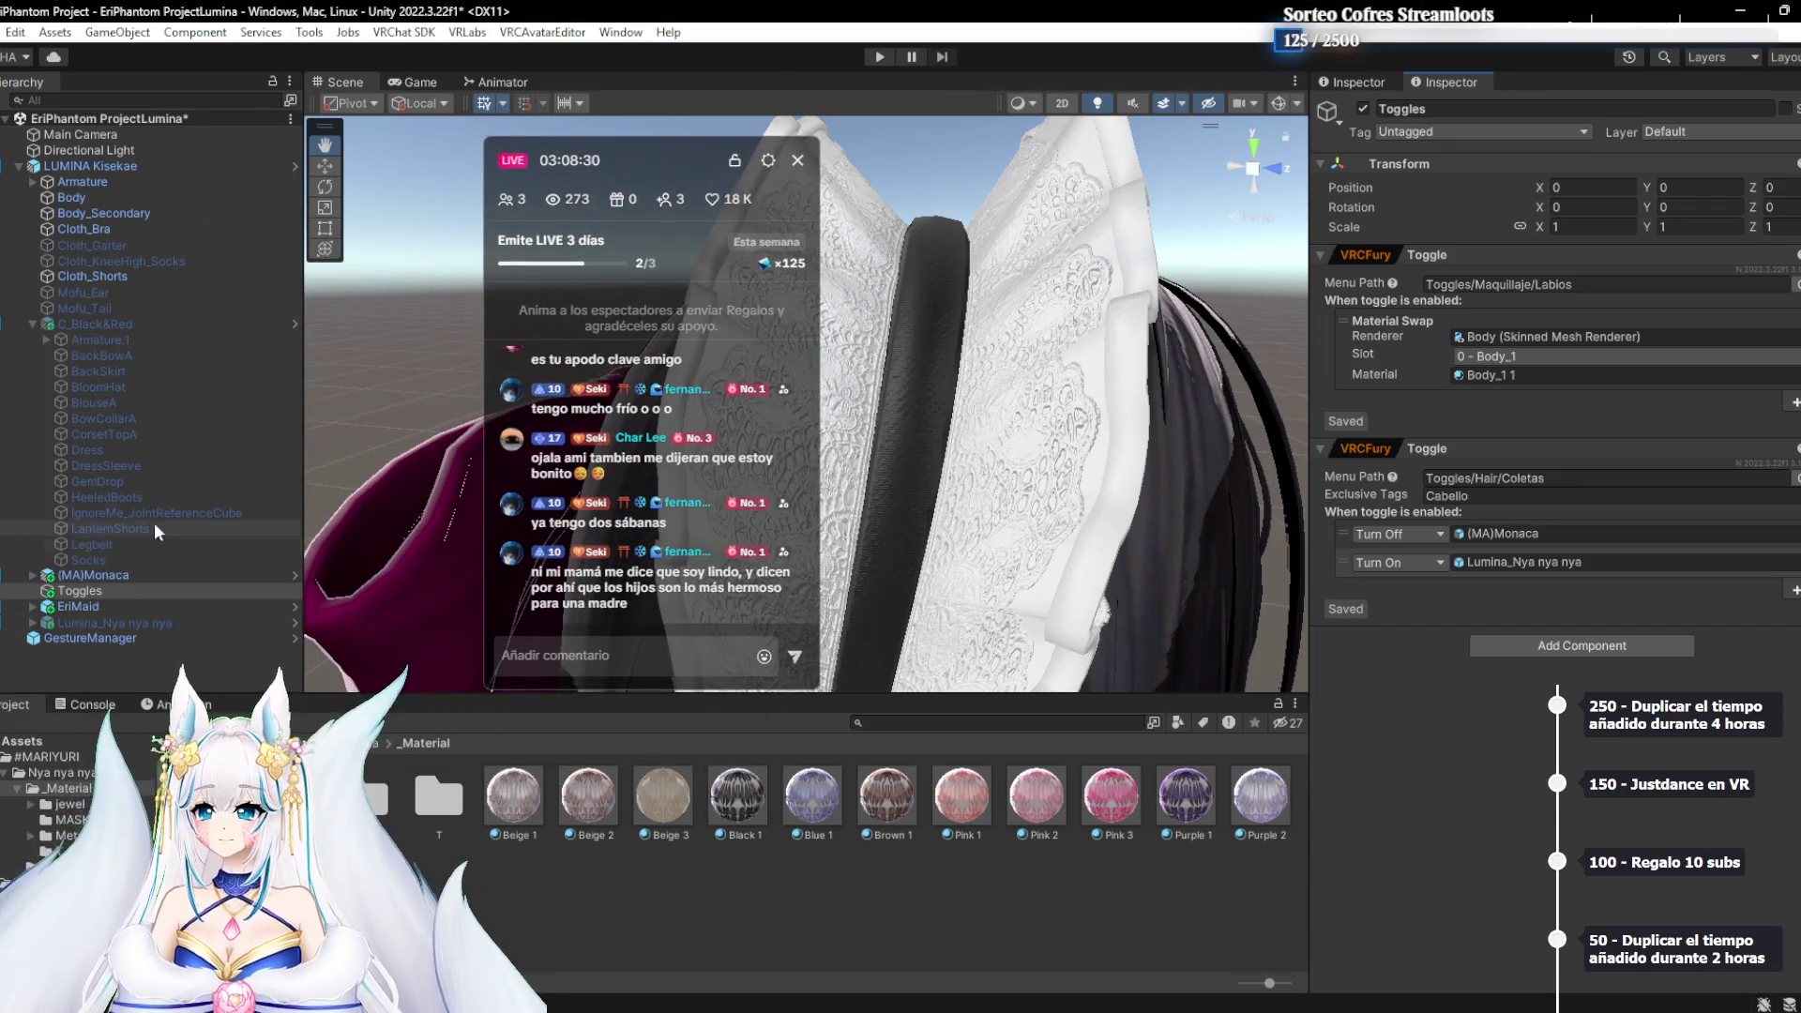
Add an Animation Clip action to the Coletas toggle and start recording a clip named ArregloNya
mouse_move(1131, 436)
mouse_down()
mouse_move(1048, 426)
mouse_move(1061, 430)
mouse_up()
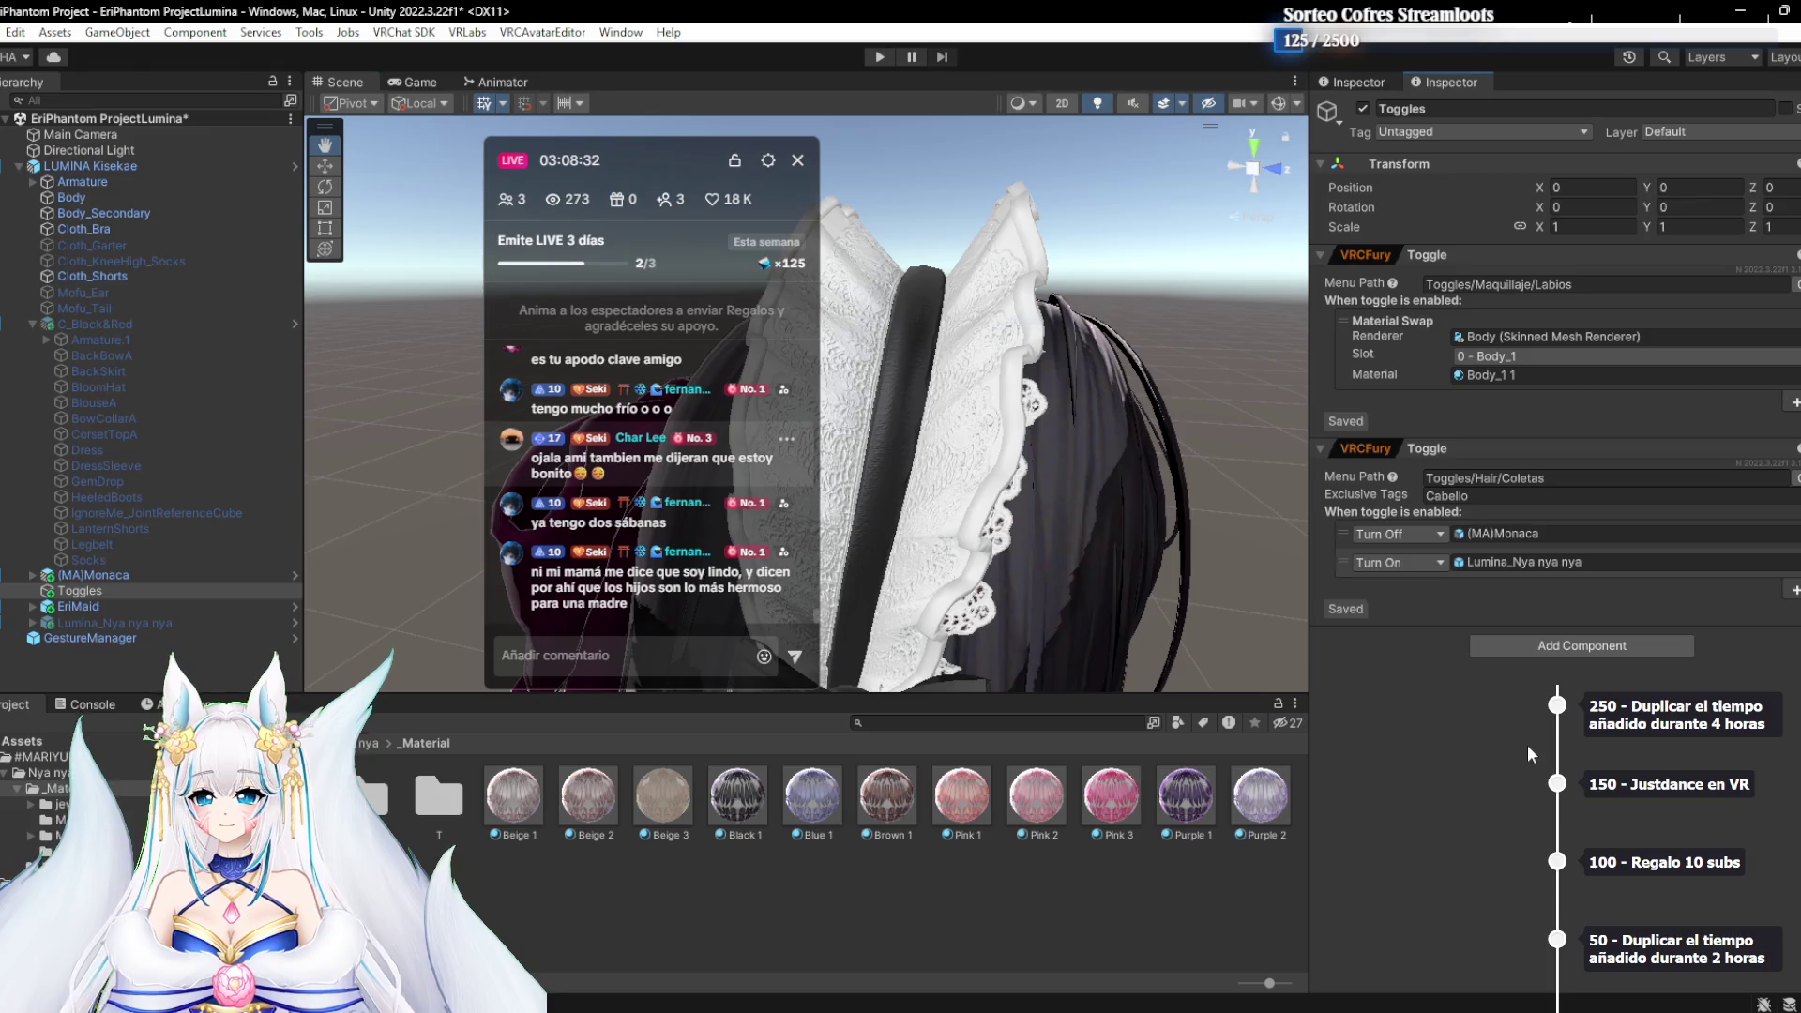
click(1794, 590)
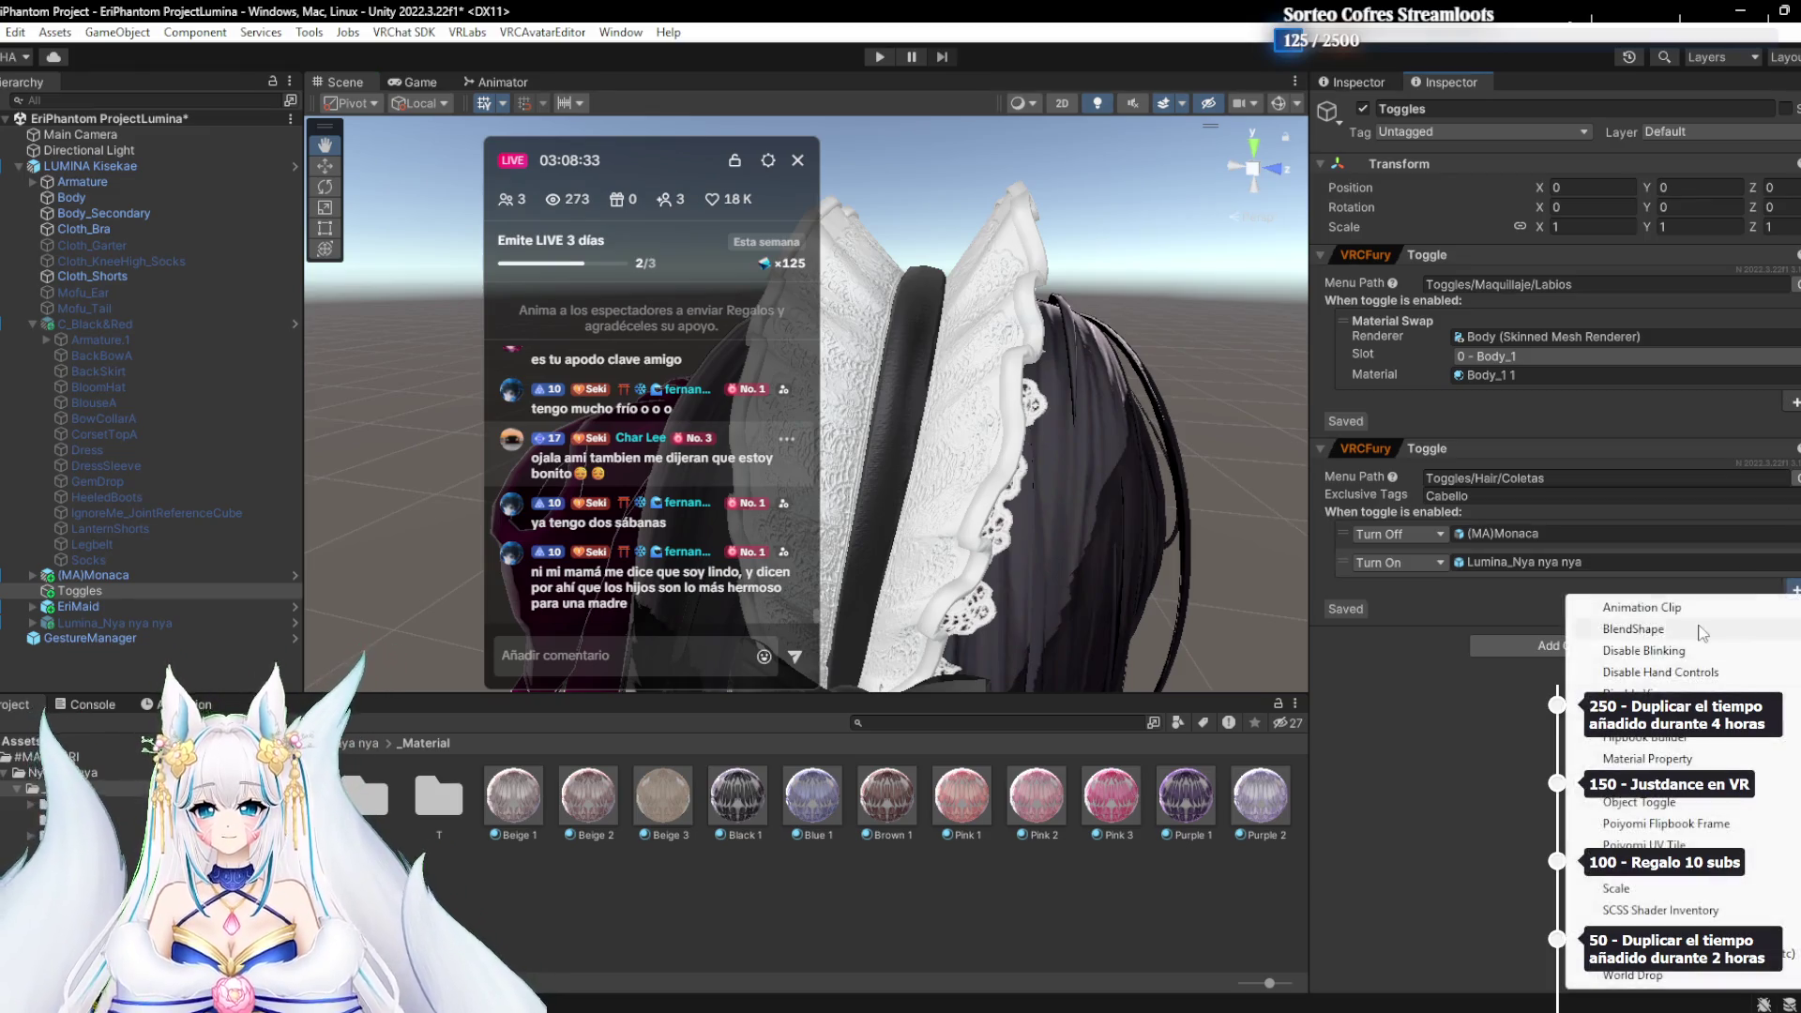
click(1652, 607)
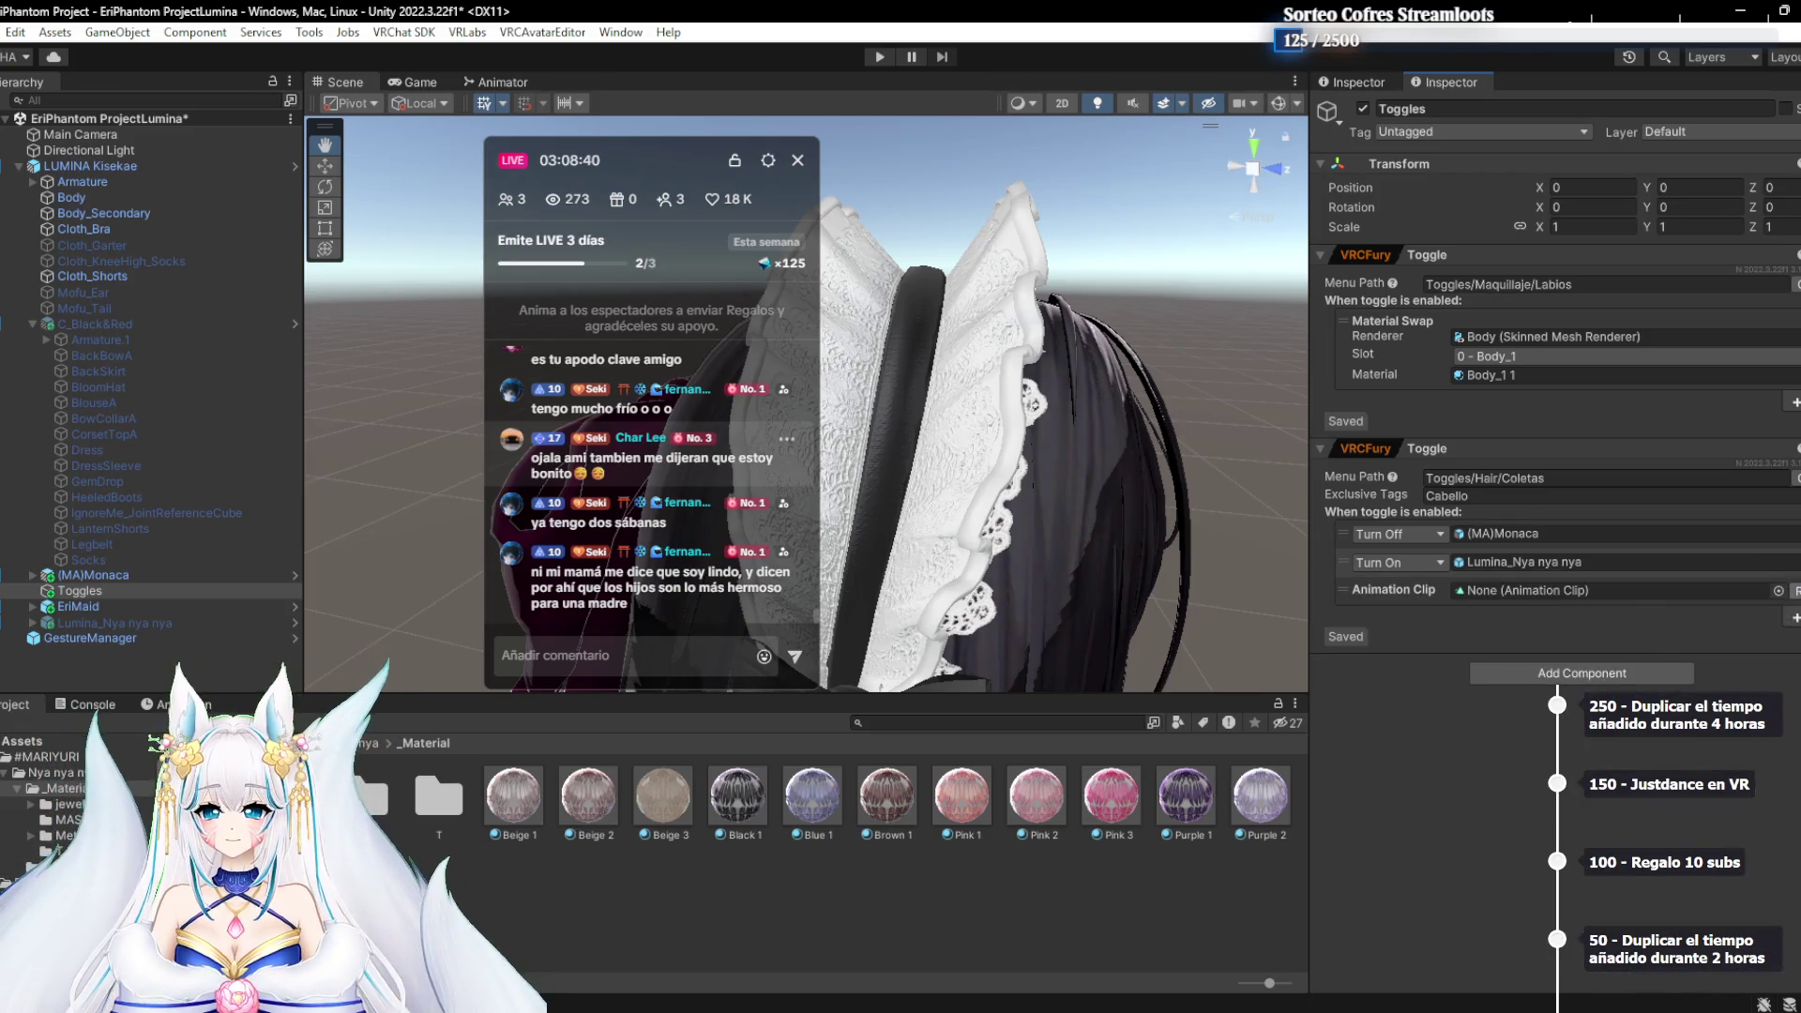
click(1793, 590)
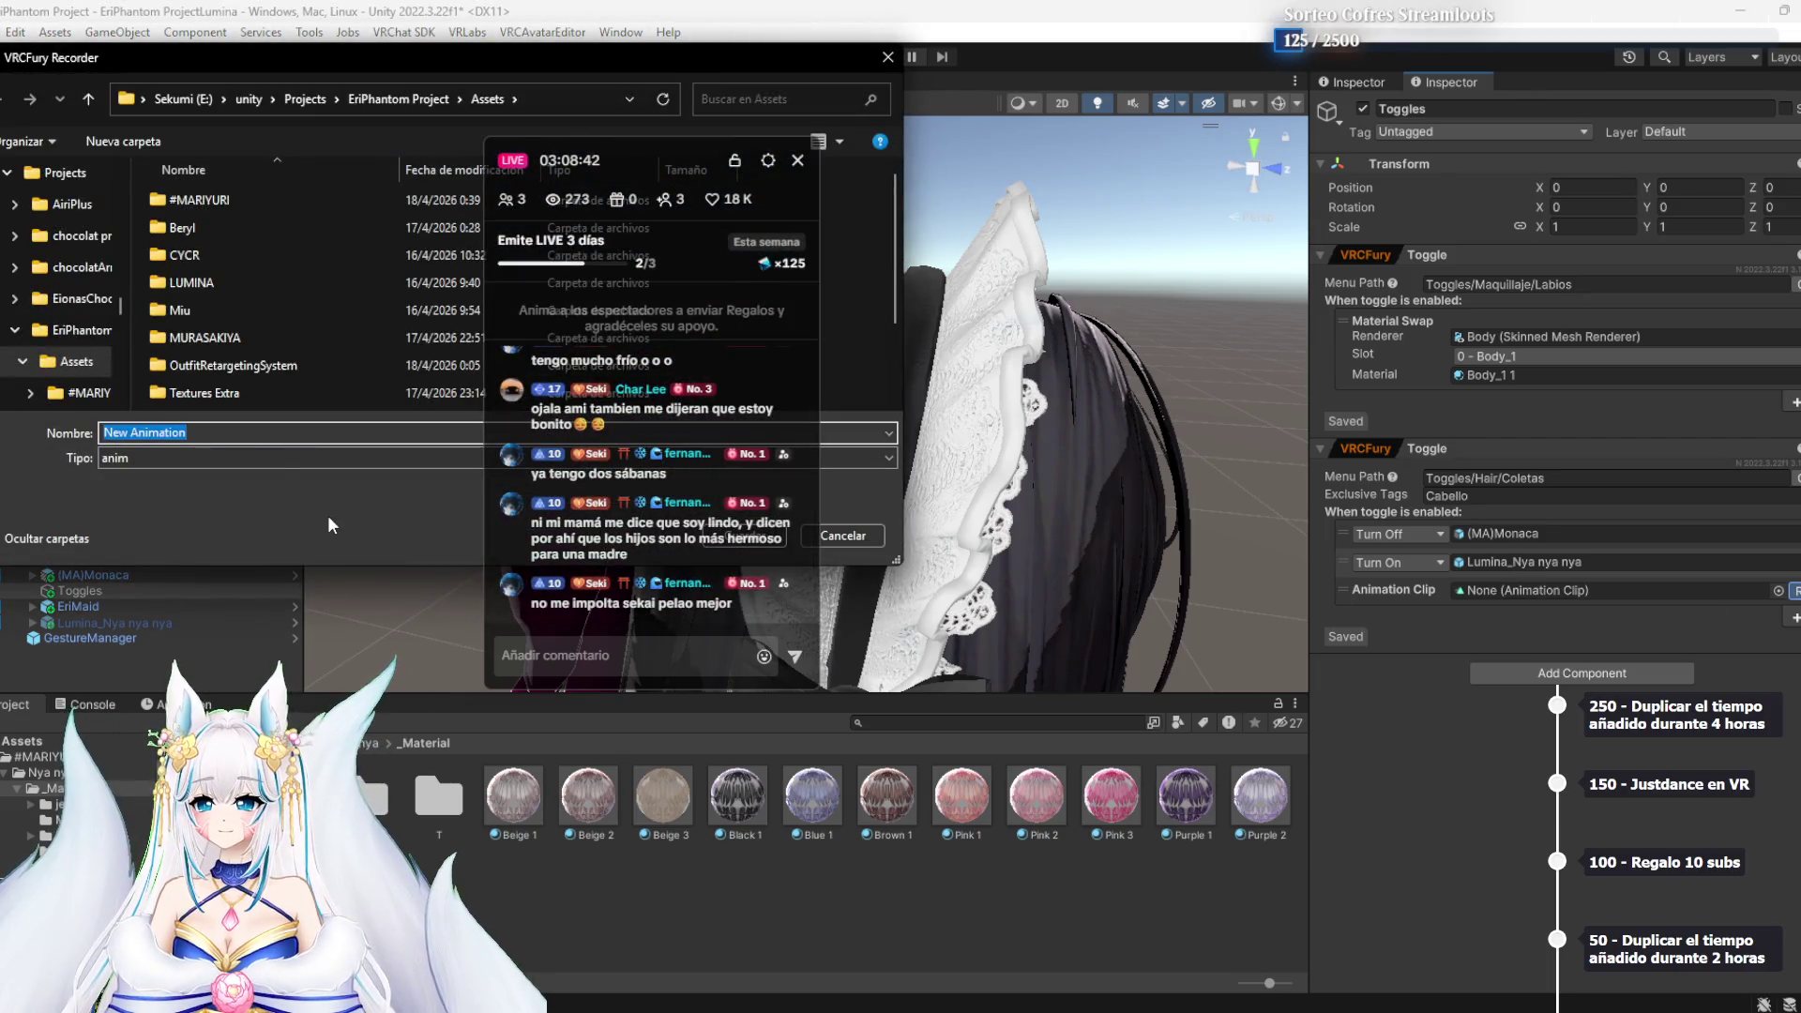
text(ArregloNya)
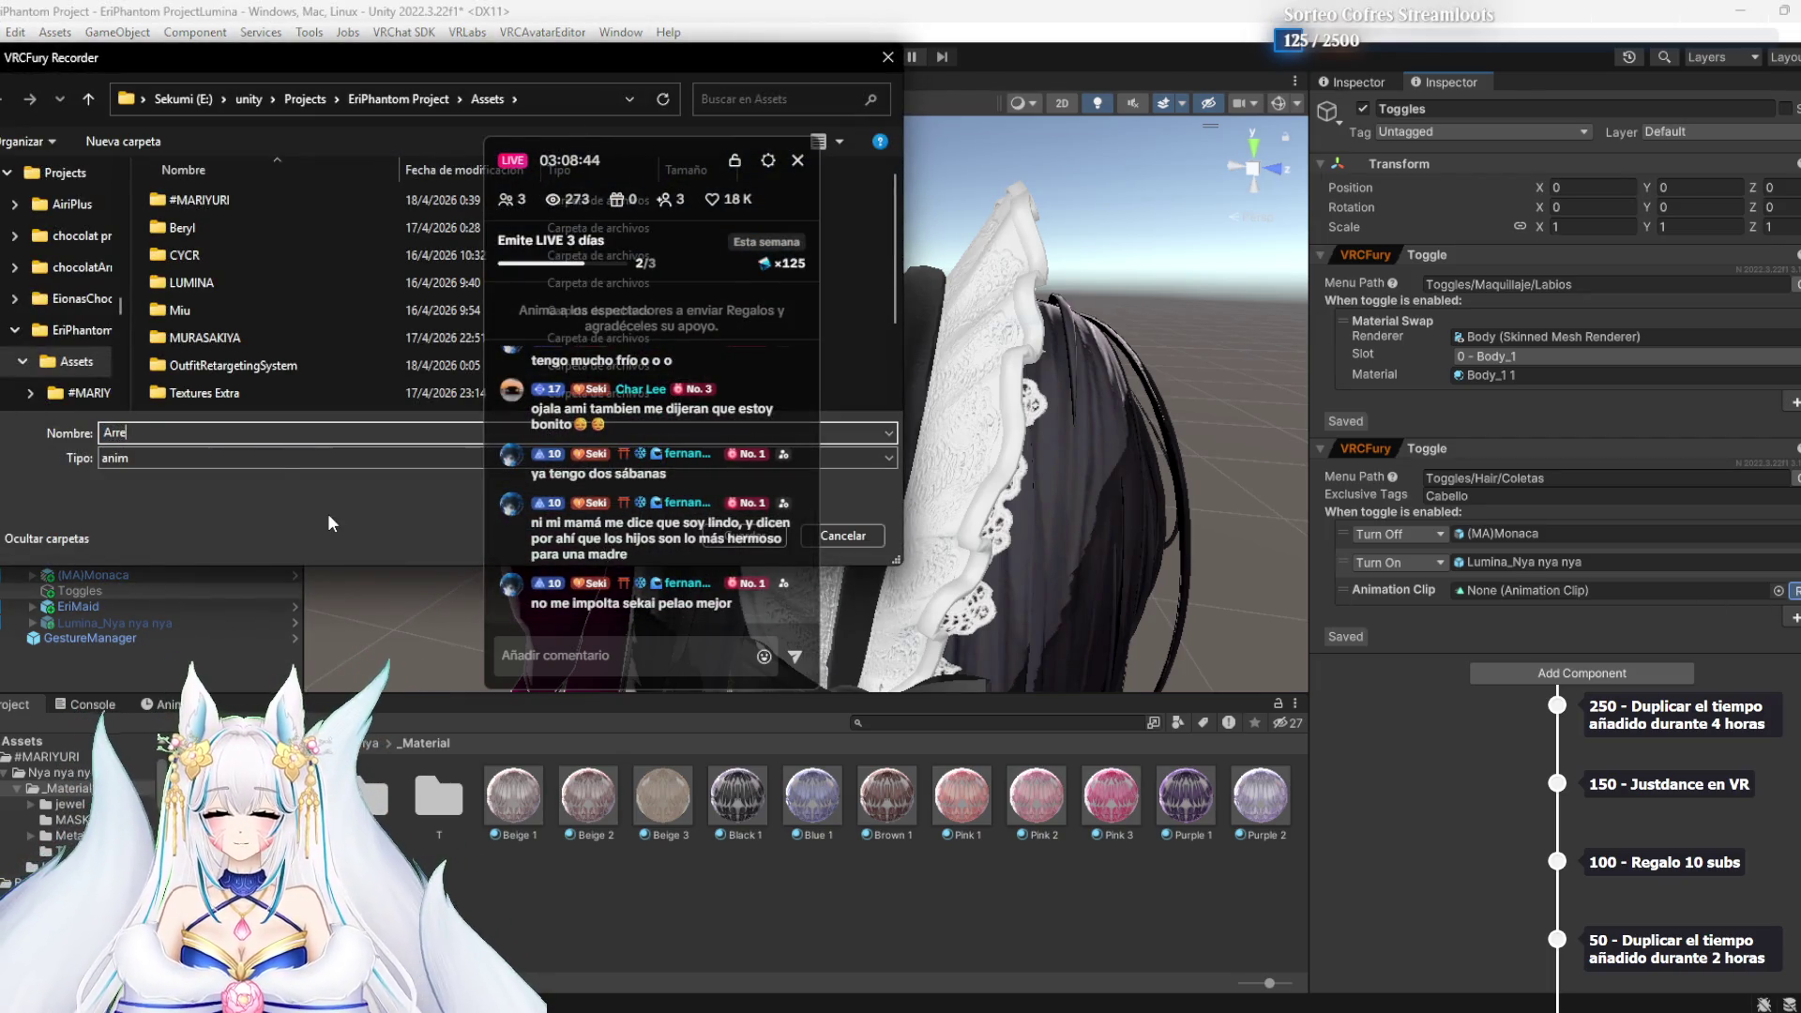
key(Return)
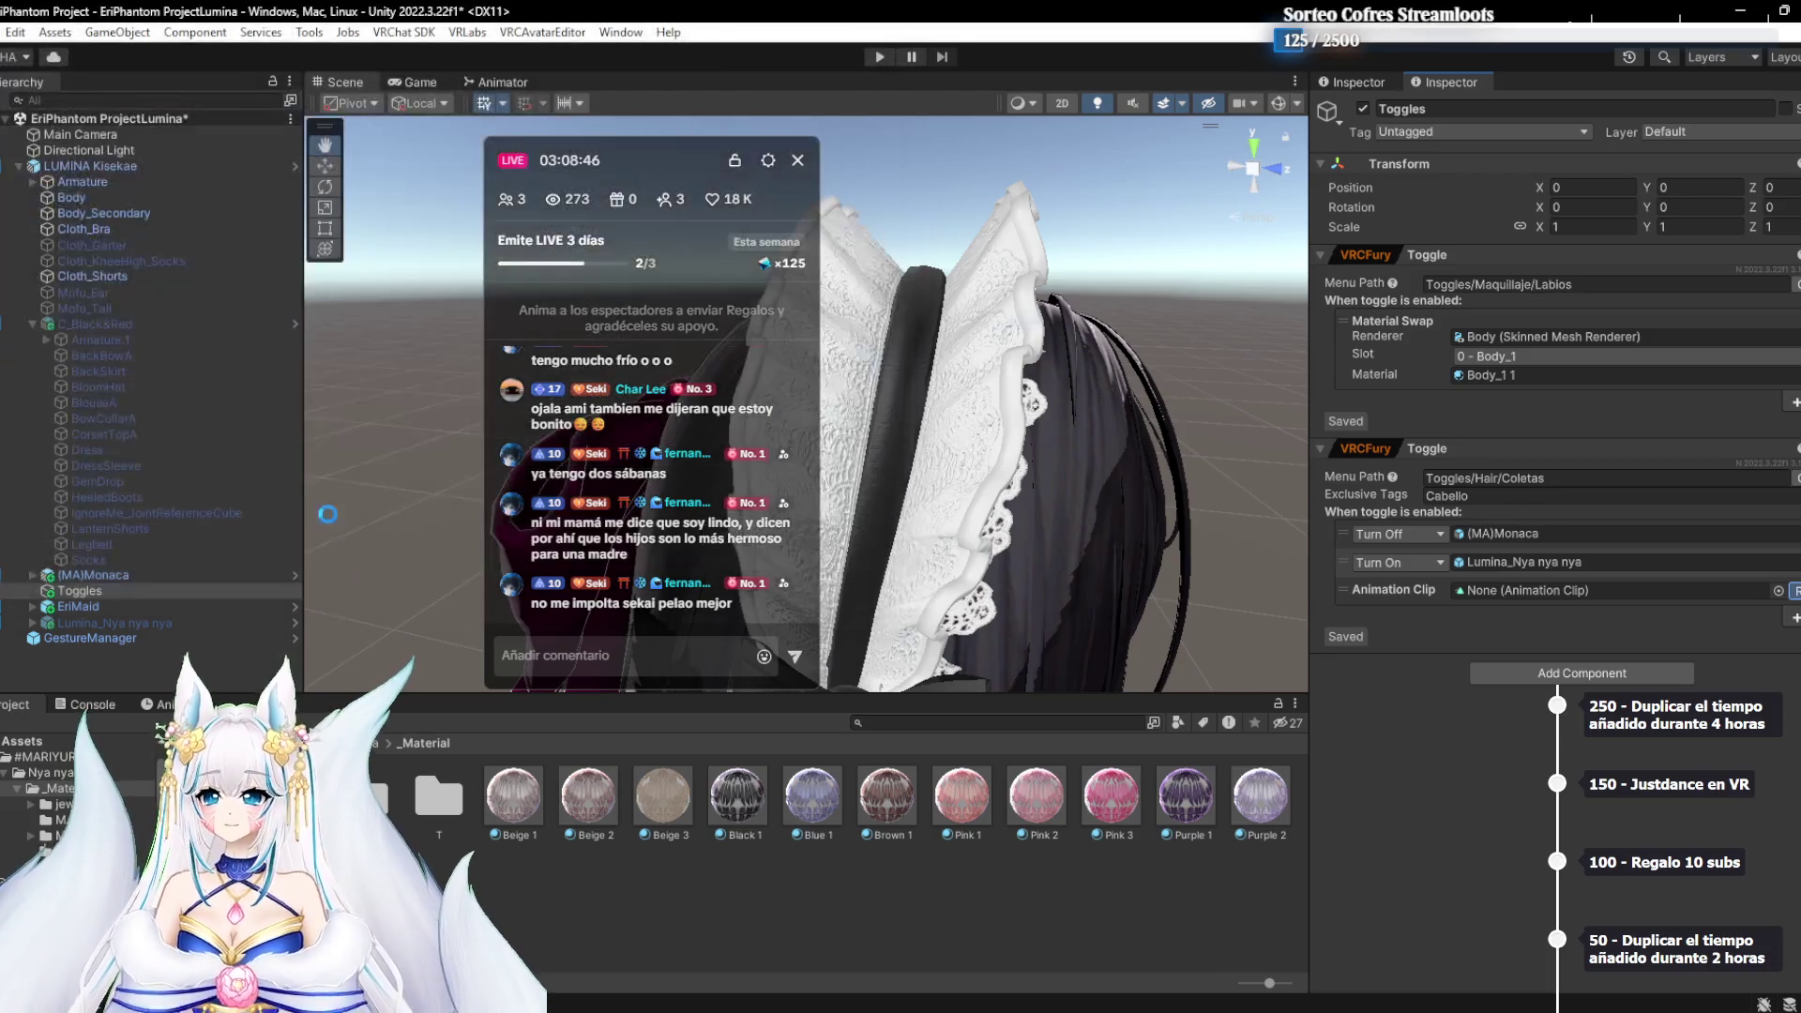
click(99, 606)
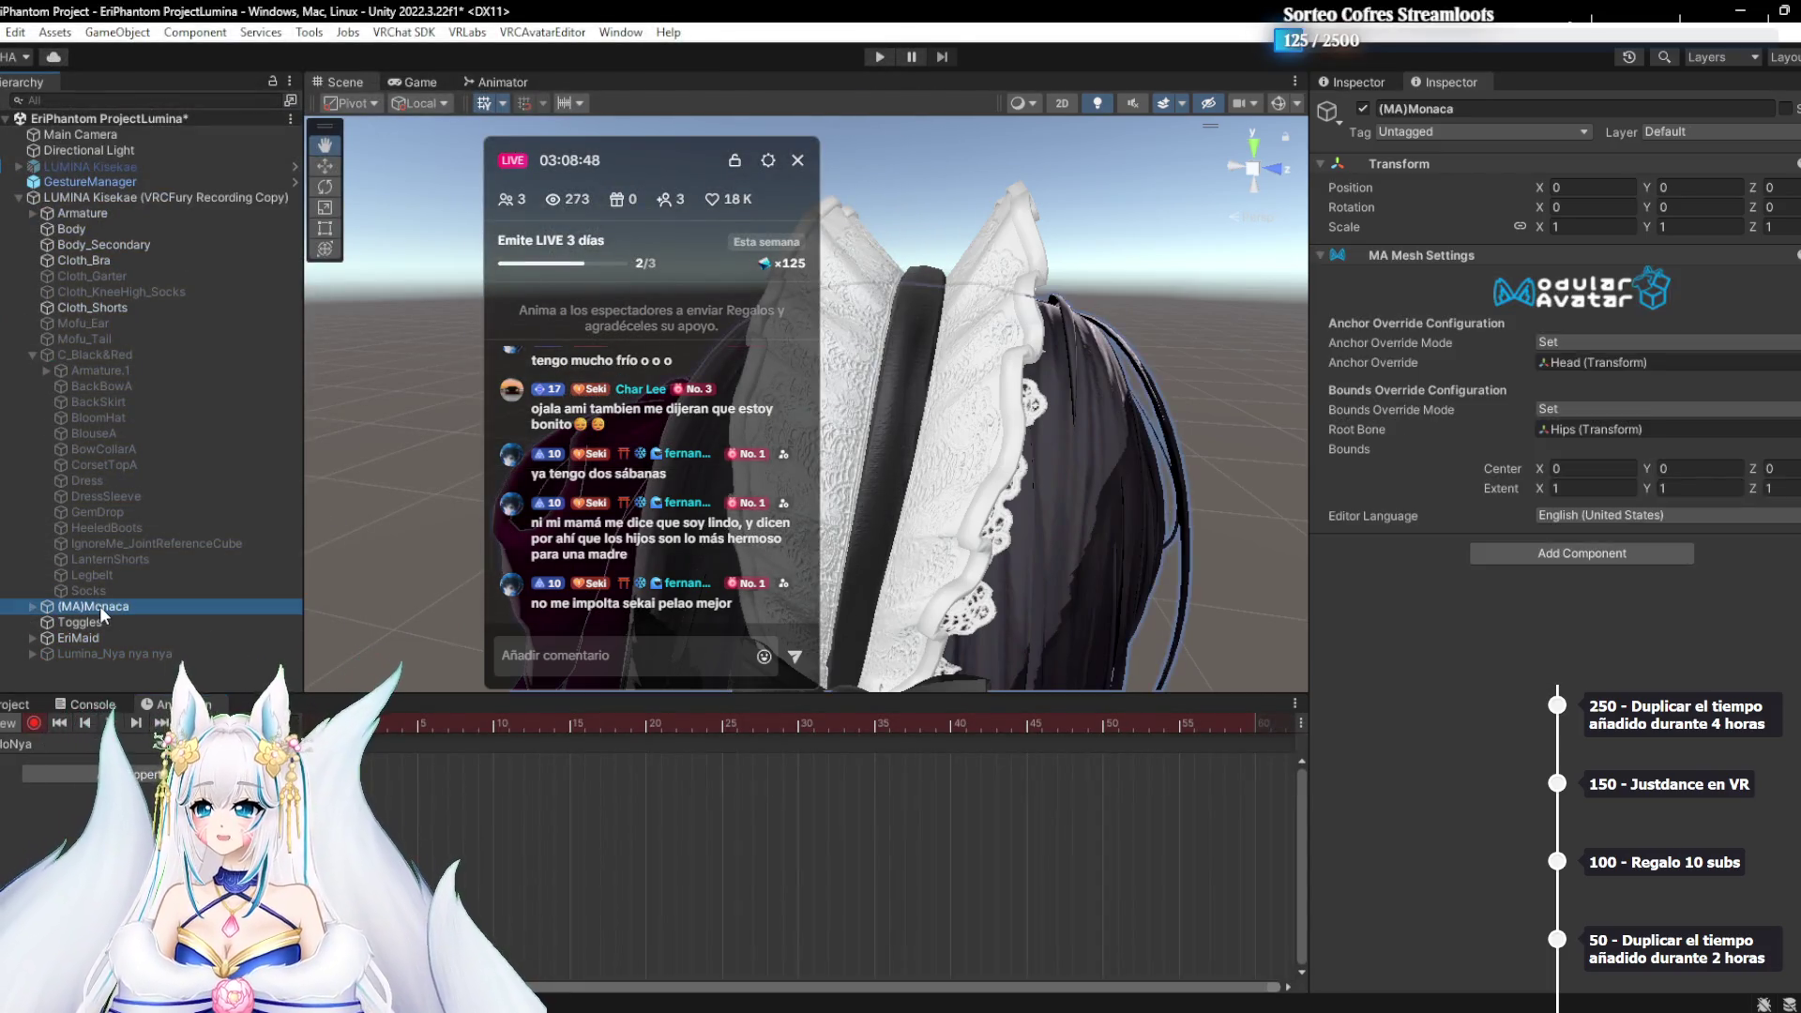
Hide (MA)Monaca in the recording and select the maid headdress mesh
click(87, 654)
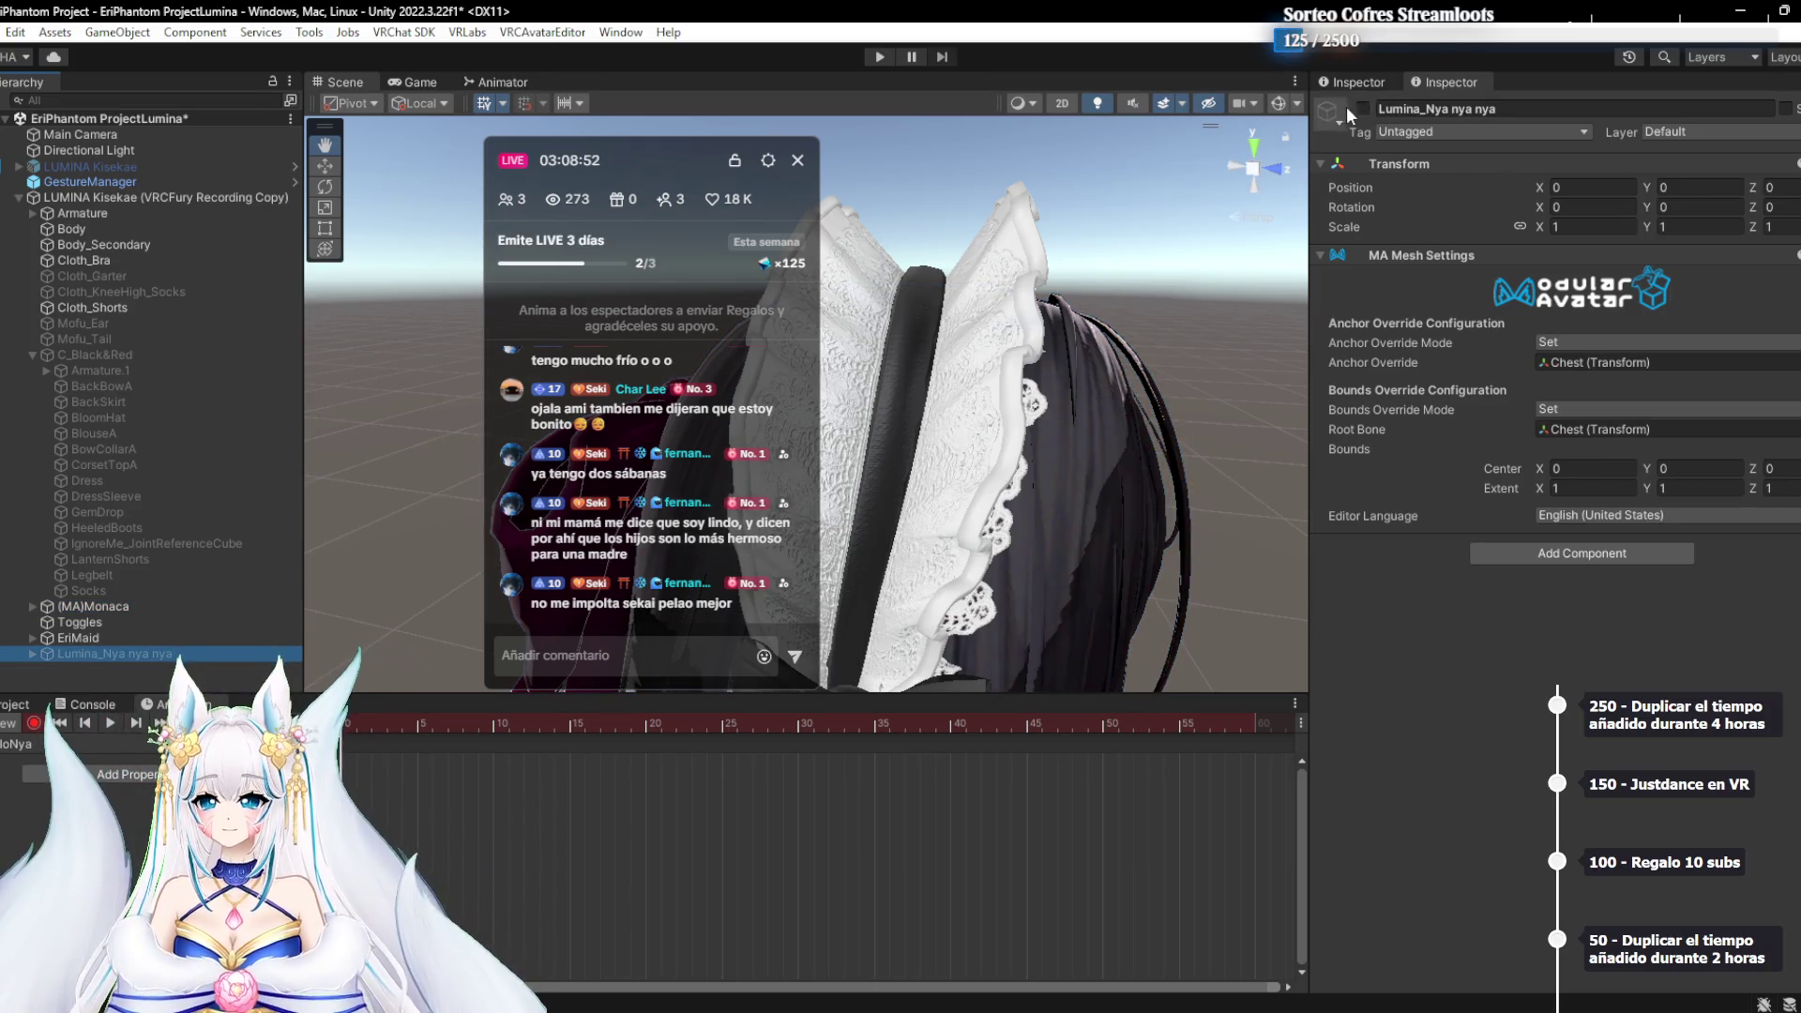
click(109, 608)
key(alt+shift+a)
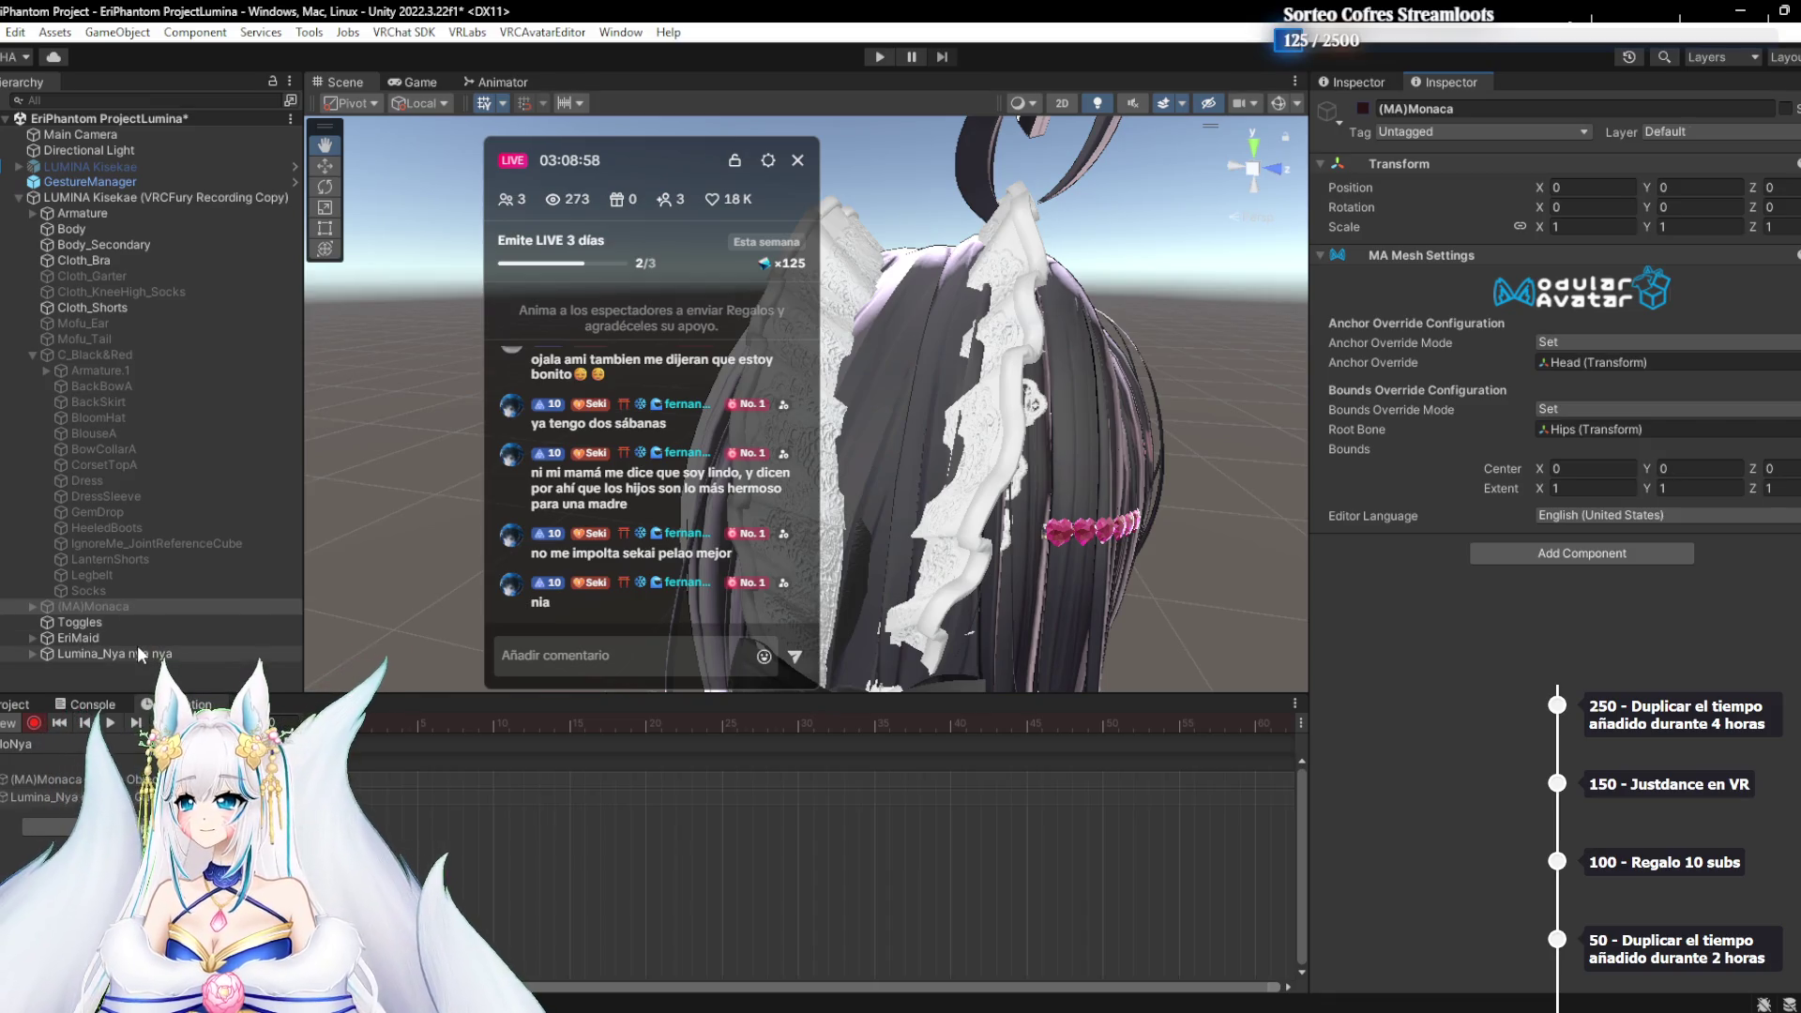
click(92, 637)
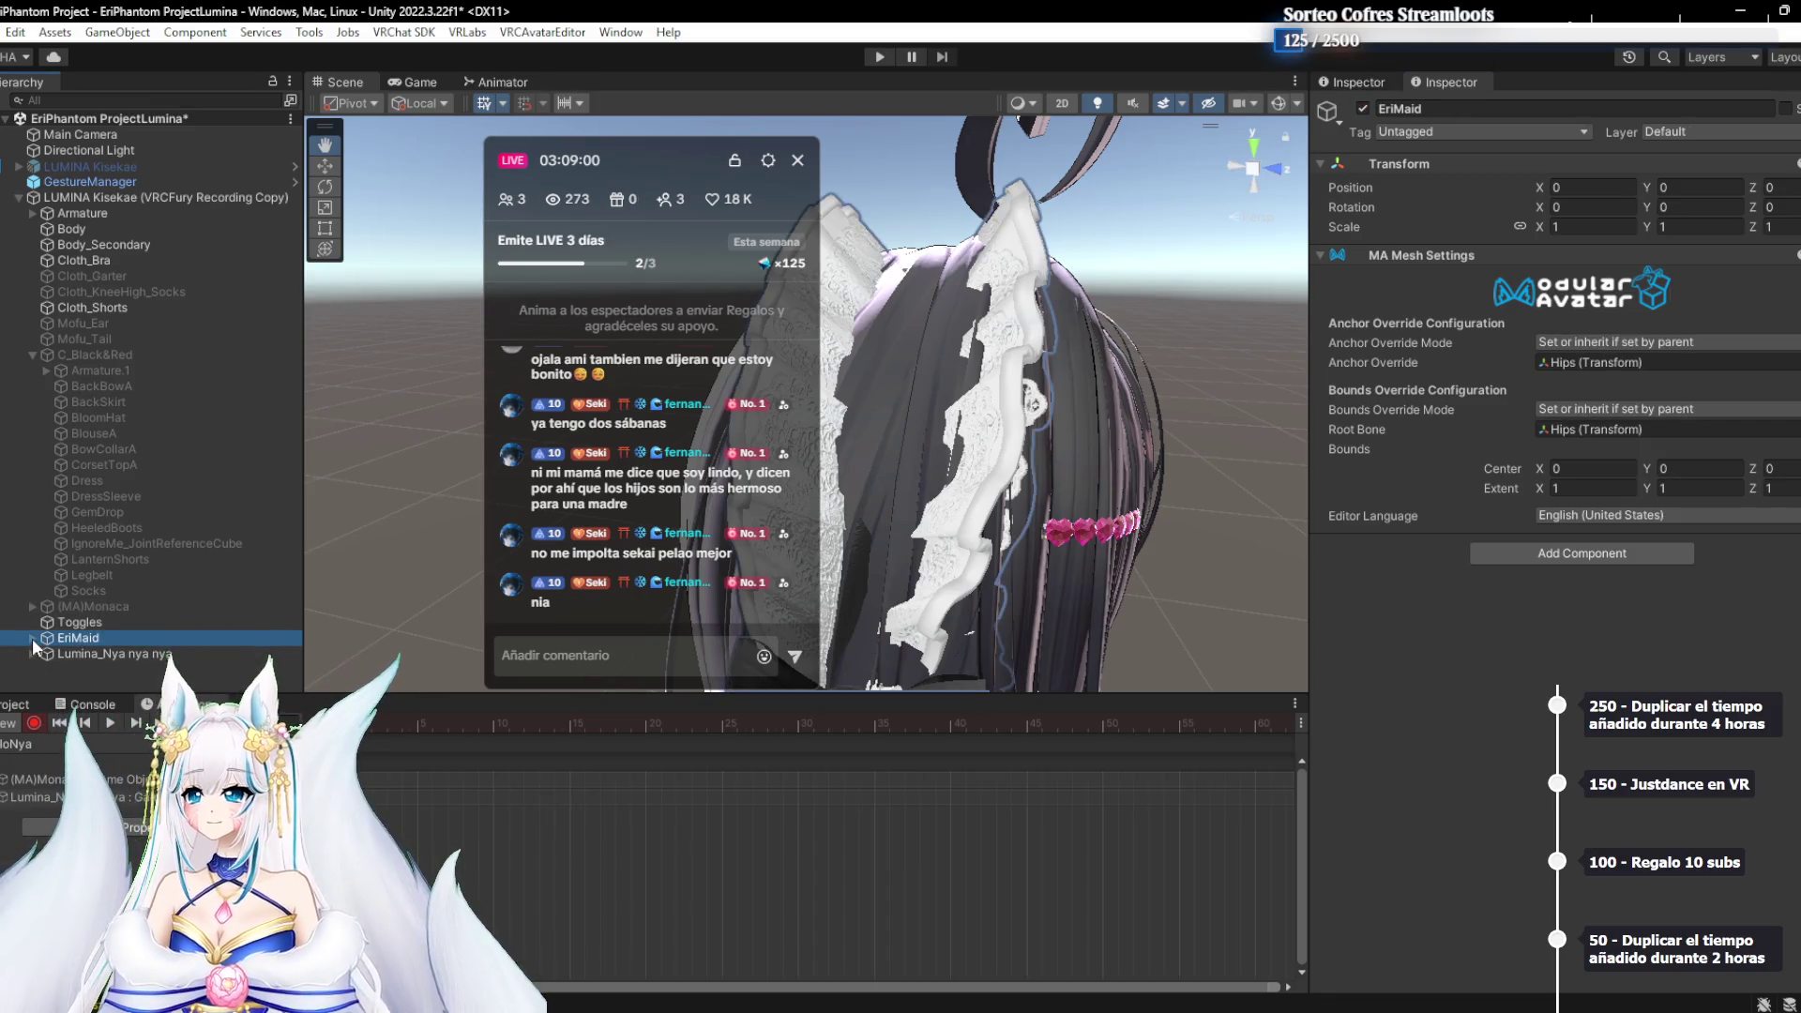
click(32, 633)
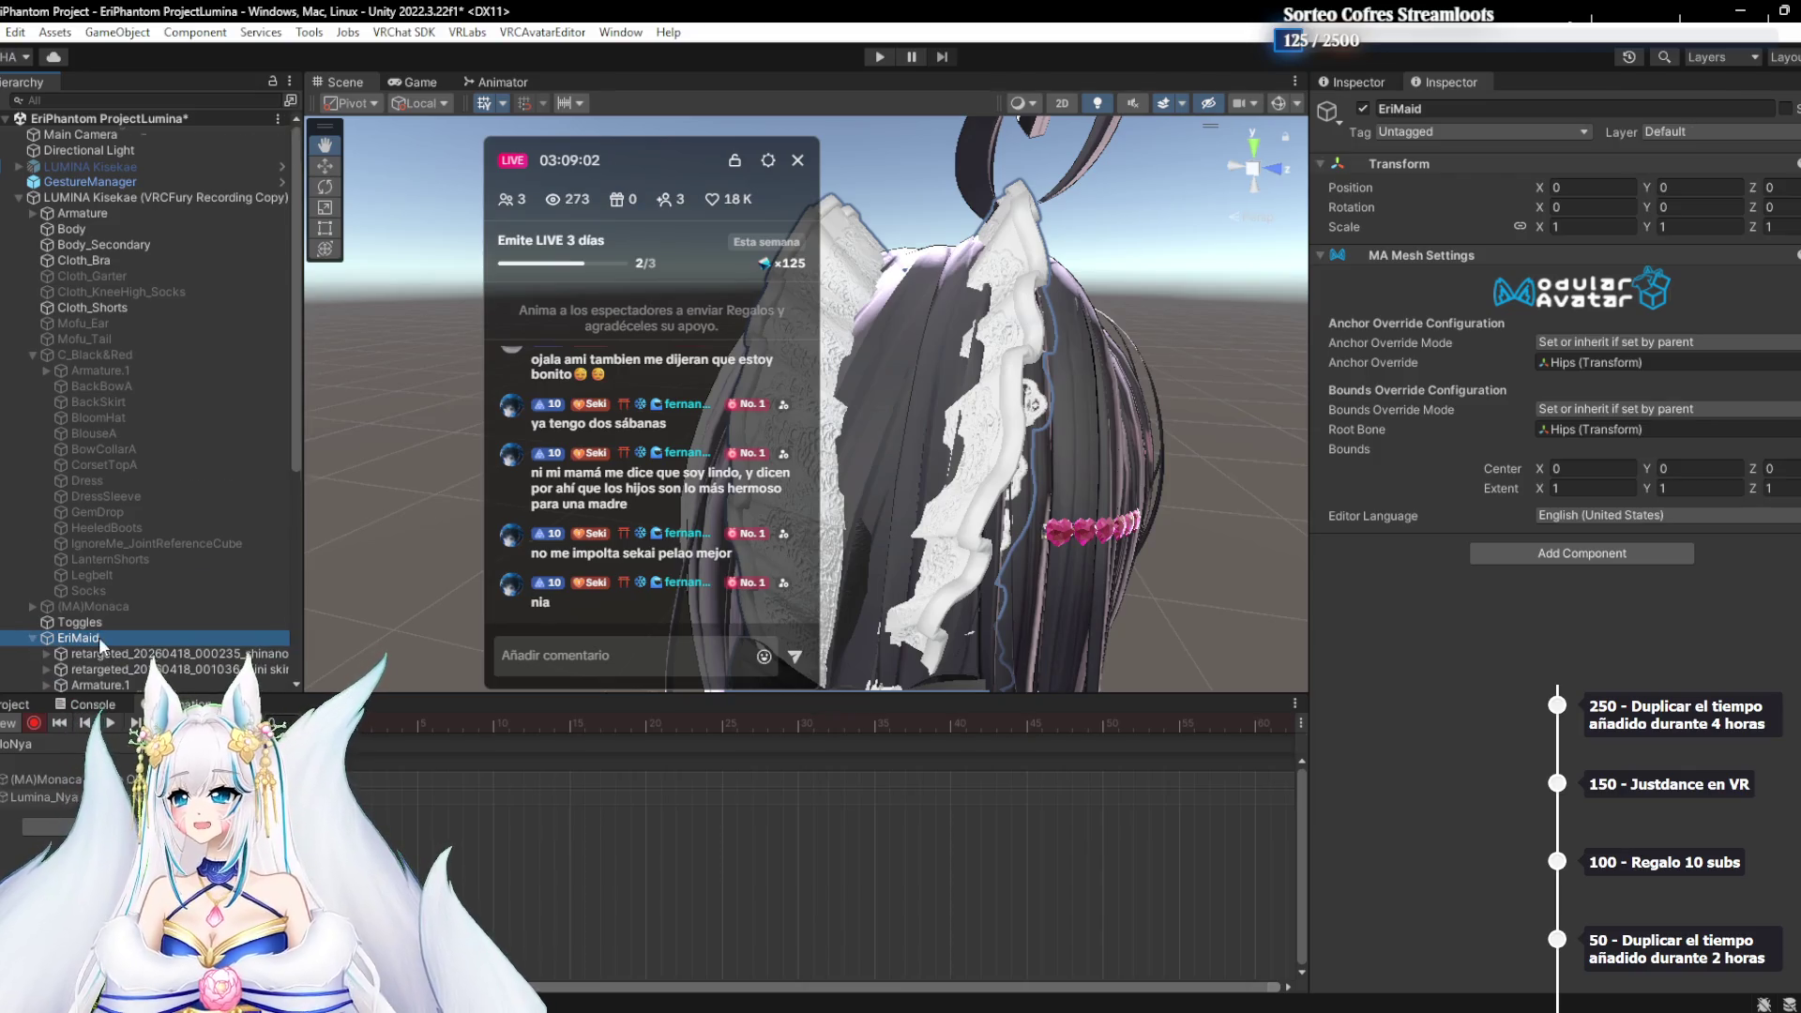
scroll(99, 636, down, 5)
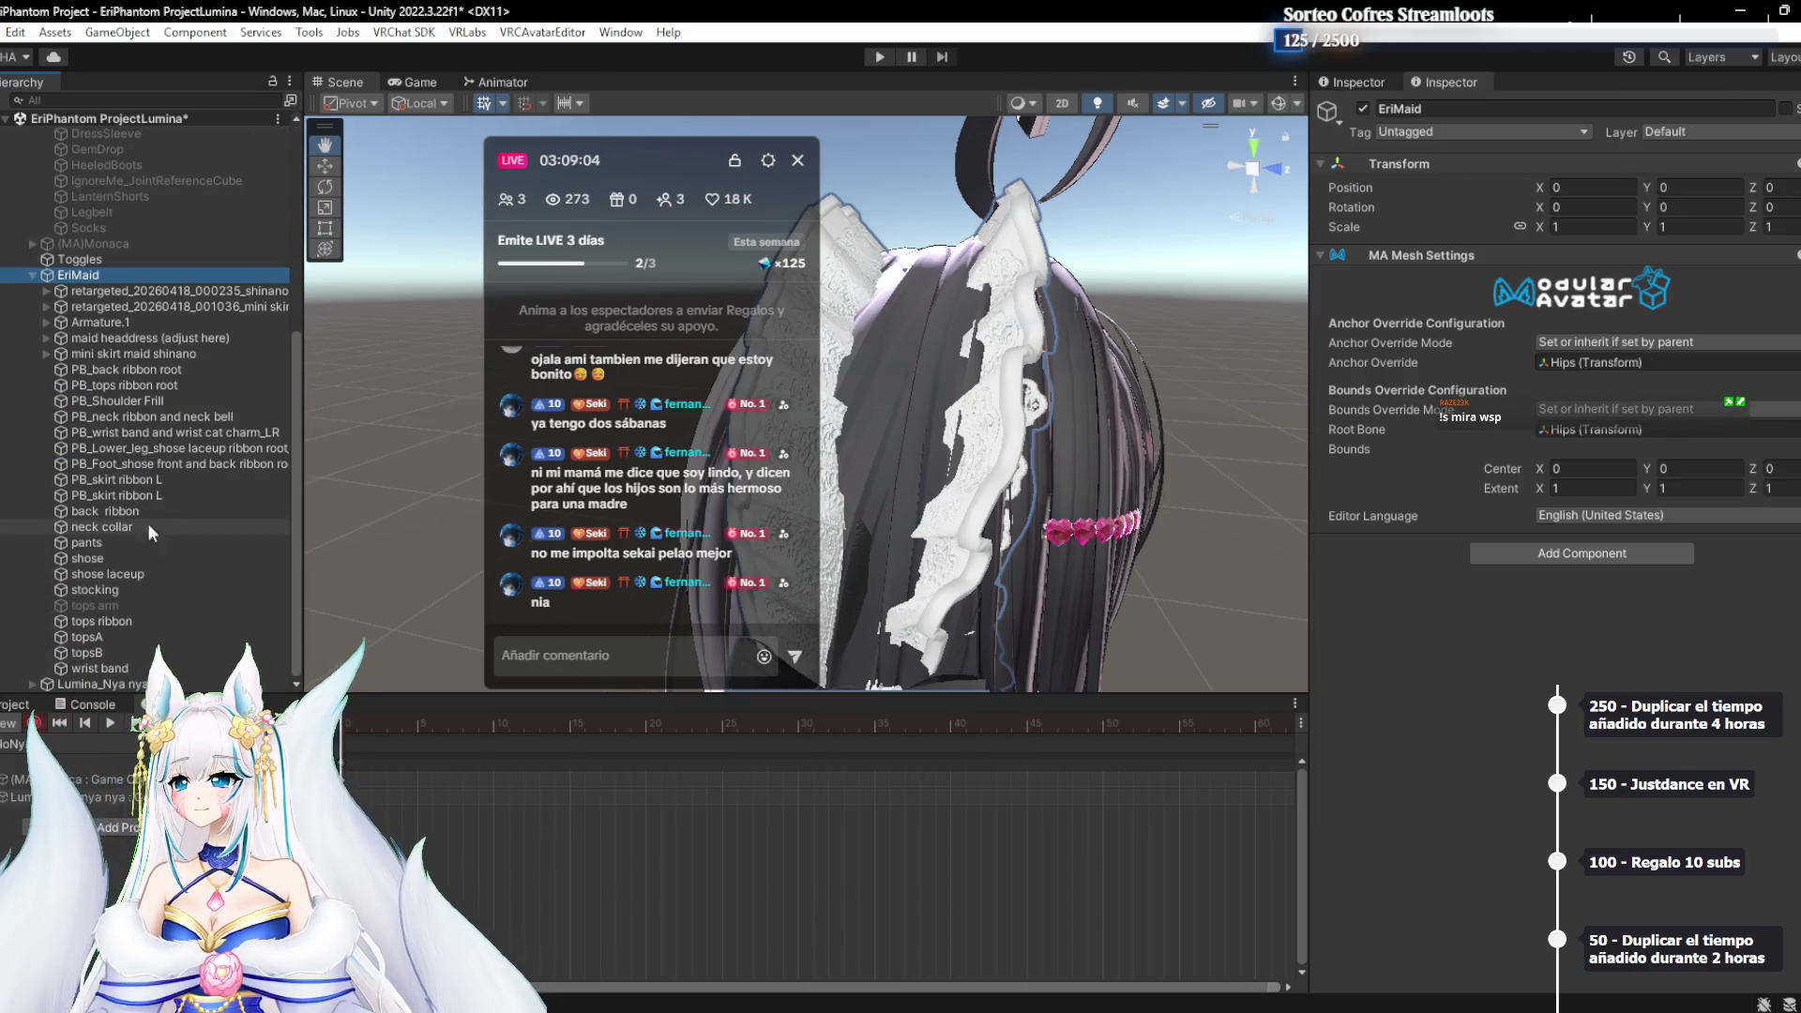
click(47, 338)
click(116, 370)
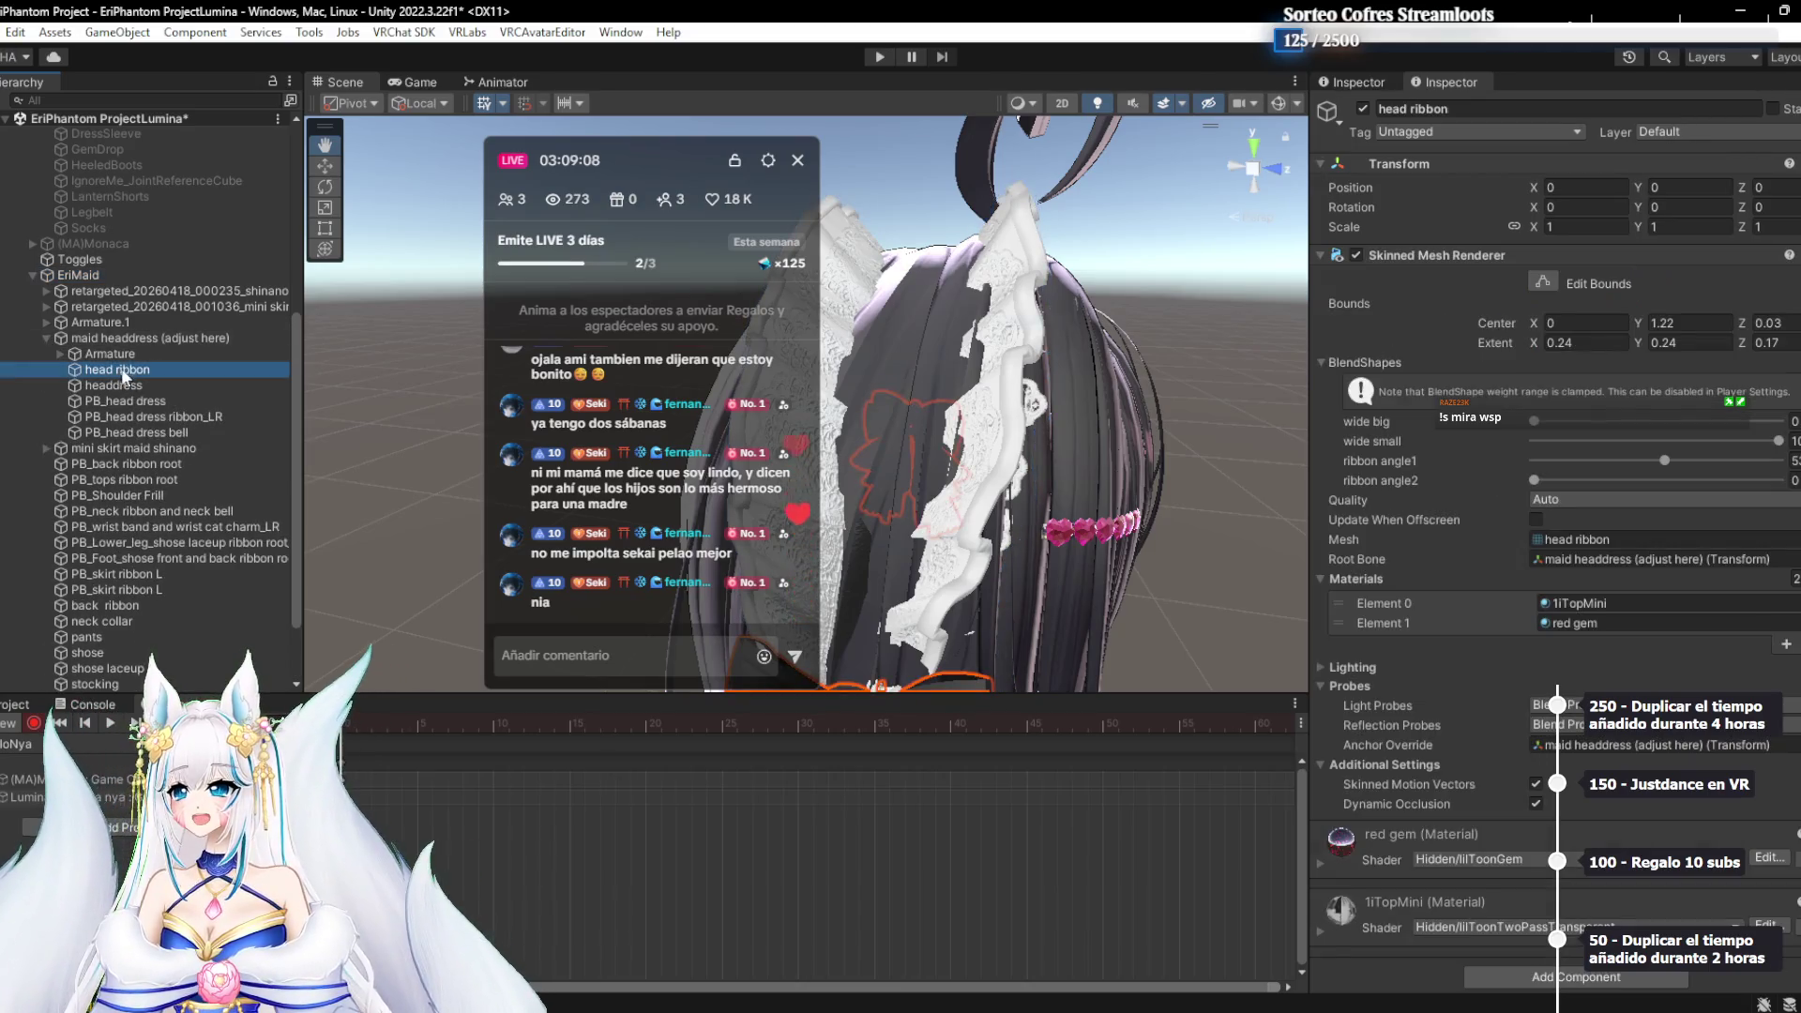
click(146, 386)
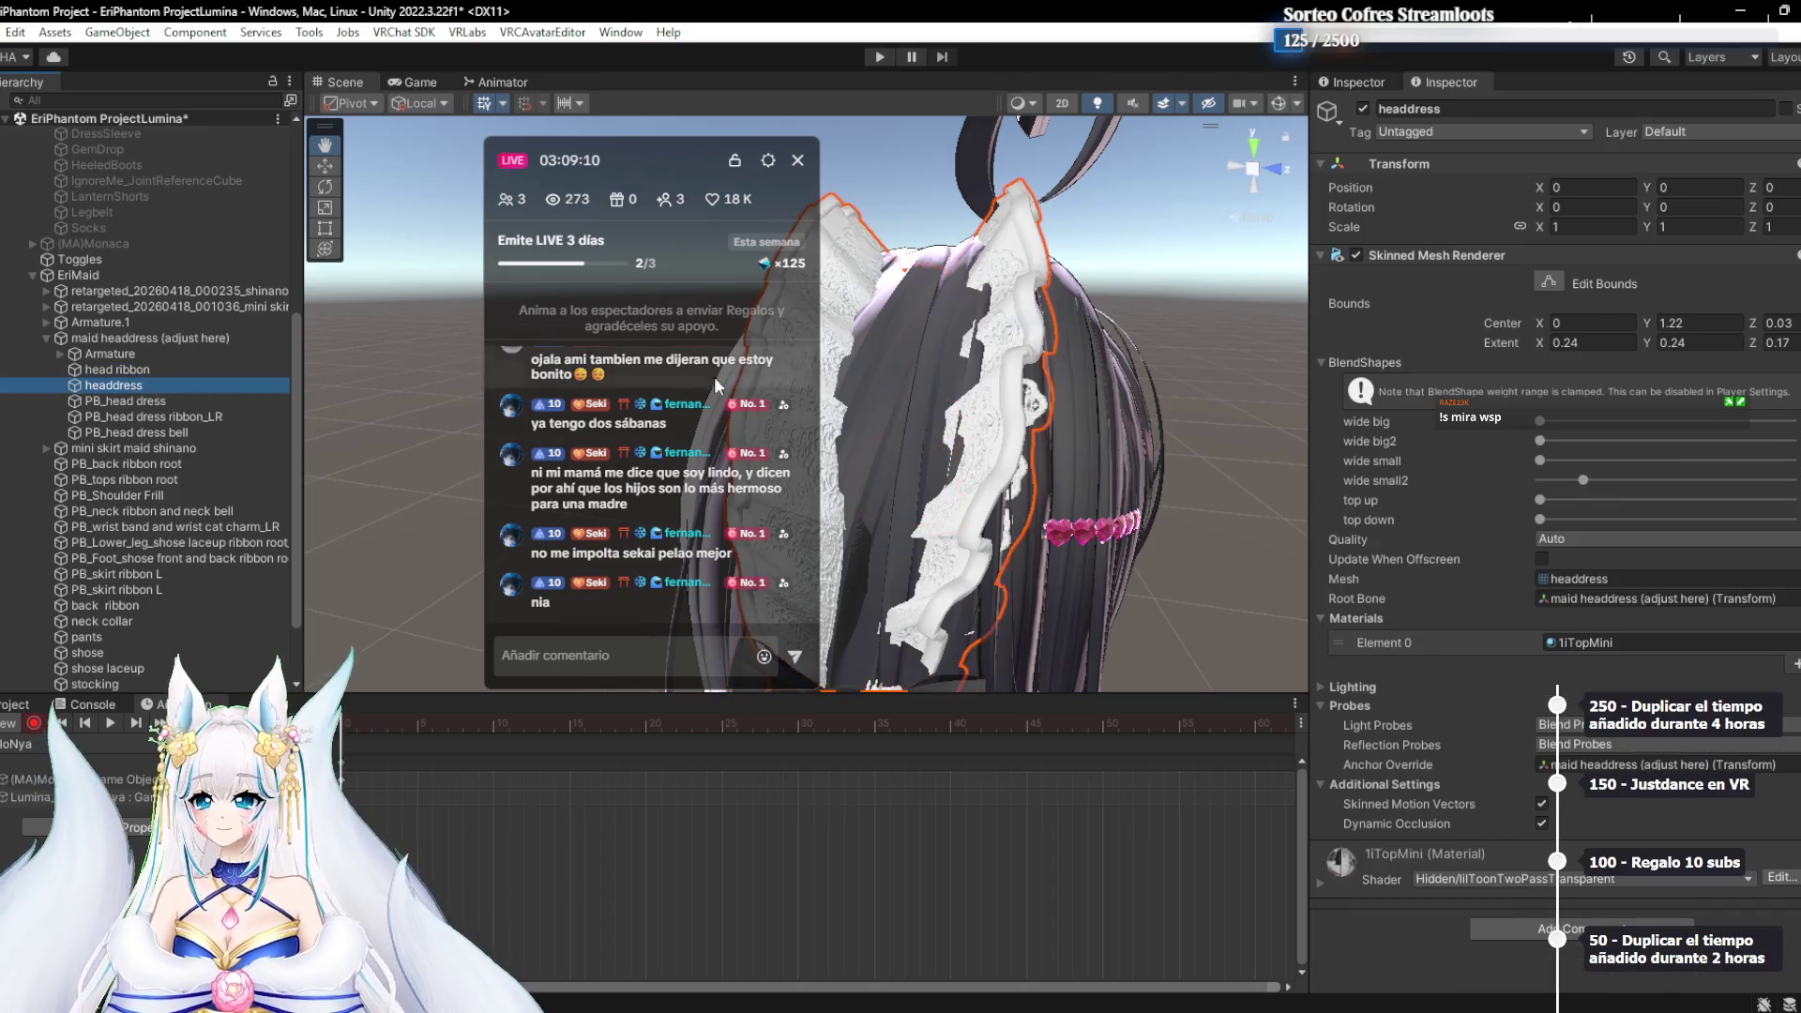
Set wide small2 to 0, wide big2 near 1679, wide big near 1706, then stop recording
drag(1126, 450, 1047, 456)
mouse_move(1565, 482)
mouse_down()
mouse_move(1507, 492)
mouse_move(1635, 404)
mouse_move(1498, 427)
mouse_move(1466, 471)
mouse_move(1615, 501)
mouse_move(1669, 491)
mouse_up()
click(1561, 421)
drag(1562, 434, 1606, 429)
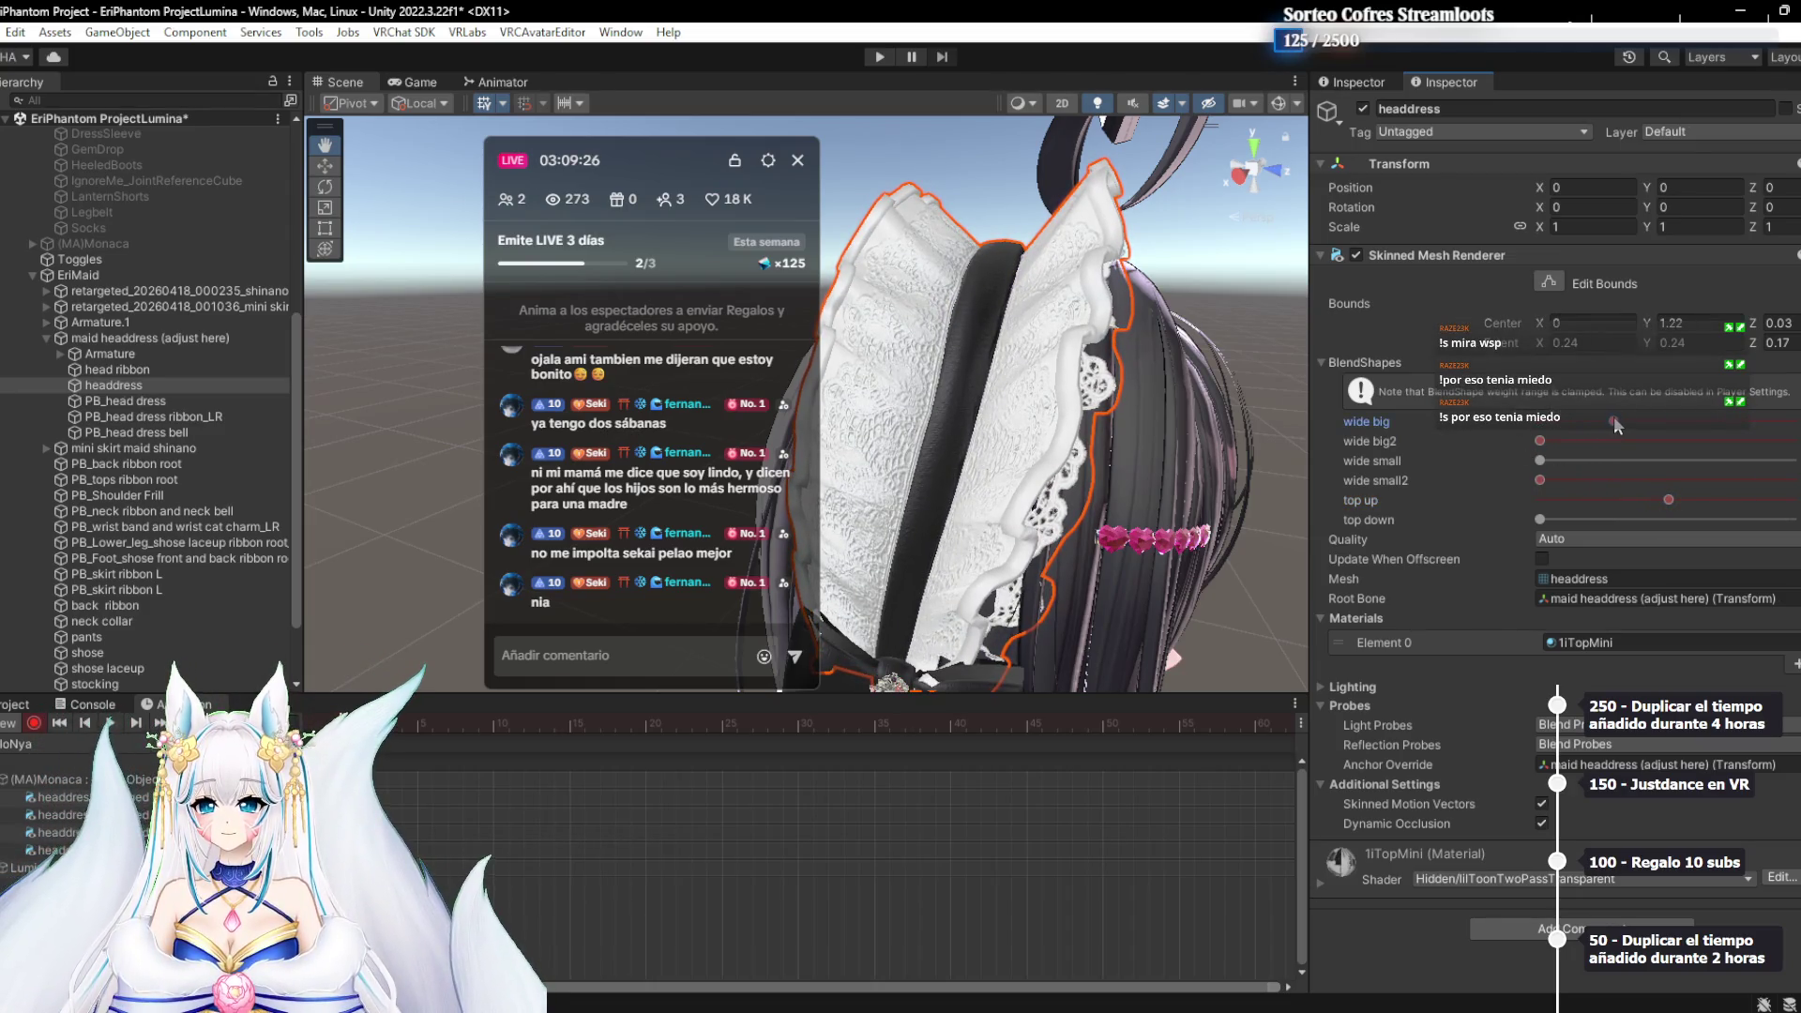
mouse_move(994, 350)
mouse_down()
mouse_move(938, 368)
mouse_move(976, 469)
mouse_move(920, 420)
mouse_move(905, 460)
mouse_move(1032, 505)
mouse_move(1018, 531)
mouse_move(1004, 417)
mouse_move(912, 460)
mouse_up()
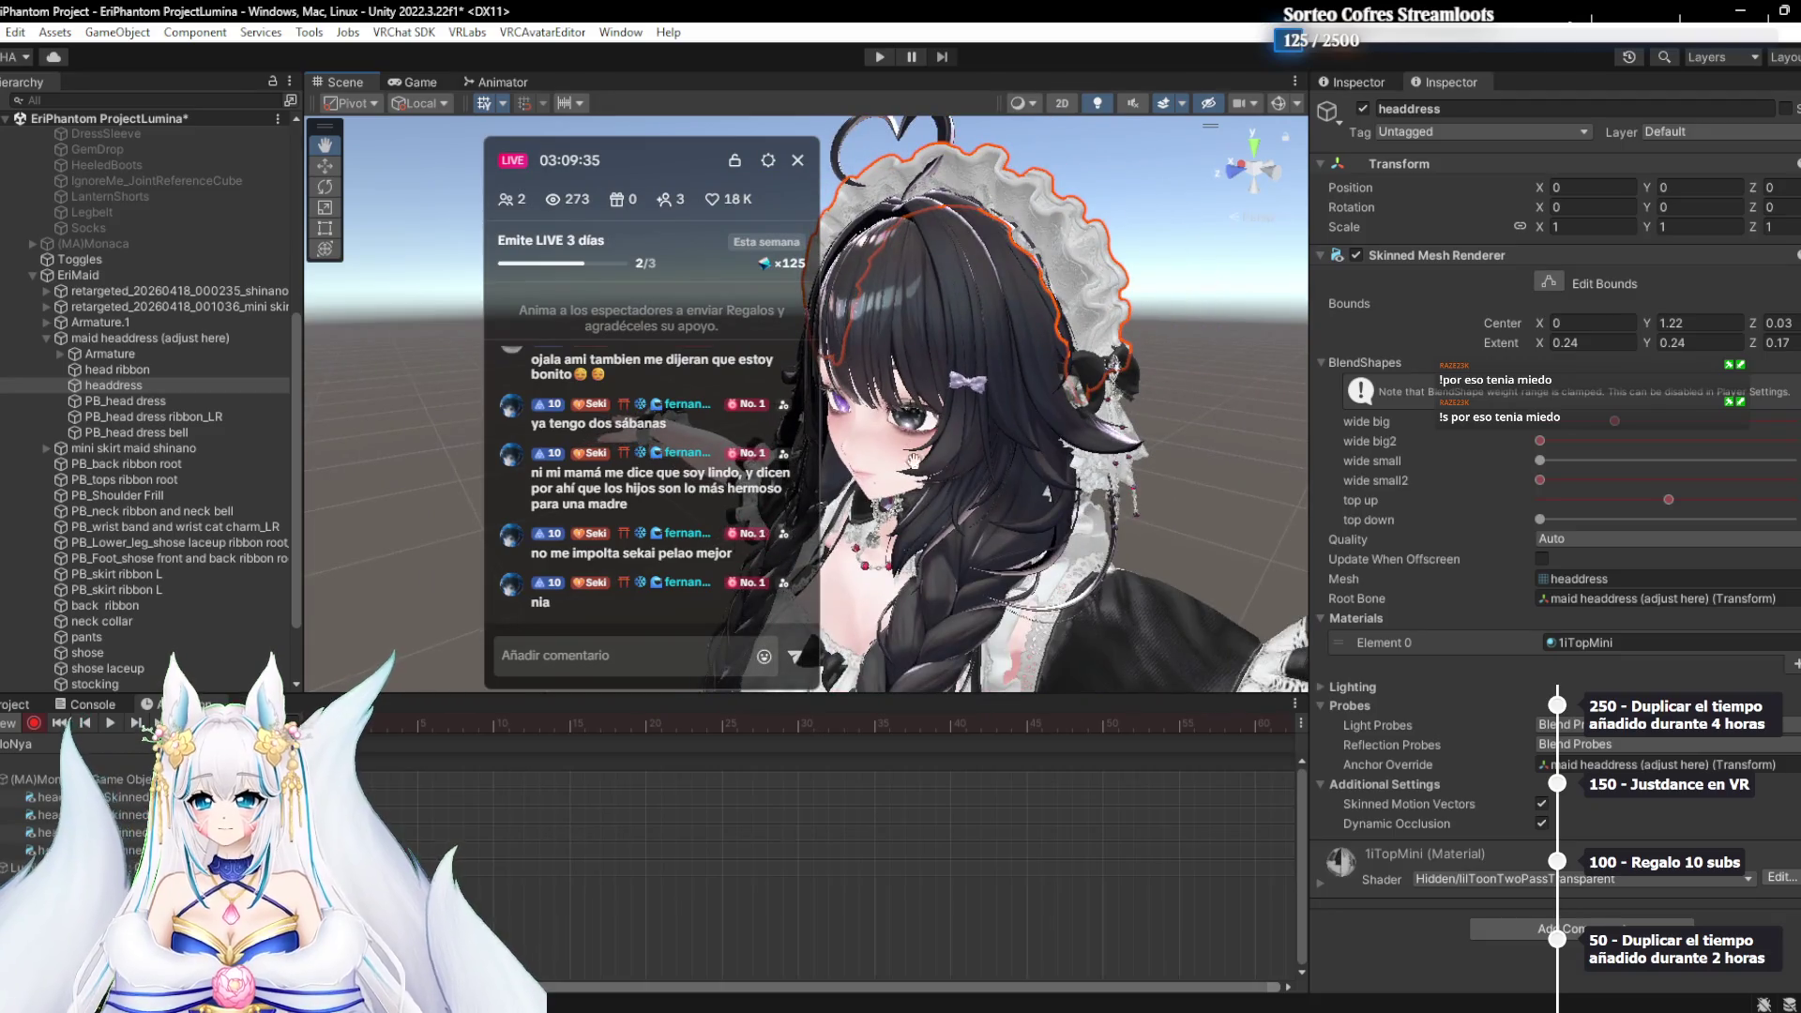
click(4, 726)
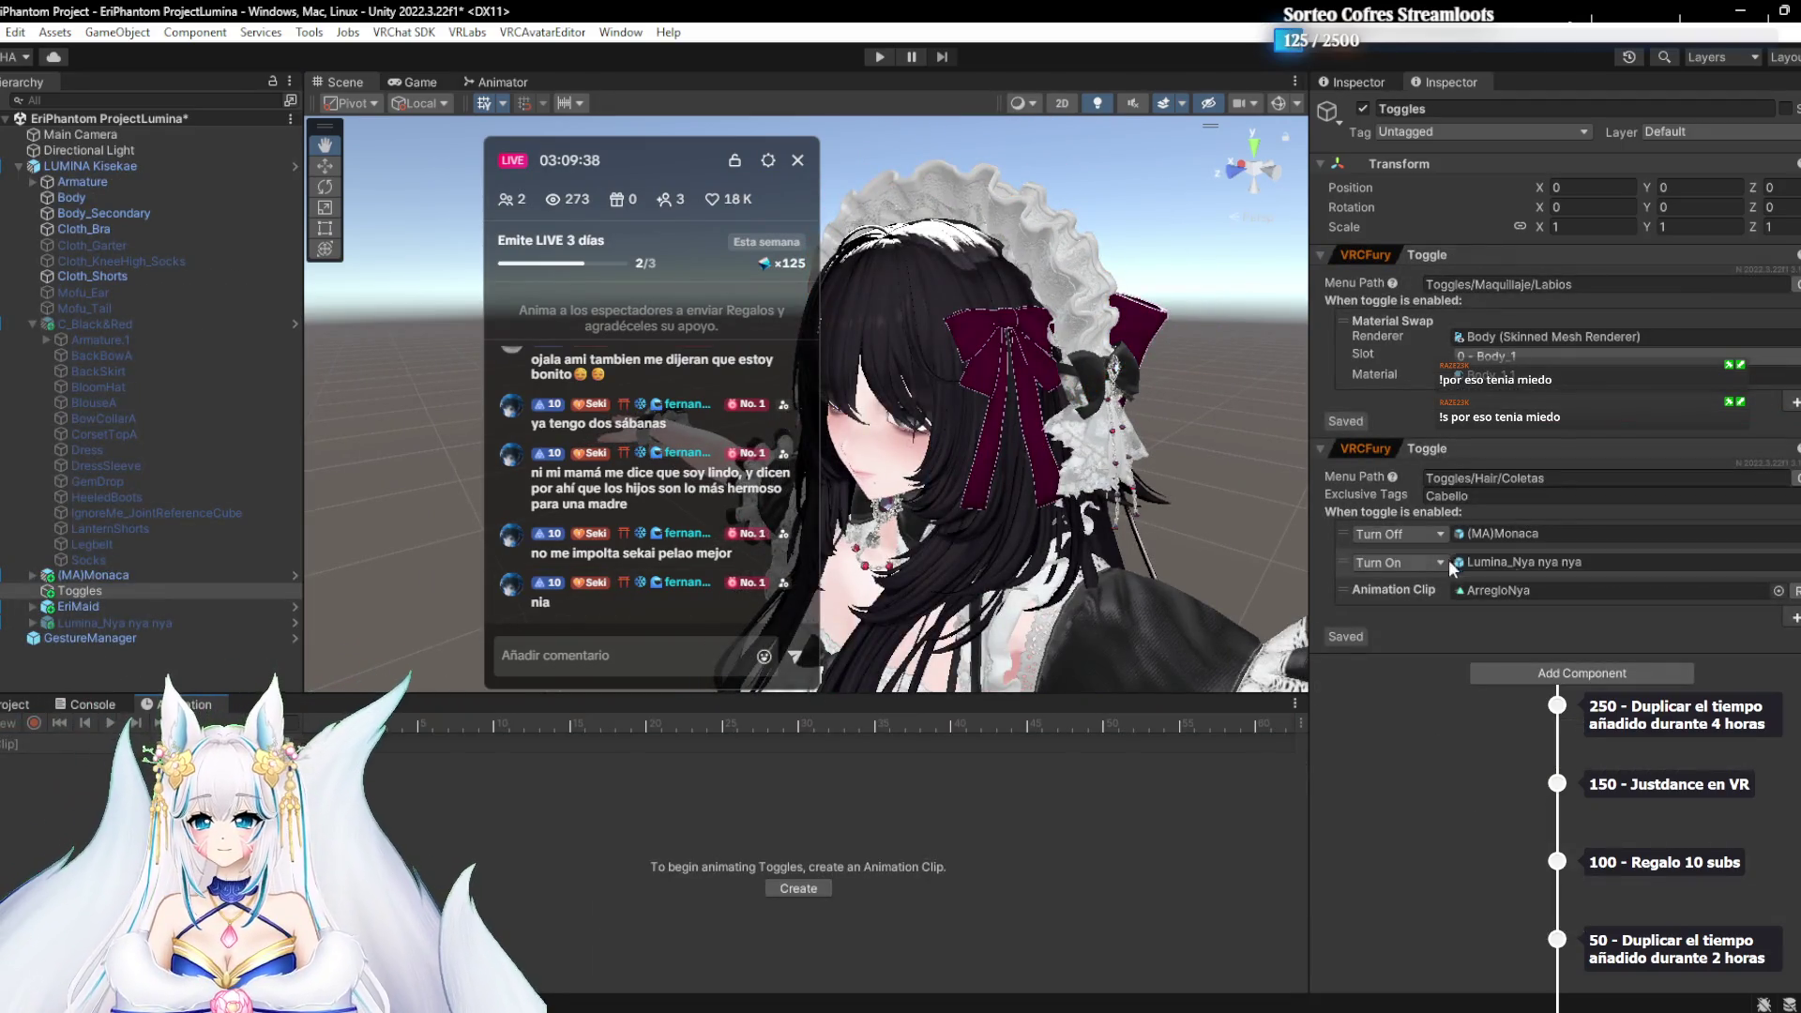
Remove the Turn Off (MA)Monaca and Turn On Lumina_Nya nya nya rows from the toggle
right_click(1389, 542)
click(1442, 605)
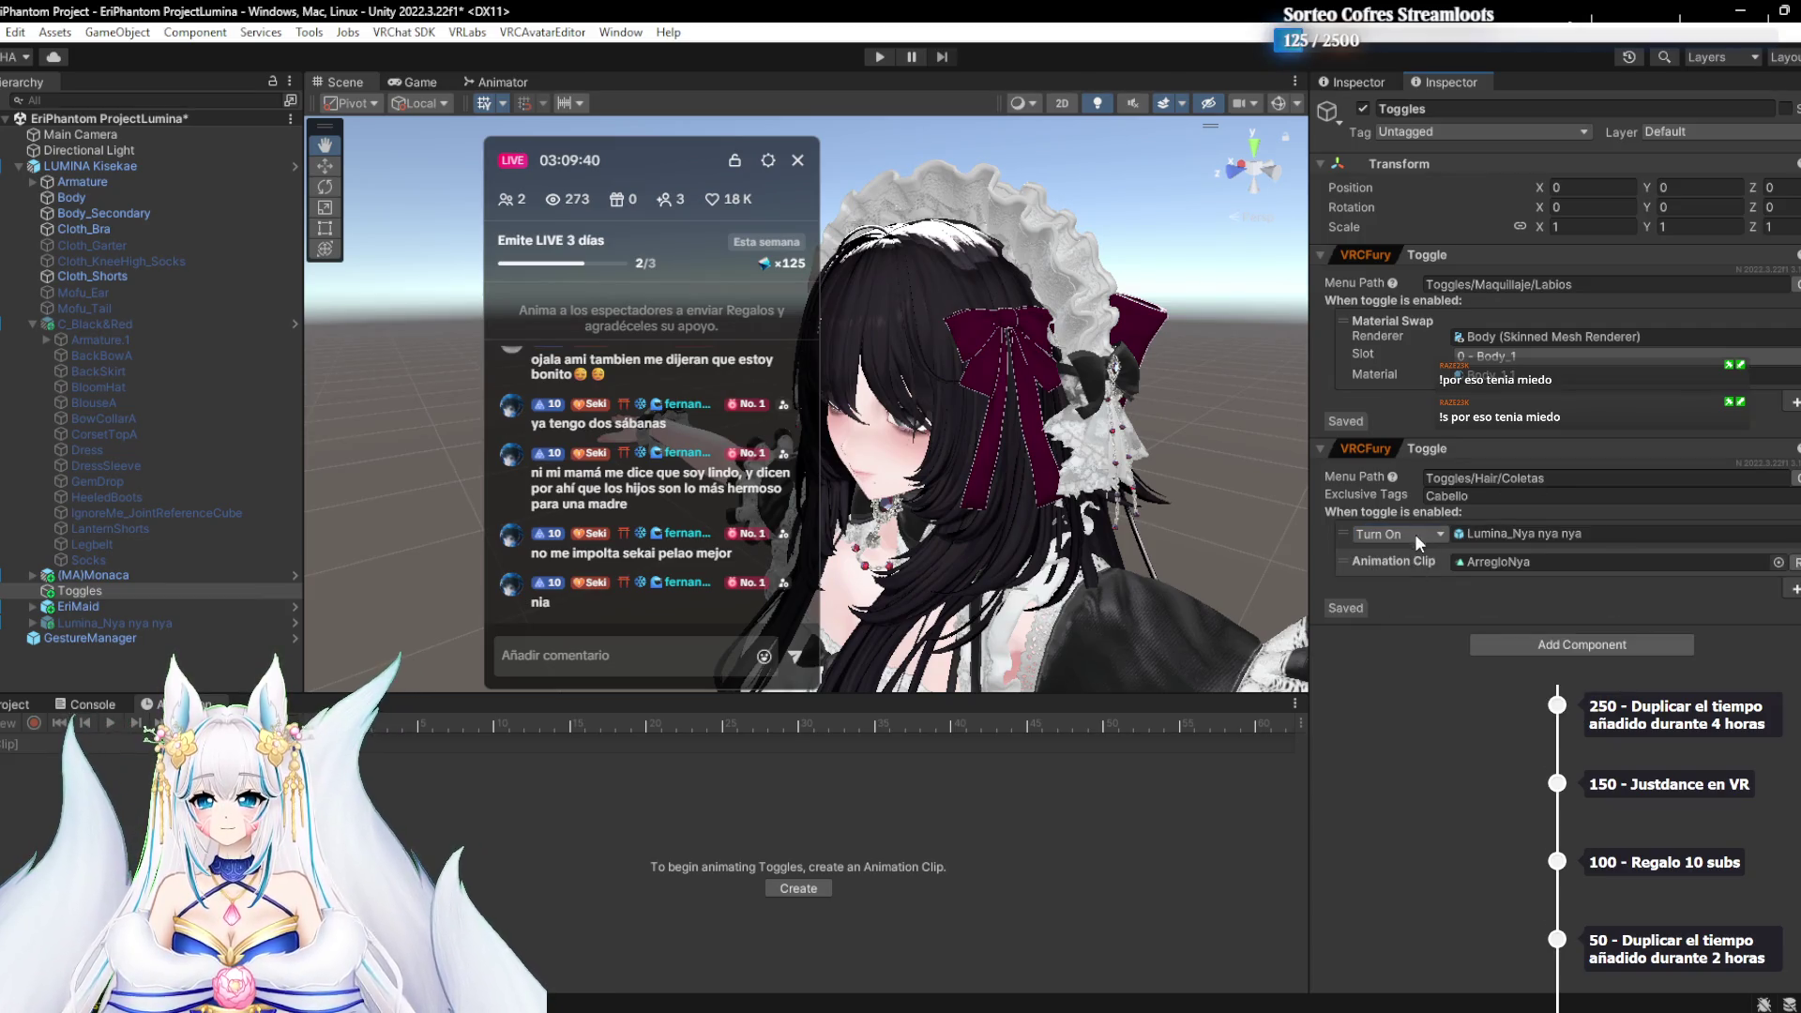
right_click(1415, 537)
click(1469, 601)
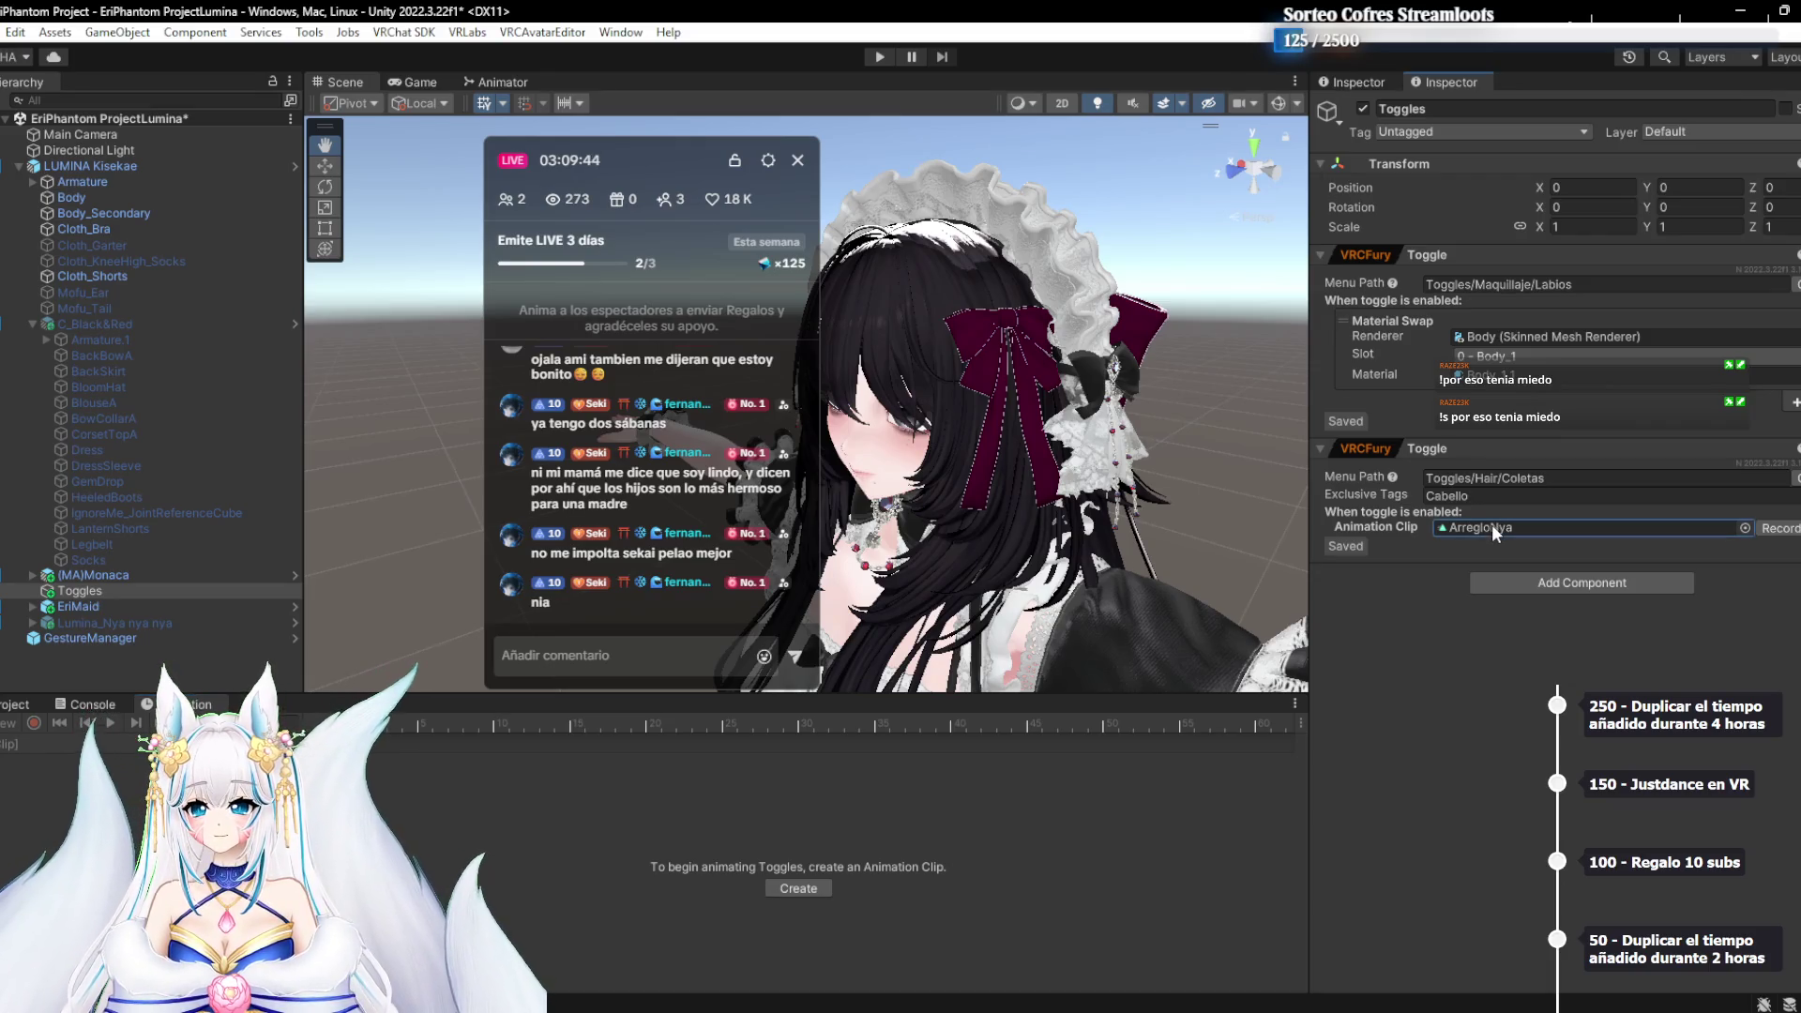
Open the ArregloNya clip from the Project panel to review its recorded curves
click(28, 706)
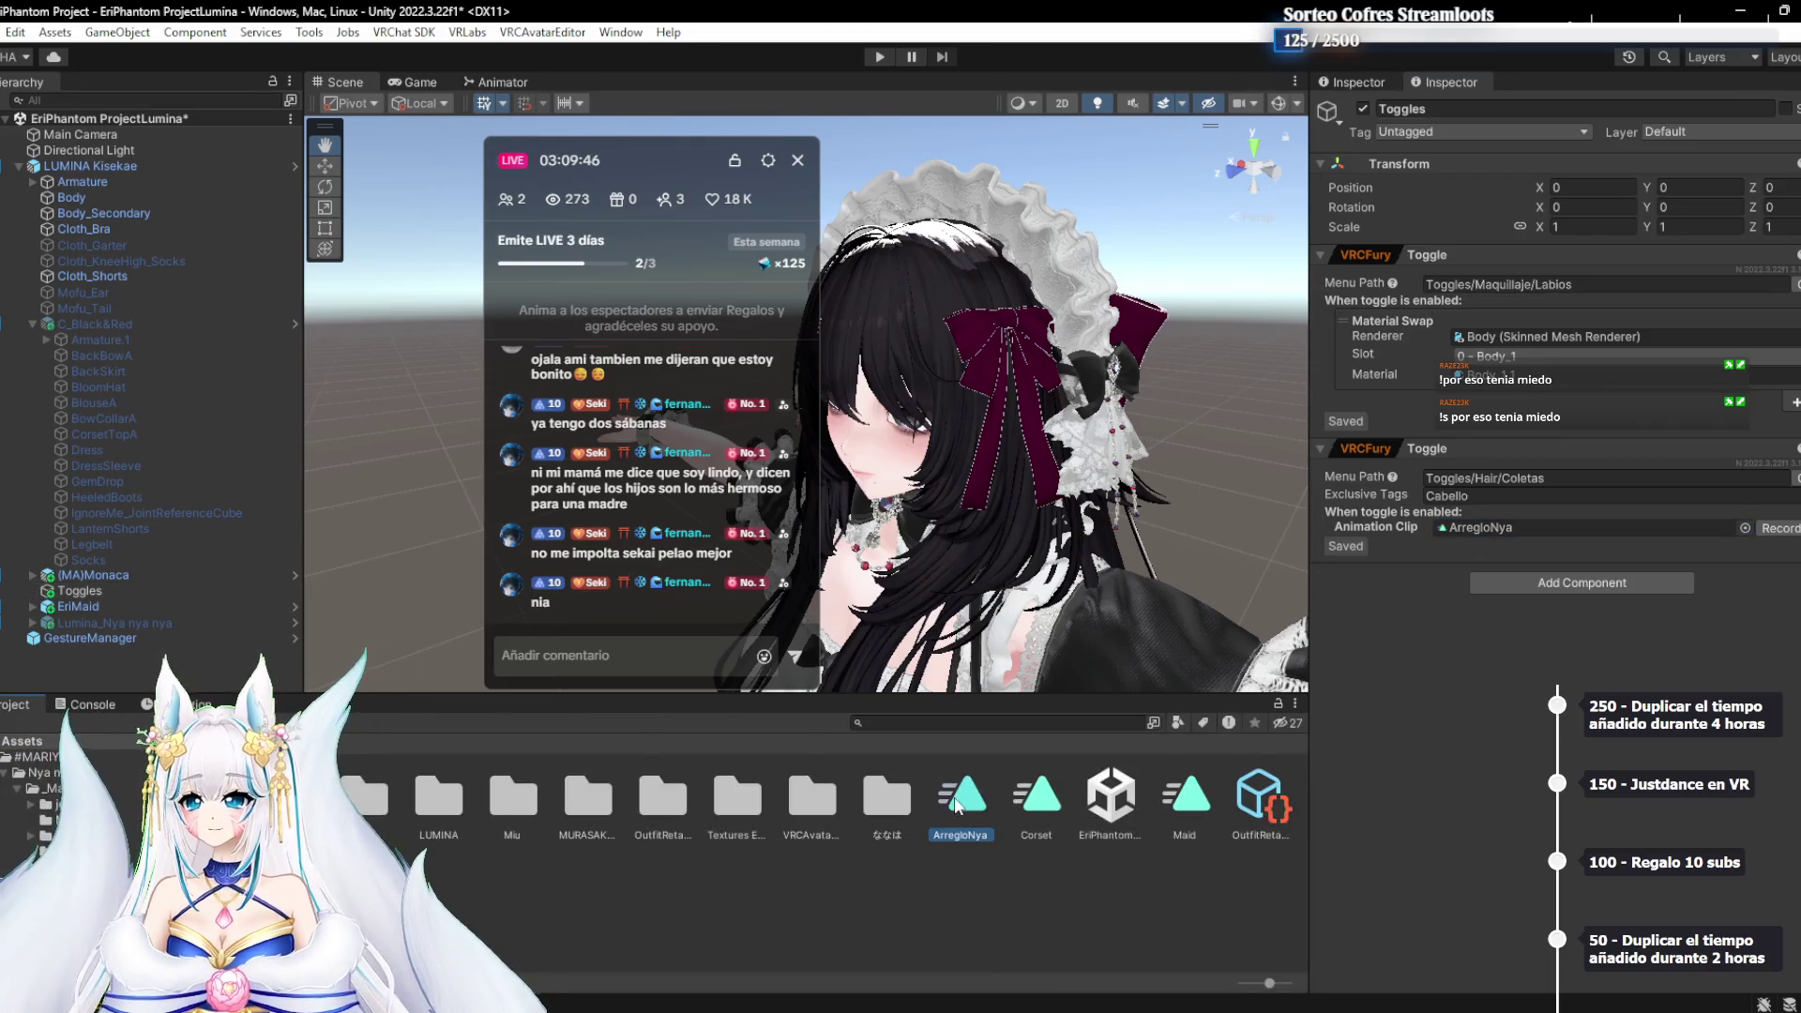
double_click(958, 805)
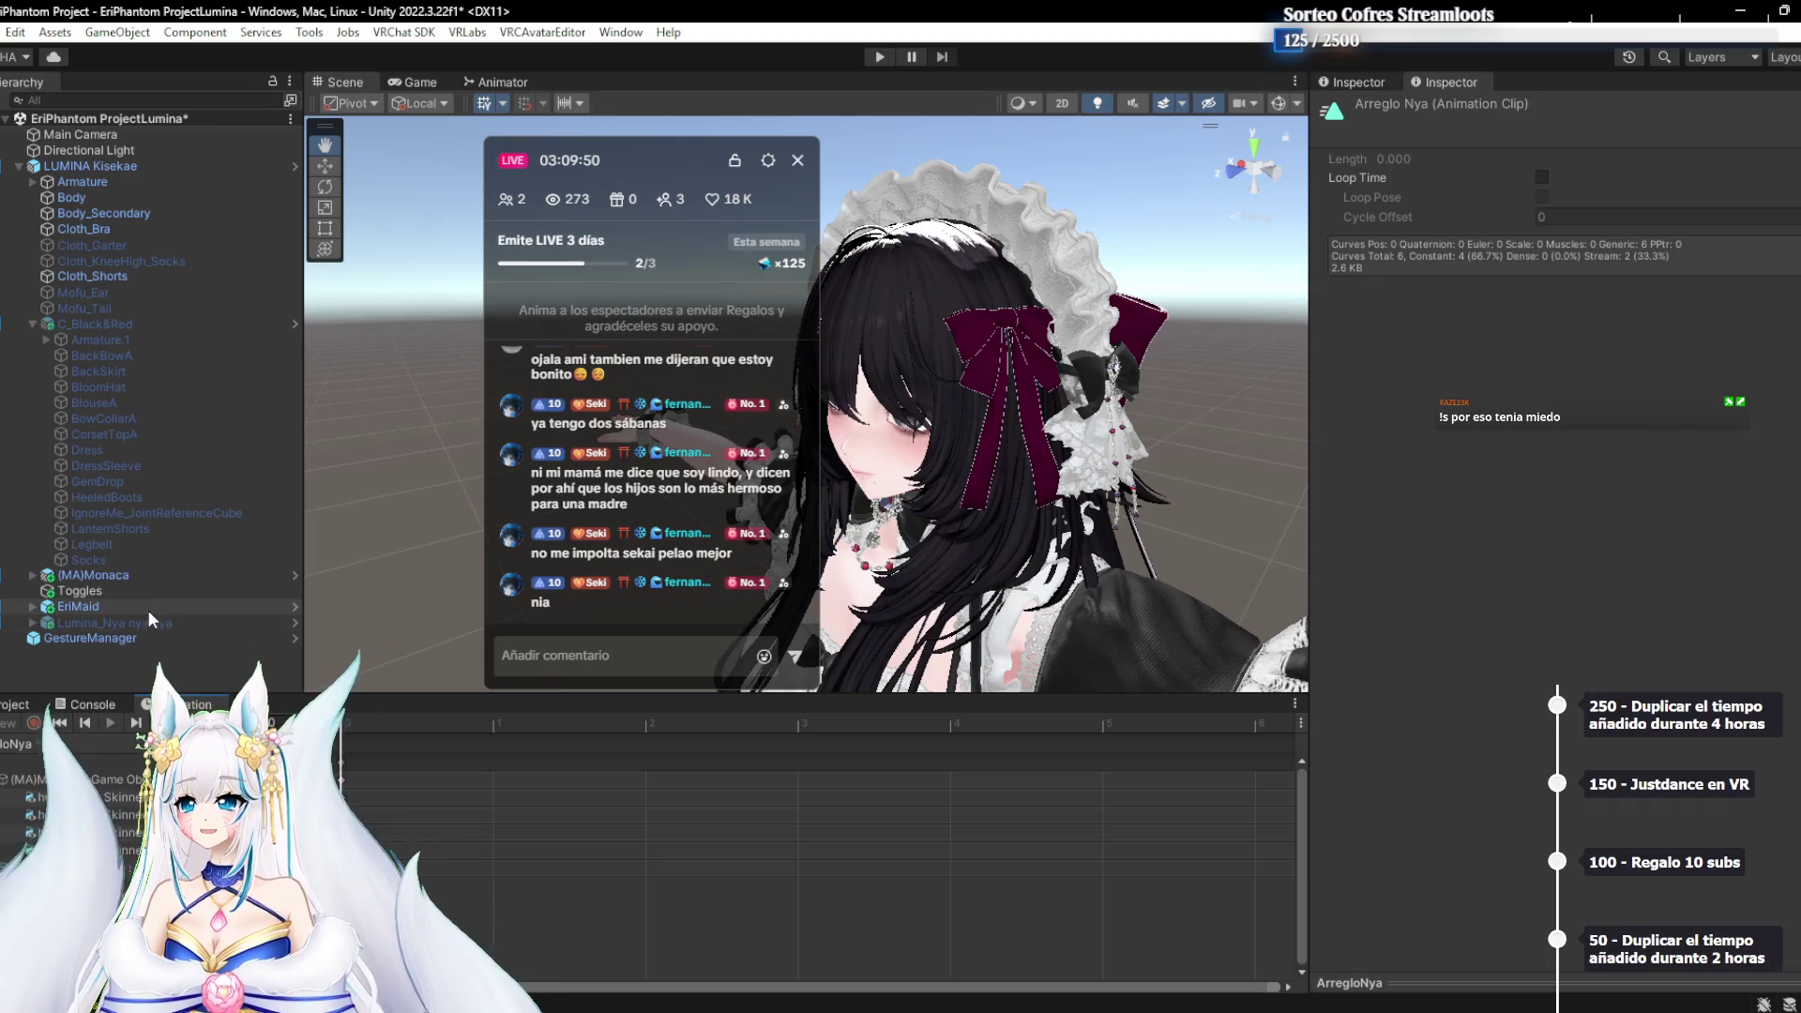
click(142, 682)
mouse_move(1068, 339)
mouse_down()
mouse_move(964, 576)
mouse_move(976, 540)
mouse_up()
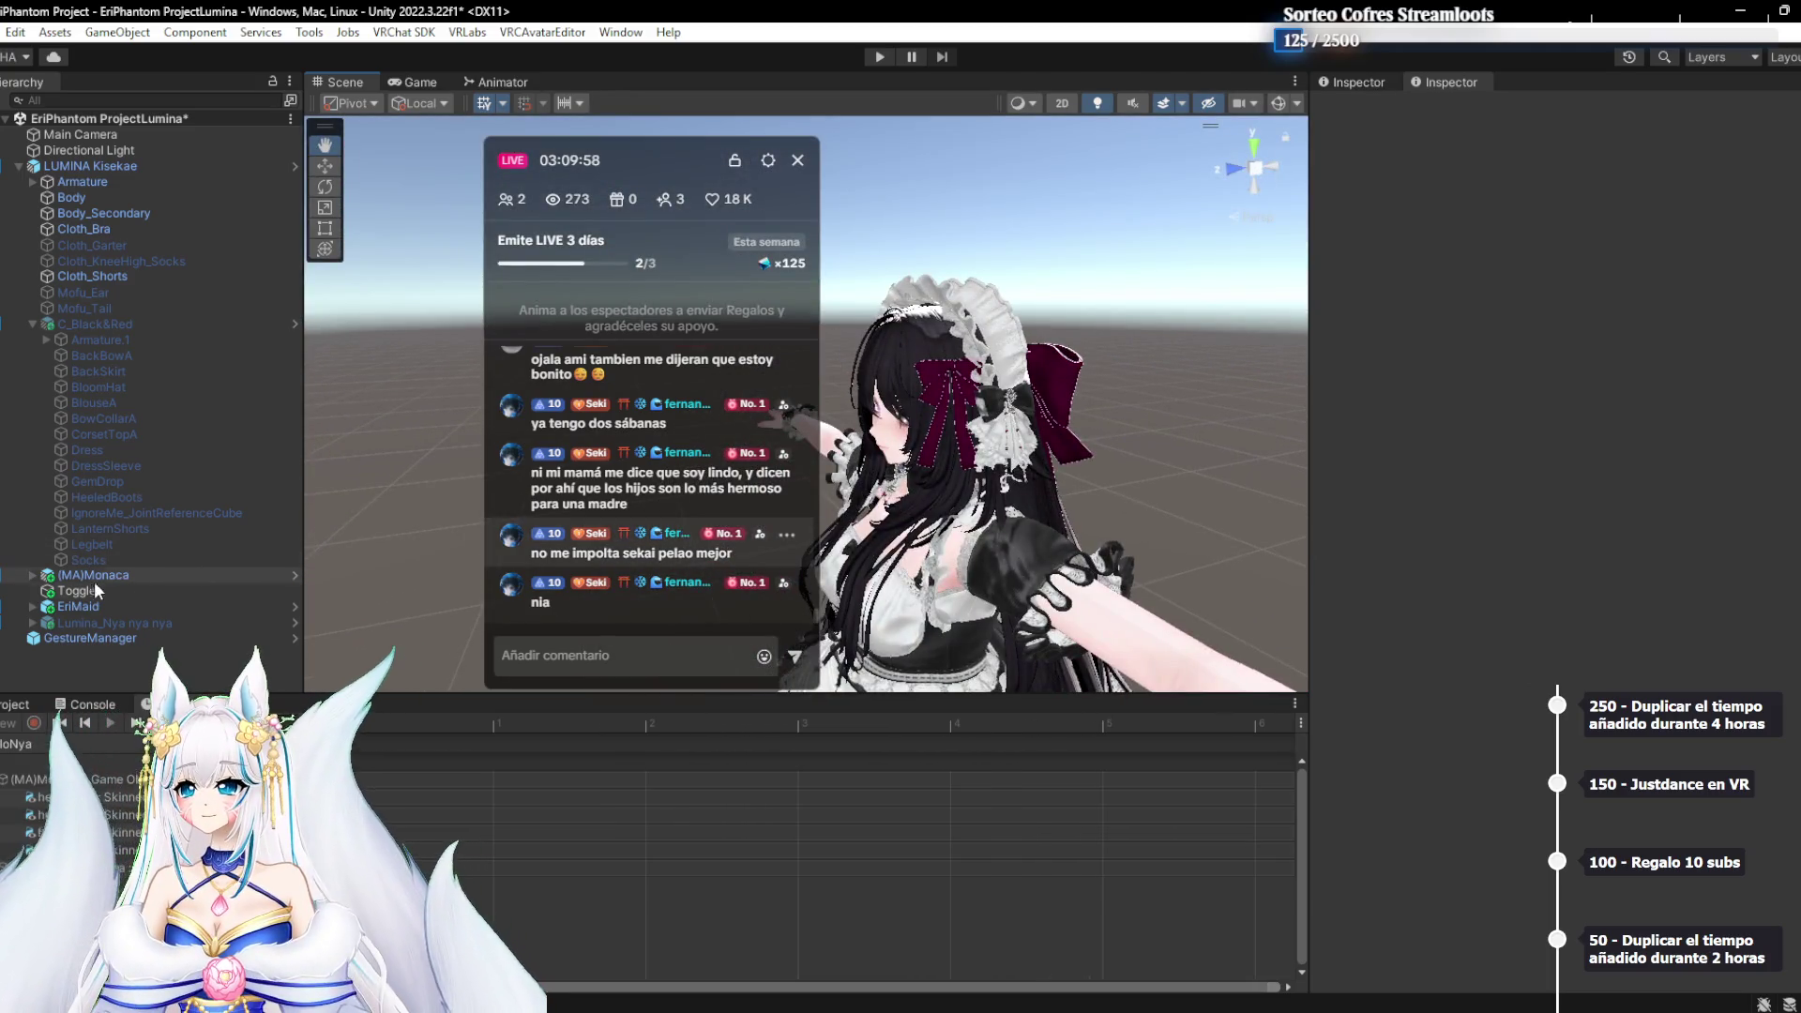
click(33, 624)
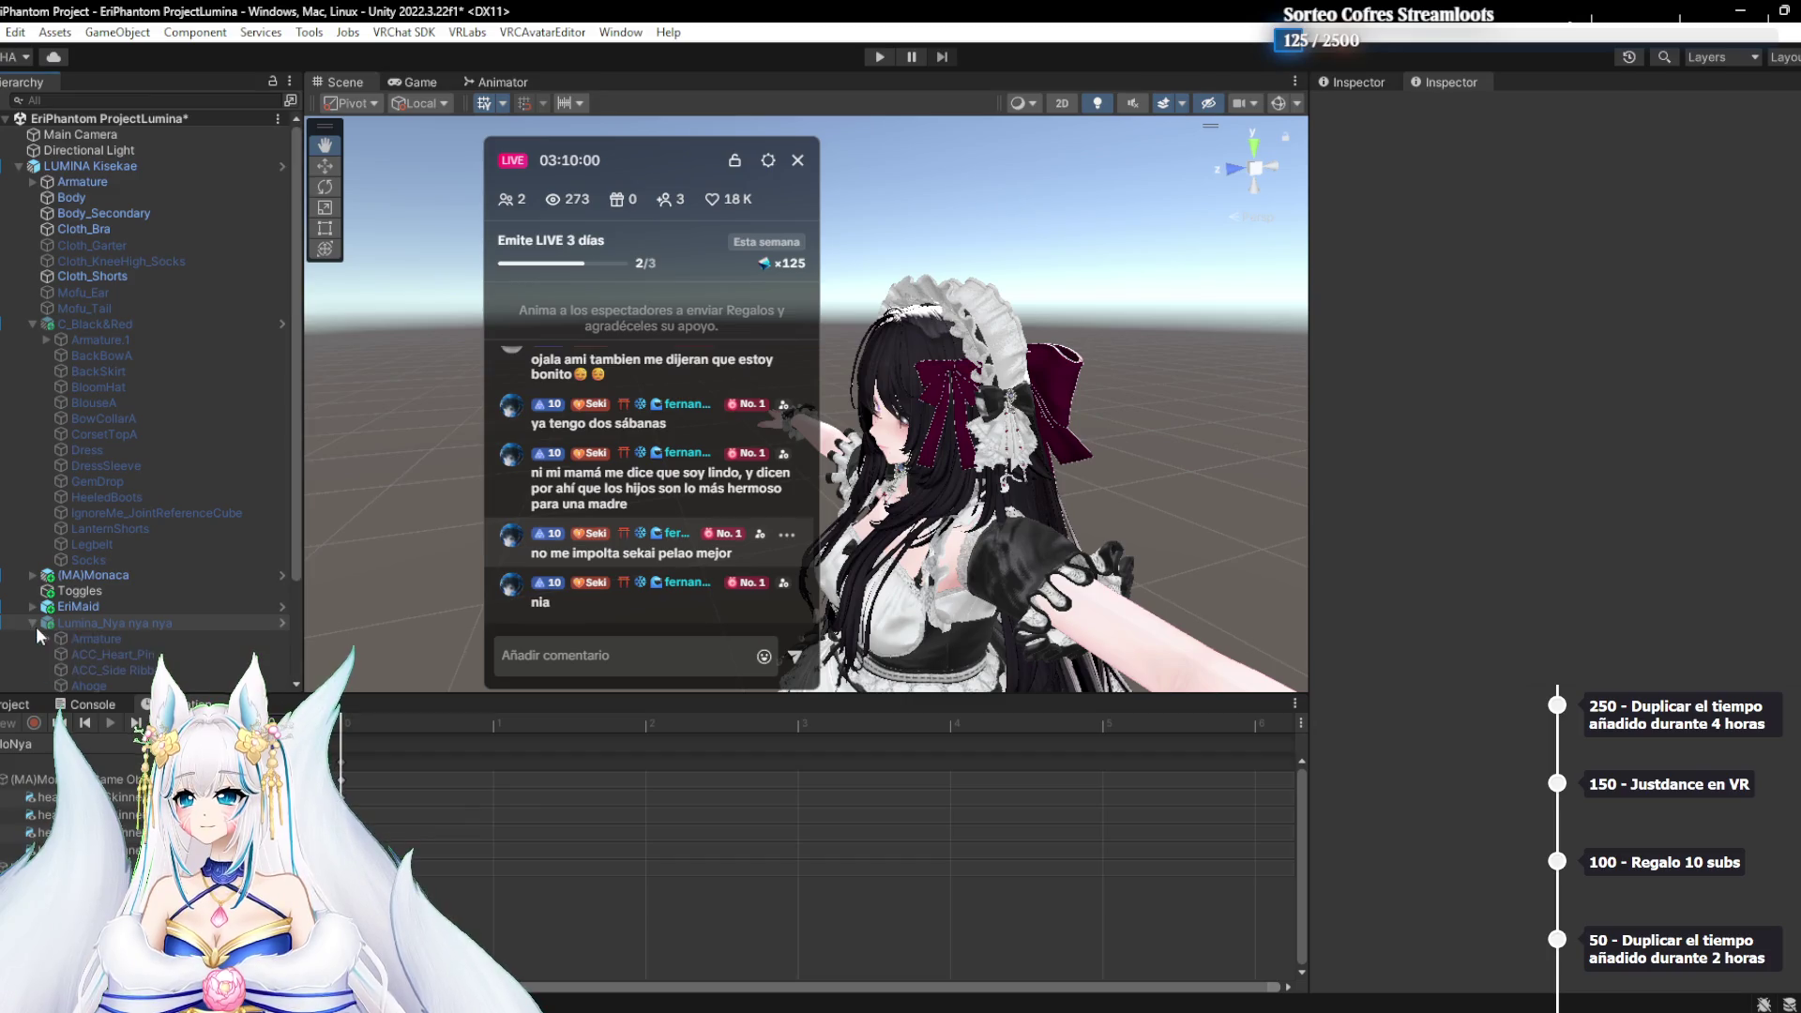
Check the ACC_Heart_Pin and Bang hair materials, then disable (MA)Monaca
click(106, 657)
click(1613, 463)
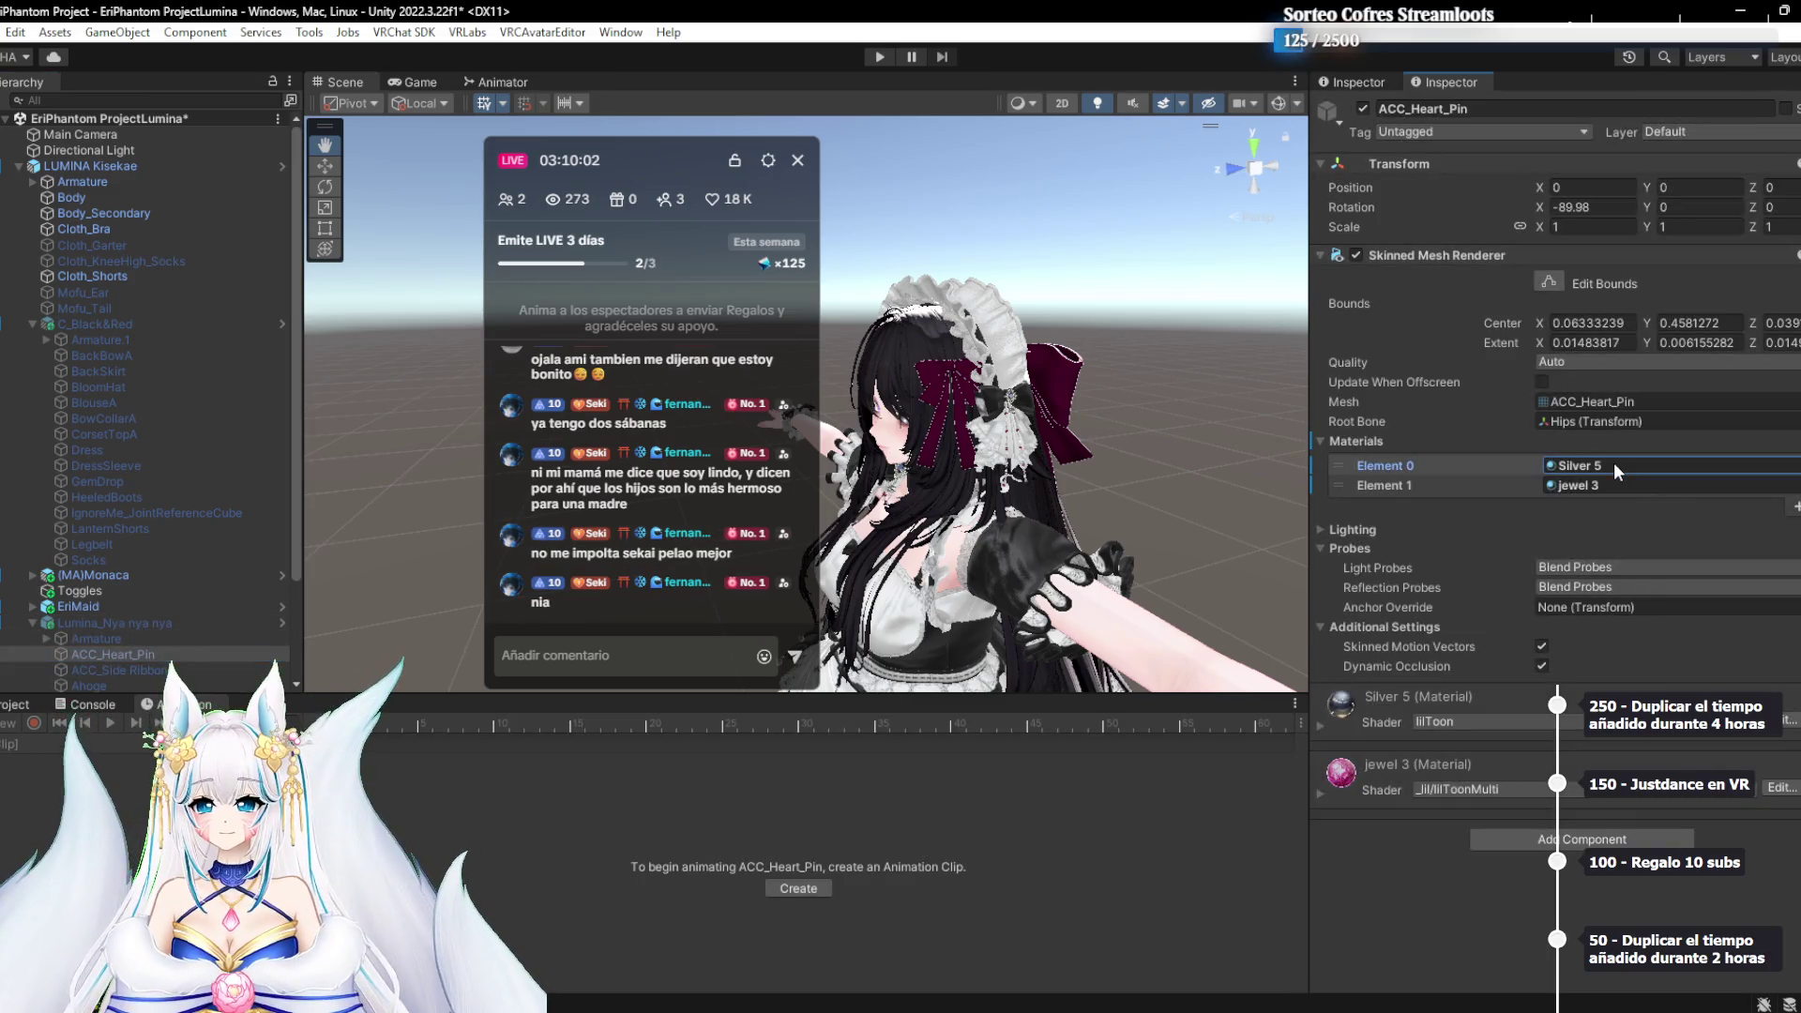
click(1594, 491)
scroll(141, 563, down, 3)
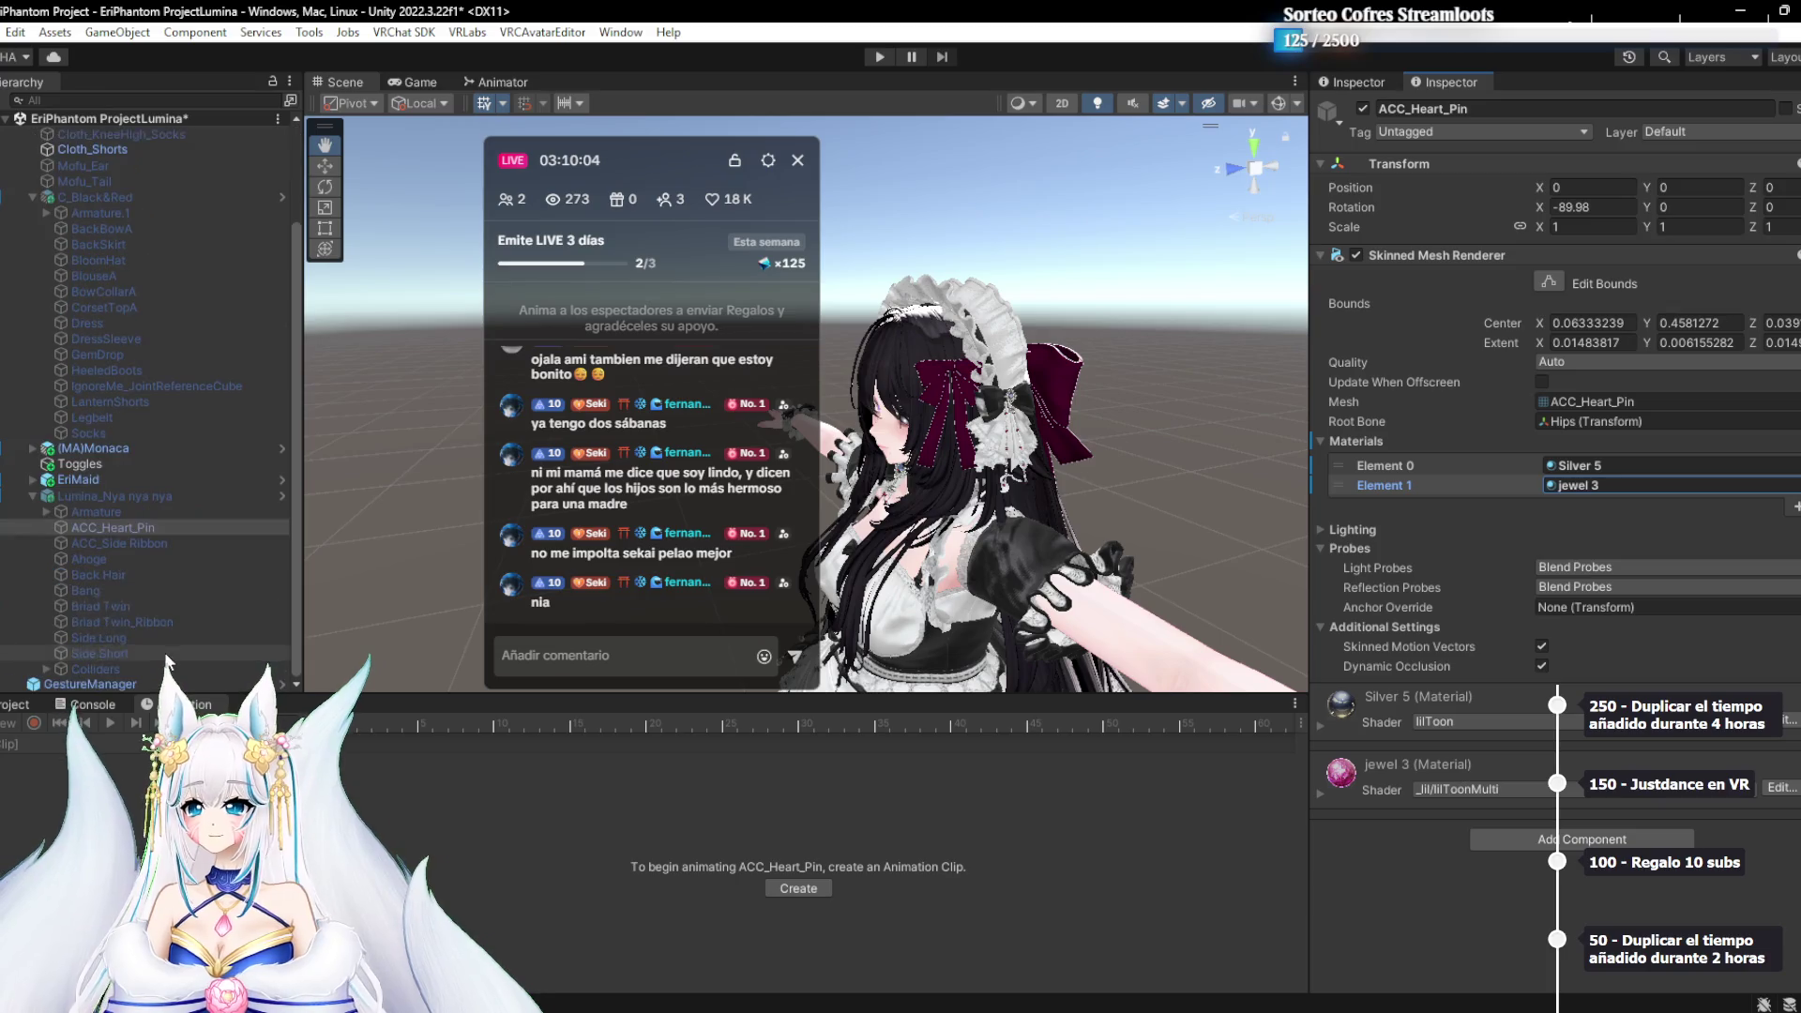
click(85, 590)
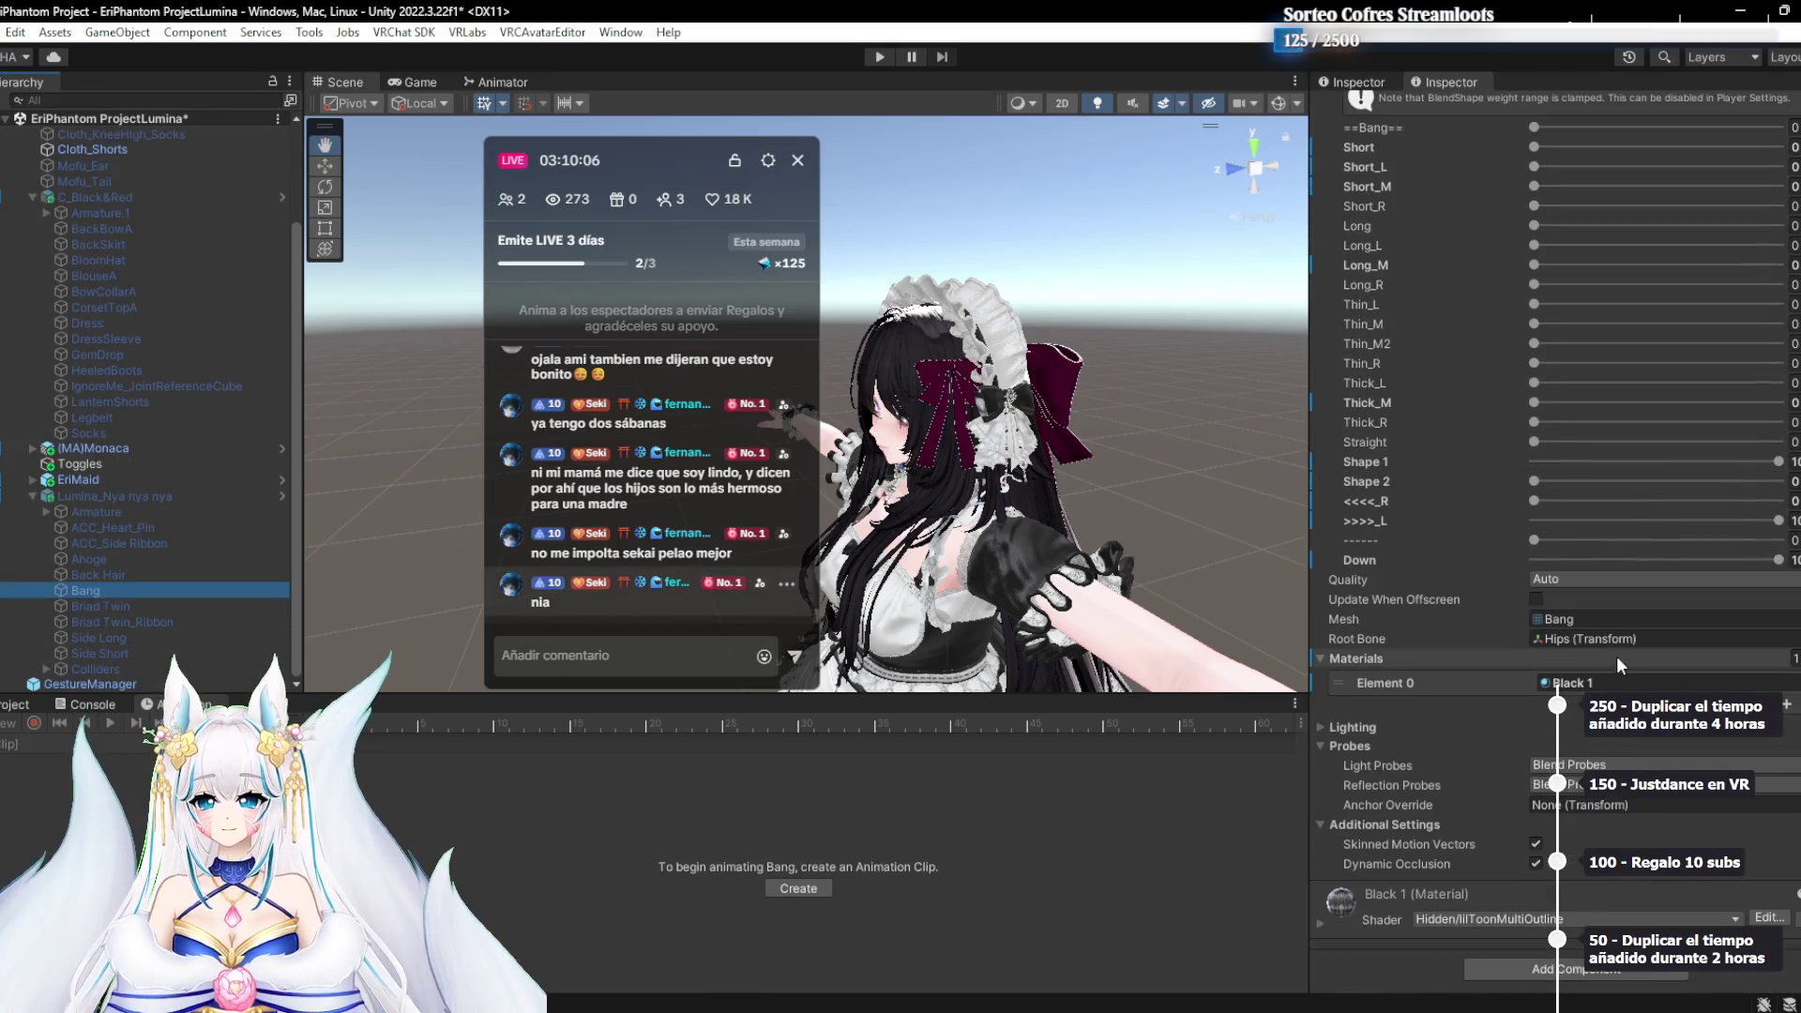
click(1572, 682)
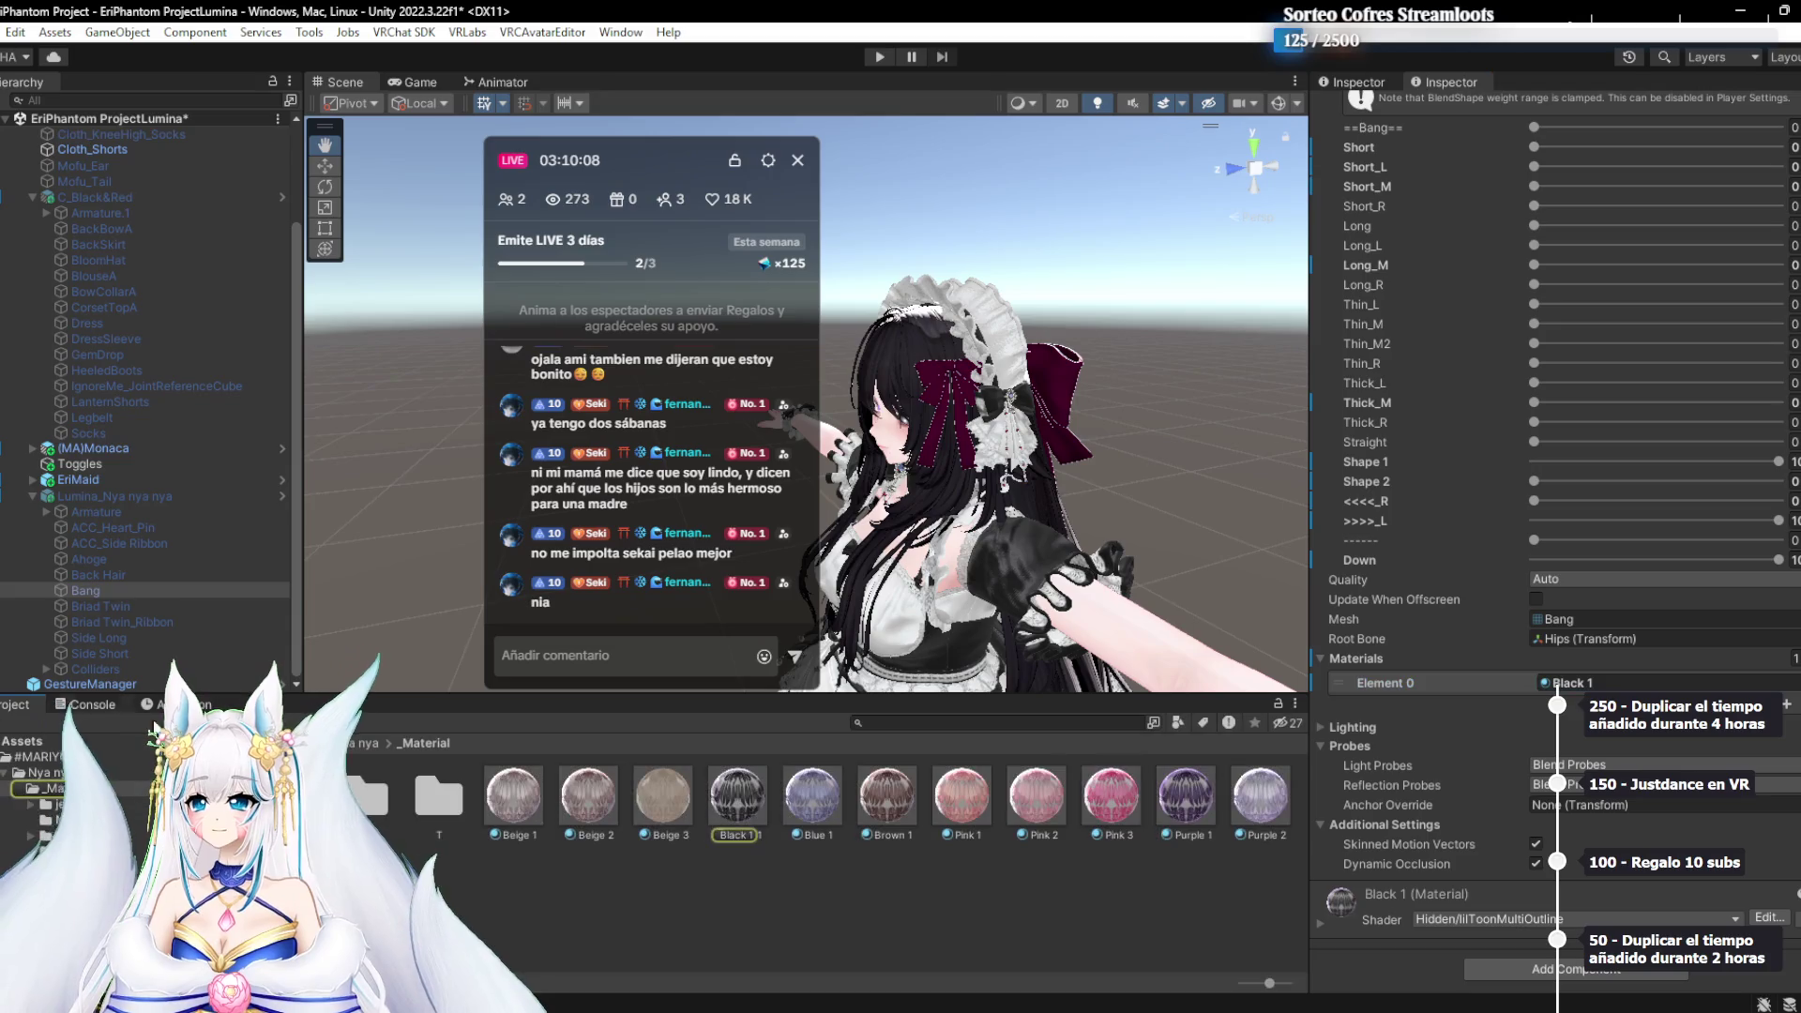
click(103, 497)
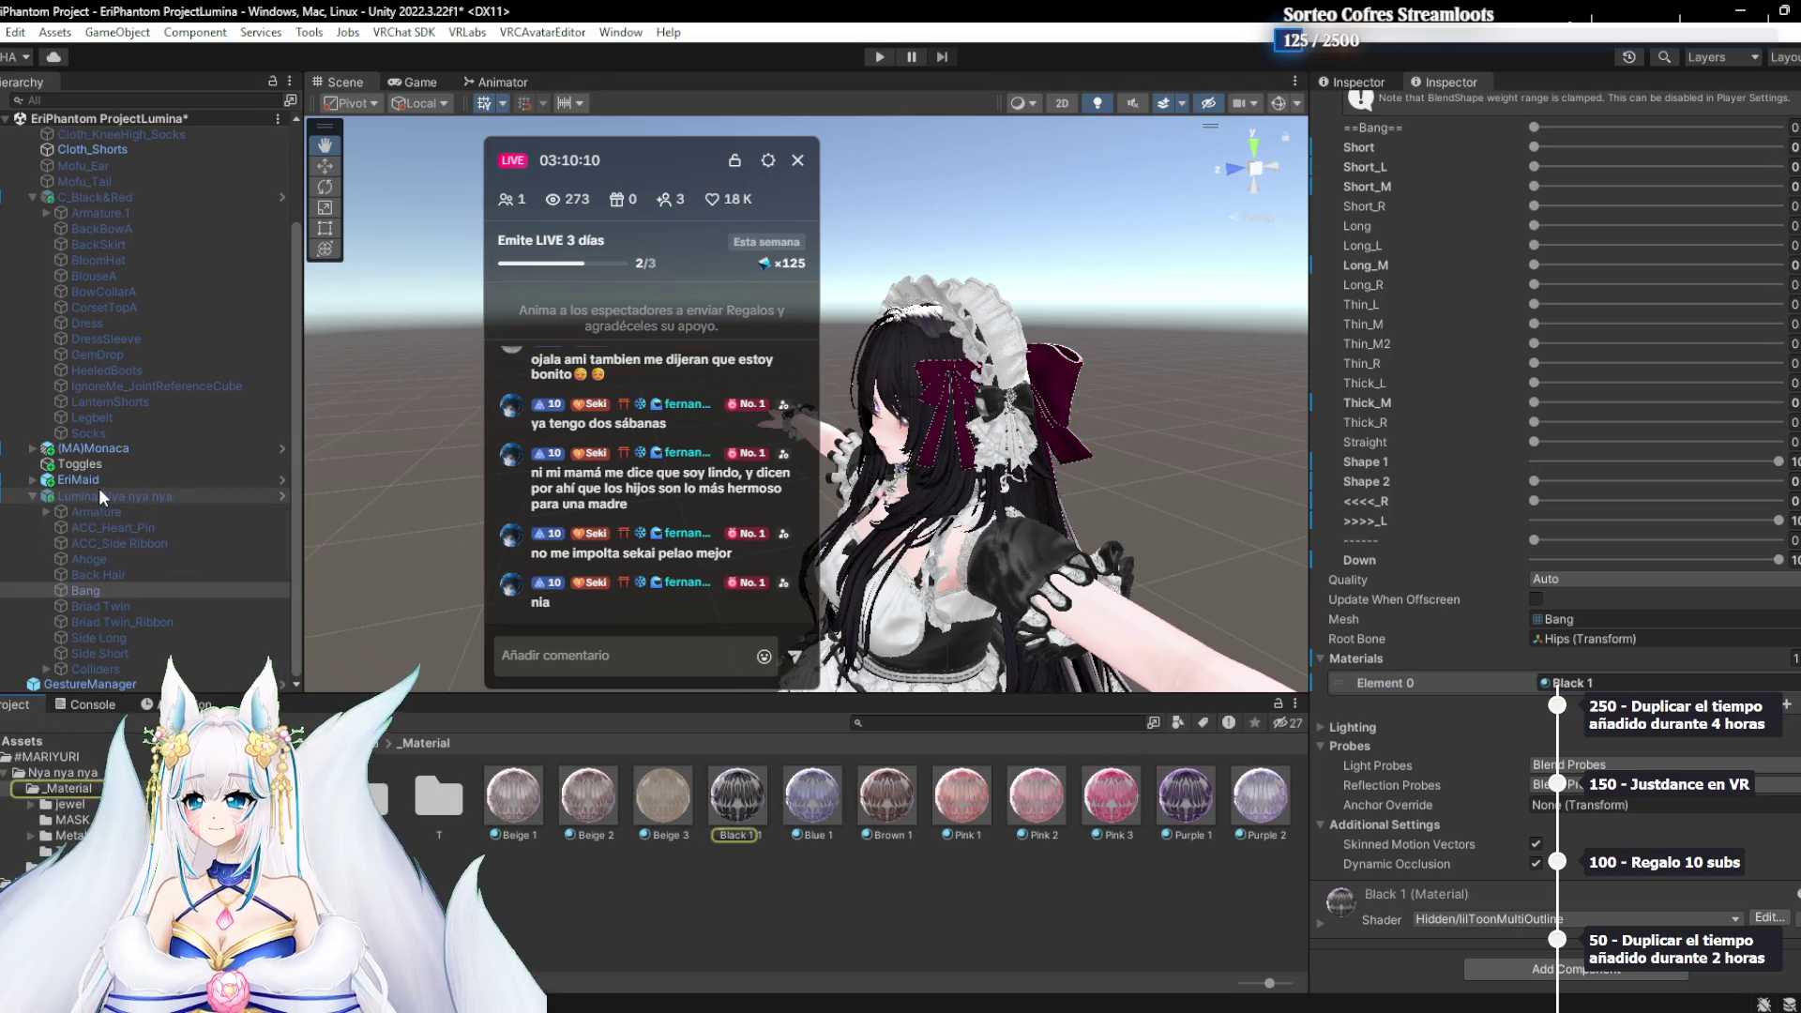
key(Up)
key(Up)
key(Up)
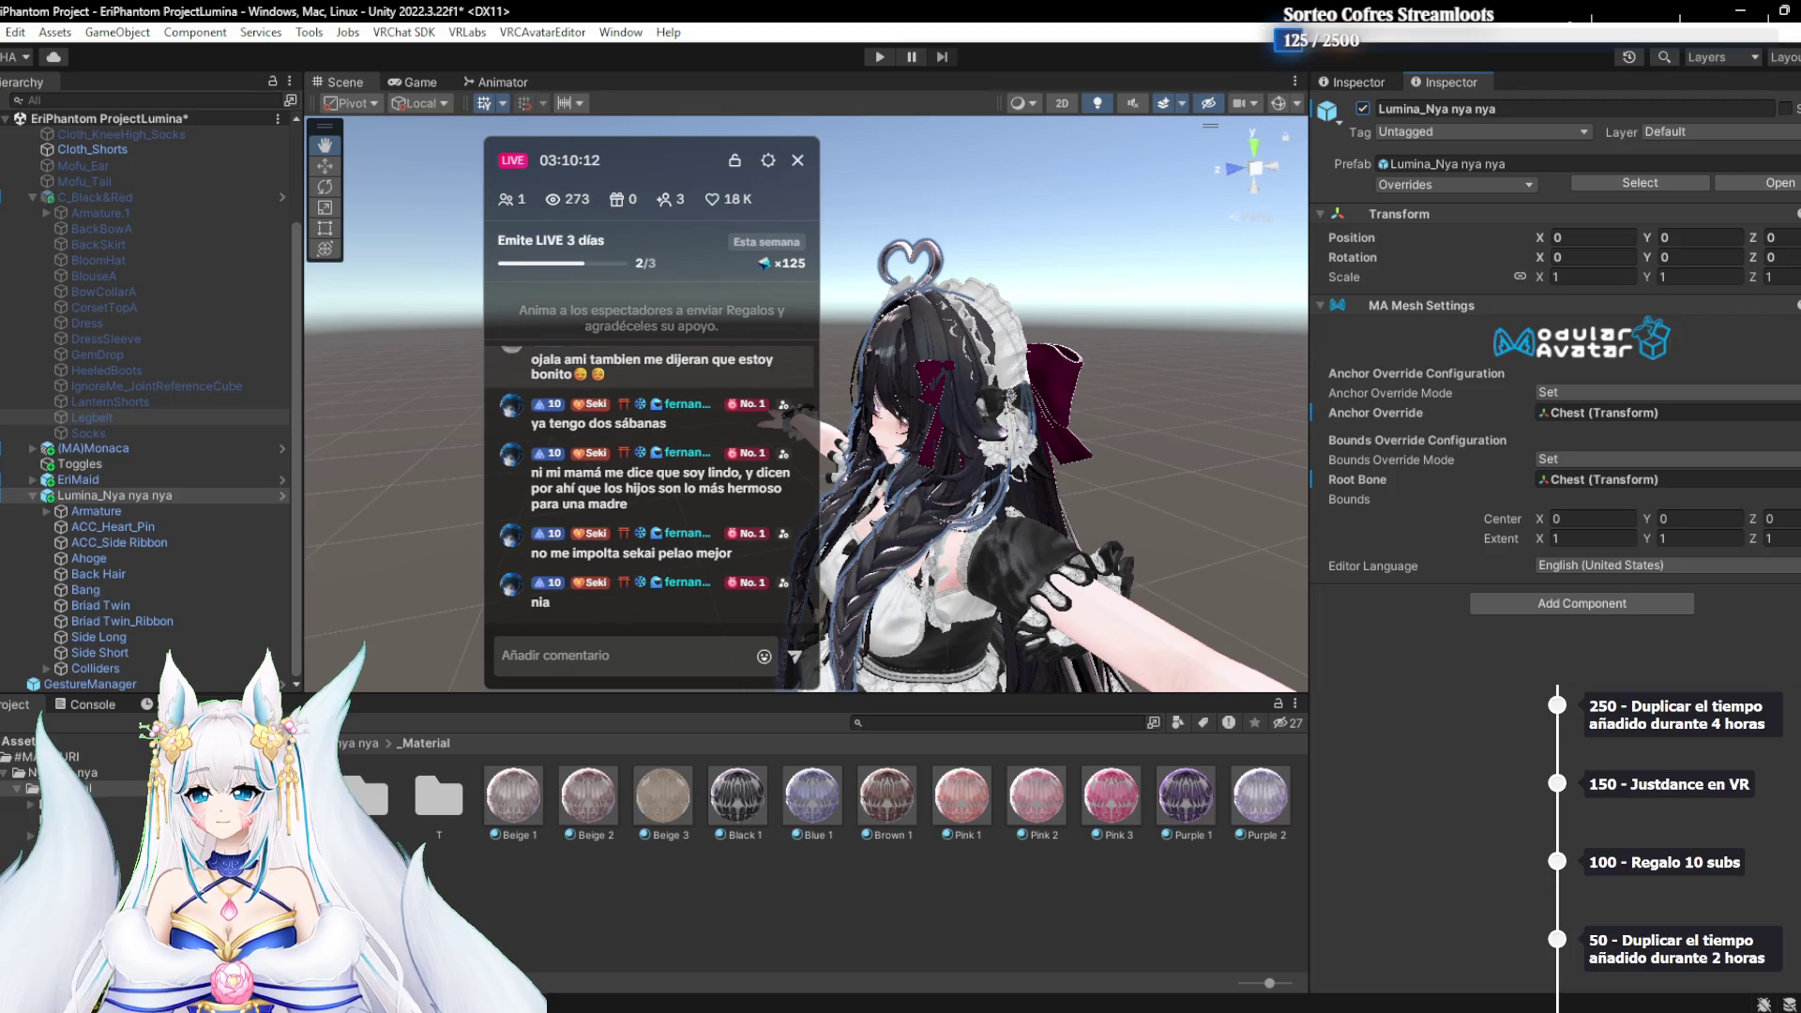
click(1365, 109)
drag(1093, 411, 863, 422)
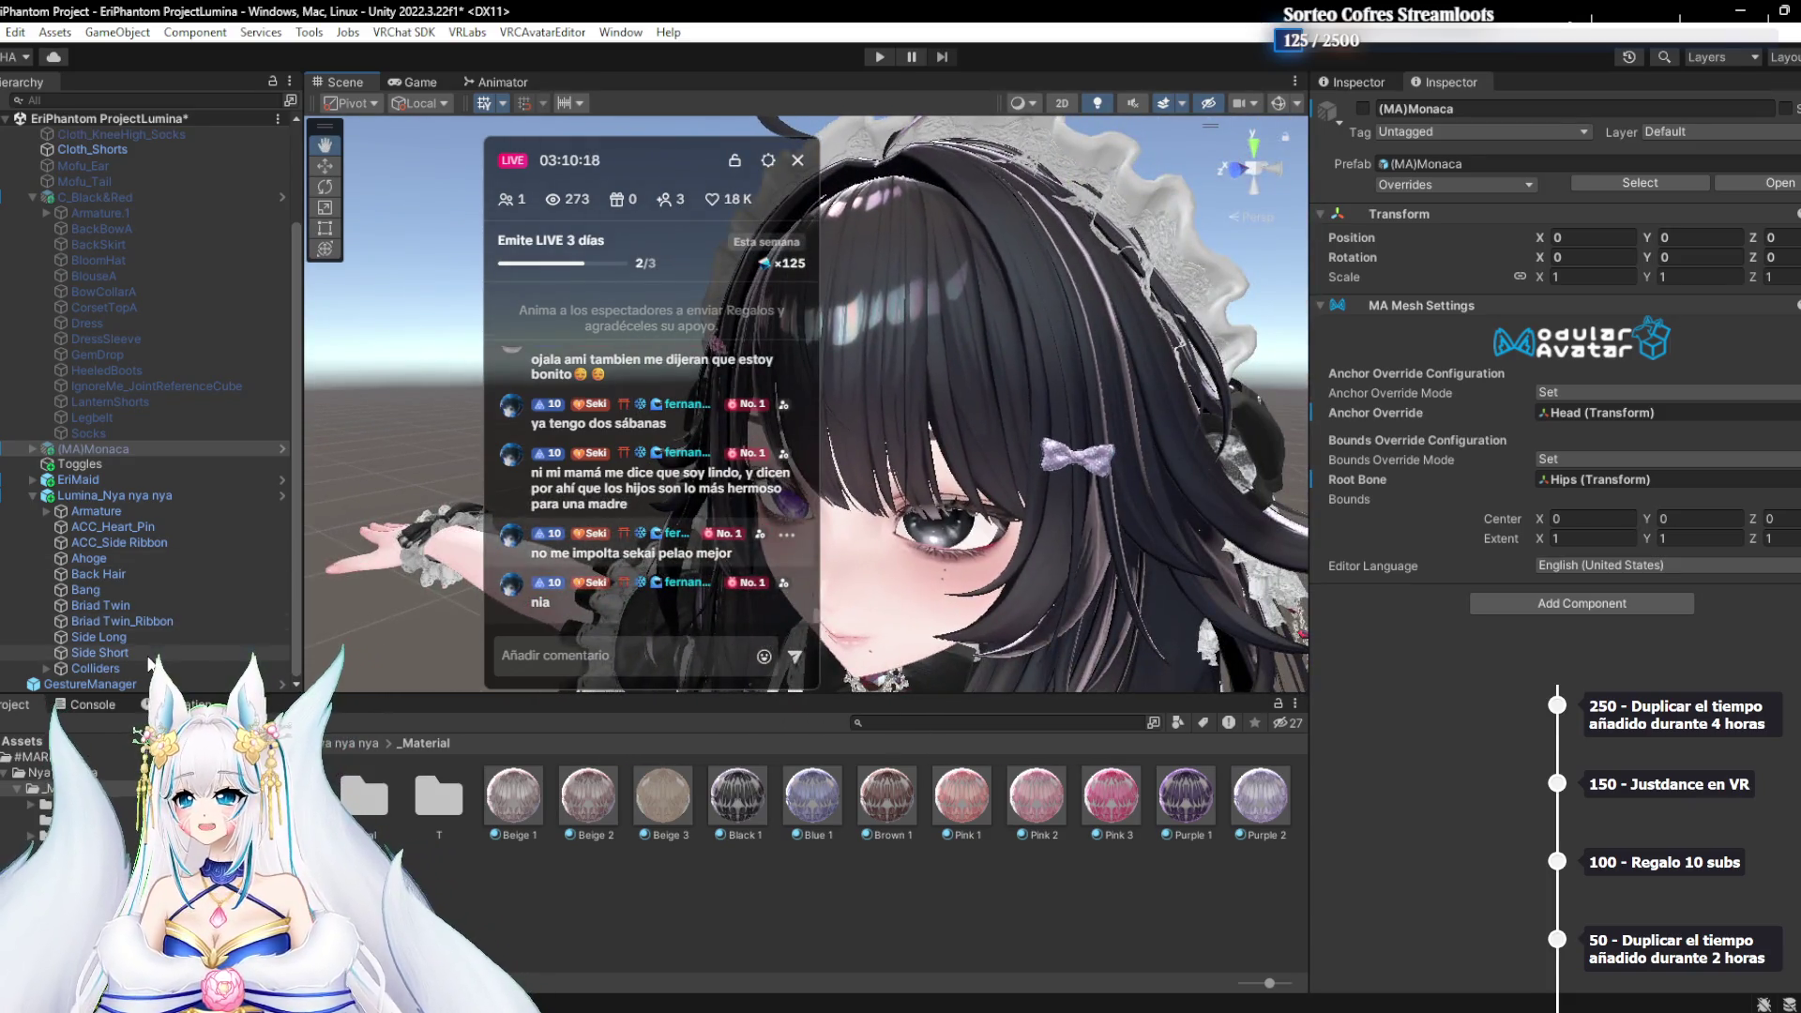
Apply the Hair_light preset from the Other group to the Black 1 hair material
click(148, 654)
scroll(1672, 623, down, 5)
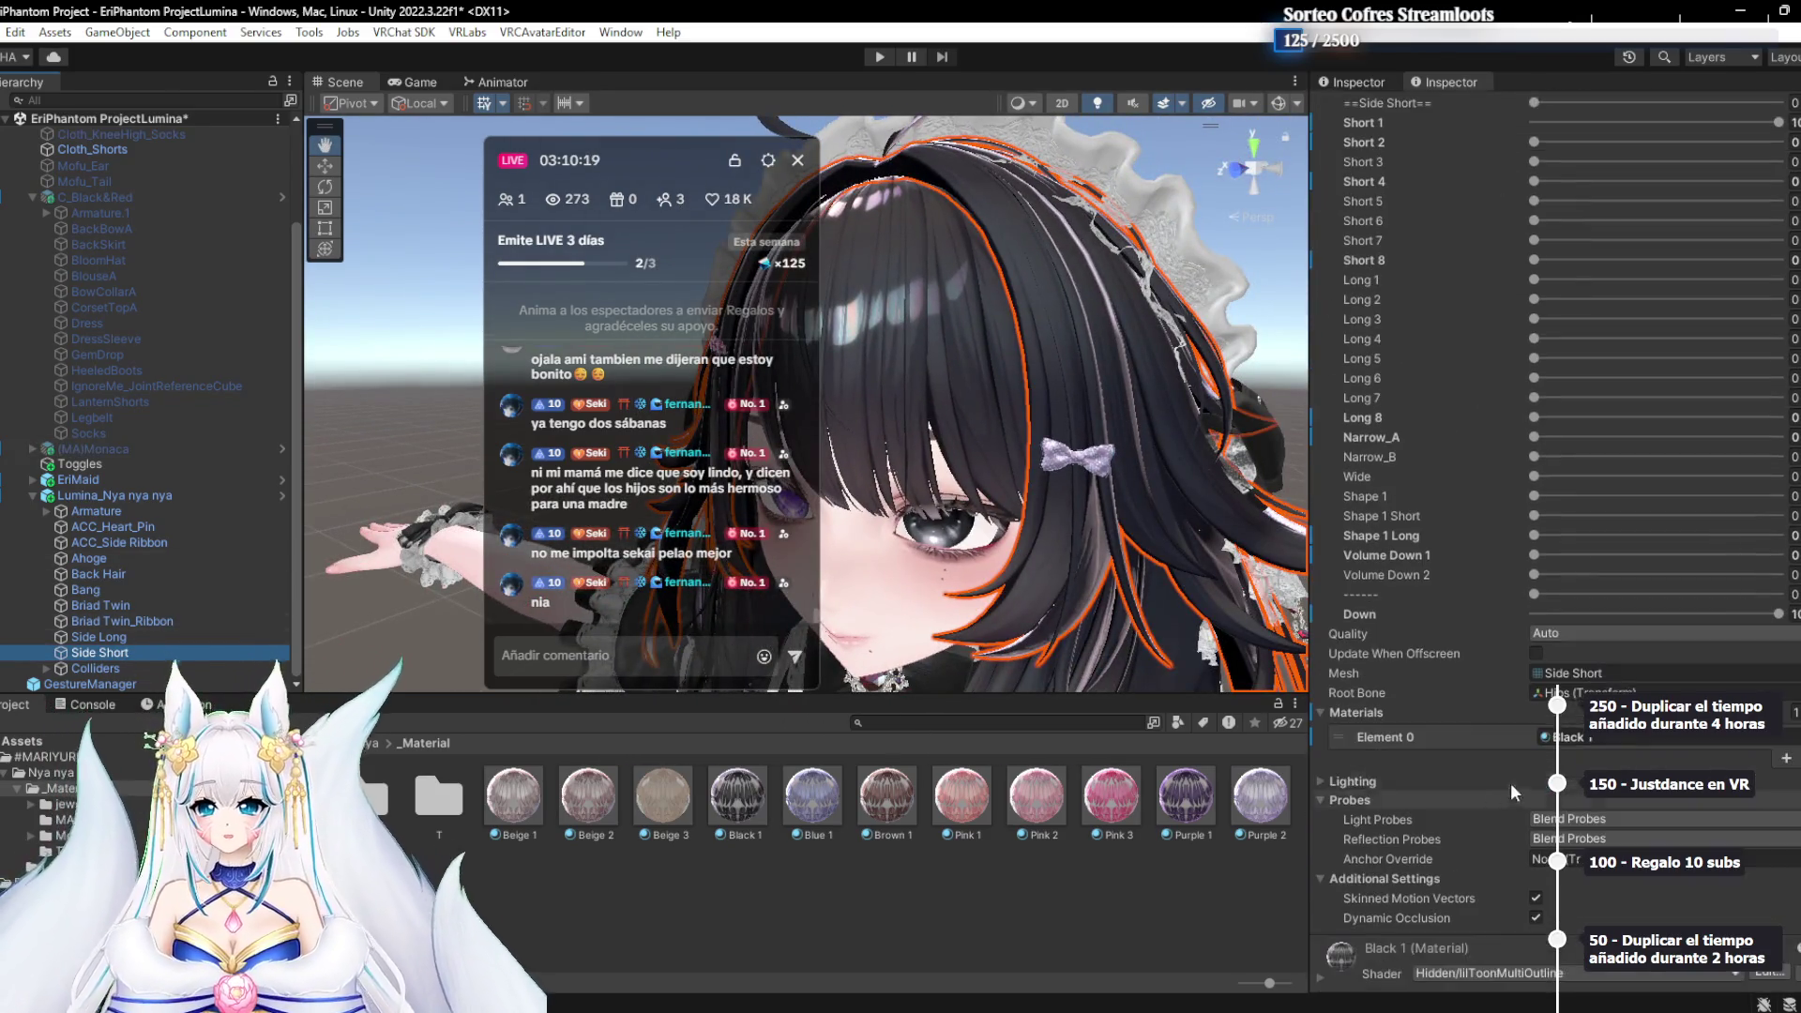
click(1562, 738)
scroll(1558, 563, down, 15)
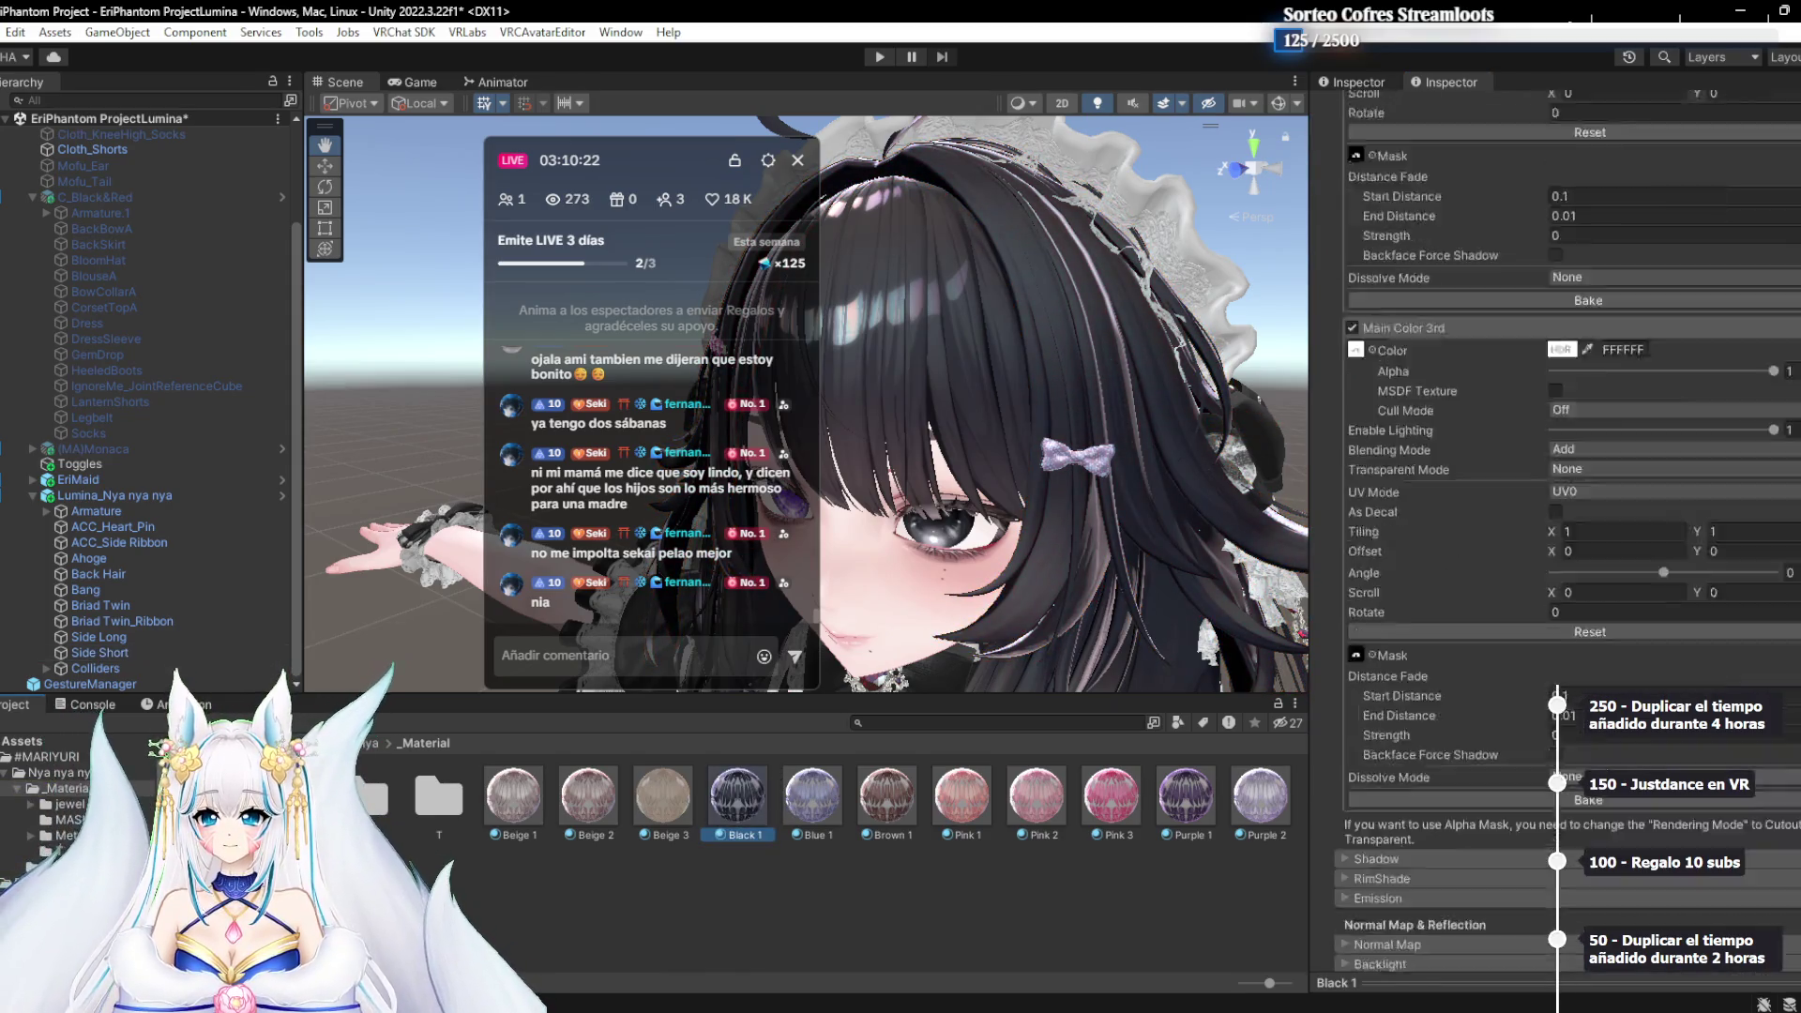
scroll(1557, 562, down, 5)
scroll(1677, 261, up, 15)
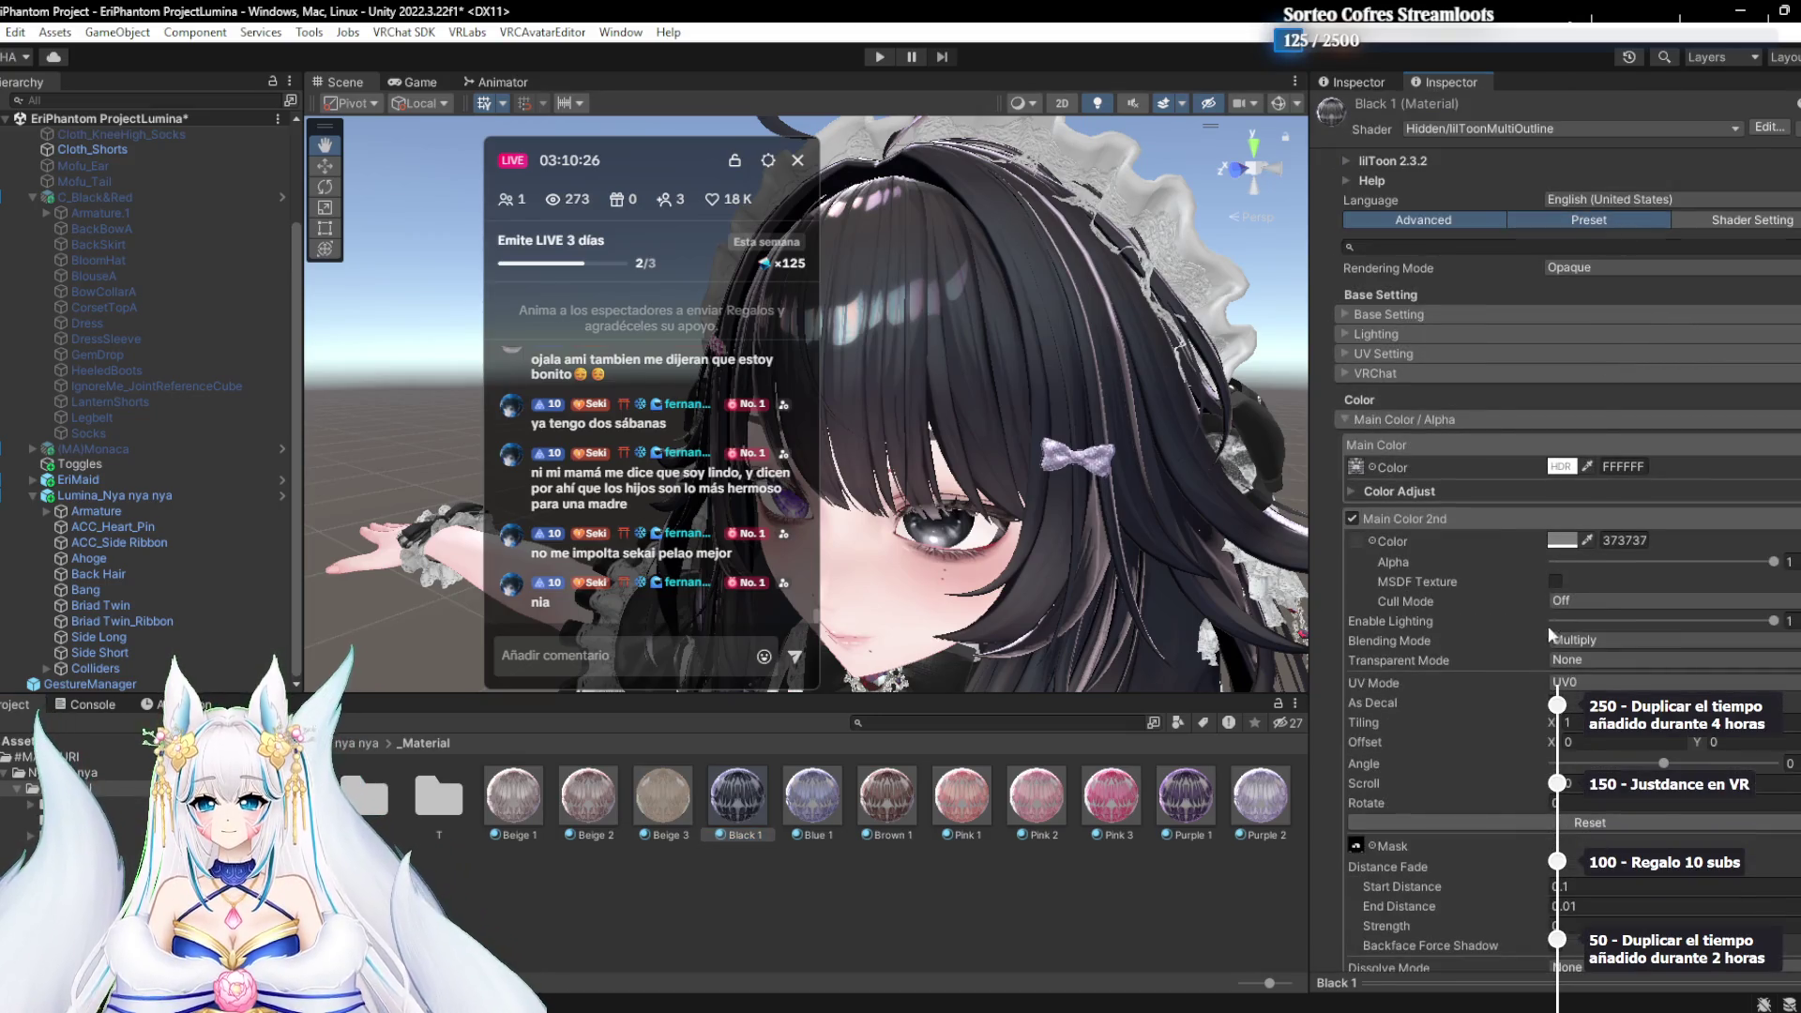
click(1594, 220)
click(1421, 385)
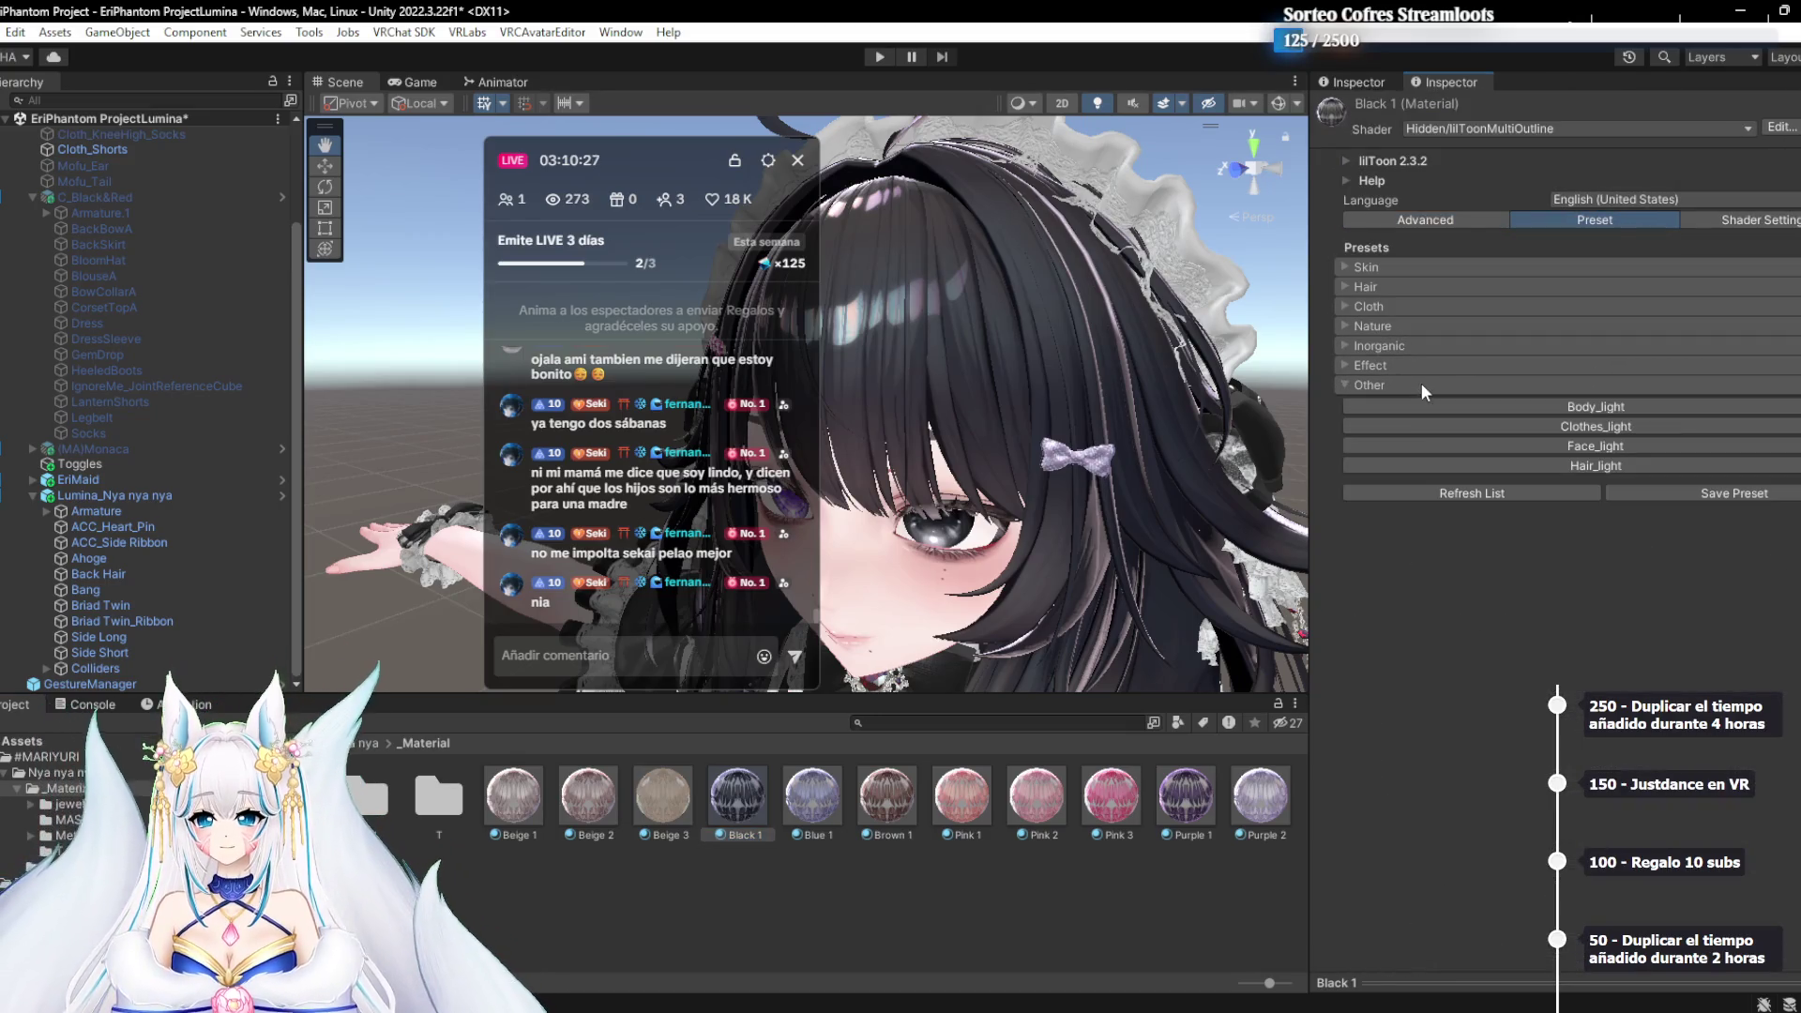
click(1452, 462)
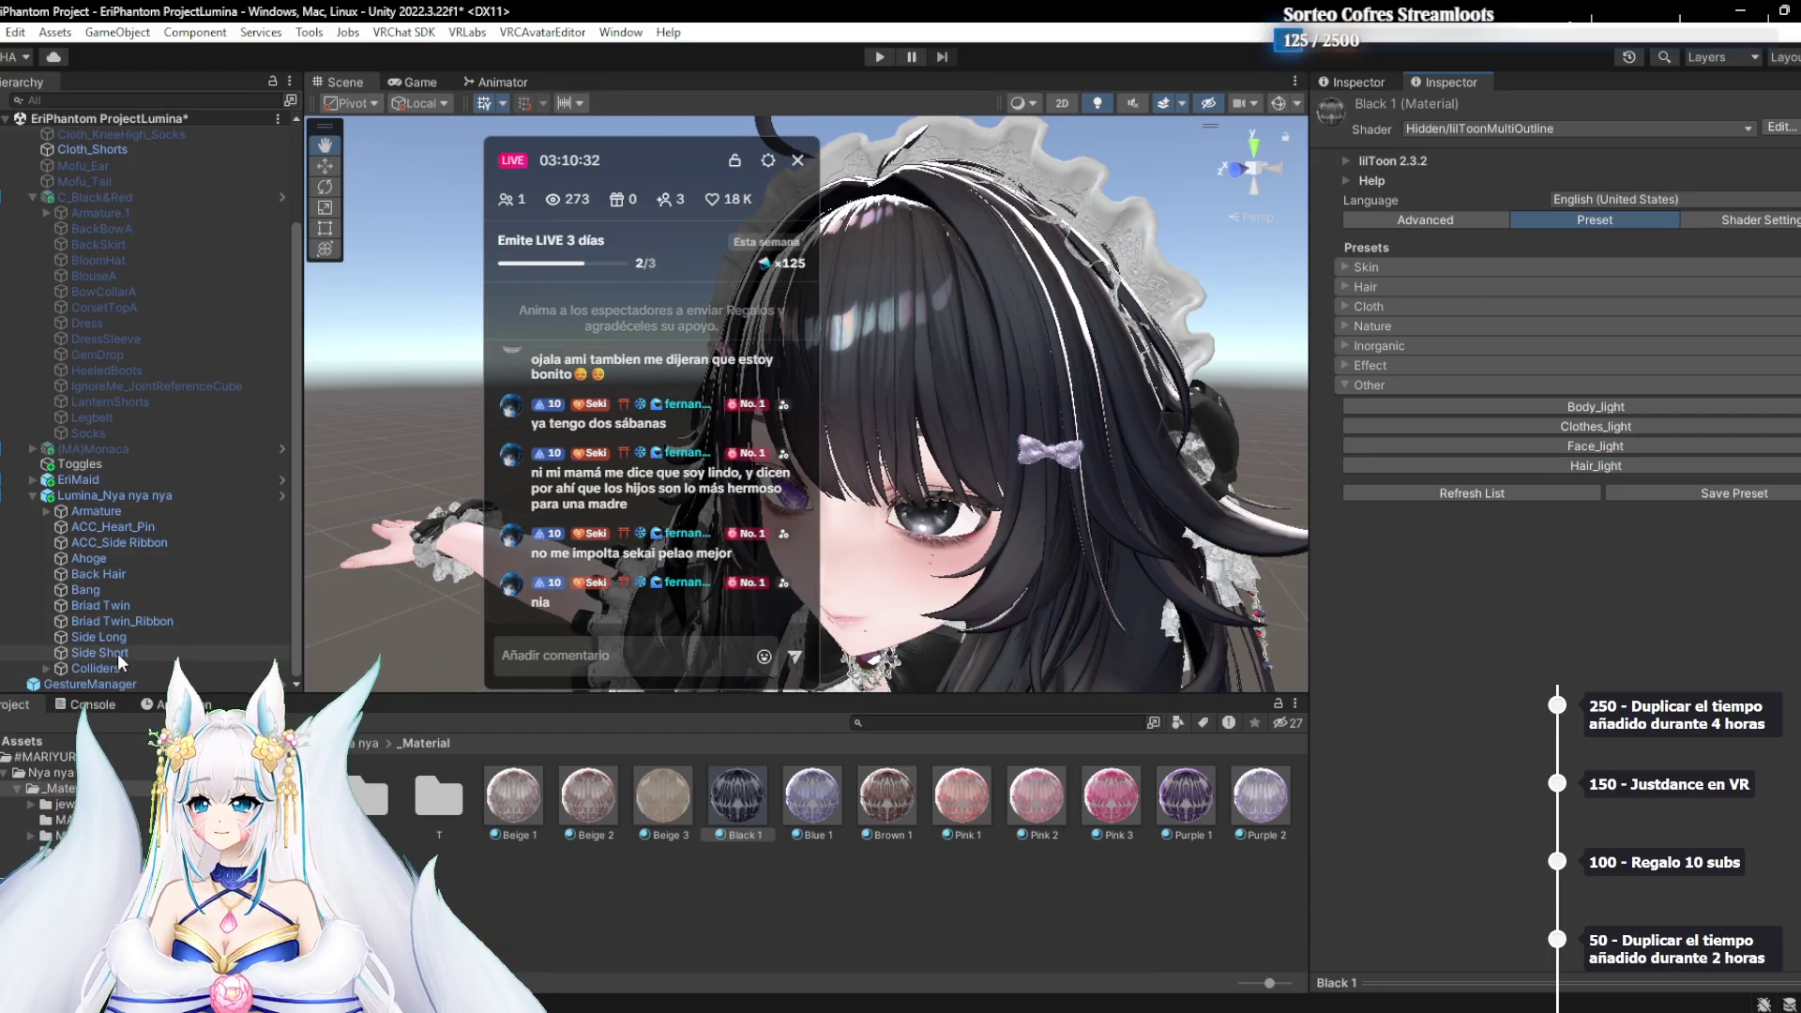
scroll(939, 549, down, 5)
mouse_move(939, 549)
mouse_down()
mouse_move(1136, 395)
mouse_move(1135, 357)
mouse_move(1041, 519)
mouse_move(1050, 657)
mouse_move(1022, 474)
mouse_move(1157, 262)
mouse_up()
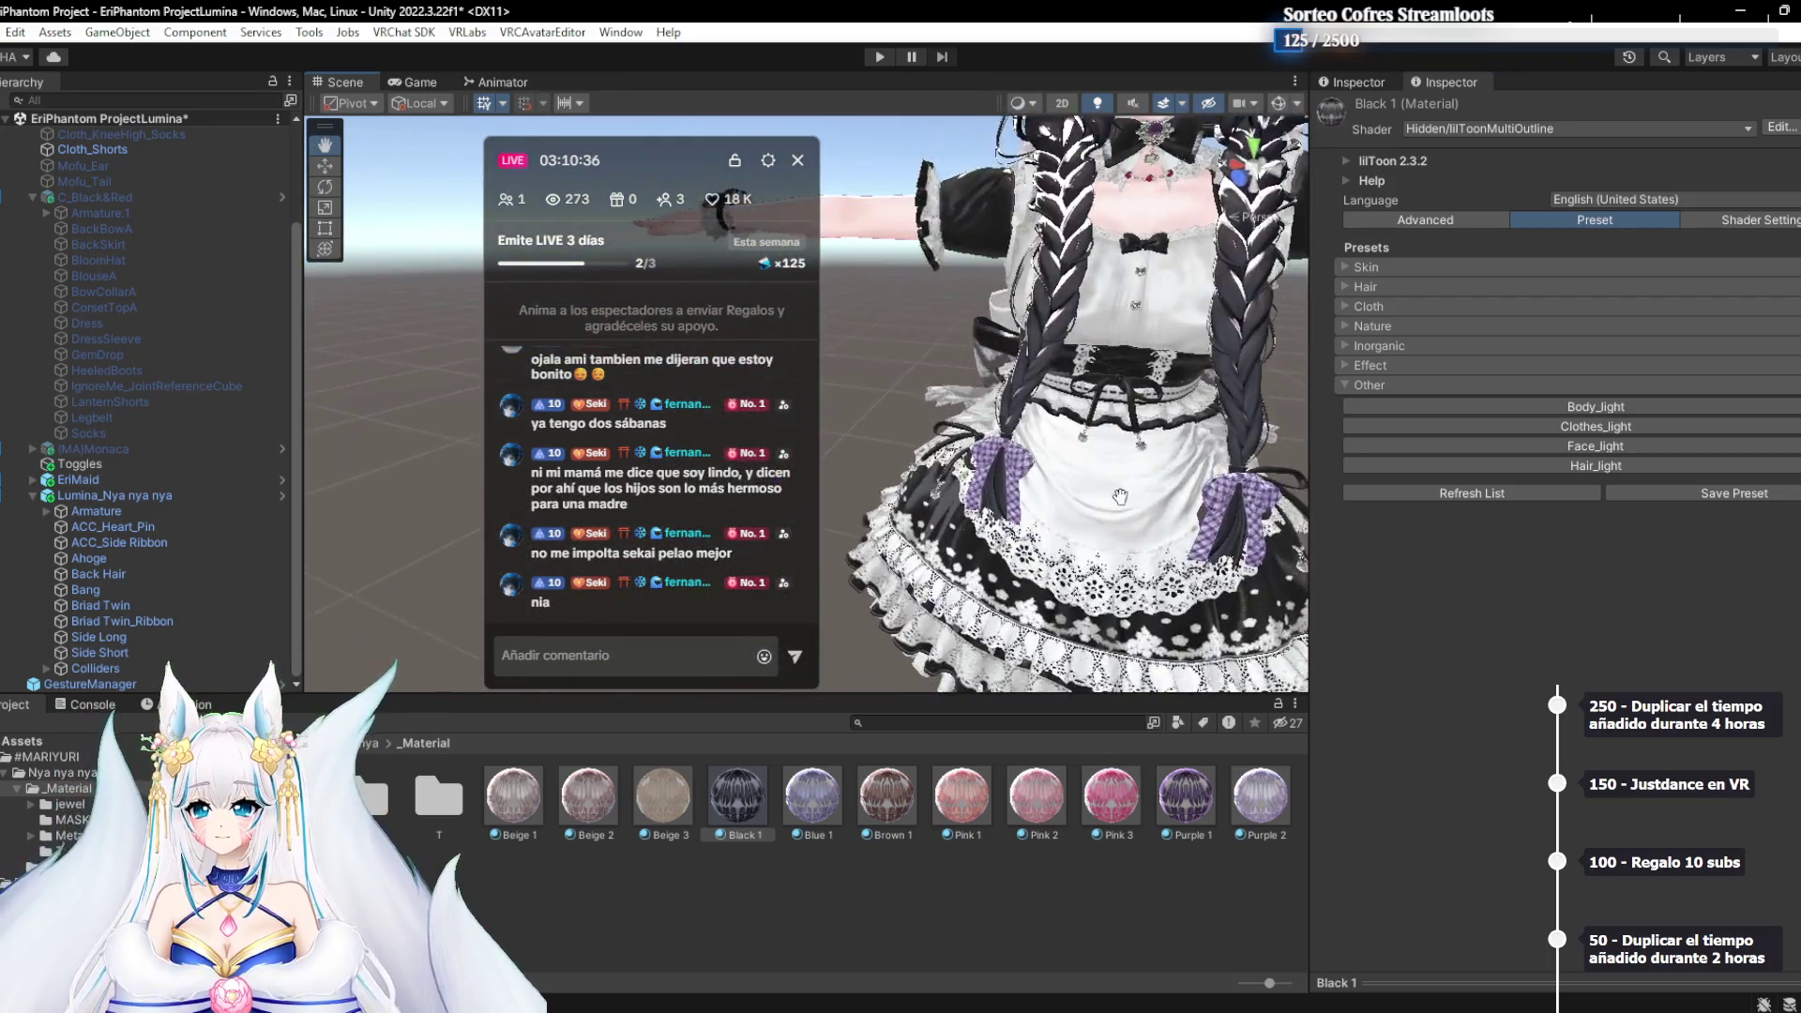
scroll(1135, 375, down, 3)
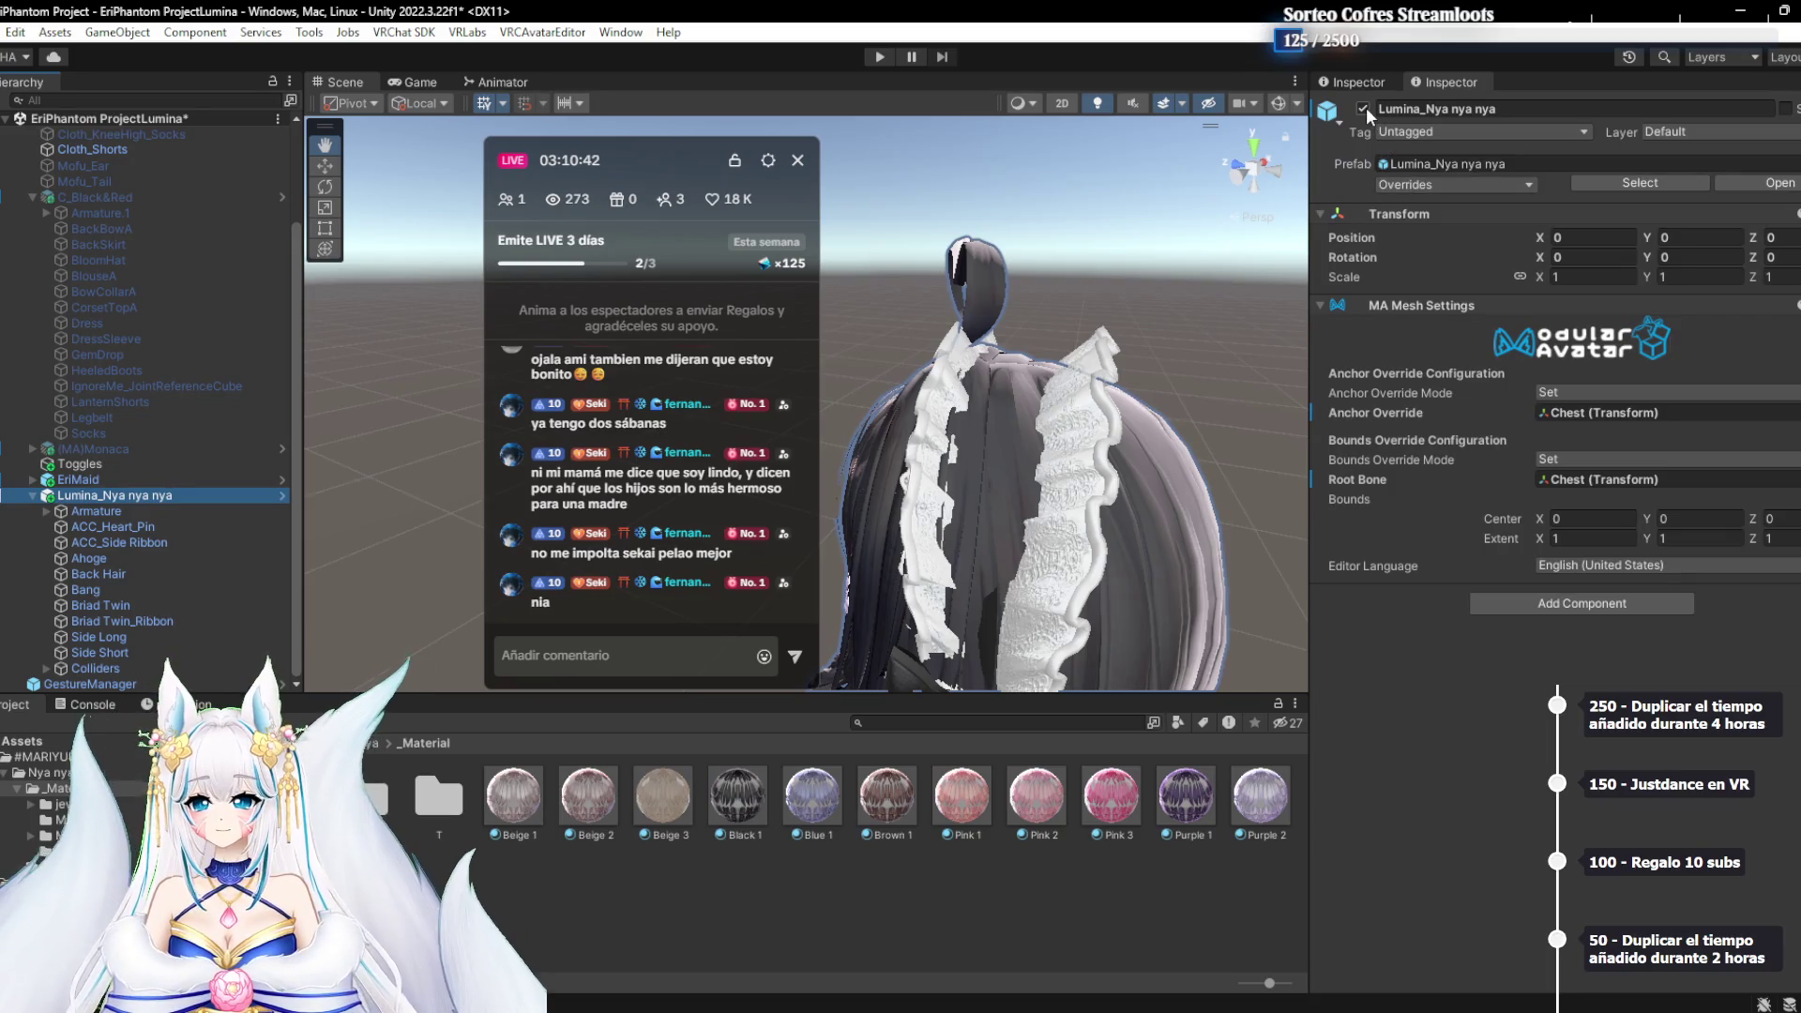
Disable Lumina_Nya nya nya and EriMaid, and re-enable (MA)Monaca and C_Black&Red
click(1363, 108)
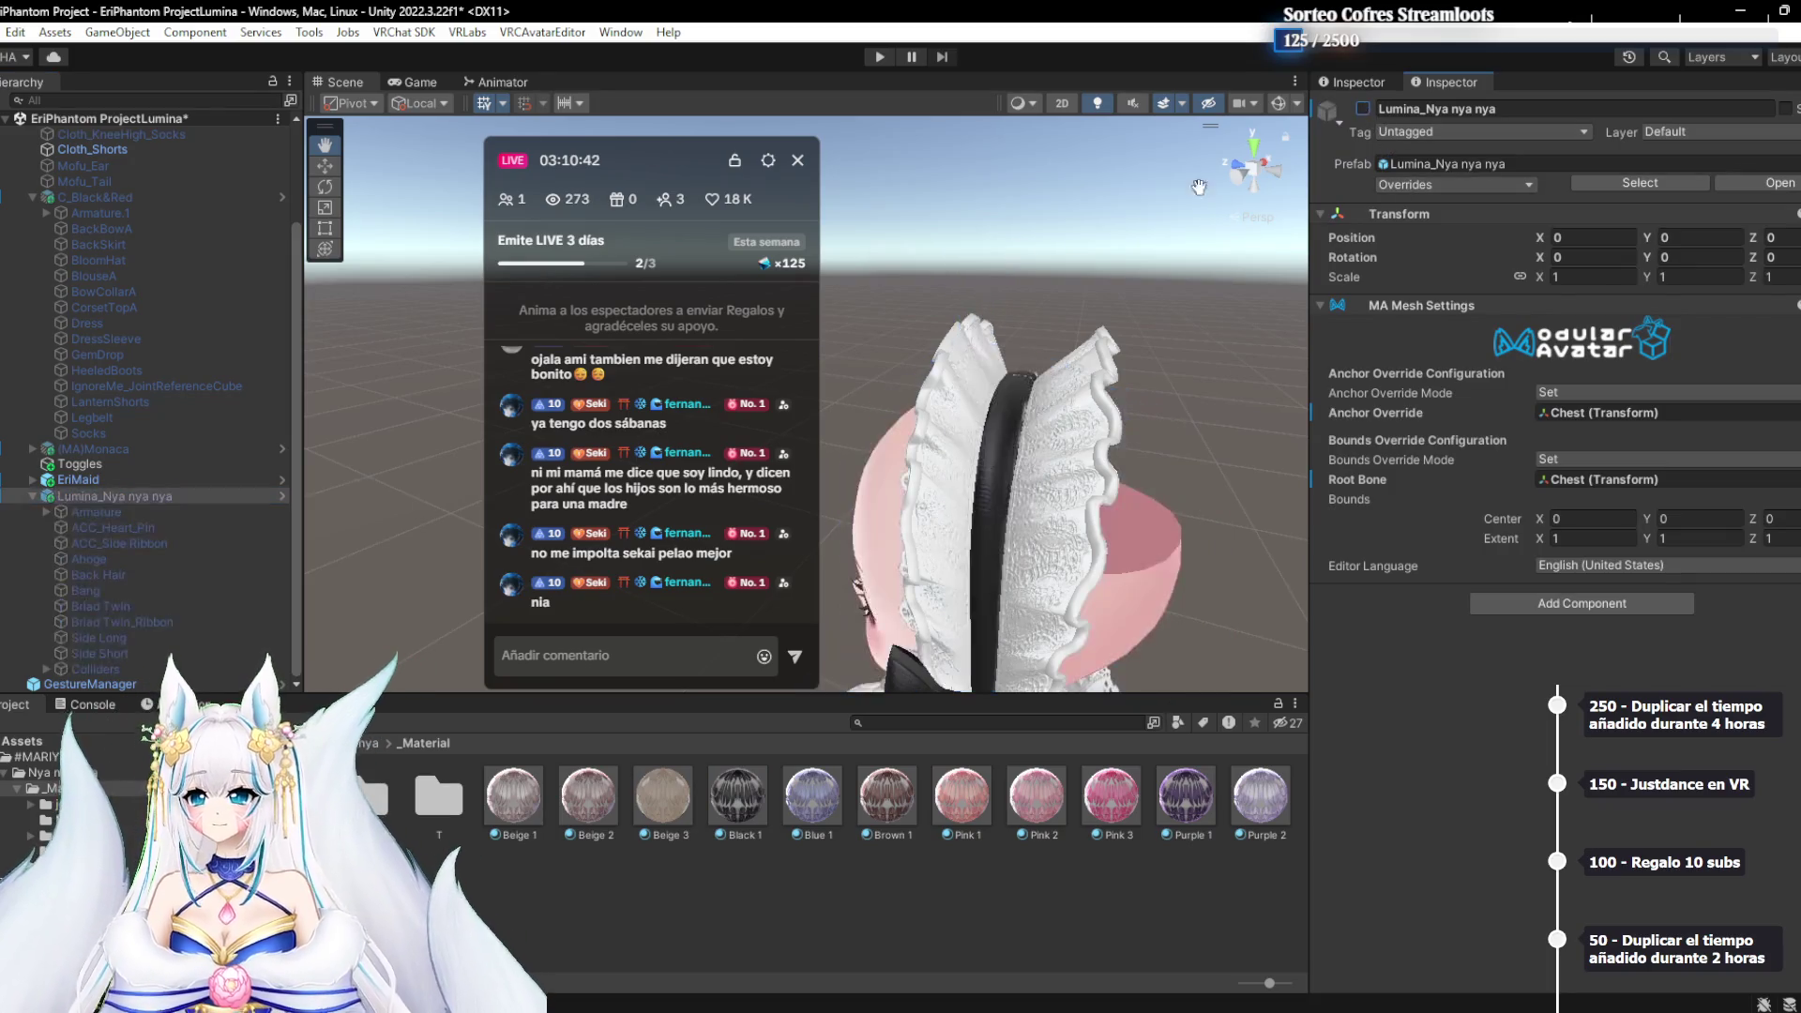
click(138, 449)
click(1363, 108)
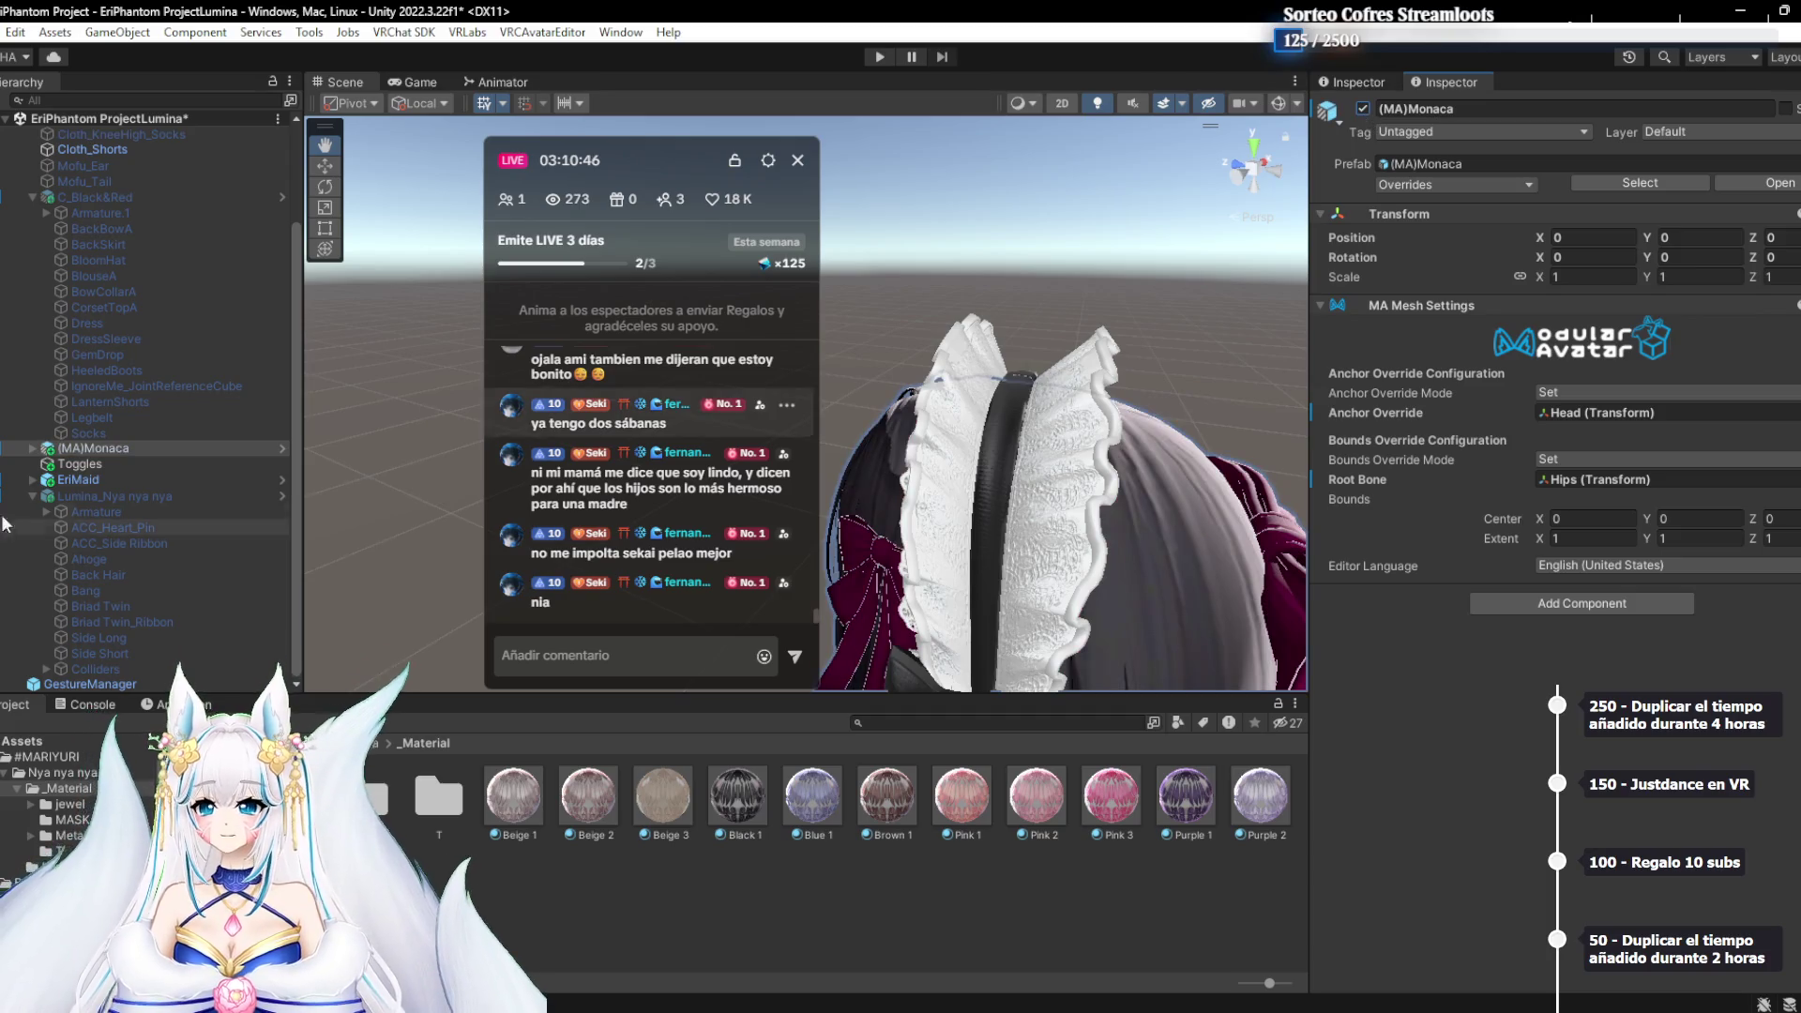
click(78, 479)
click(1363, 109)
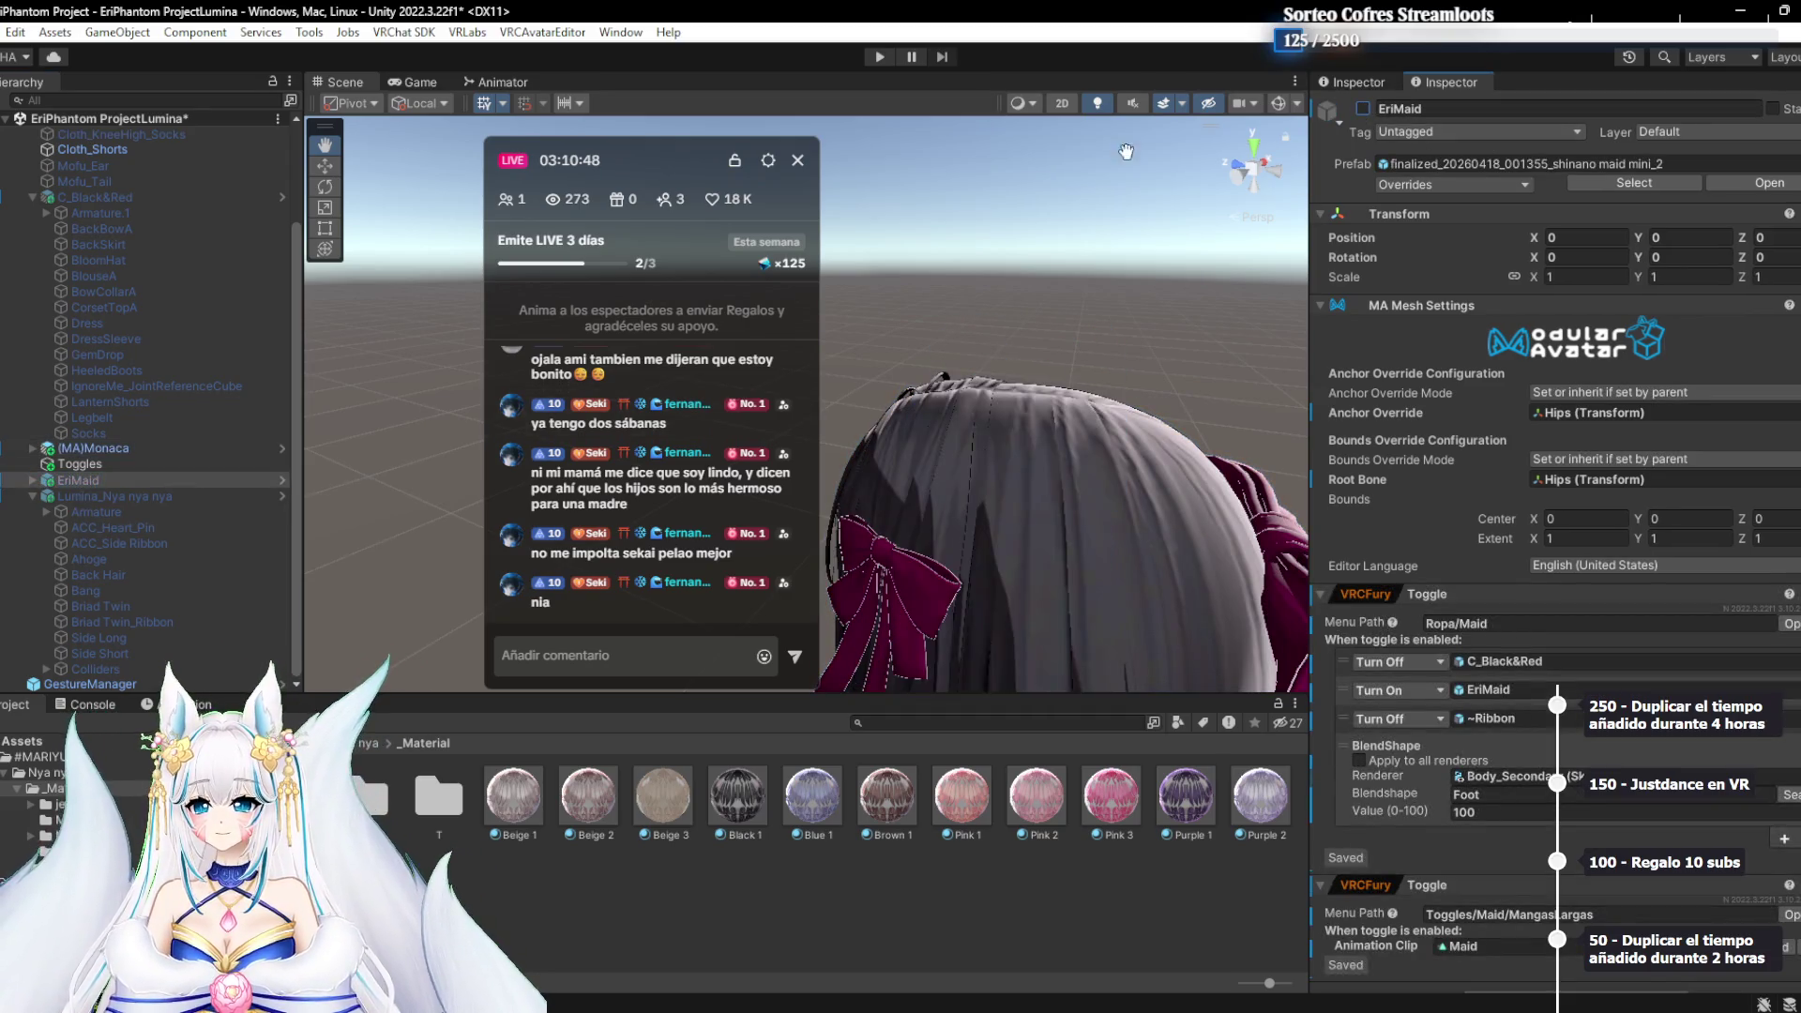
click(138, 199)
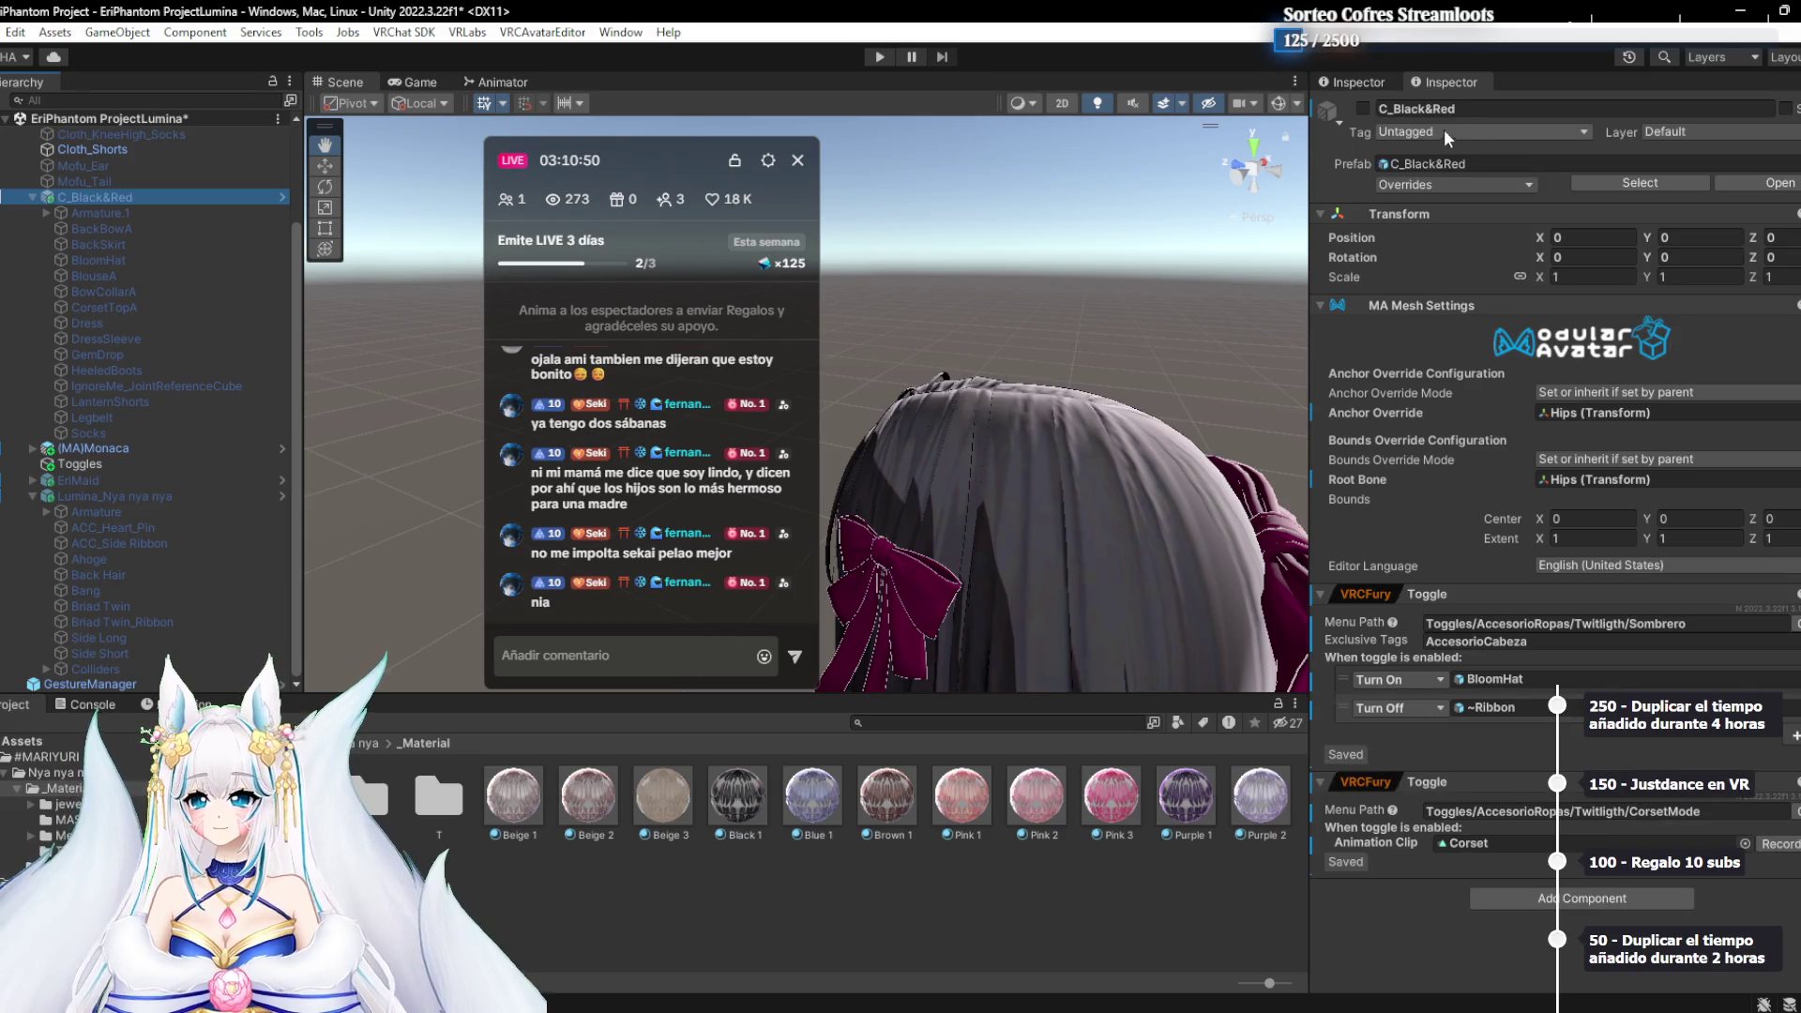
click(1363, 109)
Inspect the avatar's gothic dress look and collapse Lumina_Nya nya nya in the Hierarchy
mouse_move(764, 381)
mouse_down()
mouse_move(1025, 437)
mouse_move(1028, 420)
mouse_move(976, 474)
mouse_move(1162, 437)
mouse_move(1098, 389)
mouse_move(1107, 436)
mouse_move(1083, 306)
mouse_up()
scroll(1107, 436, up, 5)
scroll(1097, 469, down, 5)
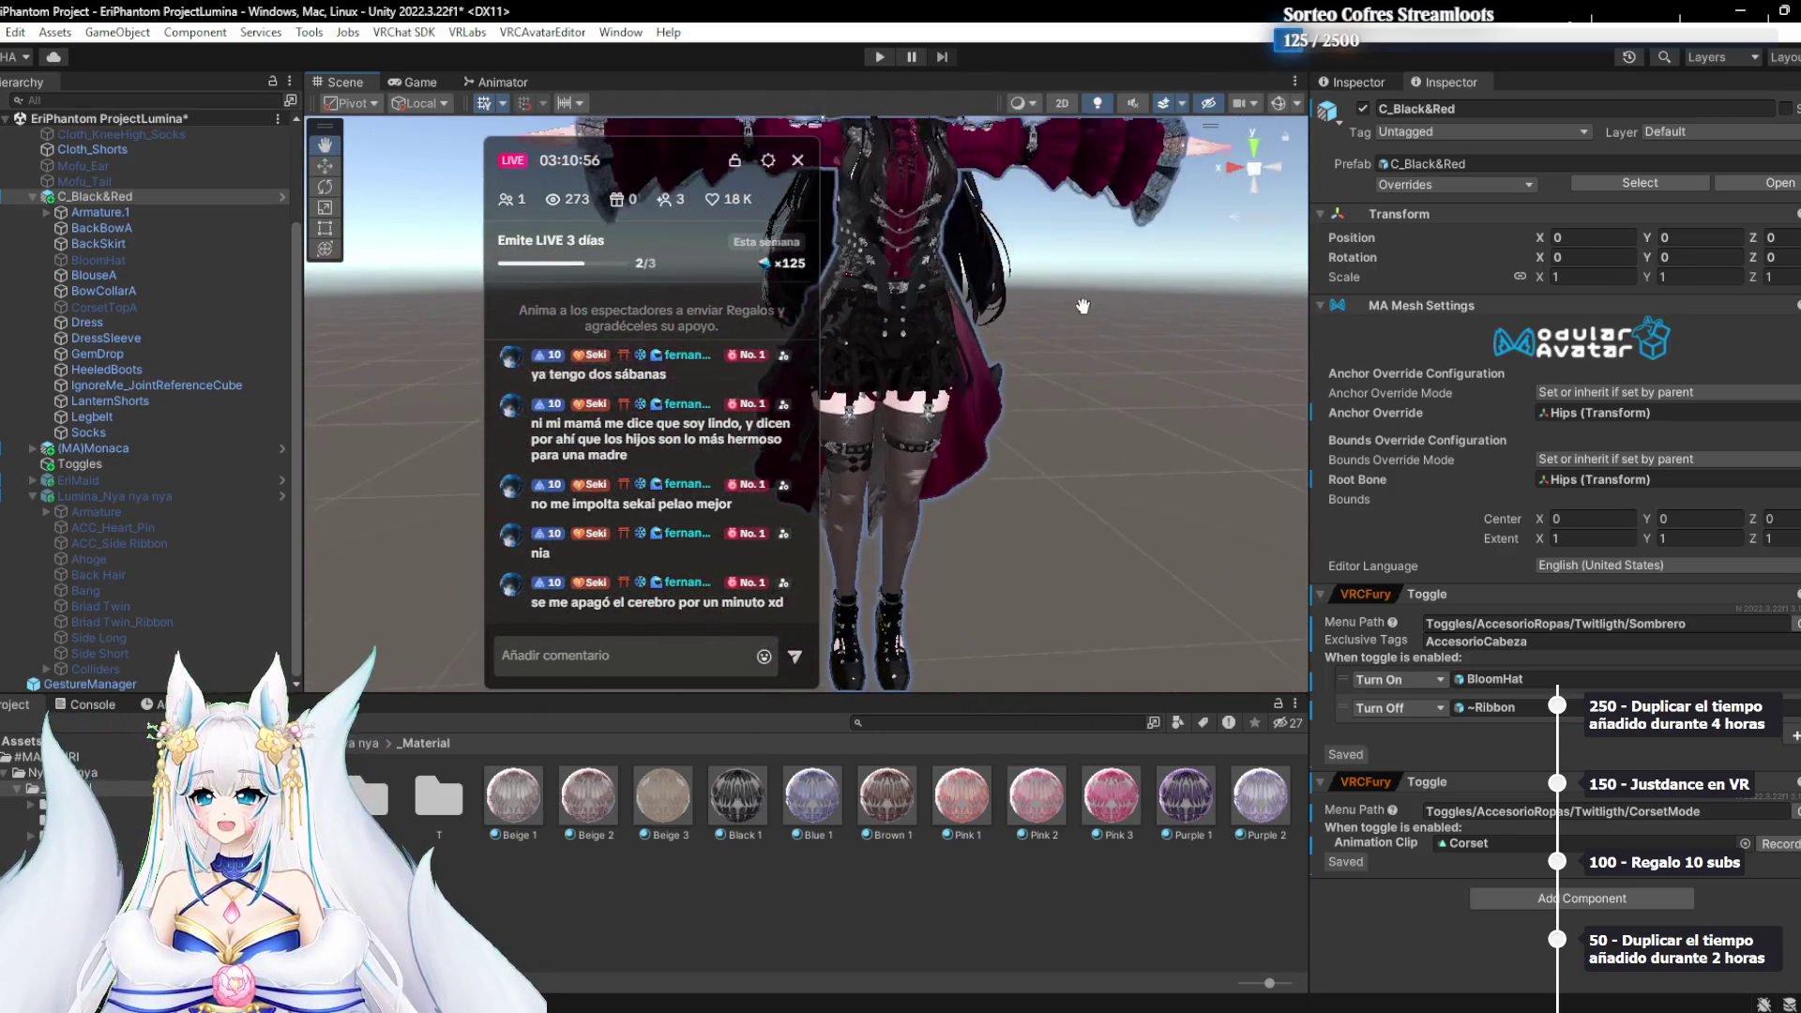
scroll(1084, 394, down, 3)
scroll(1079, 512, up, 3)
scroll(1055, 394, down, 1)
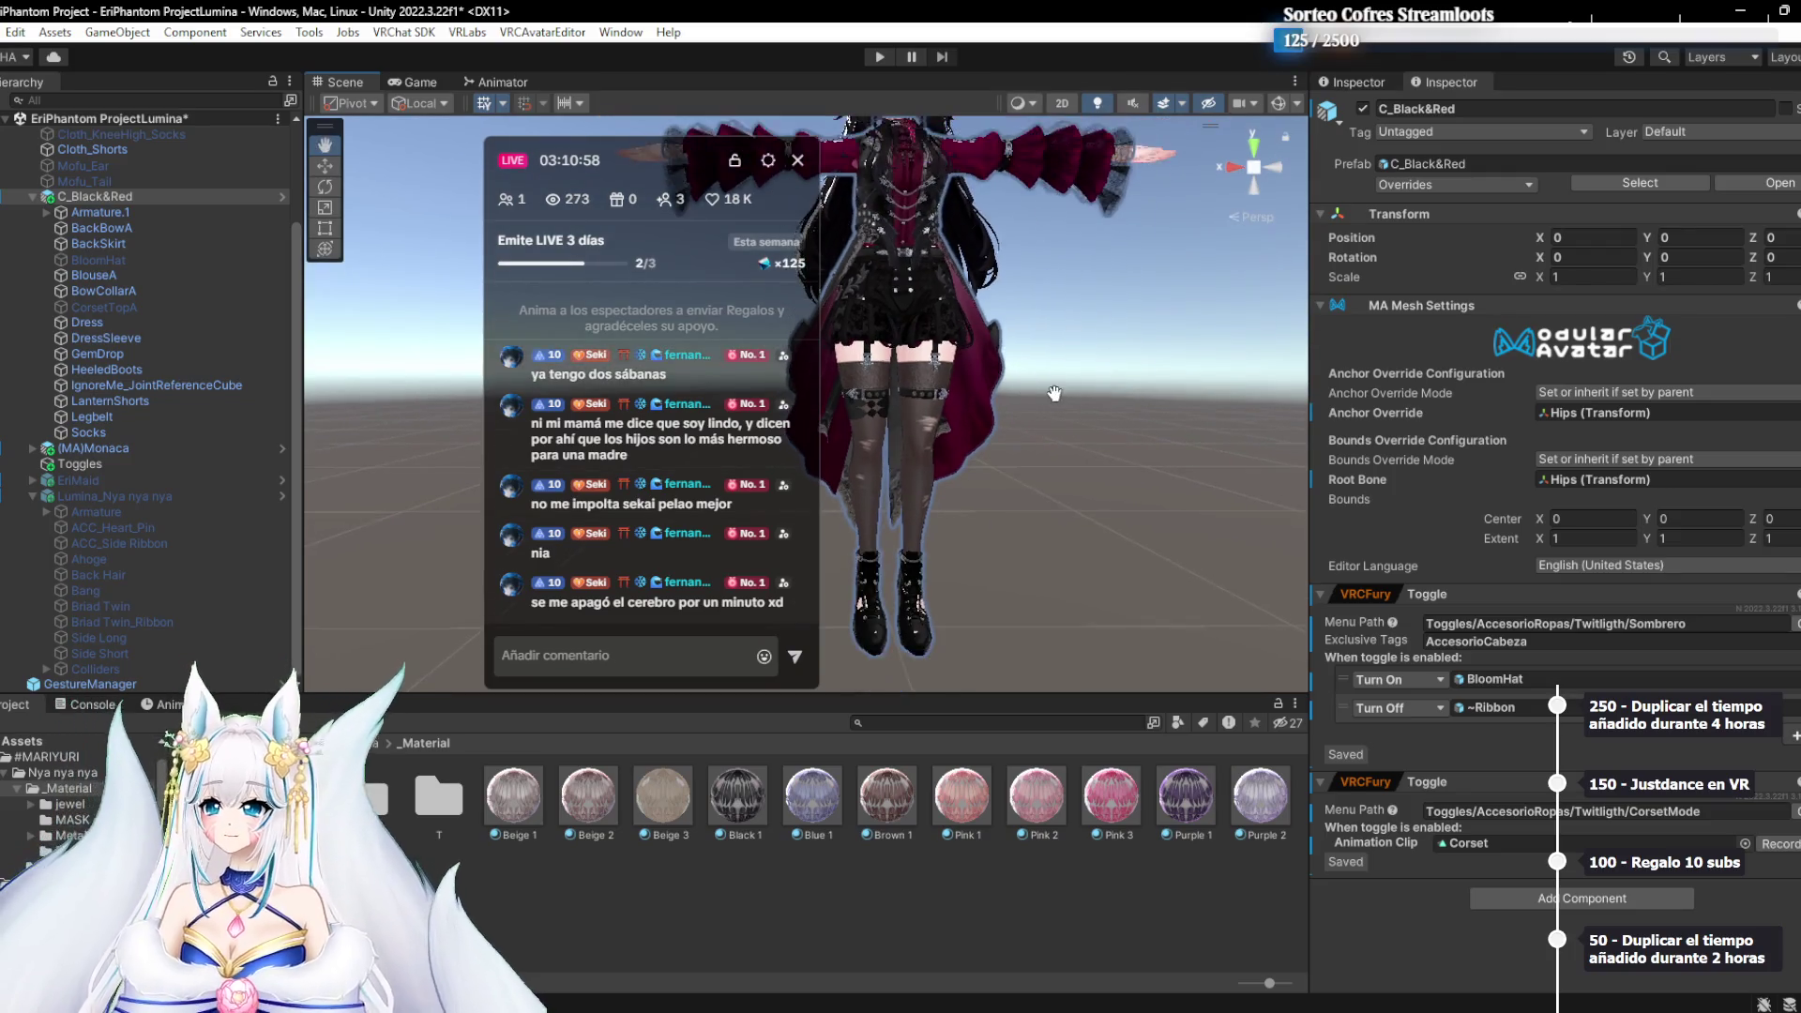
scroll(1054, 394, down, 2)
scroll(1013, 432, up, 3)
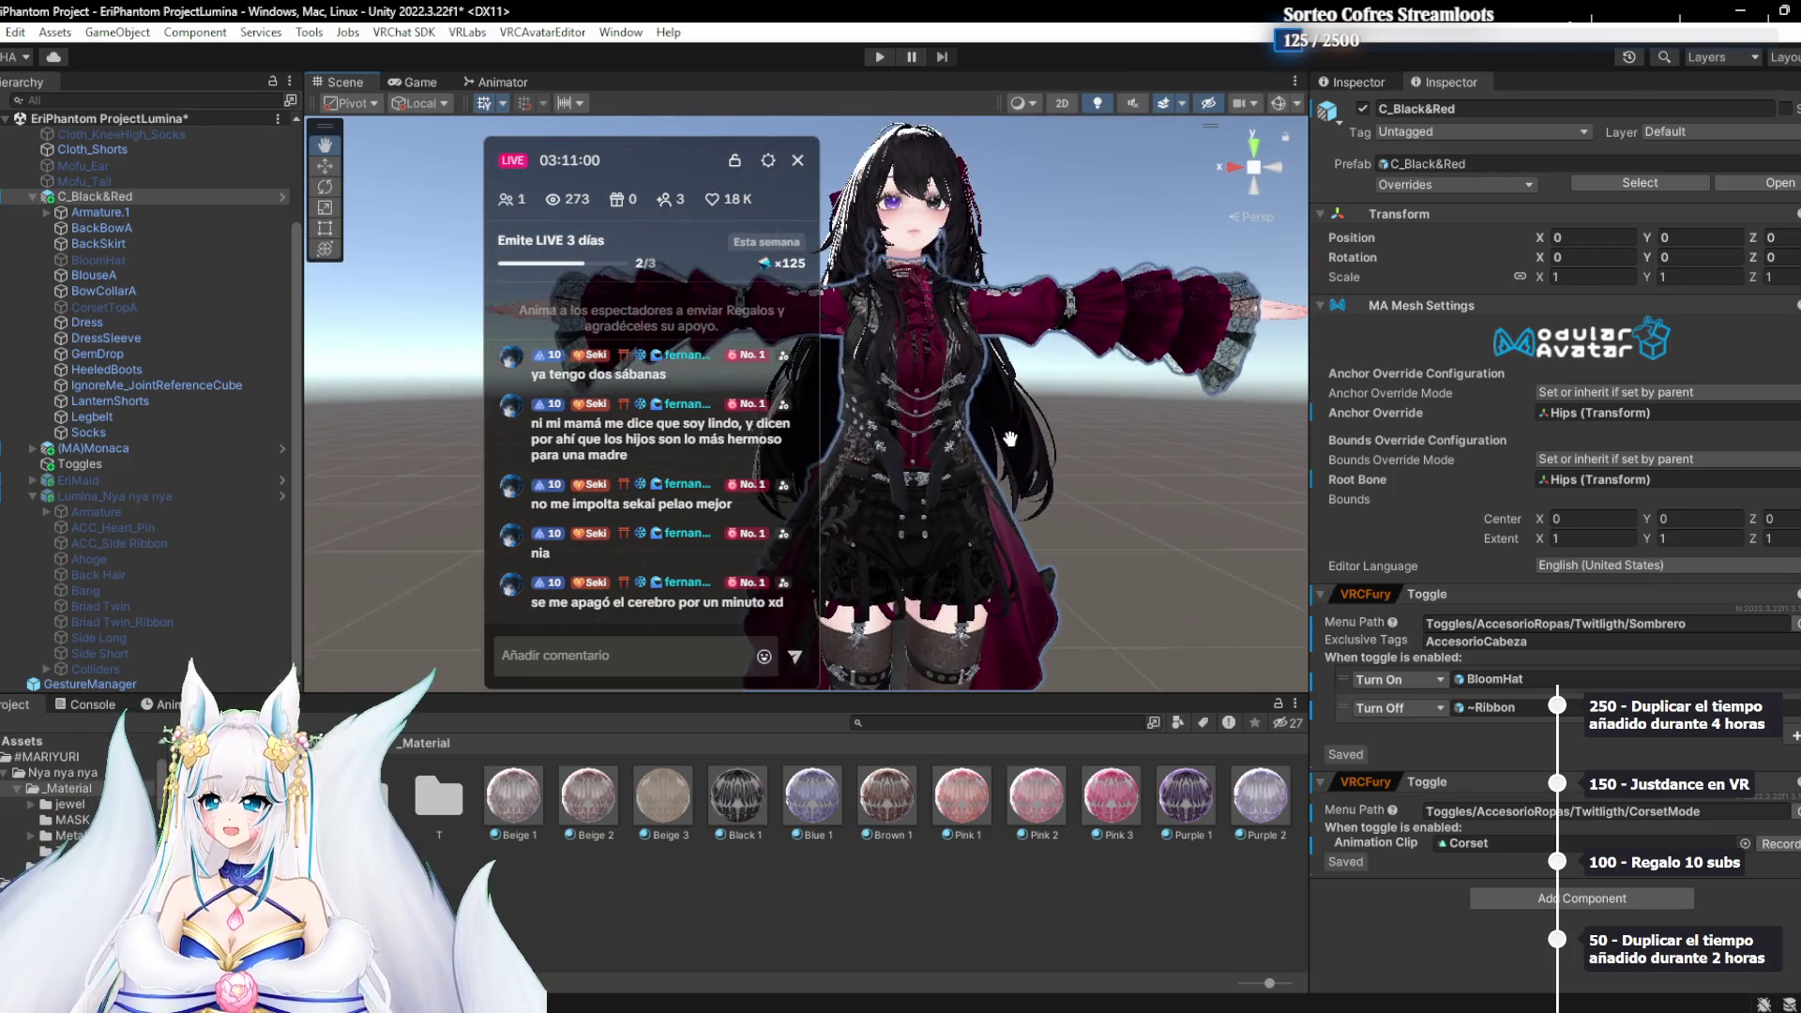
drag(1022, 511, 1002, 587)
scroll(1003, 586, up, 2)
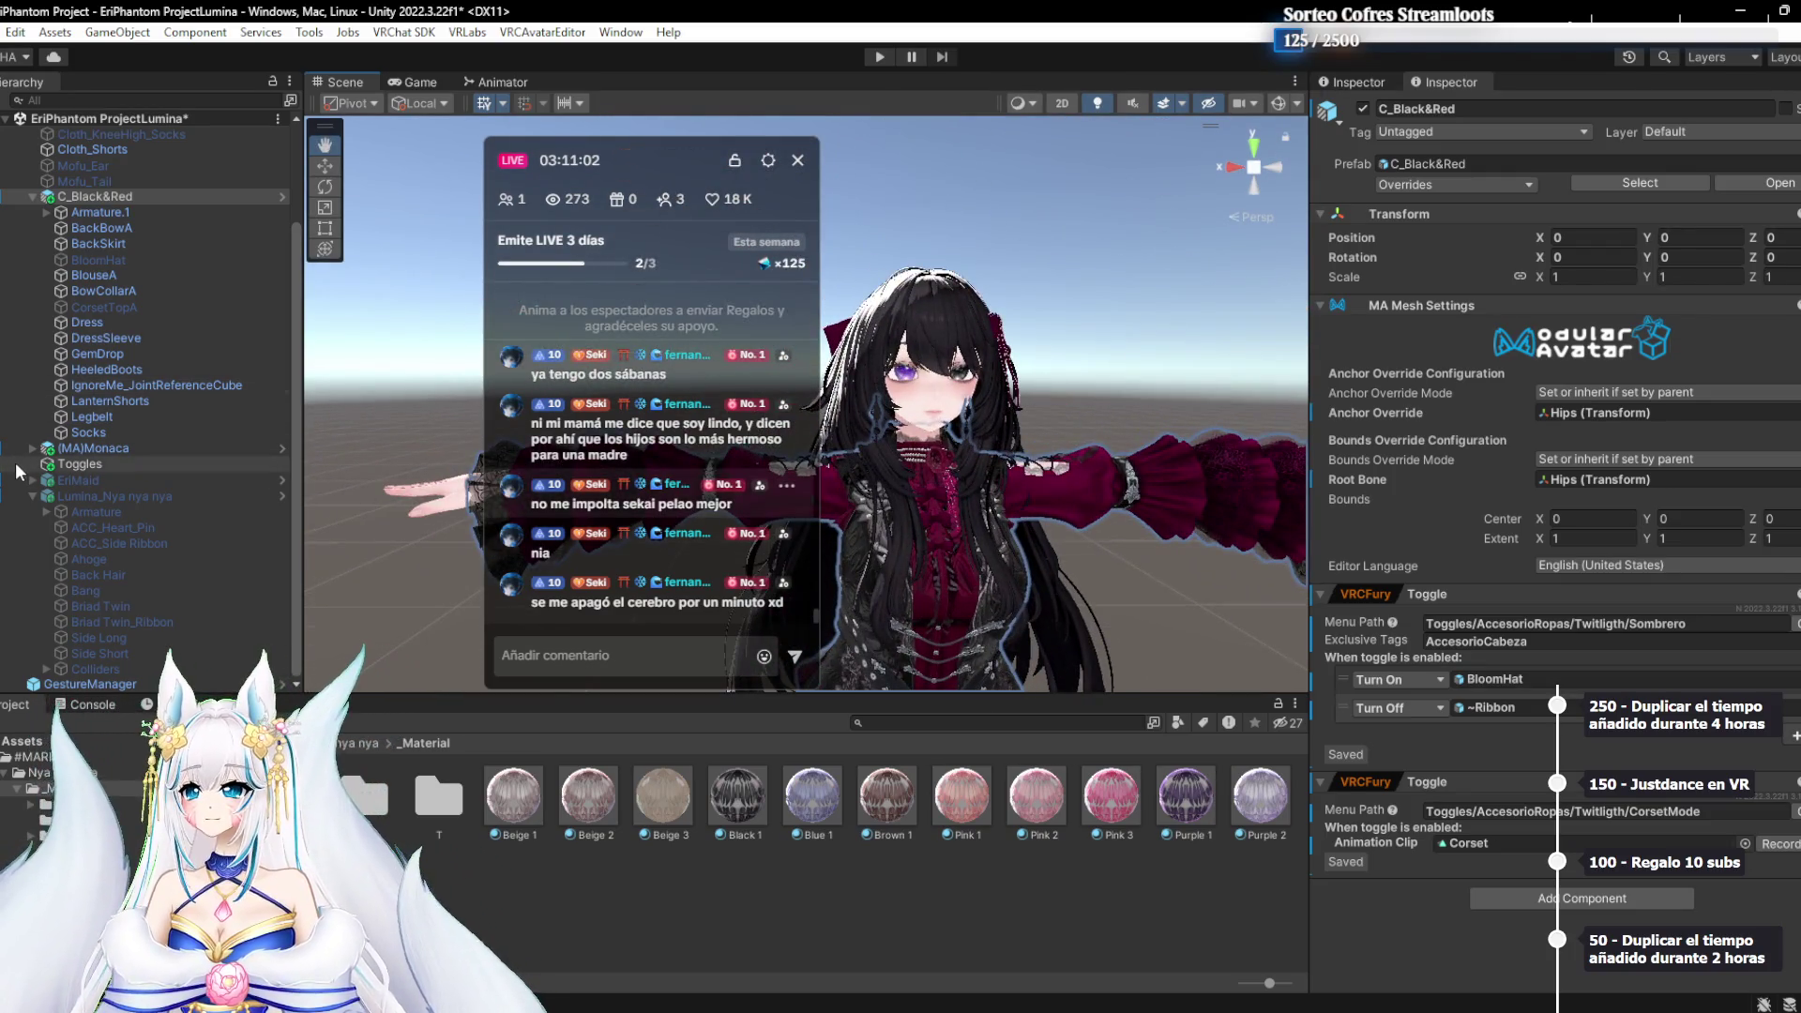
click(32, 496)
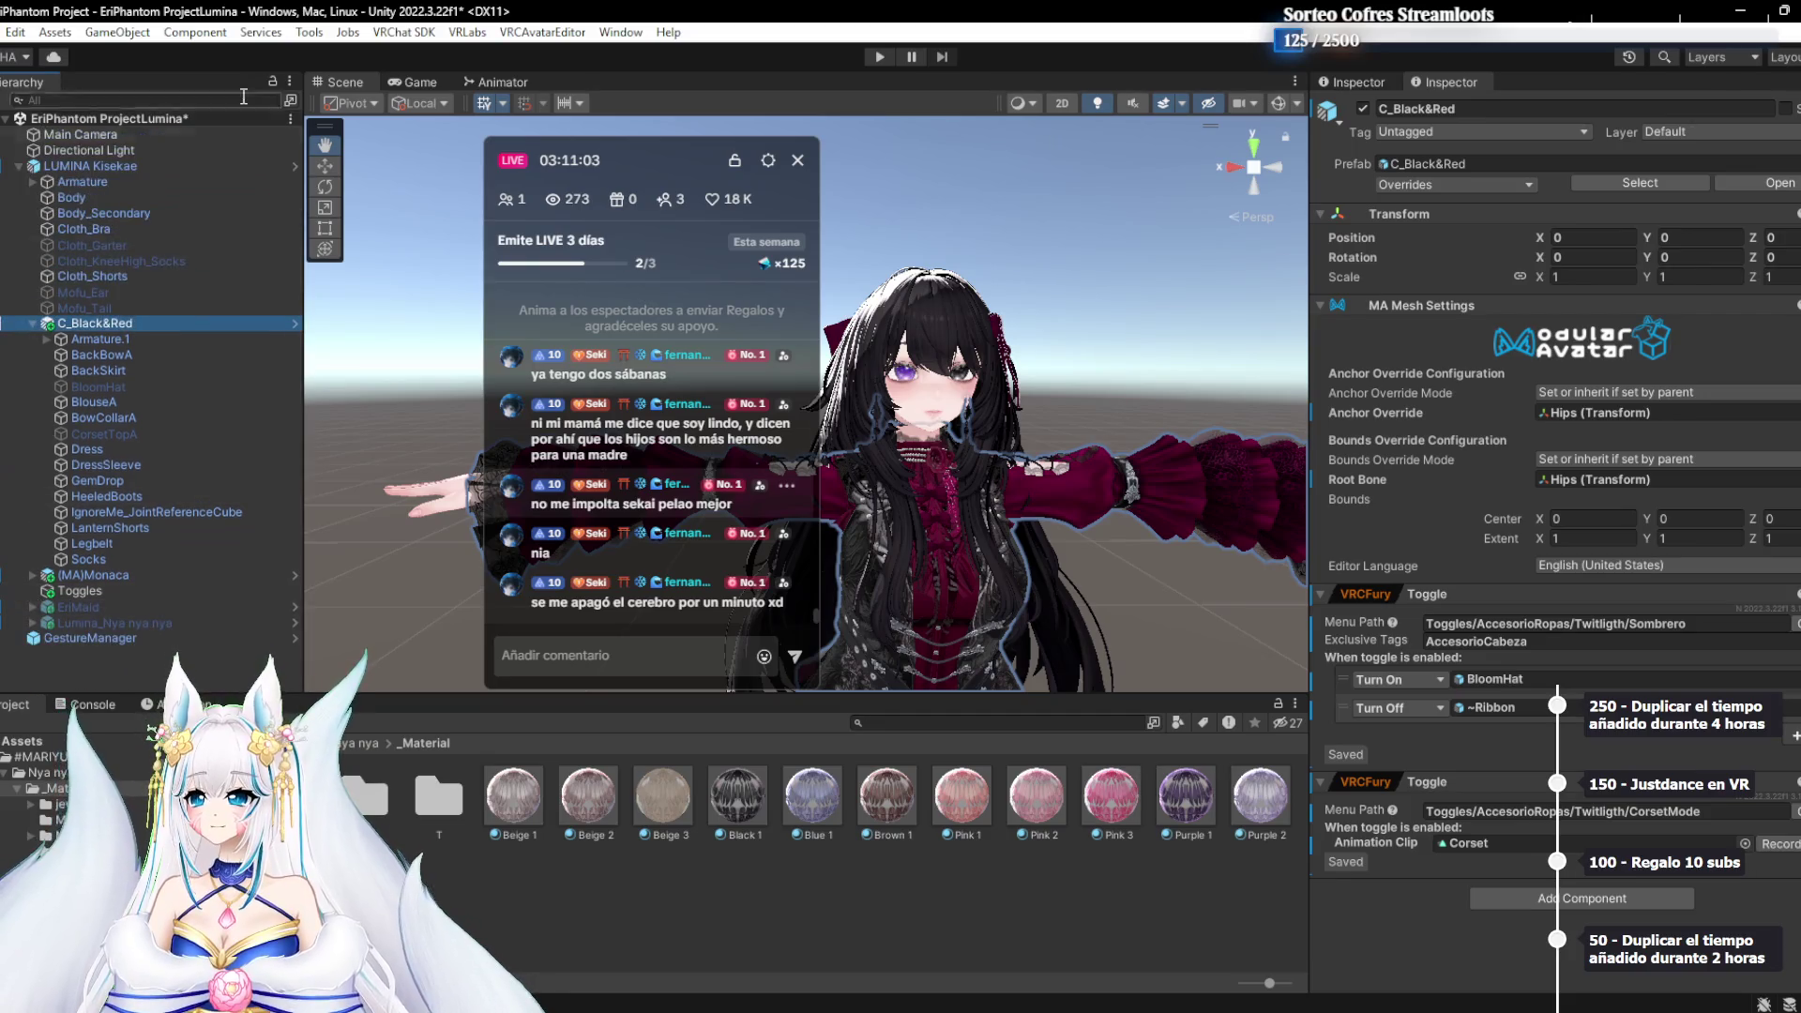
Open the VRChat SDK Control Panel and place it on the right side
click(383, 35)
click(458, 93)
drag(620, 141, 197, 138)
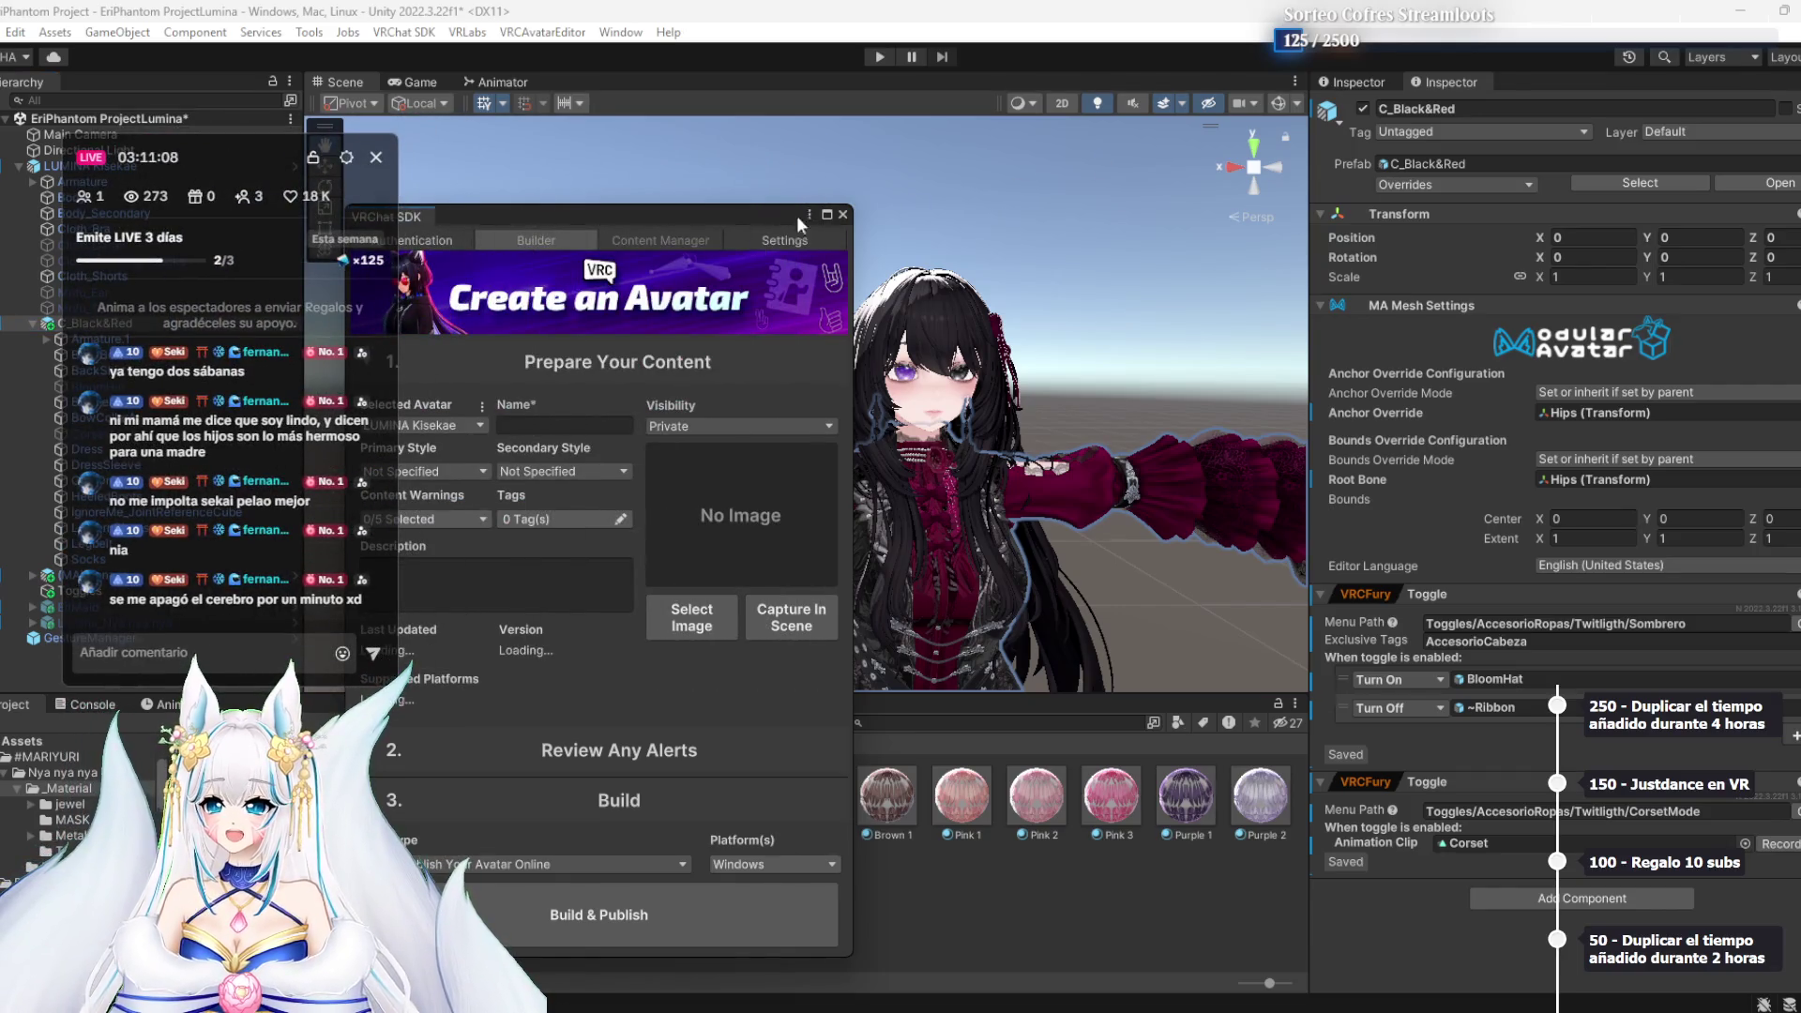
drag(758, 216, 1364, 85)
Auto-fix the read/write, streaming mipmaps and mipmap filtering texture alerts
click(1428, 556)
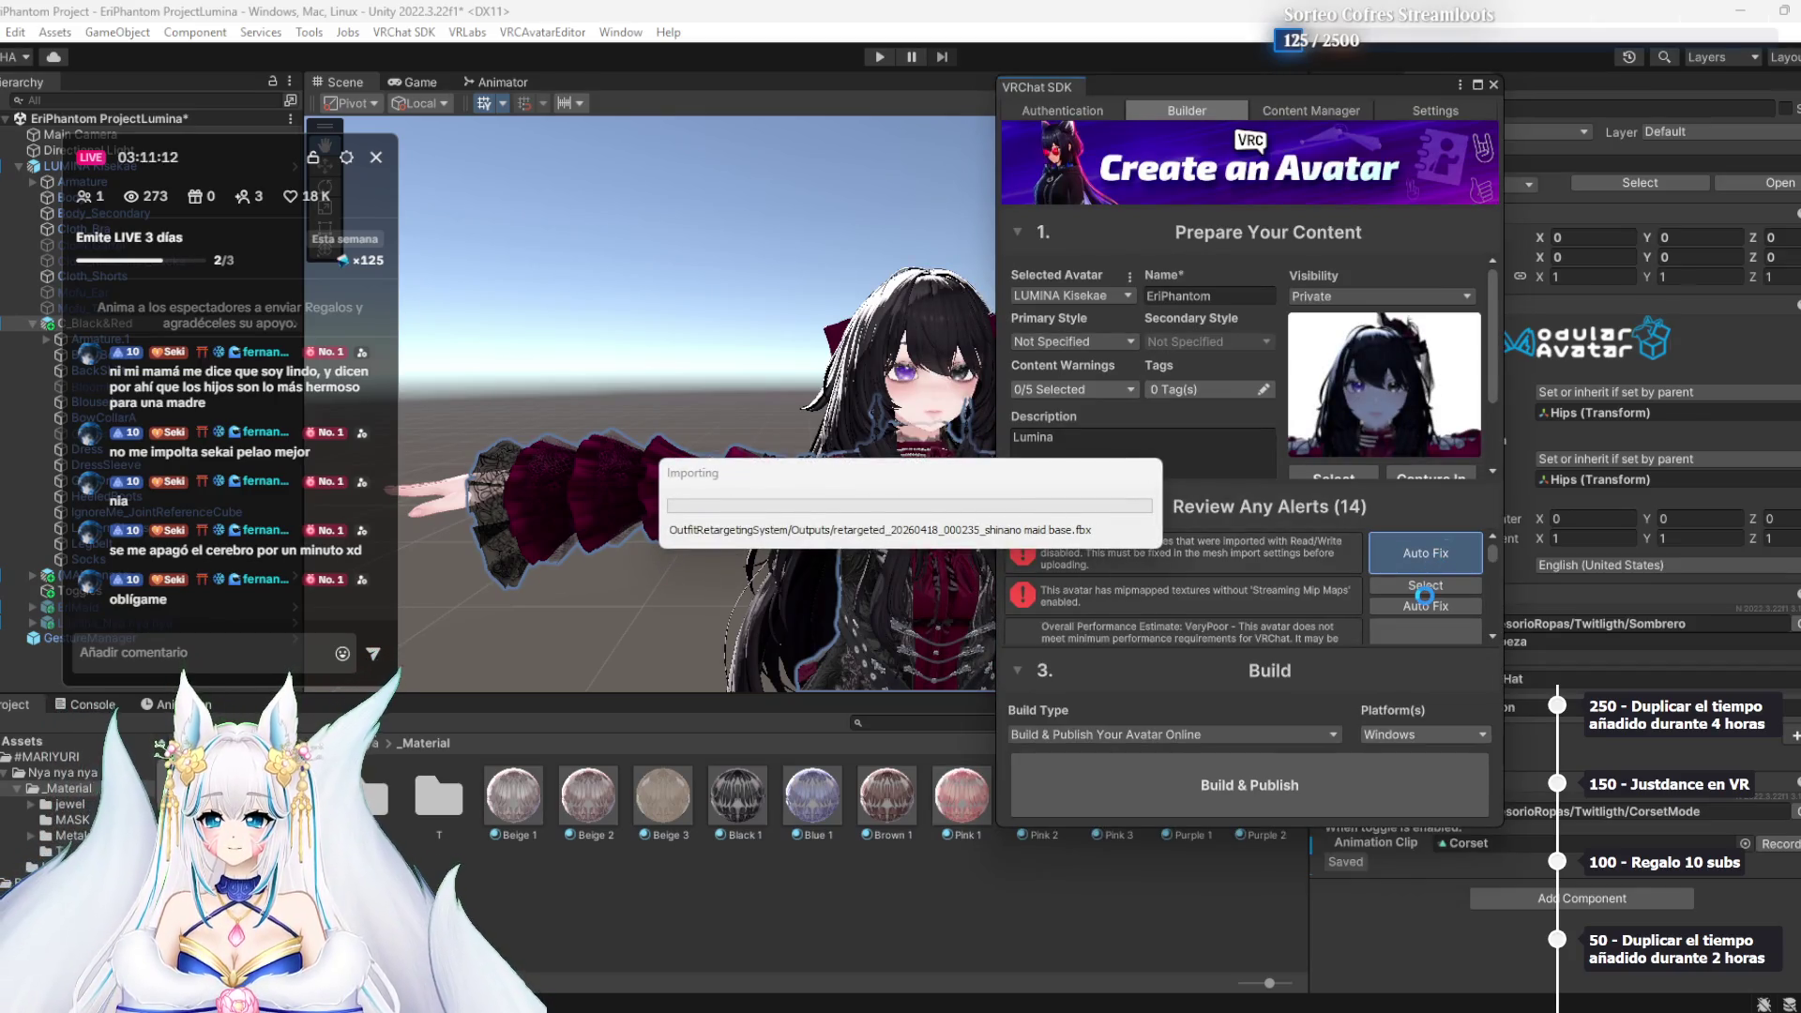
click(1429, 563)
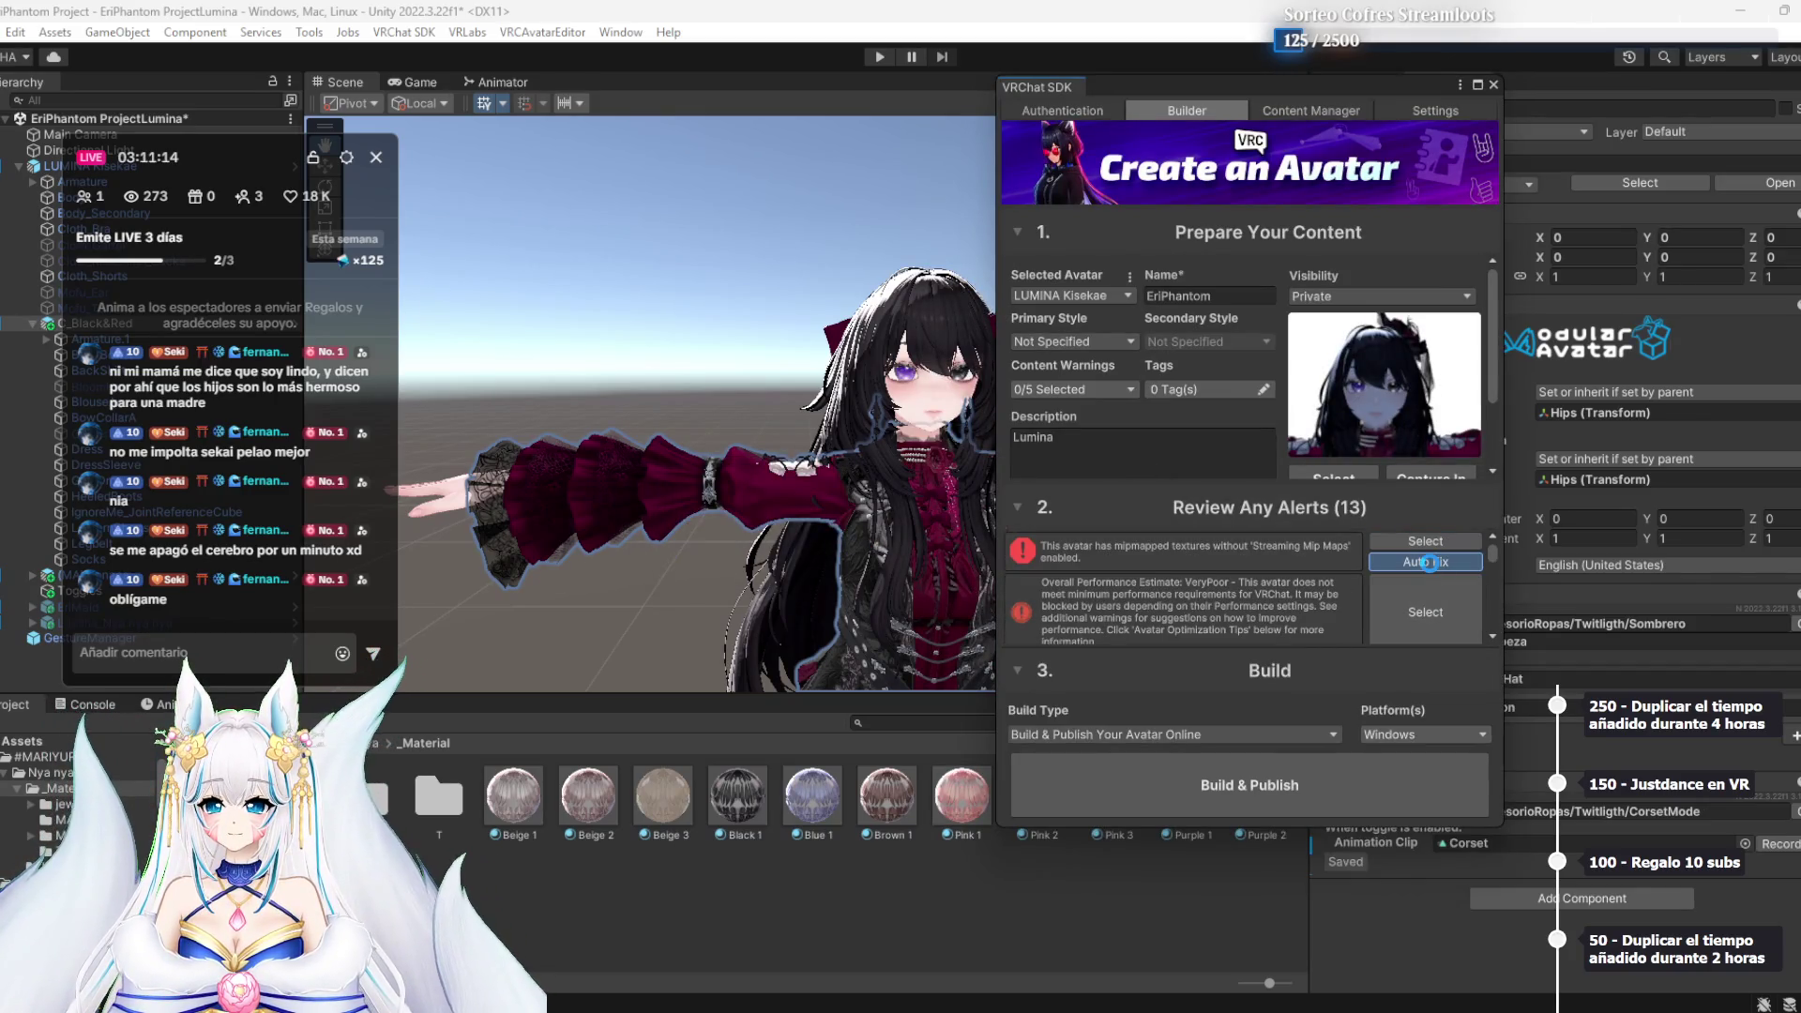
scroll(1185, 567, down, 2)
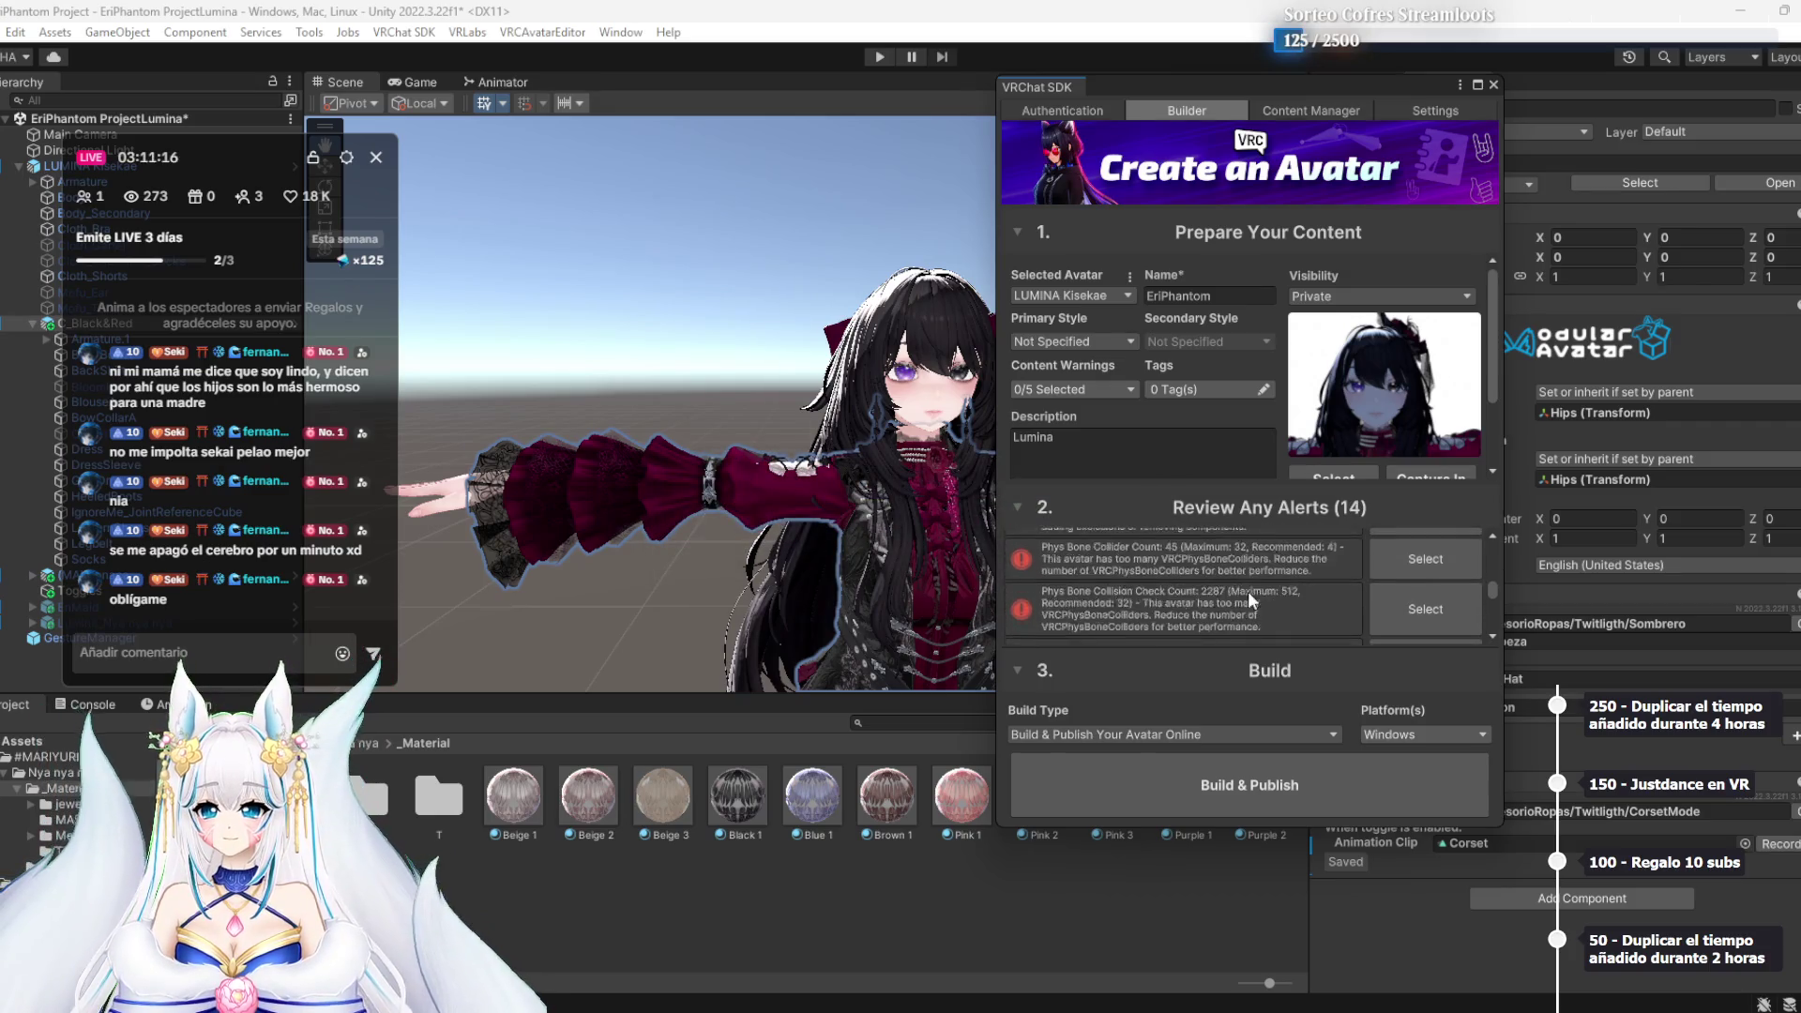
scroll(1292, 599, down, 3)
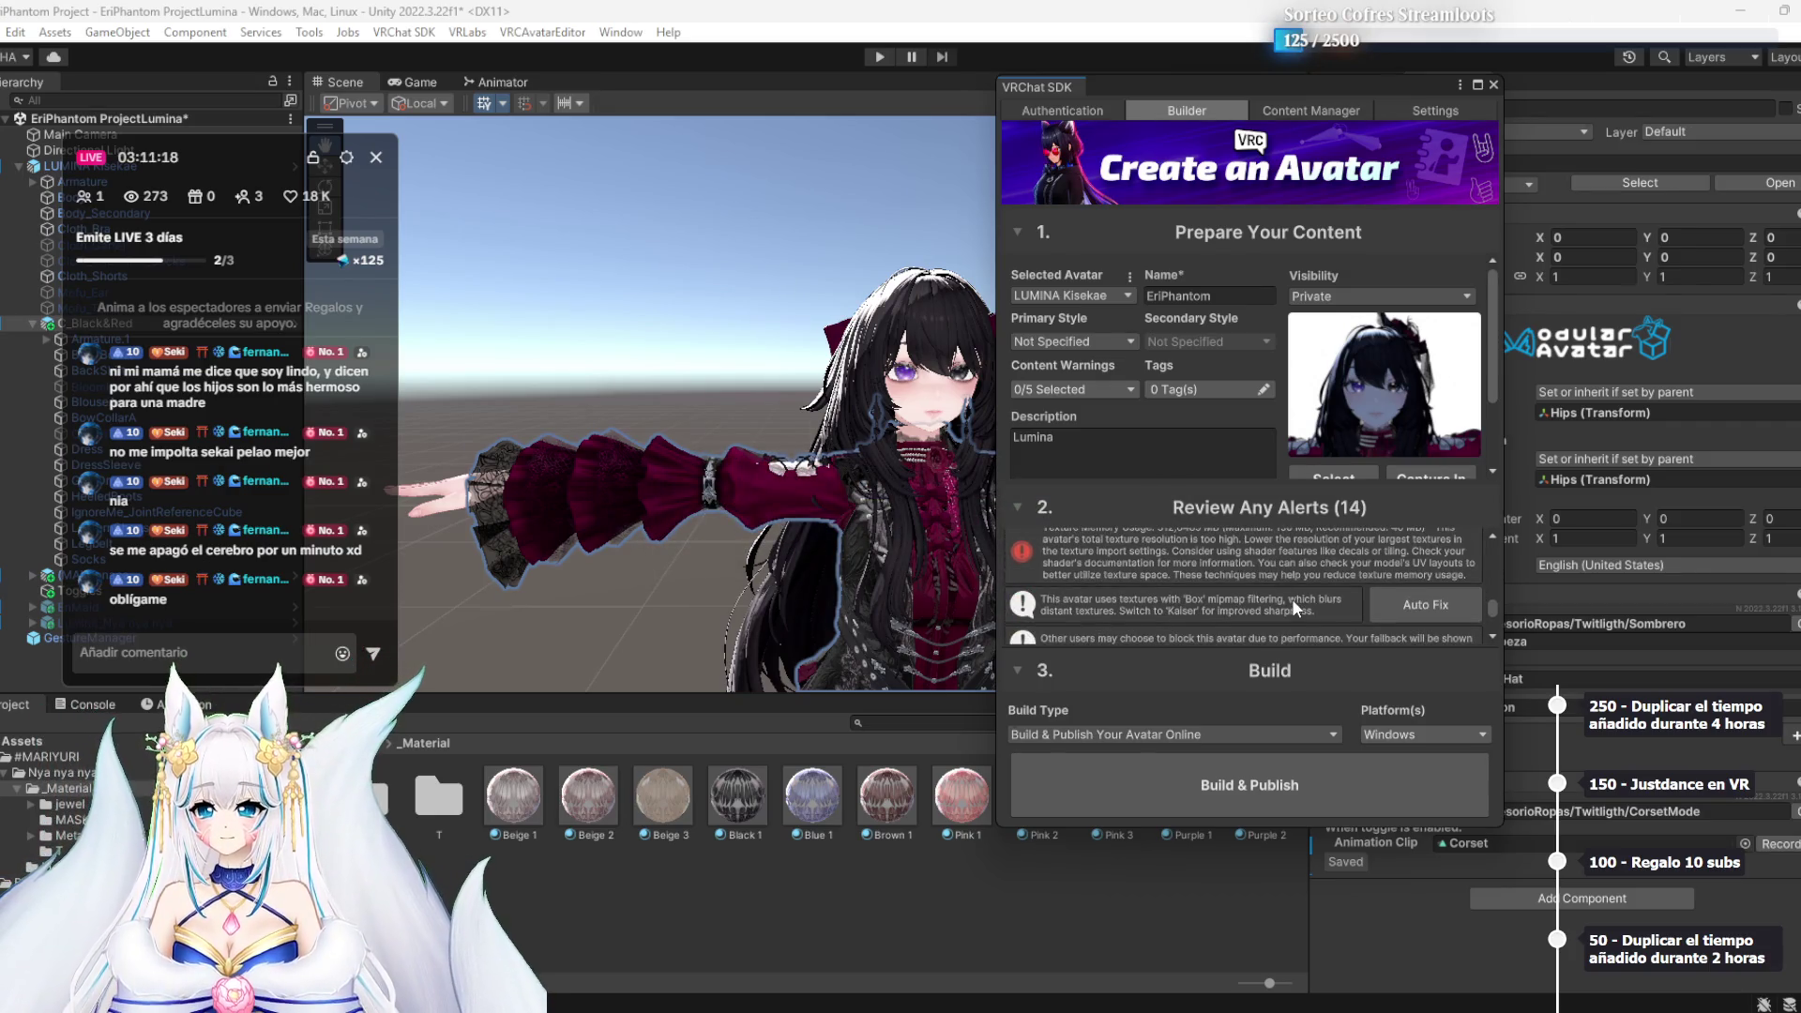
click(1423, 551)
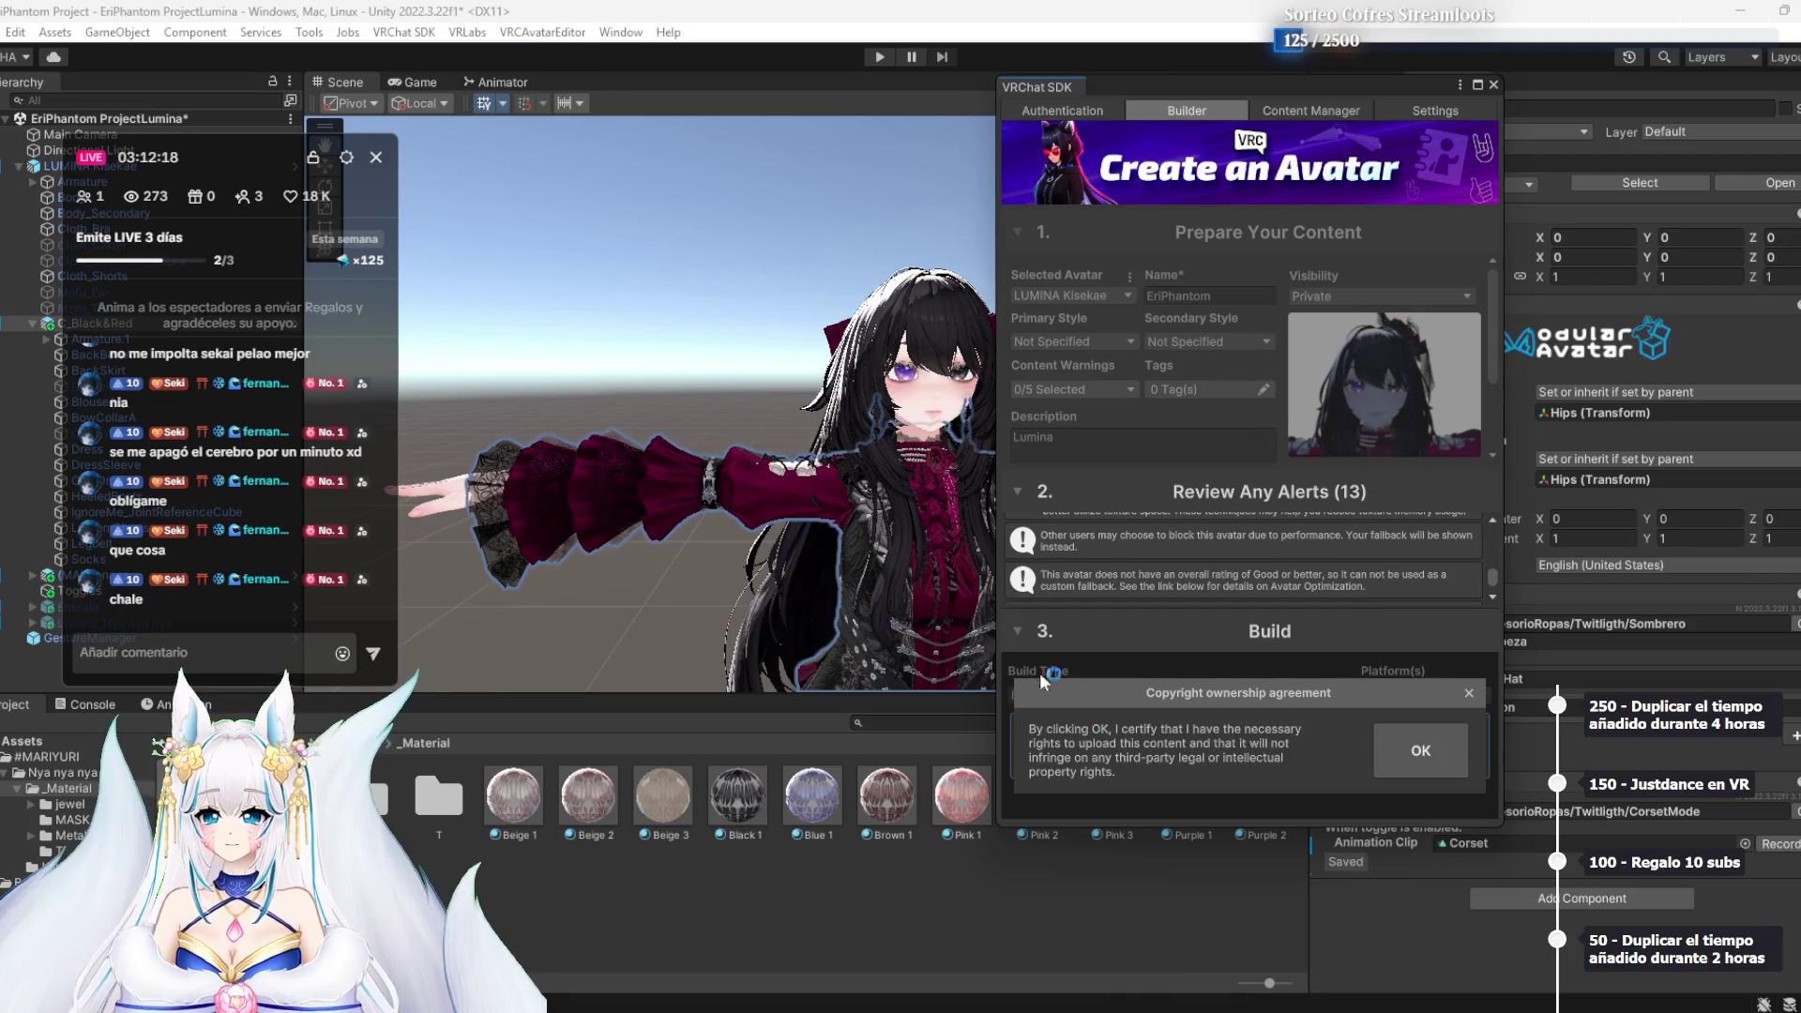
Accept the copyright agreement and wait while the EriPhantom avatar builds
click(1441, 768)
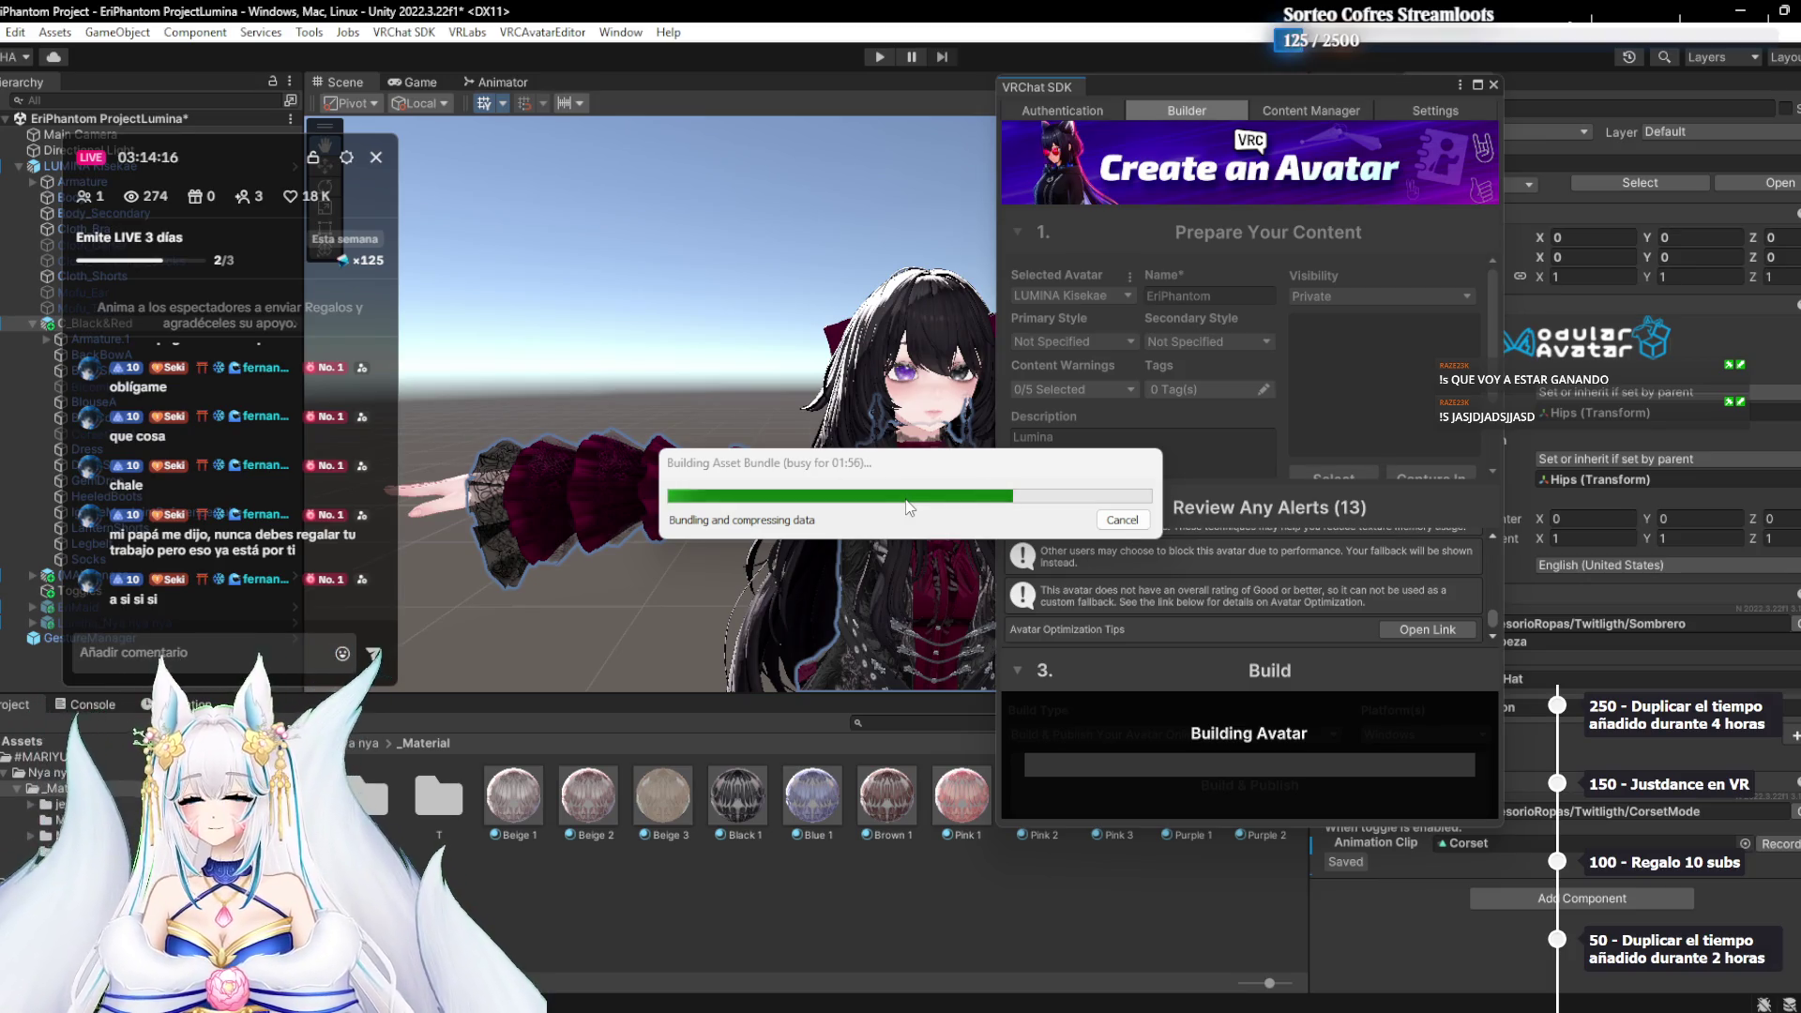
mouse_move(307, 569)
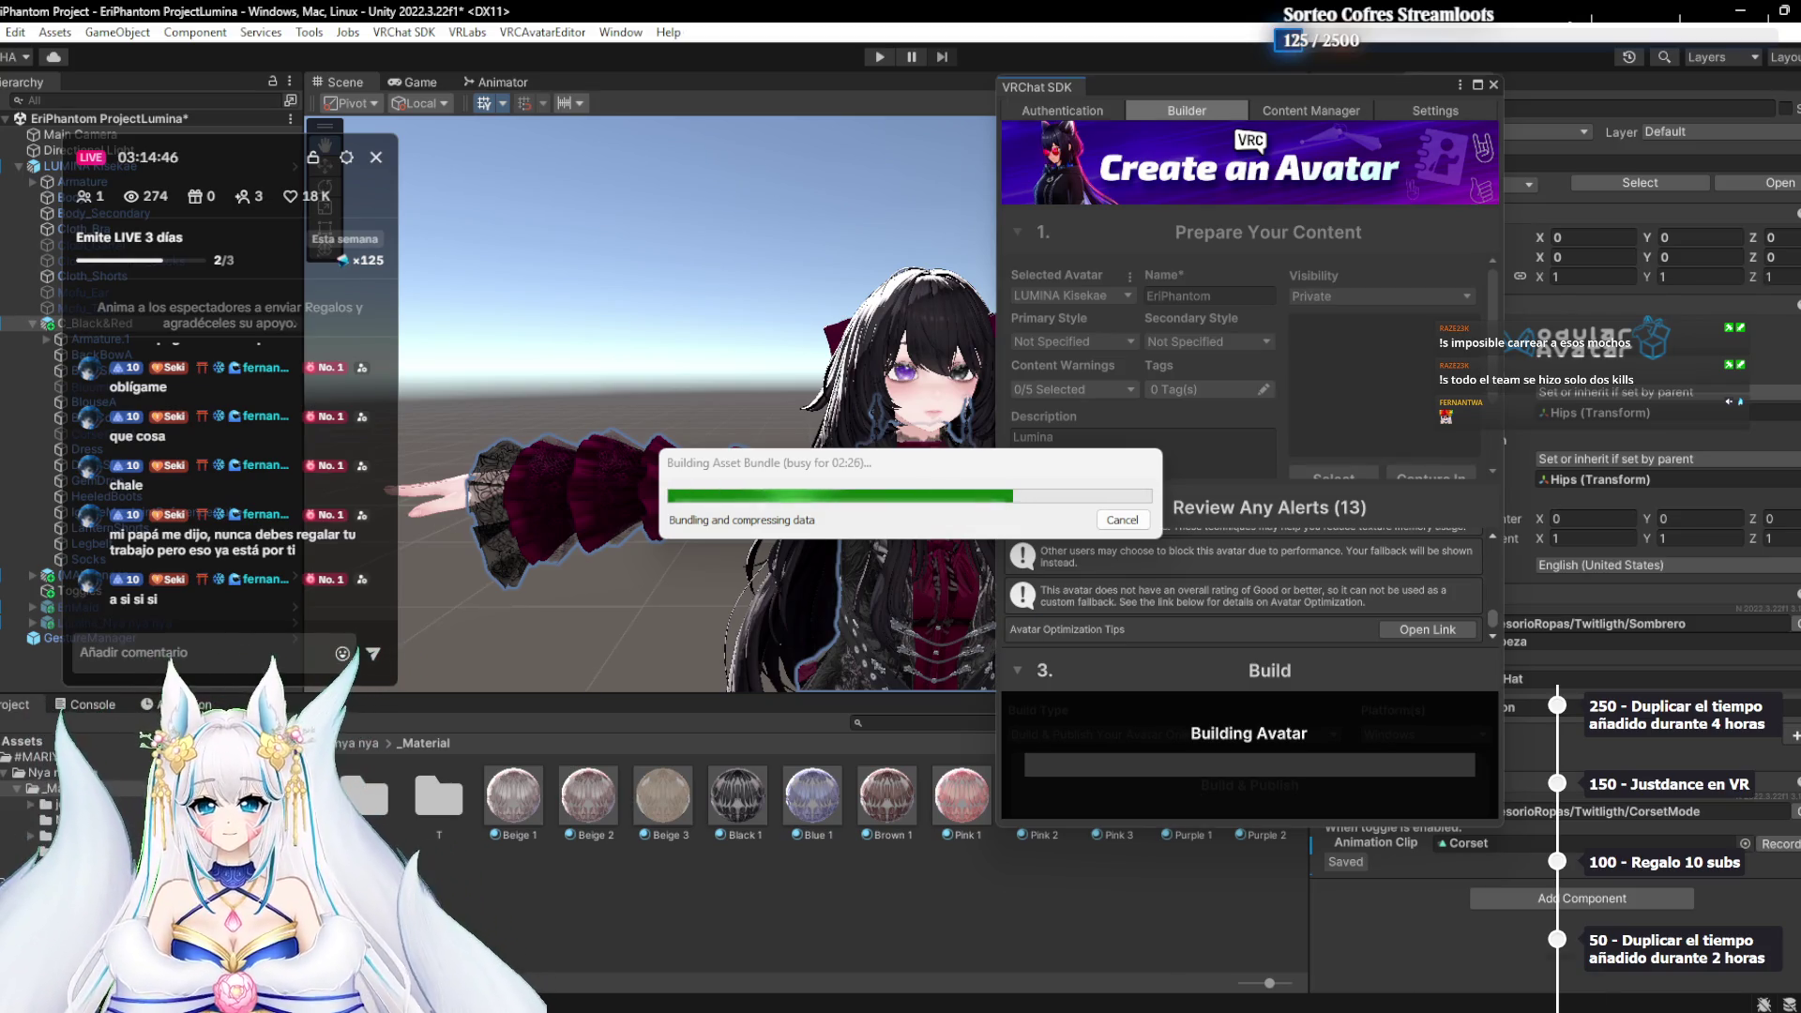
mouse_move(1346, 1012)
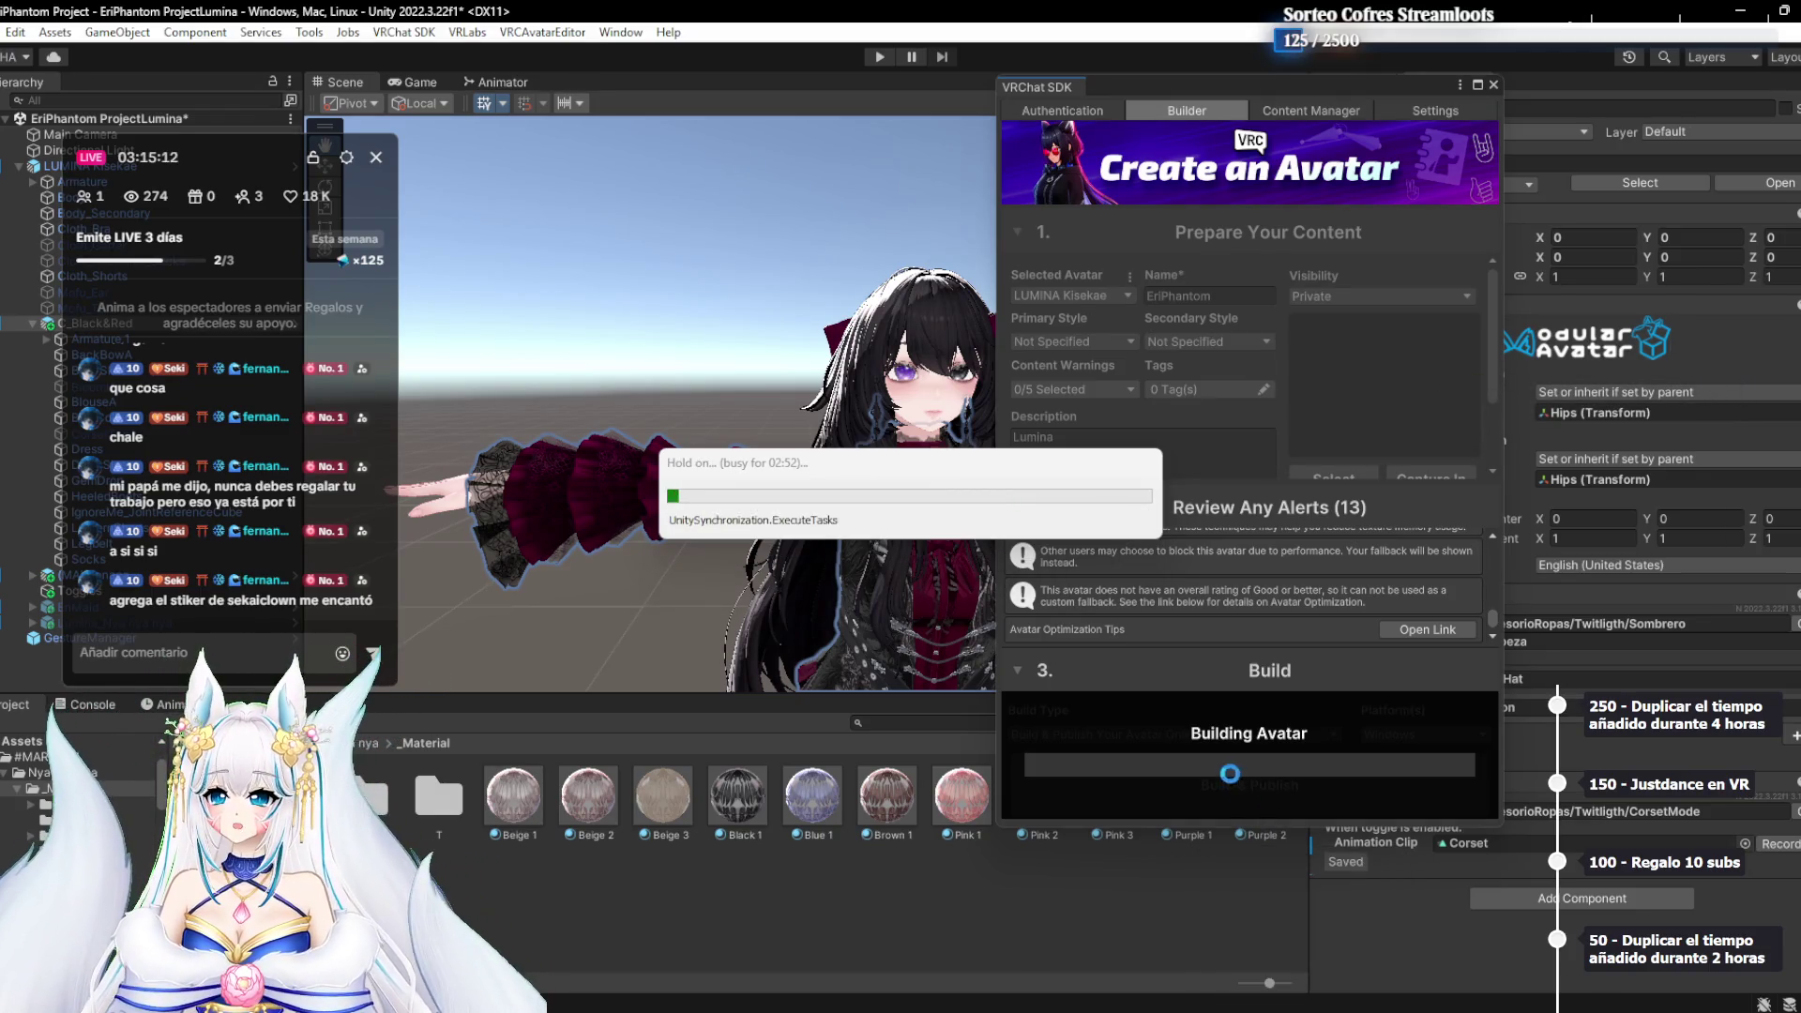
mouse_move(914, 1011)
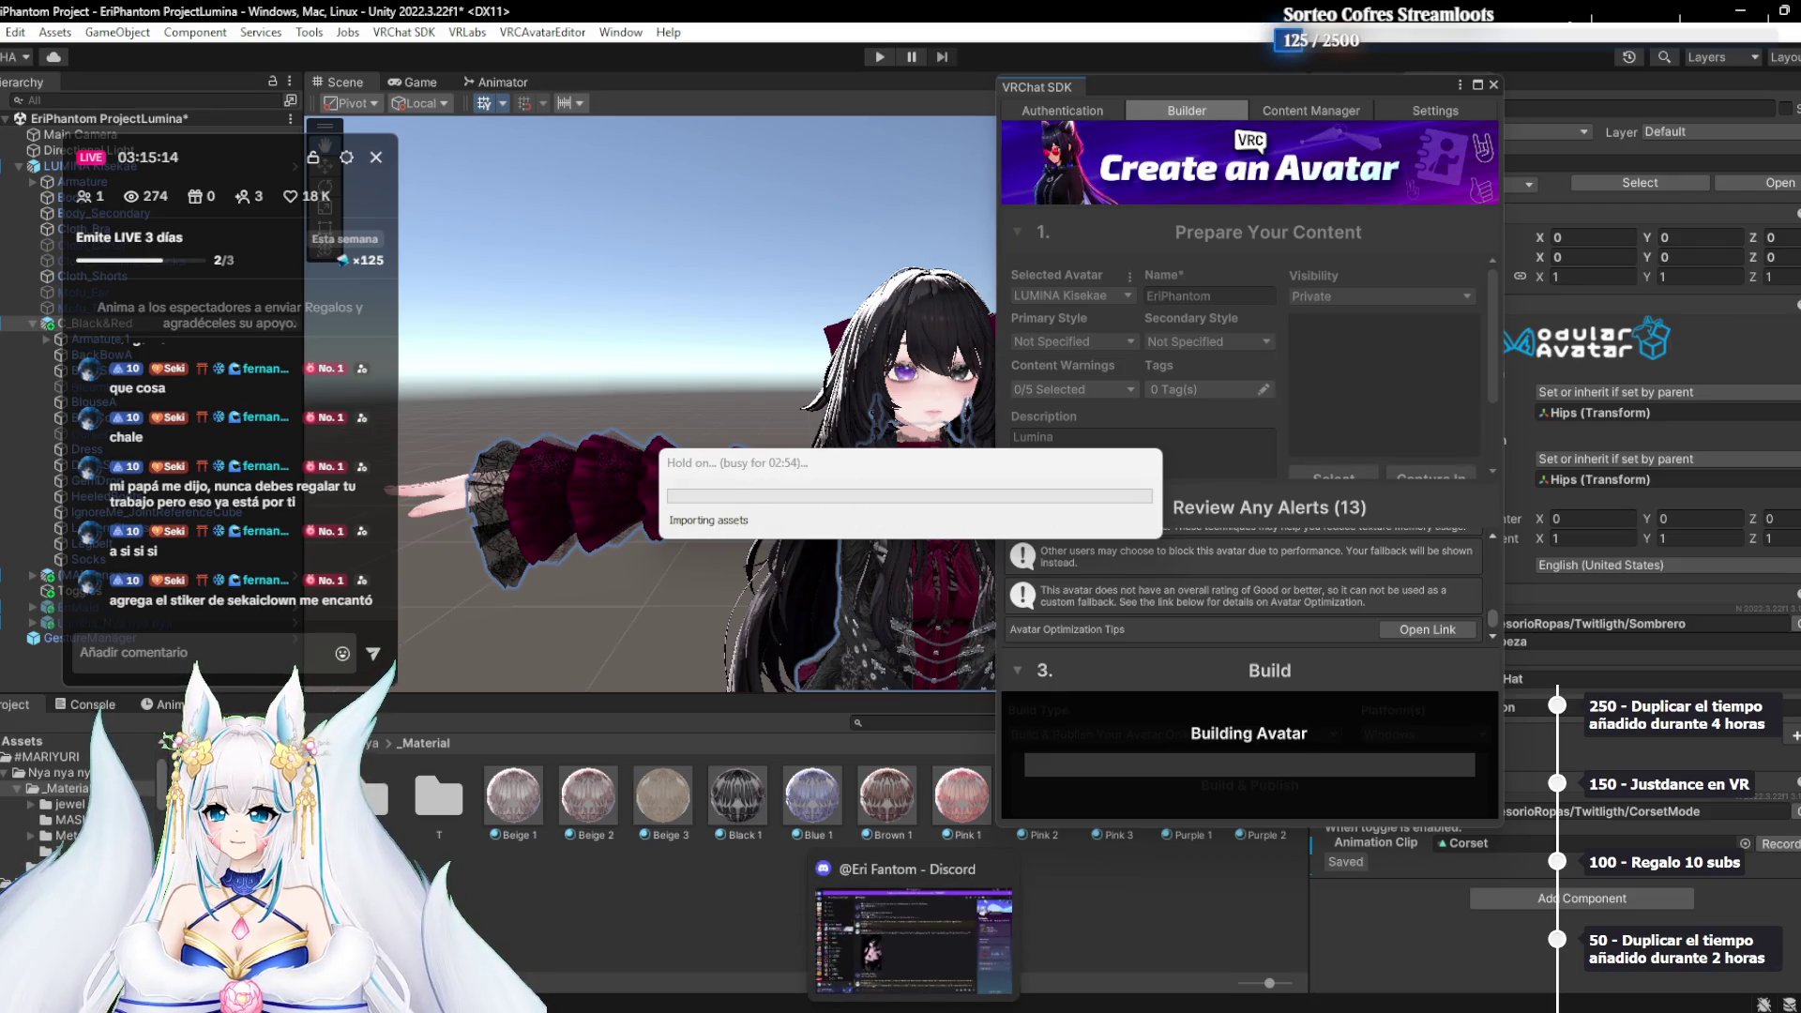